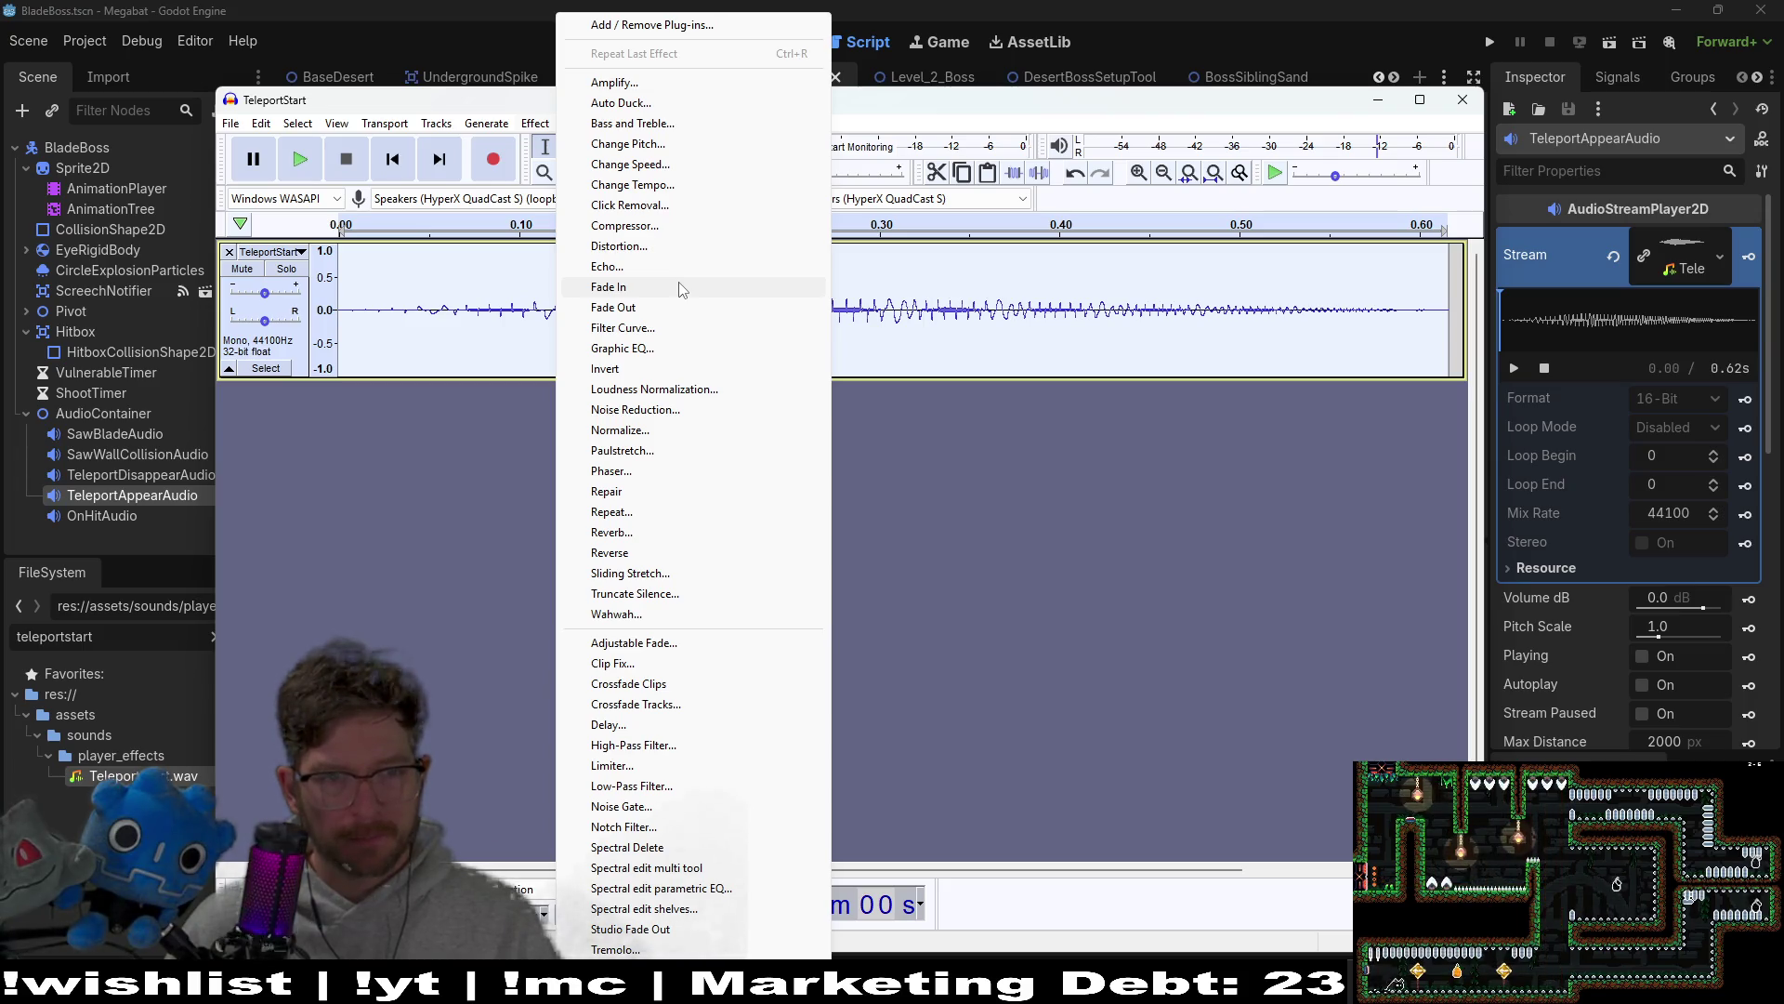
Step: Speed the TeleportStart clip up to 90.84% and set the pitch target note to C
{"action": "left_click", "coordinate": [660, 168]}
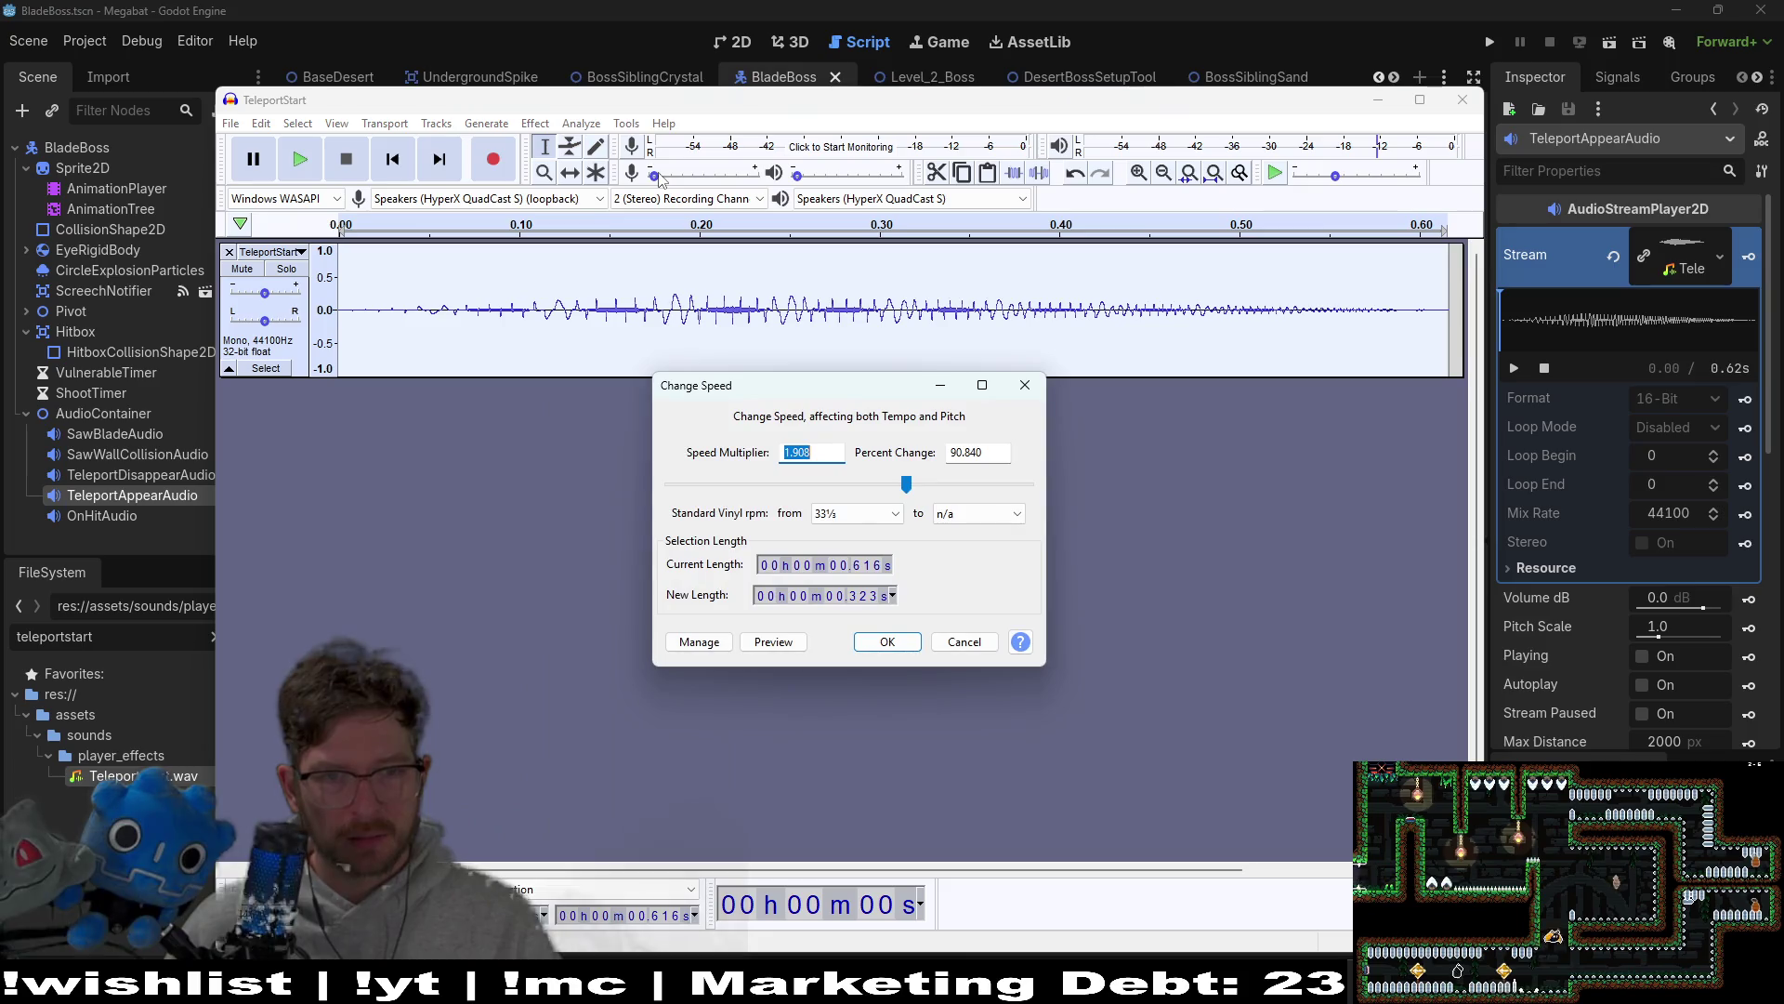
{"action": "key", "text": "Return"}
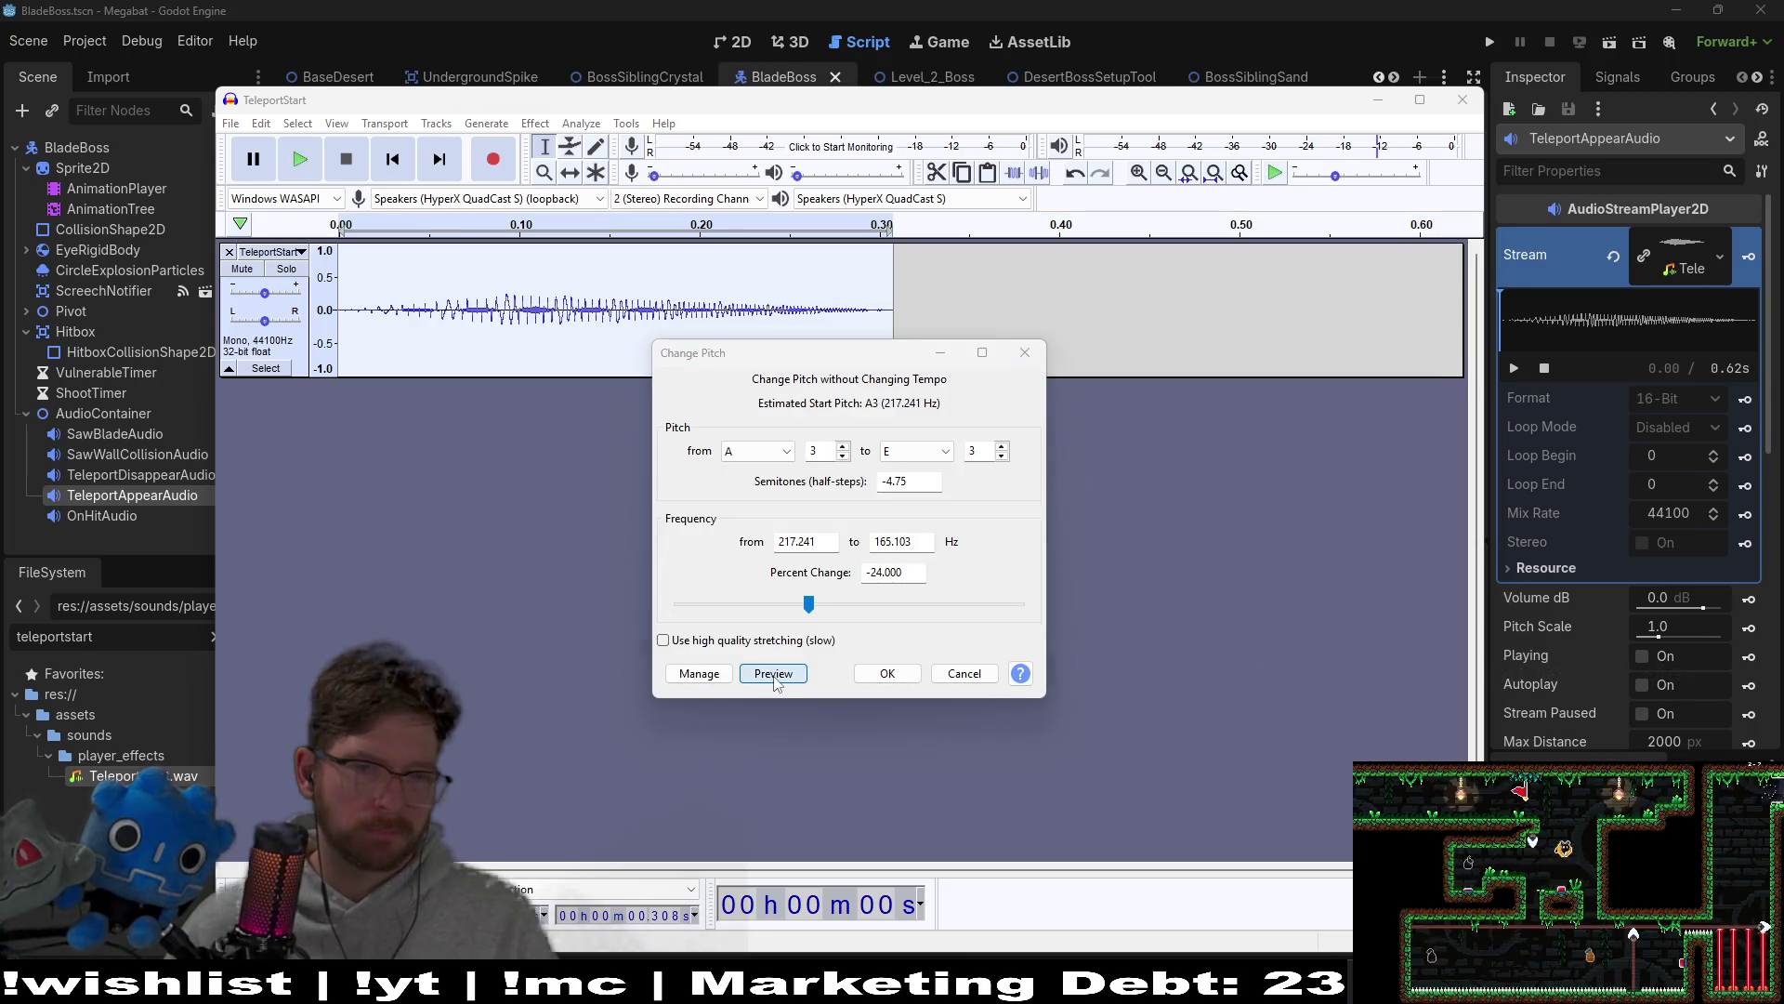
{"action": "left_click", "coordinate": [939, 453]}
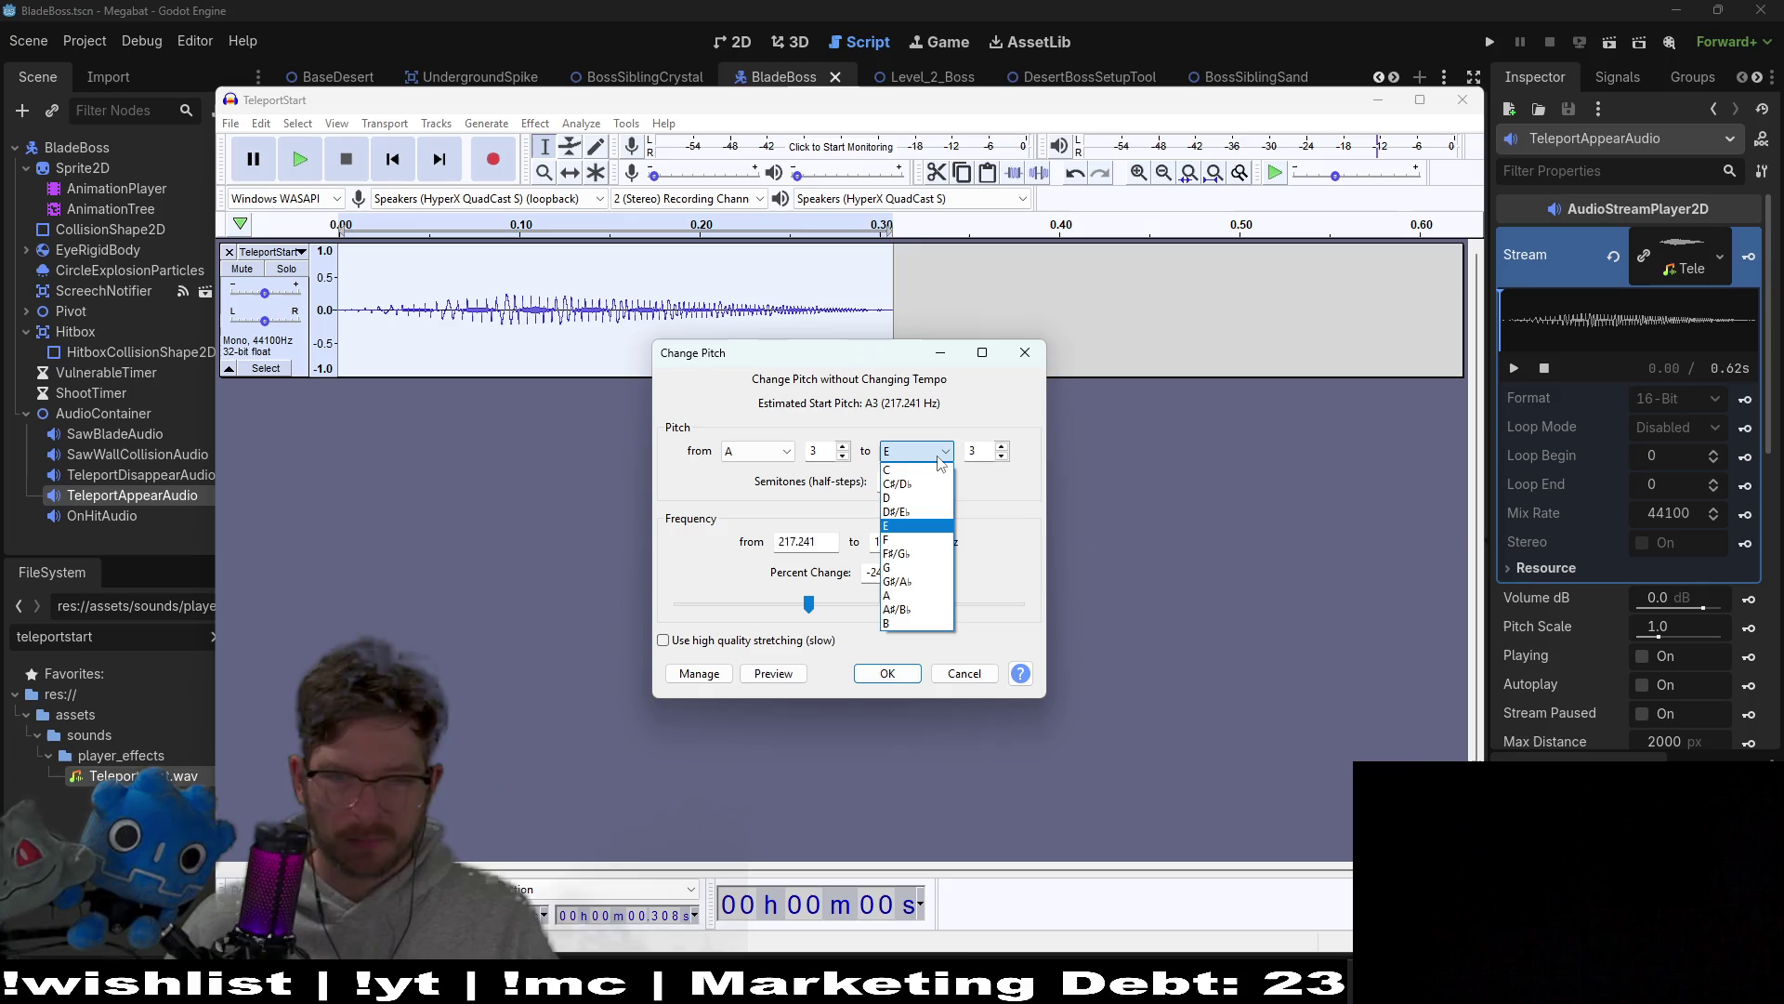
{"action": "left_click", "coordinate": [890, 470]}
Step: Preview the pitch drop at target octaves 2, 3 and 4, settling on C3
{"action": "left_click", "coordinate": [778, 676]}
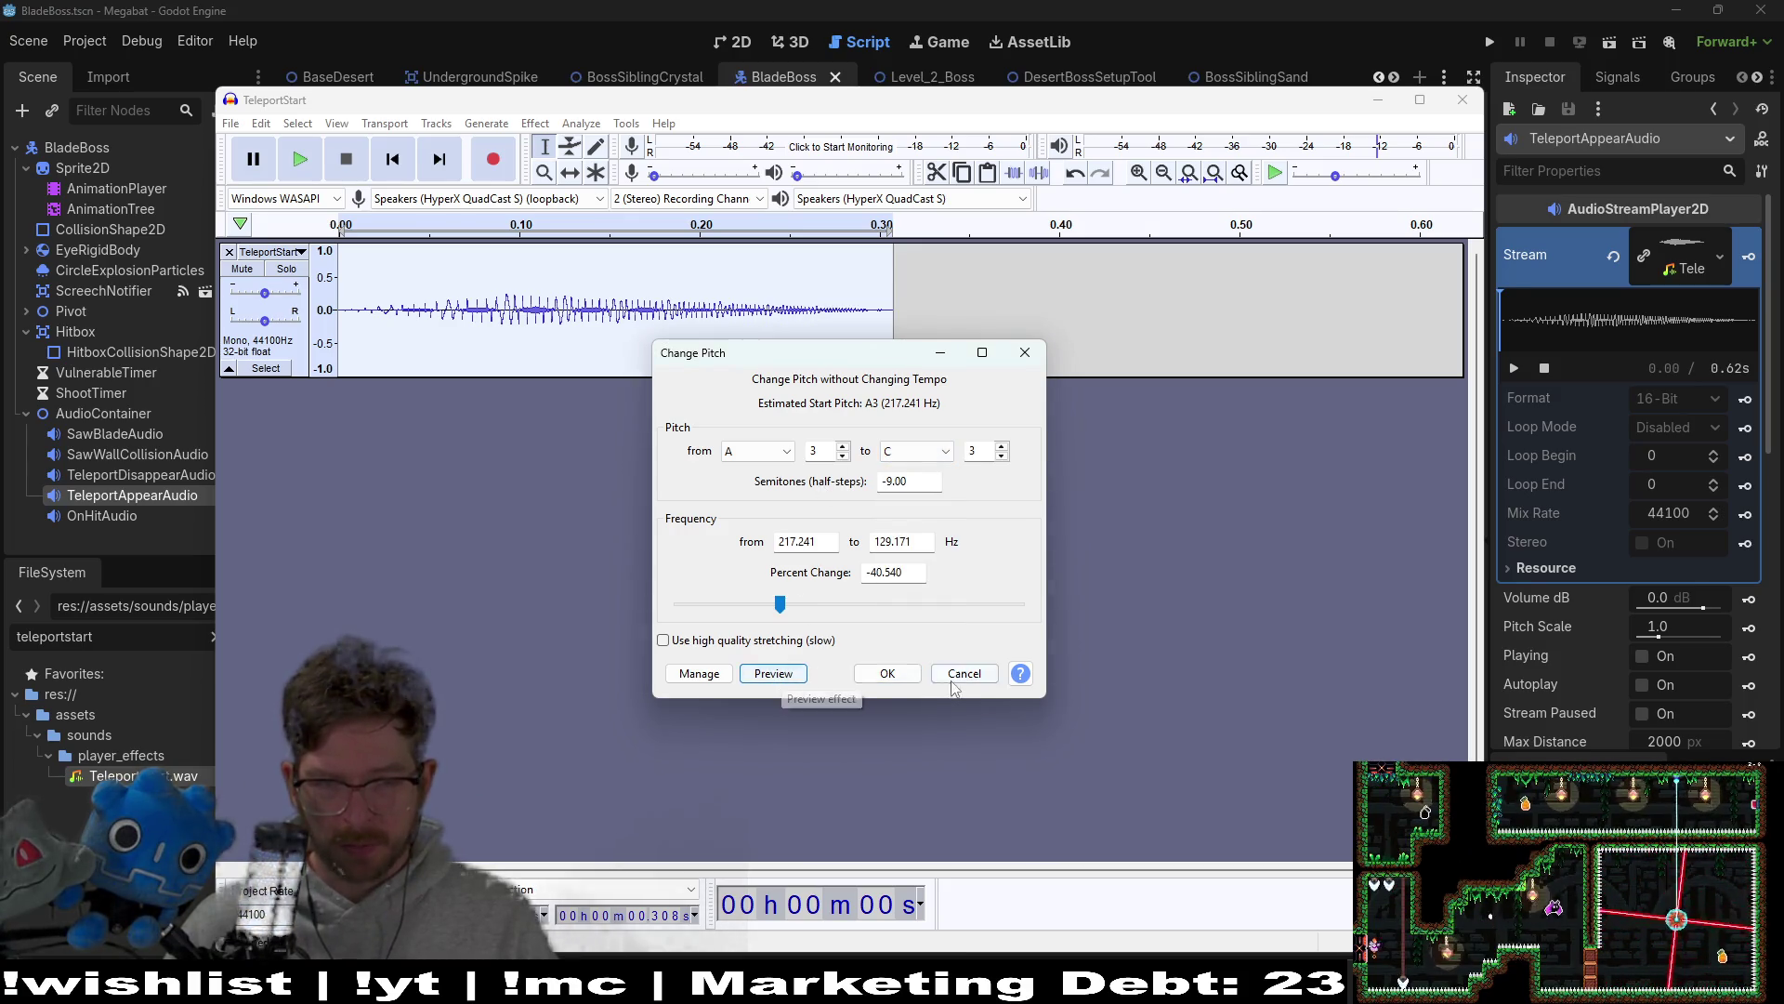
{"action": "left_click", "coordinate": [1002, 456]}
{"action": "left_click", "coordinate": [775, 673]}
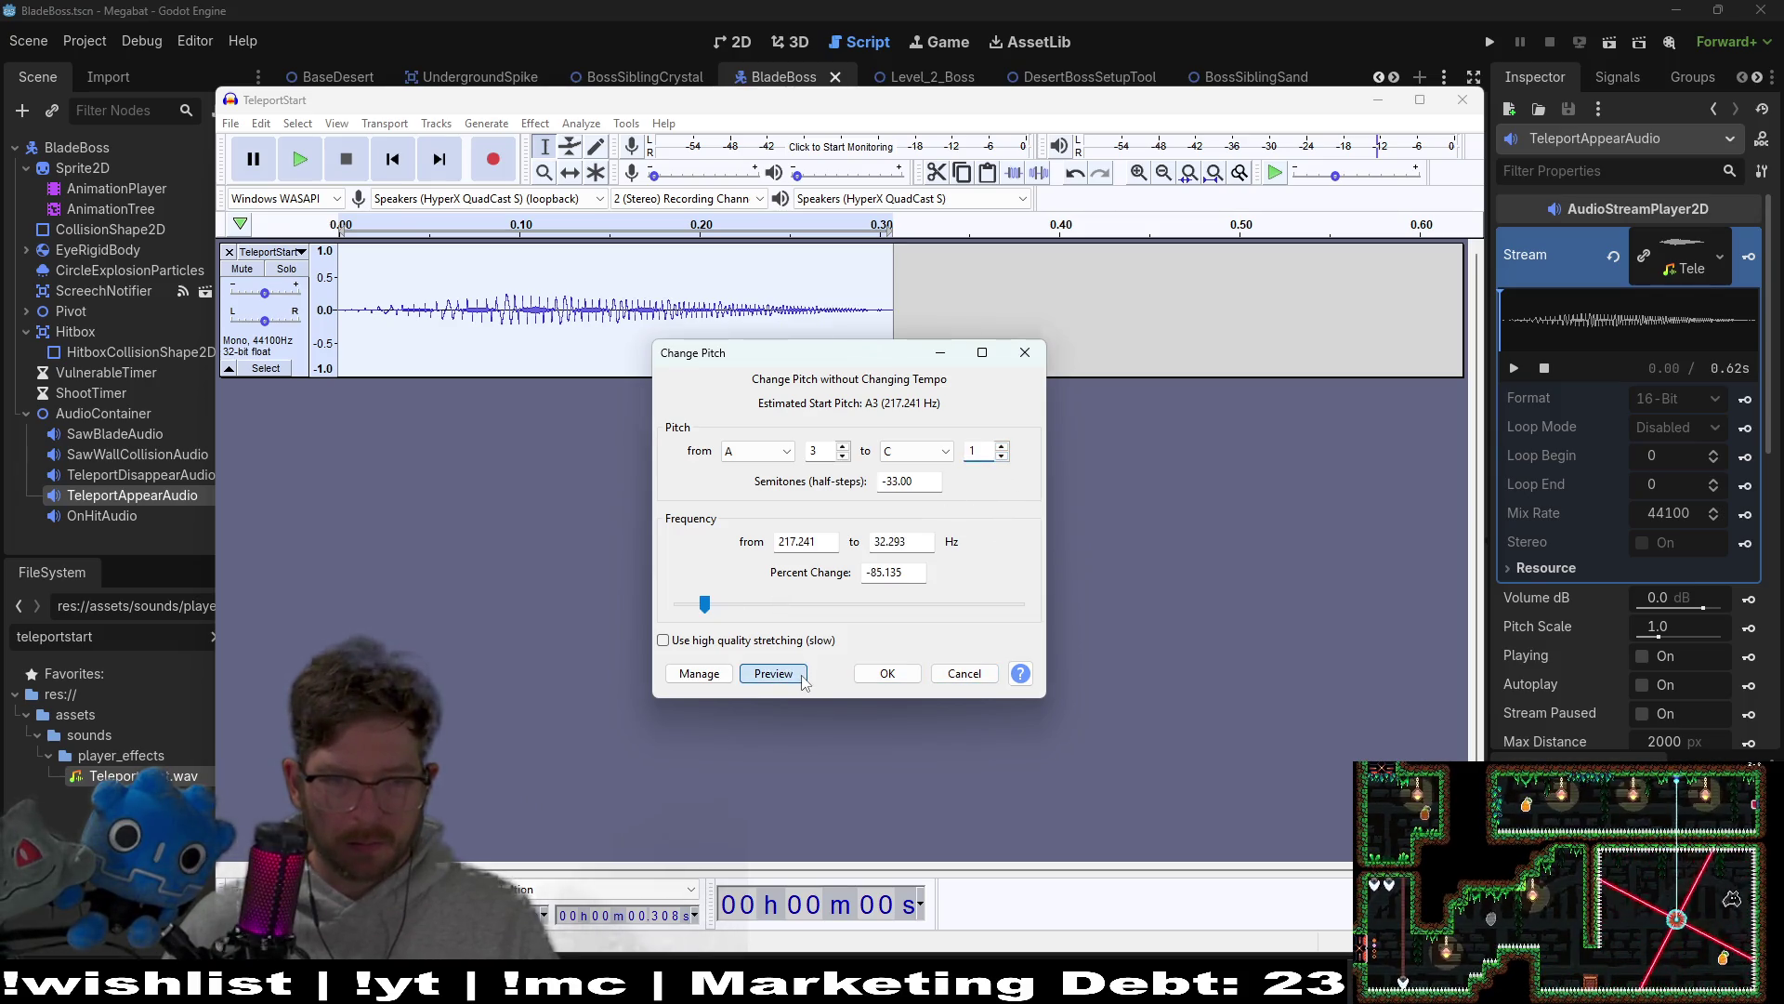
{"action": "left_click", "coordinate": [1001, 446]}
{"action": "left_click", "coordinate": [1002, 446]}
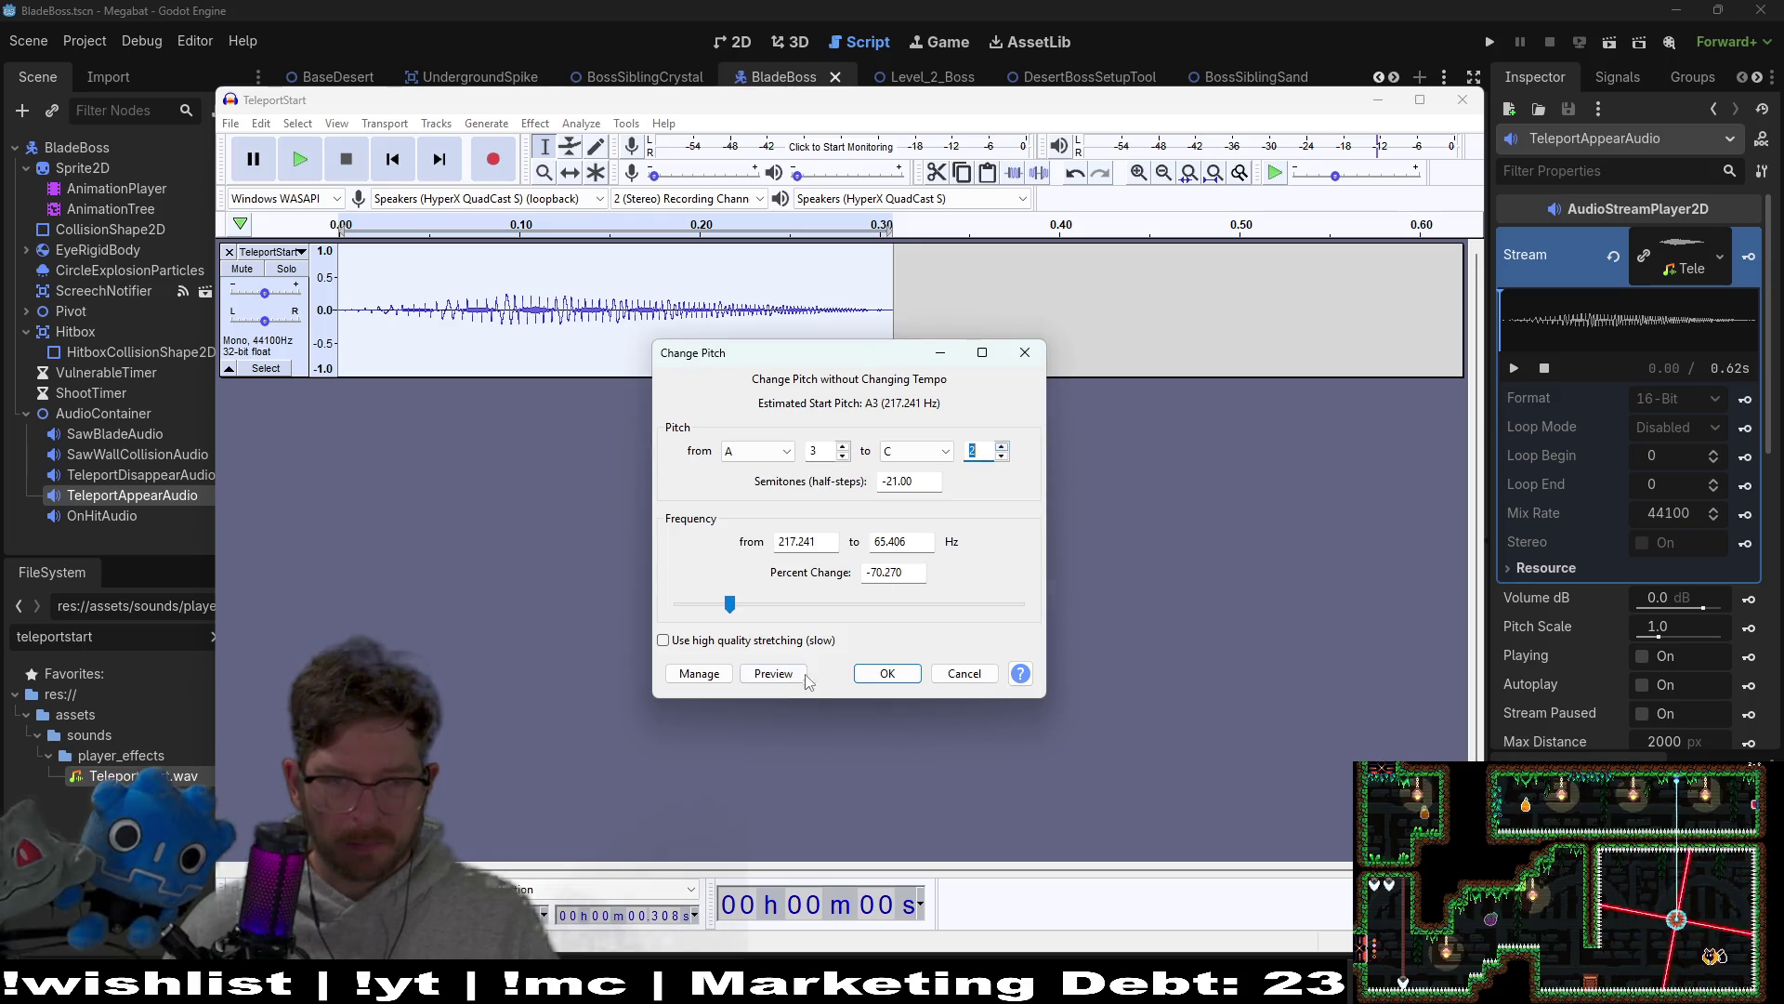
{"action": "left_click", "coordinate": [1002, 447]}
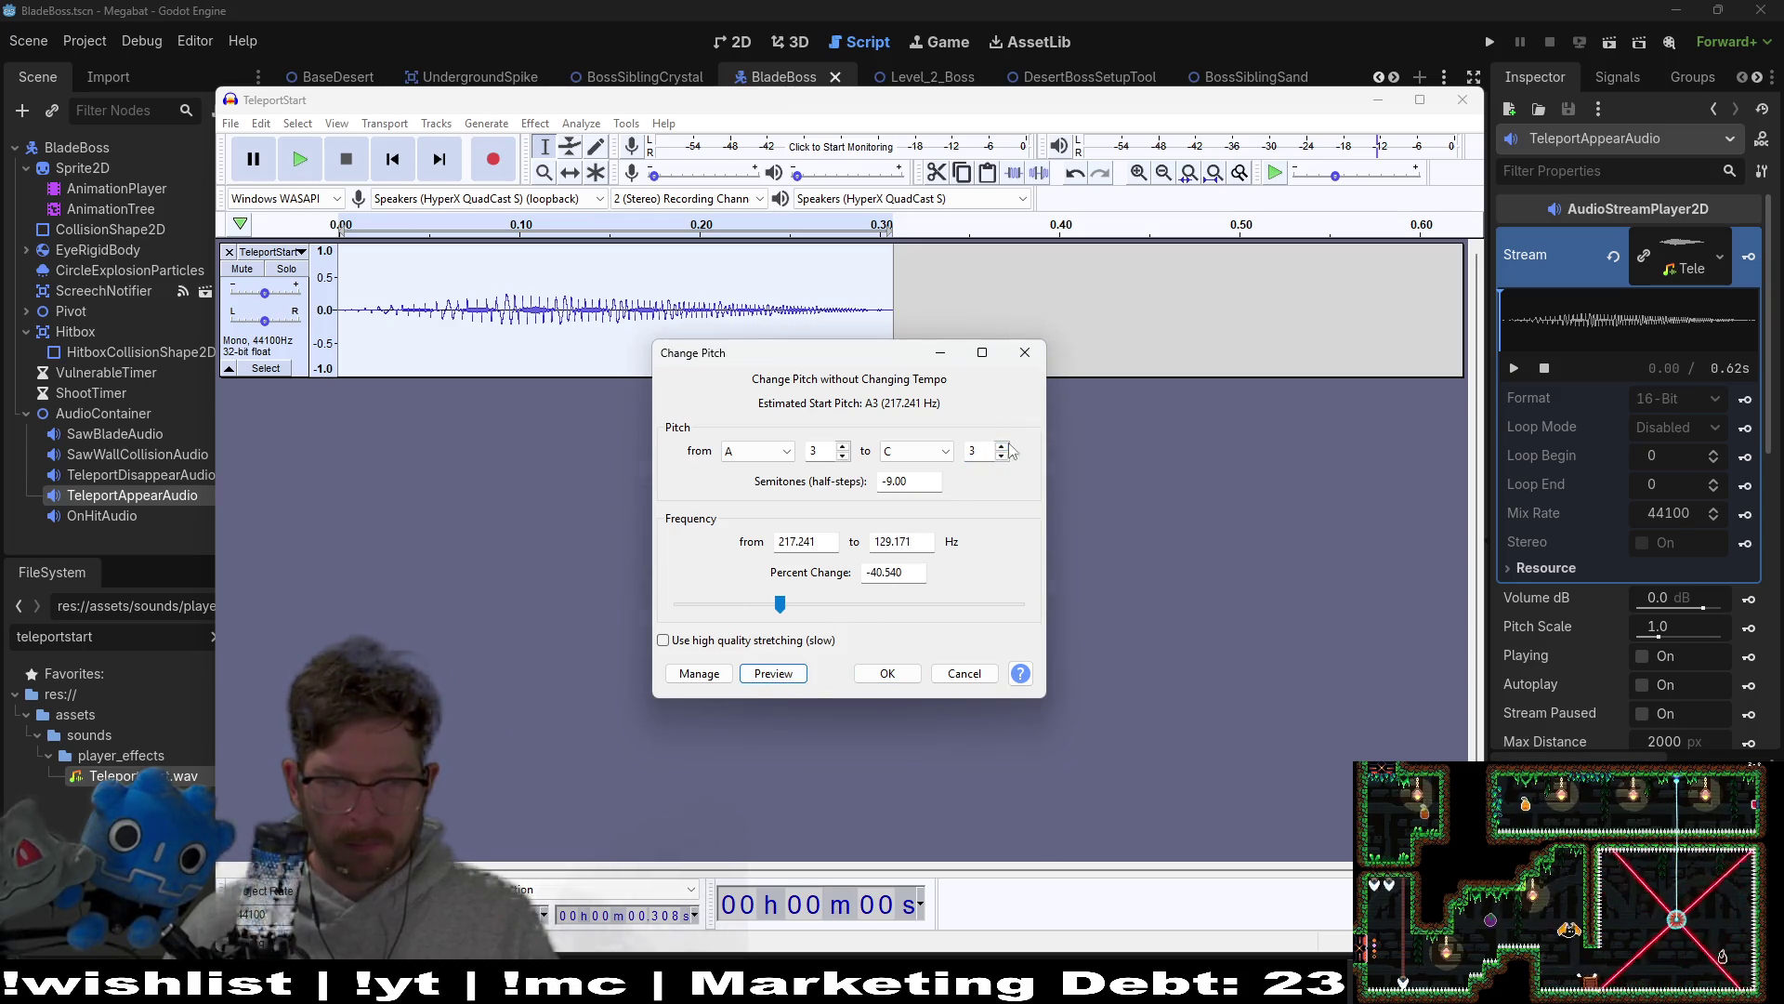
{"action": "left_click", "coordinate": [775, 681]}
{"action": "left_click", "coordinate": [1002, 456]}
{"action": "left_click", "coordinate": [780, 682]}
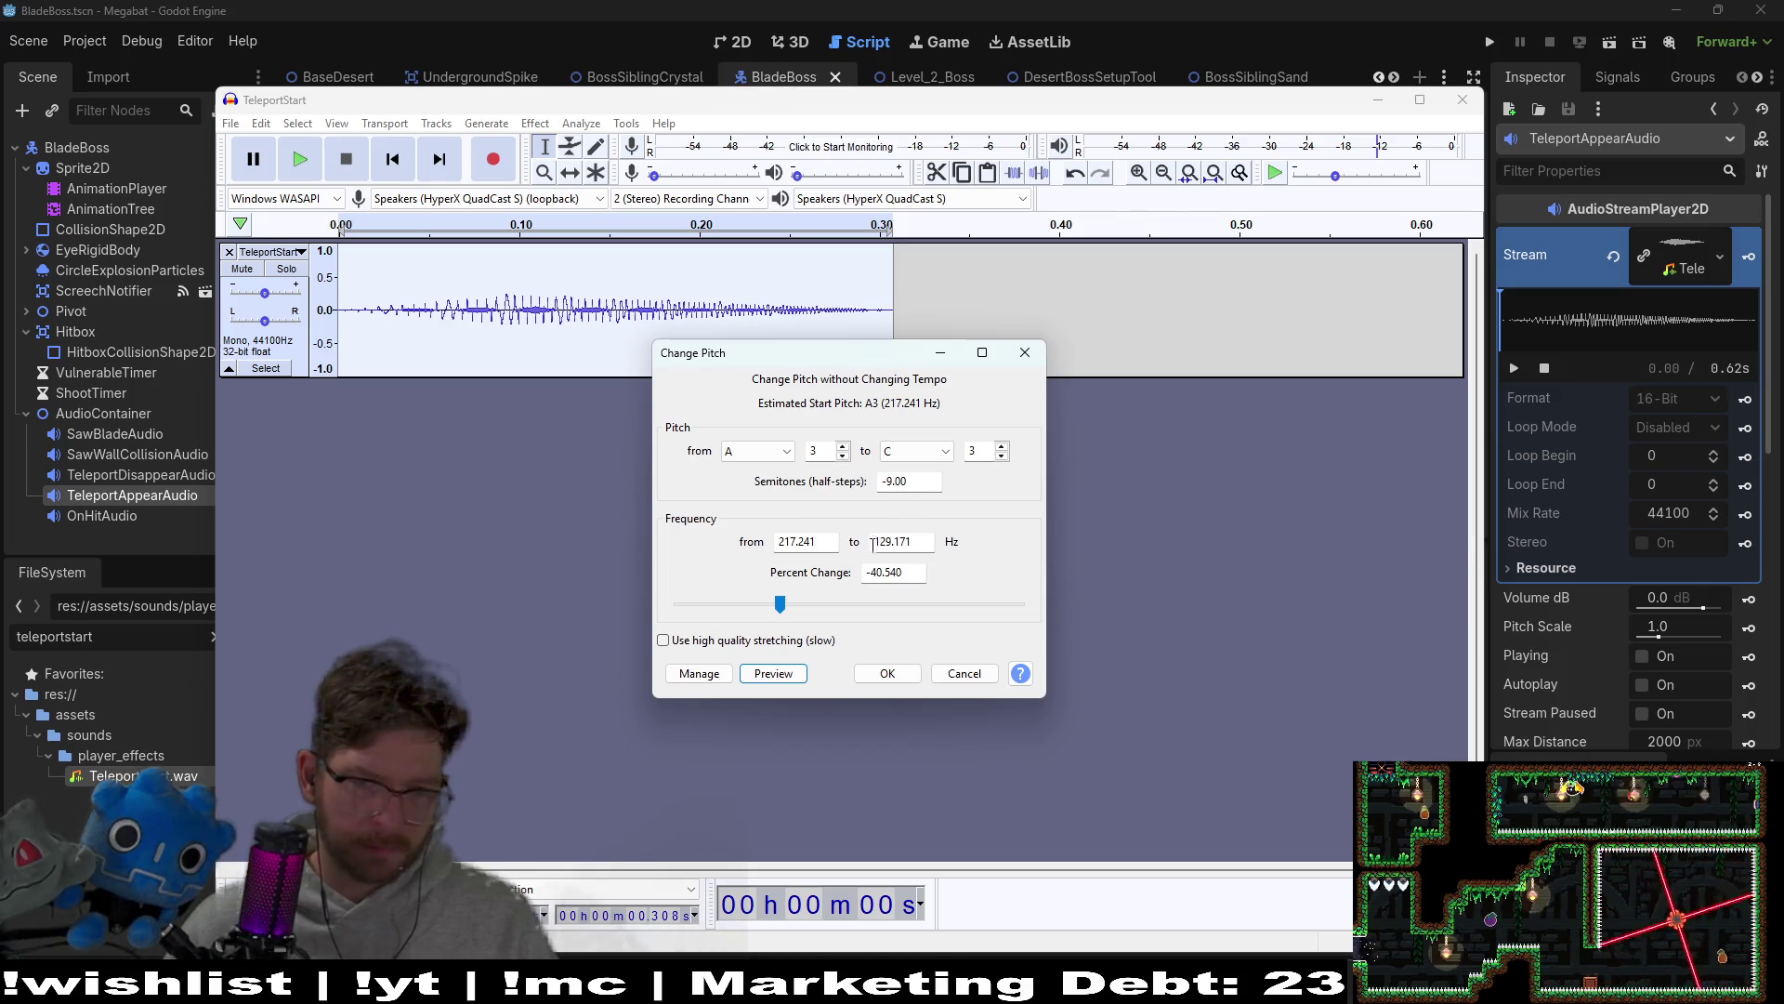
Step: Try and preview percent pitch changes of -38, -30, -47 and -27
{"action": "mouse_move", "coordinate": [784, 604]}
{"action": "left_mouse_down"}
{"action": "mouse_move", "coordinate": [832, 604]}
{"action": "mouse_move", "coordinate": [768, 604]}
{"action": "mouse_move", "coordinate": [802, 604]}
{"action": "left_mouse_up"}
{"action": "left_click", "coordinate": [773, 674]}
{"action": "left_click", "coordinate": [779, 681]}
{"action": "left_click", "coordinate": [788, 678]}
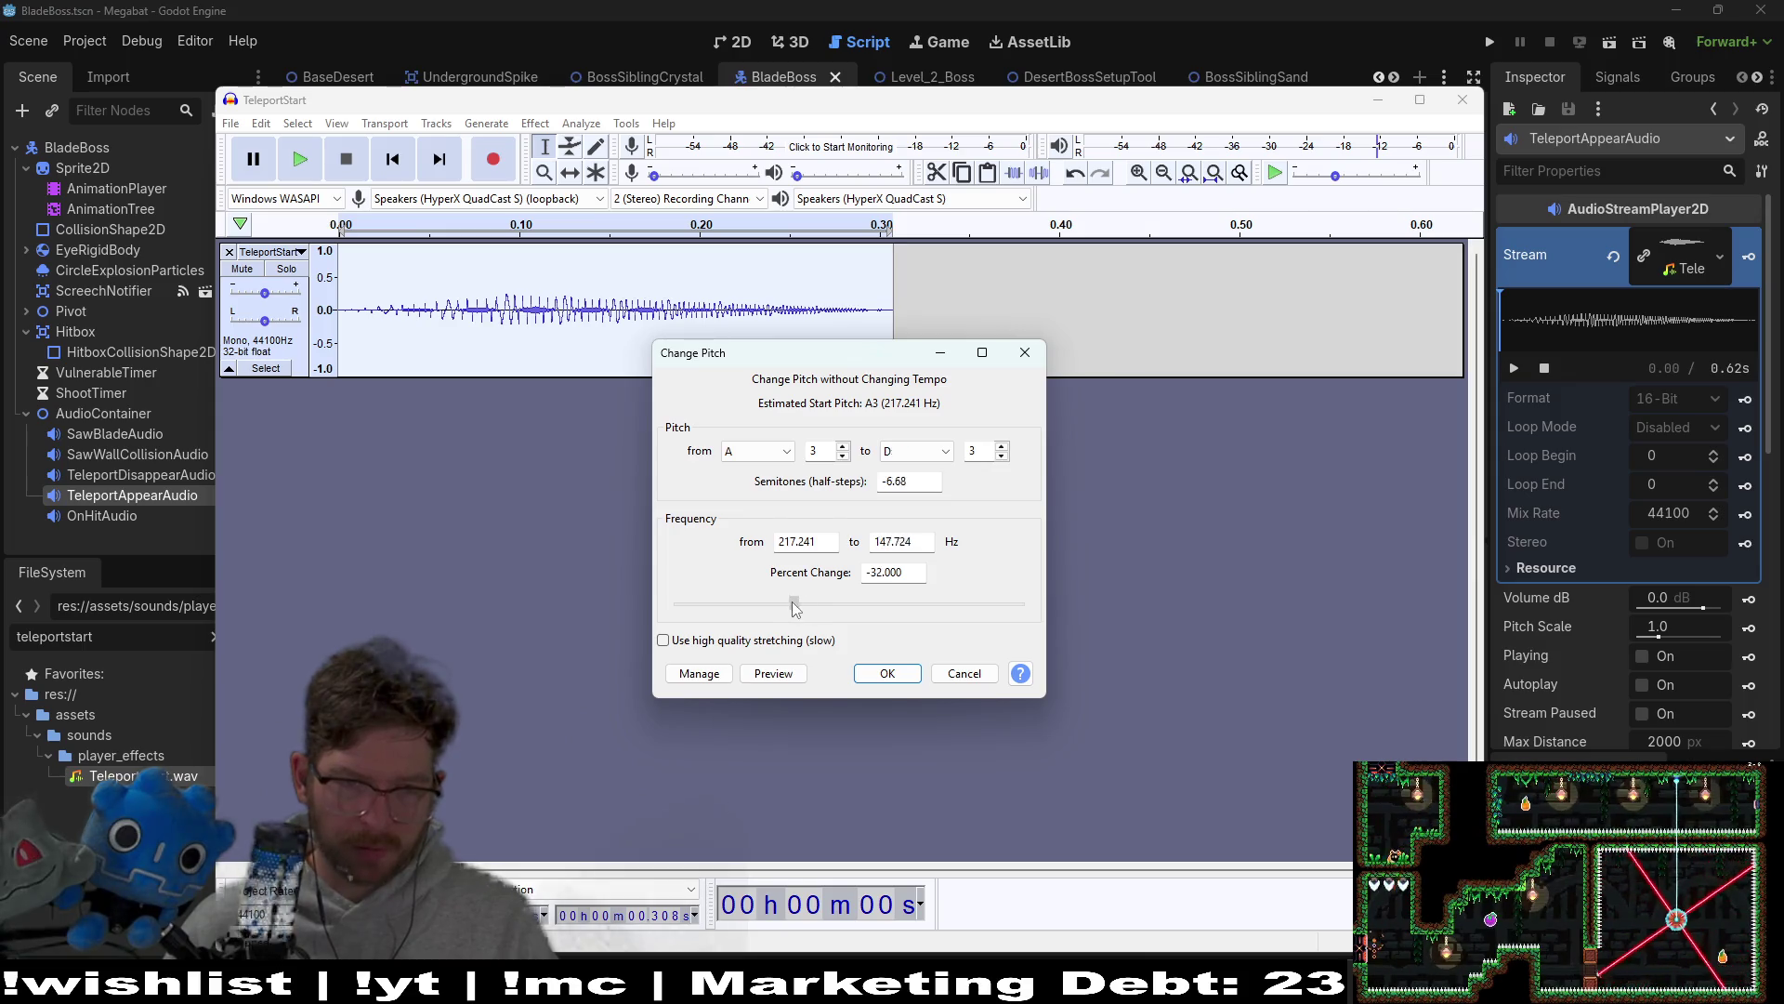
{"action": "left_click", "coordinate": [786, 677]}
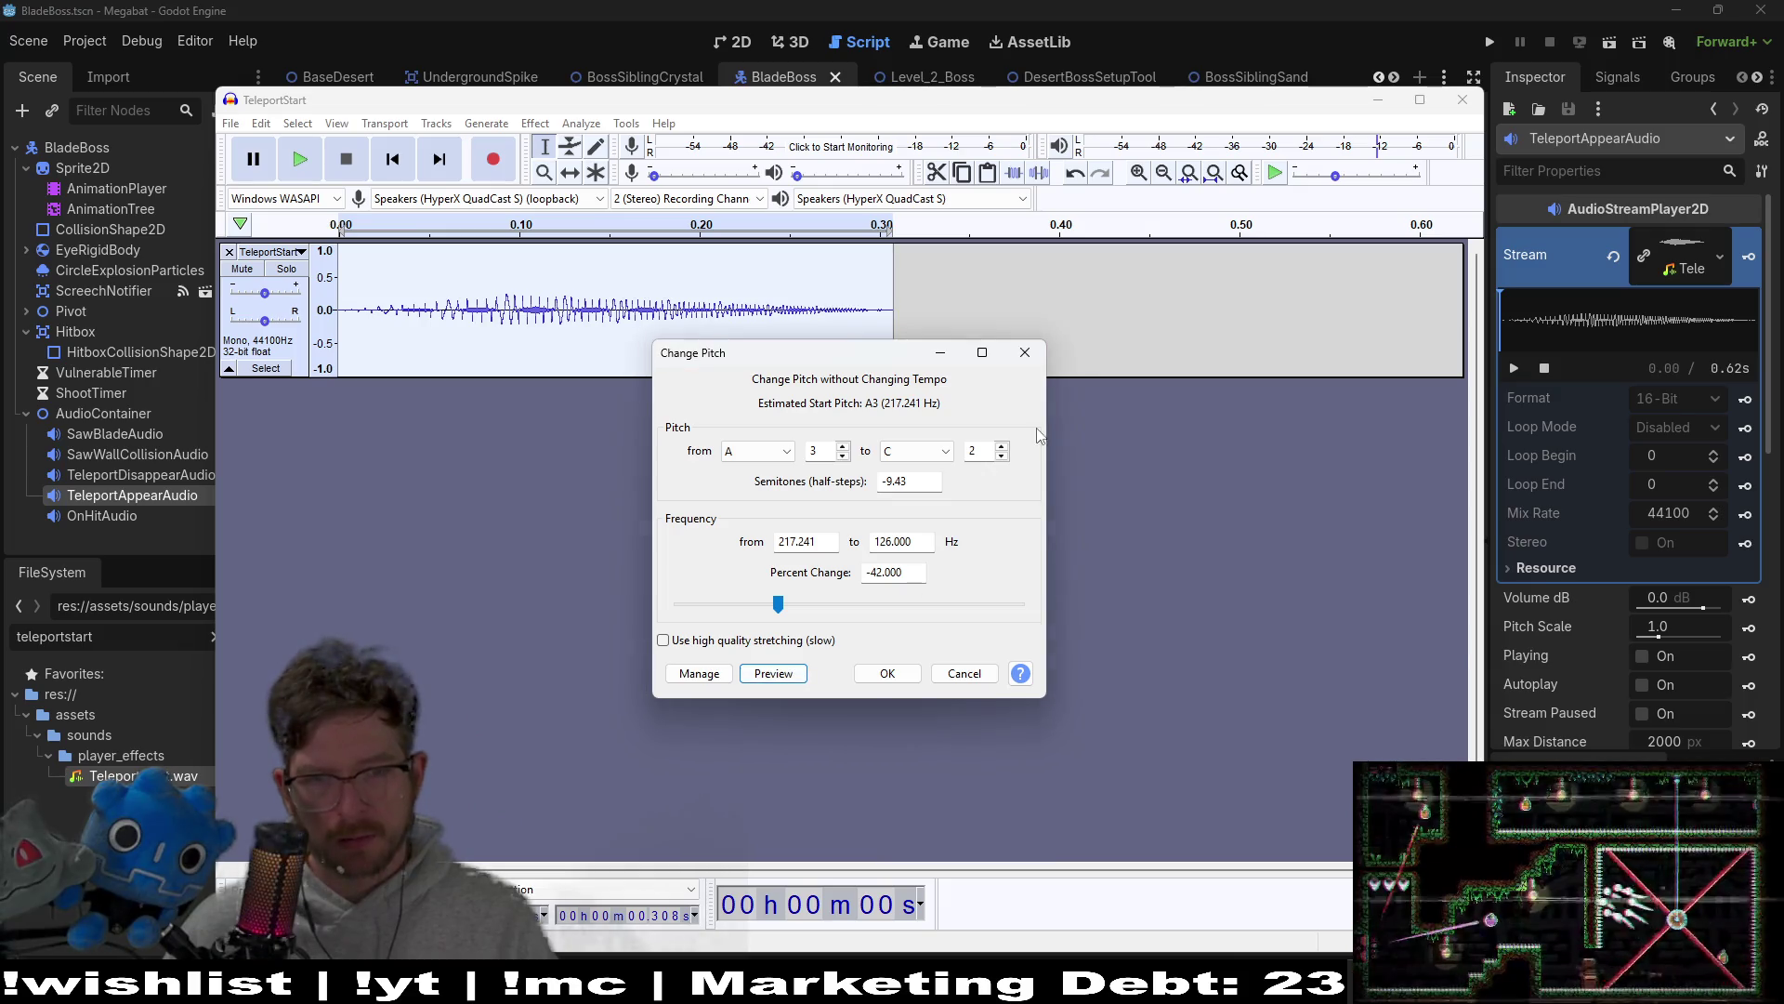
Step: Return to C3, apply the nine-semitone pitch drop and play back the clip
{"action": "left_click", "coordinate": [1002, 446]}
{"action": "left_click", "coordinate": [783, 675]}
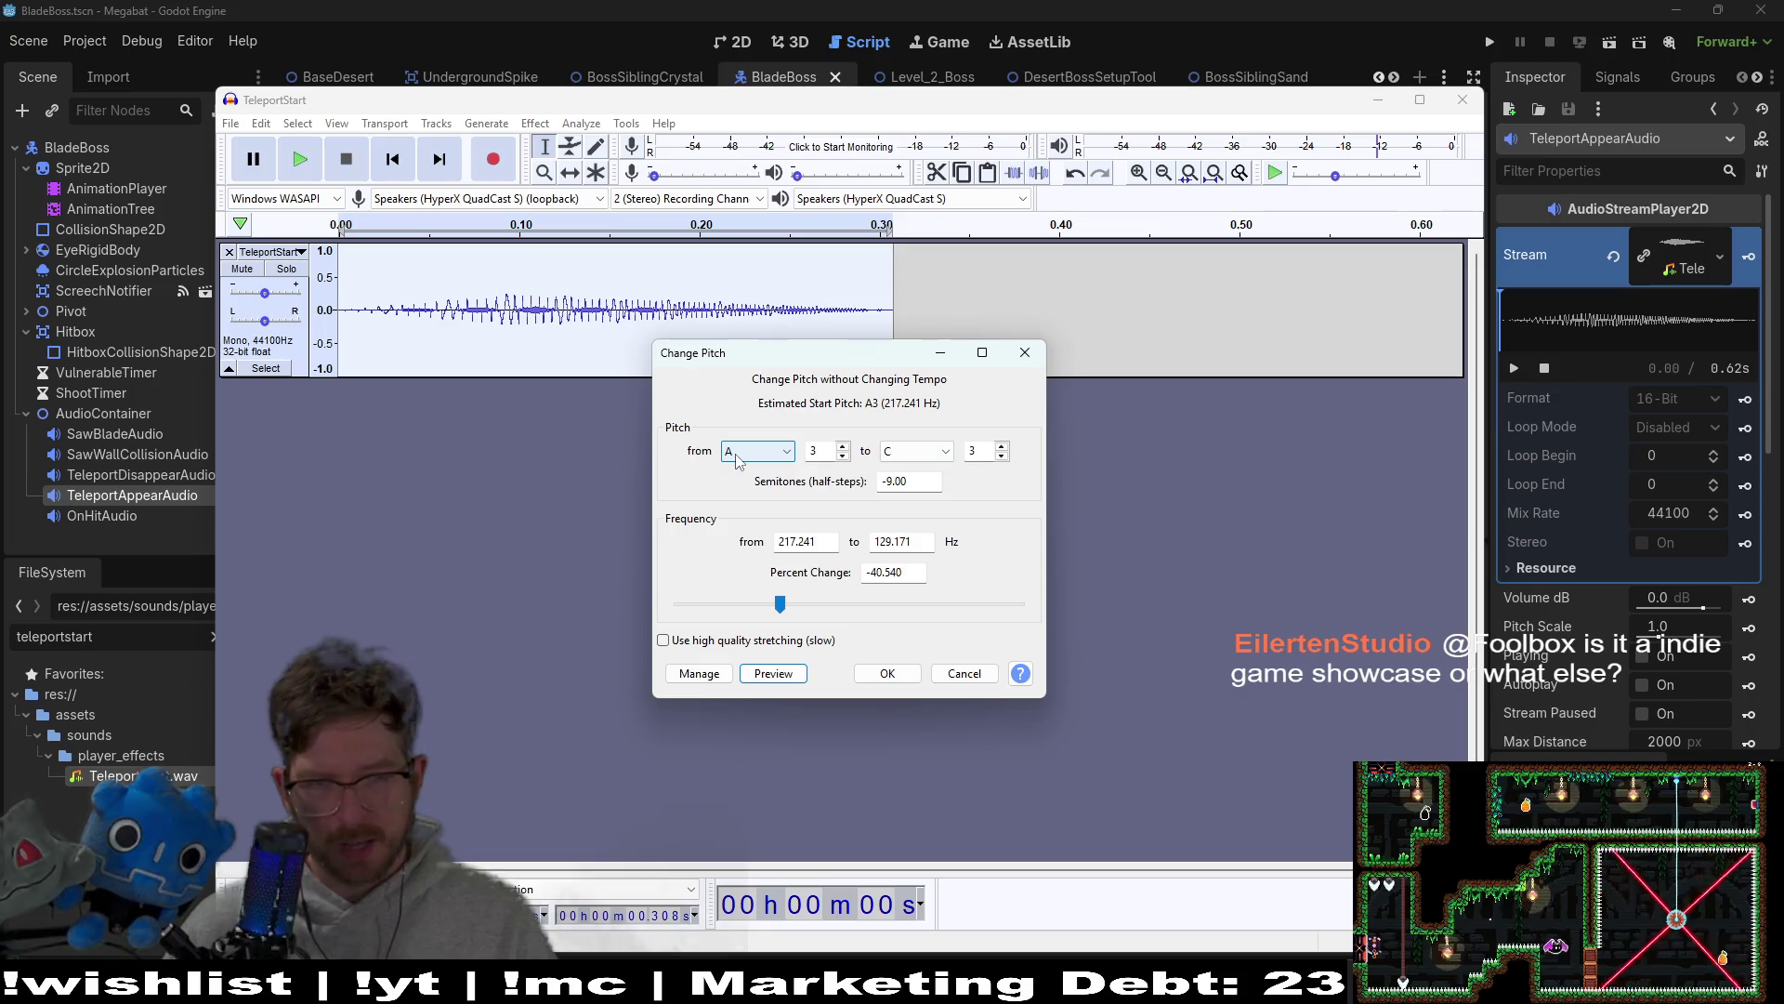
{"action": "left_click", "coordinate": [877, 677]}
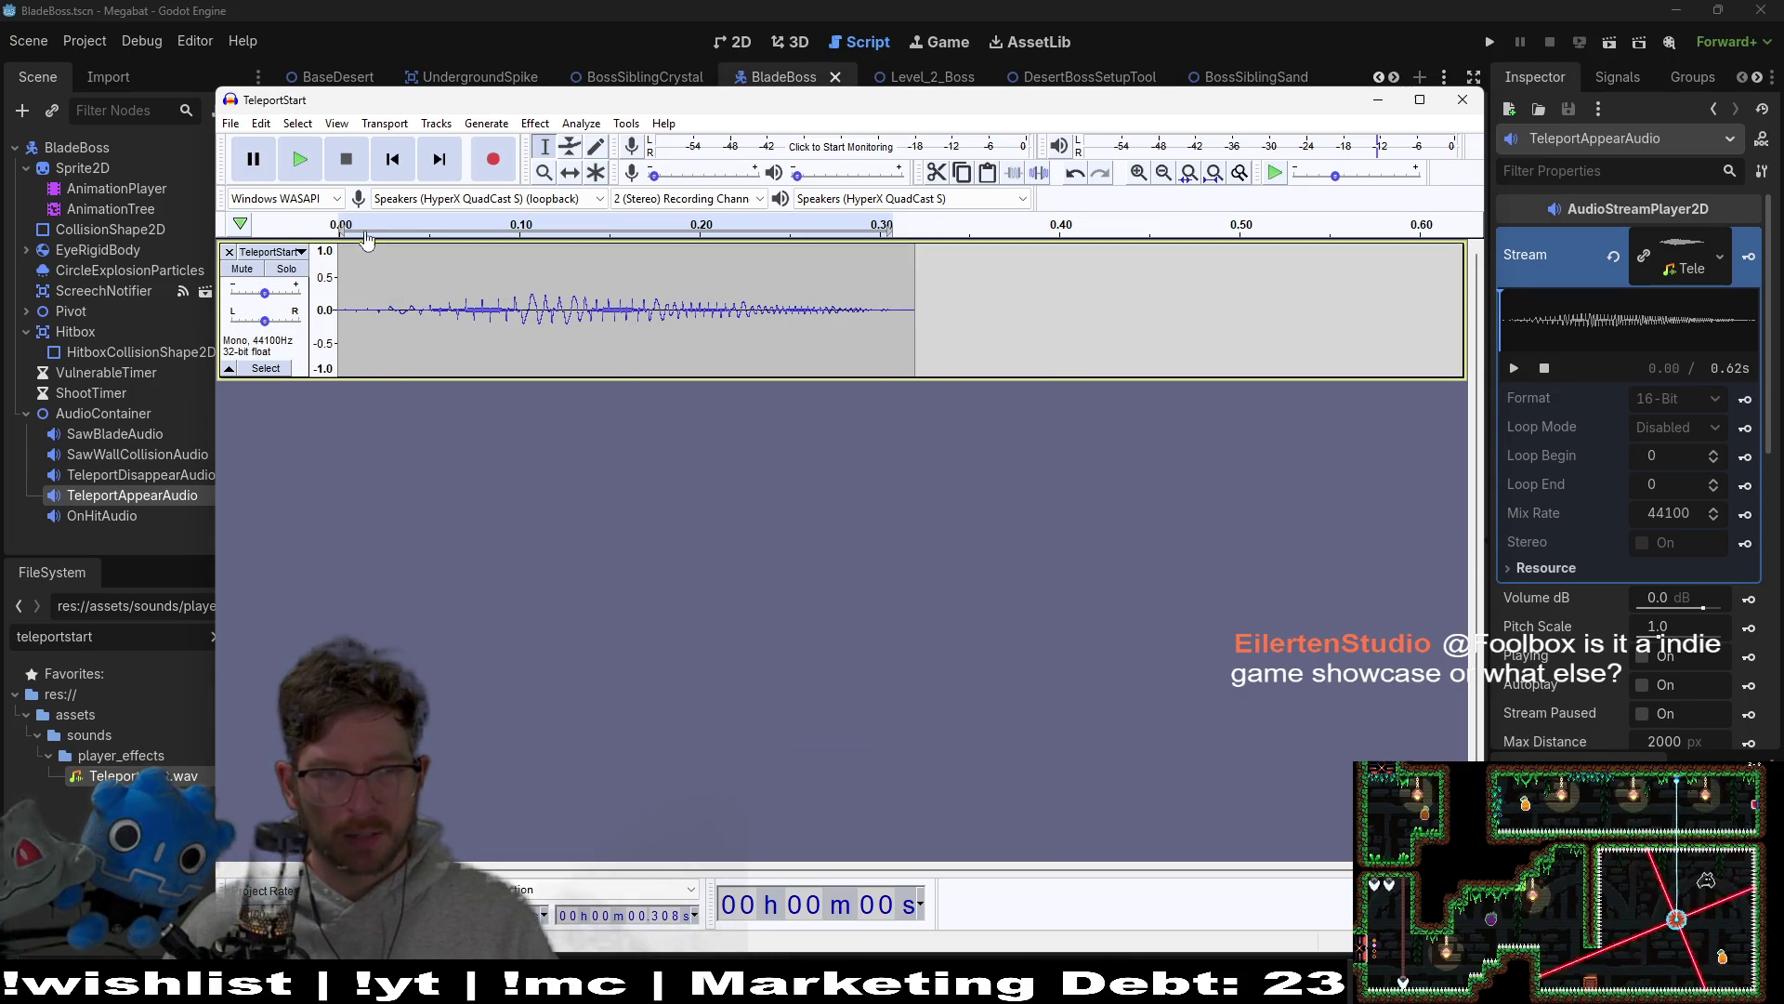
{"action": "key", "text": "space"}
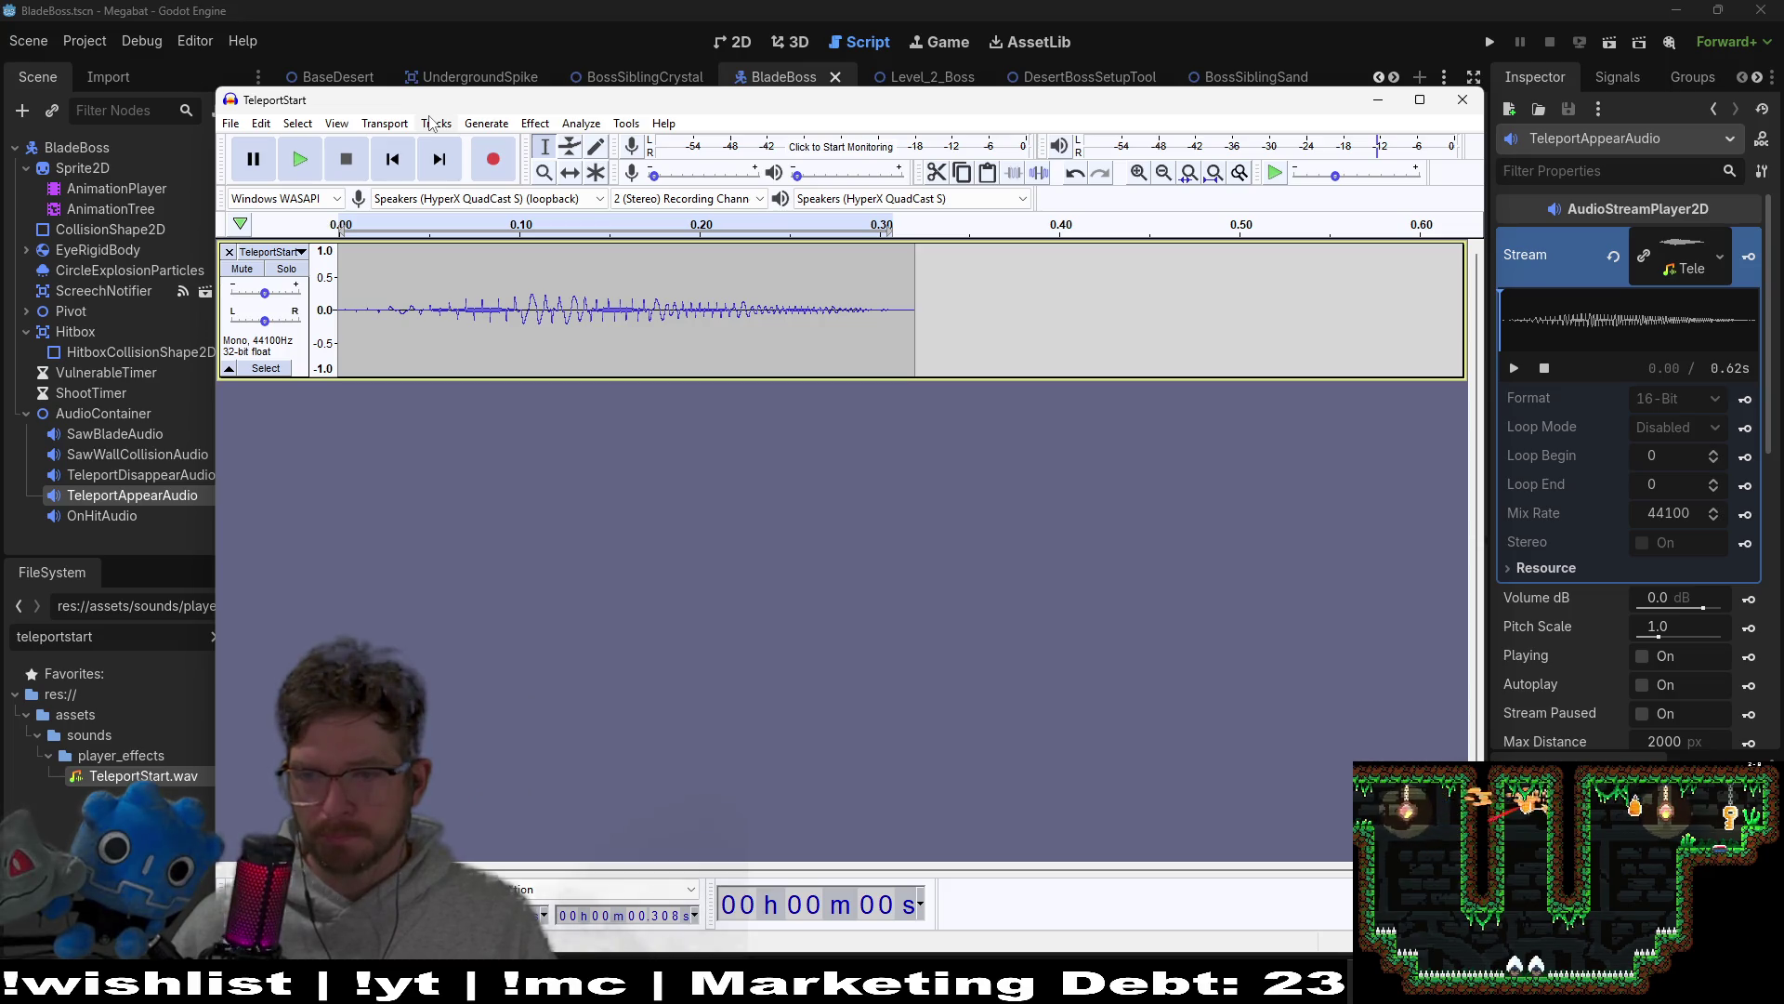
Step: Look through Audacity's playback menu, then switch to the browser showing Gamedle
{"action": "left_click", "coordinate": [410, 123]}
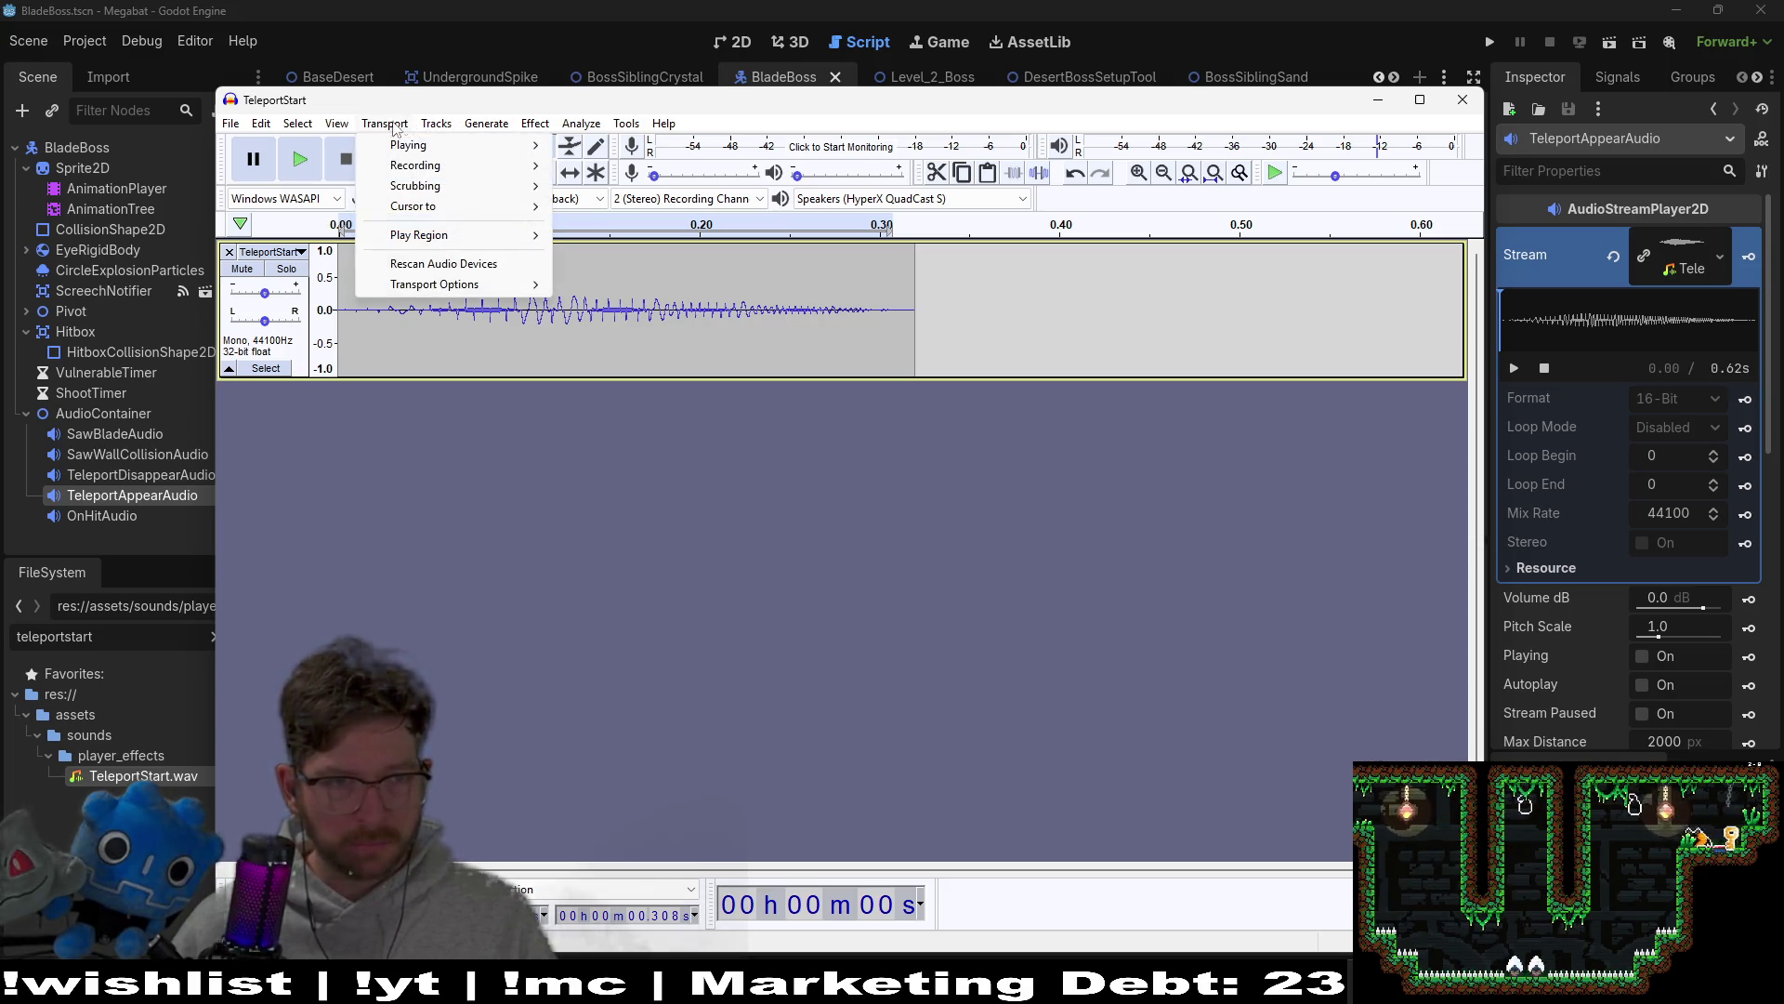
{"action": "mouse_move", "coordinate": [310, 128]}
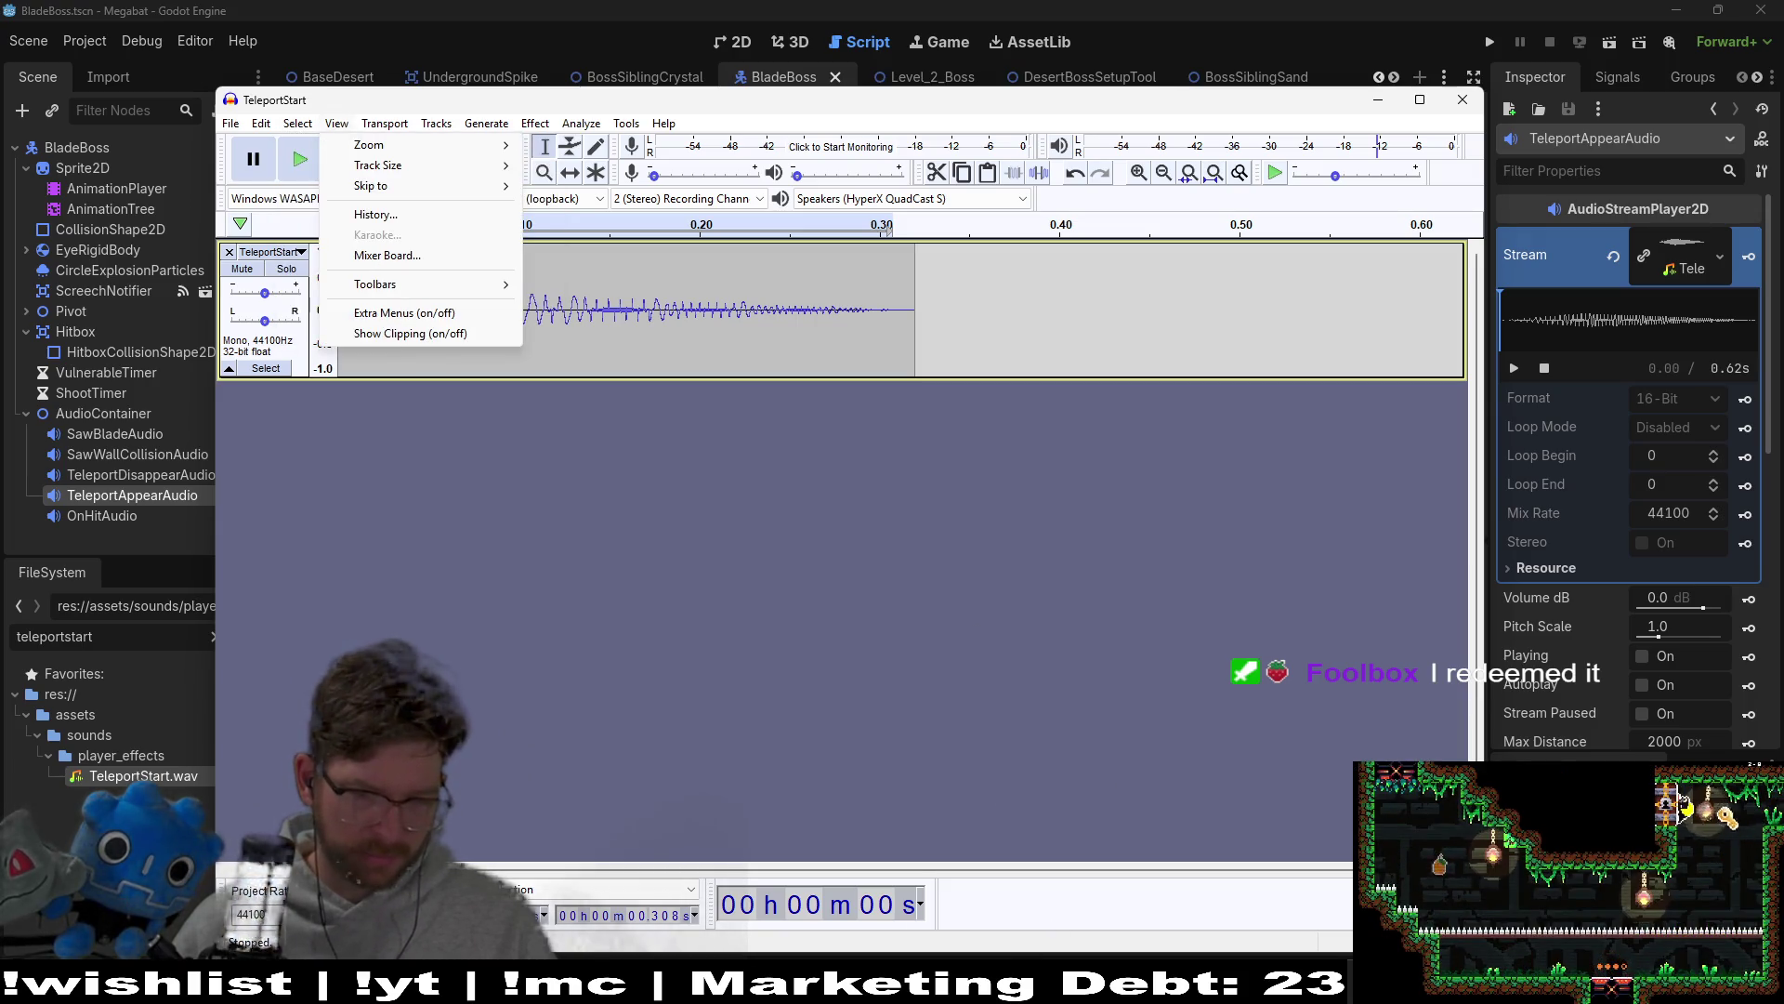
{"action": "left_click", "coordinate": [39, 574]}
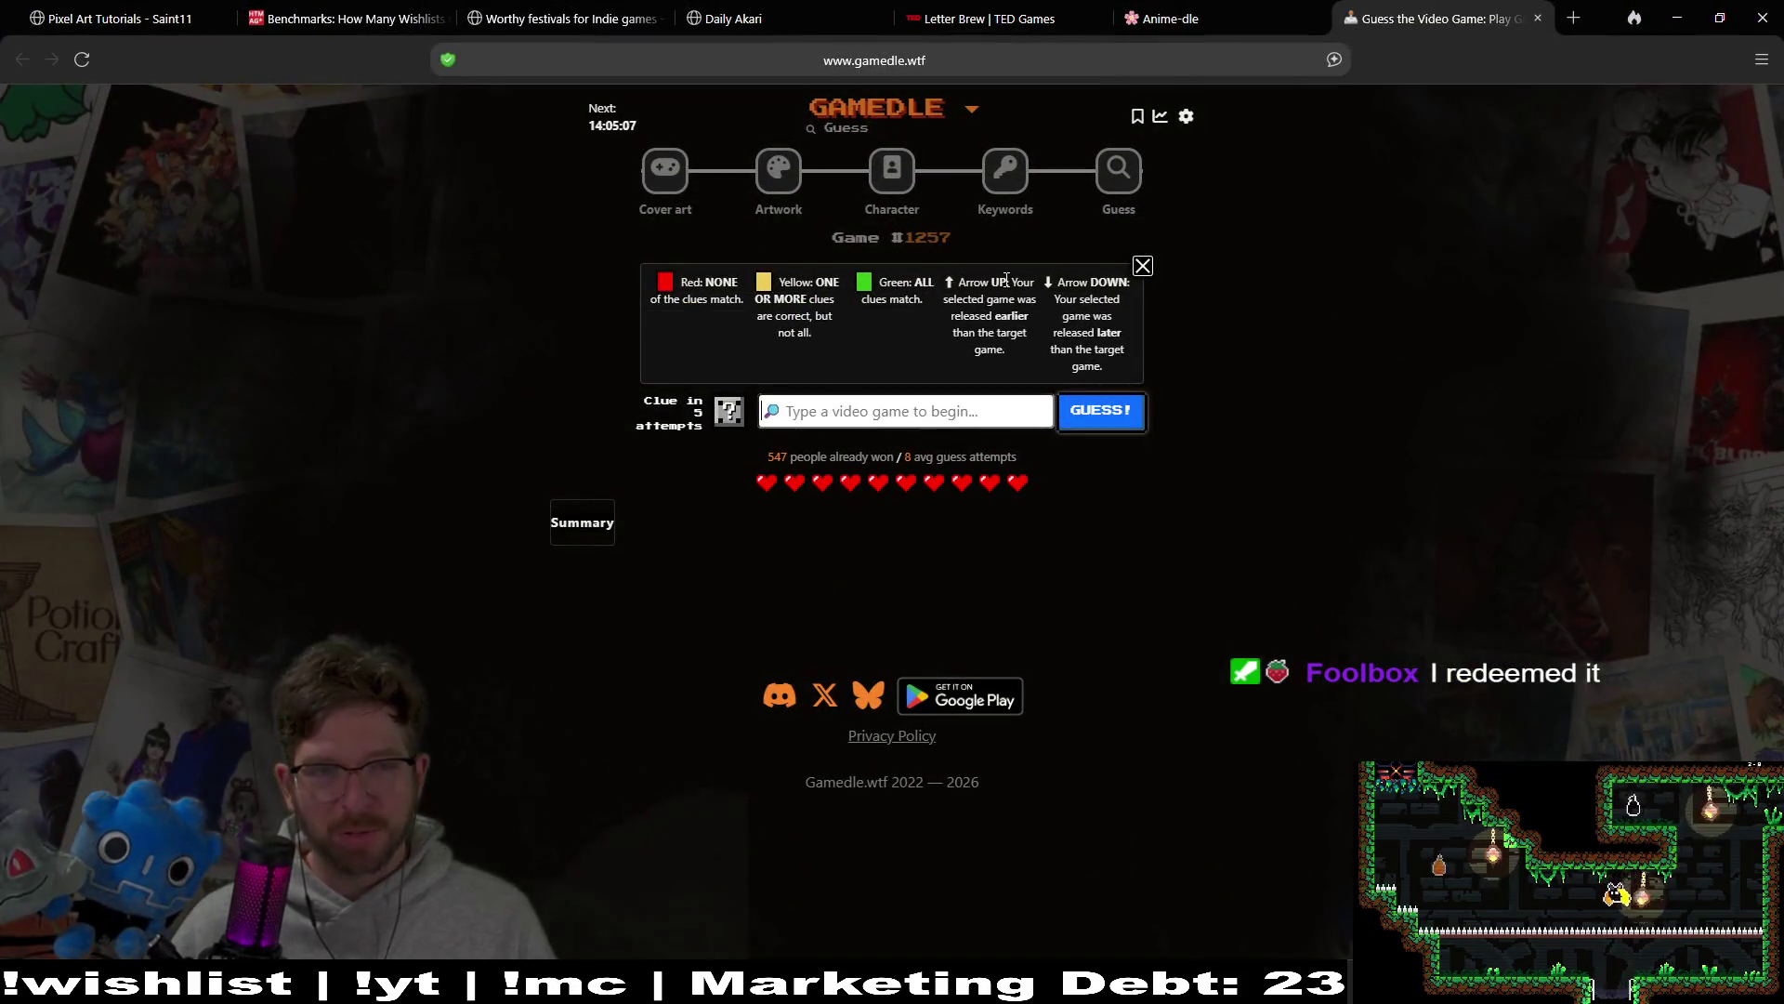
Step: In the cover-art round, guess Tales of Berseria and Tales of Arise
{"action": "left_click", "coordinate": [663, 160]}
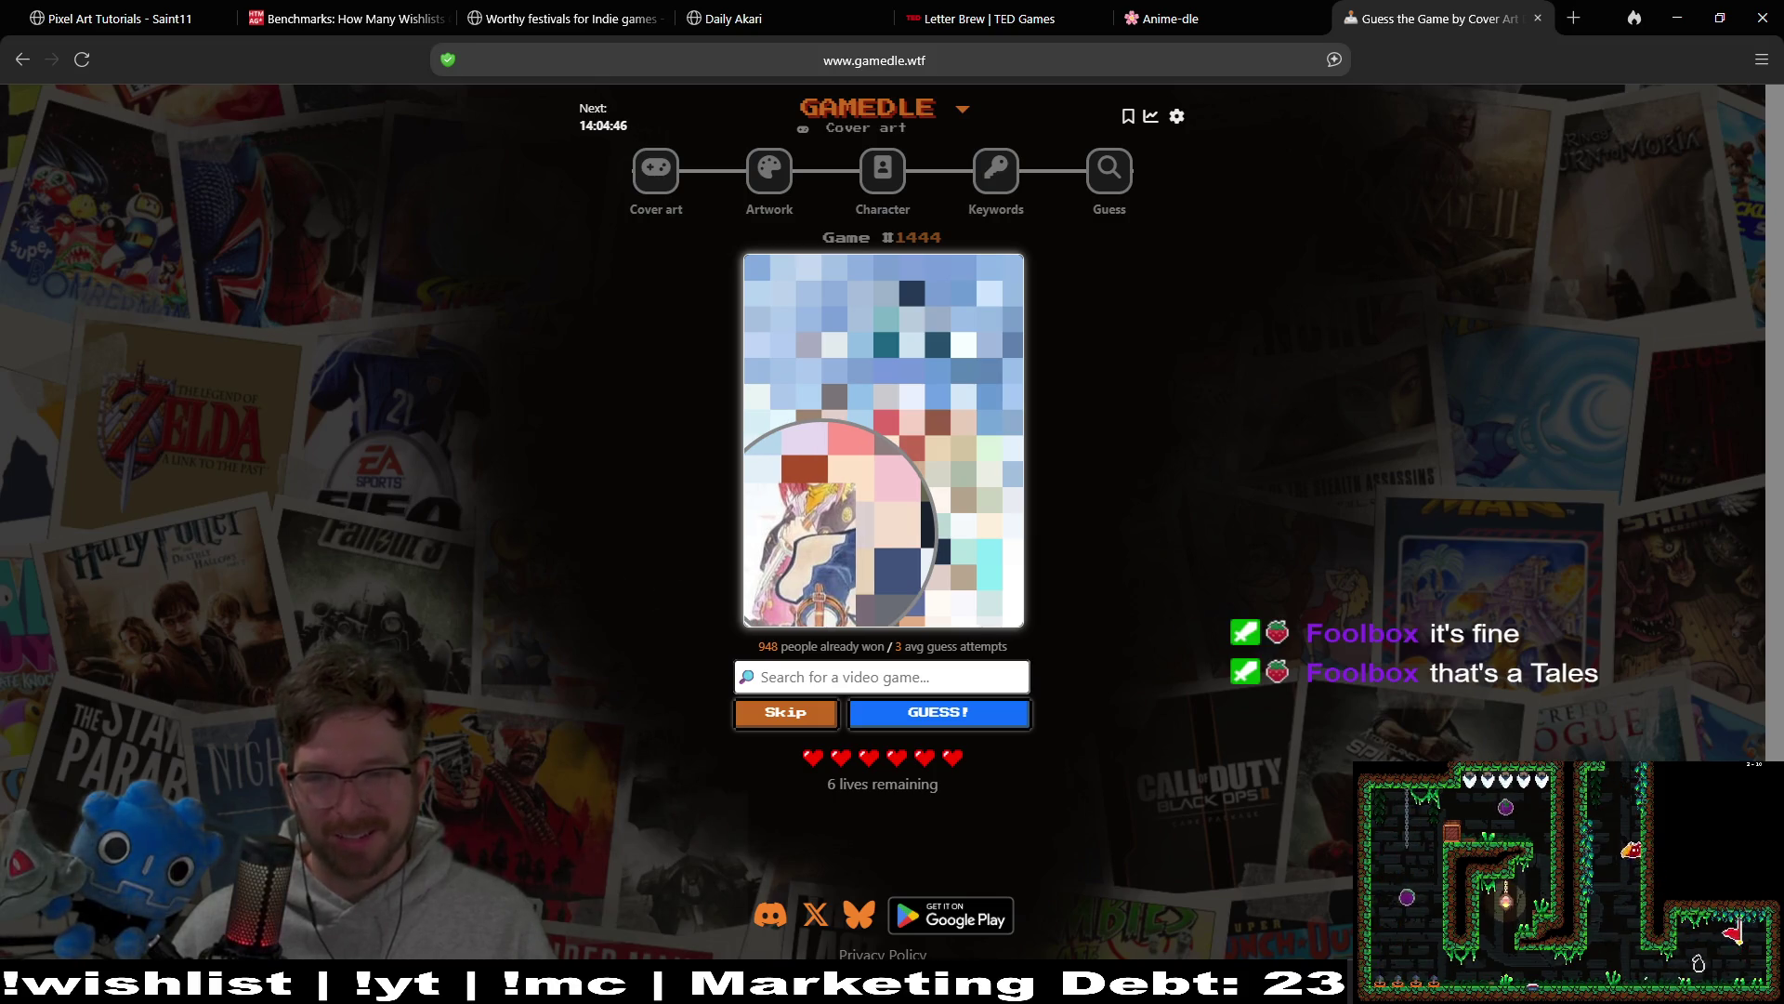
{"action": "left_click", "coordinate": [914, 666]}
{"action": "type", "text": "tale"}
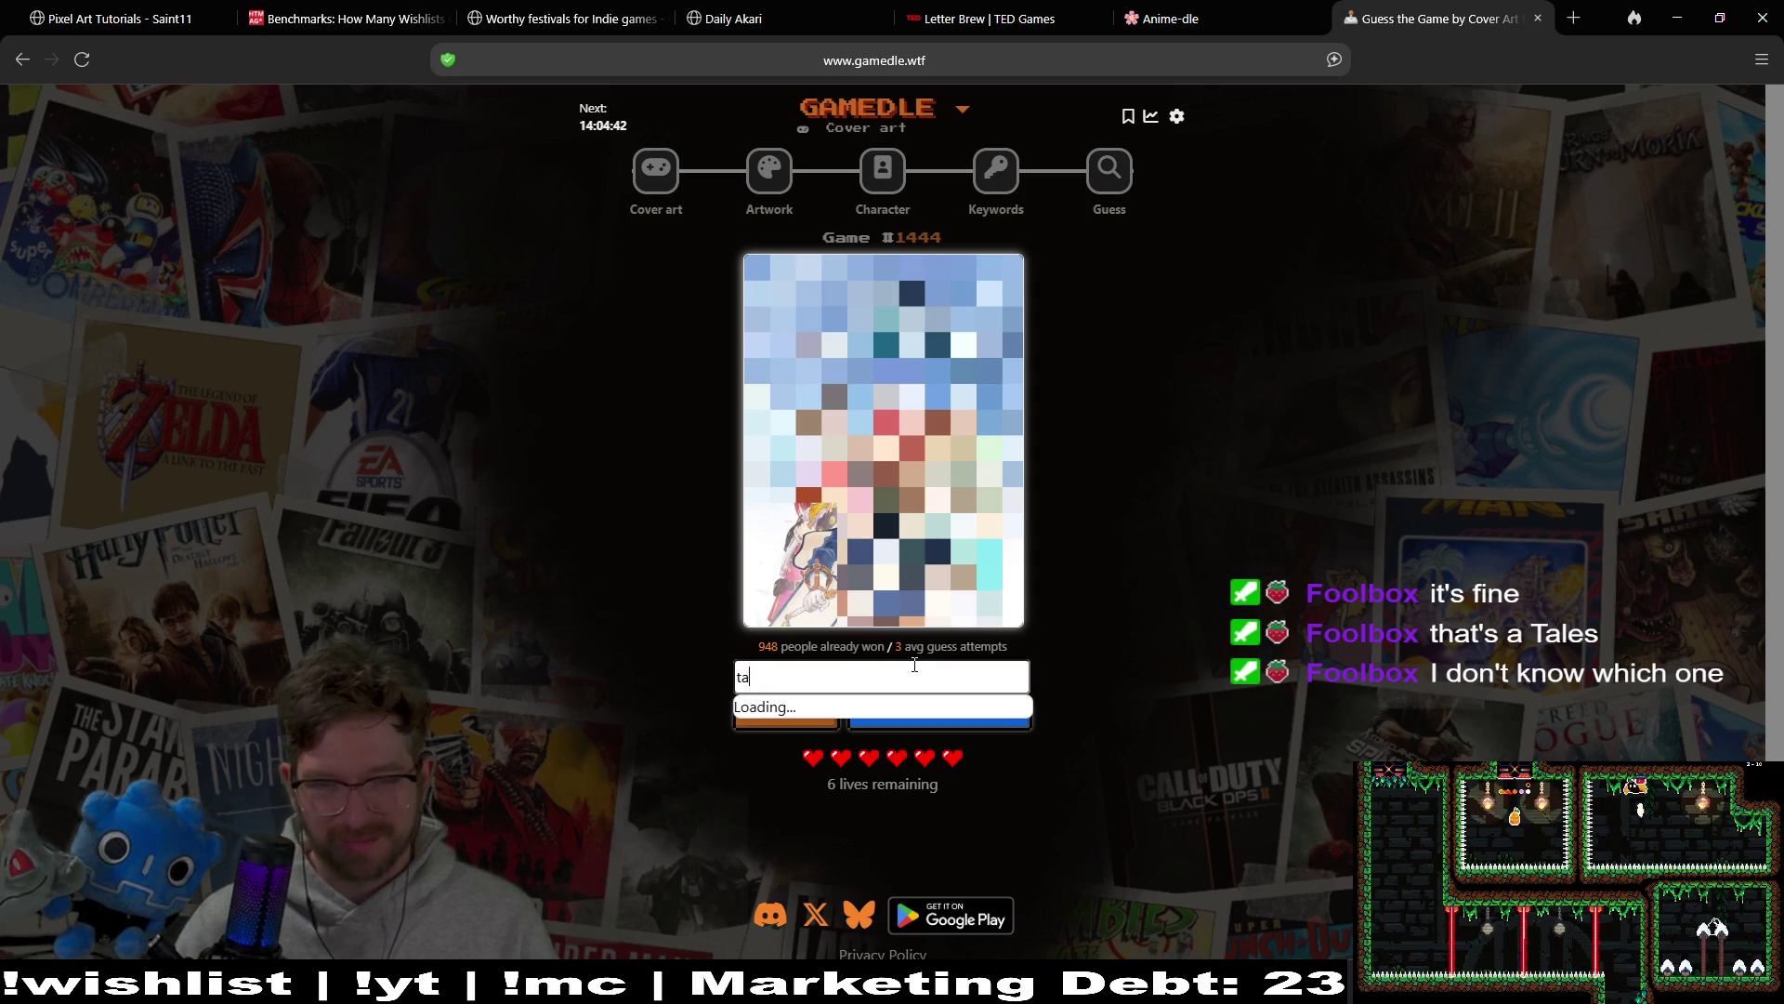
{"action": "type", "text": "s"}
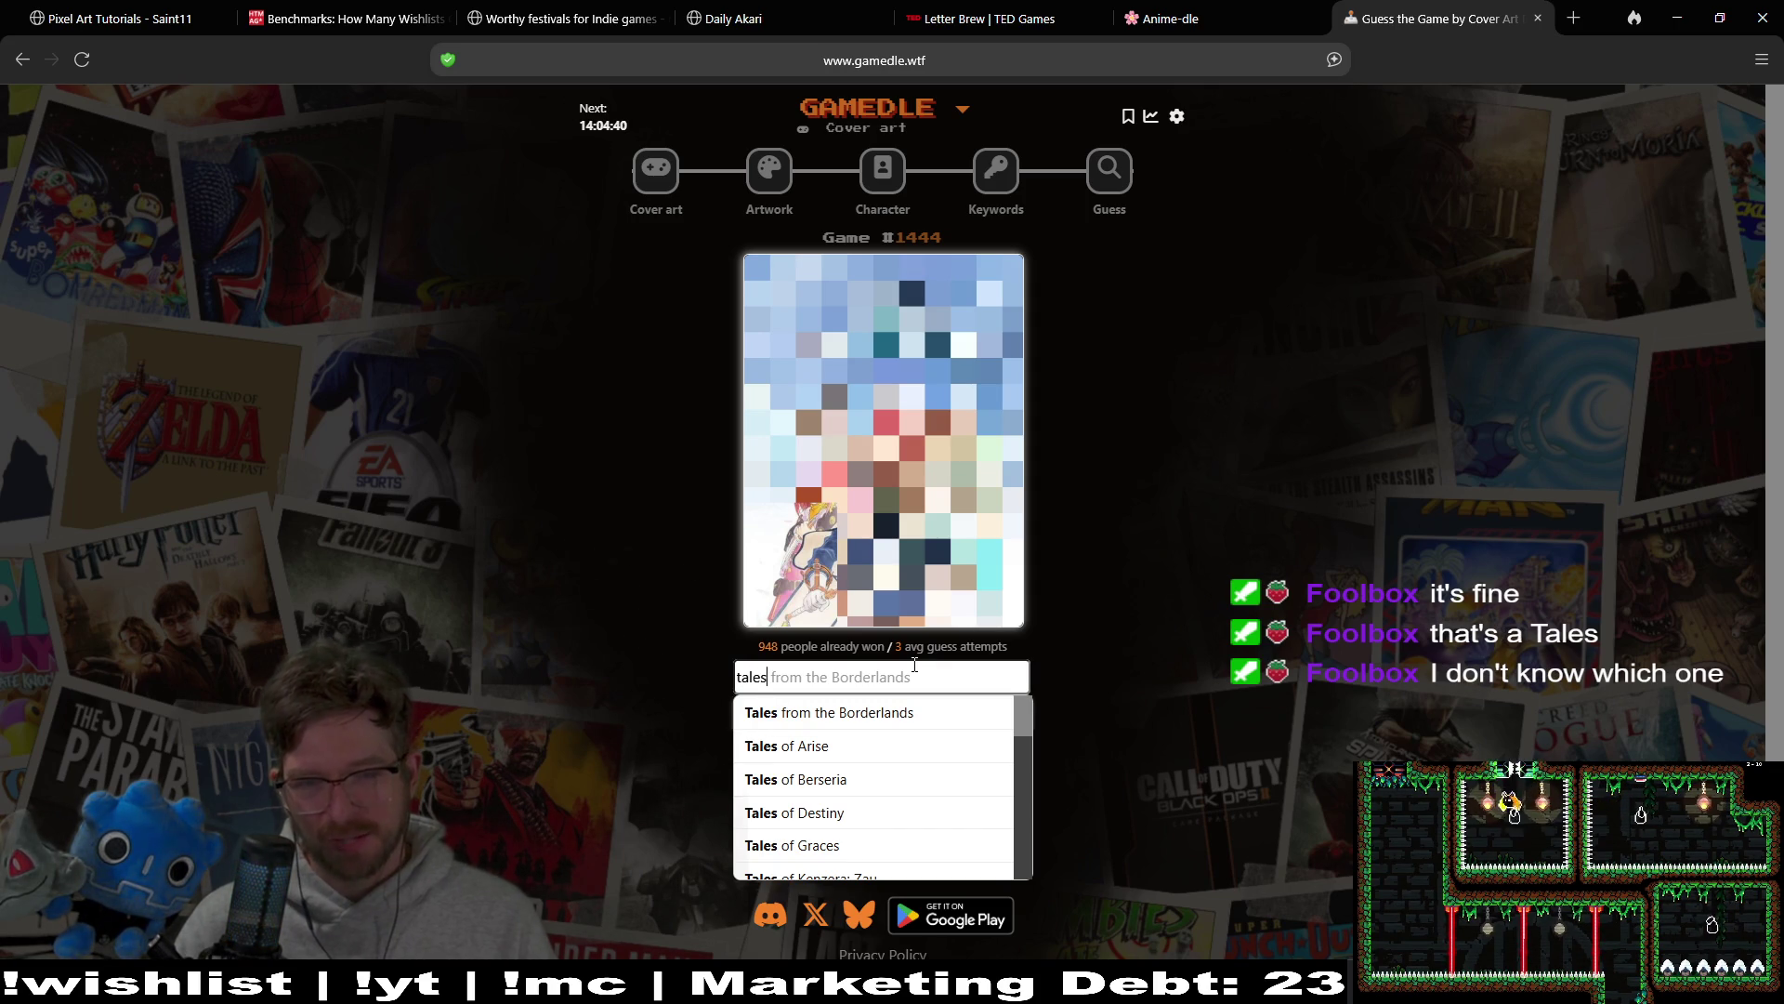
{"action": "type", "text": " of"}
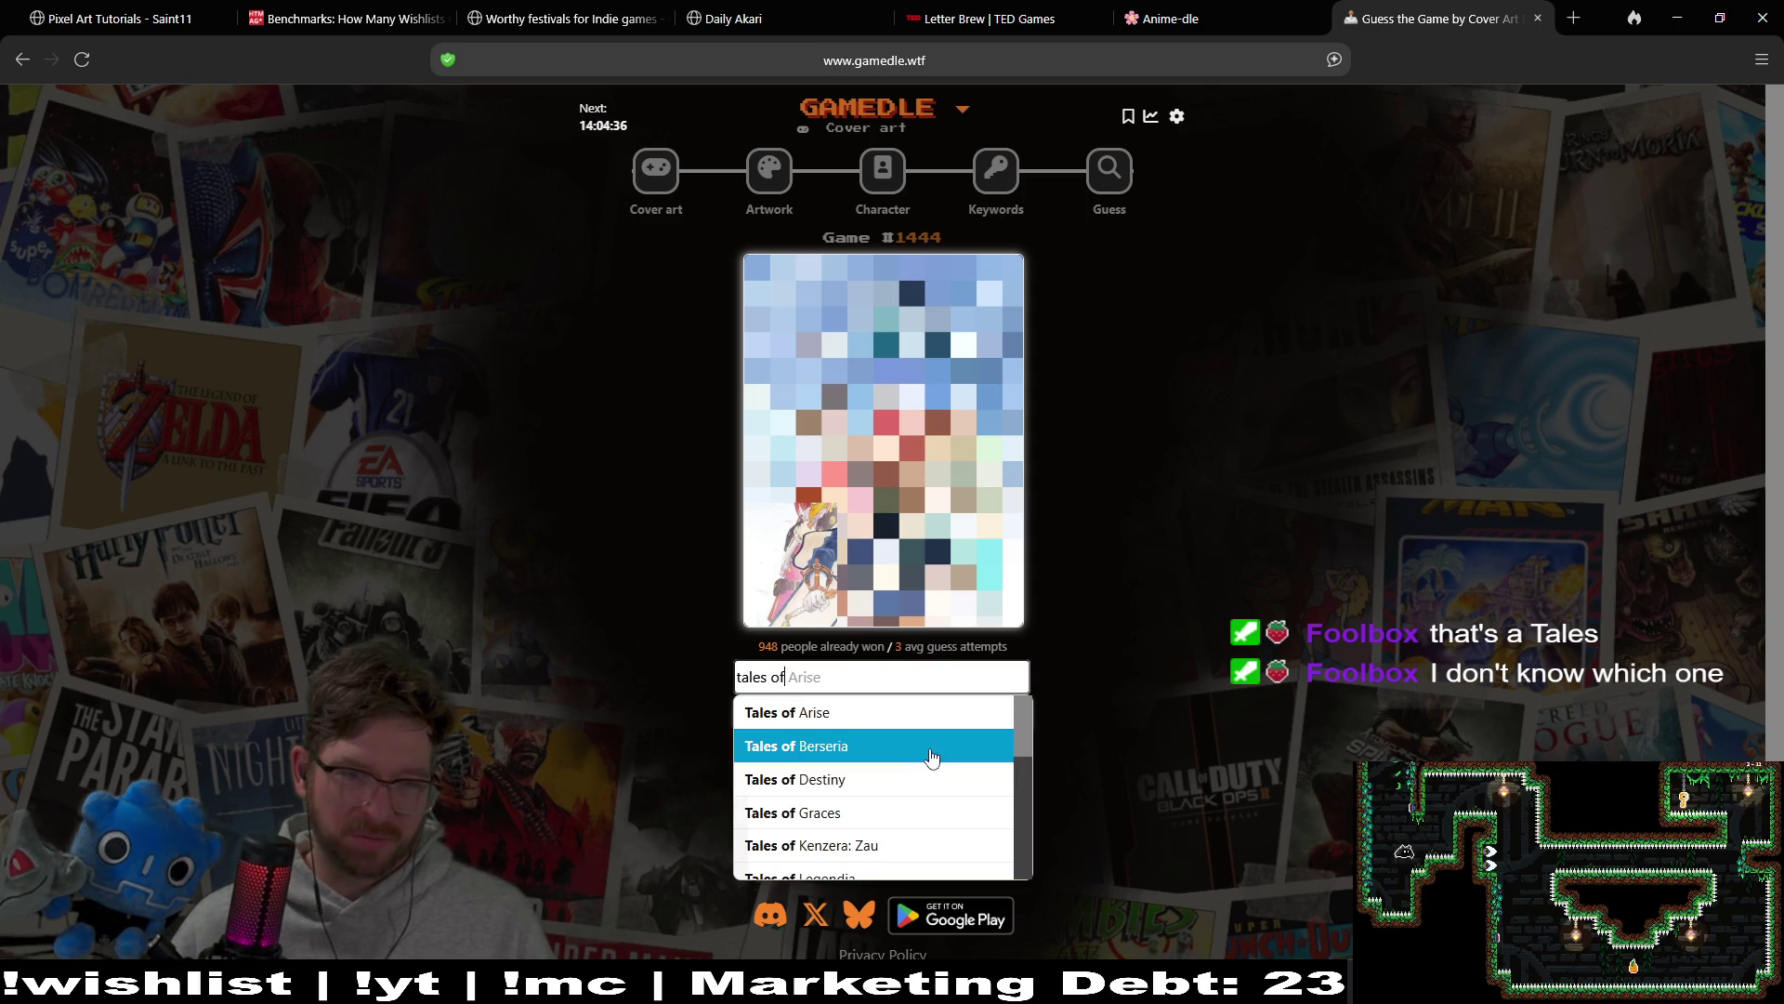
{"action": "left_click", "coordinate": [932, 757]}
{"action": "left_click", "coordinate": [962, 721]}
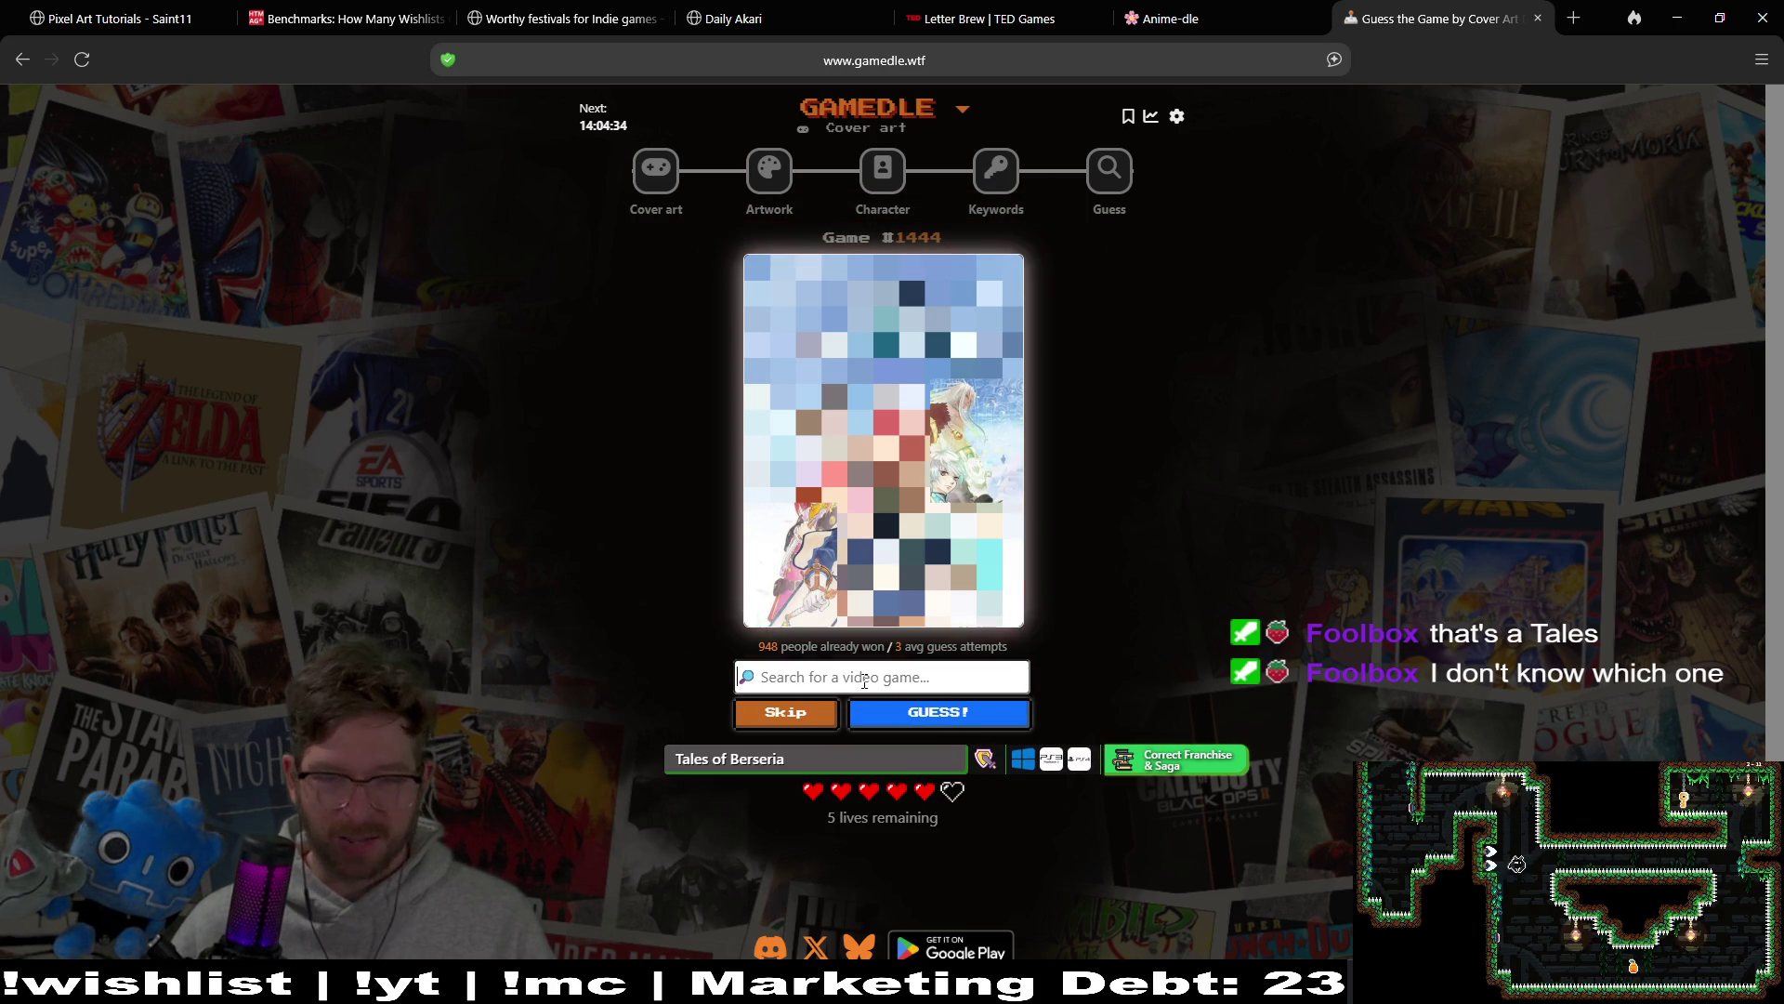
{"action": "type", "text": "tales o"}
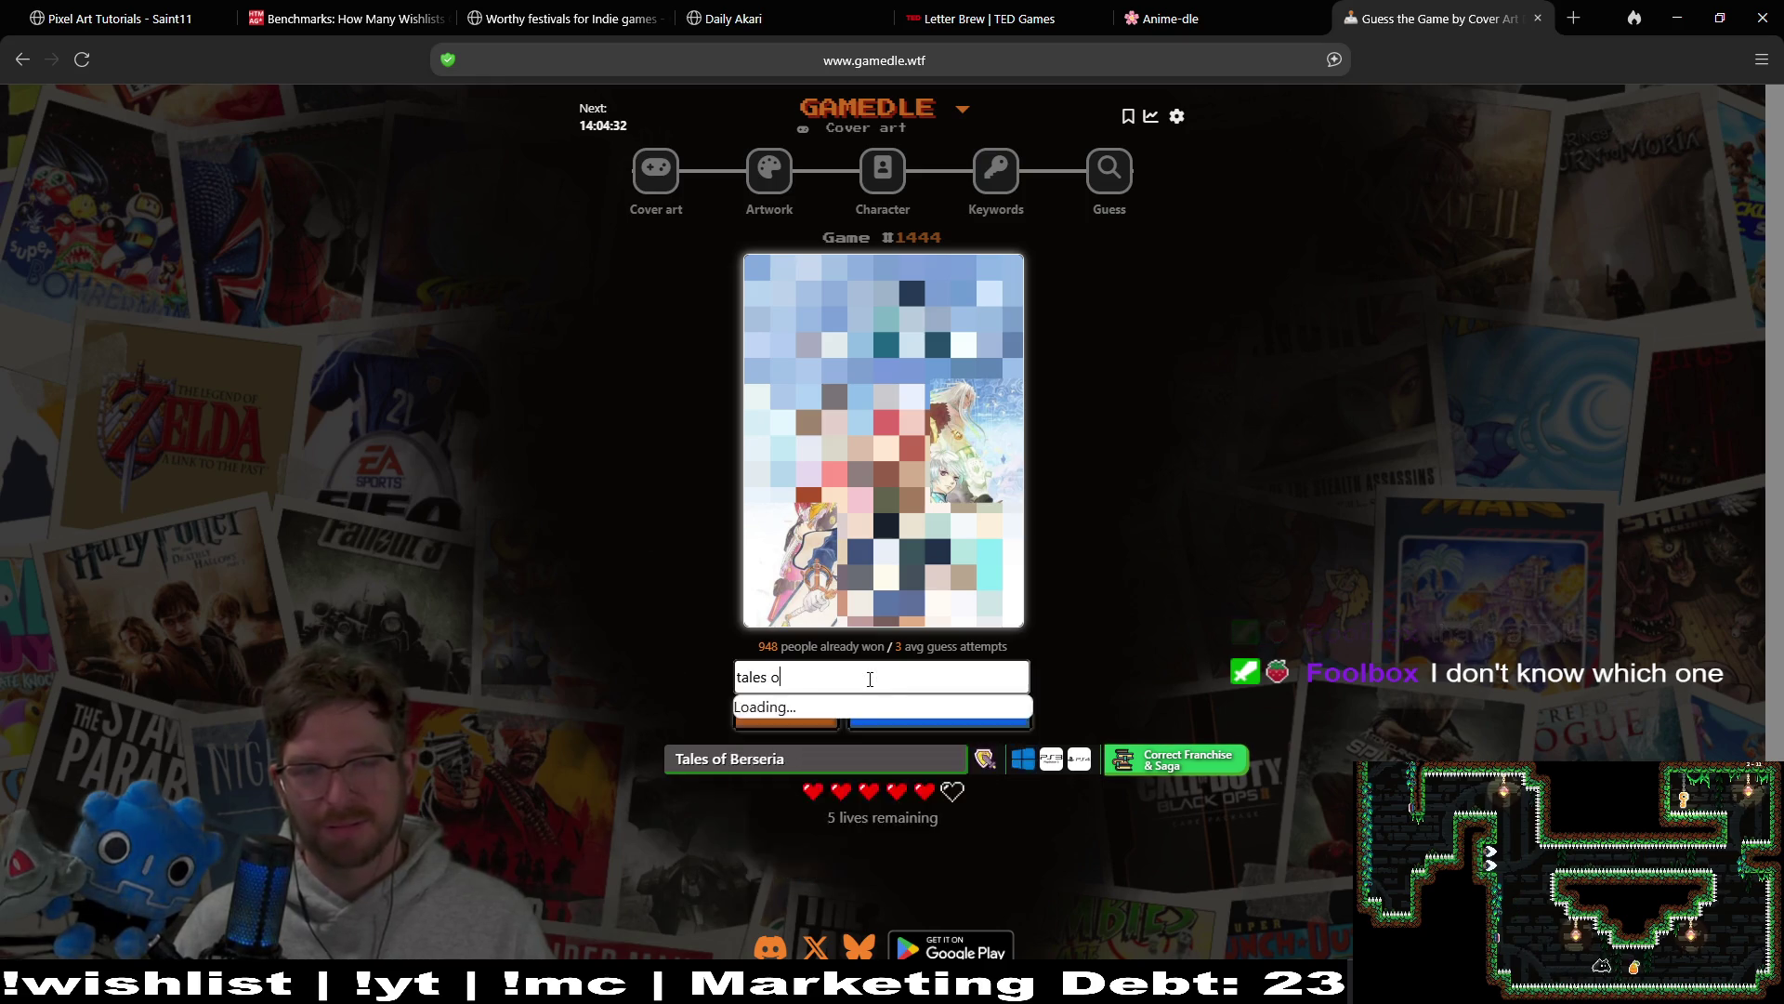
{"action": "type", "text": "f"}
{"action": "left_click", "coordinate": [836, 713]}
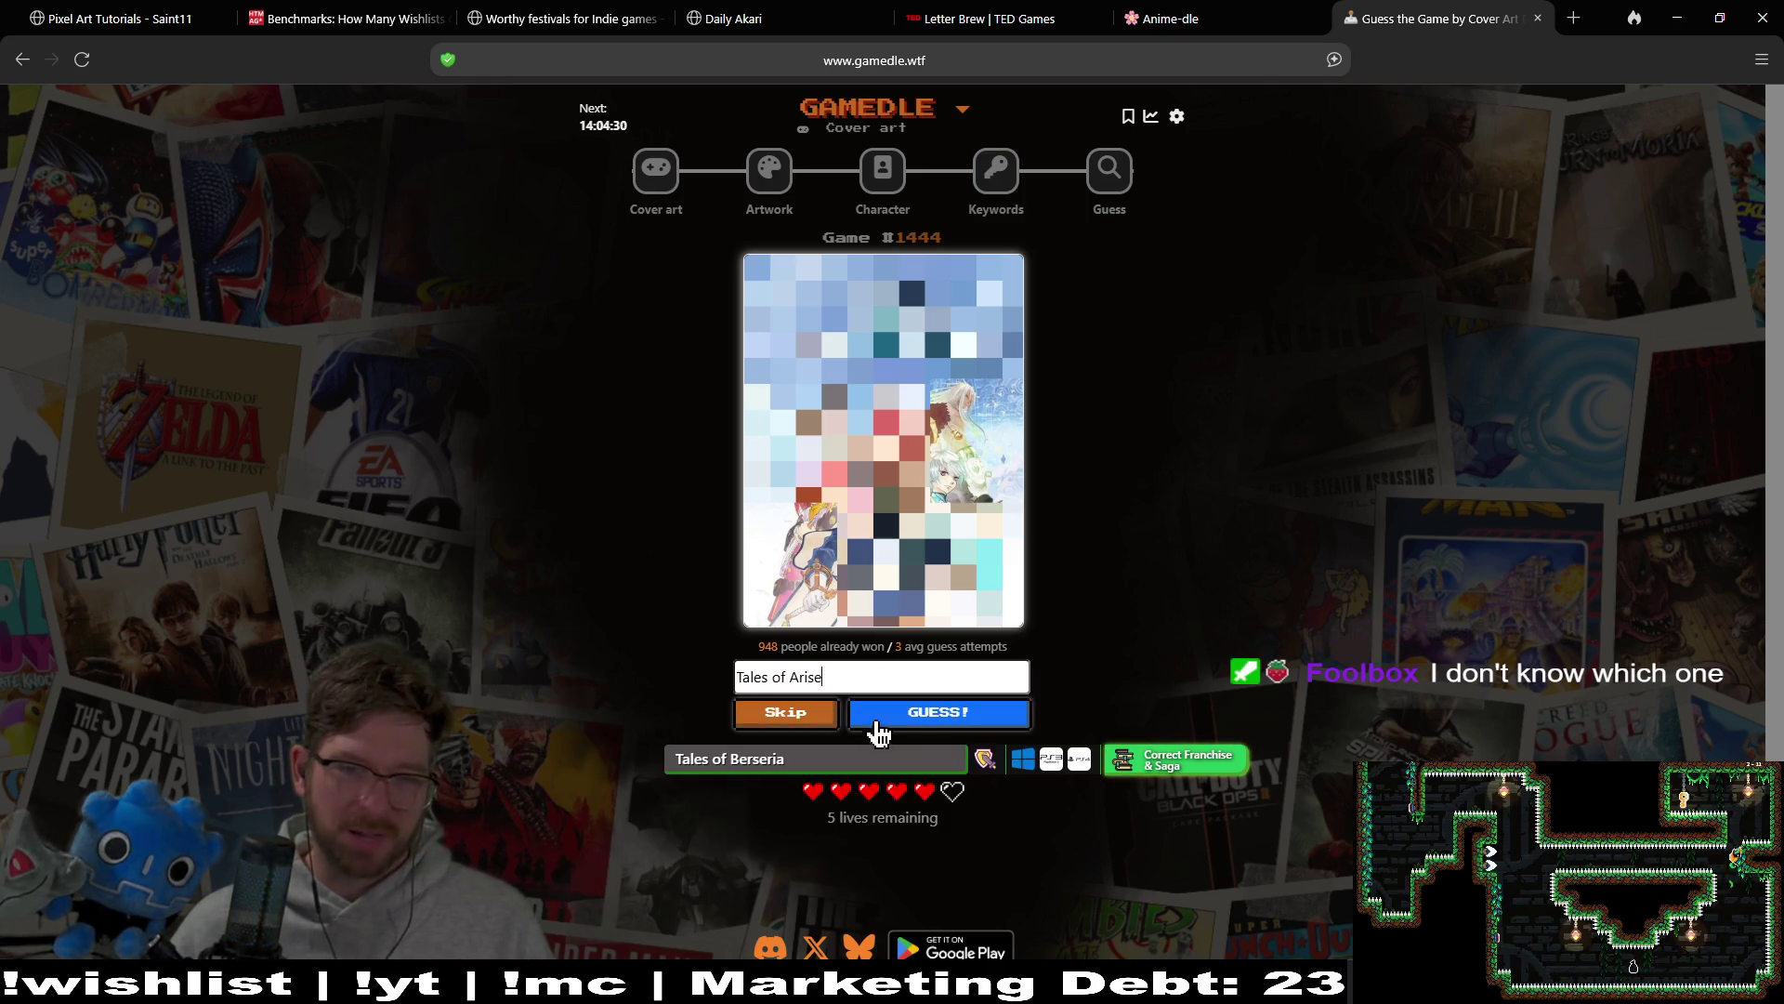
{"action": "left_click", "coordinate": [925, 718]}
{"action": "type", "text": "tales of"}
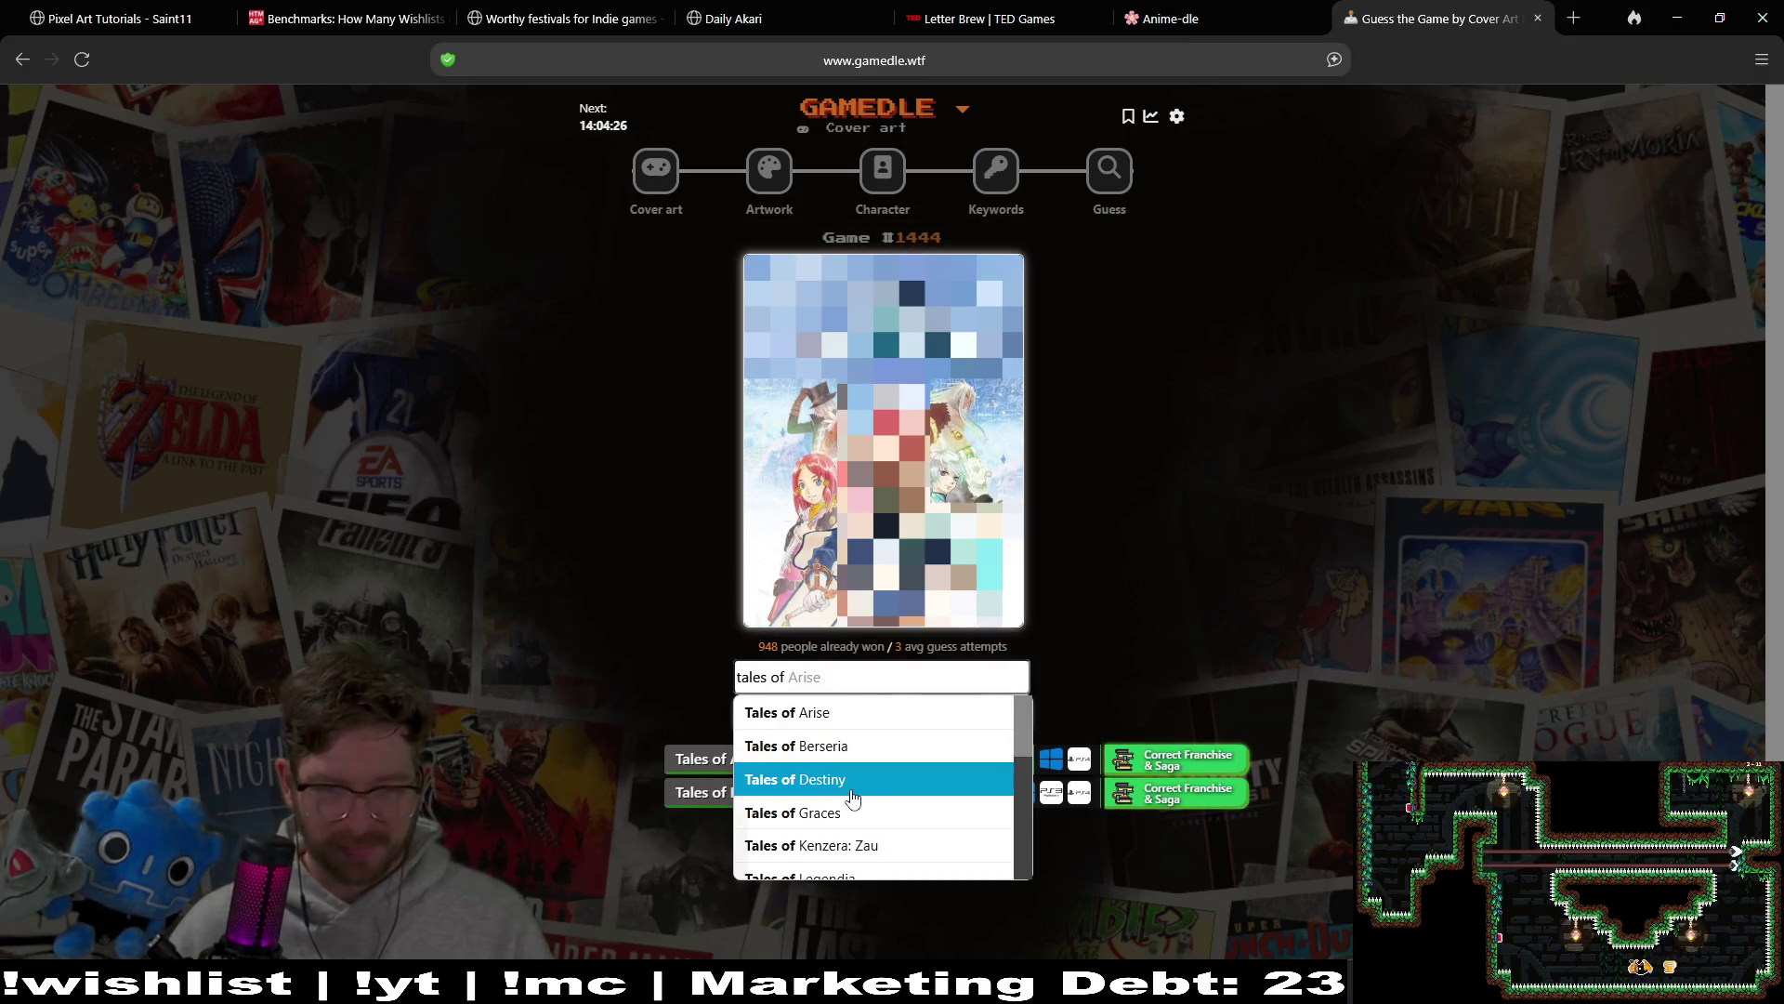
Step: Guess Tales of Destiny and Tales of Graces from the 'tales of' suggestions
{"action": "left_click", "coordinate": [878, 747]}
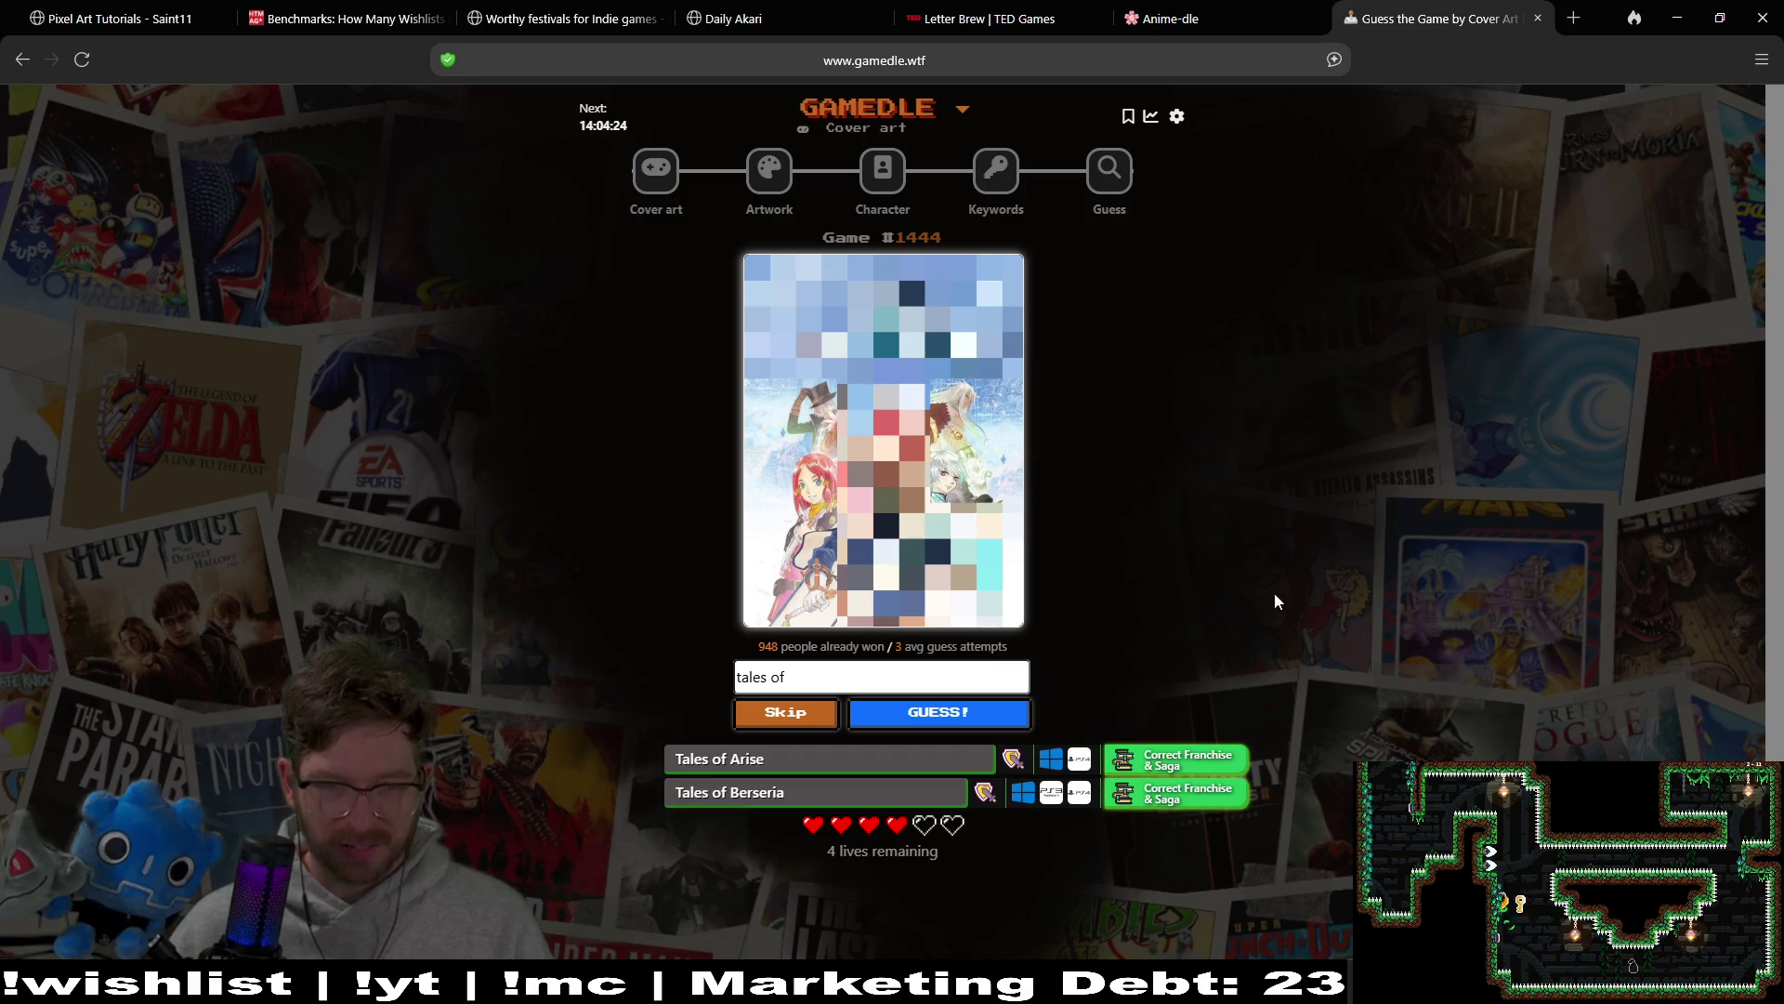
{"action": "left_click", "coordinate": [832, 691]}
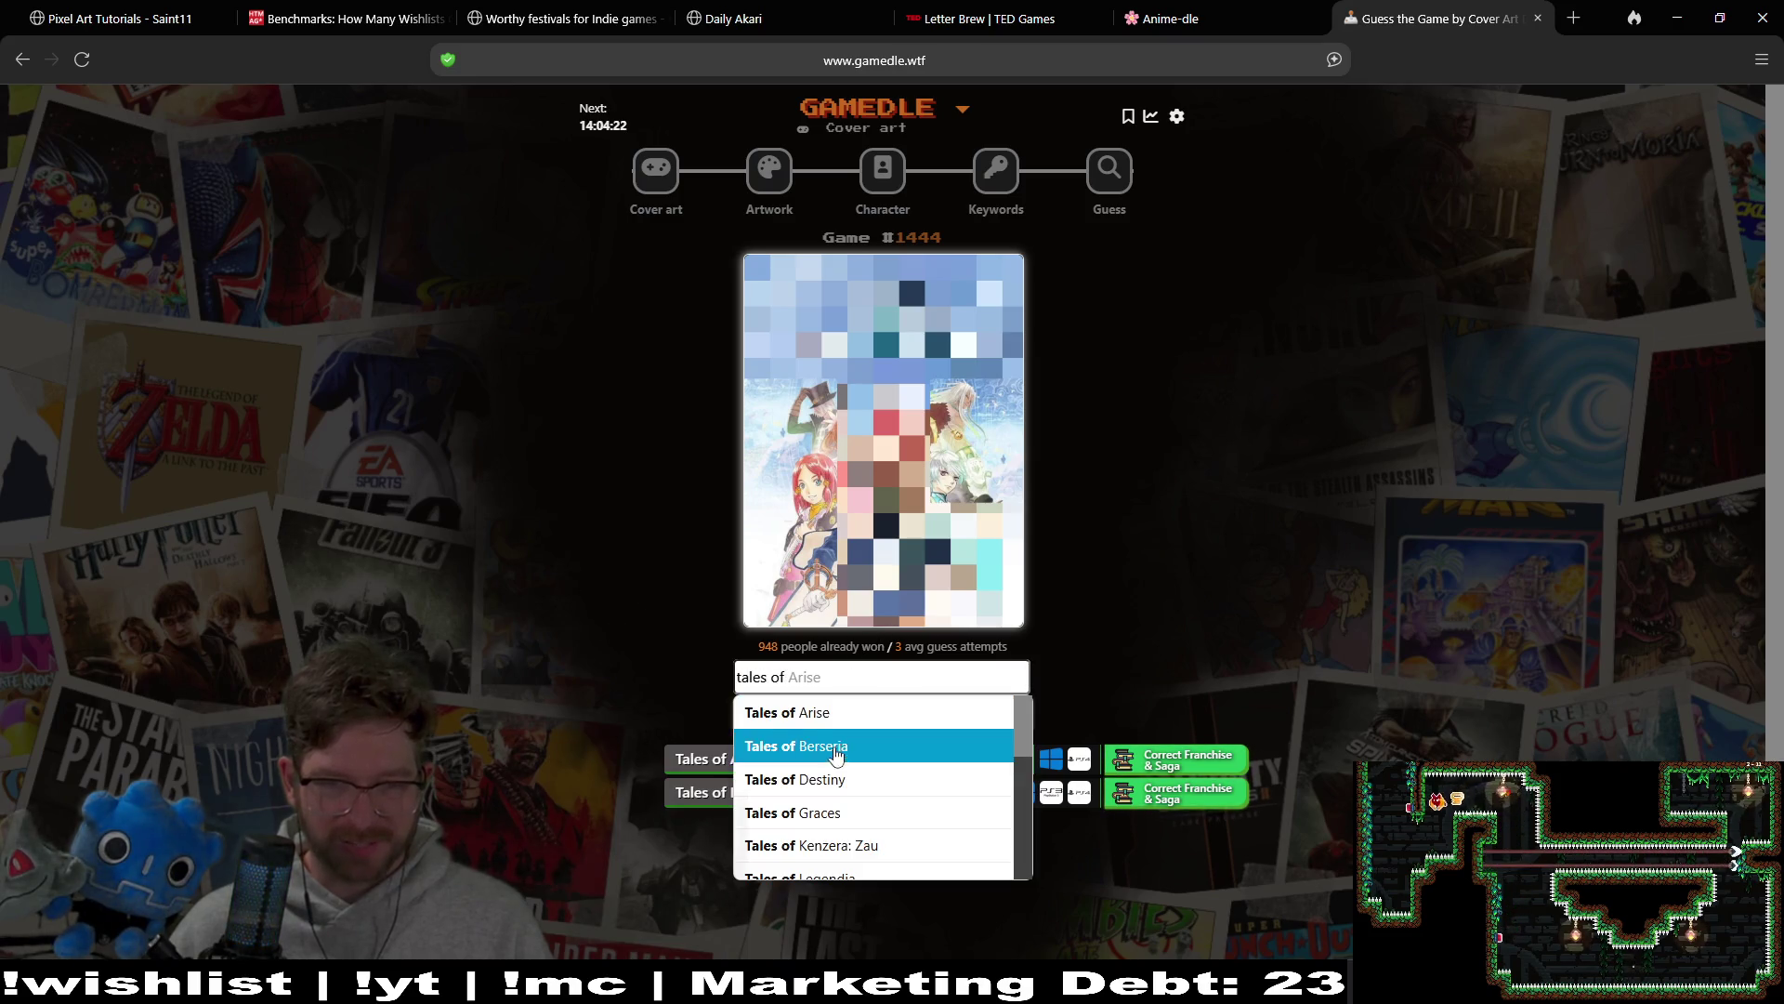
{"action": "left_click", "coordinate": [837, 796]}
{"action": "left_click", "coordinate": [972, 721]}
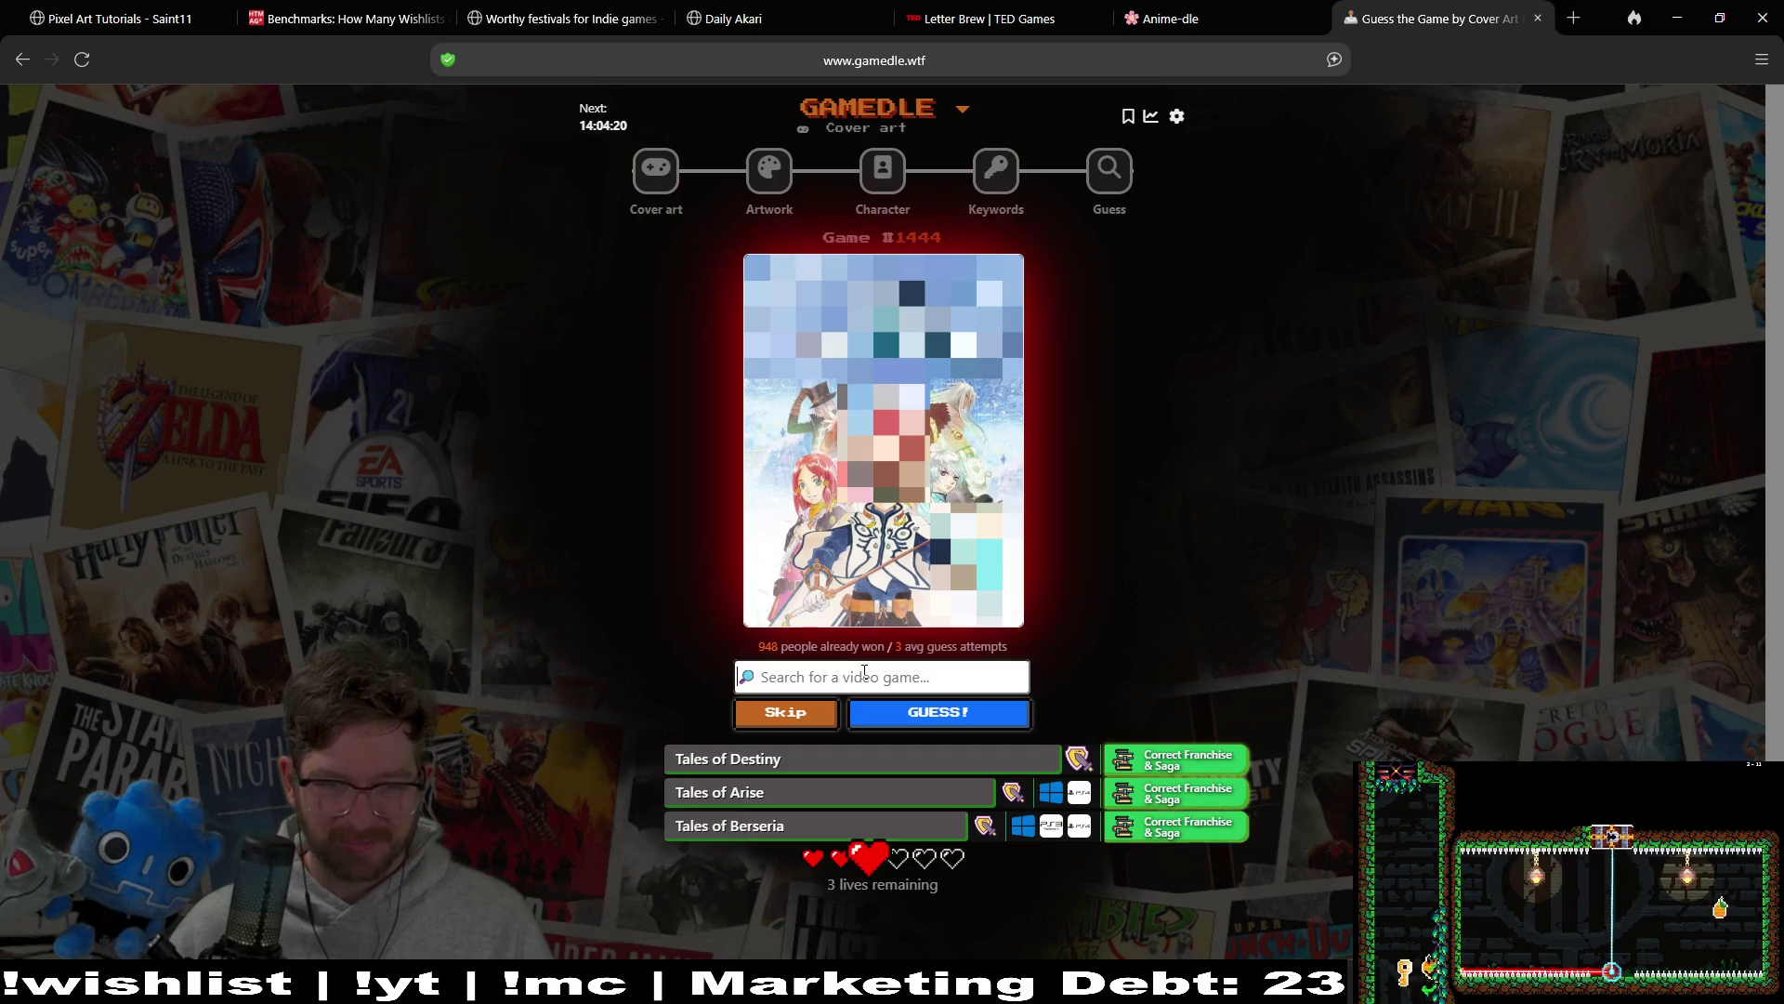
{"action": "type", "text": "tales of"}
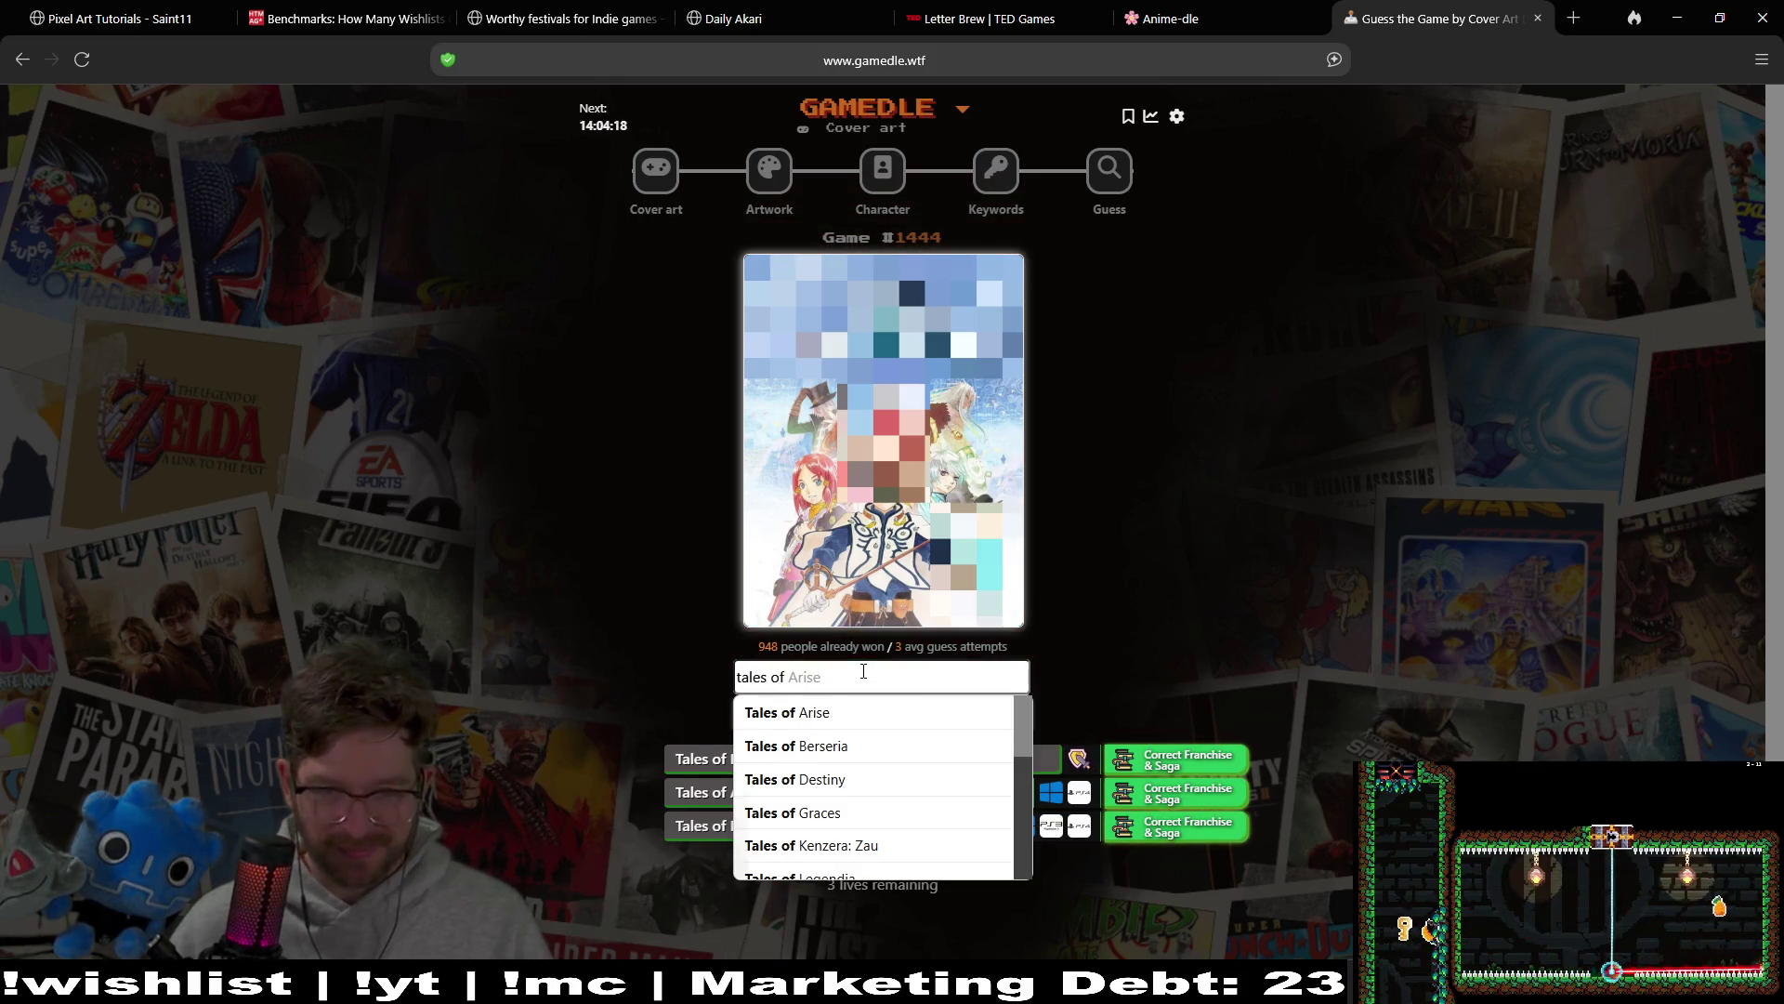
{"action": "left_click", "coordinate": [932, 813]}
{"action": "left_click", "coordinate": [937, 716]}
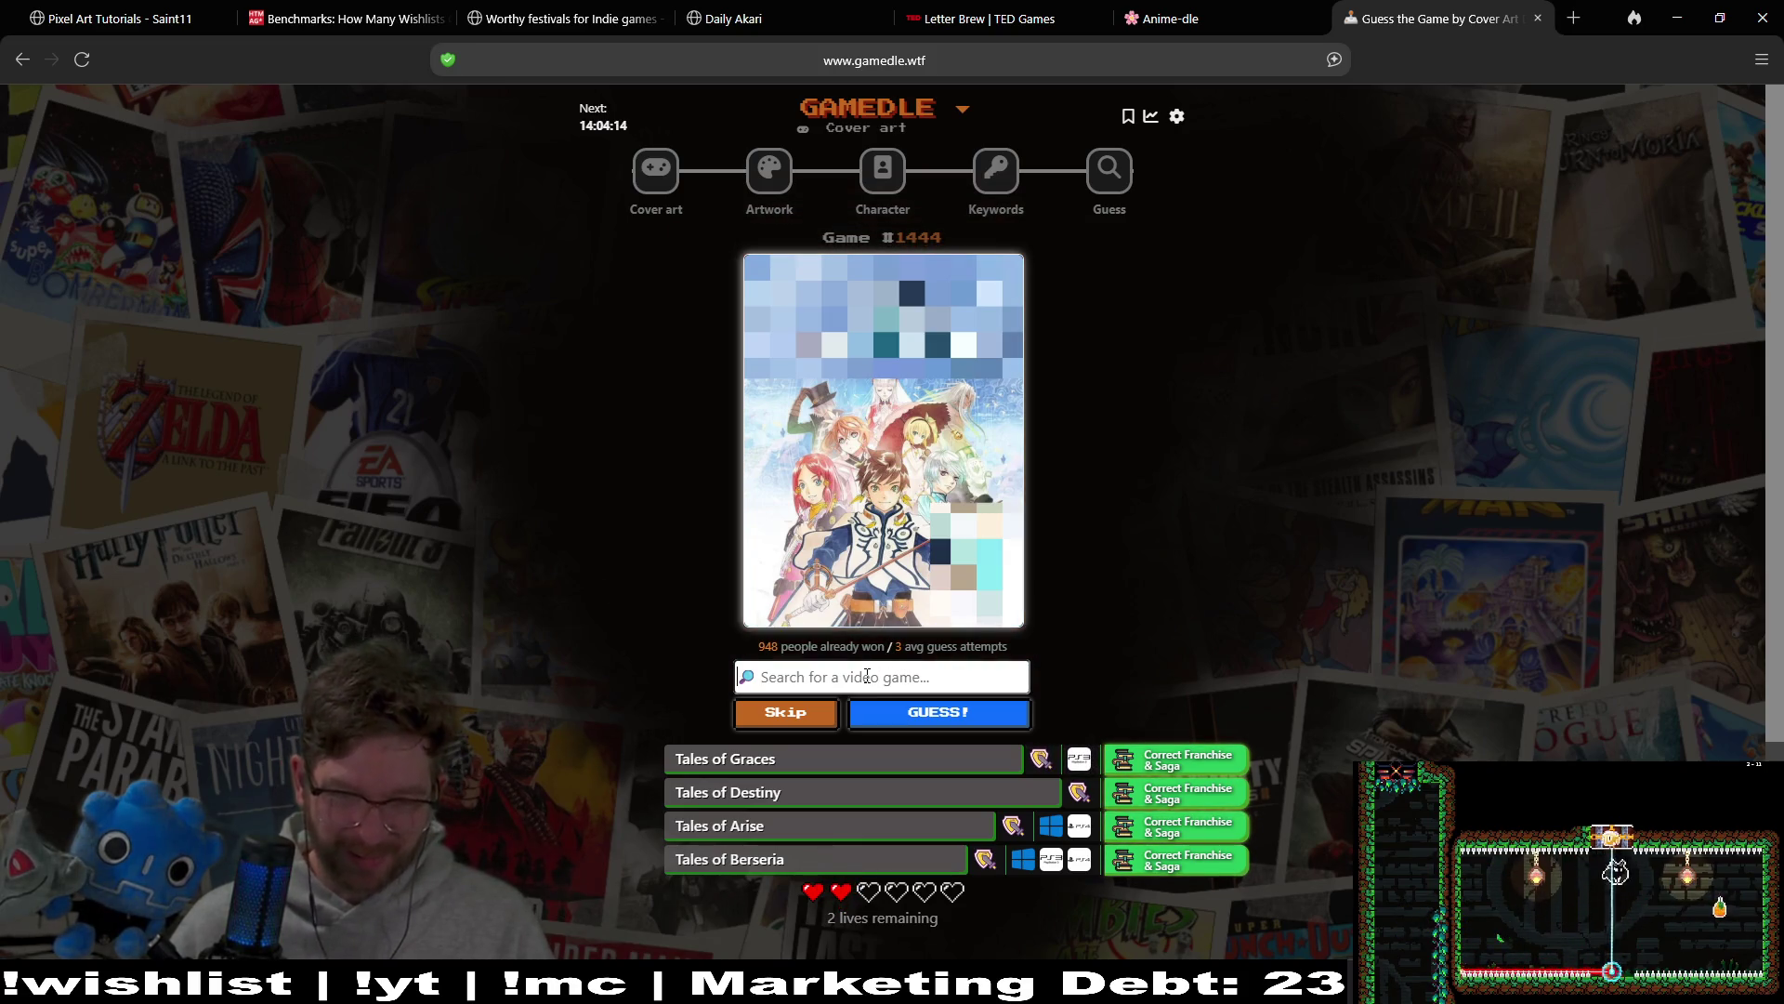
Step: Guess Tales of Kenzera: Zau, leaving 1 life
{"action": "type", "text": "tales of"}
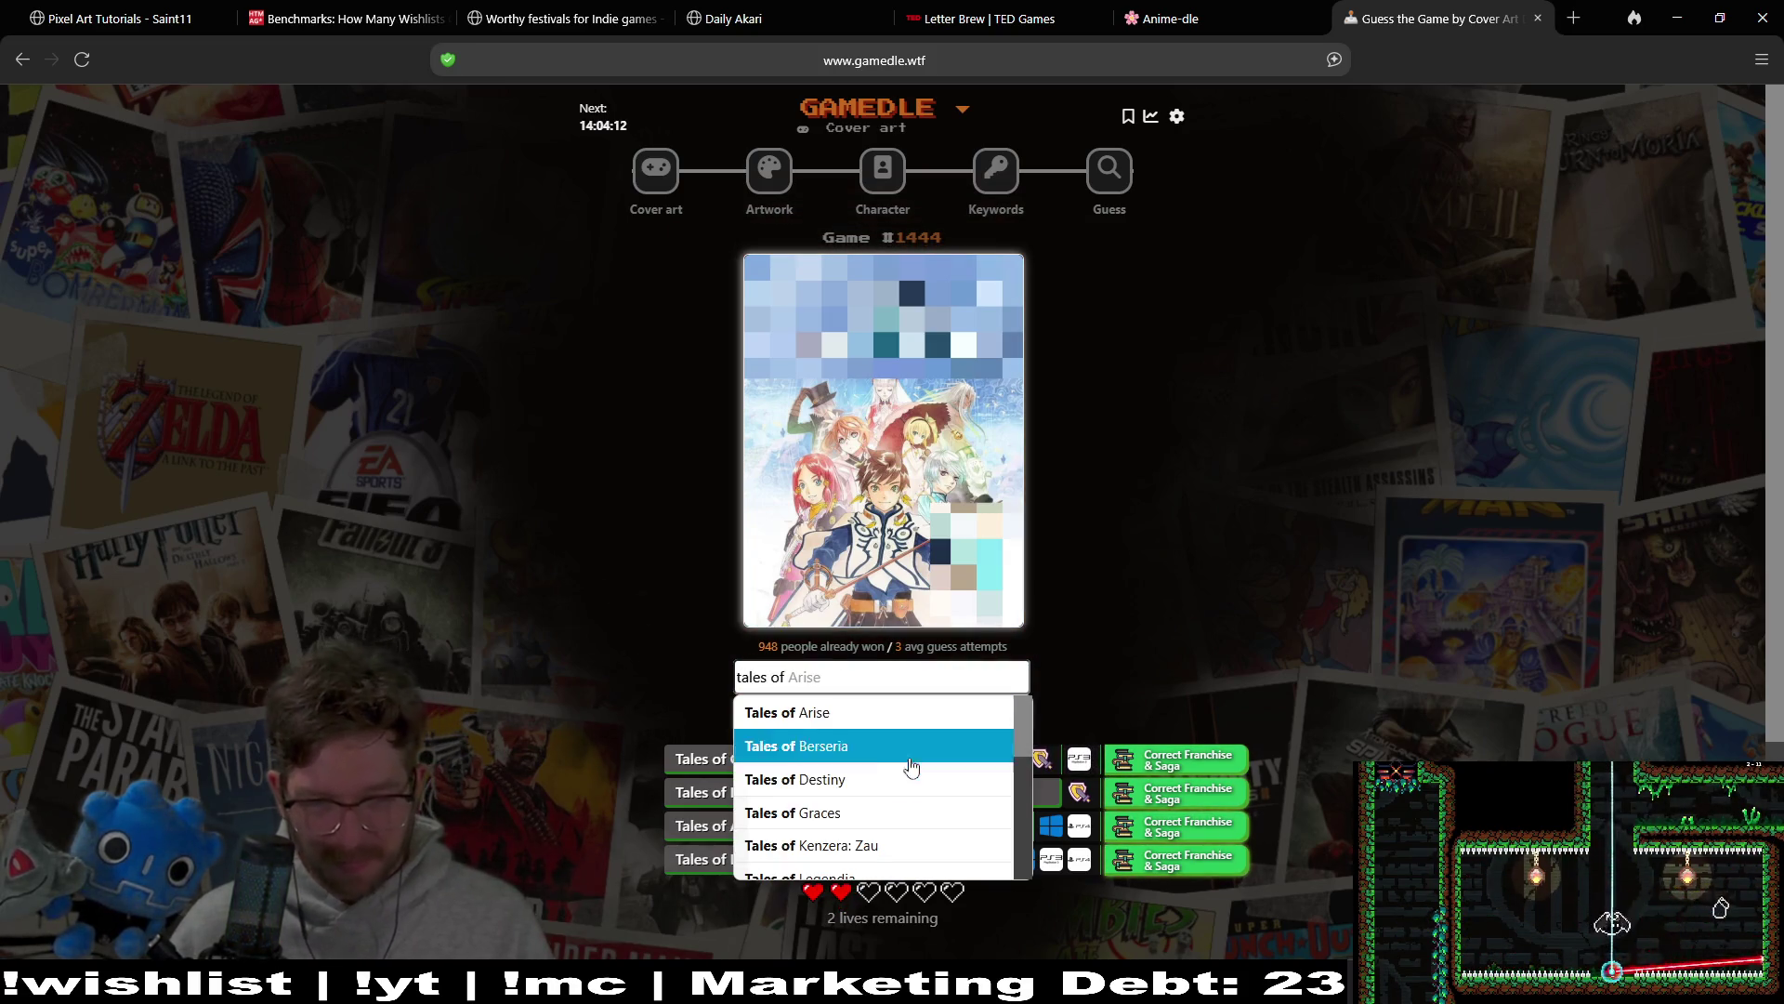
{"action": "left_click", "coordinate": [896, 848]}
{"action": "left_click", "coordinate": [956, 718]}
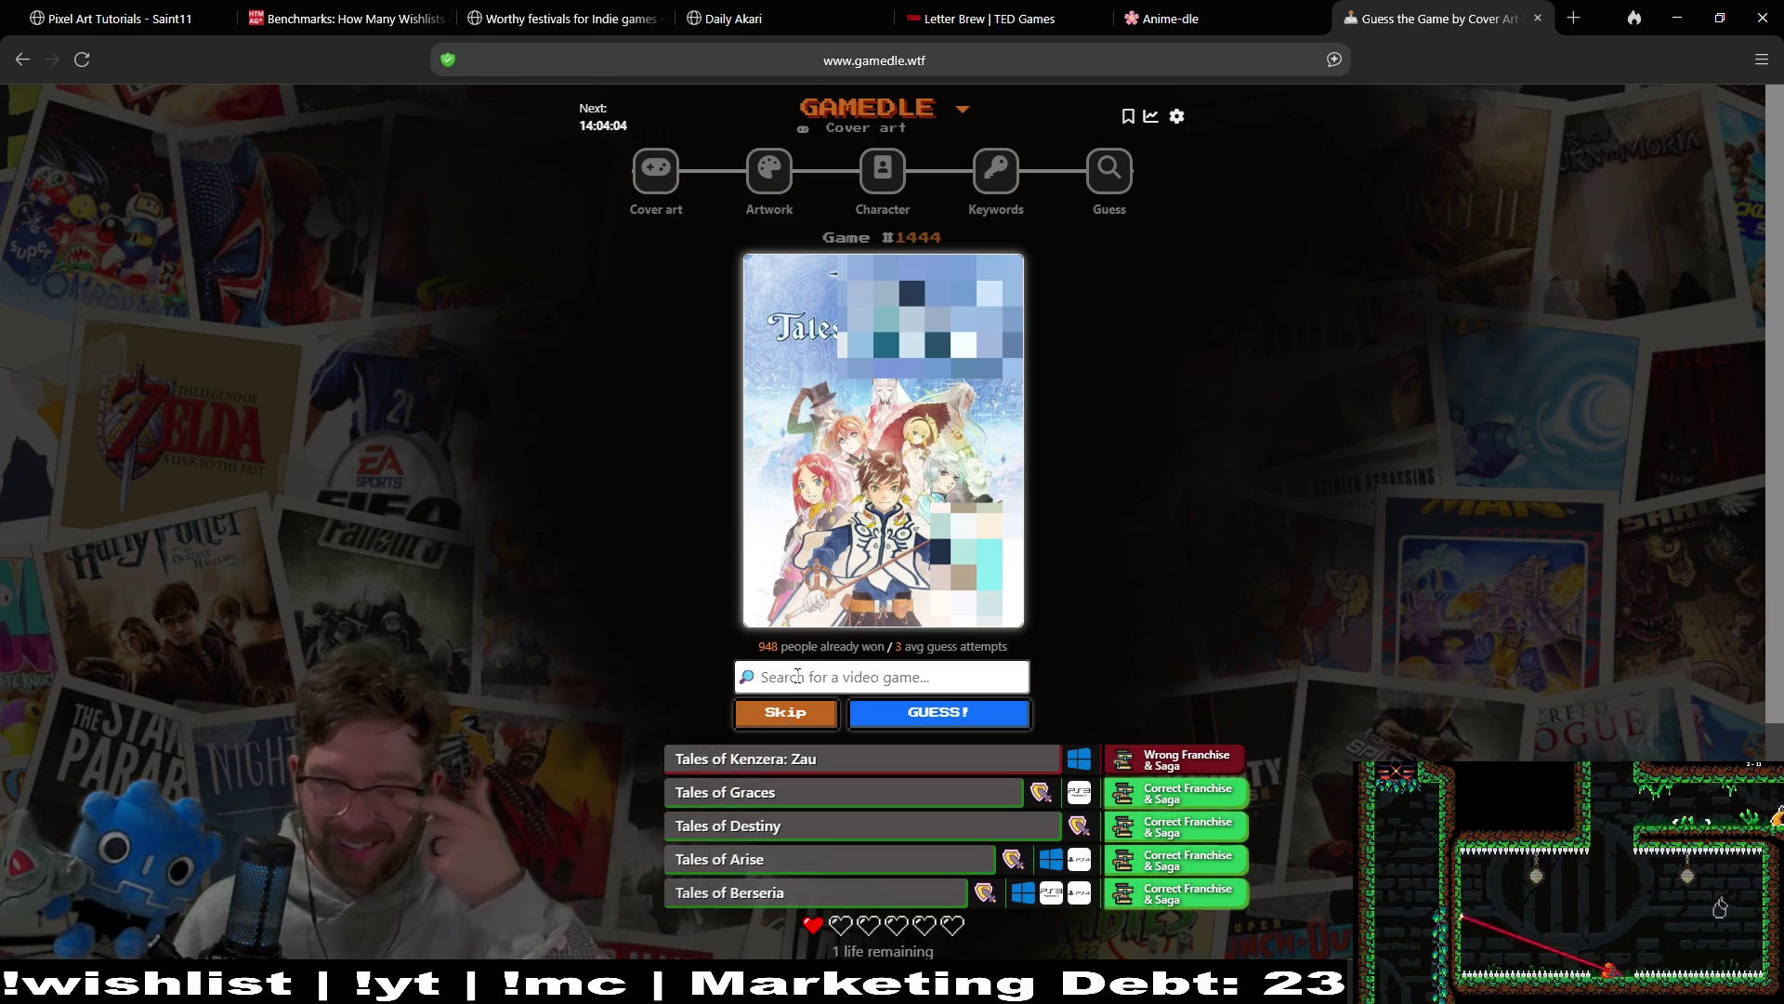
{"action": "left_click", "coordinate": [792, 675]}
Step: Search 'tales of' and scroll through the suggestion list
{"action": "type", "text": "tales of"}
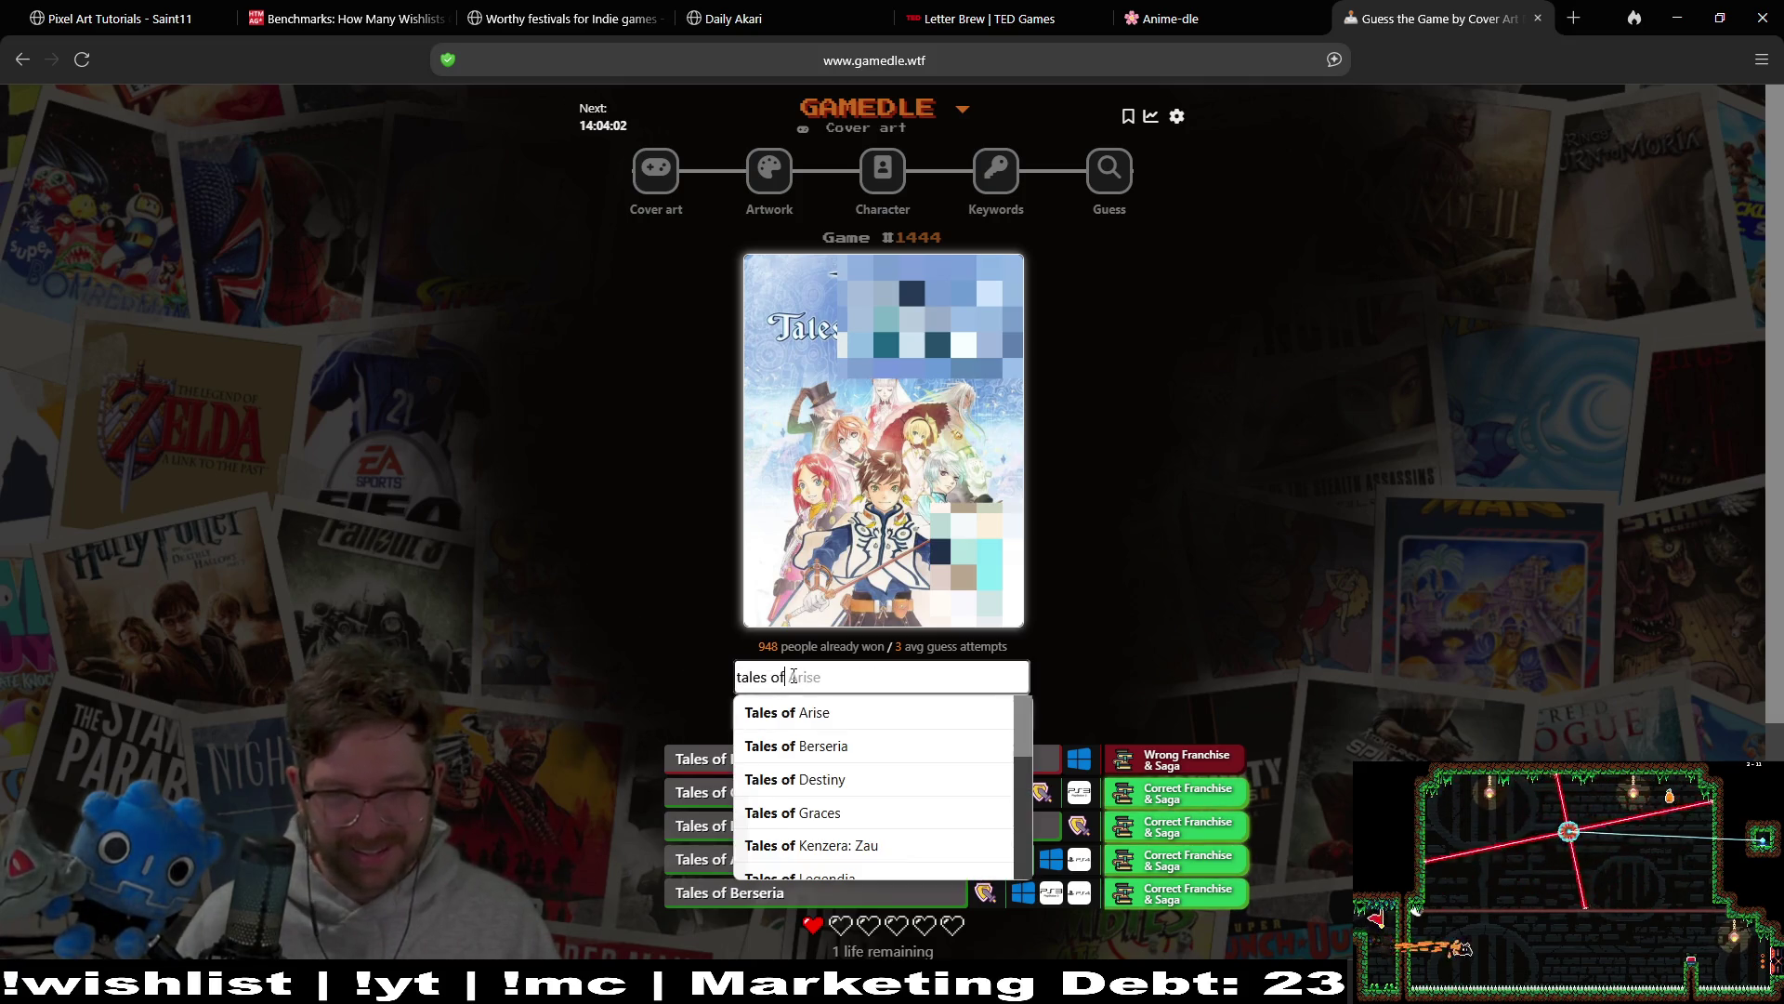
{"action": "scroll", "coordinate": [867, 811], "scroll_direction": "down", "scroll_amount": 2}
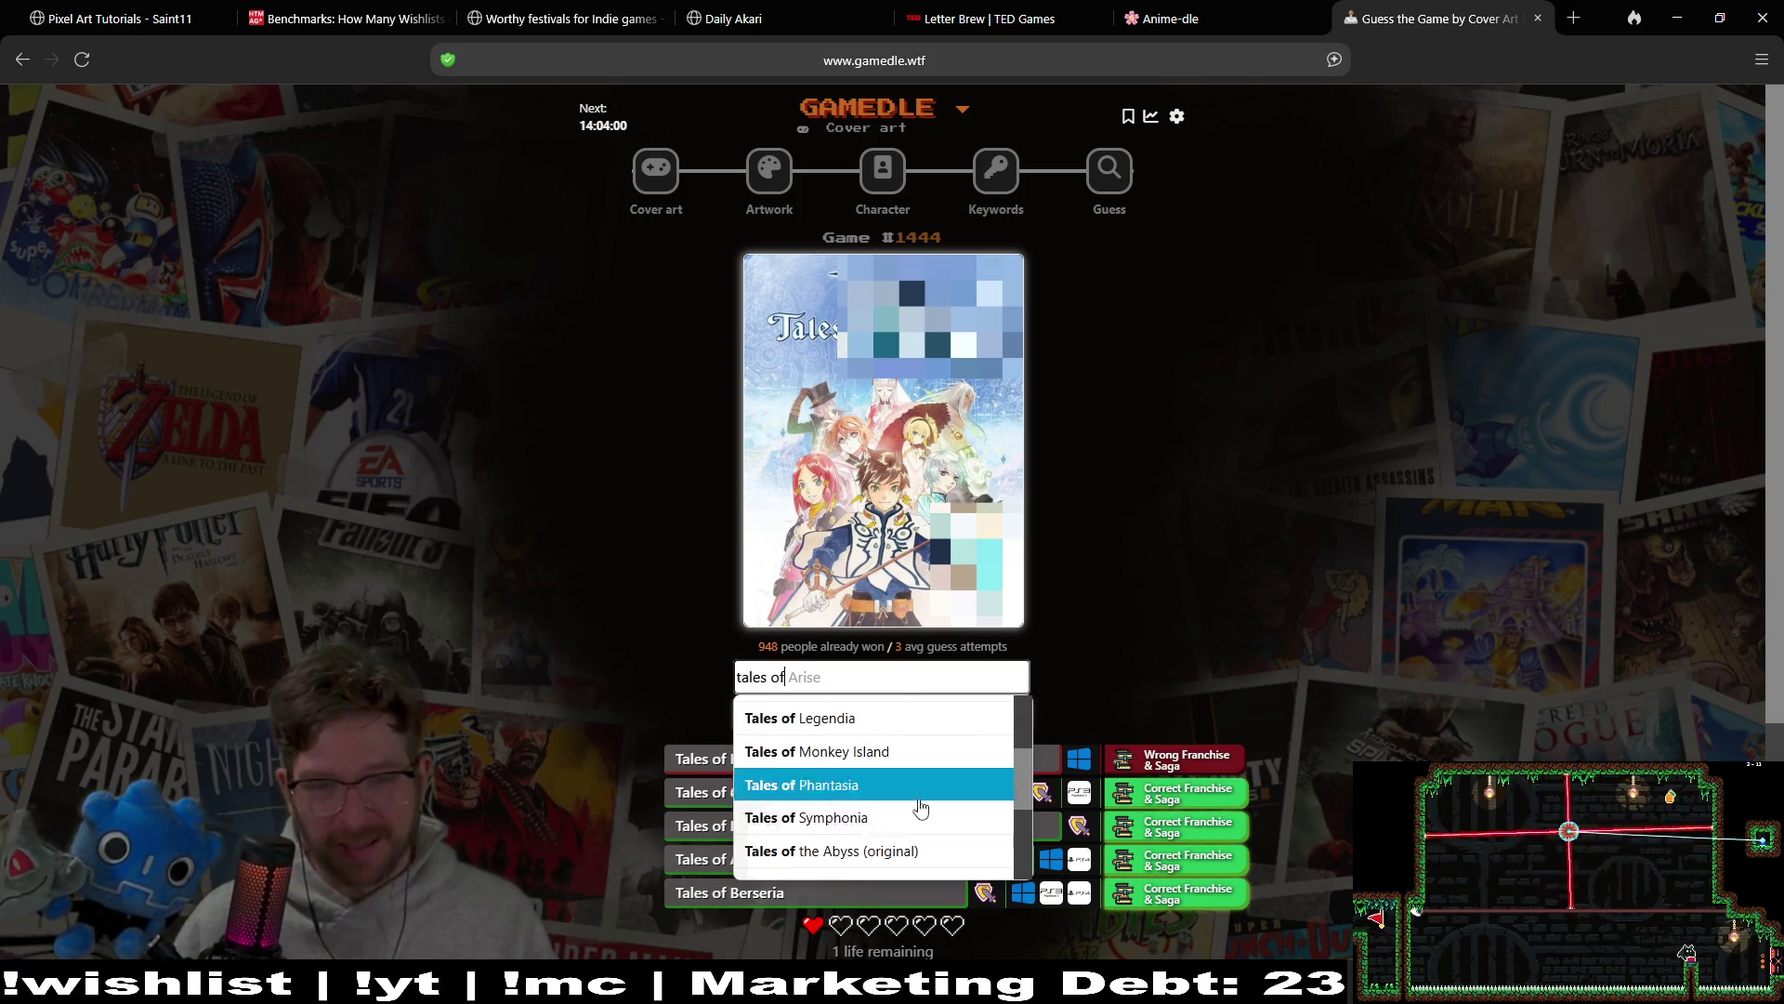
{"action": "scroll", "coordinate": [1019, 804], "scroll_direction": "down", "scroll_amount": 1}
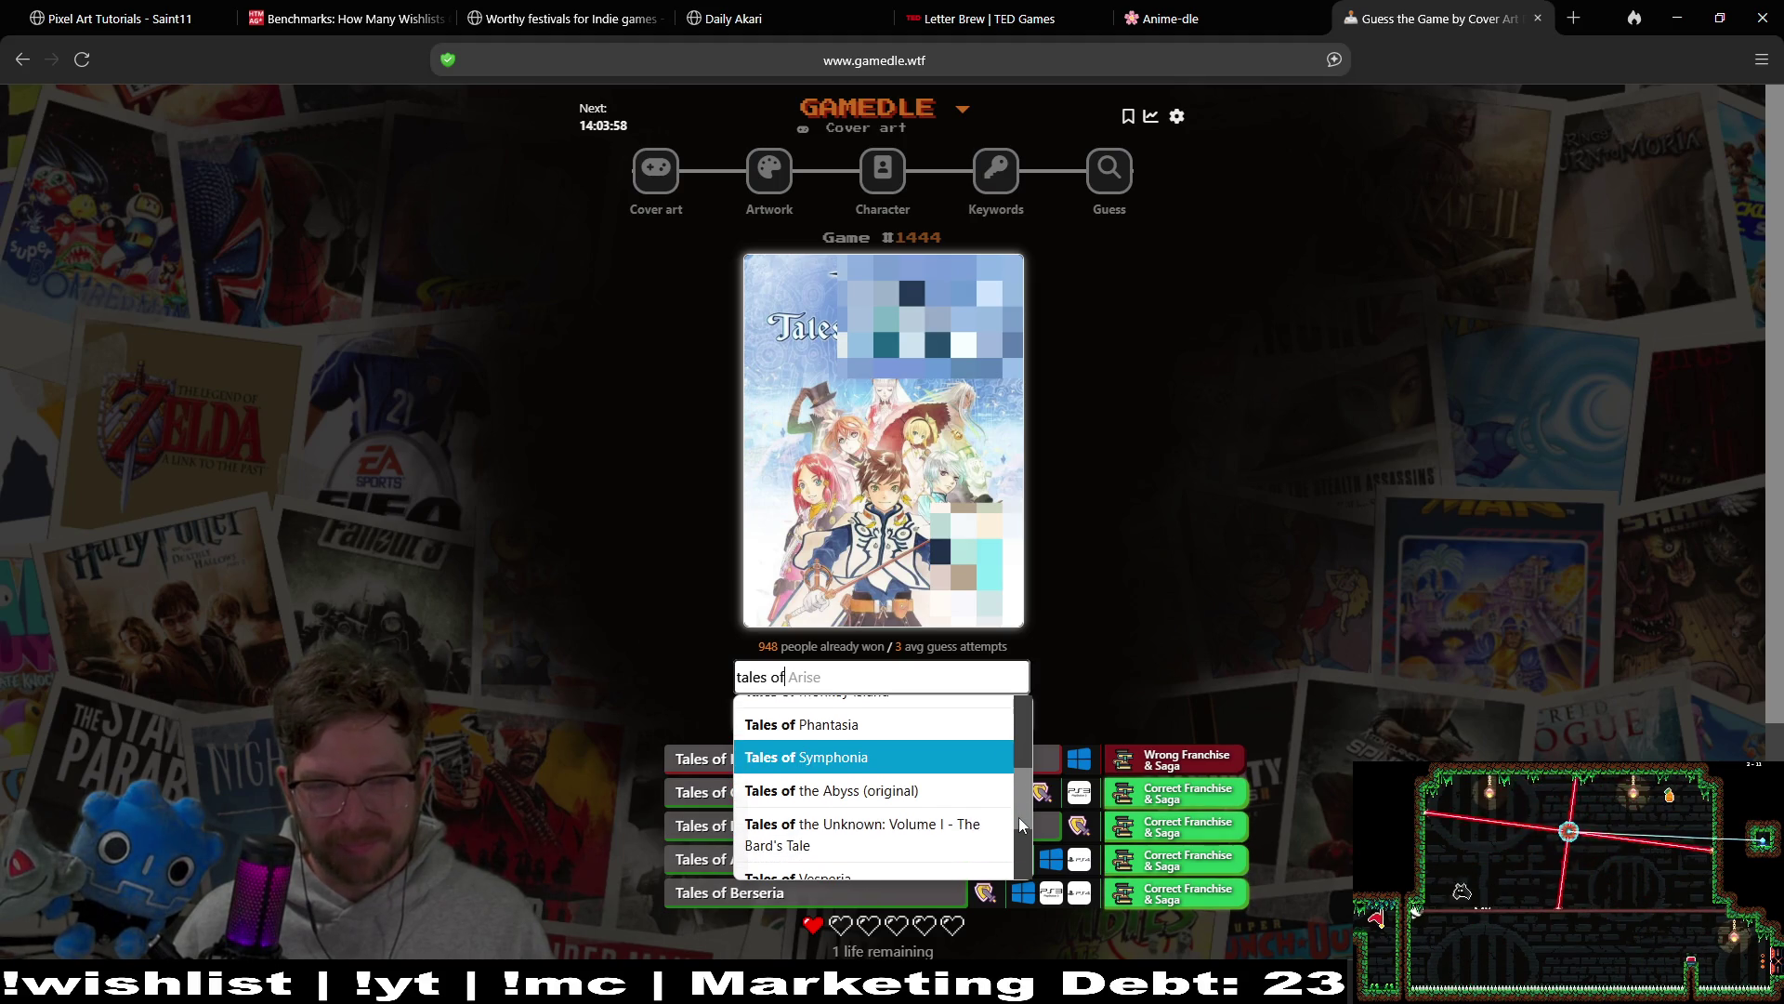
{"action": "scroll", "coordinate": [1020, 824], "scroll_direction": "up", "scroll_amount": 4}
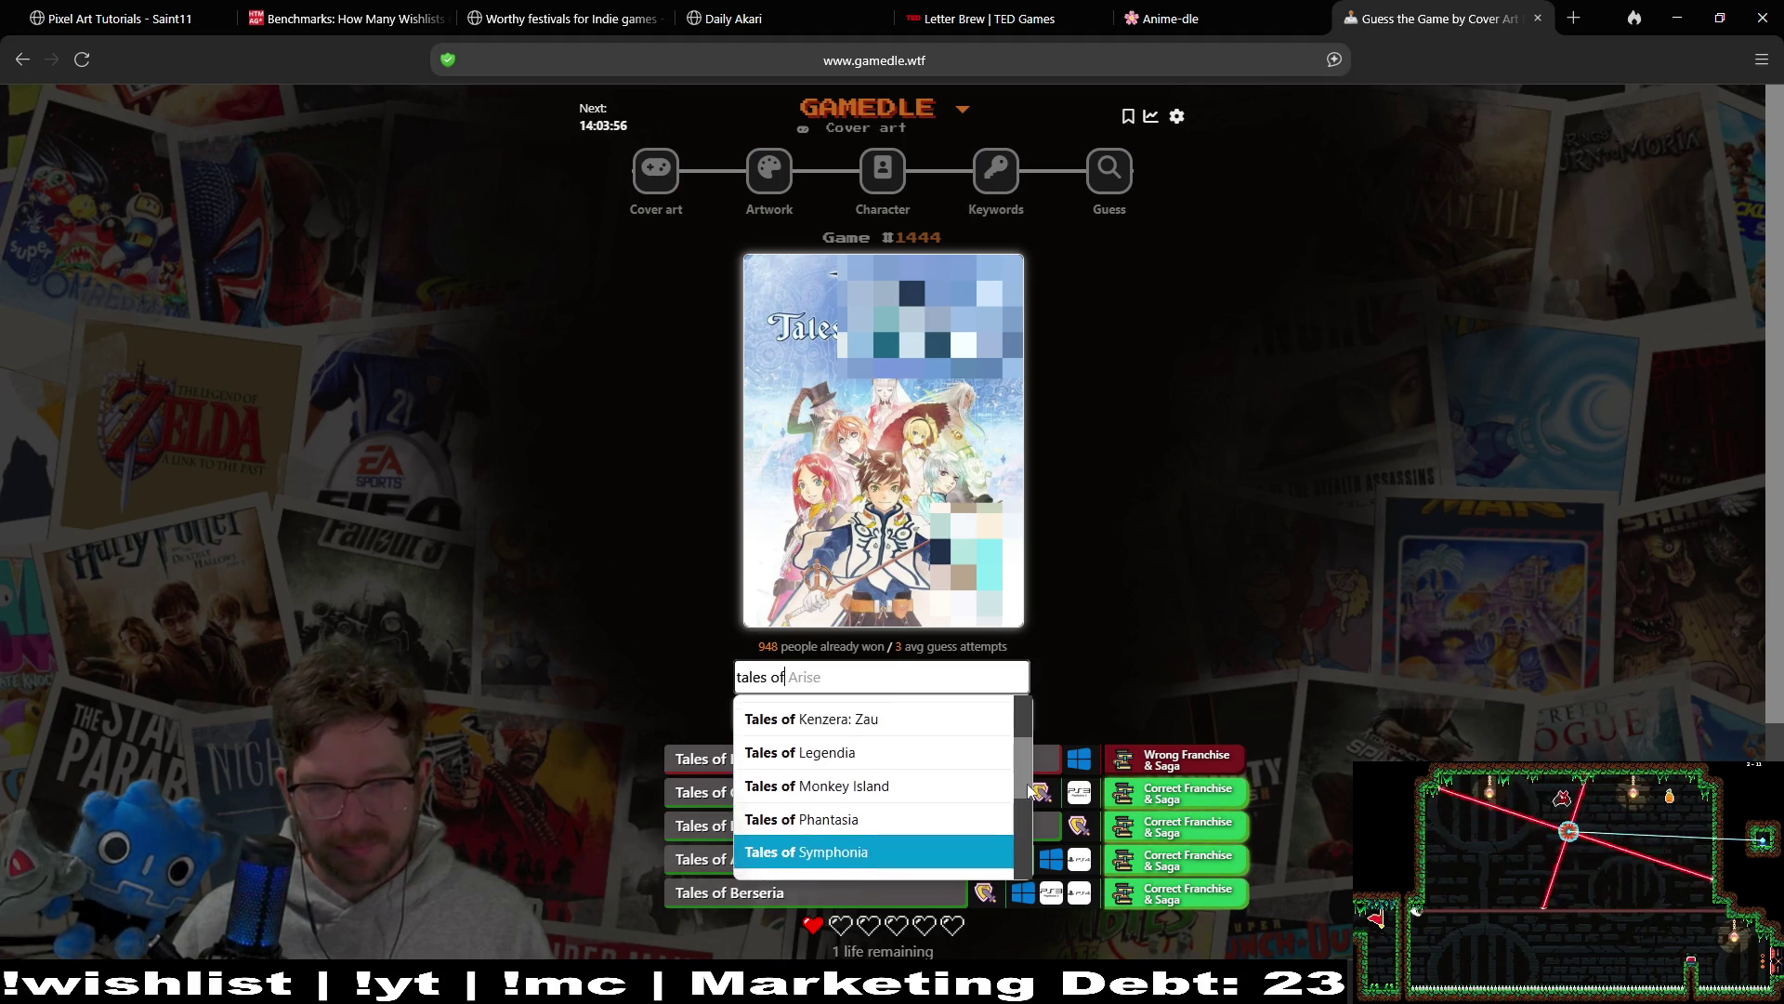
{"action": "left_click_drag", "start_coordinate": [1030, 741], "coordinate": [1016, 805]}
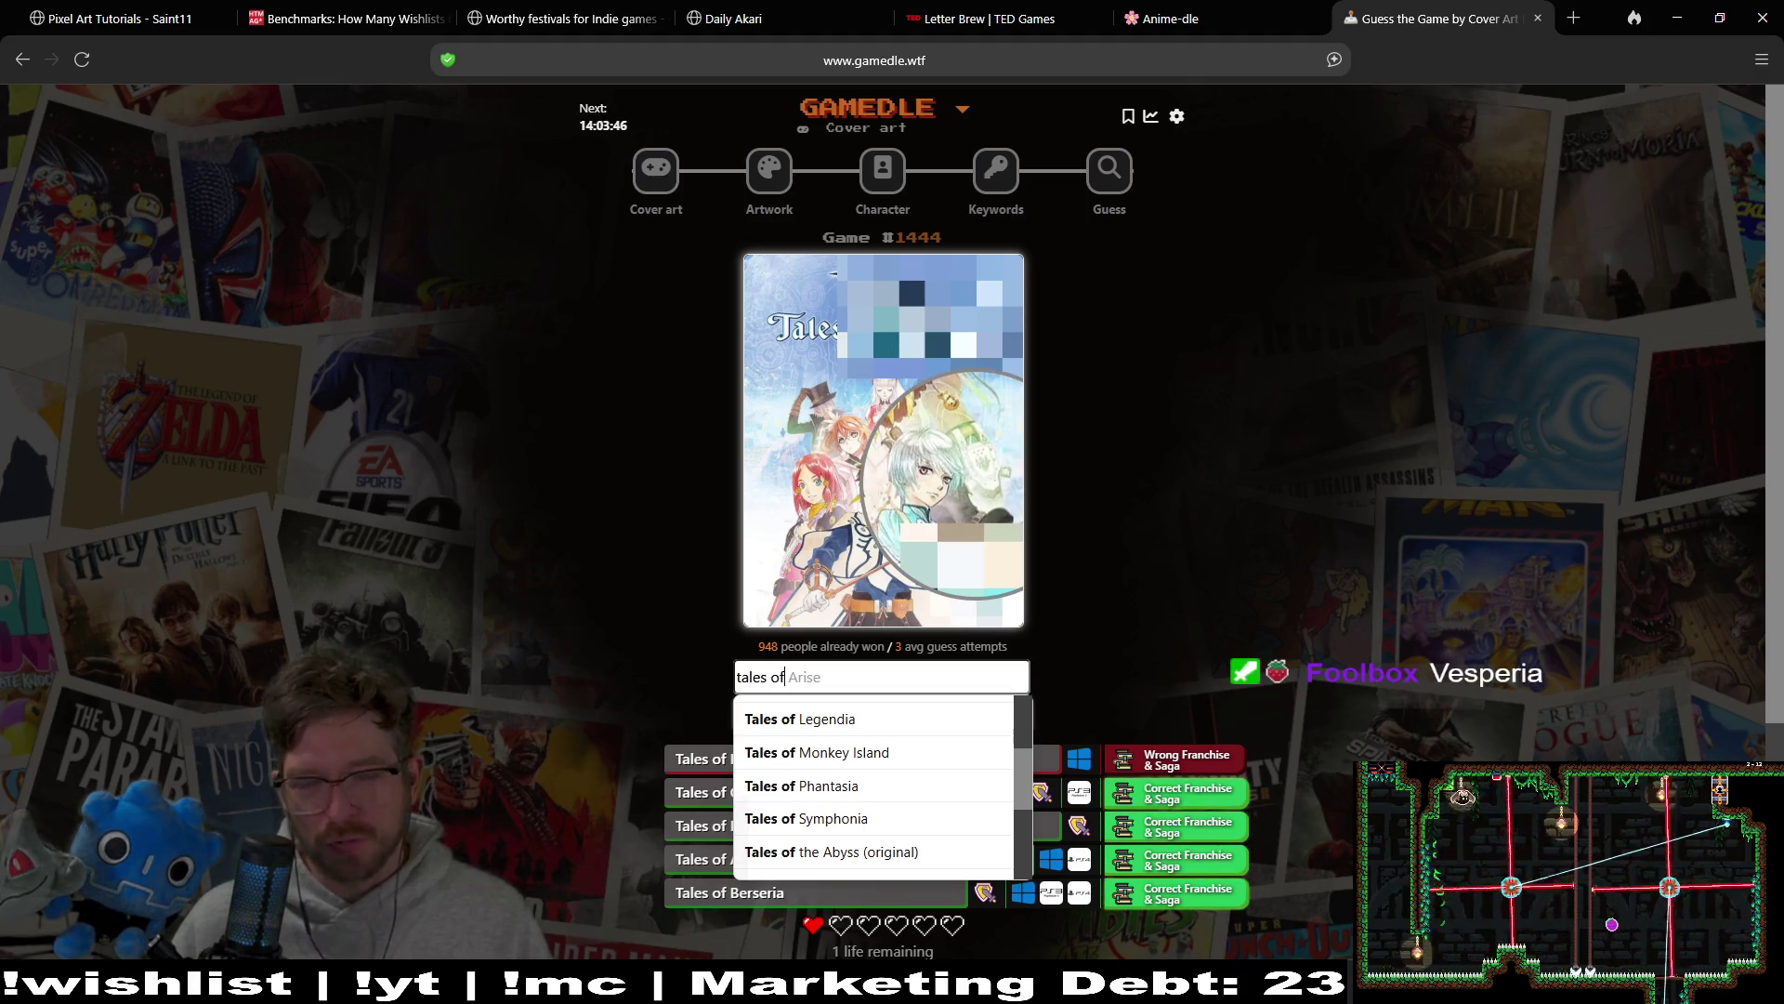
{"action": "scroll", "coordinate": [929, 828], "scroll_direction": "up", "scroll_amount": 1}
{"action": "scroll", "coordinate": [929, 831], "scroll_direction": "down", "scroll_amount": 5}
{"action": "scroll", "coordinate": [883, 781], "scroll_direction": "up", "scroll_amount": 1}
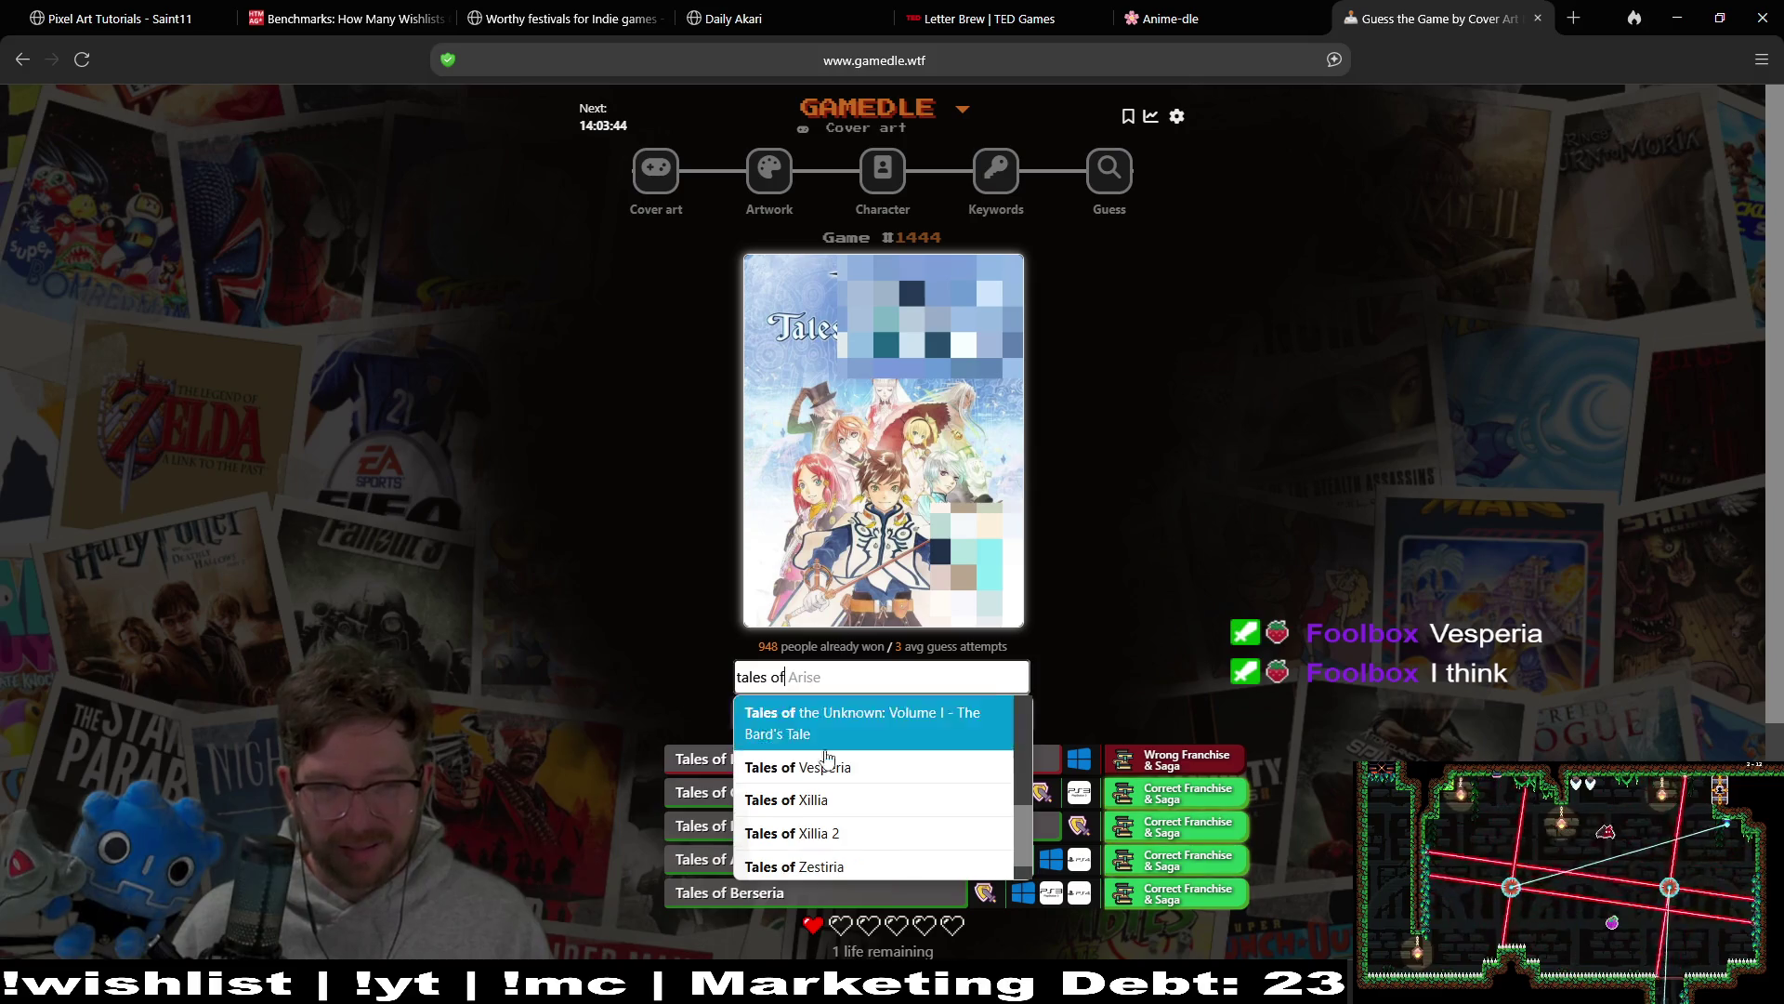
Step: Submit Tales of Vesperia as the final guess, ending in Game Over with Tales of Zestiria
{"action": "left_click", "coordinate": [818, 767]}
{"action": "left_click", "coordinate": [906, 723]}
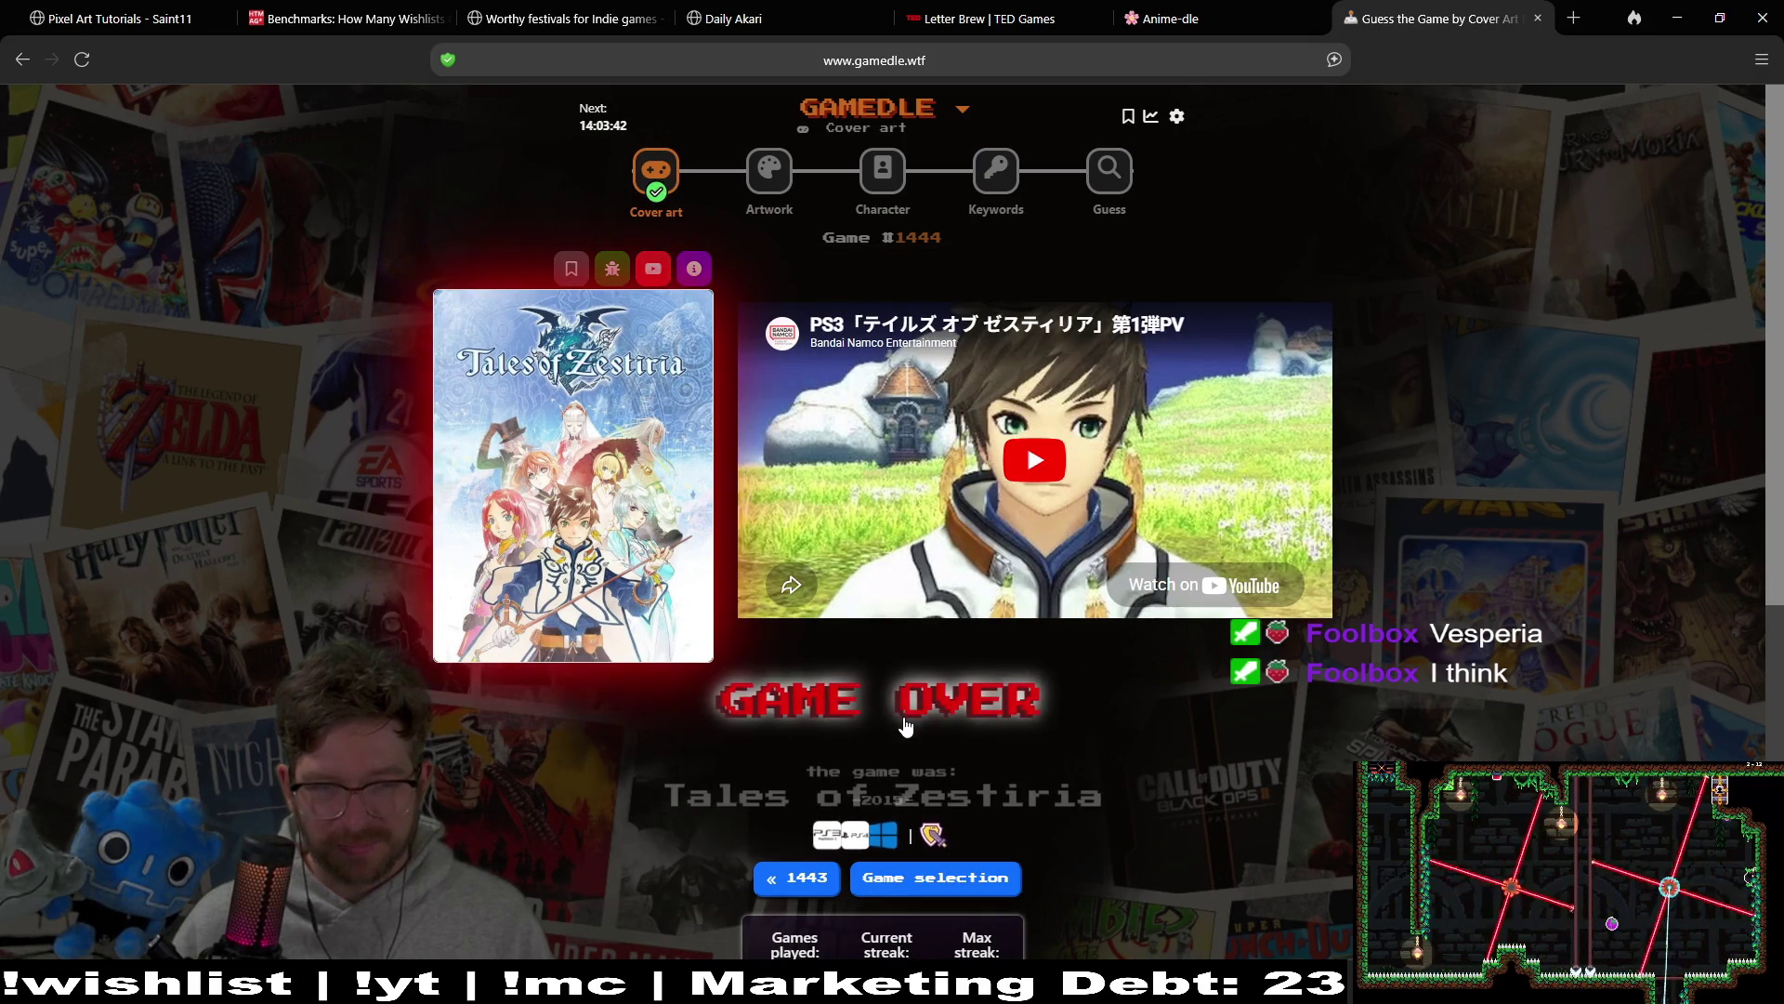
{"action": "scroll", "coordinate": [906, 723], "scroll_direction": "down", "scroll_amount": 7}
{"action": "scroll", "coordinate": [1232, 704], "scroll_direction": "up", "scroll_amount": 7}
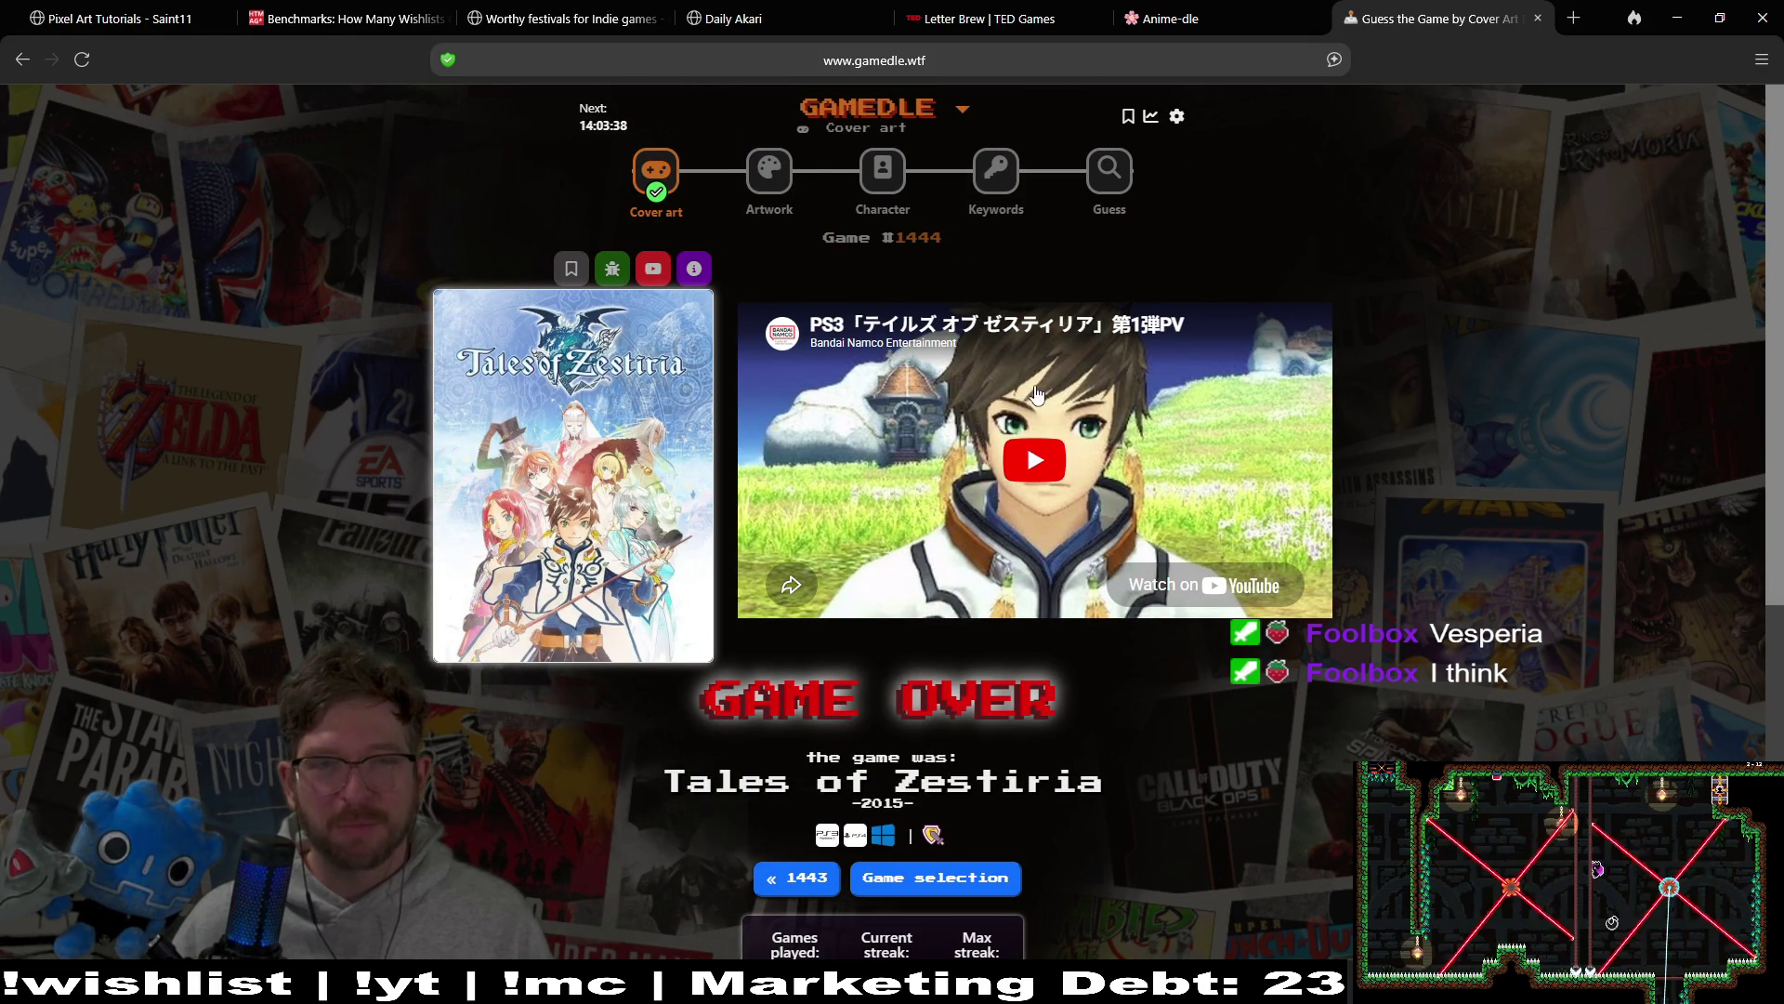
{"action": "left_click", "coordinate": [776, 175]}
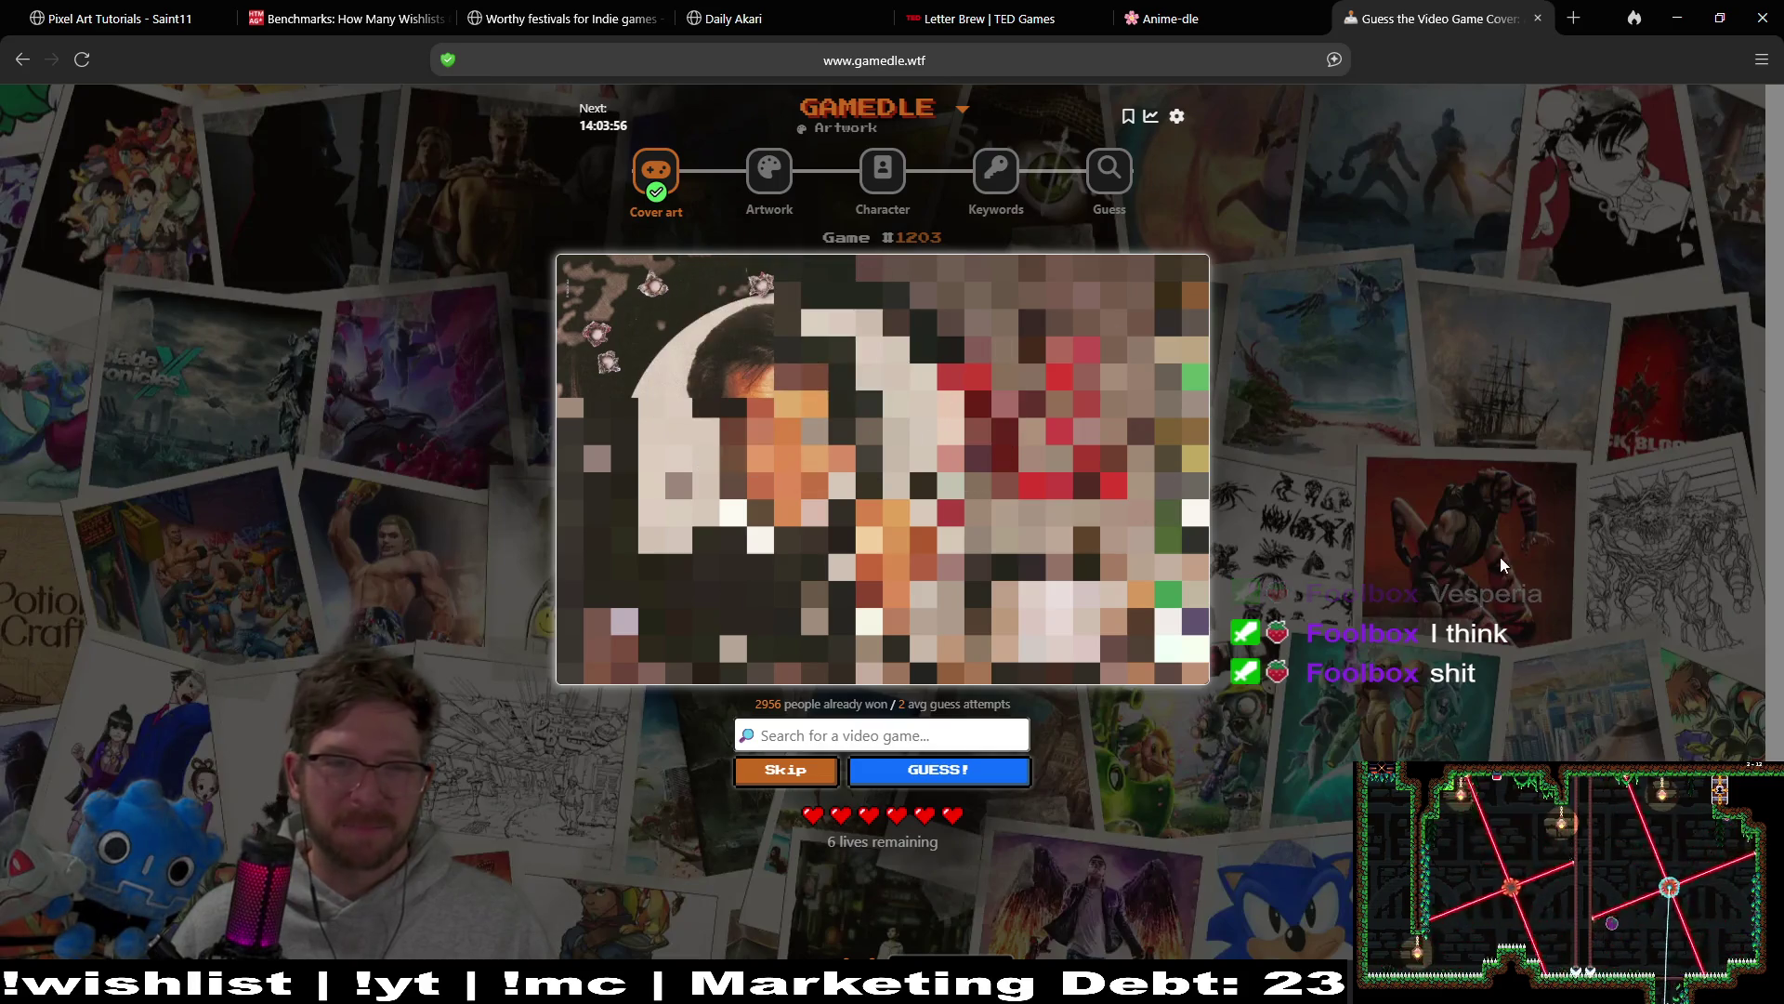
Step: Submit Mortal Kombat as a wrong guess in Artwork round #1203
{"action": "left_click", "coordinate": [909, 729]}
{"action": "type", "text": "mo"}
{"action": "type", "text": "om"}
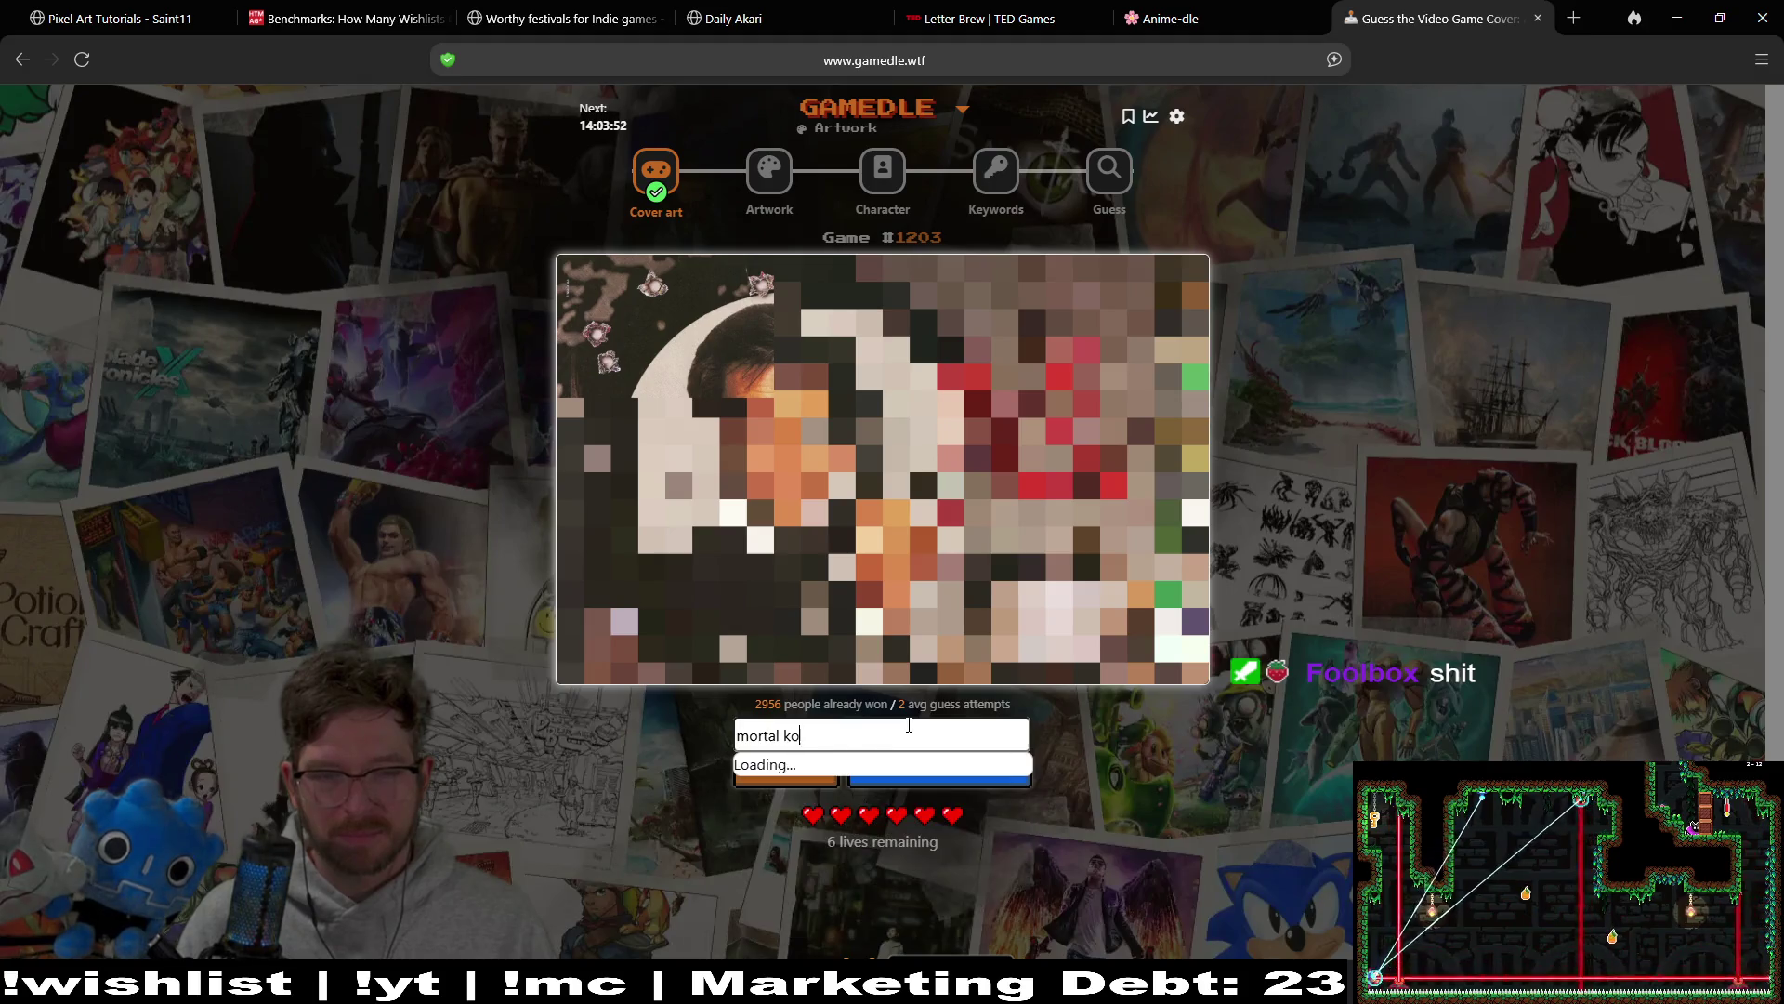
{"action": "left_click", "coordinate": [855, 807]}
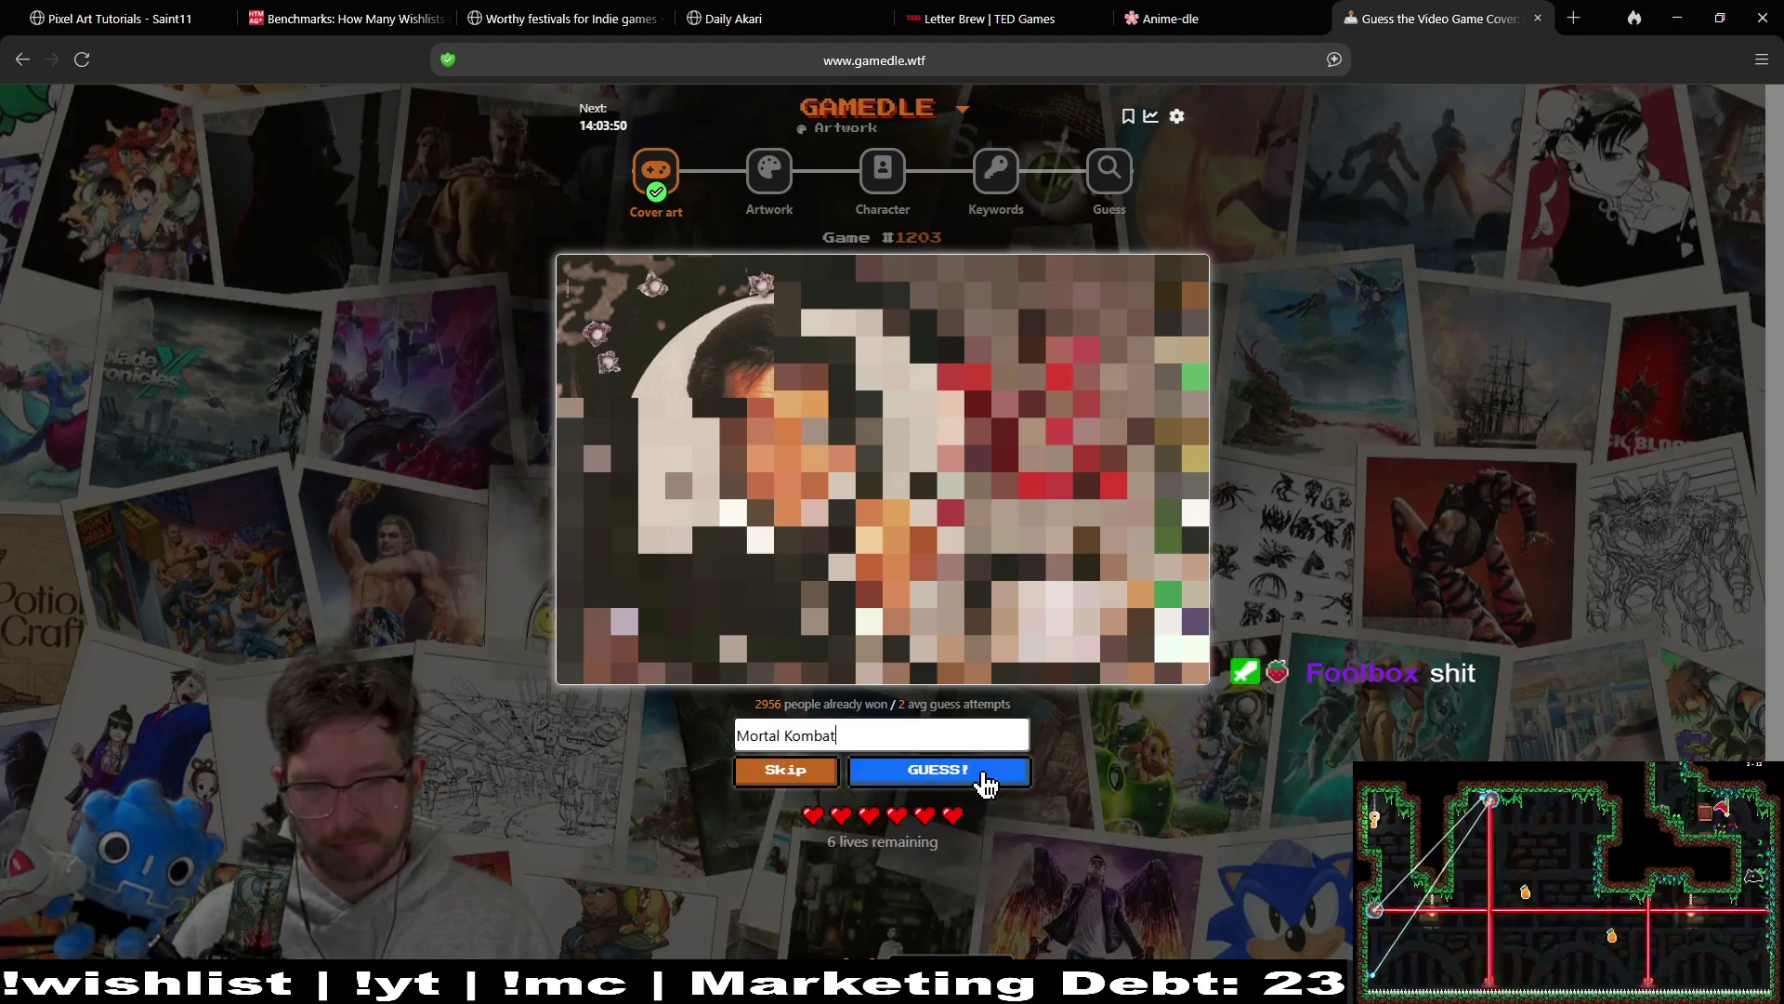
{"action": "left_click", "coordinate": [972, 771]}
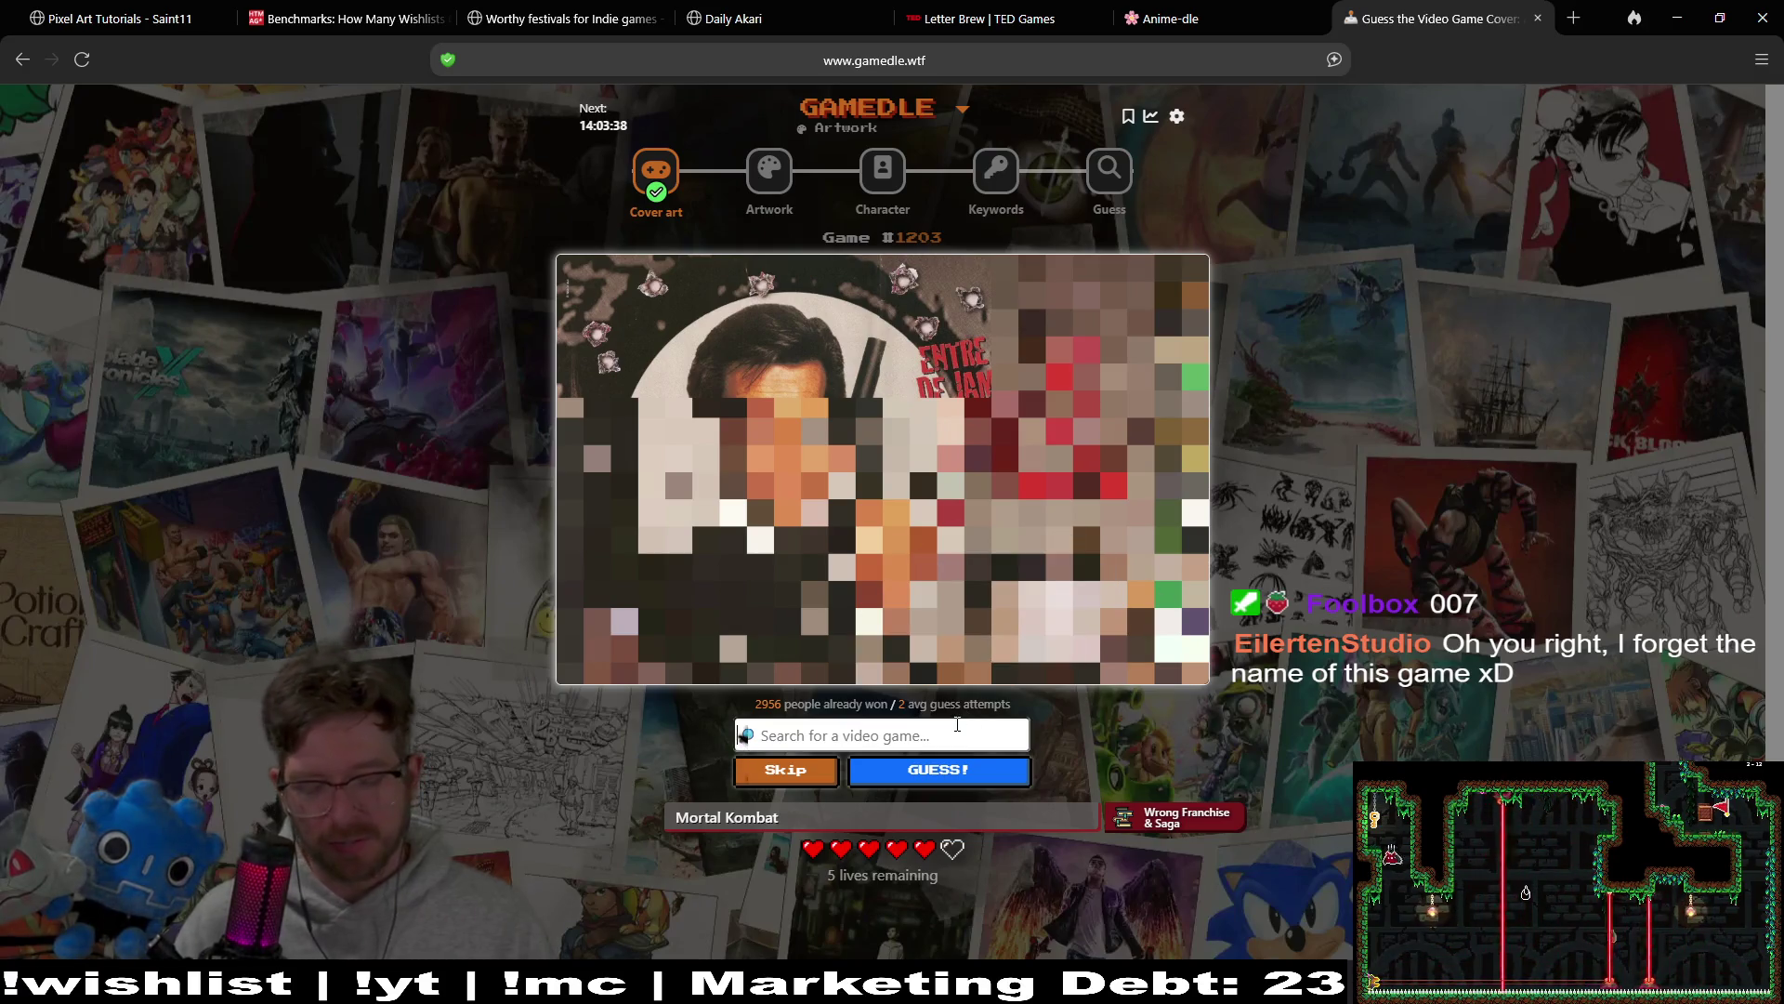
Step: Search 'golden eye' and submit GoldenEye 007, solving the artwork round
{"action": "type", "text": "gold"}
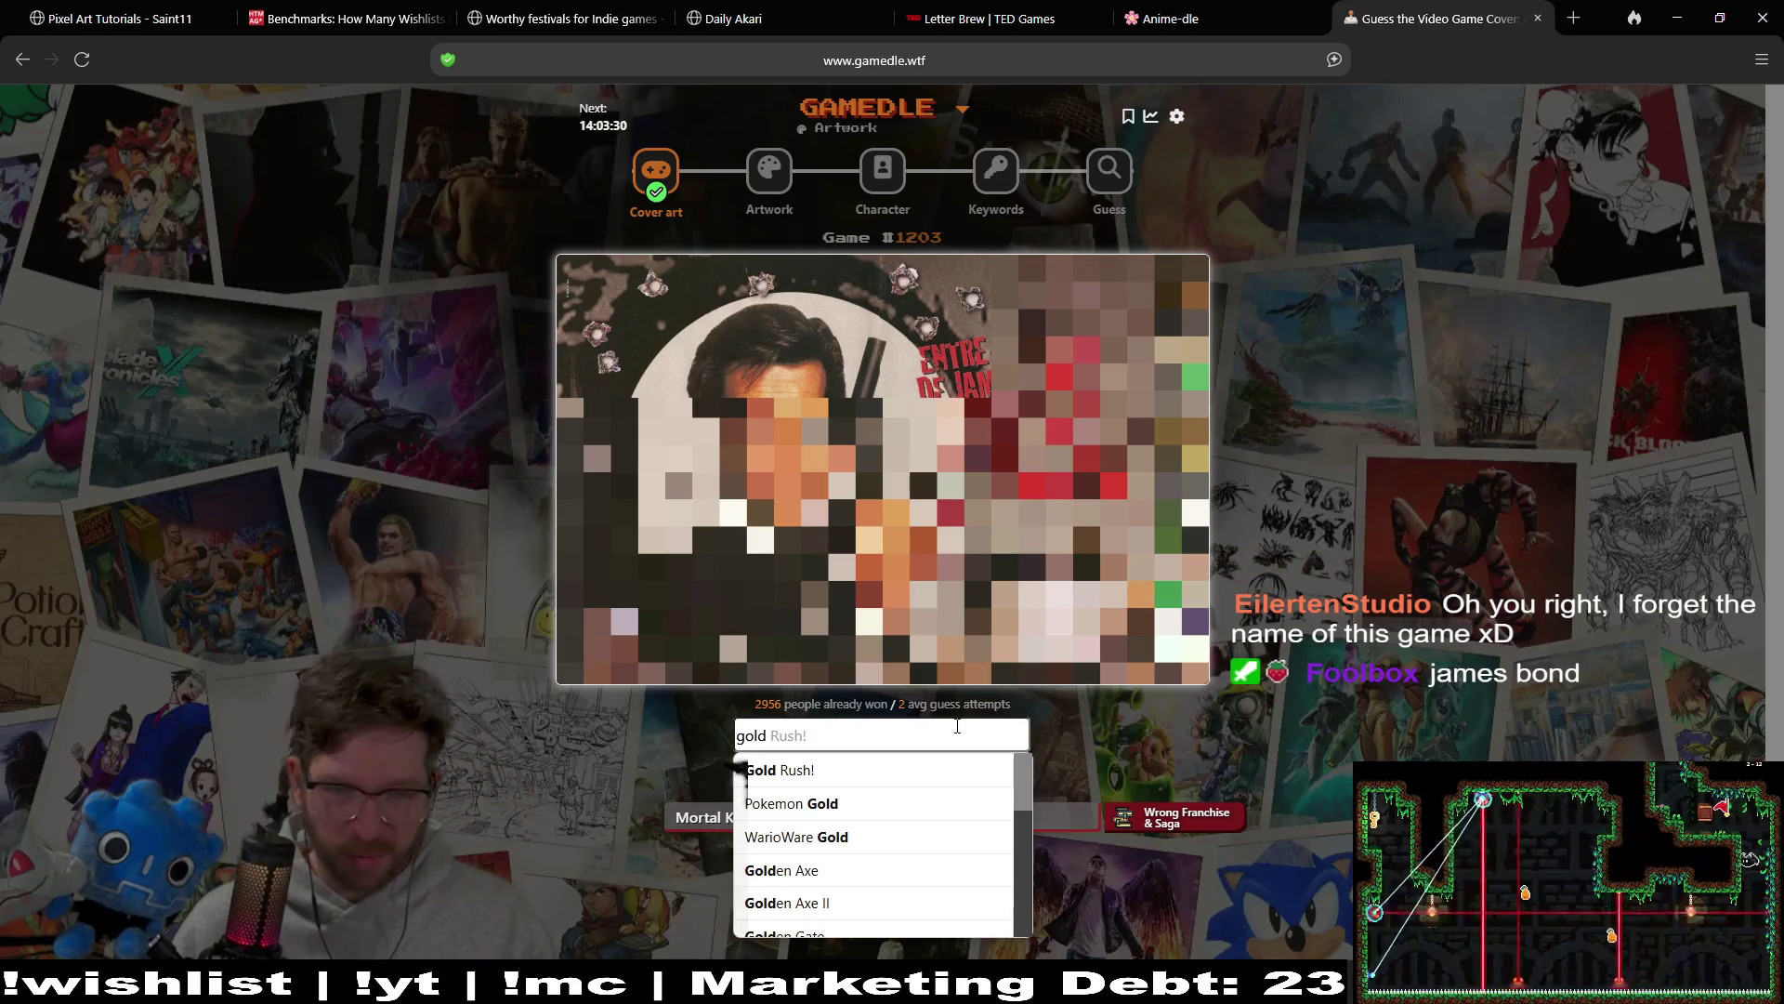
{"action": "type", "text": "en eye"}
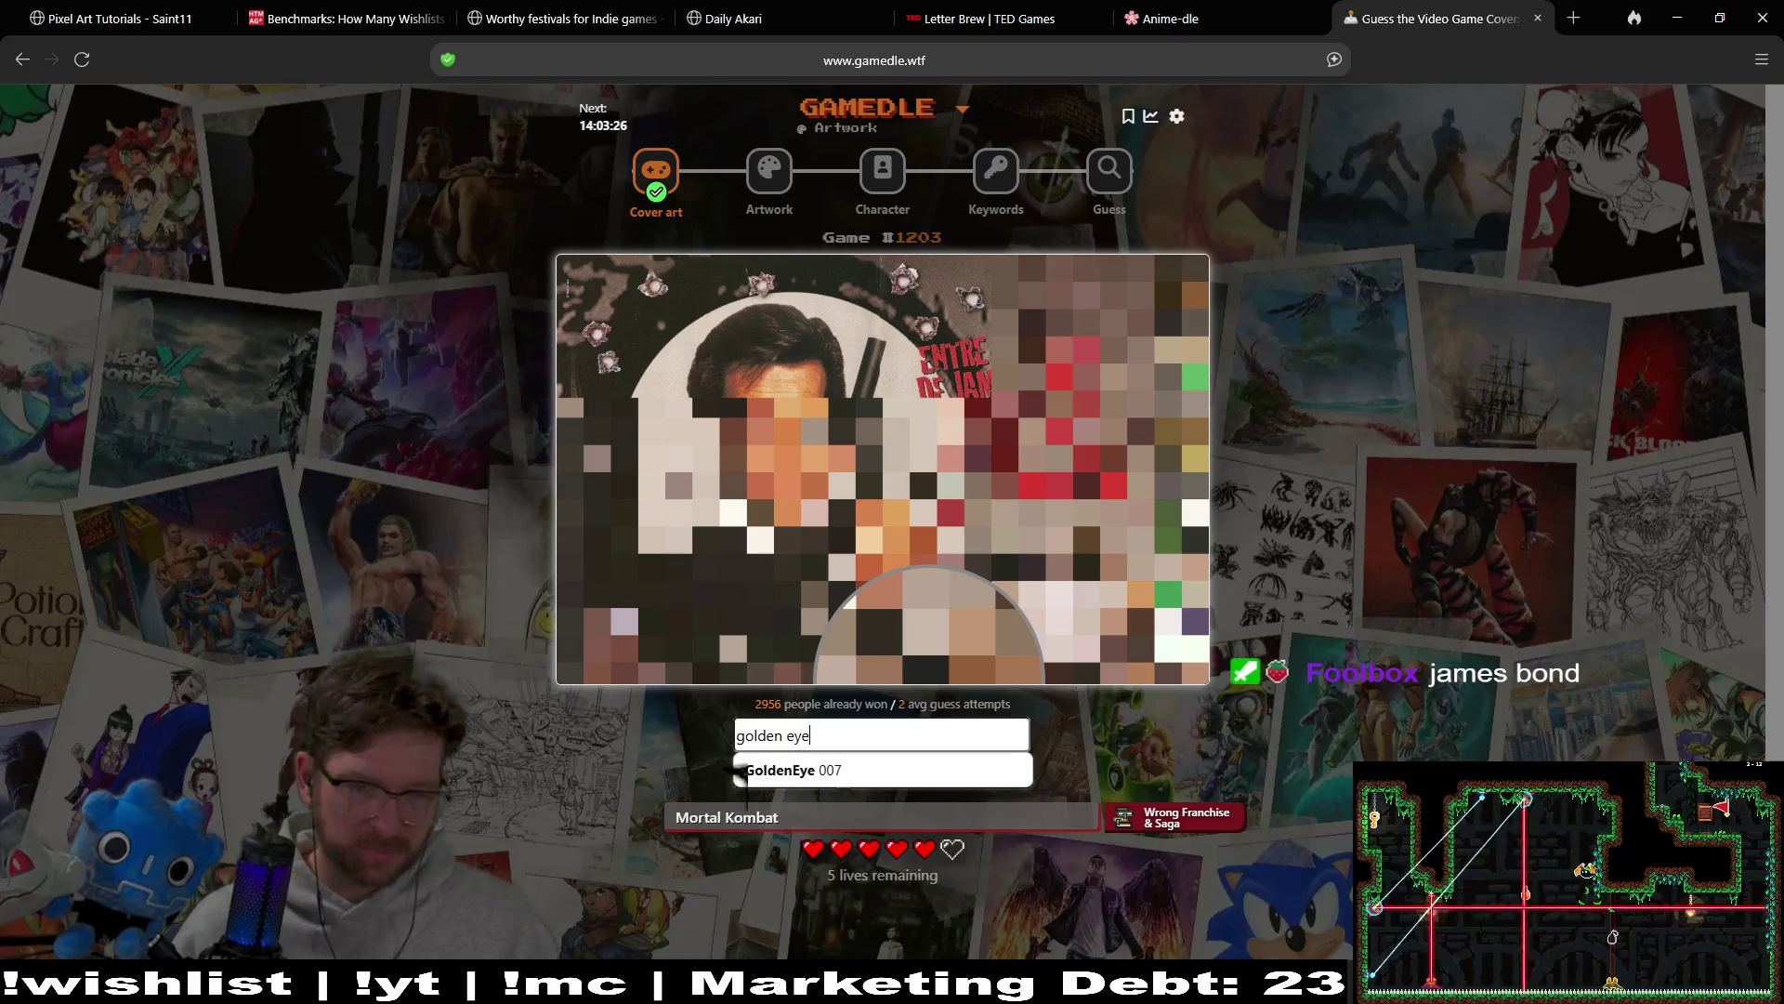
{"action": "left_click", "coordinate": [873, 769]}
{"action": "left_click", "coordinate": [874, 768]}
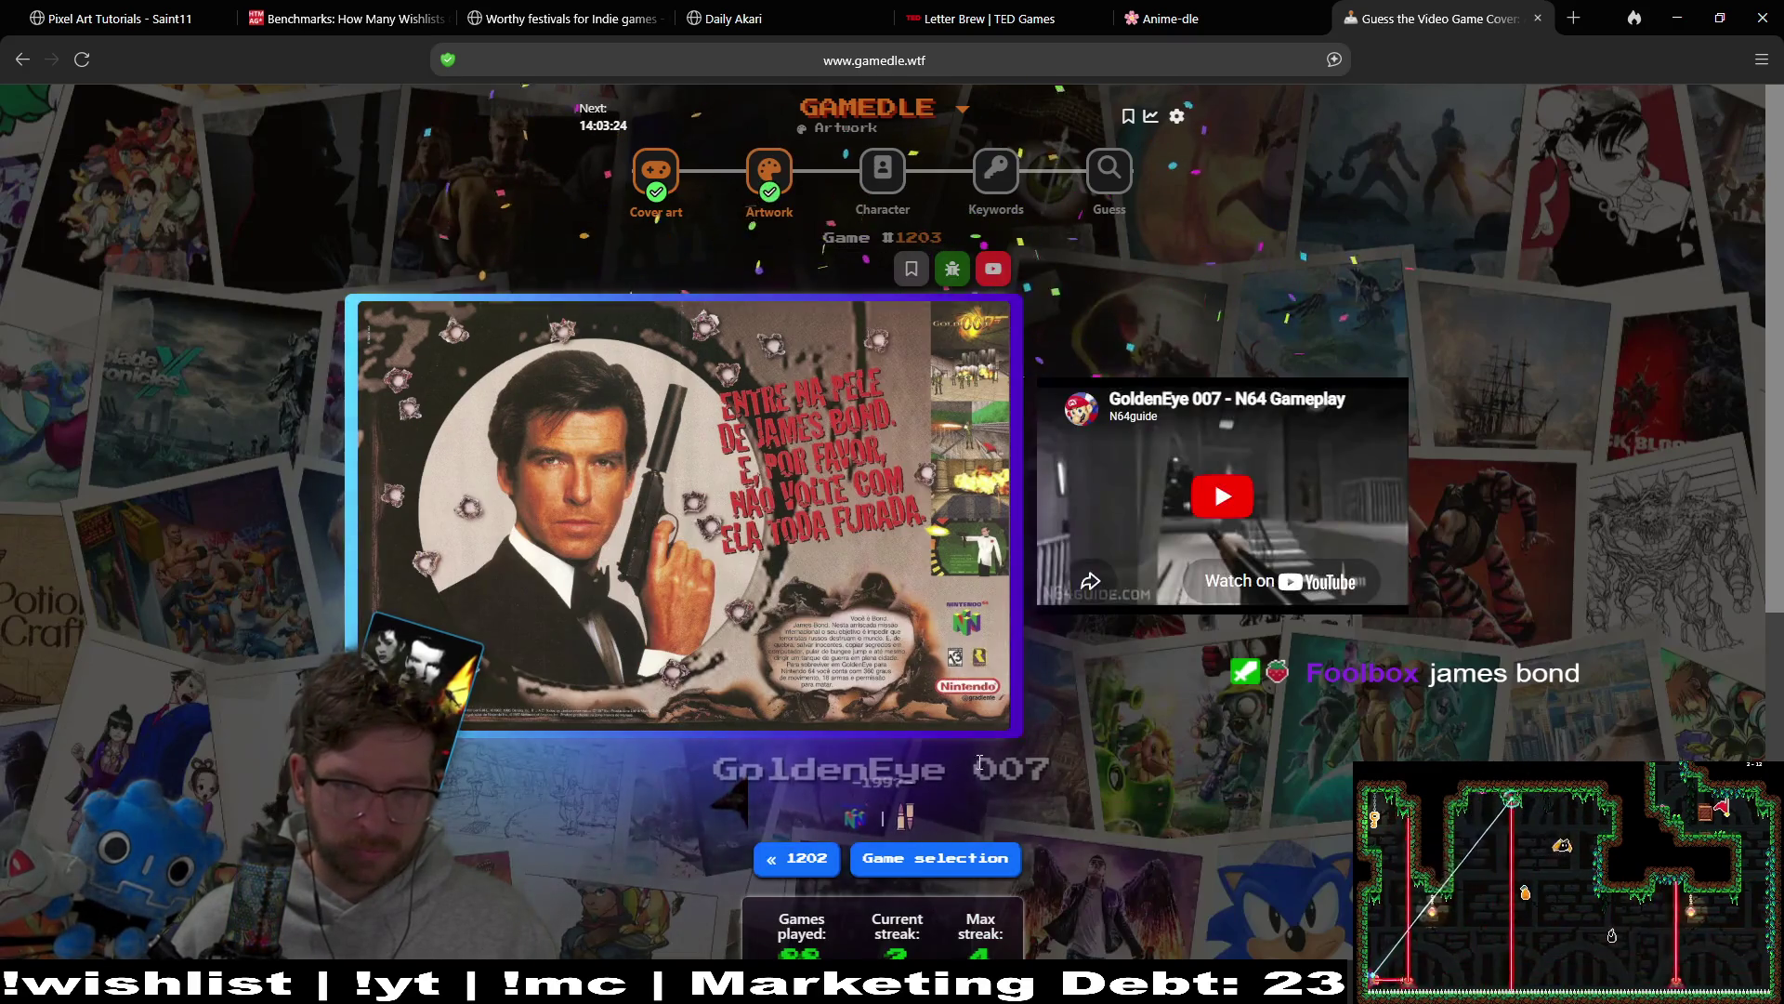
Step: Switch to Gamedle's Character round #296
{"action": "left_click", "coordinate": [890, 176]}
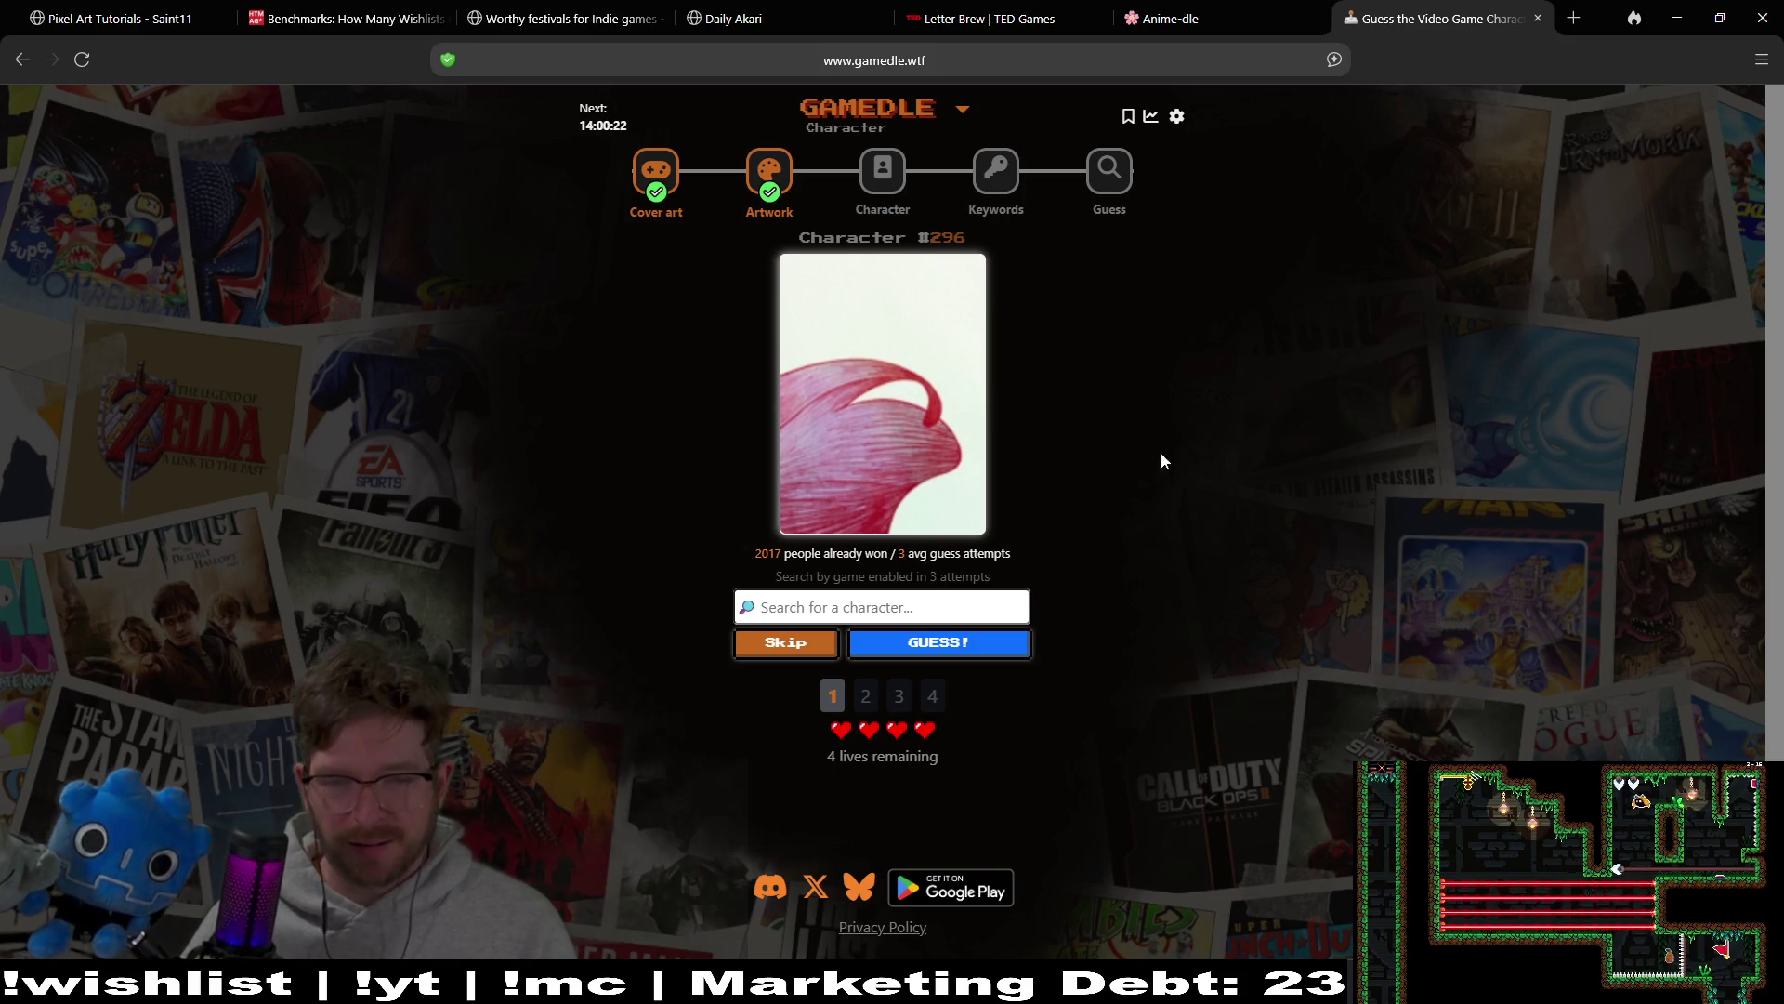
Step: After discarding 'toga', '3' and 'n', search 'fi' and guess Angler Fish
{"action": "type", "text": "toga"}
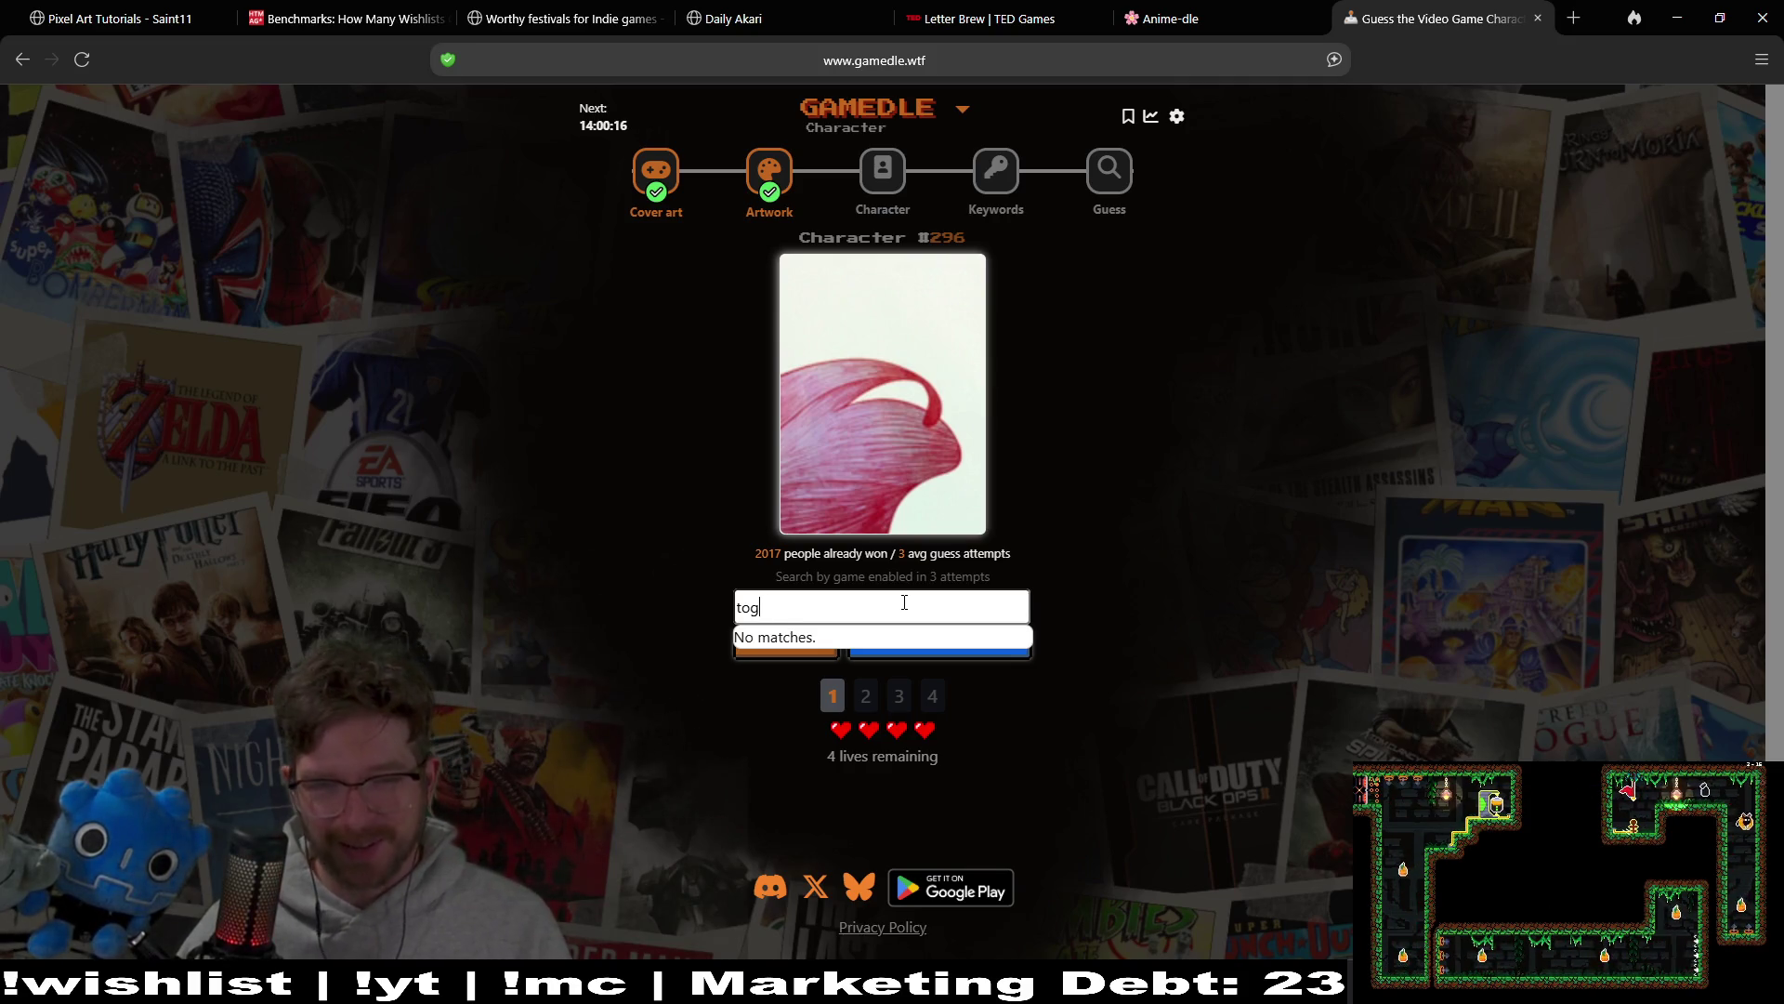
{"action": "key", "text": "BackSpace"}
{"action": "key", "text": "BackSpace"}
{"action": "key", "text": "BackSpace"}
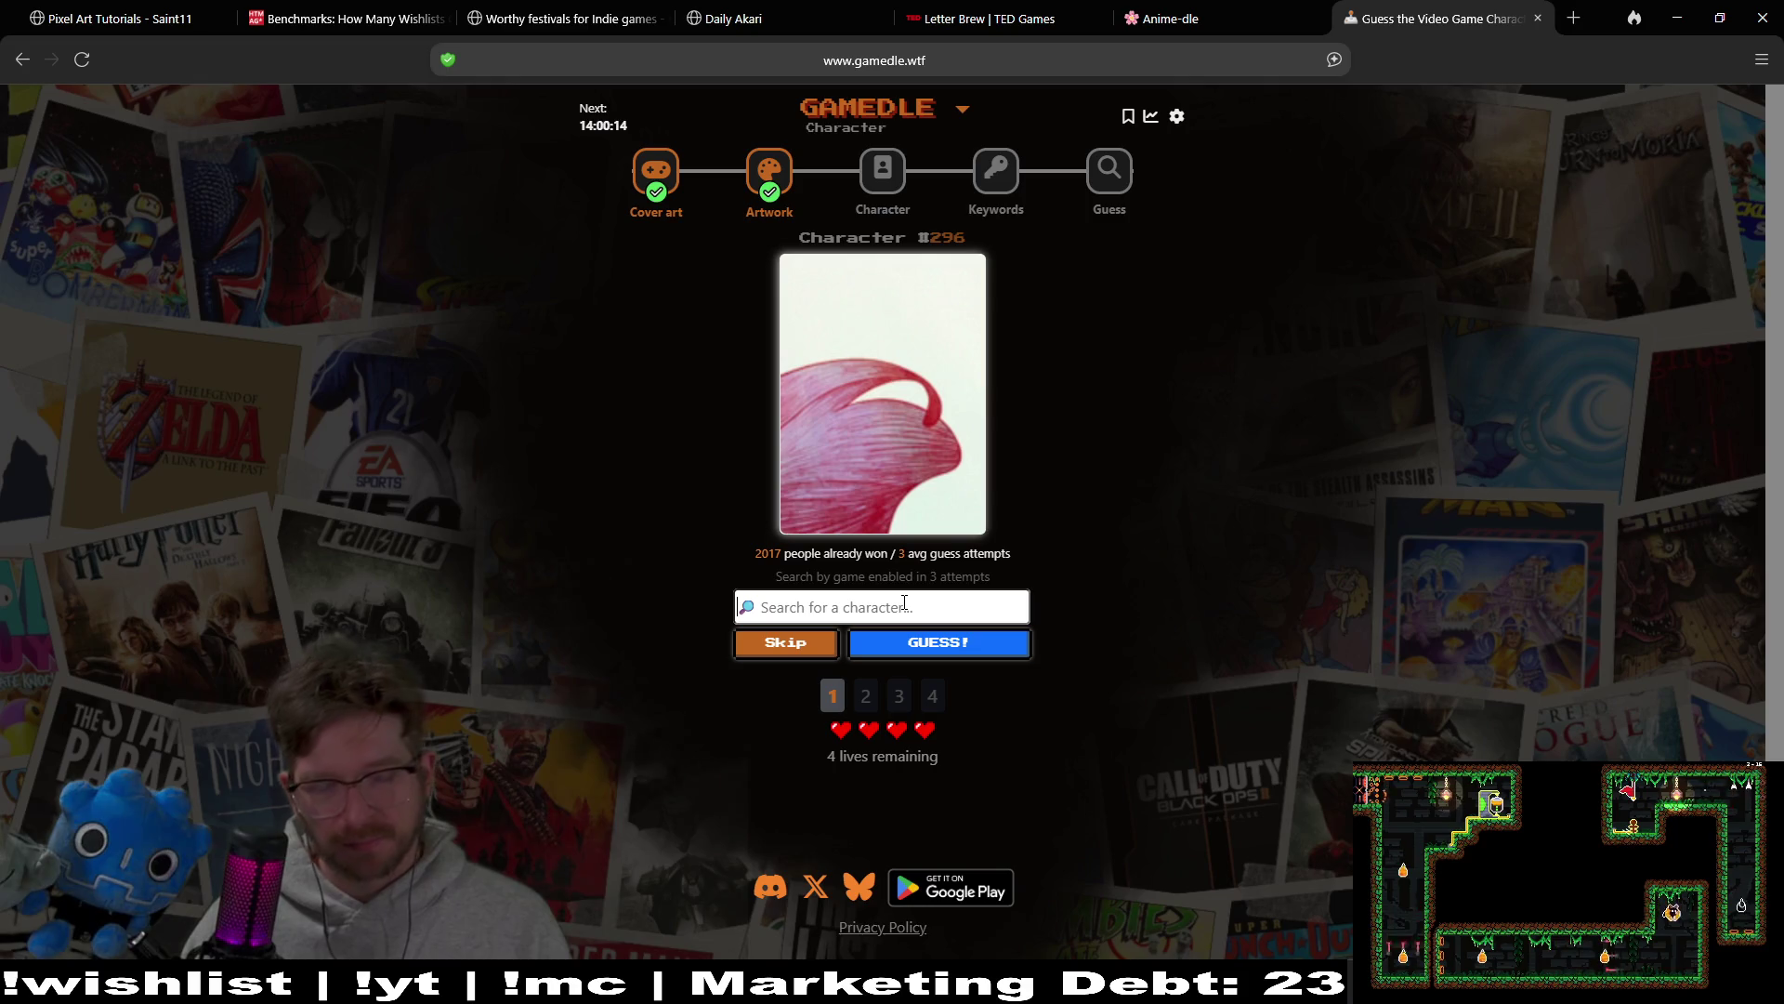
{"action": "type", "text": "3"}
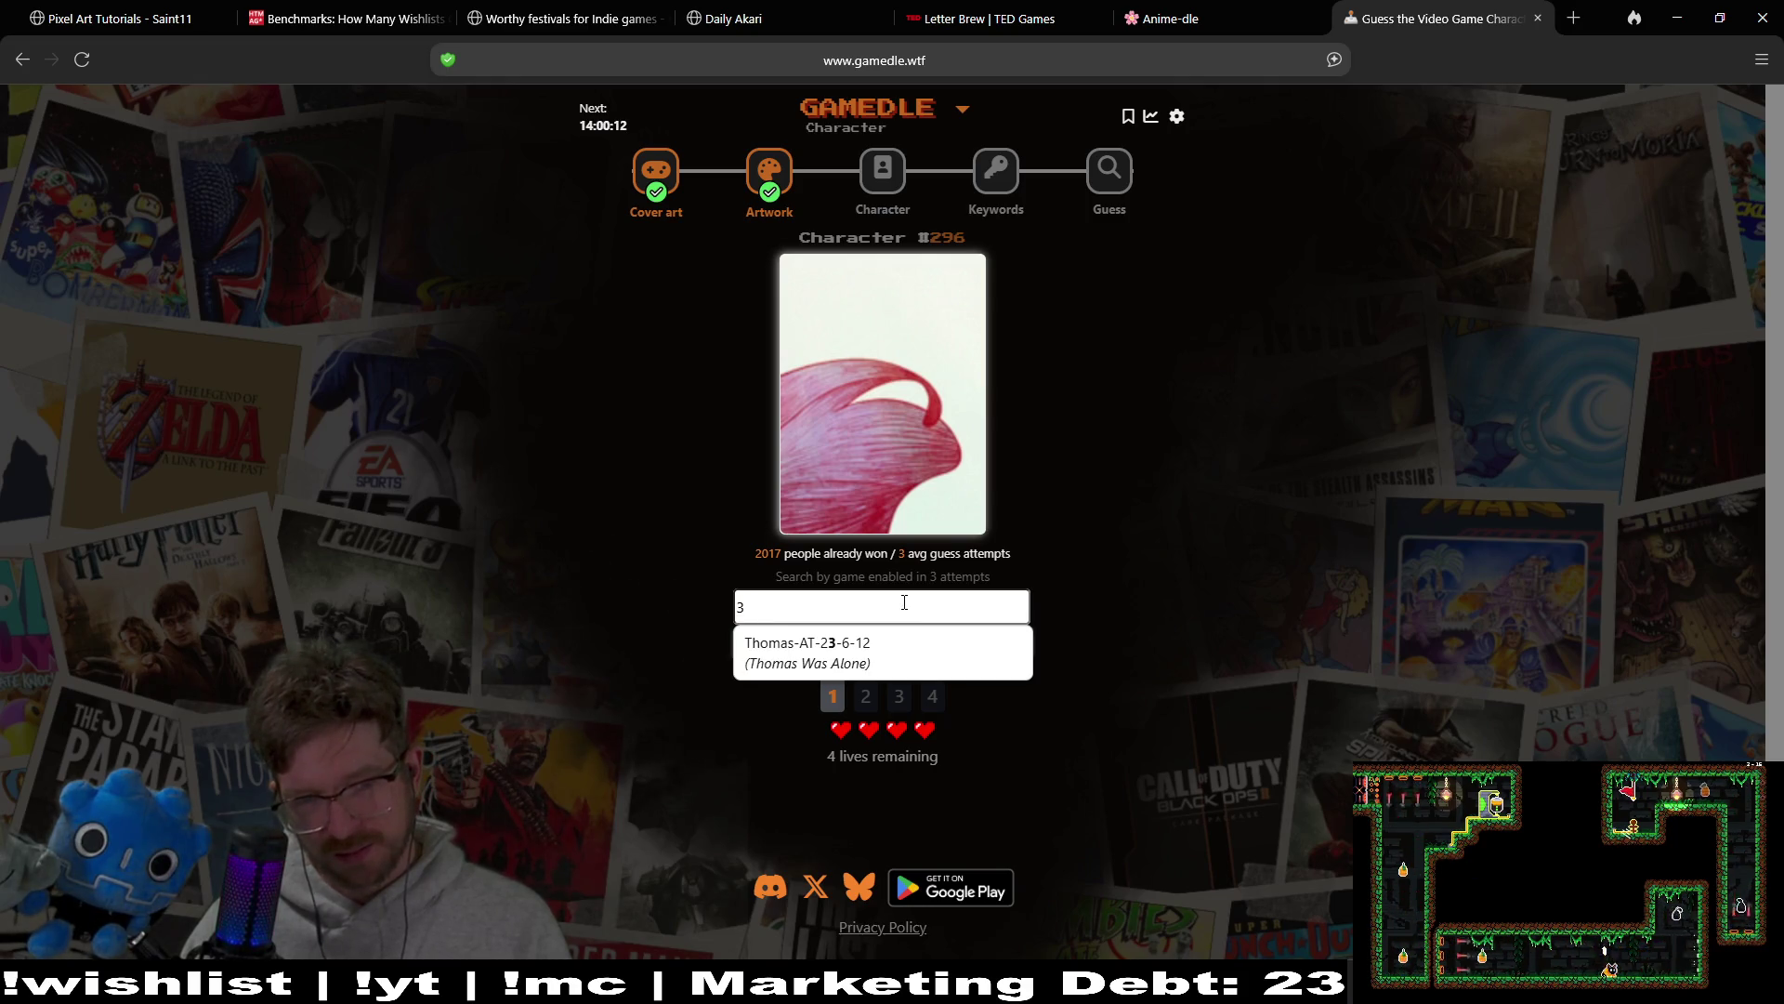
{"action": "key", "text": "BackSpace"}
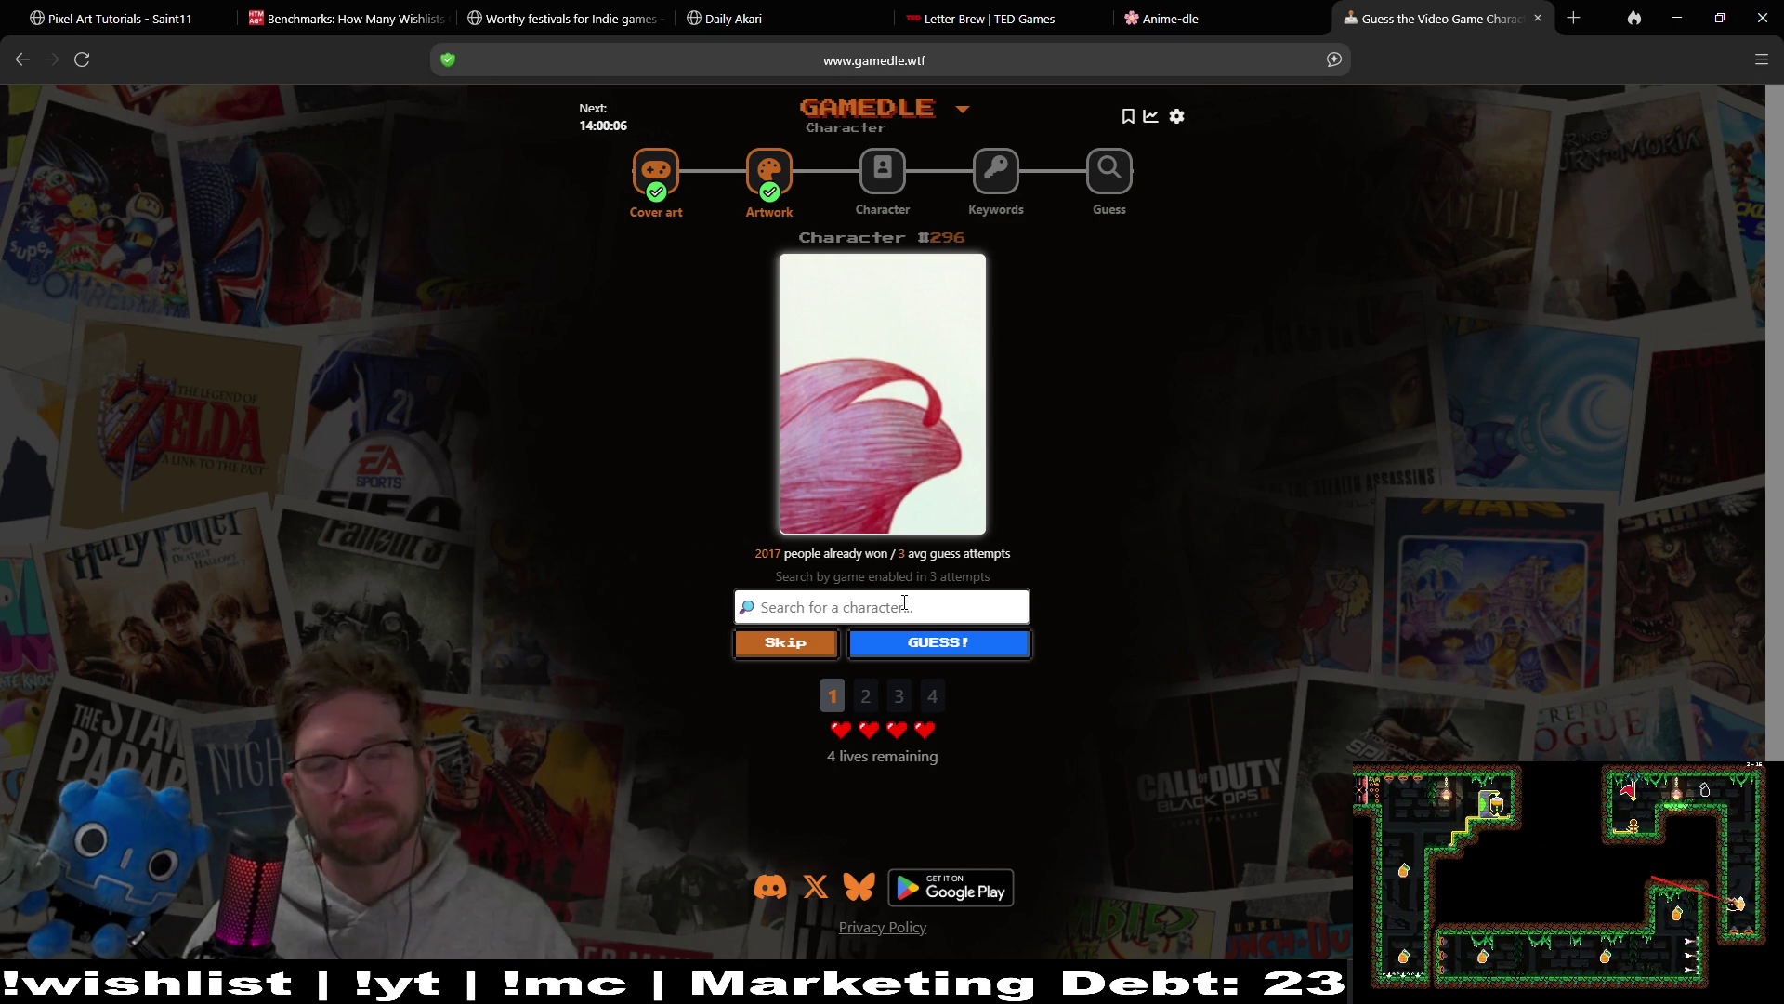
{"action": "type", "text": "n"}
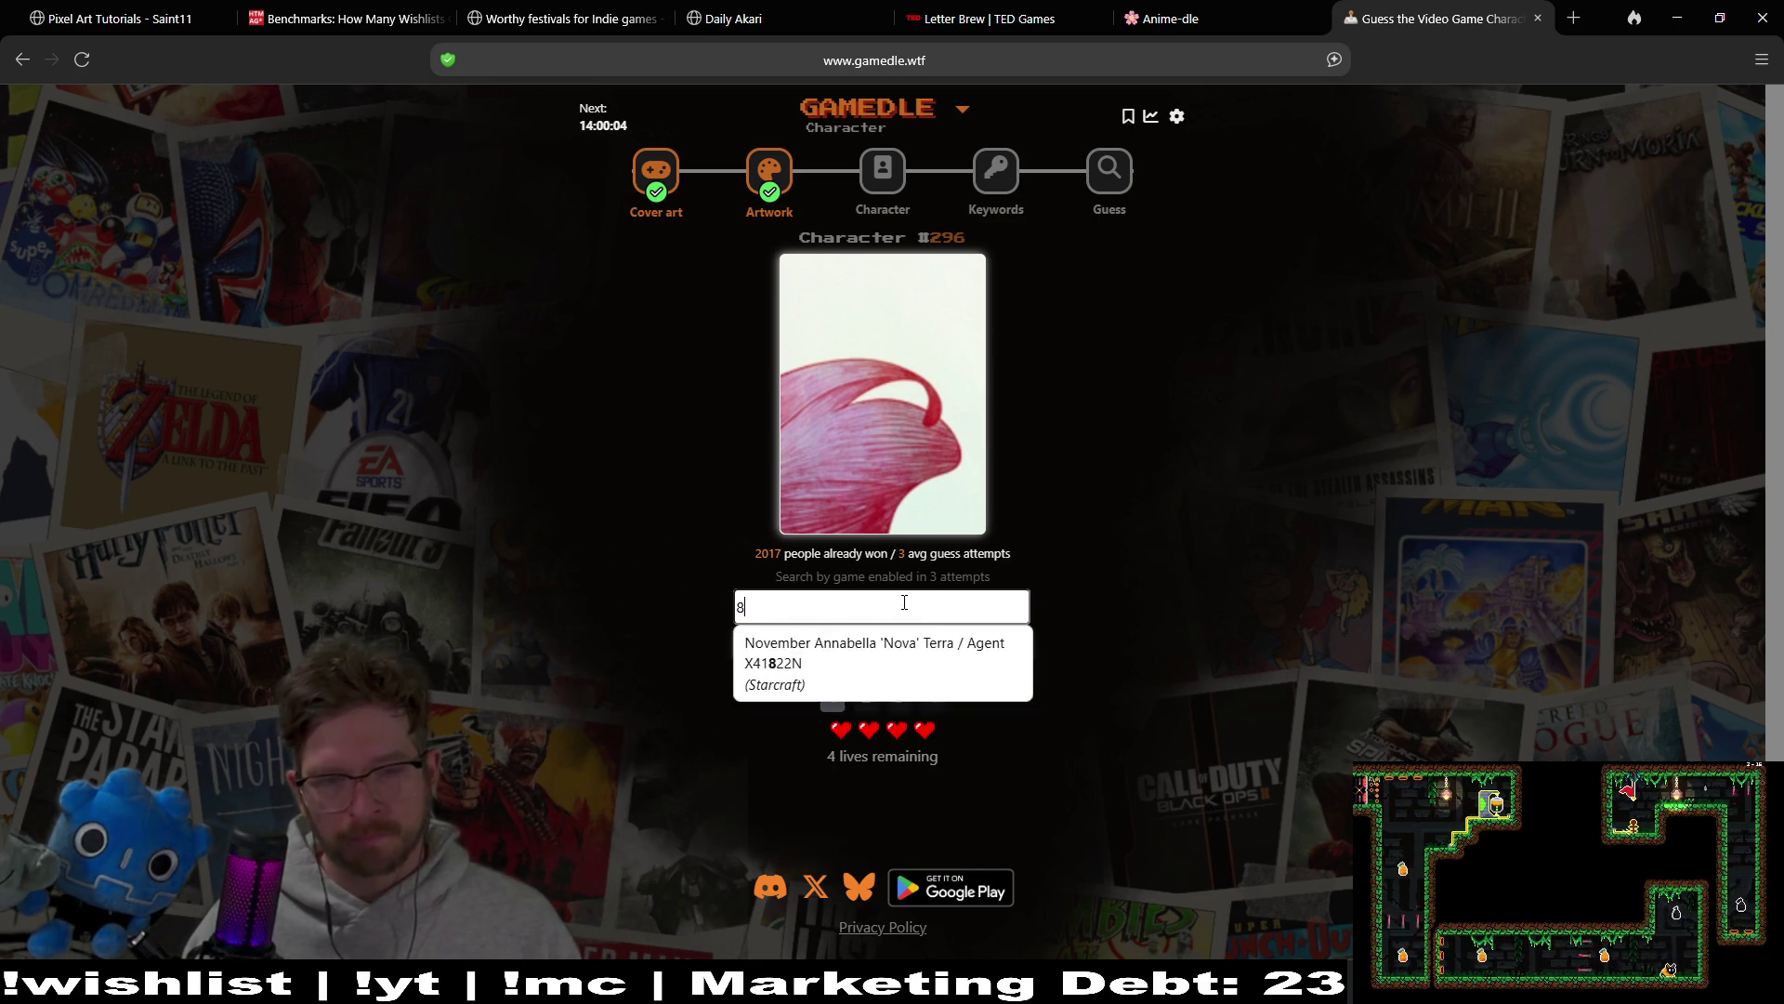
{"action": "key", "text": "BackSpace"}
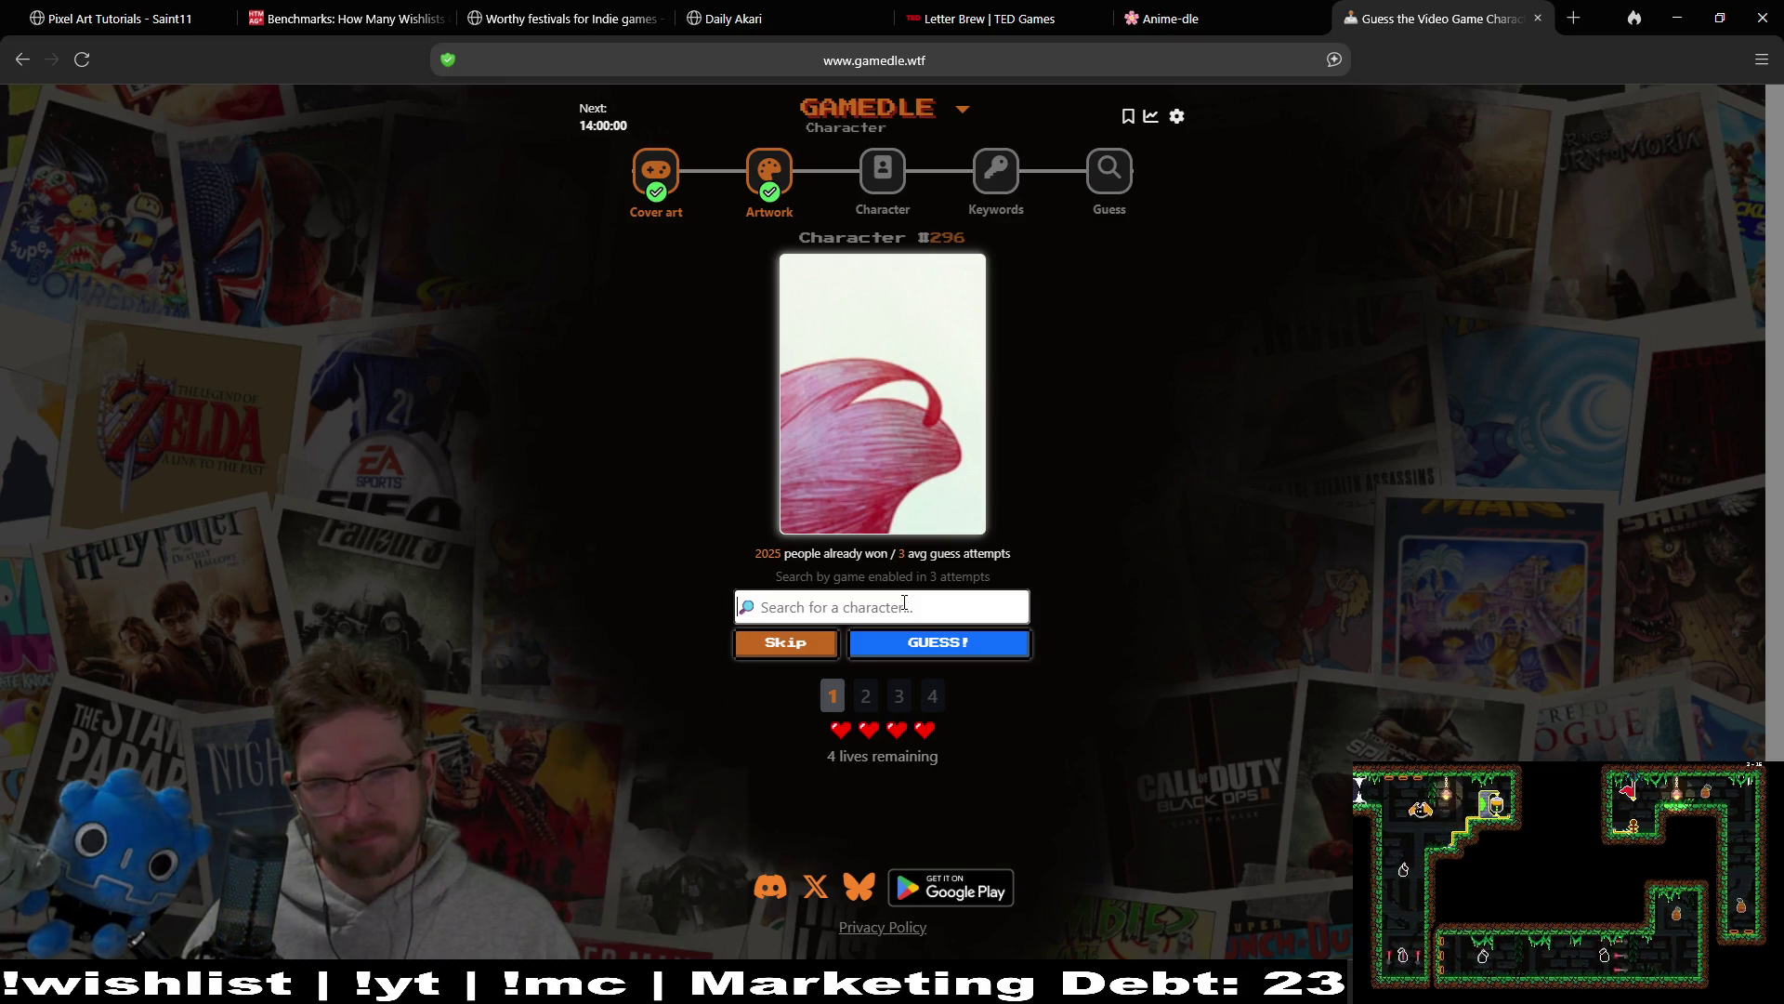
{"action": "type", "text": "fi"}
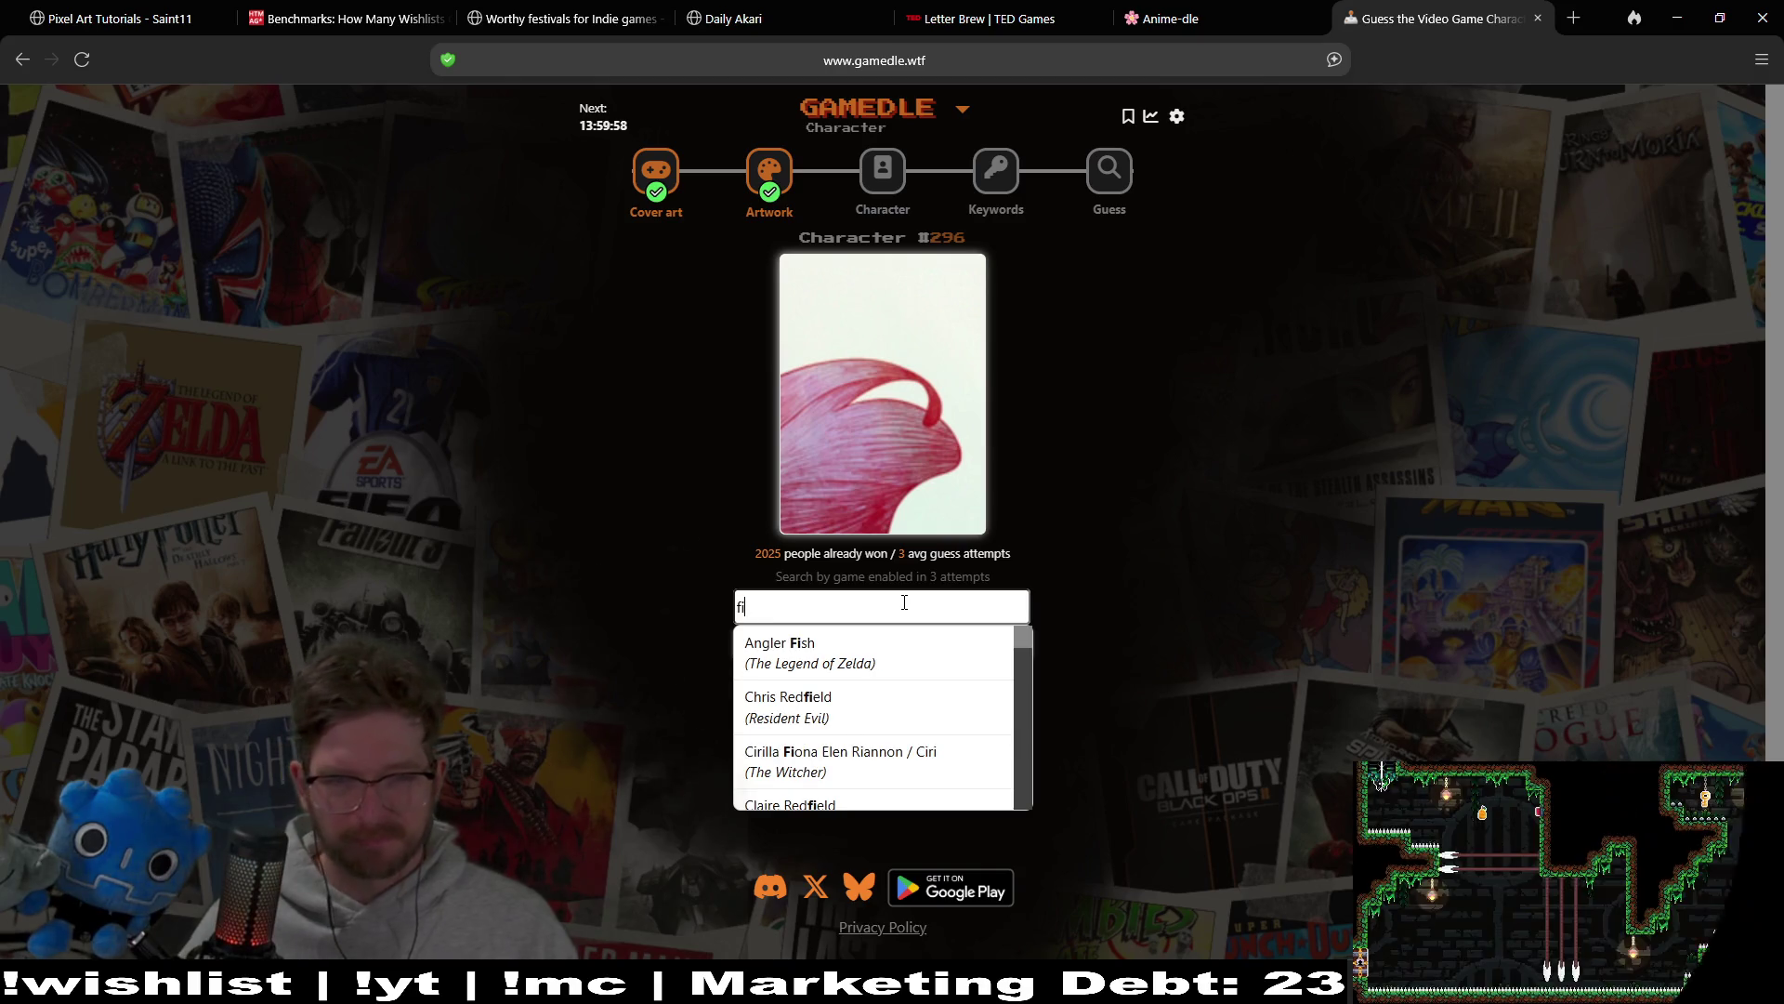
{"action": "left_click", "coordinate": [962, 665]}
{"action": "left_click", "coordinate": [1002, 658]}
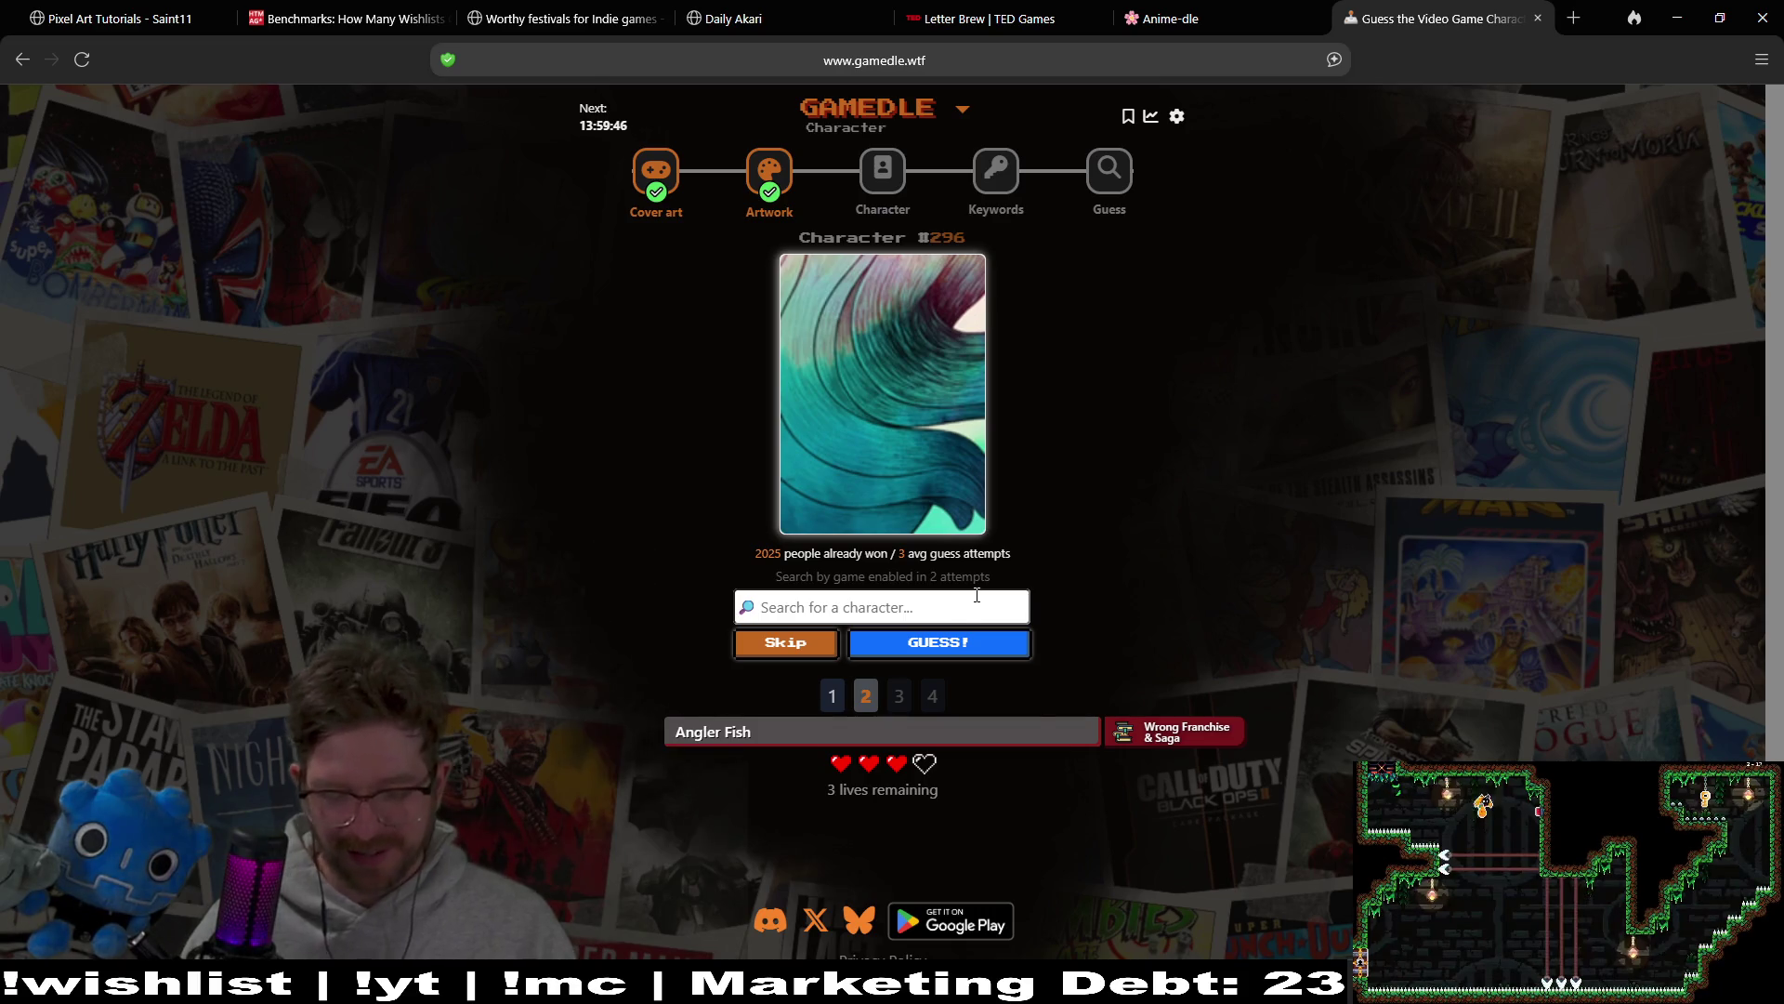
Step: After discarding 'mer' and 'm', search 'fish' and submit Elena Fisher
{"action": "type", "text": "mer"}
{"action": "key", "text": "BackSpace"}
{"action": "key", "text": "BackSpace"}
{"action": "key", "text": "BackSpace"}
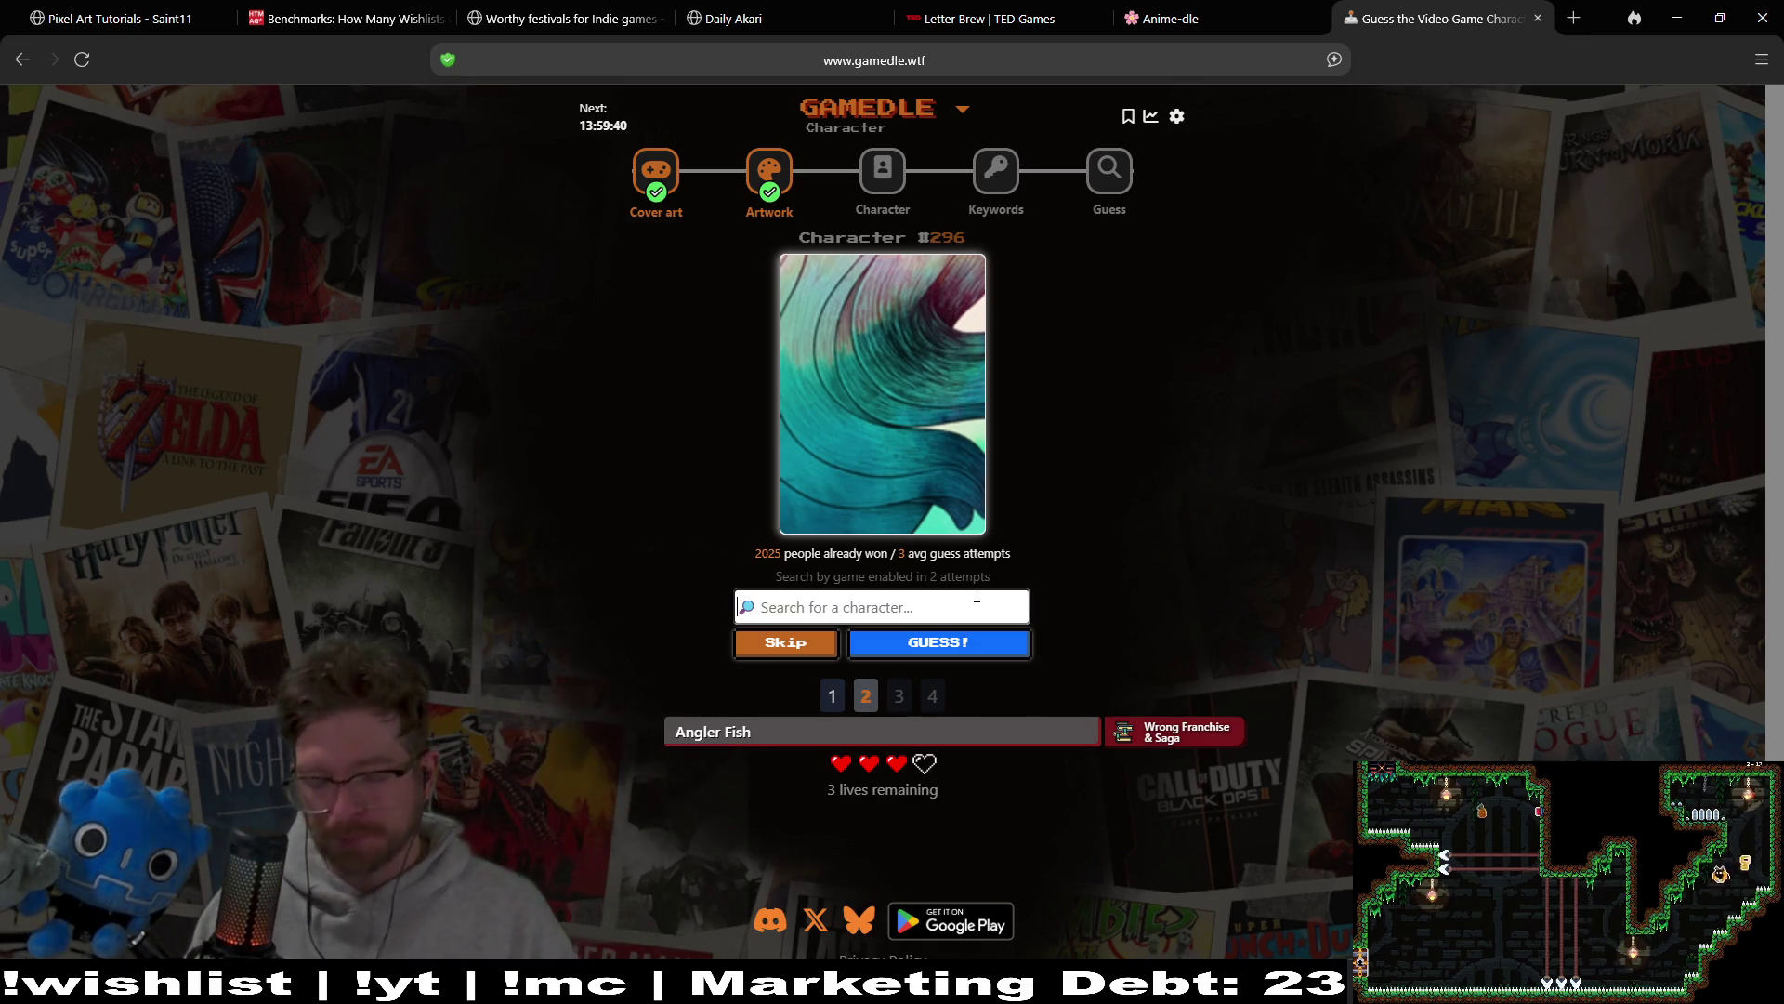
{"action": "type", "text": "m"}
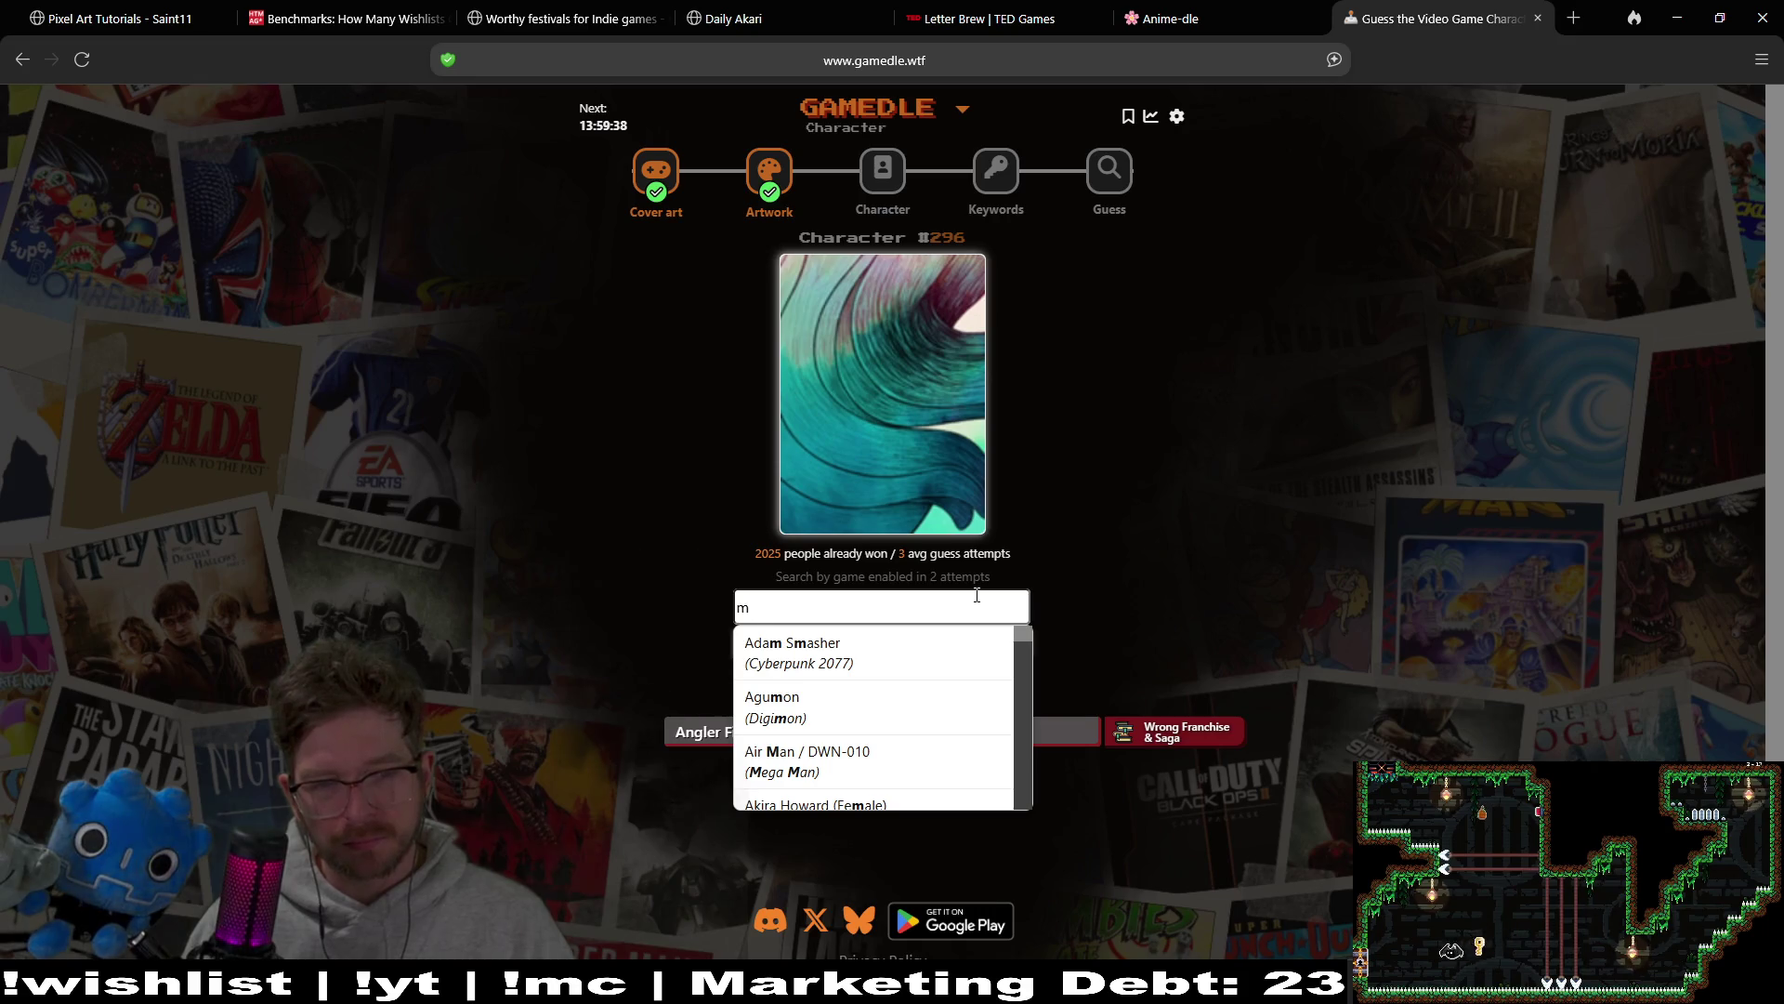
{"action": "key", "text": "BackSpace"}
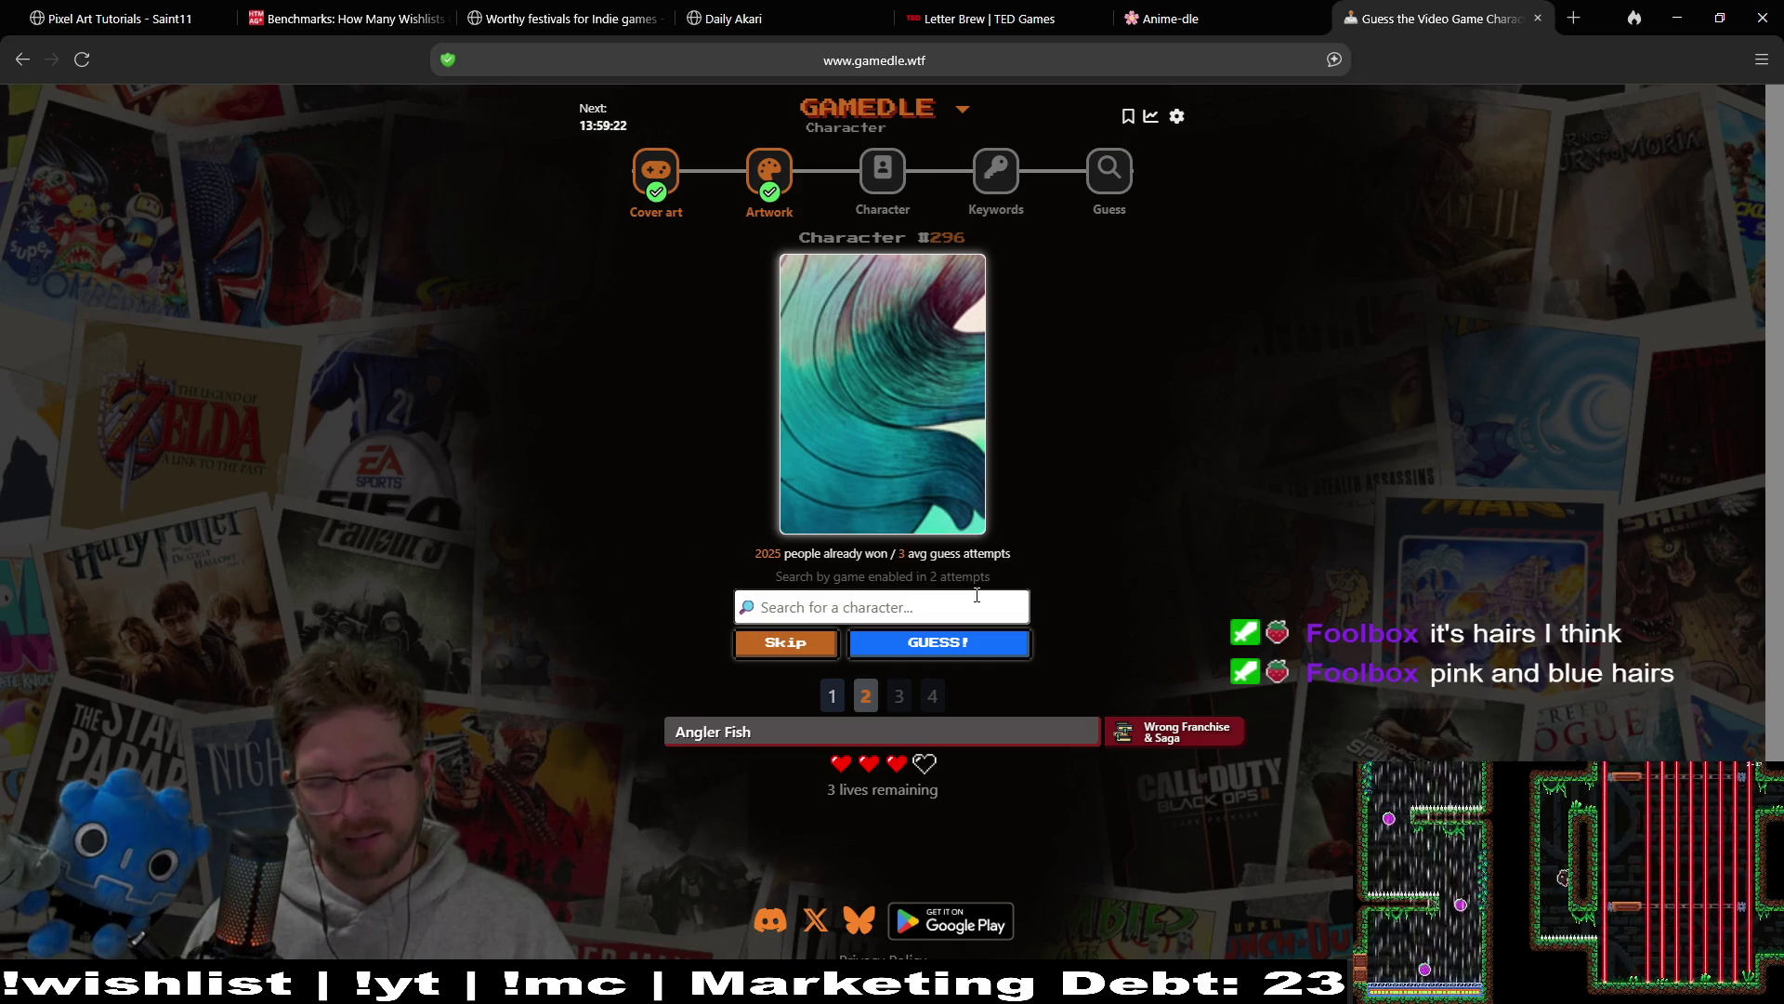
{"action": "type", "text": "fish"}
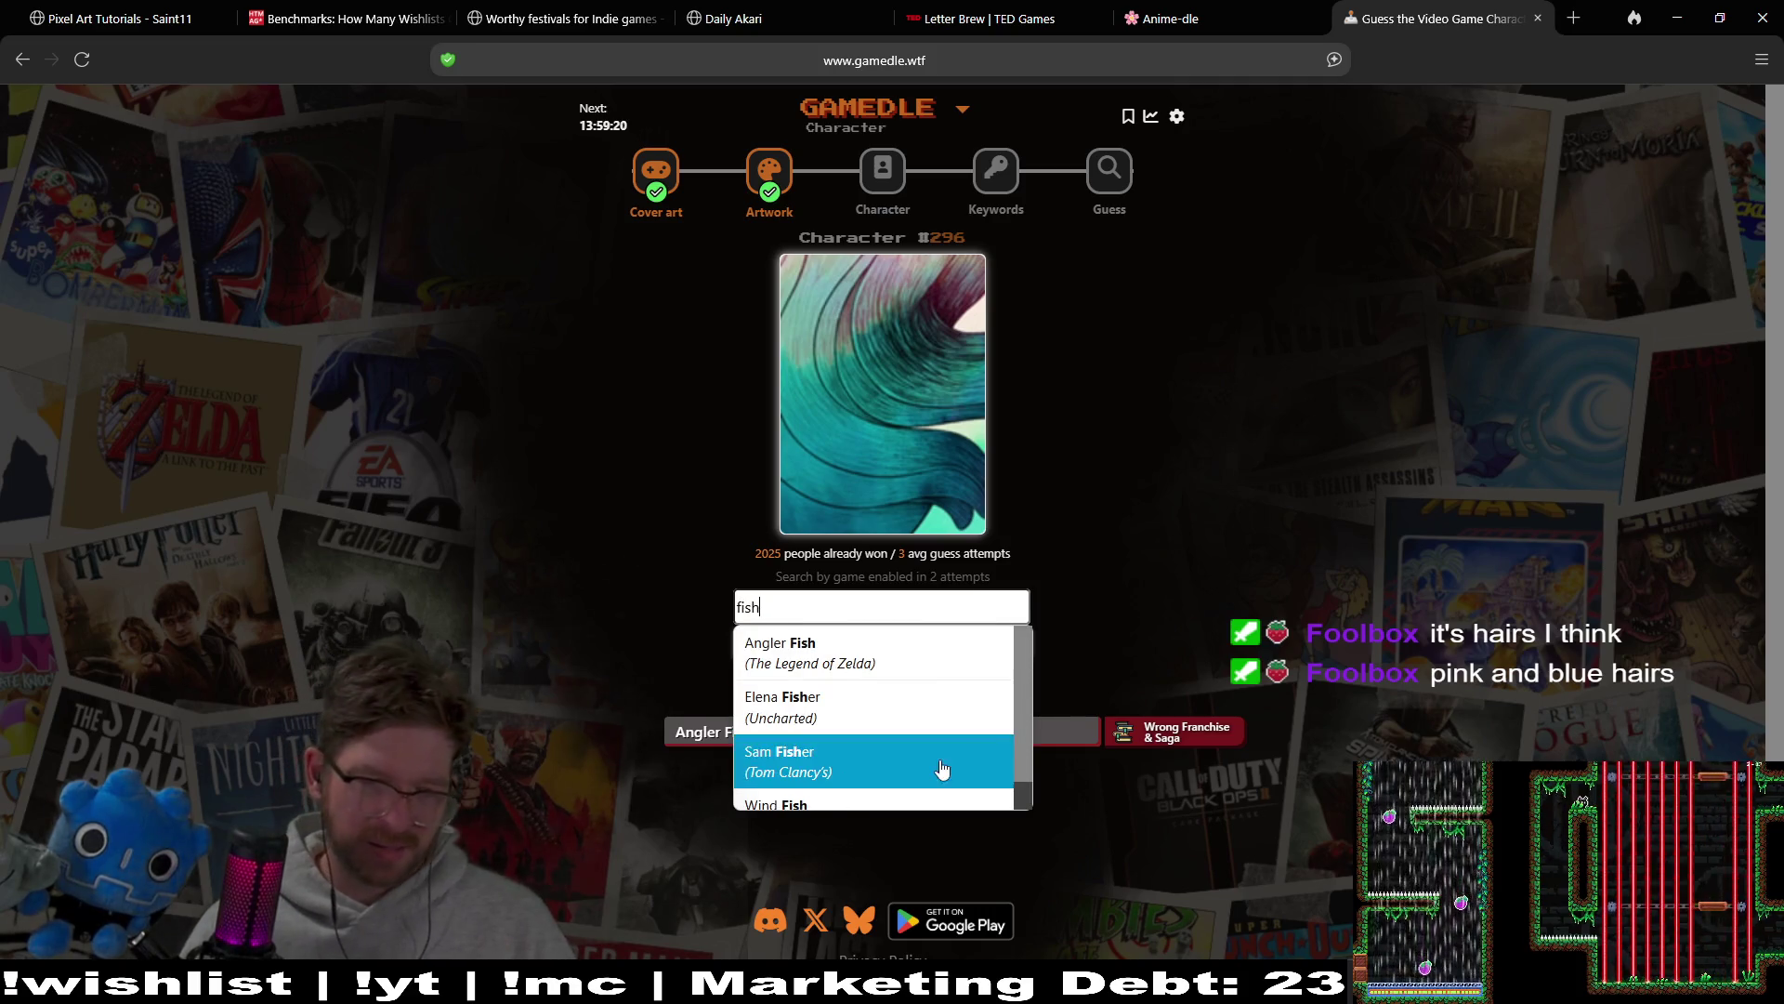
{"action": "left_click", "coordinate": [900, 725]}
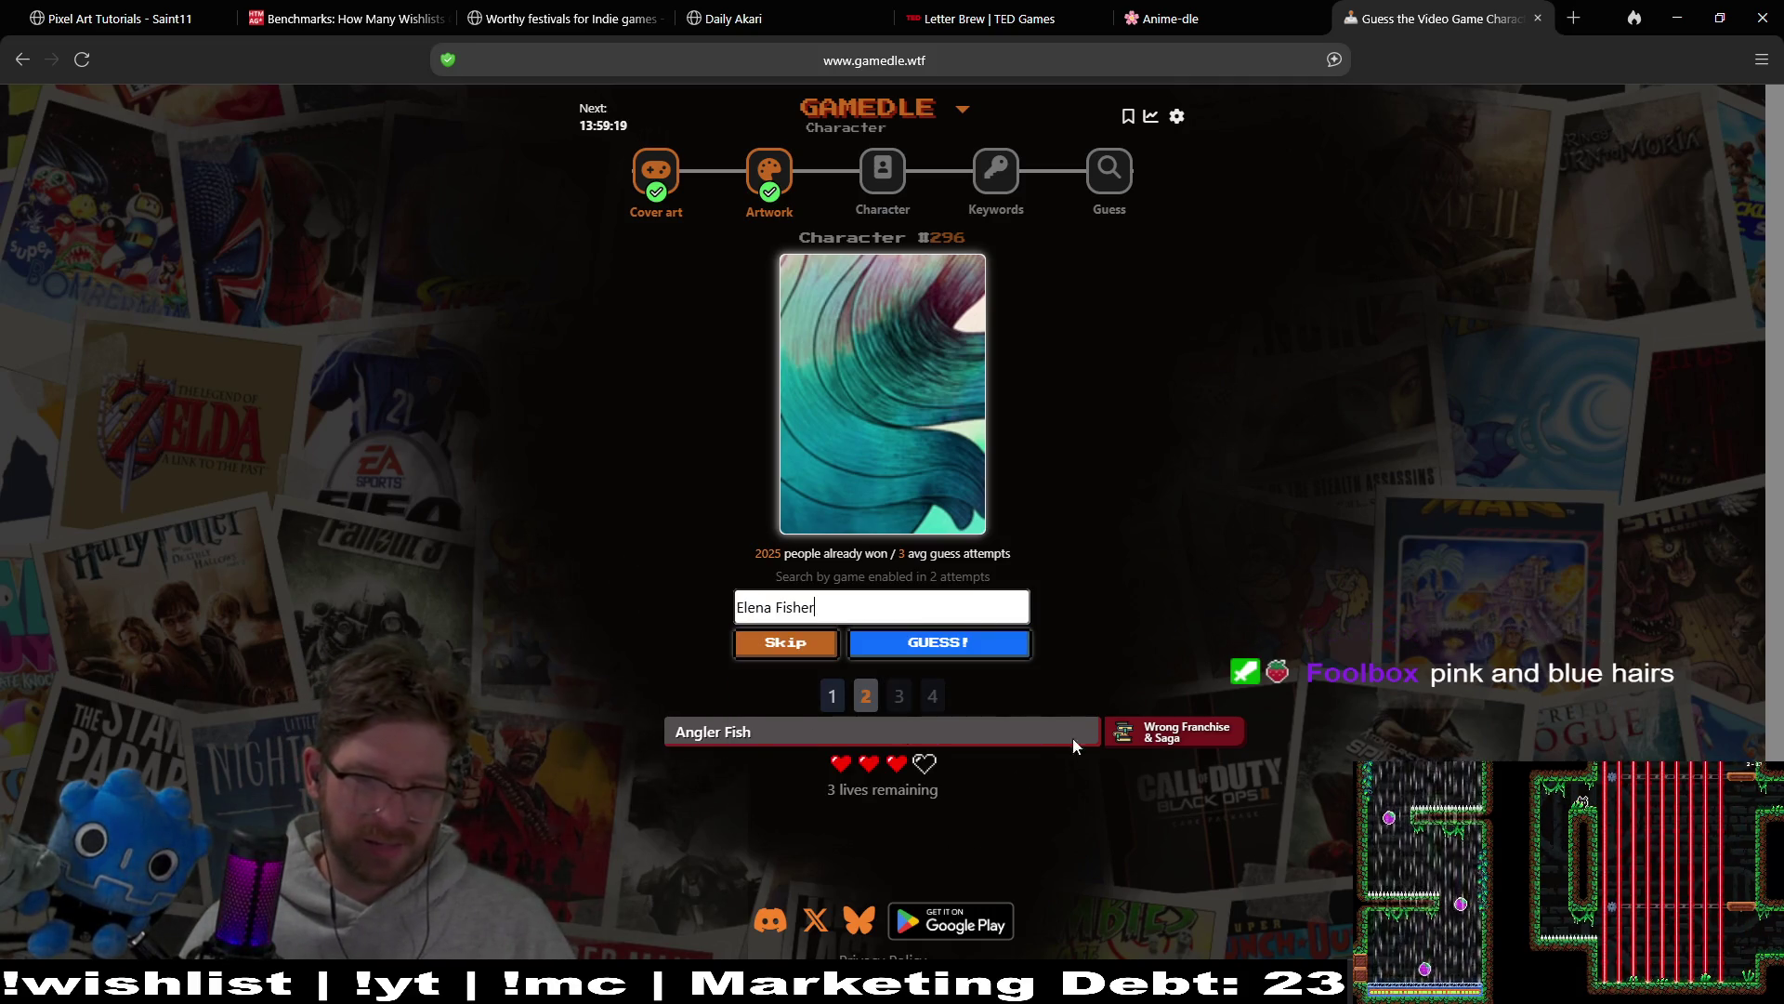
{"action": "left_click", "coordinate": [903, 650]}
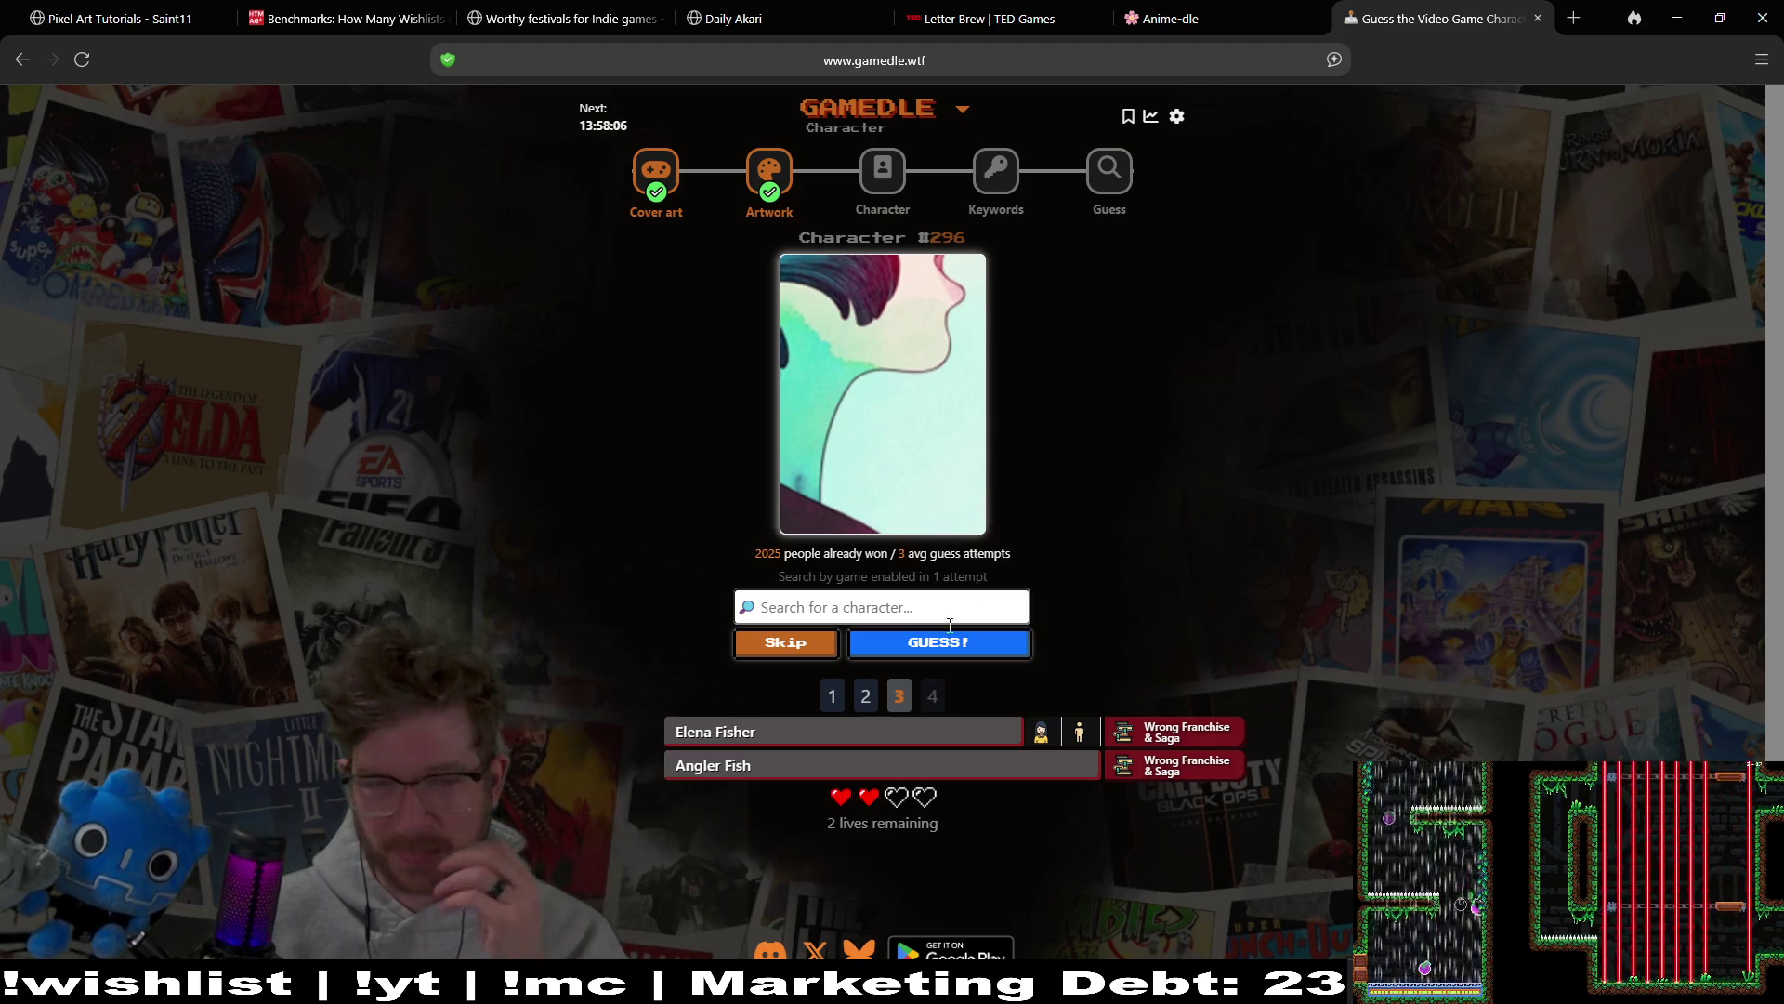
{"action": "left_click", "coordinate": [792, 644]}
Step: Confirm the skip for new artwork, then browse the 'e' character suggestions without guessing
{"action": "left_click", "coordinate": [793, 646]}
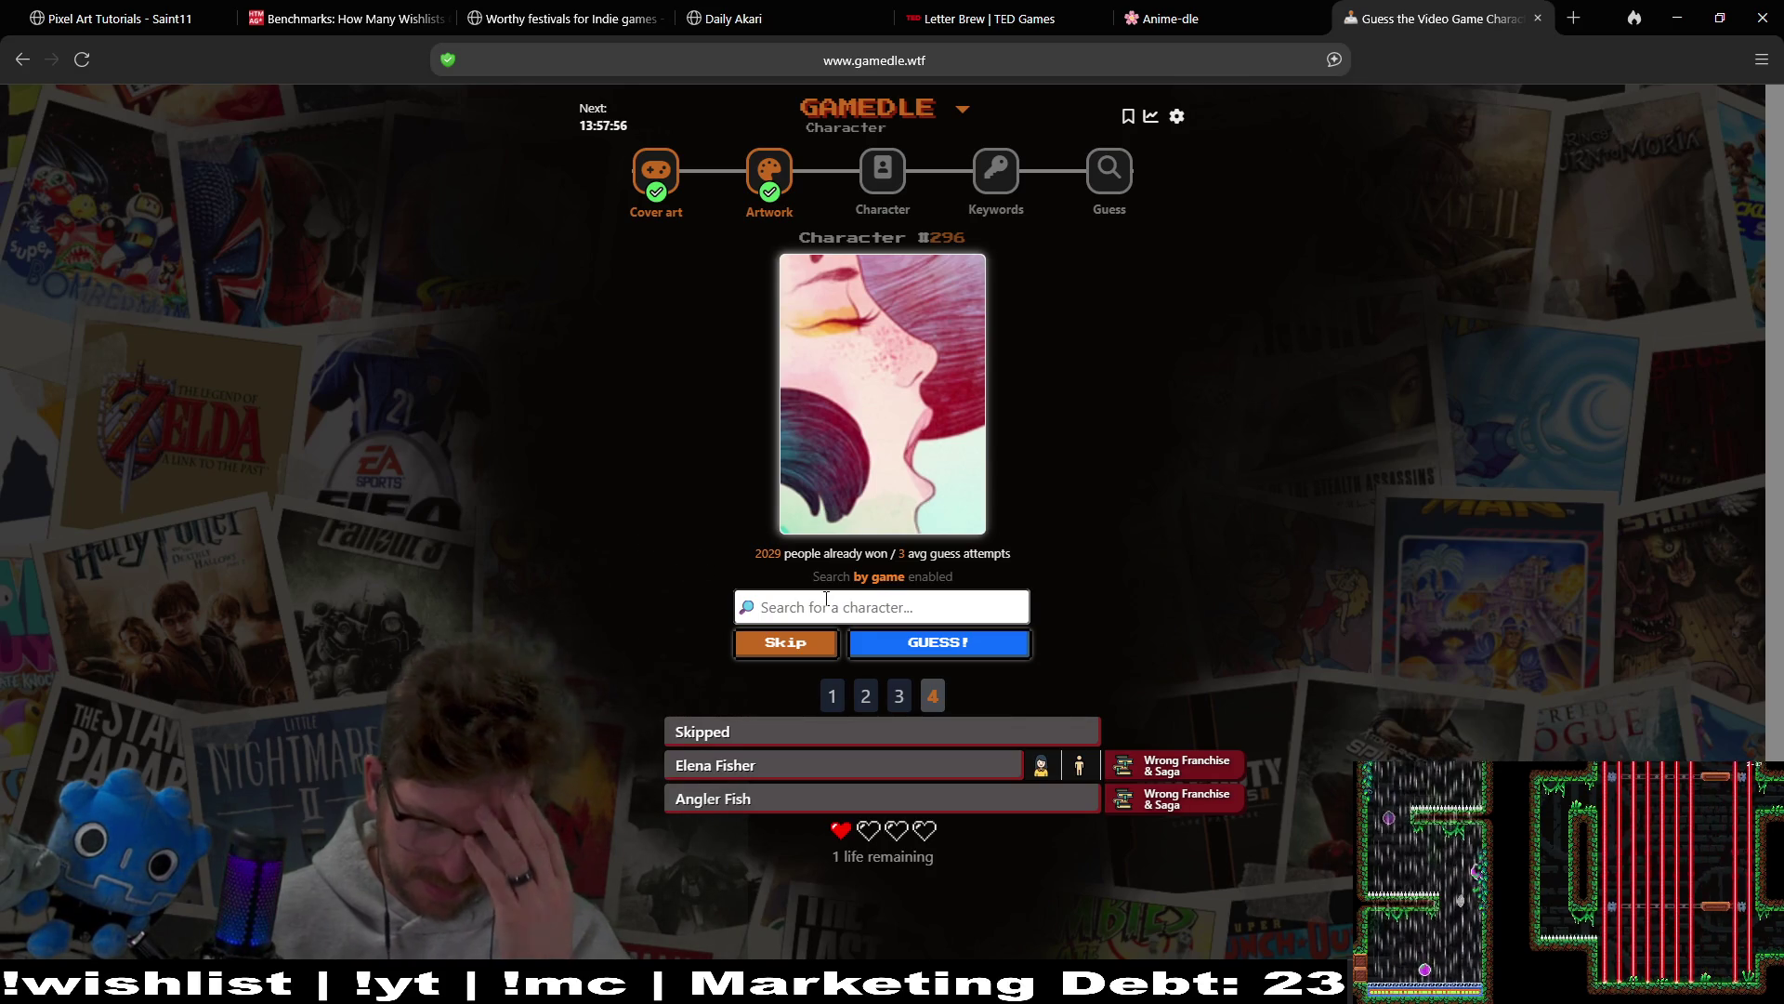
{"action": "type", "text": "e"}
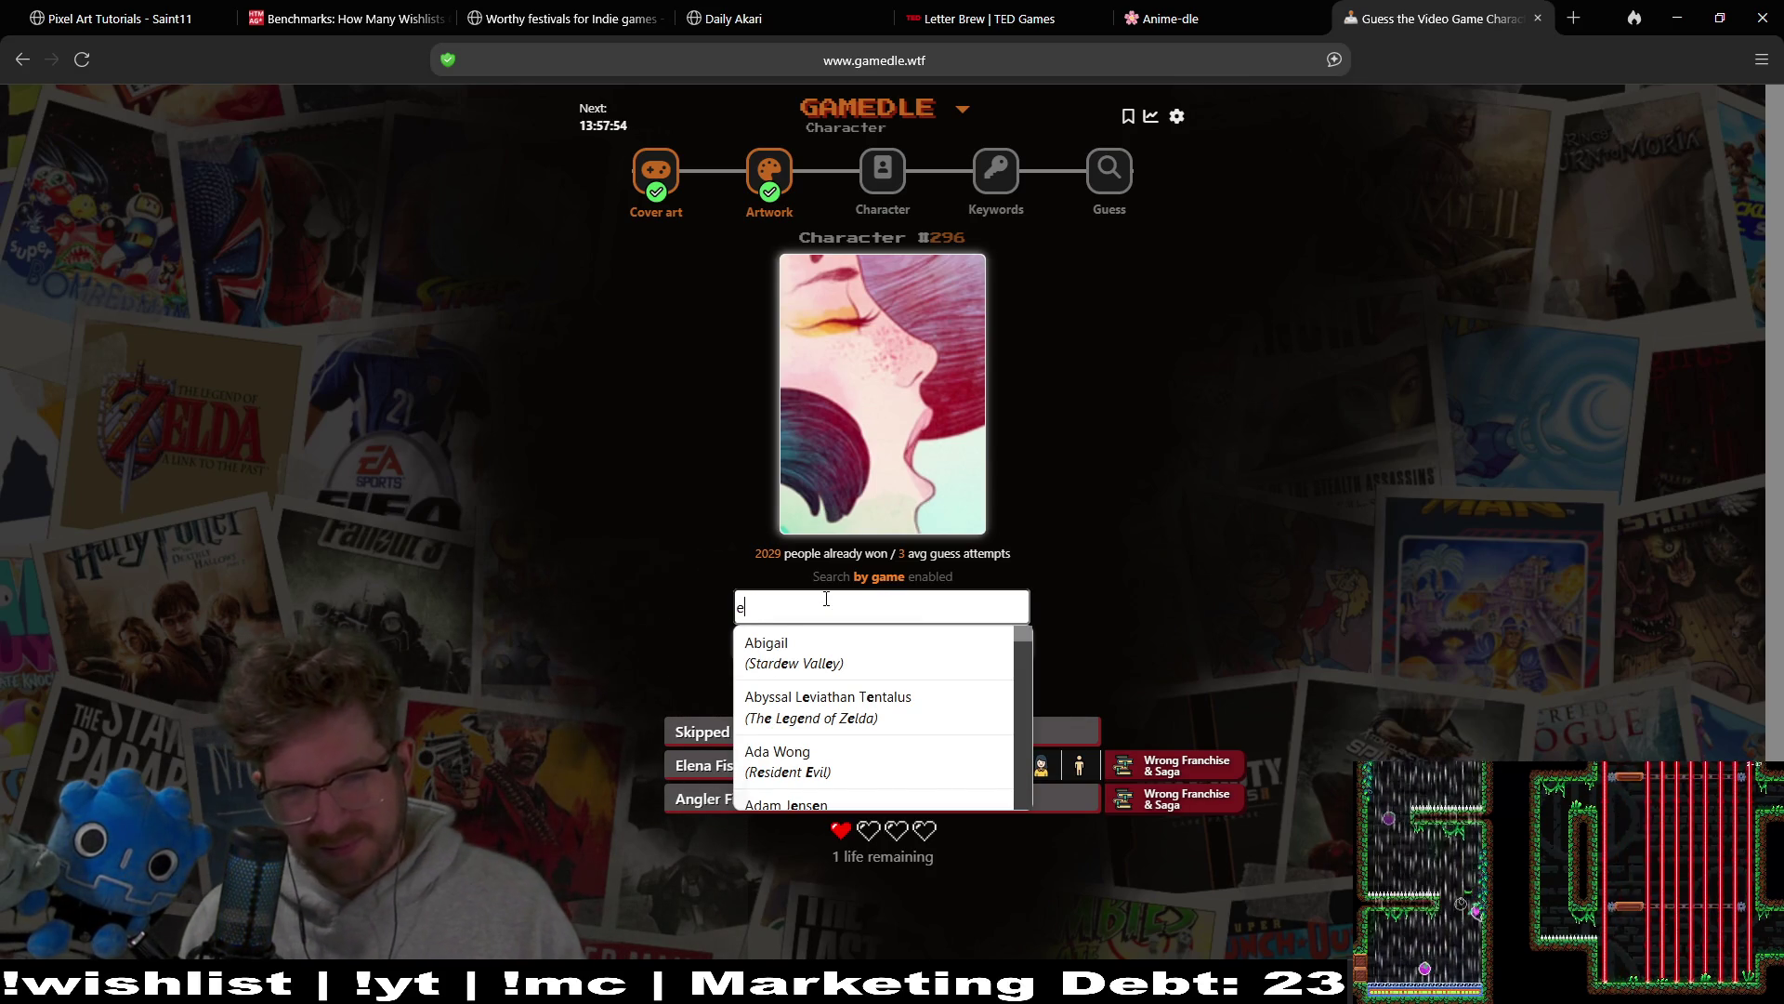
{"action": "key", "text": "Down"}
{"action": "key", "text": "Down"}
{"action": "key", "text": "Down"}
{"action": "key", "text": "Up"}
{"action": "key", "text": "Up"}
{"action": "key", "text": "Up"}
{"action": "key", "text": "Down"}
{"action": "key", "text": "Down"}
{"action": "key", "text": "Down"}
{"action": "key", "text": "Down"}
{"action": "key", "text": "Down"}
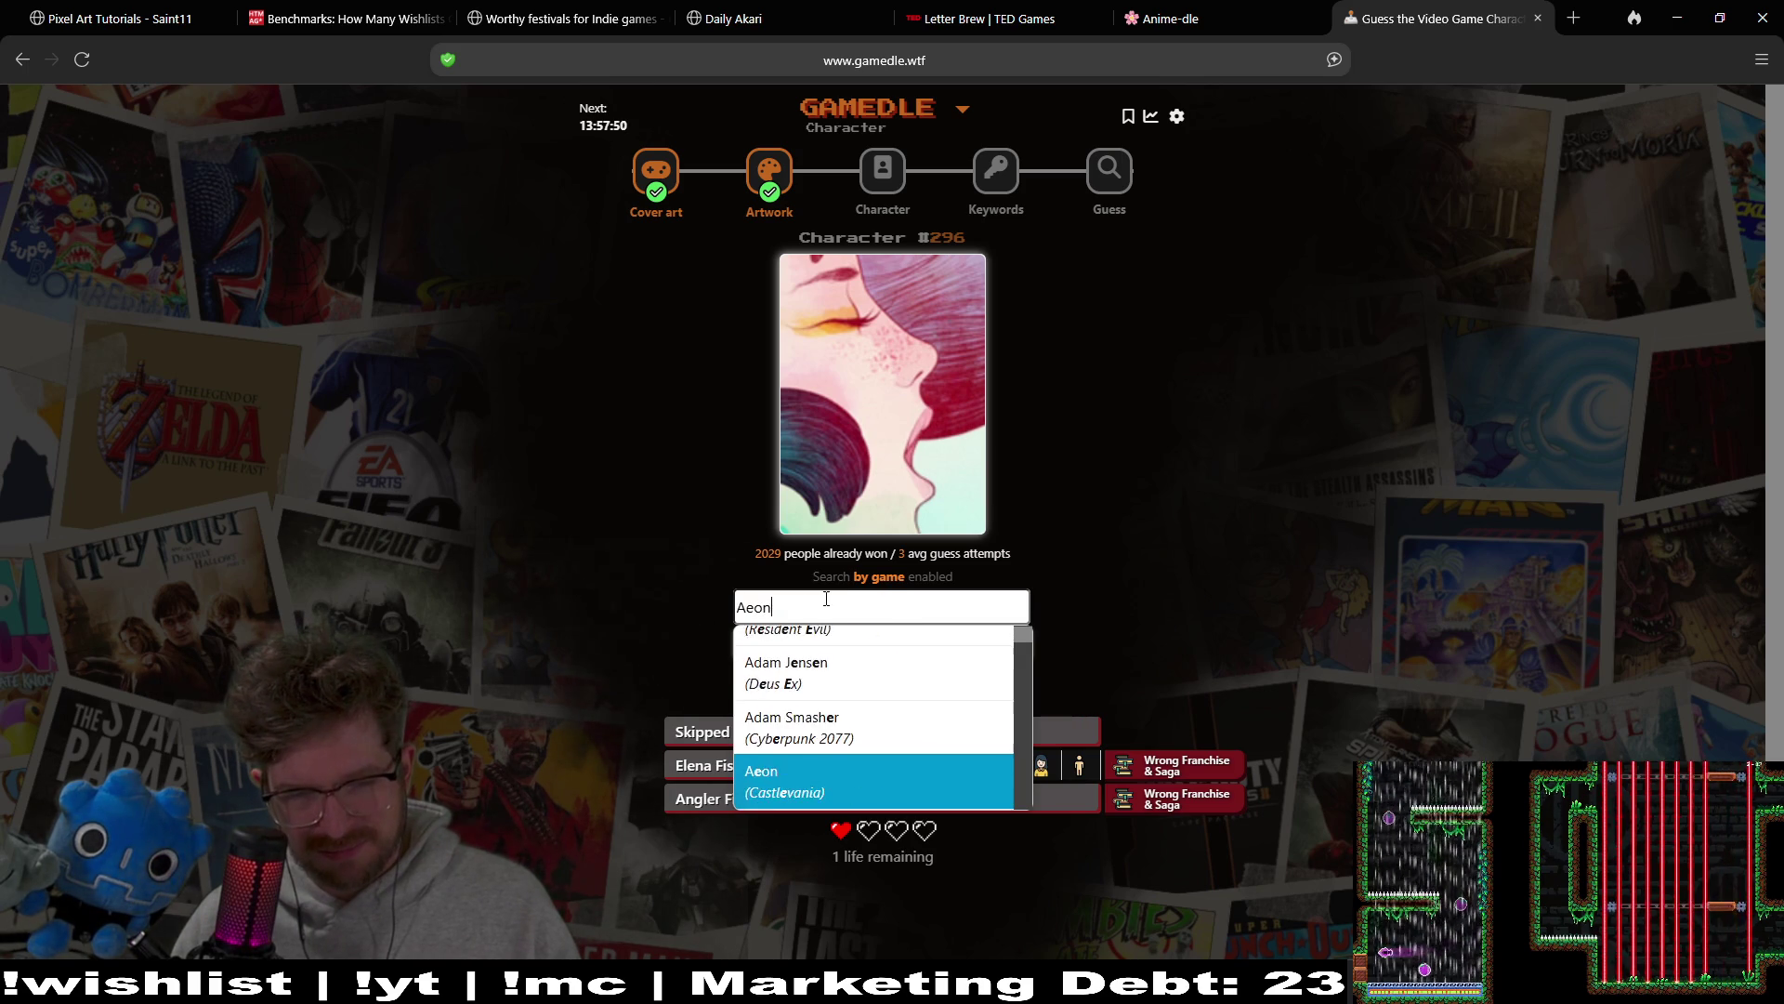
{"action": "key", "text": "Down"}
{"action": "key", "text": "Down"}
{"action": "key", "text": "Down"}
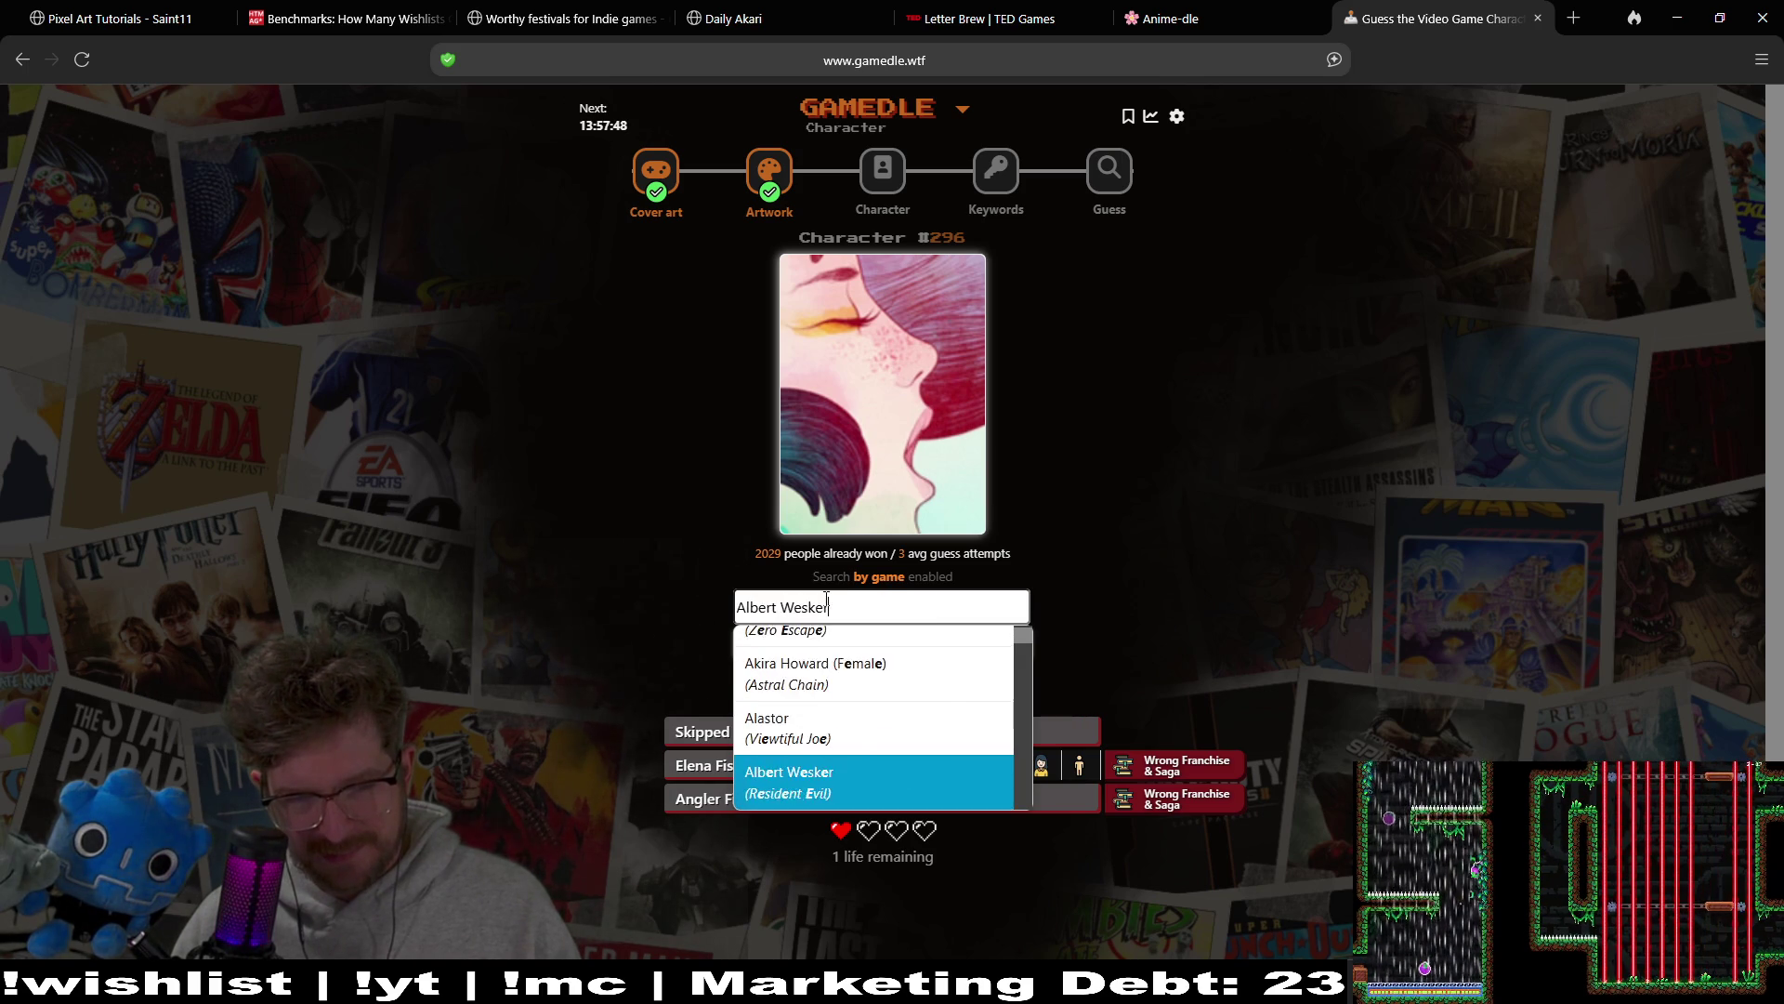
{"action": "key", "text": "BackSpace"}
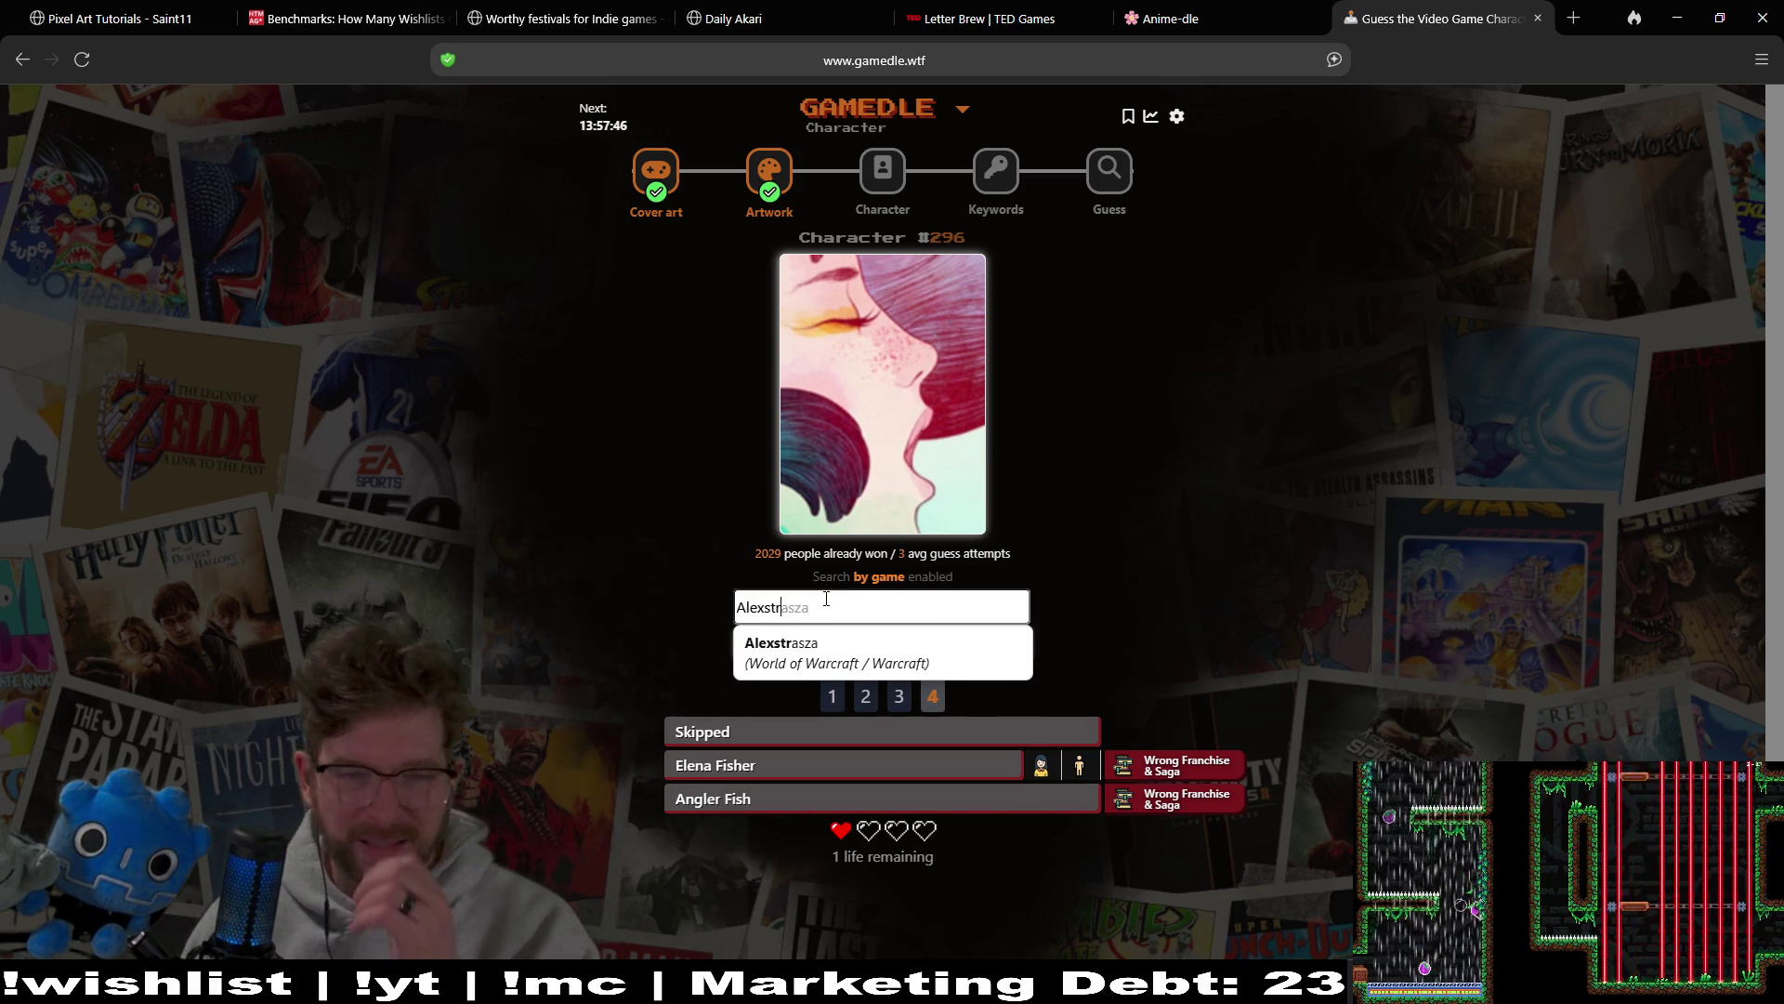
{"action": "key", "text": "ctrl+a"}
{"action": "key", "text": "BackSpace"}
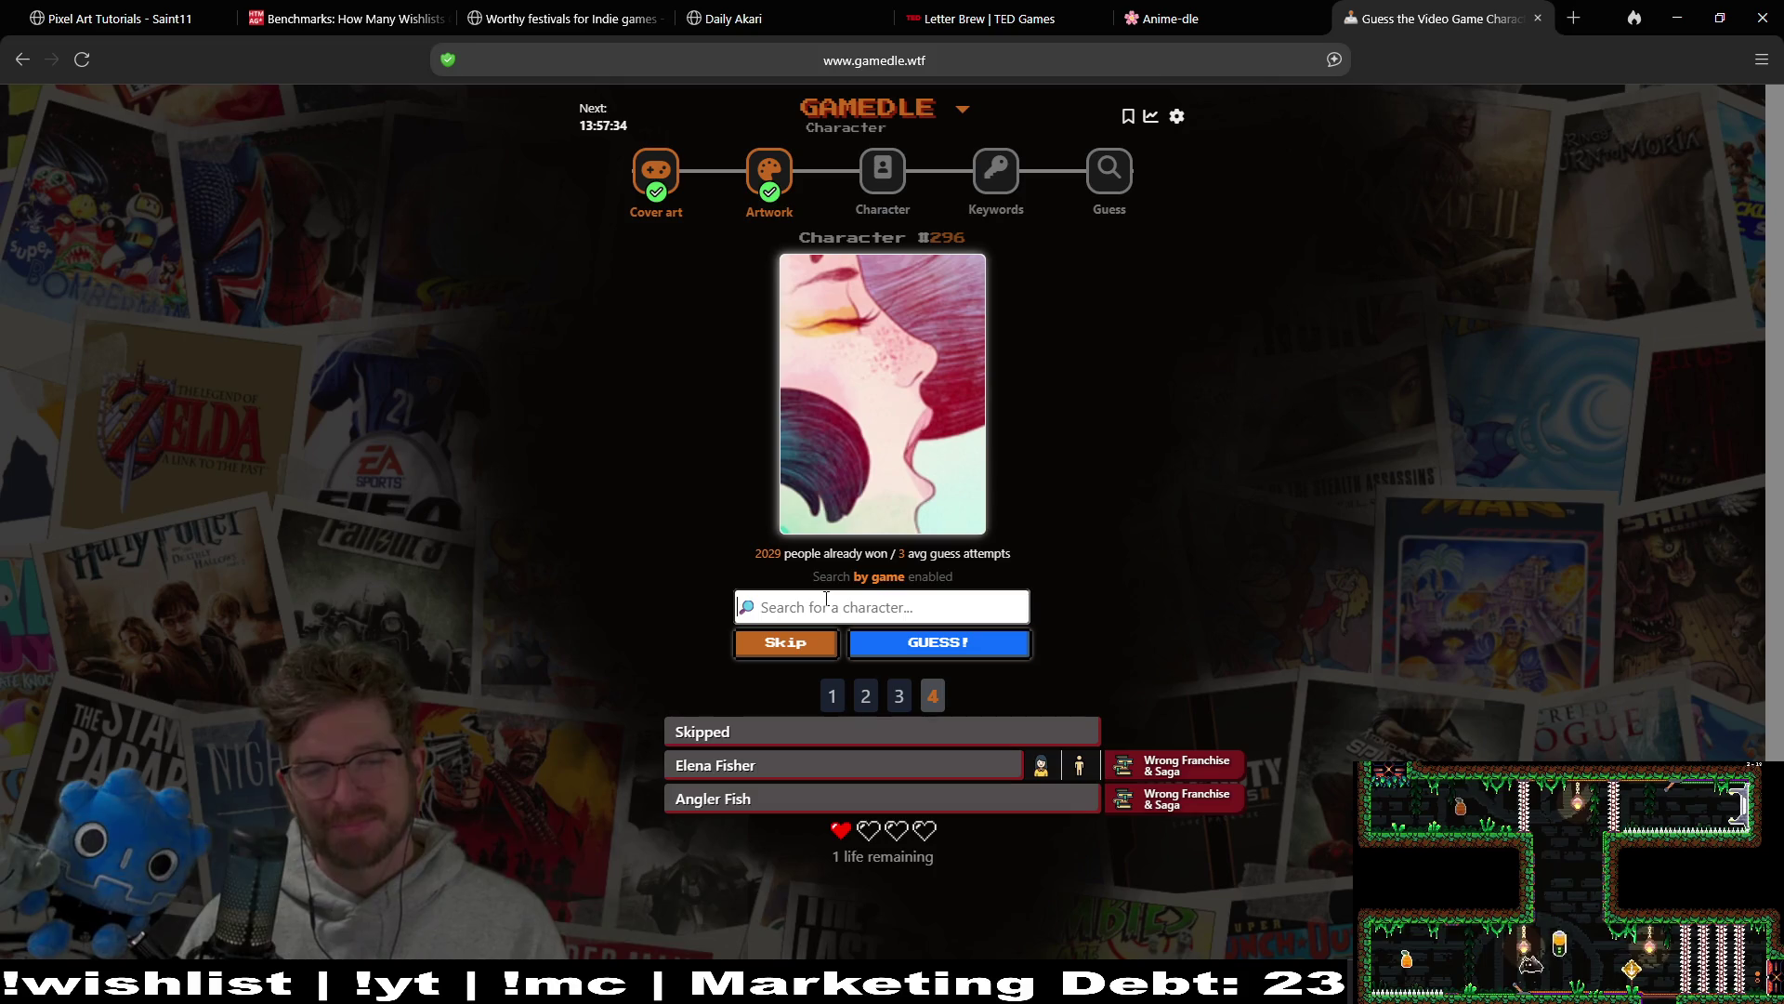
Step: Try searches 'e', 'grey' and 'gray', browsing suggestions like Grayson Hunt without guessing
{"action": "type", "text": "e"}
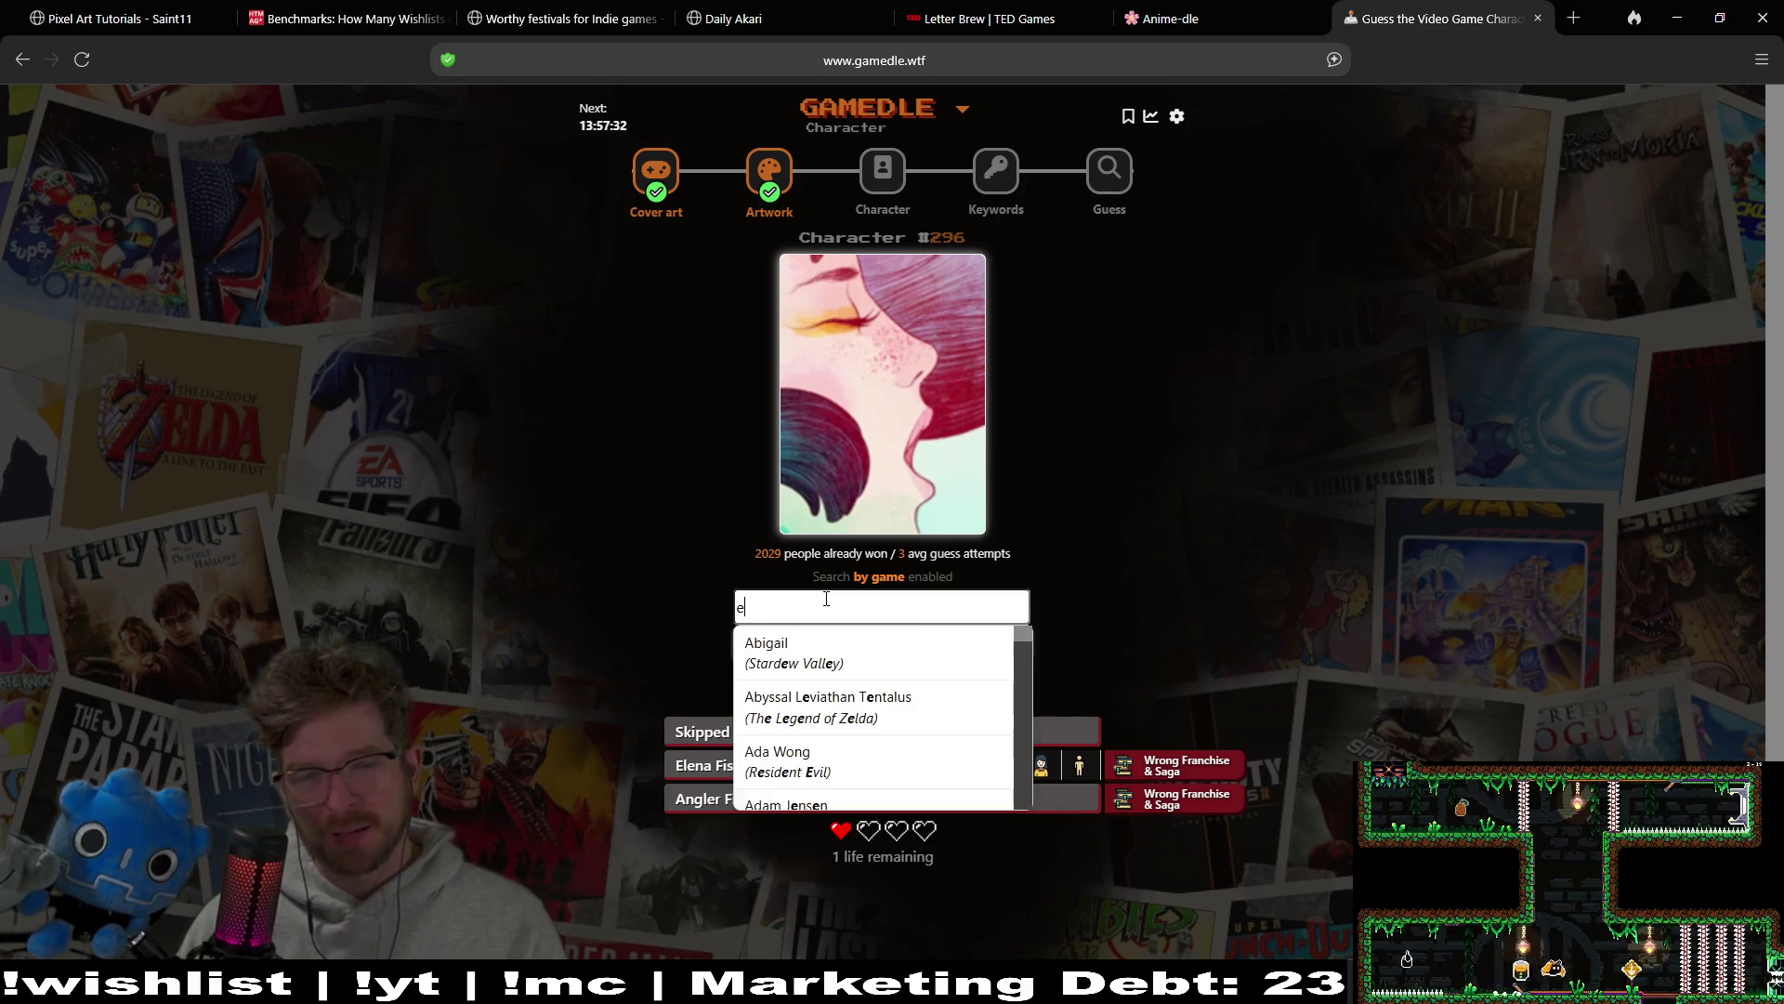
{"action": "key", "text": "BackSpace"}
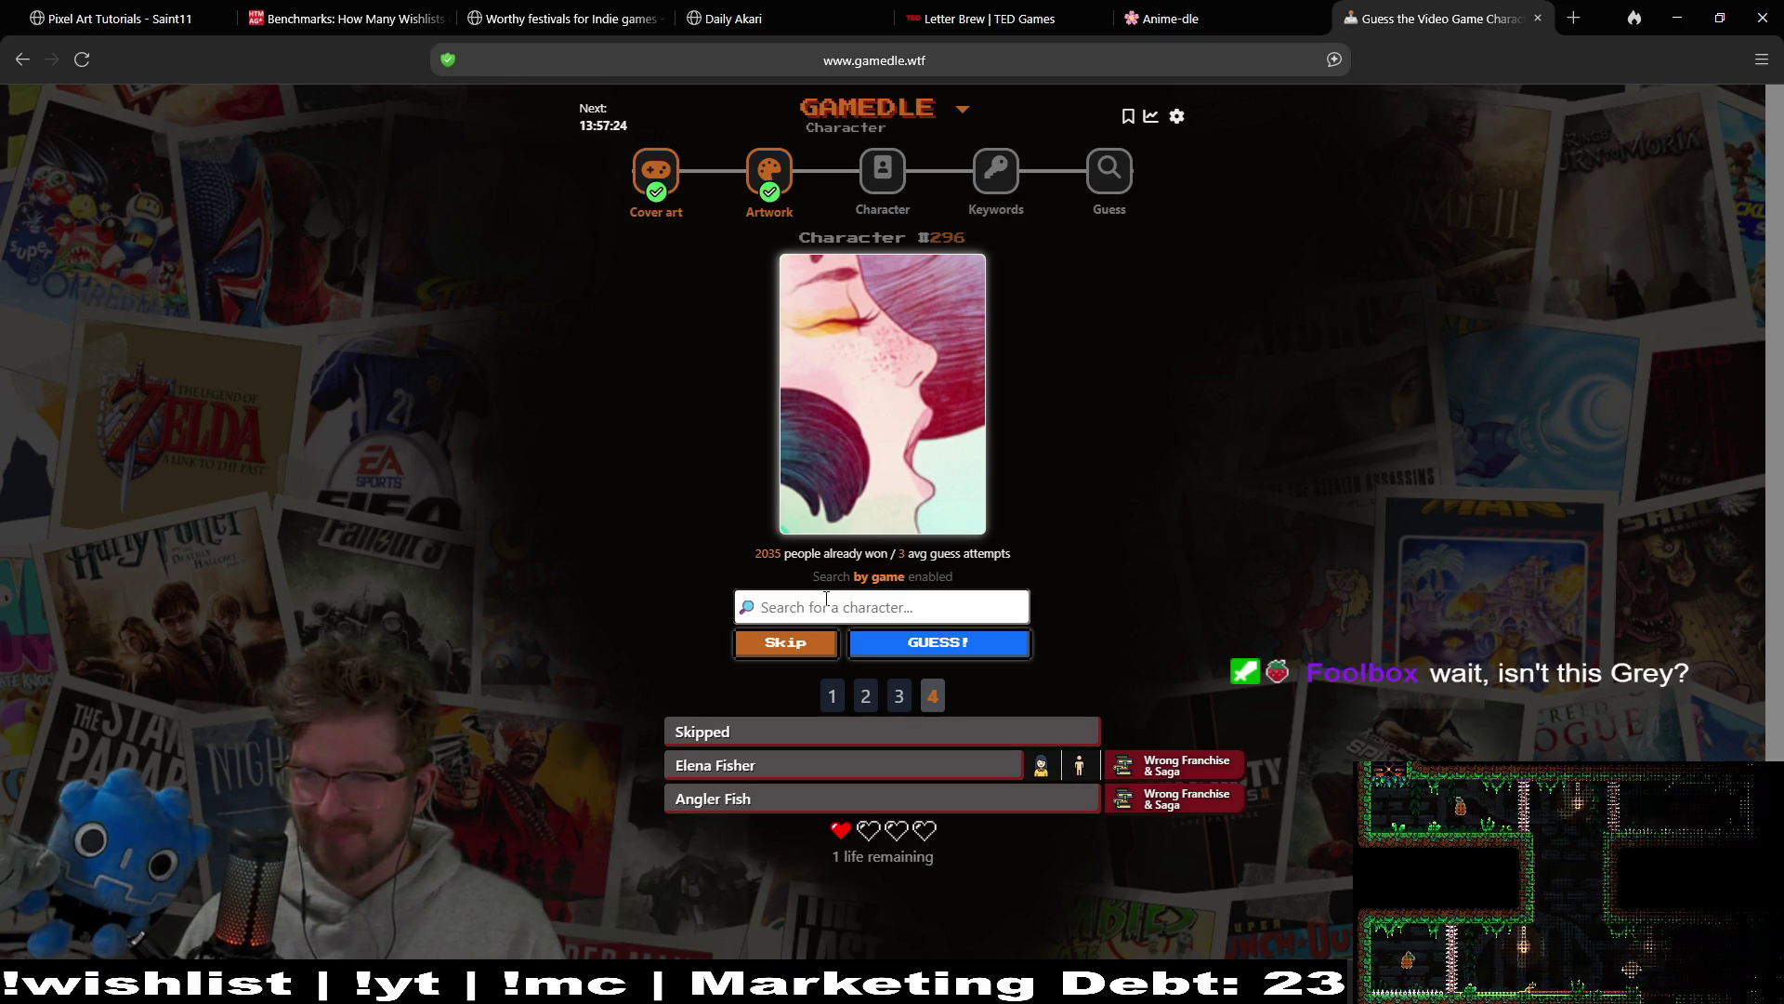
{"action": "type", "text": "gry"}
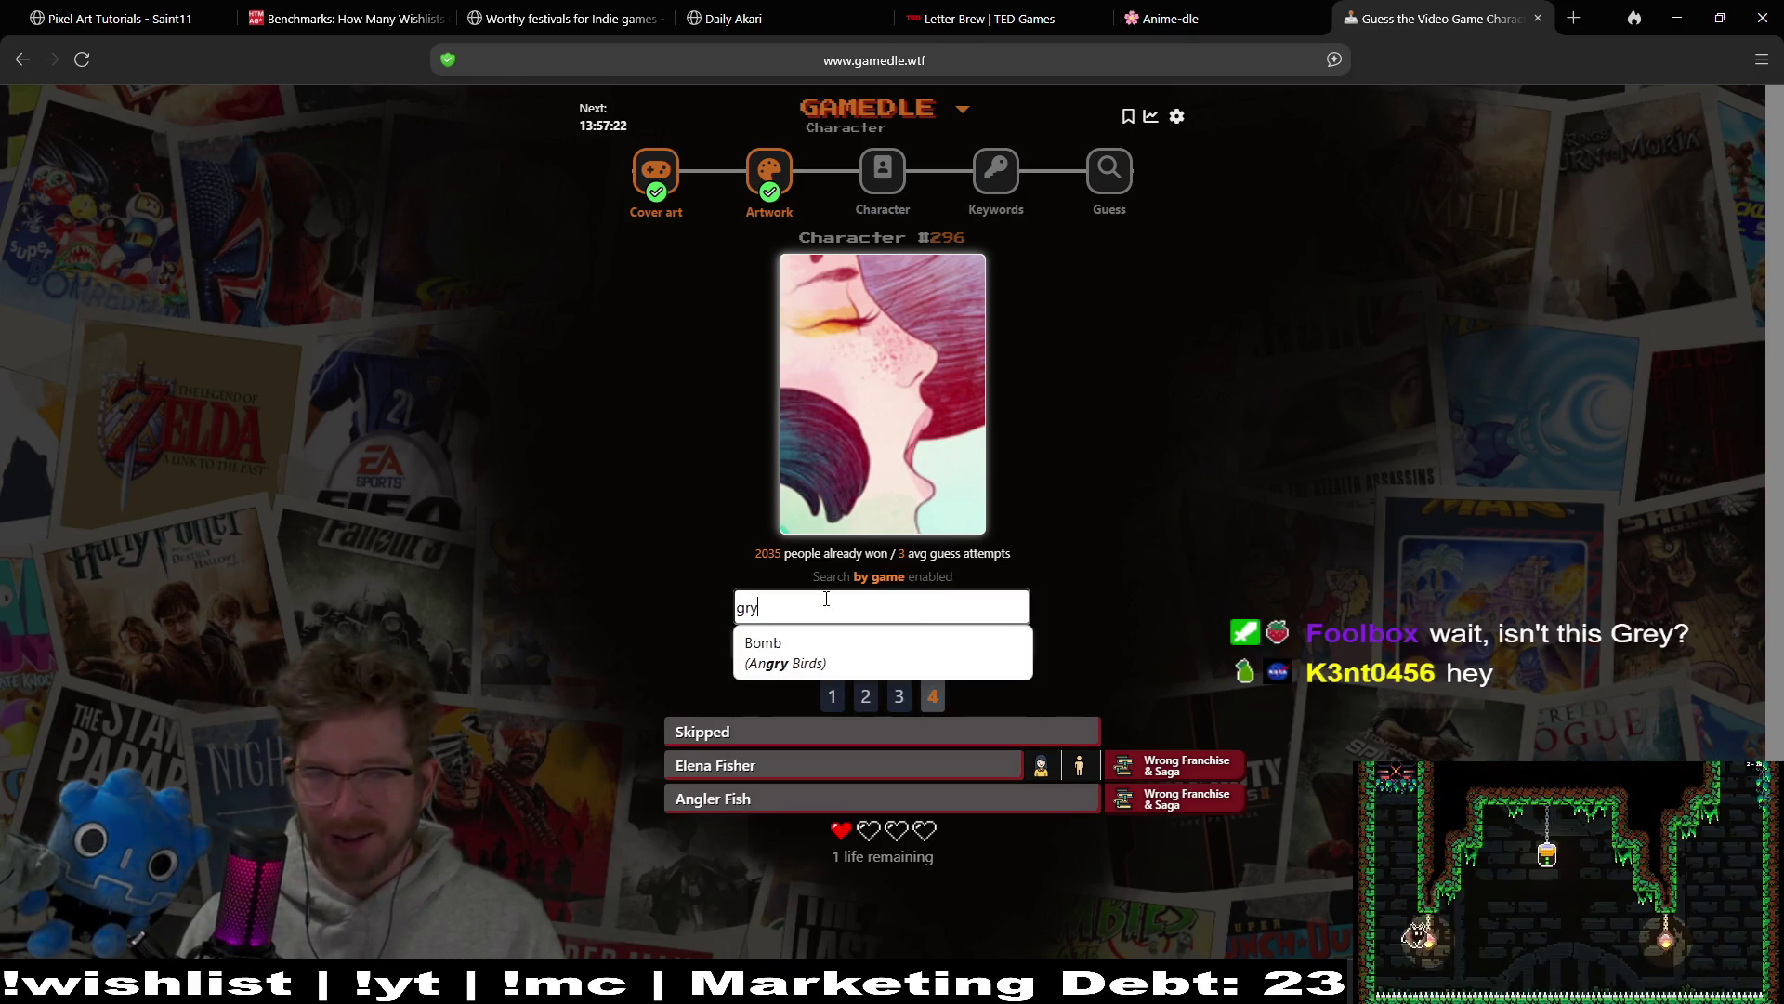
{"action": "key", "text": "BackSpace"}
{"action": "key", "text": "BackSpace"}
{"action": "type", "text": "rey"}
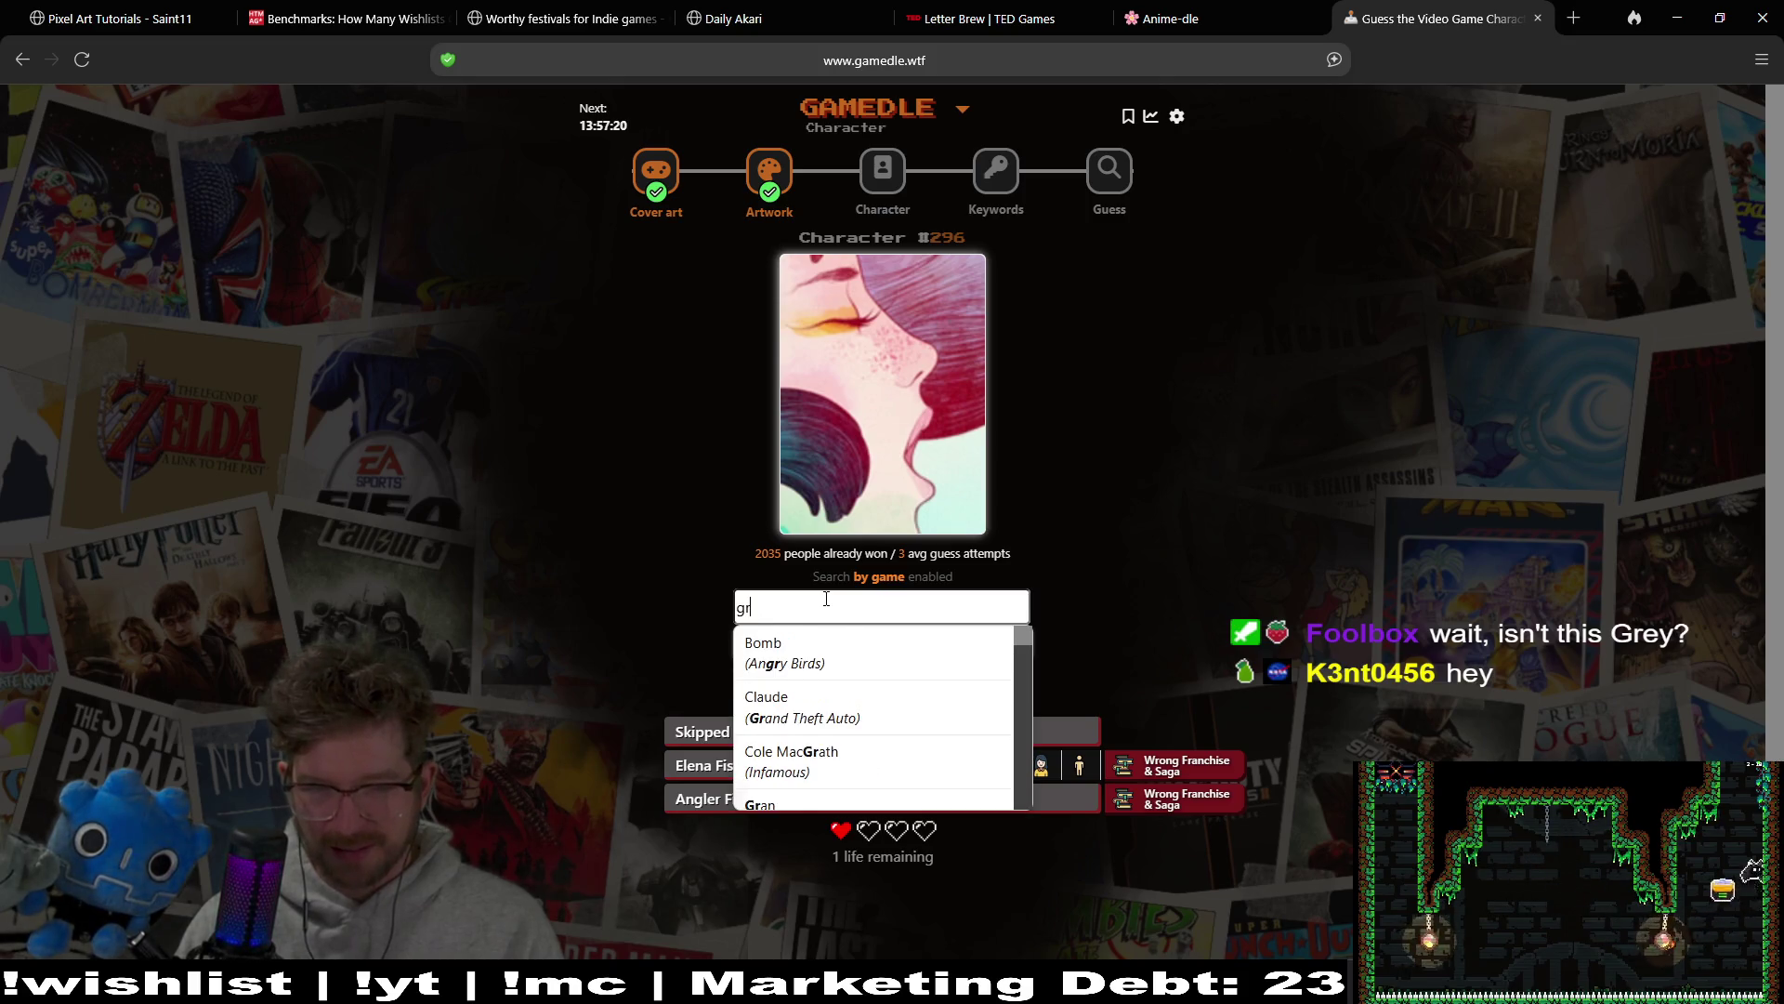
{"action": "key", "text": "BackSpace"}
{"action": "key", "text": "BackSpace"}
{"action": "key", "text": "BackSpace"}
{"action": "type", "text": "gray"}
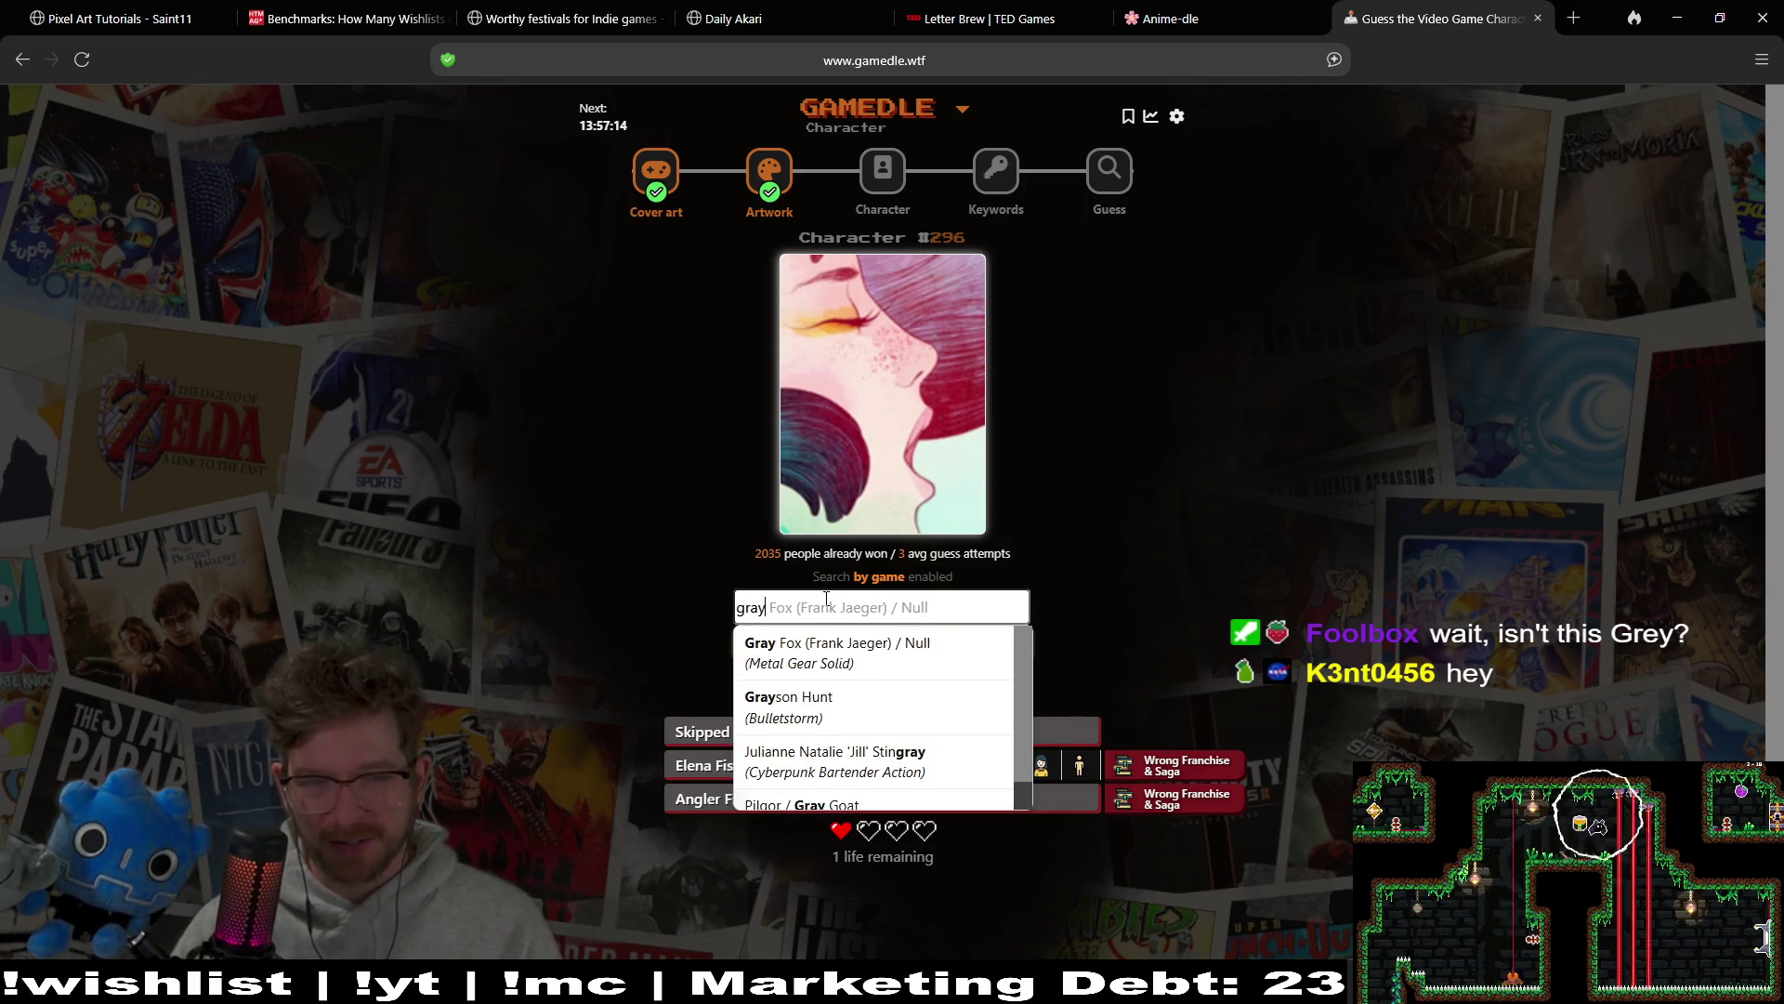
{"action": "key", "text": "Down"}
{"action": "key", "text": "Down"}
{"action": "key", "text": "Down"}
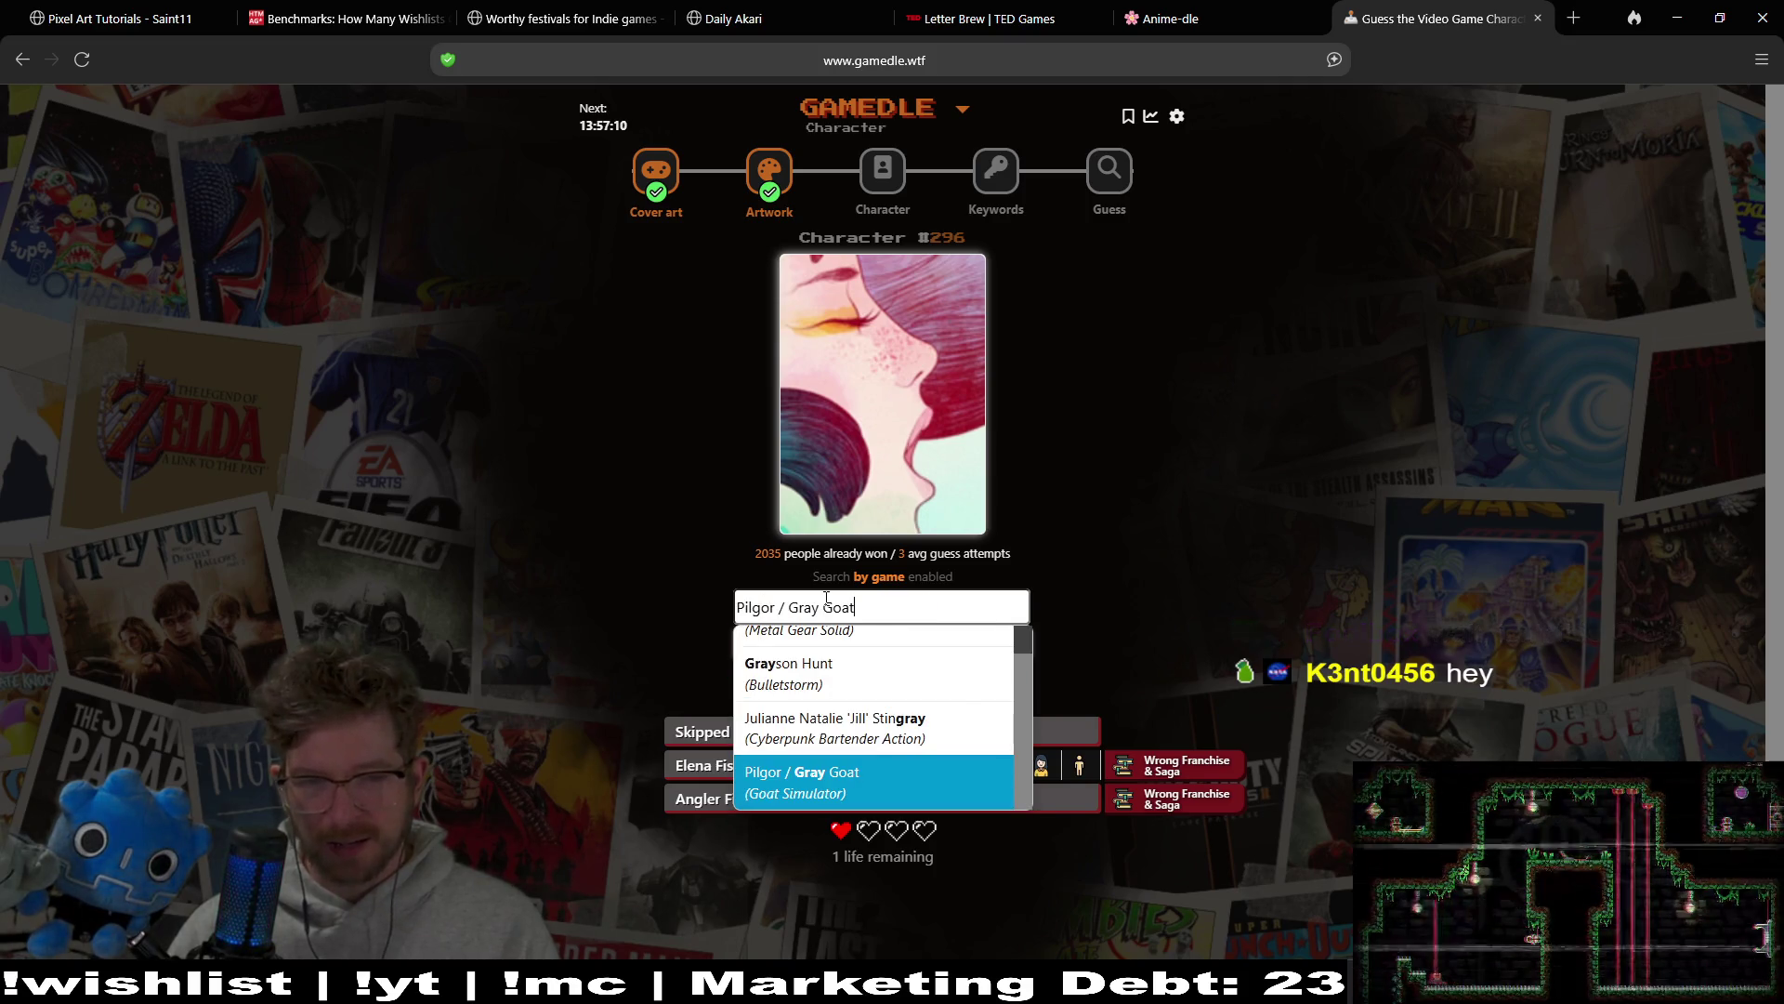
{"action": "key", "text": "Up"}
{"action": "key", "text": "Up"}
{"action": "key", "text": "Up"}
{"action": "key", "text": "Down"}
{"action": "key", "text": "Down"}
{"action": "key", "text": "BackSpace"}
{"action": "key", "text": "BackSpace"}
{"action": "key", "text": "BackSpace"}
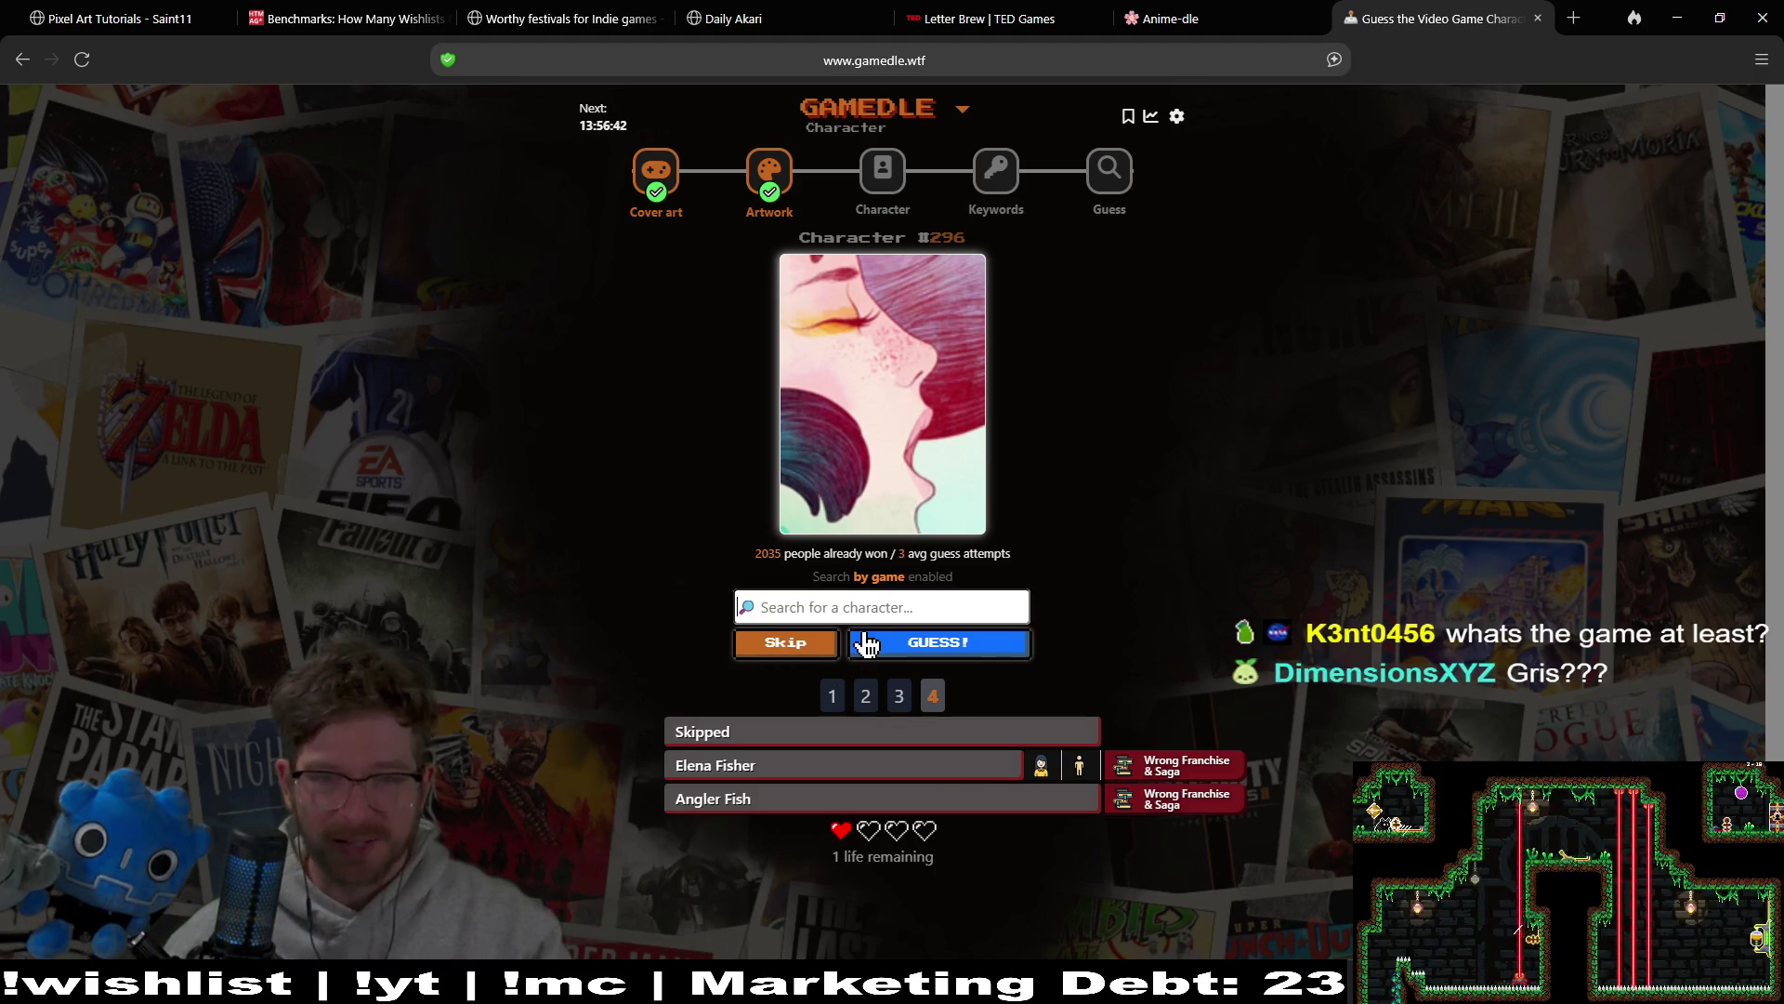
Step: Search 'gris' and submit Gris as the character guess
{"action": "type", "text": "gris"}
{"action": "left_click", "coordinate": [903, 652]}
{"action": "left_click", "coordinate": [920, 643]}
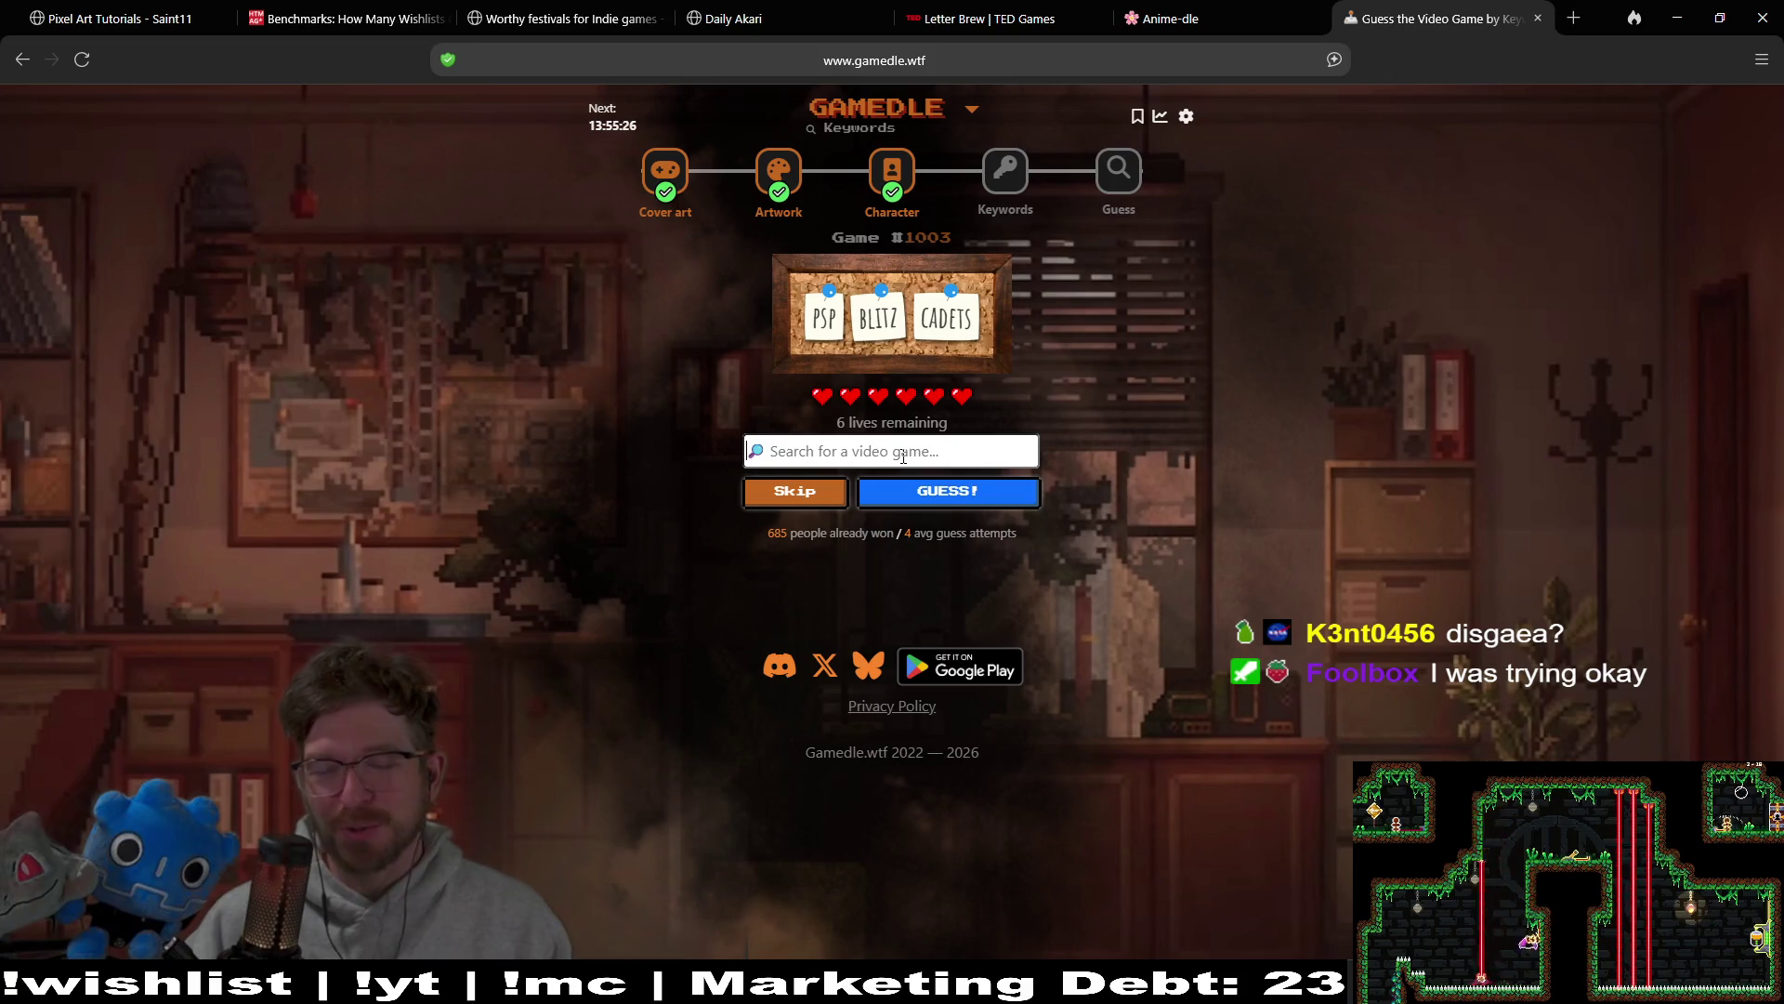
Step: Search for Disgaea and submit Disgaea: Afternoon of Darkness as a guess
{"action": "left_click", "coordinate": [903, 456]}
{"action": "type", "text": "disge"}
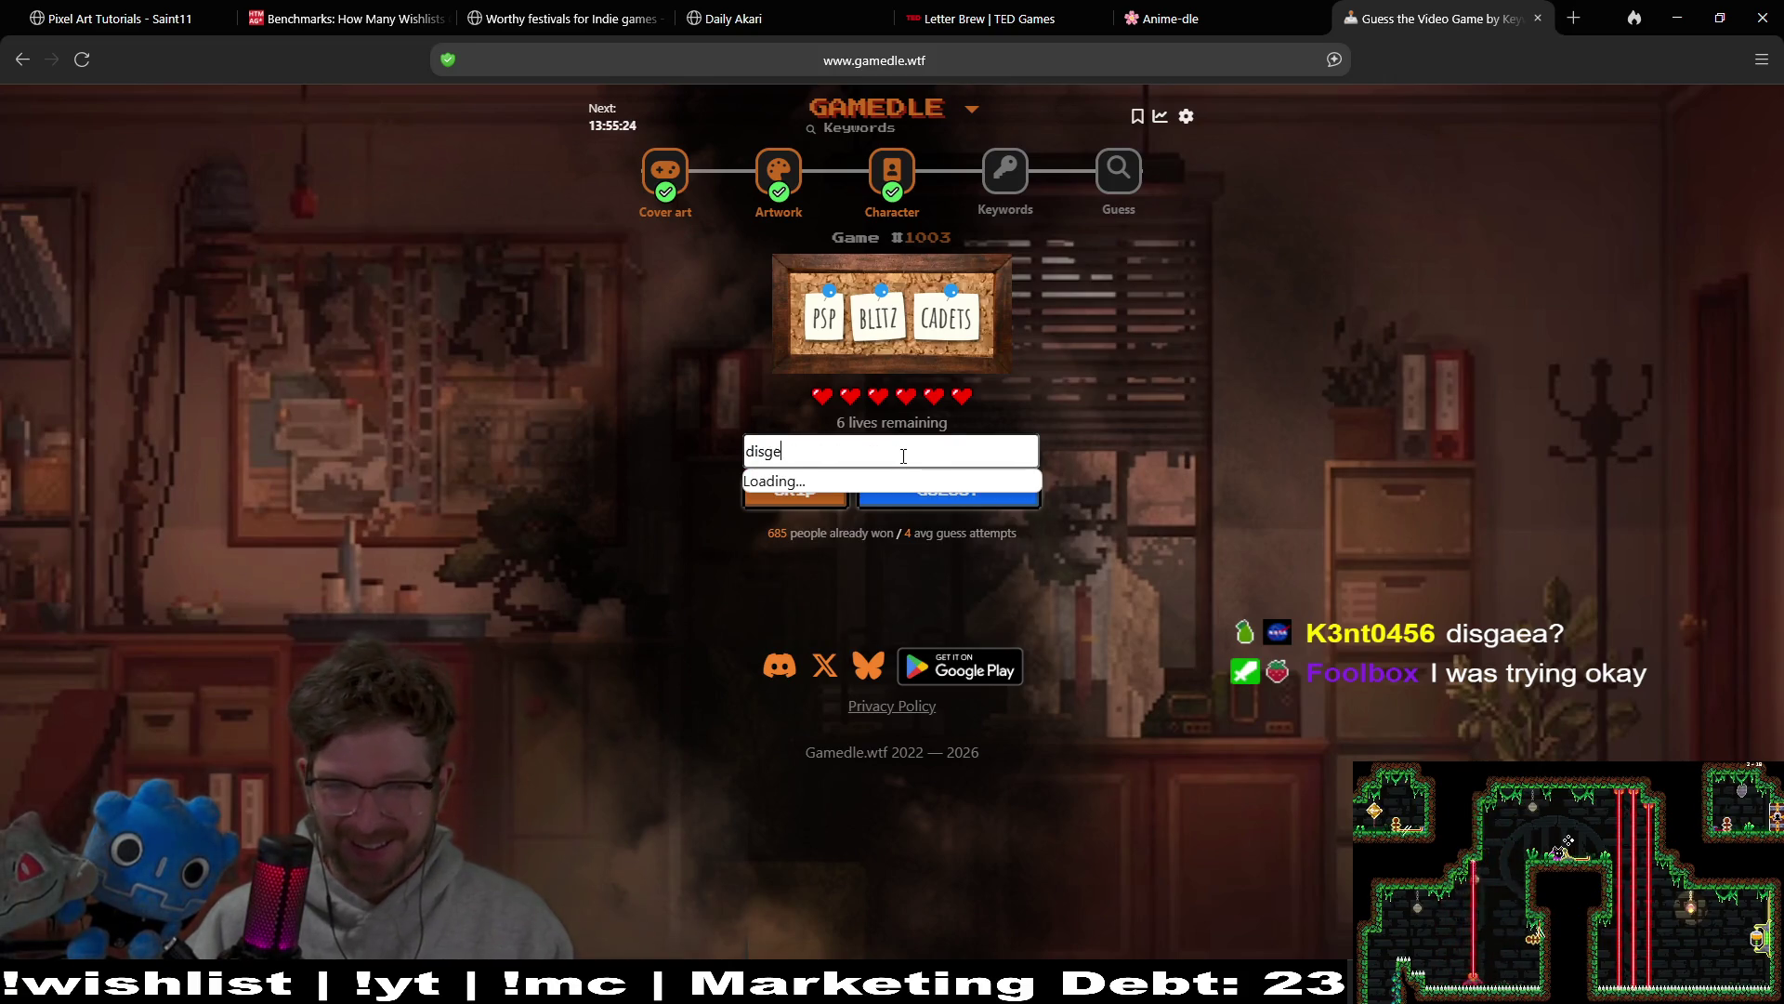
{"action": "key", "text": "BackSpace"}
{"action": "type", "text": "a"}
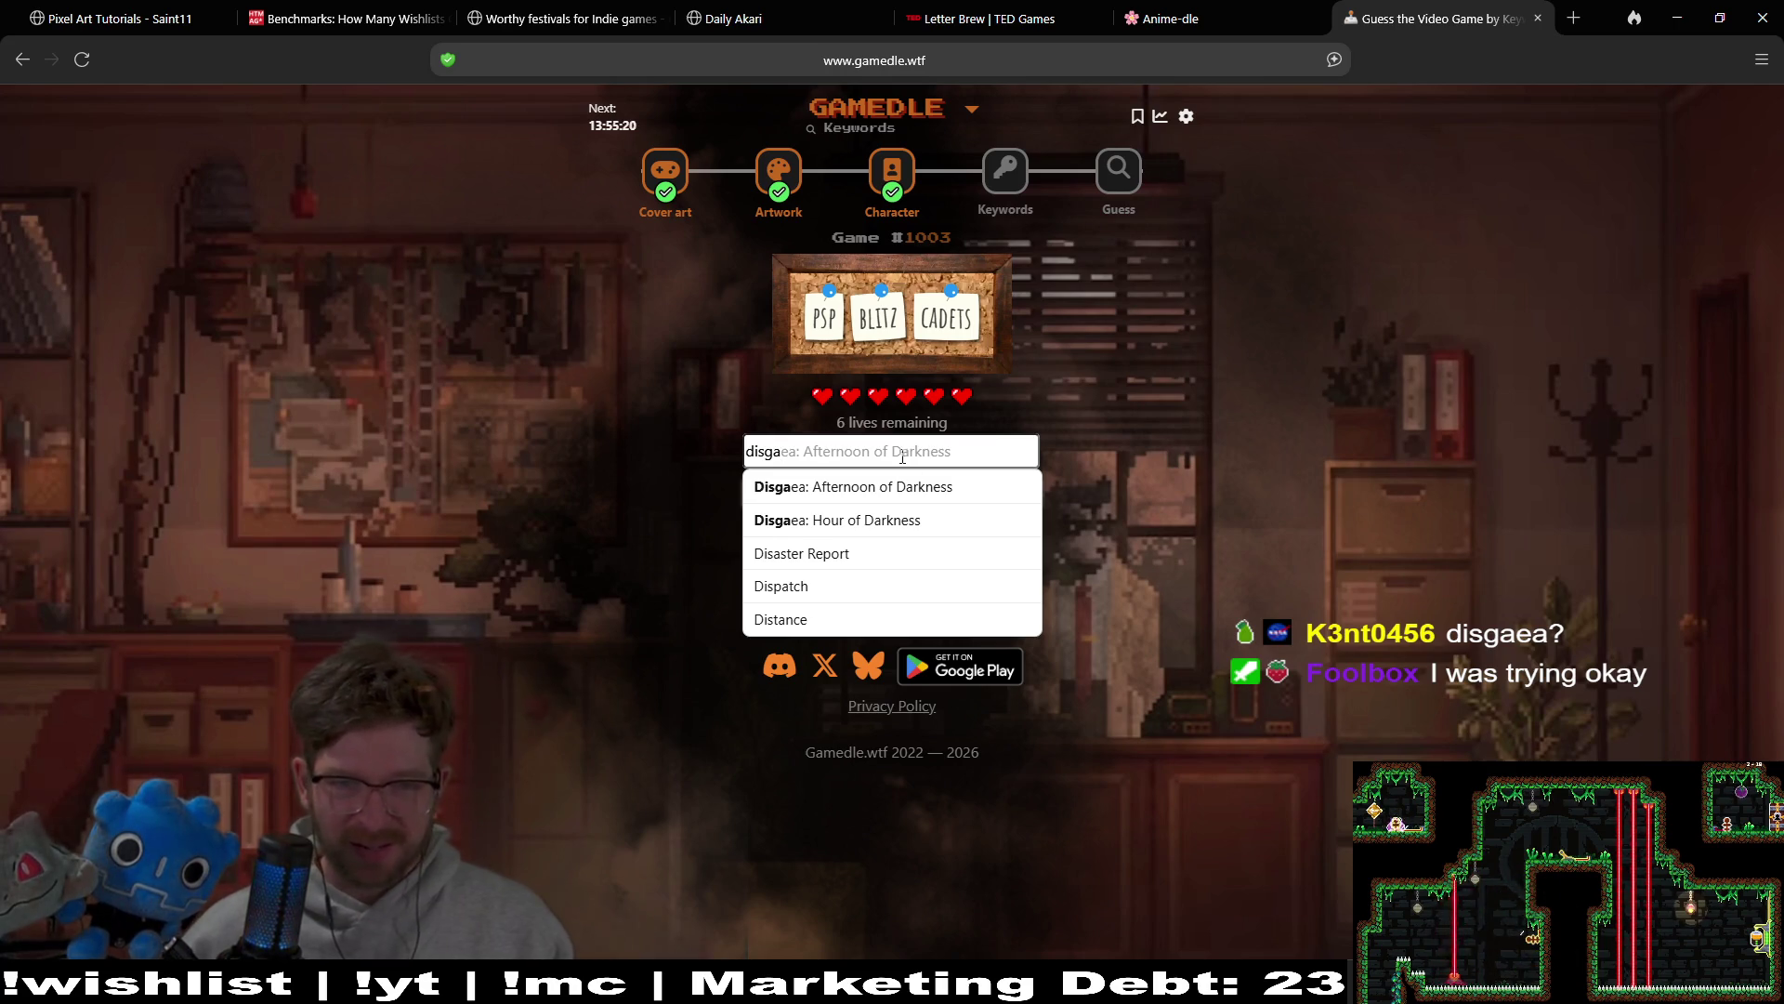
{"action": "left_click", "coordinate": [939, 487]}
{"action": "left_click", "coordinate": [963, 493]}
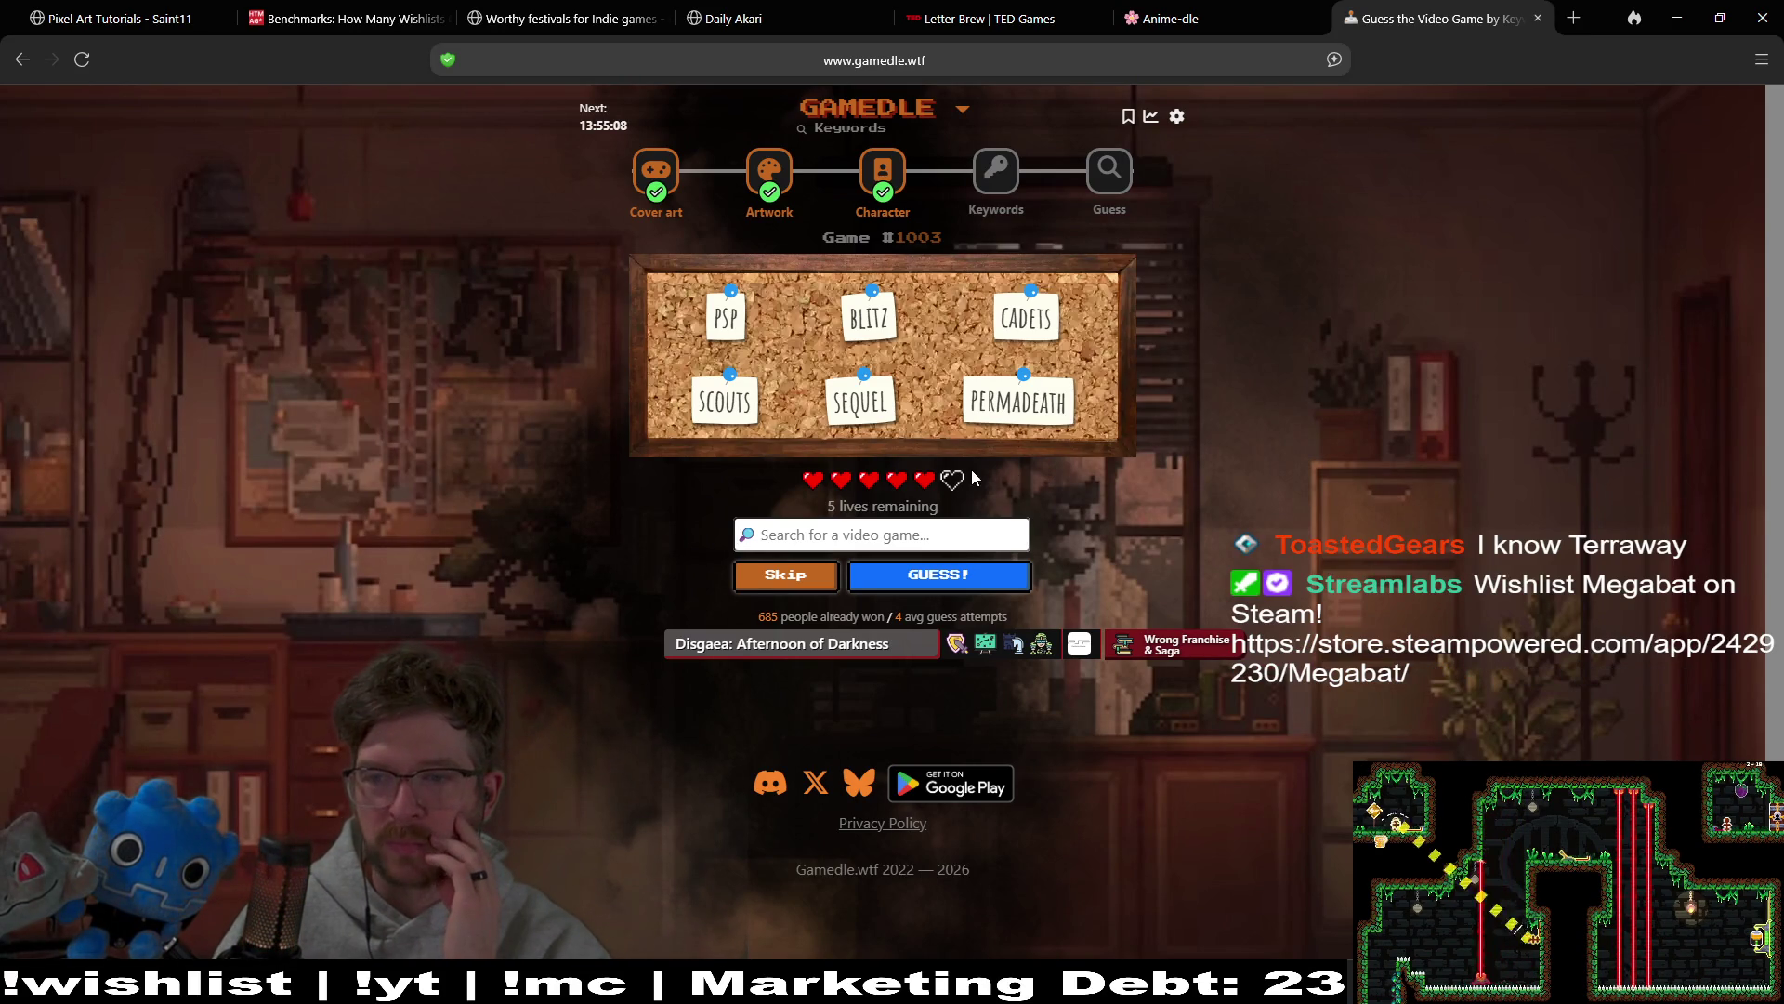
Step: Guess Tearaway, revealing SHOCKTROOPERS, ANIME STYLE and EMPIRE ARMY with four lives left
{"action": "left_click", "coordinate": [856, 535]}
{"action": "type", "text": "terr"}
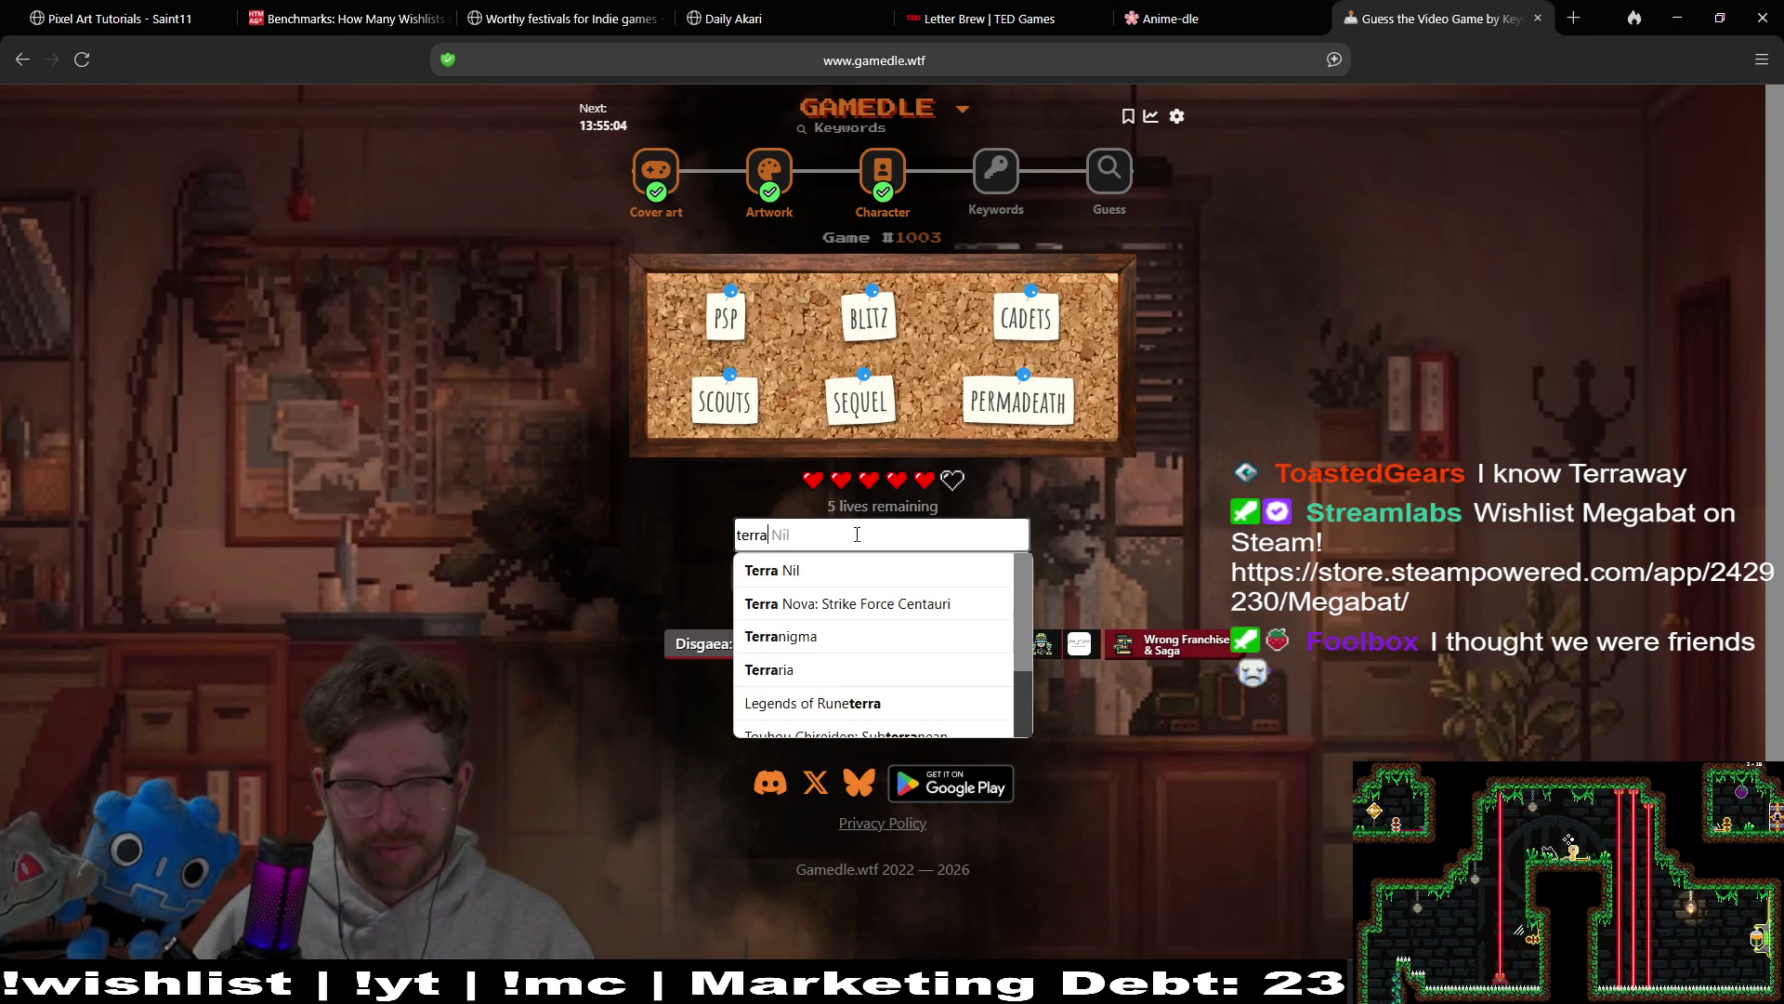
{"action": "type", "text": "a"}
{"action": "key", "text": "BackSpace"}
{"action": "key", "text": "BackSpace"}
{"action": "key", "text": "BackSpace"}
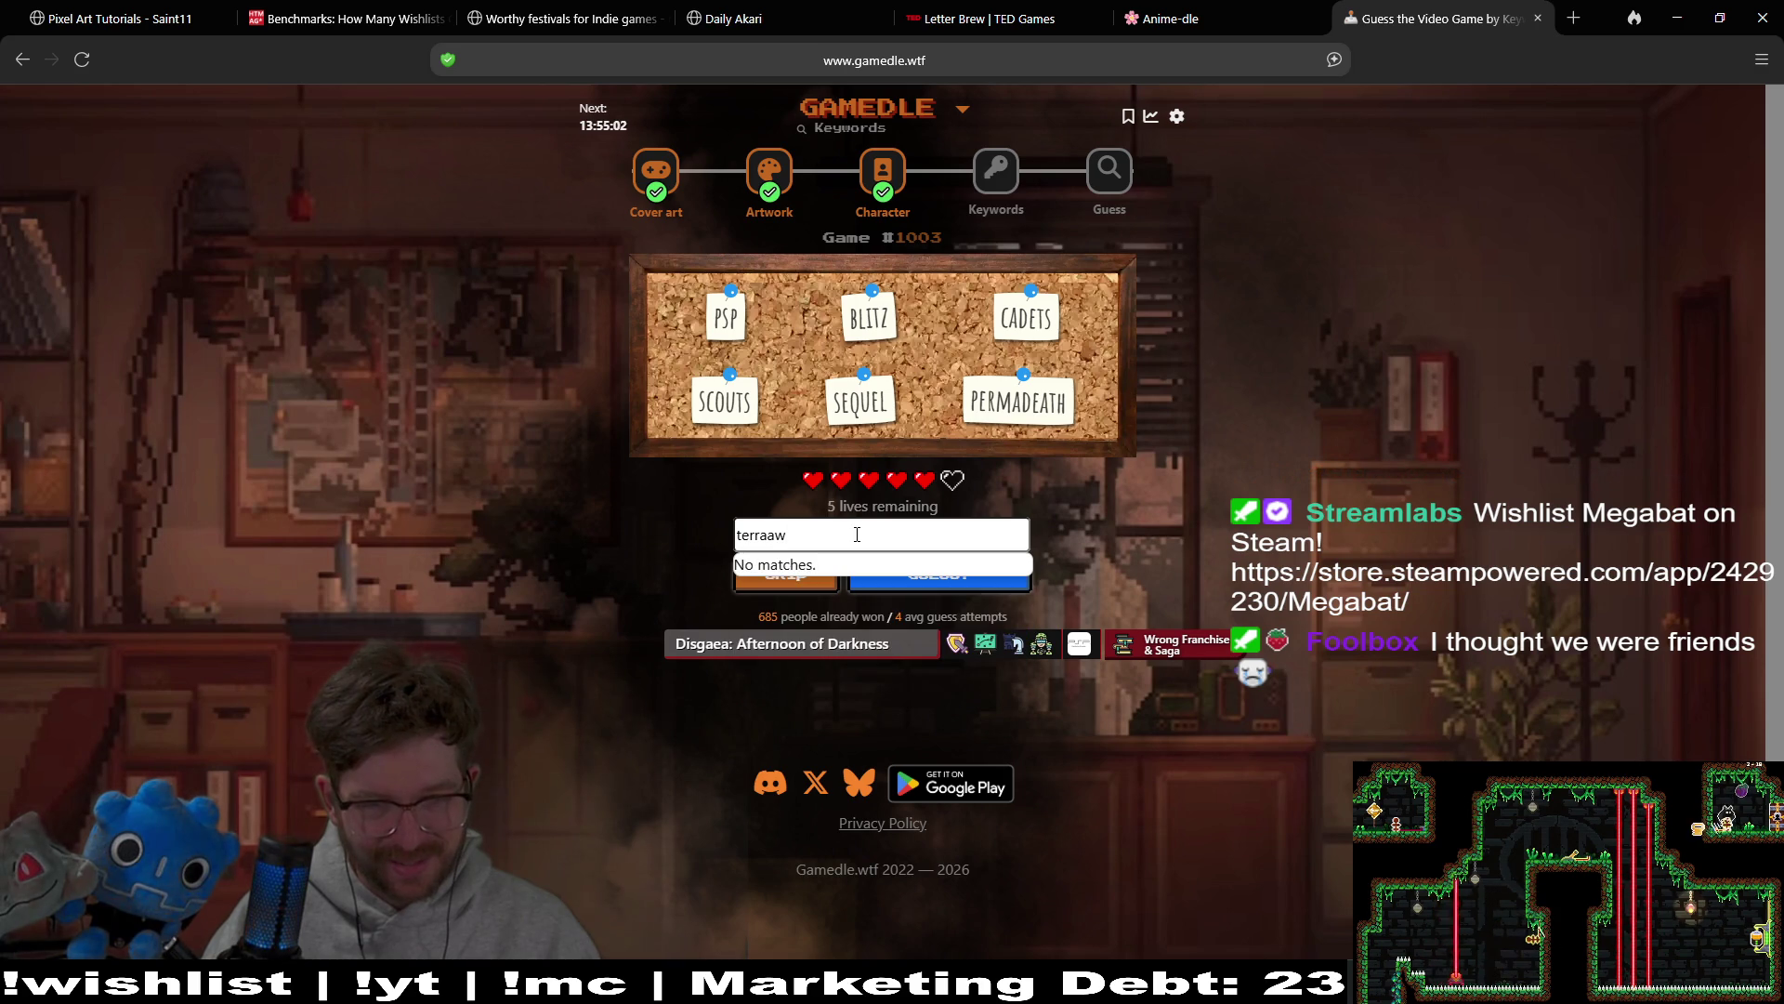
{"action": "type", "text": "a"}
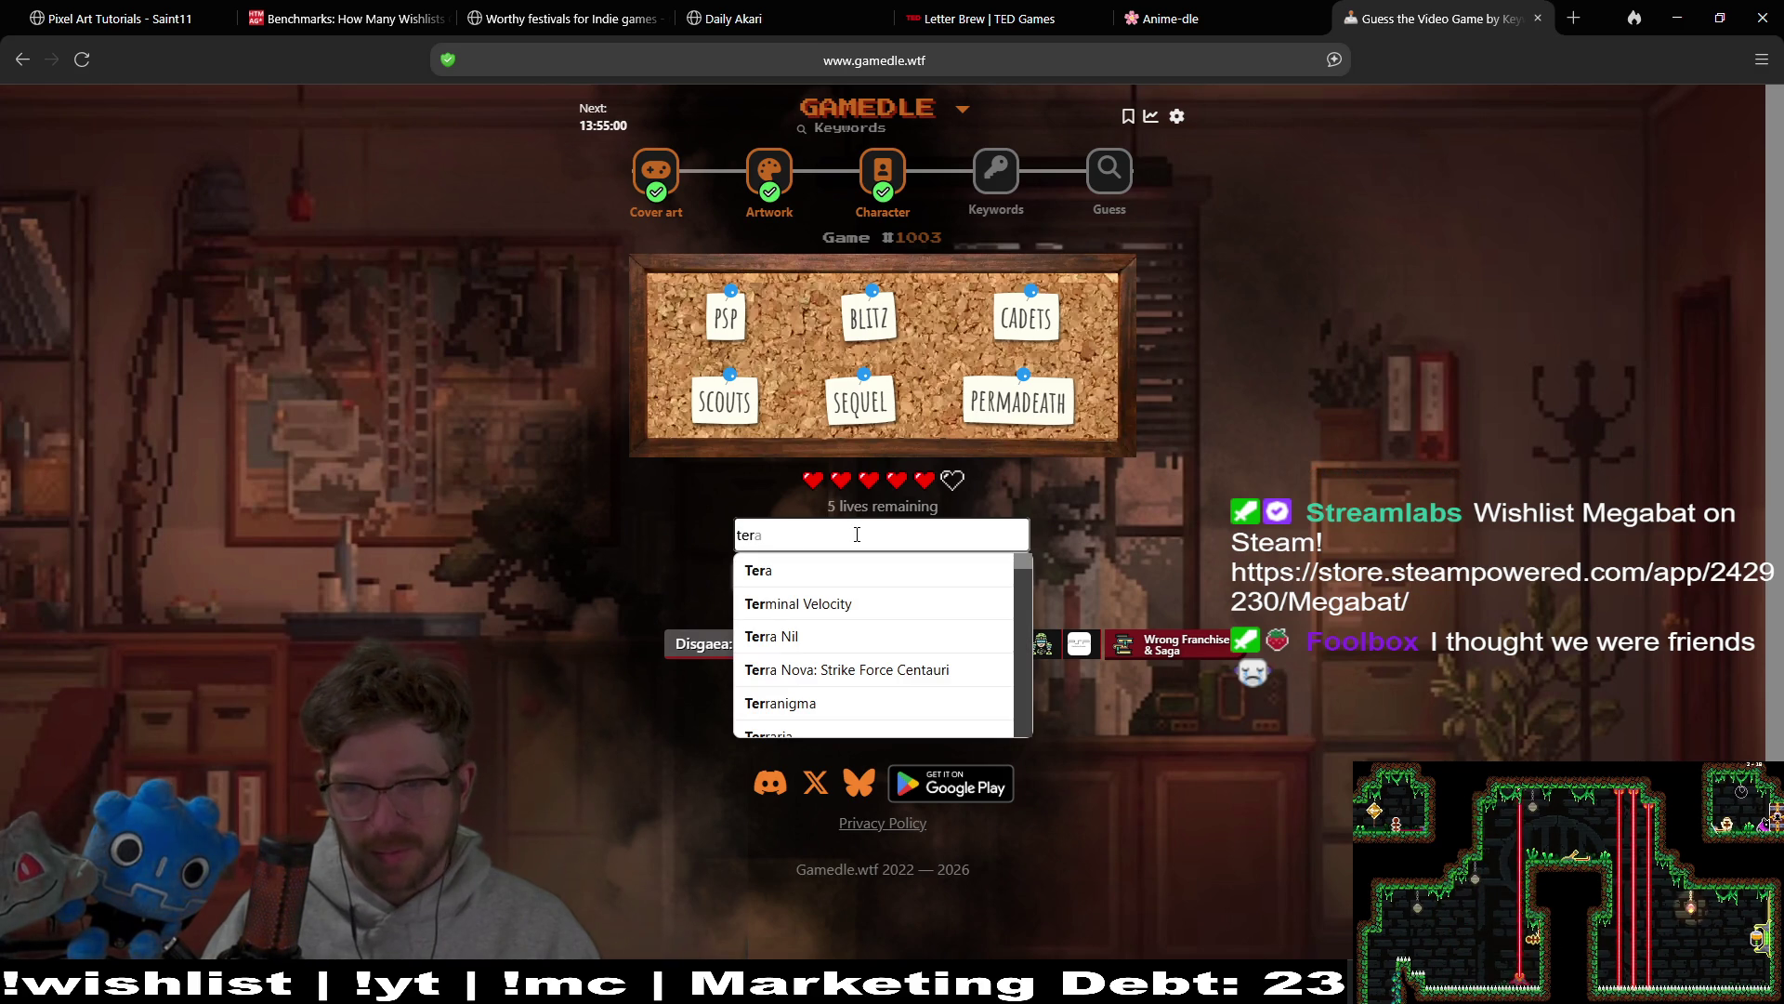
{"action": "type", "text": "rawa"}
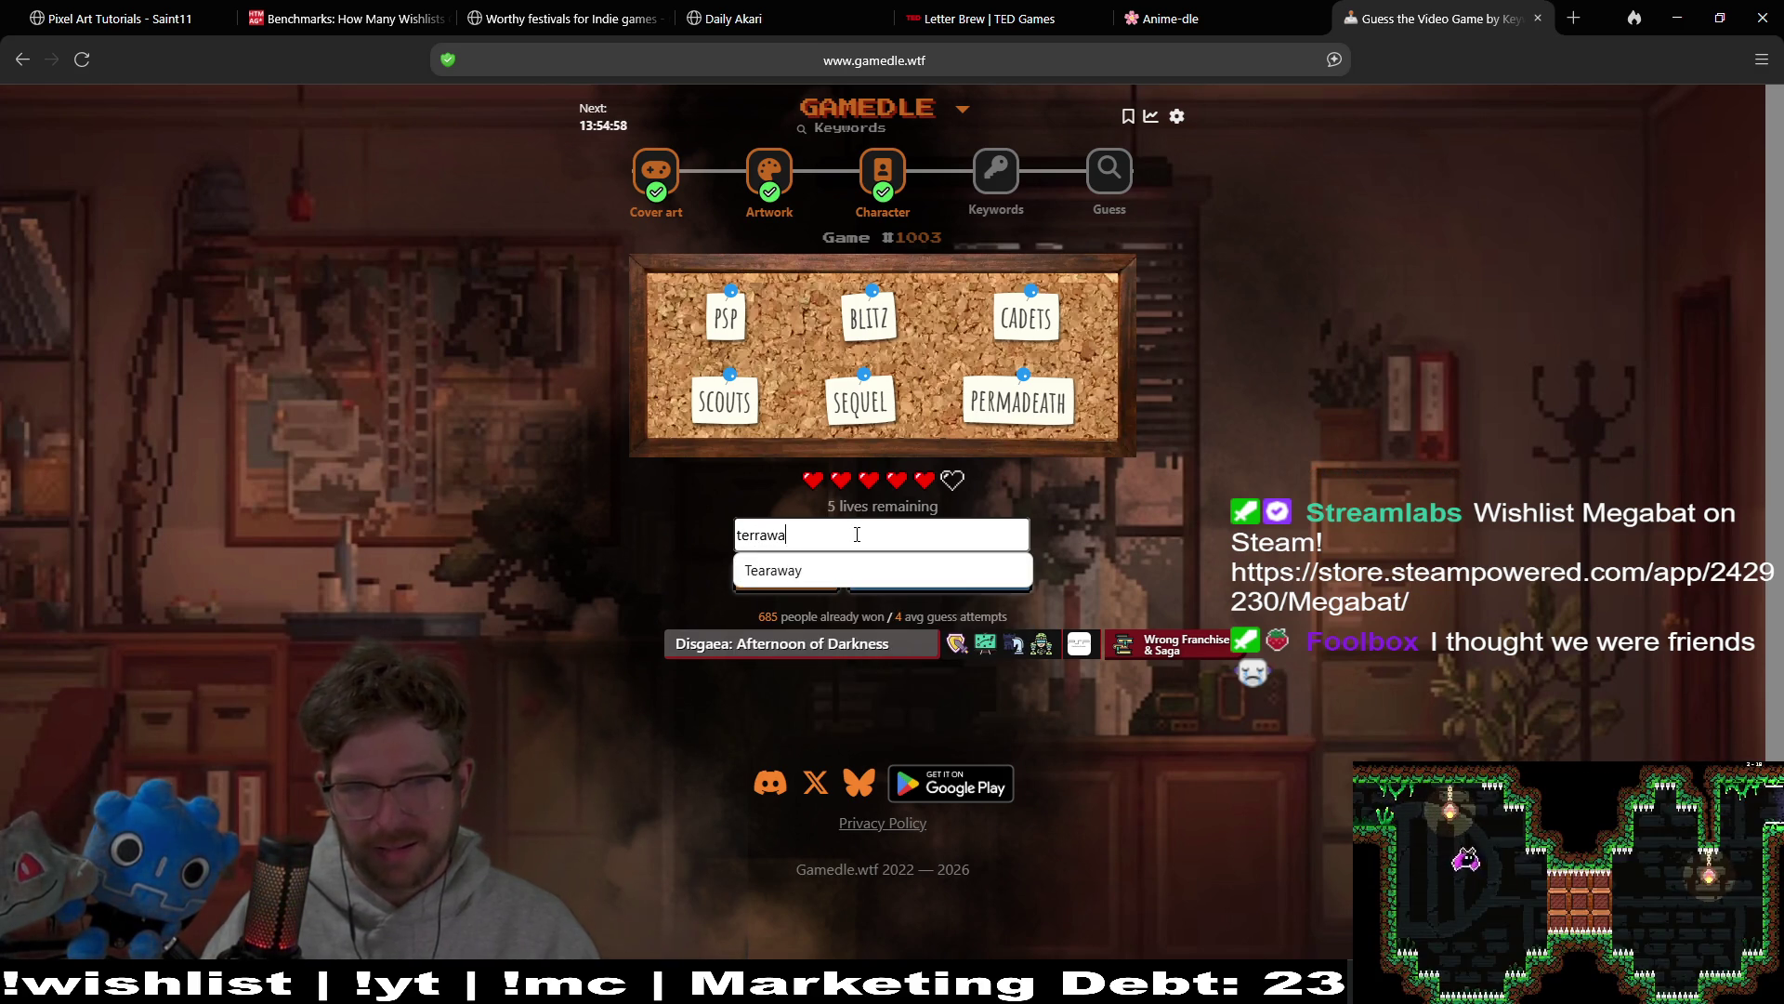
{"action": "type", "text": "w"}
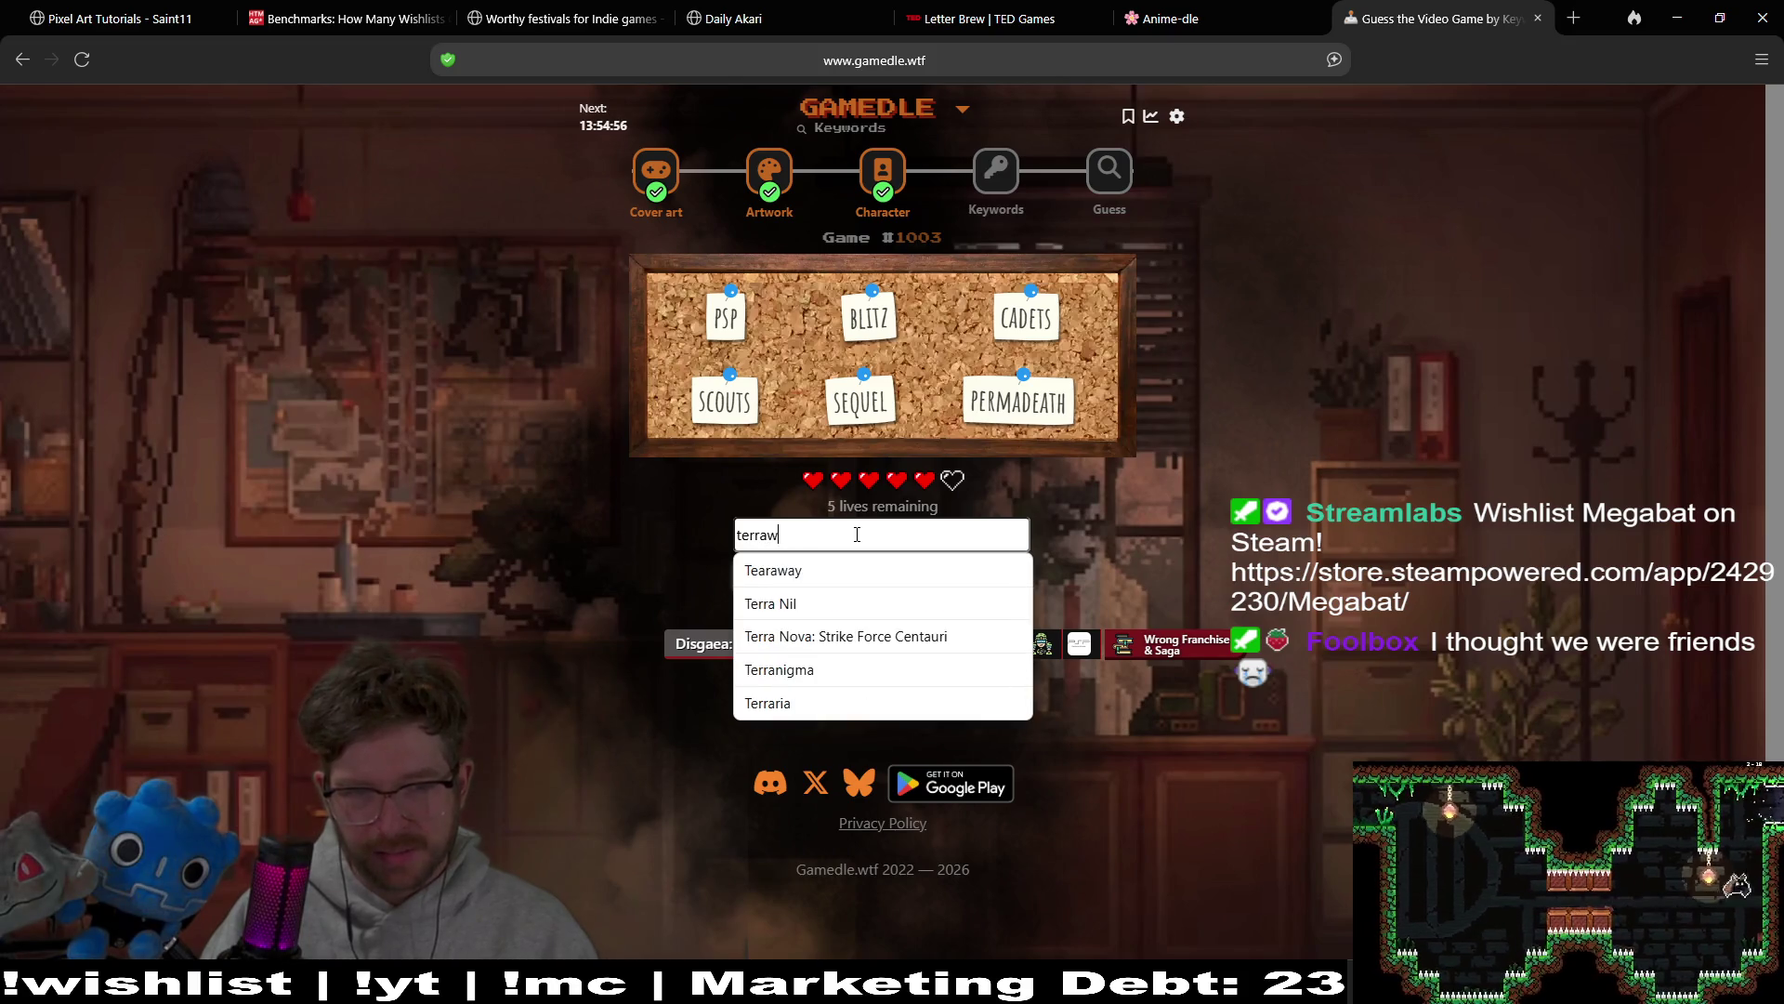
{"action": "left_click", "coordinate": [837, 570]}
{"action": "left_click", "coordinate": [918, 578]}
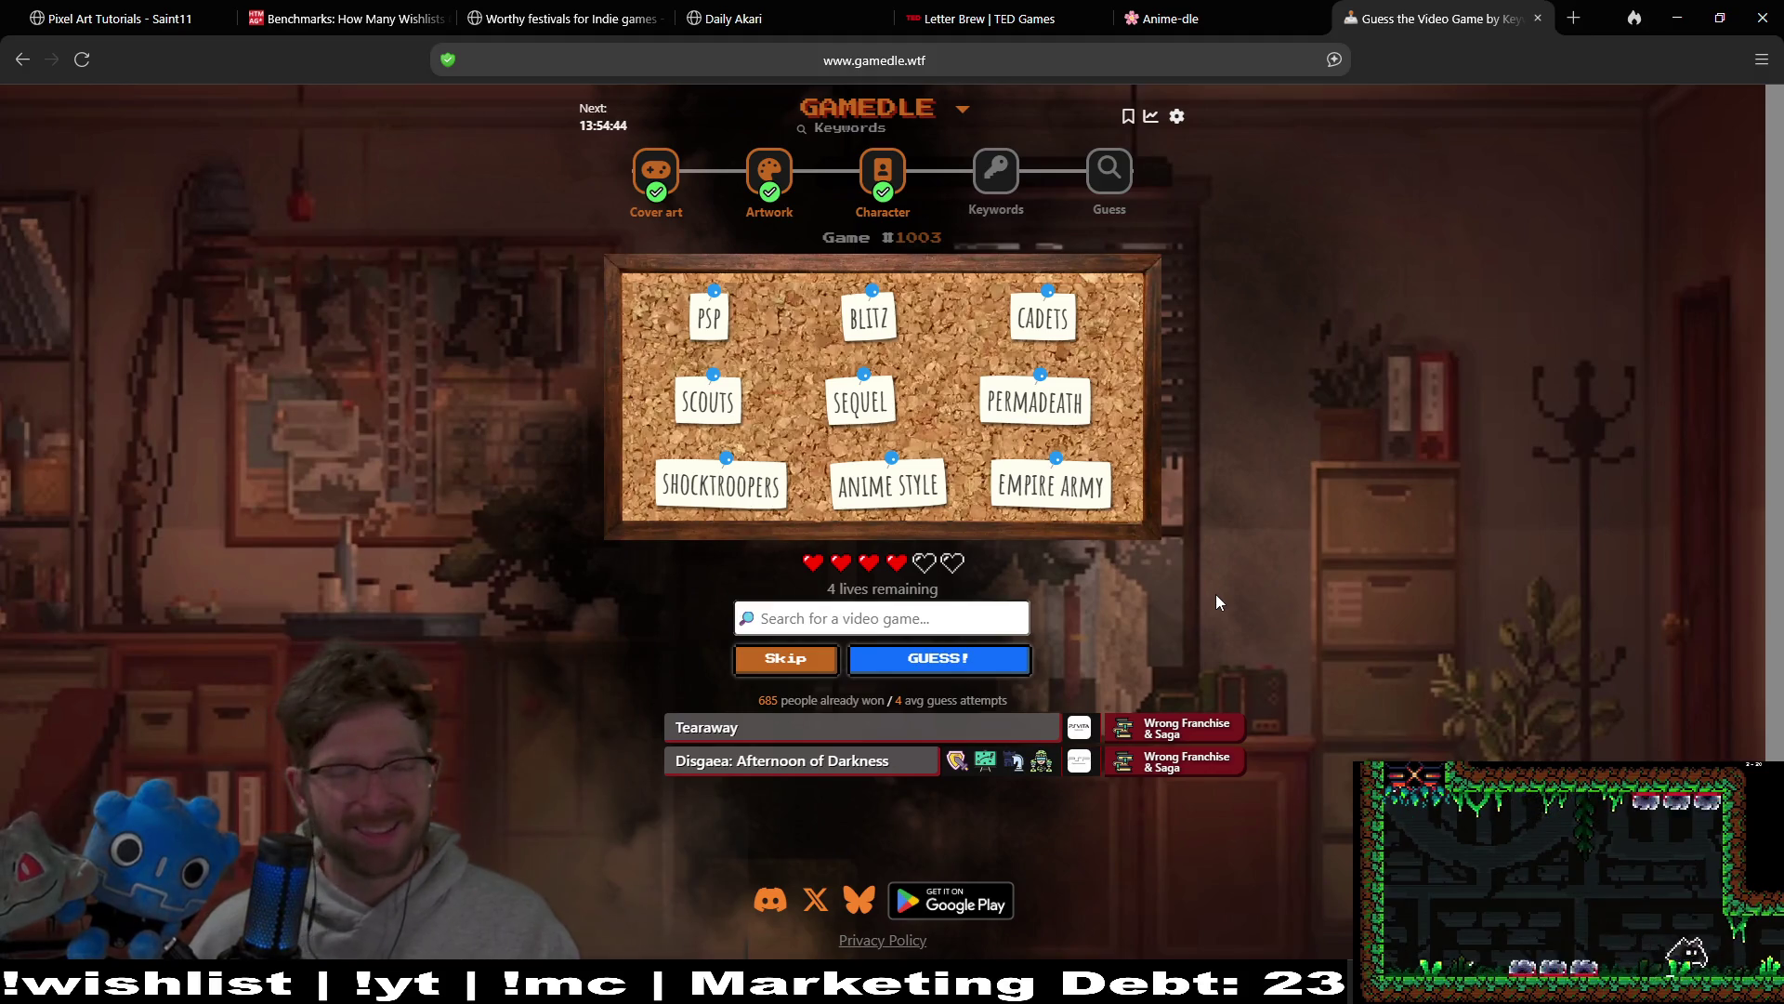
{"action": "left_click", "coordinate": [953, 609]}
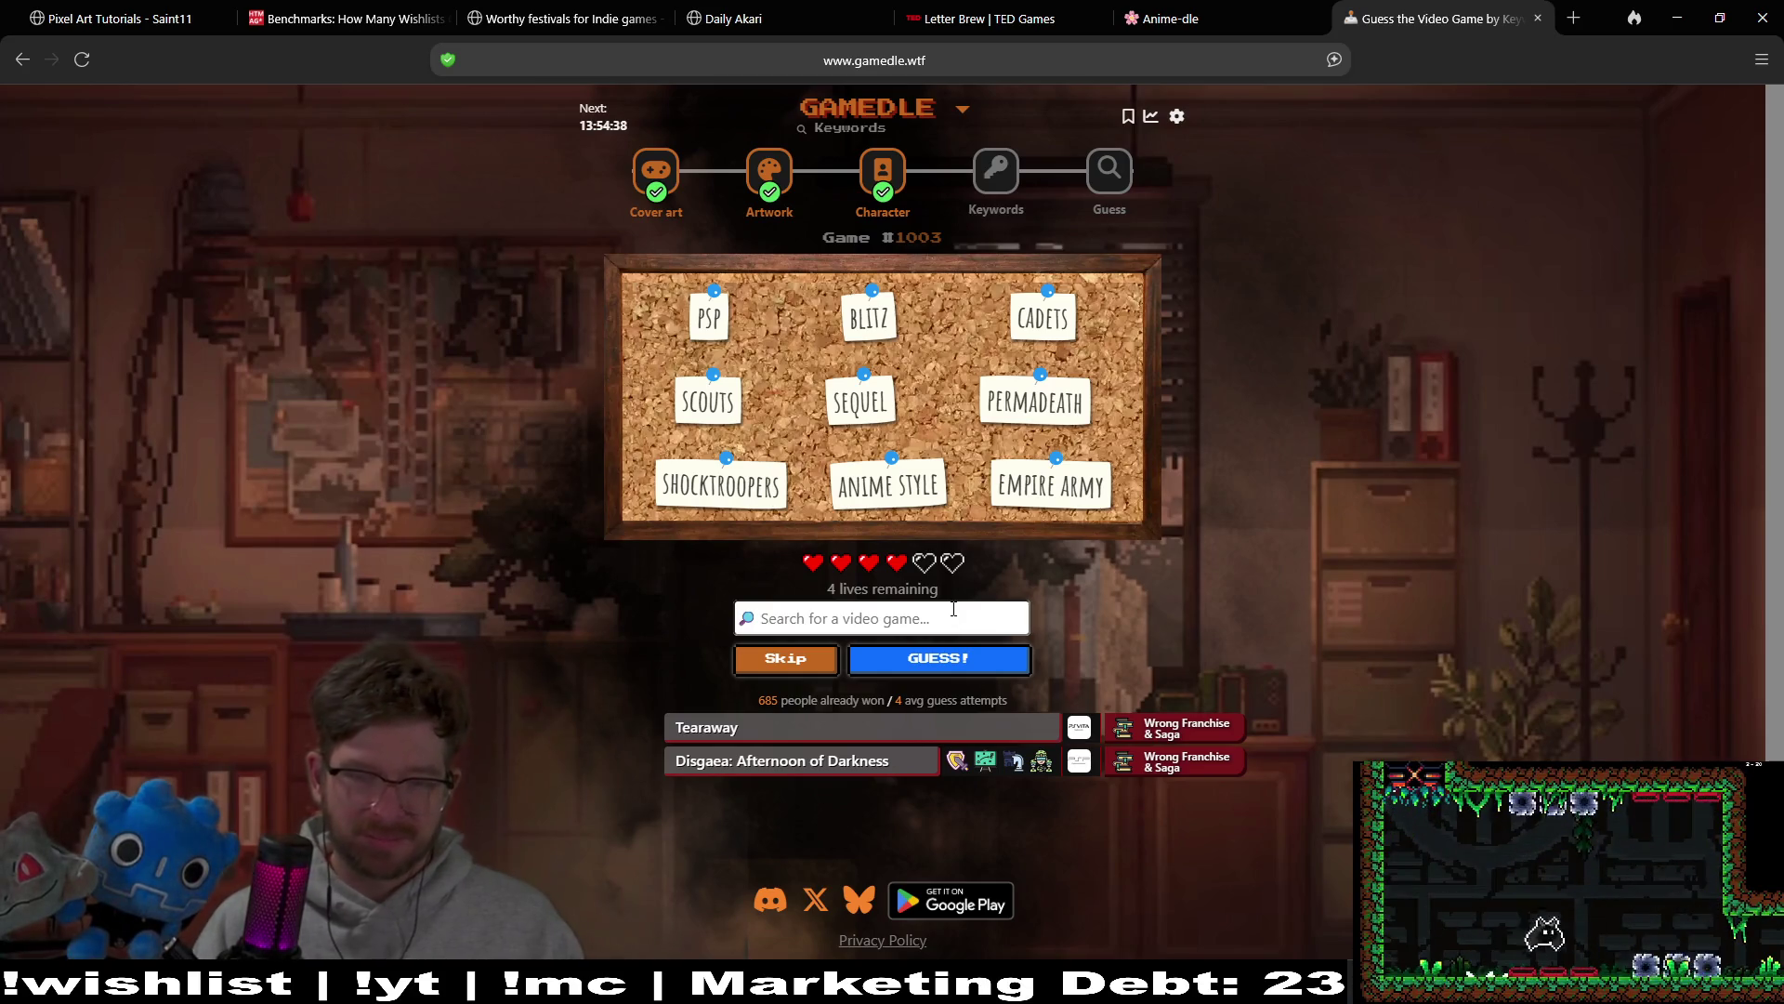
Step: Guess Empire: Total War, revealing TANK COMBAT, CLASS SYSTEM and COVER SYSTEM, then search 'advance wars'
{"action": "type", "text": "s"}
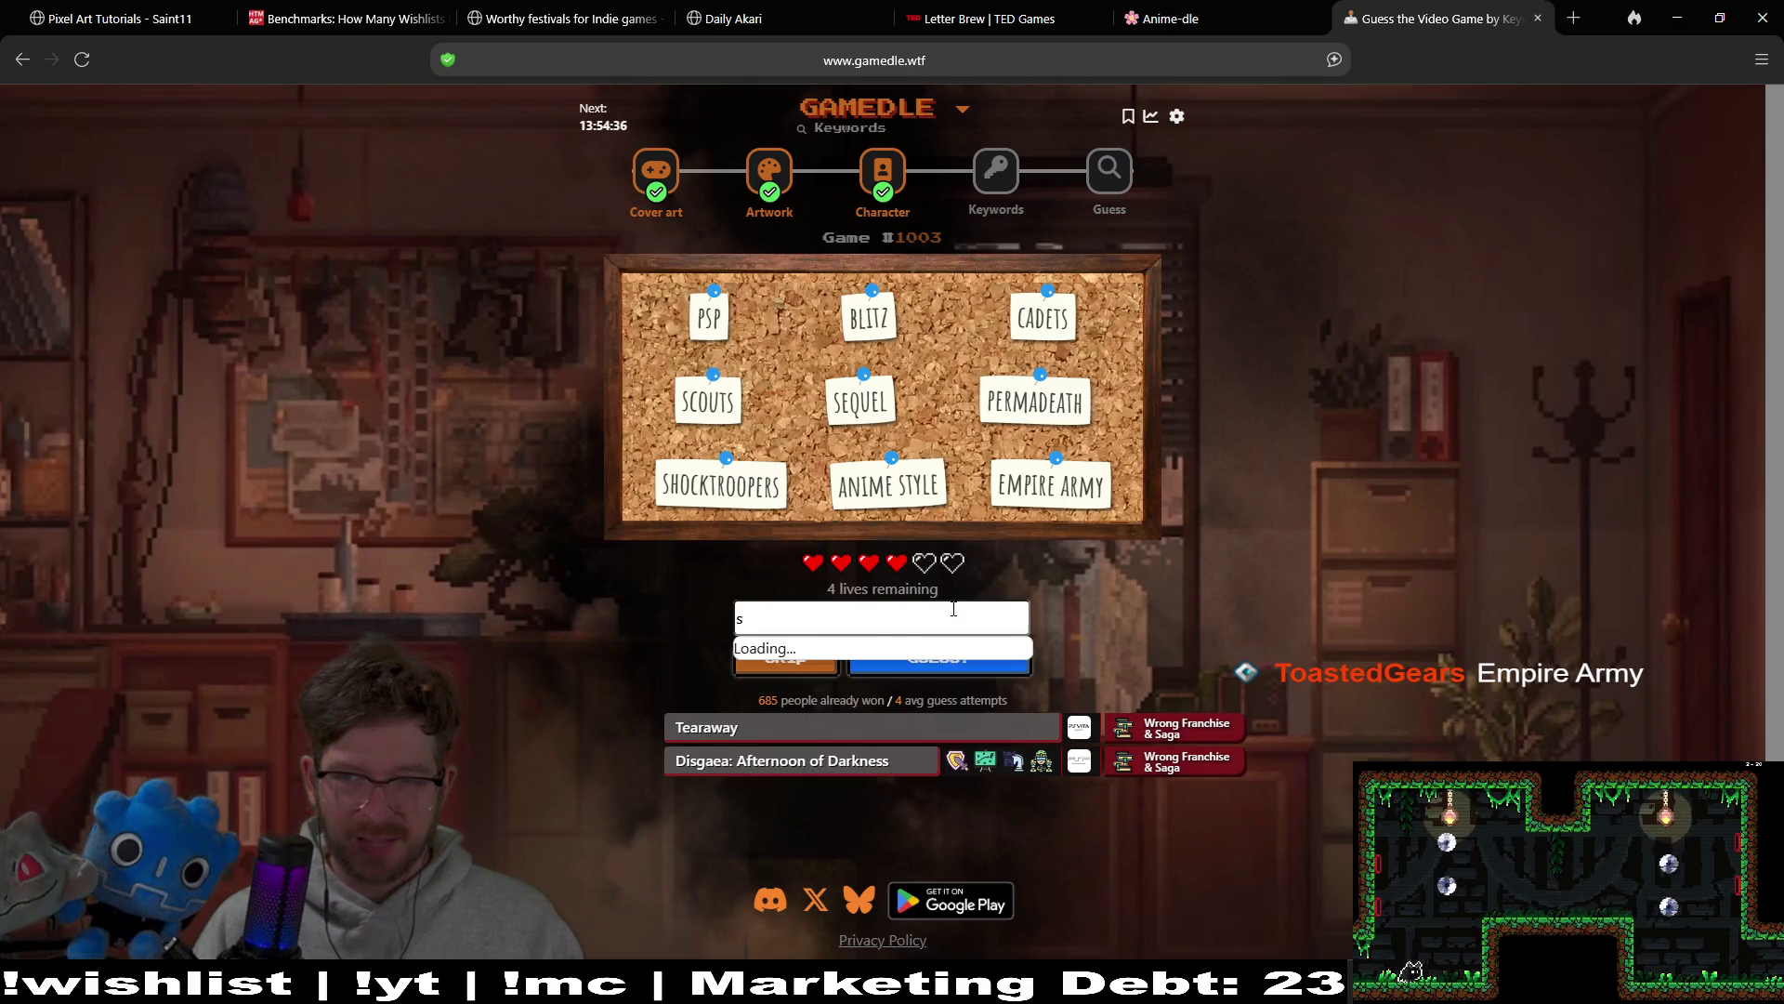
{"action": "key", "text": "BackSpace"}
{"action": "type", "text": "em"}
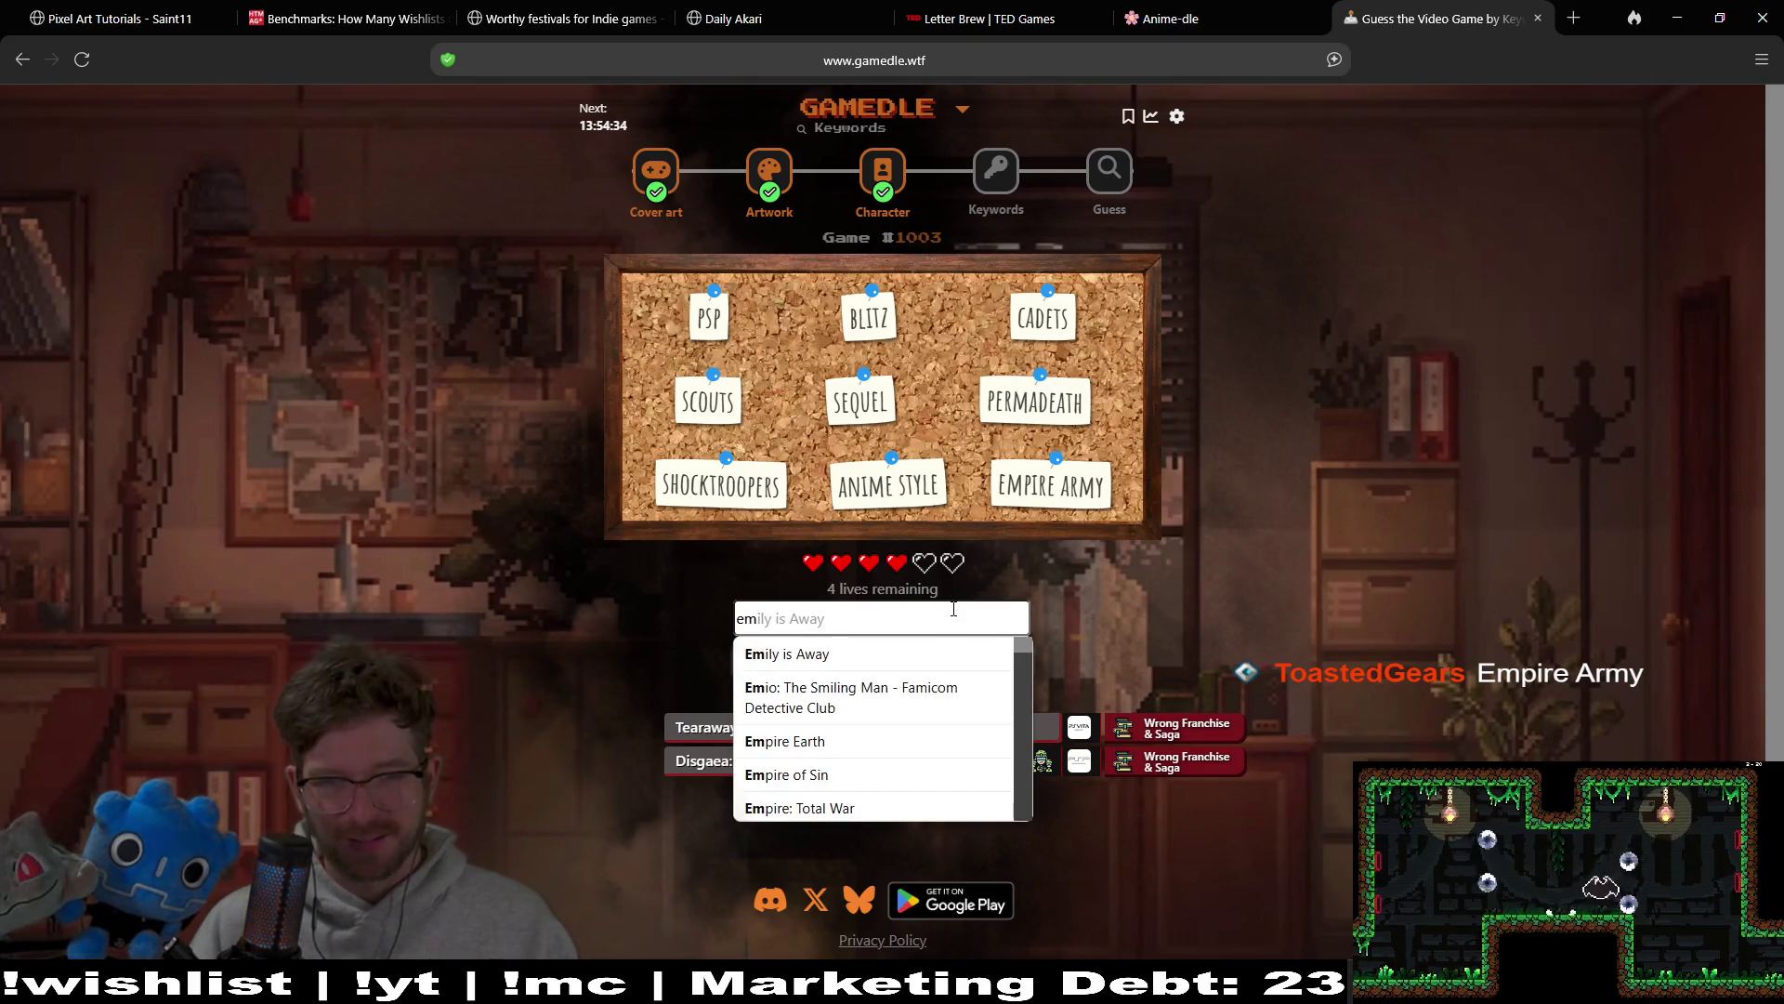
{"action": "key", "text": "BackSpace"}
{"action": "key", "text": "BackSpace"}
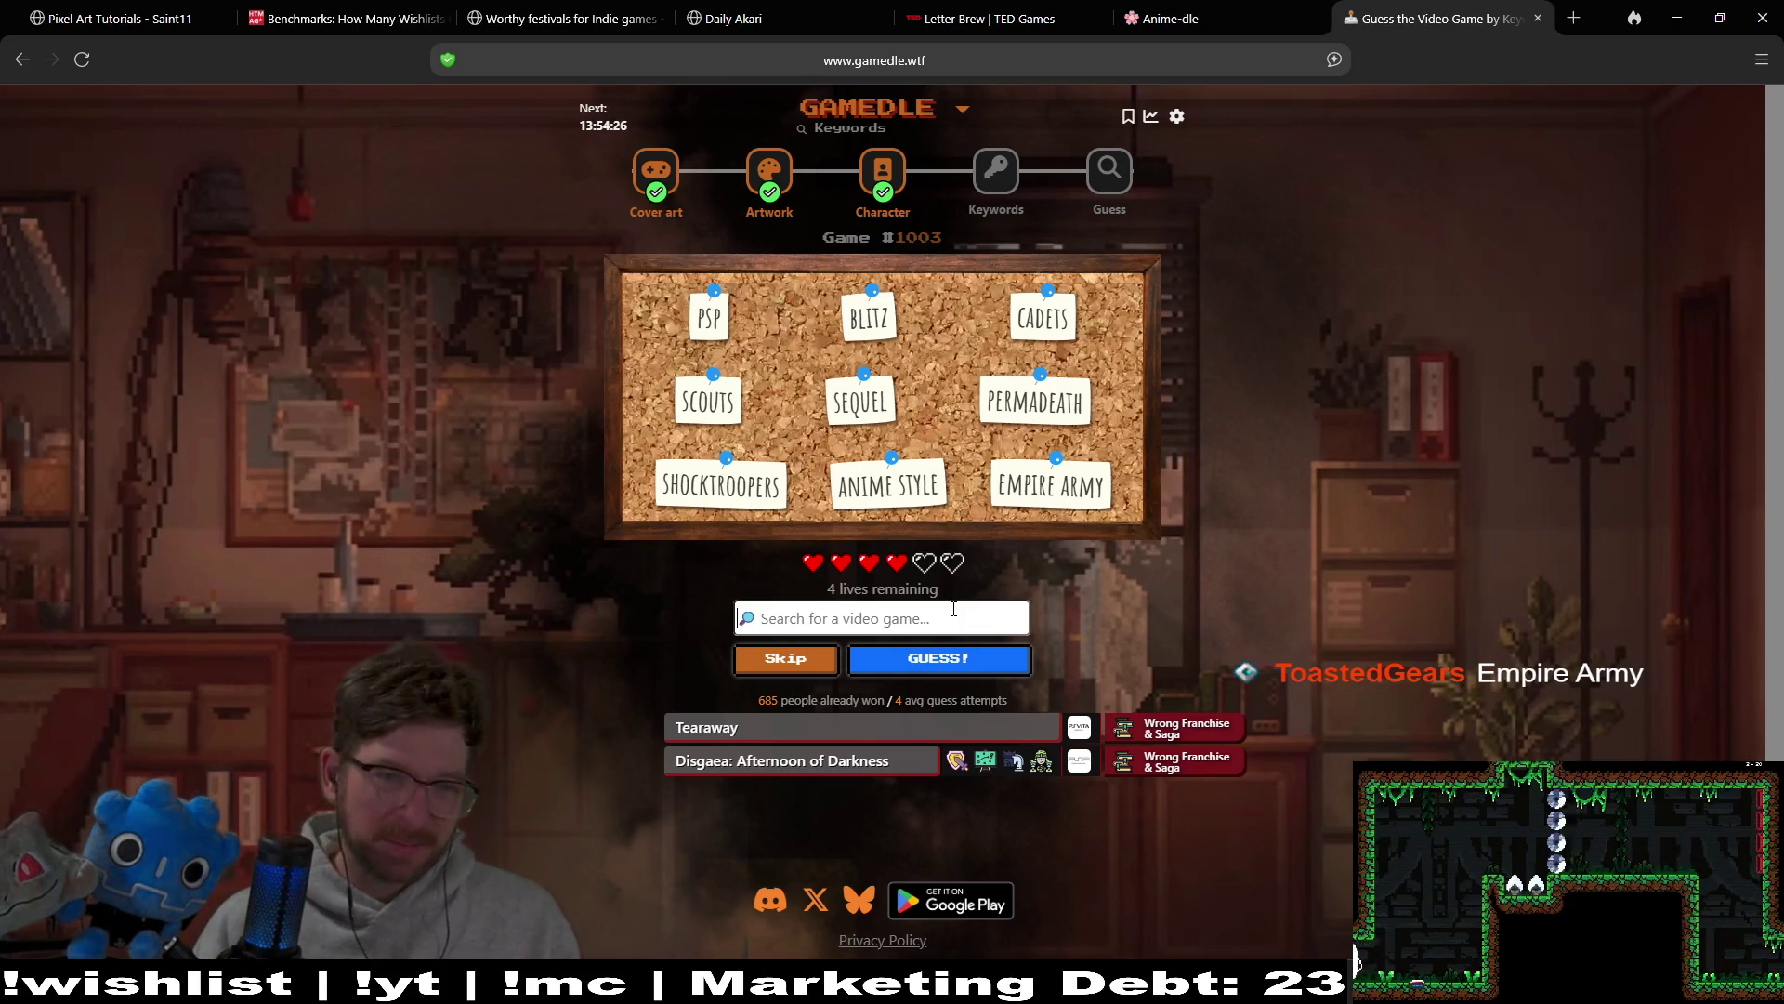
{"action": "left_click", "coordinate": [953, 609]}
{"action": "type", "text": "empir"}
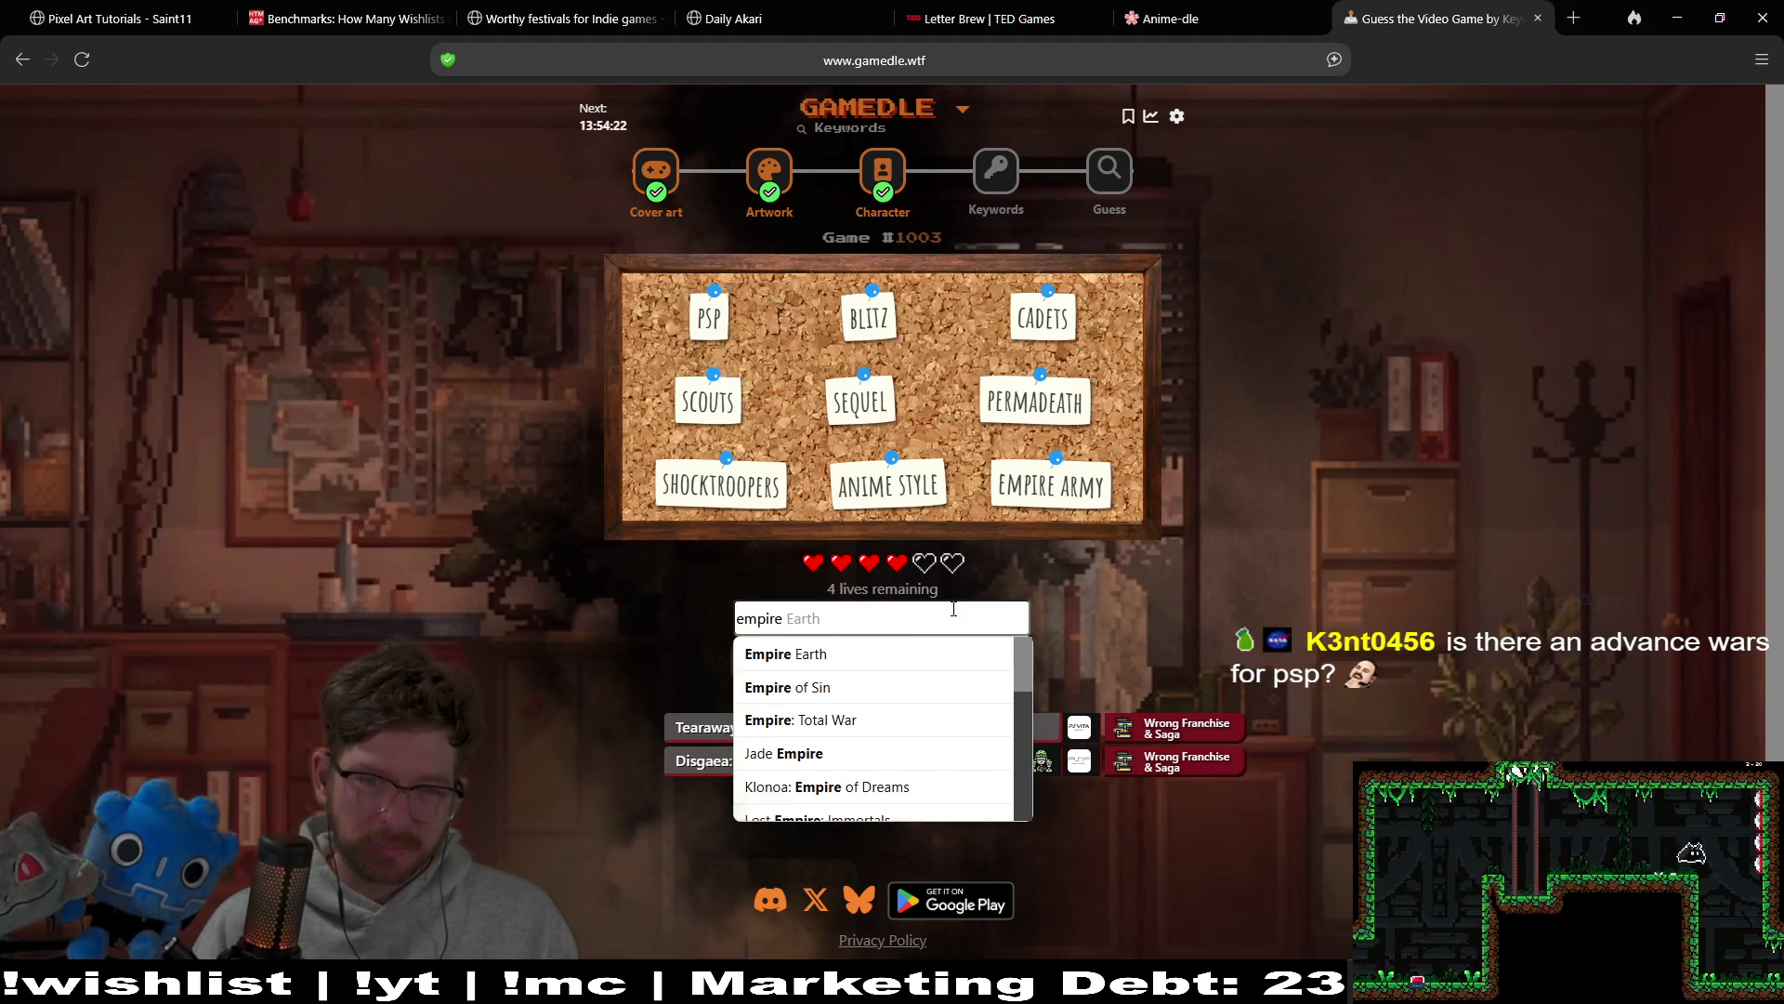
{"action": "type", "text": "e"}
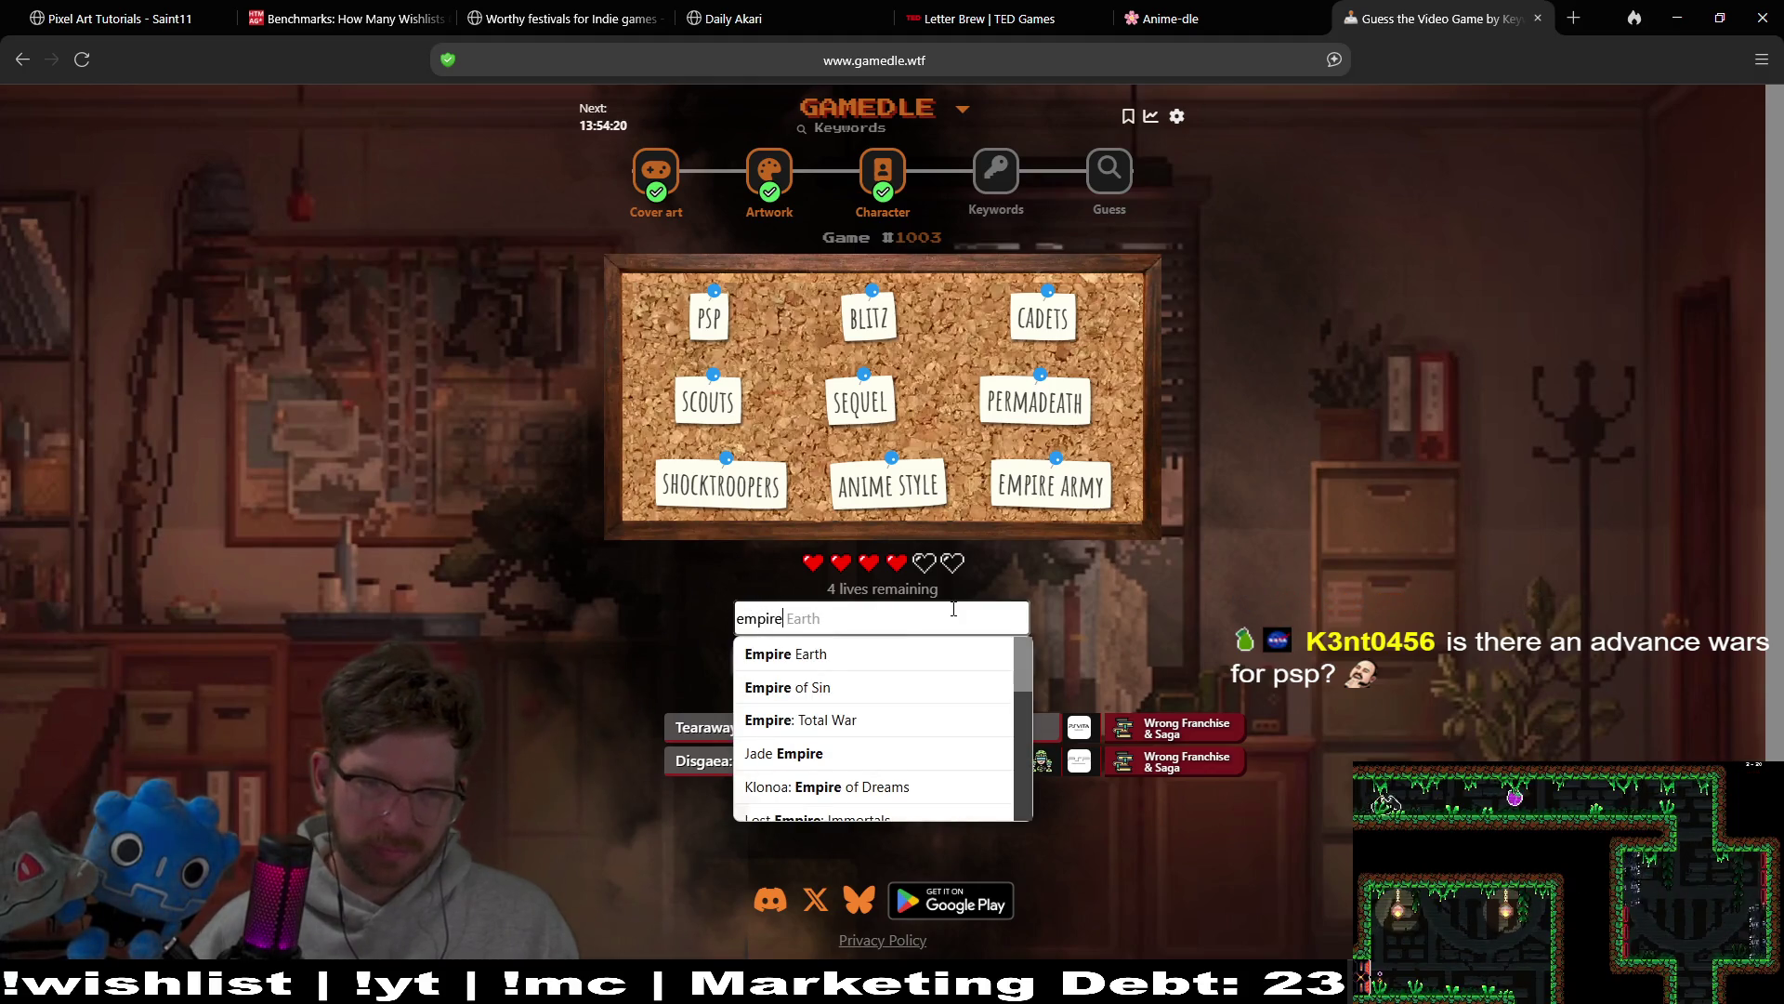
{"action": "key", "text": "Down"}
{"action": "key", "text": "Down"}
{"action": "key", "text": "Down"}
{"action": "key", "text": "Return"}
{"action": "key", "text": "Return"}
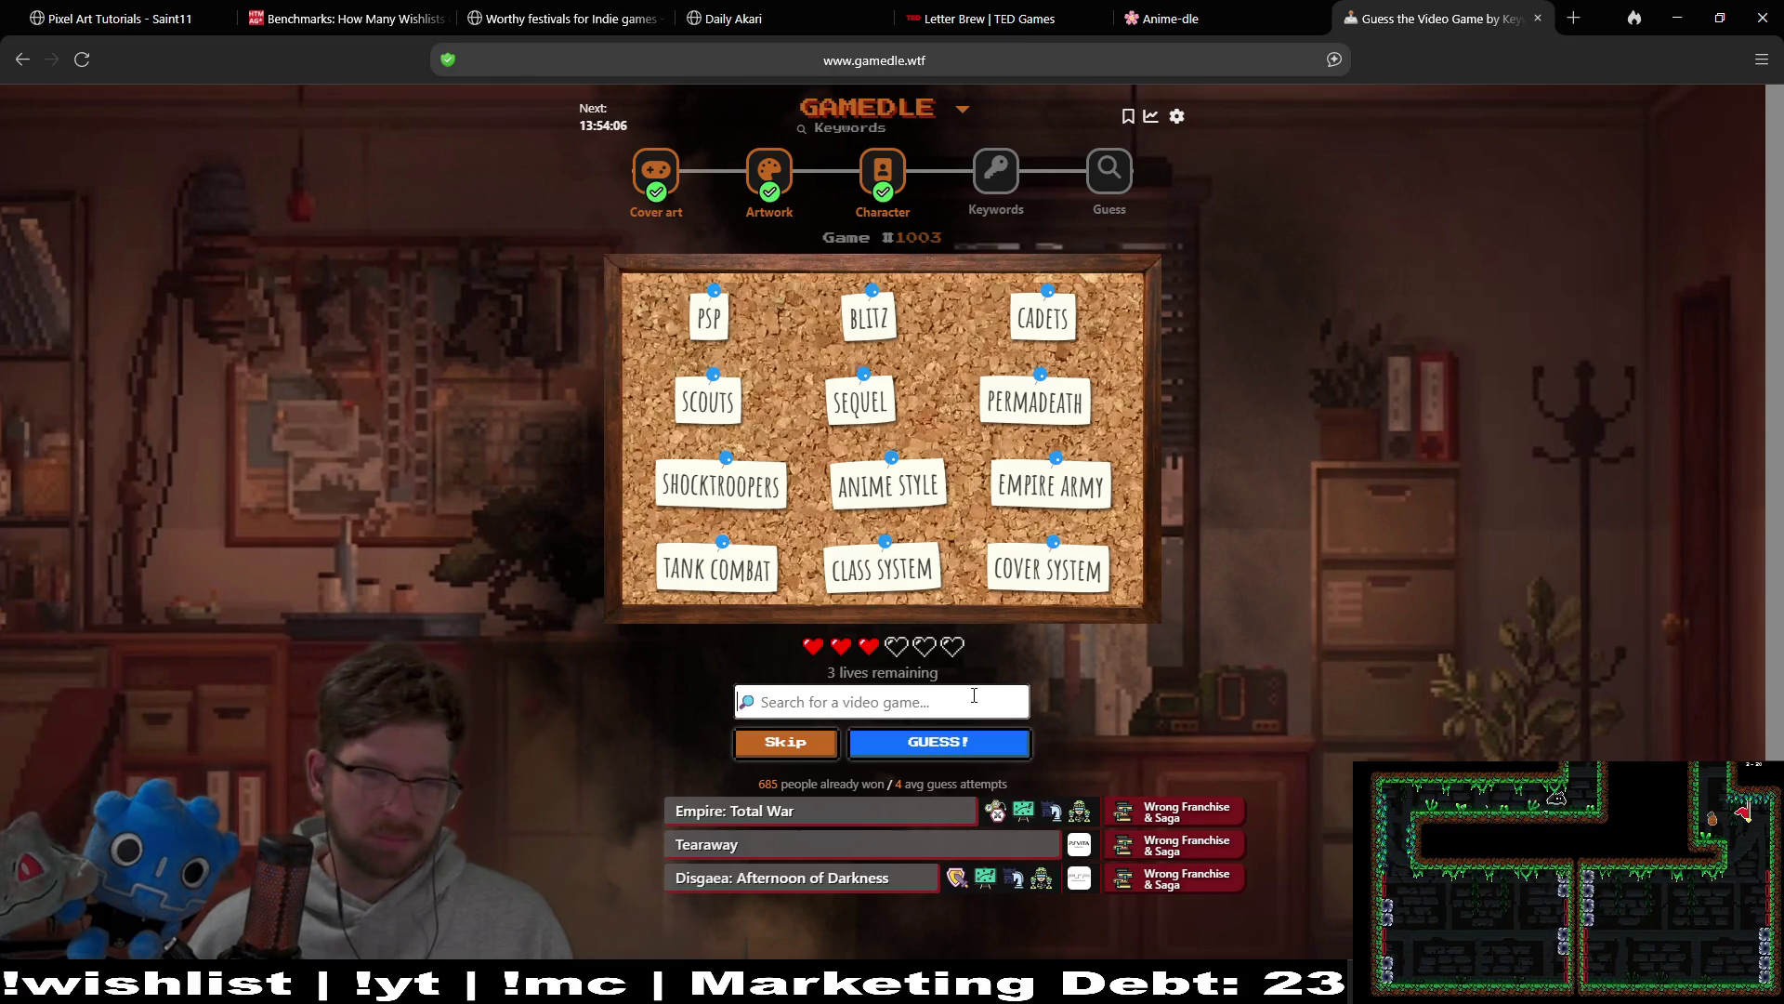
{"action": "left_click", "coordinate": [974, 695]}
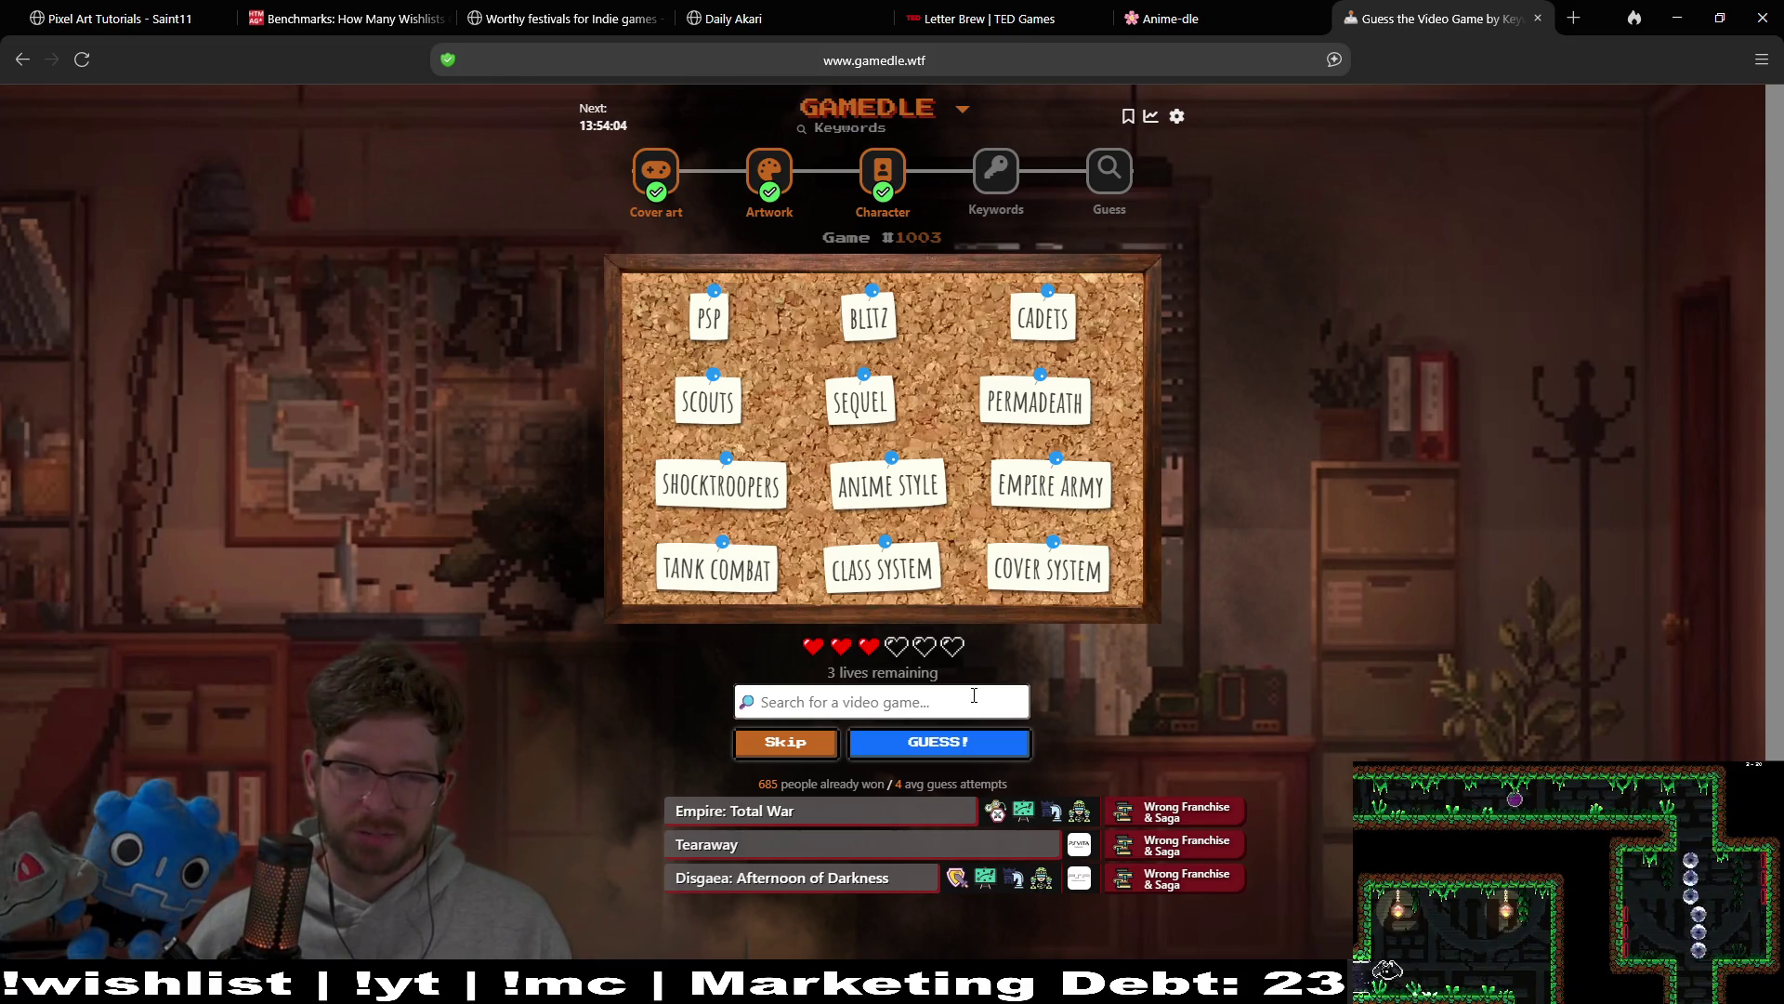
{"action": "type", "text": "advance "}
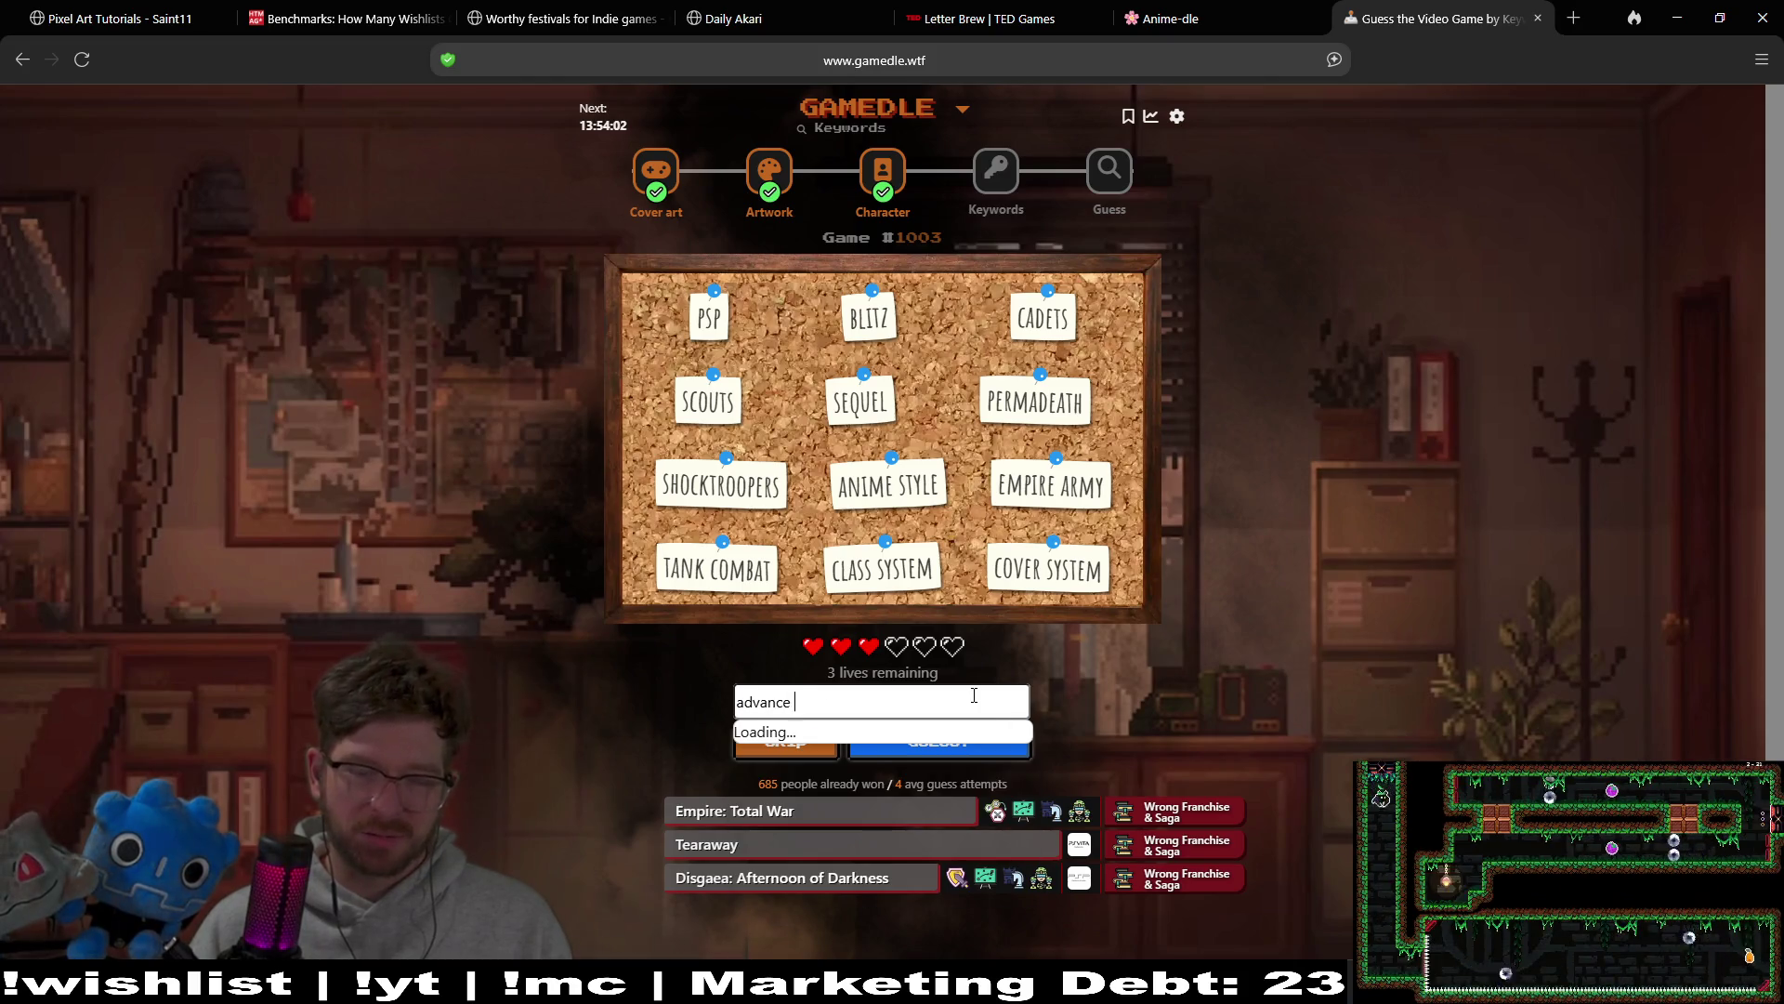
{"action": "type", "text": "wars"}
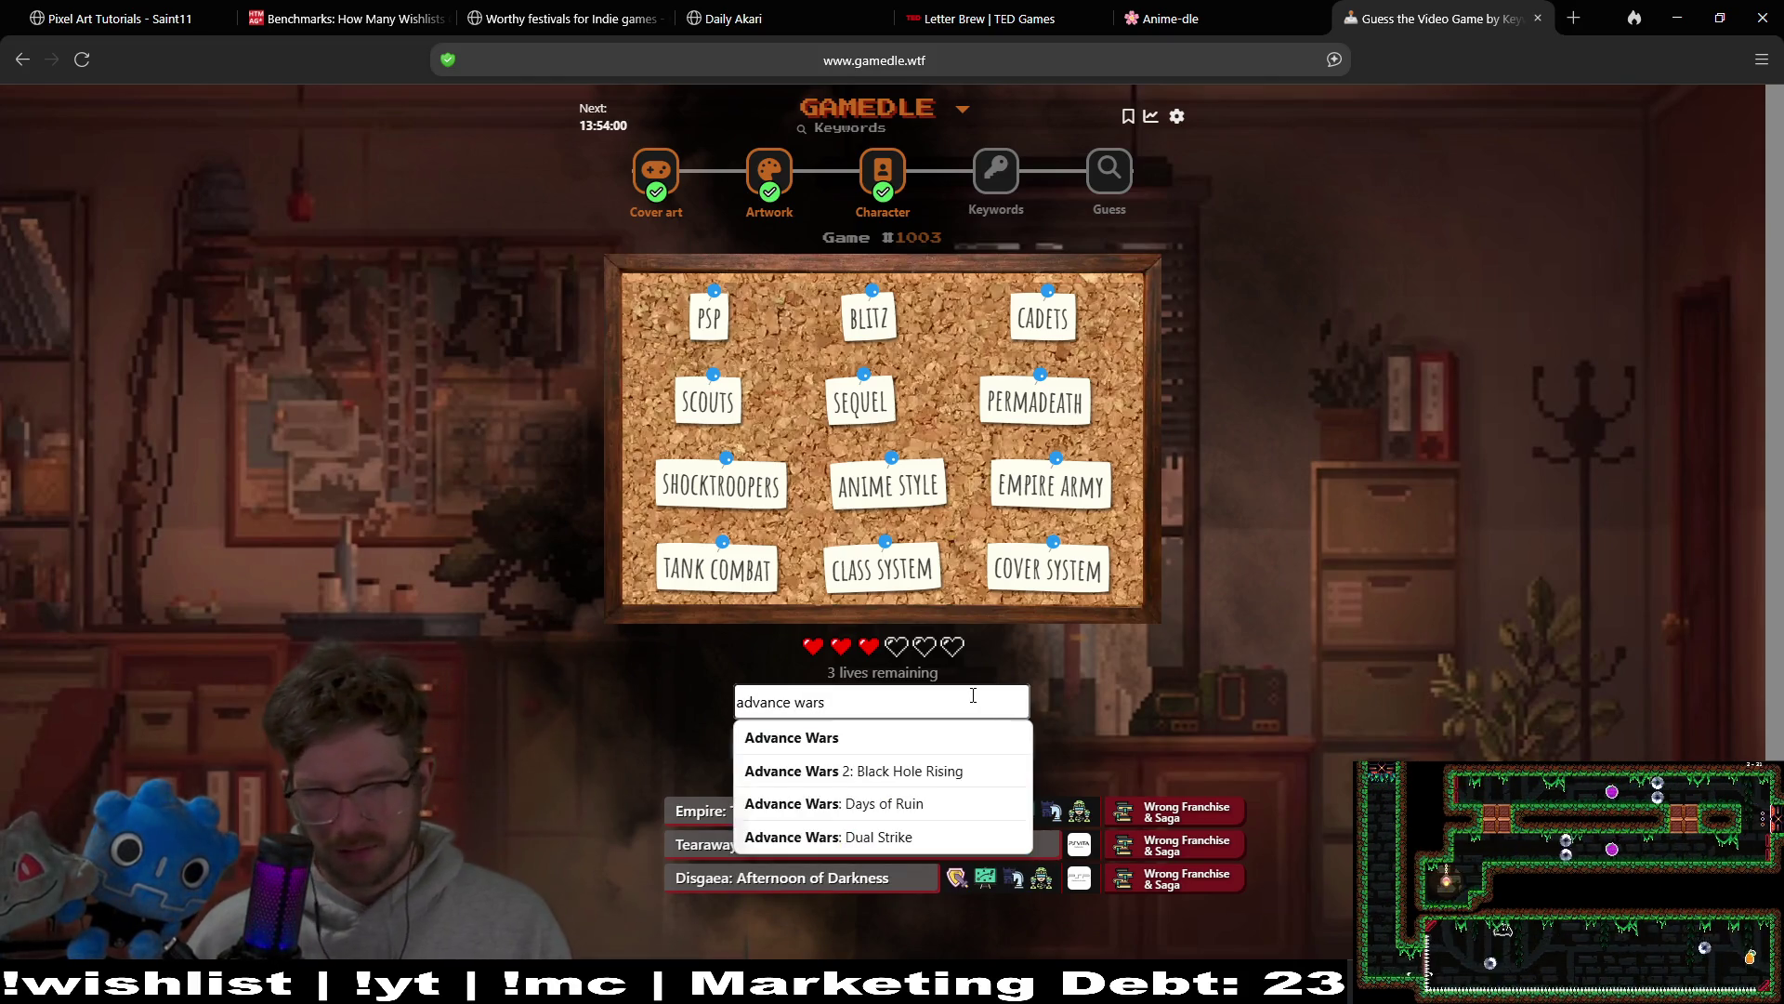
Step: Submit Advance Wars: Dual Strike as a guess and review the revealed keywords
{"action": "left_click", "coordinate": [976, 837]}
{"action": "left_click", "coordinate": [1013, 740]}
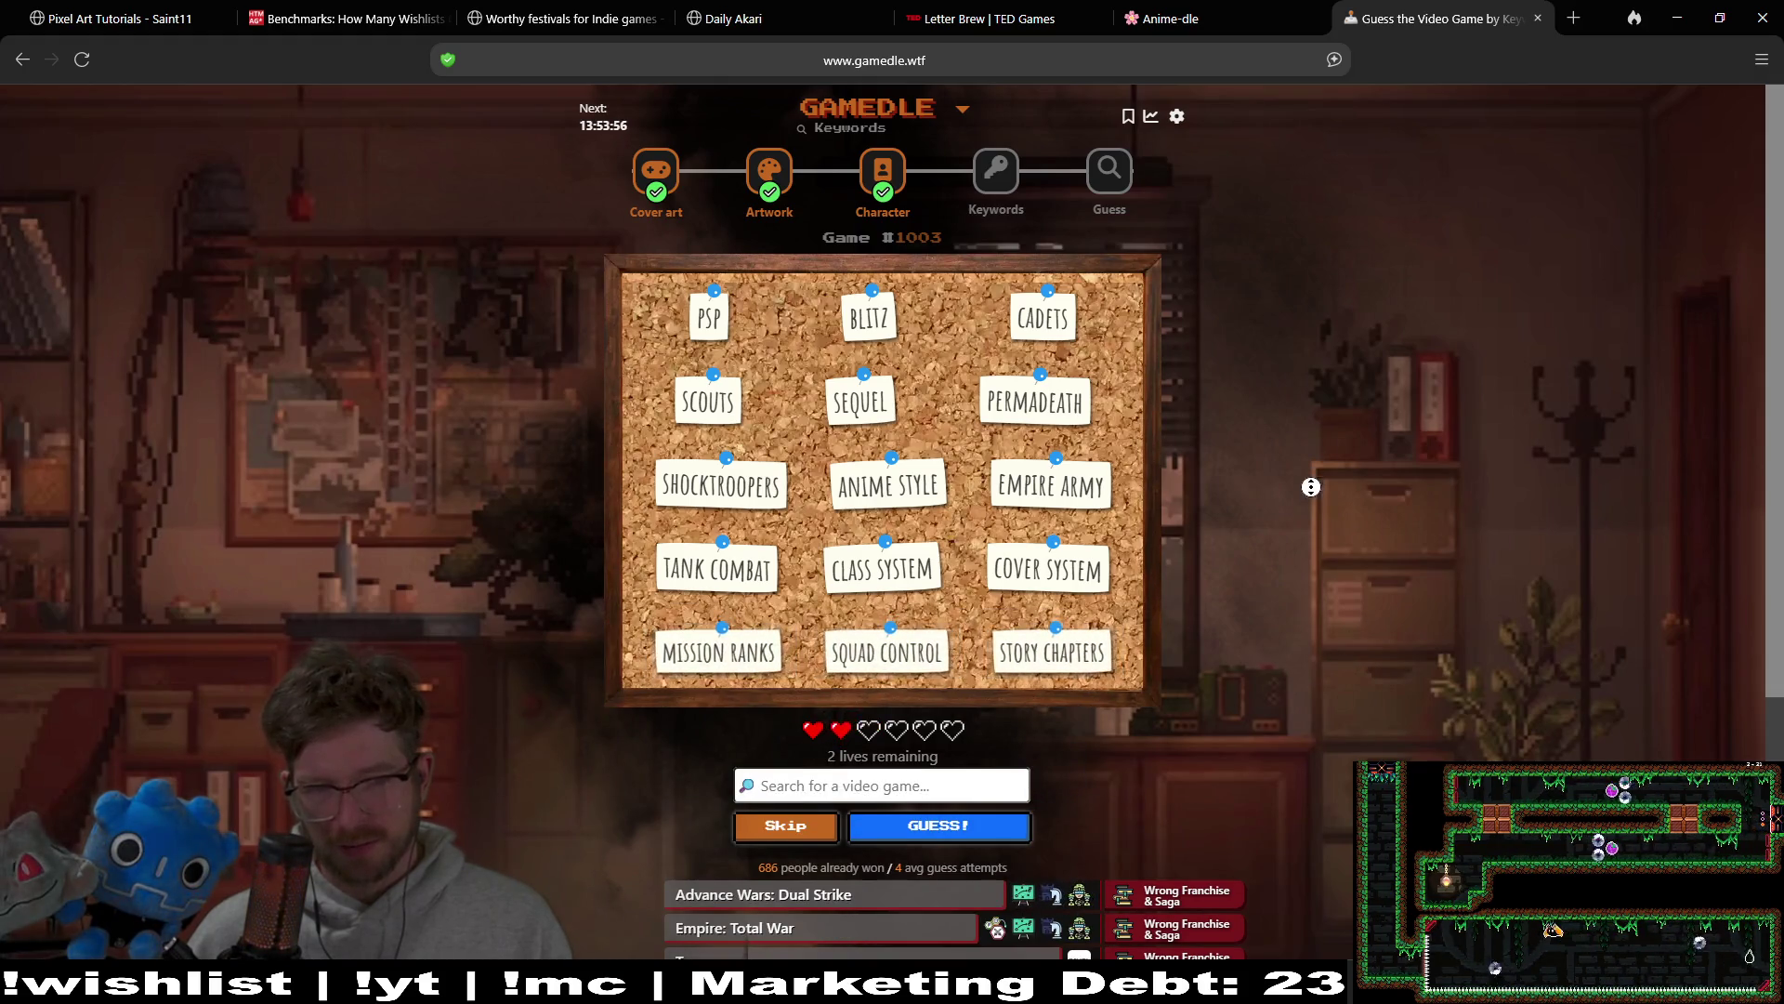
{"action": "scroll", "coordinate": [1329, 549], "scroll_direction": "down", "scroll_amount": 1}
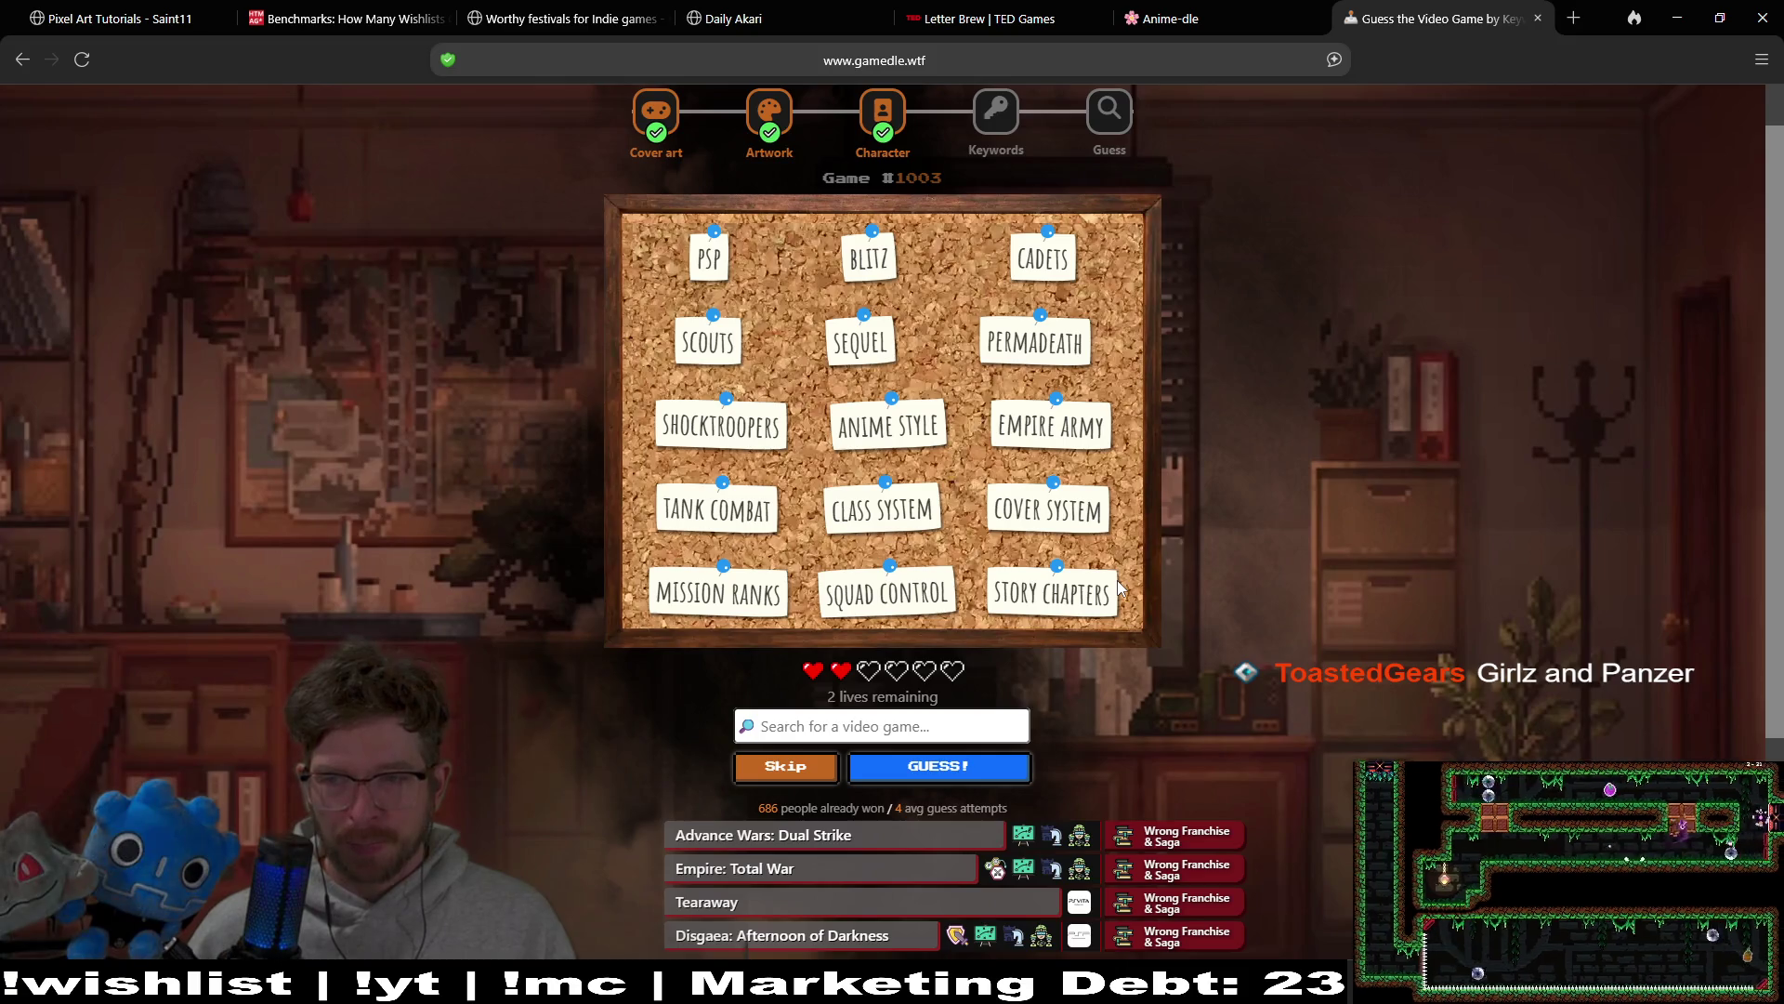
{"action": "scroll", "coordinate": [1322, 426], "scroll_direction": "down", "scroll_amount": 1}
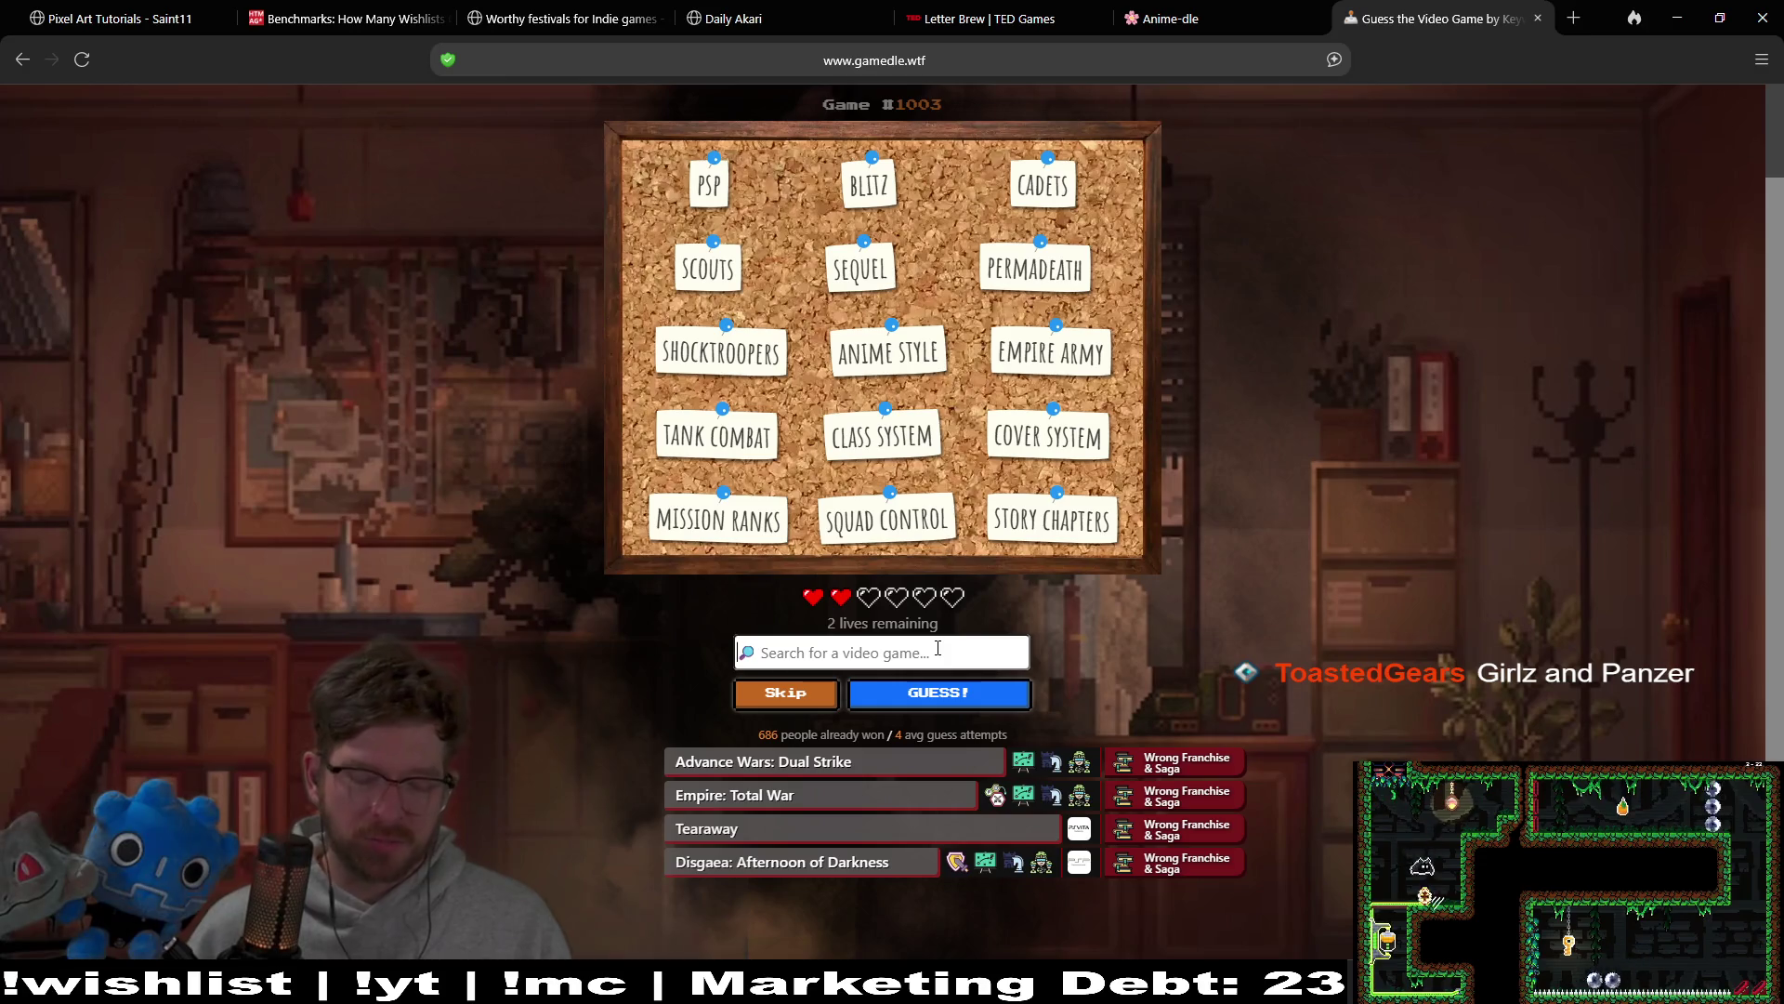
Step: Try a 'girls' search, then search 'panz' and pick Panzer Dragoon
{"action": "type", "text": "girlz"}
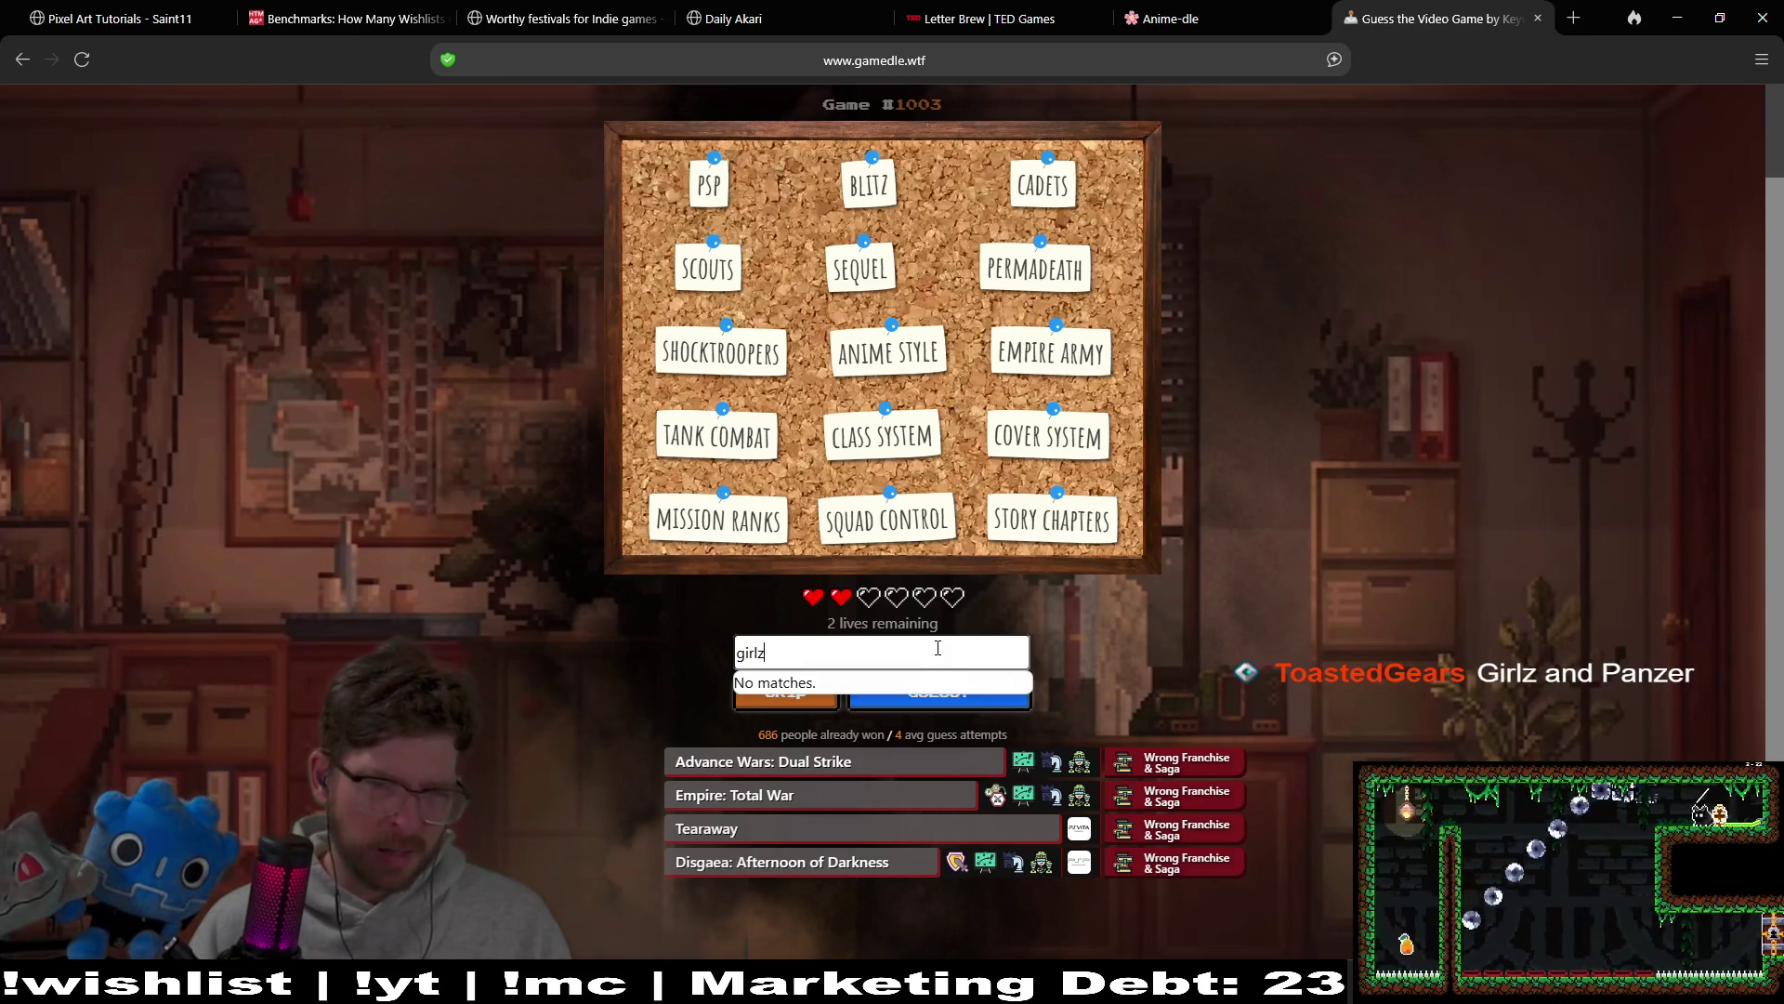
{"action": "key", "text": "BackSpace"}
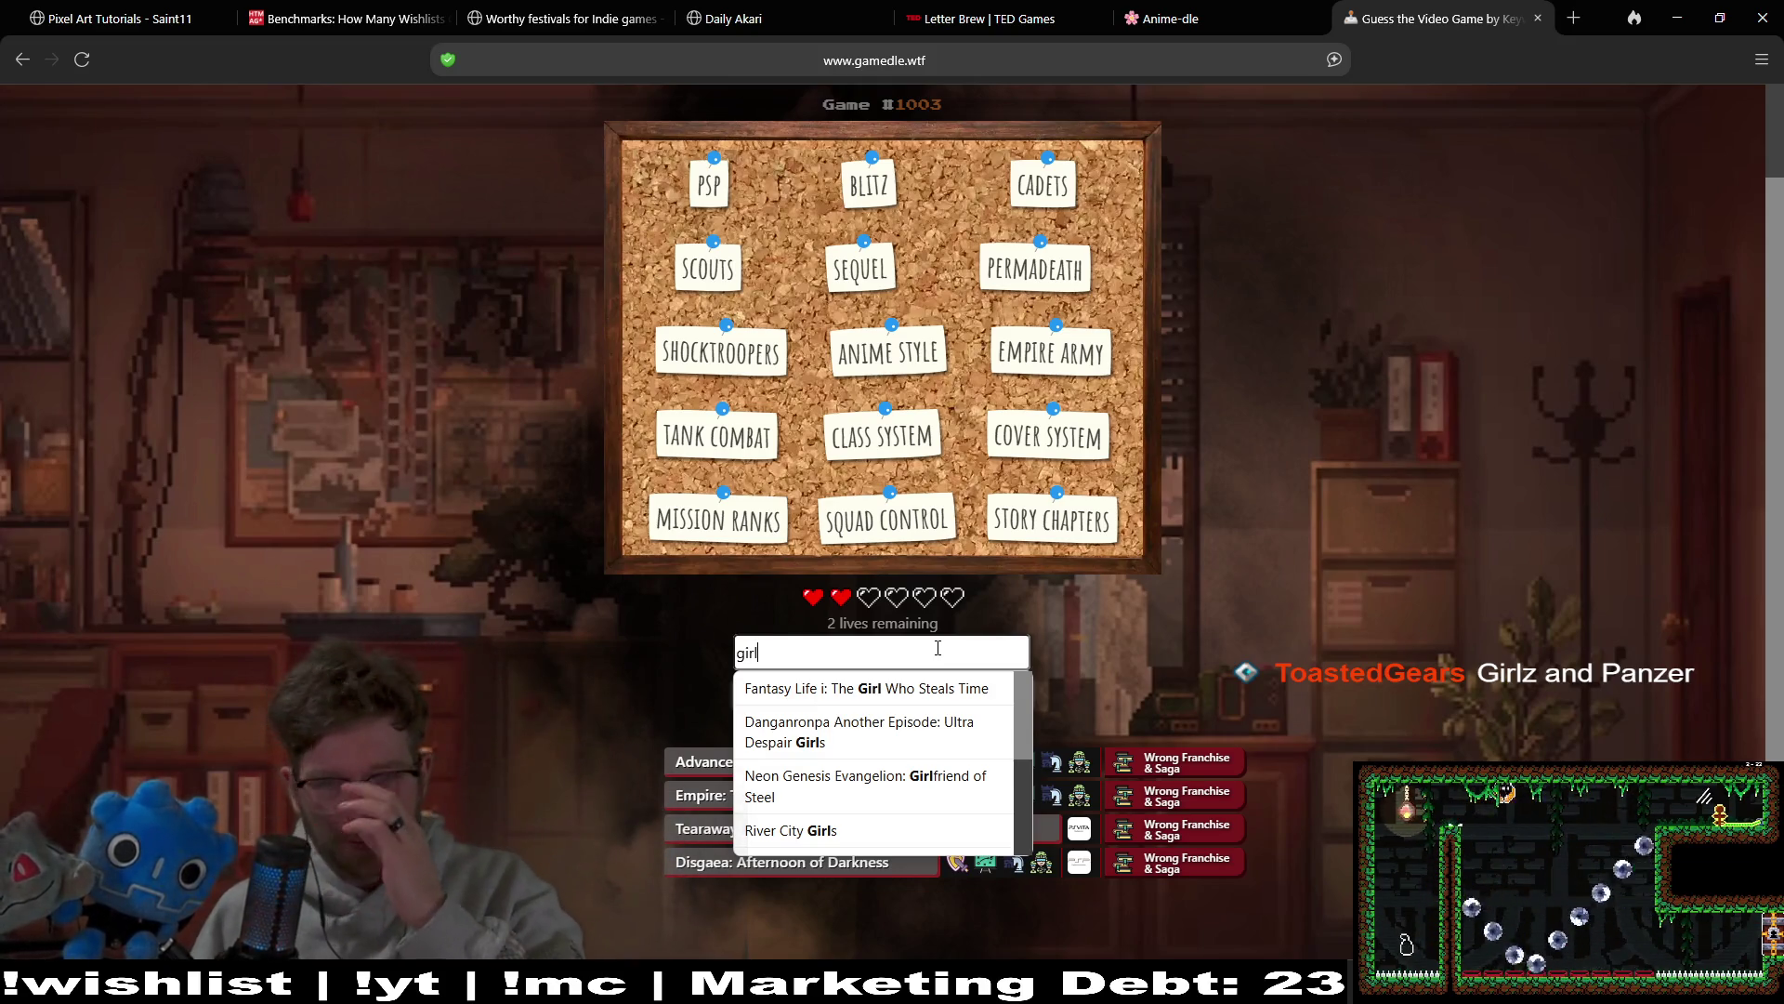
{"action": "type", "text": "s"}
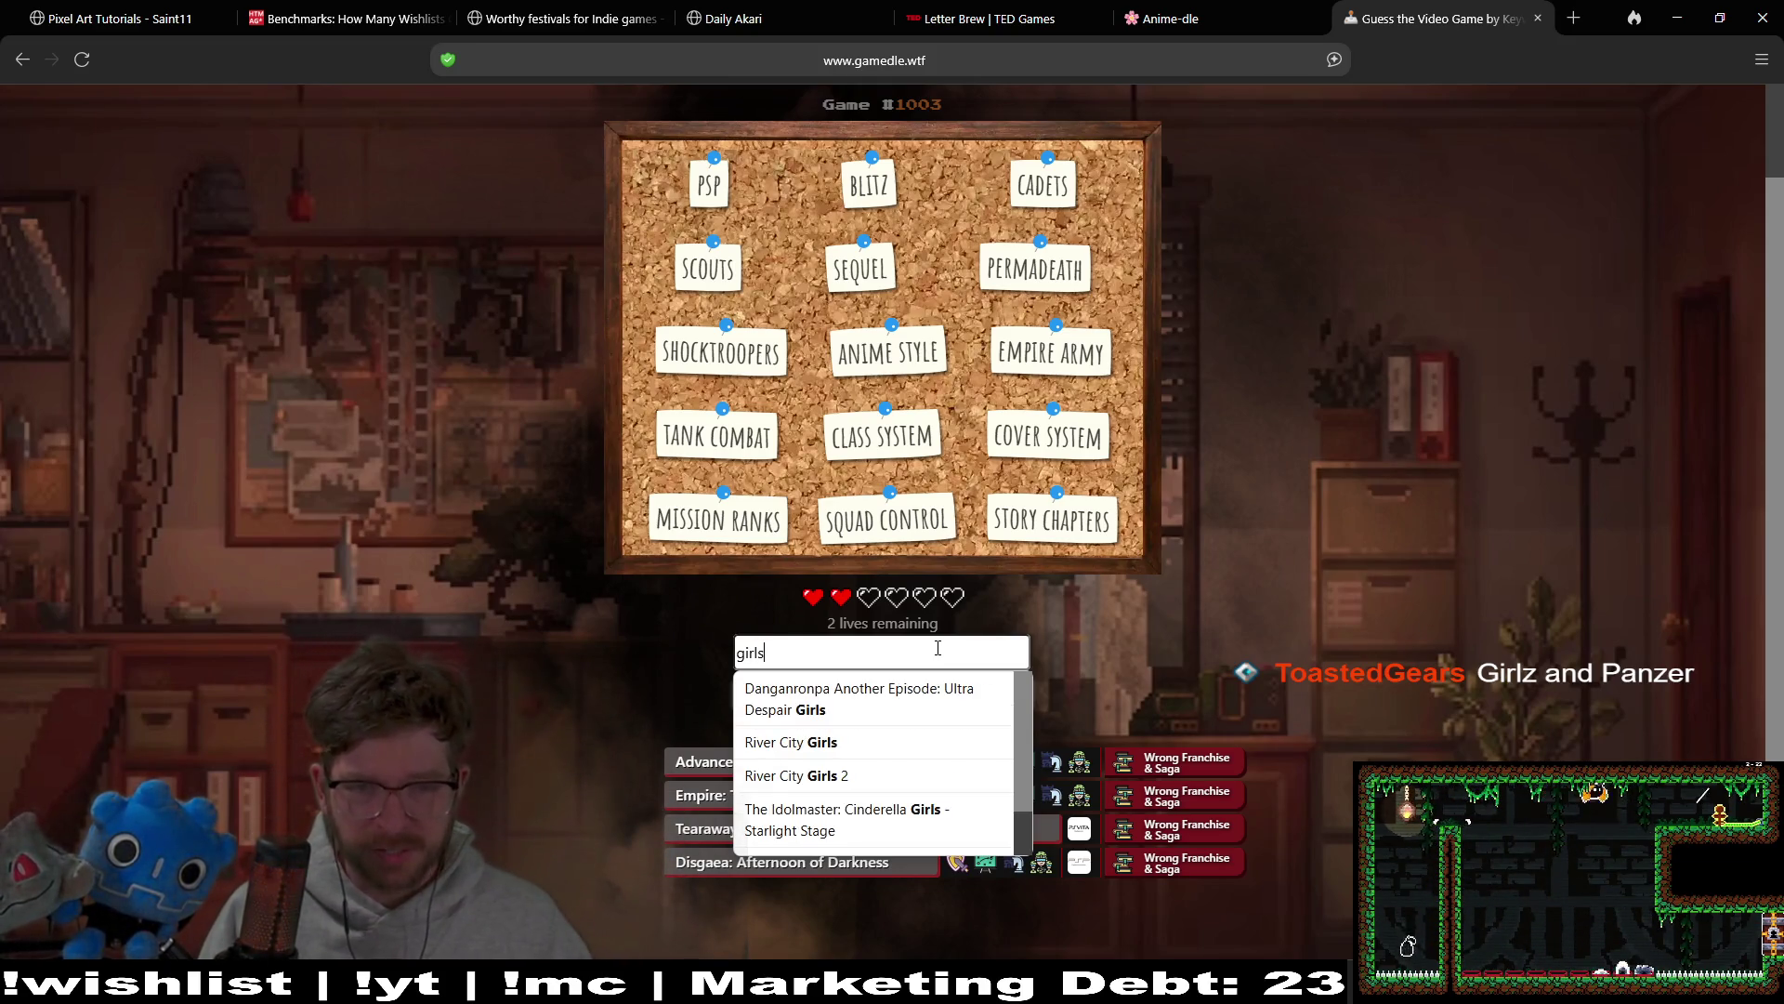
{"action": "key", "text": "BackSpace"}
{"action": "type", "text": "z"}
{"action": "key", "text": "BackSpace"}
{"action": "key", "text": "BackSpace"}
{"action": "key", "text": "BackSpace"}
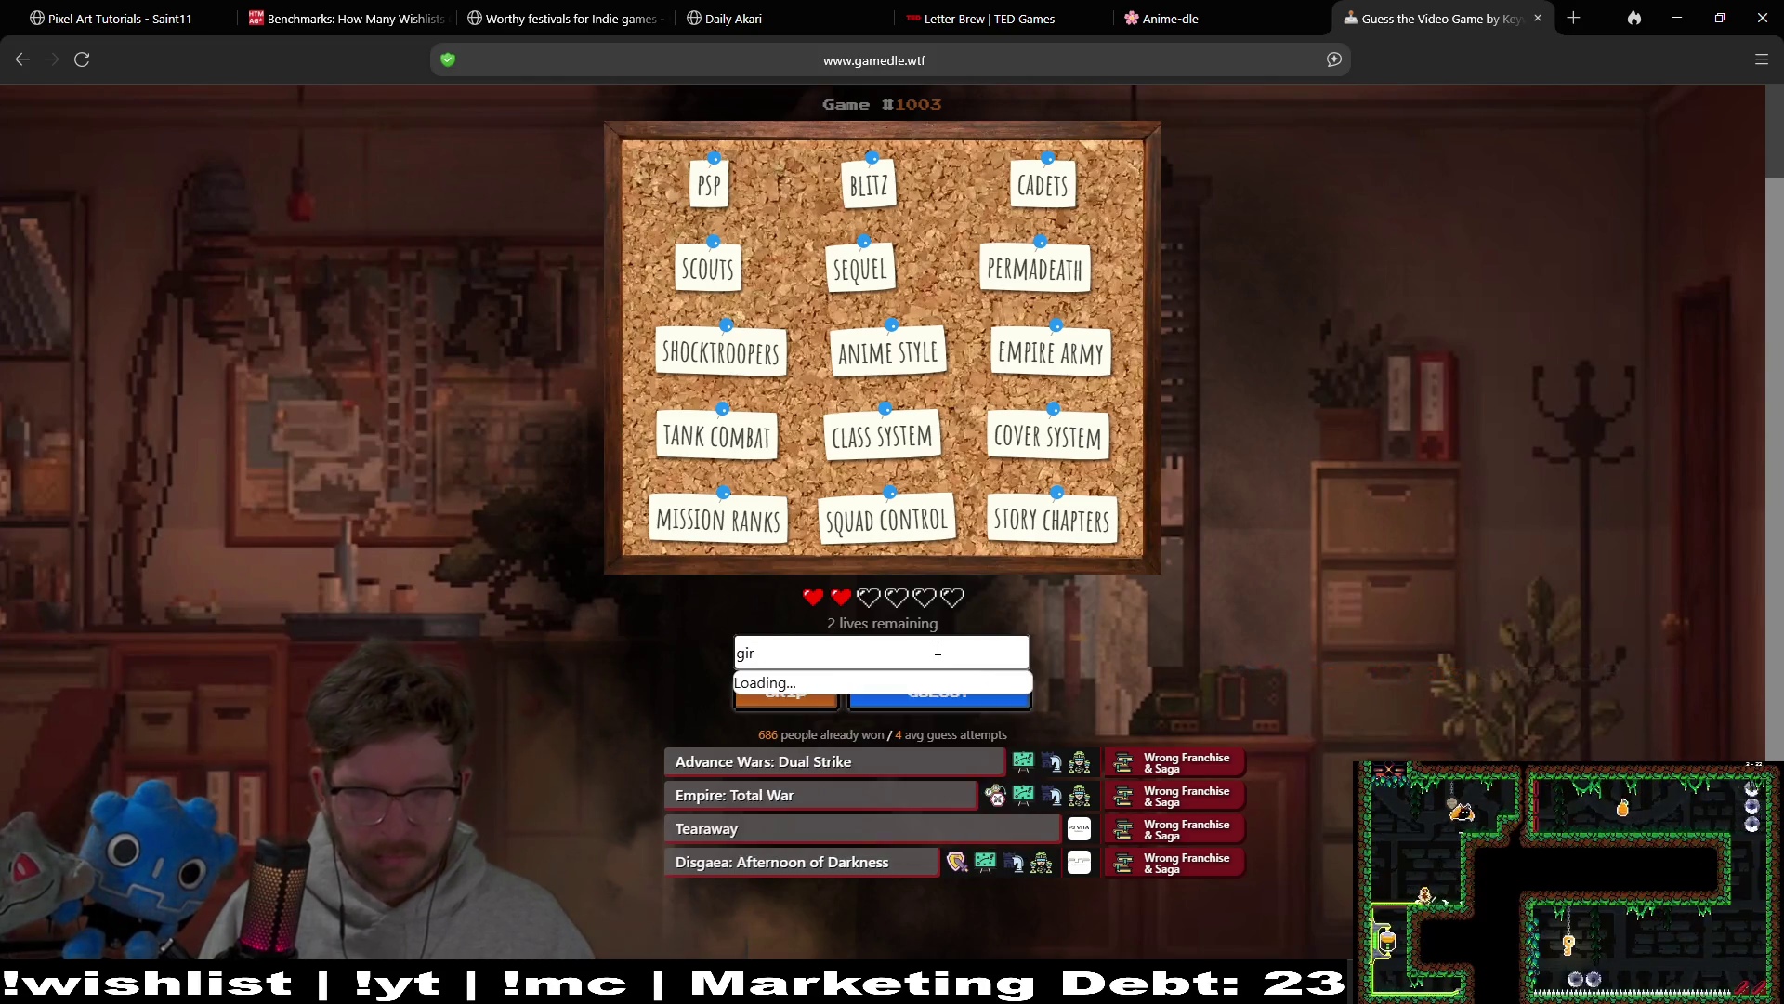
{"action": "type", "text": "panz"}
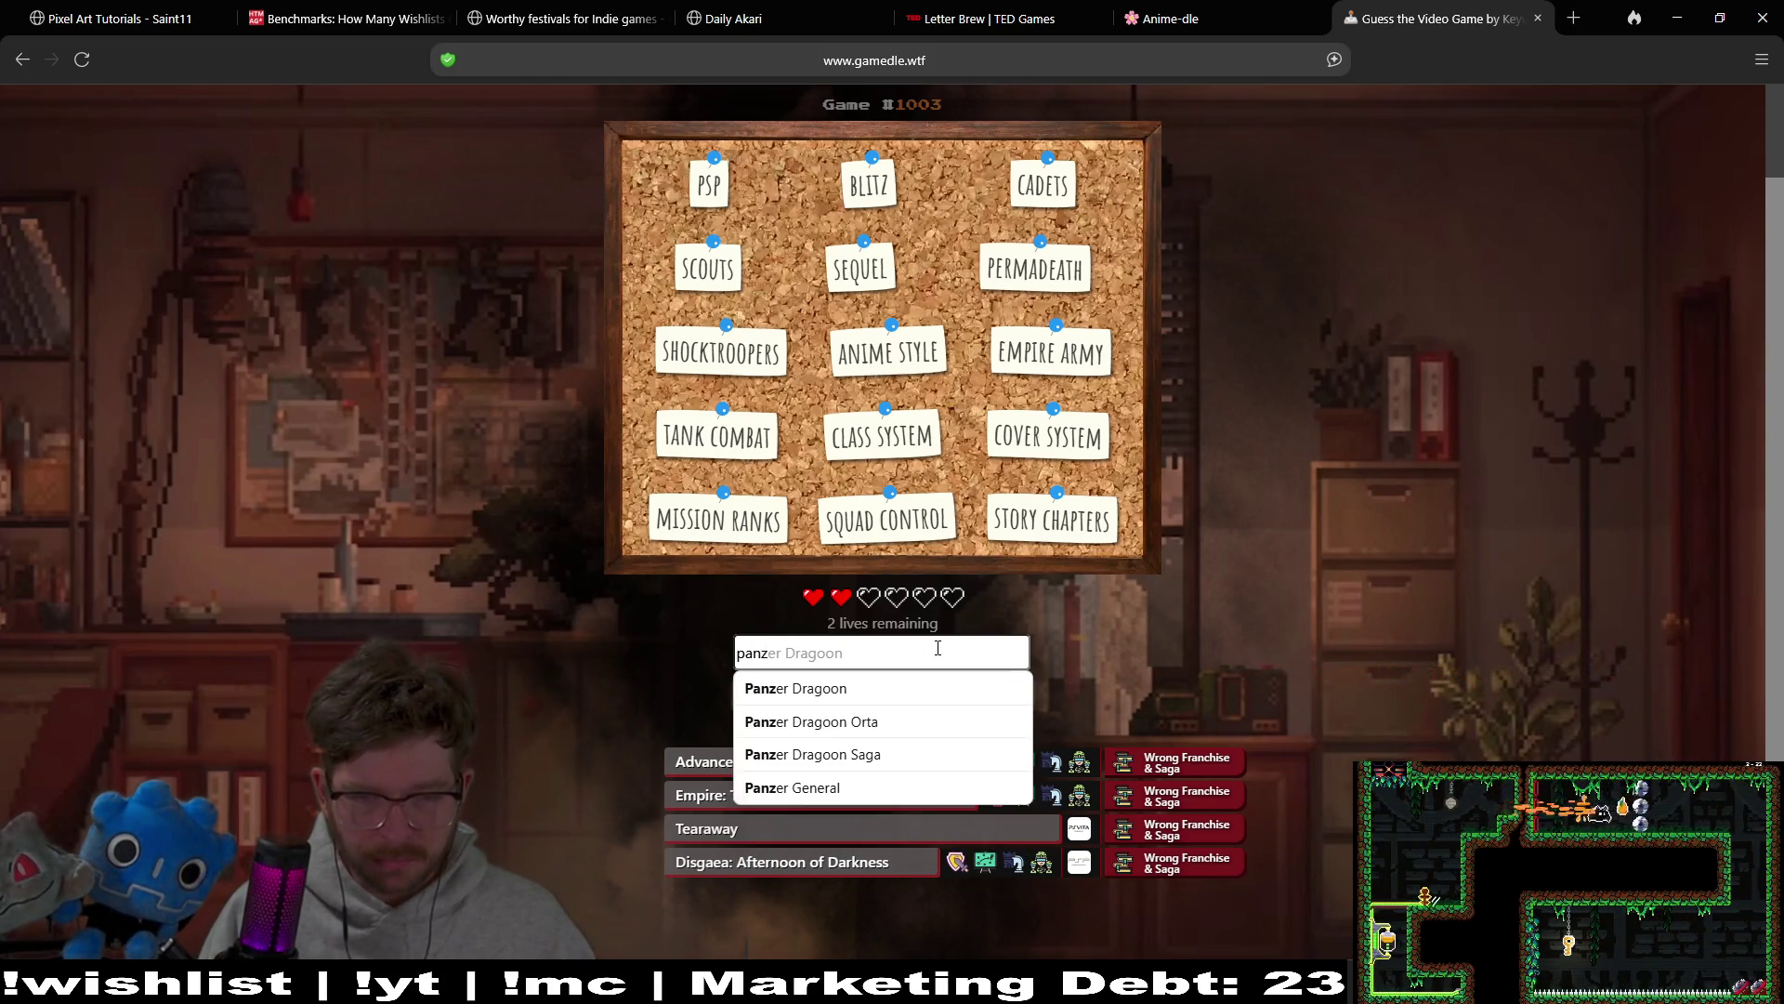
{"action": "left_click", "coordinate": [906, 693]}
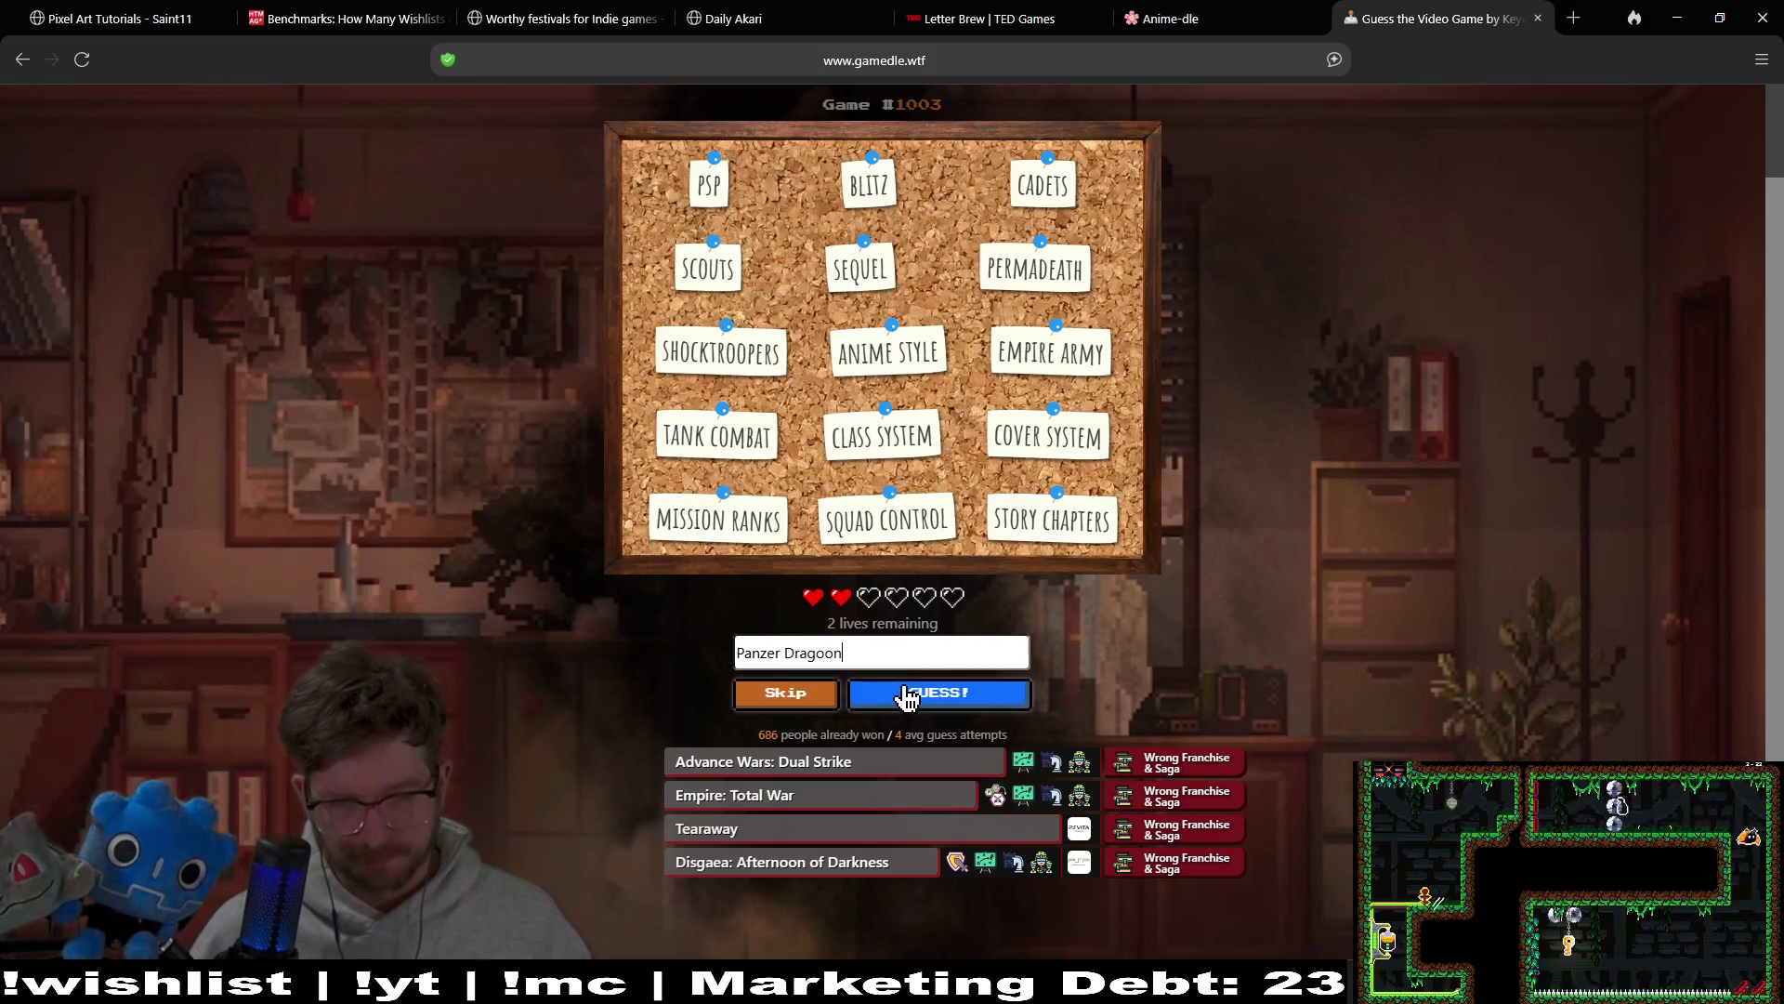
Step: Submit Panzer Dragoon, review the new World War Setting clue and cover image, then return to Godot
{"action": "left_click", "coordinate": [906, 693]}
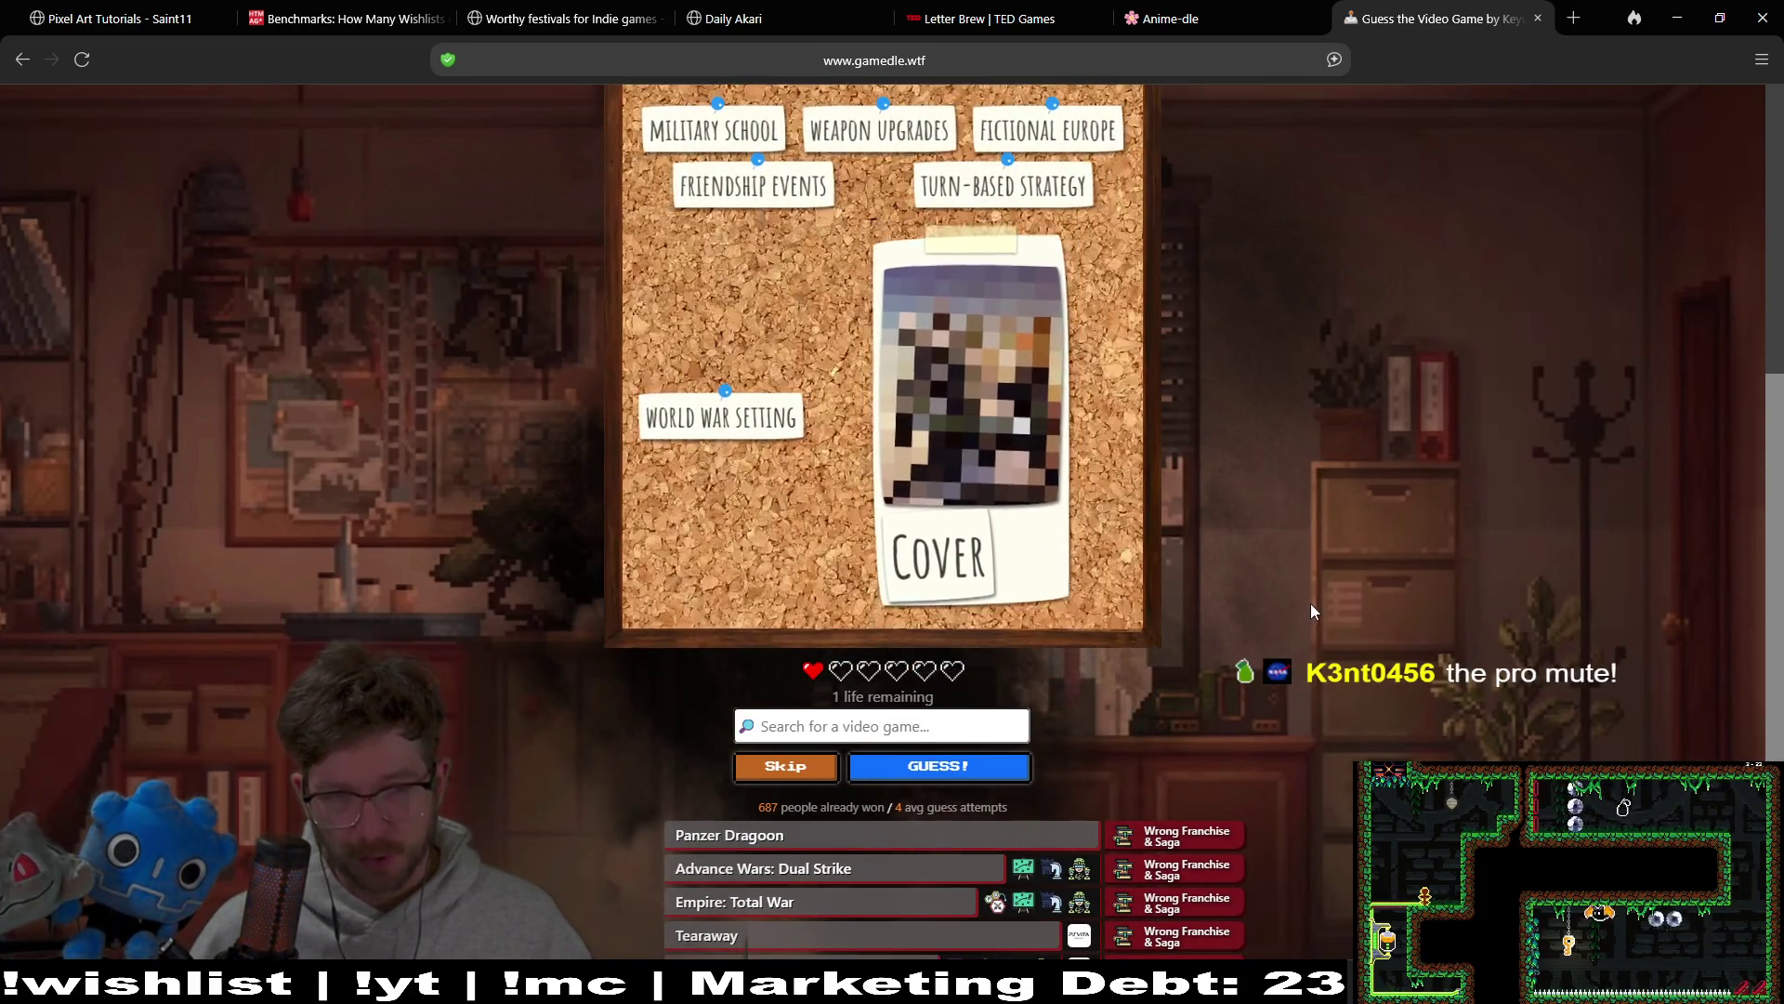
{"action": "scroll", "coordinate": [1312, 558], "scroll_direction": "up", "scroll_amount": 2}
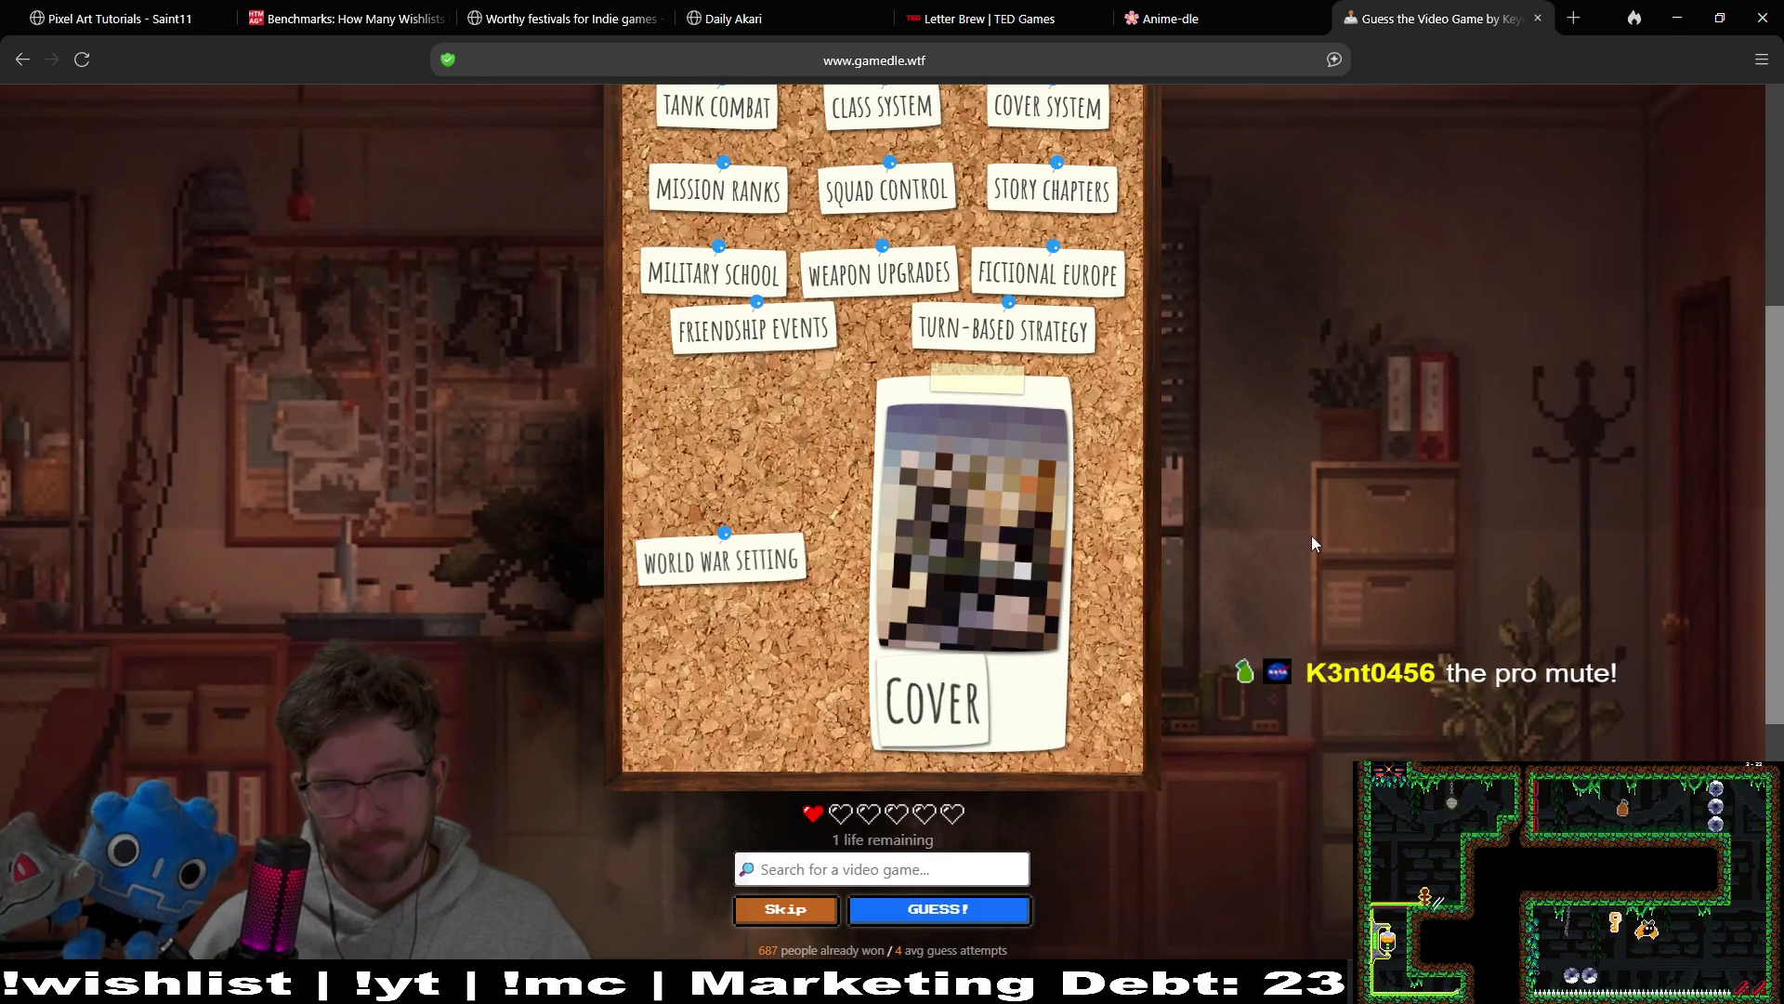
{"action": "scroll", "coordinate": [1330, 496], "scroll_direction": "up", "scroll_amount": 1}
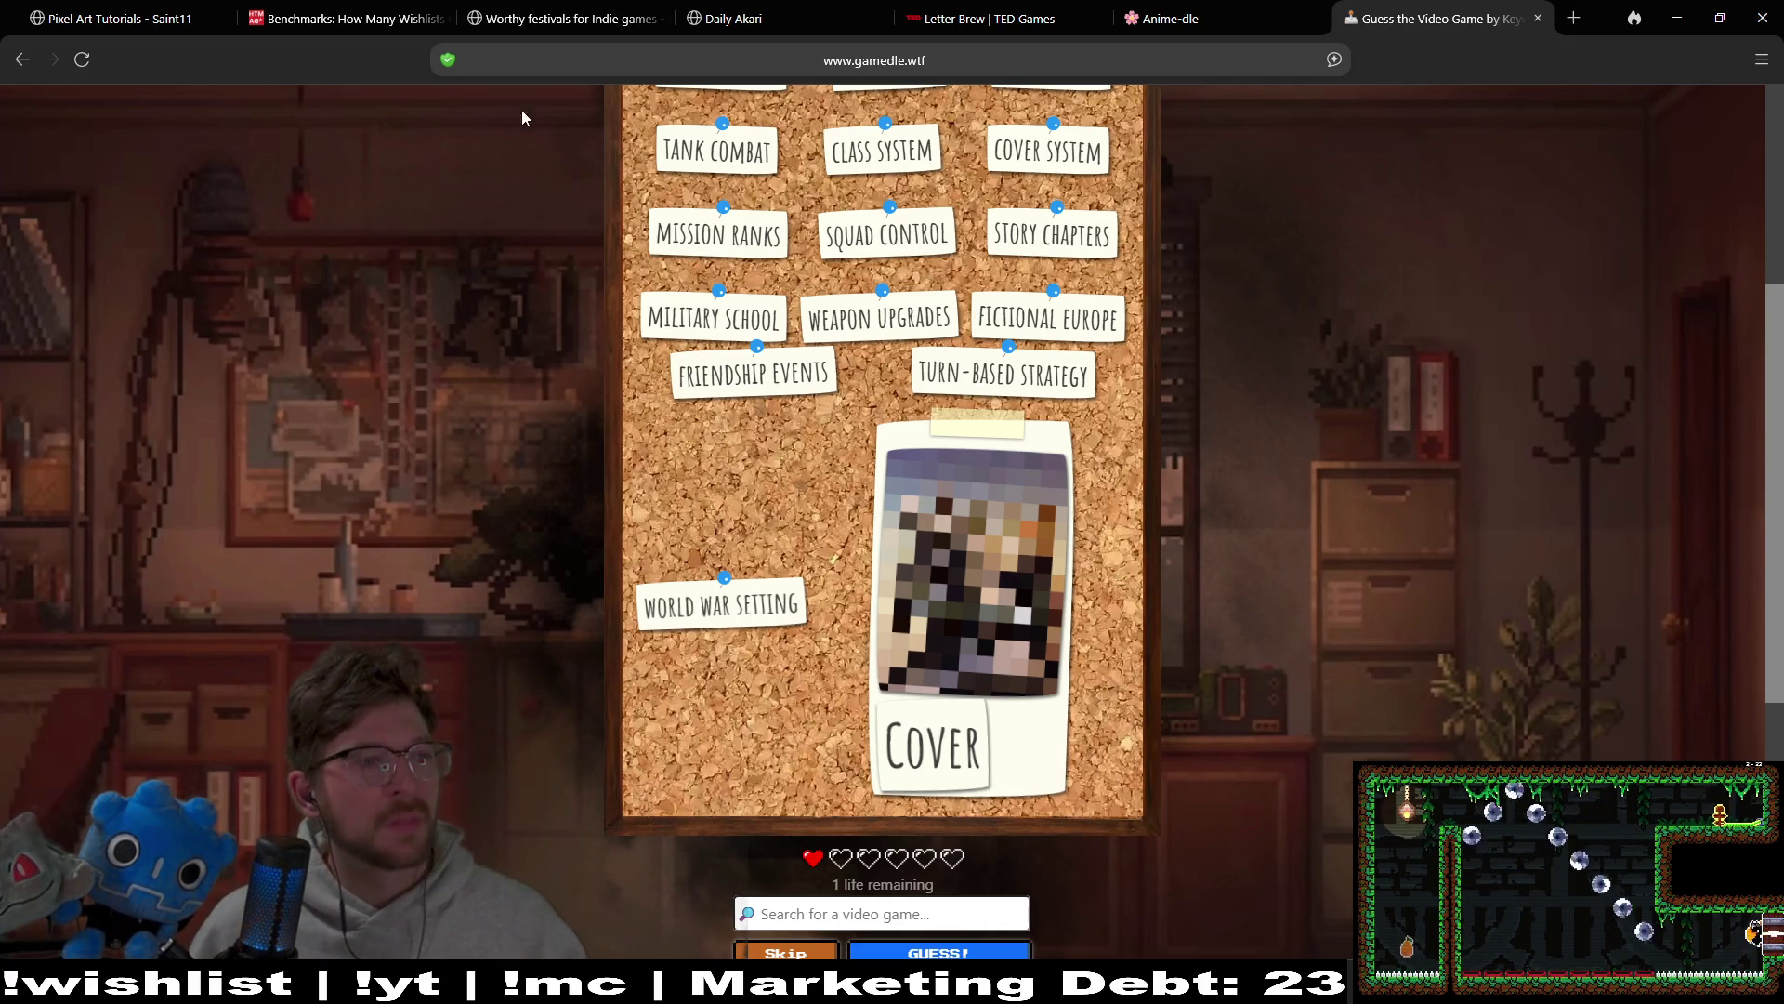
{"action": "key", "text": "alt+Tab"}
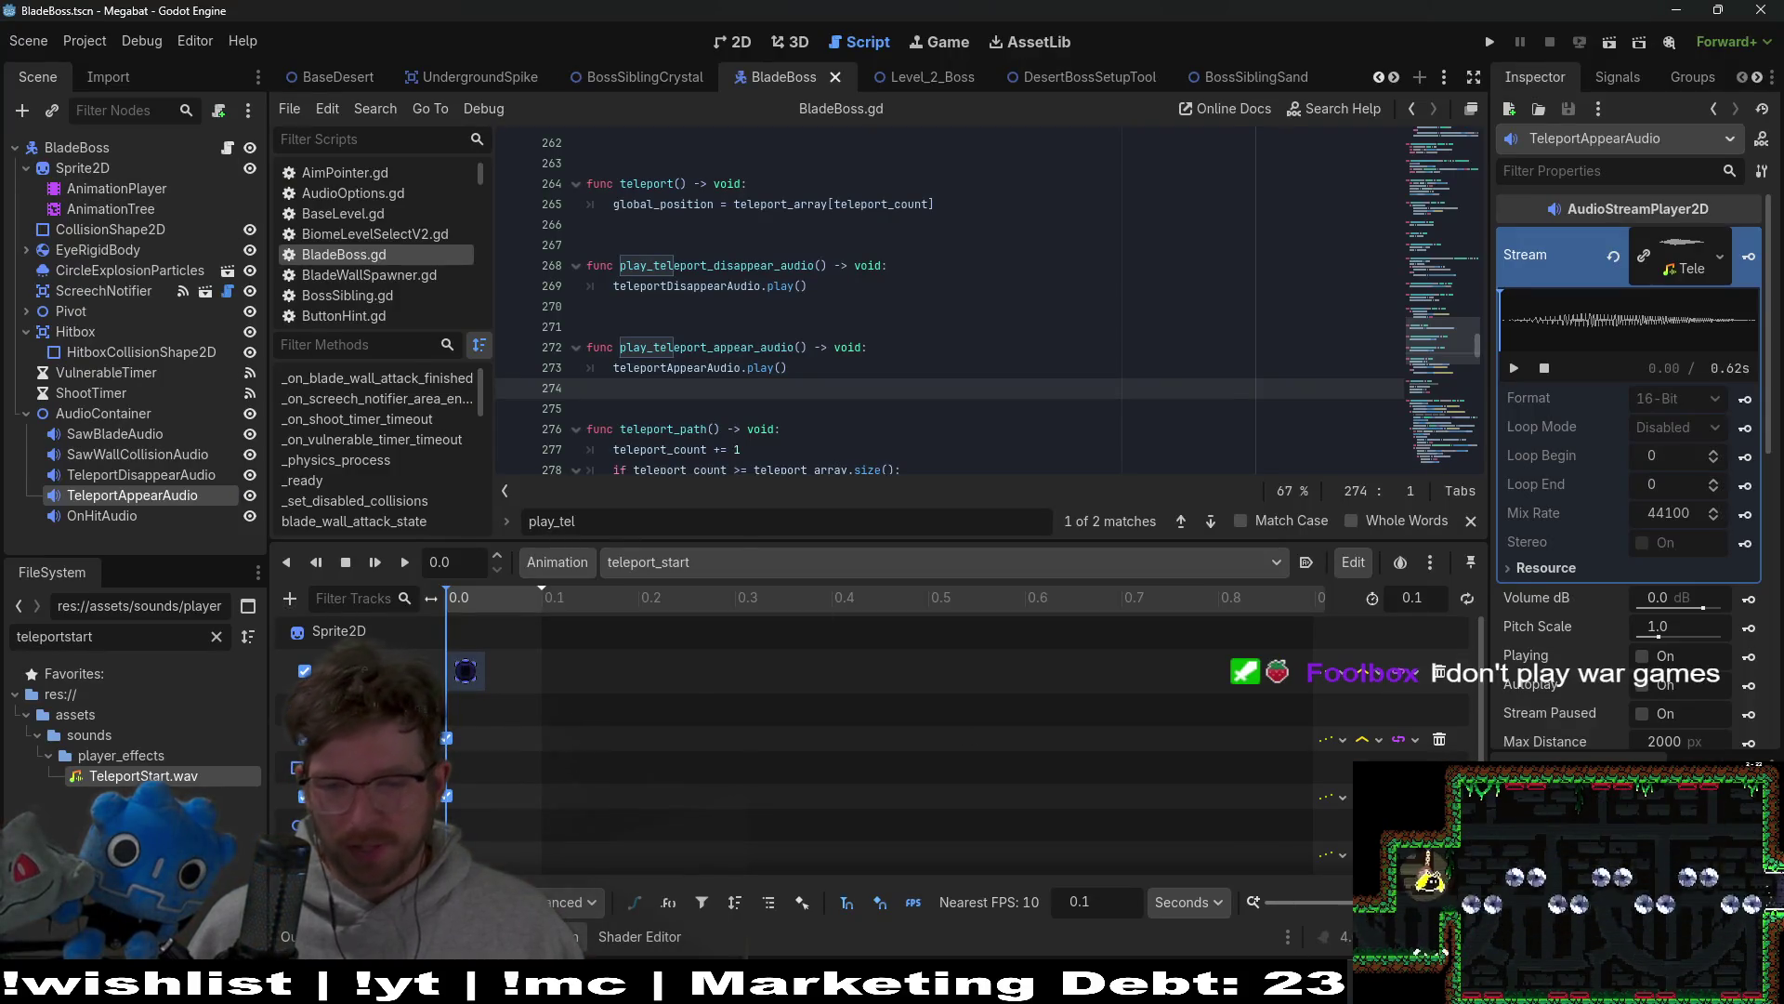
{"action": "key", "text": "alt+Tab"}
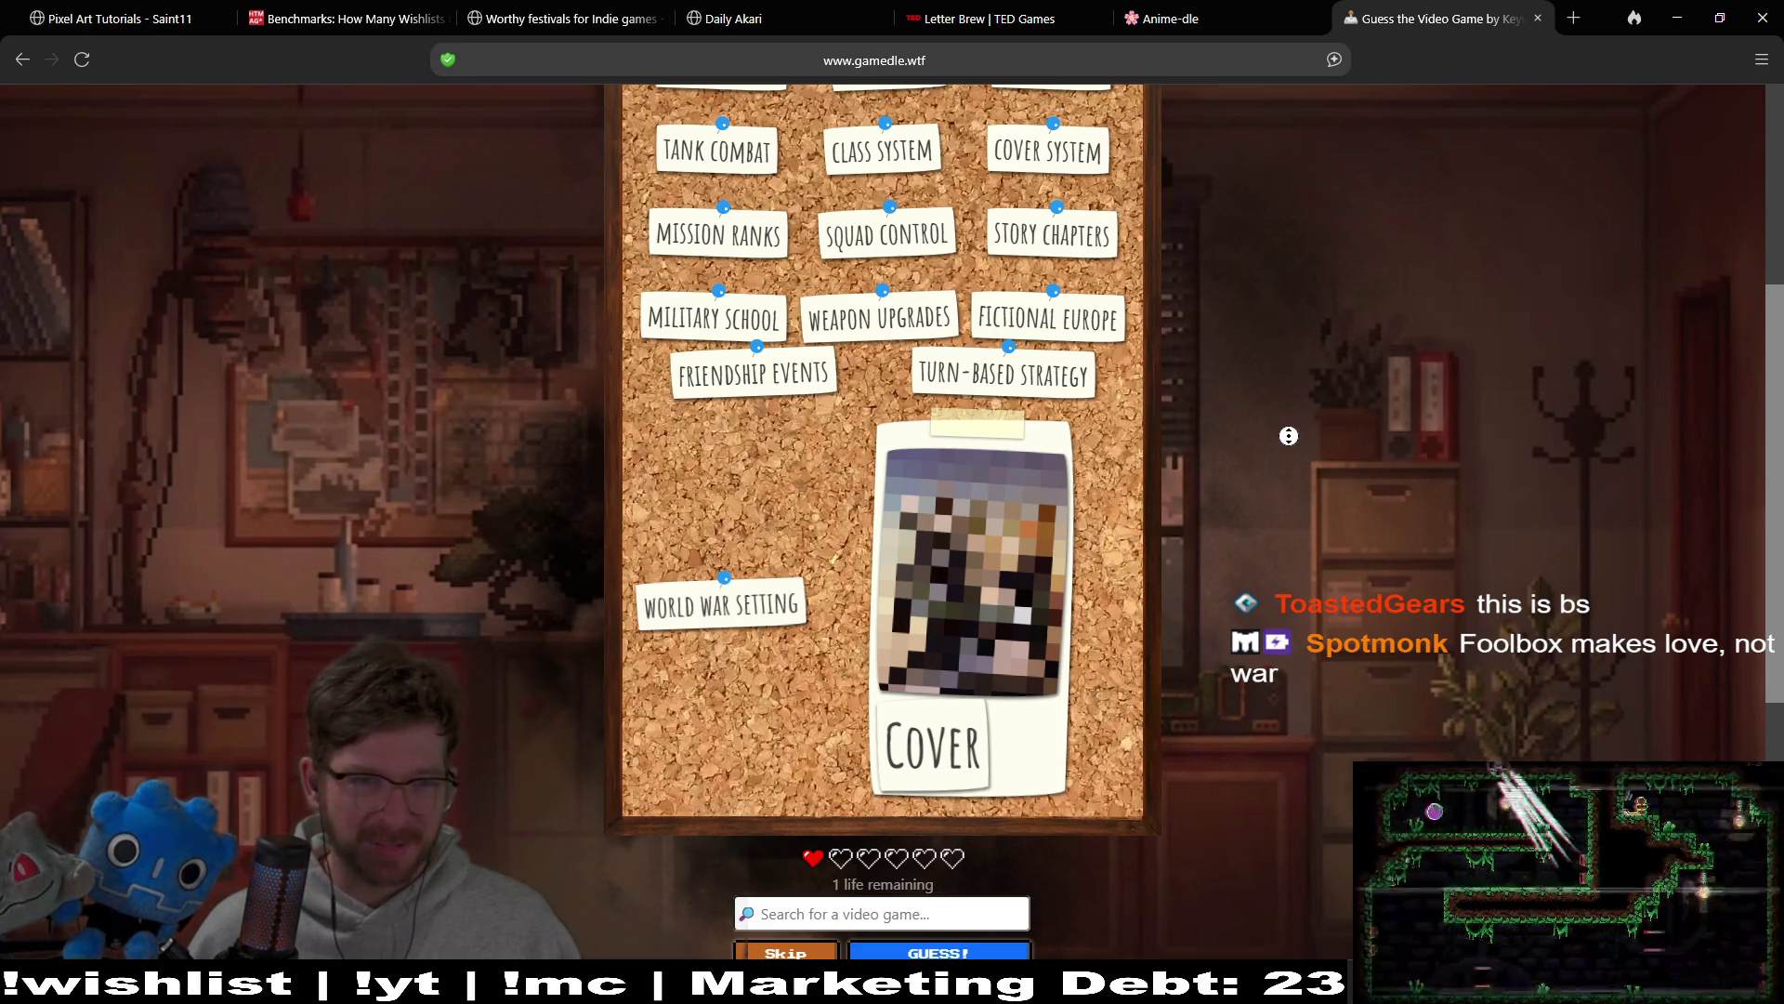
{"action": "scroll", "coordinate": [1292, 354], "scroll_direction": "up", "scroll_amount": 2}
{"action": "scroll", "coordinate": [1307, 355], "scroll_direction": "up", "scroll_amount": 2}
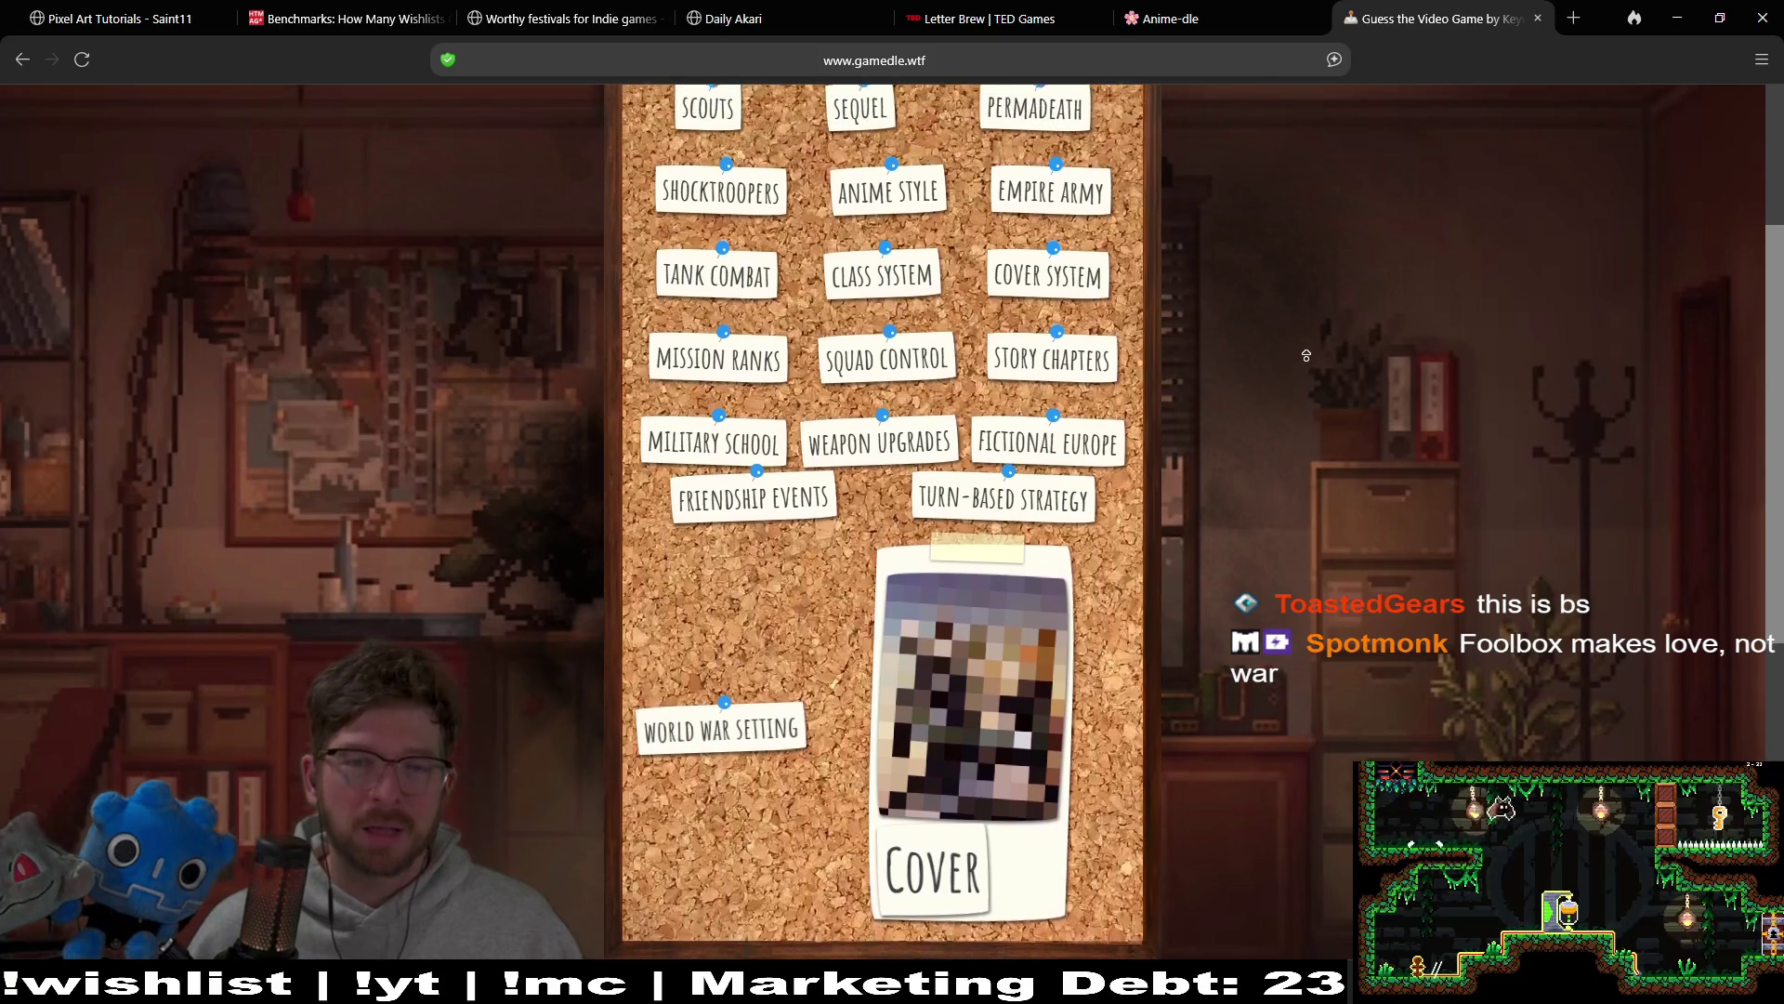
{"action": "scroll", "coordinate": [1274, 560], "scroll_direction": "down", "scroll_amount": 5}
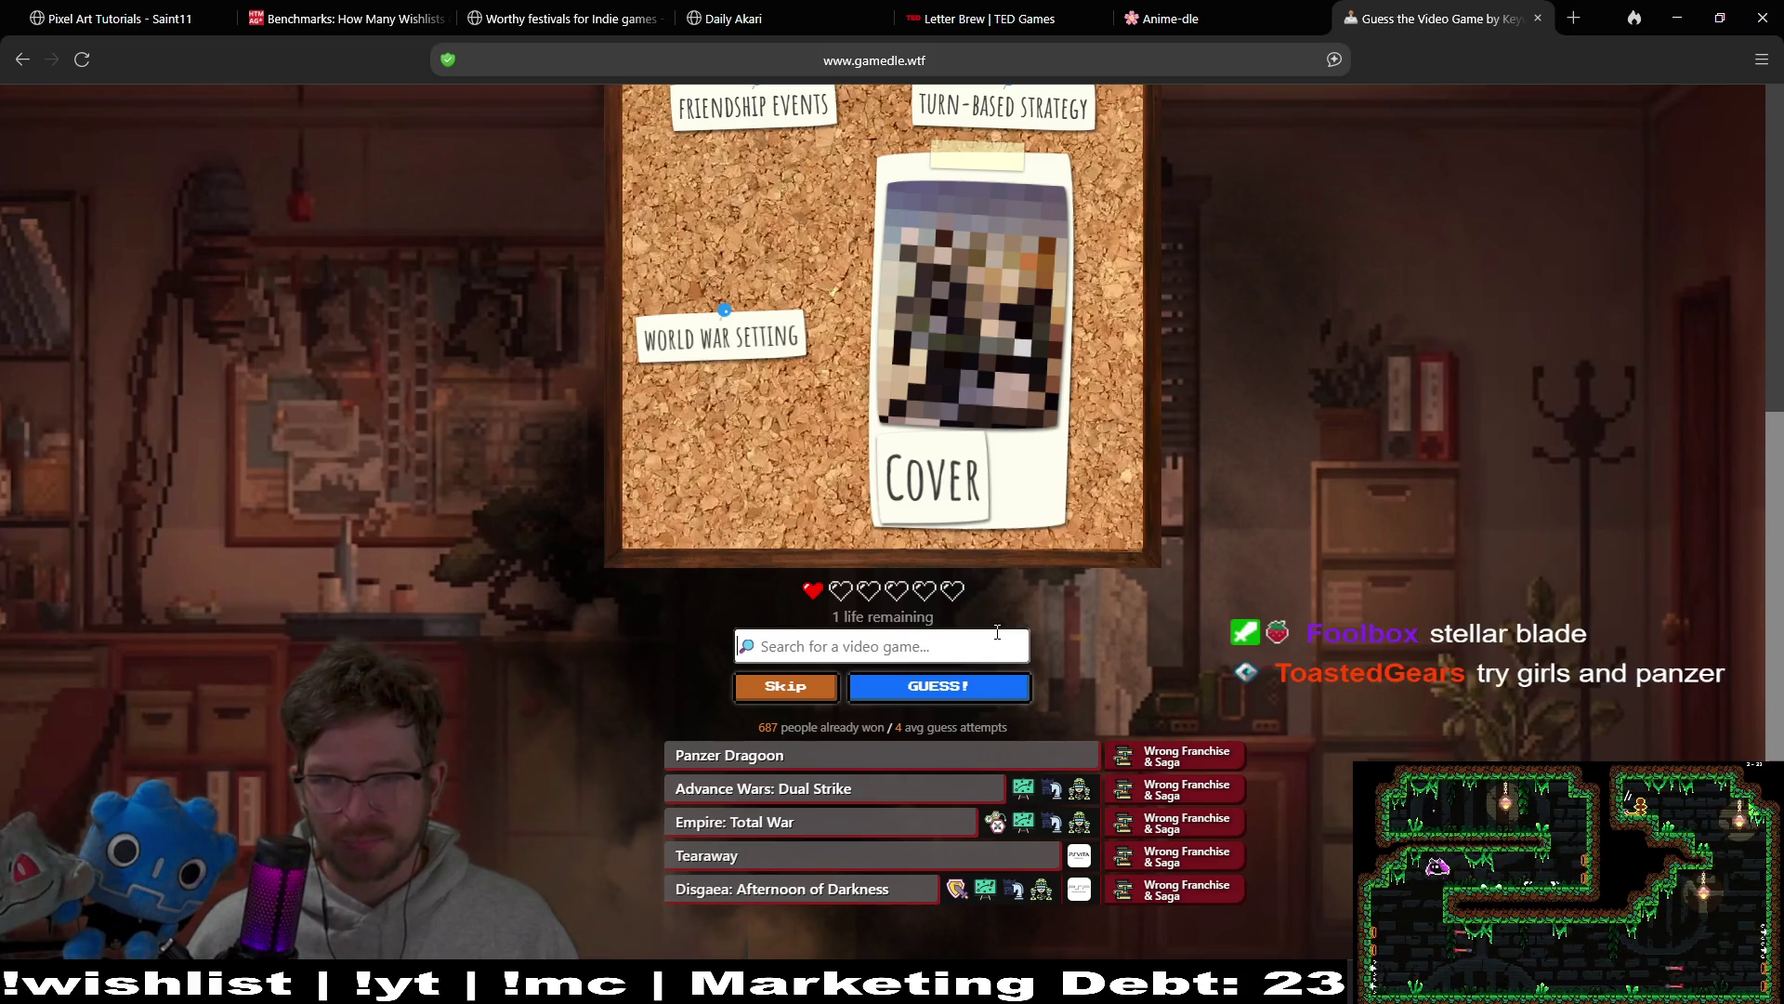
{"action": "left_click", "coordinate": [985, 632]}
Step: Browse 'girls' suggestions down to Skullgirls: 2nd Encore, then dismiss the list without guessing
{"action": "type", "text": "girls"}
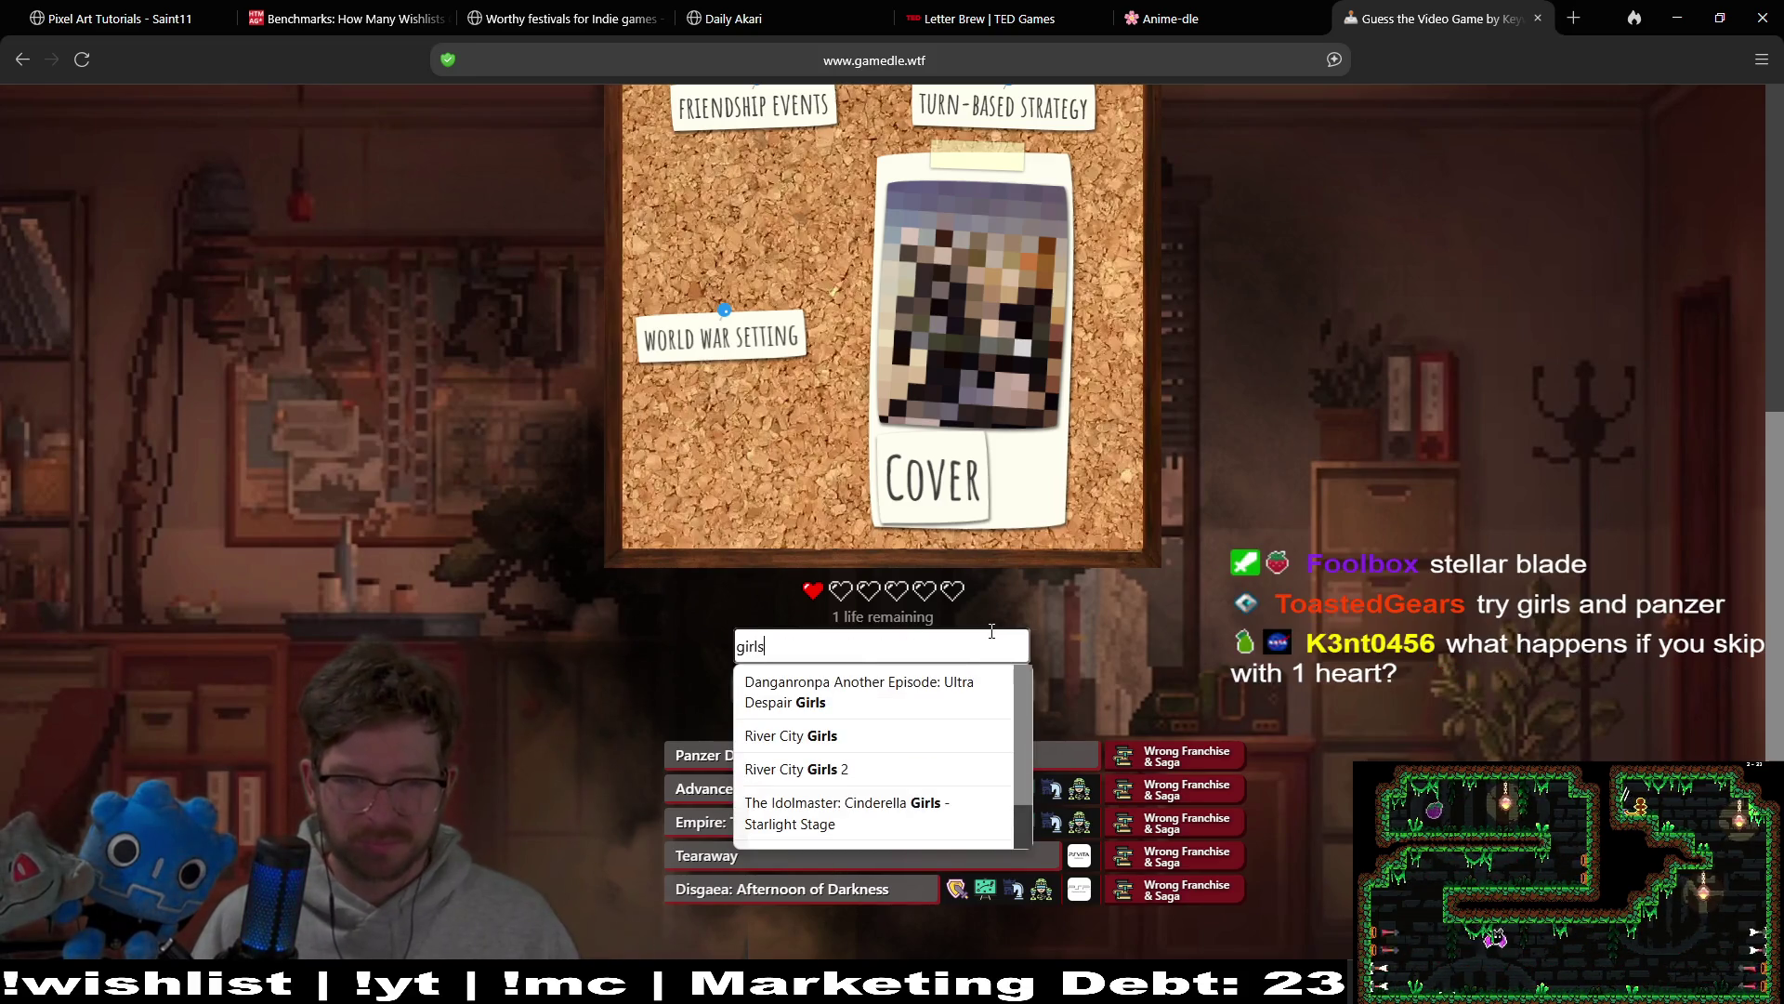
{"action": "type", "text": " and"}
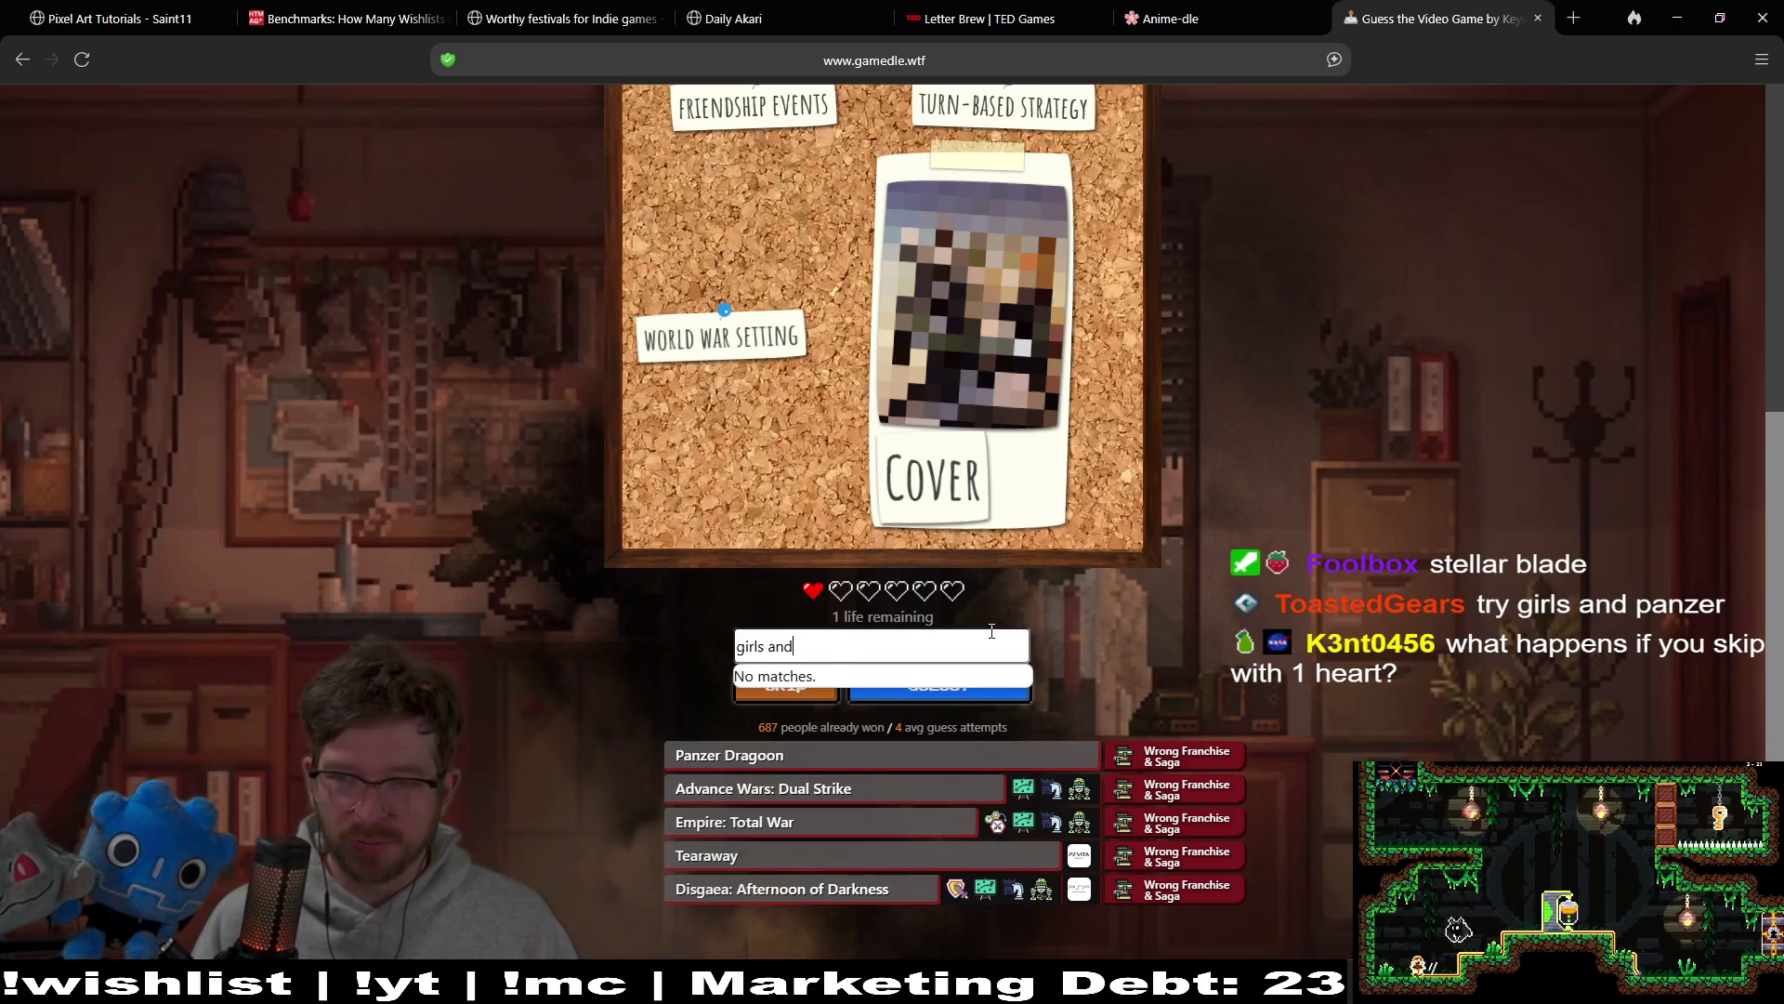
{"action": "key", "text": "BackSpace"}
{"action": "key", "text": "BackSpace"}
{"action": "key", "text": "BackSpace"}
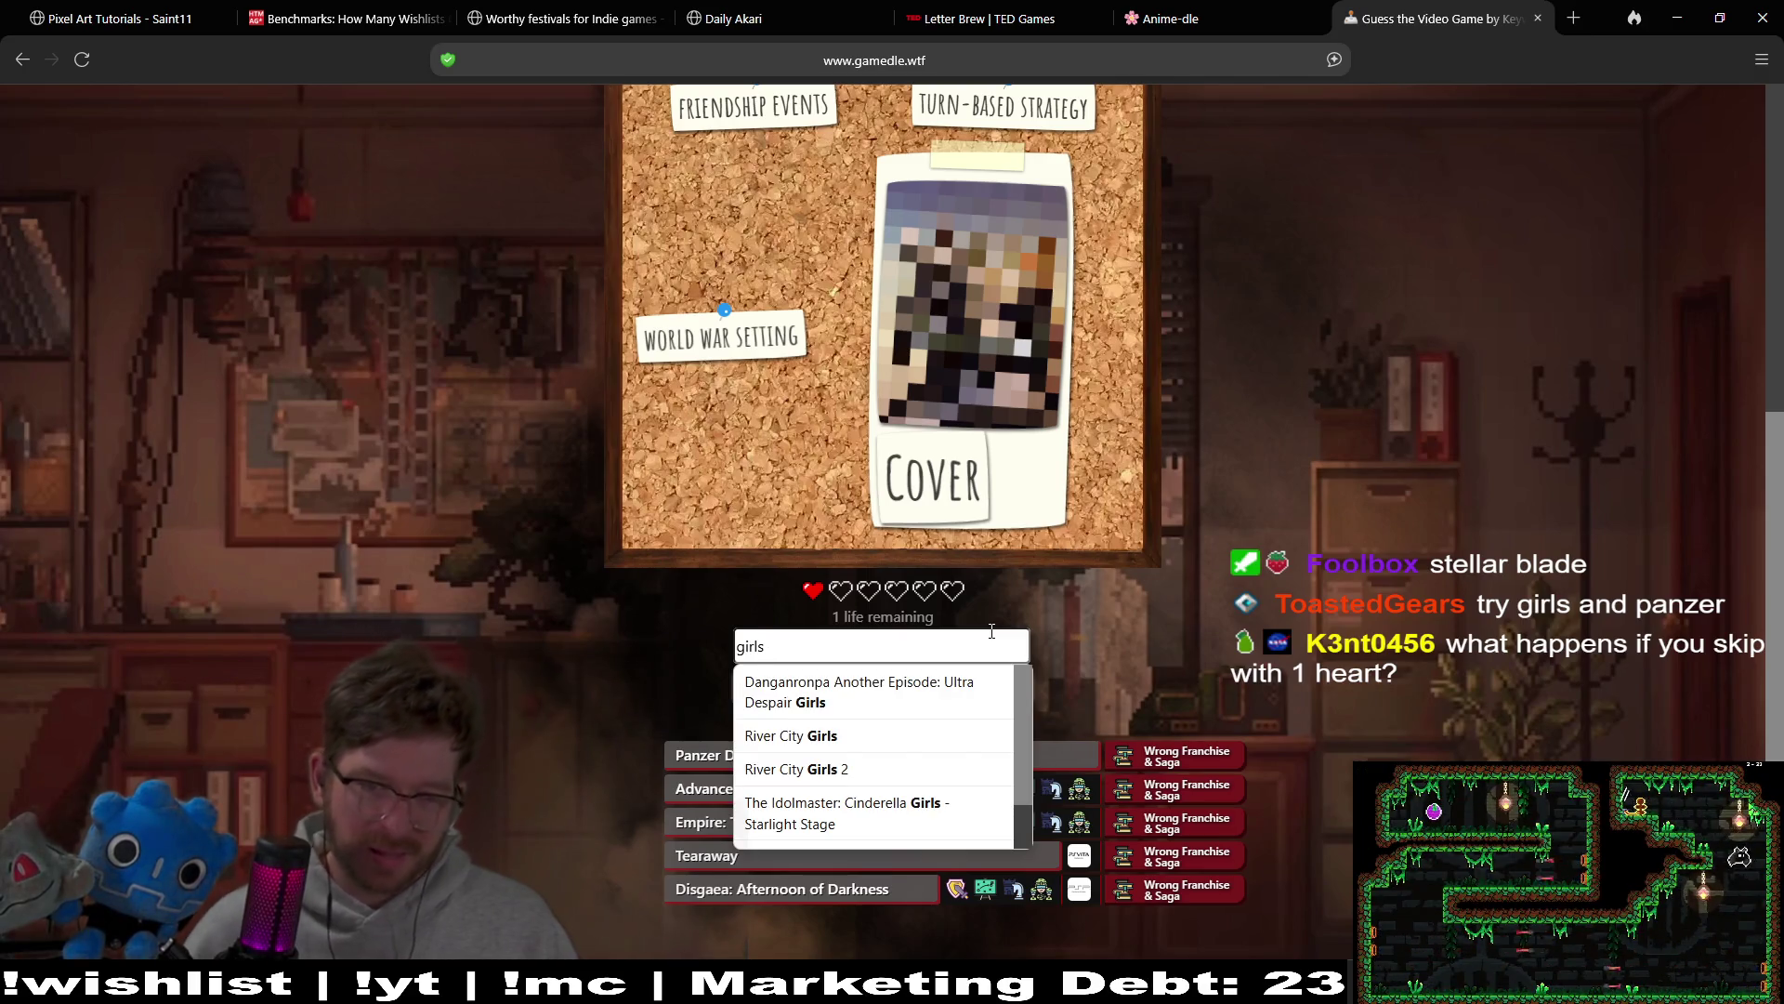
{"action": "key", "text": "Down"}
{"action": "key", "text": "Down"}
{"action": "key", "text": "Down"}
{"action": "key", "text": "Down"}
{"action": "key", "text": "Down"}
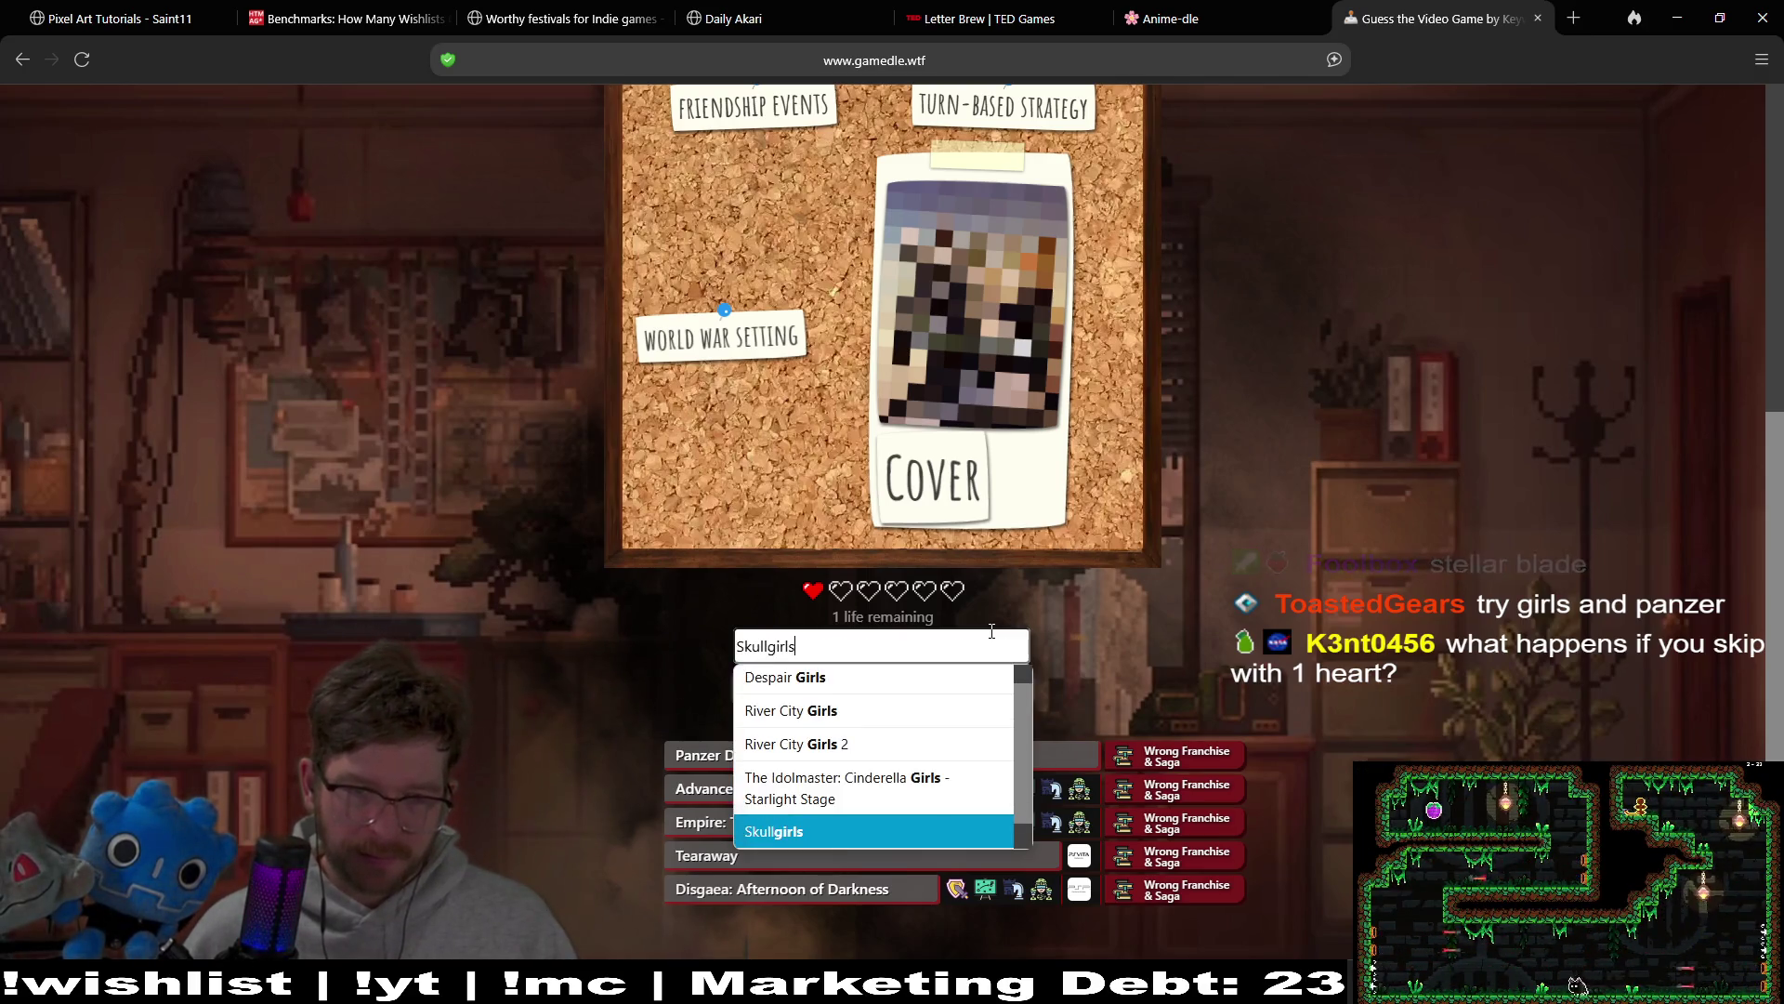
{"action": "key", "text": "Up"}
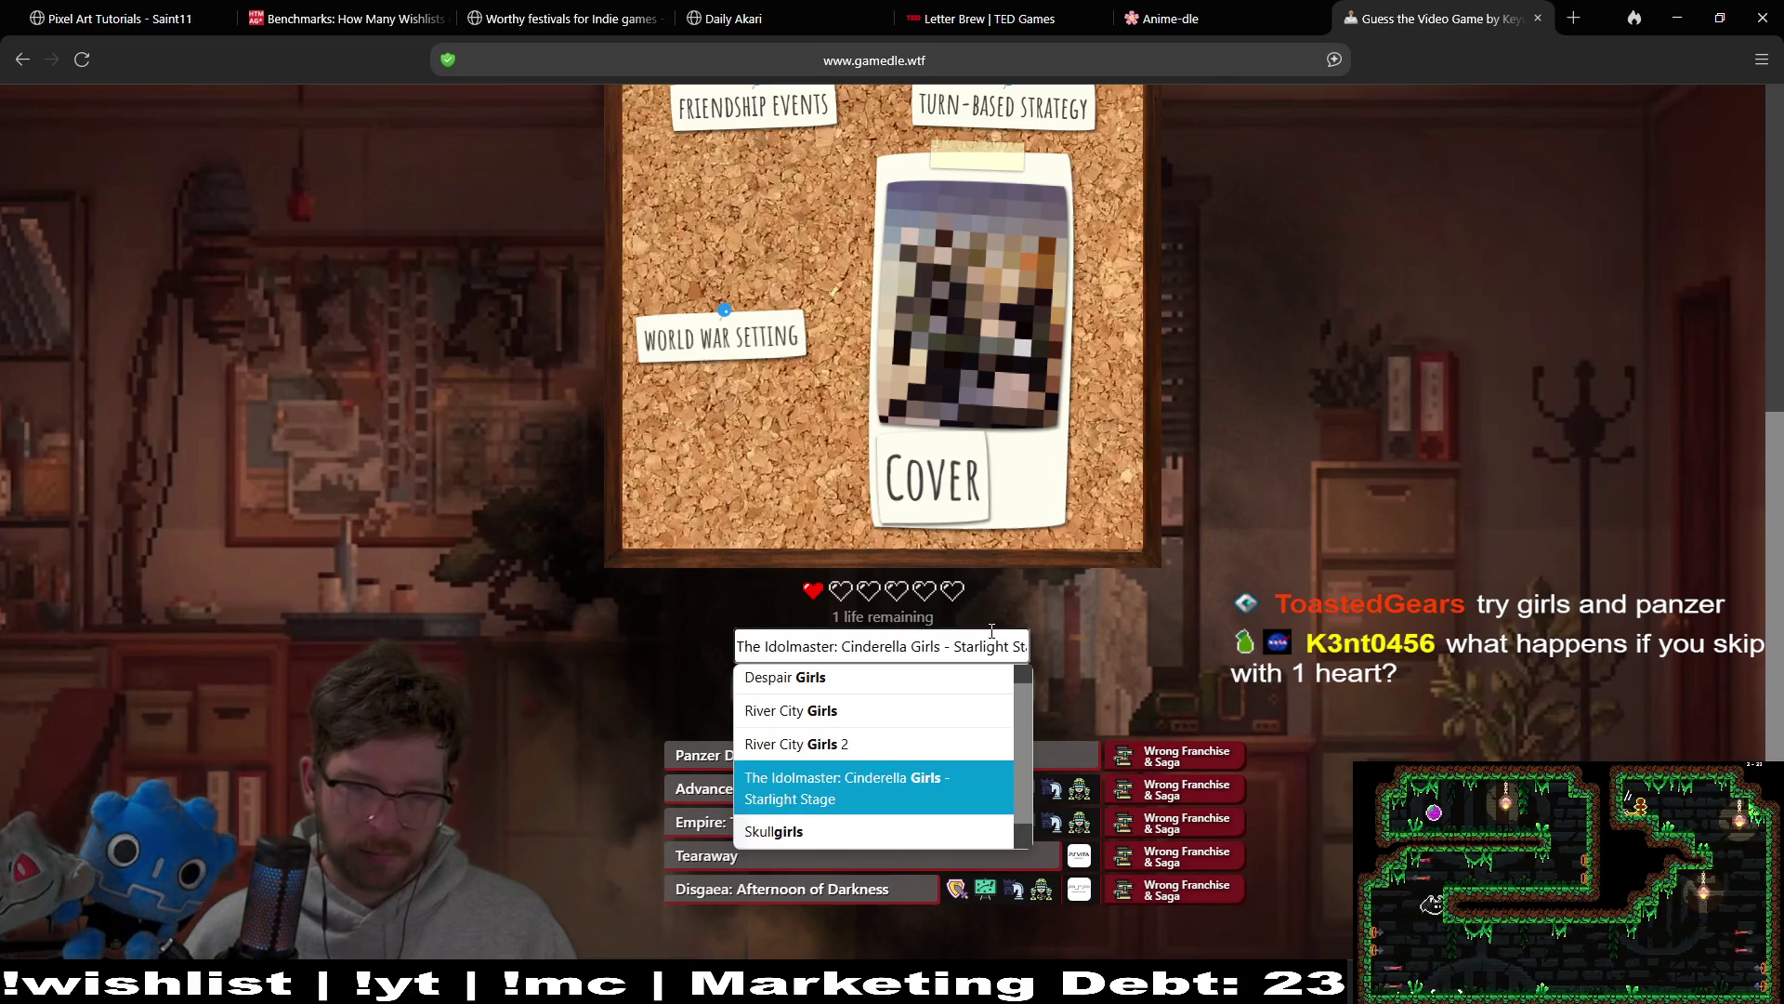
{"action": "key", "text": "Up"}
{"action": "key", "text": "Up"}
{"action": "key", "text": "Up"}
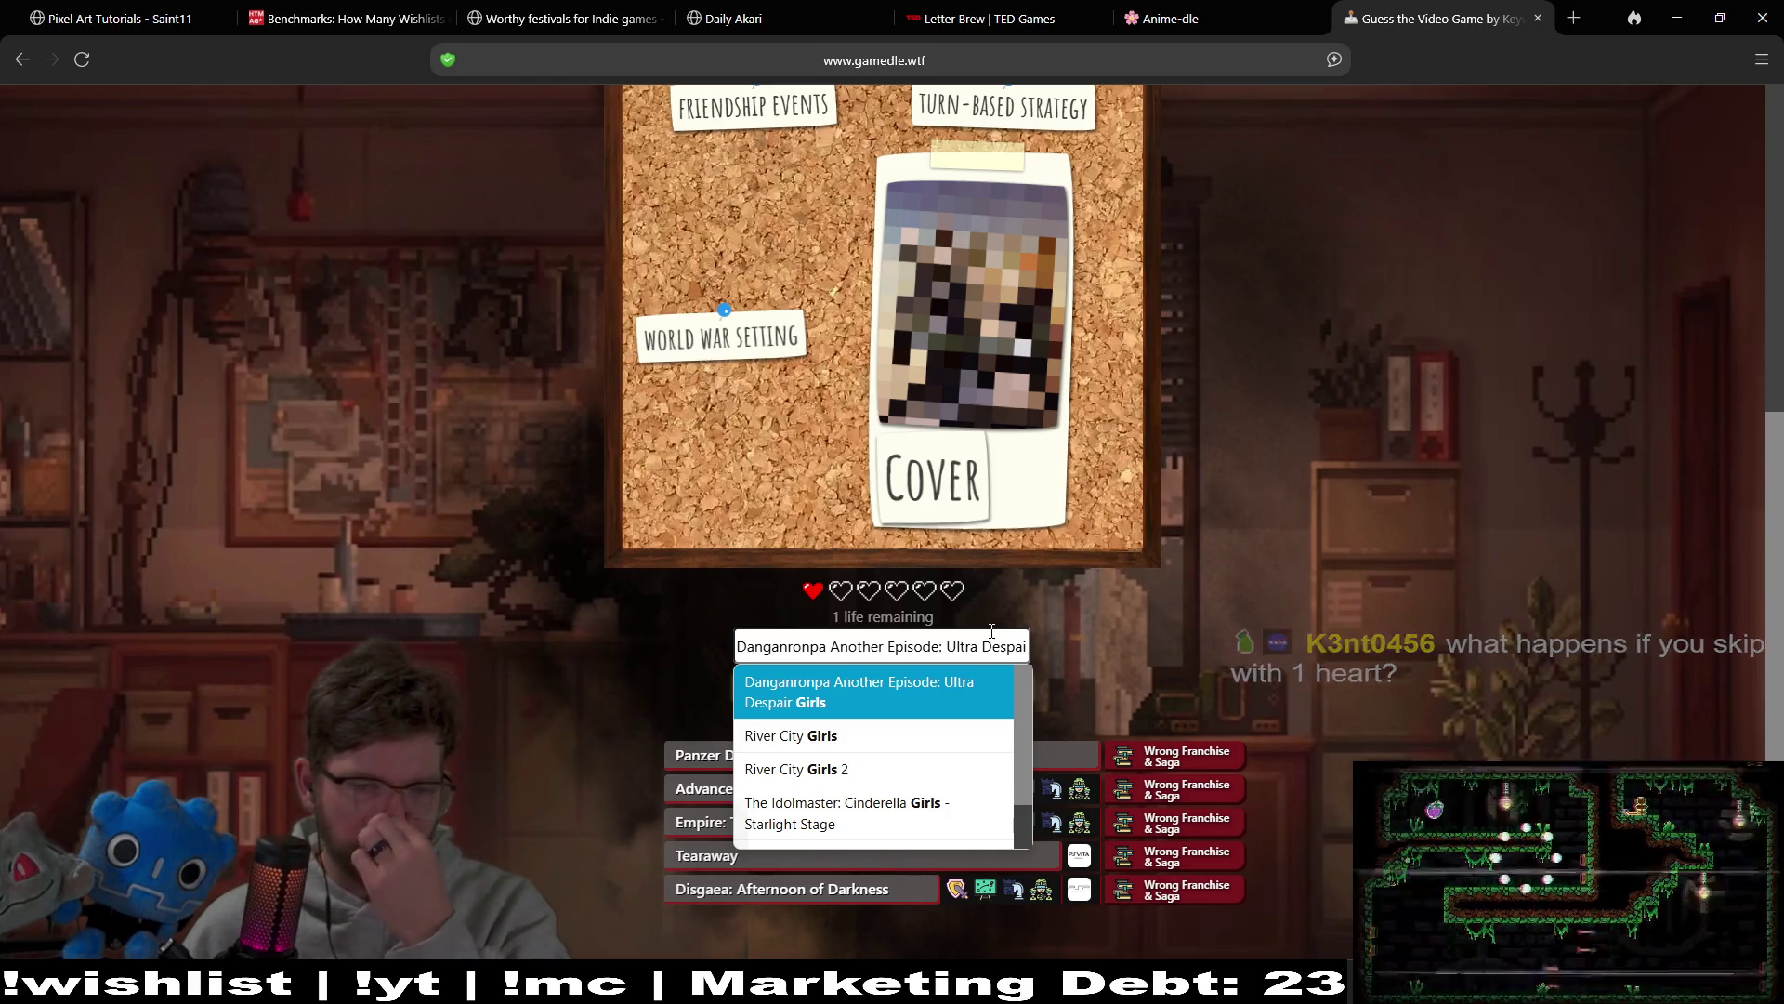
{"action": "key", "text": "Down"}
{"action": "key", "text": "Down"}
{"action": "key", "text": "Down"}
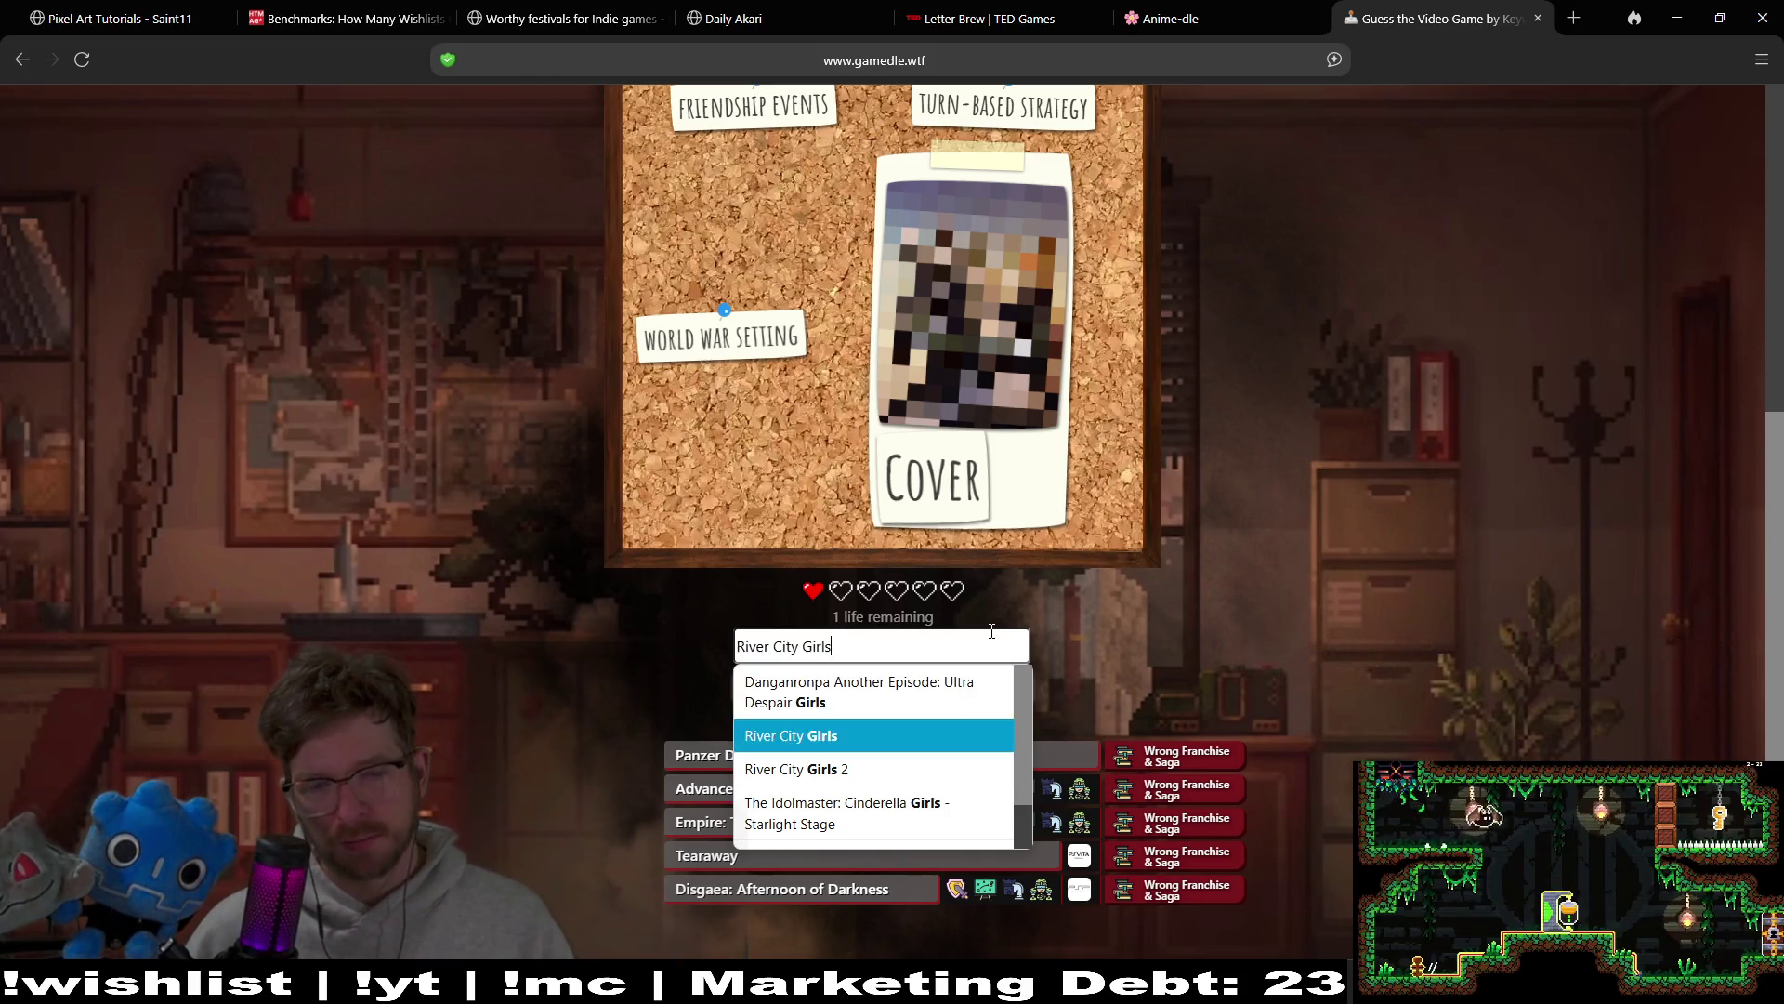
{"action": "key", "text": "Down"}
{"action": "key", "text": "Down"}
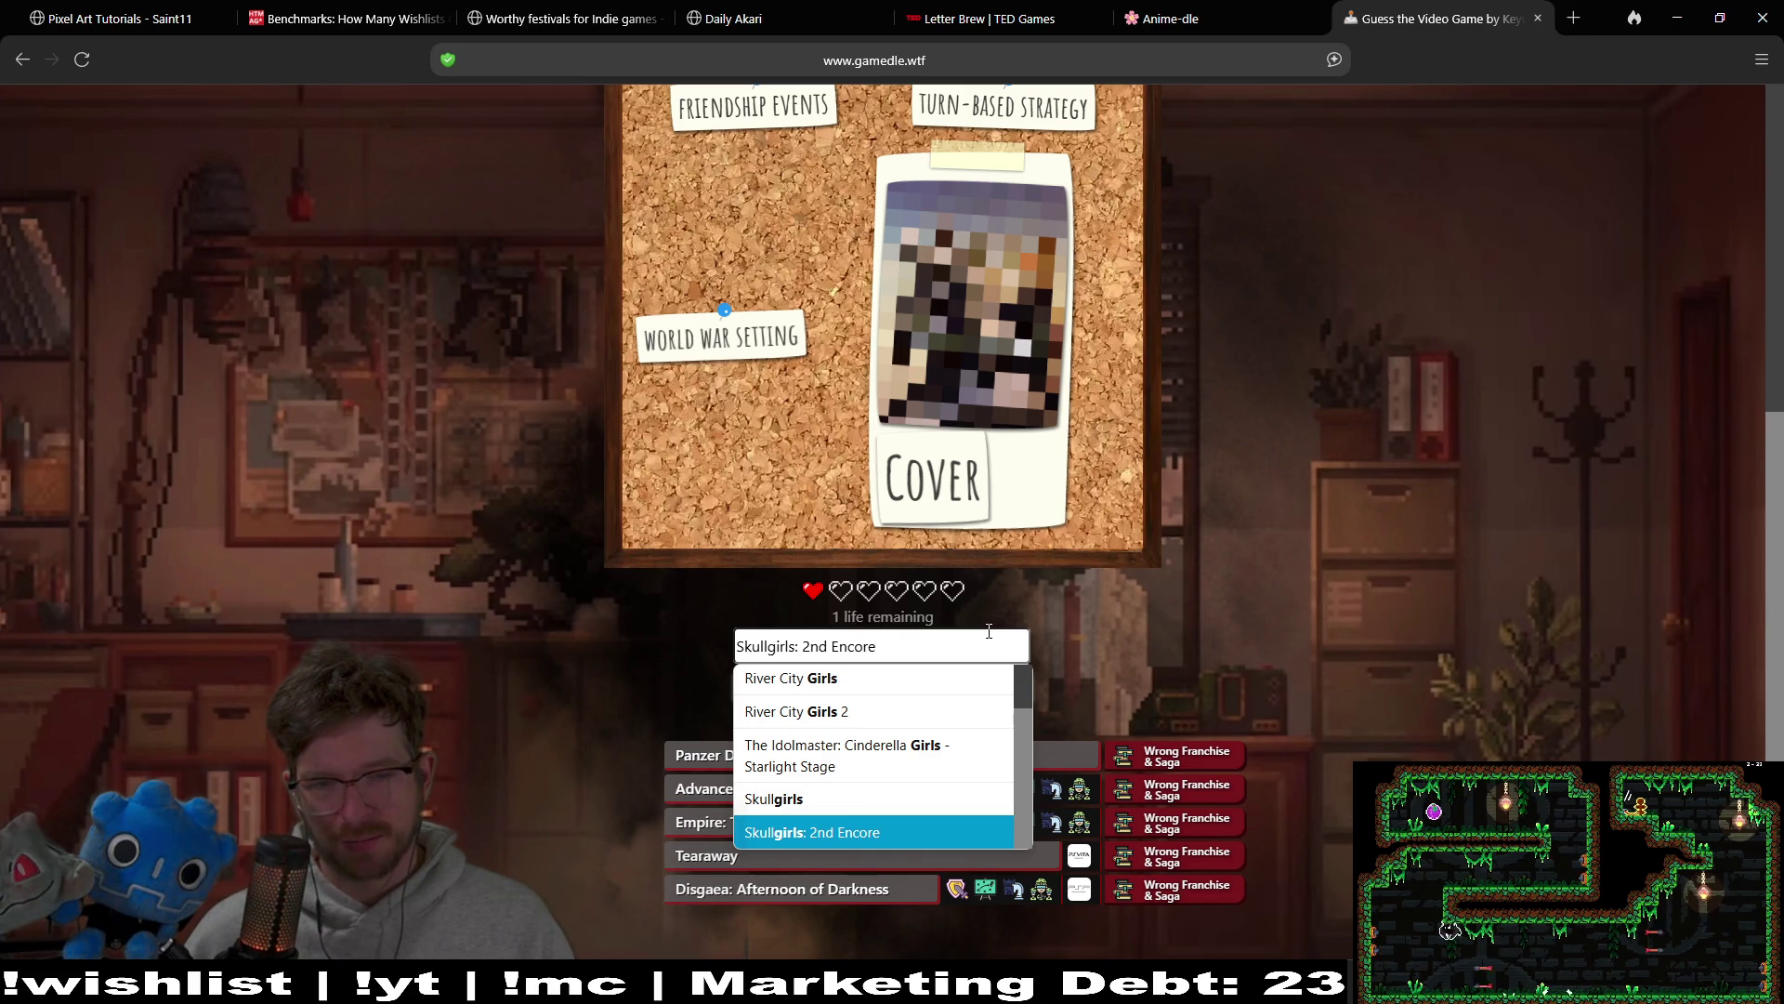
{"action": "key", "text": "Return"}
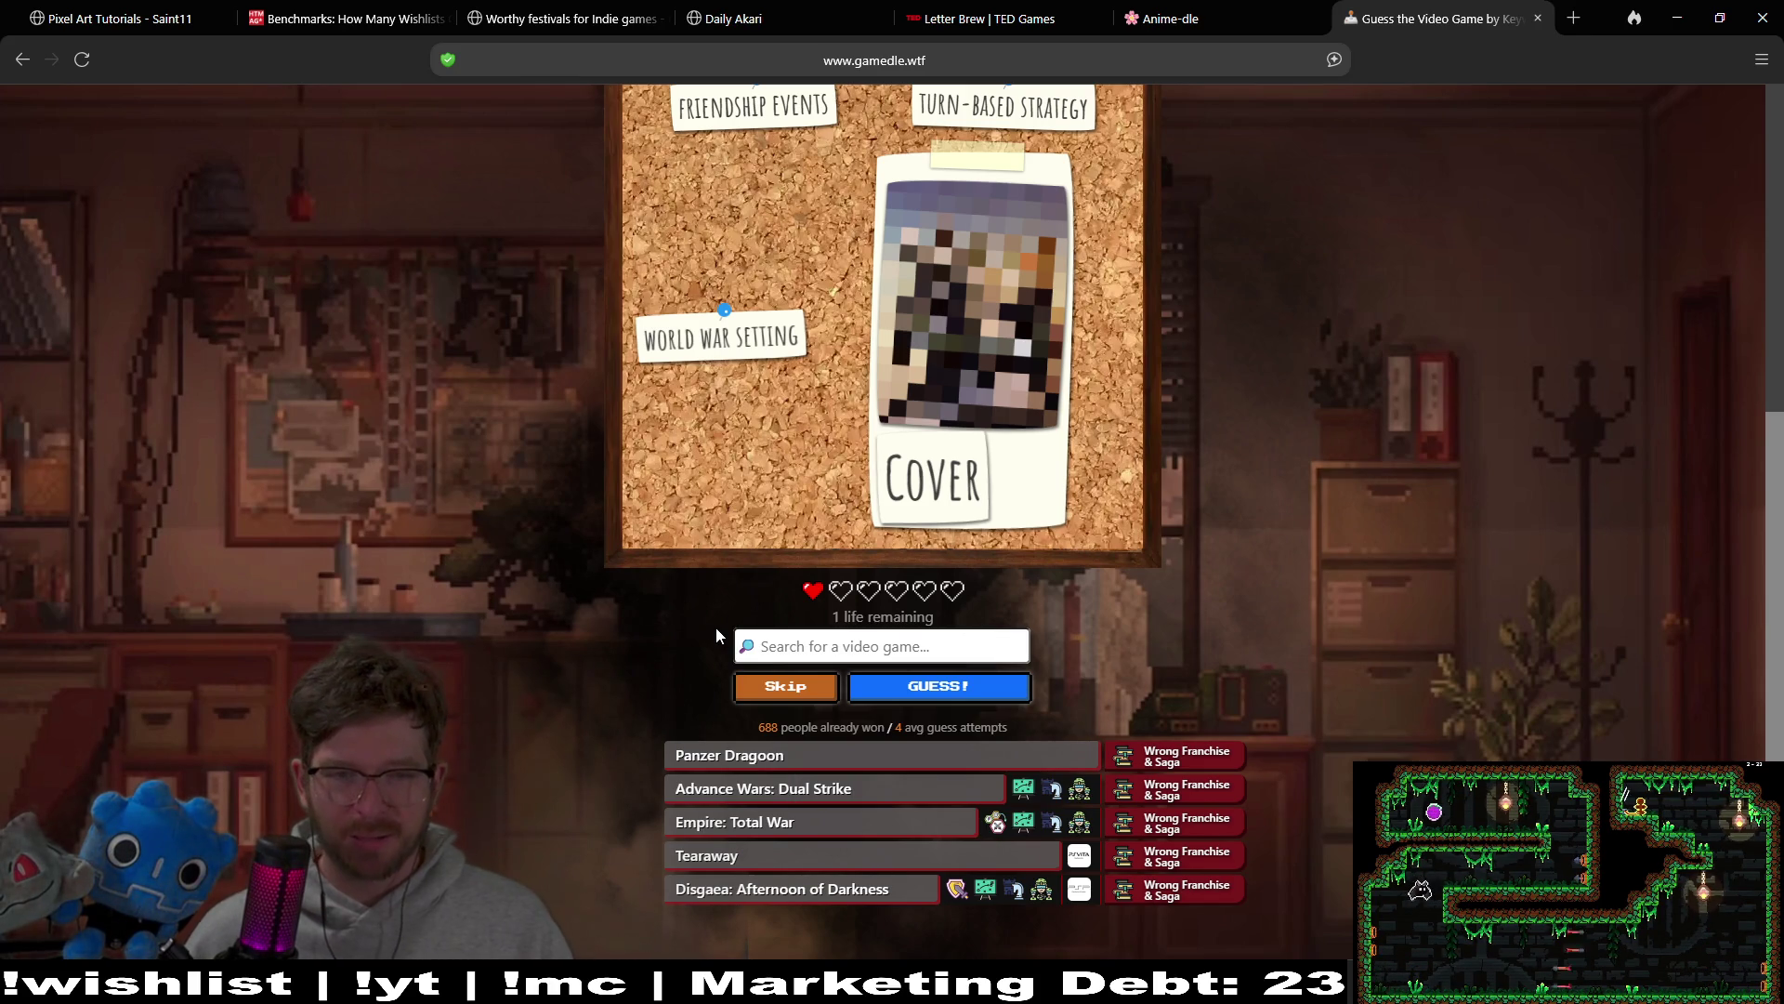
Step: Review the keyword board, then spend the last life guessing Fire Emblem Echoes: Shadows of Valentia
{"action": "scroll", "coordinate": [765, 631], "scroll_direction": "up", "scroll_amount": 7}
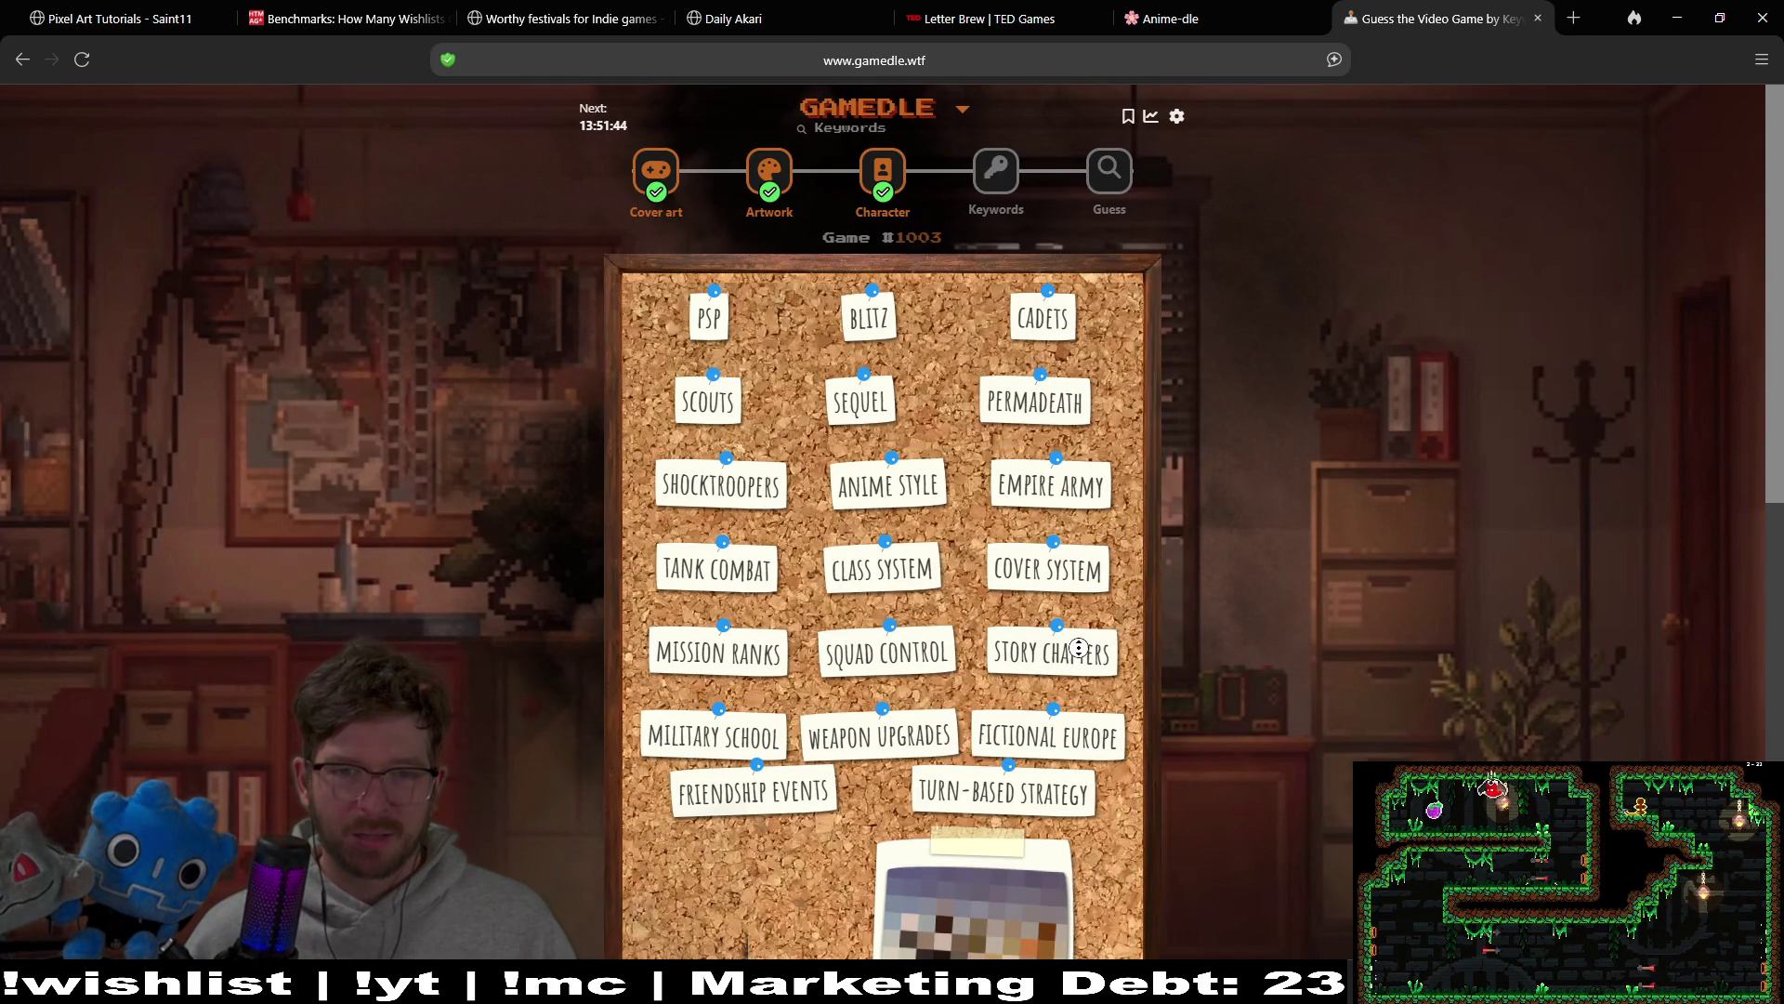
{"action": "scroll", "coordinate": [1078, 648], "scroll_direction": "down", "scroll_amount": 3}
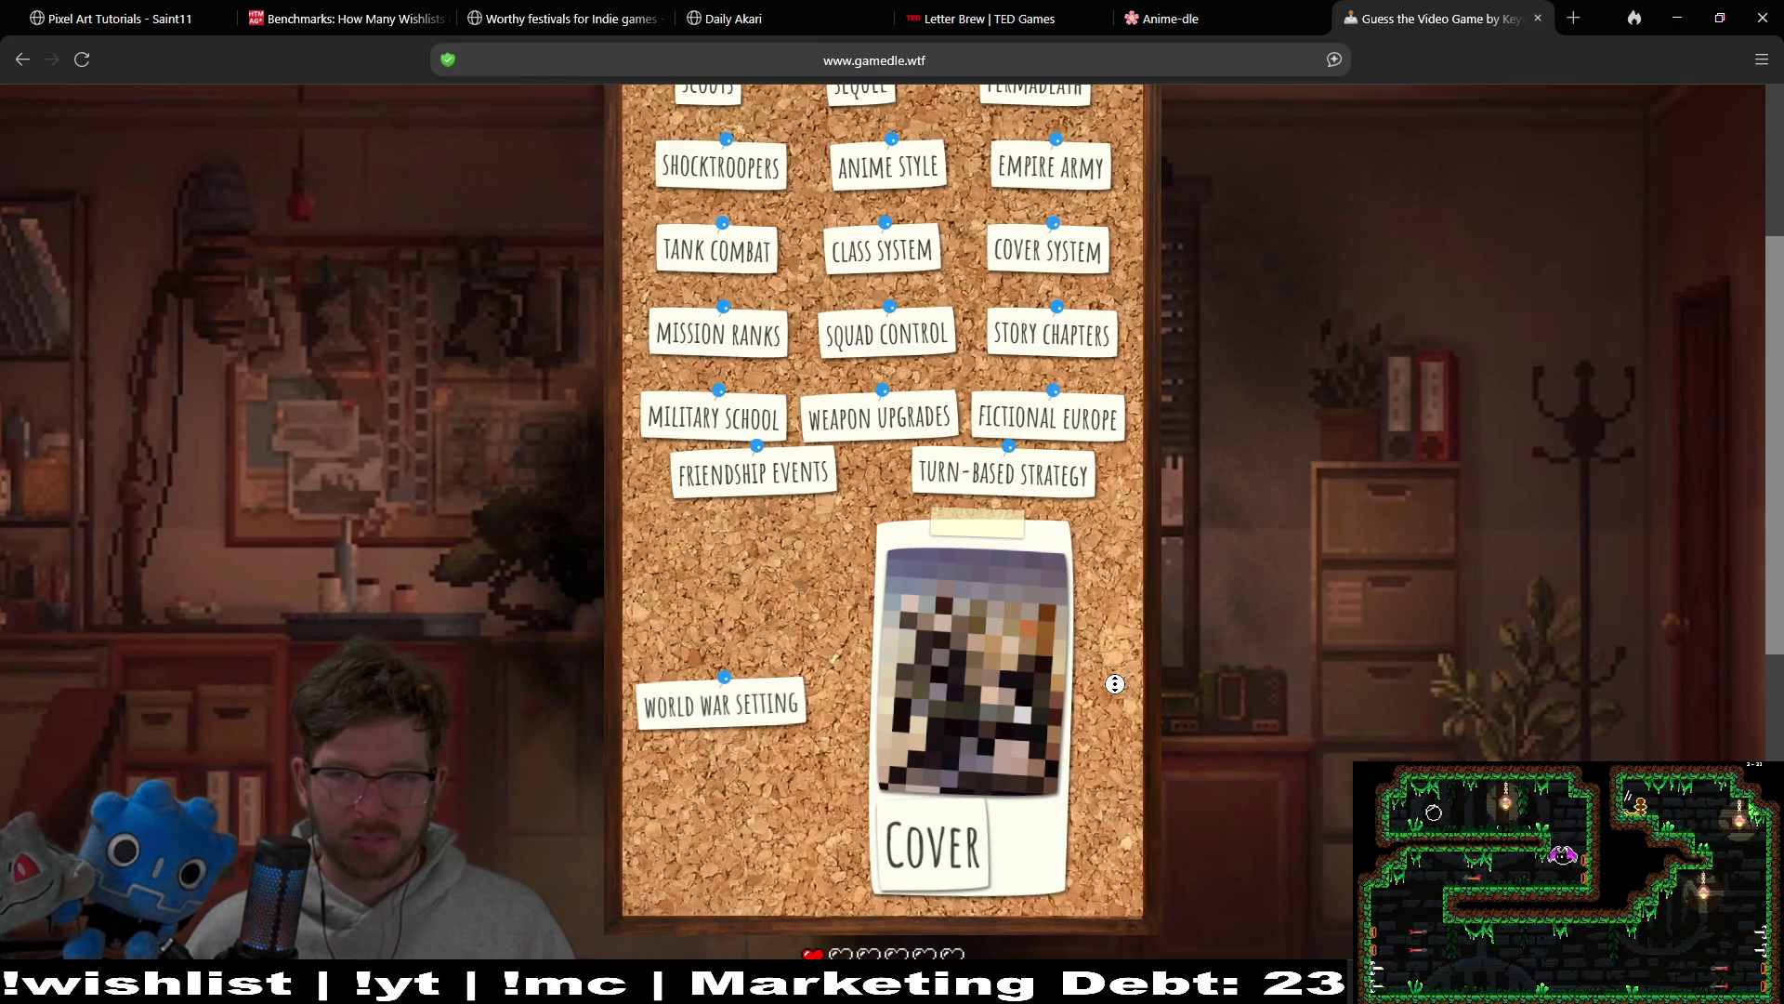
{"action": "scroll", "coordinate": [1114, 684], "scroll_direction": "down", "scroll_amount": 1}
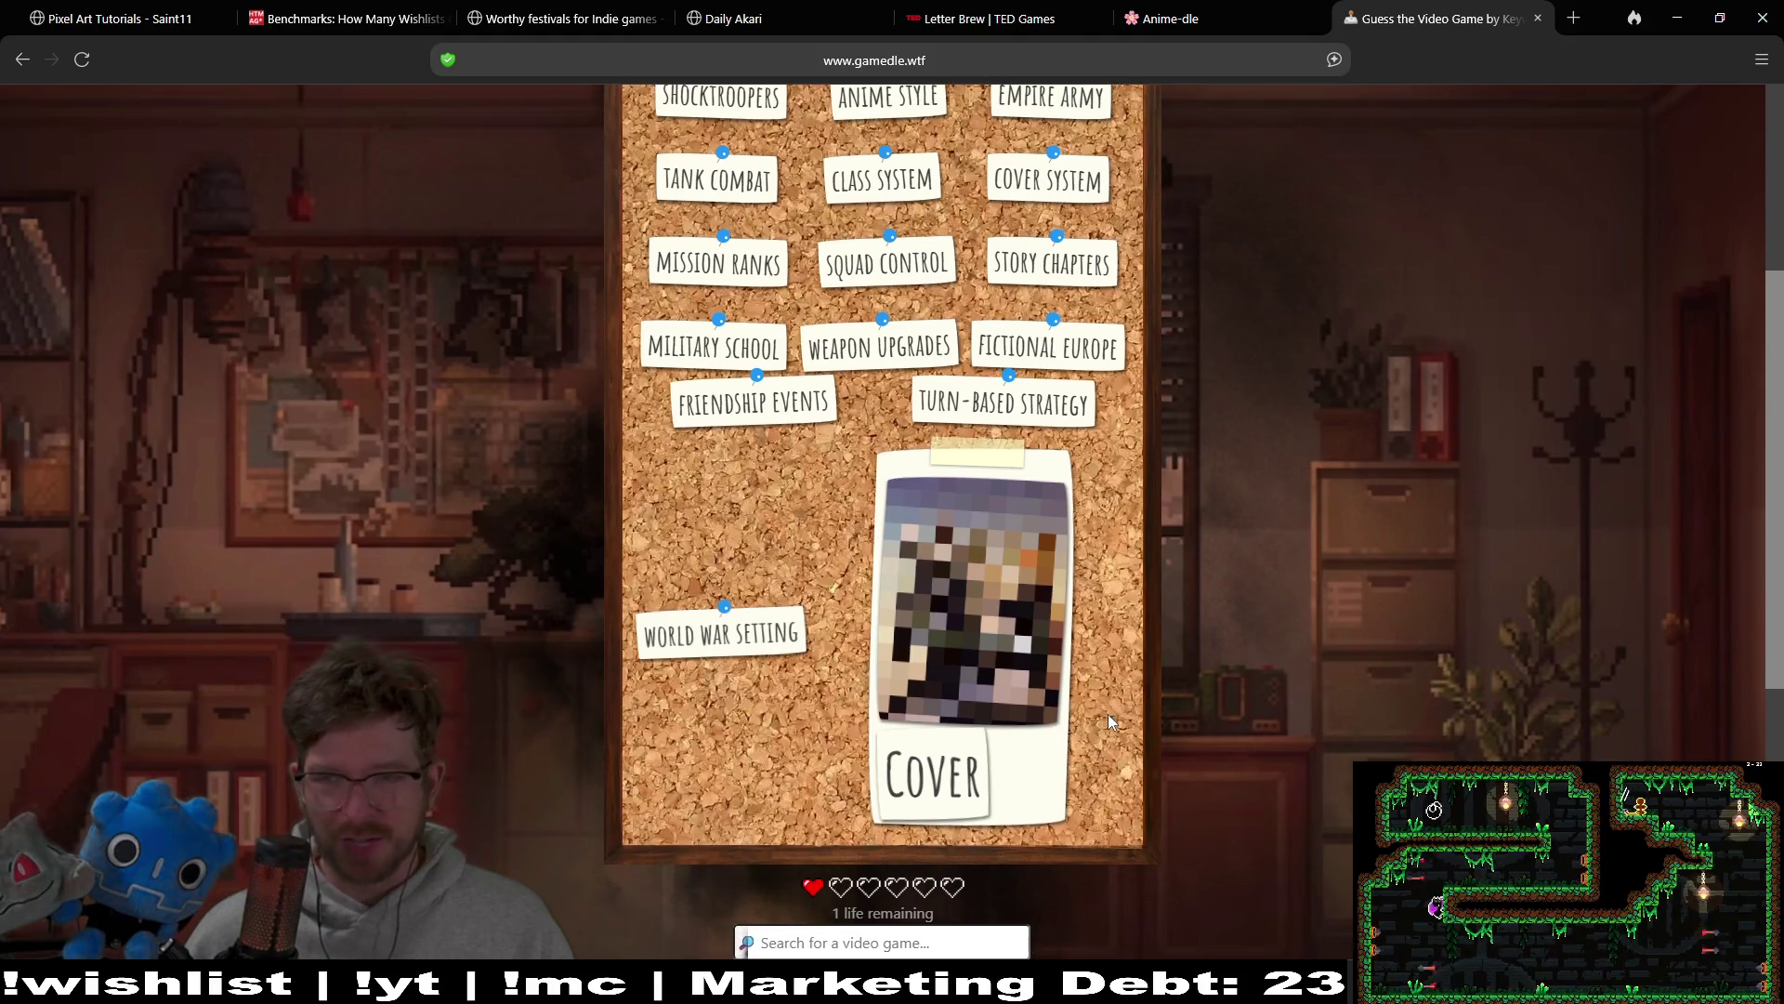
{"action": "scroll", "coordinate": [1129, 682], "scroll_direction": "up", "scroll_amount": 4}
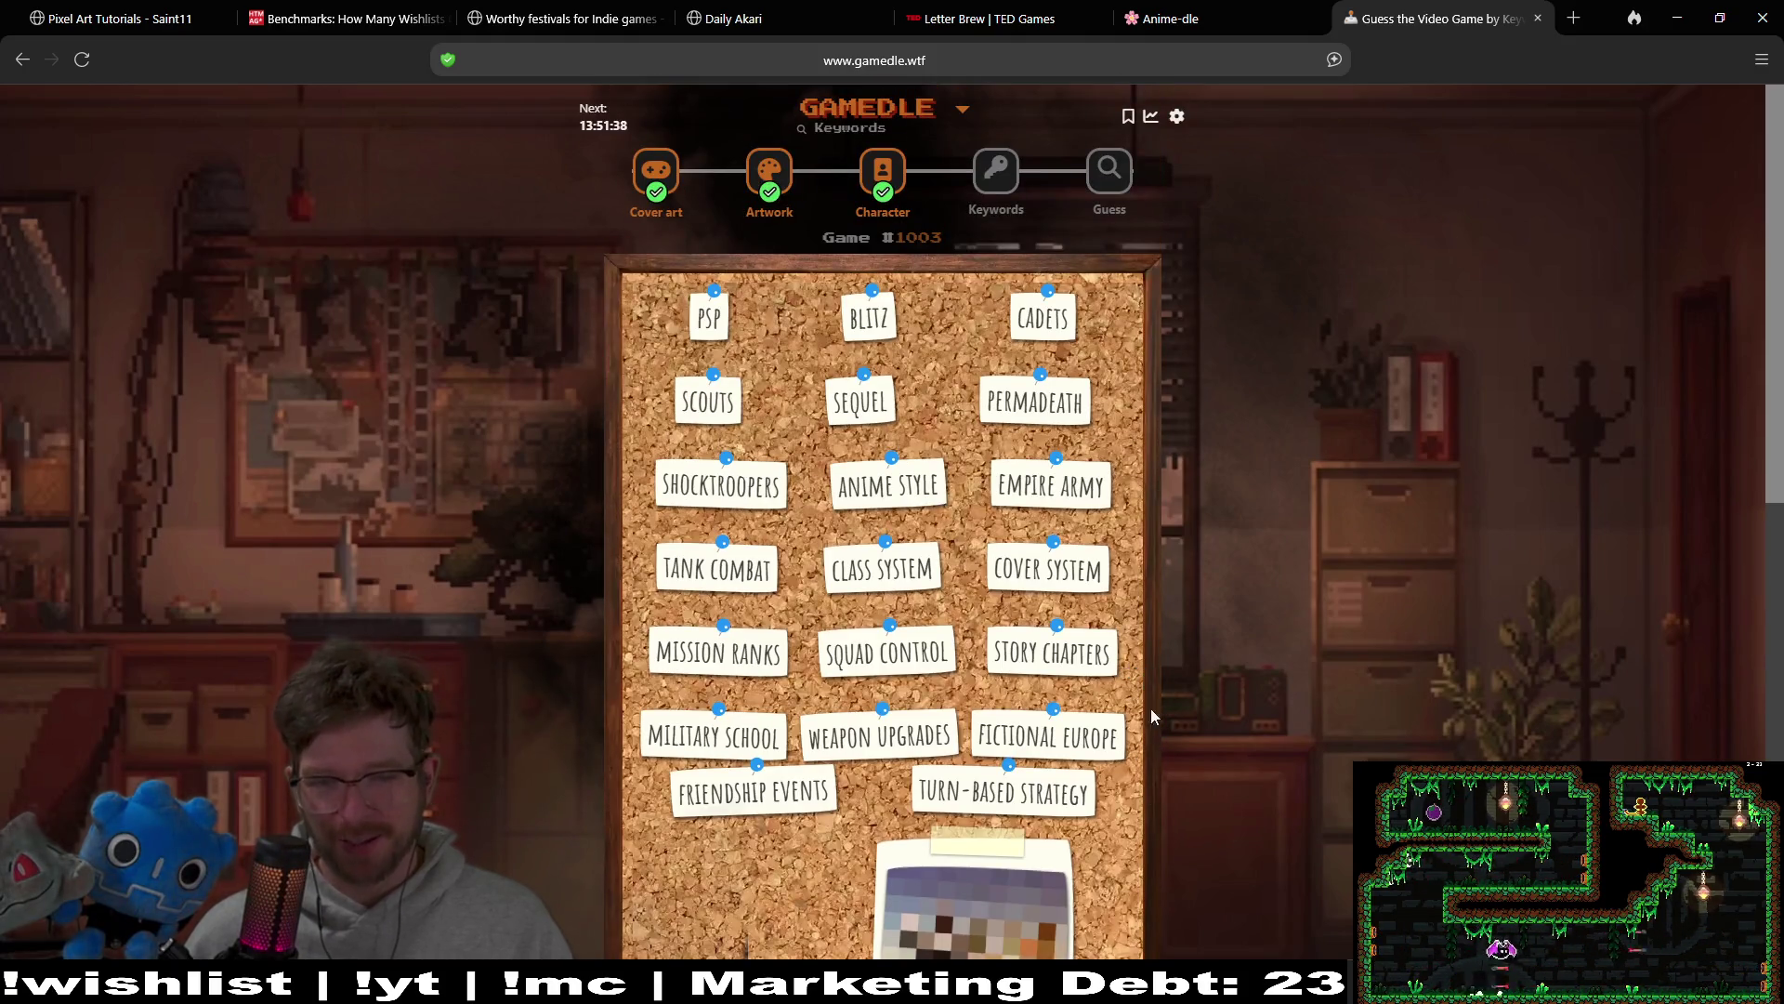
{"action": "scroll", "coordinate": [1152, 679], "scroll_direction": "down", "scroll_amount": 3}
{"action": "scroll", "coordinate": [1156, 678], "scroll_direction": "down", "scroll_amount": 2}
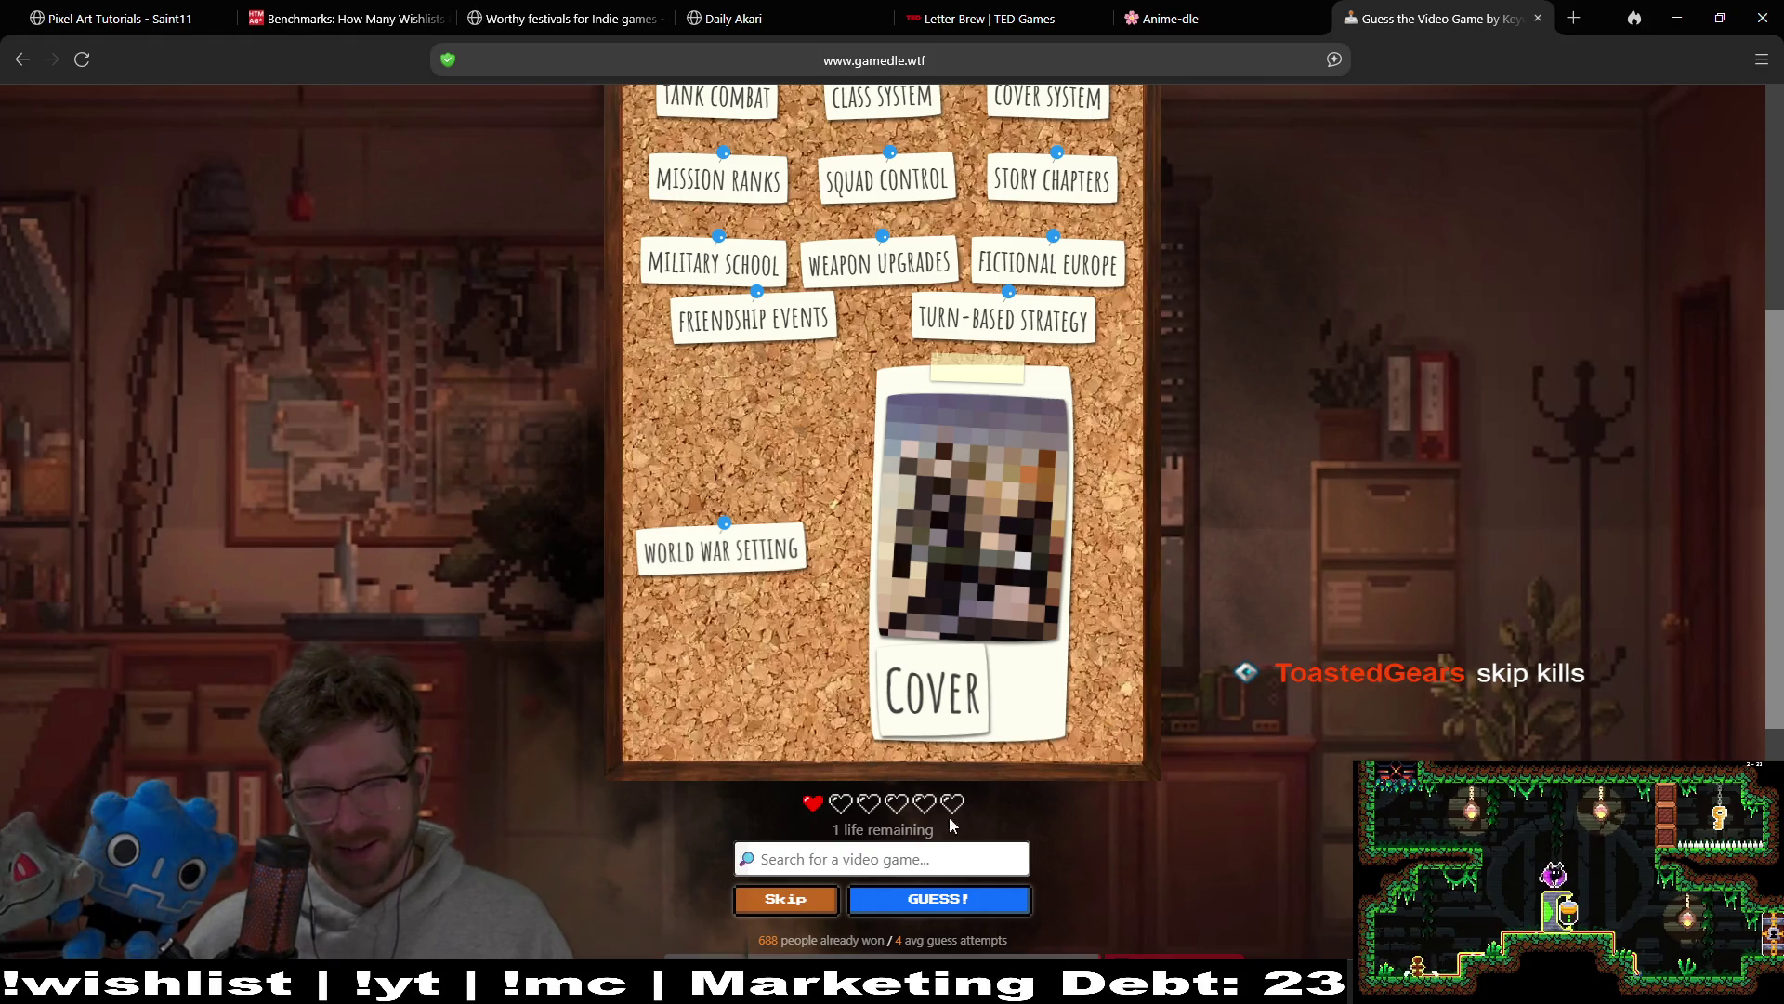
{"action": "scroll", "coordinate": [1171, 518], "scroll_direction": "down", "scroll_amount": 1}
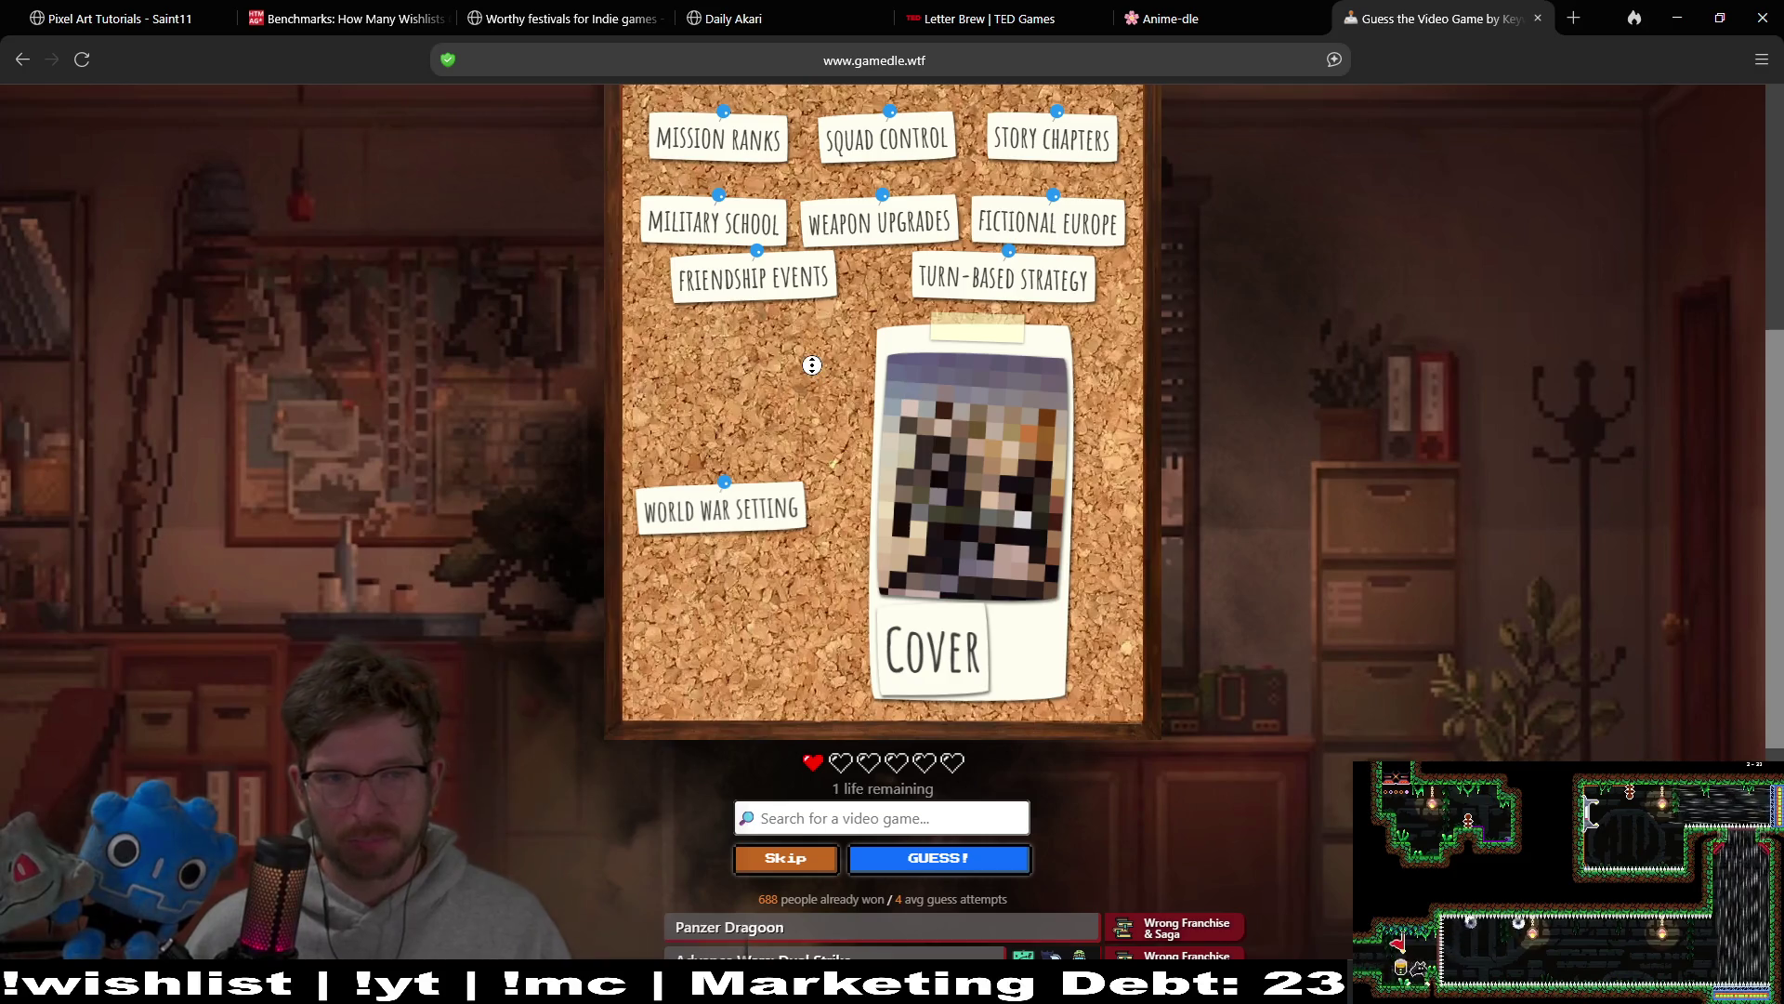
{"action": "scroll", "coordinate": [812, 400], "scroll_direction": "down", "scroll_amount": 2}
{"action": "scroll", "coordinate": [748, 391], "scroll_direction": "up", "scroll_amount": 5}
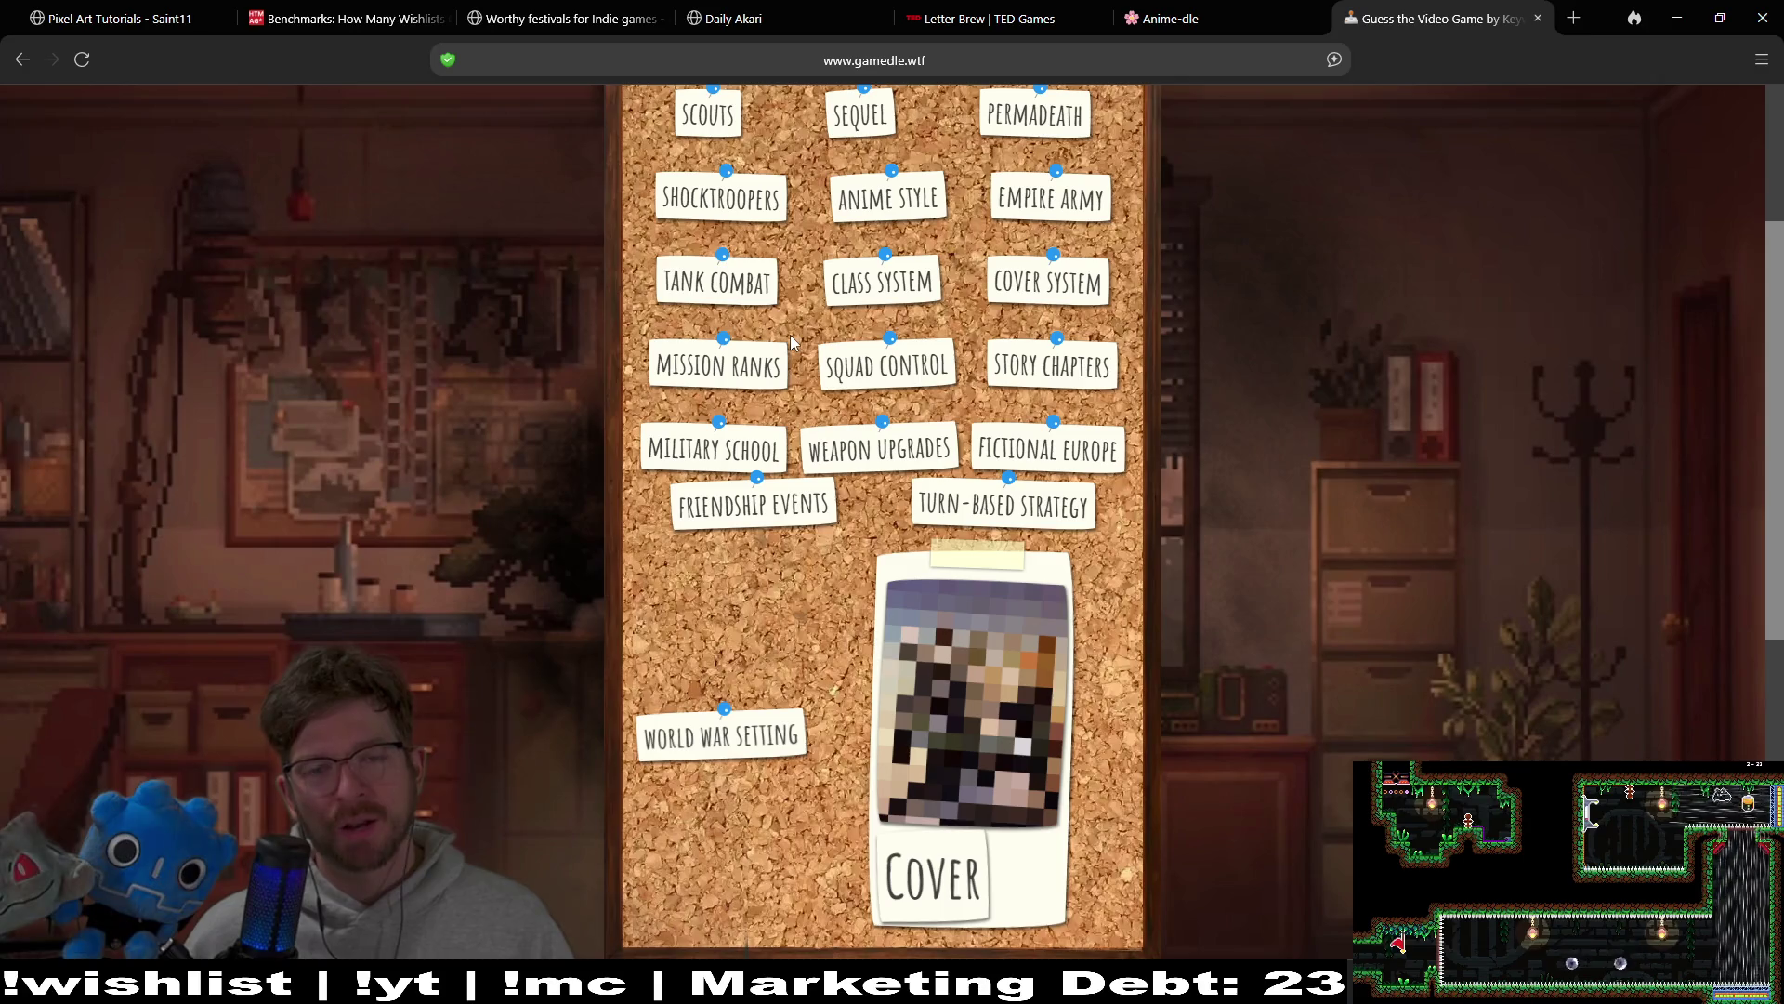
{"action": "scroll", "coordinate": [796, 401], "scroll_direction": "down", "scroll_amount": 8}
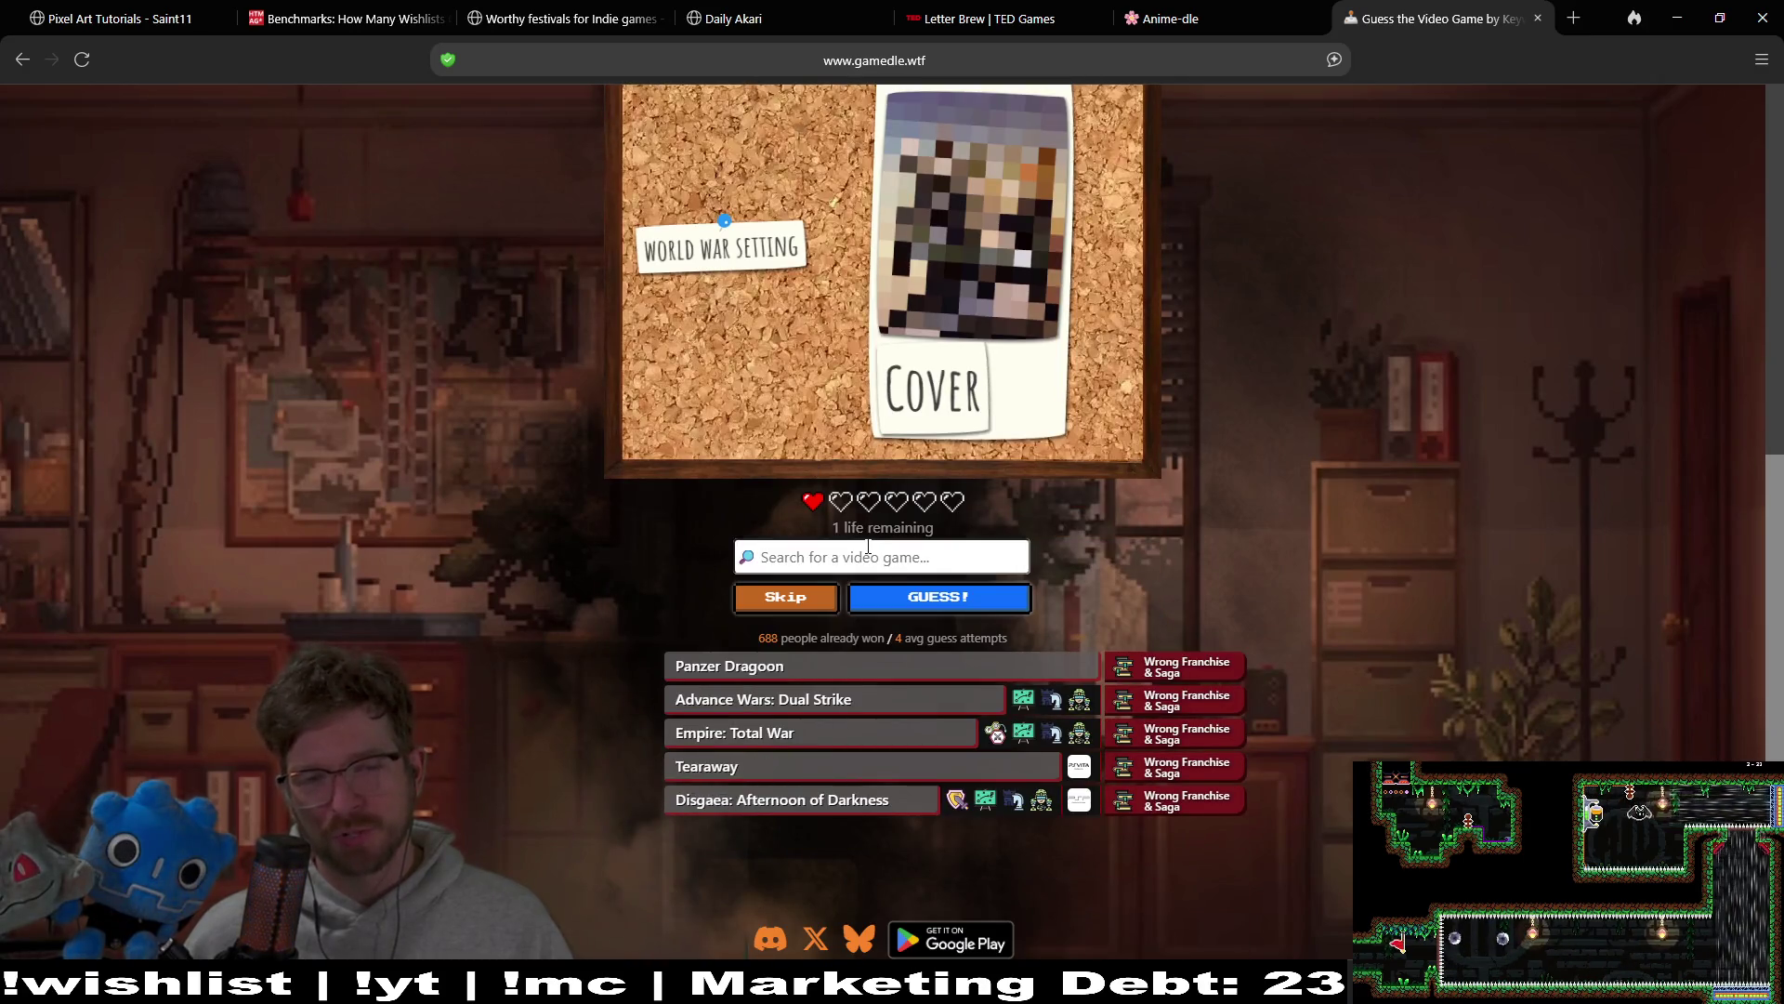
{"action": "type", "text": "fire"}
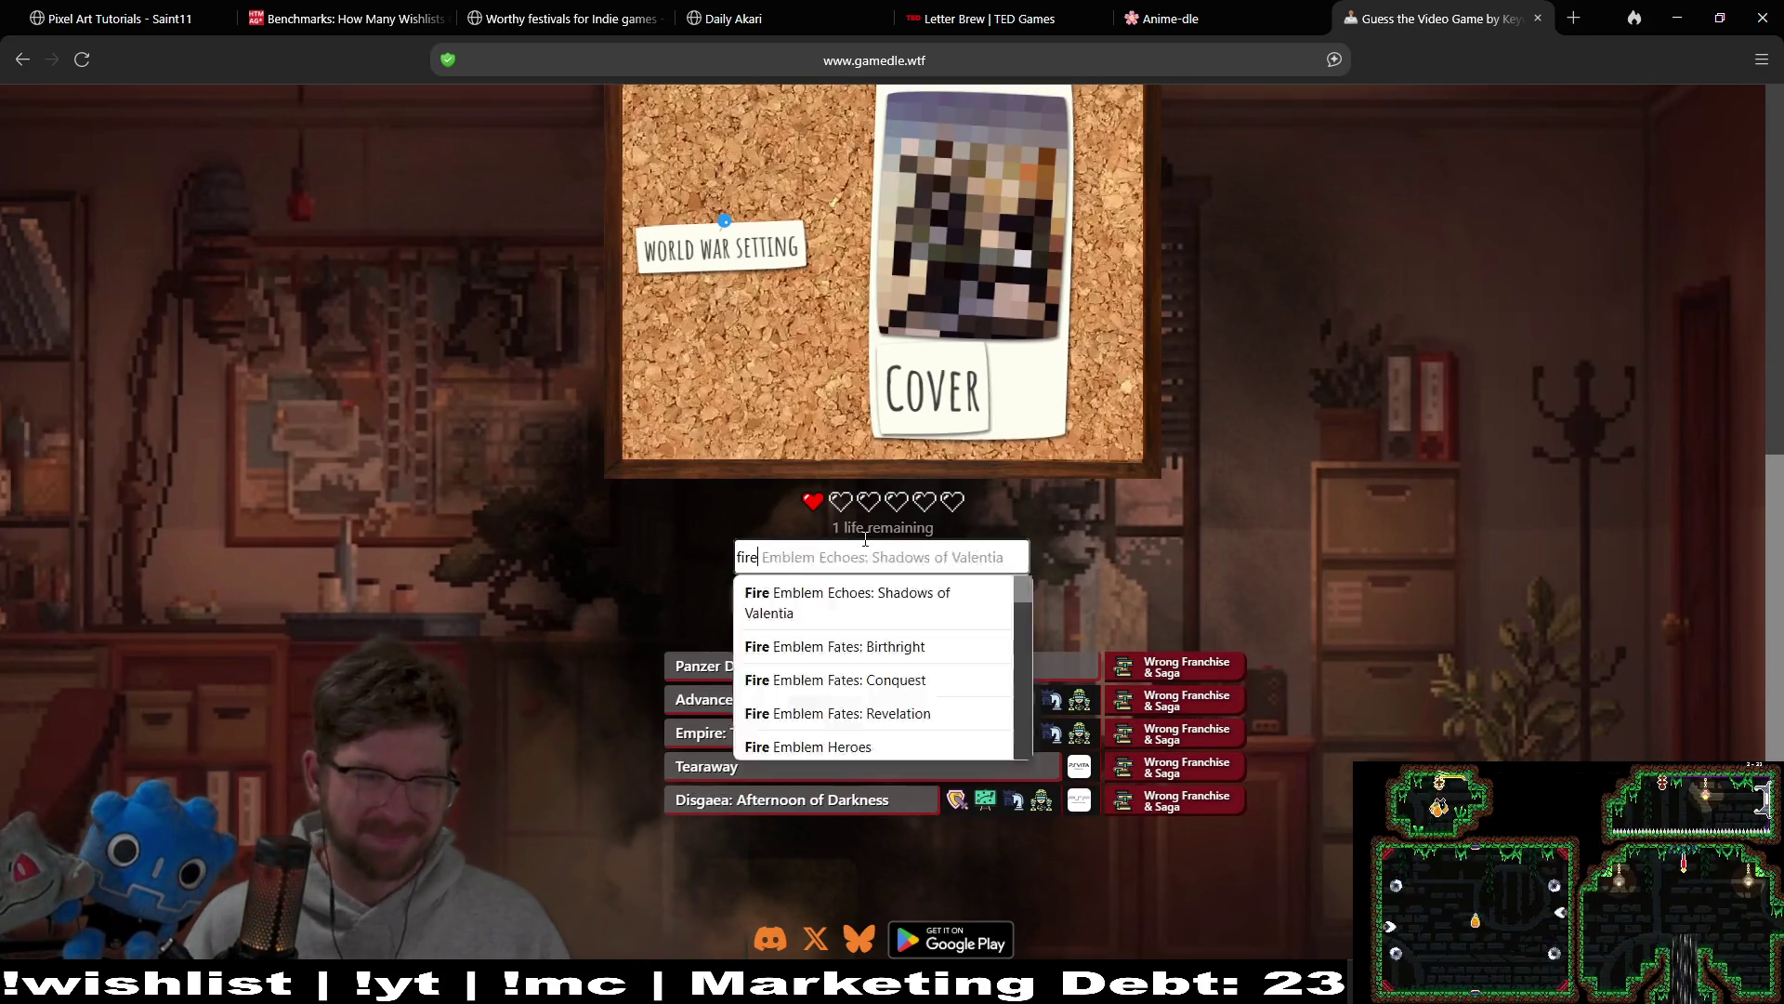
{"action": "left_click", "coordinate": [916, 599]}
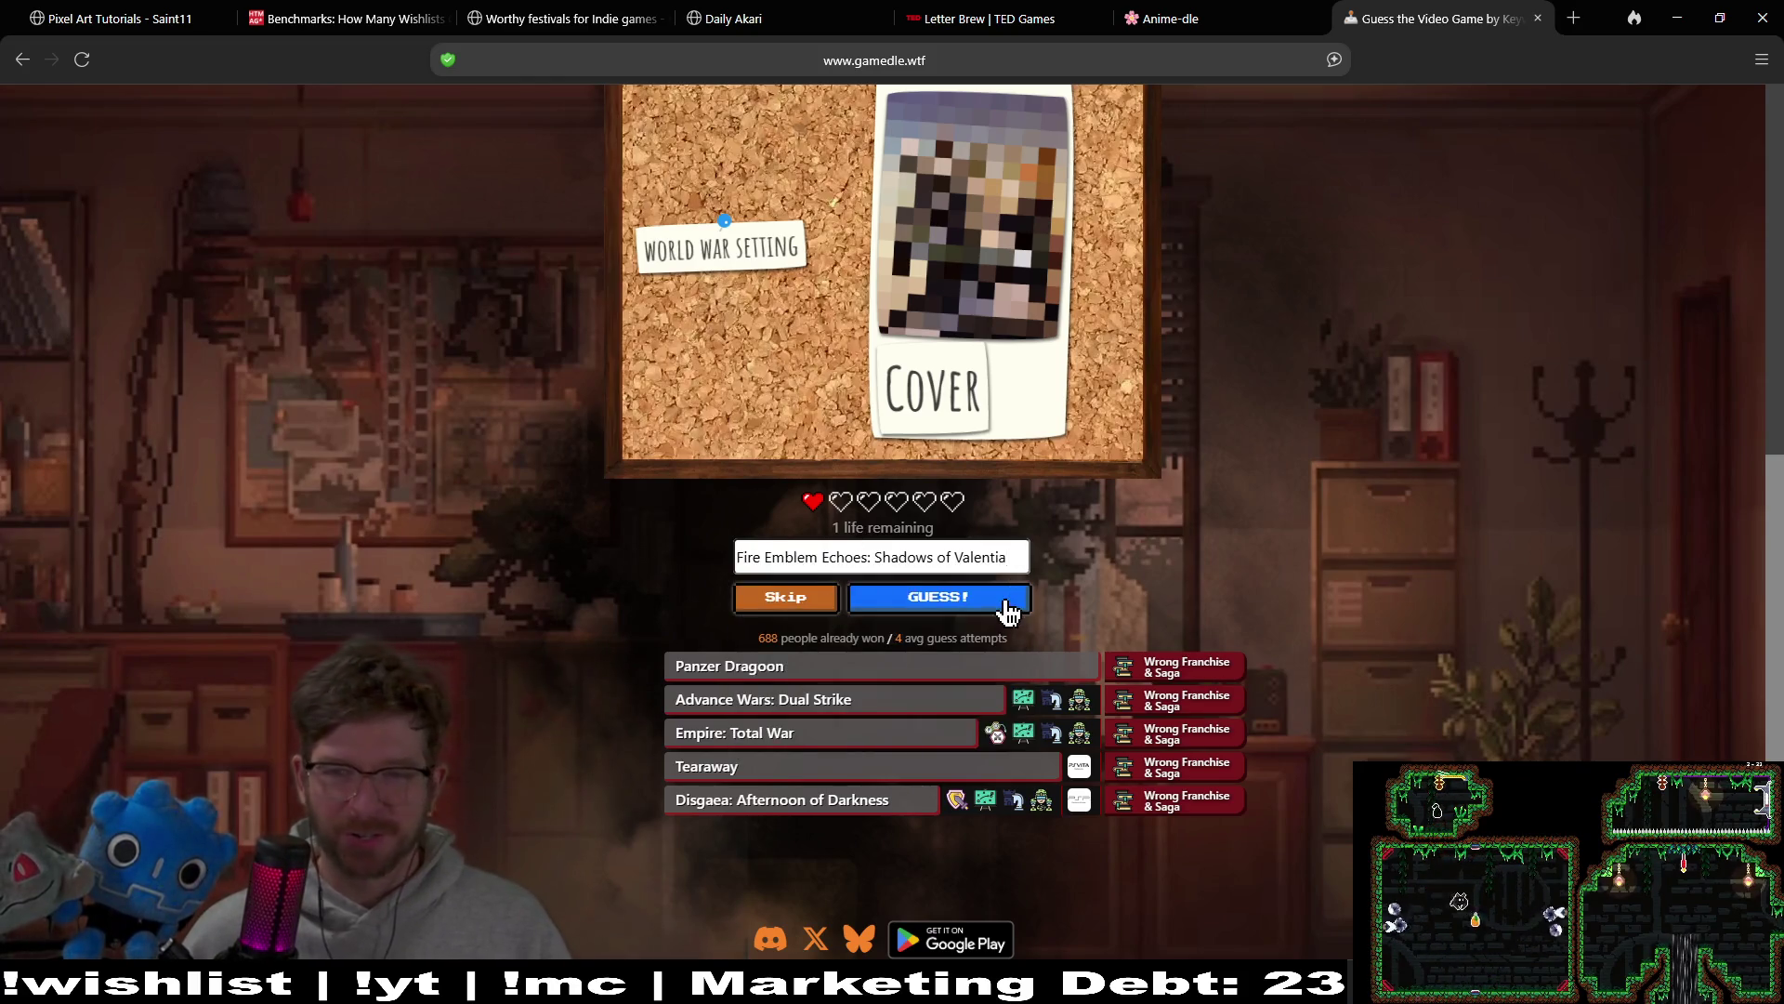
{"action": "left_click", "coordinate": [1007, 628]}
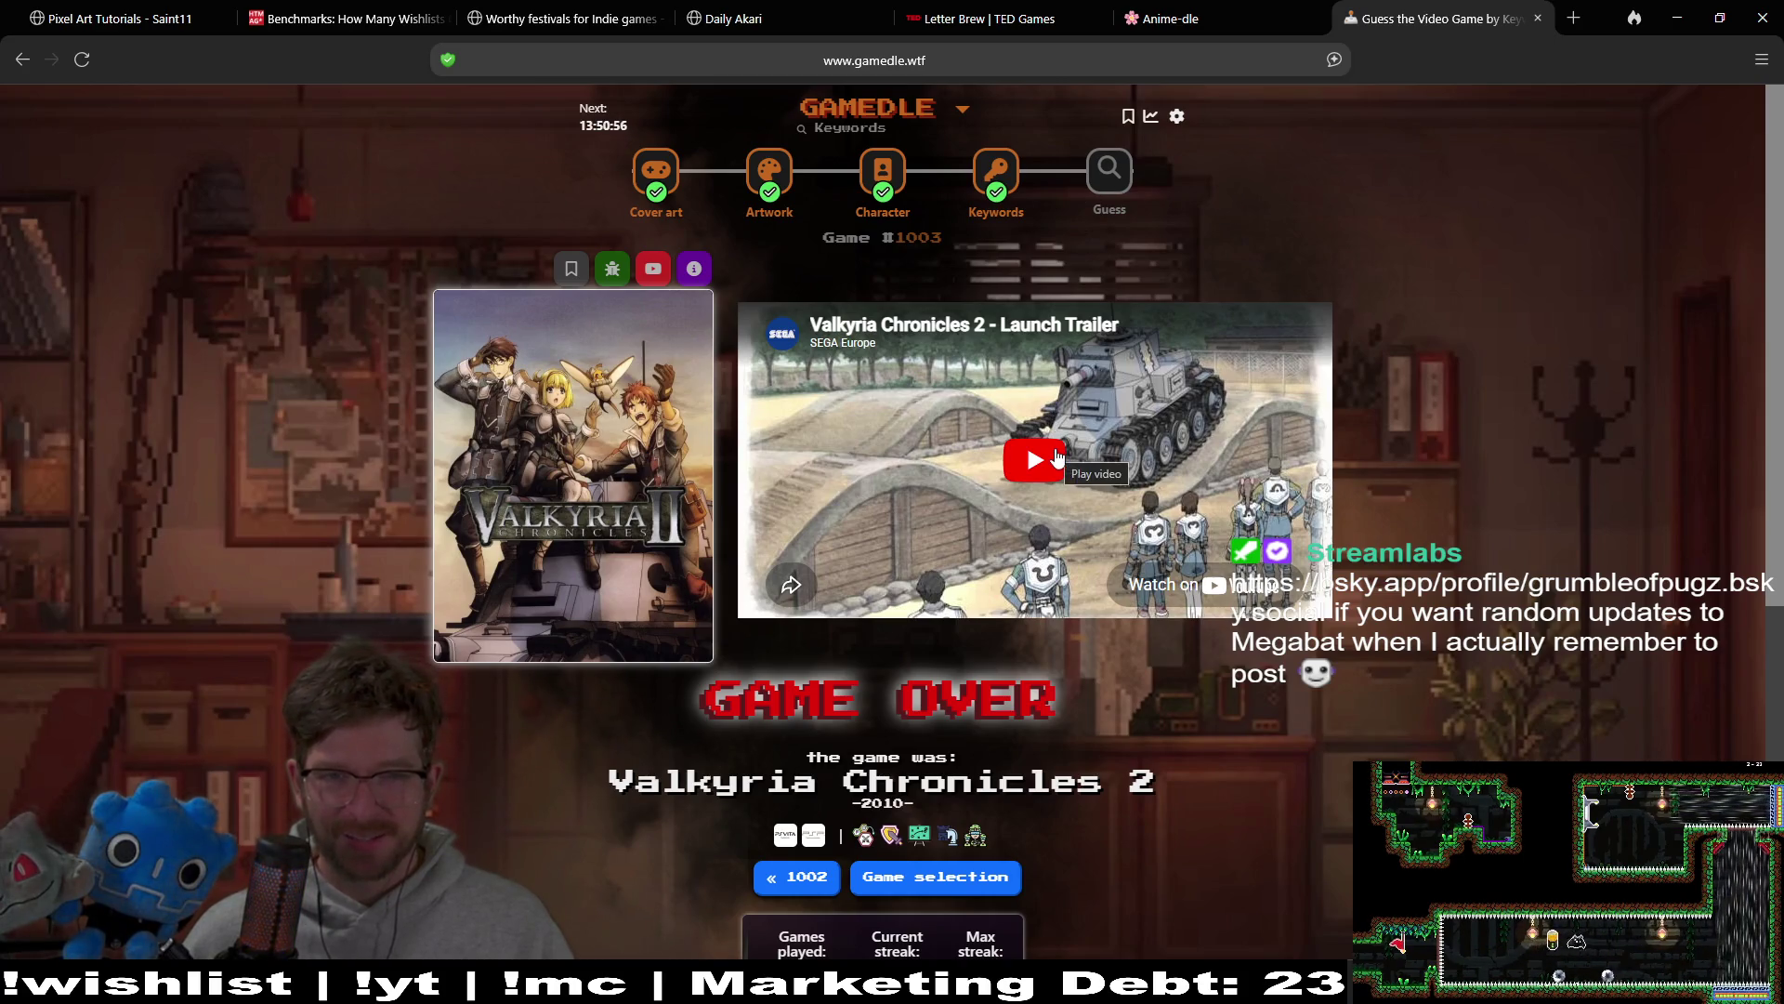
Step: Play the Valkyria Chronicles 2 trailer, skipping ahead to about 1:39, pause, and go to Guess round #1257
{"action": "left_click", "coordinate": [1058, 455]}
{"action": "left_click", "coordinate": [864, 551]}
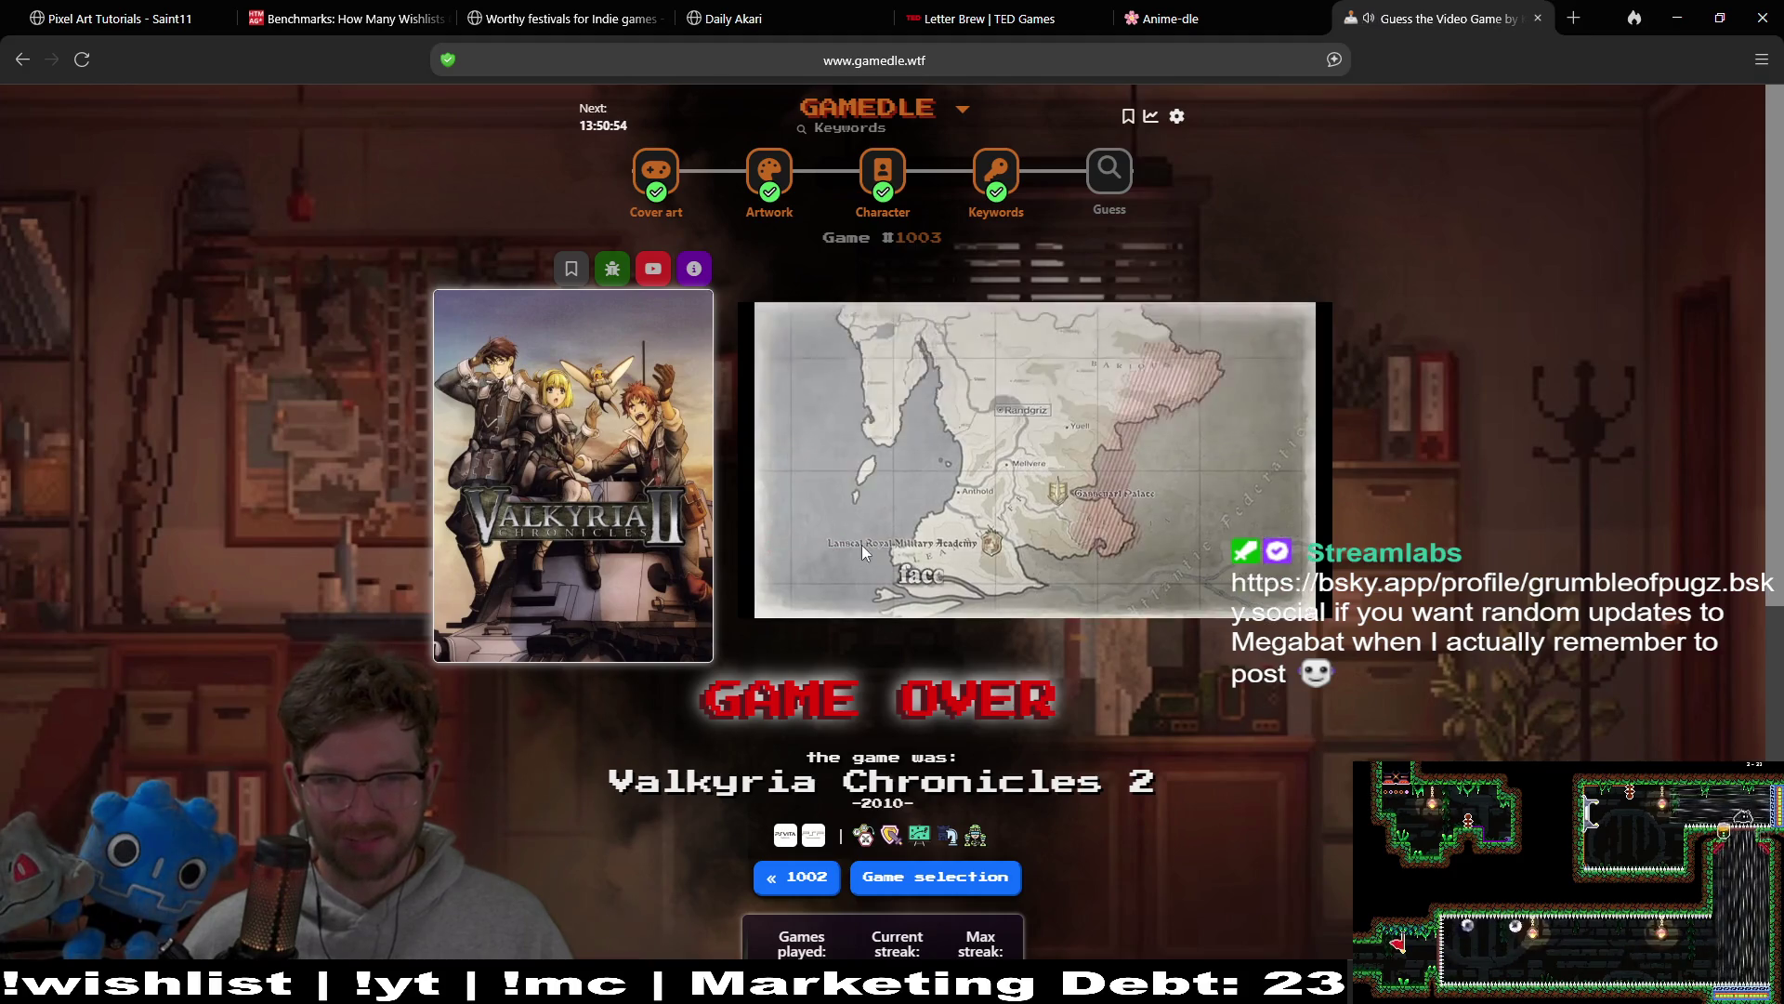
{"action": "left_click", "coordinate": [947, 550]}
{"action": "left_click", "coordinate": [1011, 550]}
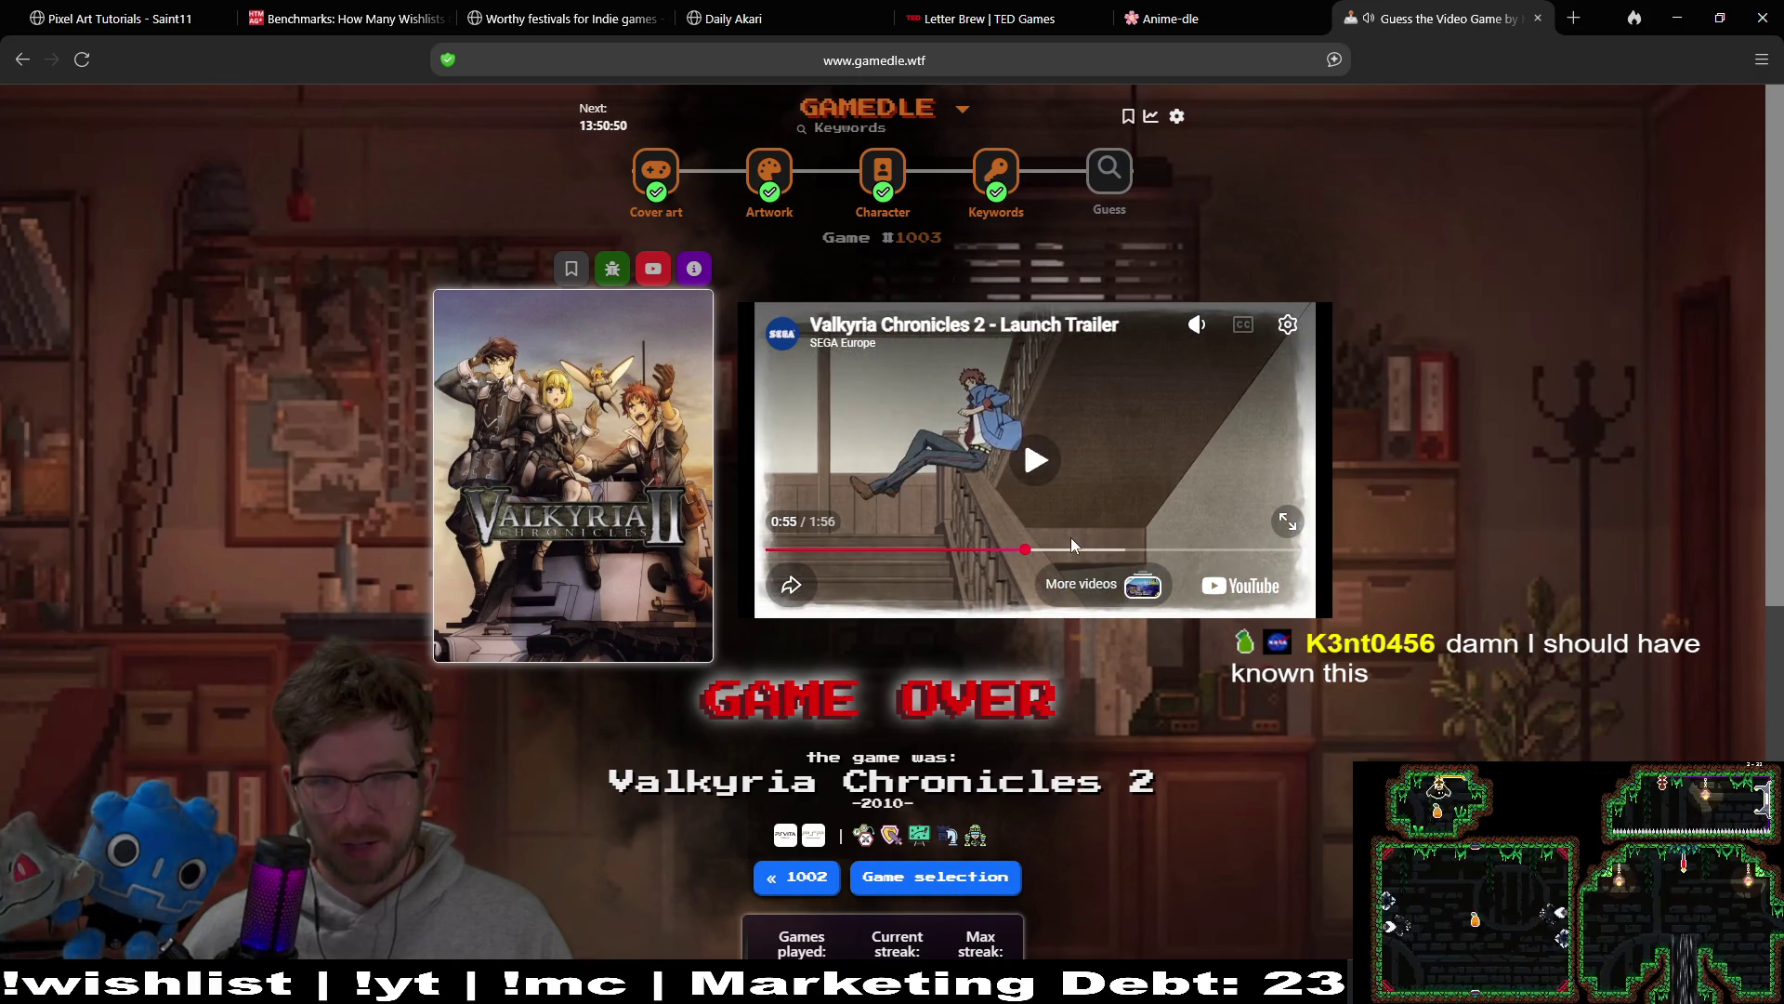
{"action": "left_click", "coordinate": [1081, 551]}
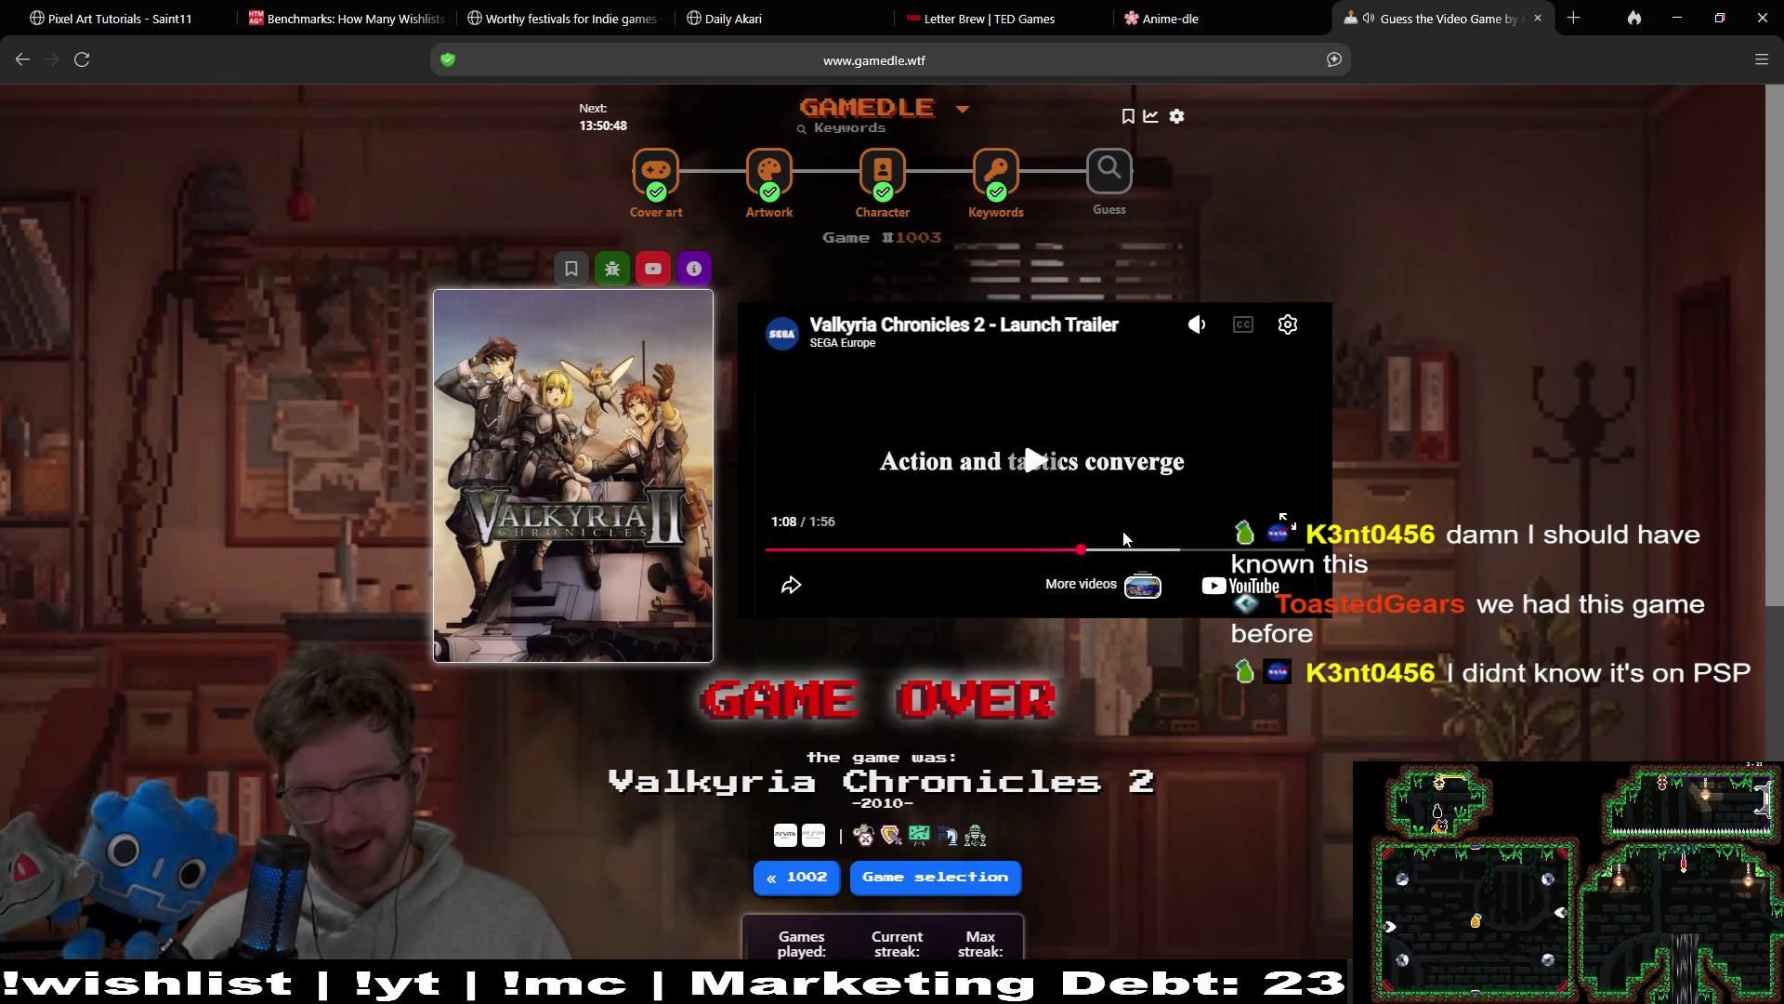
{"action": "left_click", "coordinate": [1131, 551]}
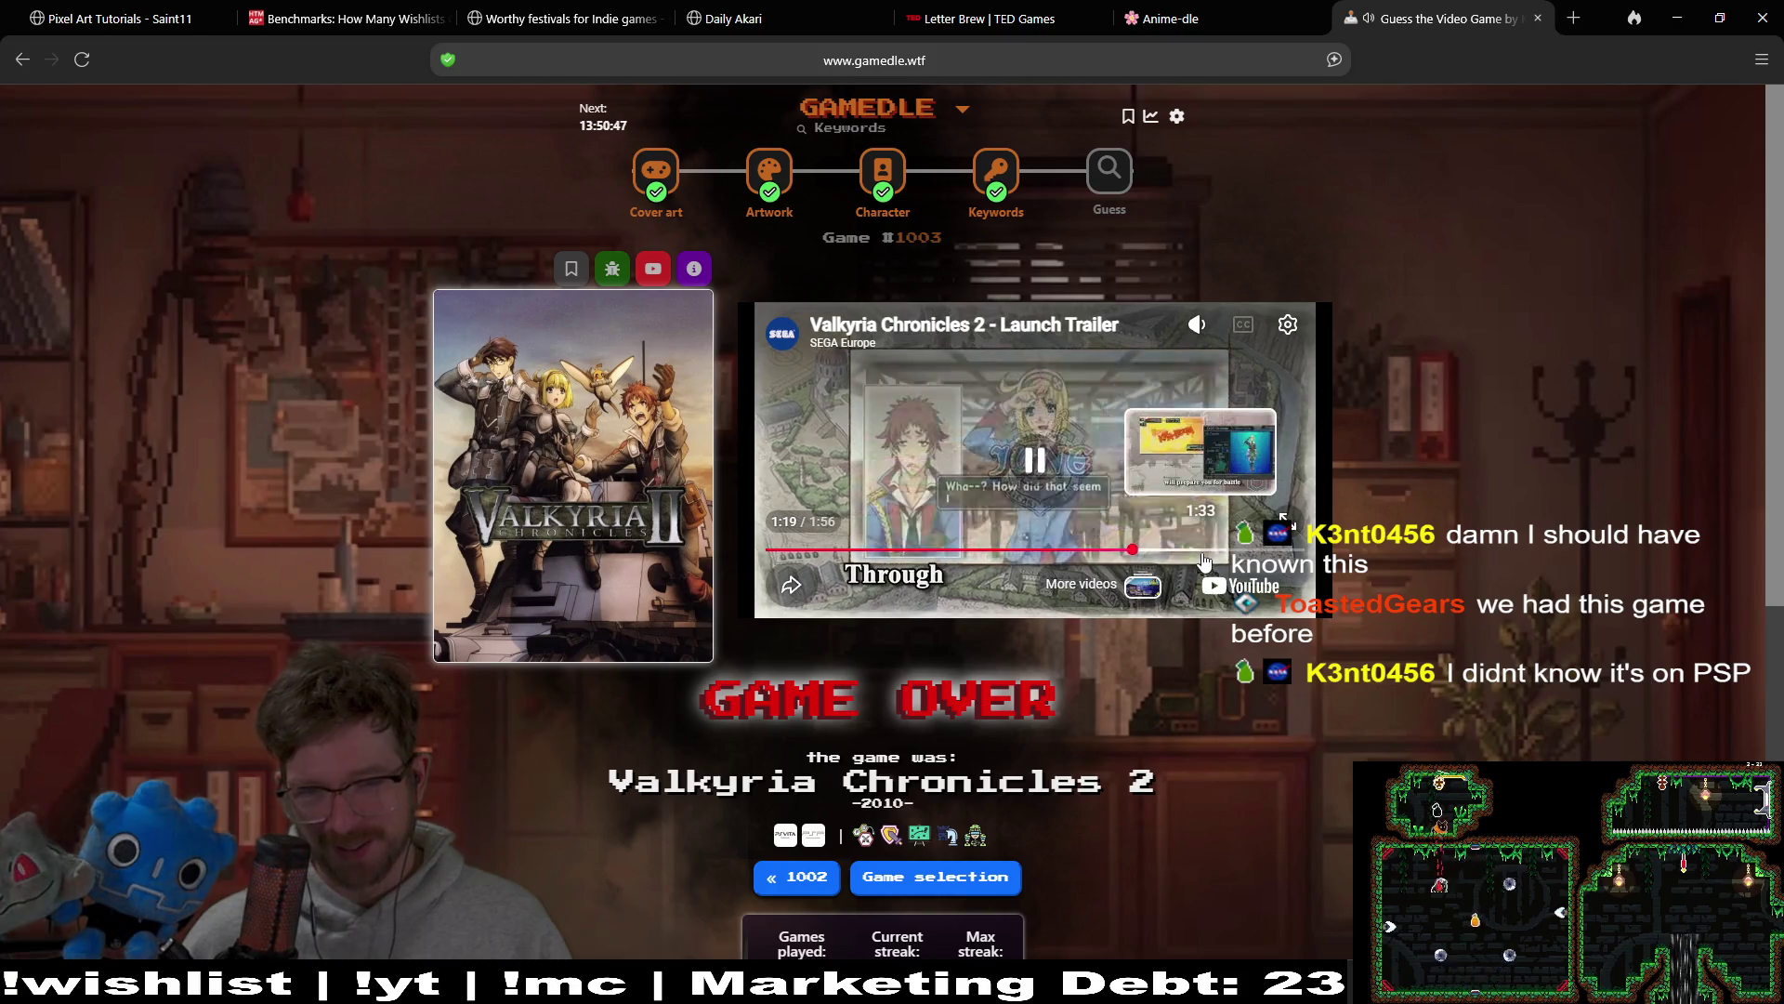
{"action": "left_click", "coordinate": [1205, 561]}
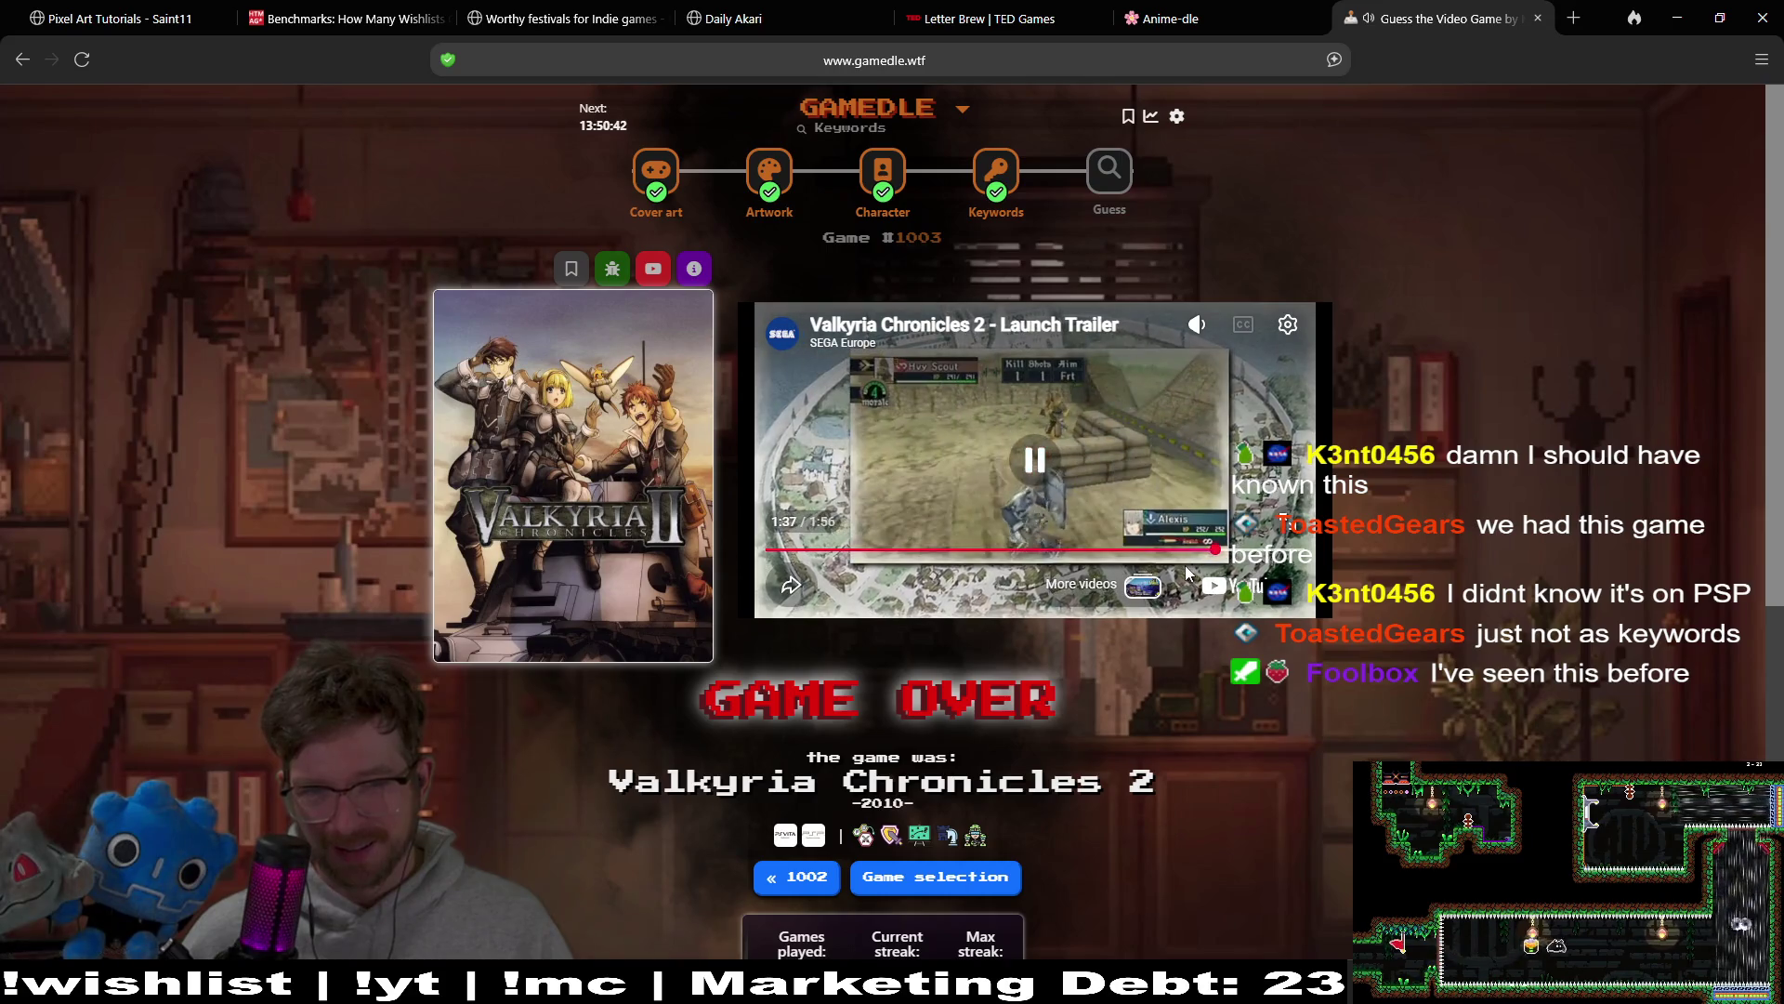
{"action": "left_click", "coordinate": [1054, 421]}
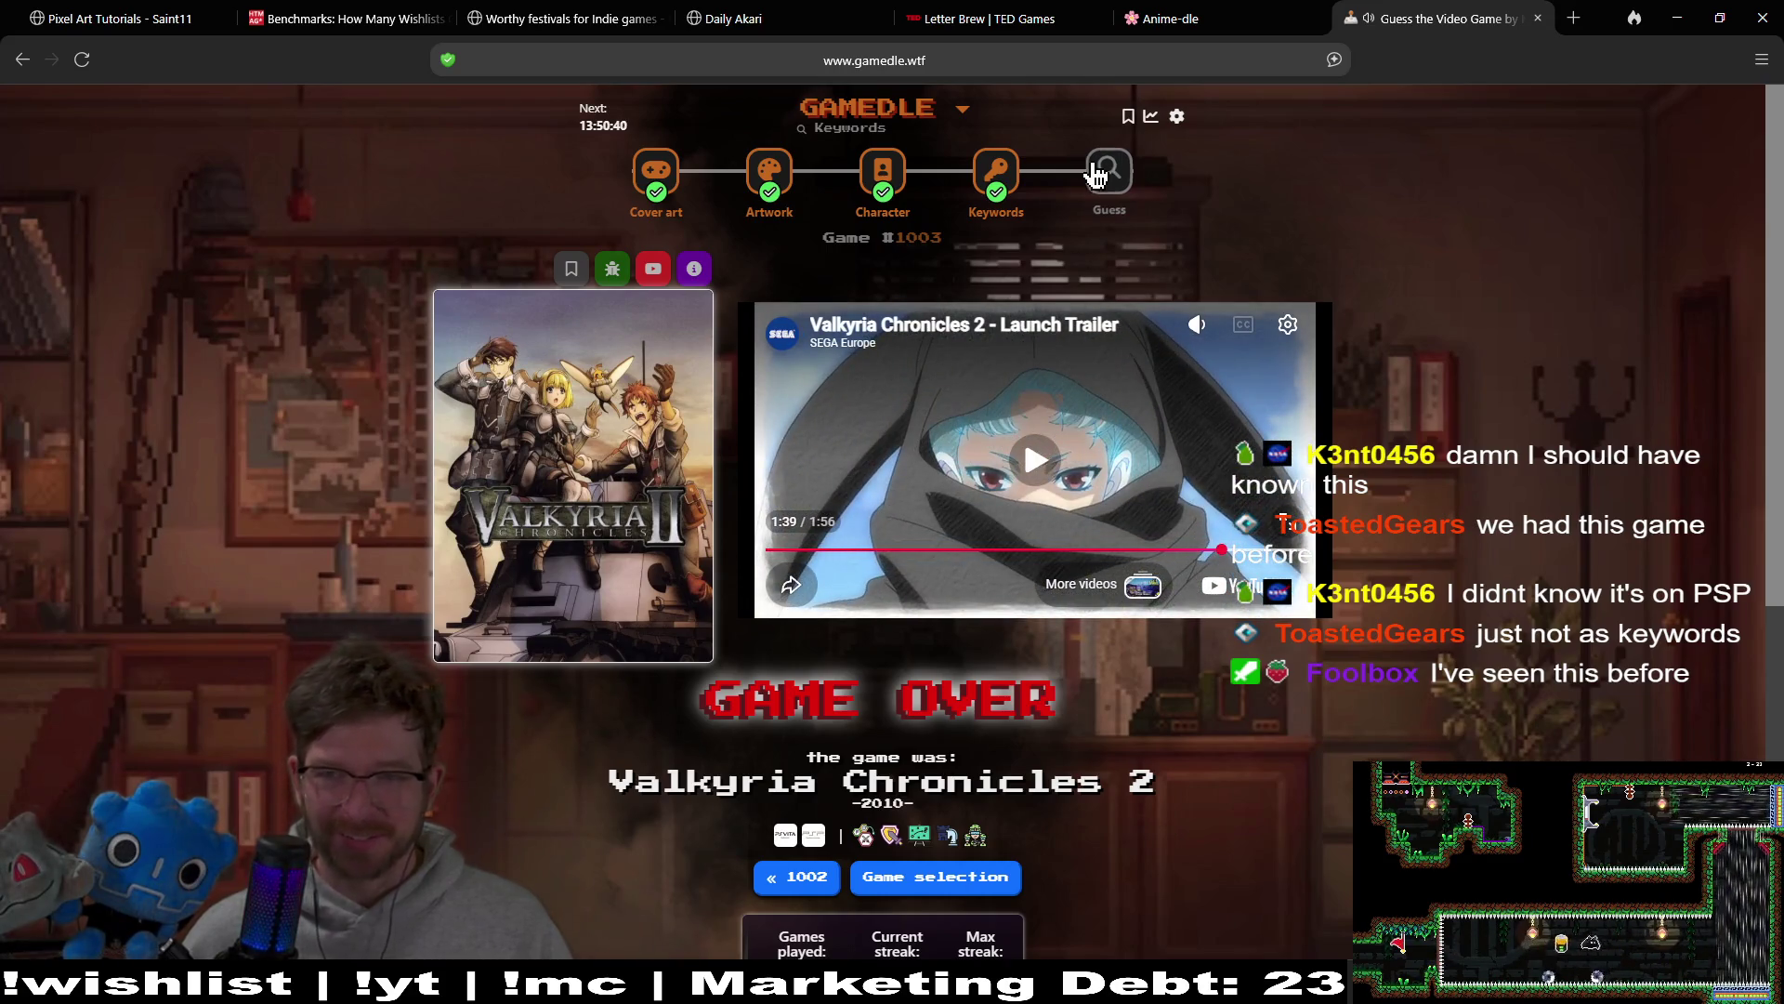
{"action": "left_click", "coordinate": [1095, 197]}
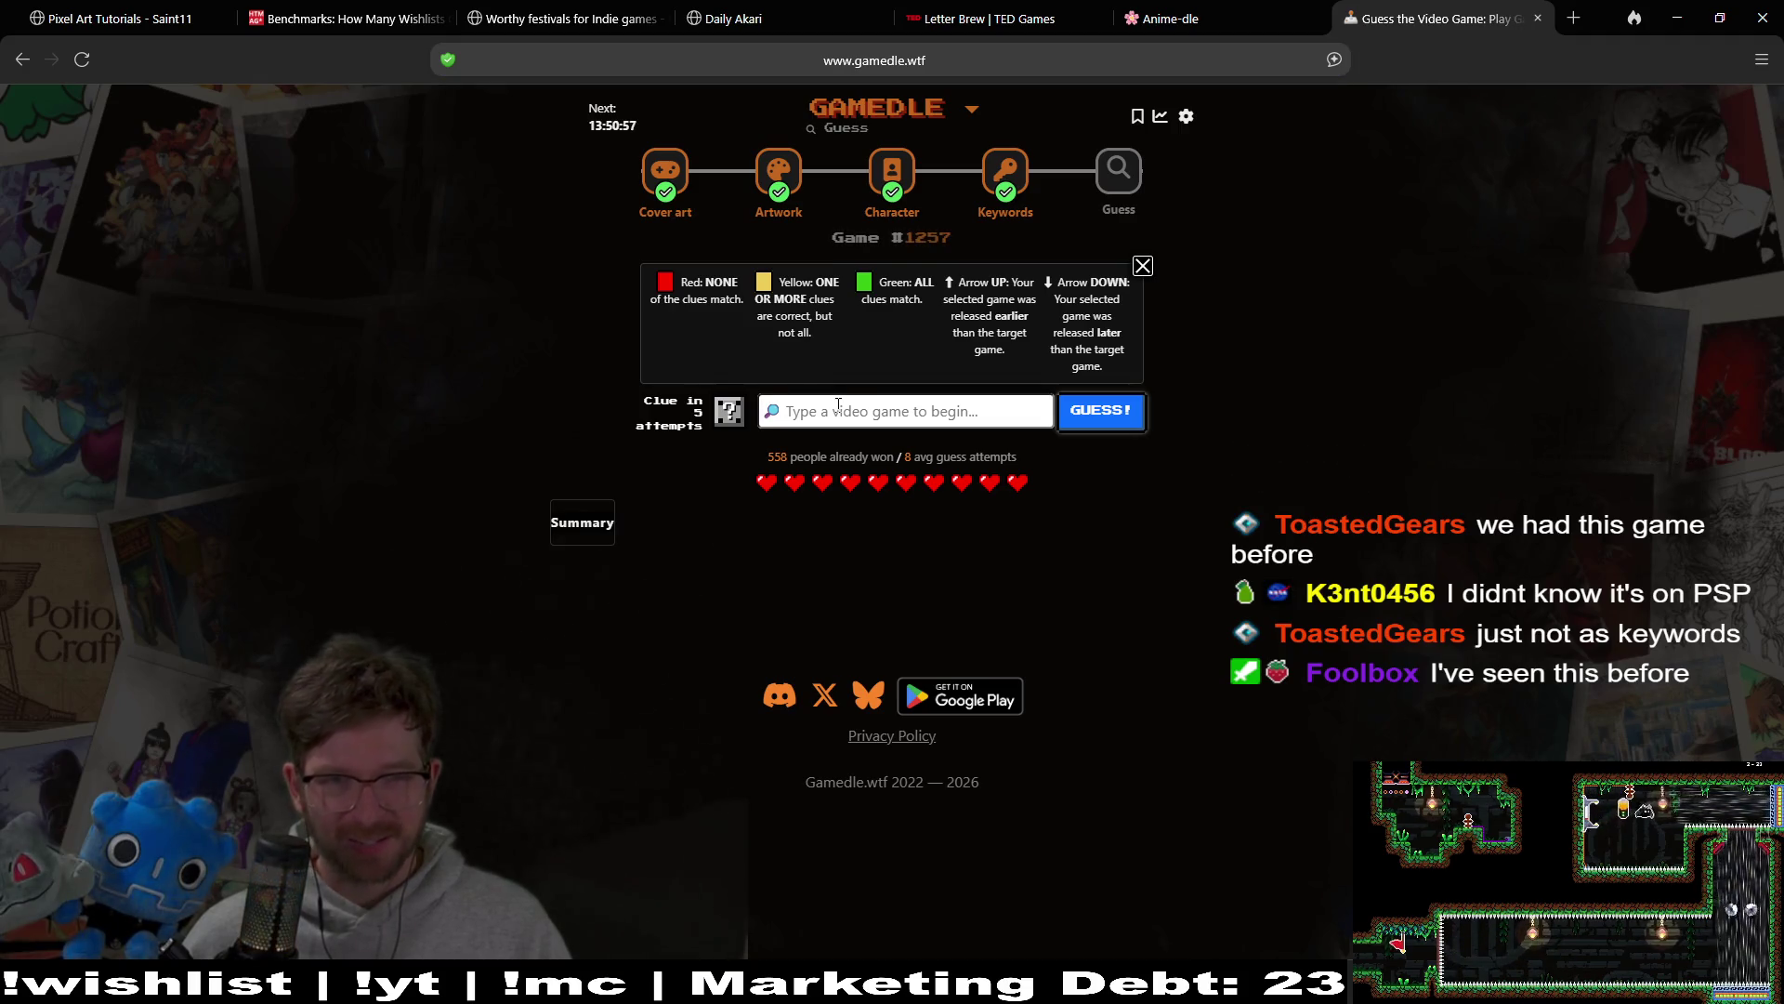
Step: Guess Stellar Blade, then Mario Kart: Double Dash!!
{"action": "type", "text": "stel"}
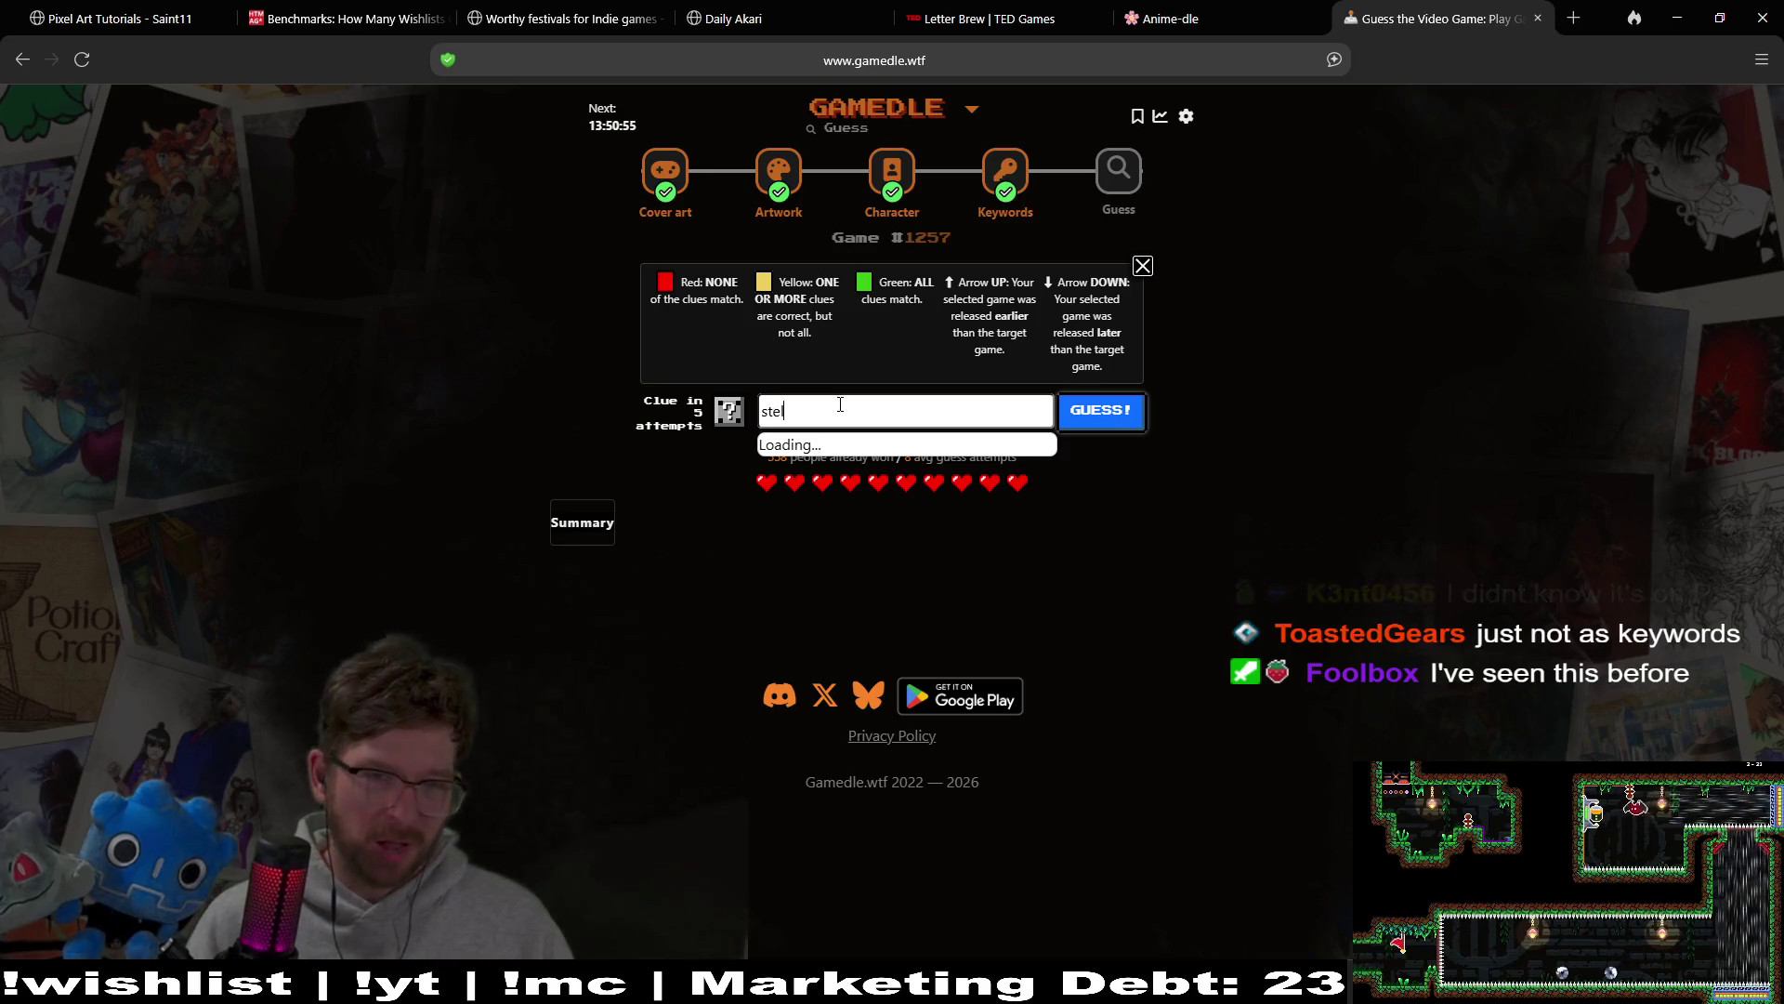
{"action": "type", "text": "larlade"}
{"action": "left_click", "coordinate": [841, 444]}
{"action": "left_click", "coordinate": [1106, 413]}
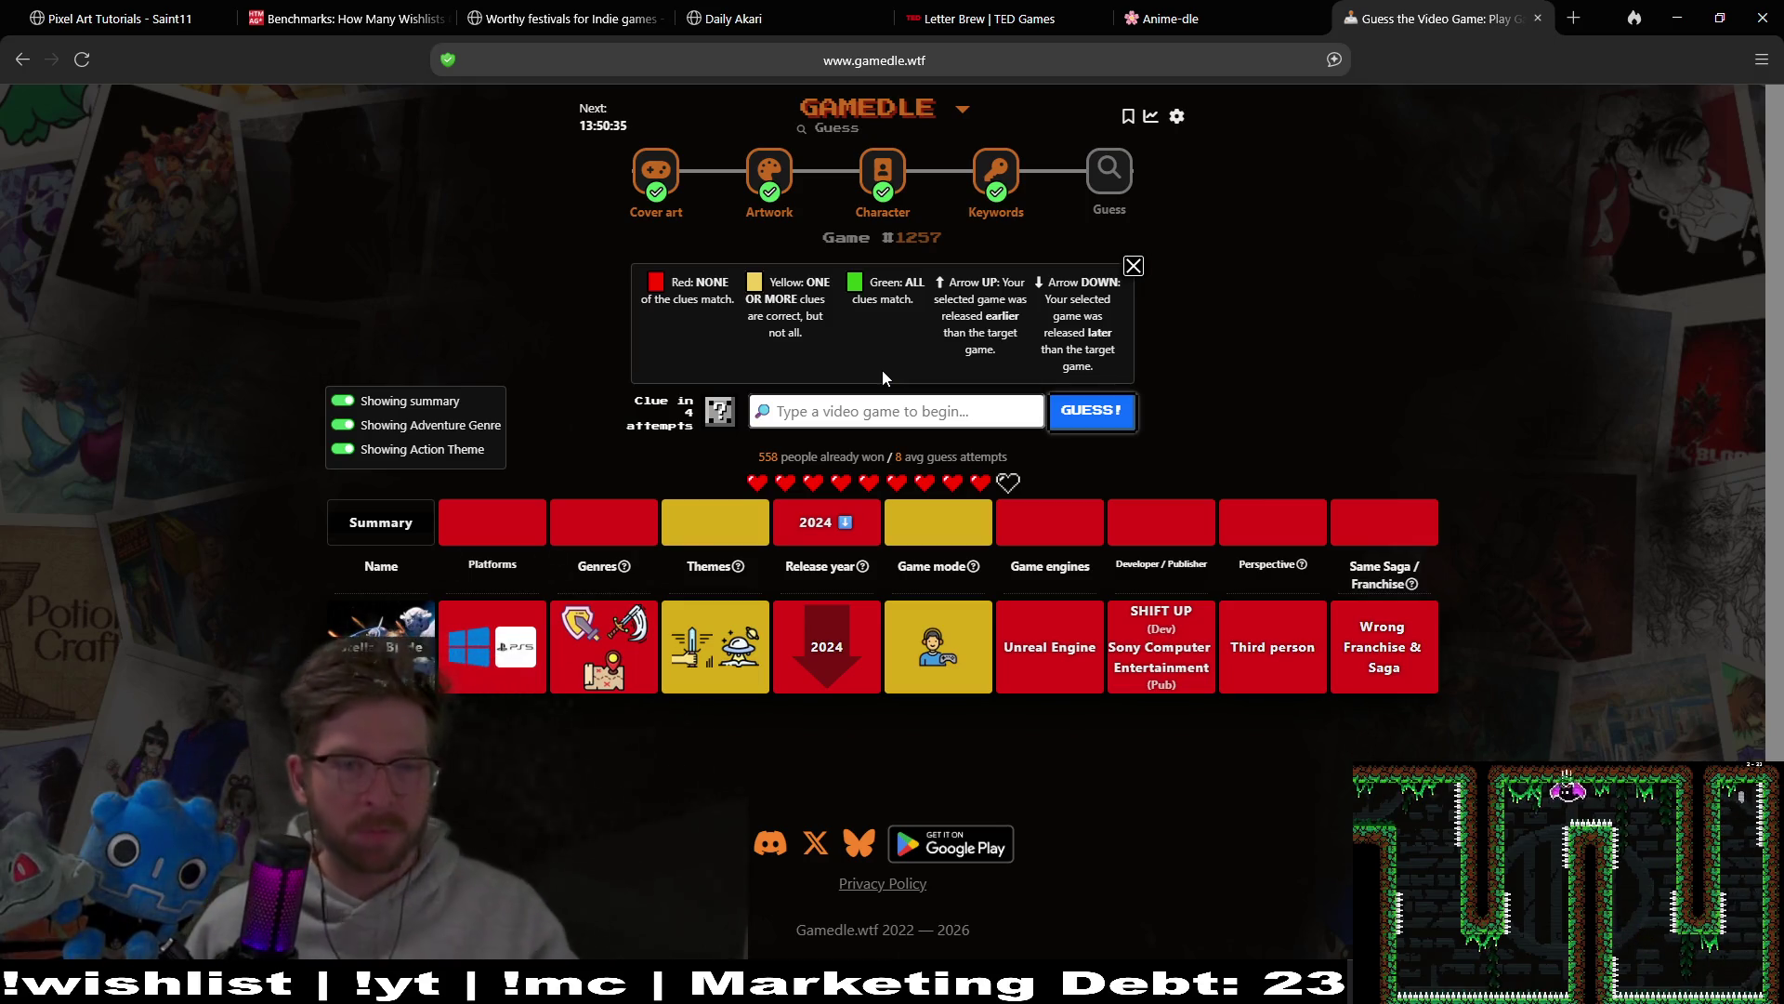
{"action": "type", "text": "m"}
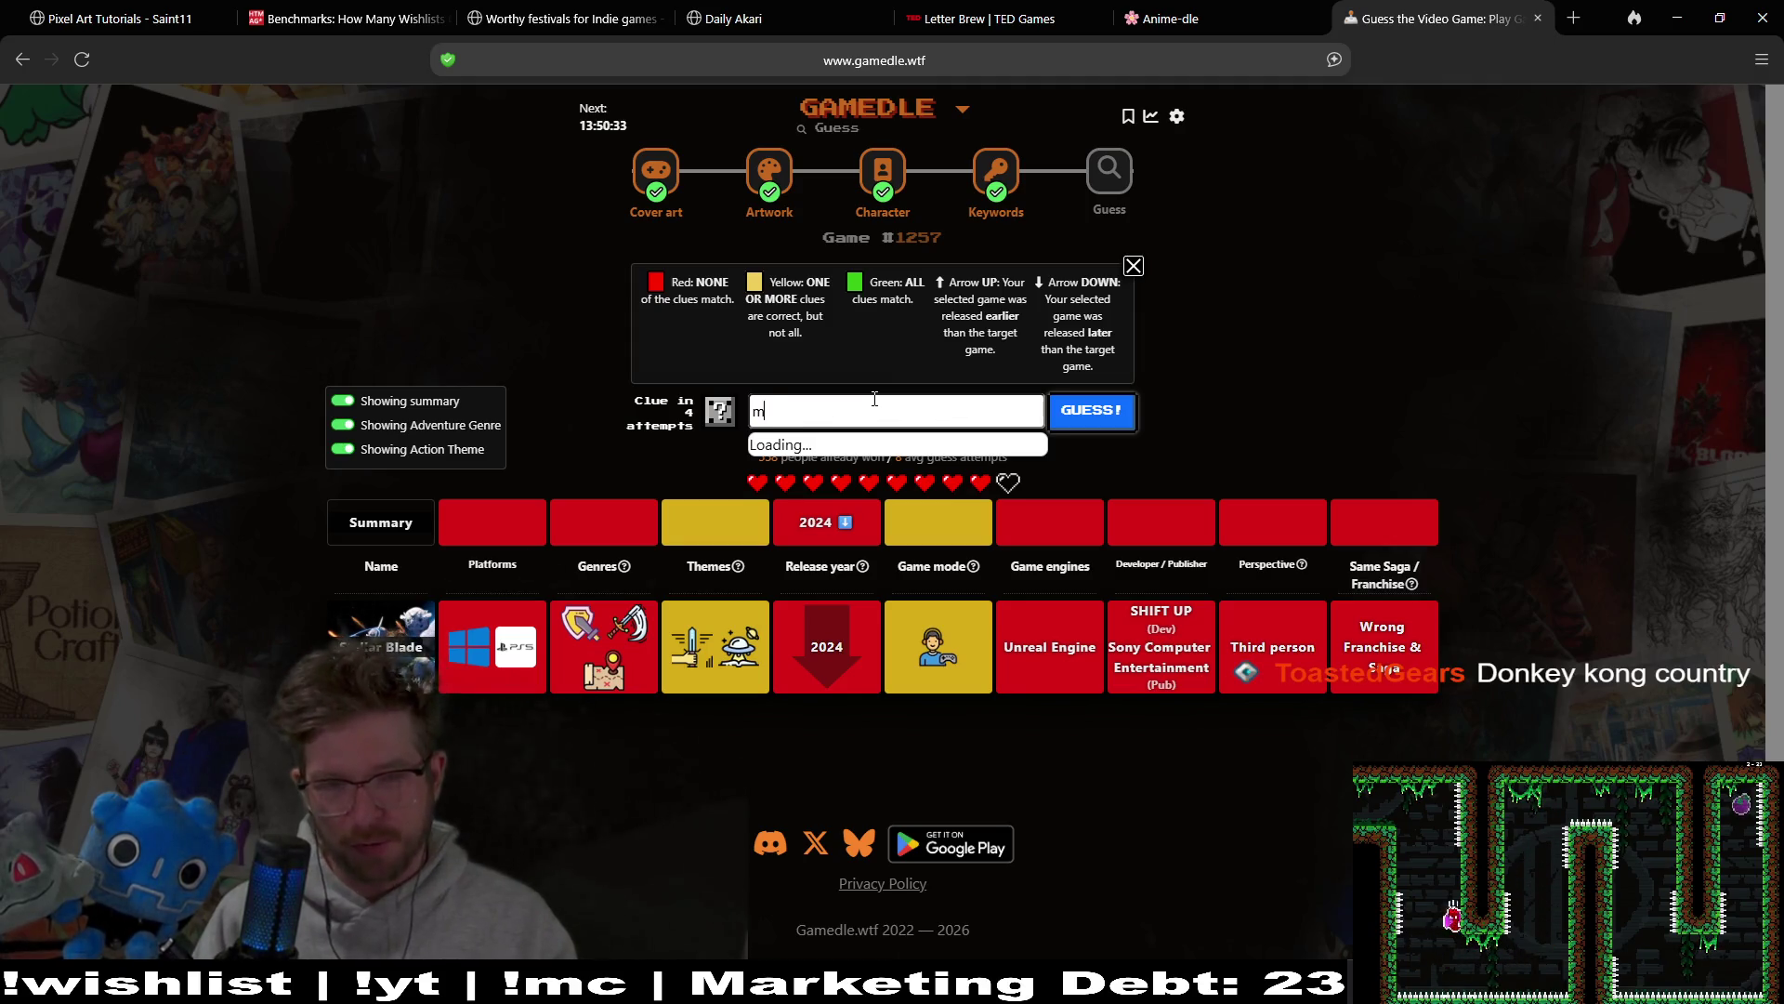
{"action": "type", "text": "ario ka"}
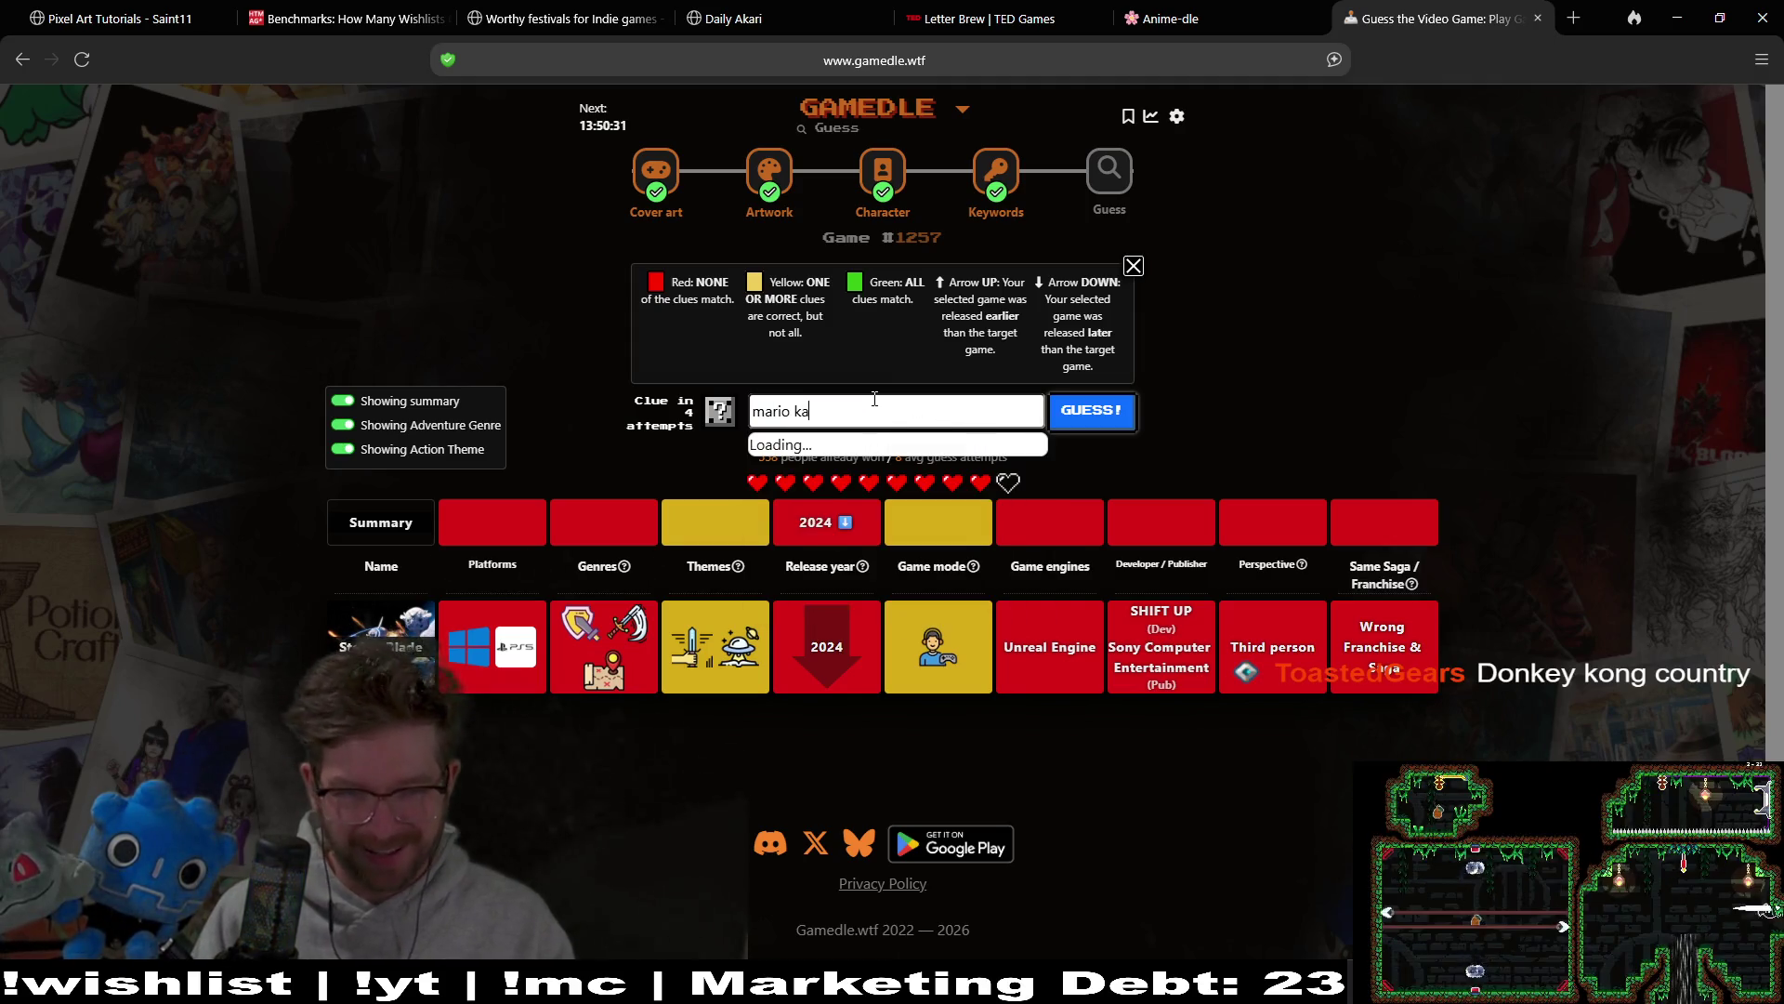
{"action": "type", "text": "rt doubl"}
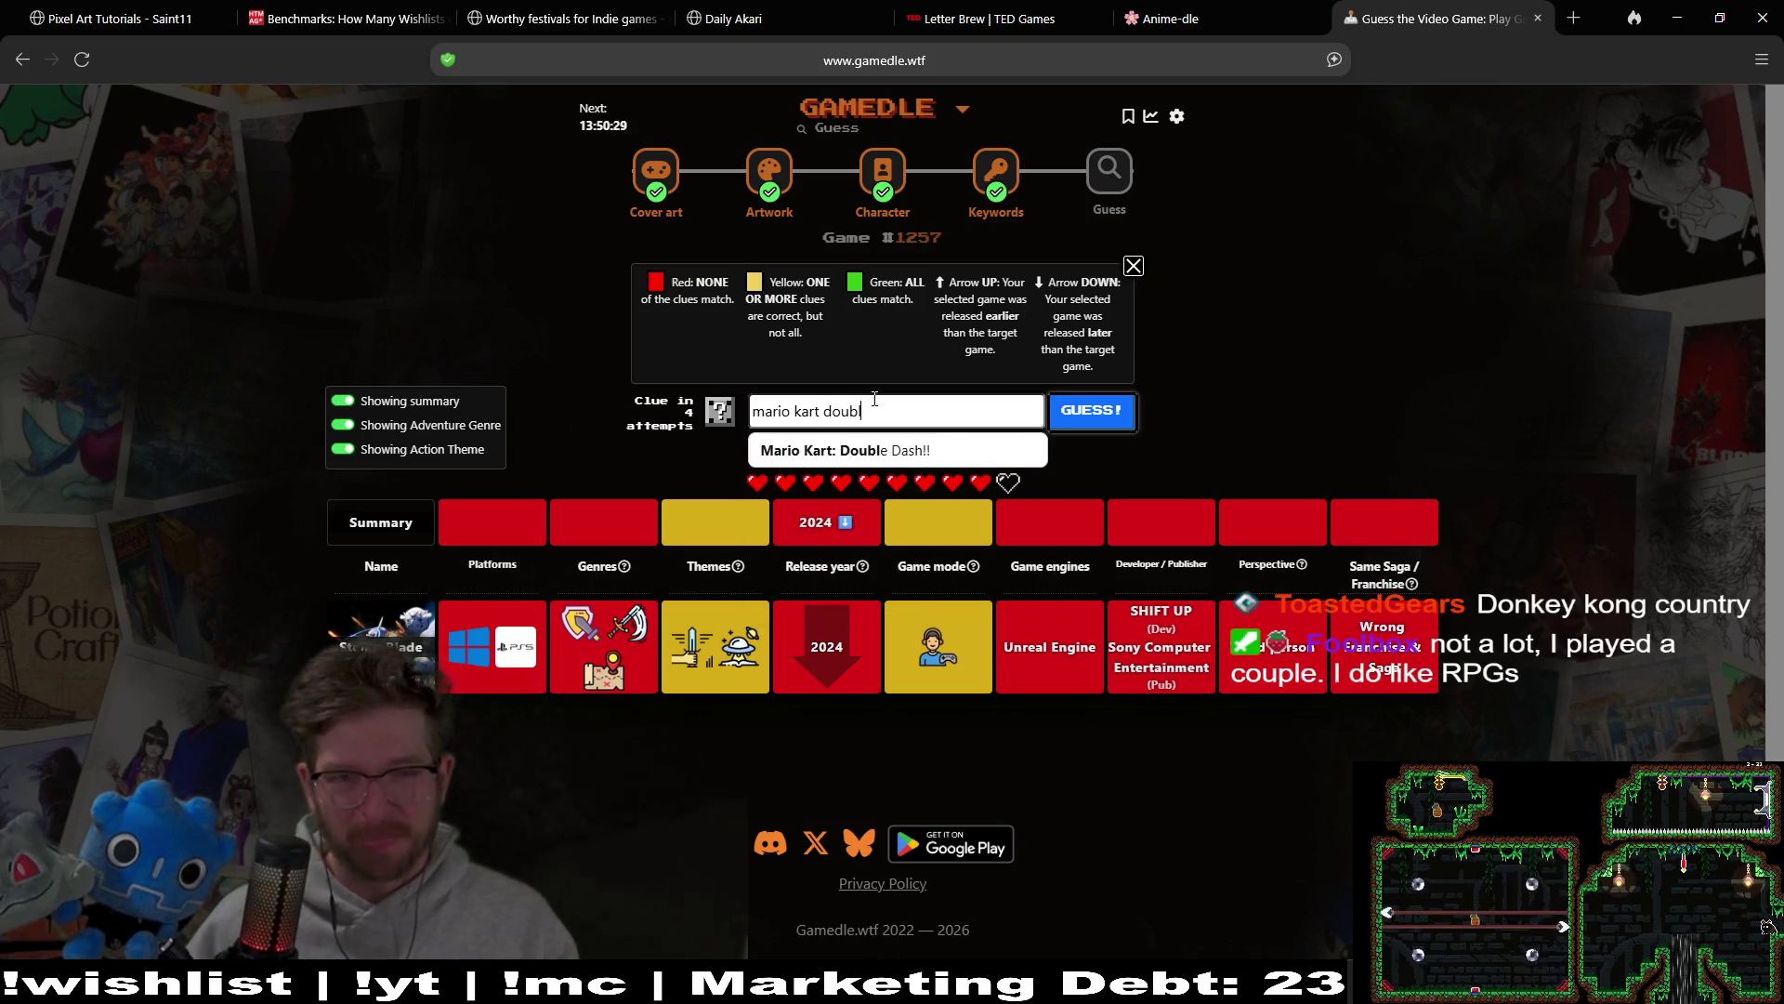
{"action": "left_click", "coordinate": [966, 450]}
{"action": "left_click", "coordinate": [1069, 420]}
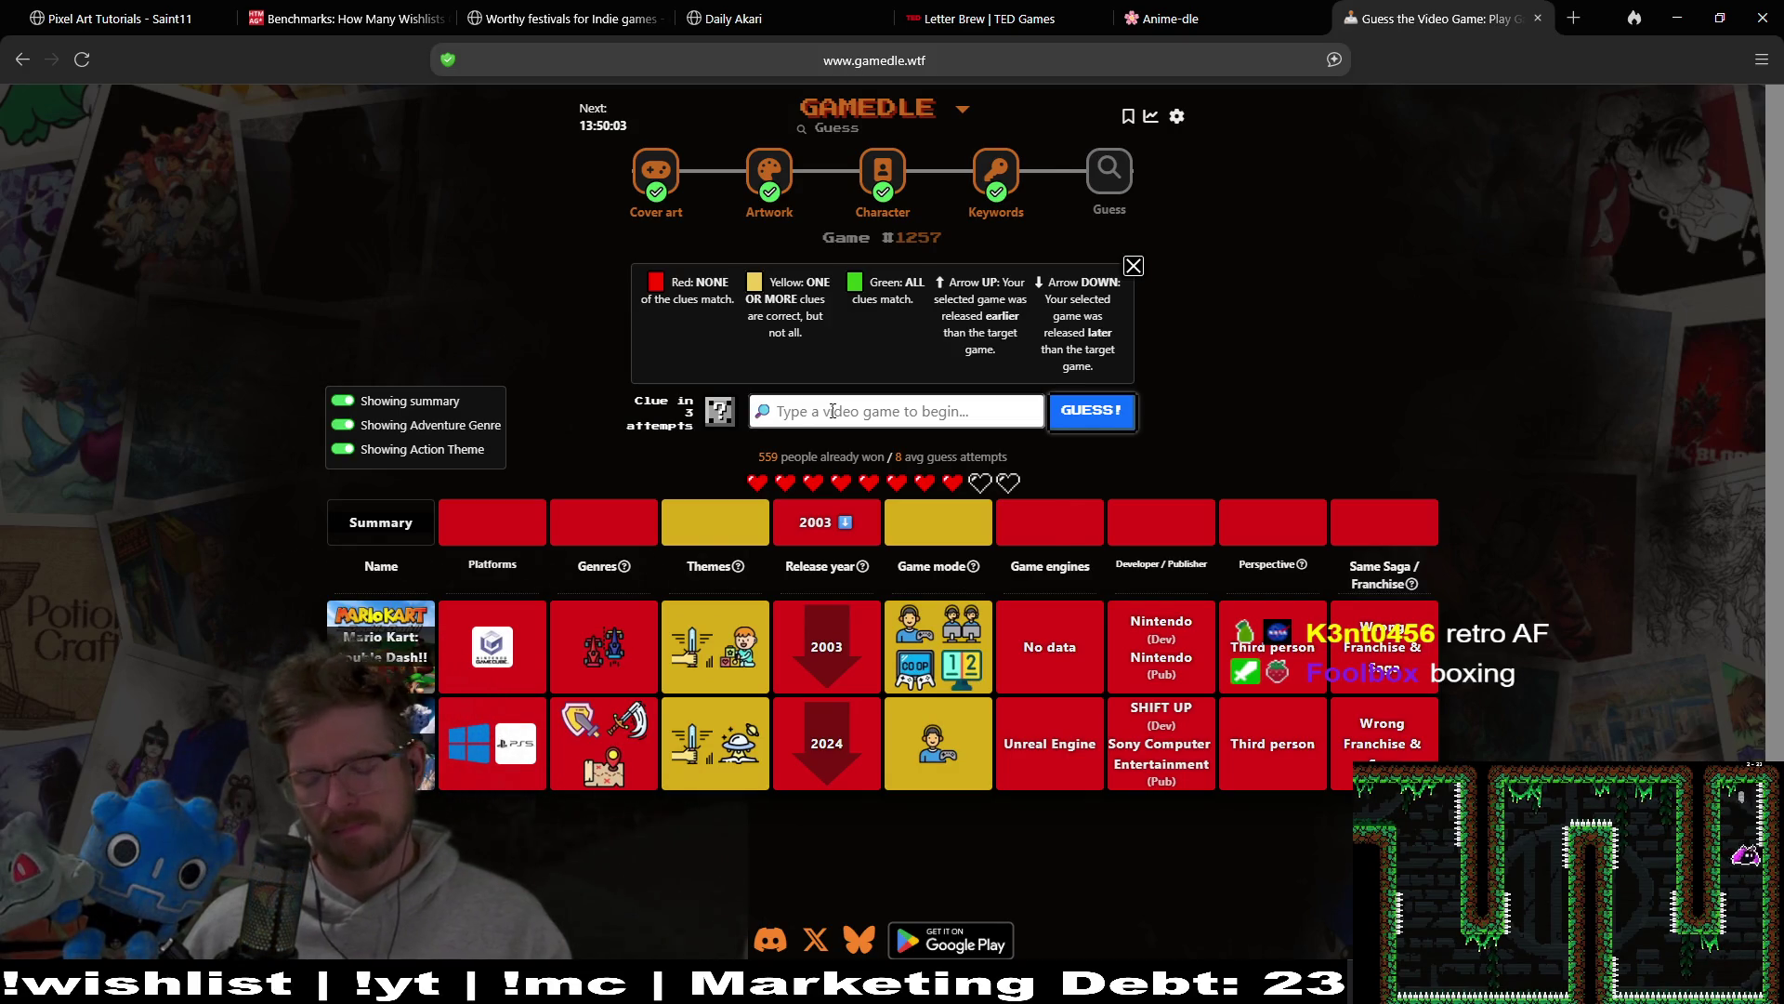
Step: Guess Descent 3 and review its mostly red 1999 row
{"action": "type", "text": "decen"}
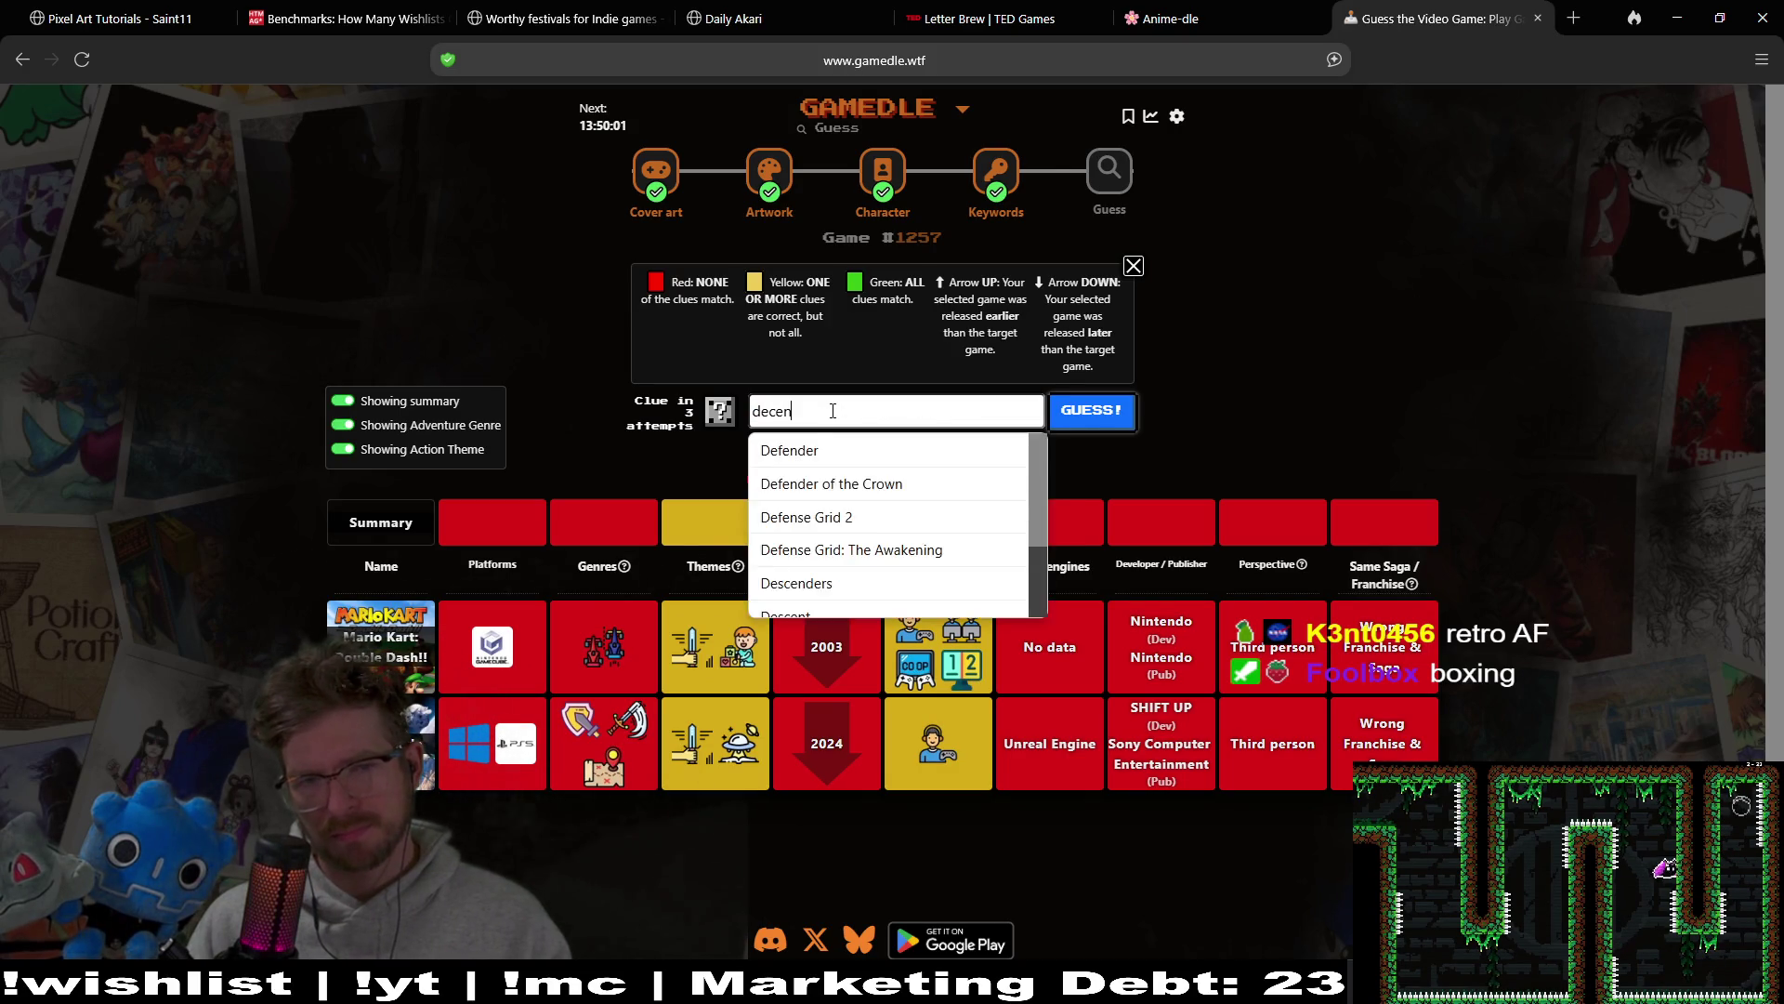
{"action": "type", "text": "t"}
{"action": "key", "text": "Down"}
{"action": "key", "text": "Down"}
{"action": "key", "text": "Down"}
{"action": "key", "text": "Return"}
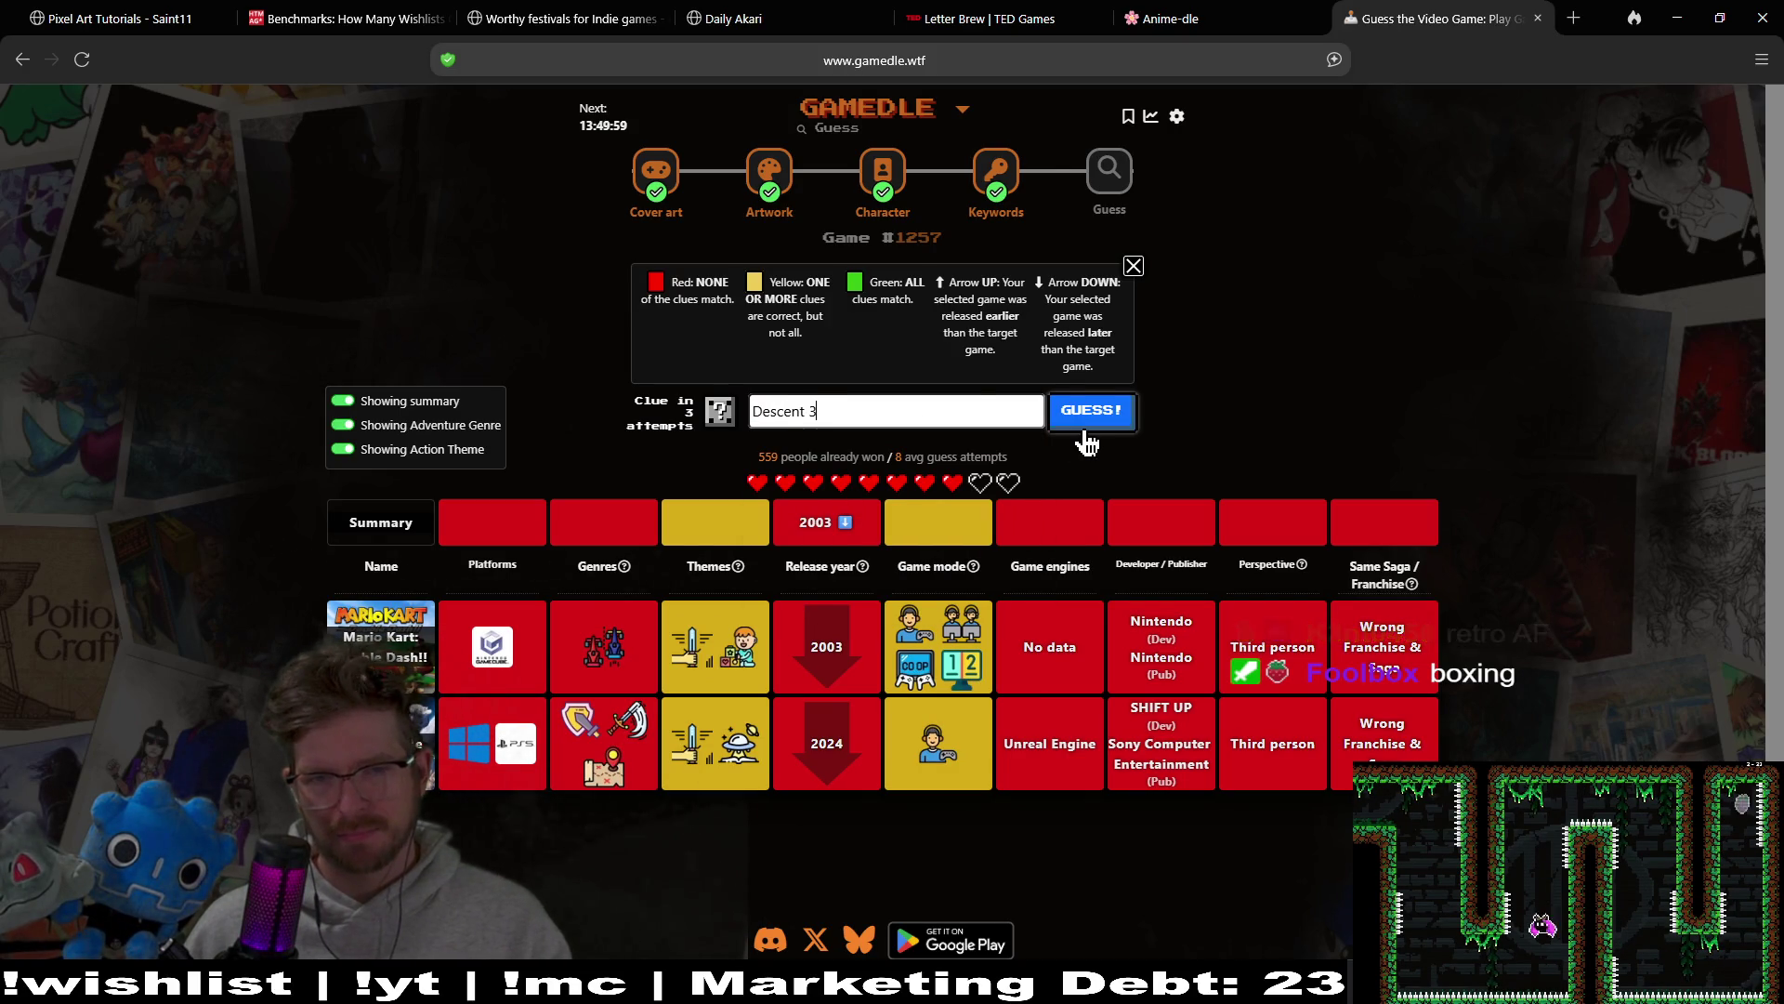
{"action": "left_click", "coordinate": [1086, 429]}
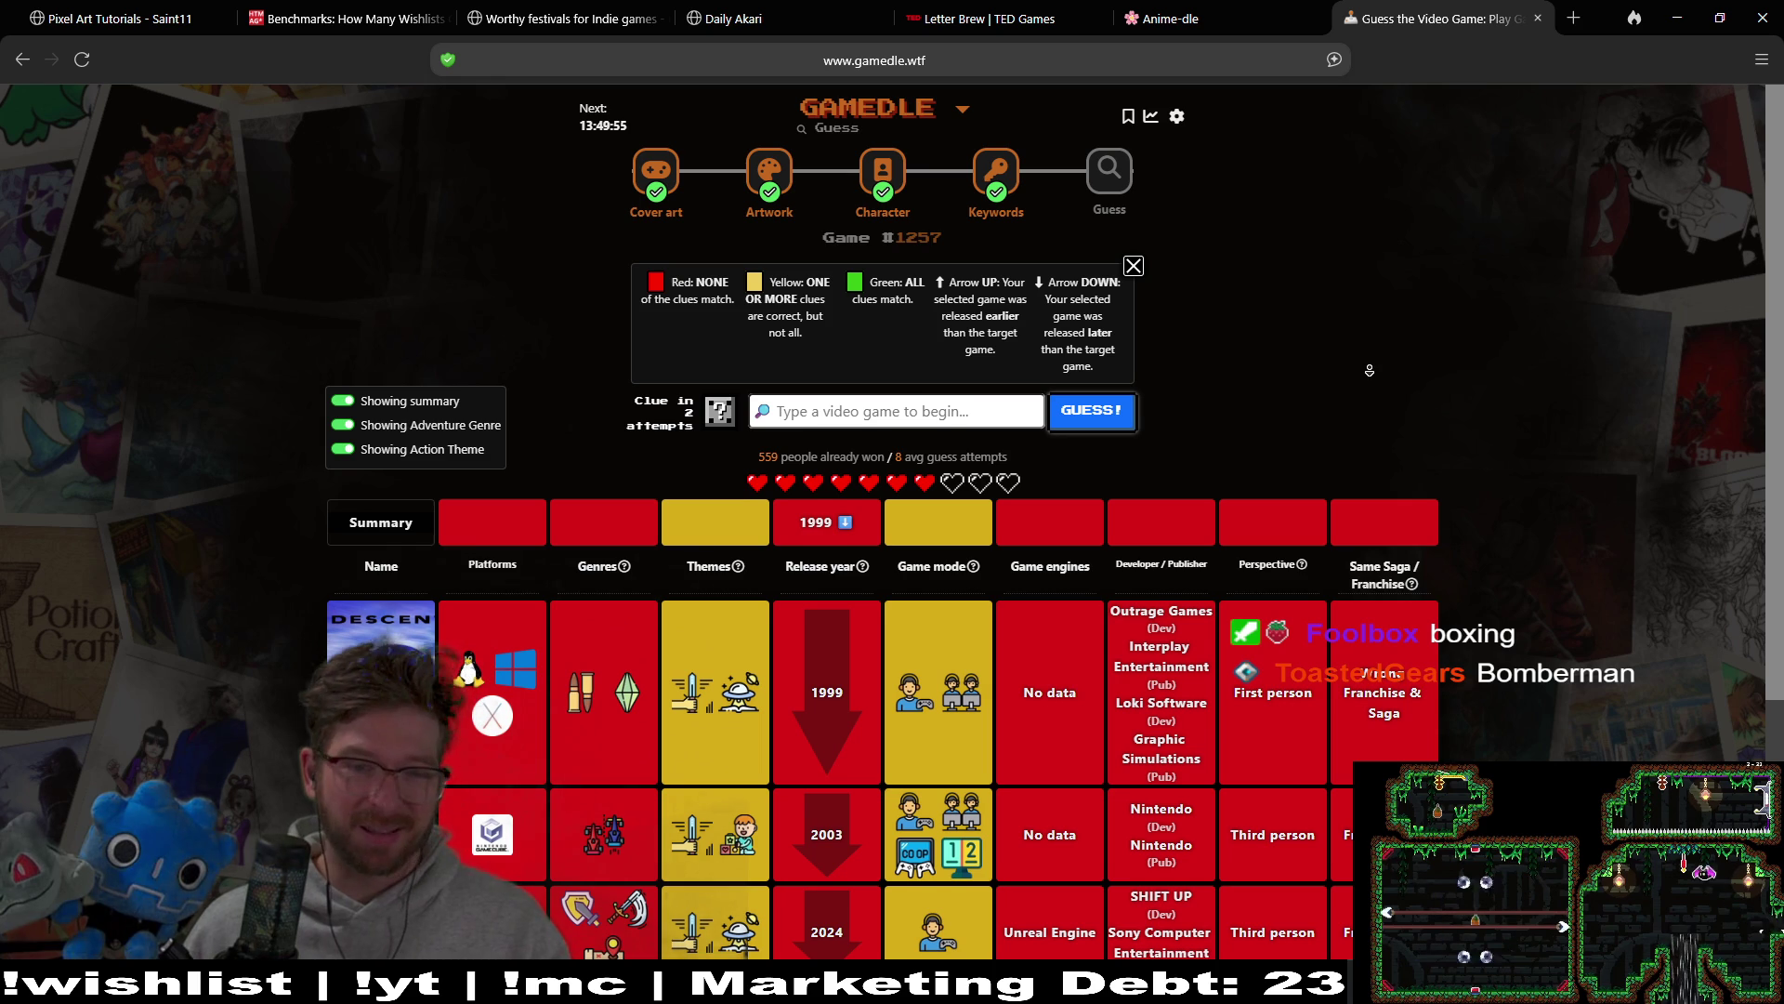
{"action": "scroll", "coordinate": [1370, 362], "scroll_direction": "down", "scroll_amount": 1}
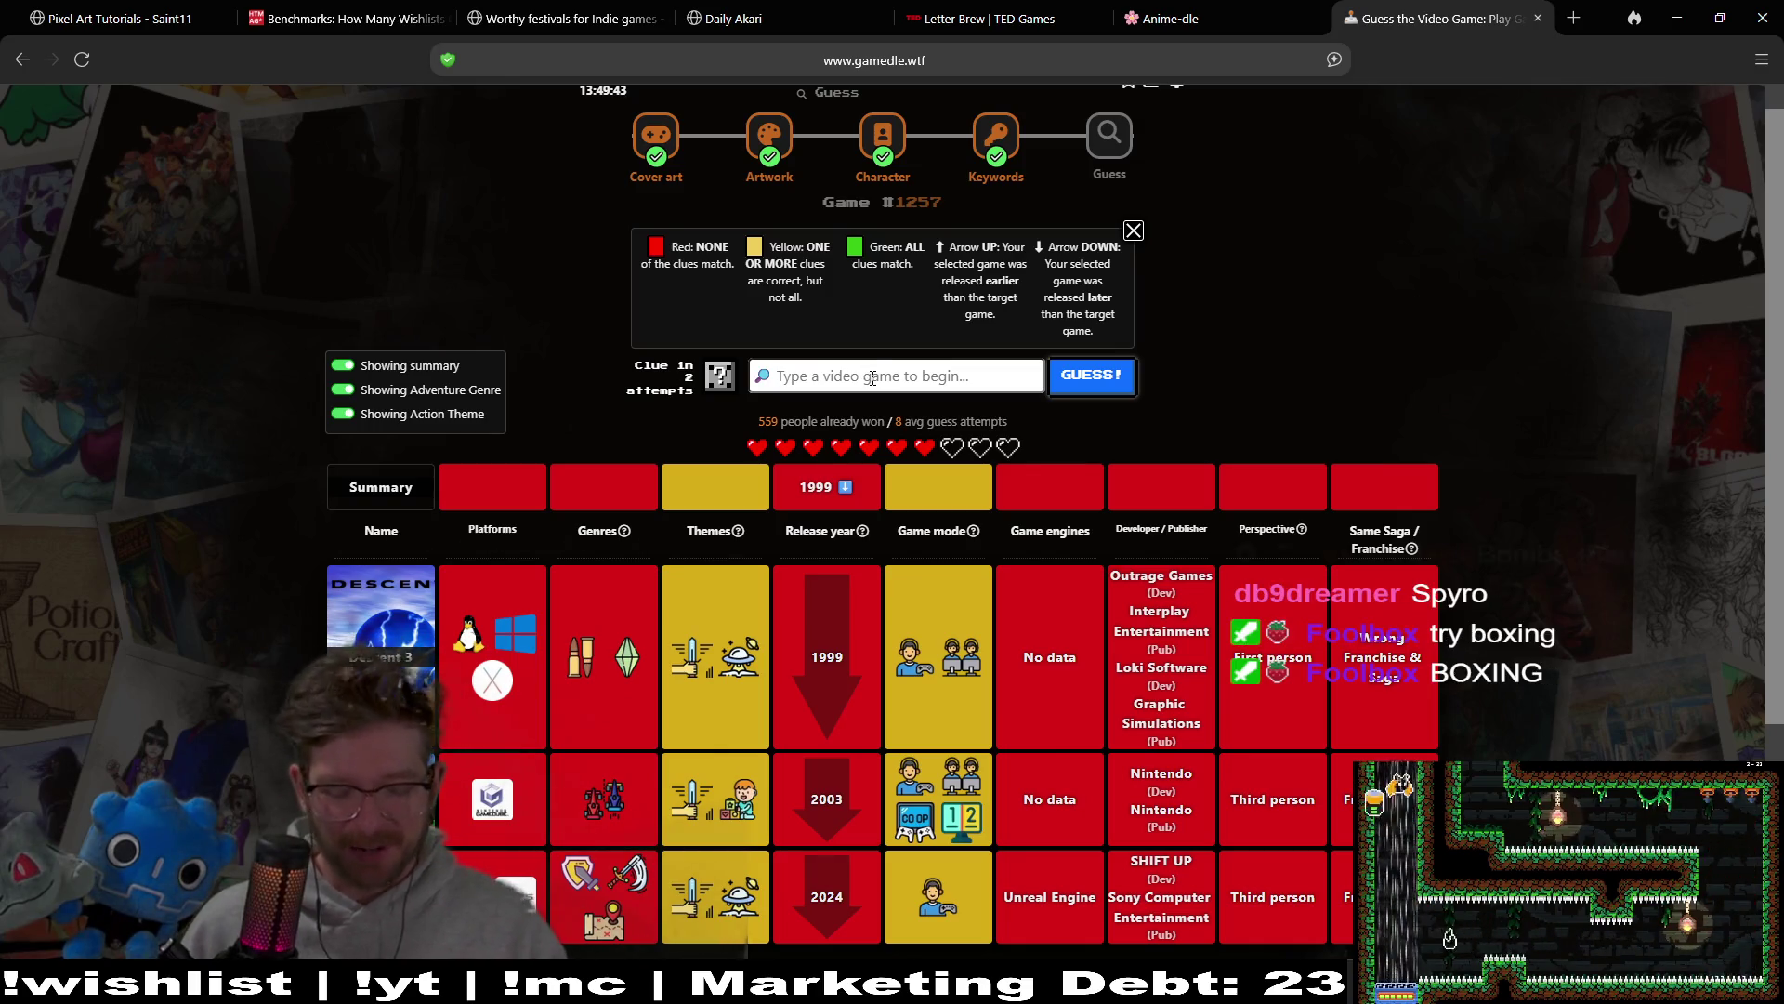
Step: Guess Boxing and review its clue row
{"action": "type", "text": "bo"}
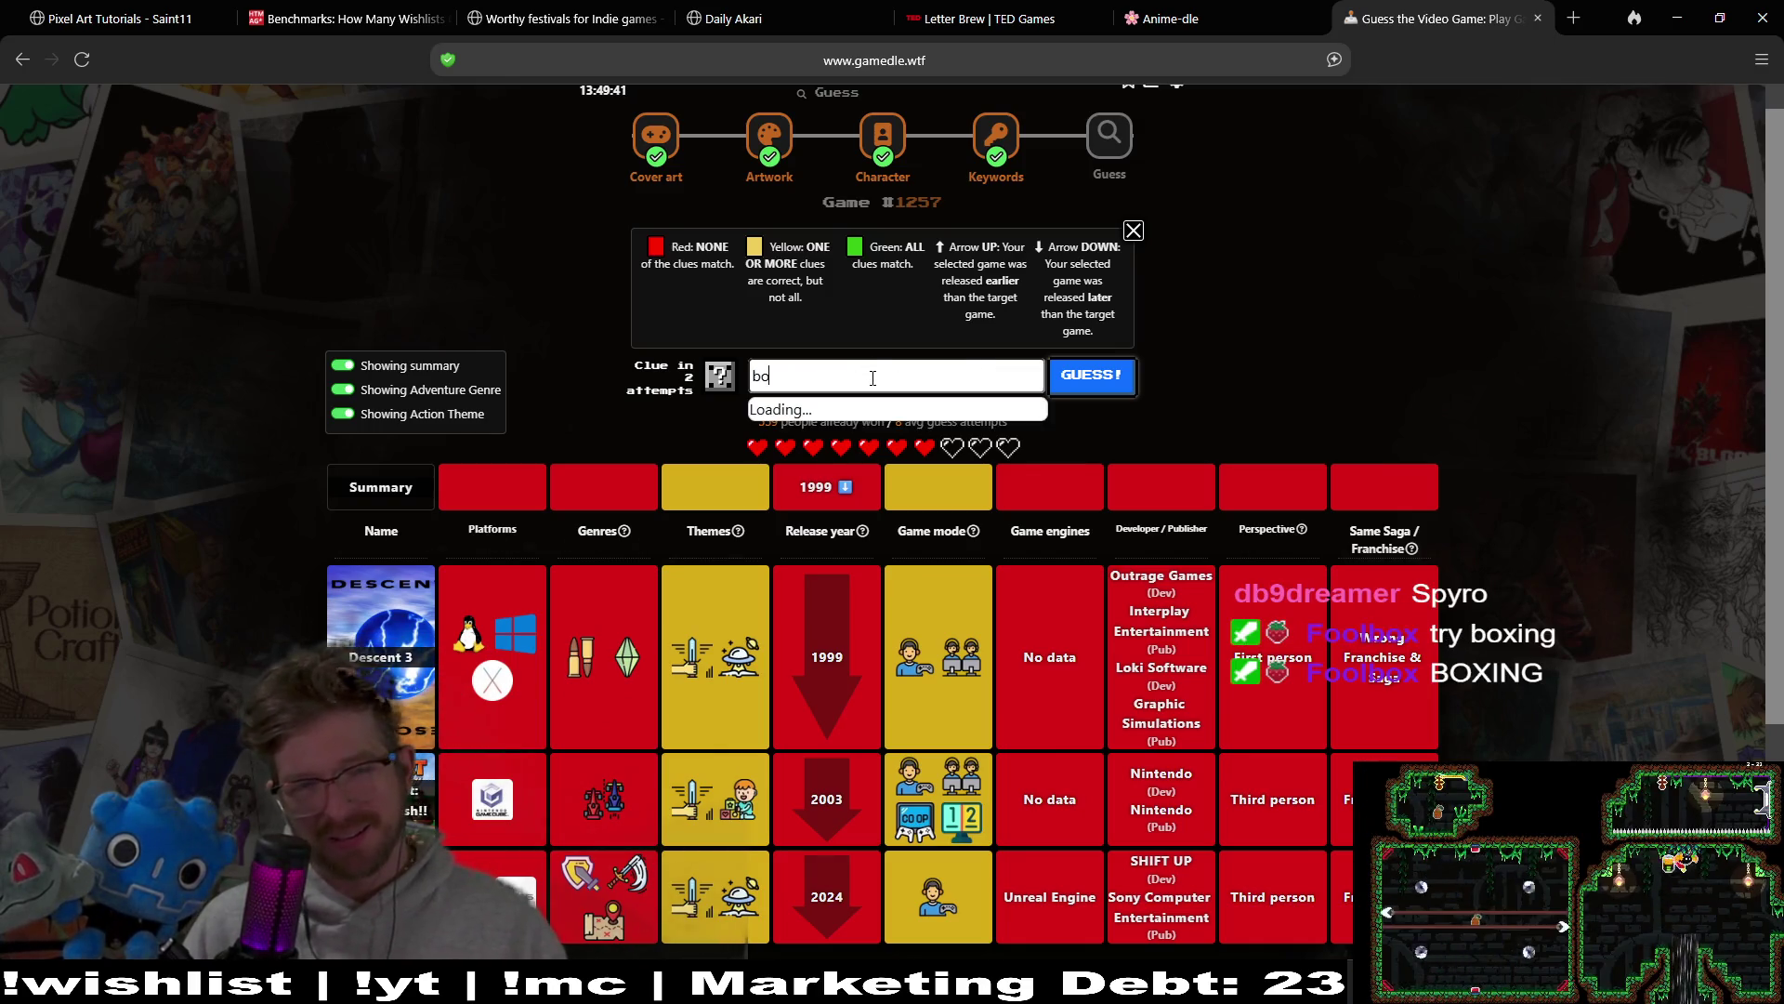
{"action": "type", "text": "g"}
{"action": "left_click", "coordinate": [874, 409]}
{"action": "left_click", "coordinate": [1111, 383]}
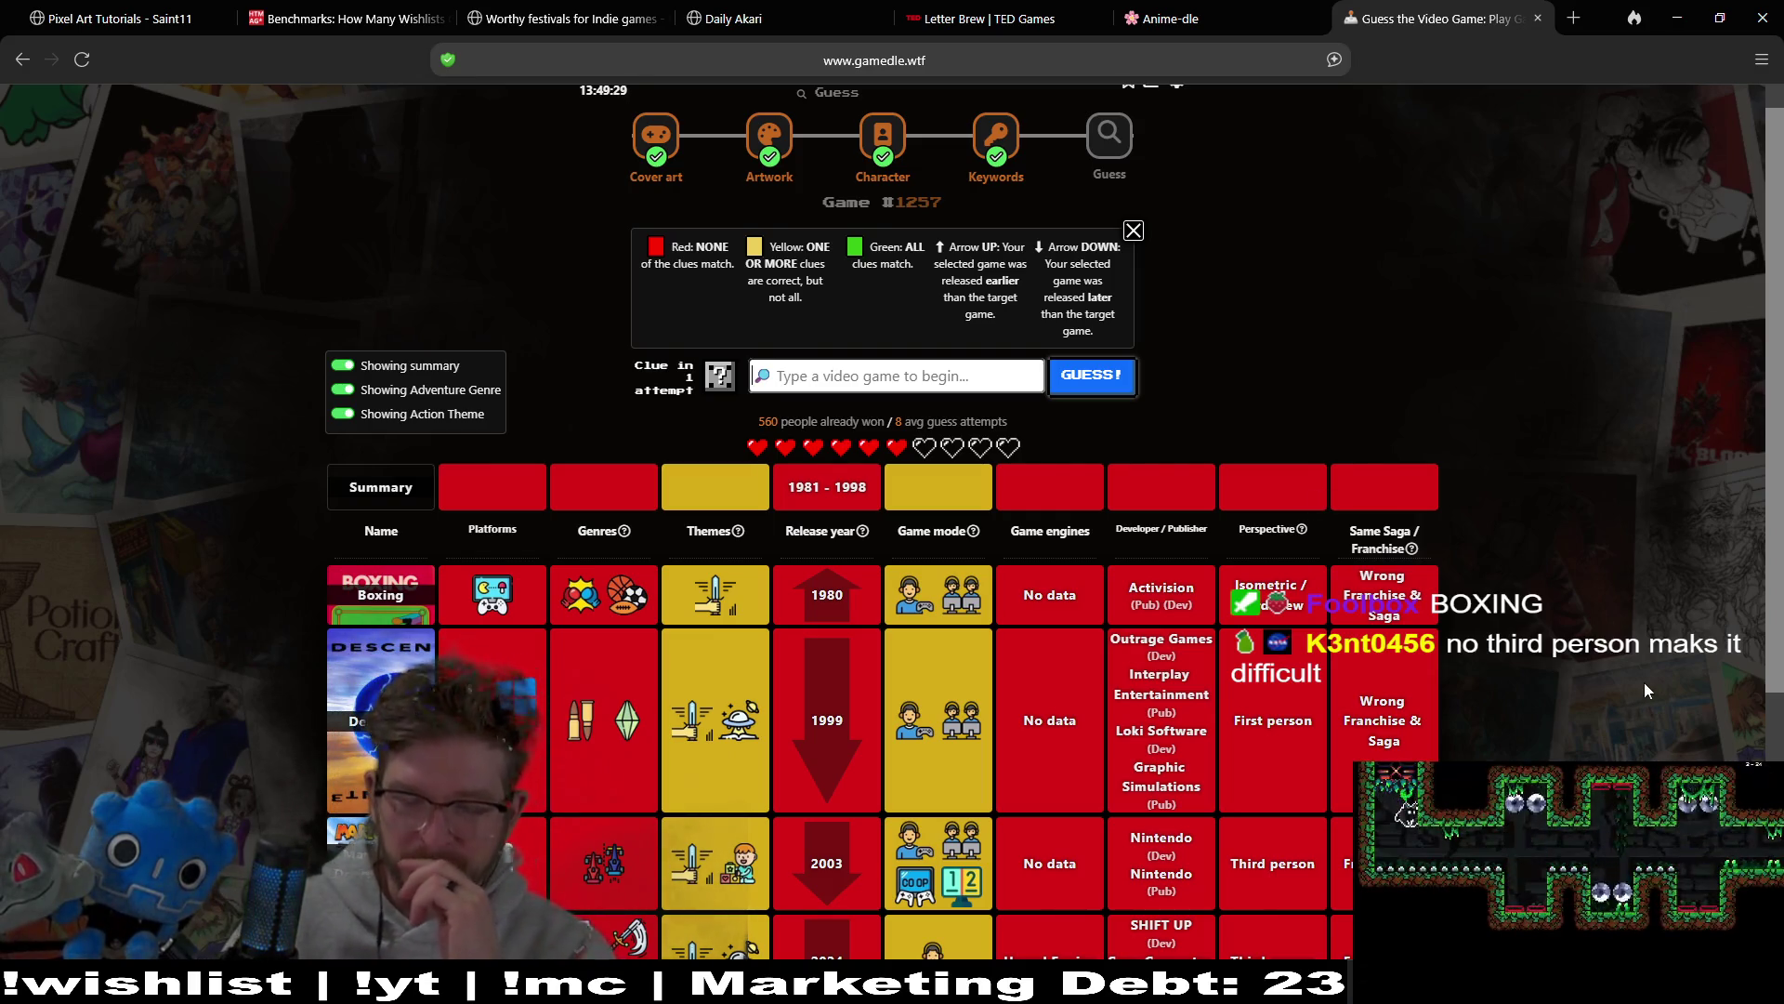
{"action": "scroll", "coordinate": [1581, 503], "scroll_direction": "down", "scroll_amount": 2}
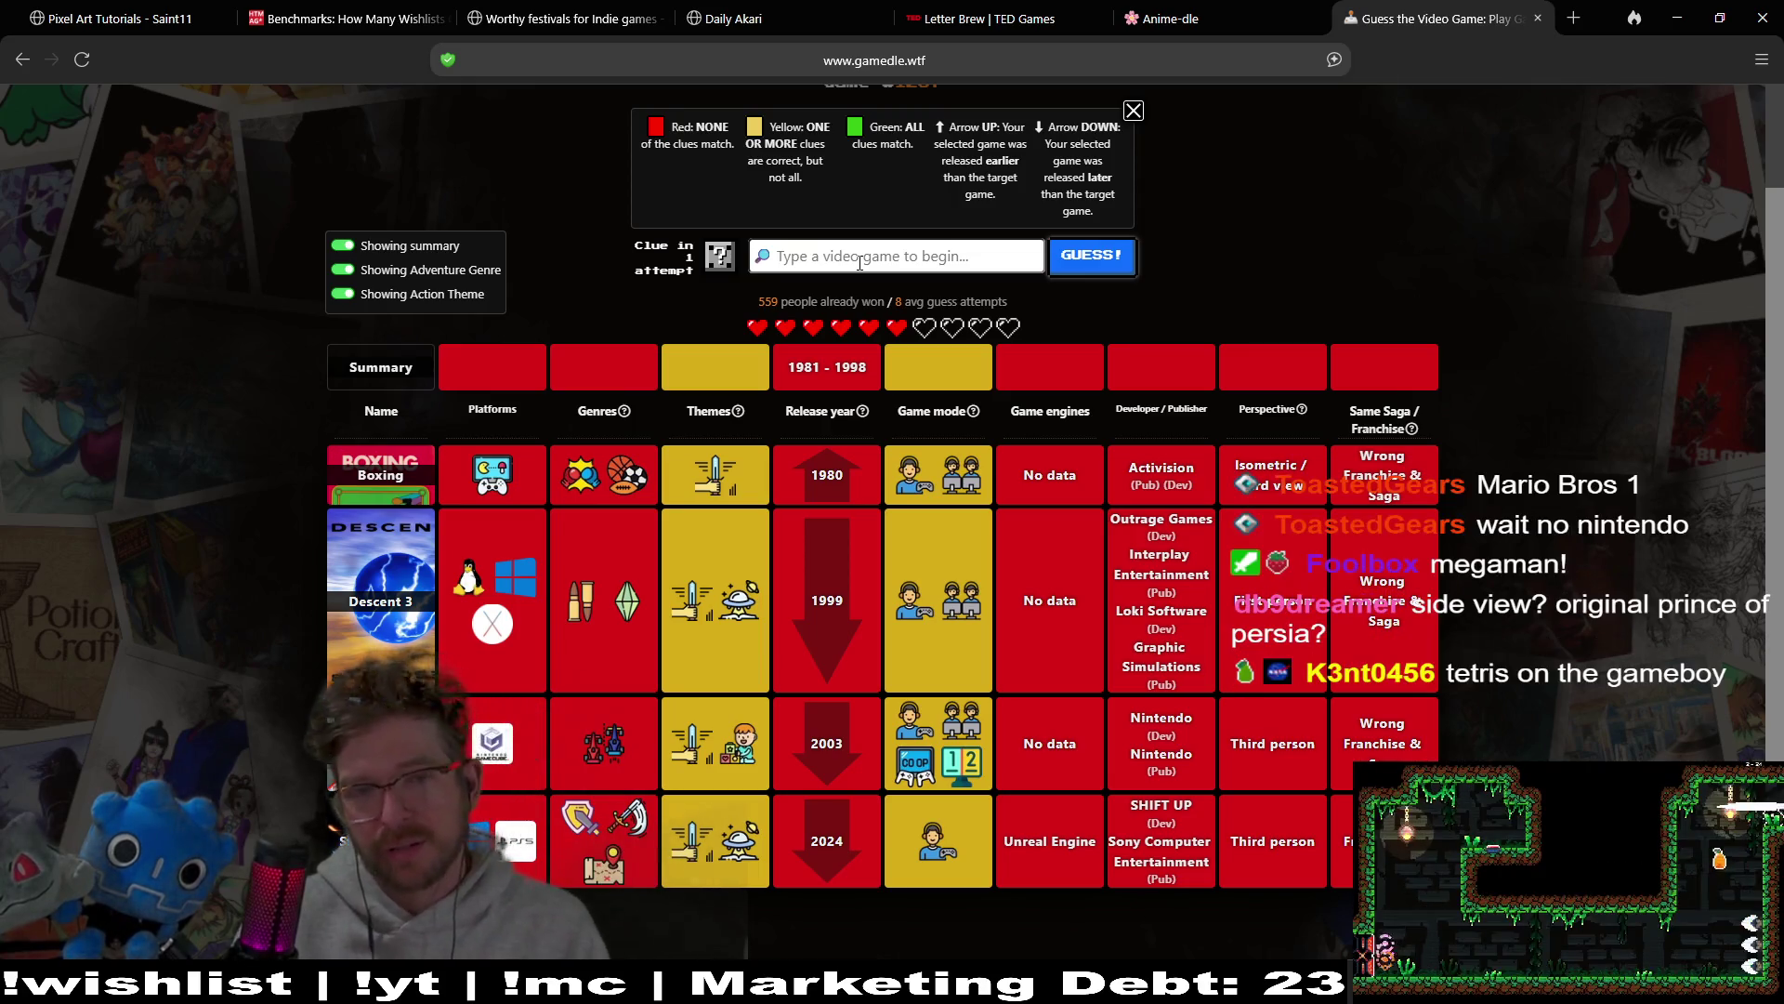
Step: Guess Tetris, getting a green Side view match and an up arrow on 1989
{"action": "type", "text": "tetris"}
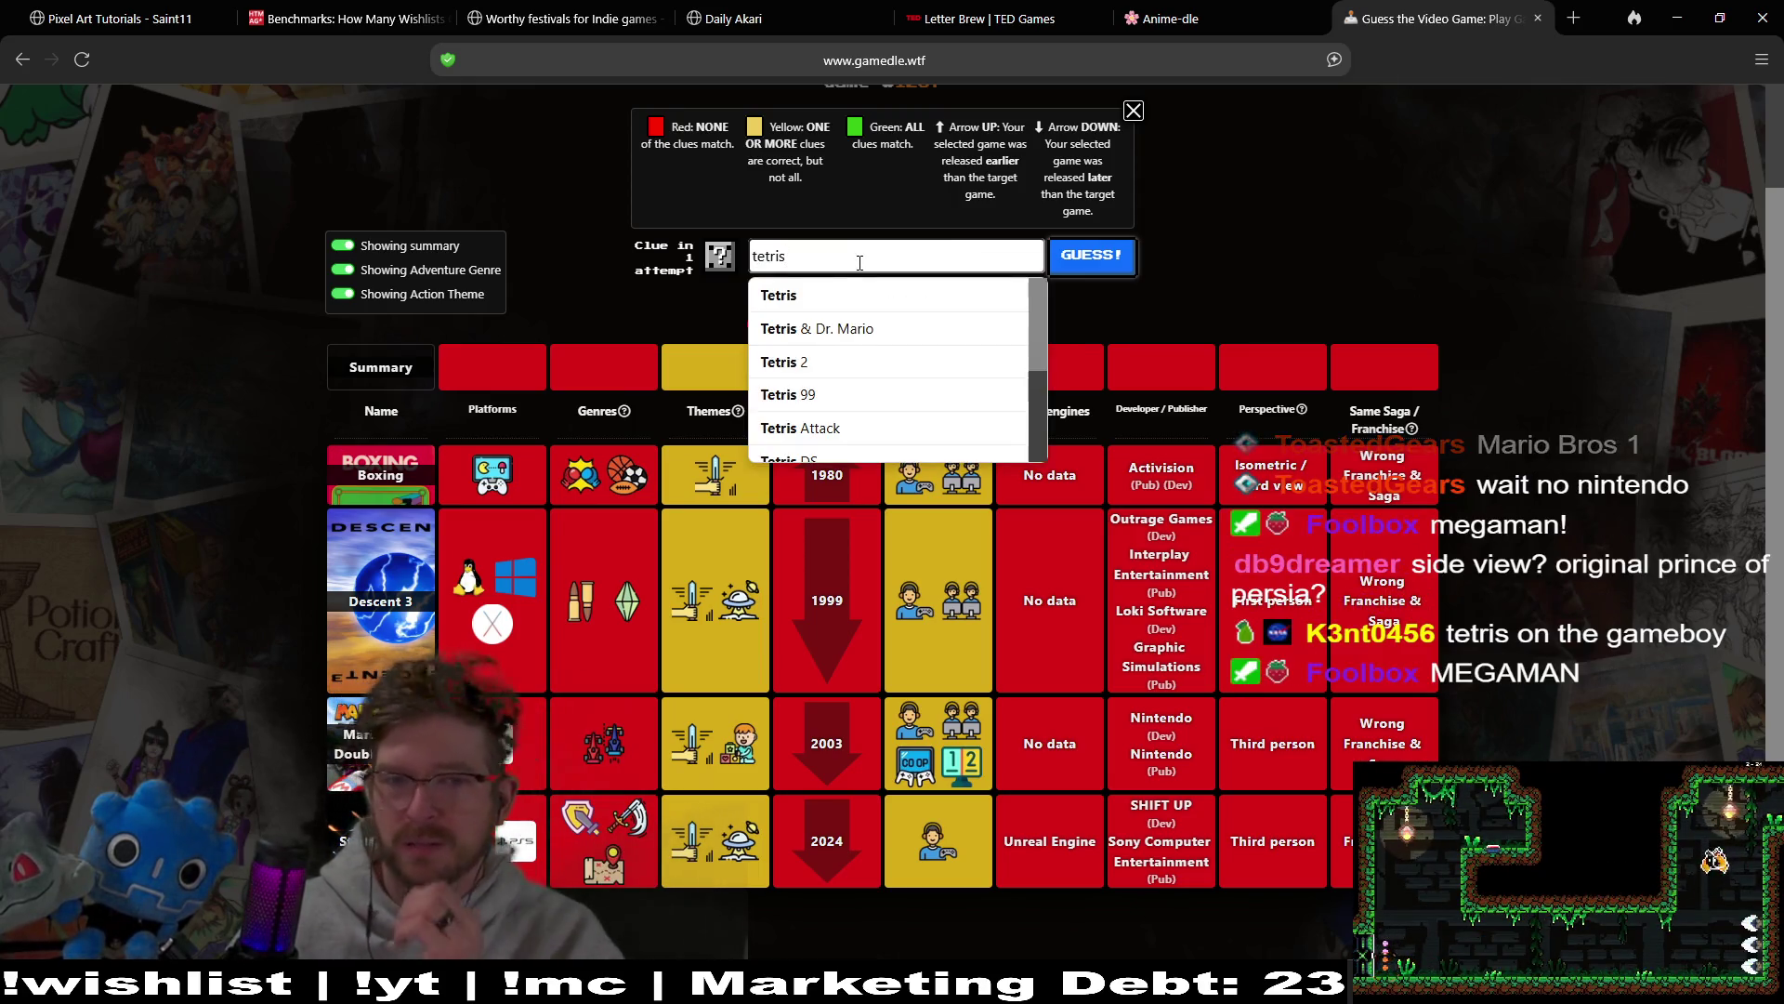
{"action": "left_click", "coordinate": [874, 296]}
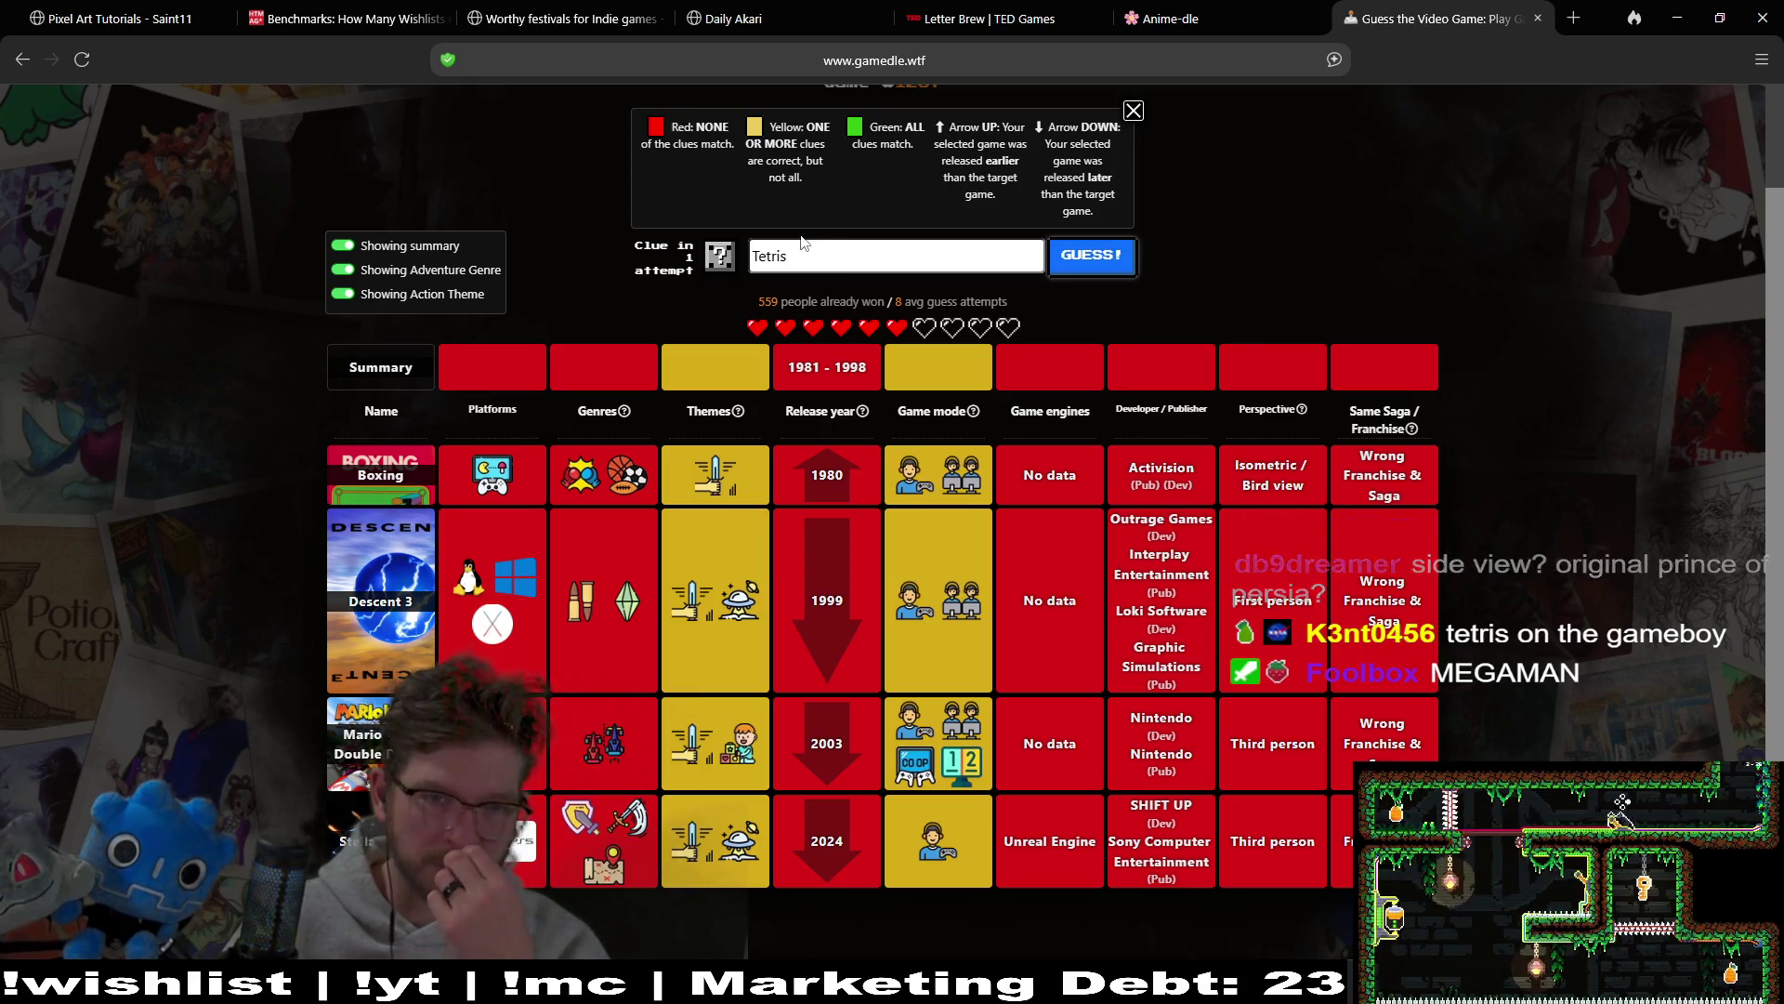
{"action": "left_click", "coordinate": [1071, 264]}
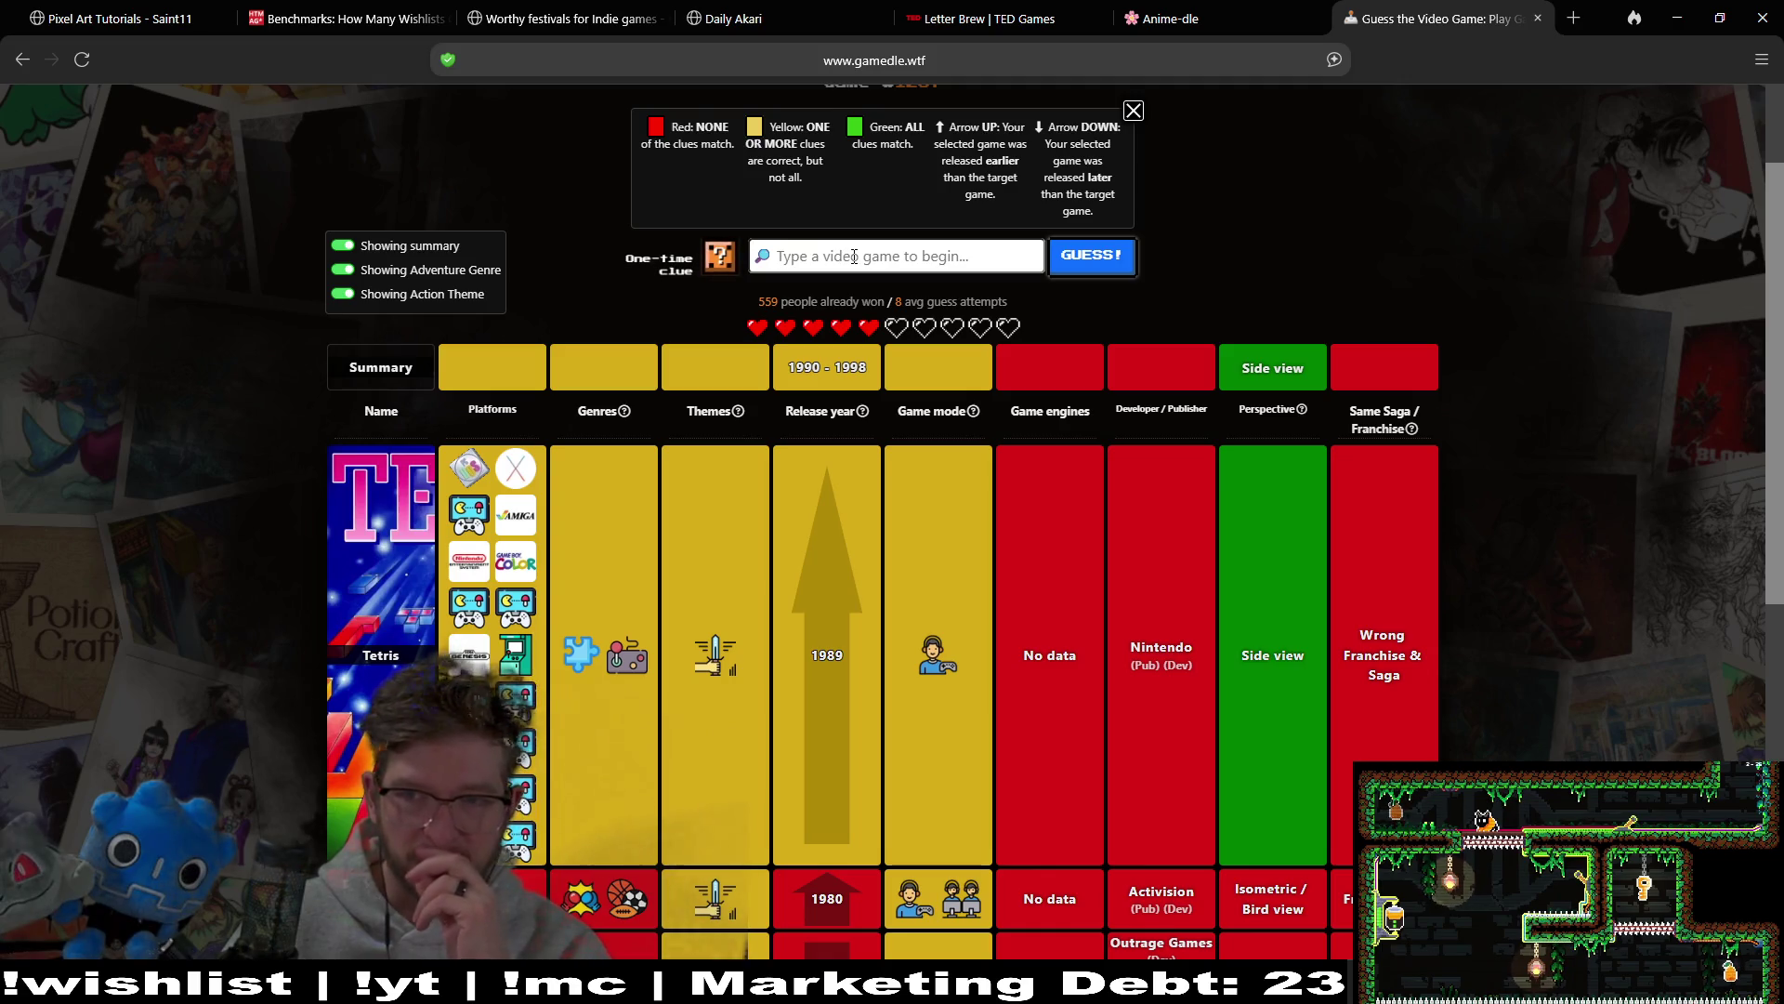
Step: Guess Mega Man, then reveal the one-time clue showing a 1991 release year
{"action": "type", "text": "megaba"}
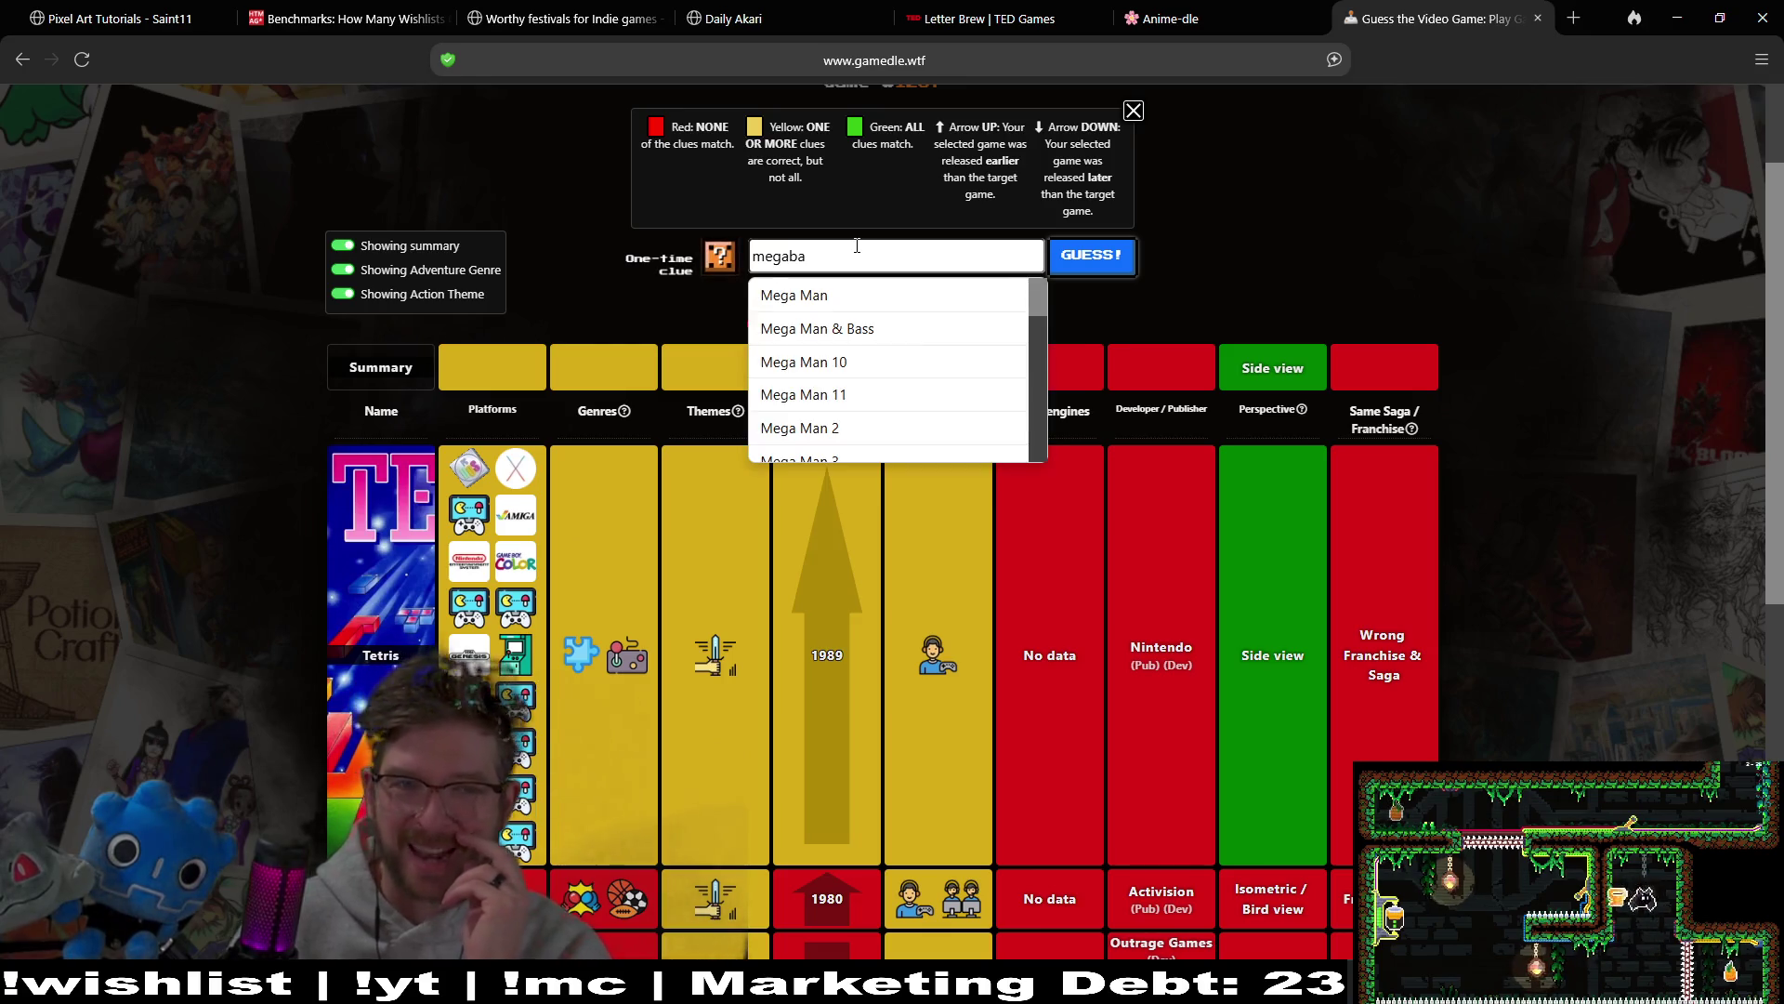
{"action": "key", "text": "BackSpace"}
{"action": "key", "text": "BackSpace"}
{"action": "type", "text": "man"}
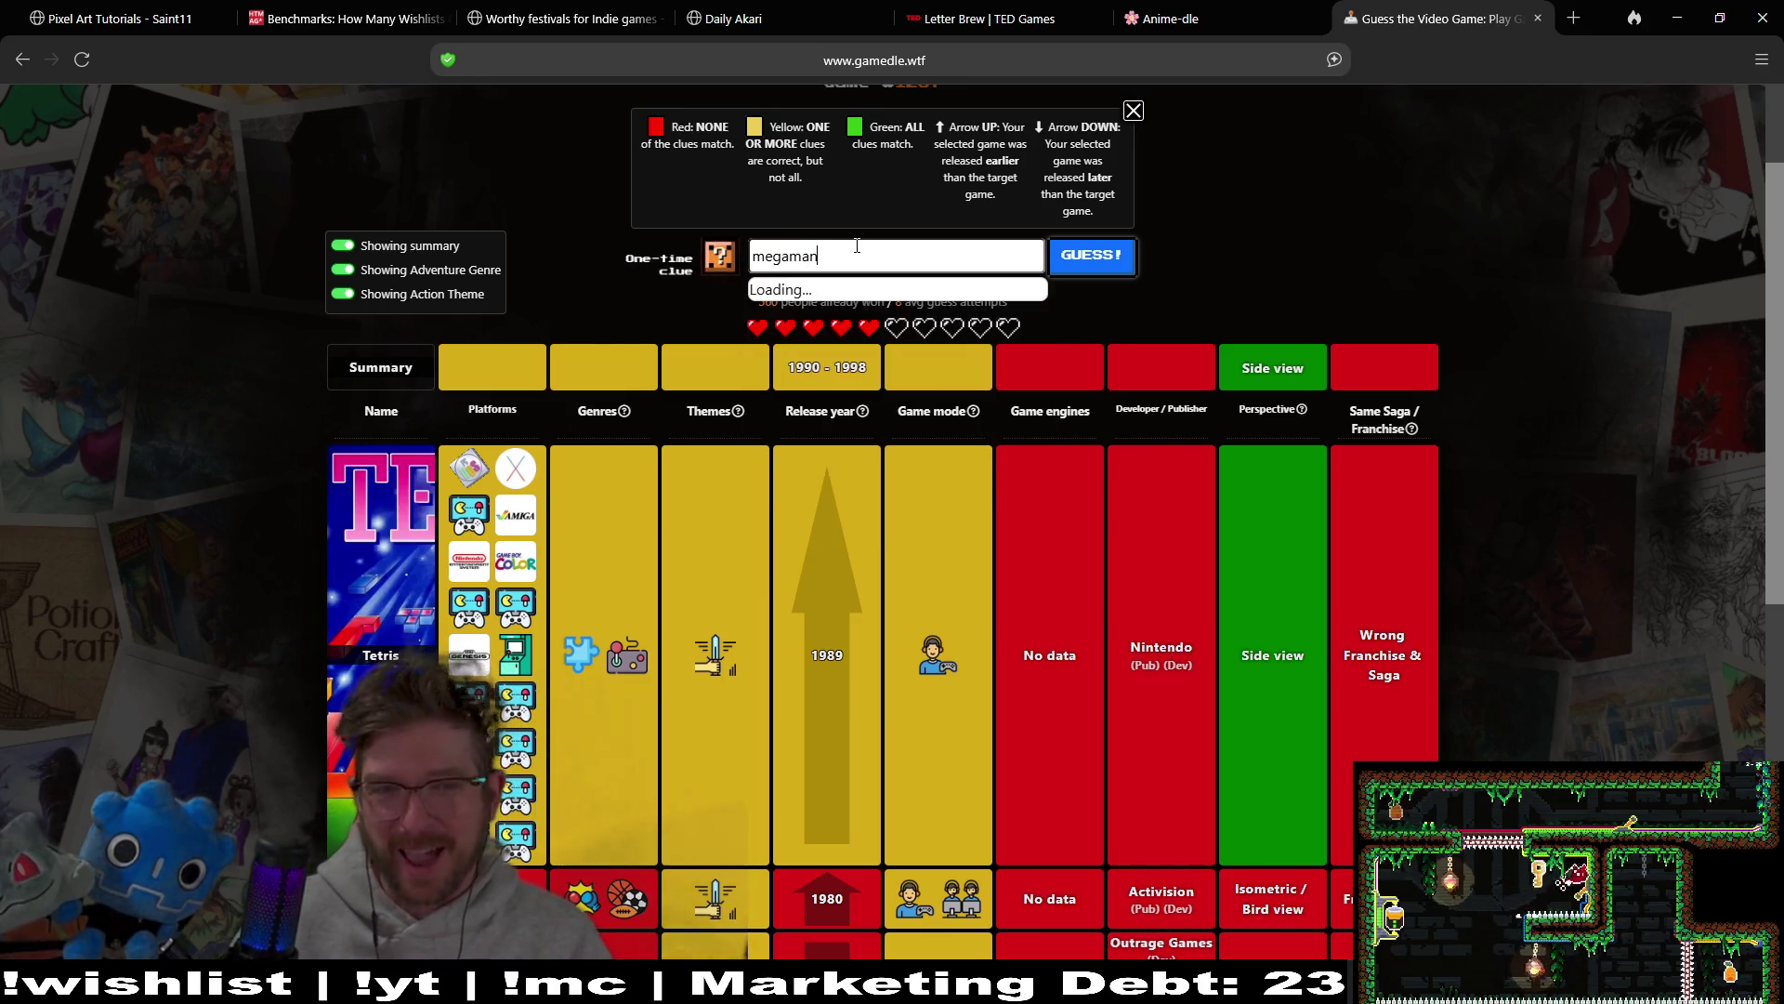
{"action": "left_click", "coordinate": [853, 293]}
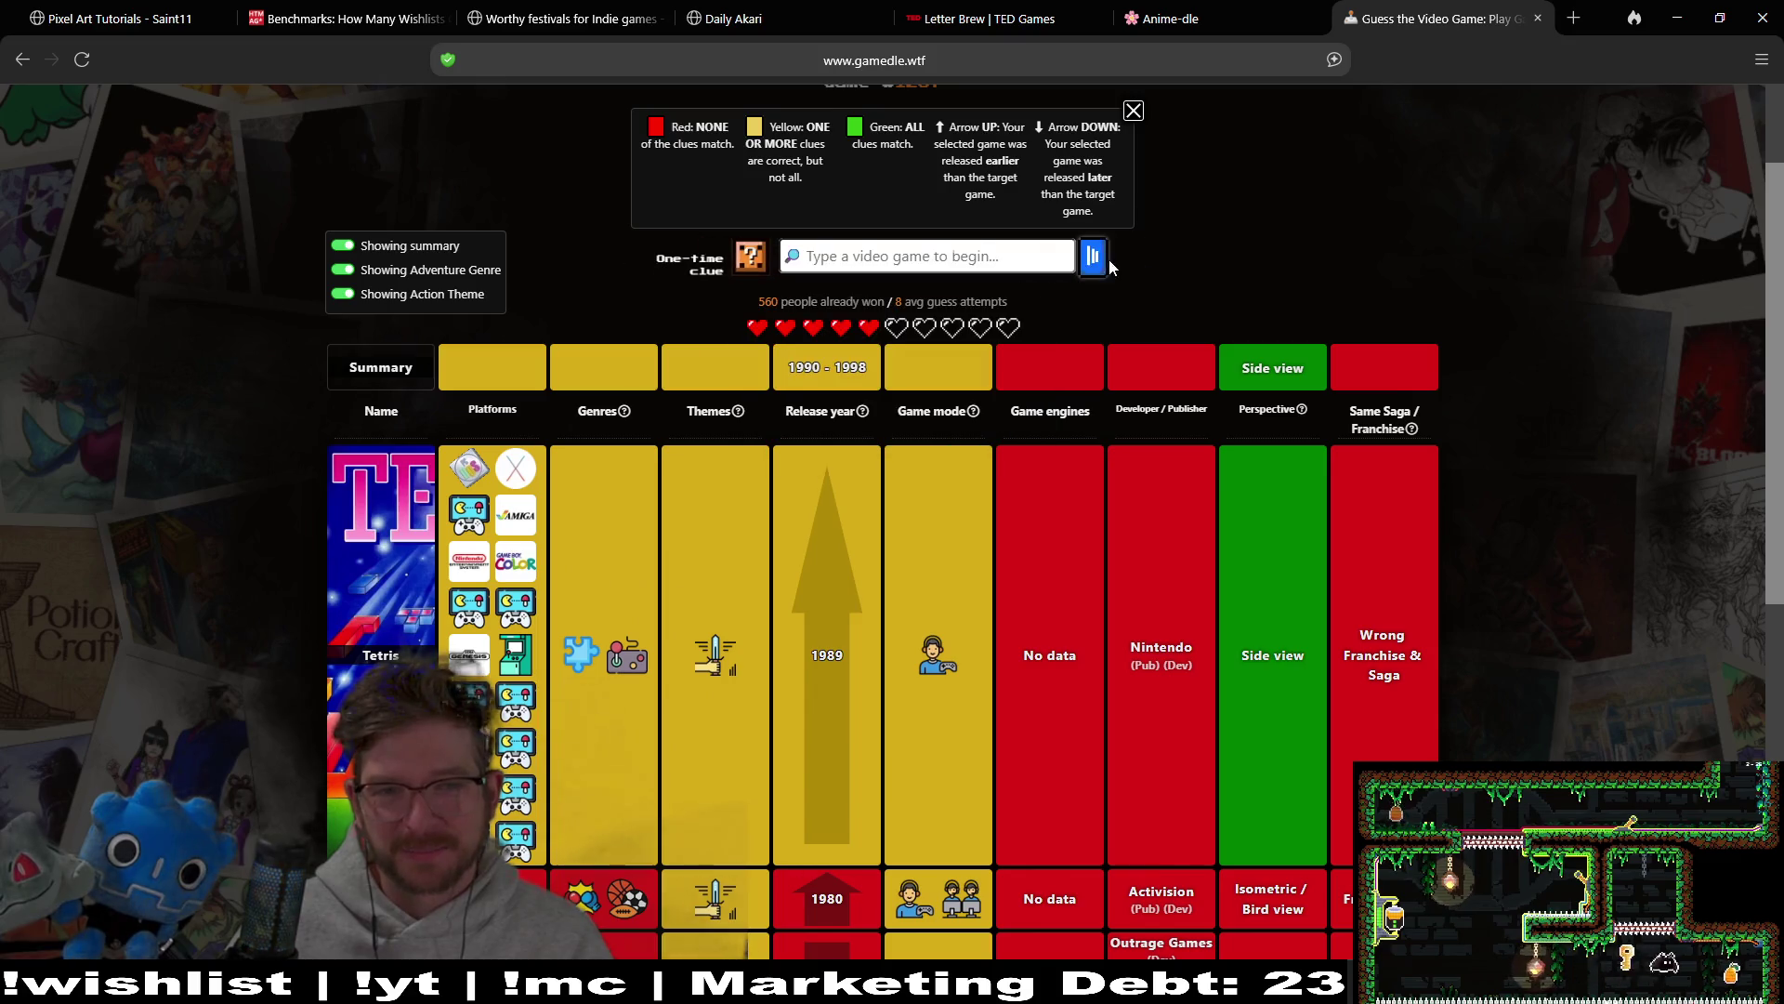
{"action": "left_click", "coordinate": [1106, 268]}
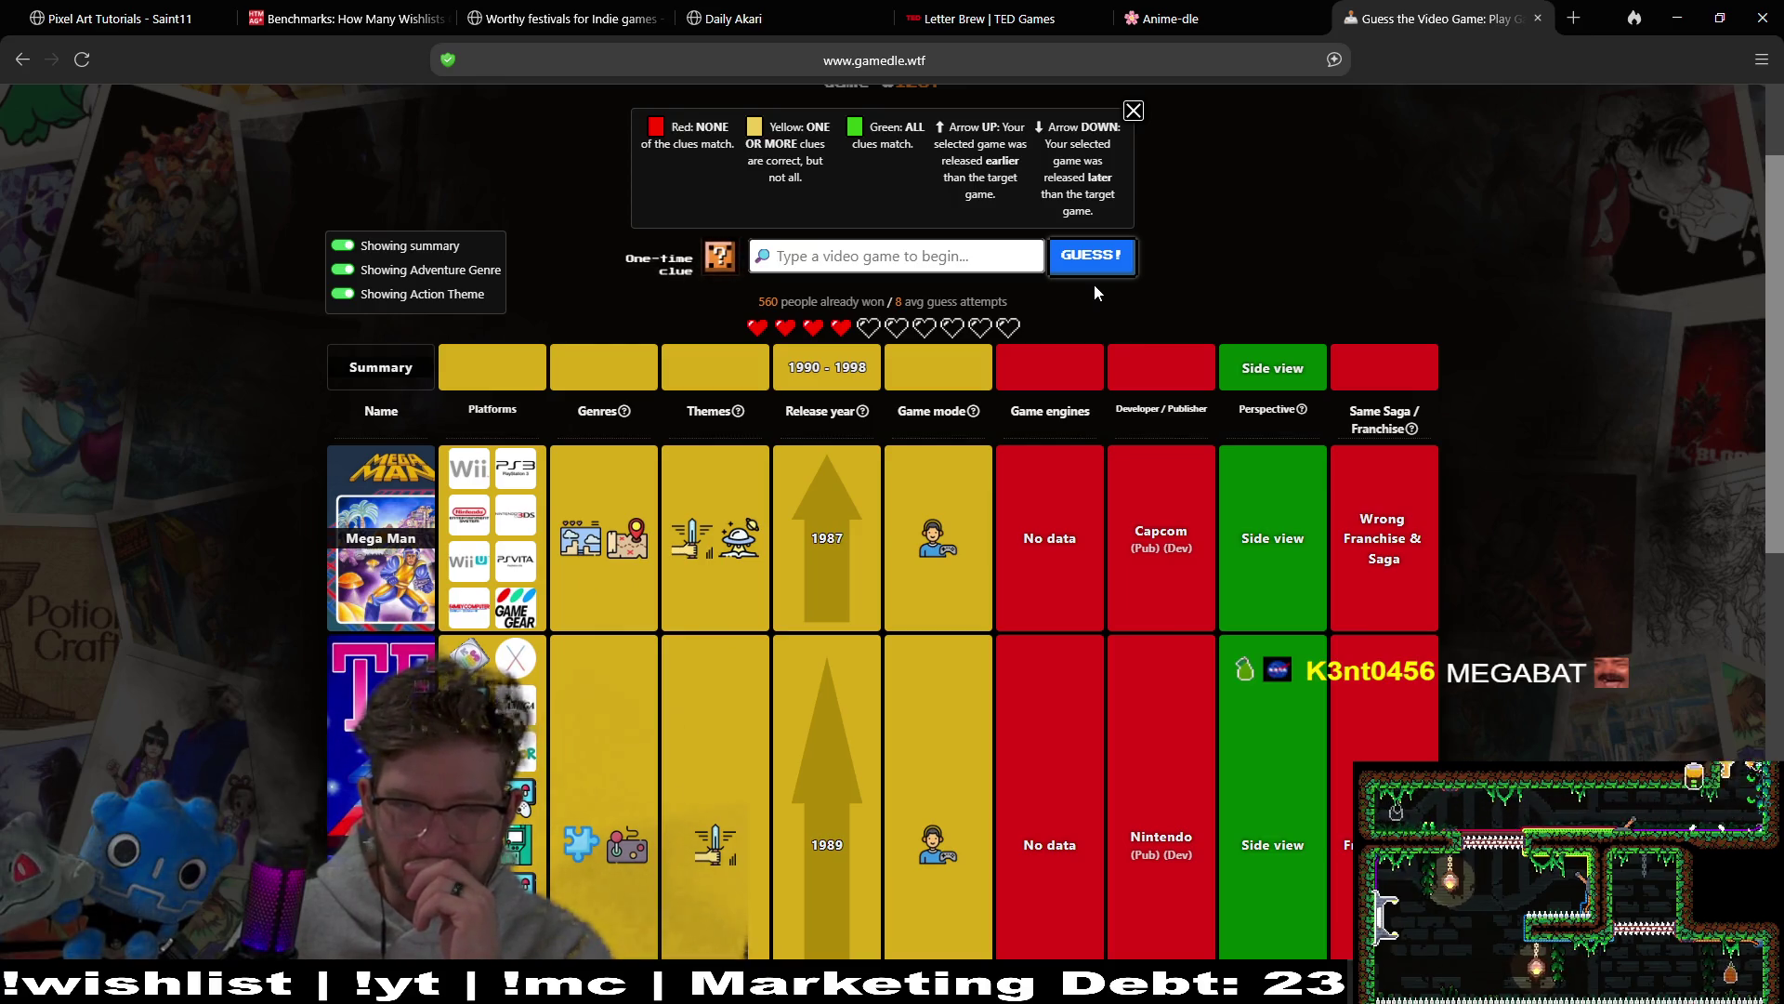
{"action": "left_click", "coordinate": [717, 261]}
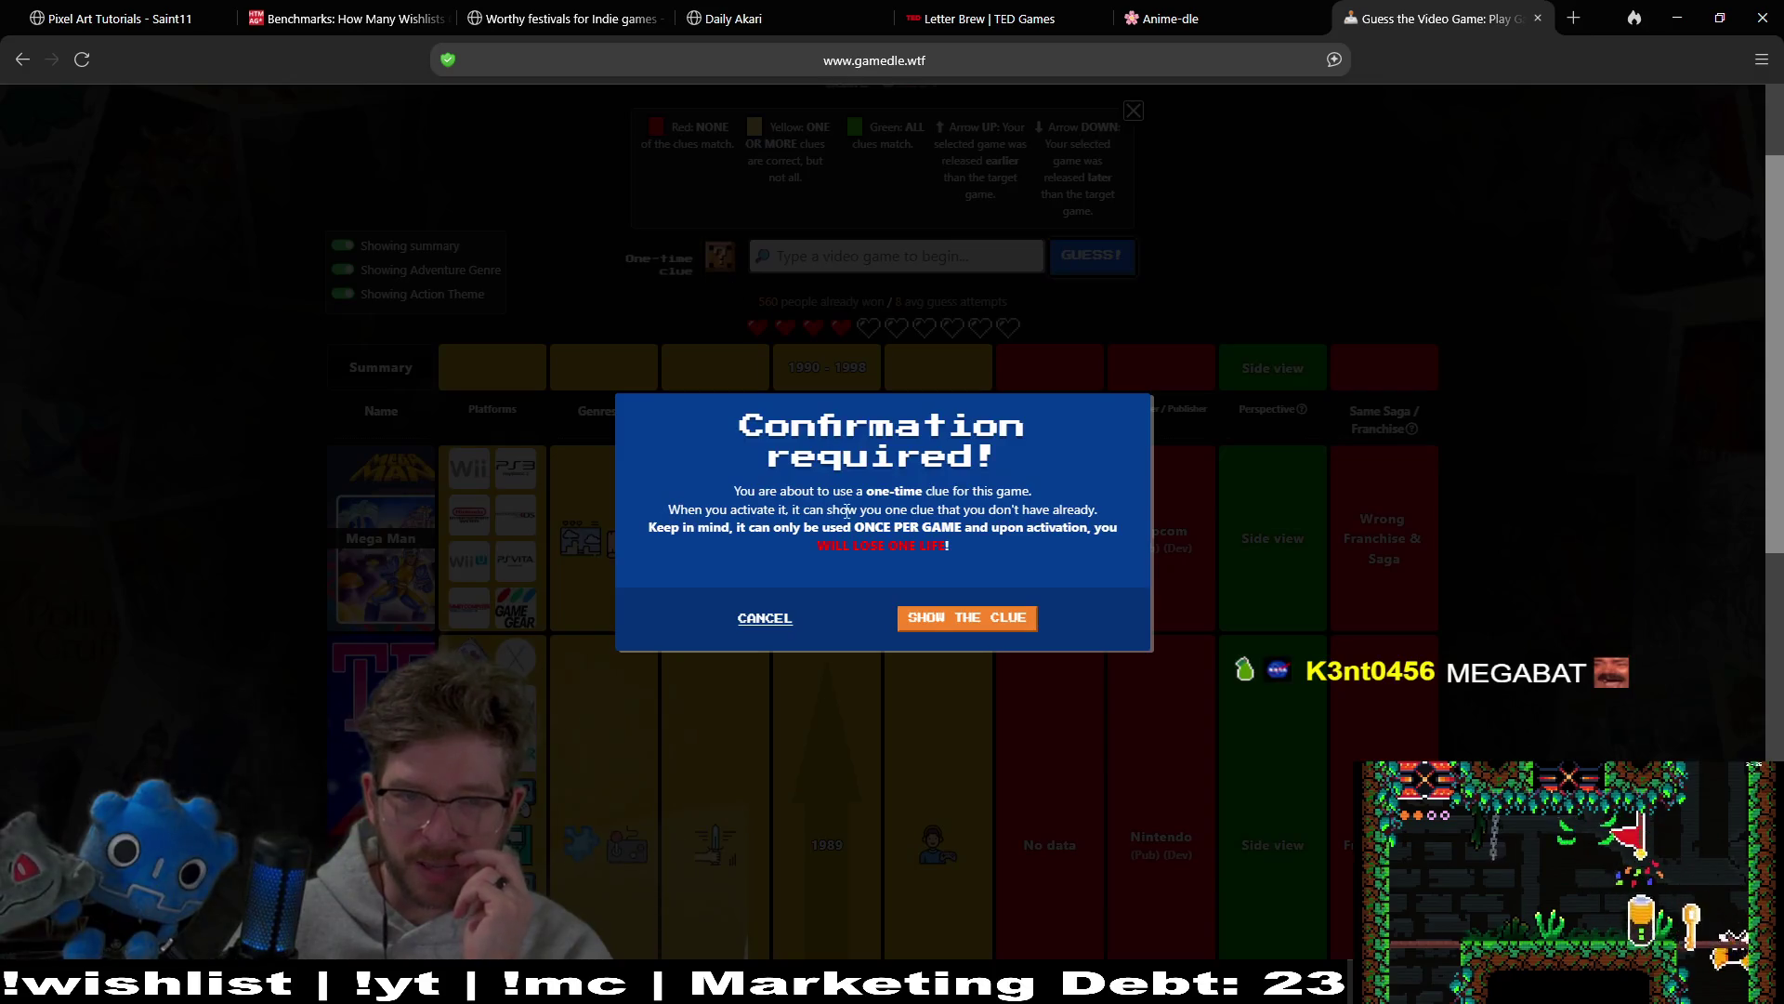
{"action": "left_click", "coordinate": [920, 619]}
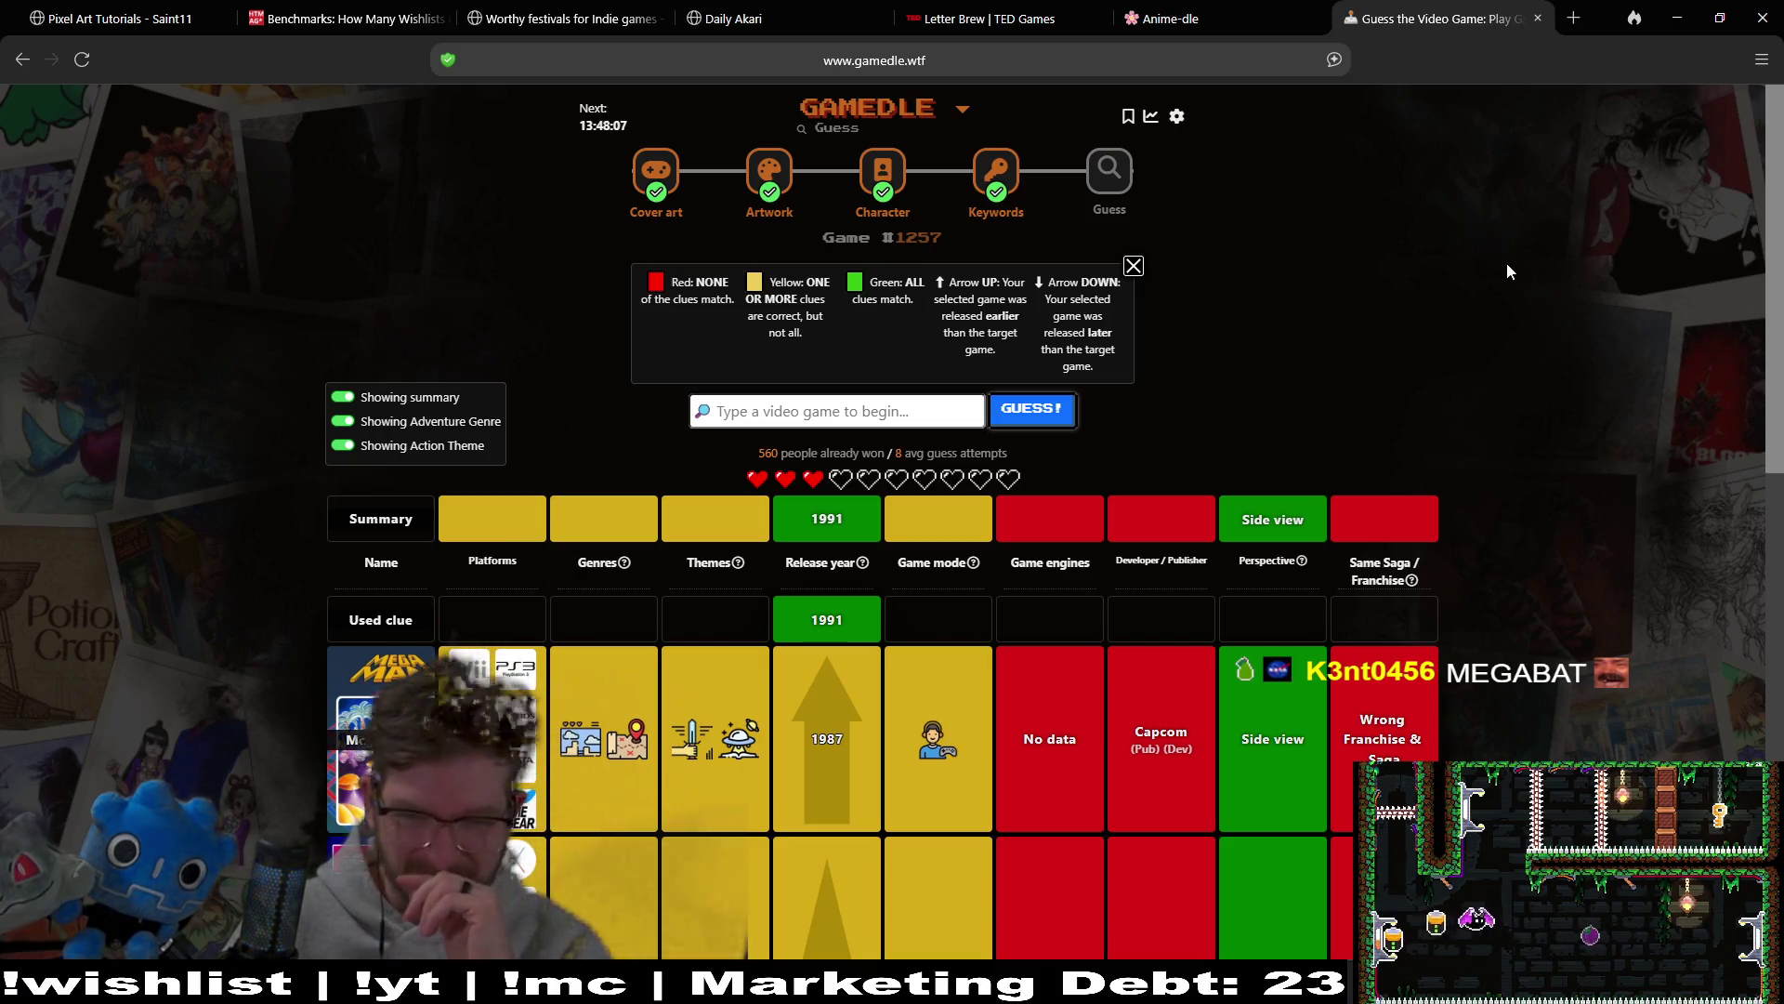
{"action": "scroll", "coordinate": [1518, 338], "scroll_direction": "down", "scroll_amount": 2}
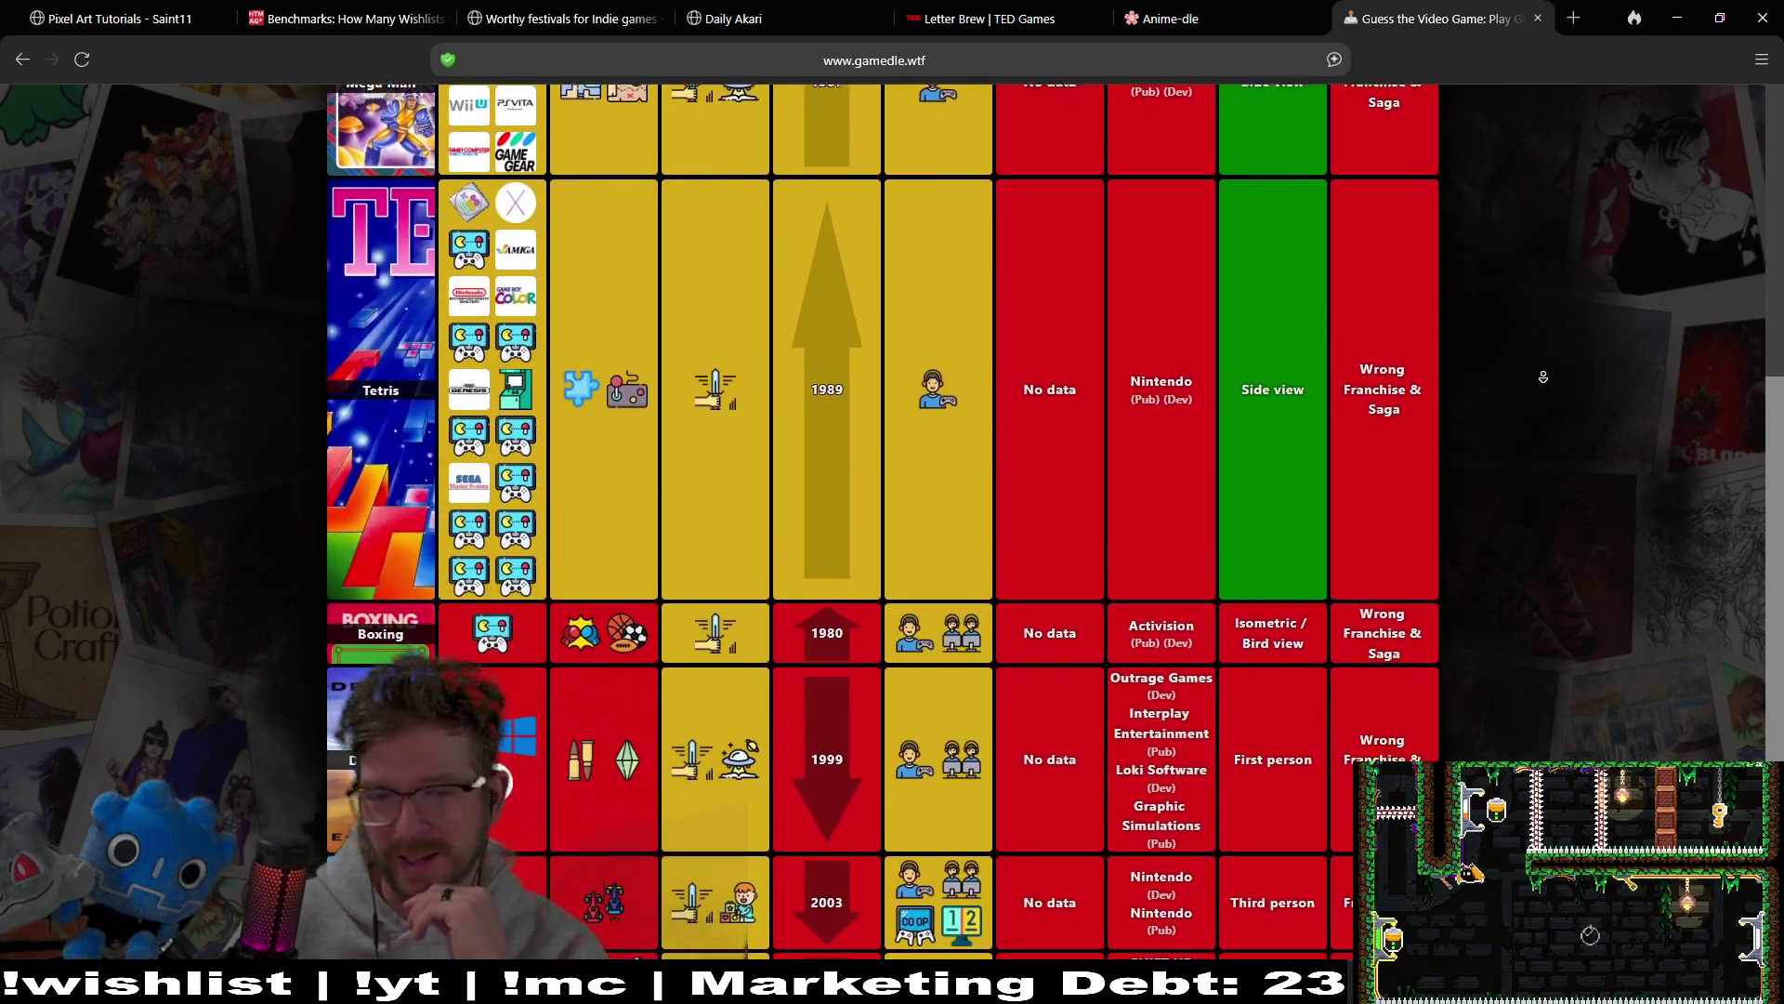
{"action": "middle_click", "coordinate": [1546, 382]}
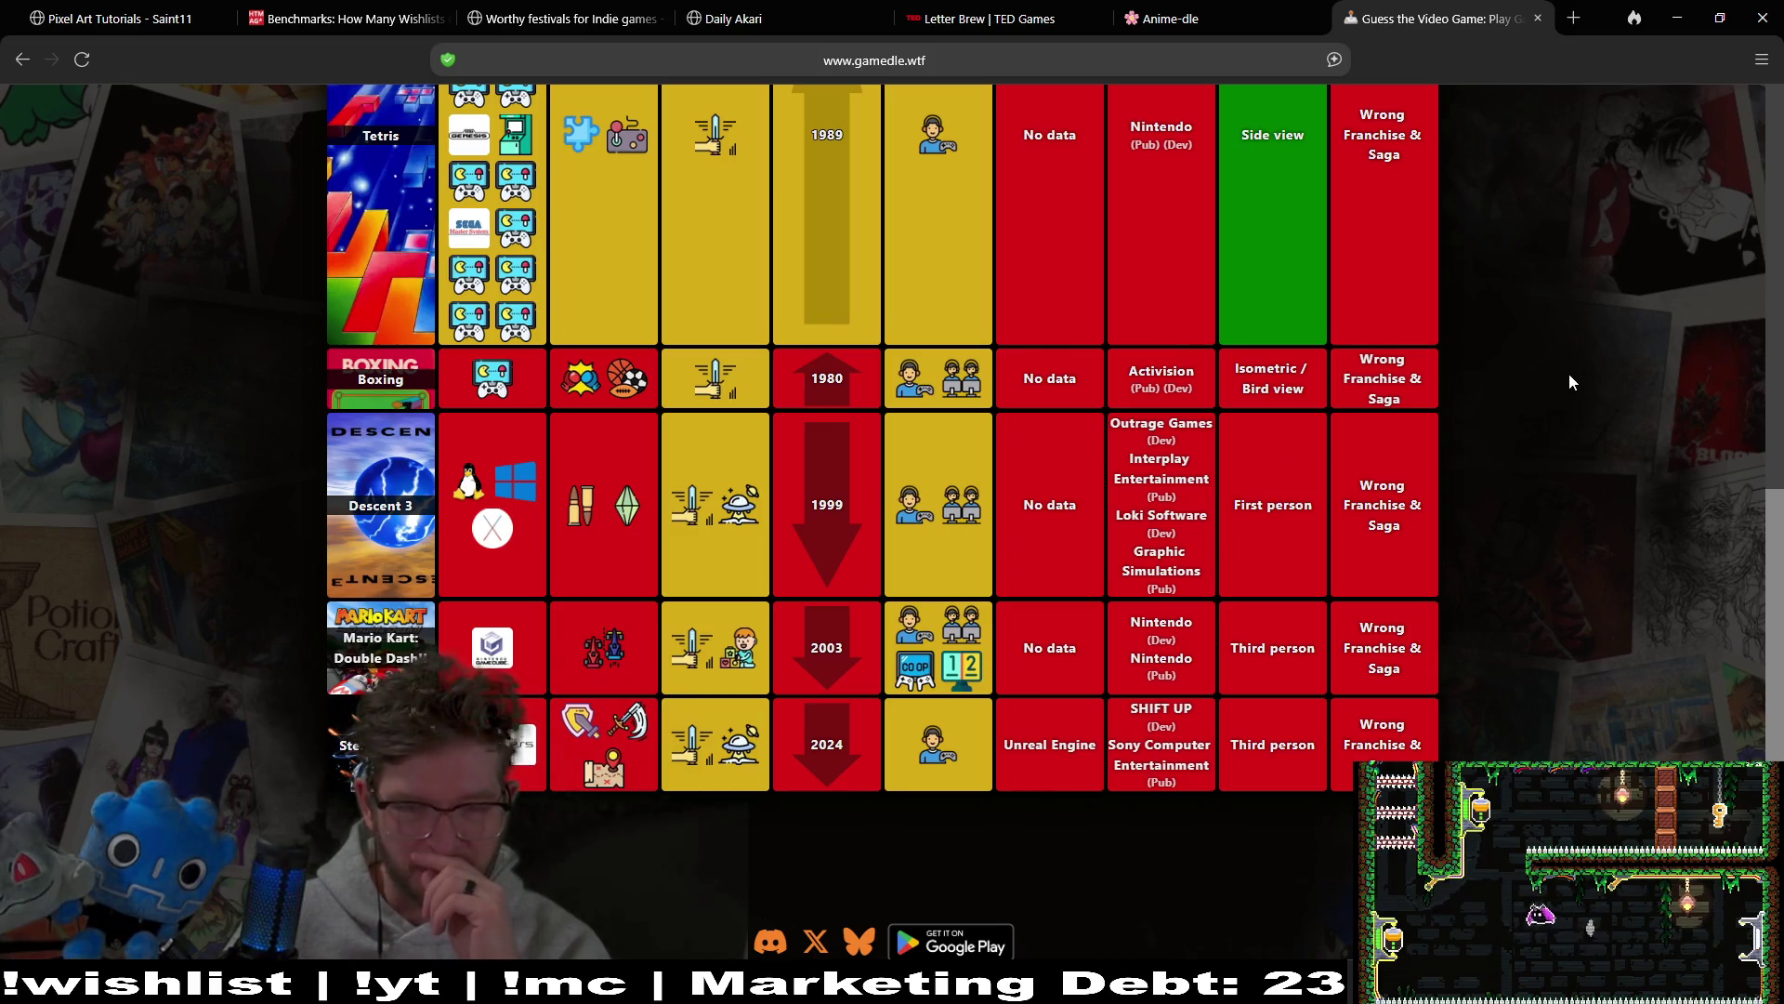
{"action": "middle_click", "coordinate": [1559, 277]}
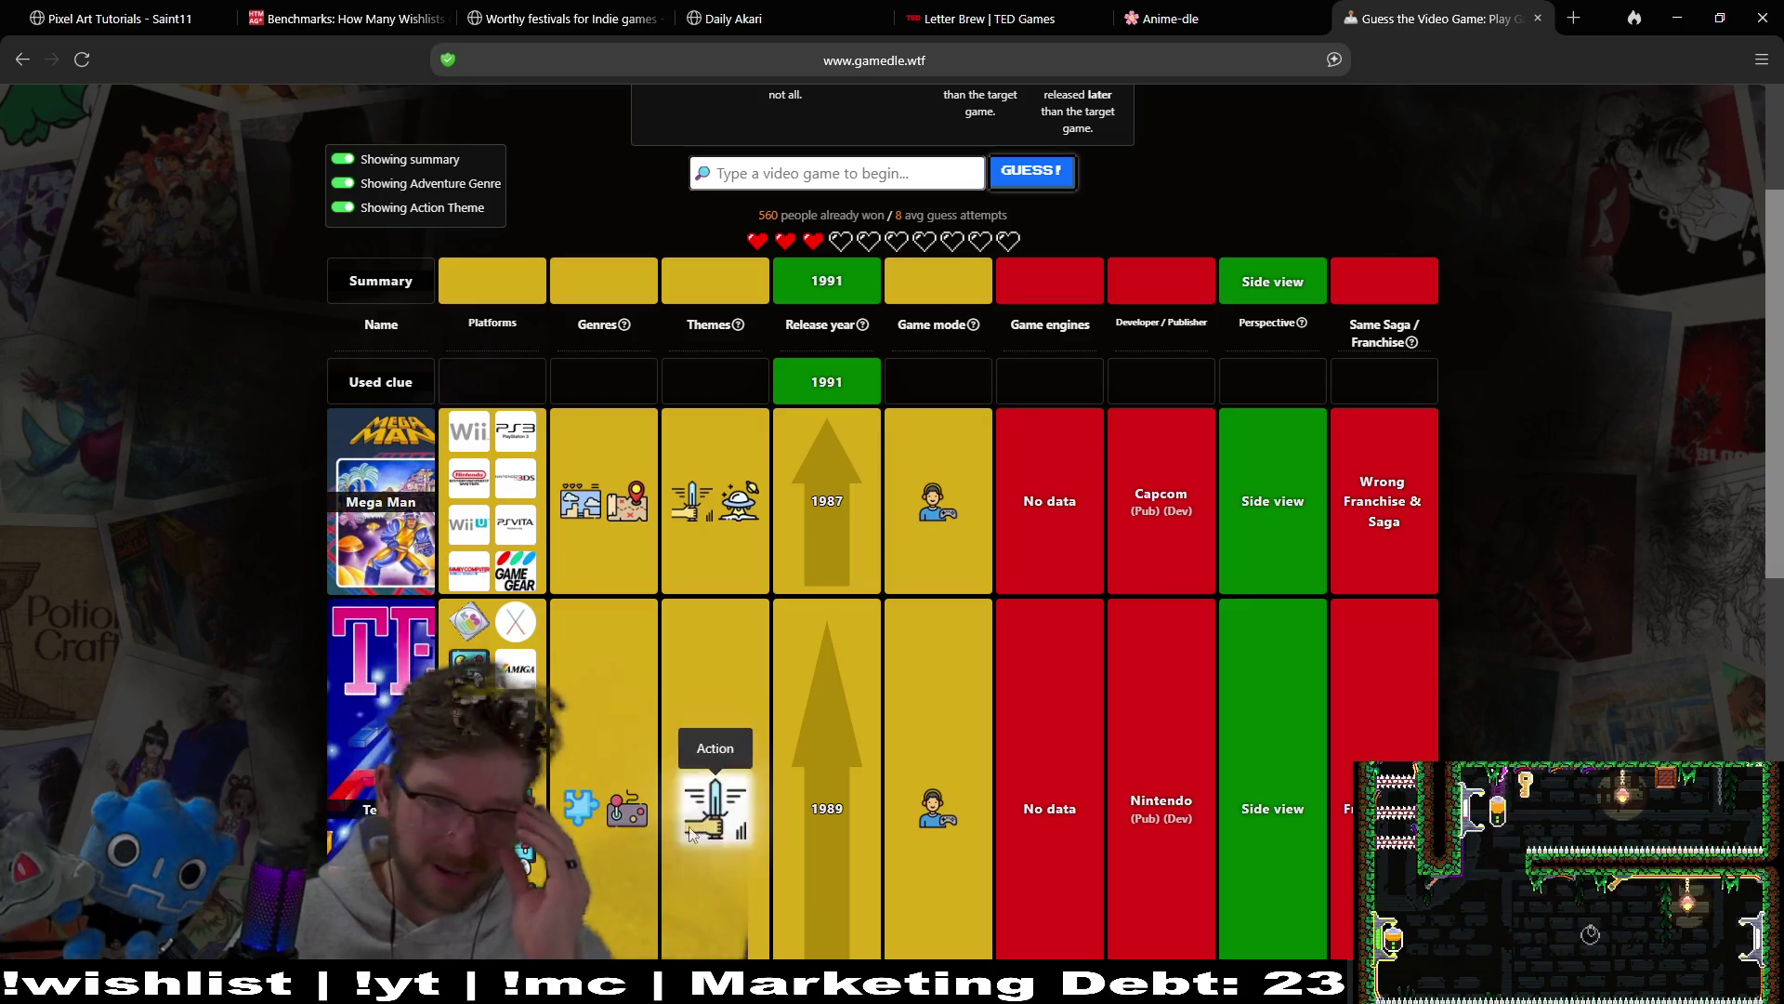
{"action": "mouse_move", "coordinate": [578, 814]}
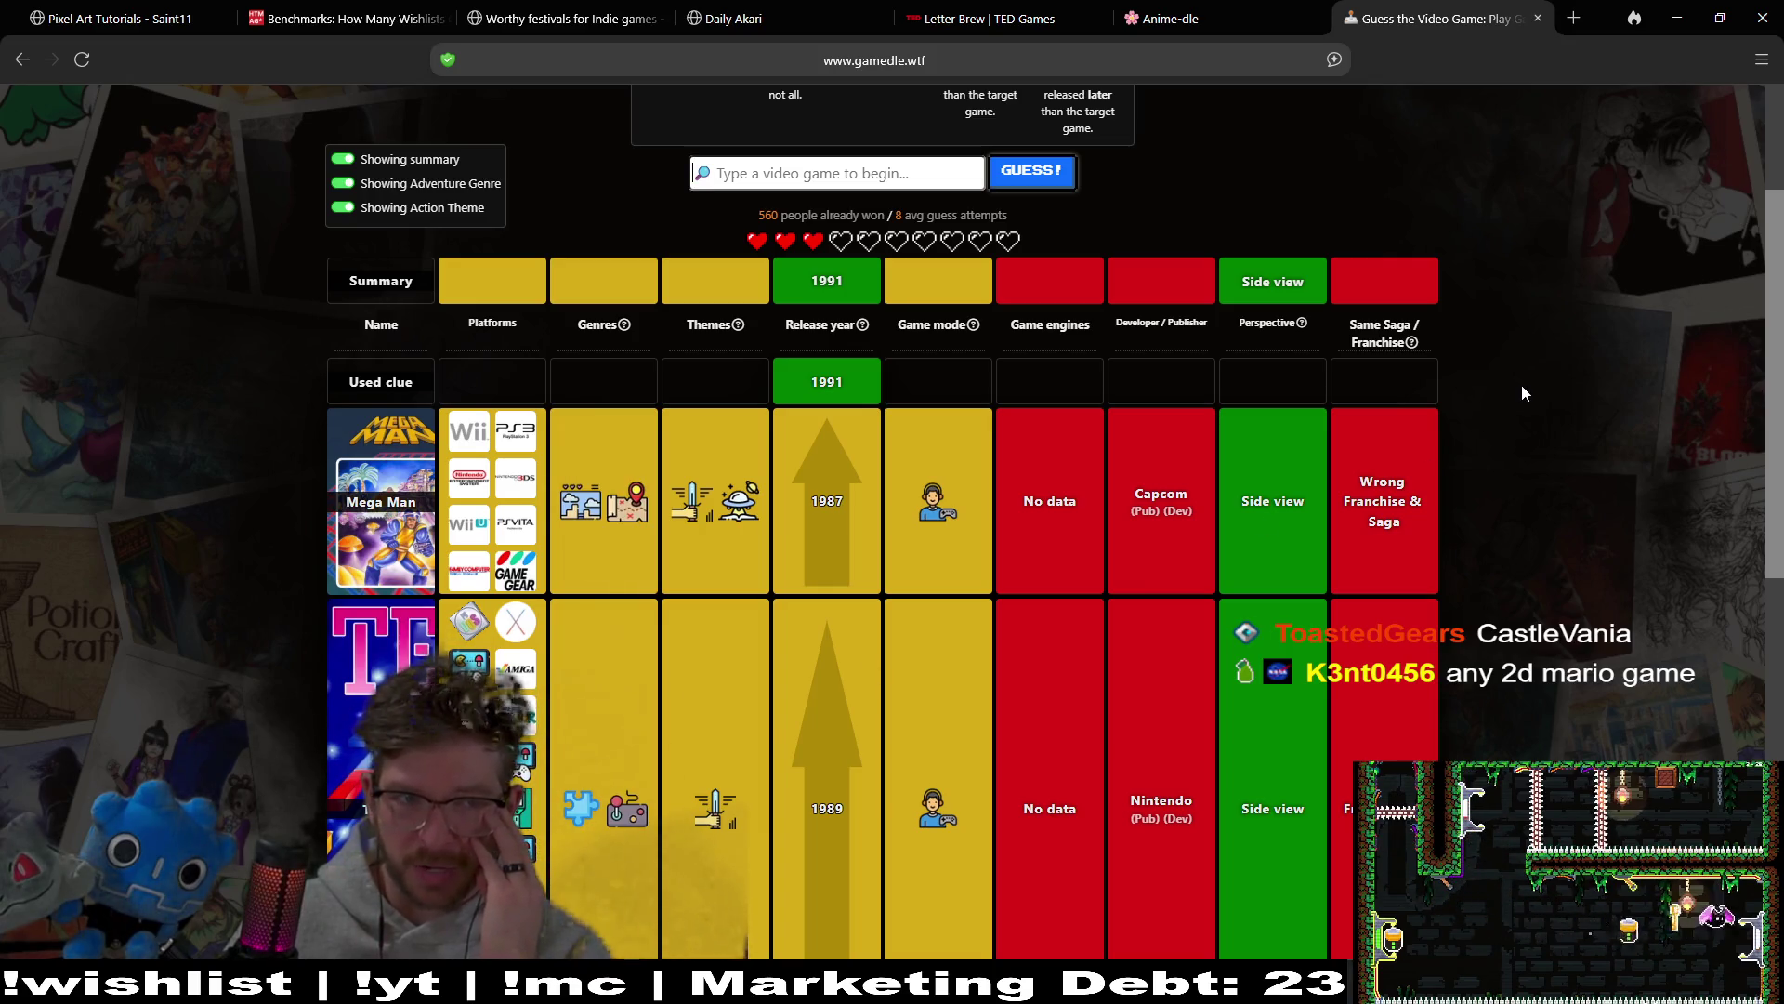
{"action": "scroll", "coordinate": [1069, 483], "scroll_direction": "down", "scroll_amount": 3}
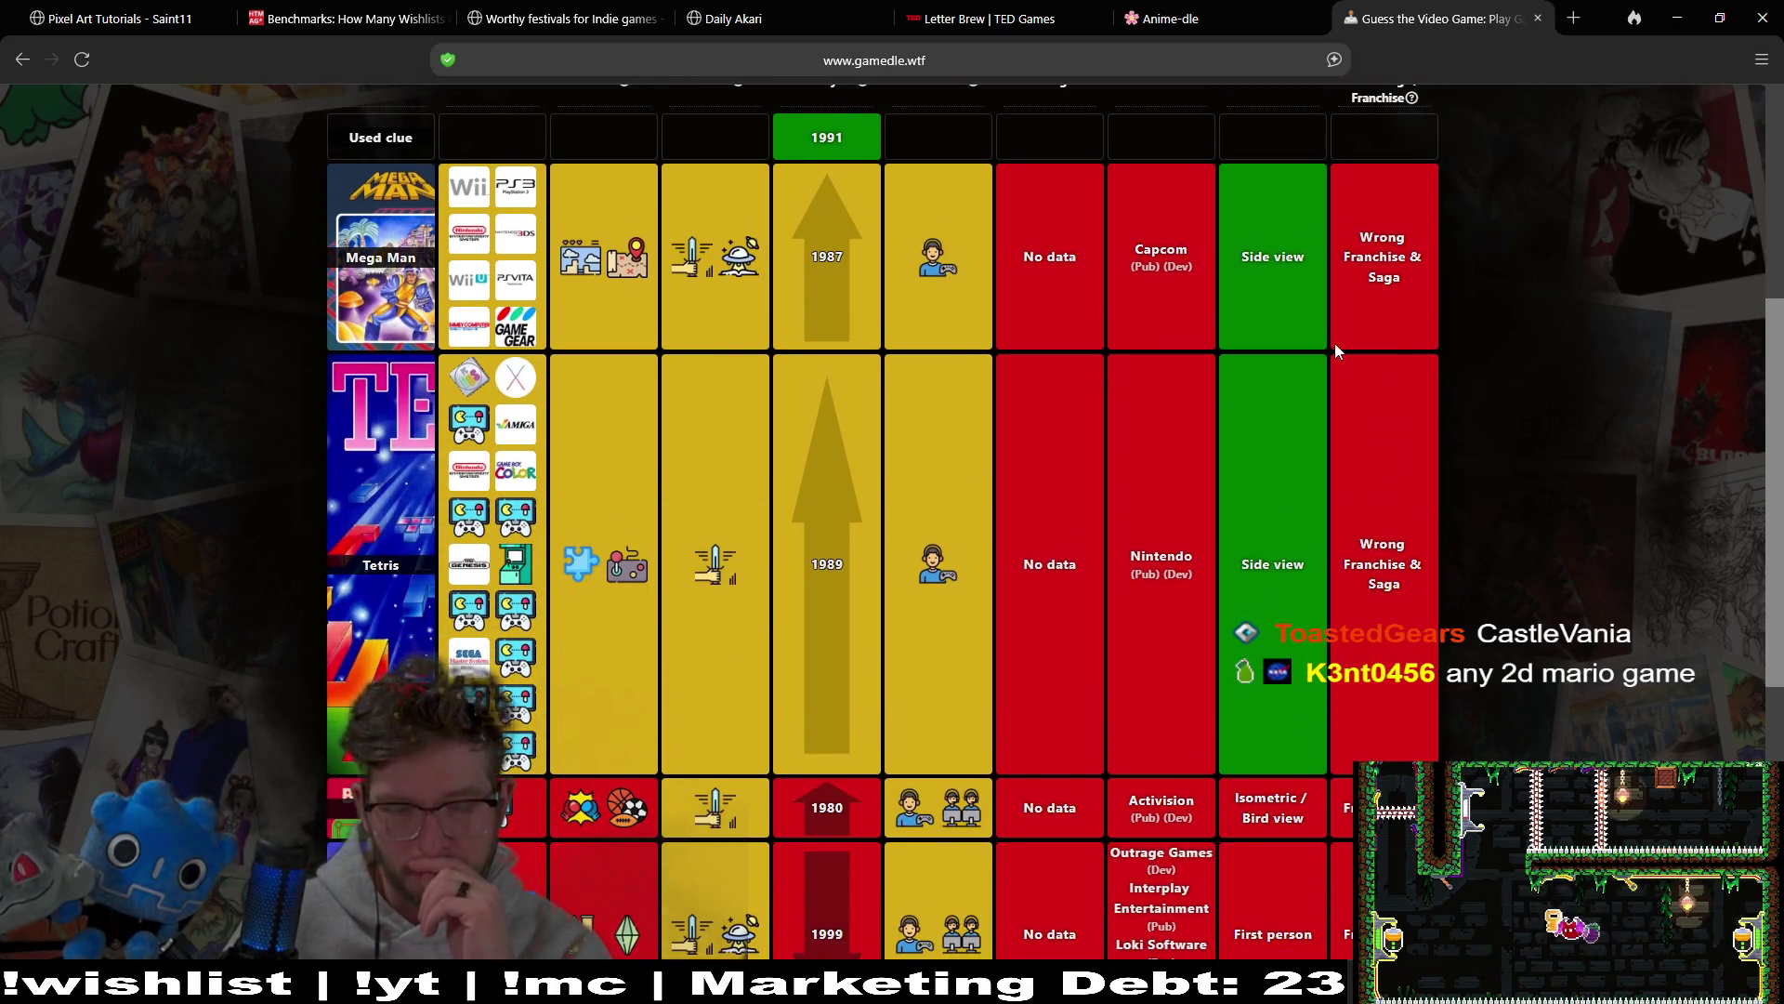
{"action": "scroll", "coordinate": [1335, 343], "scroll_direction": "up", "scroll_amount": 3}
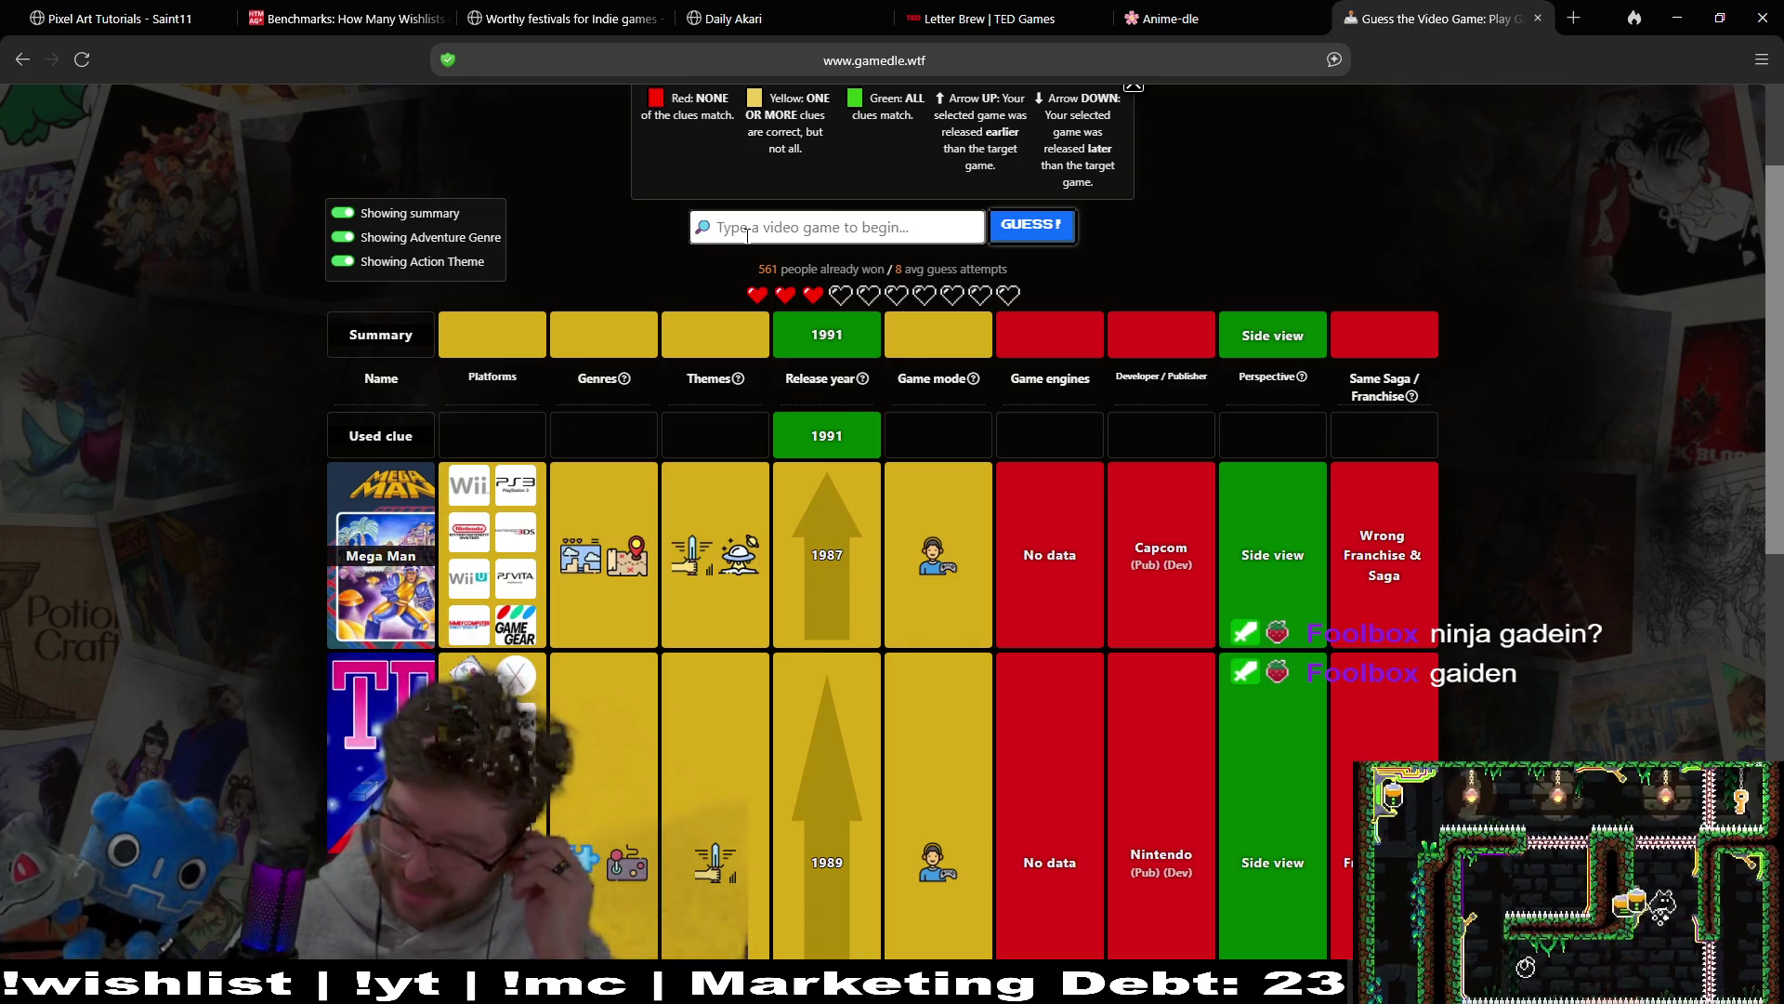
Step: Review the Mega Man and Tetris guess rows and the 1991 clue, then search 'sonic'
{"action": "mouse_move", "coordinate": [922, 587]}
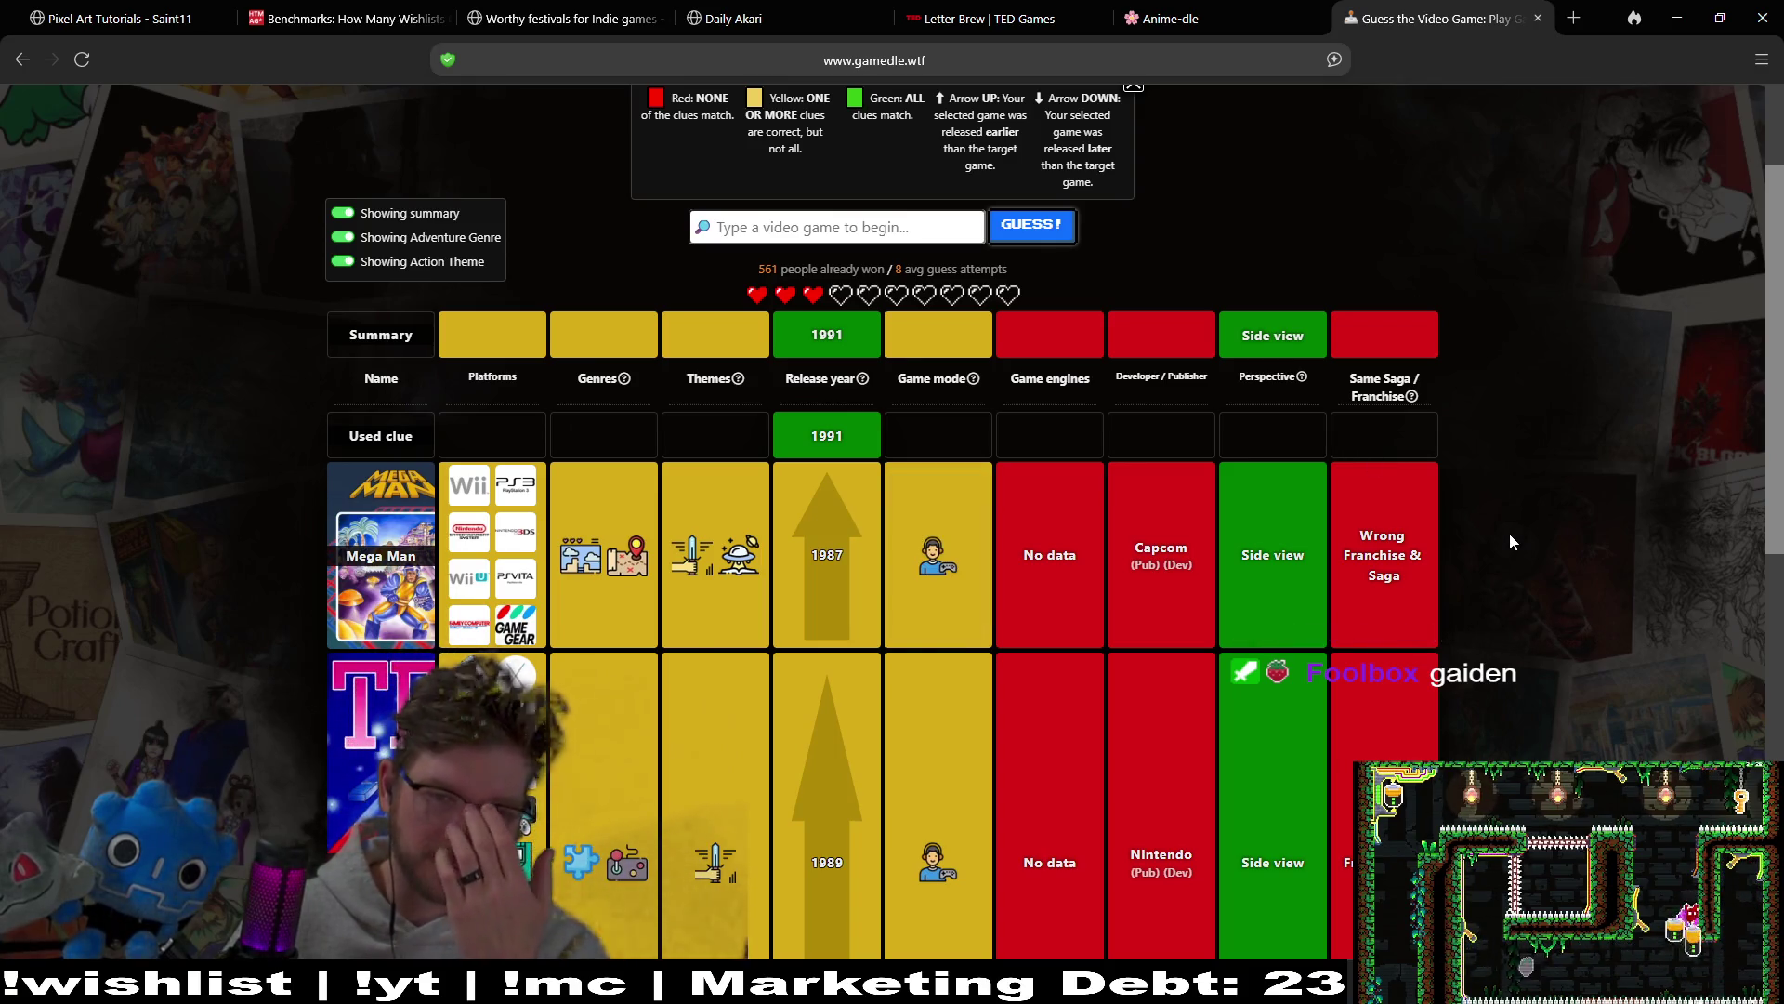
{"action": "scroll", "coordinate": [1511, 540], "scroll_direction": "down", "scroll_amount": 8}
{"action": "scroll", "coordinate": [1538, 632], "scroll_direction": "down", "scroll_amount": 1}
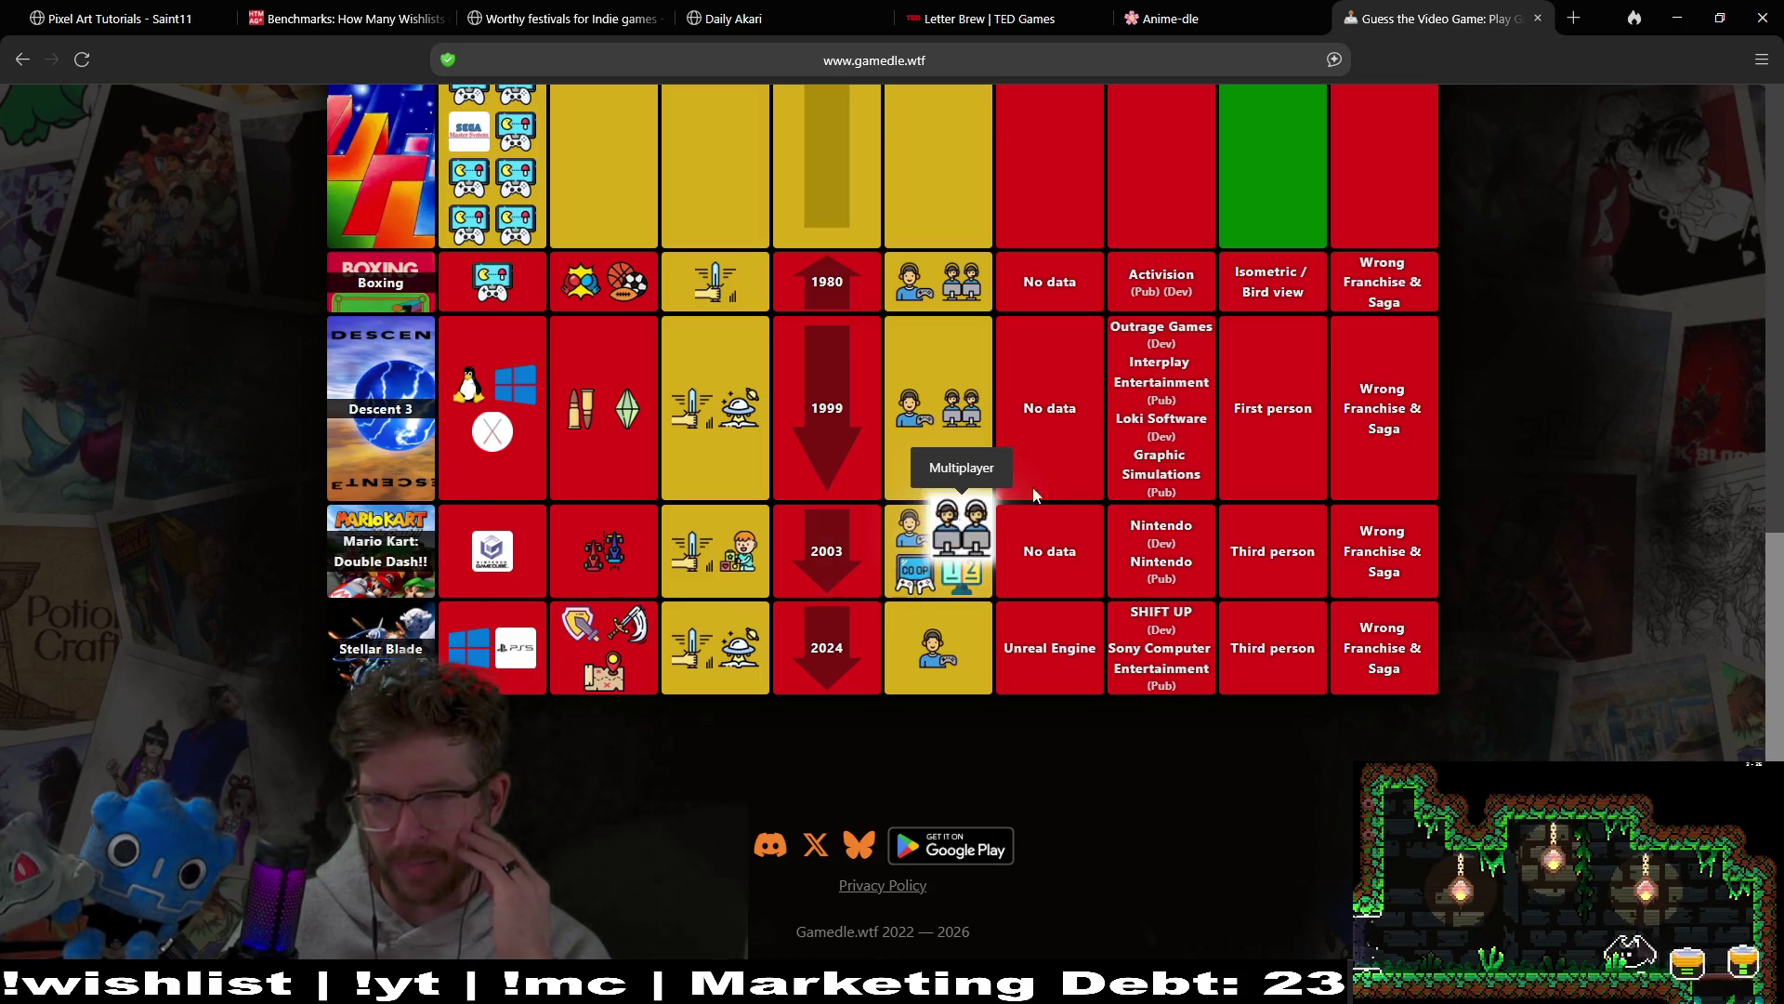
{"action": "scroll", "coordinate": [1508, 521], "scroll_direction": "up", "scroll_amount": 7}
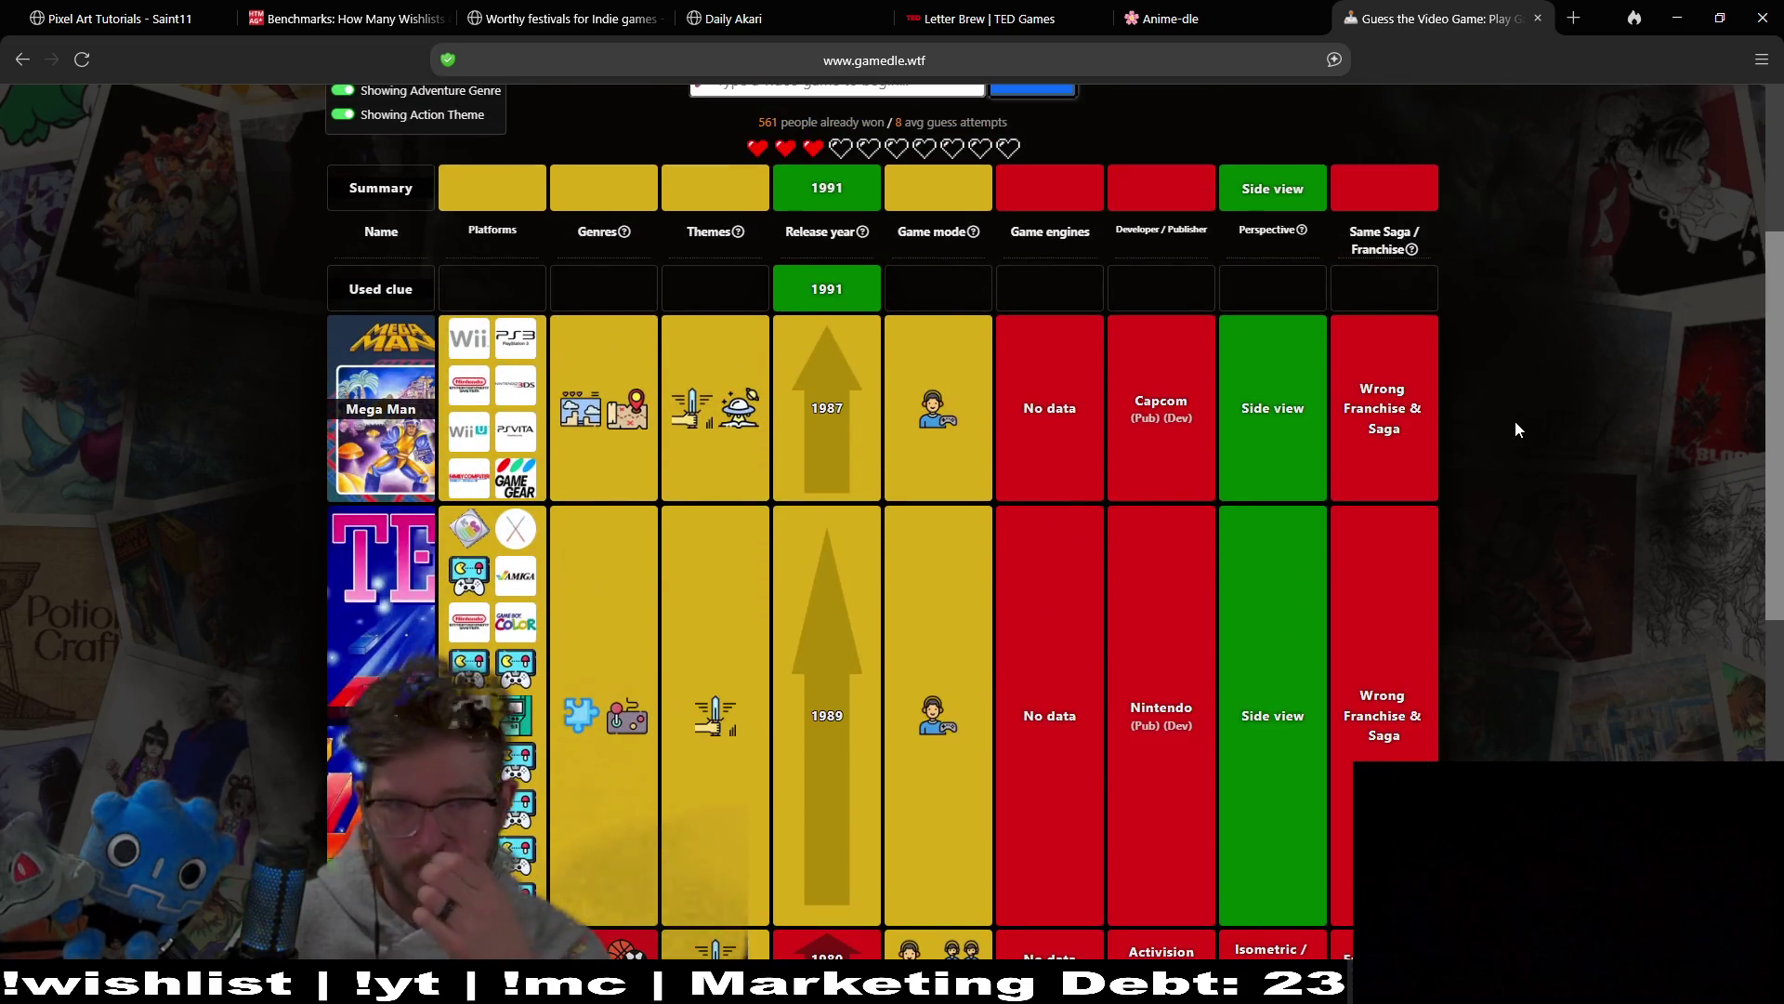
{"action": "scroll", "coordinate": [1528, 426], "scroll_direction": "up", "scroll_amount": 2}
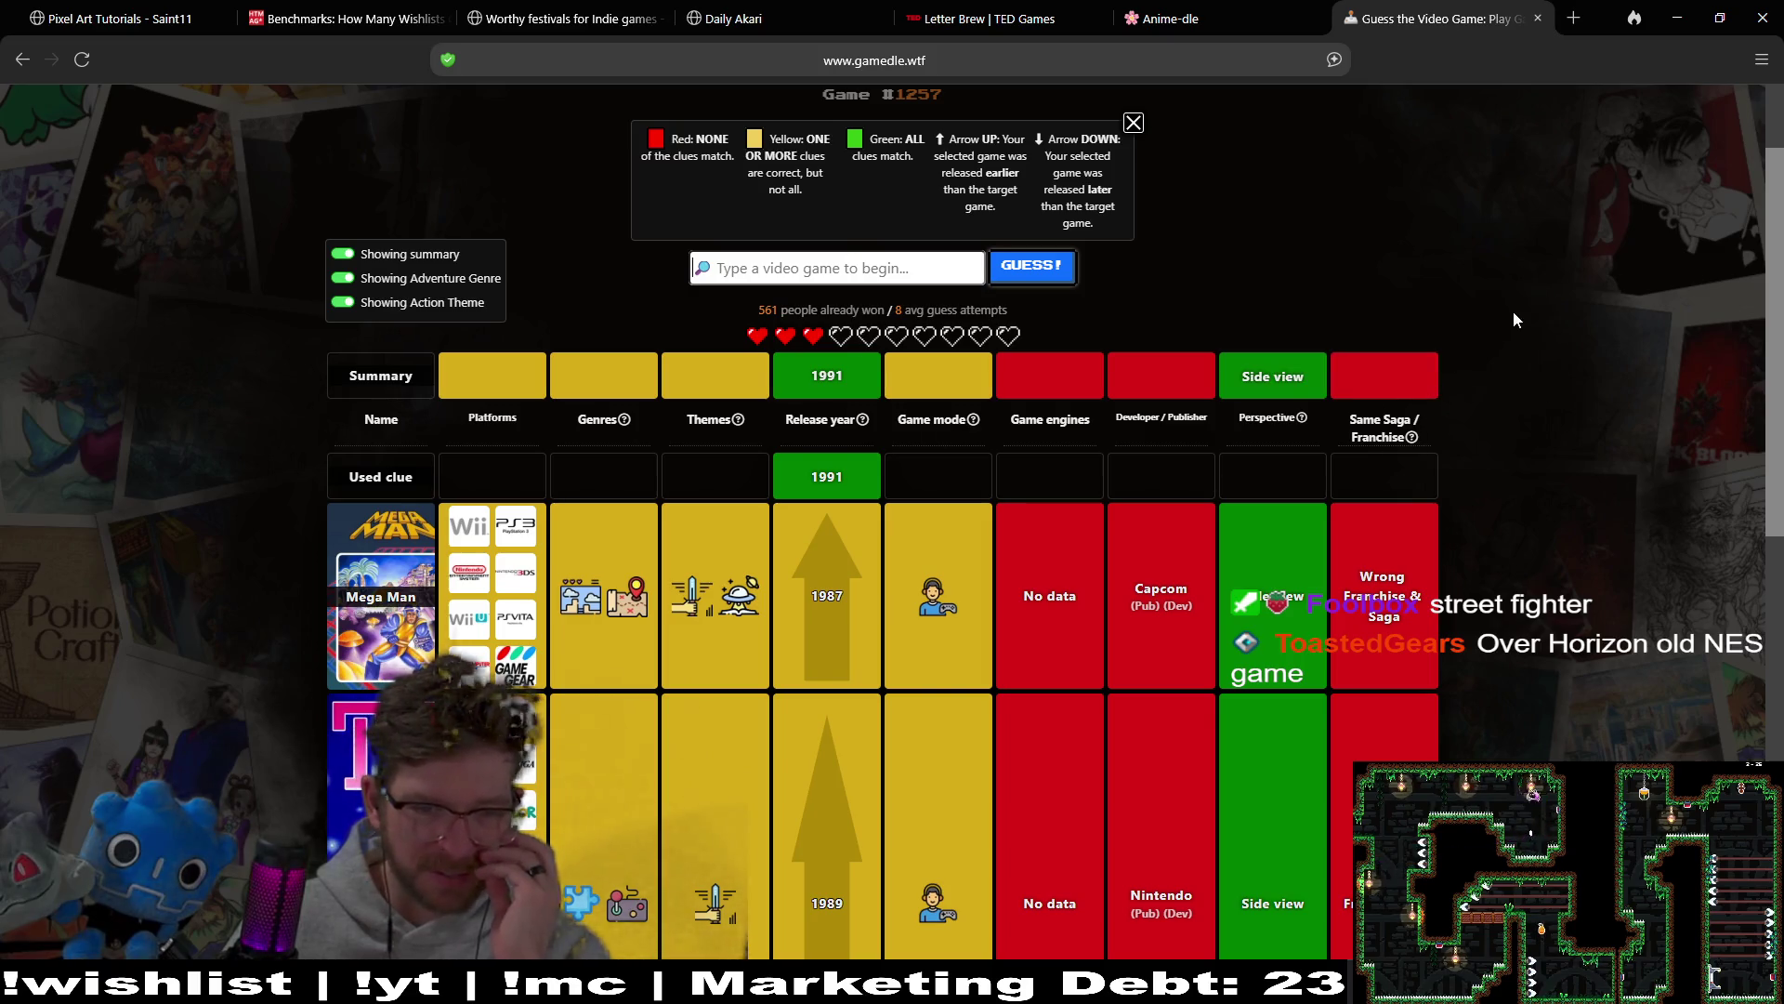
{"action": "scroll", "coordinate": [1514, 406], "scroll_direction": "down", "scroll_amount": 5}
{"action": "scroll", "coordinate": [1515, 406], "scroll_direction": "down", "scroll_amount": 1}
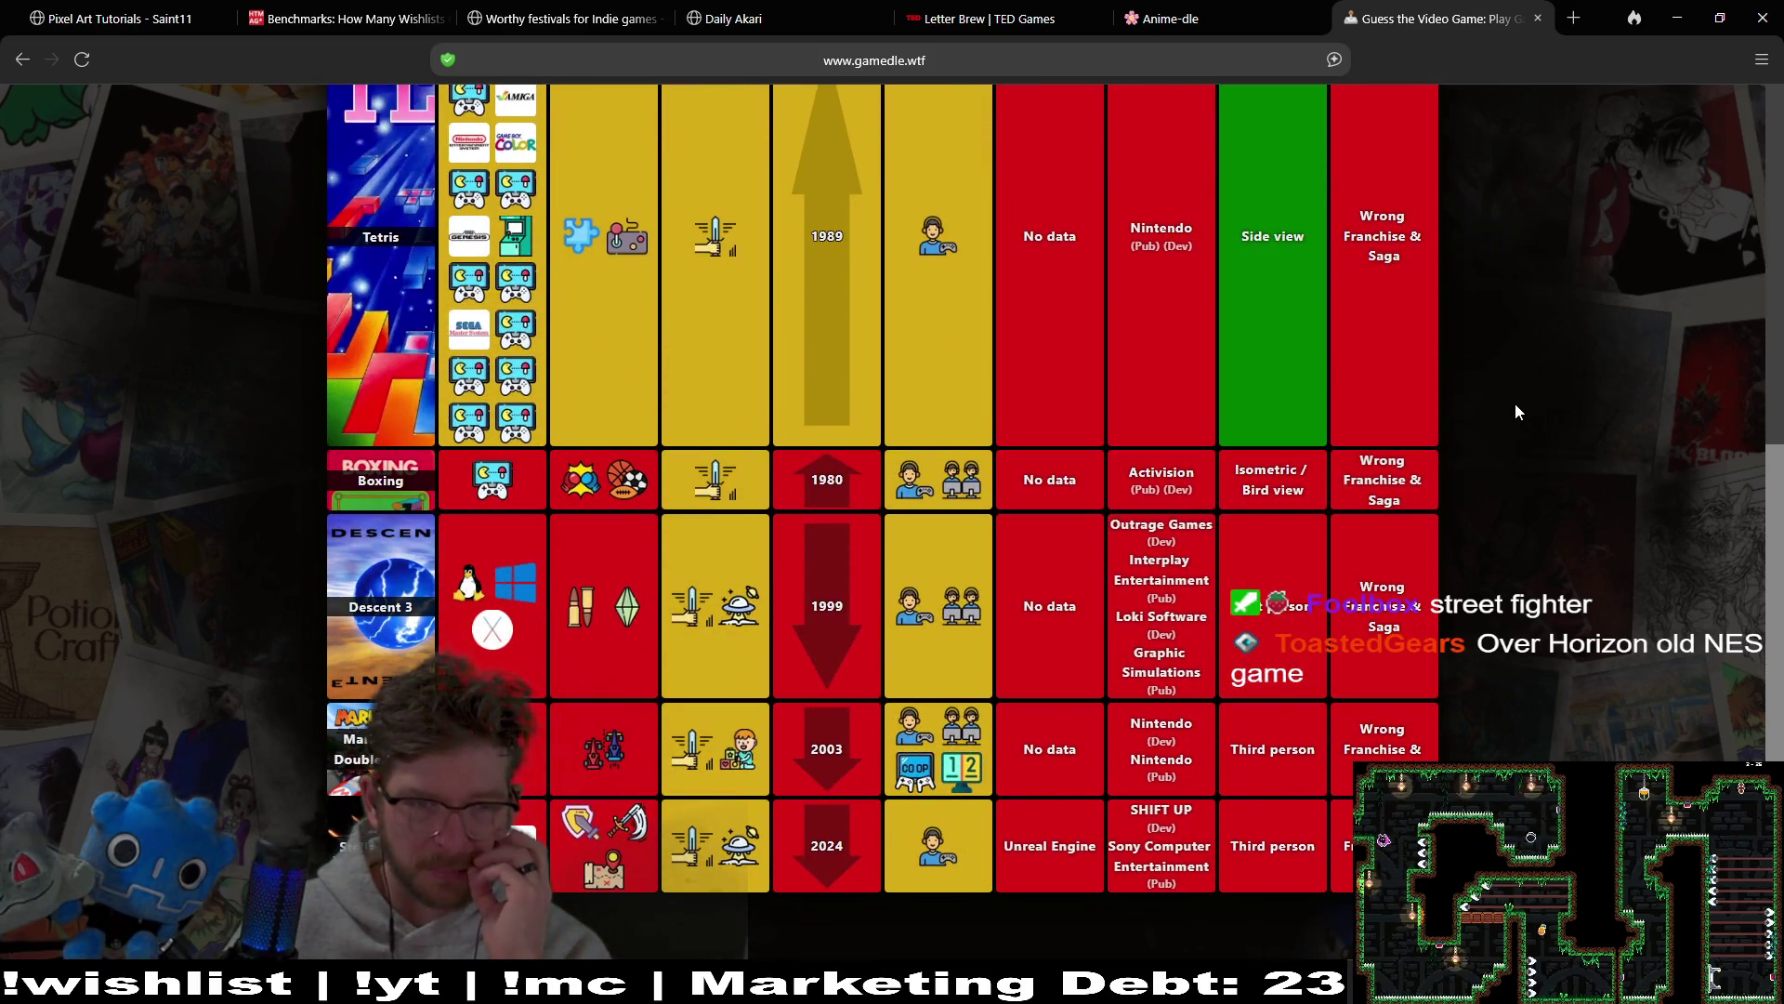
{"action": "mouse_move", "coordinate": [579, 479]}
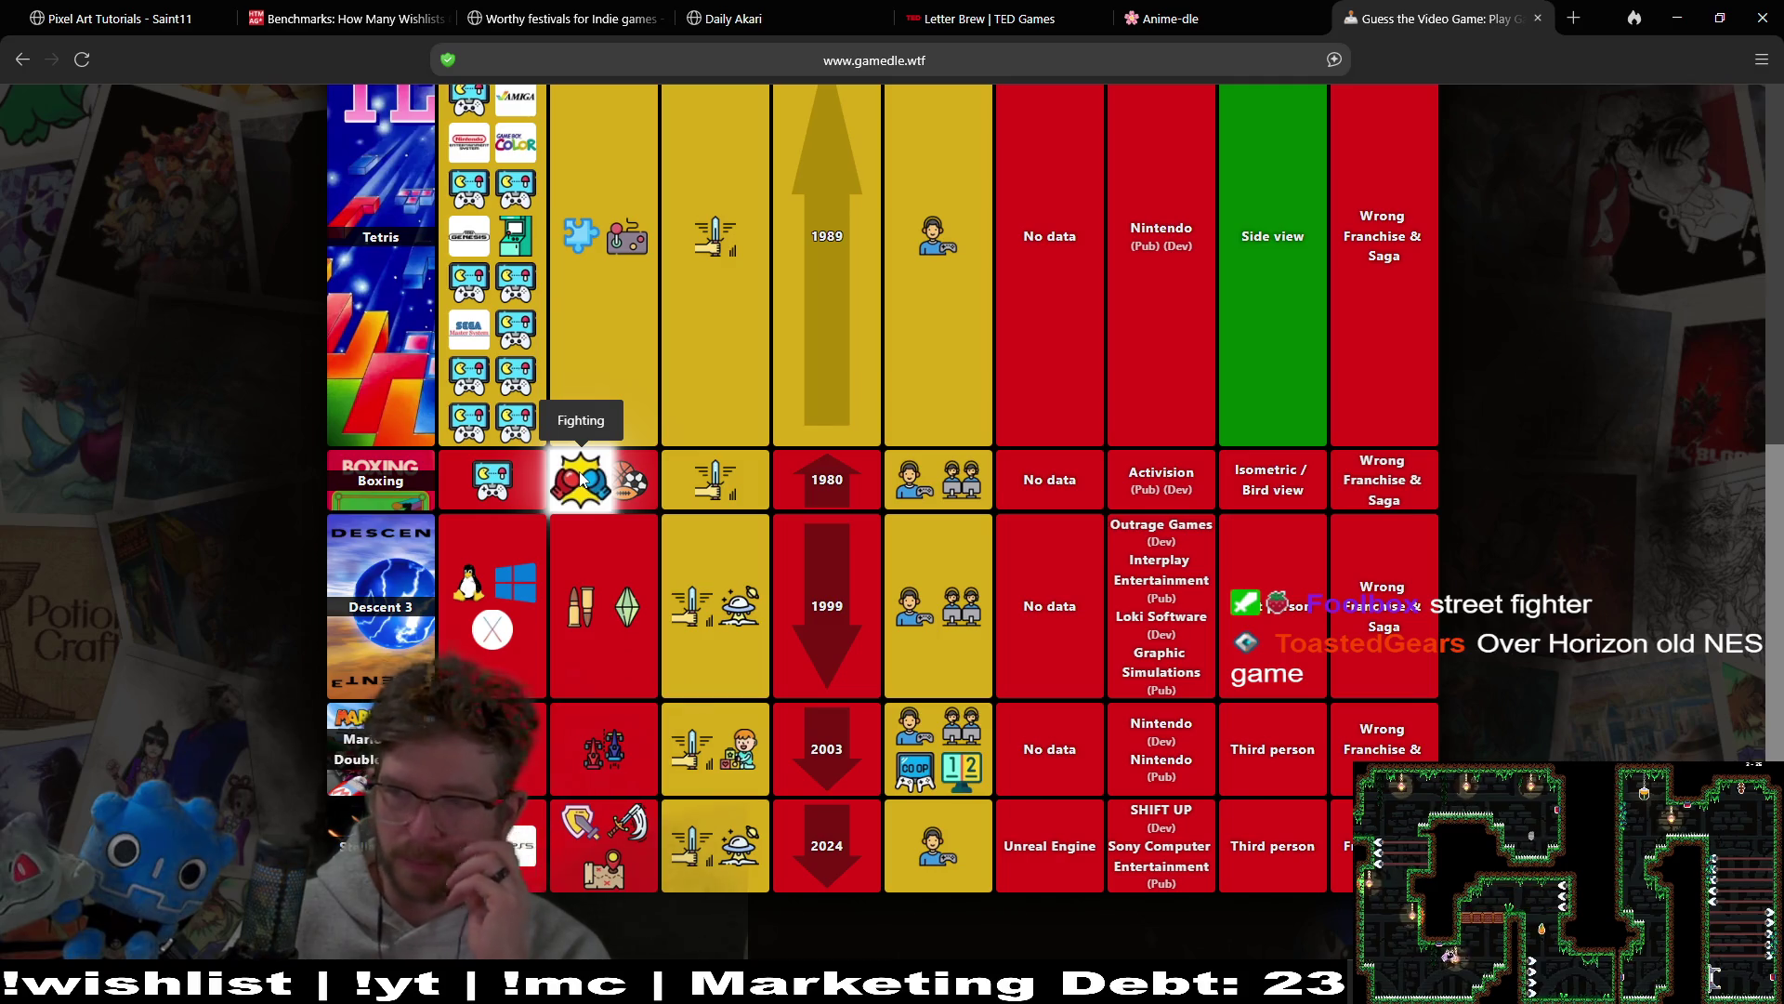
{"action": "scroll", "coordinate": [1487, 465], "scroll_direction": "up", "scroll_amount": 5}
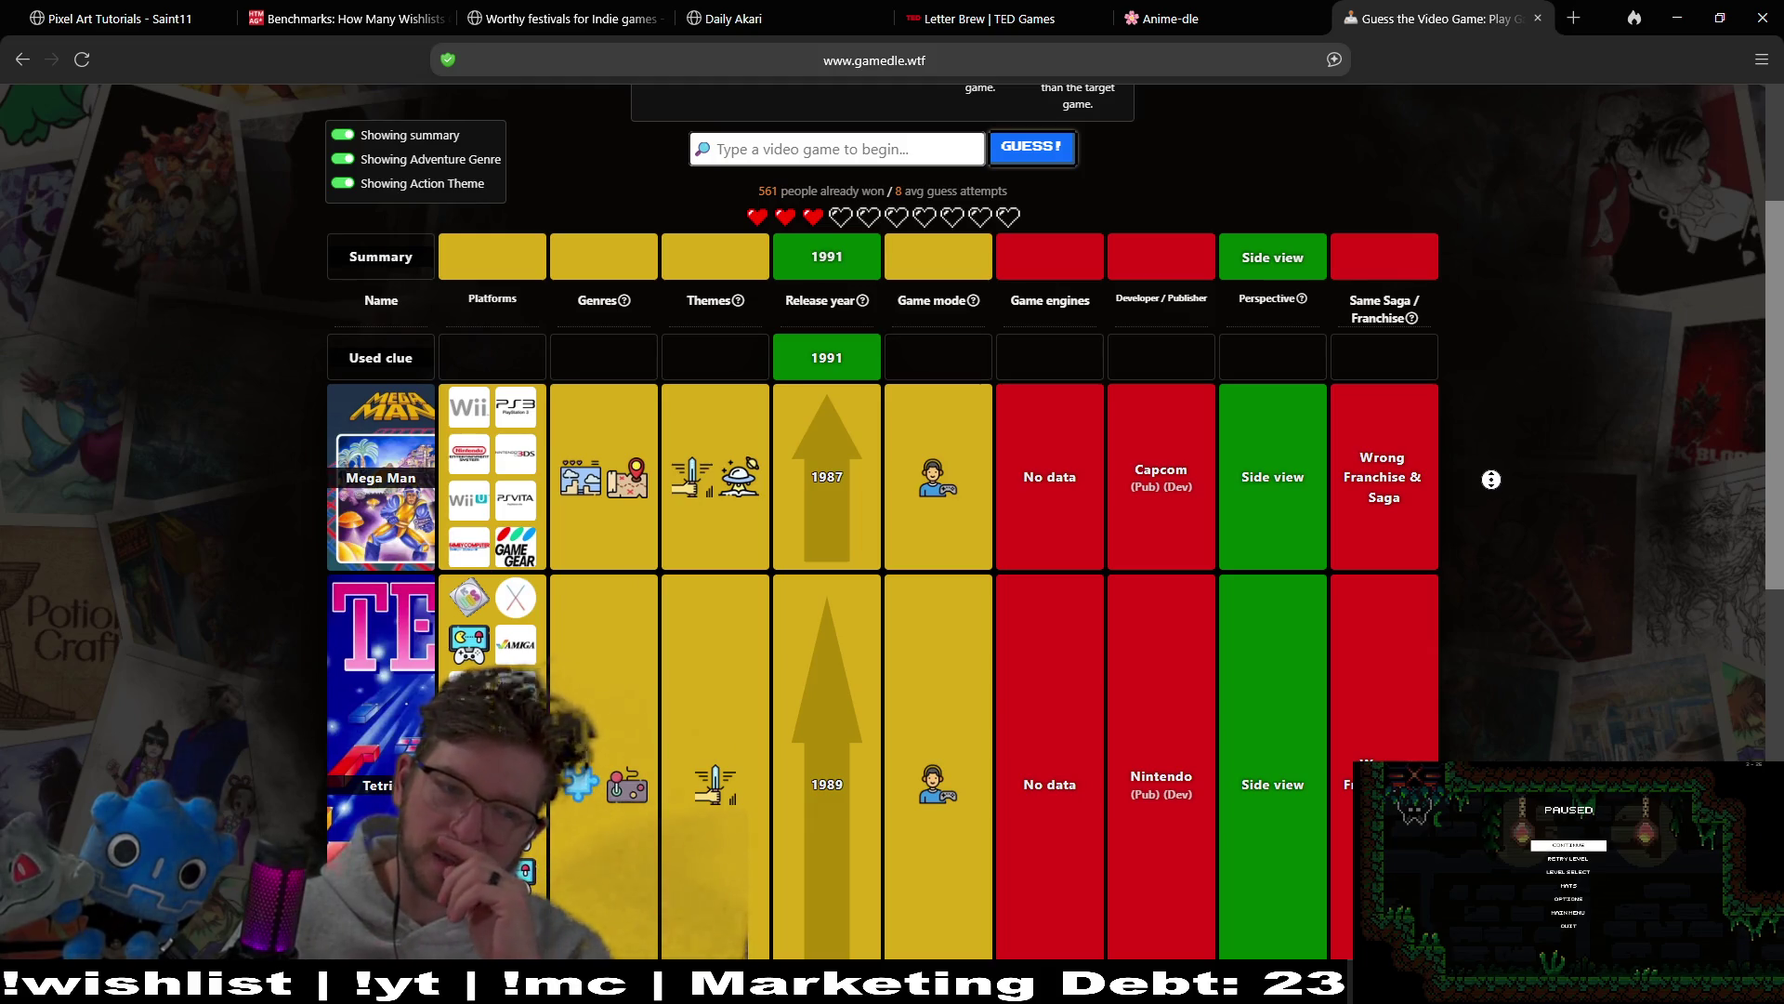
{"action": "scroll", "coordinate": [1493, 511], "scroll_direction": "down", "scroll_amount": 1}
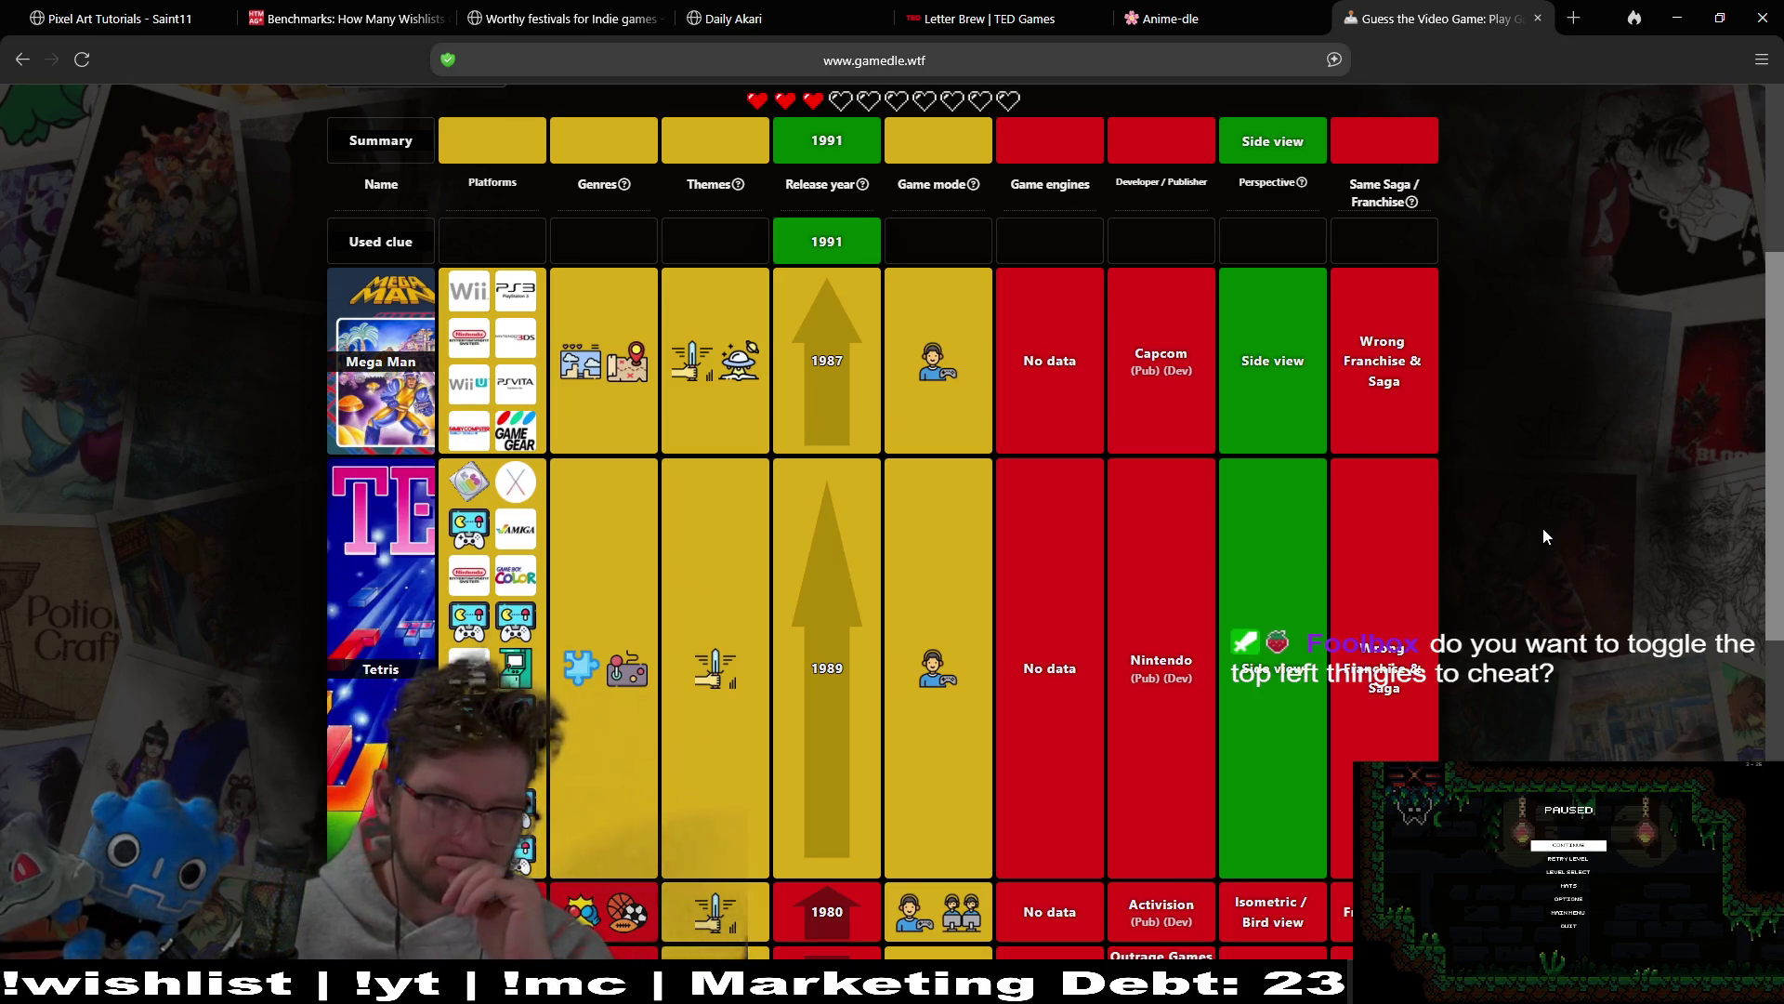
{"action": "scroll", "coordinate": [1542, 528], "scroll_direction": "up", "scroll_amount": 2}
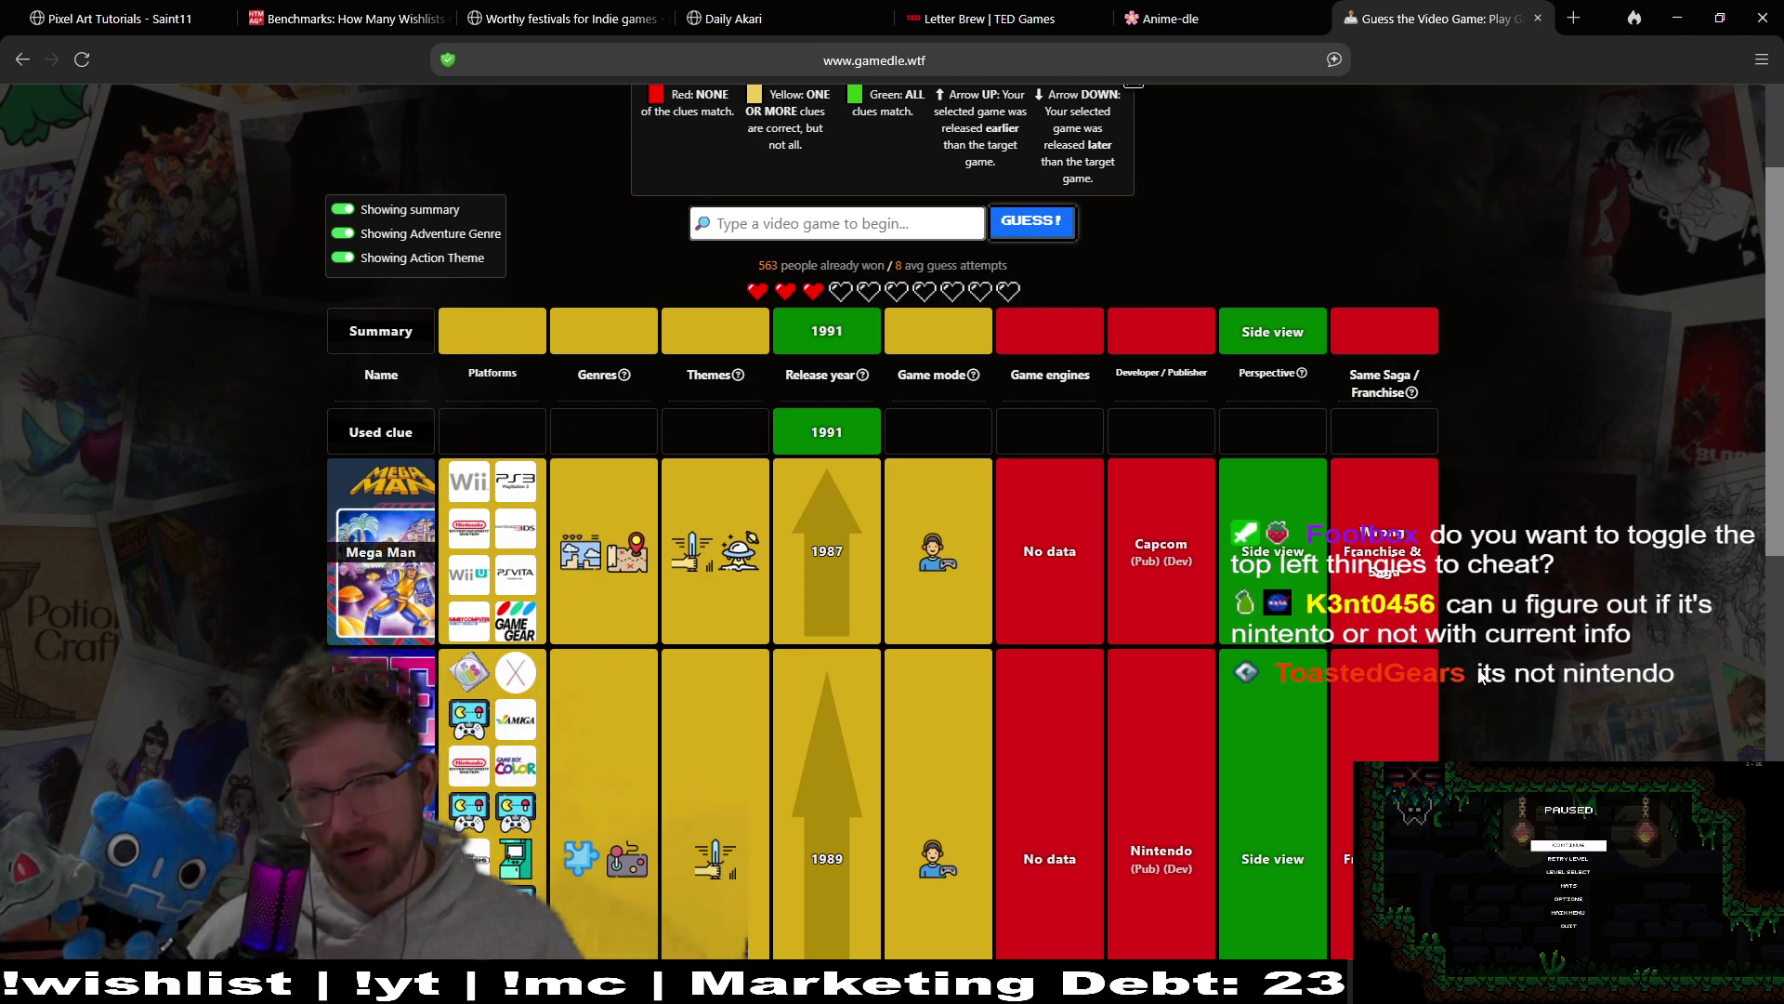
{"action": "scroll", "coordinate": [1535, 510], "scroll_direction": "down", "scroll_amount": 1}
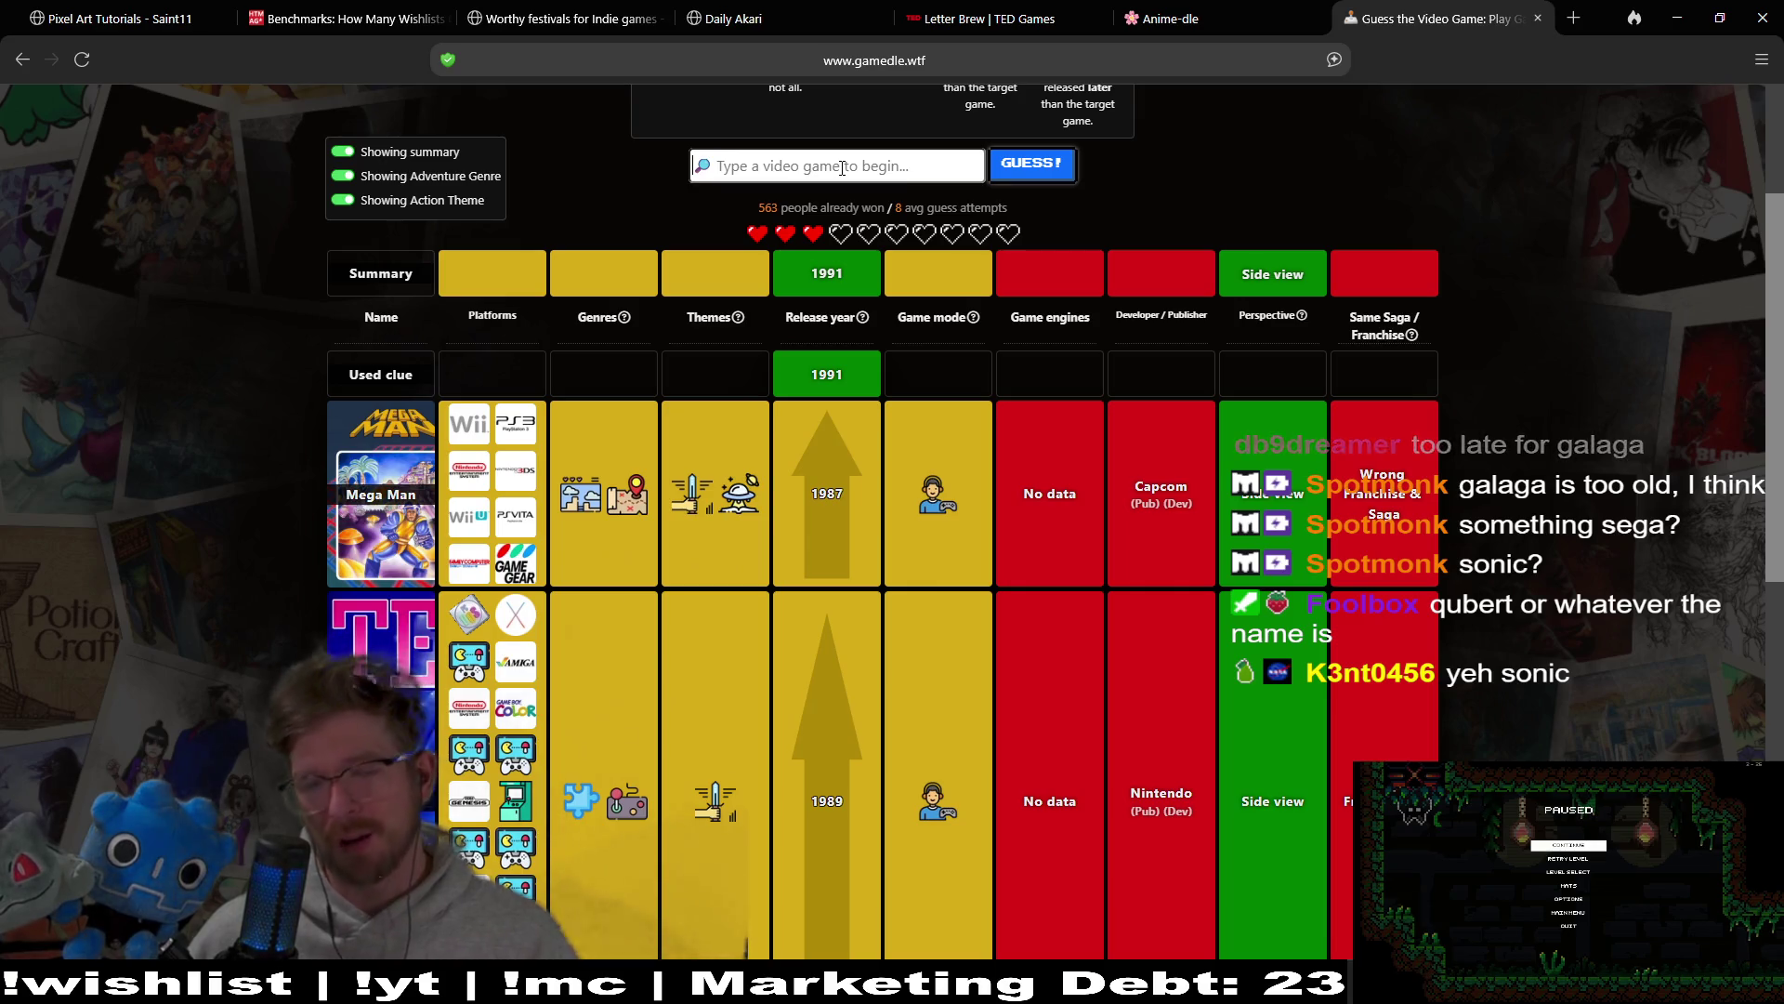
{"action": "type", "text": "sonic"}
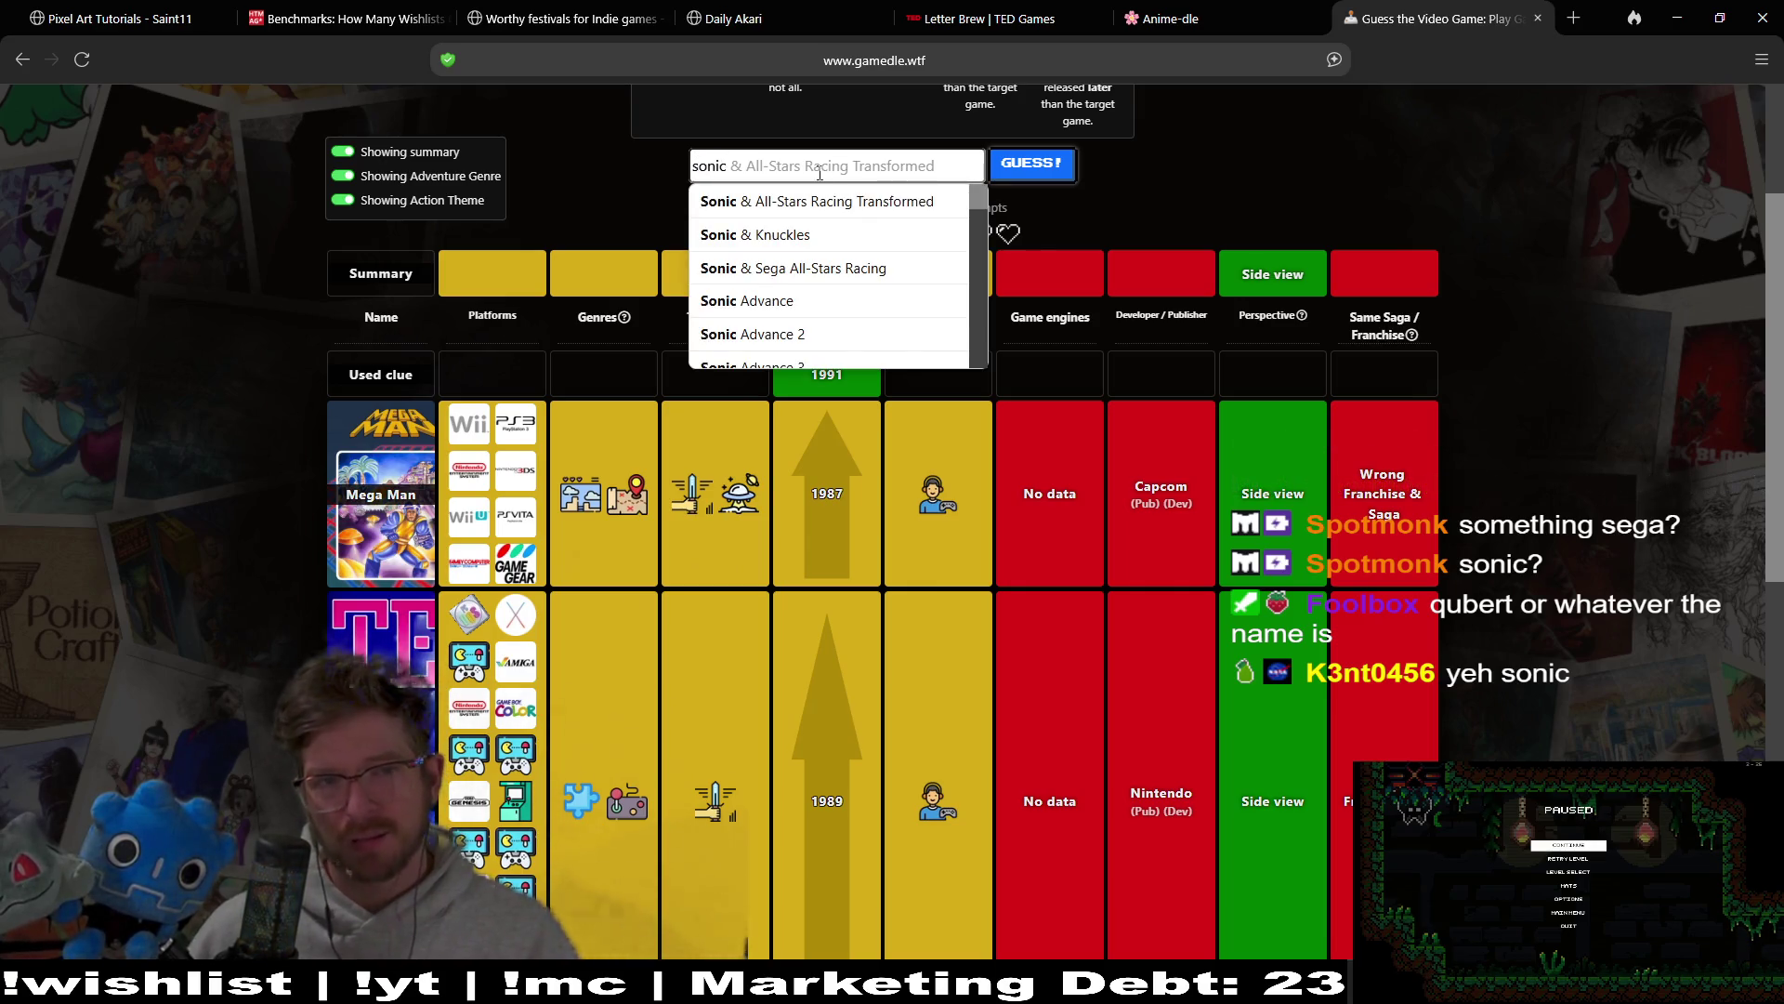
Step: Guess Sonic Advance after browsing the Sonic suggestions and briefly picking Sonic Adventure
{"action": "left_click", "coordinate": [845, 303]}
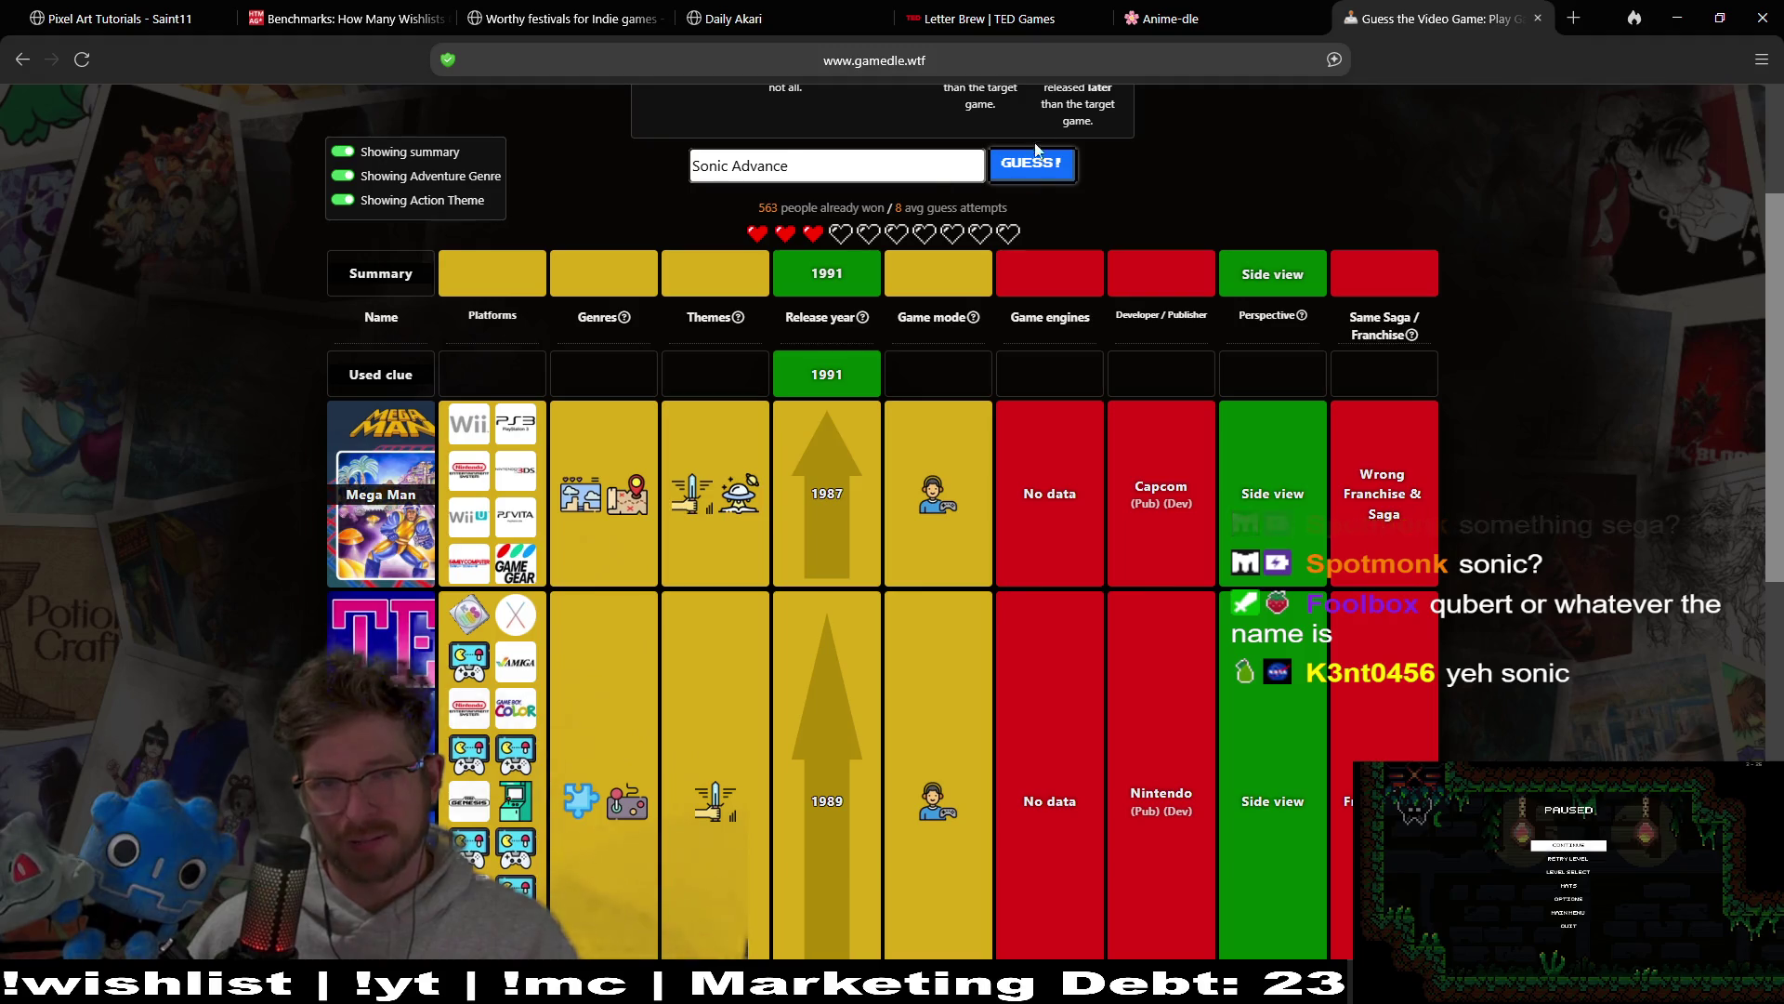
{"action": "double_click", "coordinate": [759, 165]}
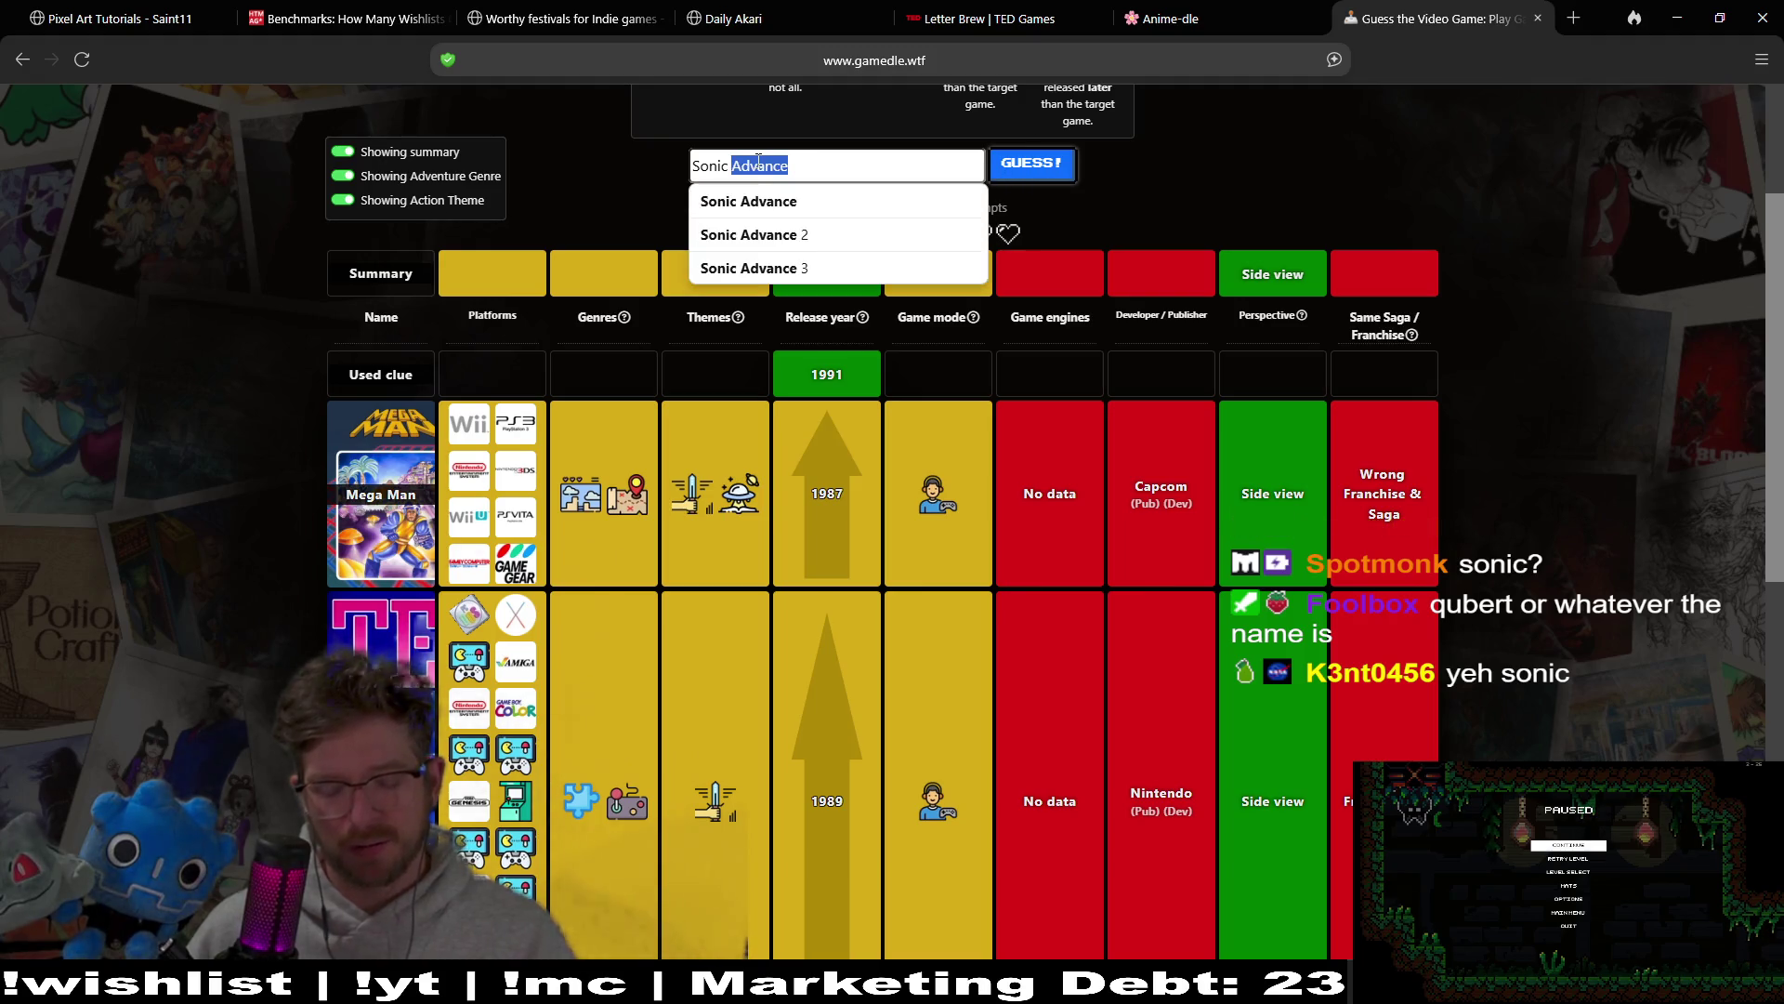
{"action": "key", "text": "BackSpace"}
{"action": "key", "text": "BackSpace"}
{"action": "key", "text": "BackSpace"}
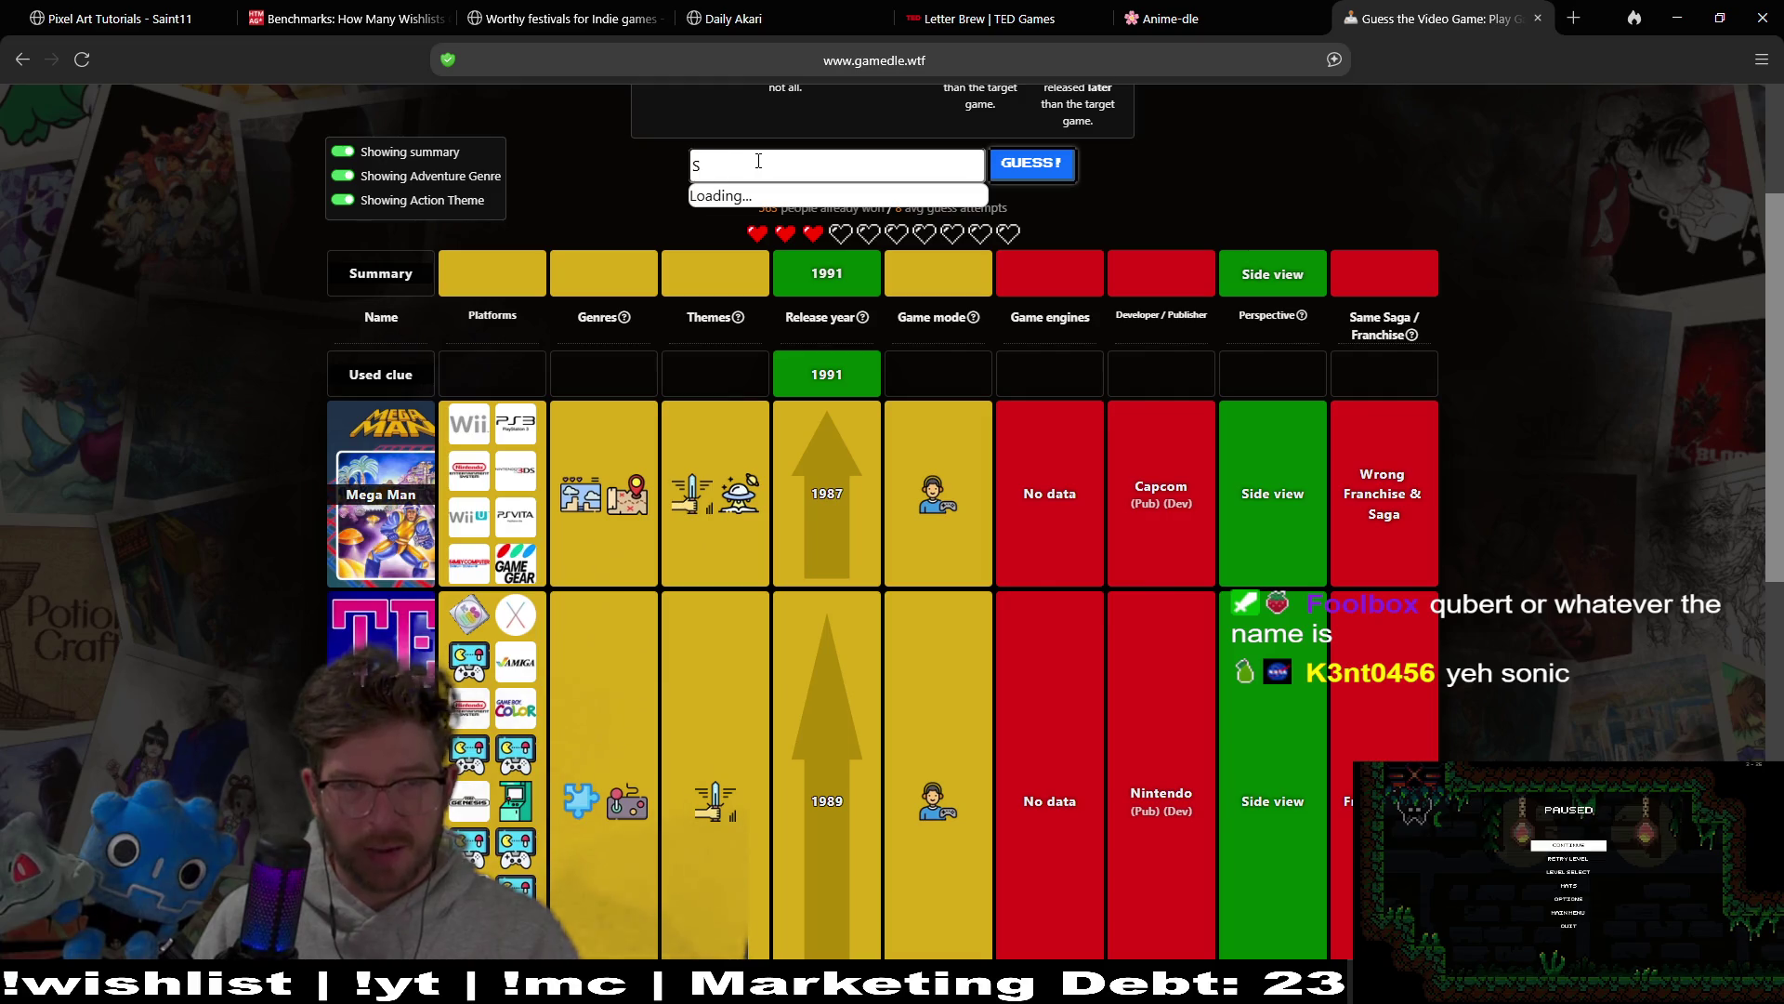
{"action": "type", "text": "onic"}
{"action": "scroll", "coordinate": [863, 259], "scroll_direction": "down", "scroll_amount": 5}
{"action": "key", "text": "Down"}
{"action": "key", "text": "Down"}
{"action": "key", "text": "Down"}
{"action": "scroll", "coordinate": [865, 265], "scroll_direction": "up", "scroll_amount": 1}
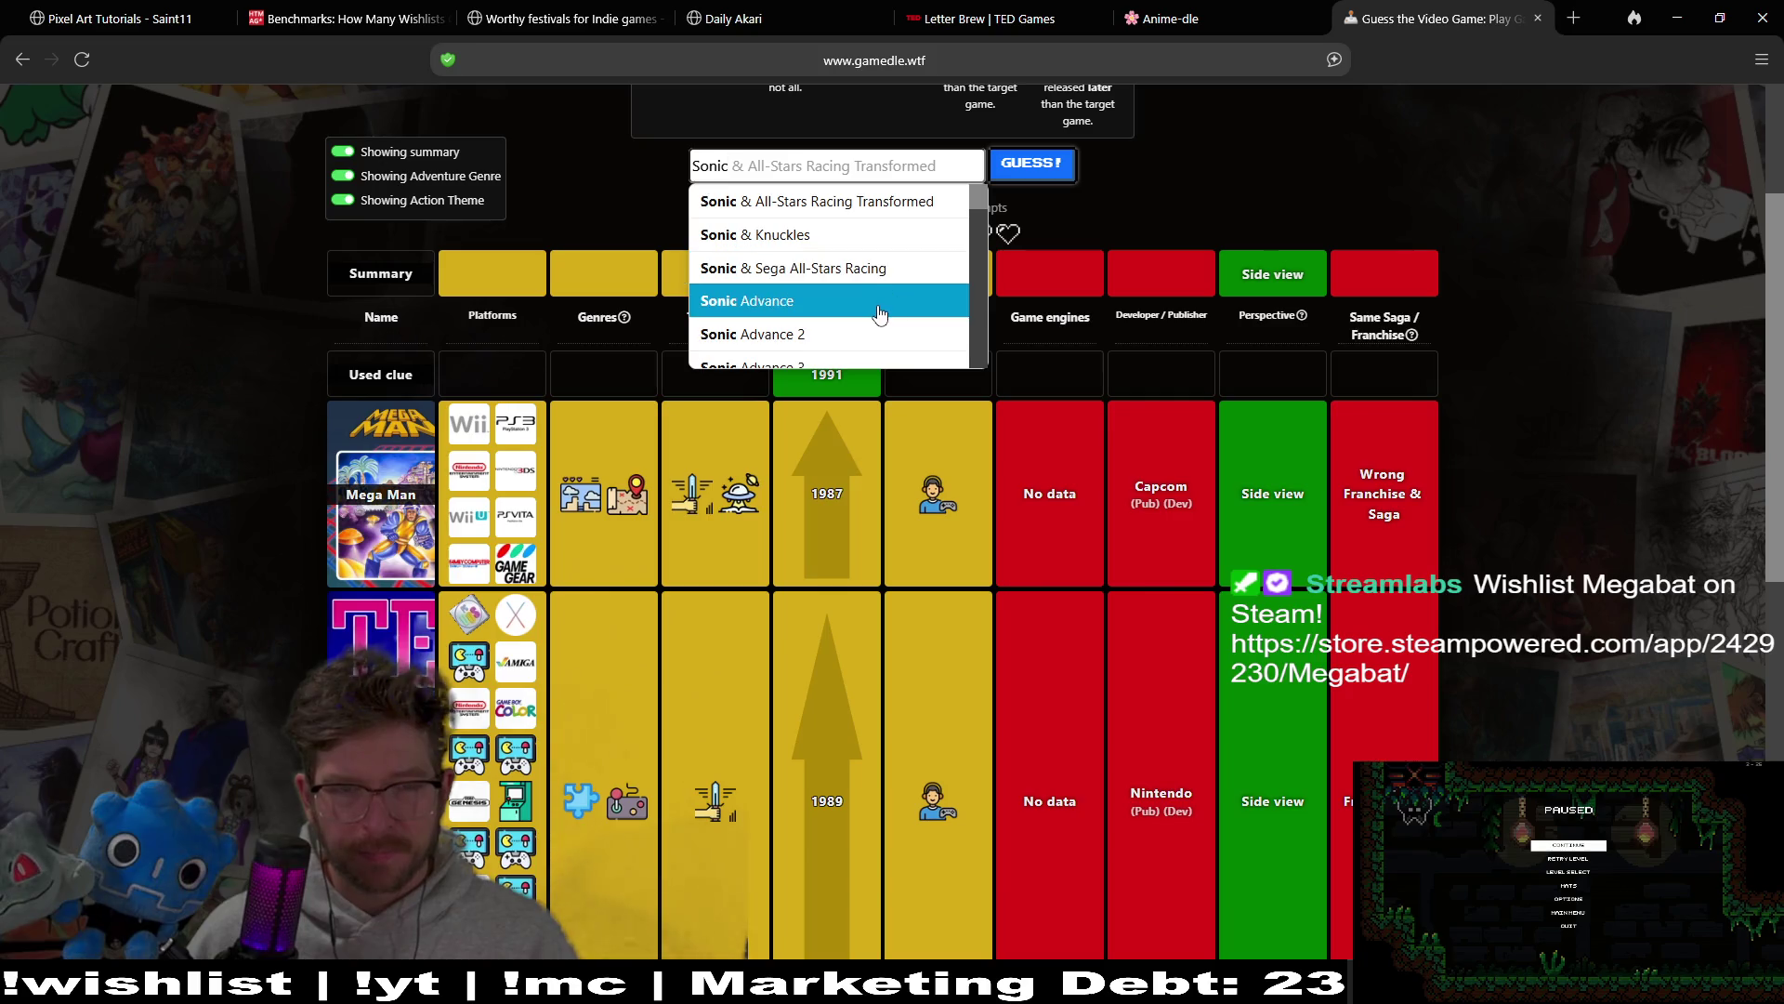
{"action": "scroll", "coordinate": [881, 315], "scroll_direction": "down", "scroll_amount": 1}
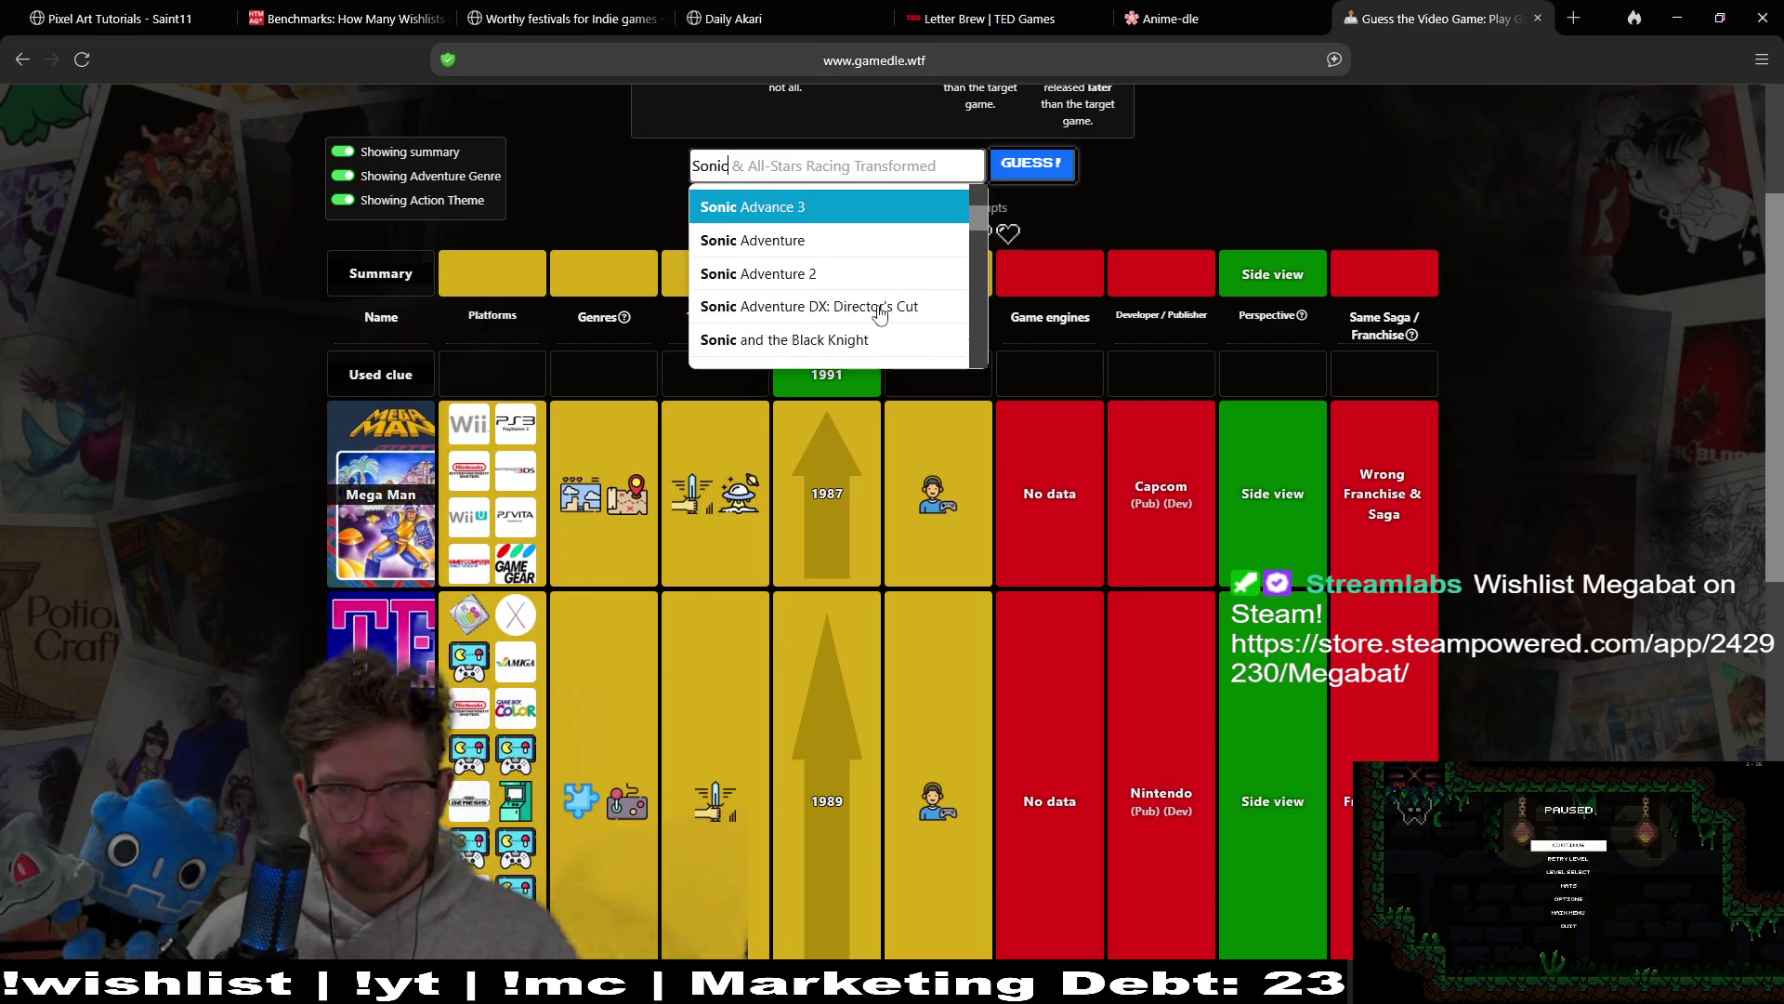
{"action": "left_click", "coordinate": [834, 241]}
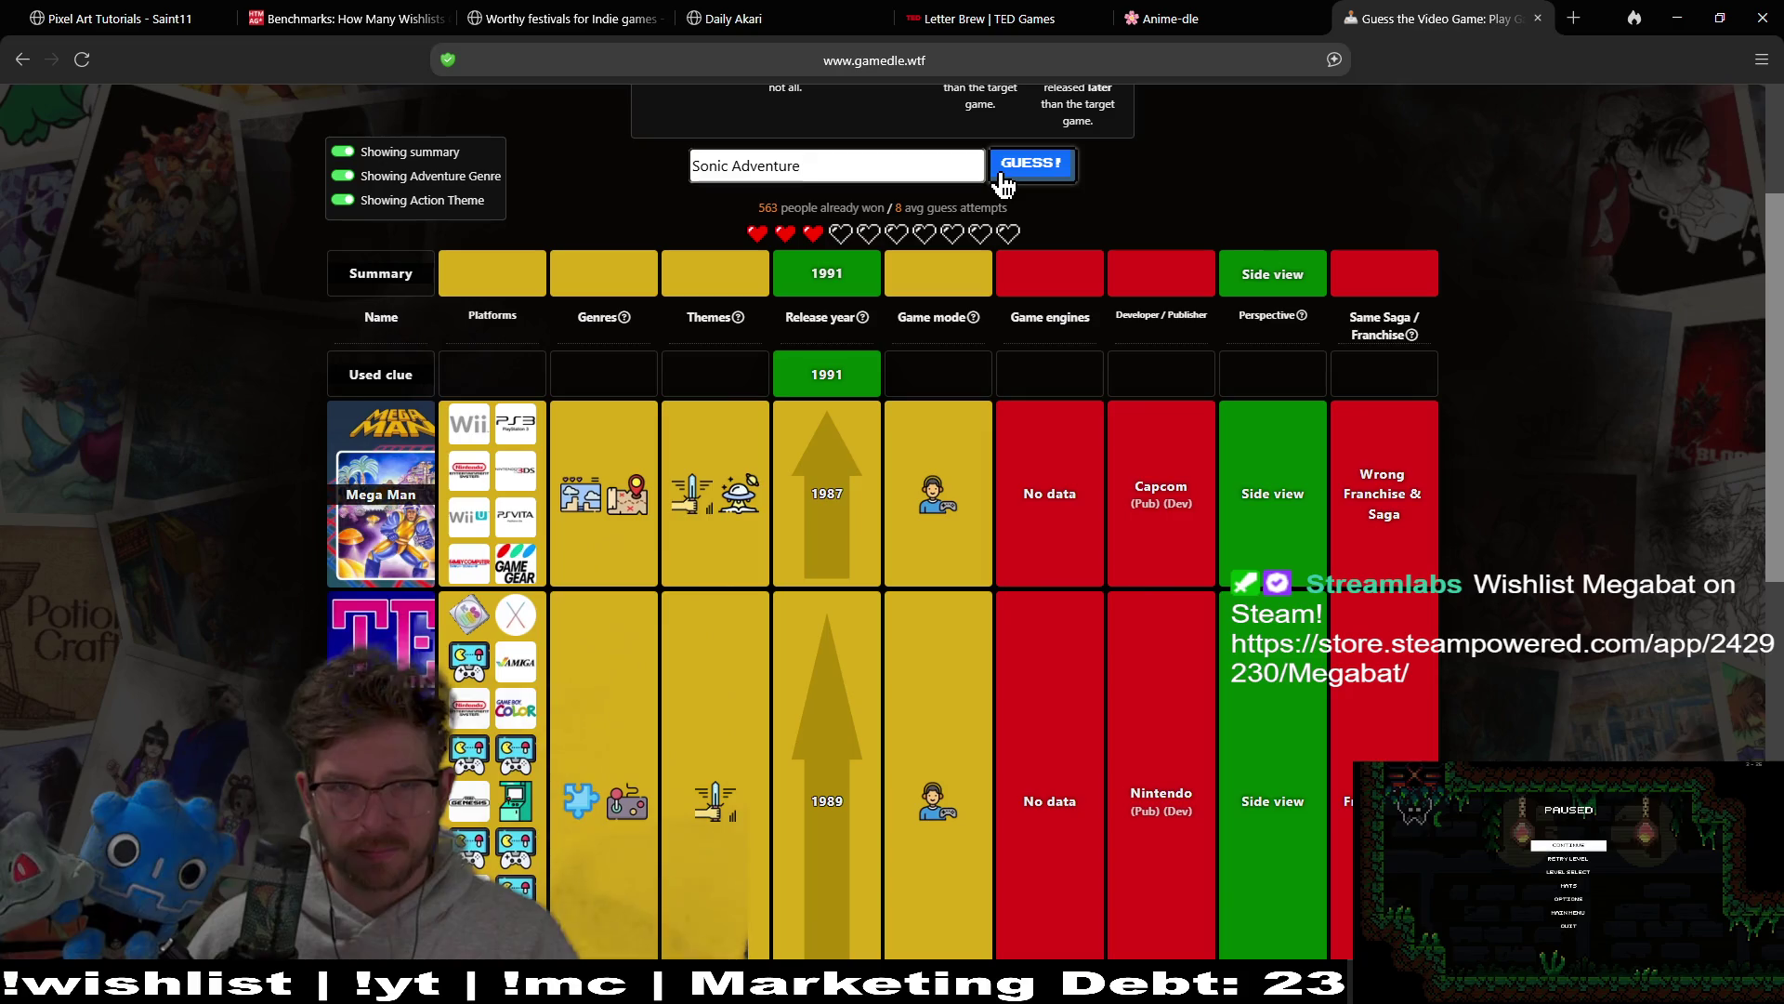
{"action": "double_click", "coordinate": [762, 164]}
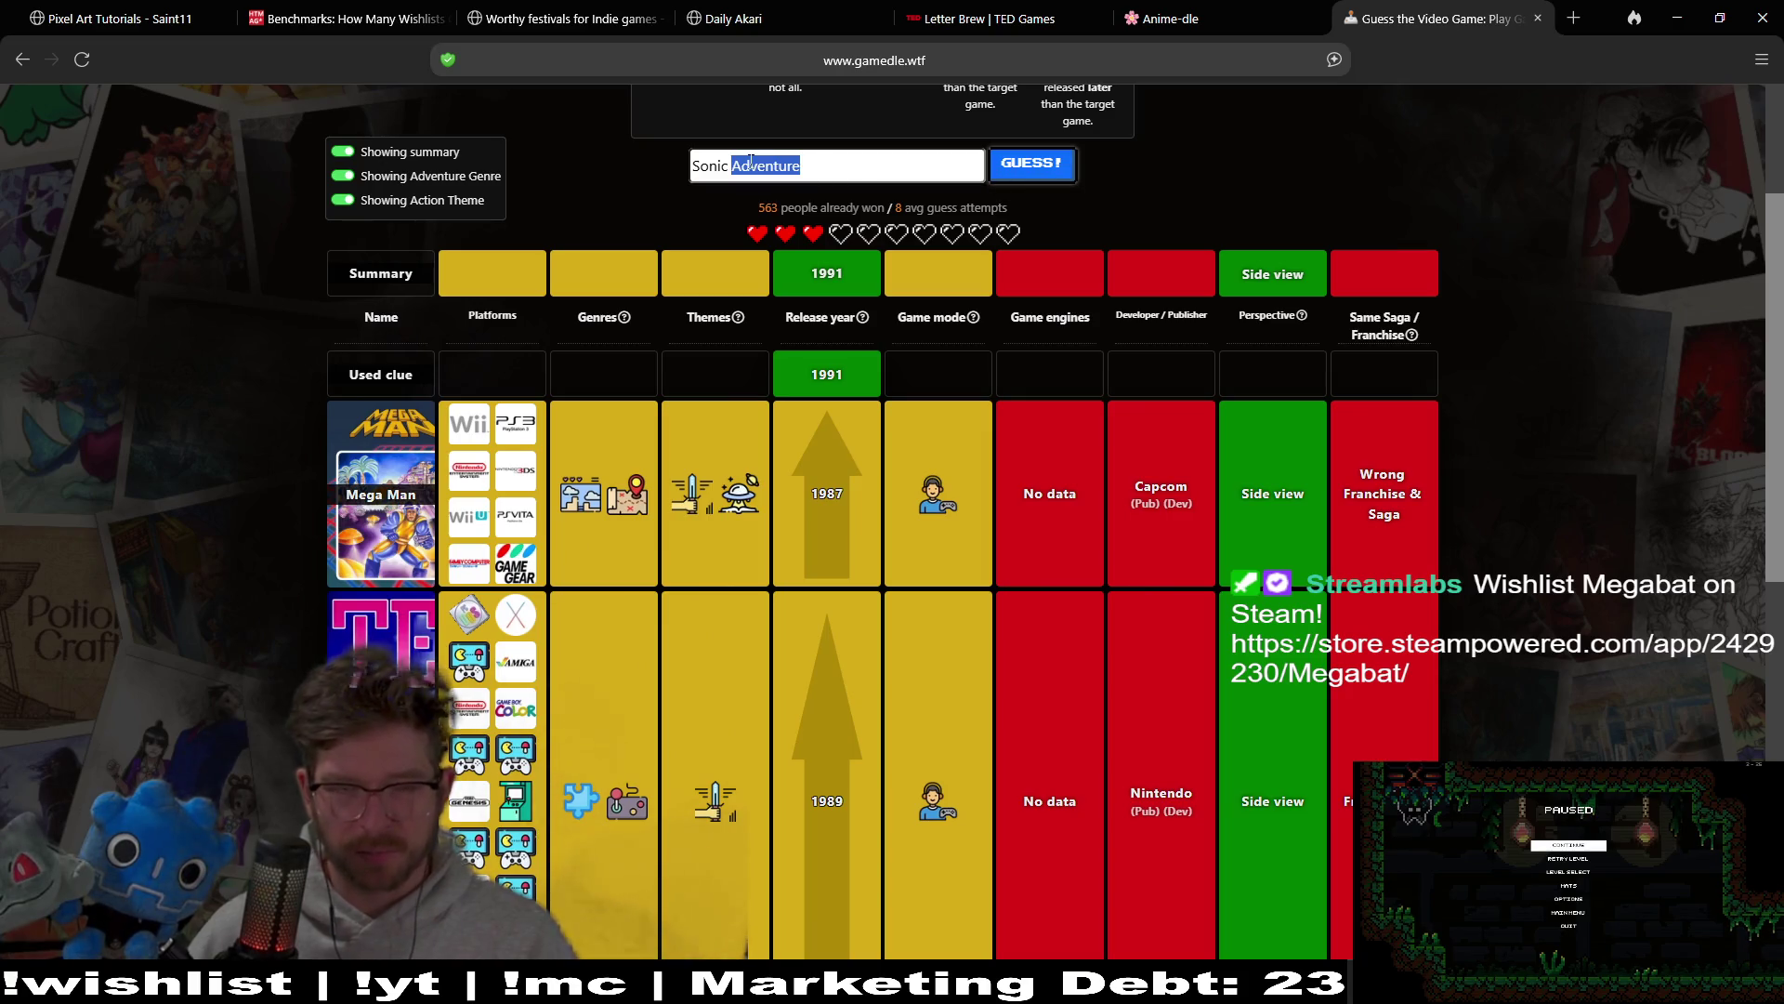
{"action": "key", "text": "BackSpace"}
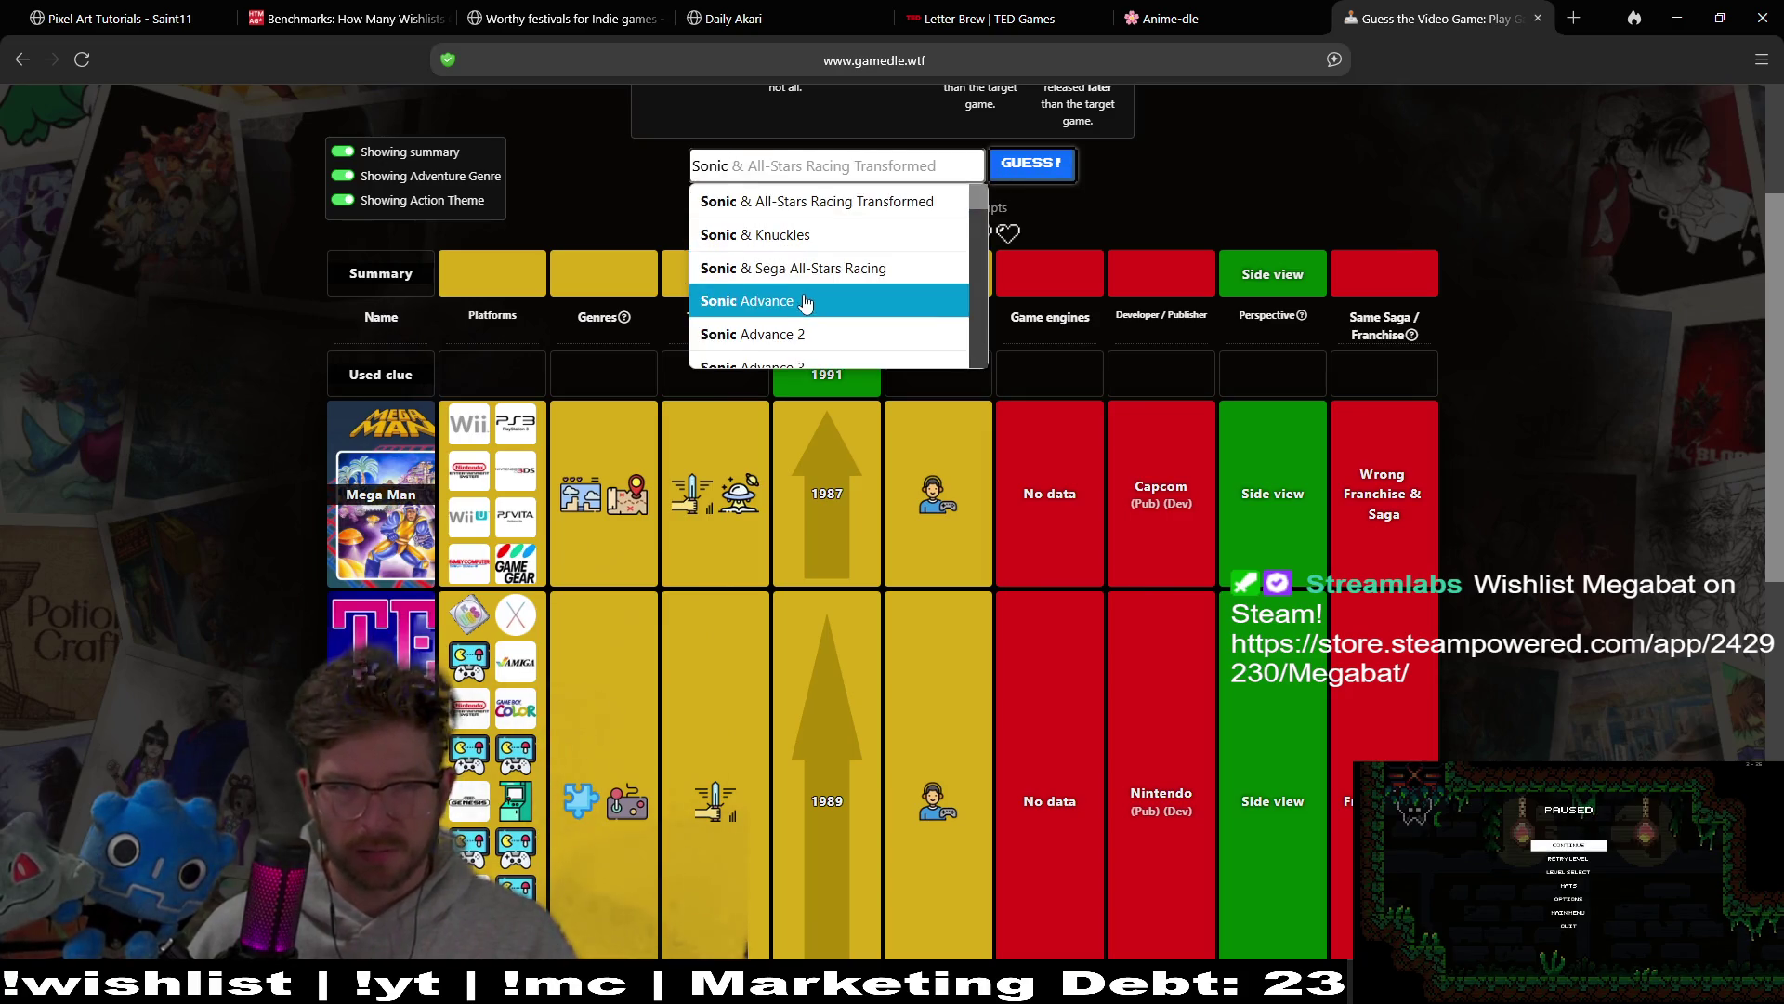
{"action": "left_click", "coordinate": [812, 301]}
{"action": "left_click", "coordinate": [1015, 169]}
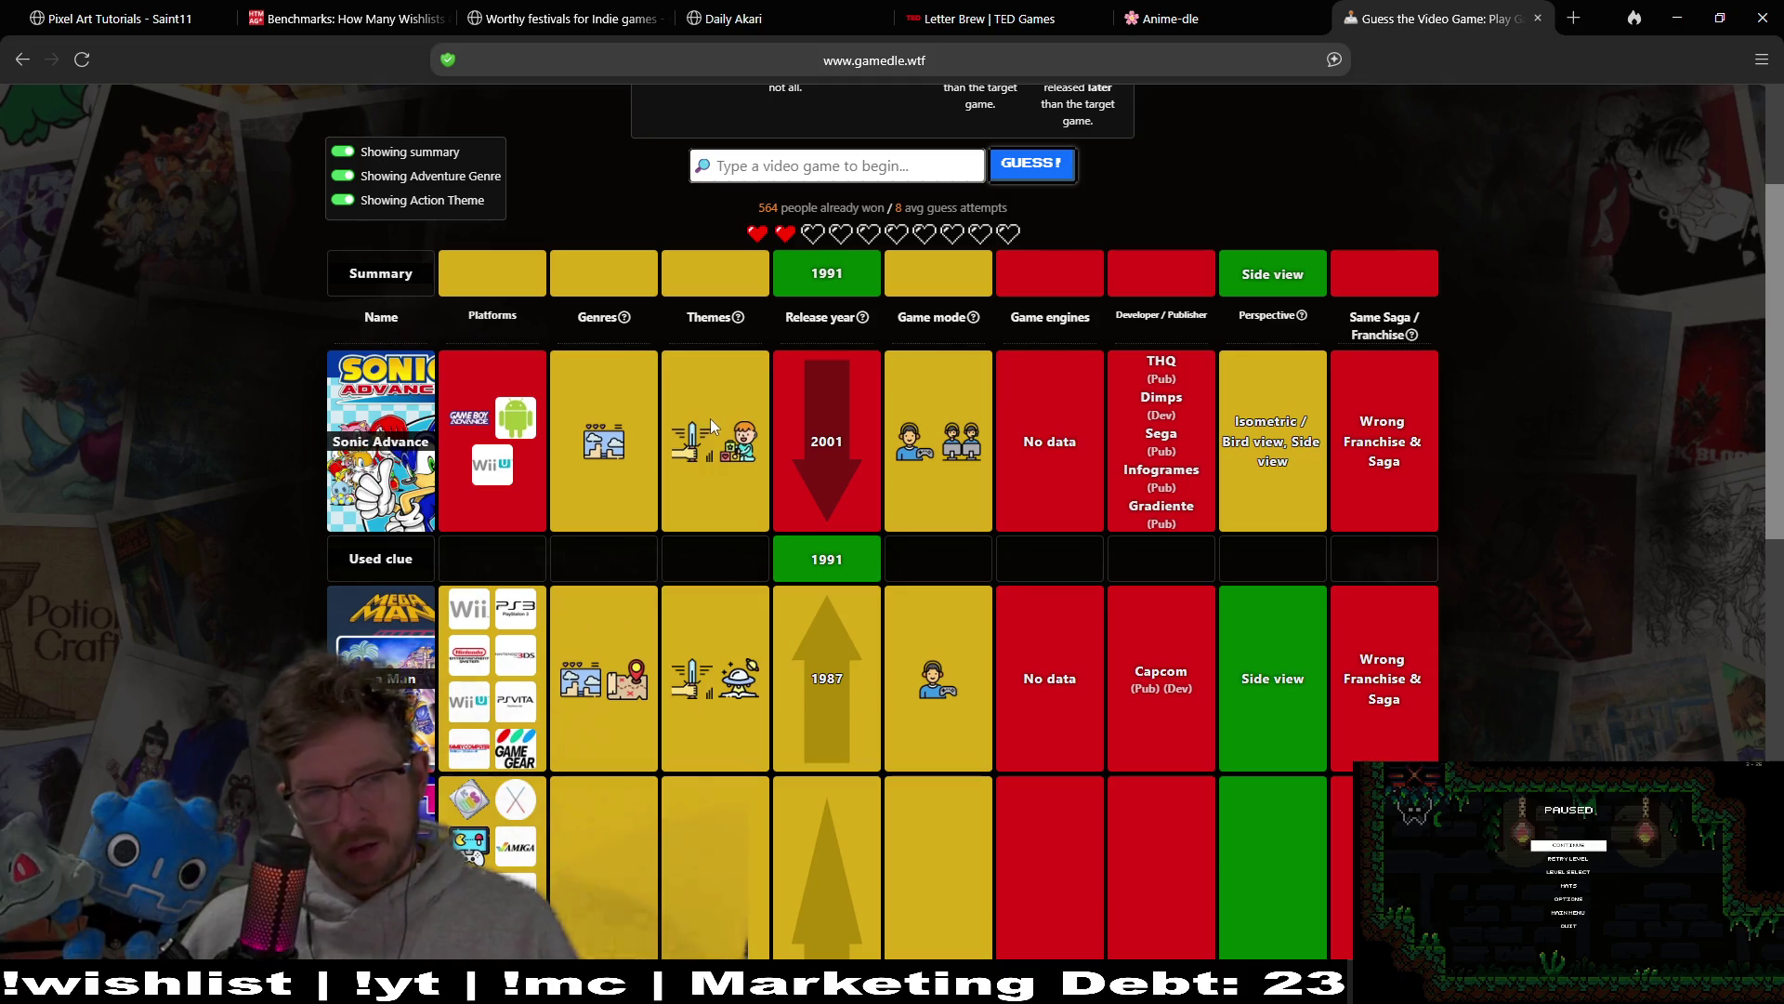
{"action": "scroll", "coordinate": [1511, 381], "scroll_direction": "down", "scroll_amount": 3}
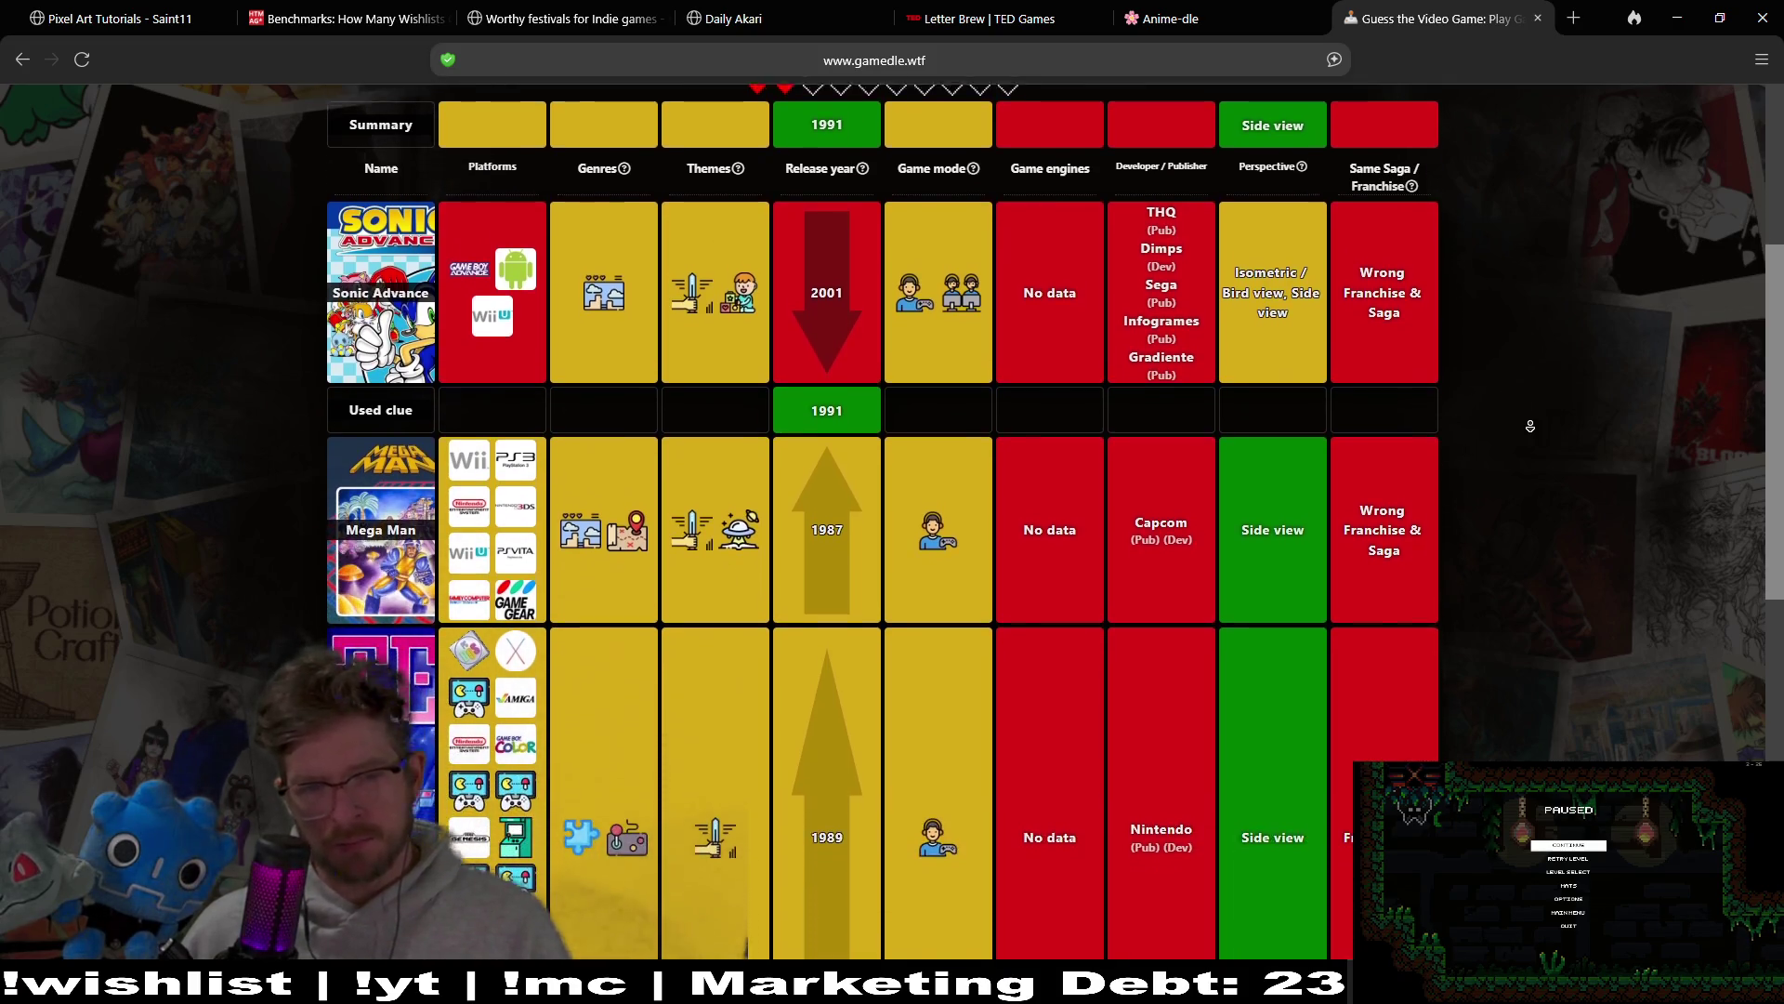
{"action": "scroll", "coordinate": [1531, 425], "scroll_direction": "down", "scroll_amount": 5}
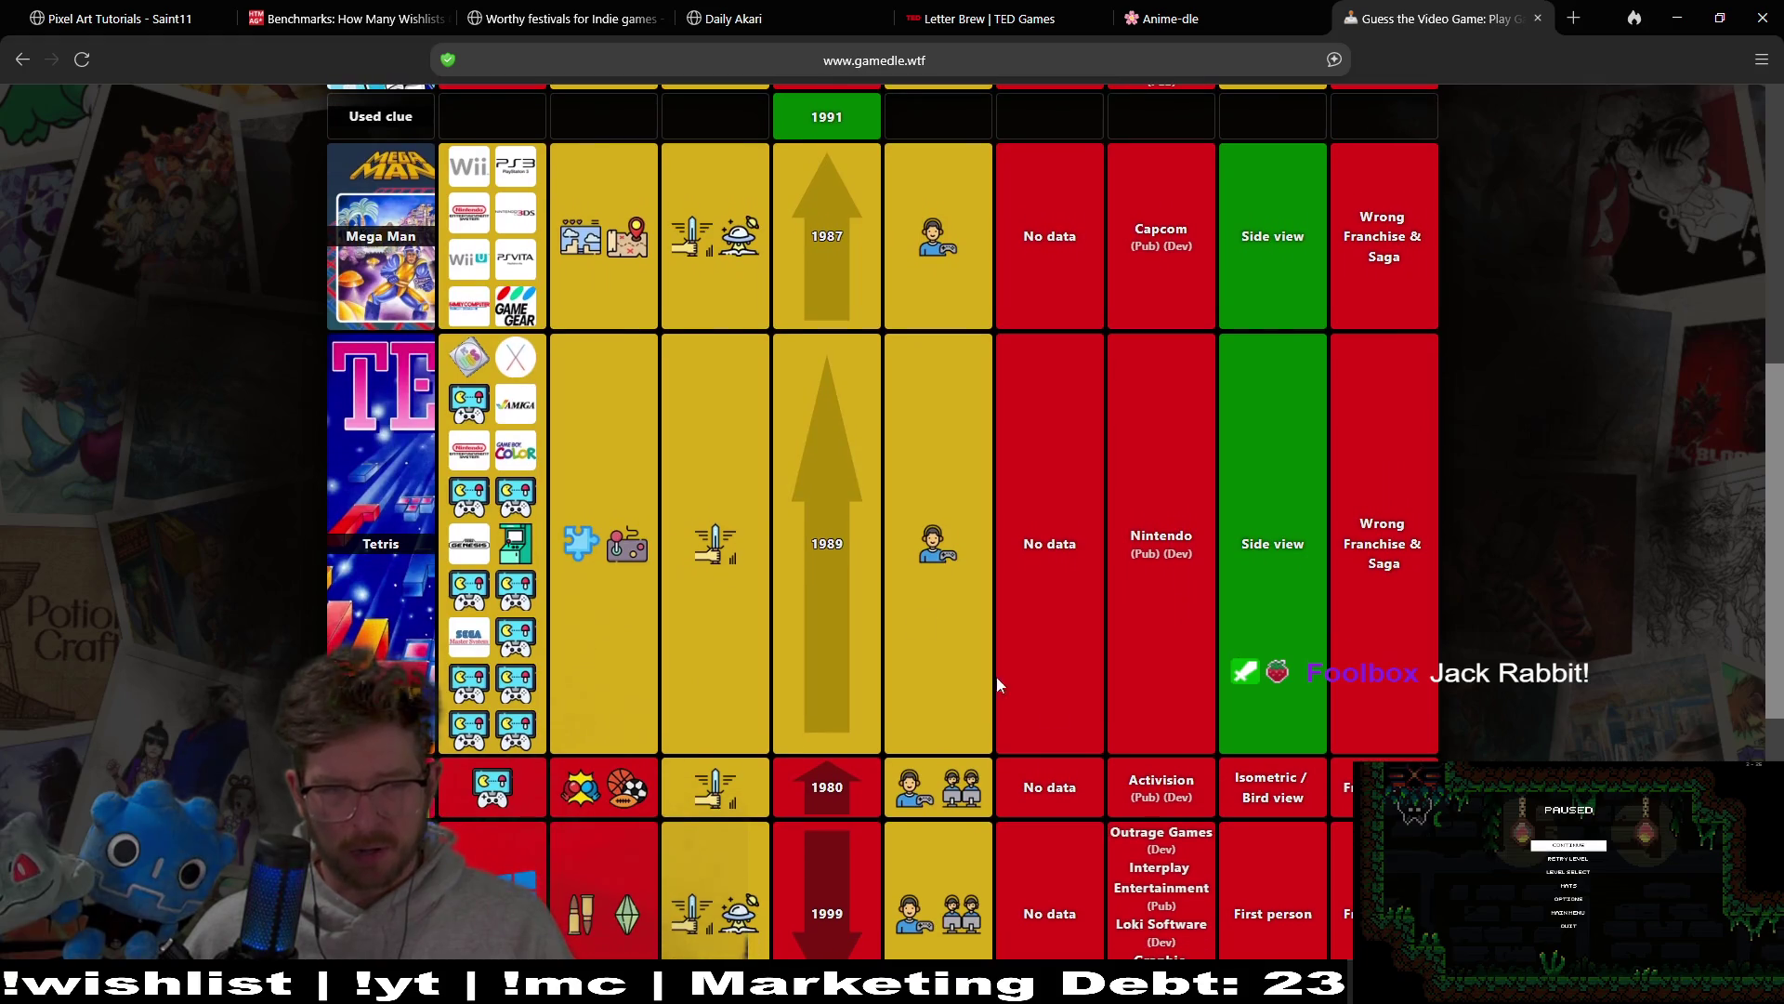
{"action": "scroll", "coordinate": [1534, 418], "scroll_direction": "down", "scroll_amount": 4}
{"action": "scroll", "coordinate": [1543, 479], "scroll_direction": "down", "scroll_amount": 2}
{"action": "middle_click", "coordinate": [1543, 476]}
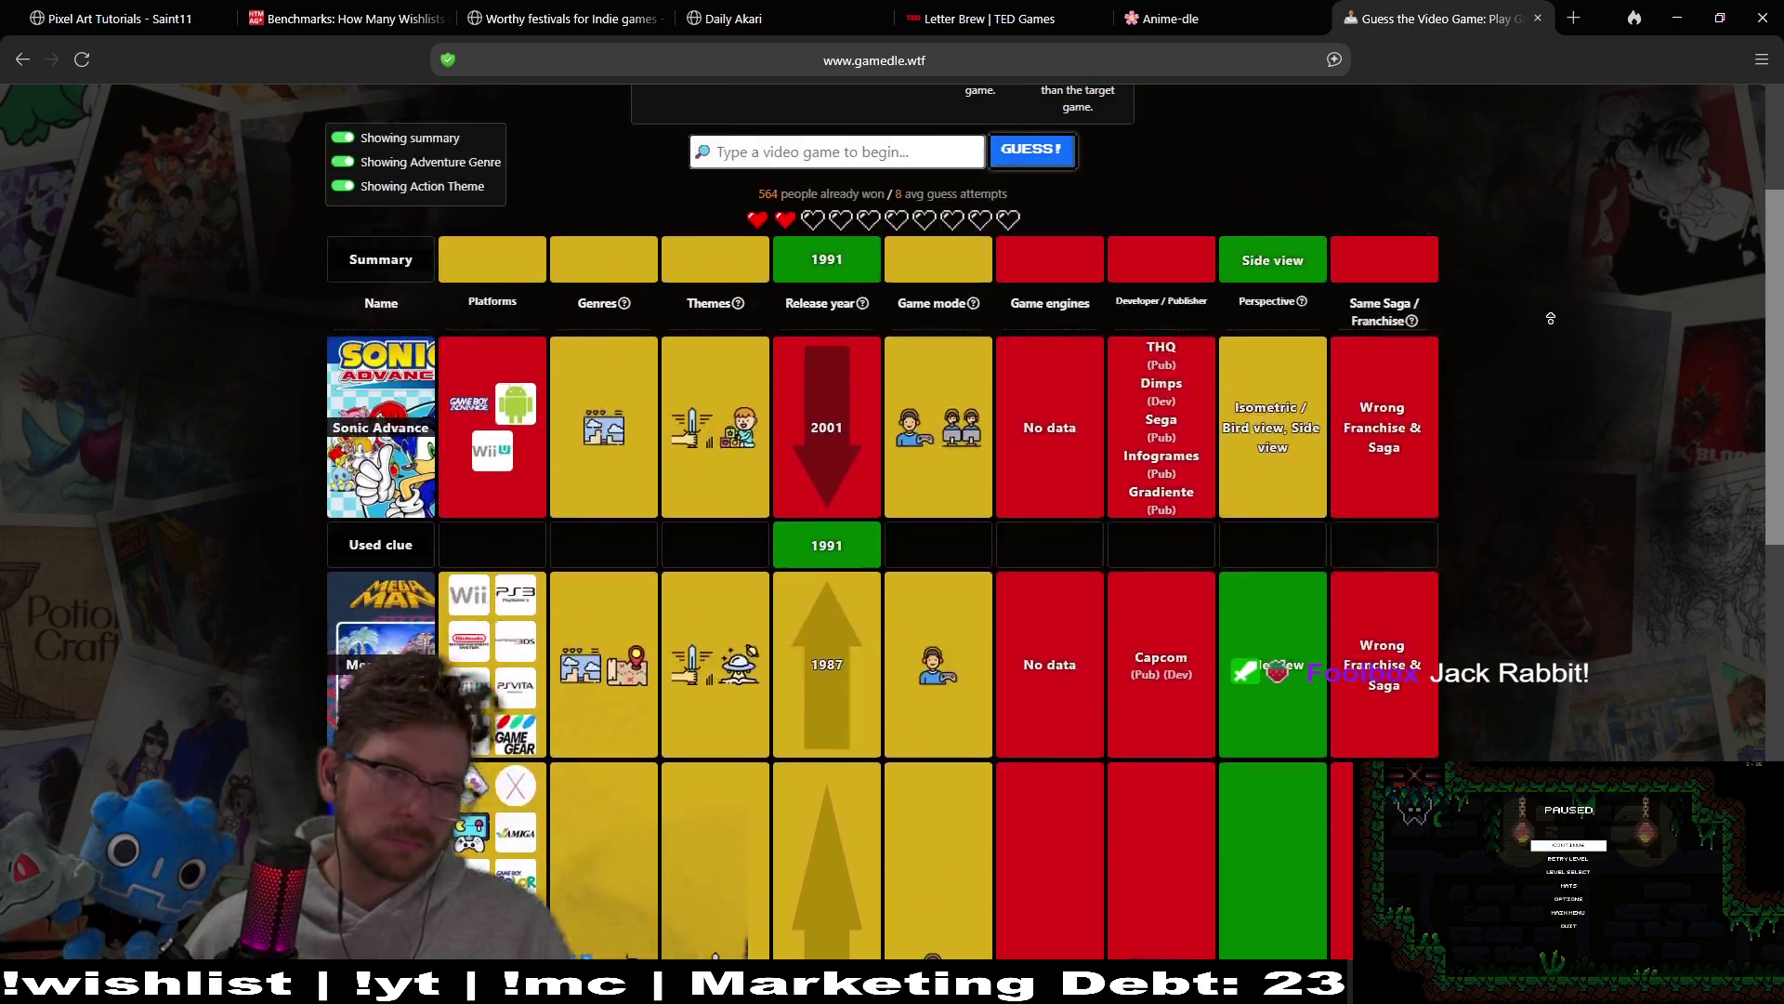
{"action": "left_click", "coordinate": [1551, 319]}
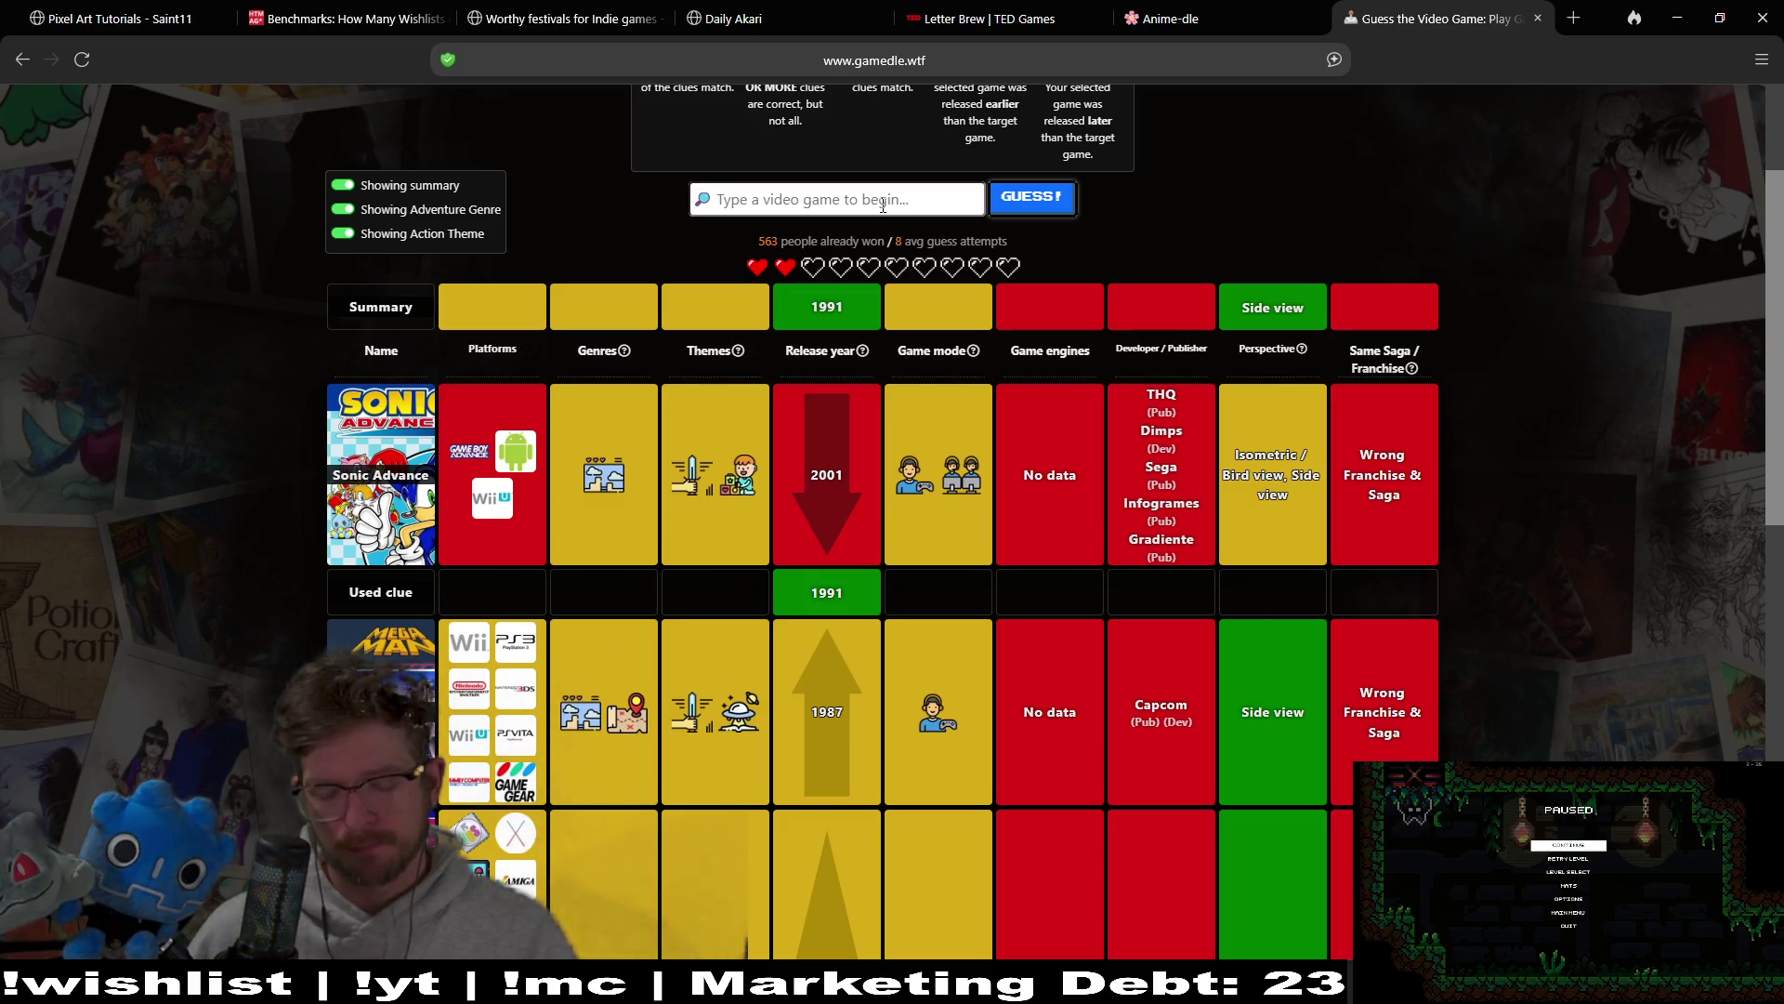
Step: Guess Jazz Jackrabbit, found by searching 'jack ra' after first trying 'bucky'
{"action": "type", "text": "bucky"}
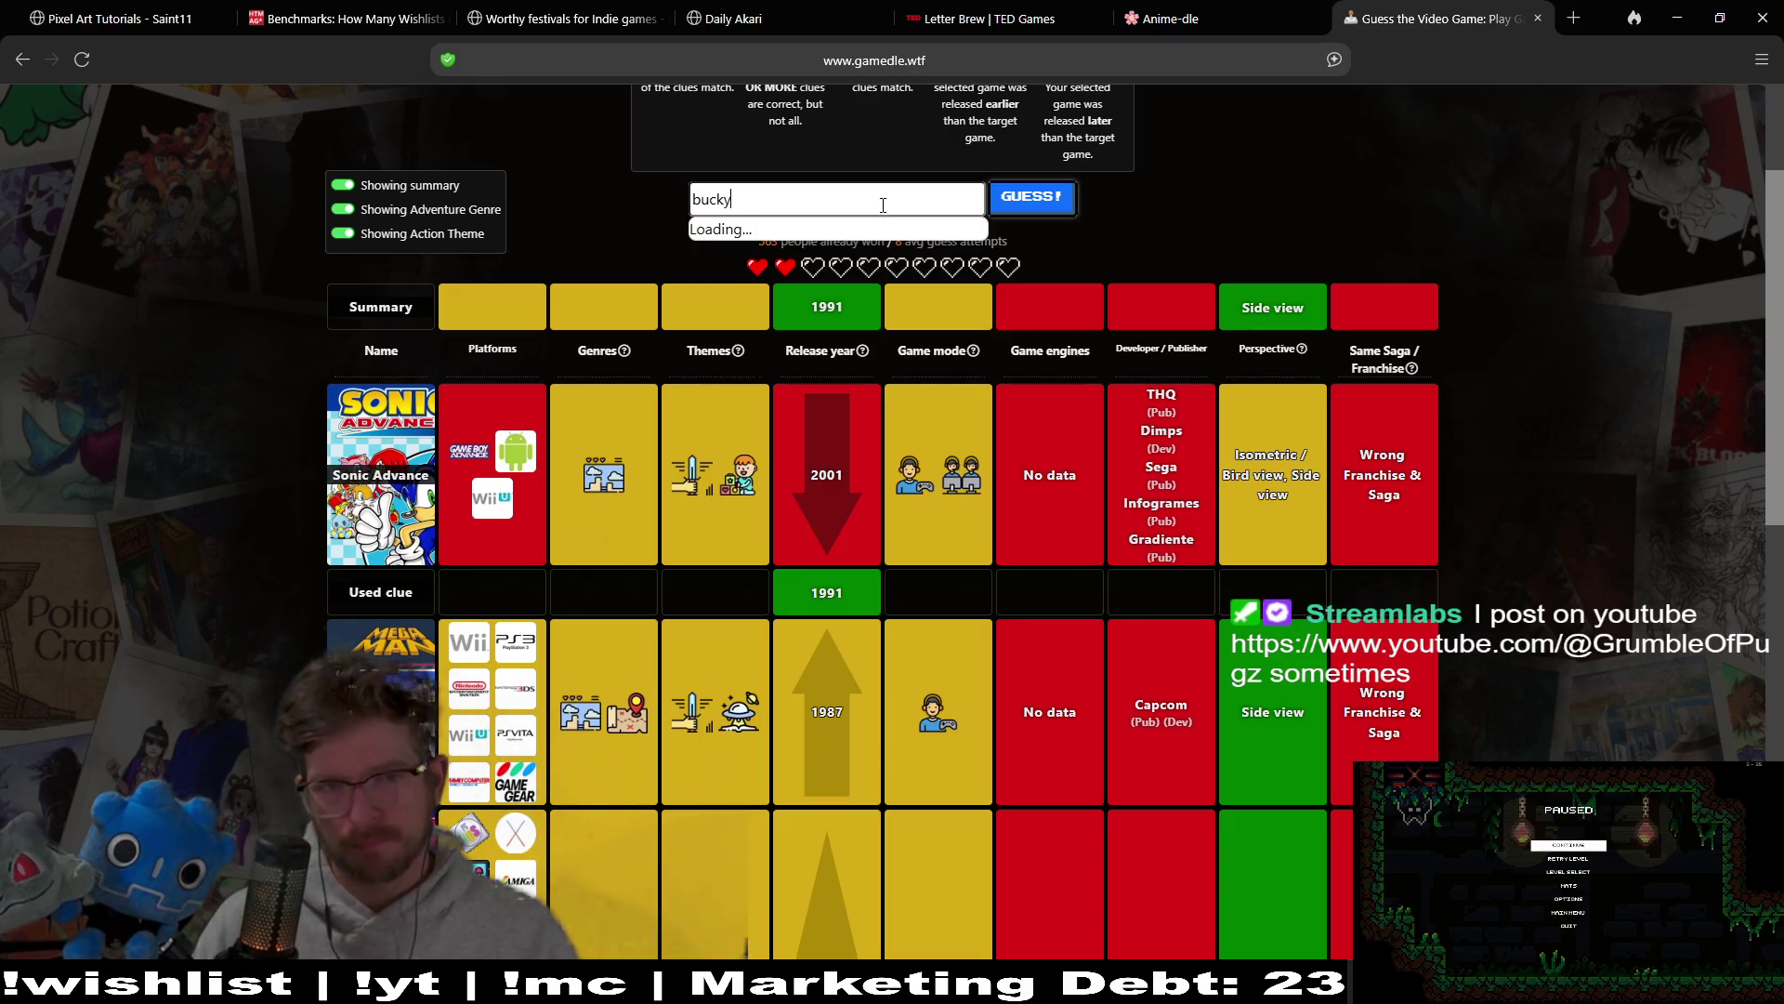
{"action": "key", "text": "BackSpace"}
{"action": "key", "text": "BackSpace"}
{"action": "key", "text": "BackSpace"}
{"action": "key", "text": "BackSpace"}
{"action": "type", "text": "jack ra"}
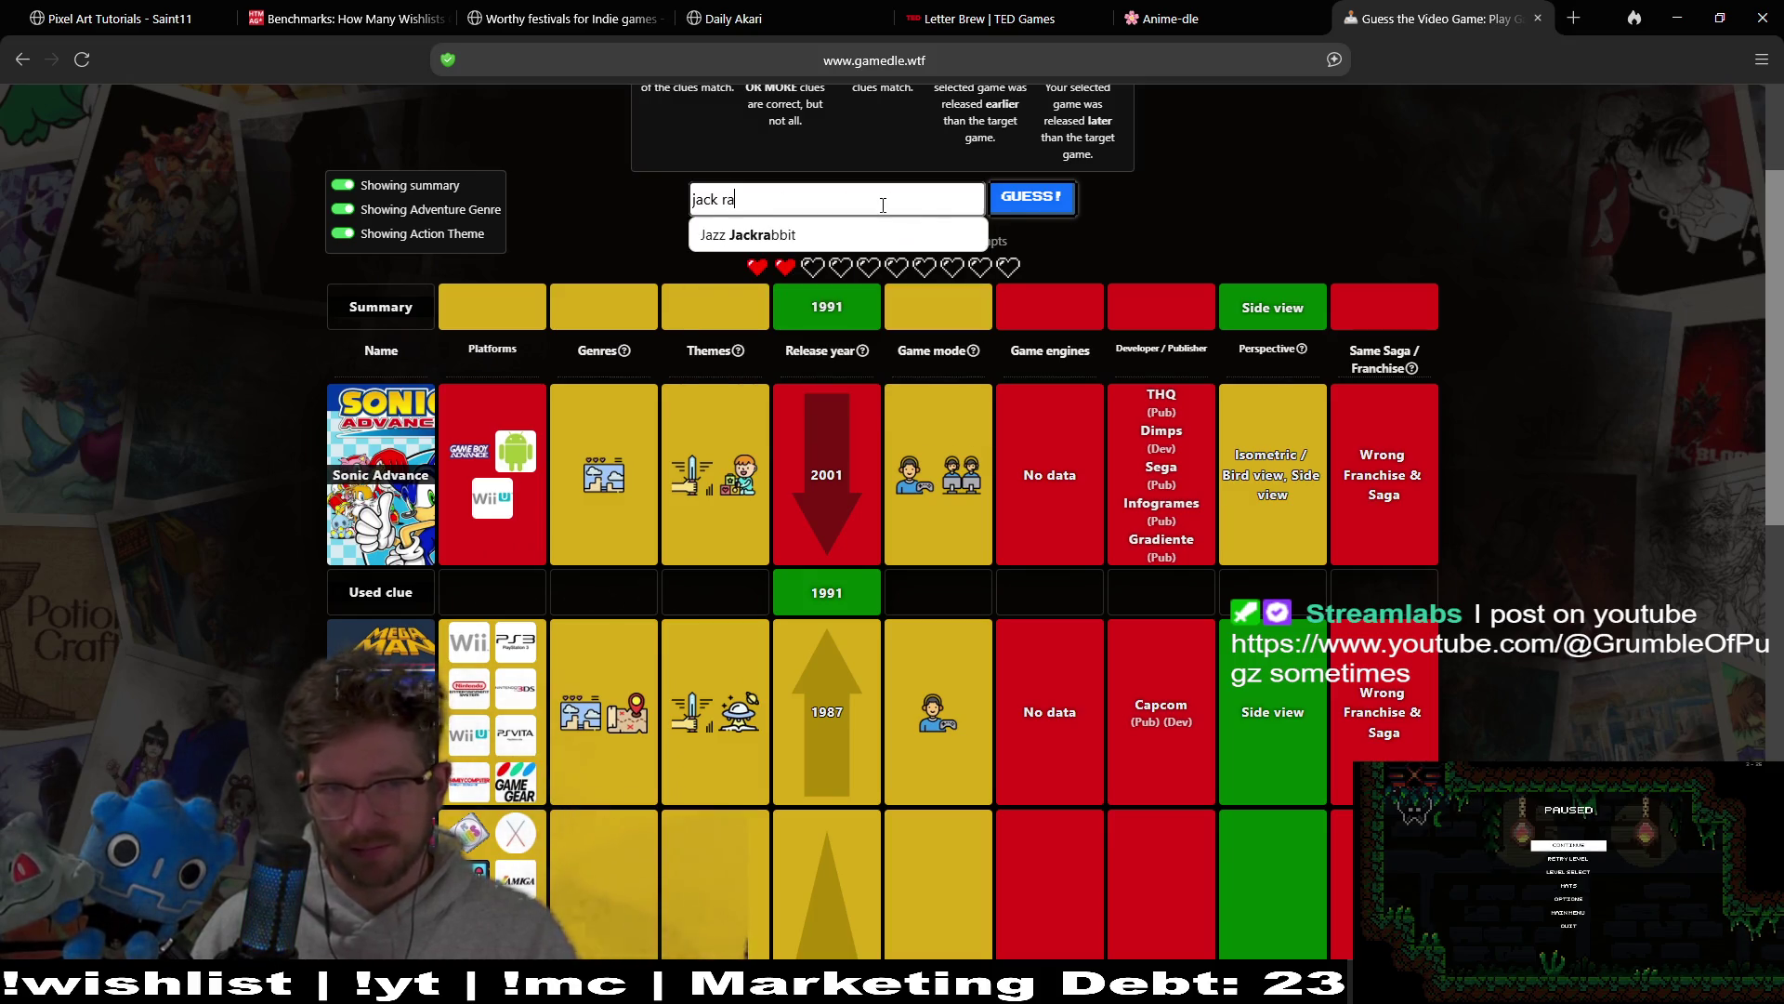
{"action": "left_click", "coordinate": [836, 234]}
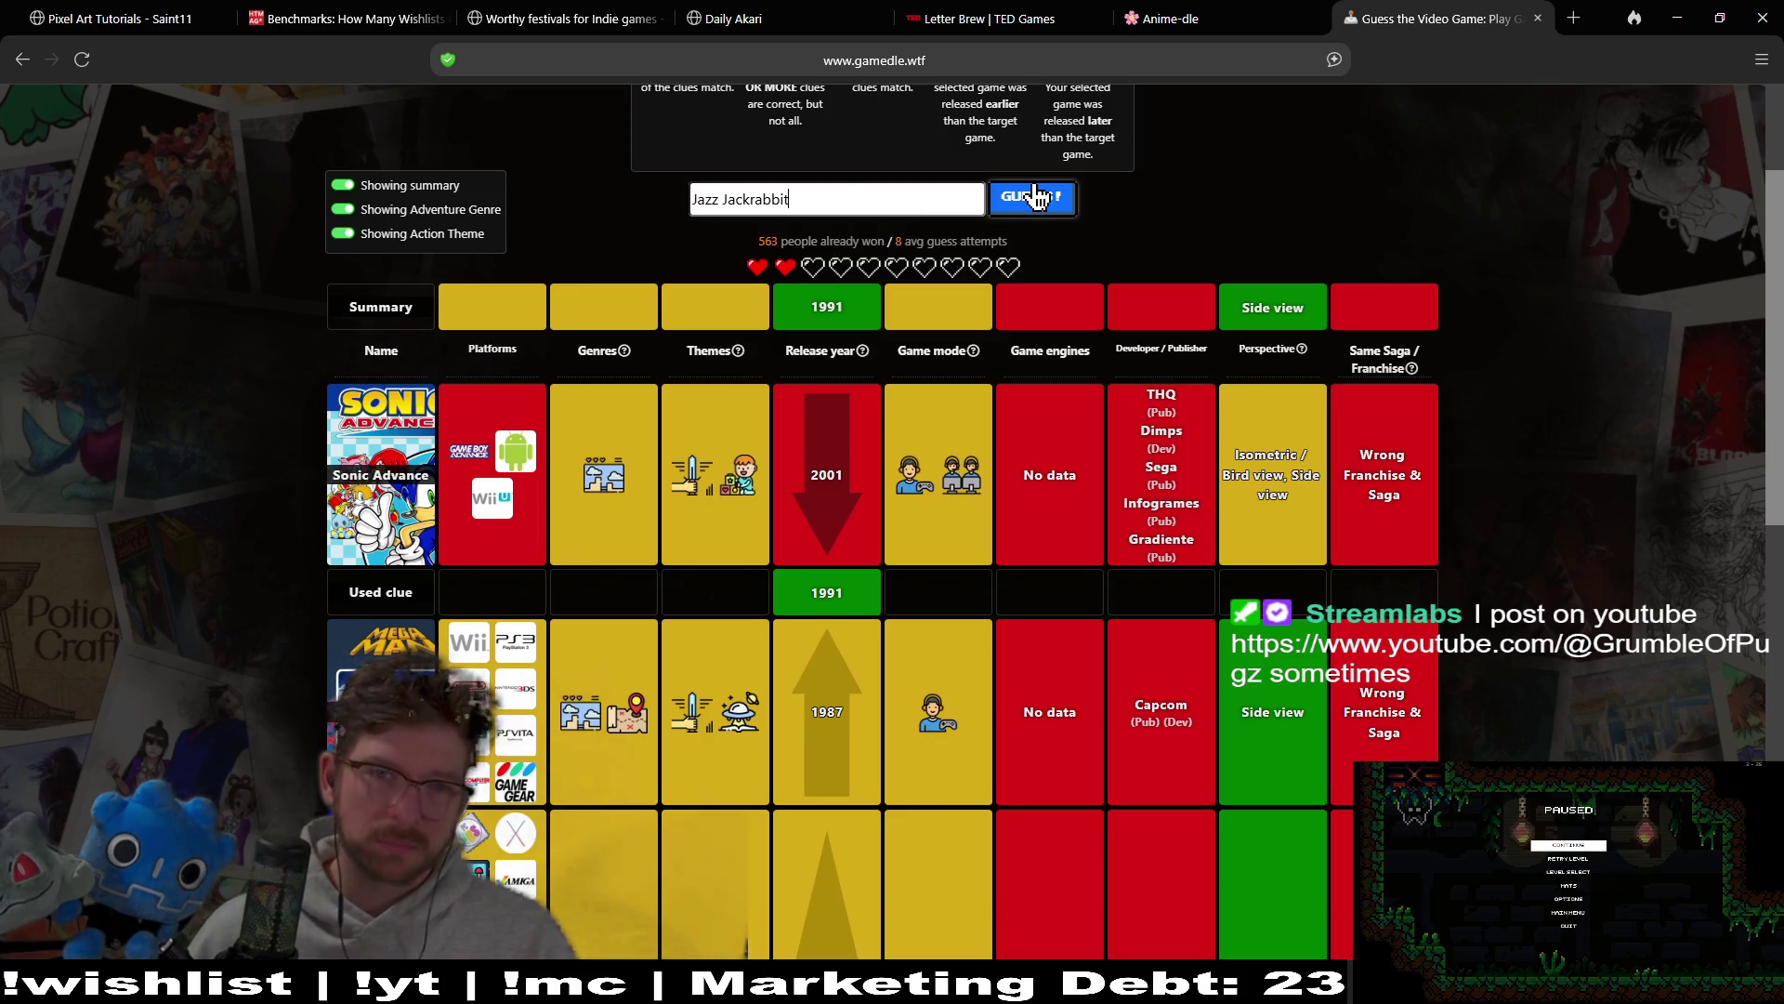
{"action": "left_click", "coordinate": [1034, 197]}
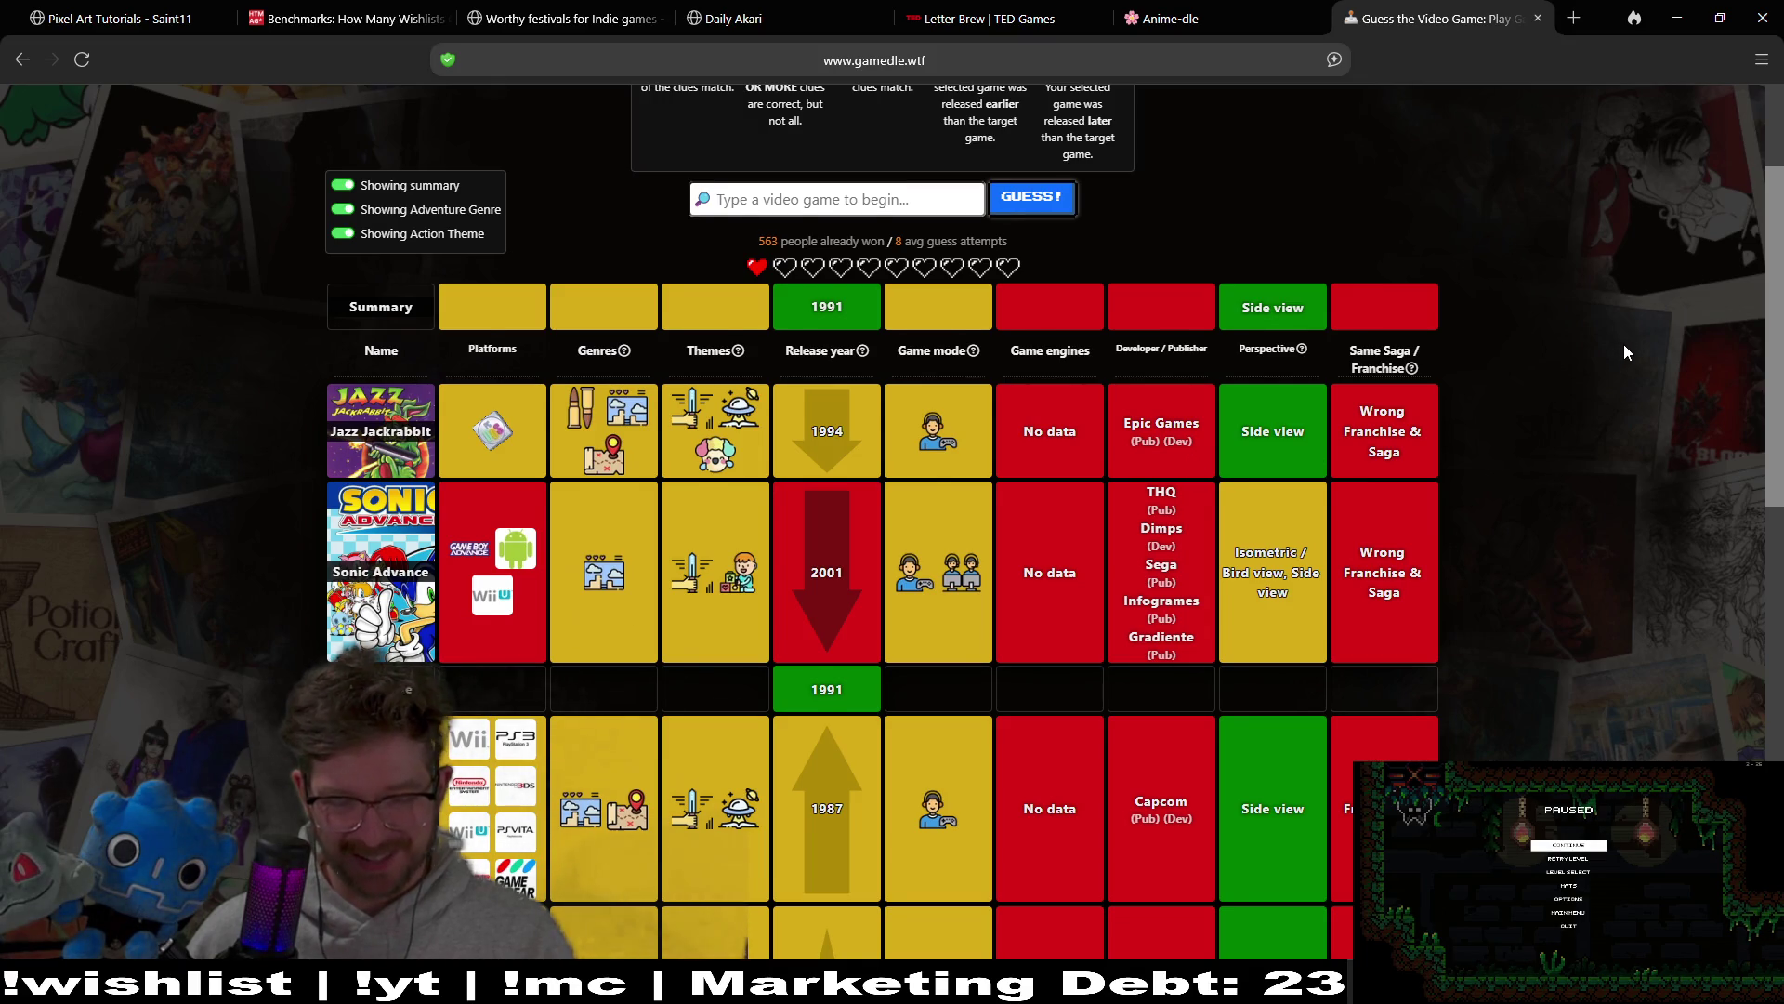
{"action": "scroll", "coordinate": [1620, 344], "scroll_direction": "down", "scroll_amount": 1}
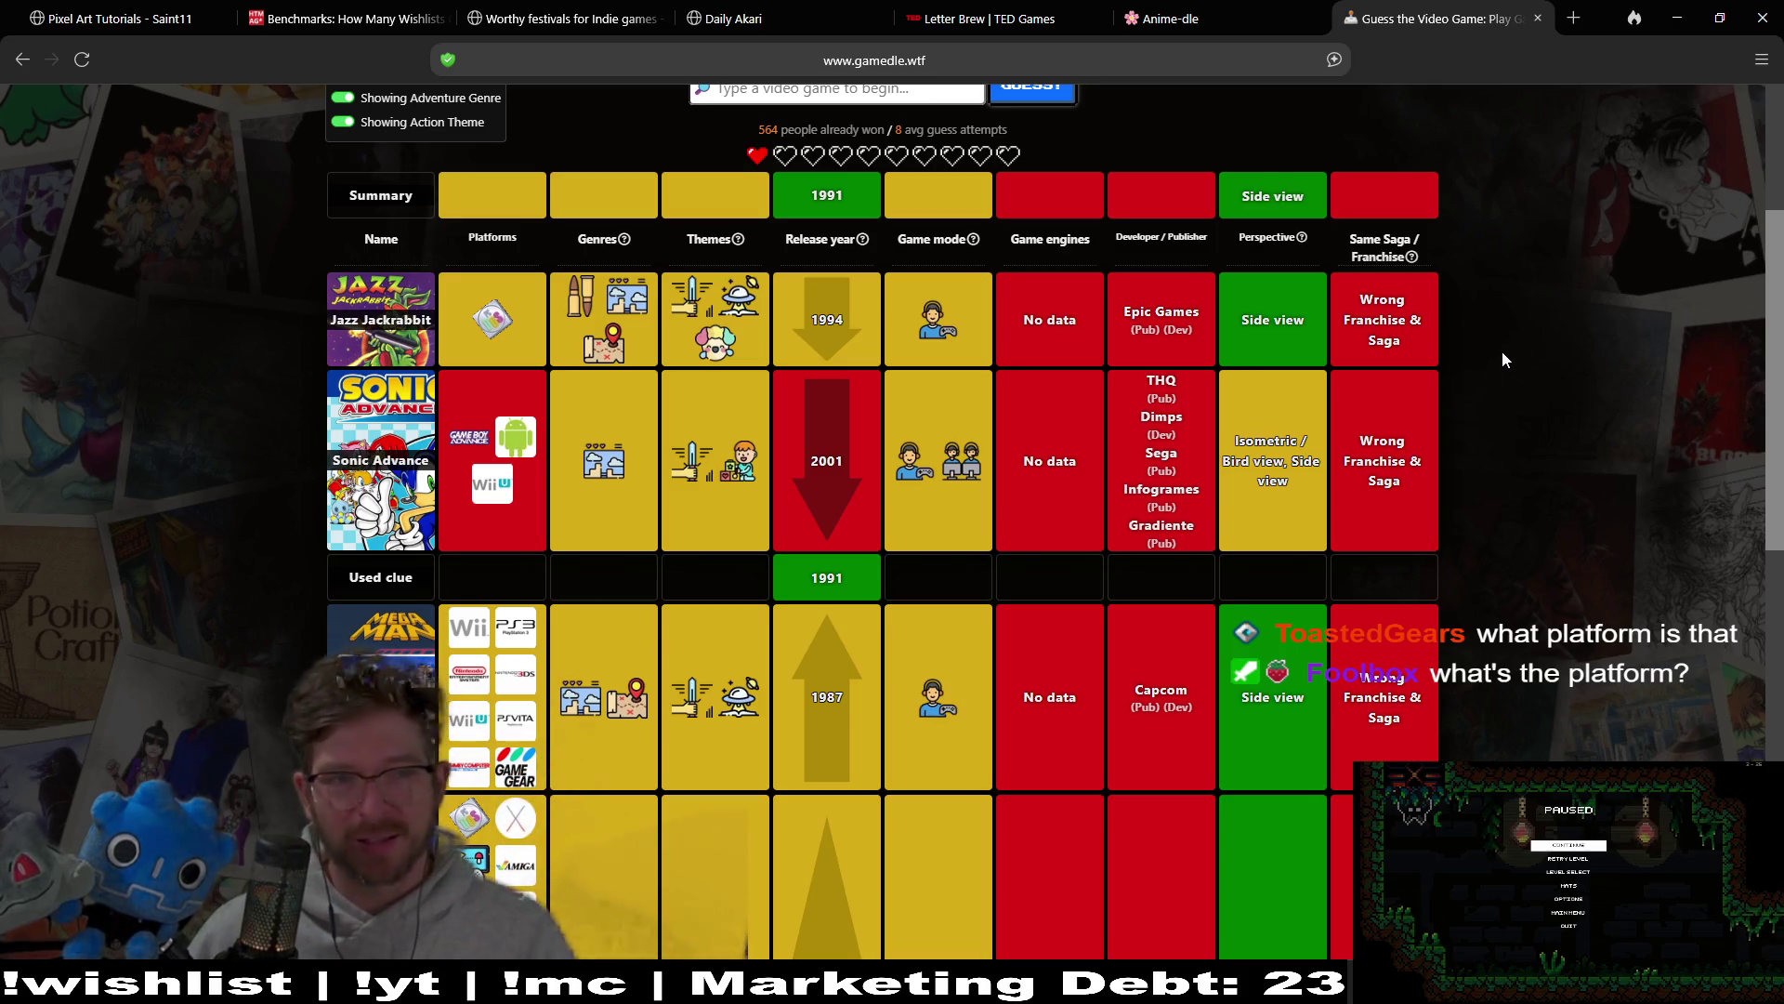
{"action": "scroll", "coordinate": [1535, 442], "scroll_direction": "down", "scroll_amount": 2}
{"action": "scroll", "coordinate": [1548, 483], "scroll_direction": "down", "scroll_amount": 2}
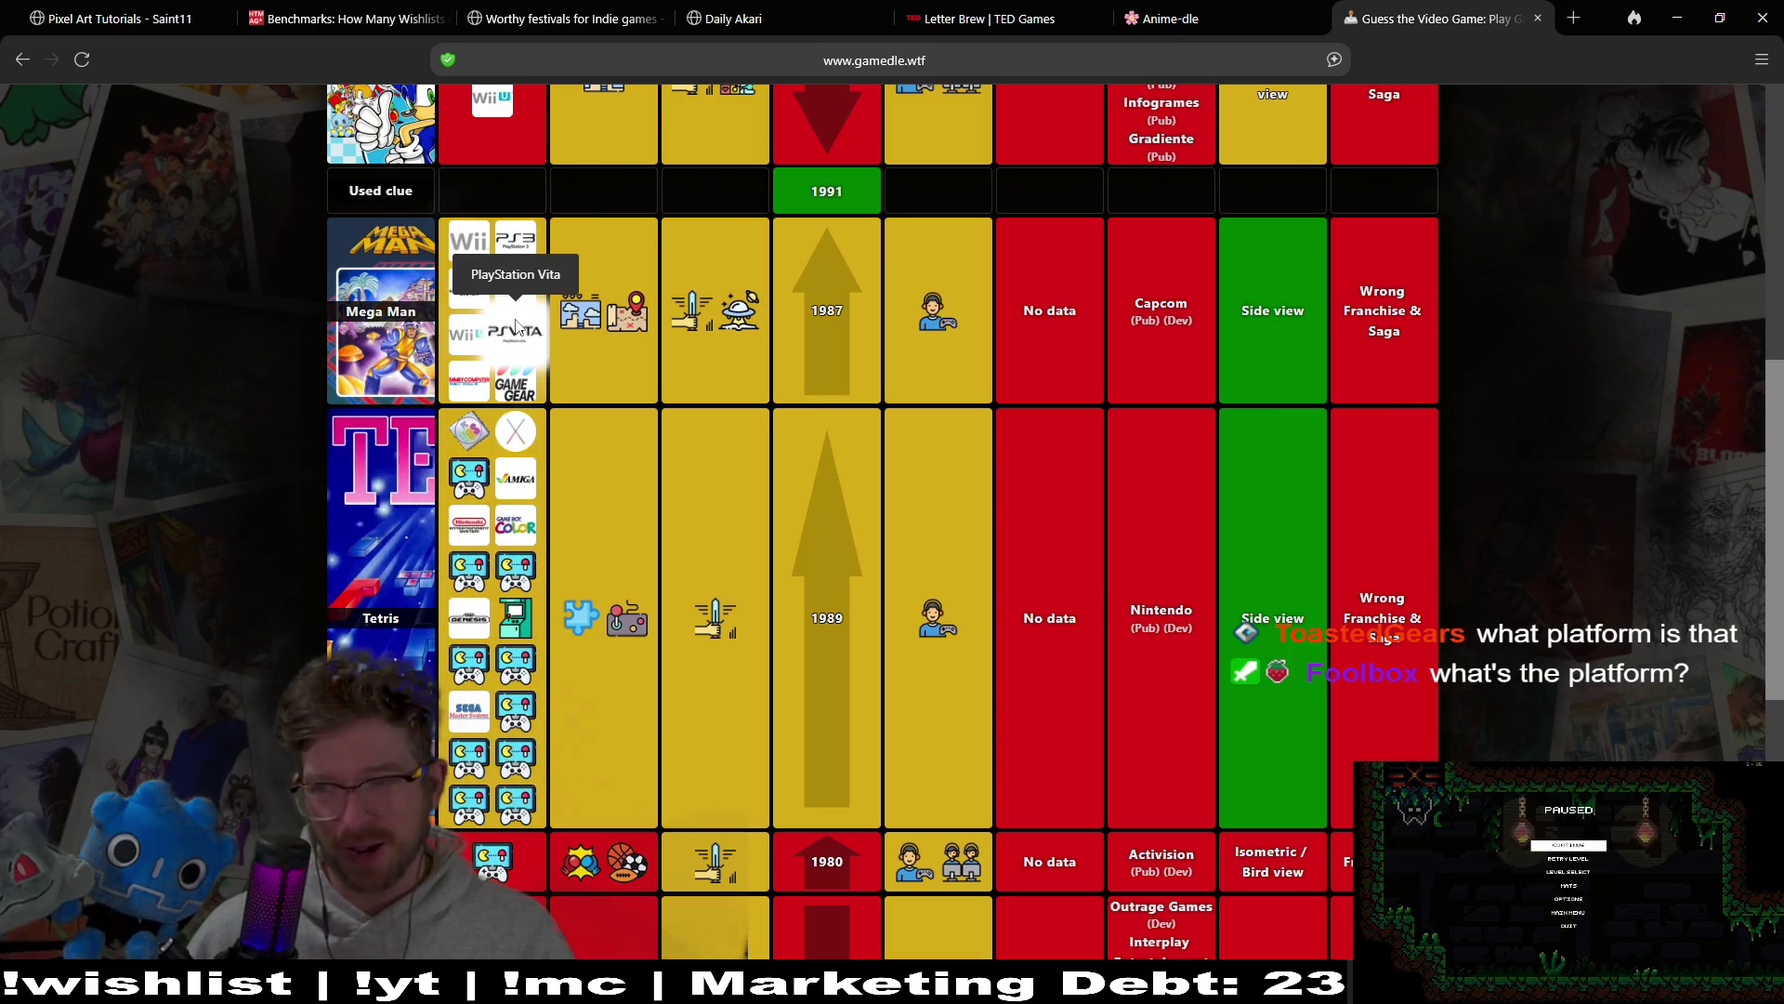
{"action": "scroll", "coordinate": [1536, 500], "scroll_direction": "up", "scroll_amount": 8}
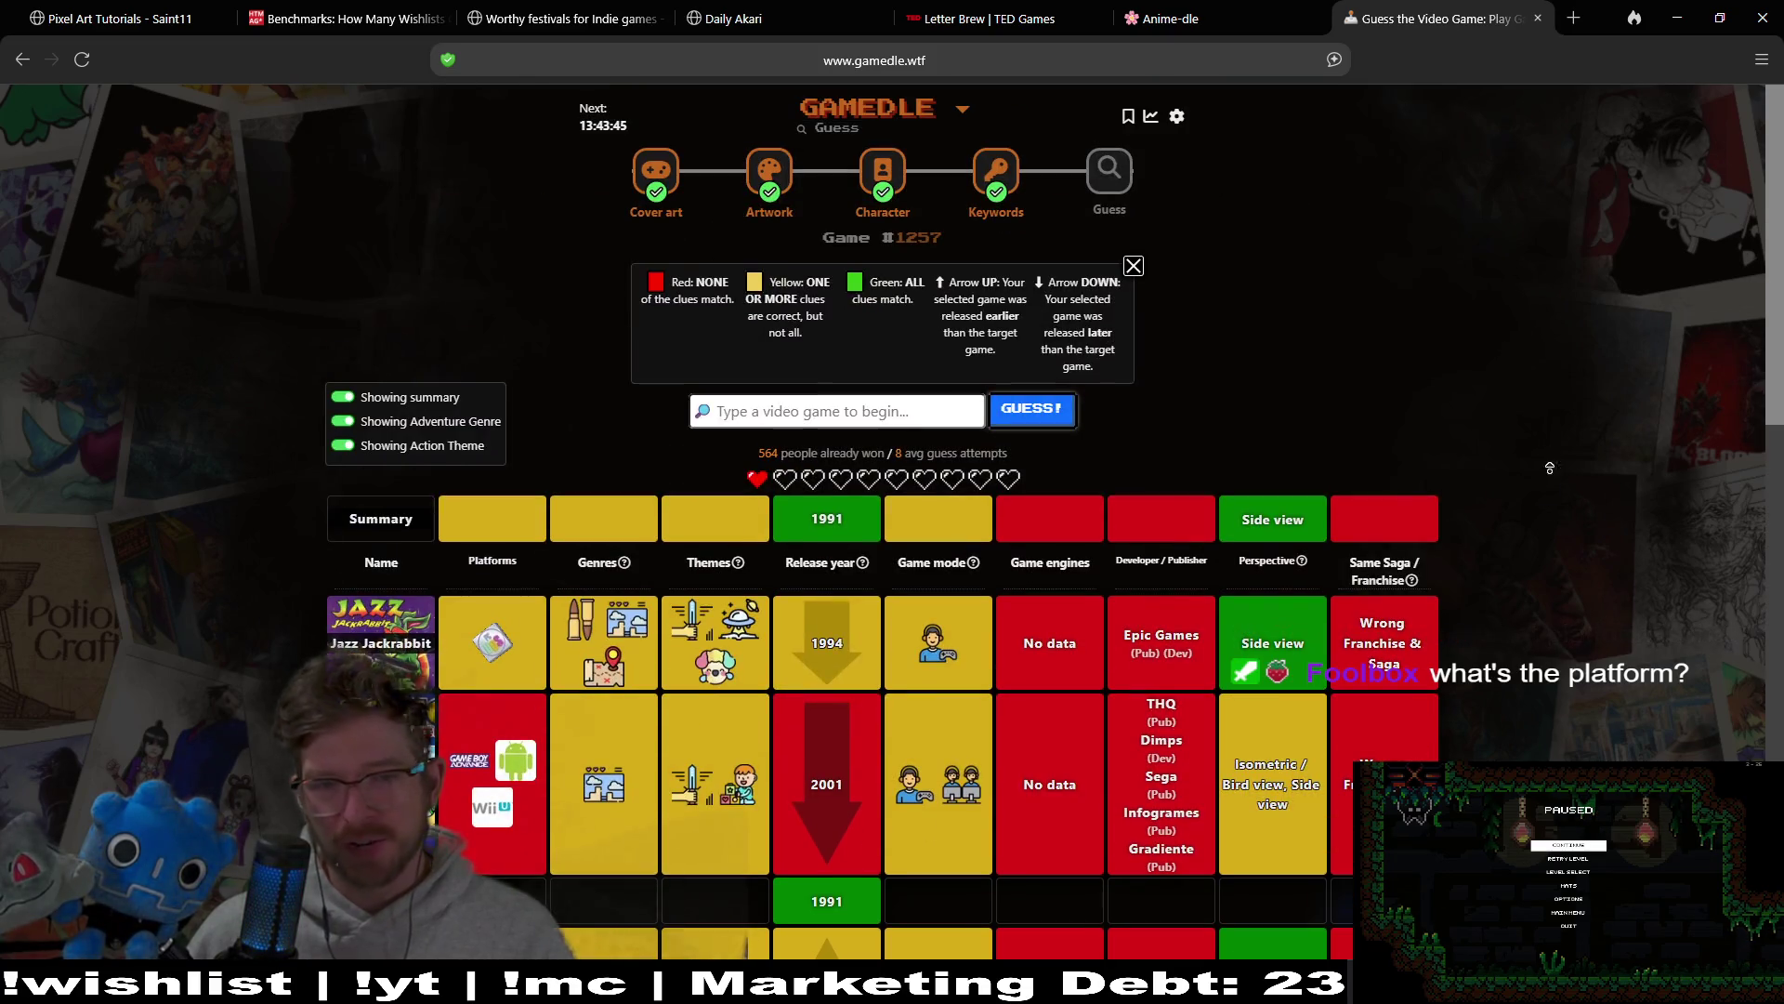
{"action": "middle_click", "coordinate": [1554, 538]}
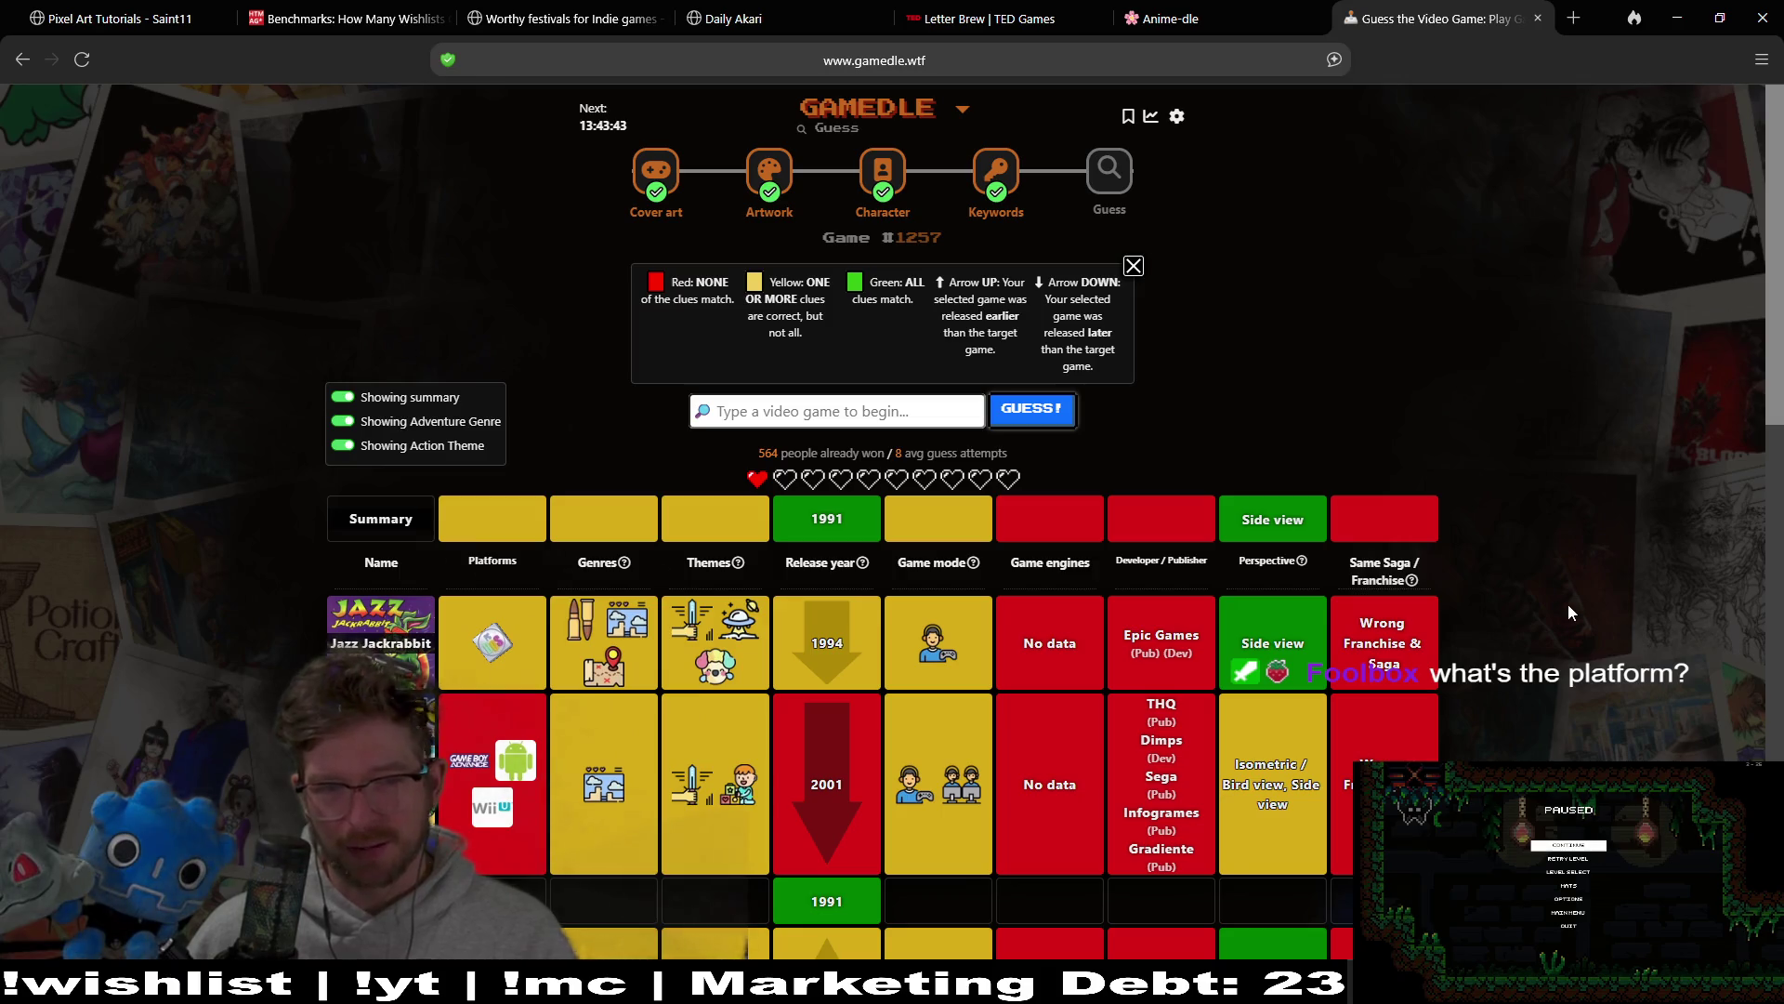
{"action": "scroll", "coordinate": [1571, 651], "scroll_direction": "down", "scroll_amount": 5}
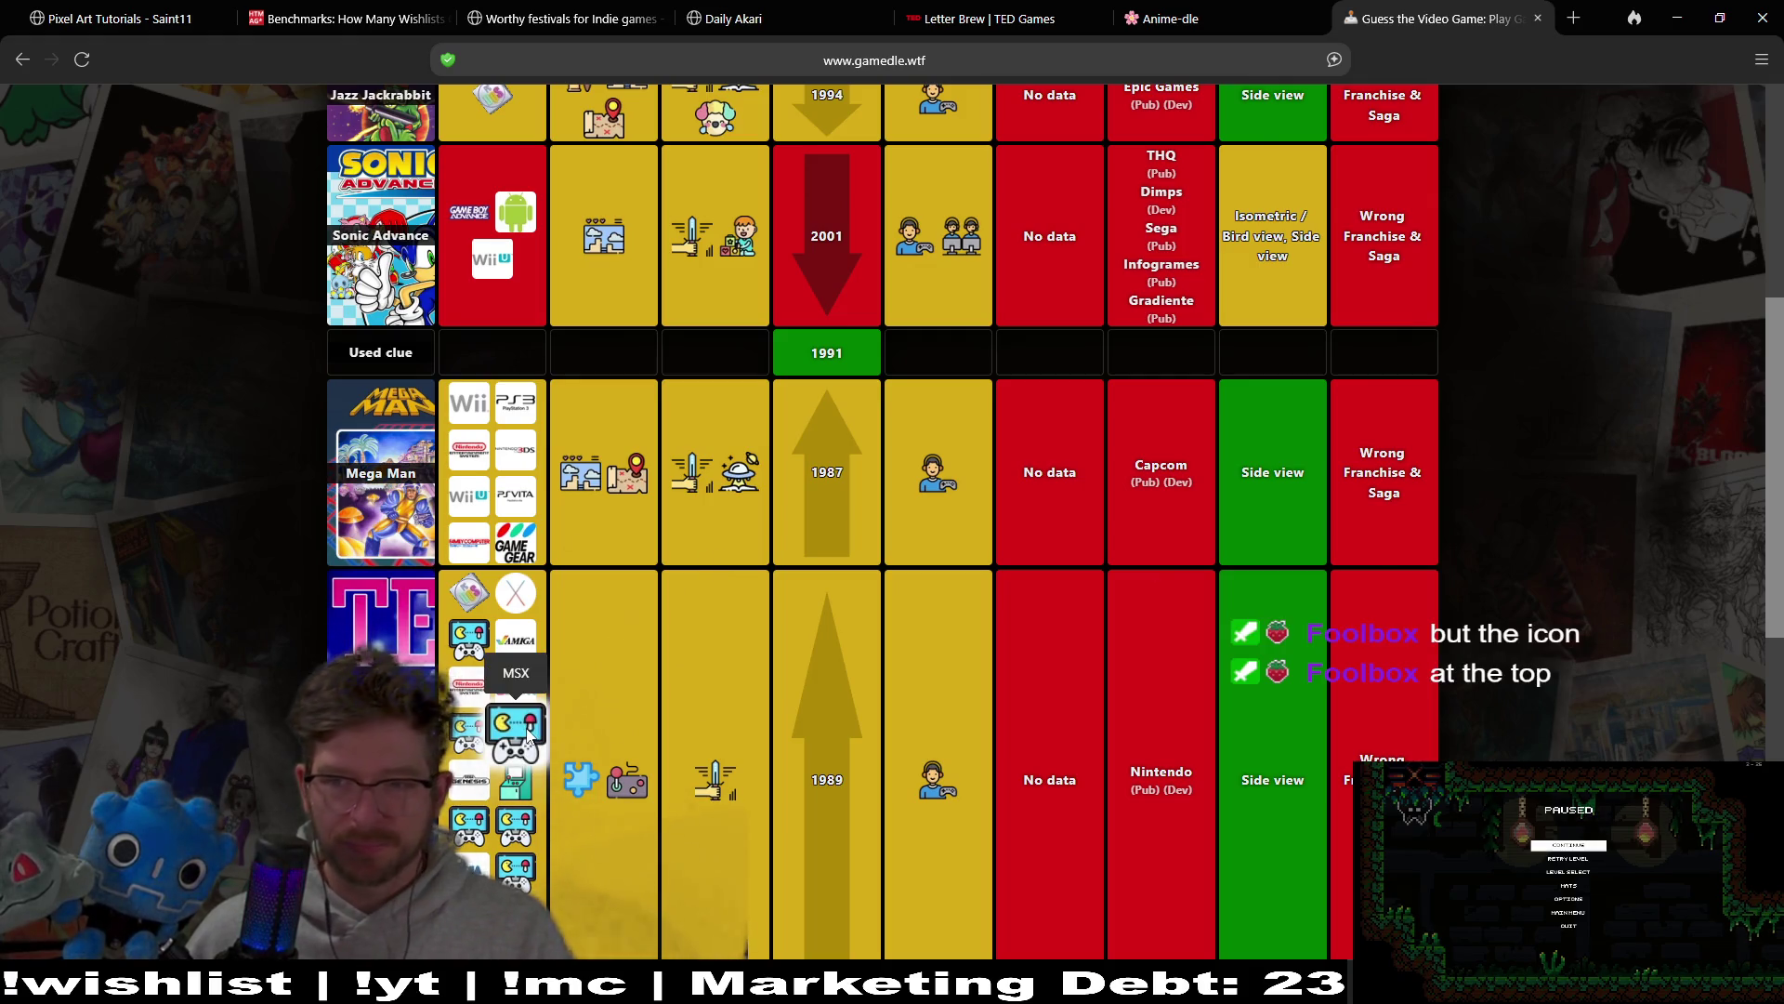
{"action": "scroll", "coordinate": [1502, 516], "scroll_direction": "up", "scroll_amount": 5}
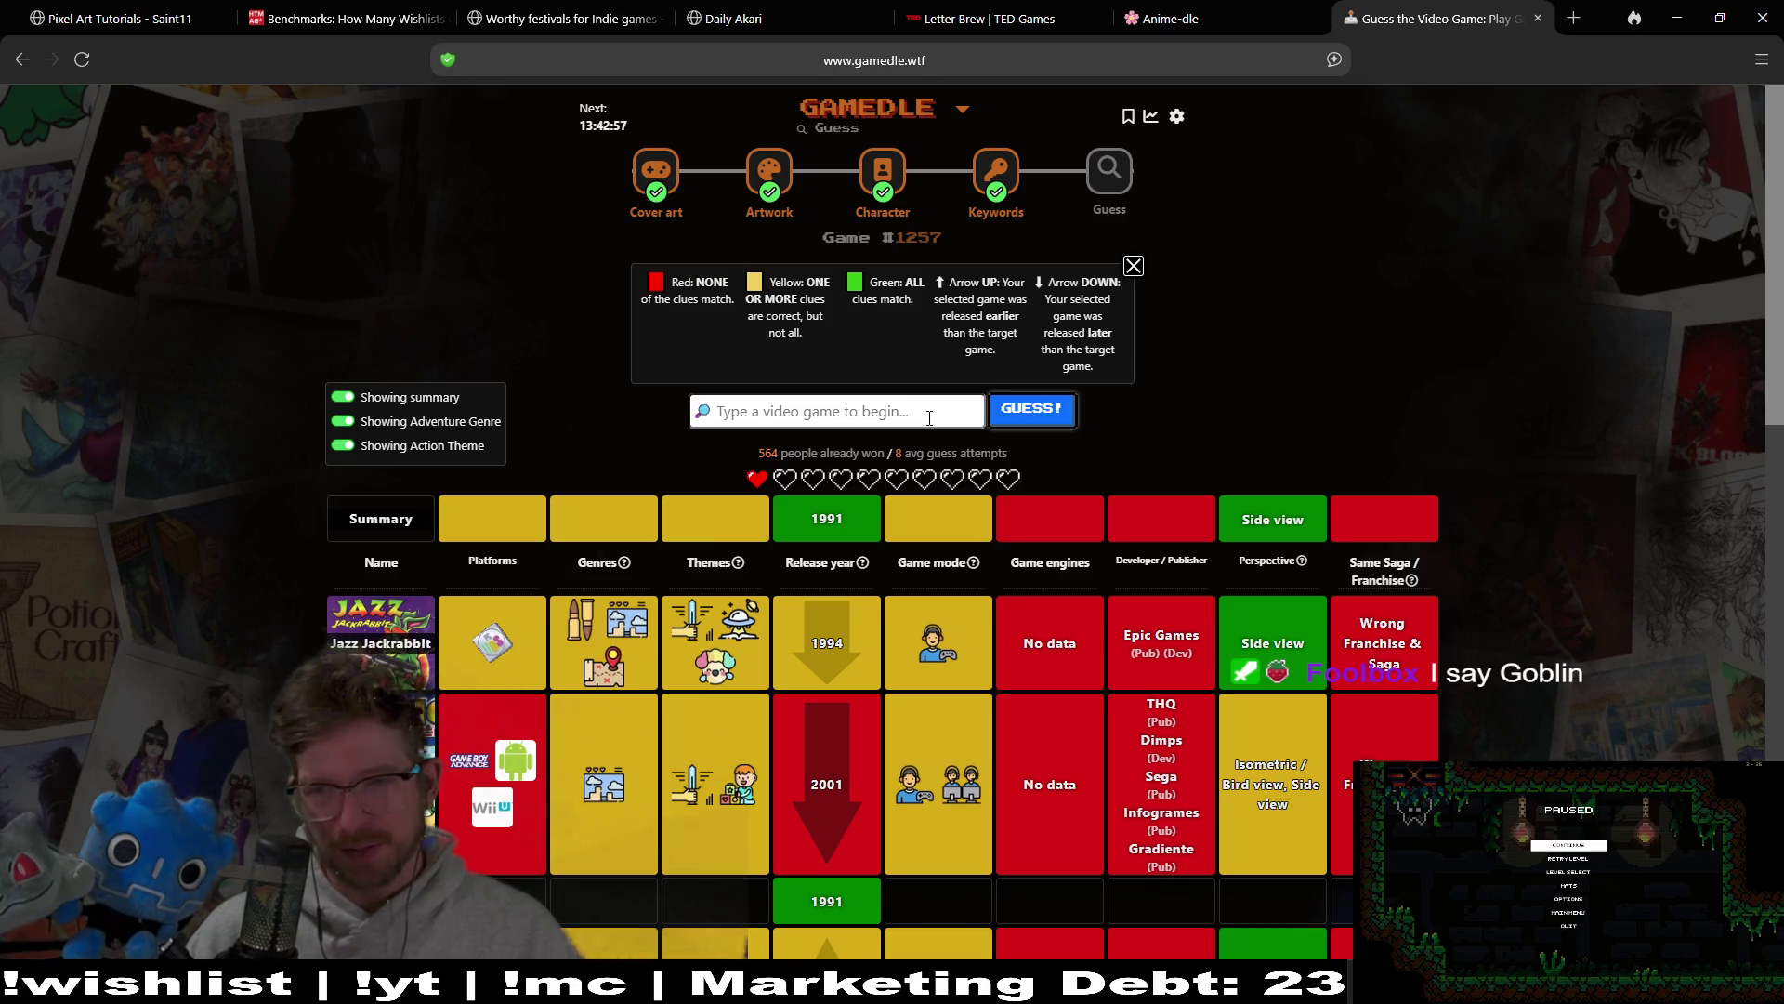
Step: Submit Ghosts 'n Goblins as the final guess, revealing Lemmings (1991)
{"action": "type", "text": "goblin"}
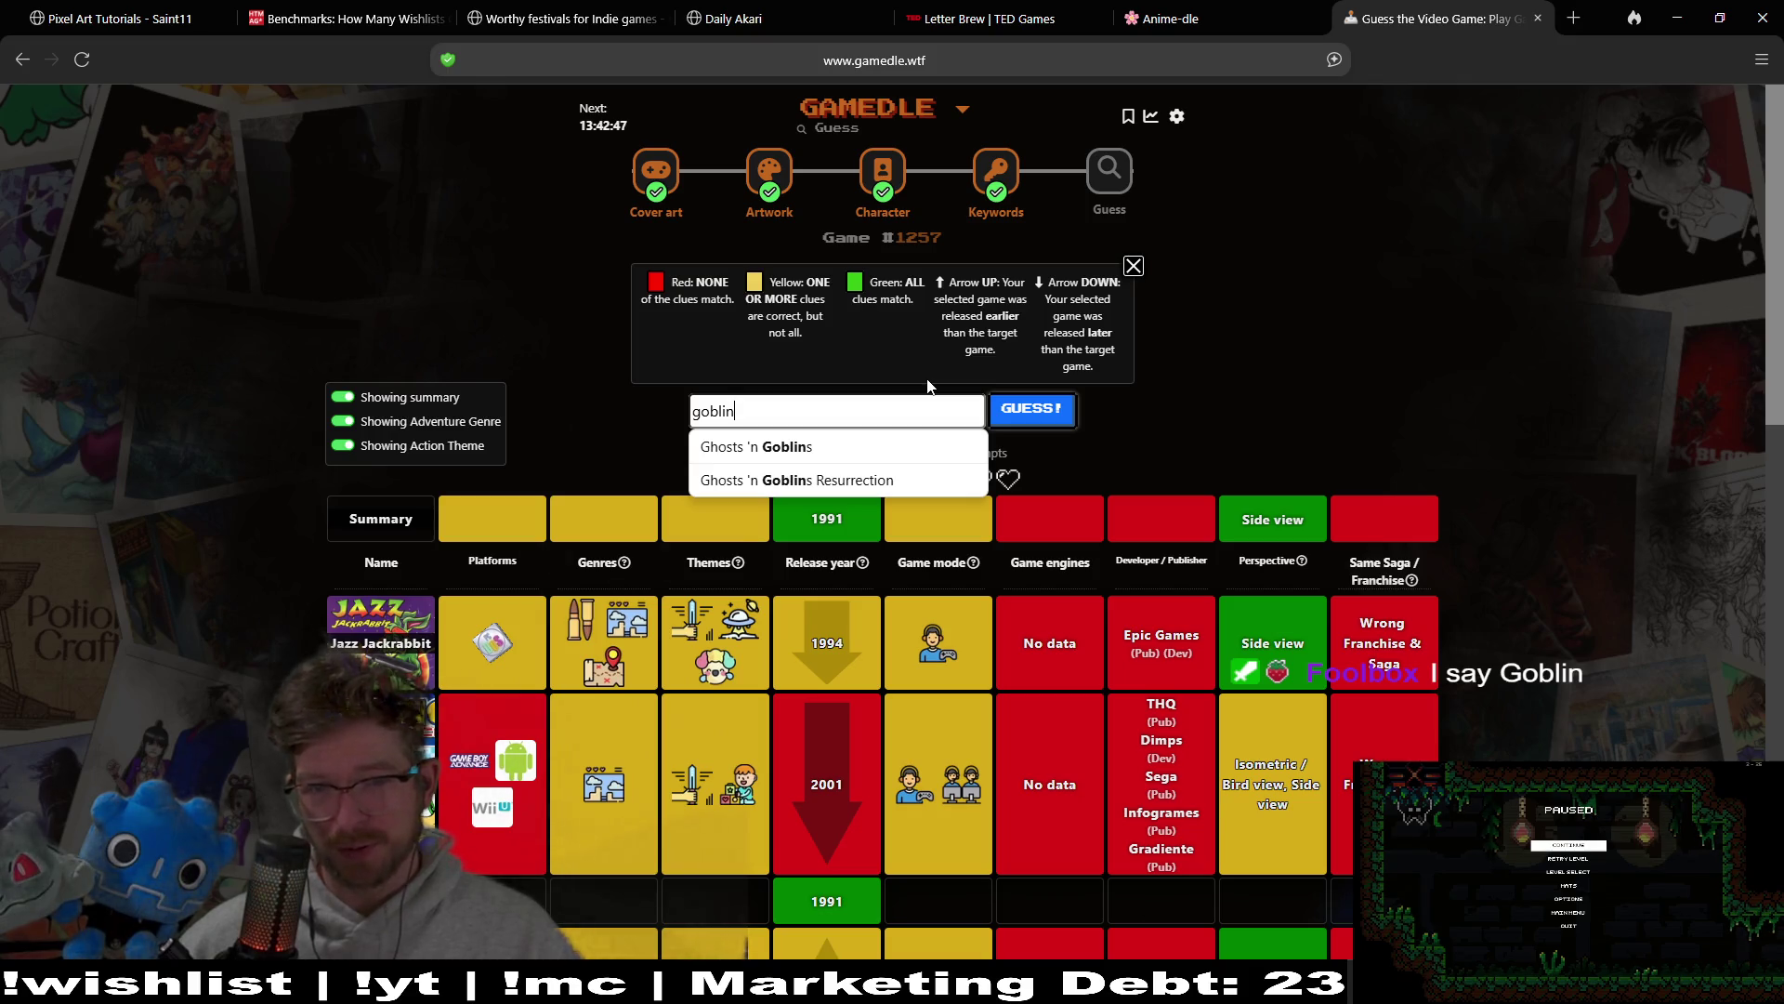
{"action": "left_click", "coordinate": [827, 448]}
{"action": "left_click", "coordinate": [1031, 409]}
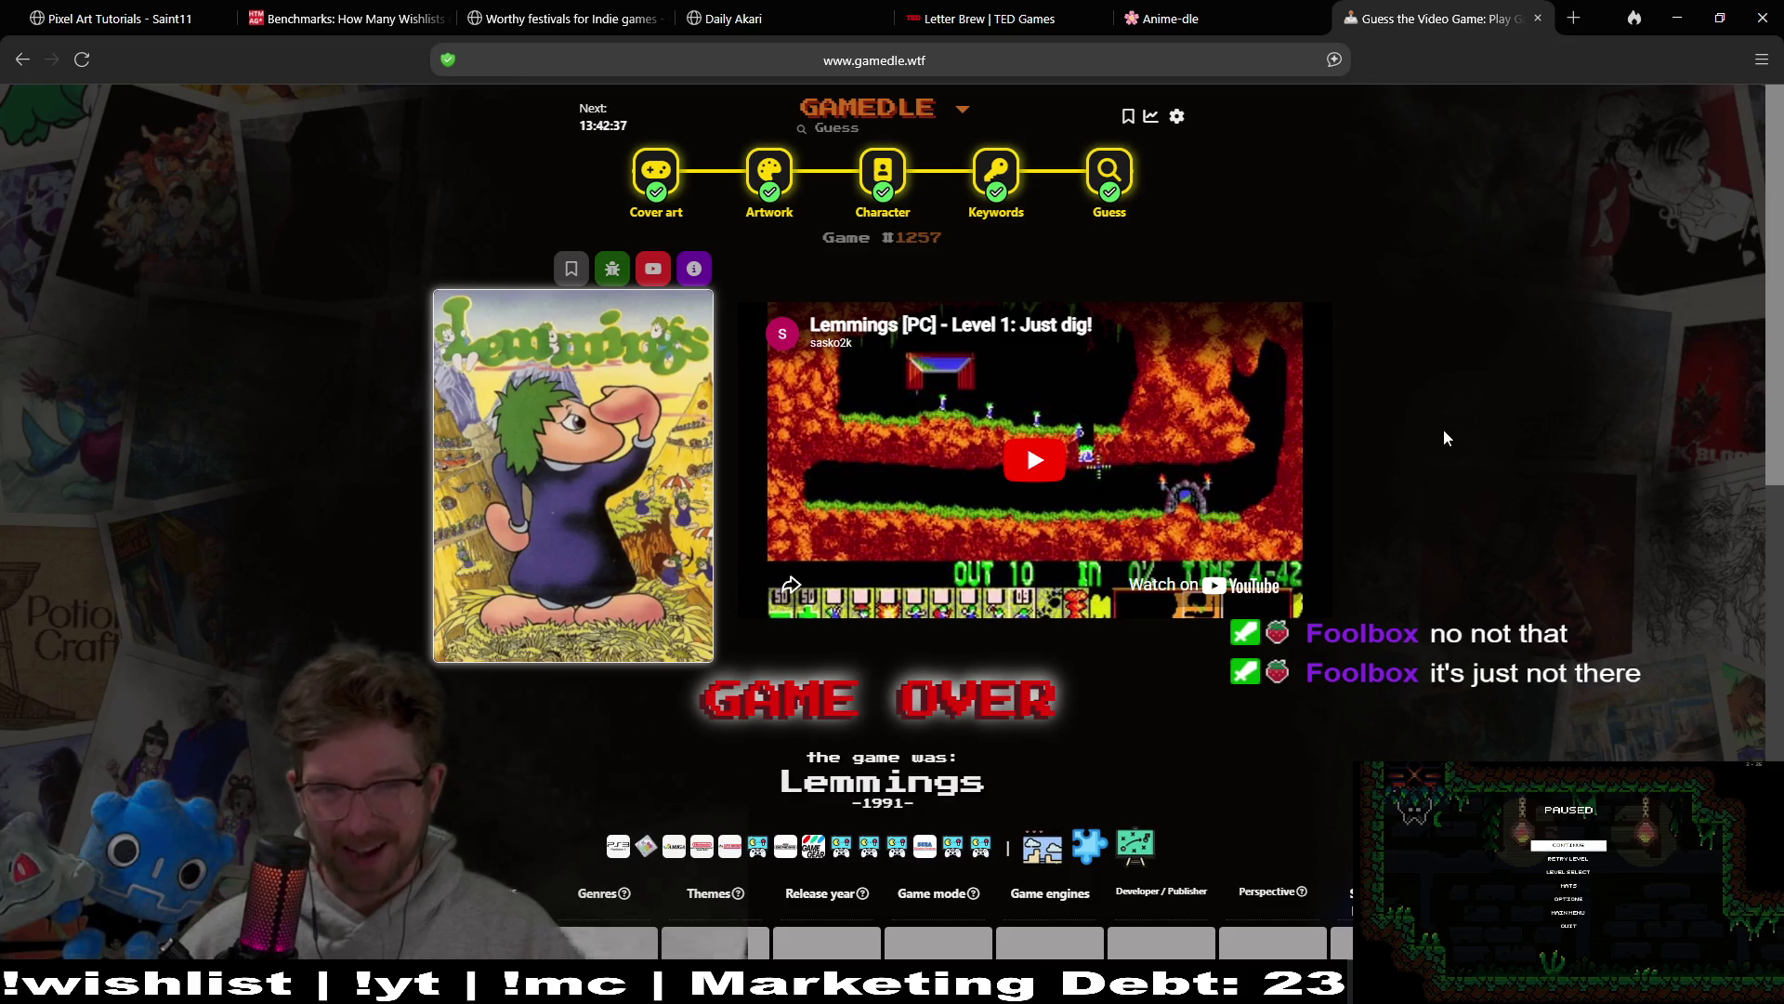
Step: Play the Lemmings gameplay video, skip it toward its end, then return to Godot
{"action": "scroll", "coordinate": [1477, 389], "scroll_direction": "down", "scroll_amount": 3}
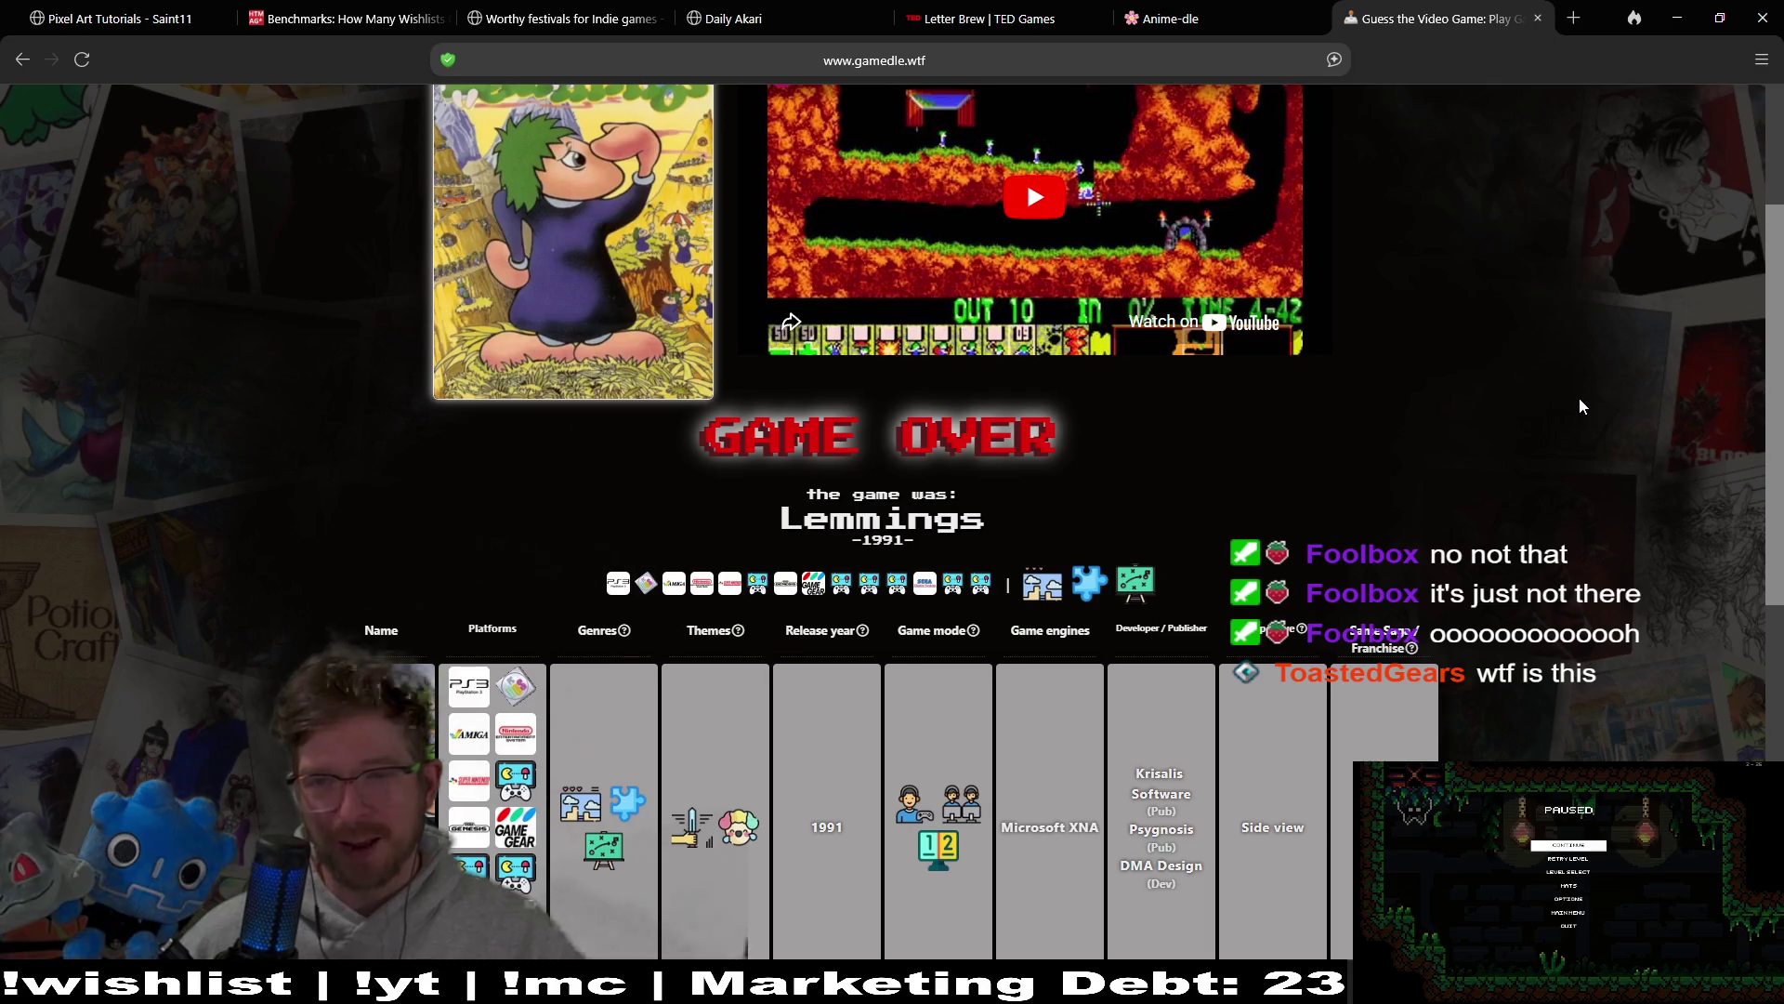
{"action": "scroll", "coordinate": [1027, 181], "scroll_direction": "up", "scroll_amount": 3}
{"action": "left_click", "coordinate": [1064, 455]}
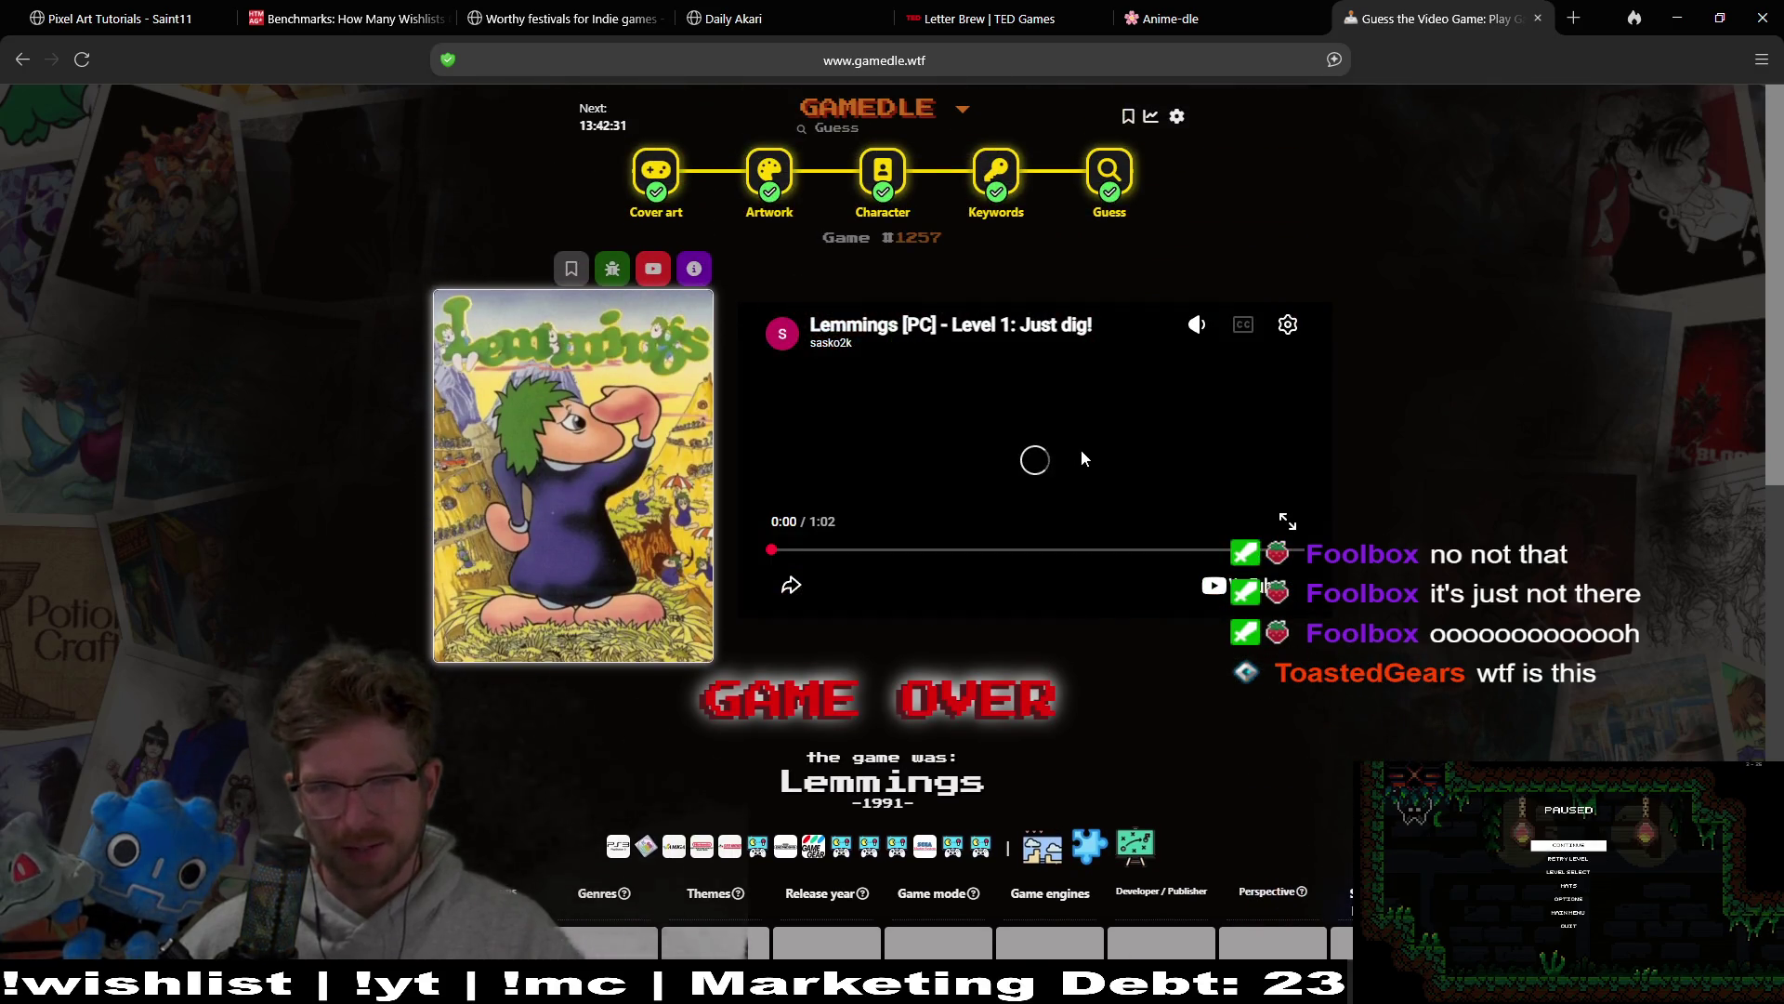
{"action": "mouse_move", "coordinate": [881, 483]}
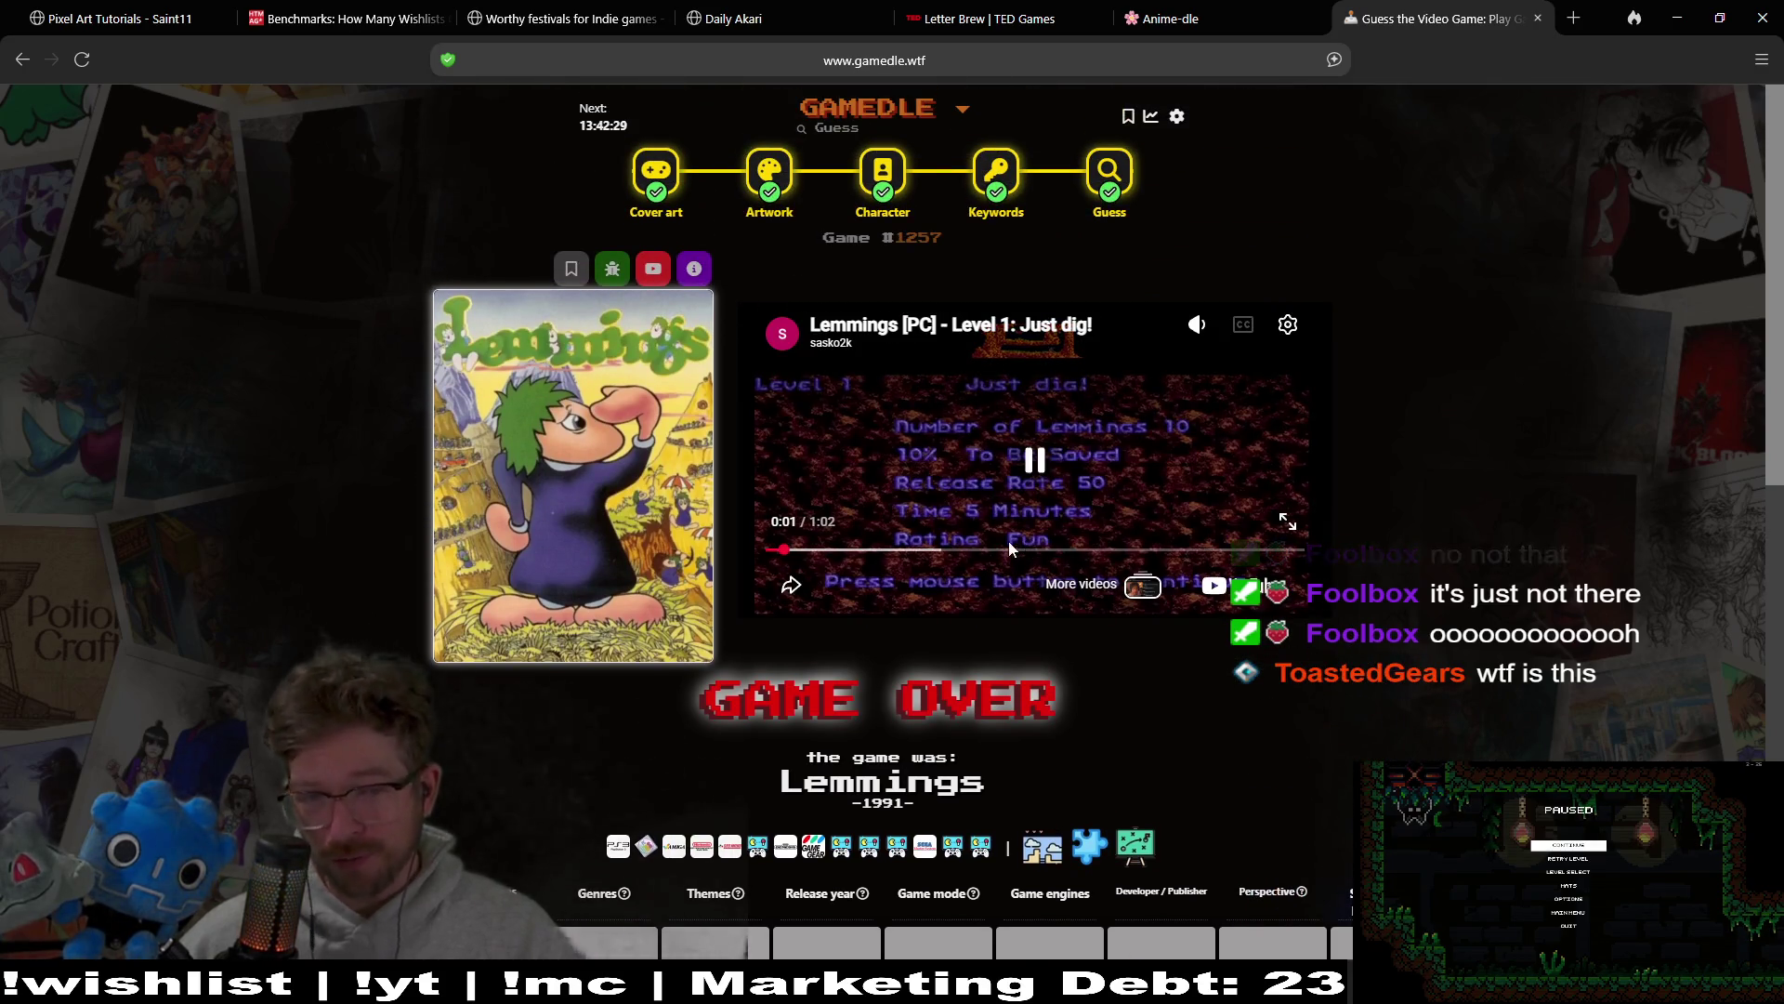
{"action": "left_click", "coordinate": [869, 551]}
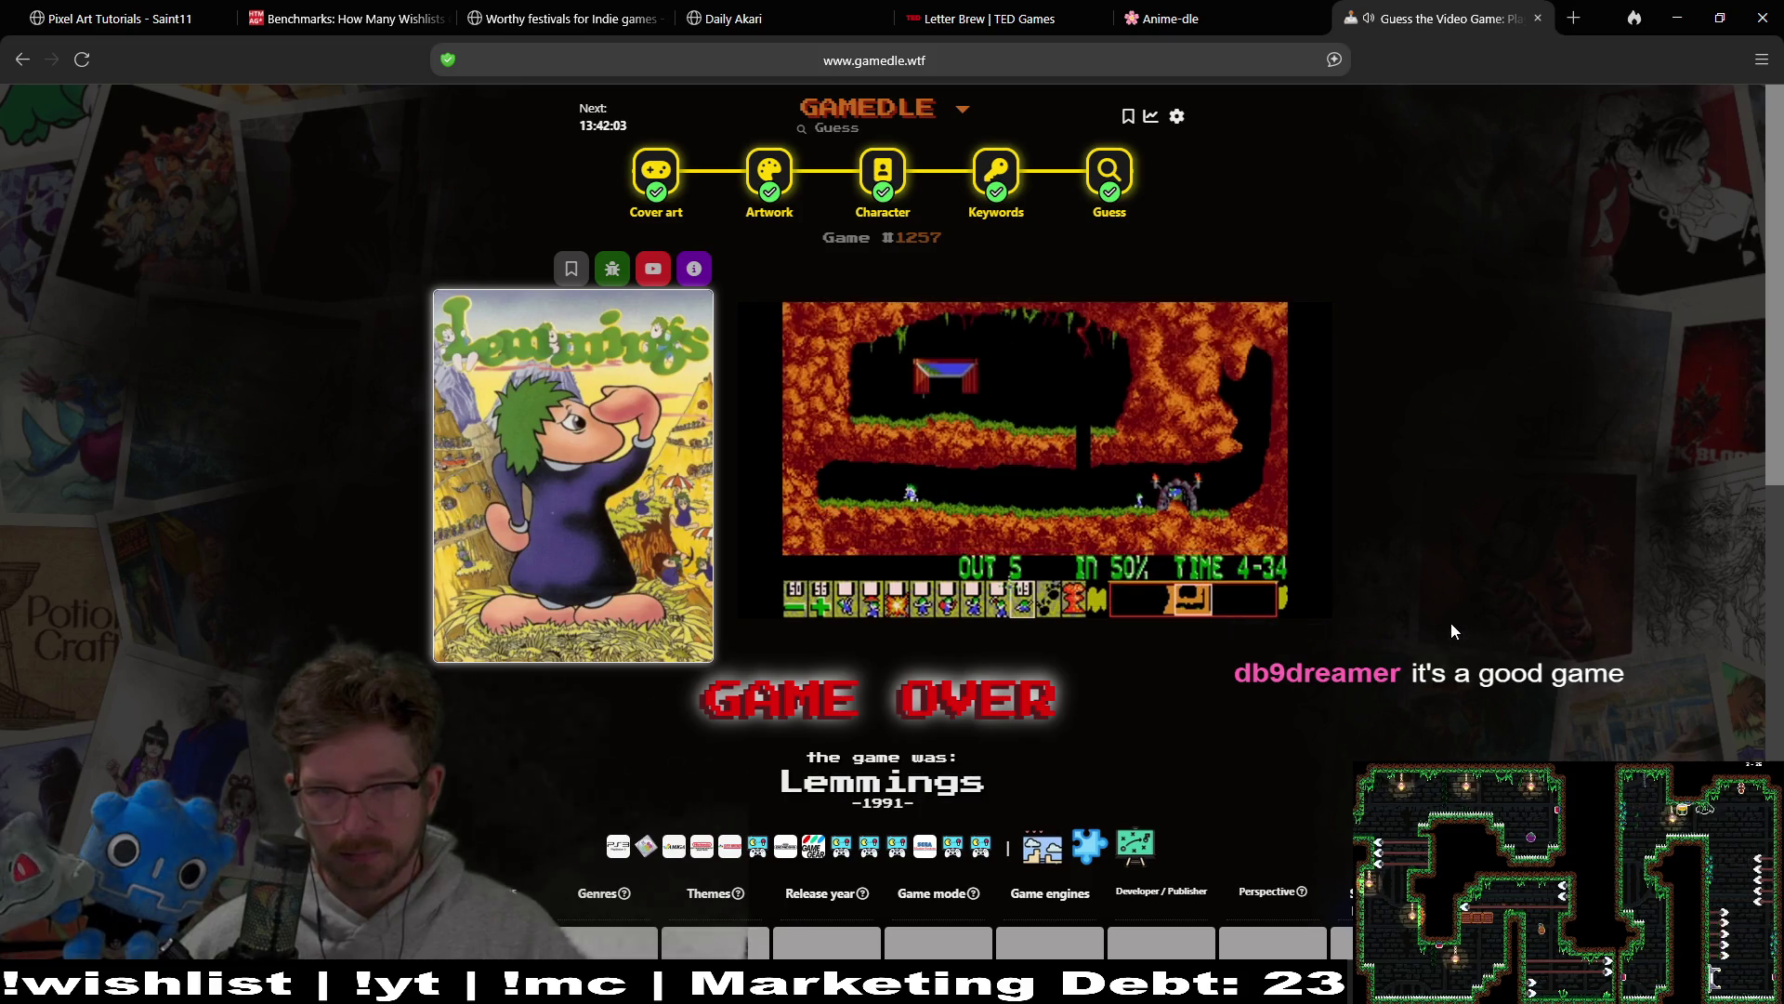
{"action": "left_click", "coordinate": [1187, 551]}
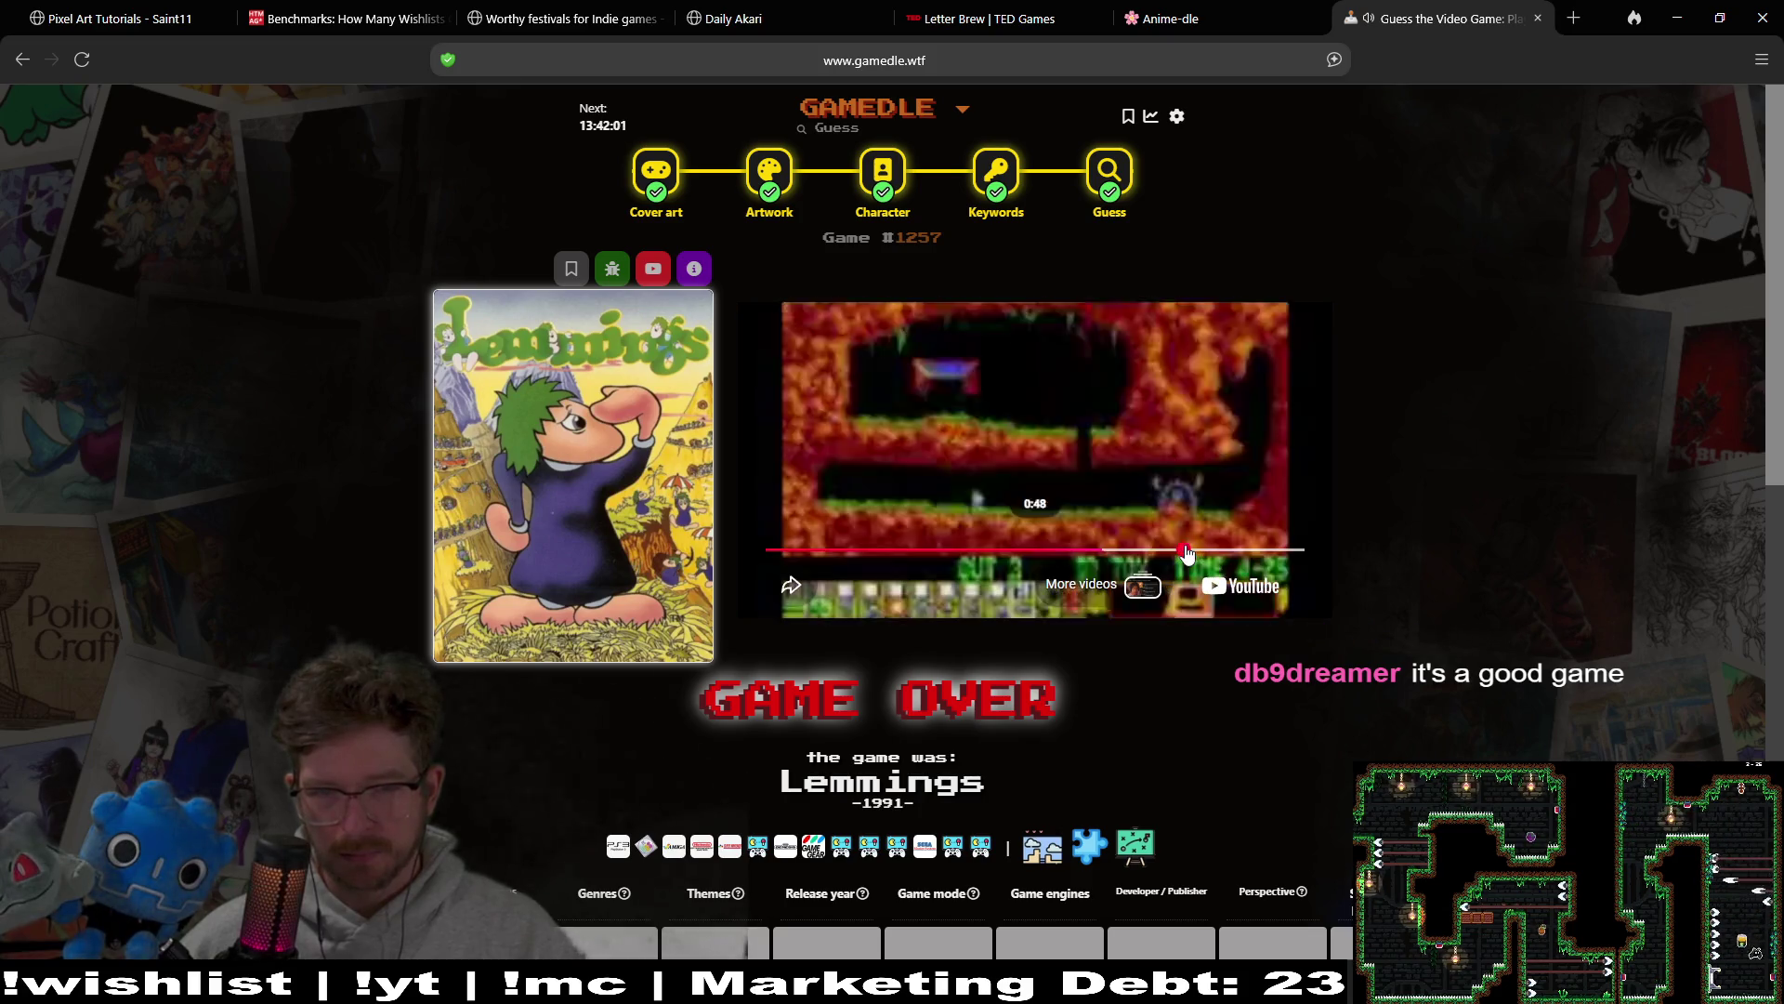
{"action": "left_click", "coordinate": [1261, 550]}
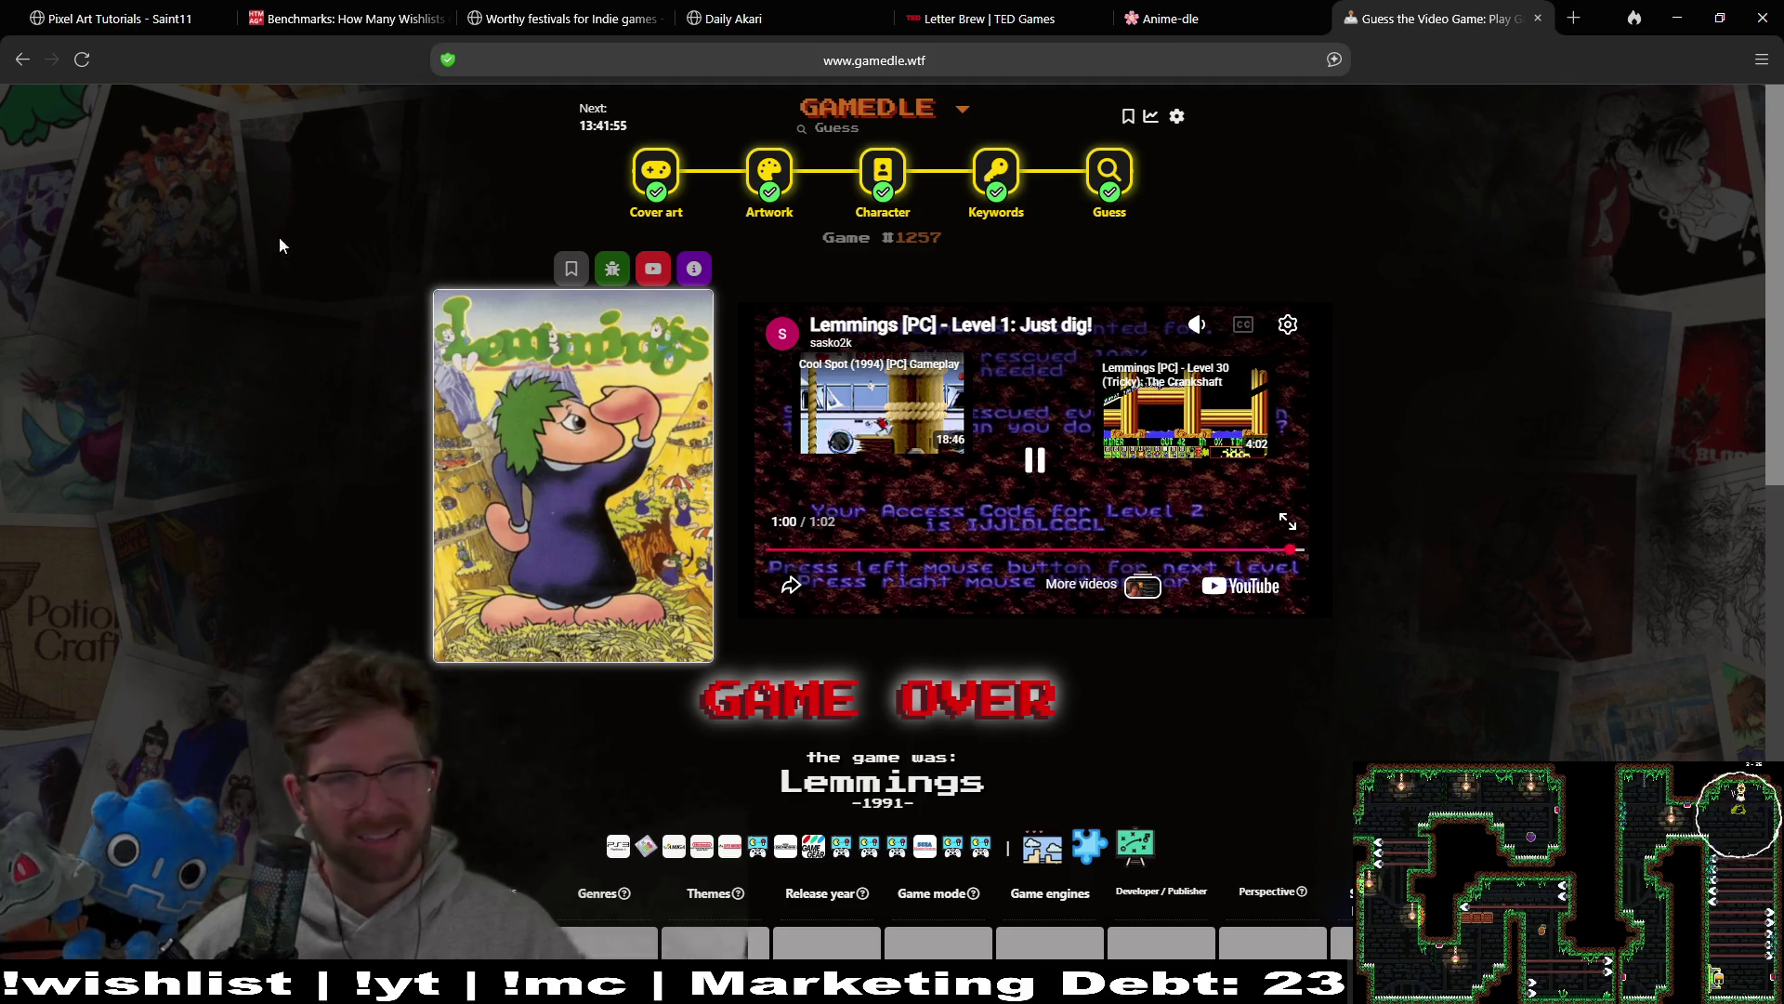
{"action": "key", "text": "alt+Tab"}
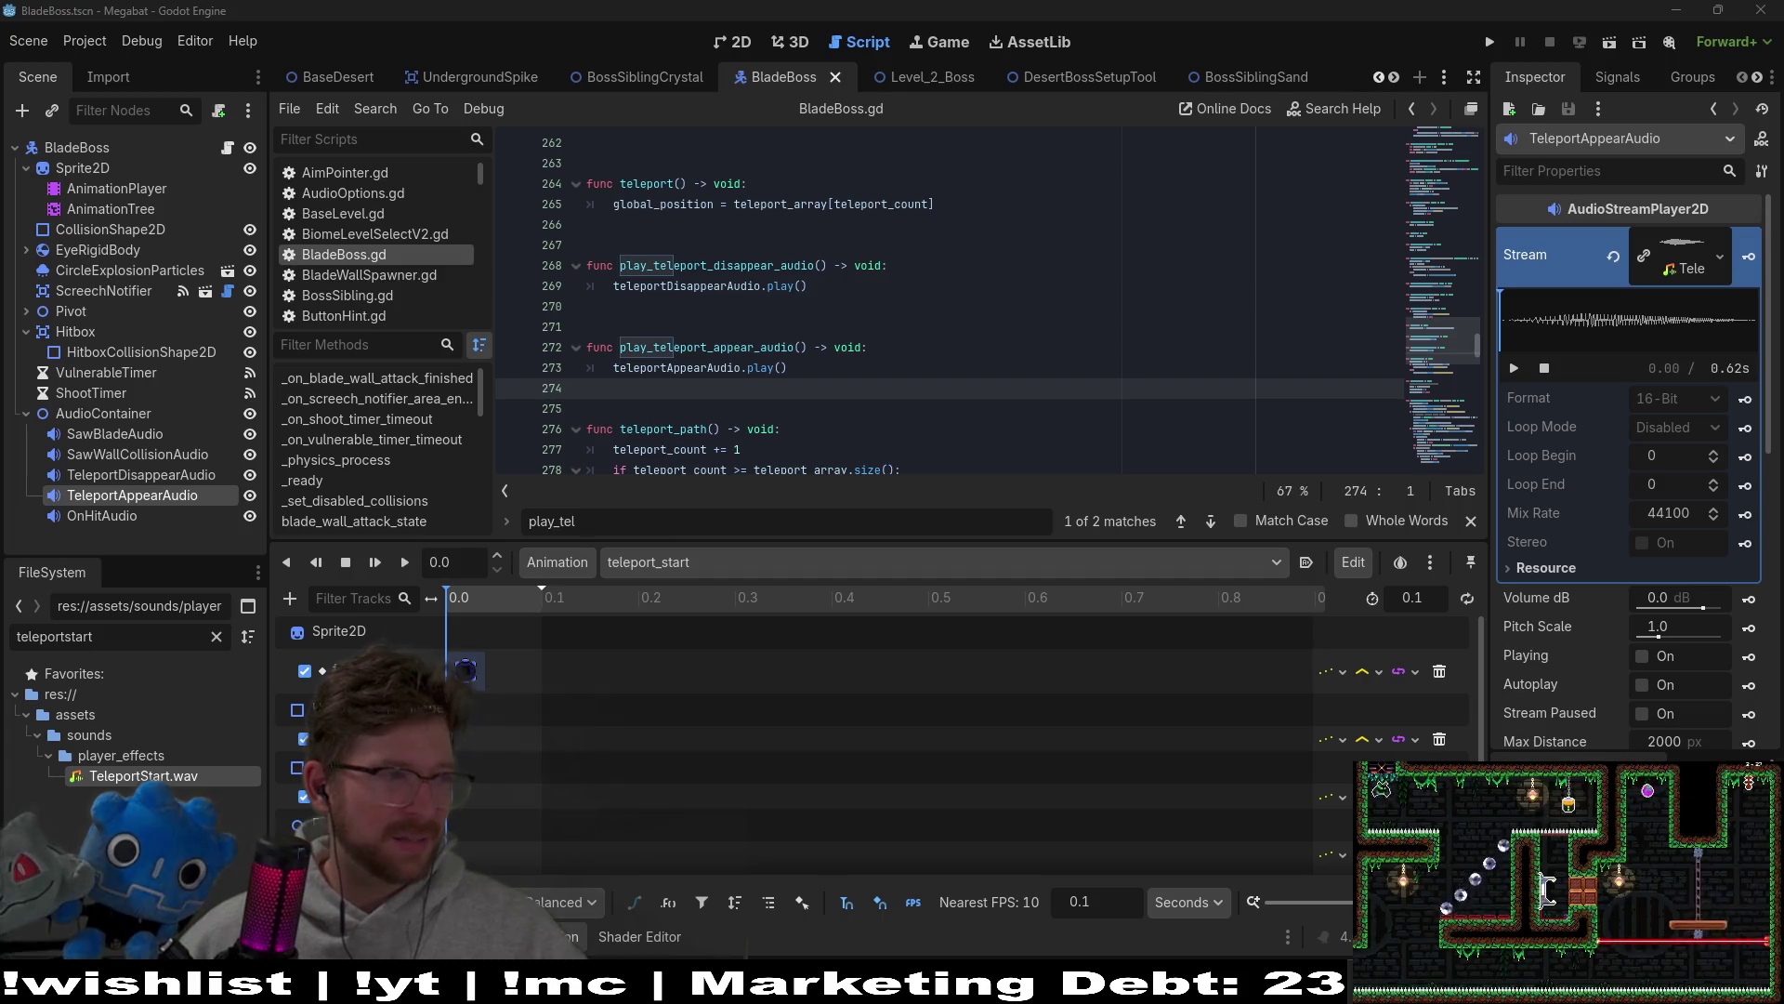
Step: Place the cursor on line 273's teleportAppearAudio.play(), then audition TeleportStart in Audacity
{"action": "left_click", "coordinate": [1193, 377]}
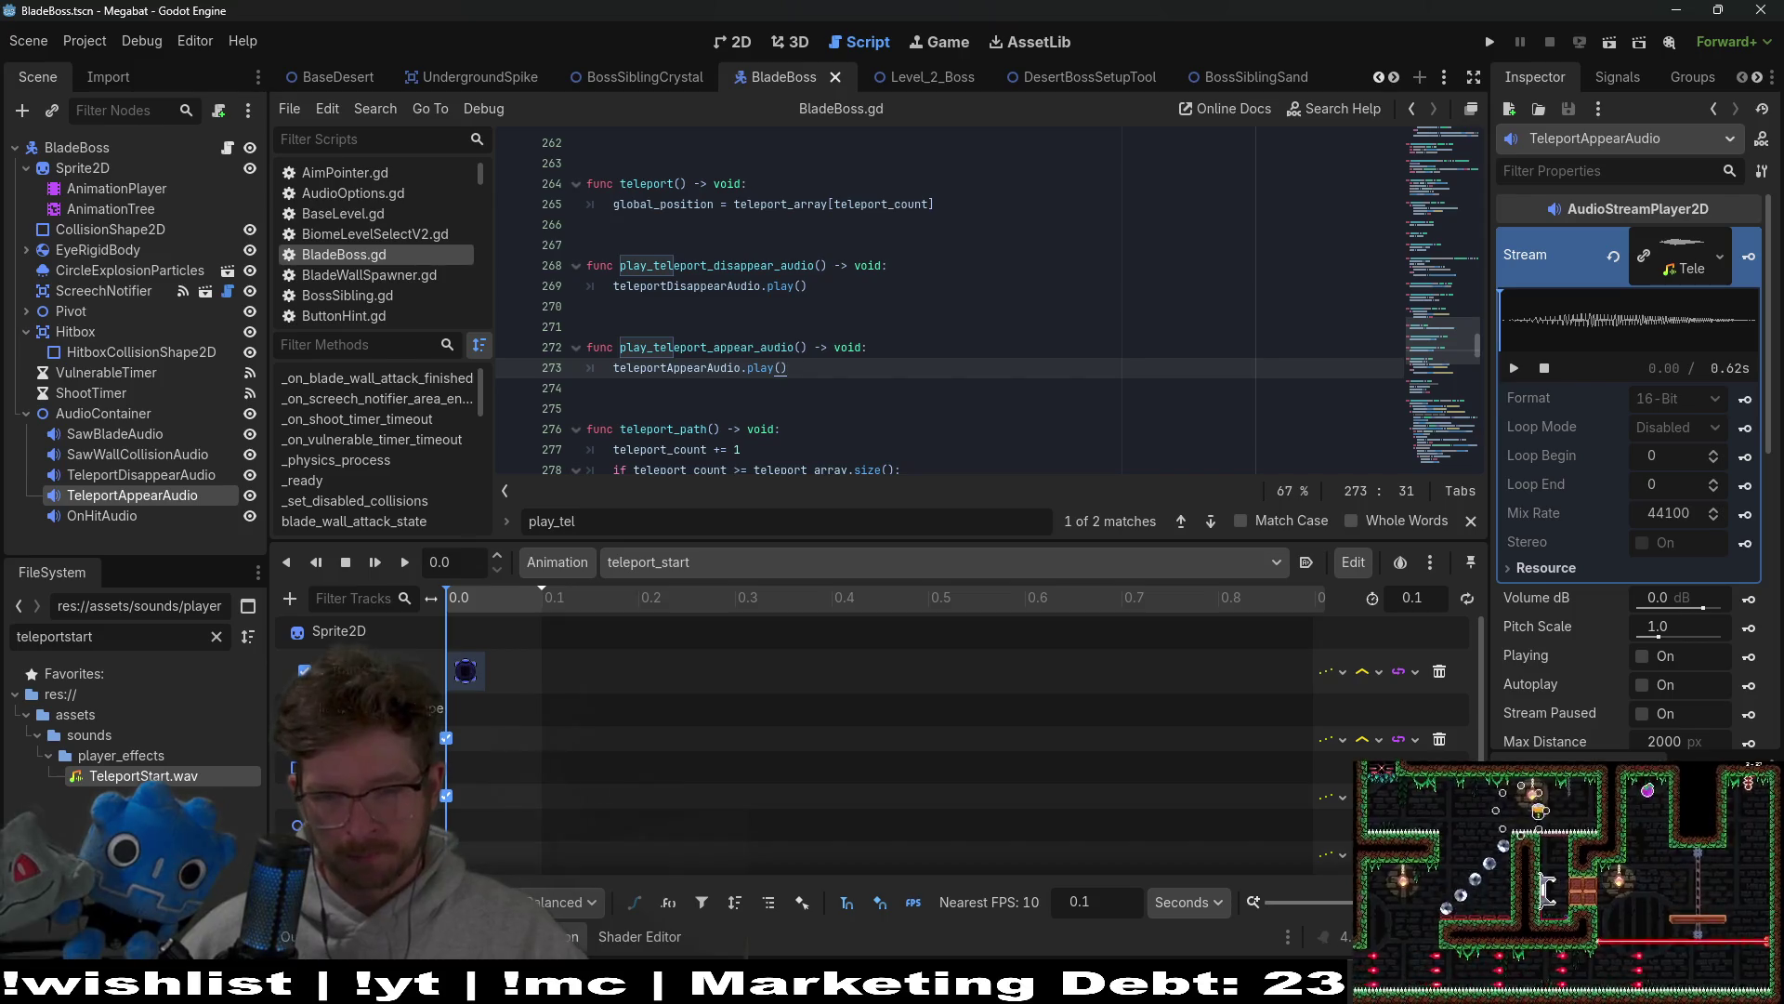
{"action": "key", "text": "alt+Tab"}
{"action": "left_click", "coordinate": [297, 150]}
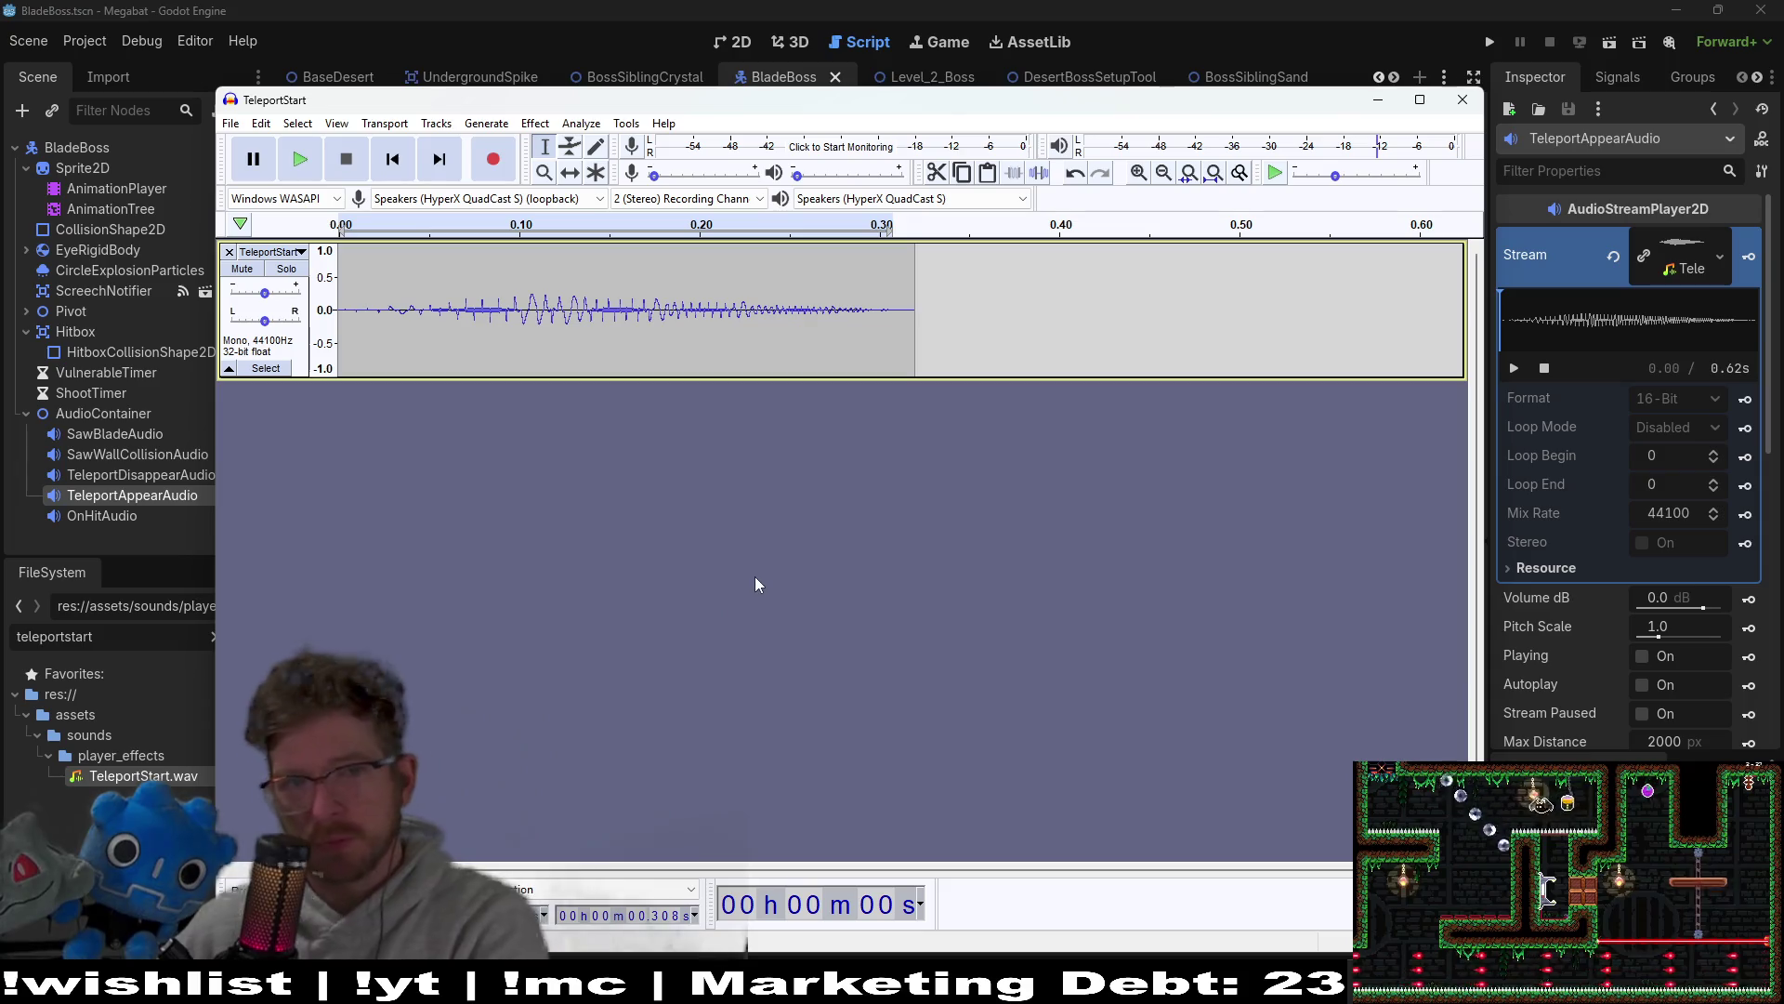
Step: Export the clip as WAV 'teleport-disappear' into the bosses > forest folder
{"action": "left_click", "coordinate": [232, 124]}
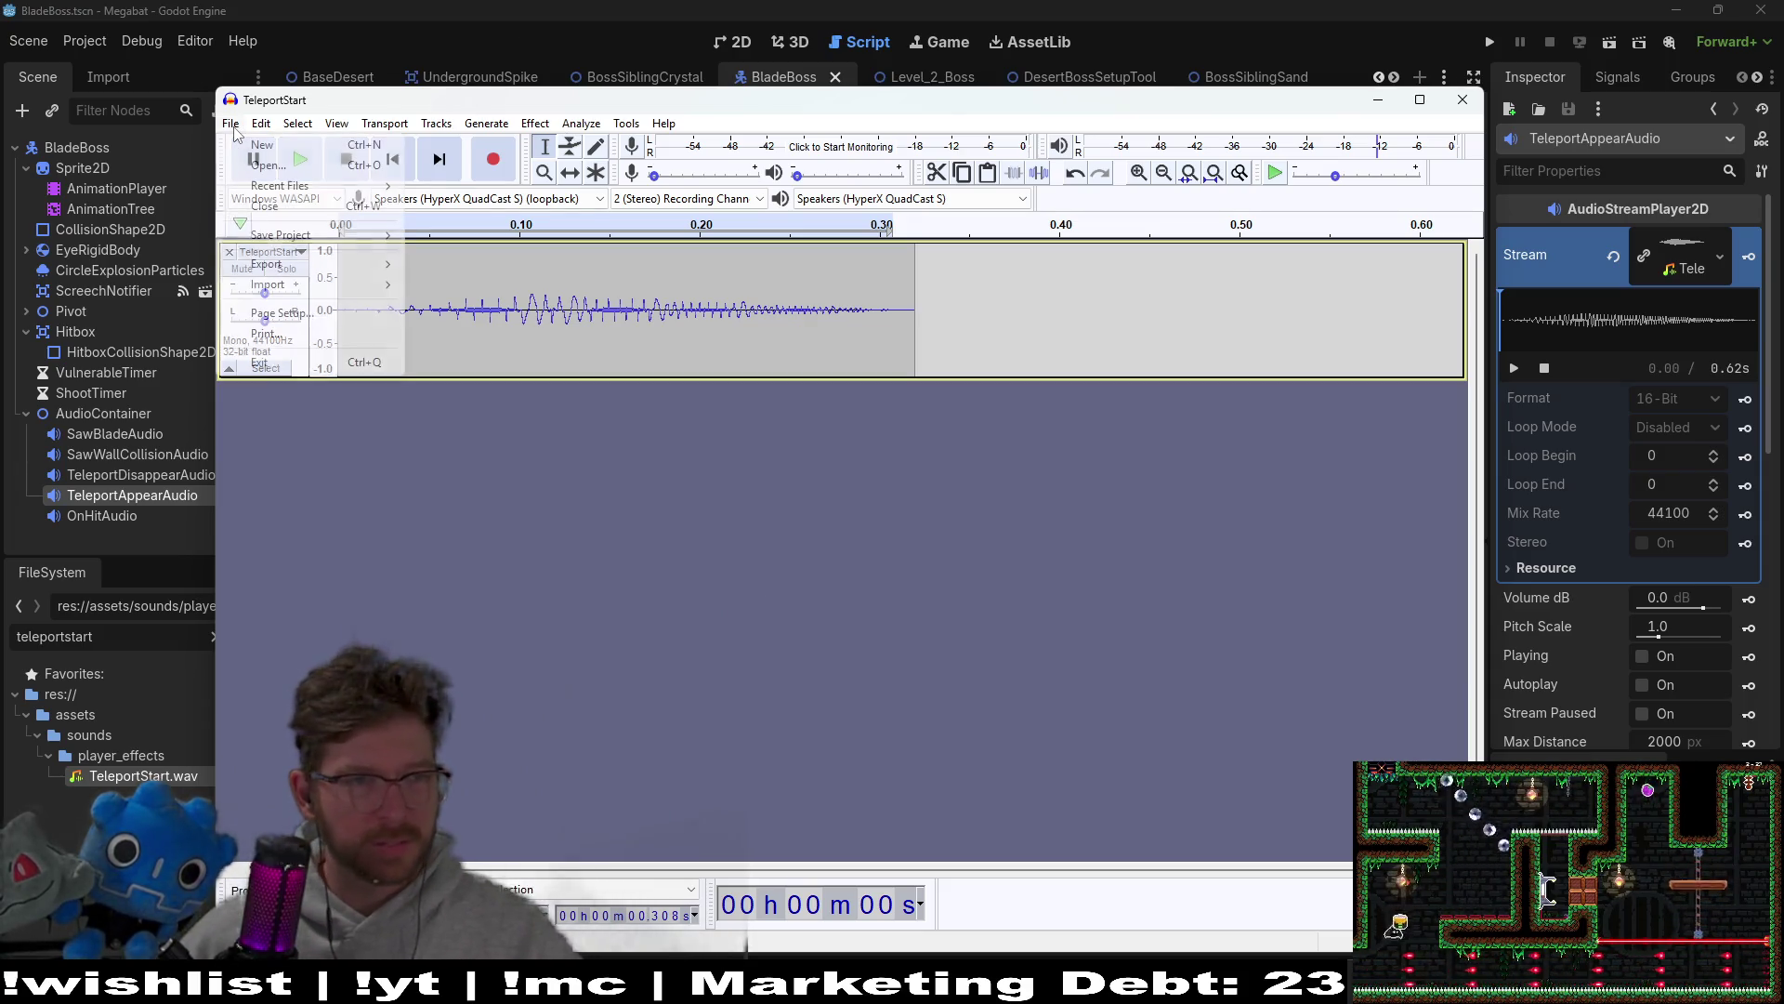
{"action": "mouse_move", "coordinate": [307, 267]}
{"action": "left_click", "coordinate": [503, 284]}
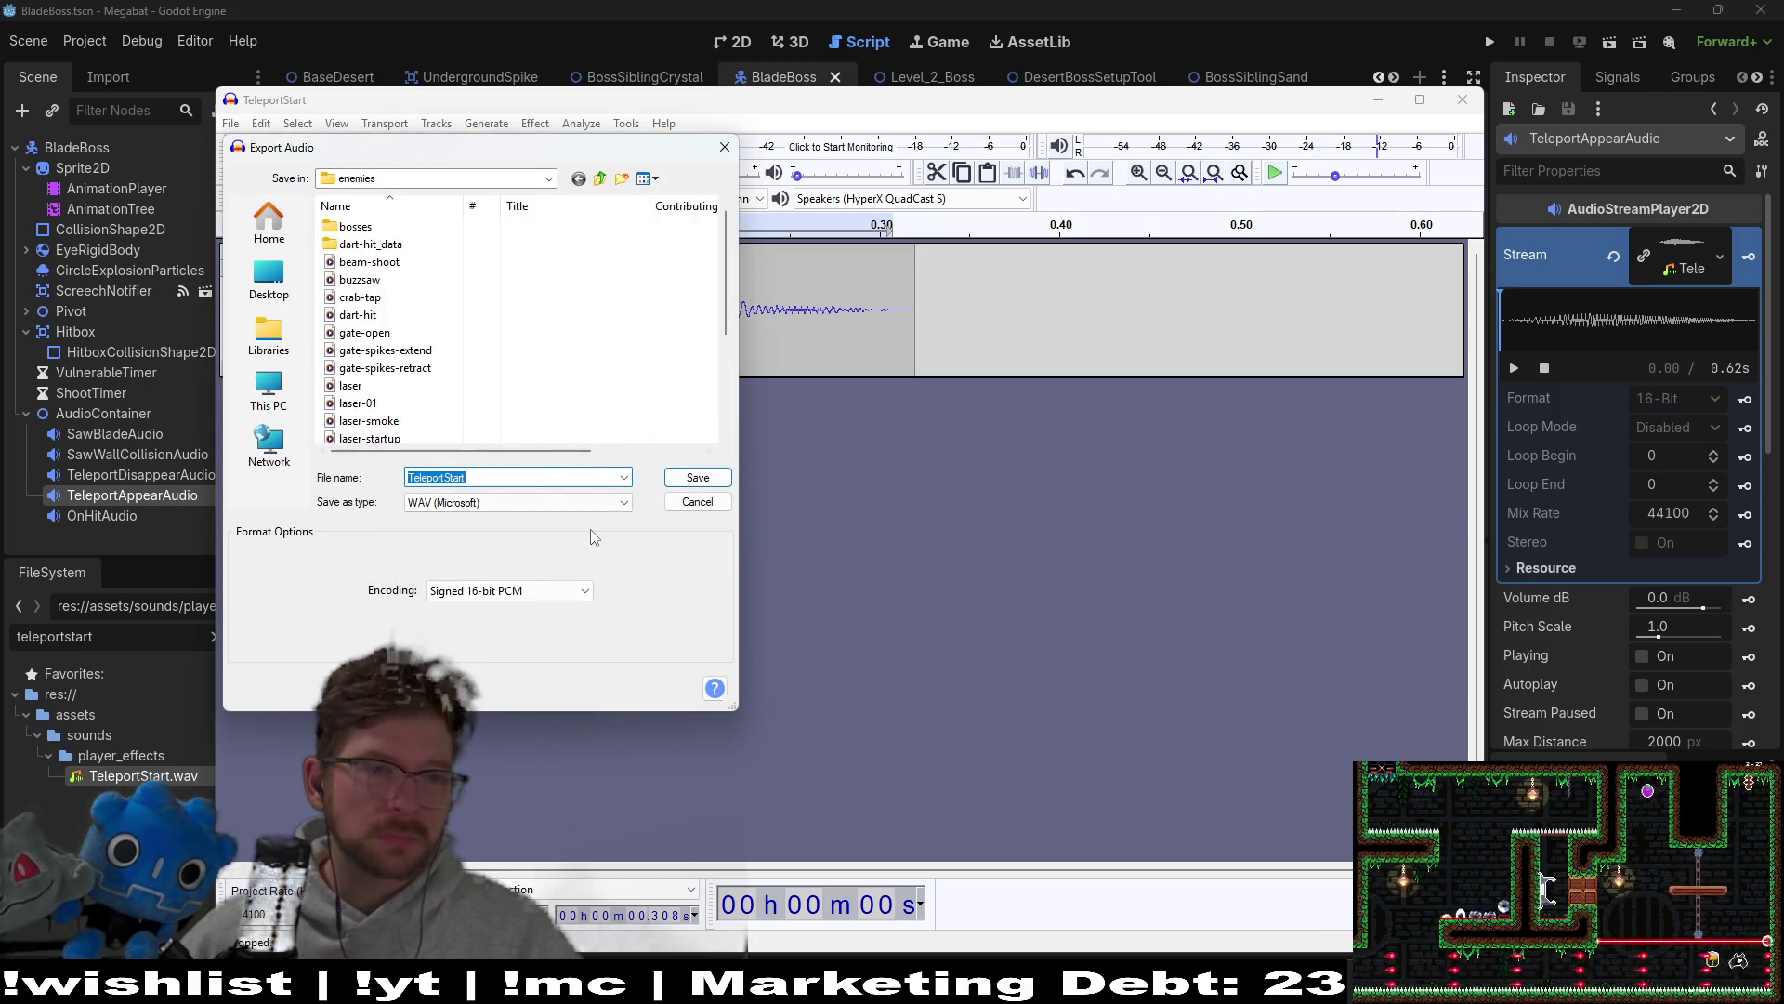
{"action": "left_click", "coordinate": [452, 478]}
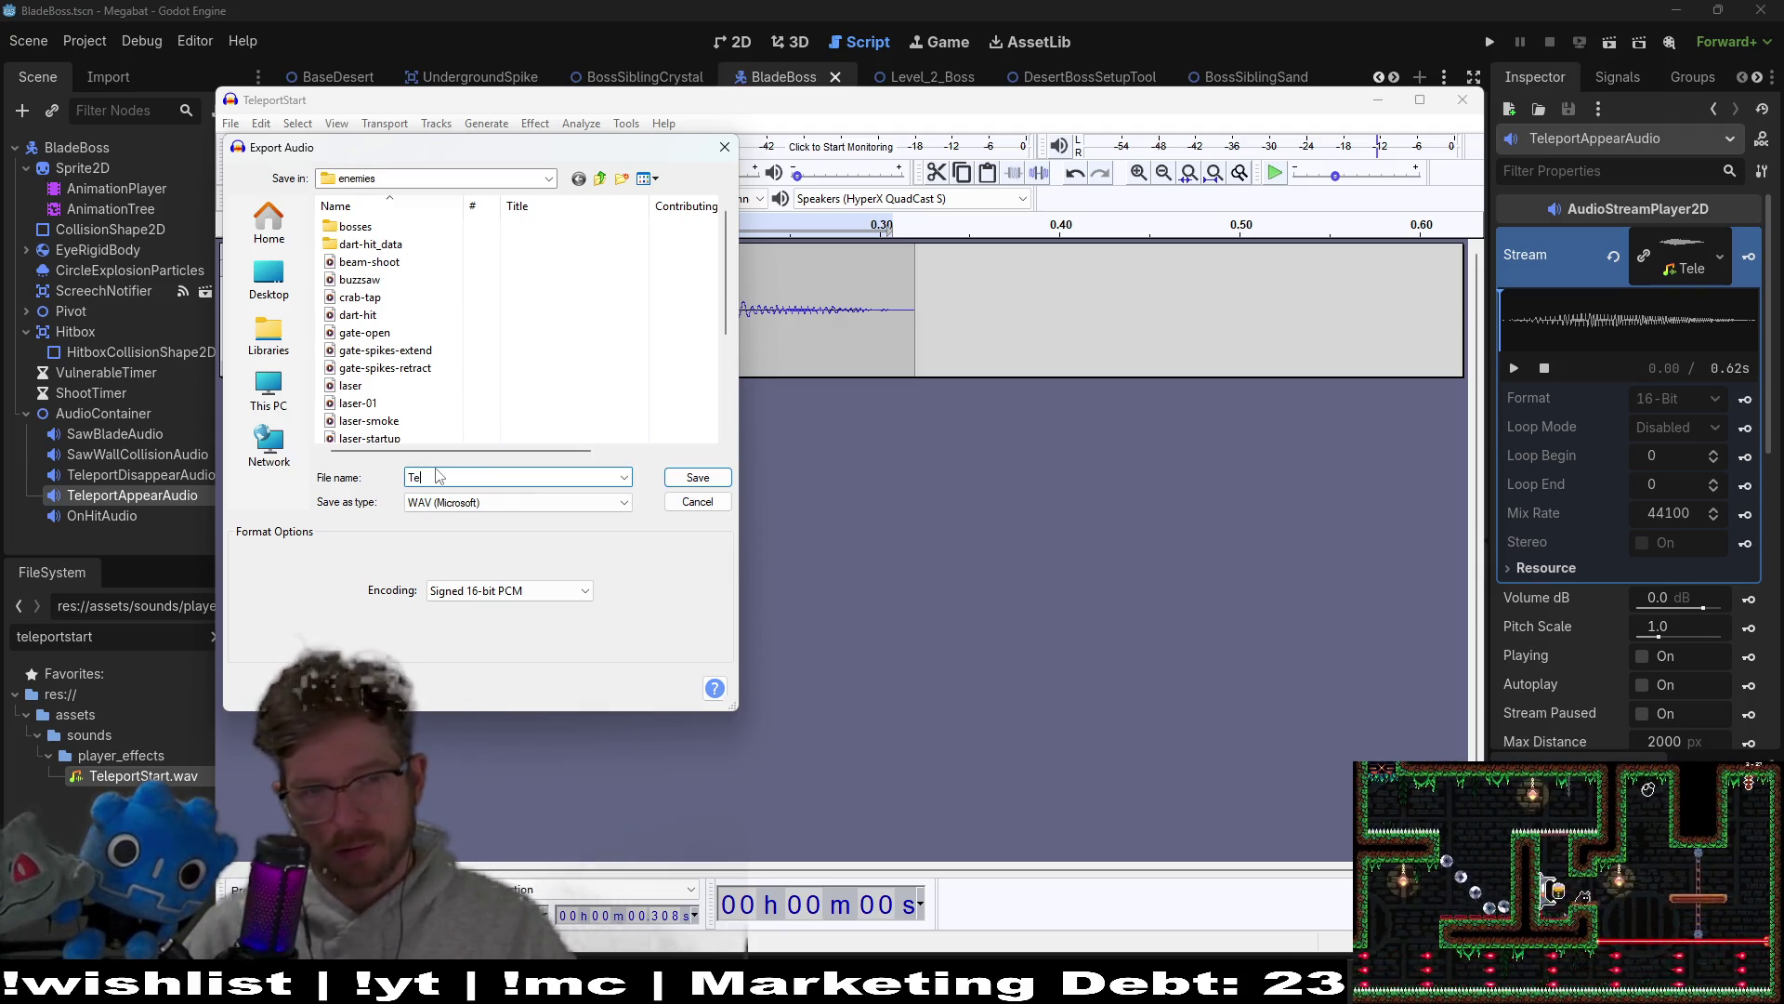
{"action": "key", "text": "BackSpace"}
{"action": "key", "text": "BackSpace"}
{"action": "type", "text": "teleportal"}
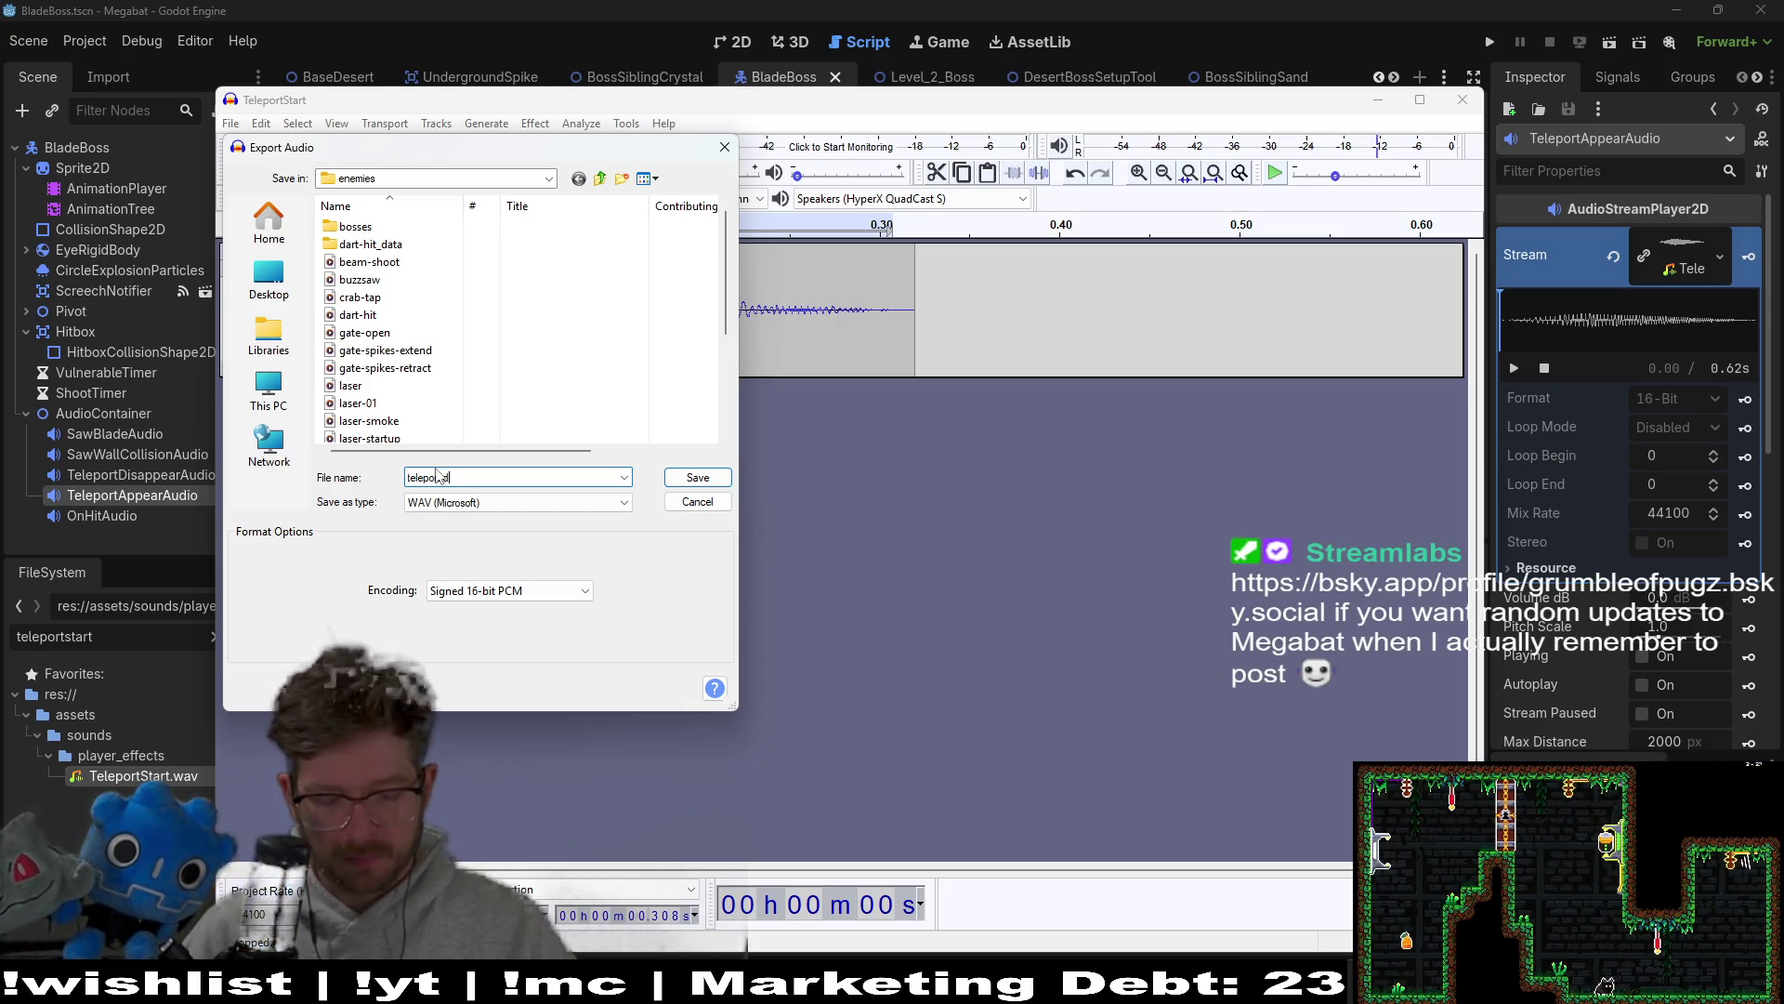
{"action": "type", "text": "isappear"}
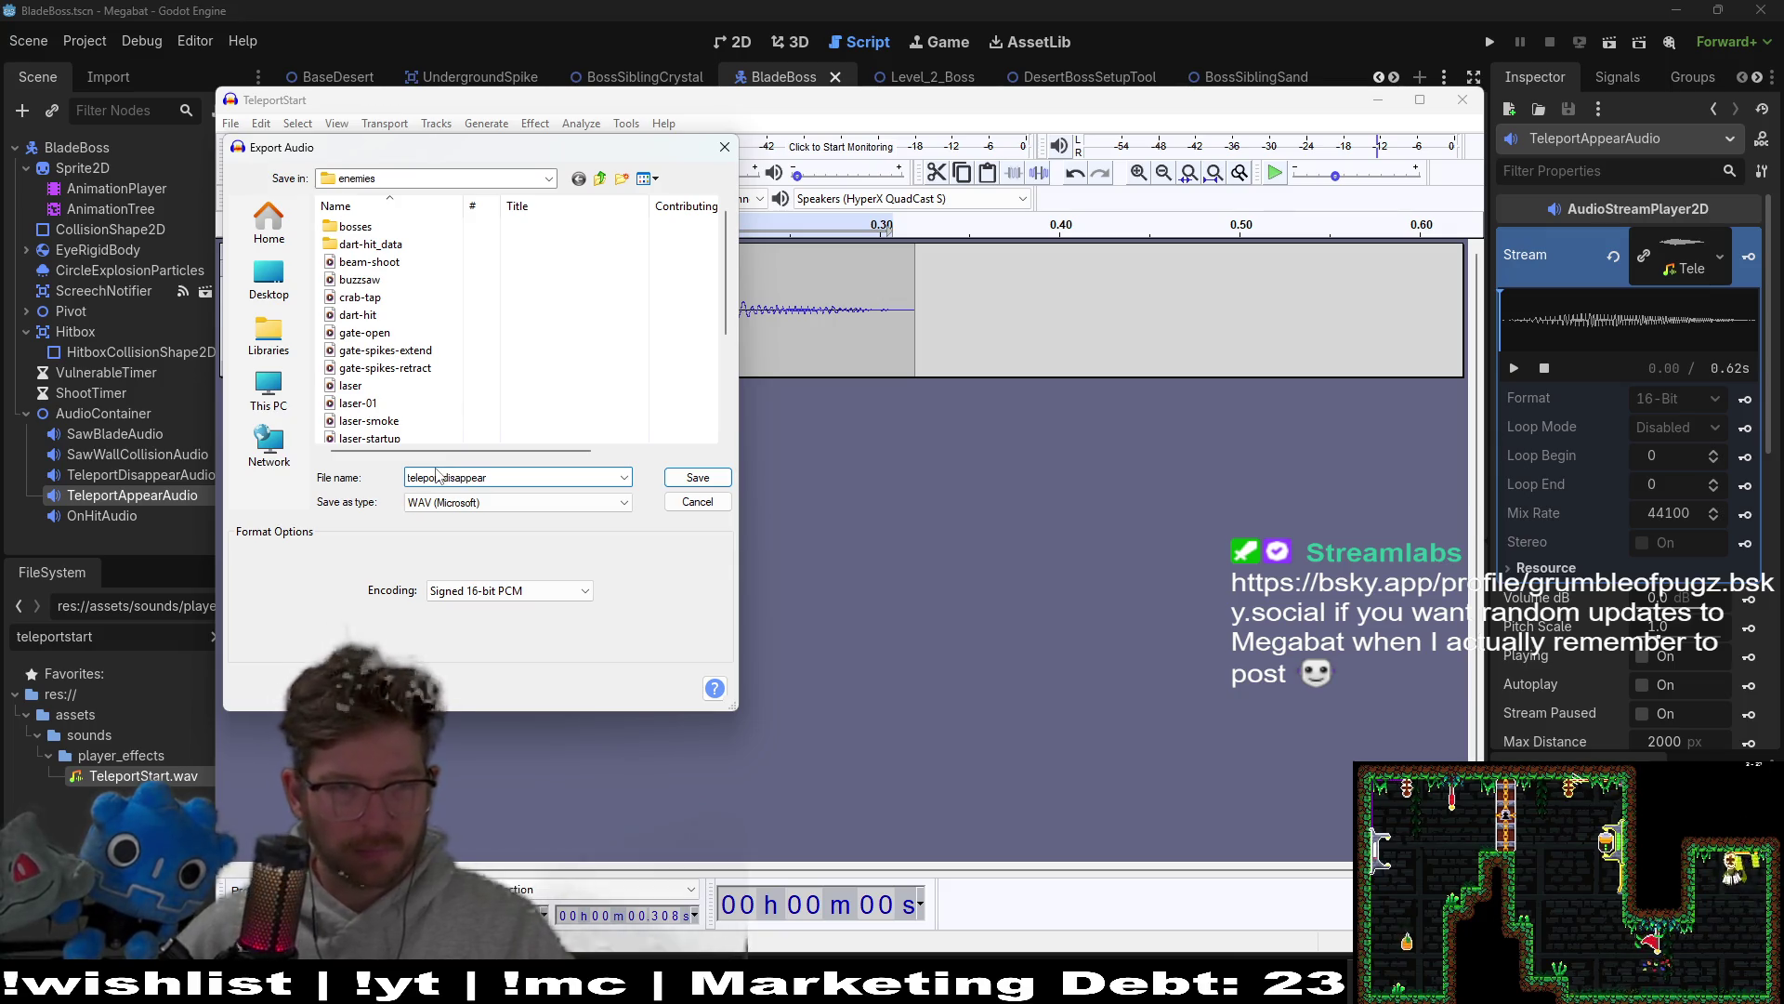
{"action": "double_click", "coordinate": [388, 227]}
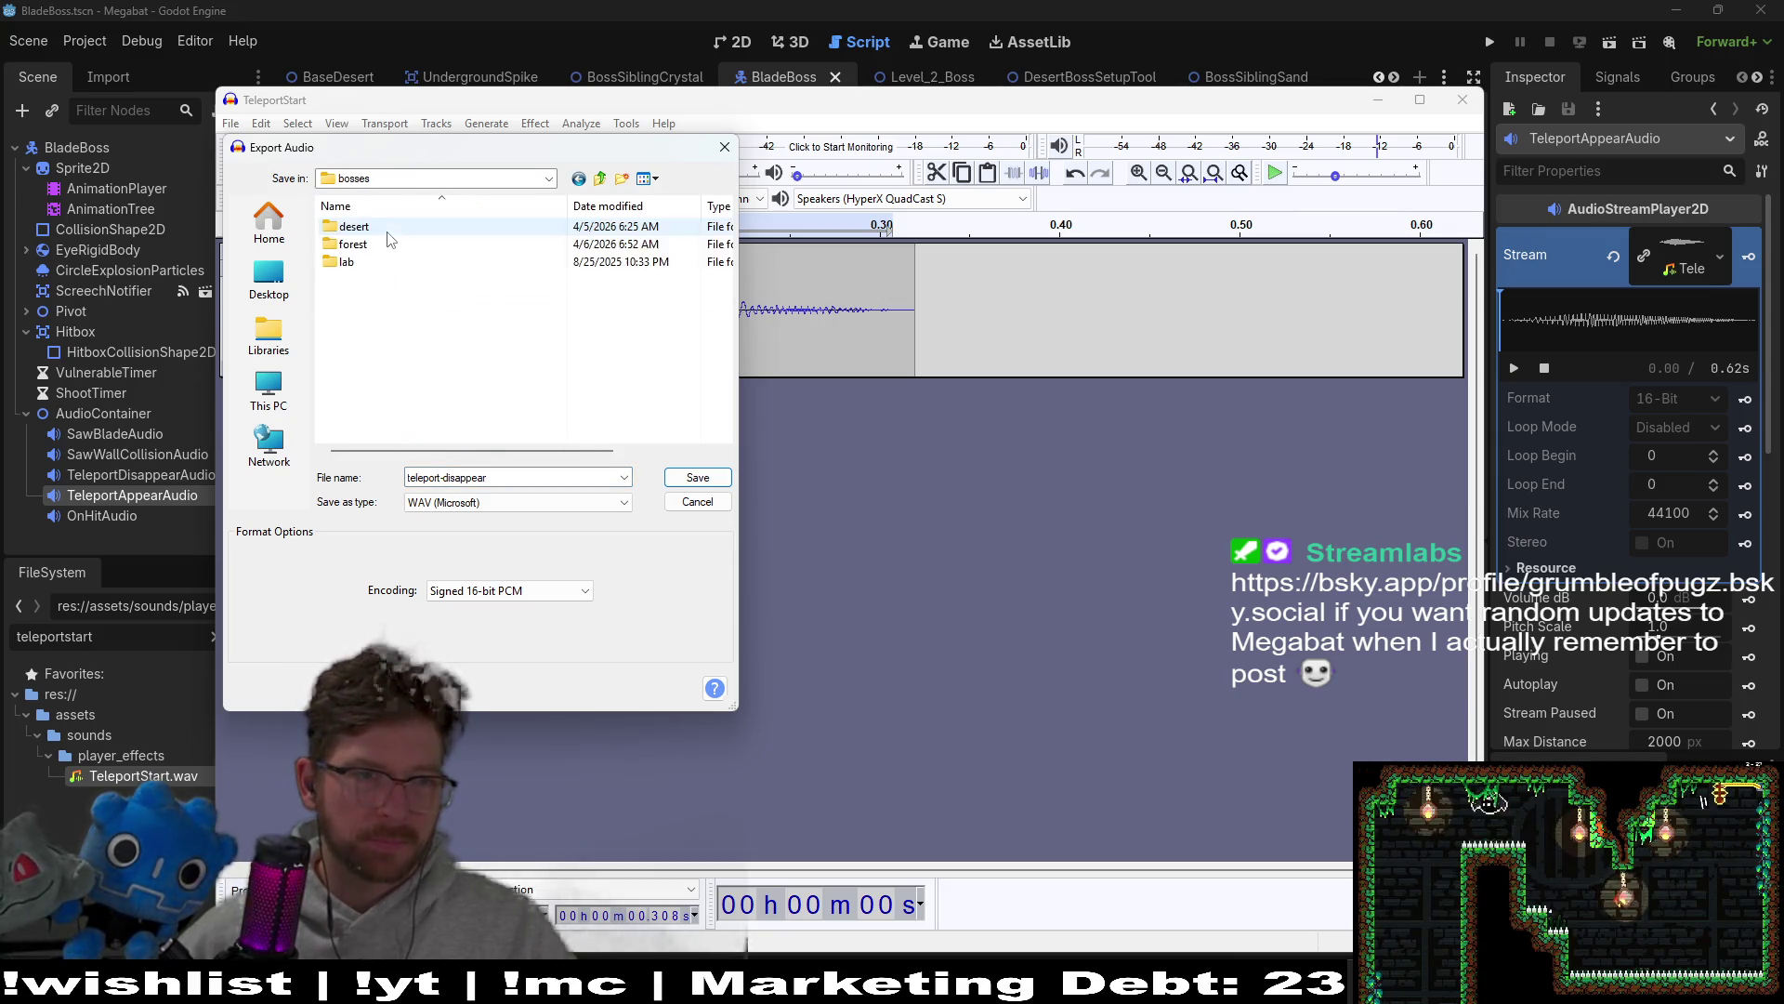
{"action": "double_click", "coordinate": [364, 243]}
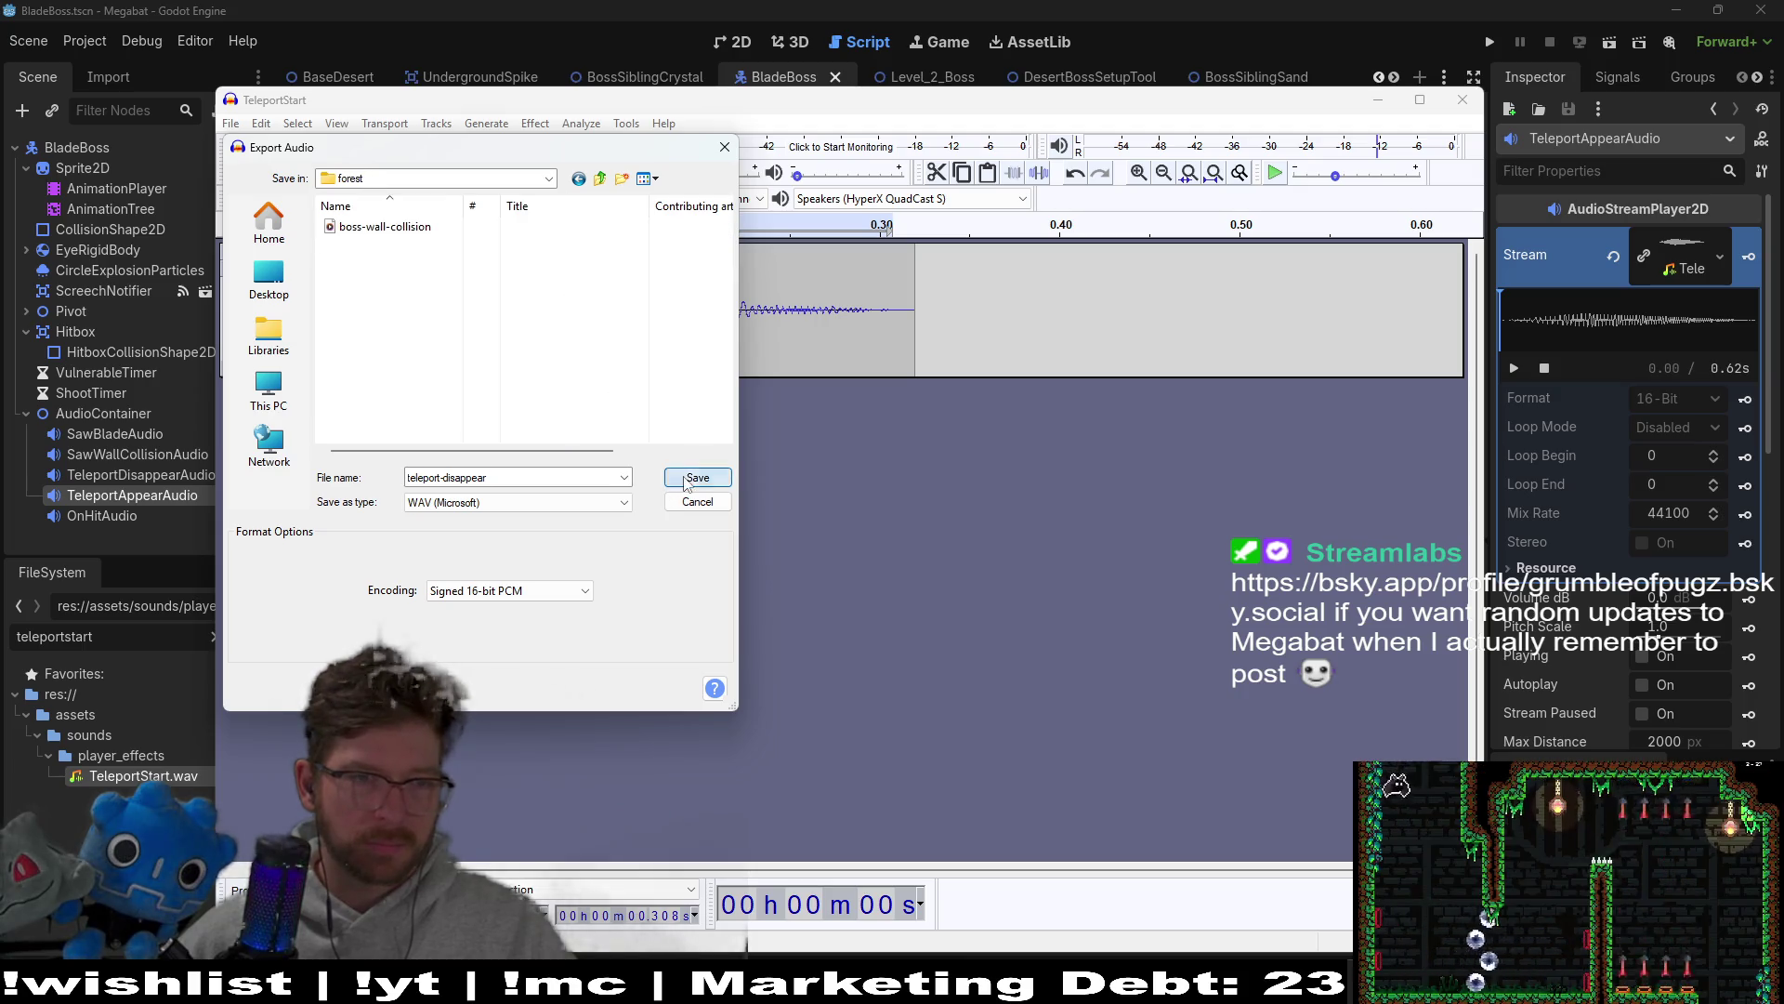
{"action": "left_click", "coordinate": [686, 482]}
{"action": "left_click", "coordinate": [967, 647]}
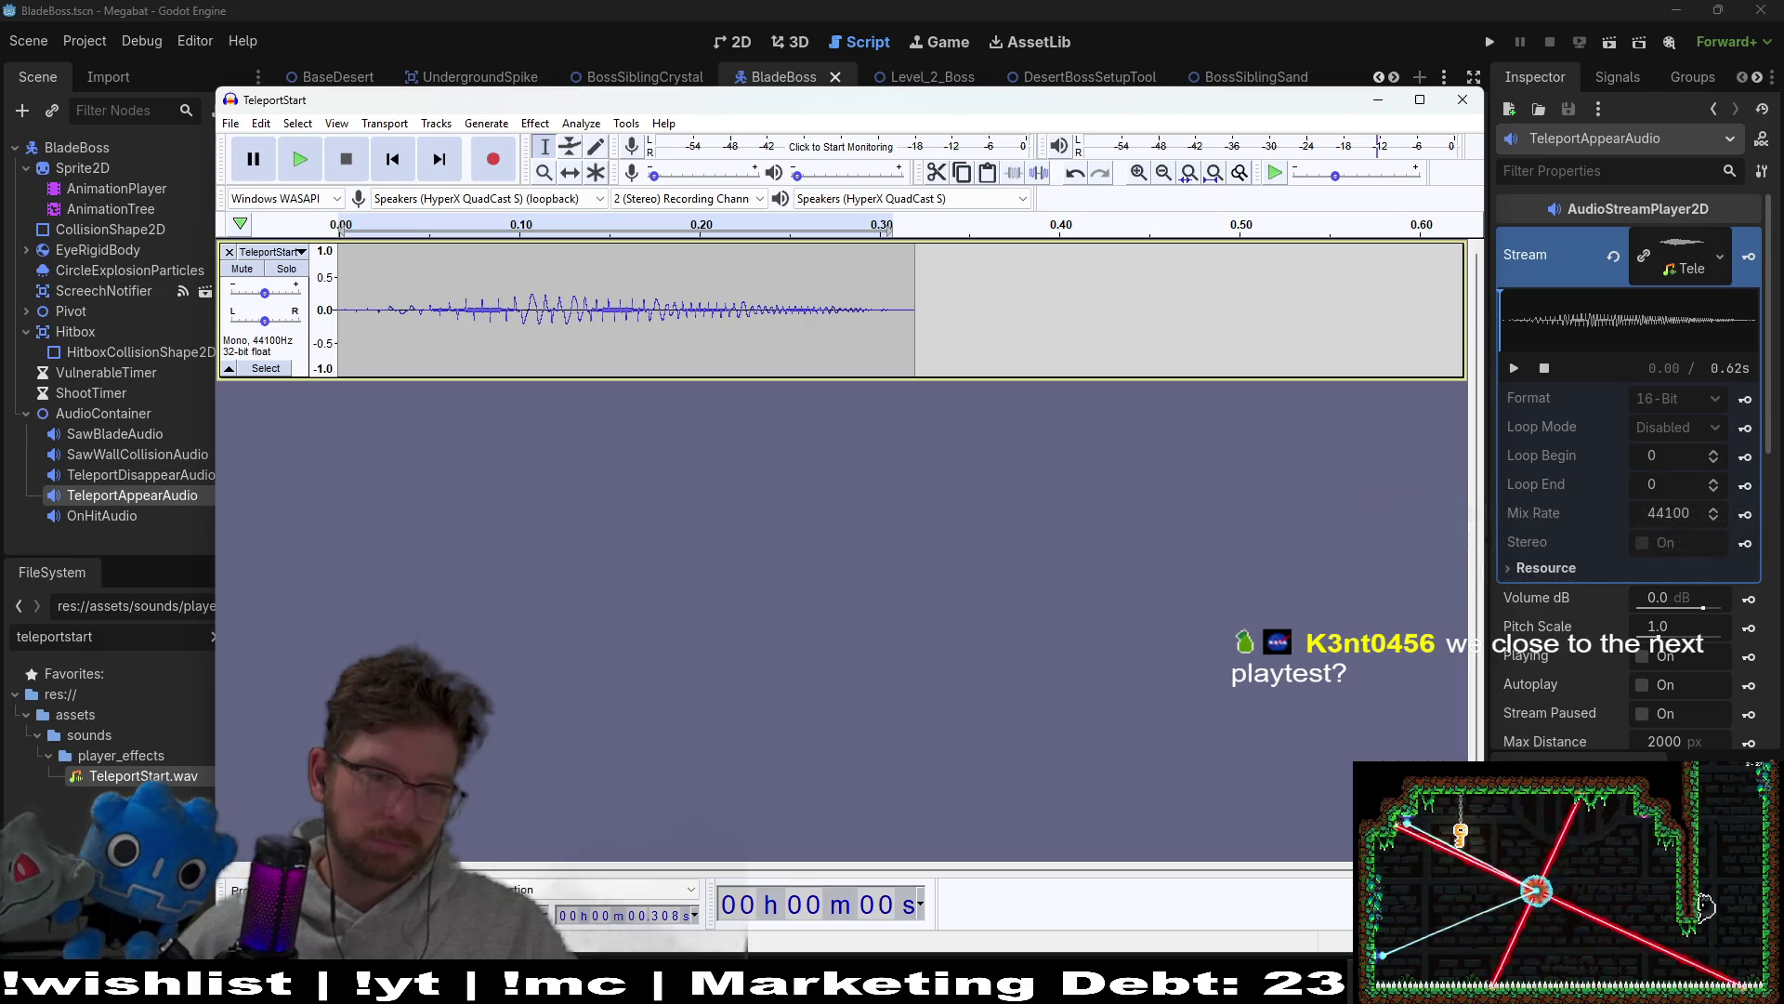
Step: Import TeleportEnd.wav into Audacity as a second track
{"action": "mouse_move", "coordinate": [755, 985]}
{"action": "mouse_move", "coordinate": [655, 891]}
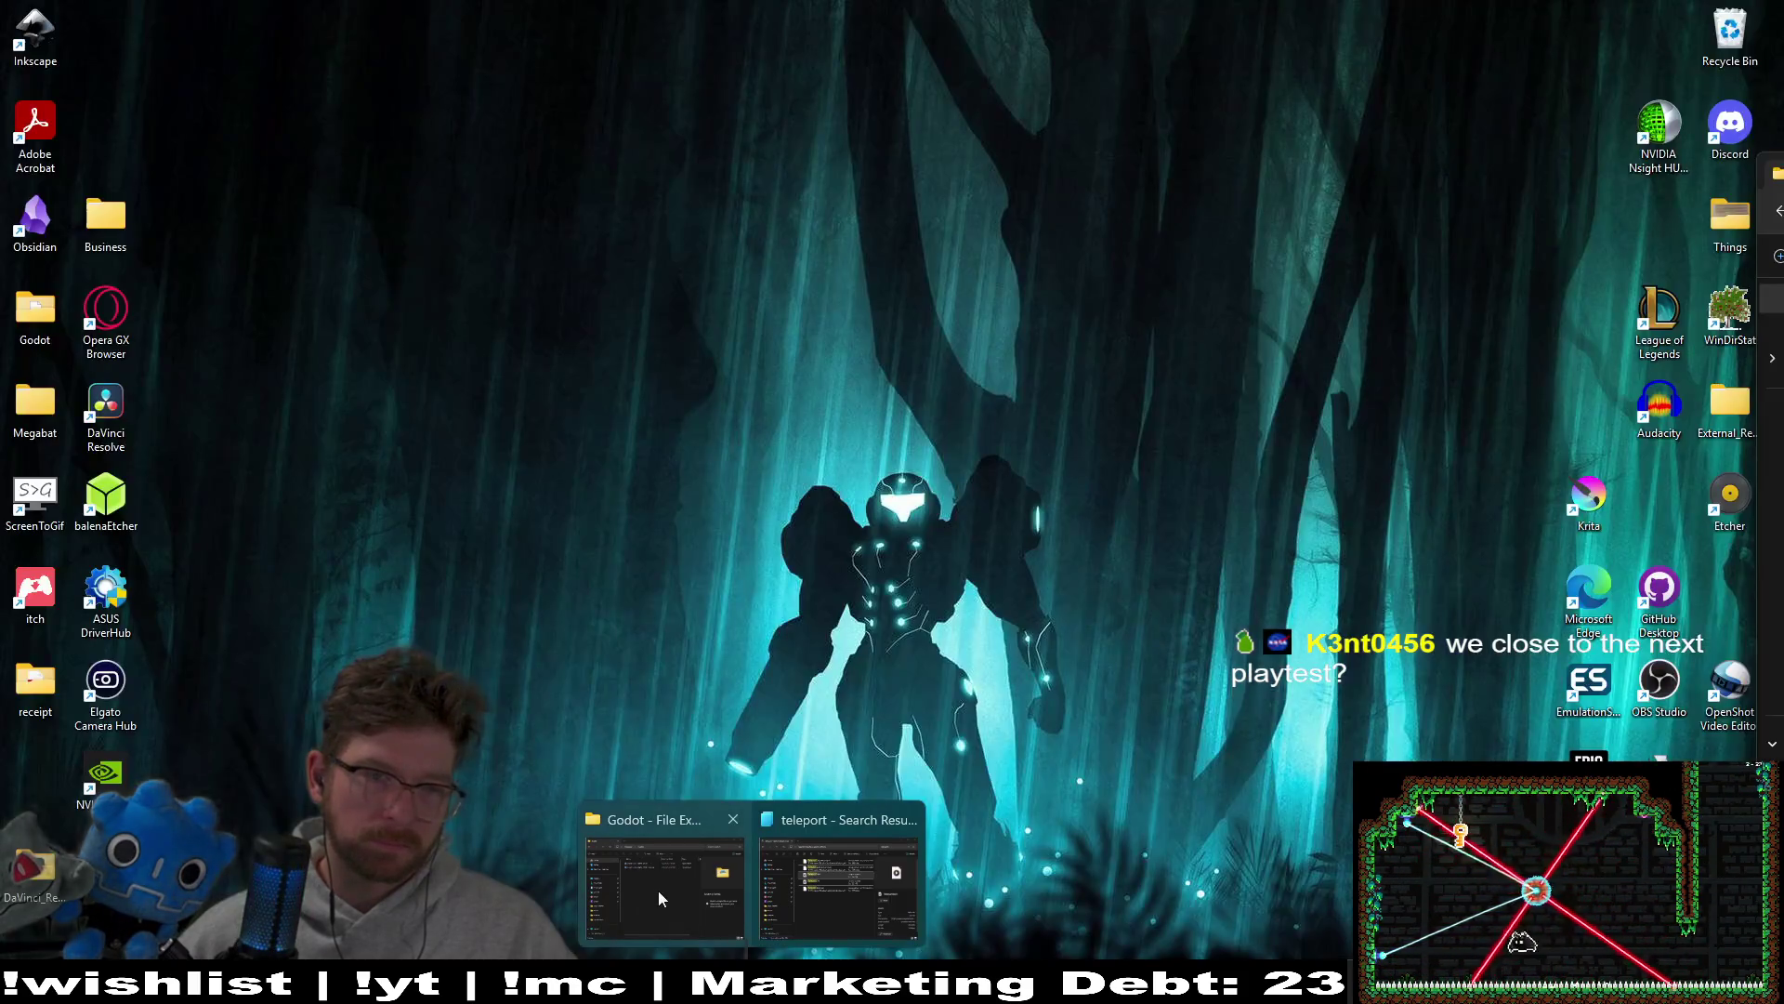
{"action": "left_click", "coordinate": [913, 896]}
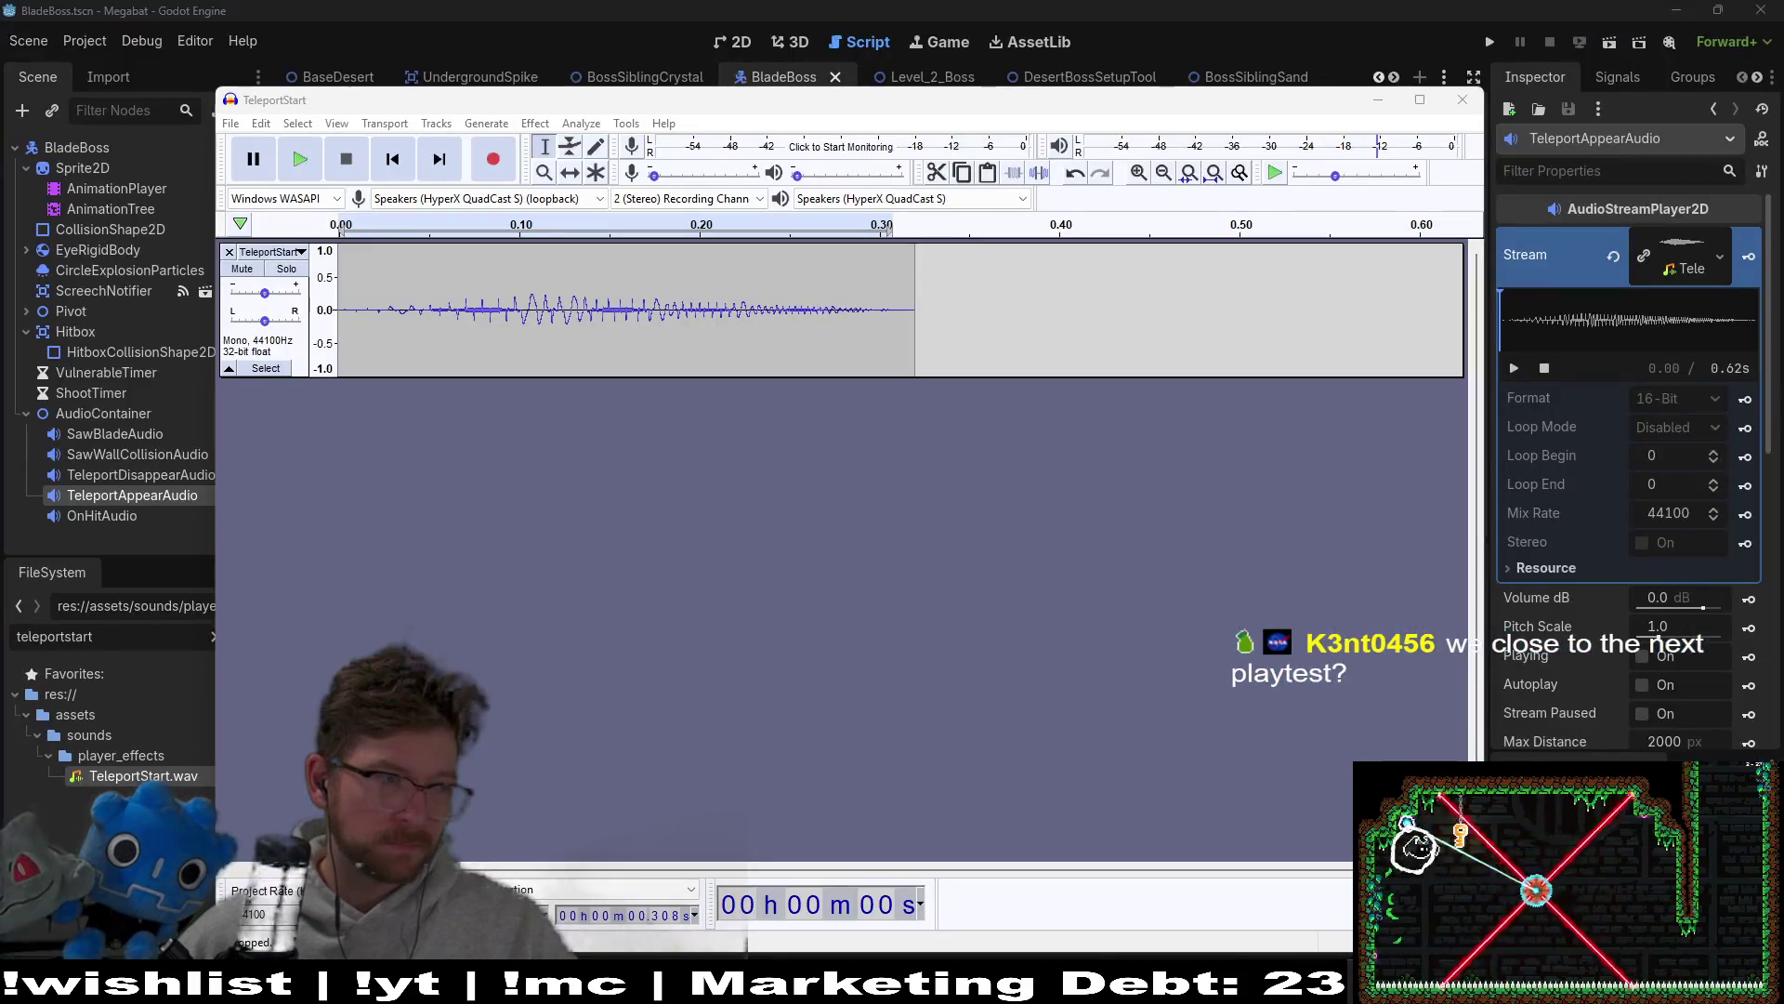
{"action": "left_click_drag", "start_coordinate": [265, 486], "coordinate": [379, 490]}
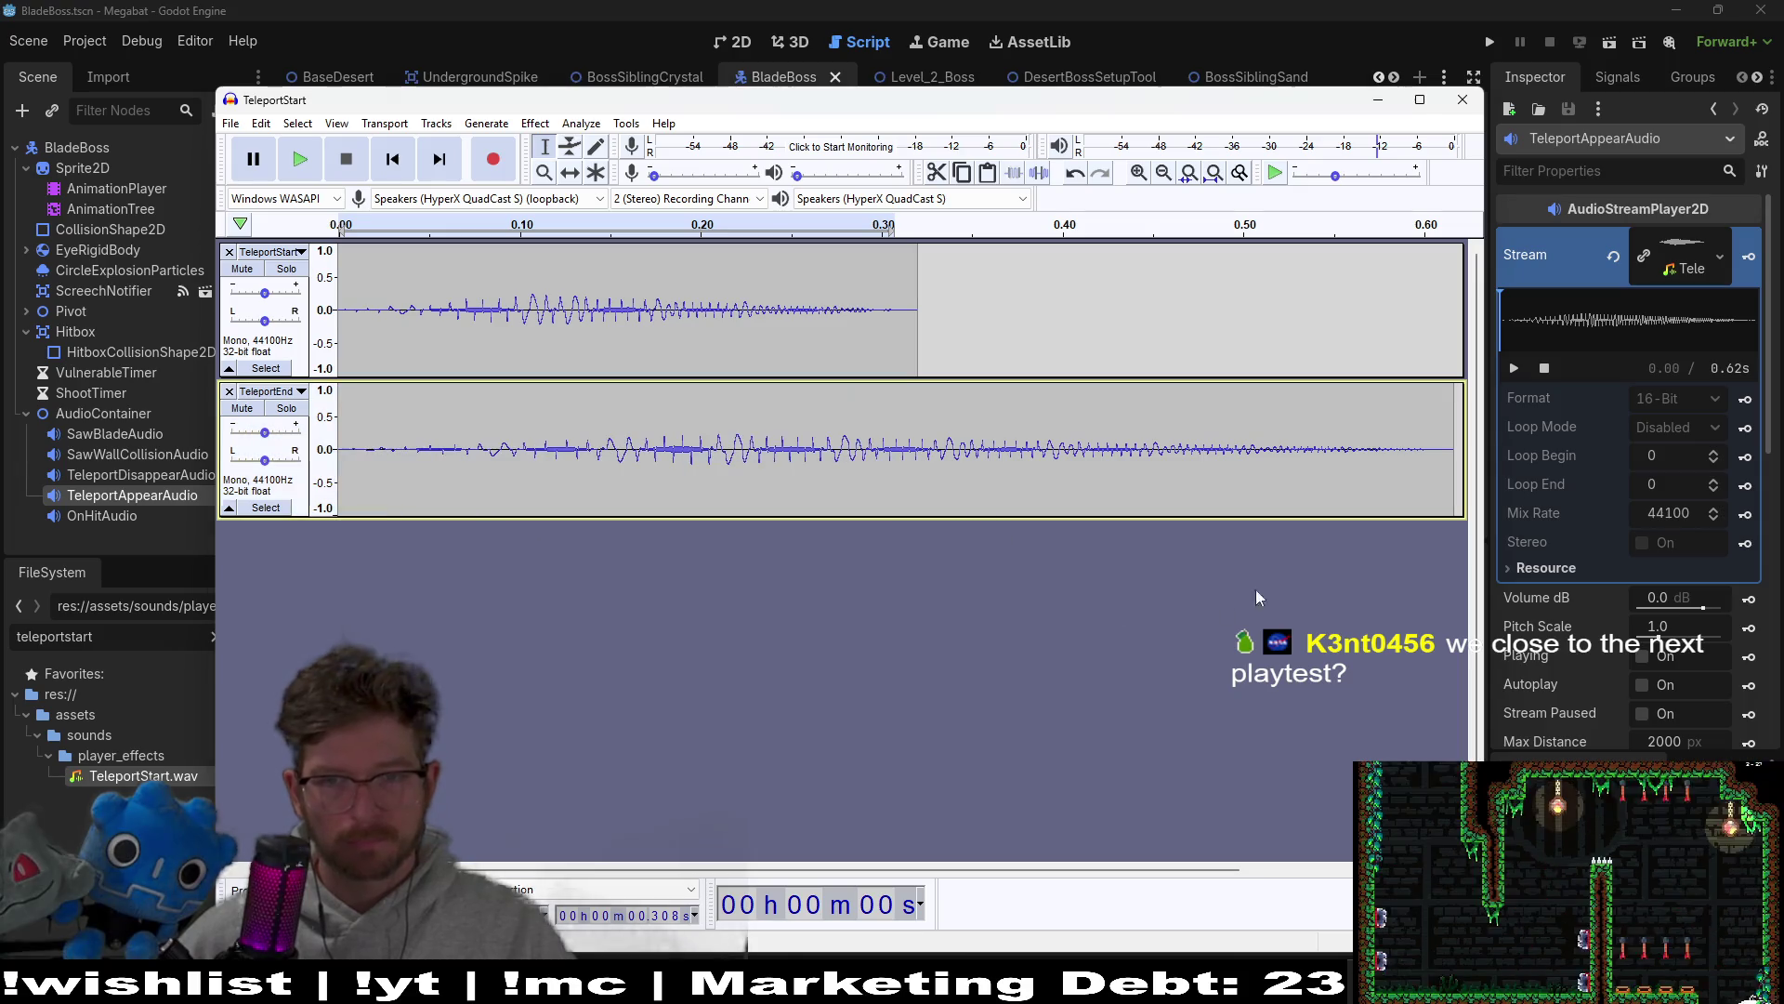
Step: Speed up the whole TeleportEnd clip with Change Speed at a 2.000 multiplier
{"action": "left_click_drag", "start_coordinate": [1454, 483], "coordinate": [299, 452]}
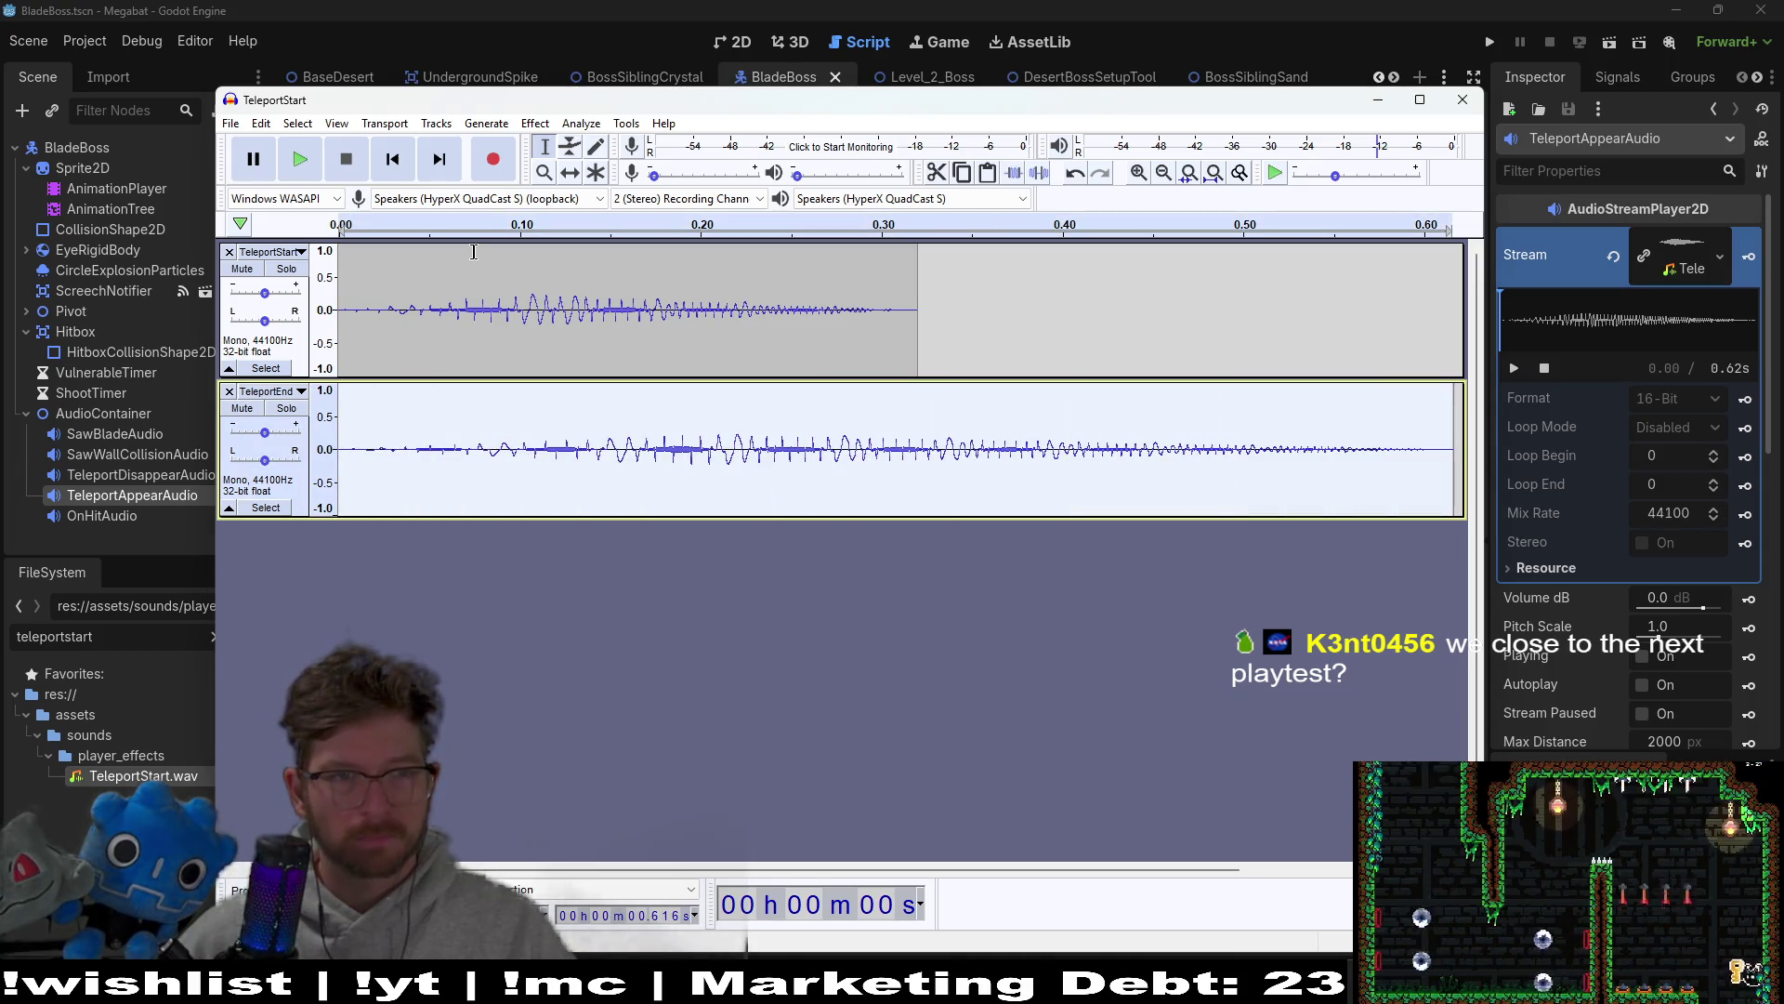
{"action": "left_click", "coordinate": [537, 125]}
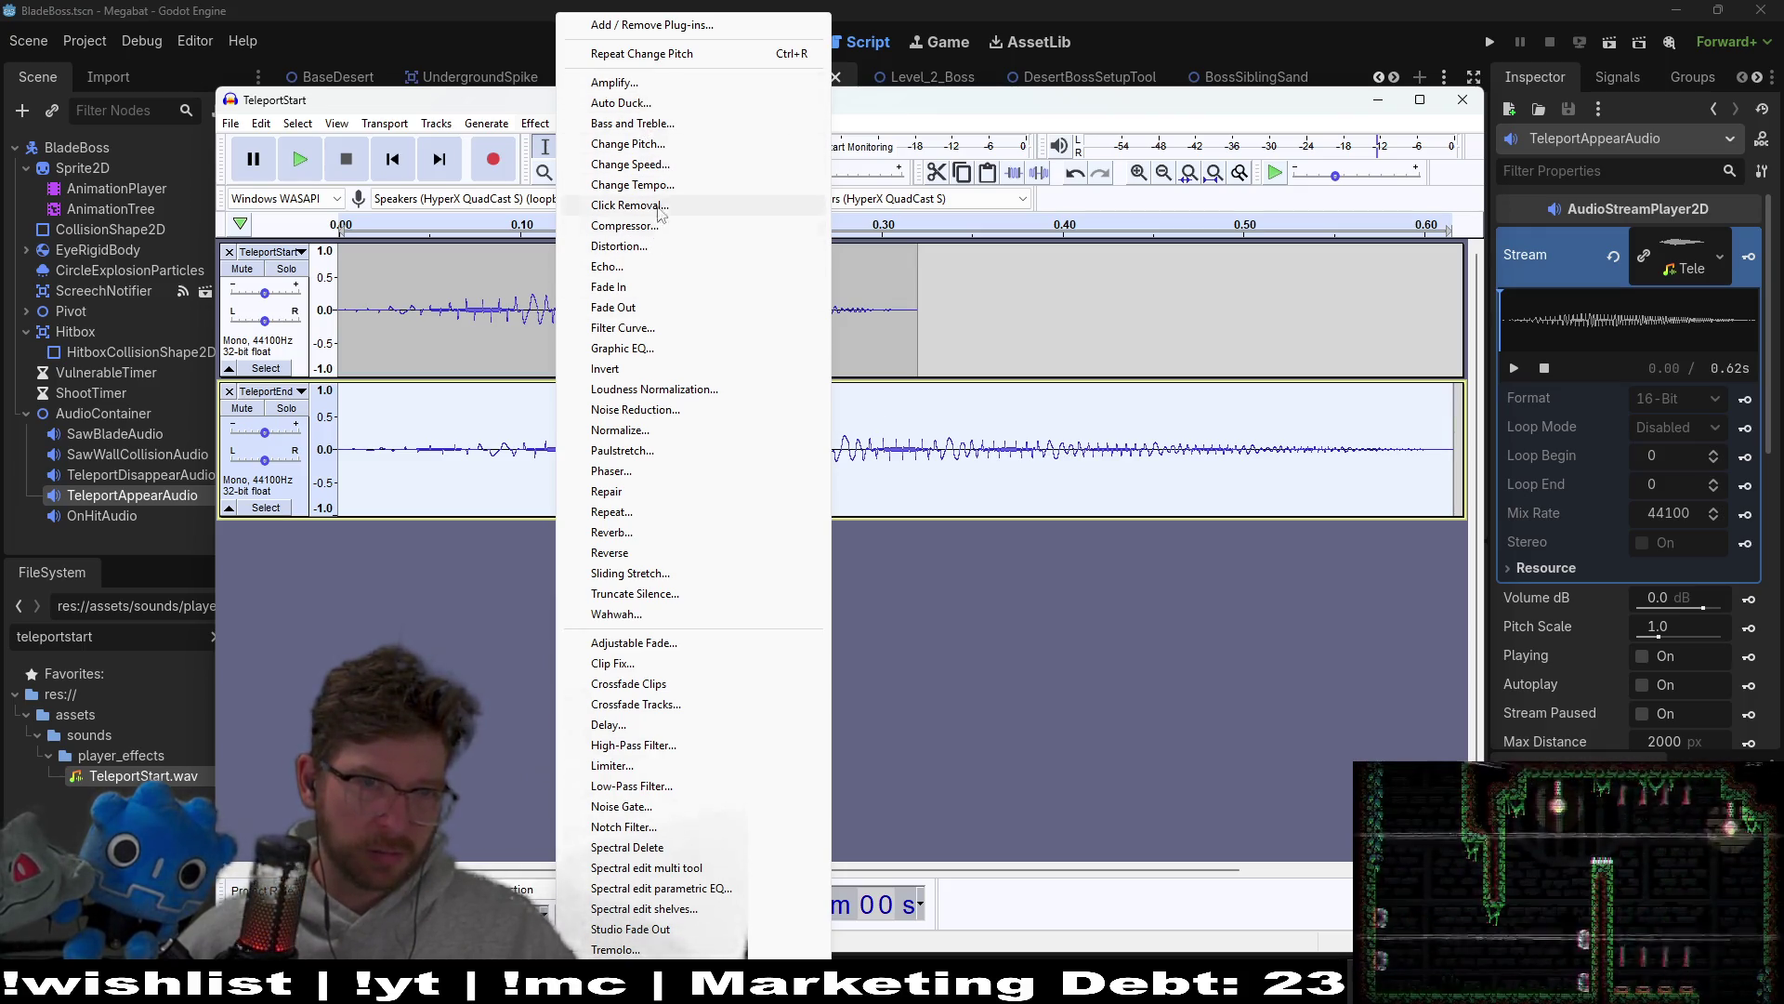
{"action": "left_click", "coordinate": [677, 167]}
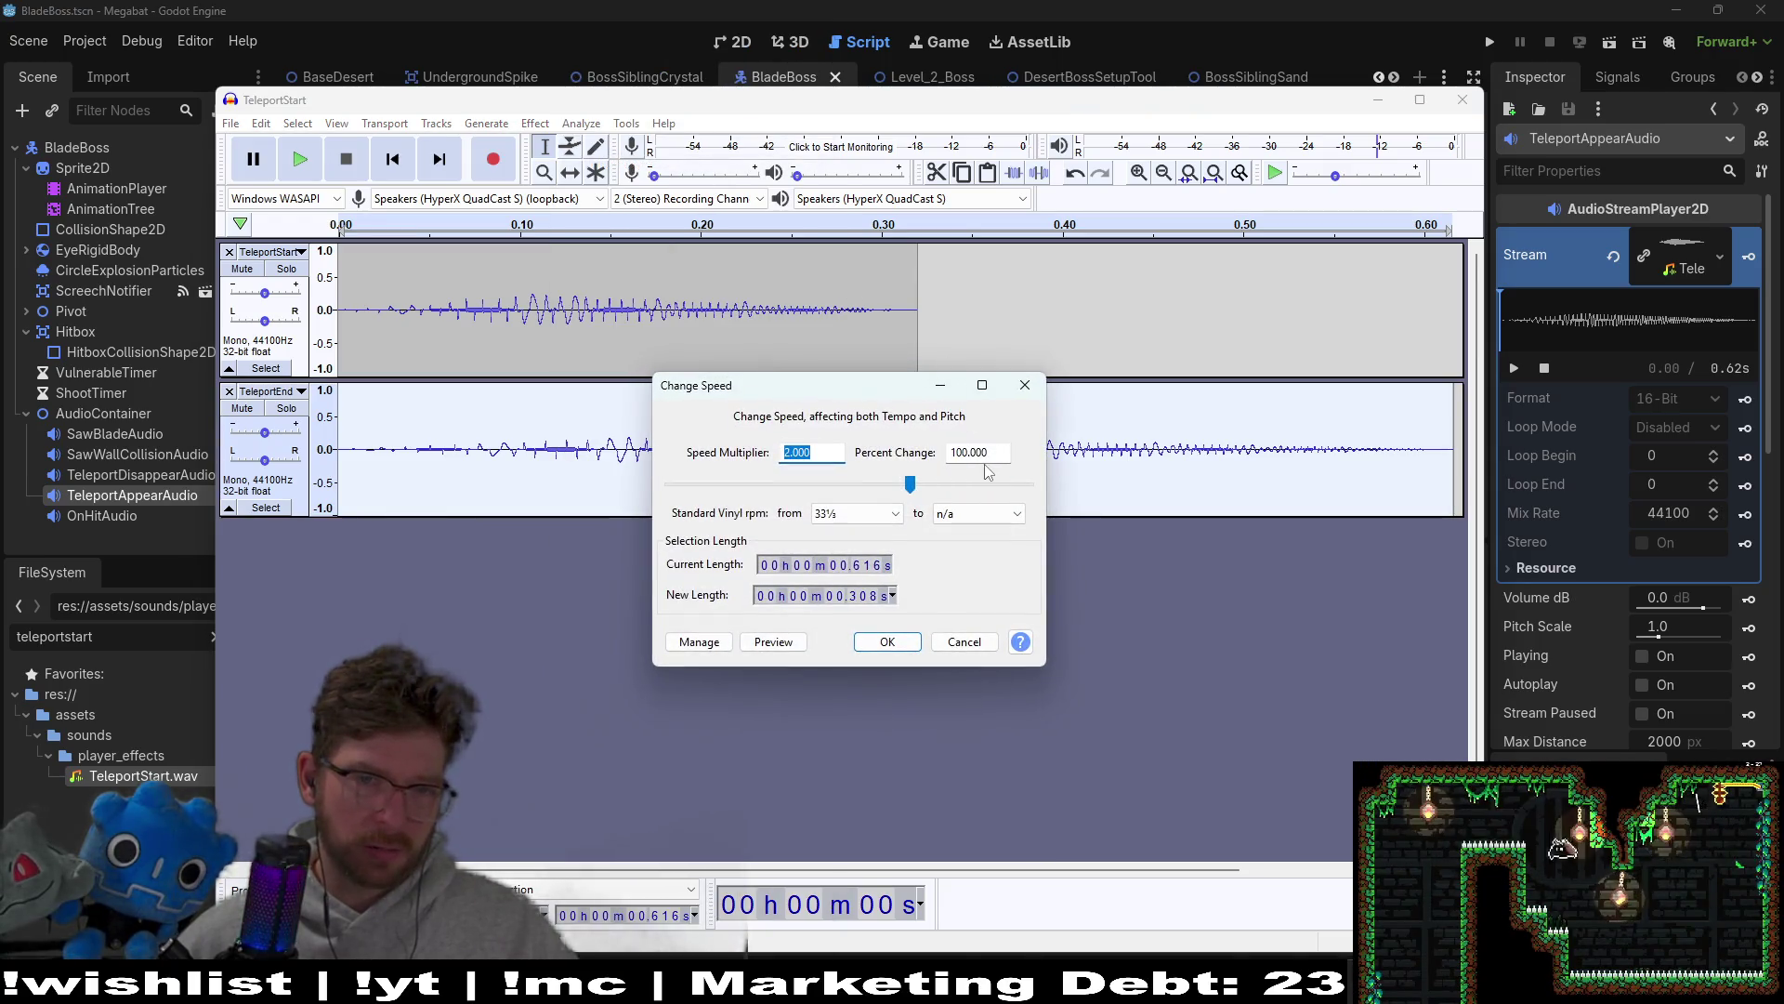
{"action": "left_click", "coordinate": [890, 642]}
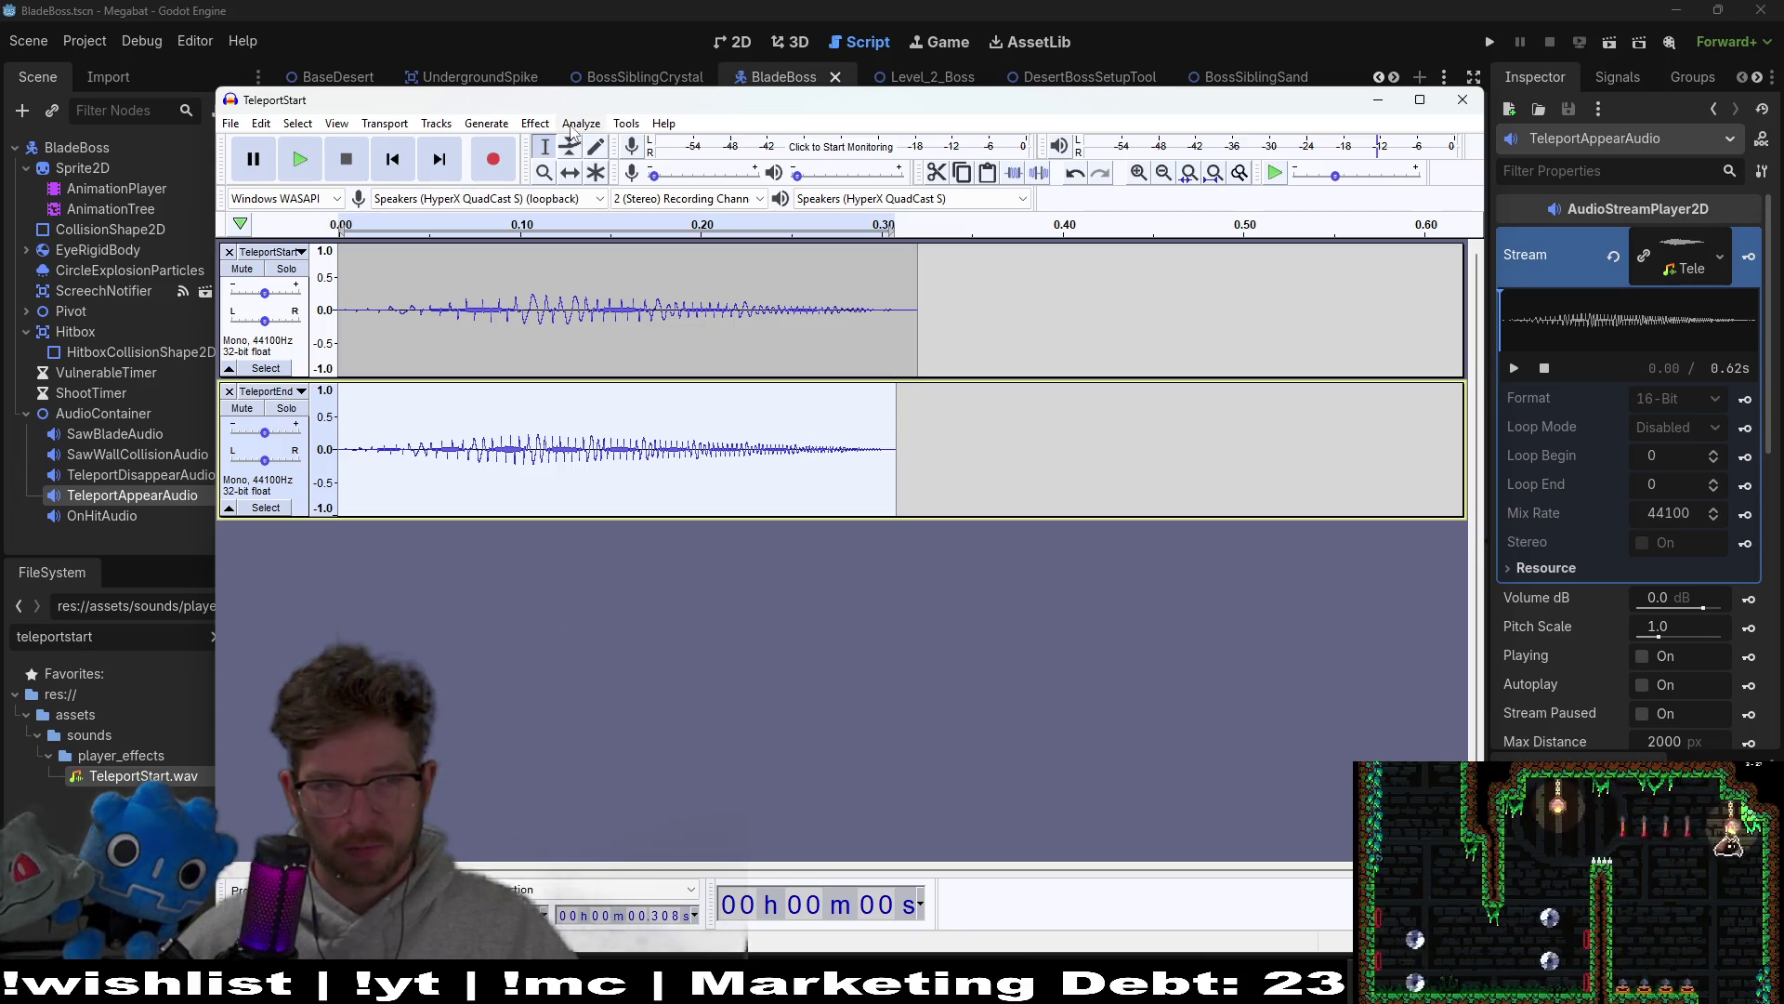
{"action": "left_click", "coordinate": [576, 126]}
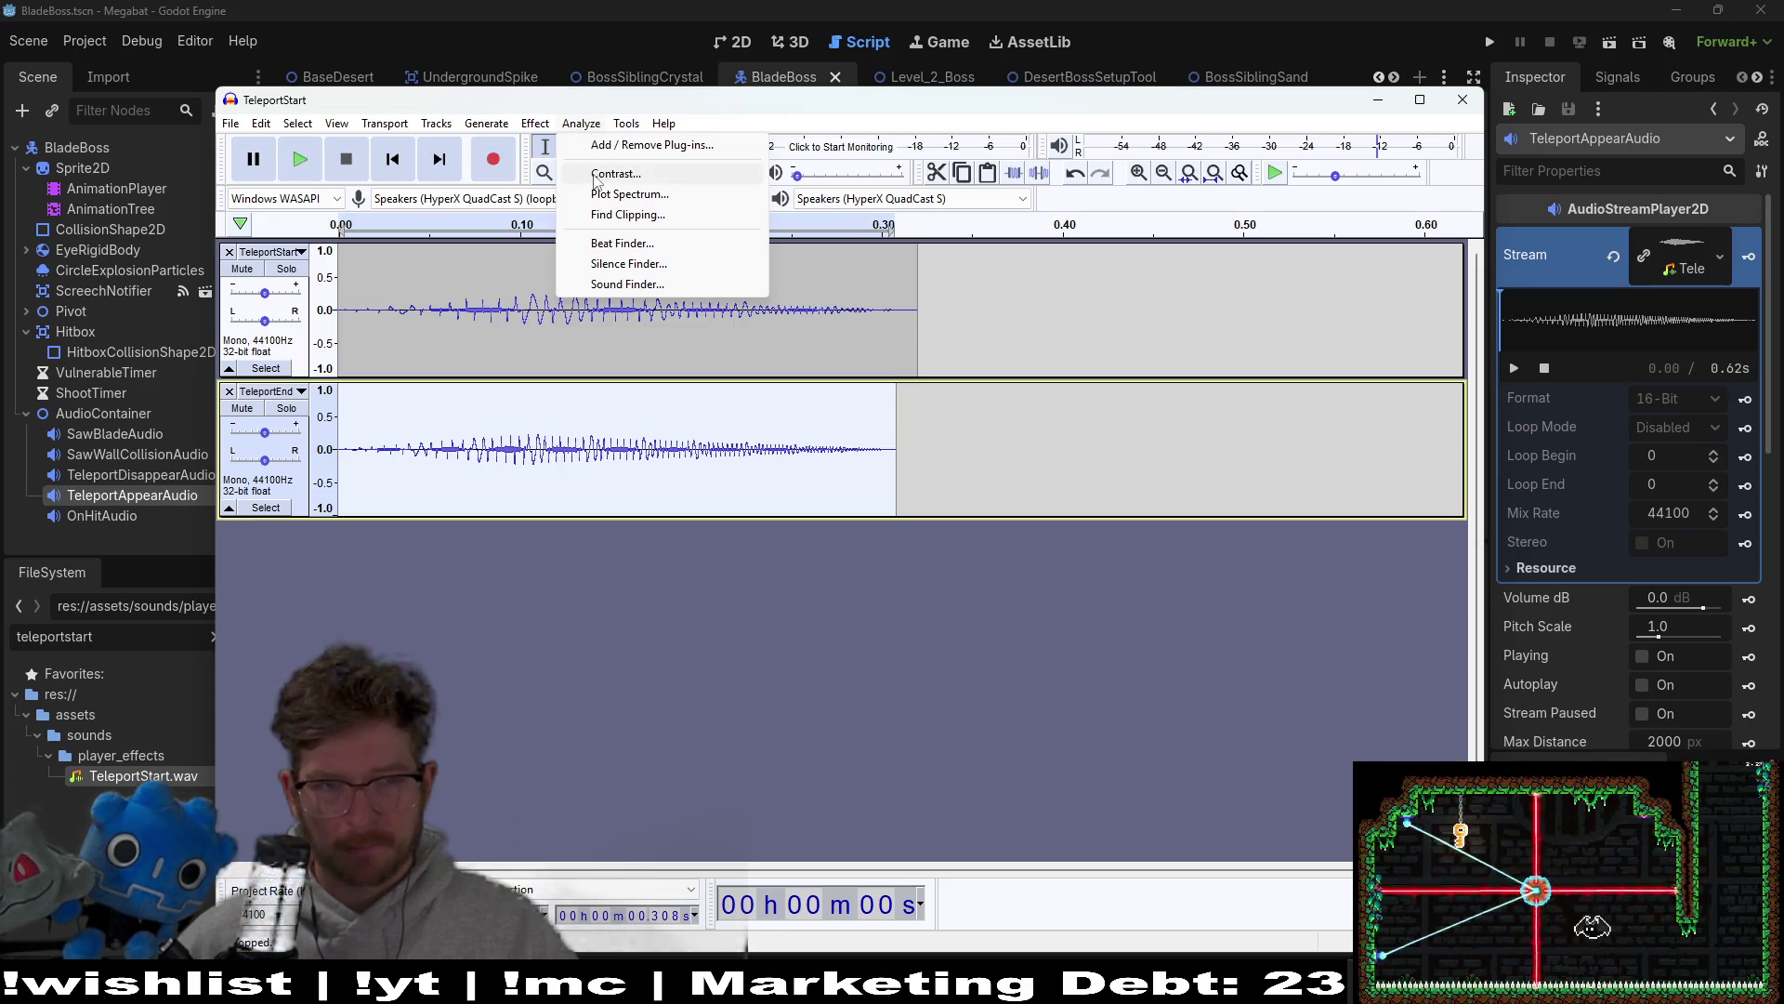
Step: Lower TeleportEnd's pitch with Change Pitch to a target pitch of C
{"action": "mouse_move", "coordinate": [628, 125]}
{"action": "mouse_move", "coordinate": [527, 125]}
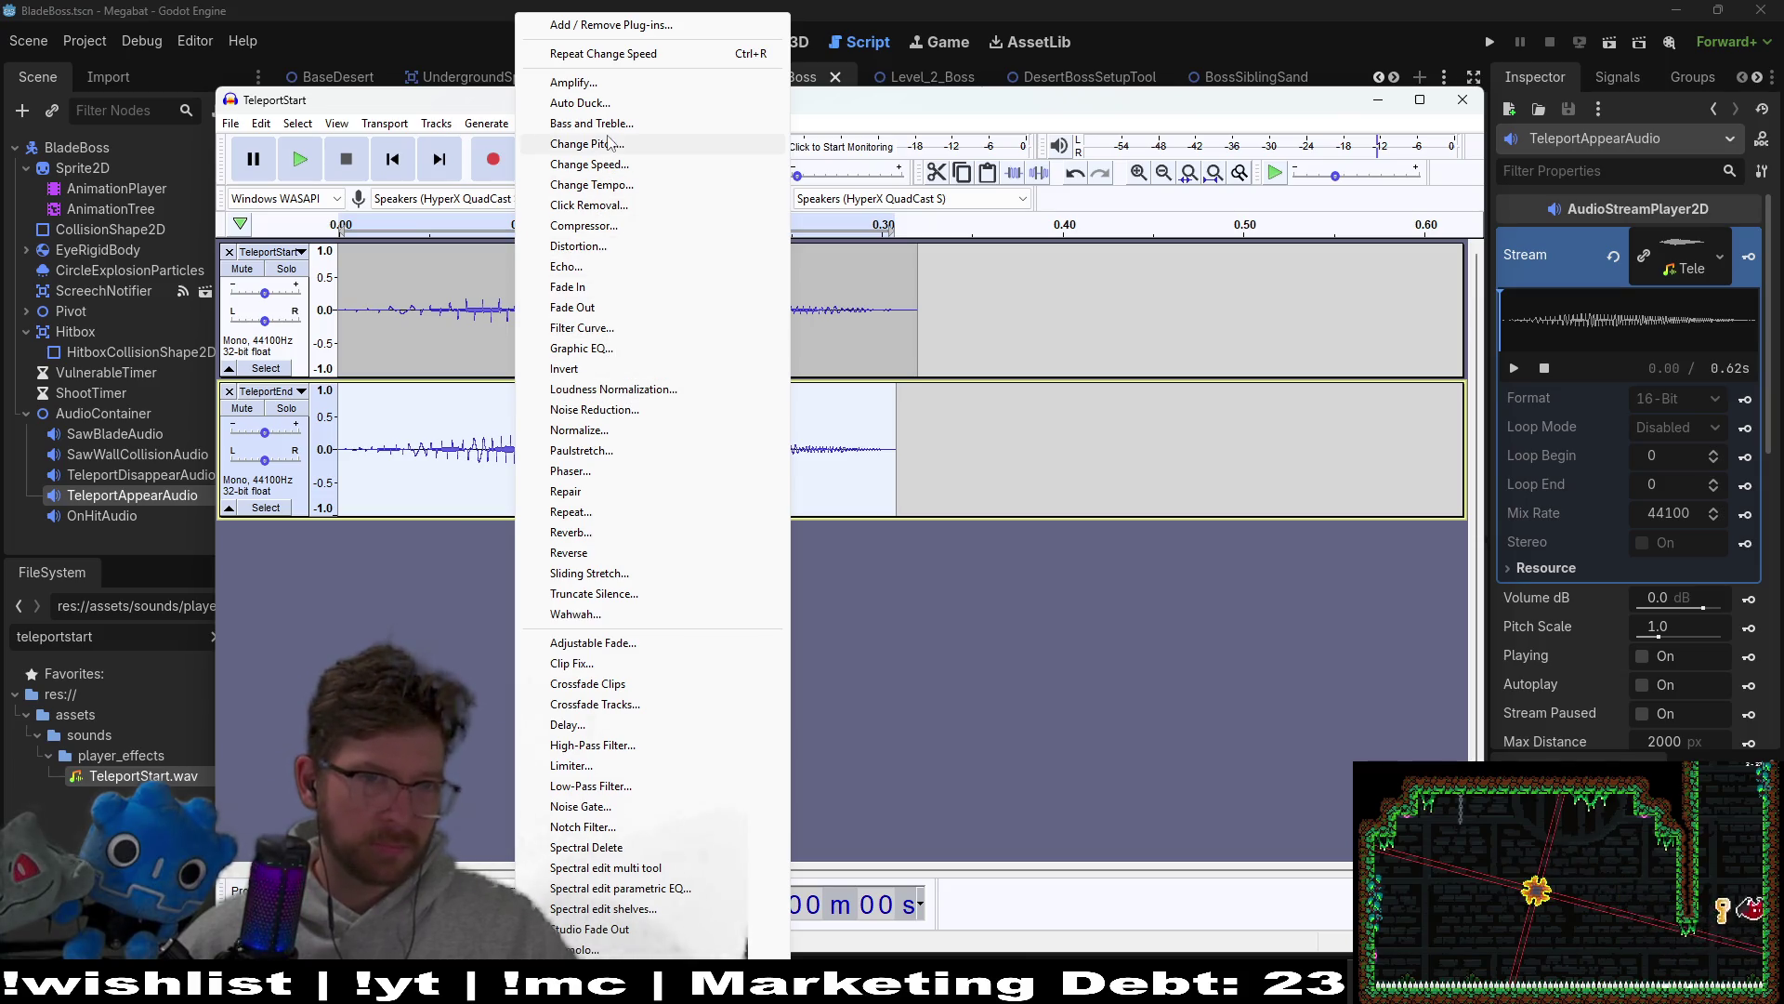
{"action": "left_click", "coordinate": [632, 144]}
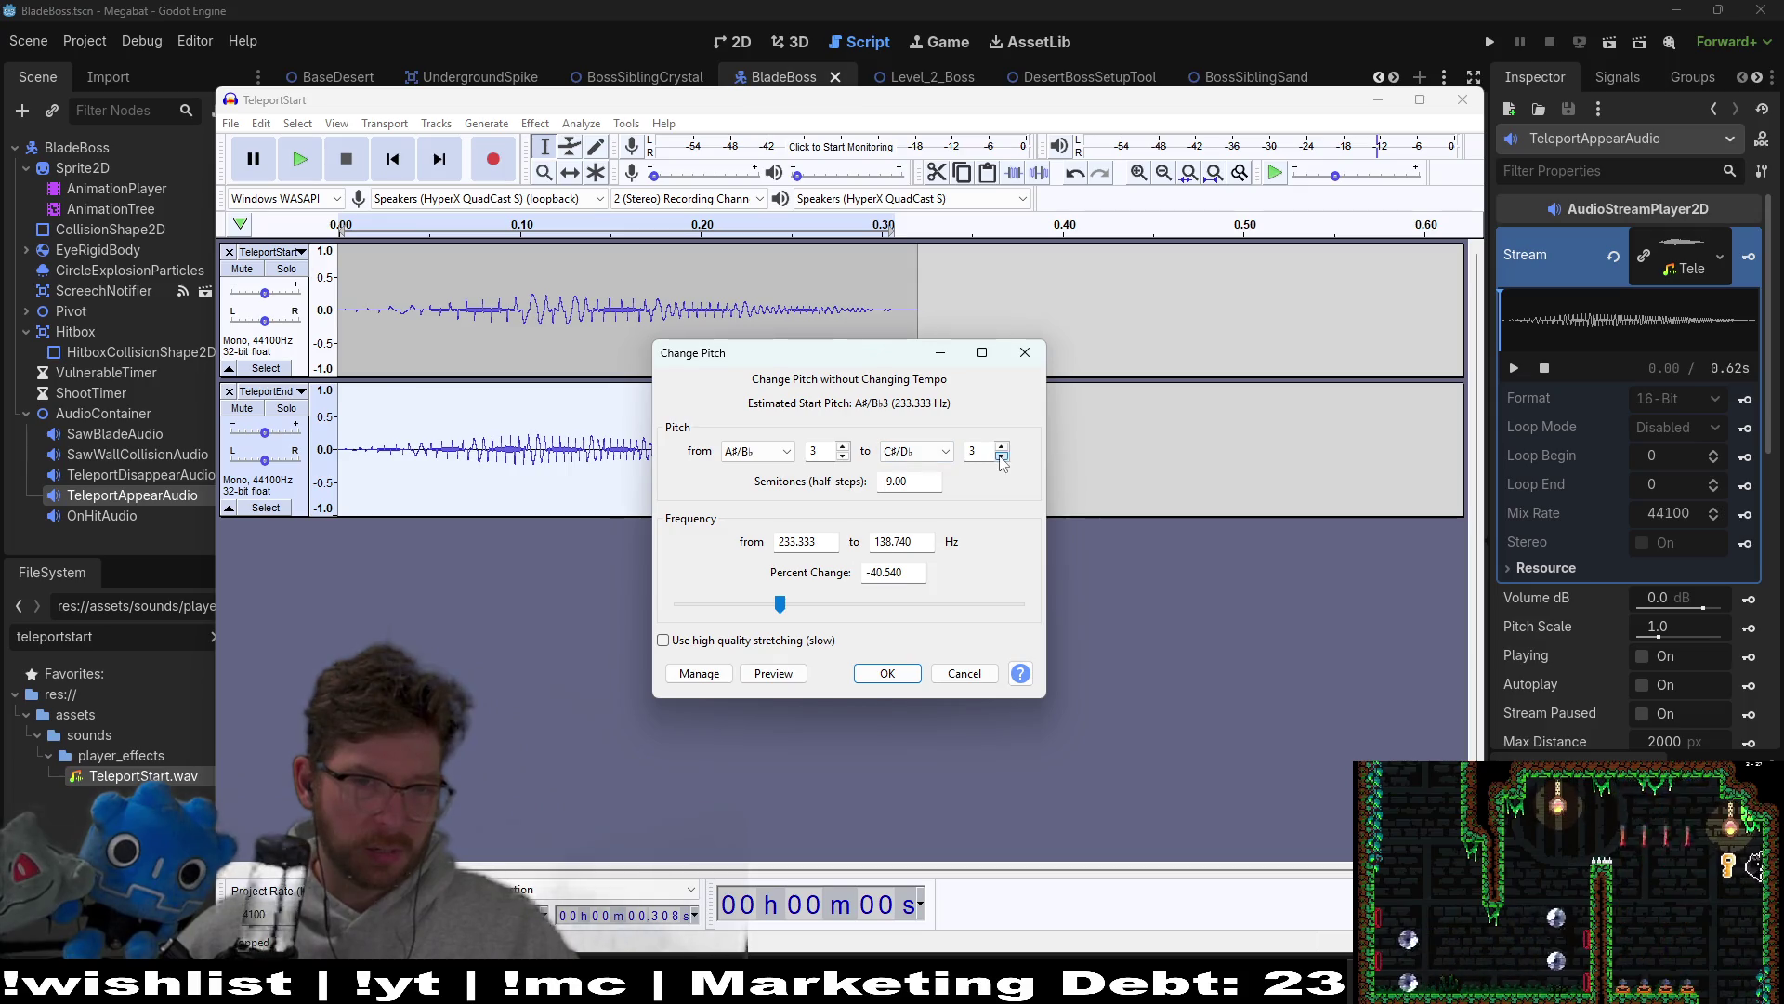
{"action": "left_click", "coordinate": [940, 460]}
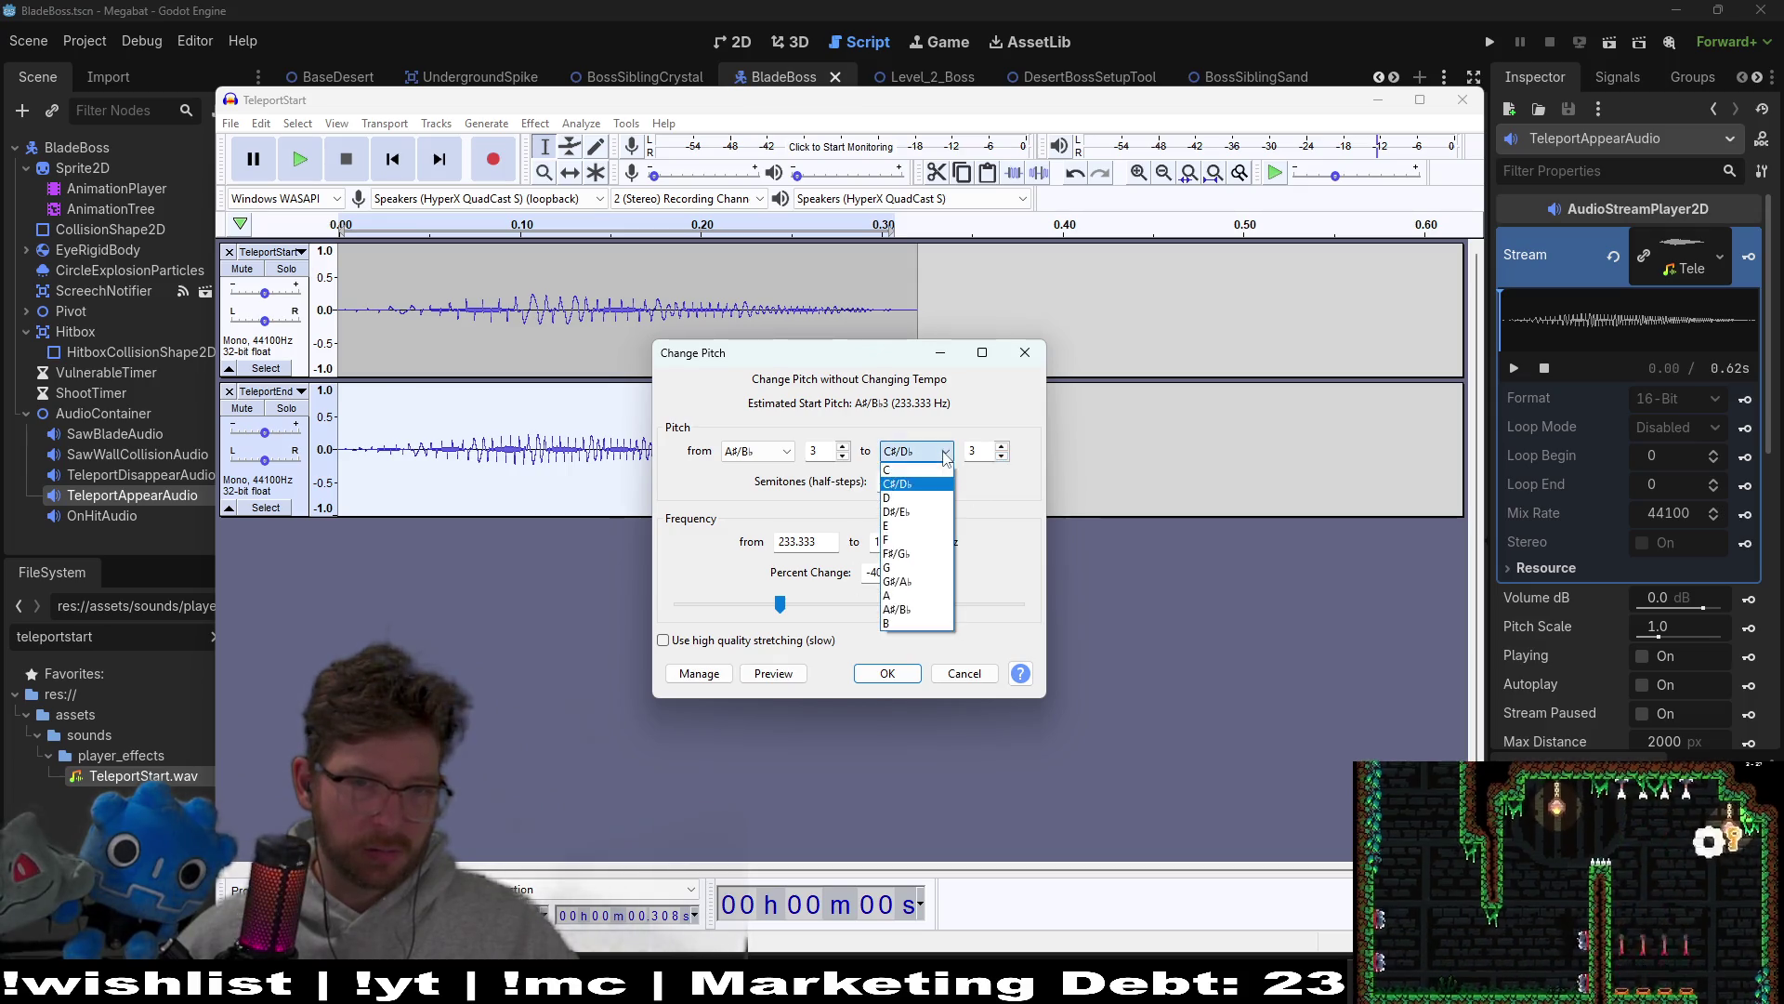
{"action": "left_click", "coordinate": [909, 476]}
{"action": "left_click", "coordinate": [773, 673]}
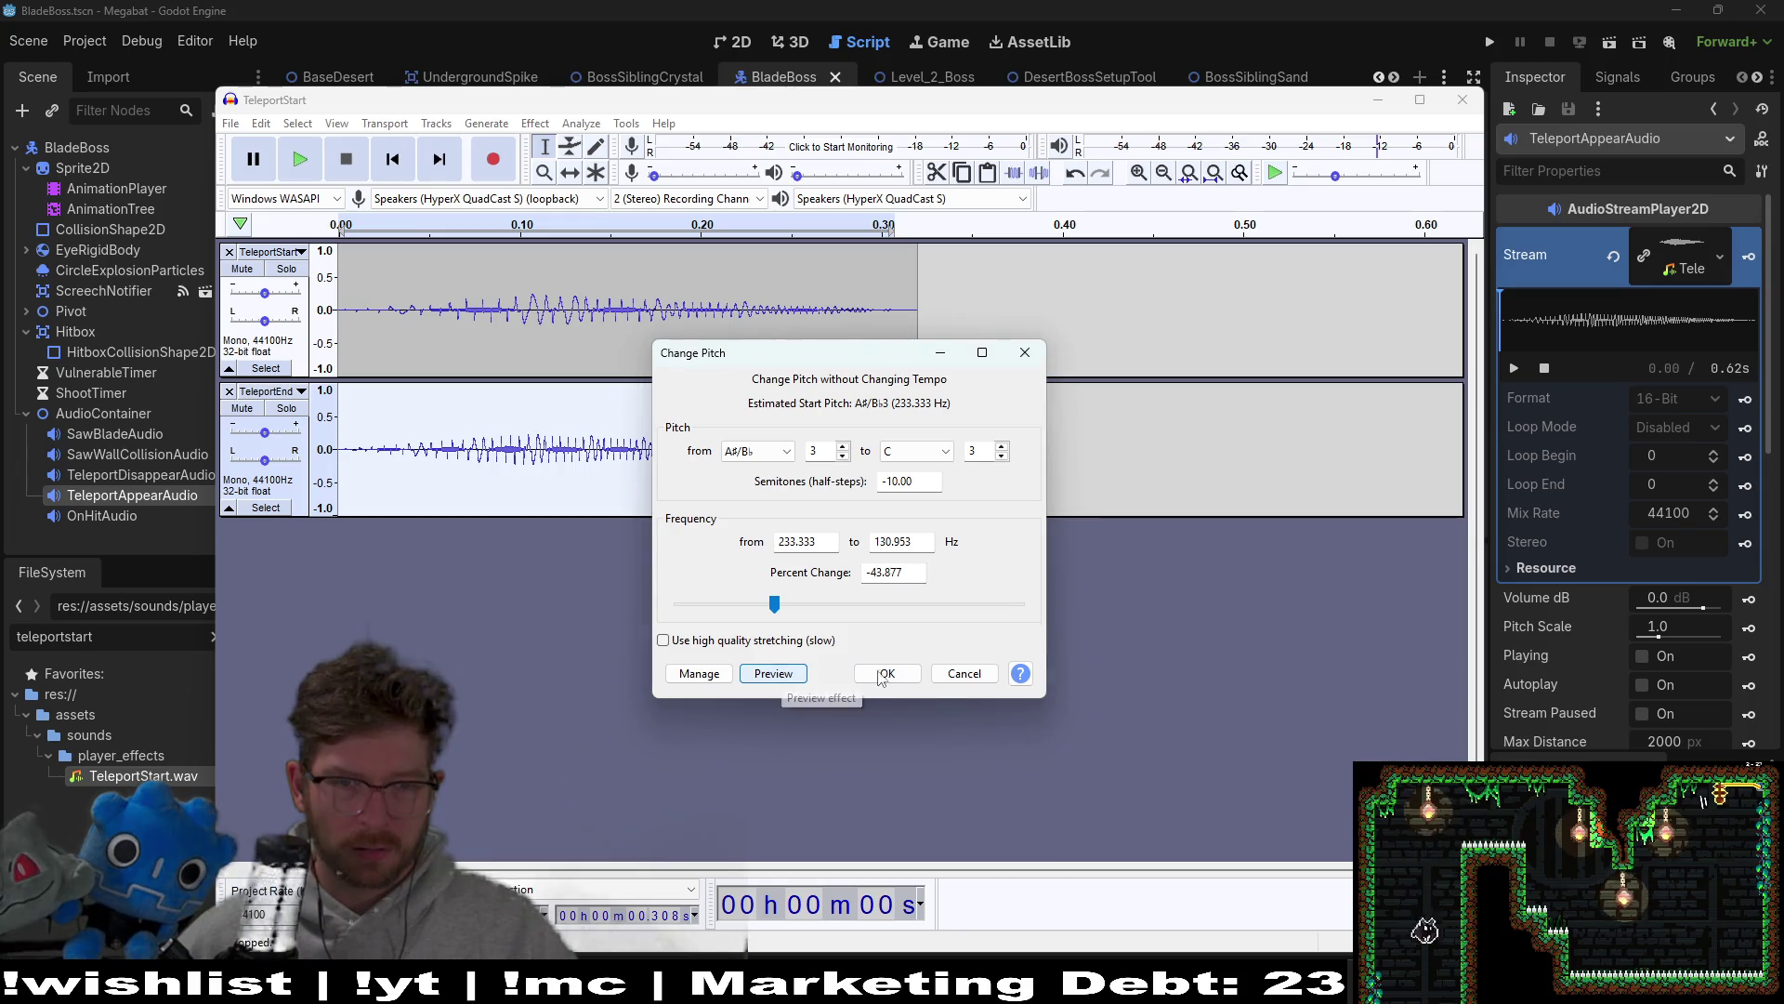
{"action": "left_click", "coordinate": [878, 682]}
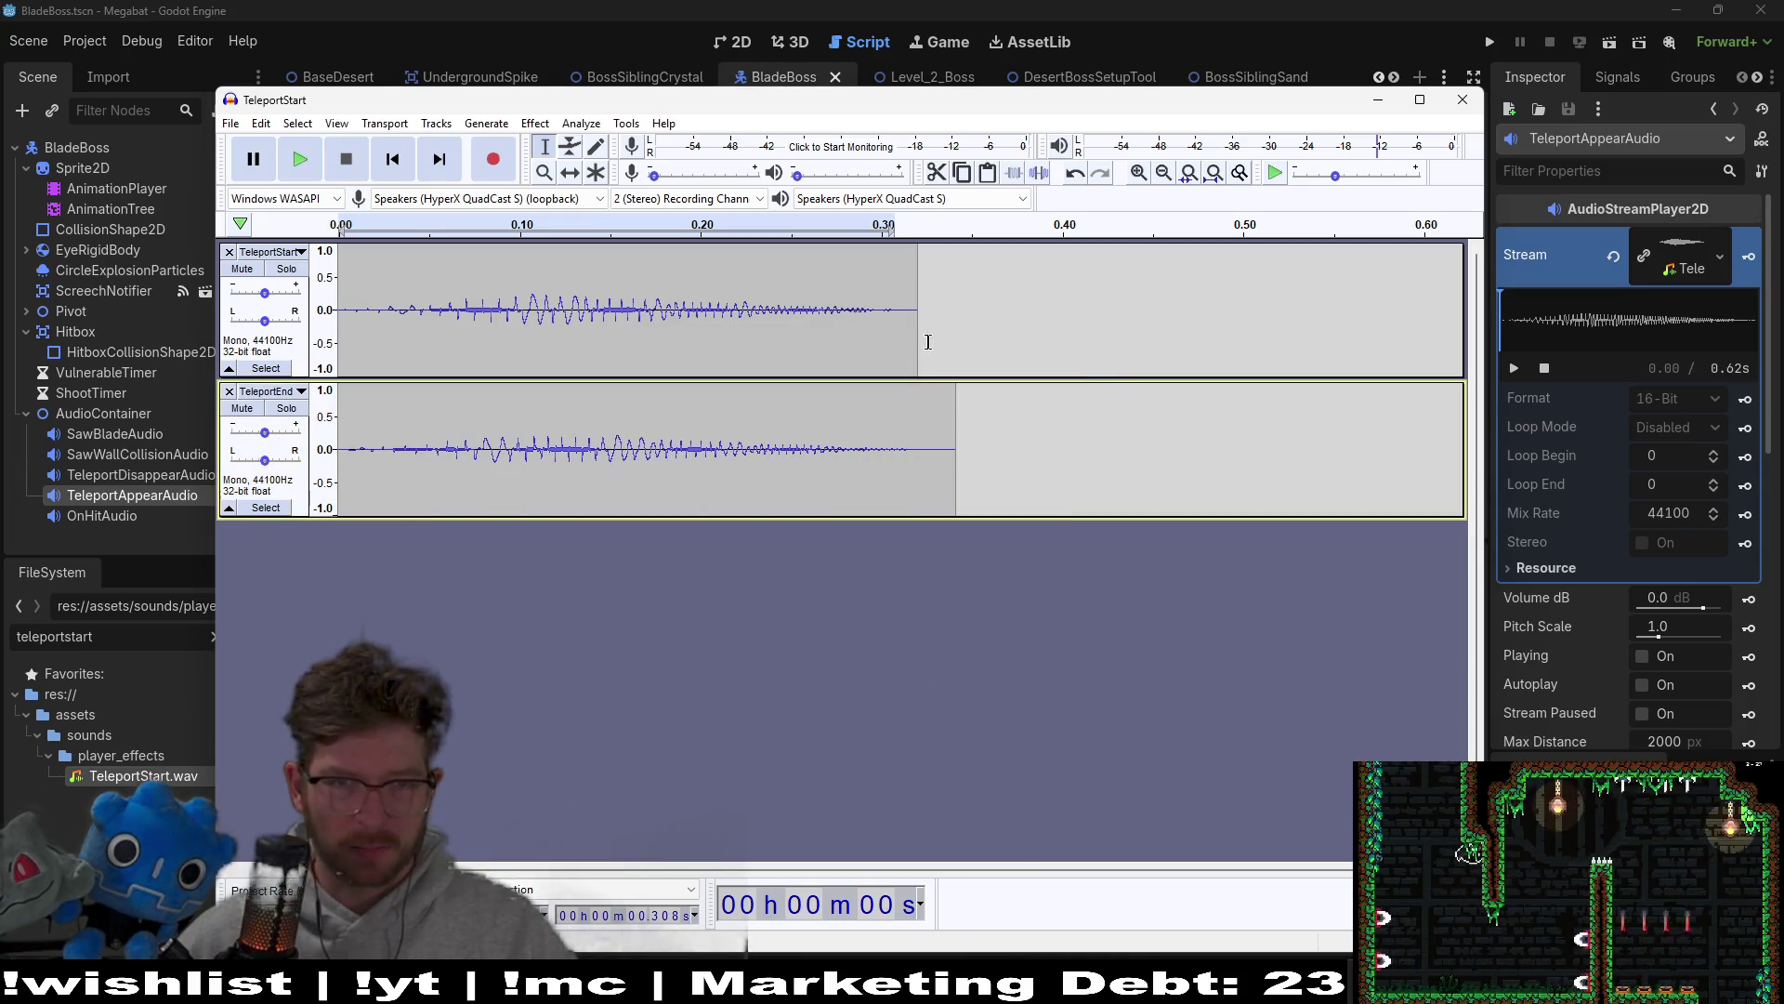
Step: Compare TeleportEnd alone and with TeleportStart by toggling TeleportStart's mute, then select TeleportEnd
{"action": "left_click", "coordinate": [241, 268]}
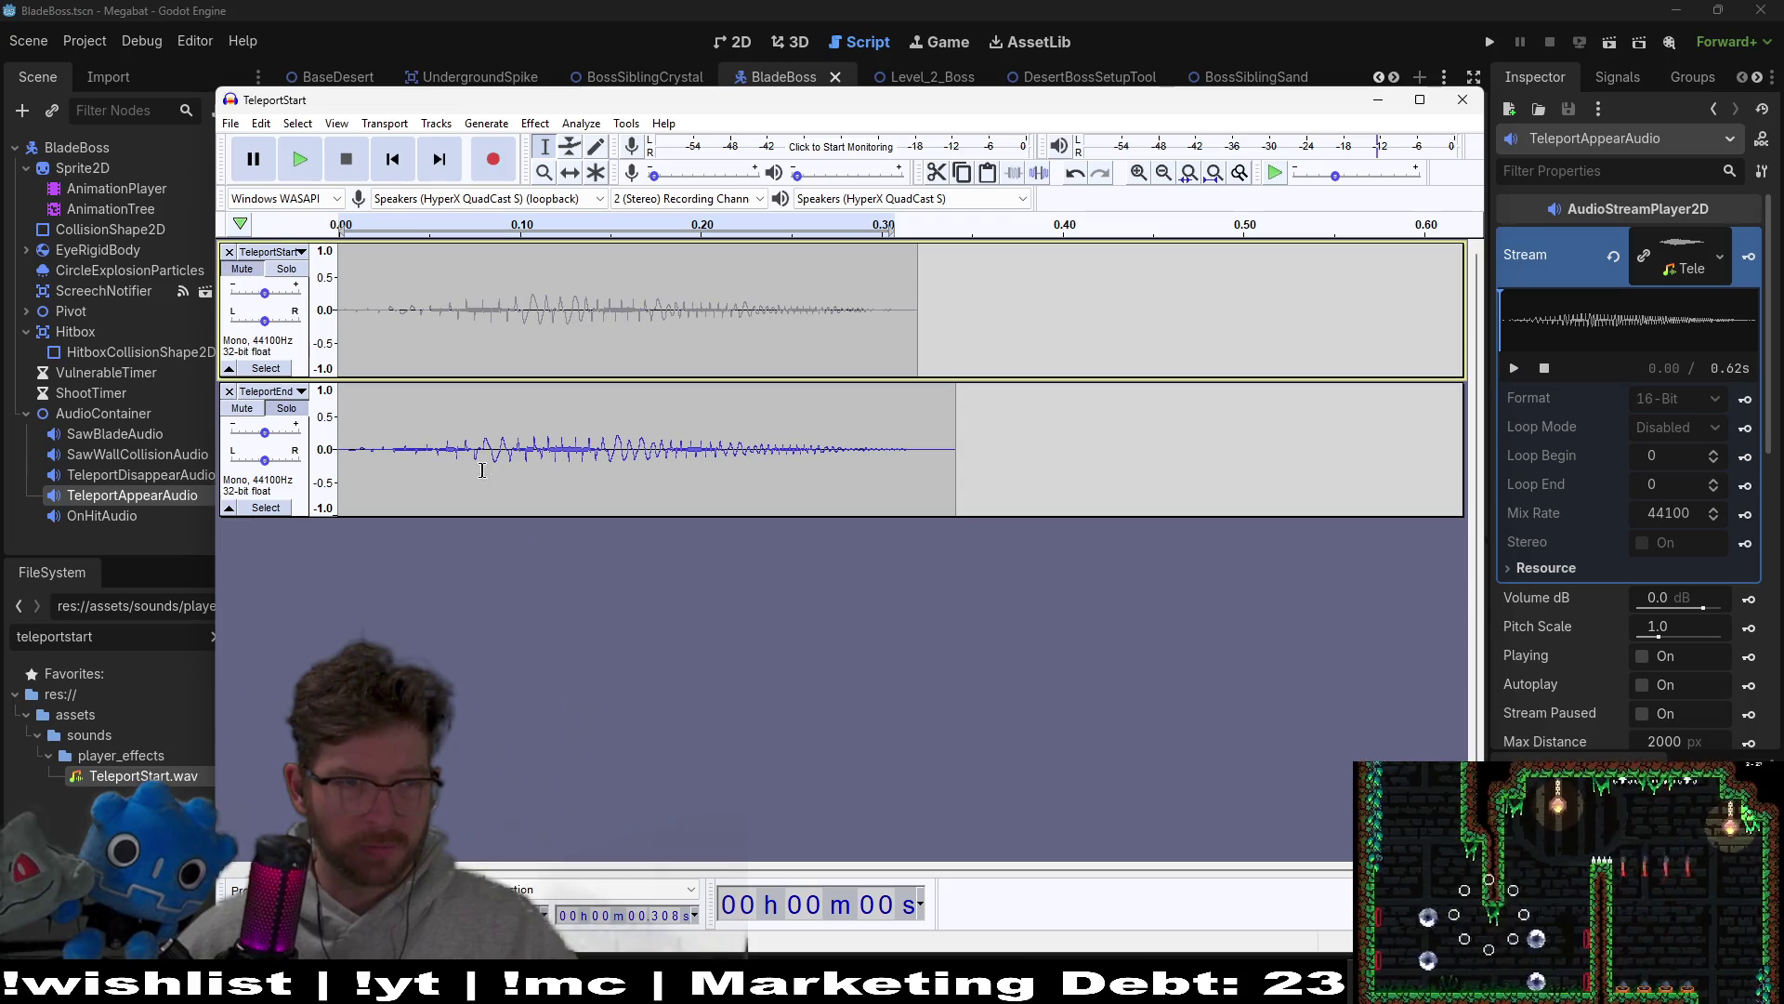
{"action": "left_click", "coordinate": [297, 161]}
{"action": "left_click", "coordinate": [297, 164]}
{"action": "left_click", "coordinate": [241, 269]}
{"action": "left_click", "coordinate": [300, 161]}
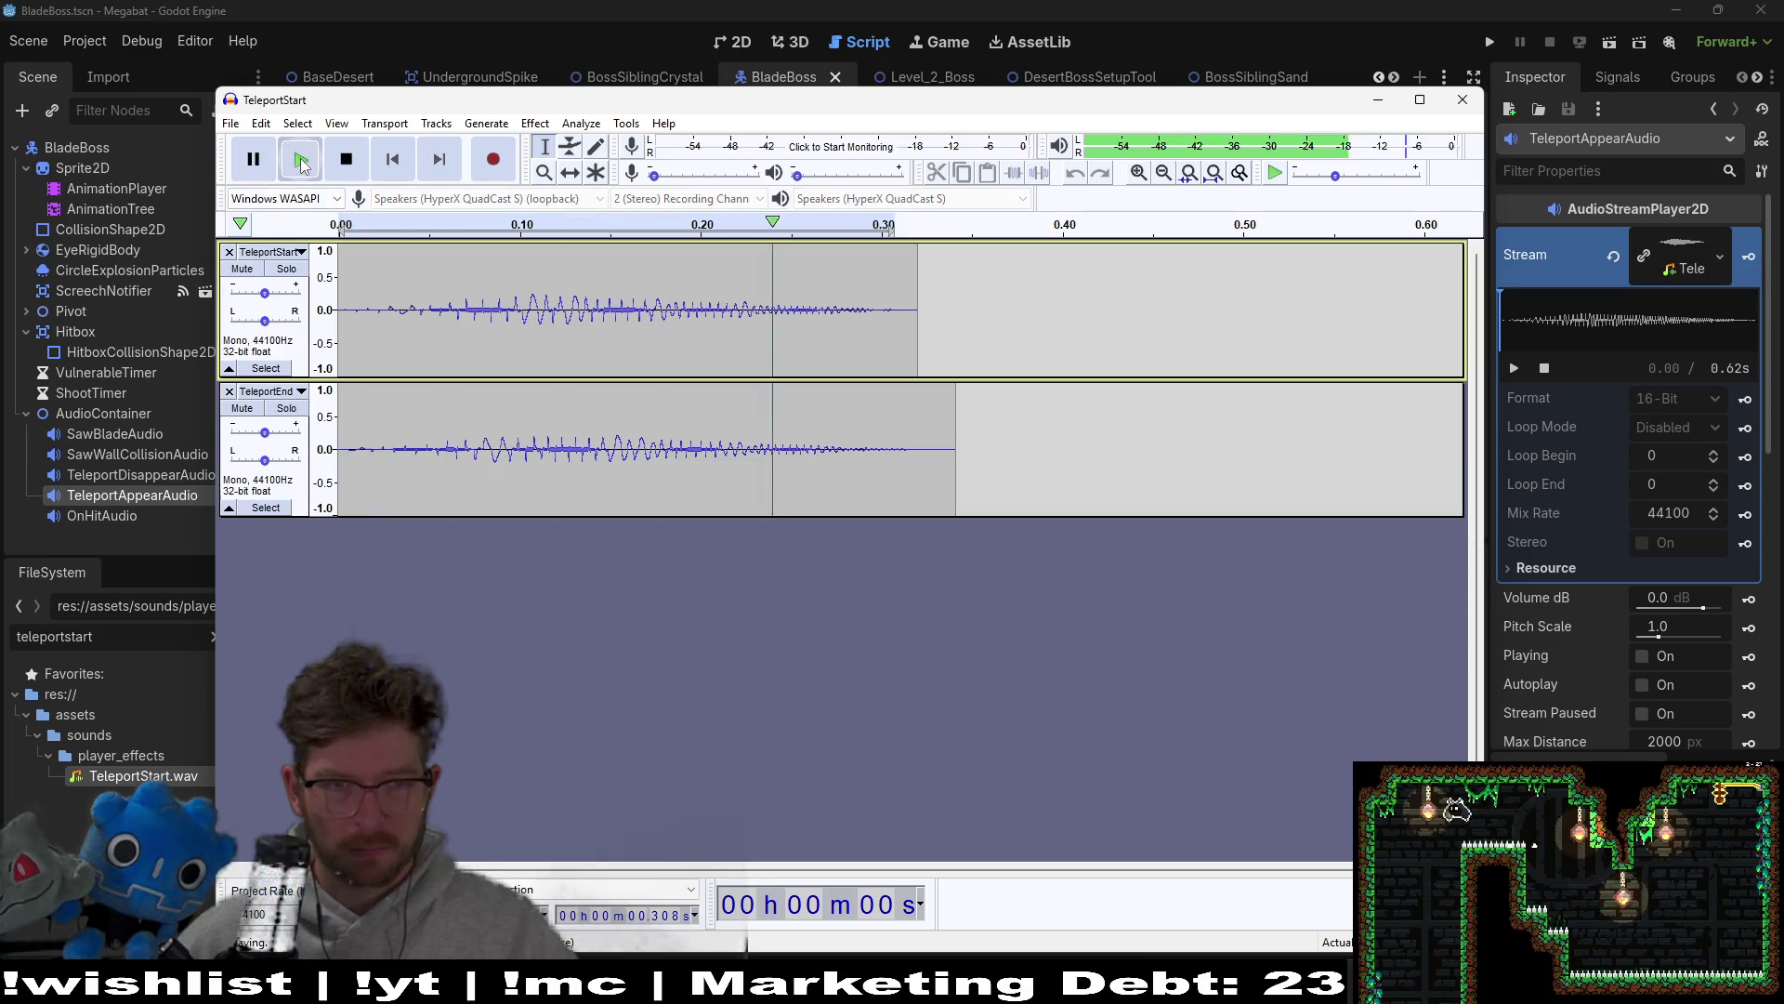
{"action": "left_click", "coordinate": [242, 269]}
{"action": "left_click", "coordinate": [314, 168]}
{"action": "left_click", "coordinate": [314, 169]}
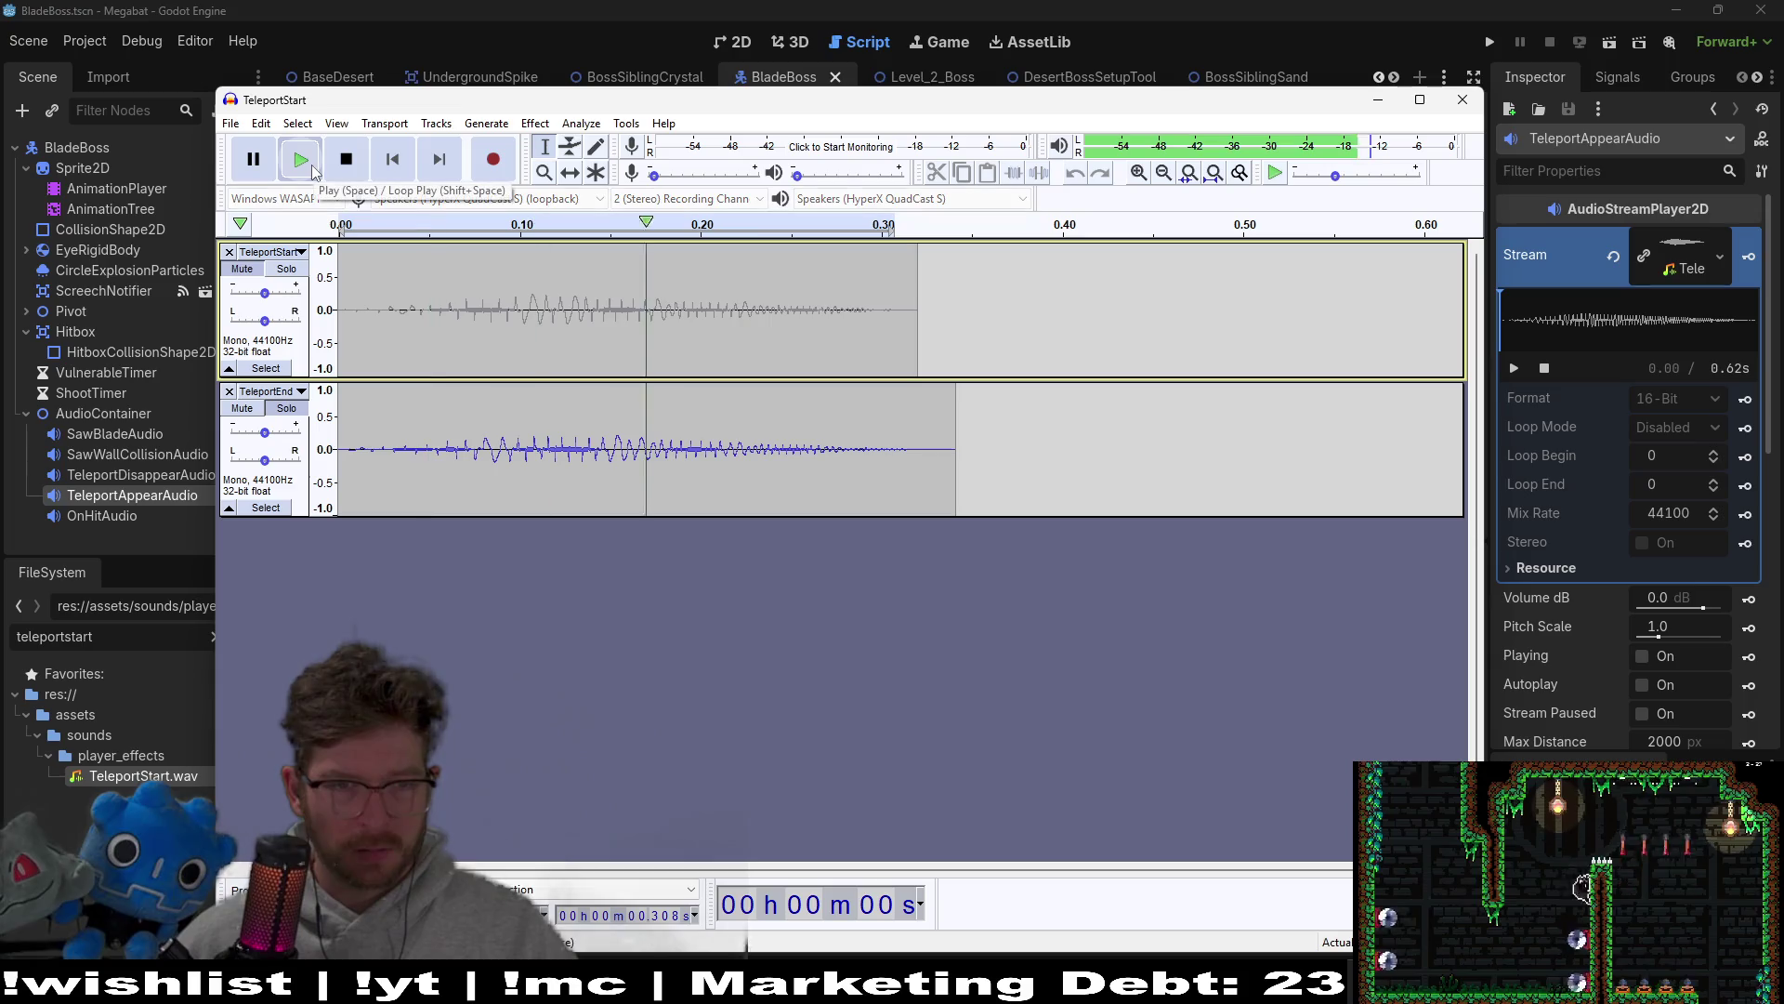
{"action": "left_click", "coordinate": [1030, 511]}
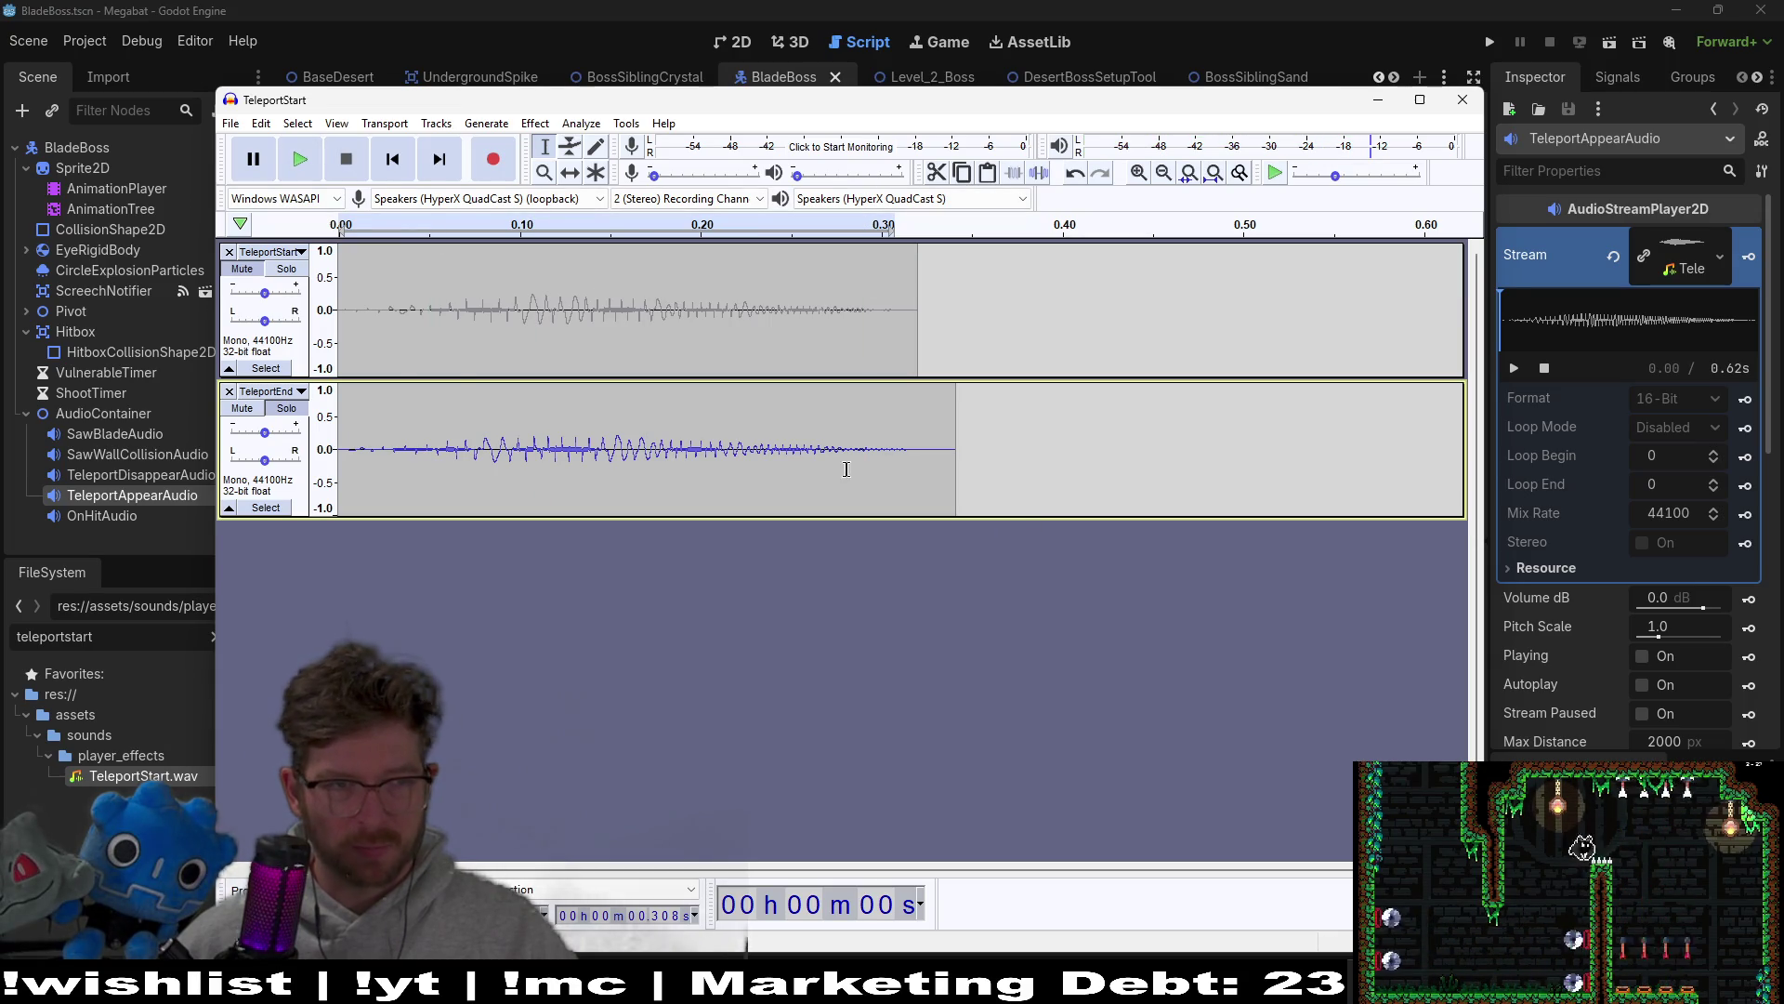
{"action": "left_click", "coordinate": [261, 122]}
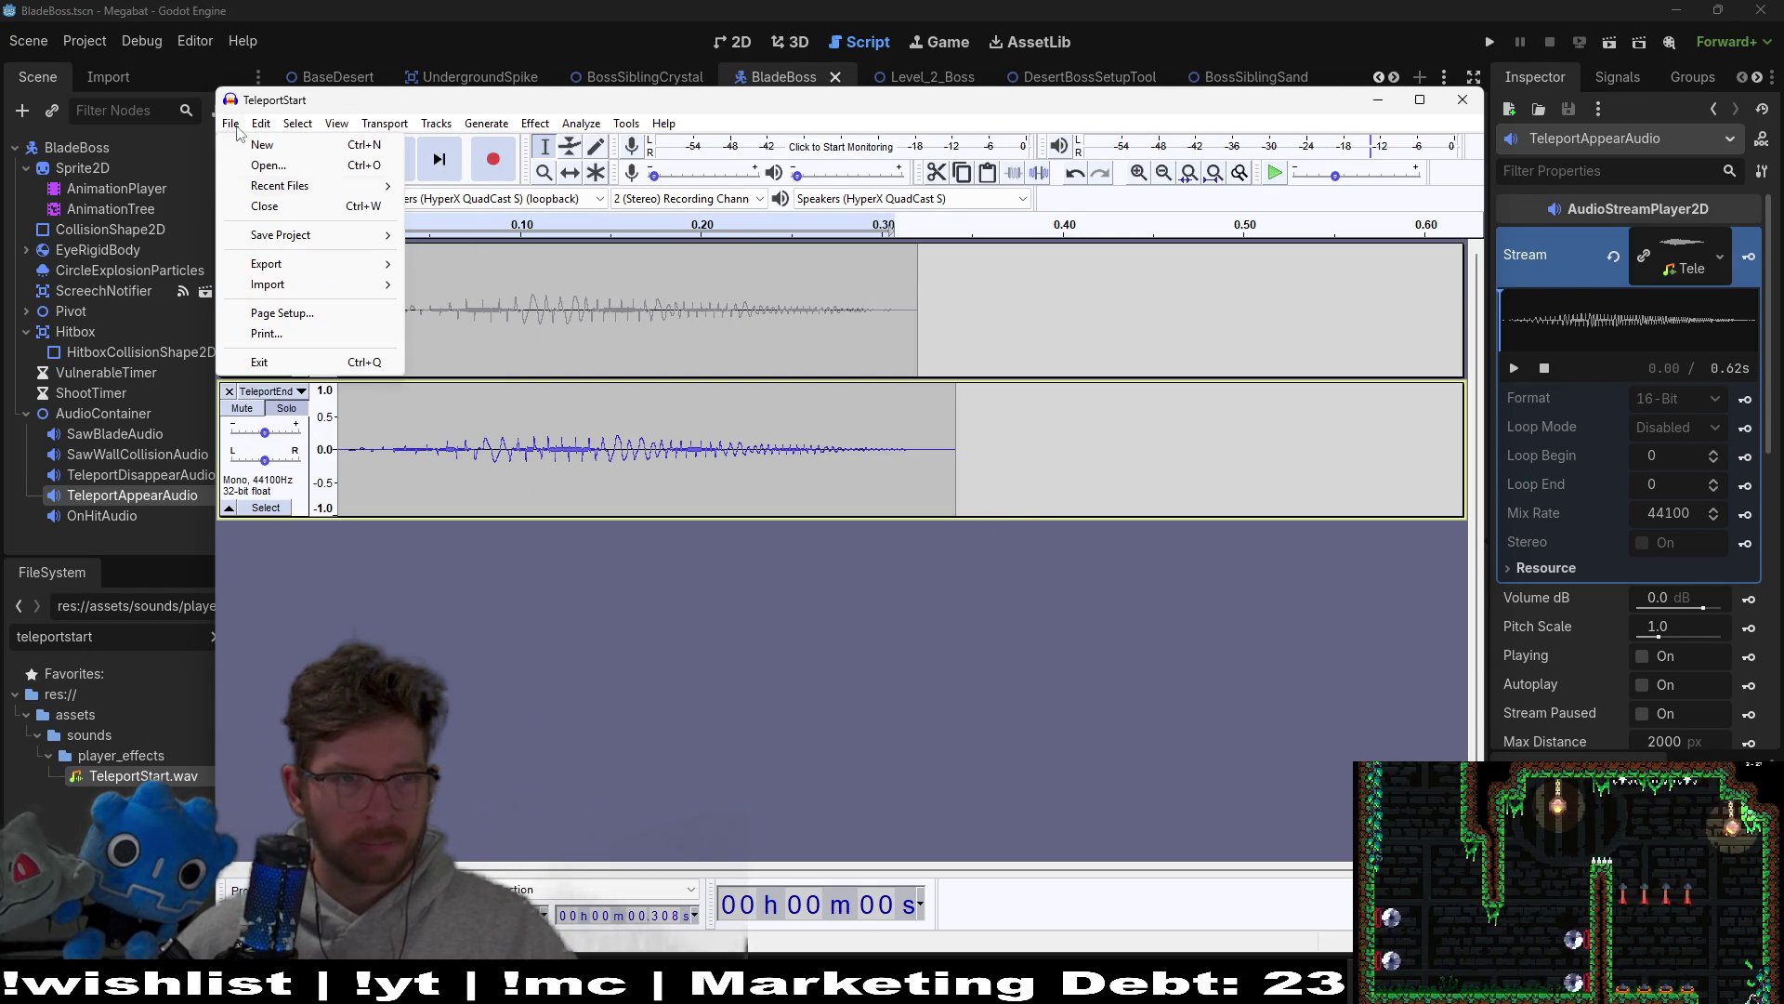
Step: Export the clip as WAV 'teleport-appear' beside teleport-disappear, then return to Godot
{"action": "mouse_move", "coordinate": [390, 265]}
{"action": "left_click", "coordinate": [488, 286]}
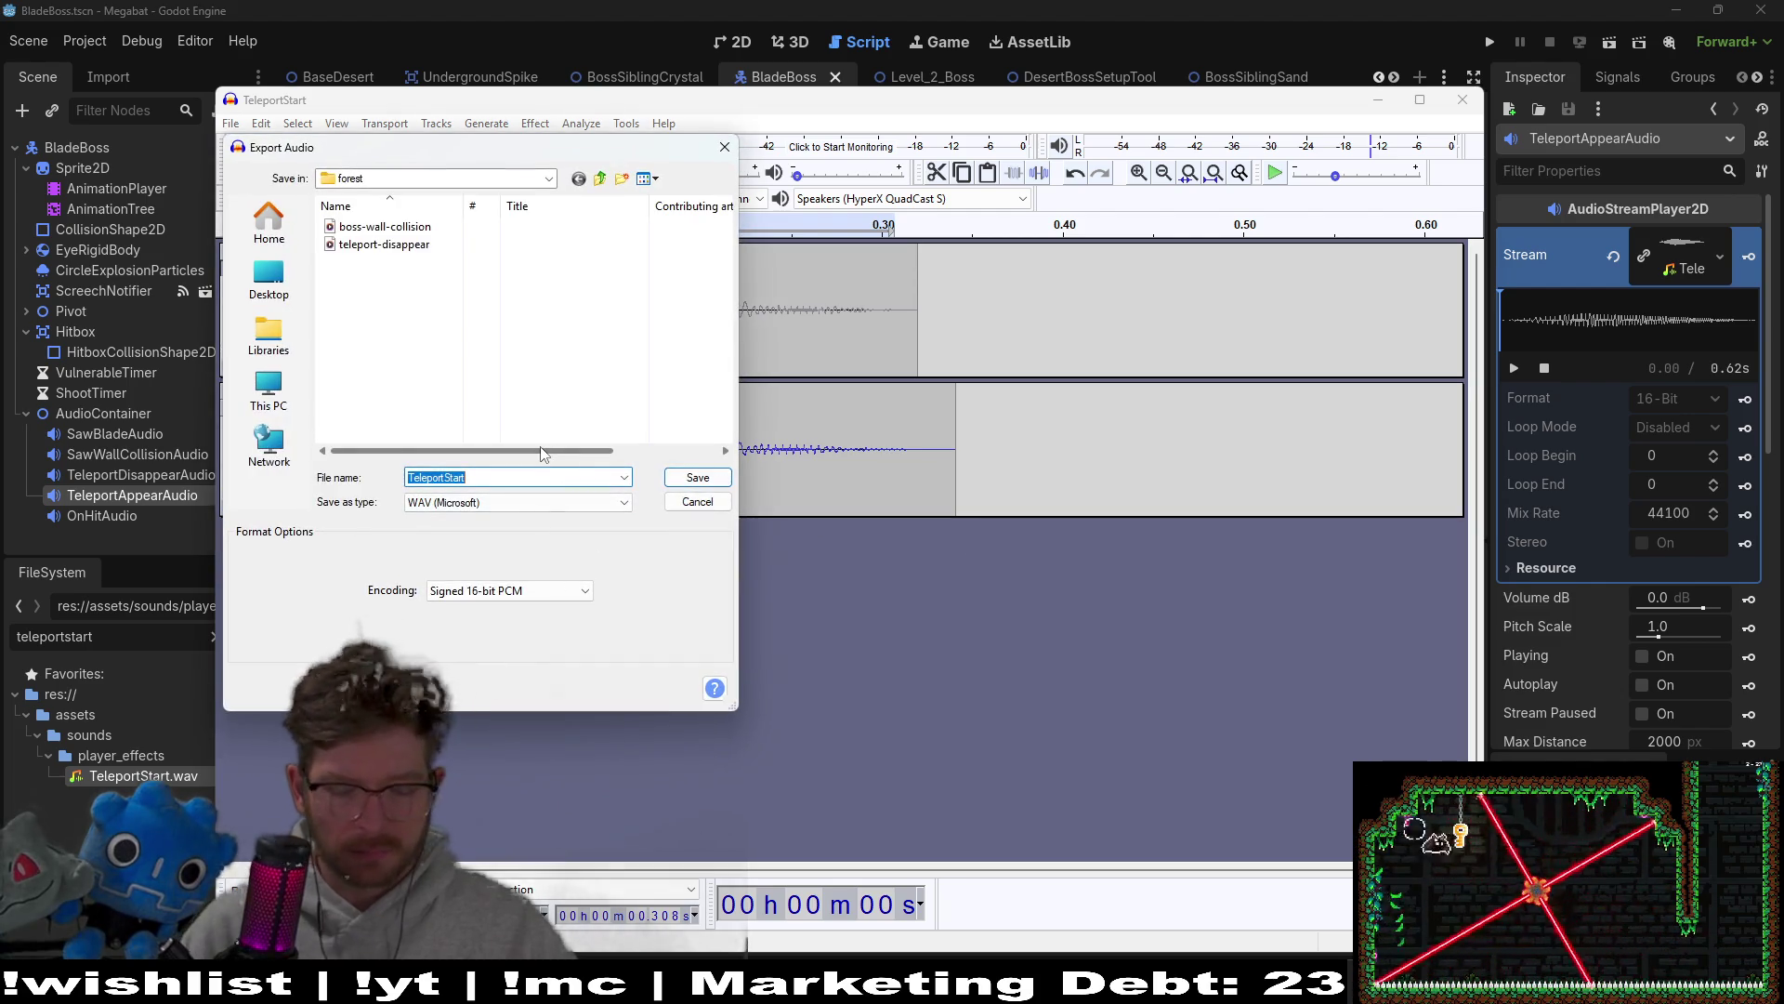
{"action": "type", "text": "teleport-appe"}
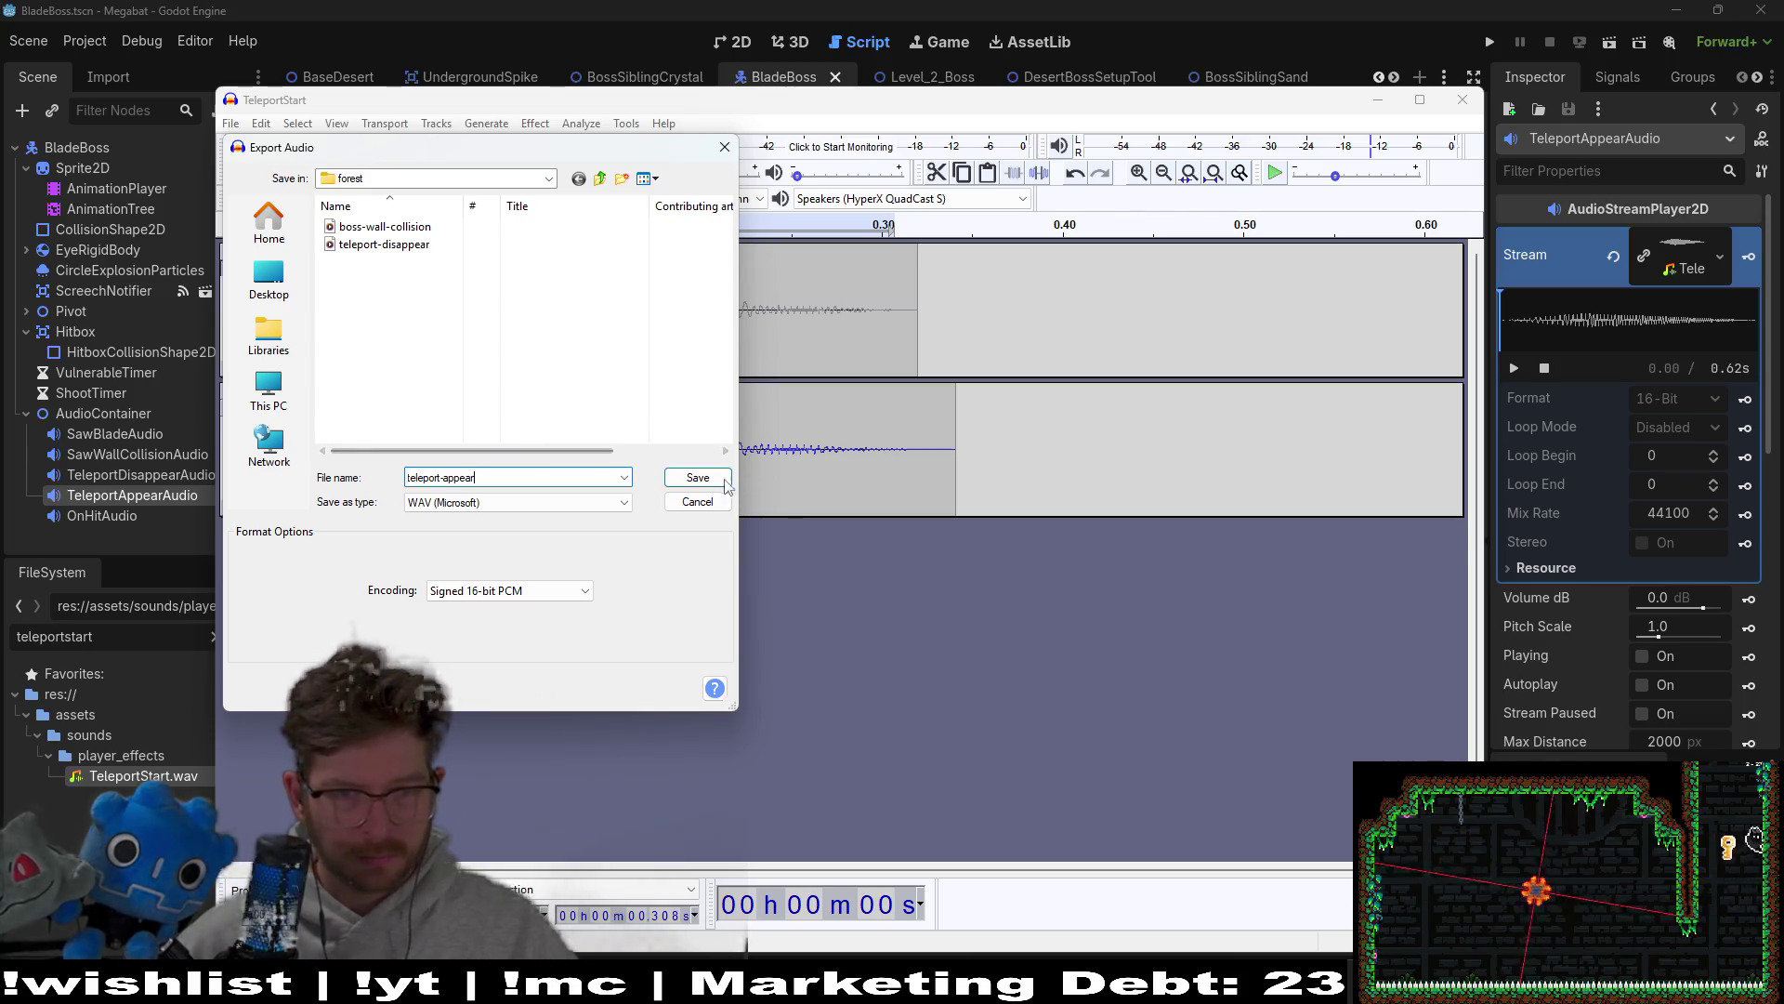
{"action": "left_click", "coordinate": [698, 477]}
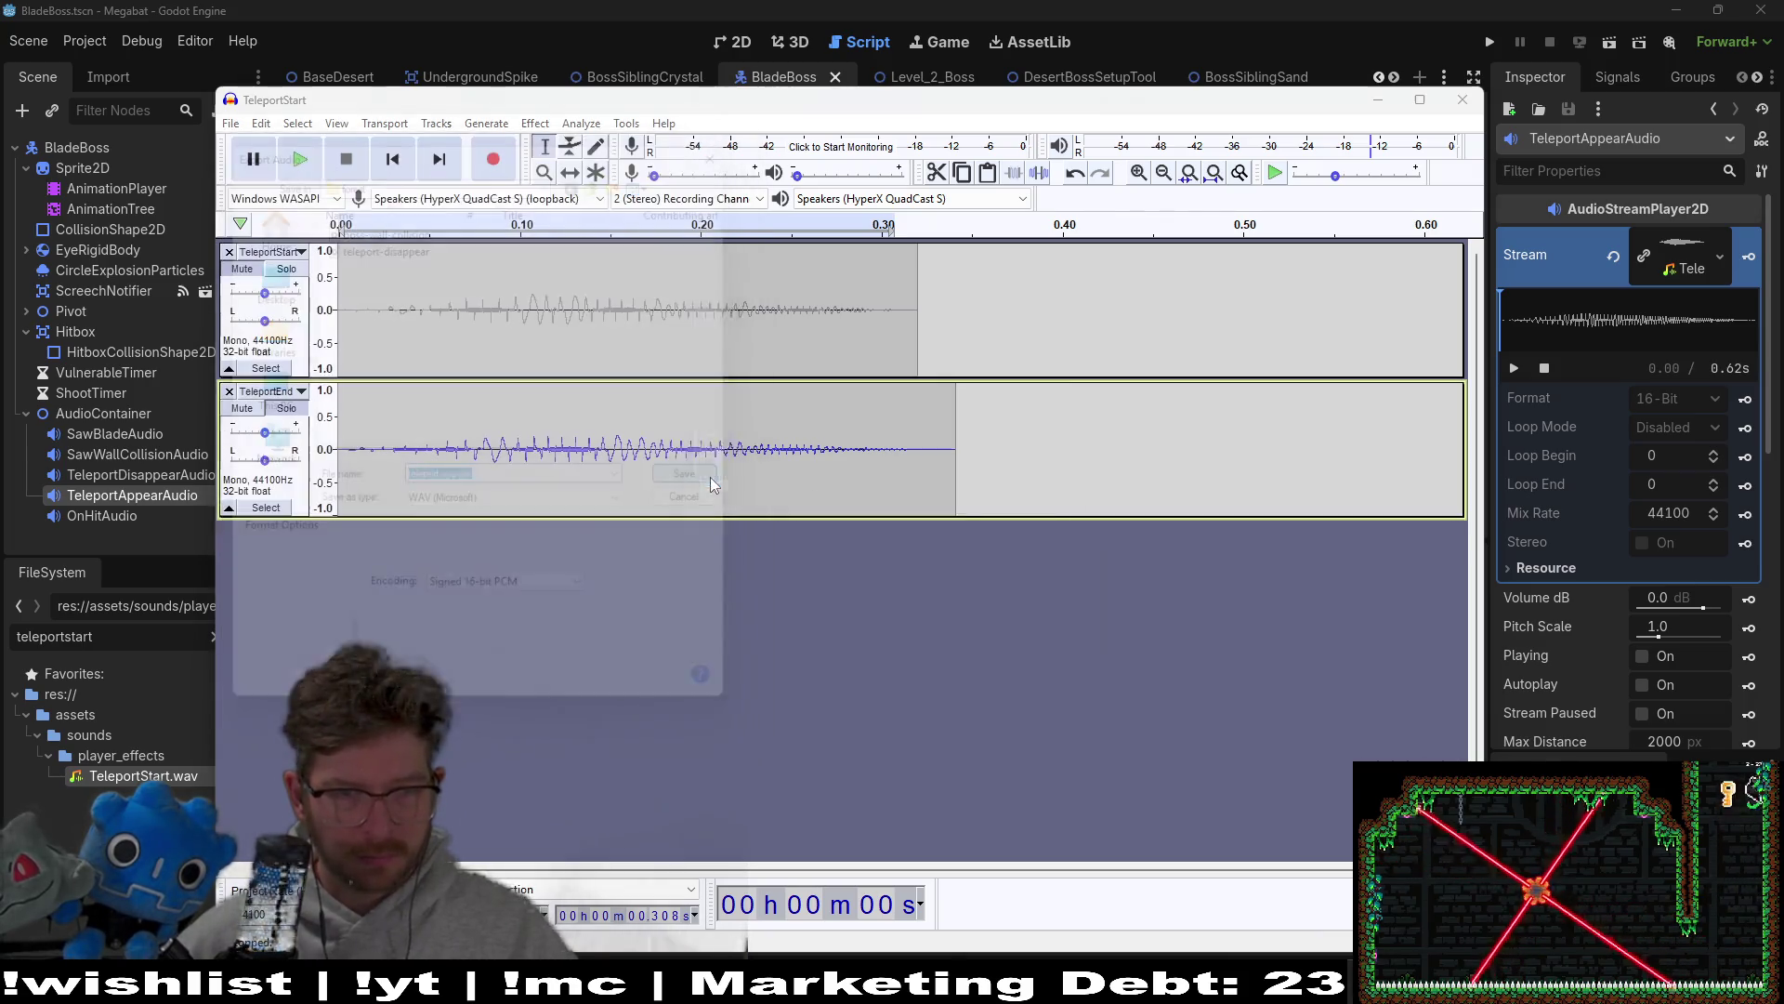
{"action": "left_click", "coordinate": [1020, 632]}
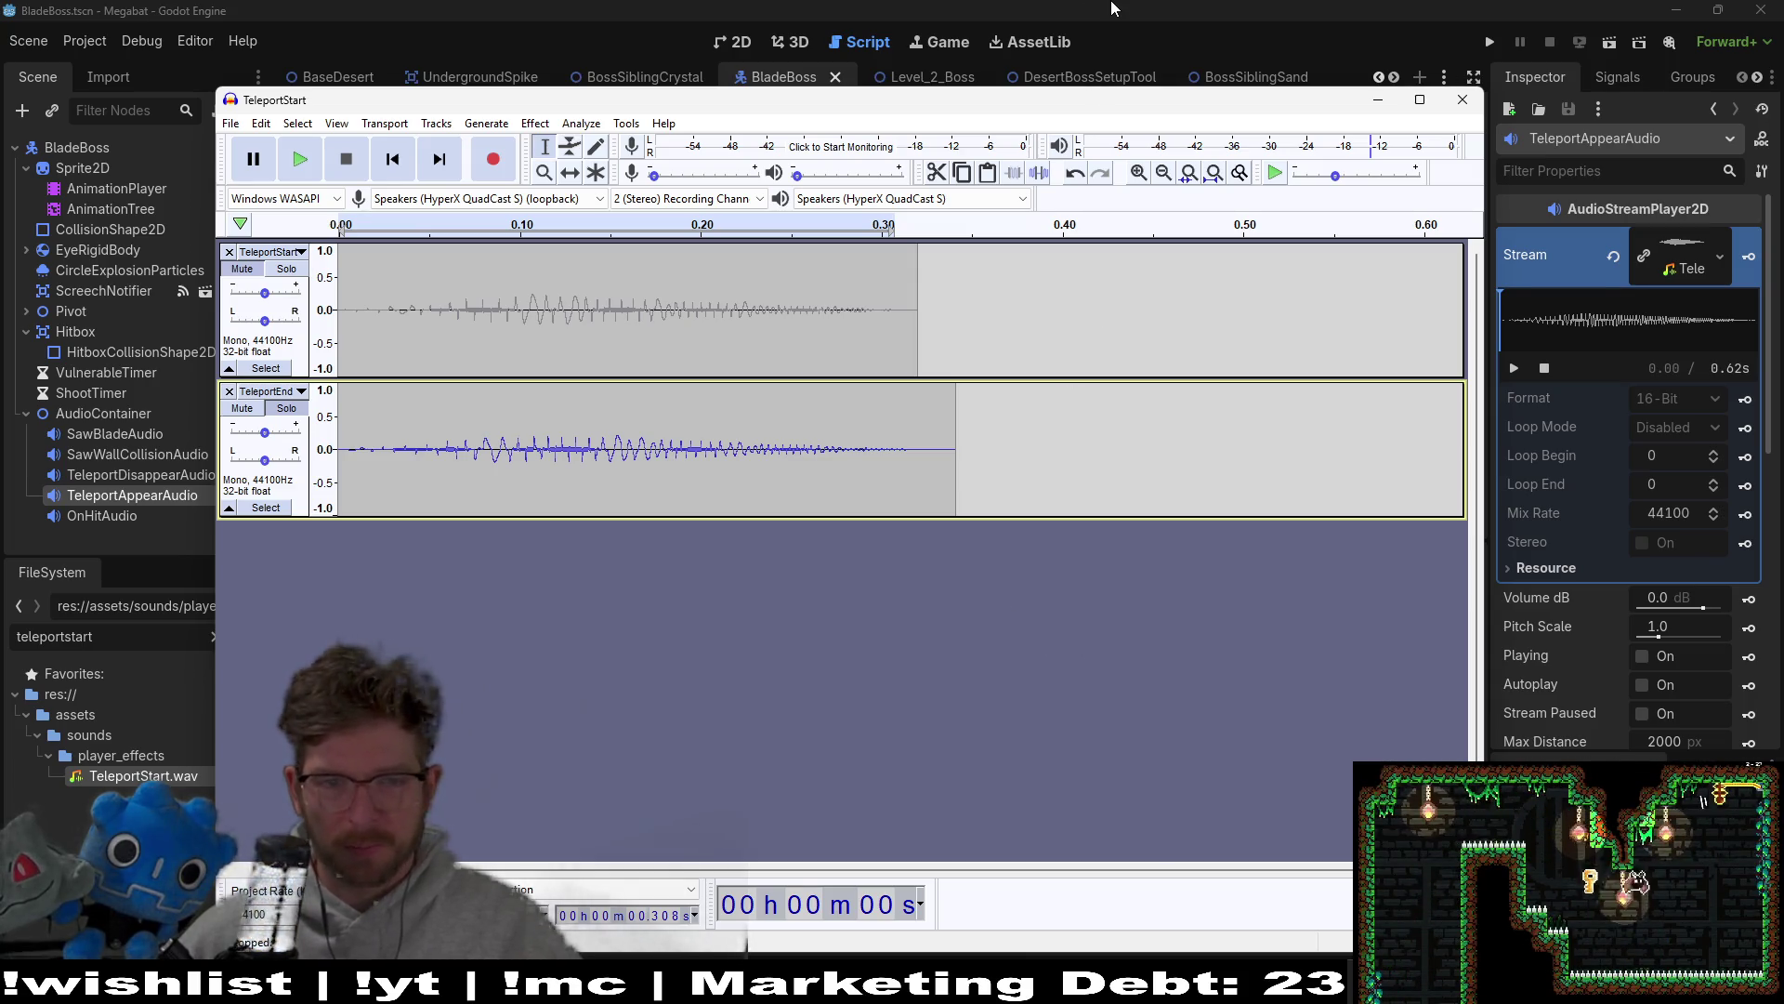
{"action": "left_click", "coordinate": [1118, 8]}
Step: Bring Godot forward, switch to the 2D view with a taller viewport, and open the BladeBoss scene
{"action": "left_click", "coordinate": [960, 342]}
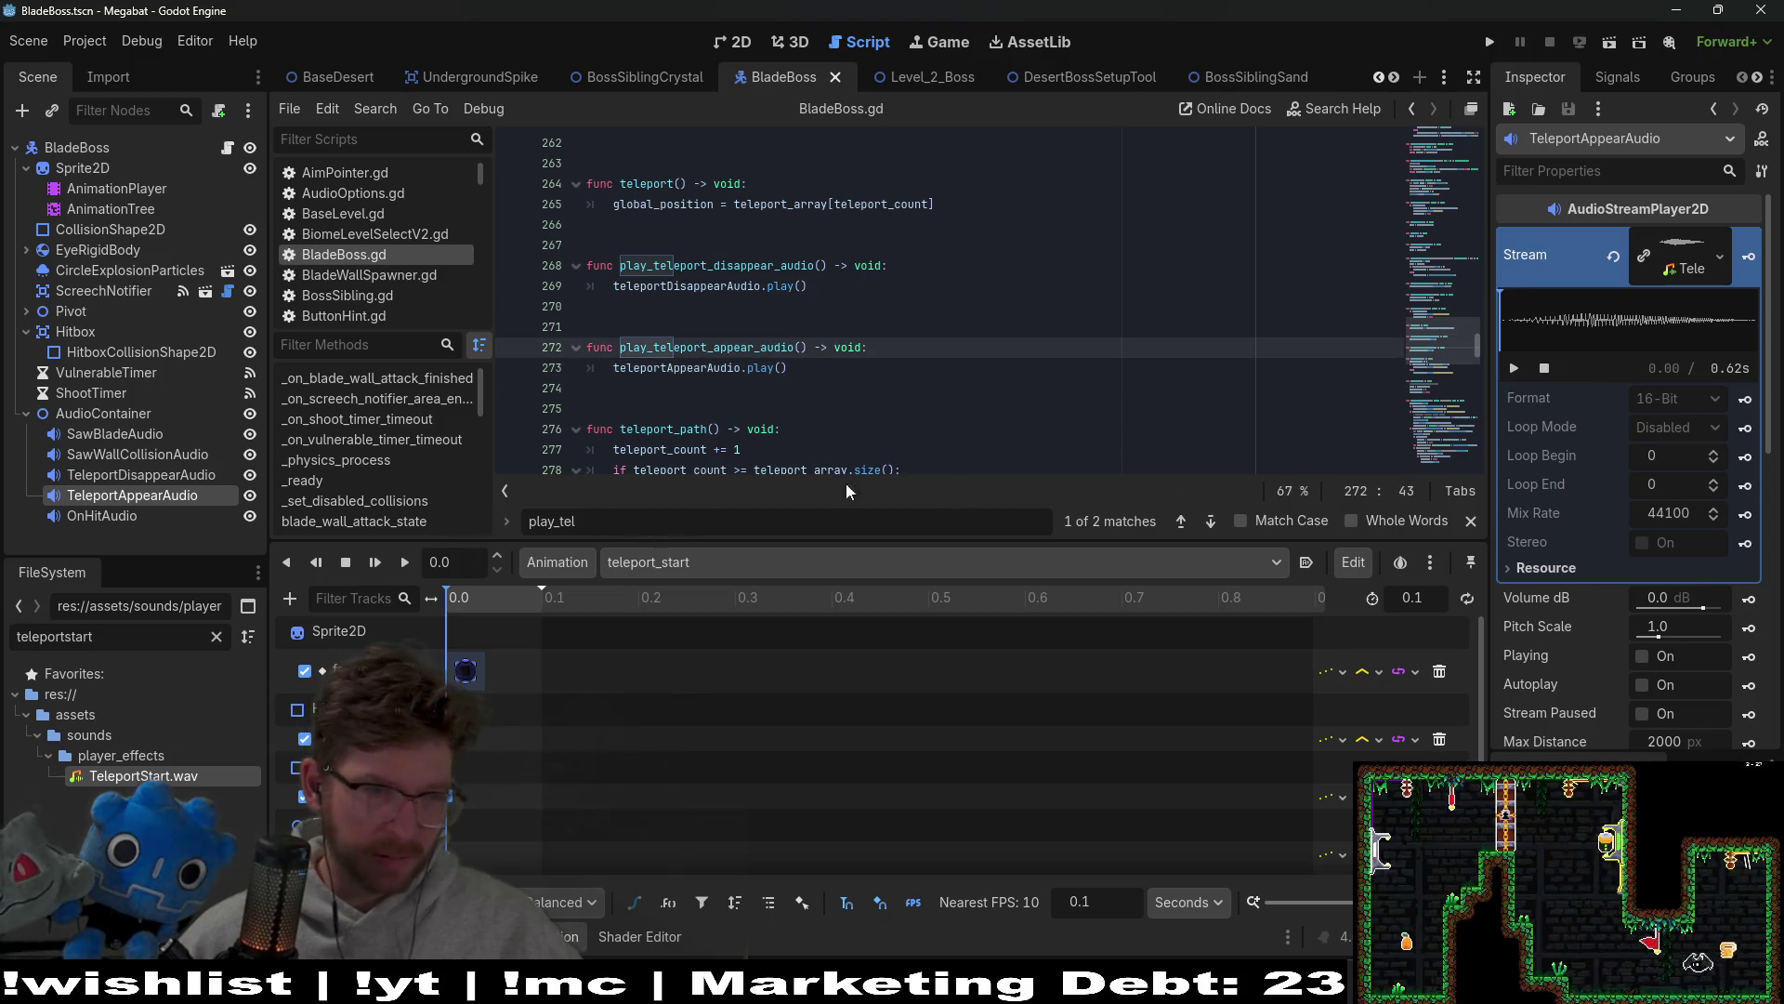
{"action": "left_click", "coordinate": [743, 44]}
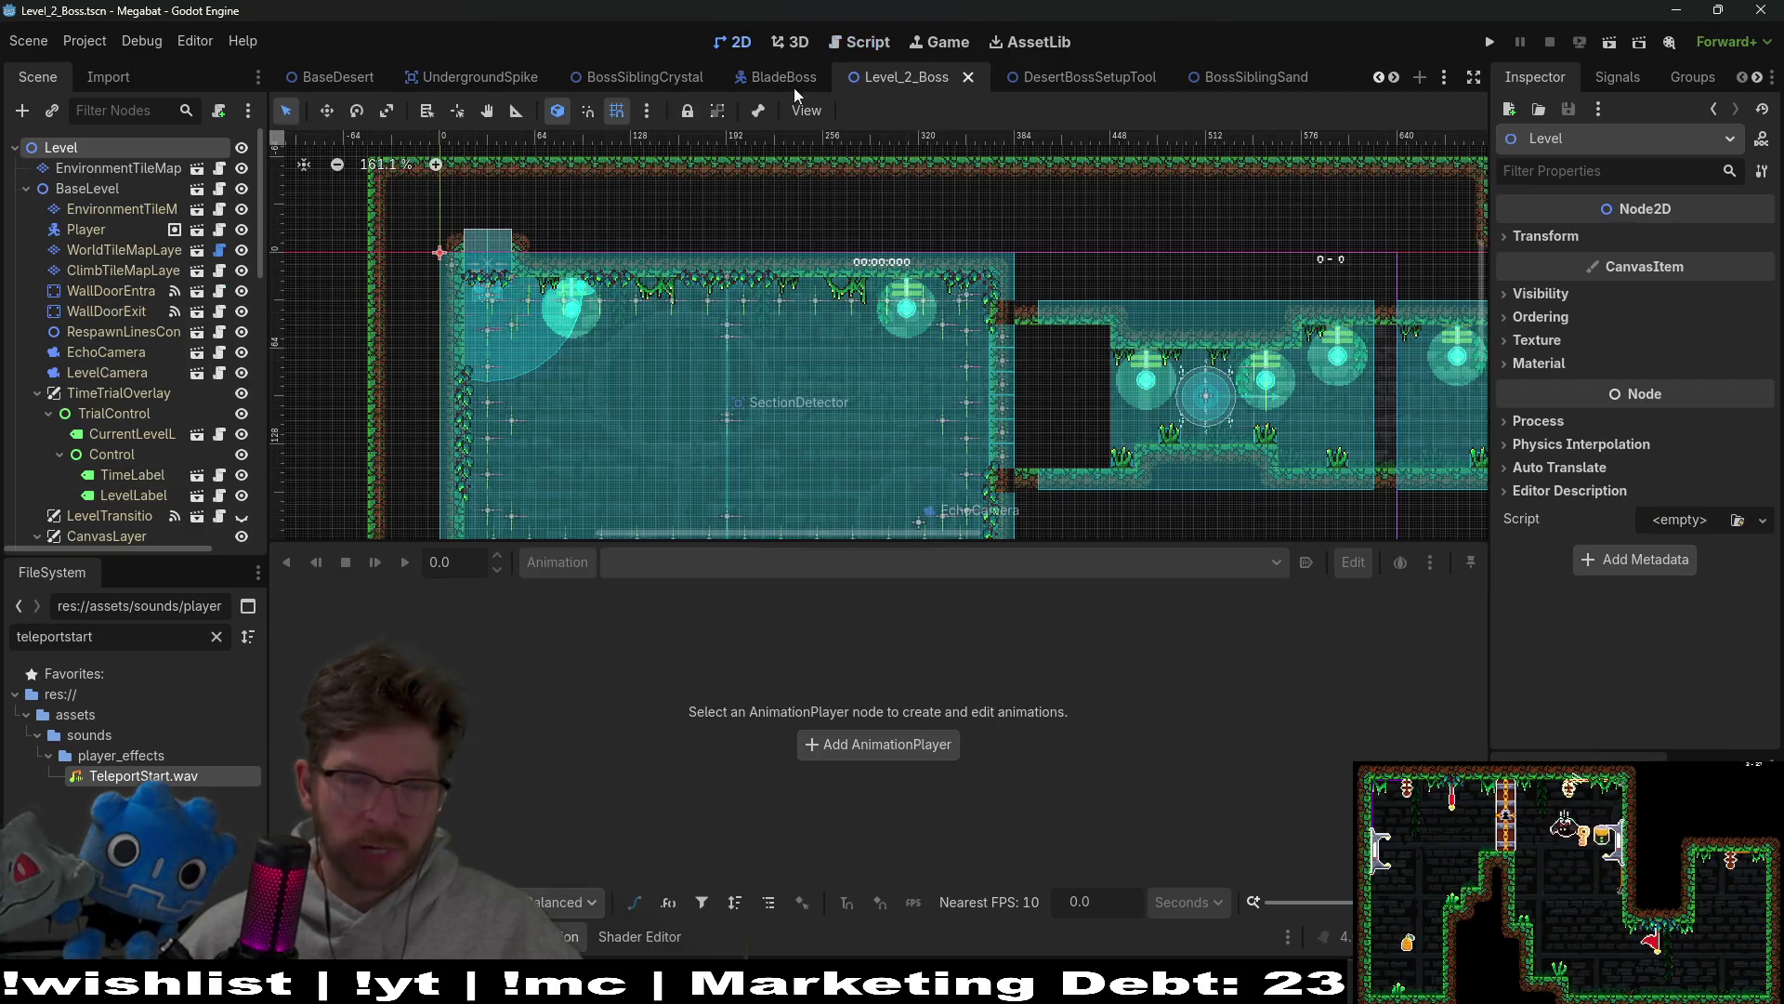
{"action": "left_click_drag", "start_coordinate": [1156, 549], "coordinate": [1153, 767]}
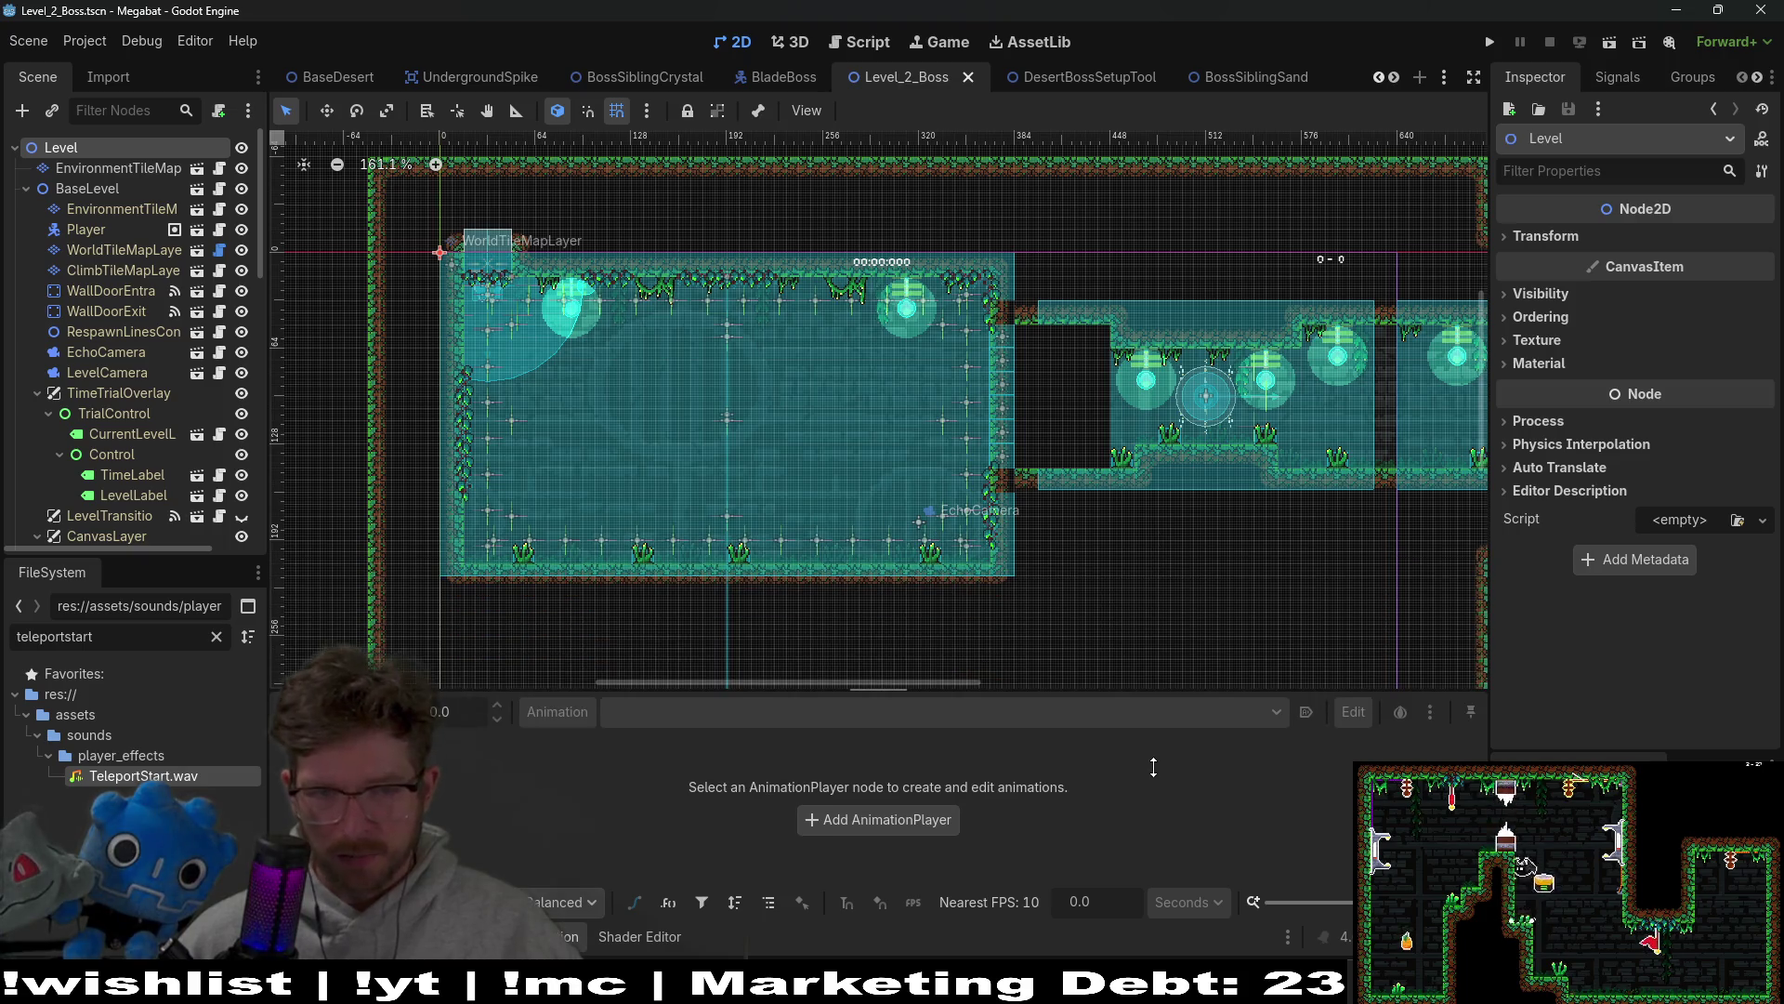
{"action": "scroll", "coordinate": [877, 437], "scroll_direction": "up", "scroll_amount": 4}
{"action": "scroll", "coordinate": [904, 390], "scroll_direction": "down", "scroll_amount": 2}
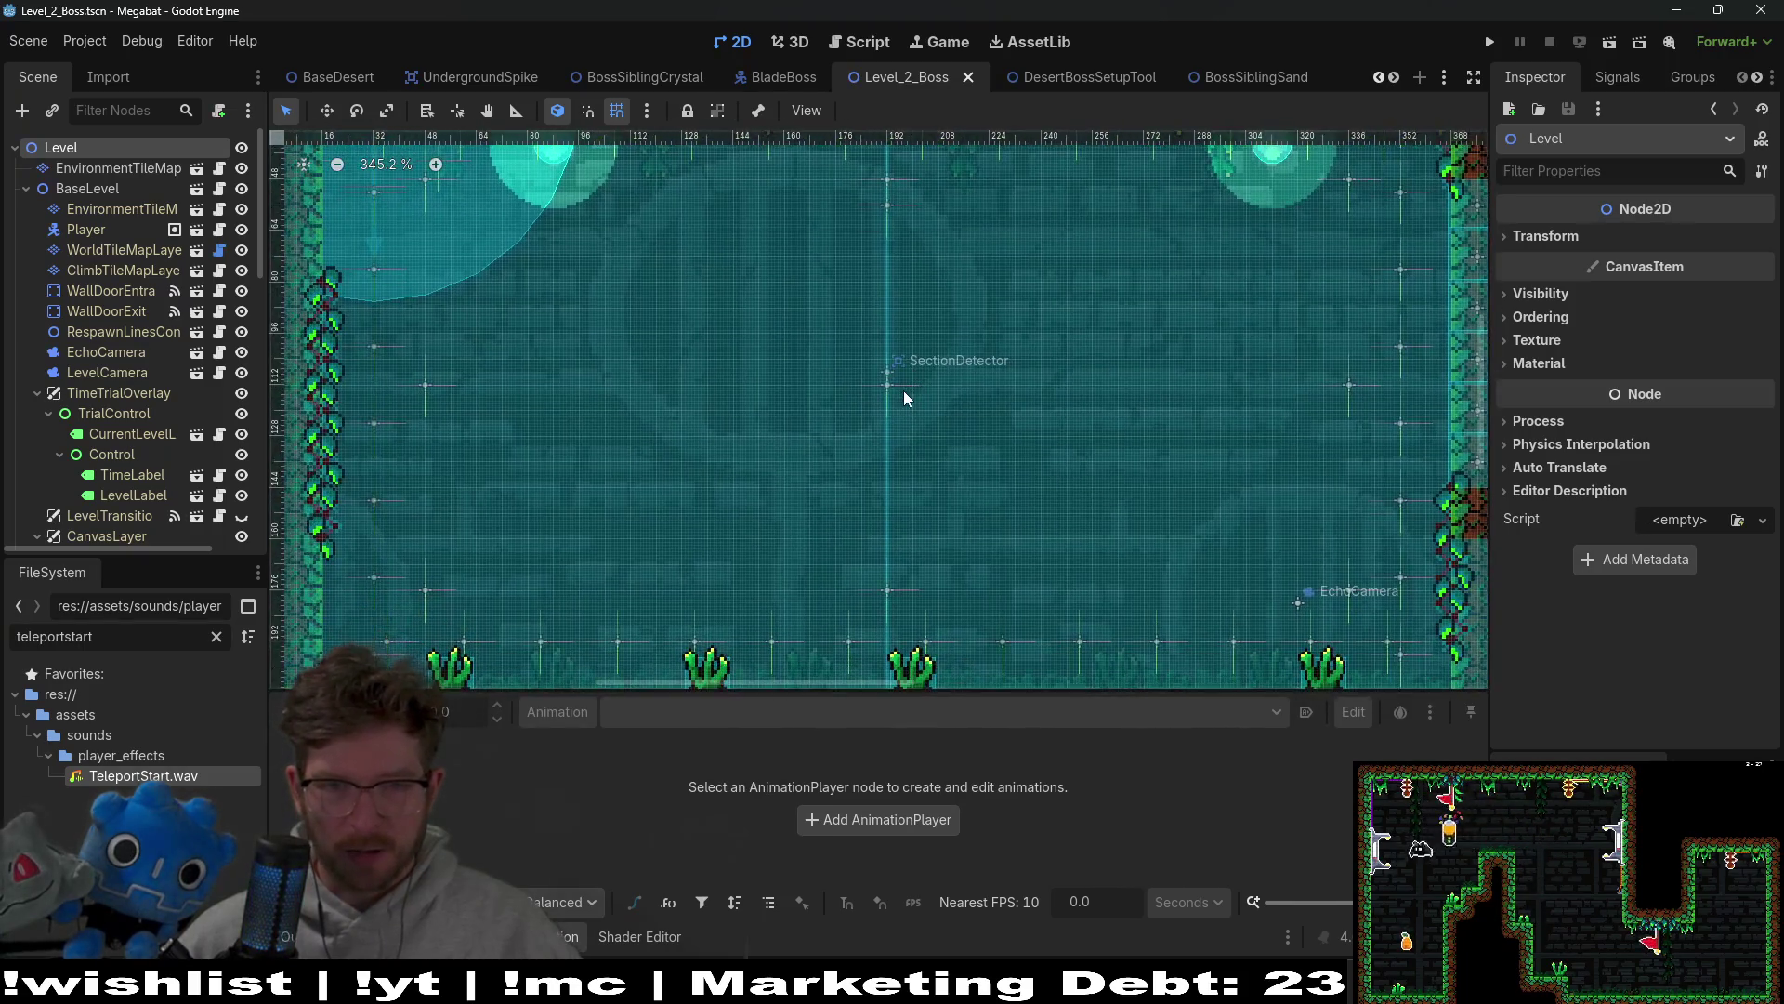
{"action": "scroll", "coordinate": [942, 409], "scroll_direction": "up", "scroll_amount": 2}
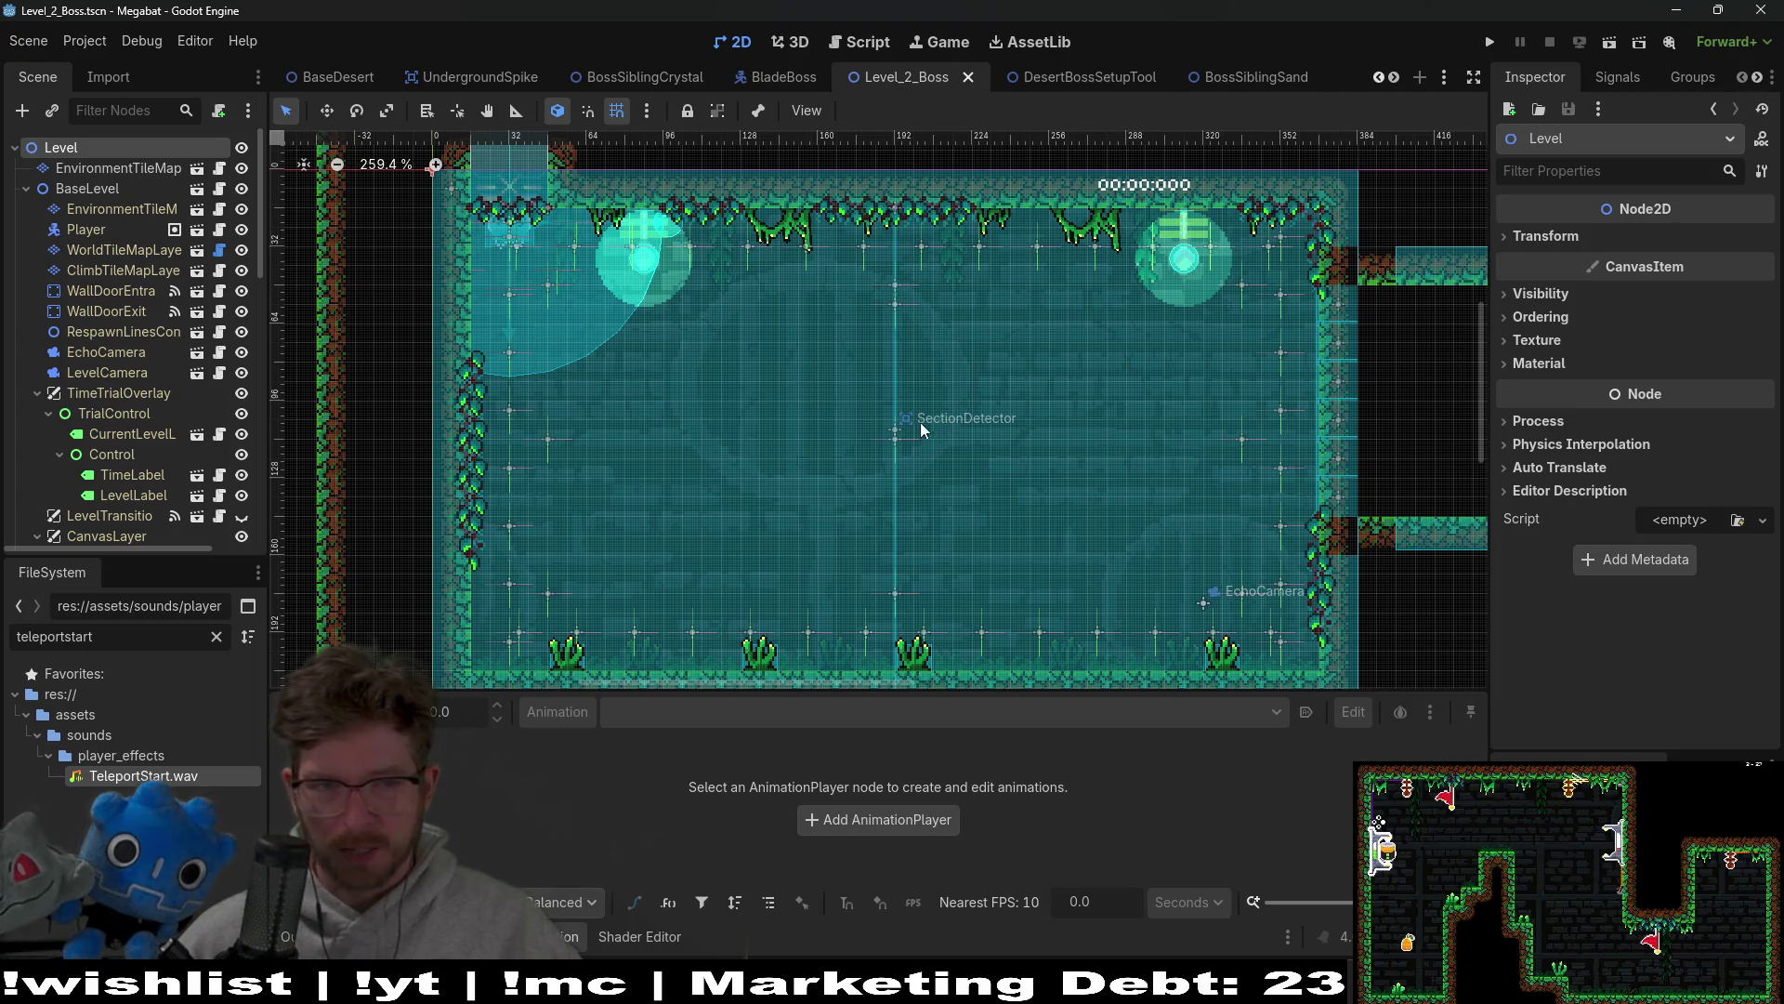
{"action": "left_click", "coordinate": [772, 75]}
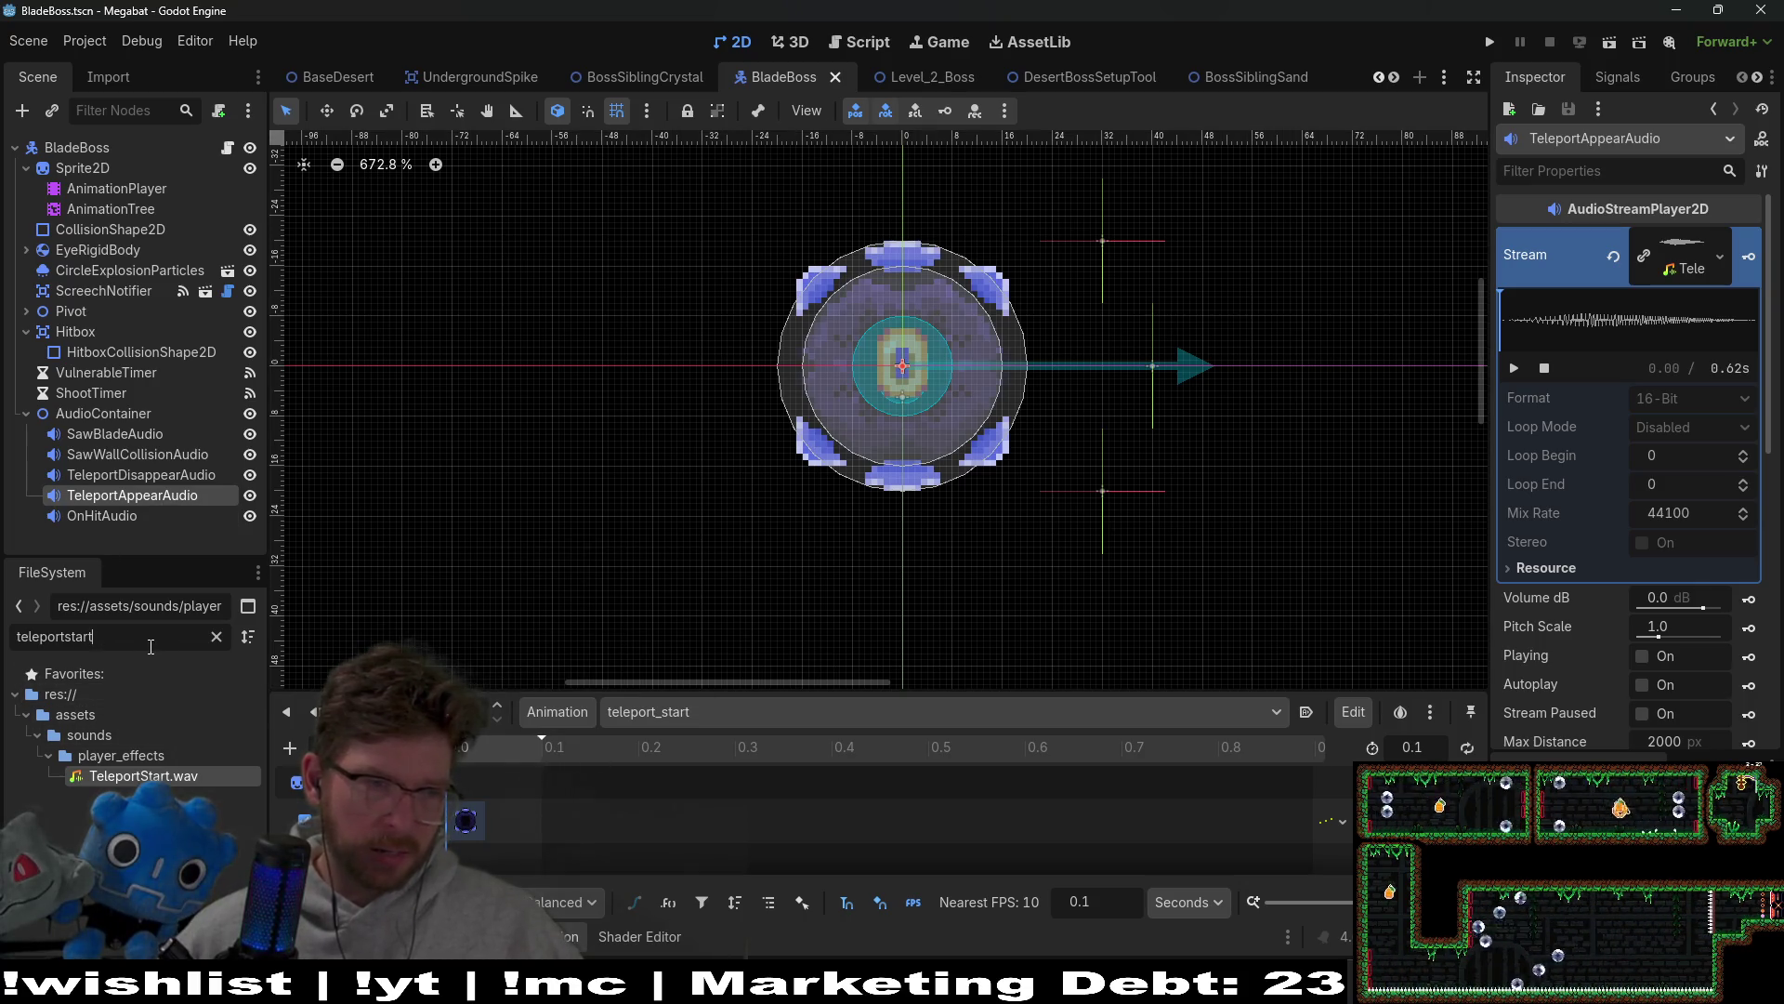
Step: Filter FileSystem by 'teleport-' and assign teleport-appear.wav to TeleportAppearAudio's Stream
{"action": "key", "text": "BackSpace"}
{"action": "key", "text": "BackSpace"}
{"action": "type", "text": "-"}
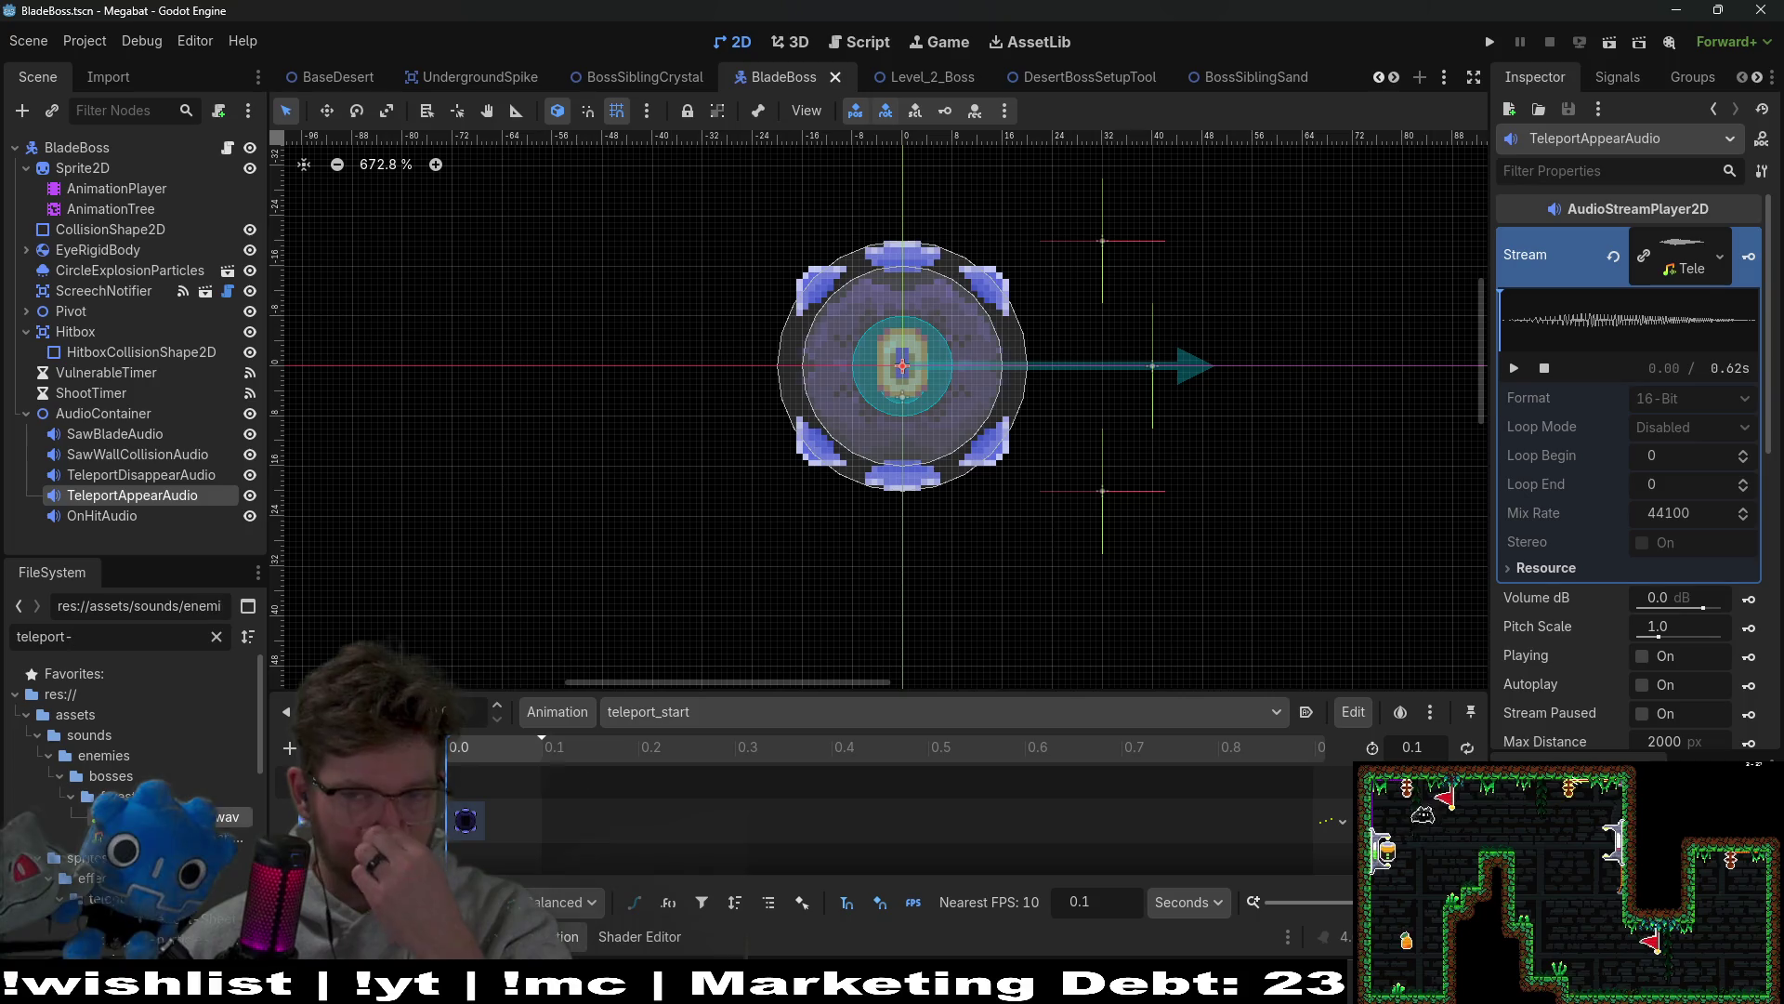
{"action": "left_click_drag", "start_coordinate": [112, 797], "coordinate": [111, 779]}
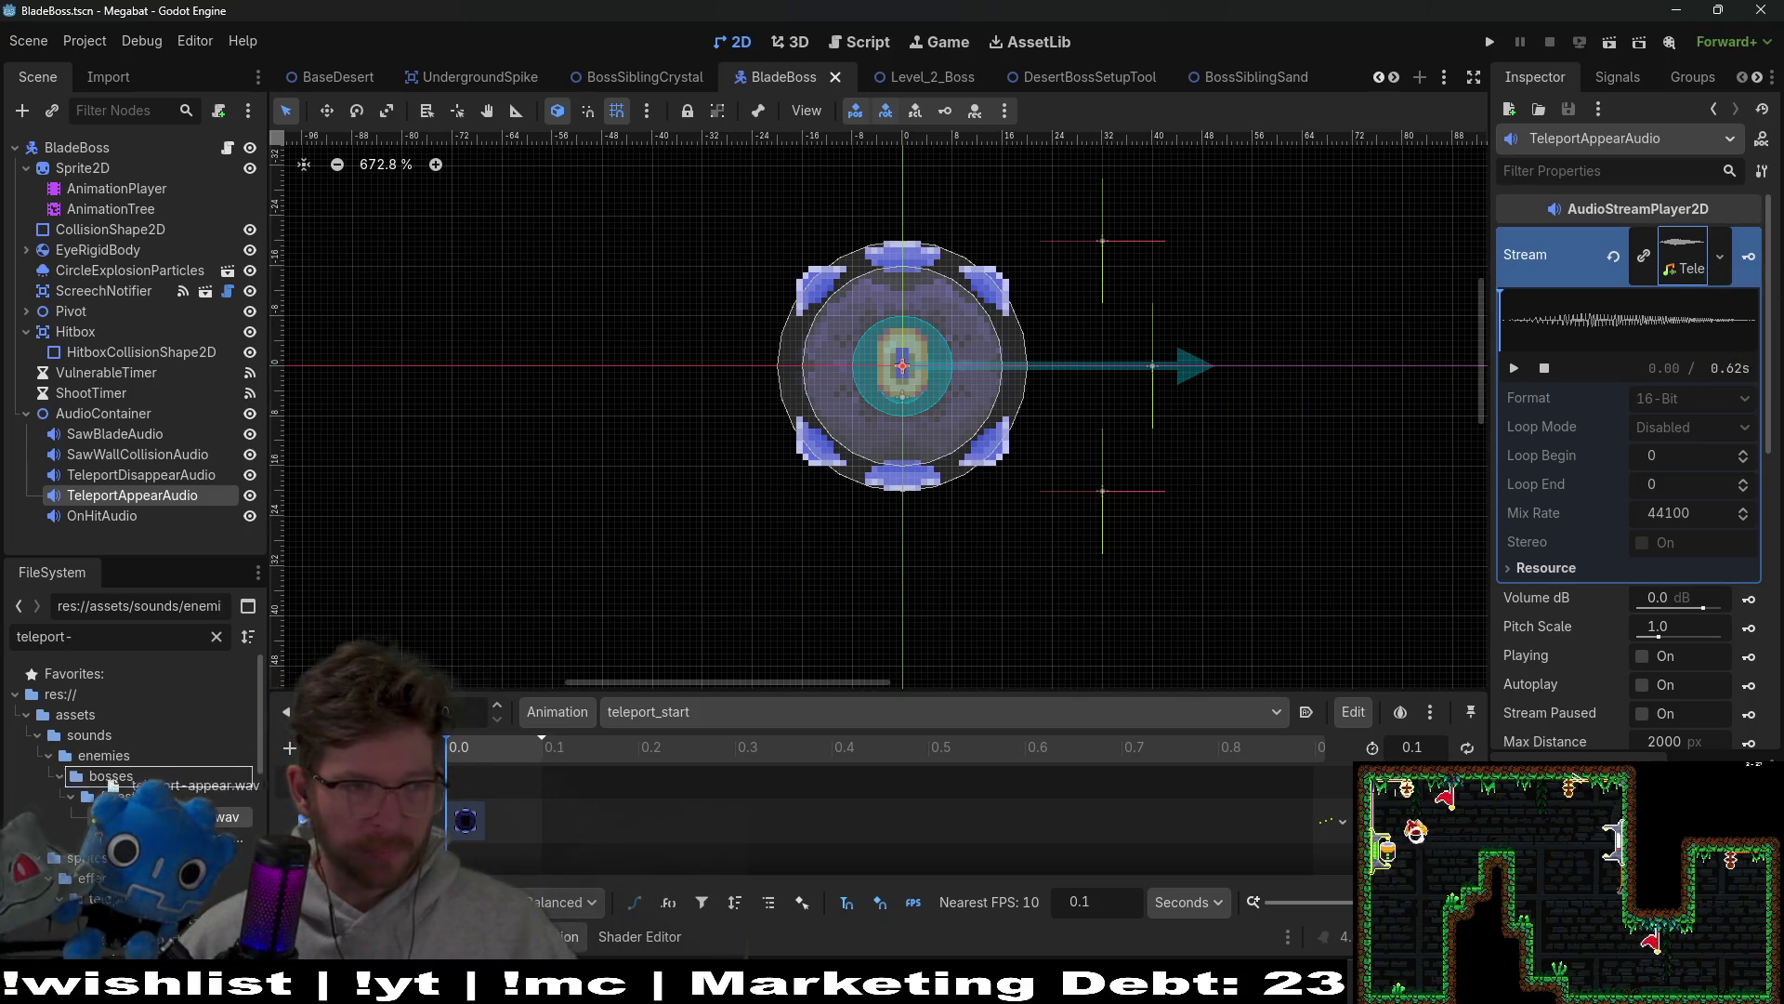
{"action": "mouse_move", "coordinate": [209, 811]}
{"action": "left_mouse_down"}
{"action": "mouse_move", "coordinate": [1603, 470]}
{"action": "mouse_move", "coordinate": [1676, 286]}
{"action": "left_mouse_up"}
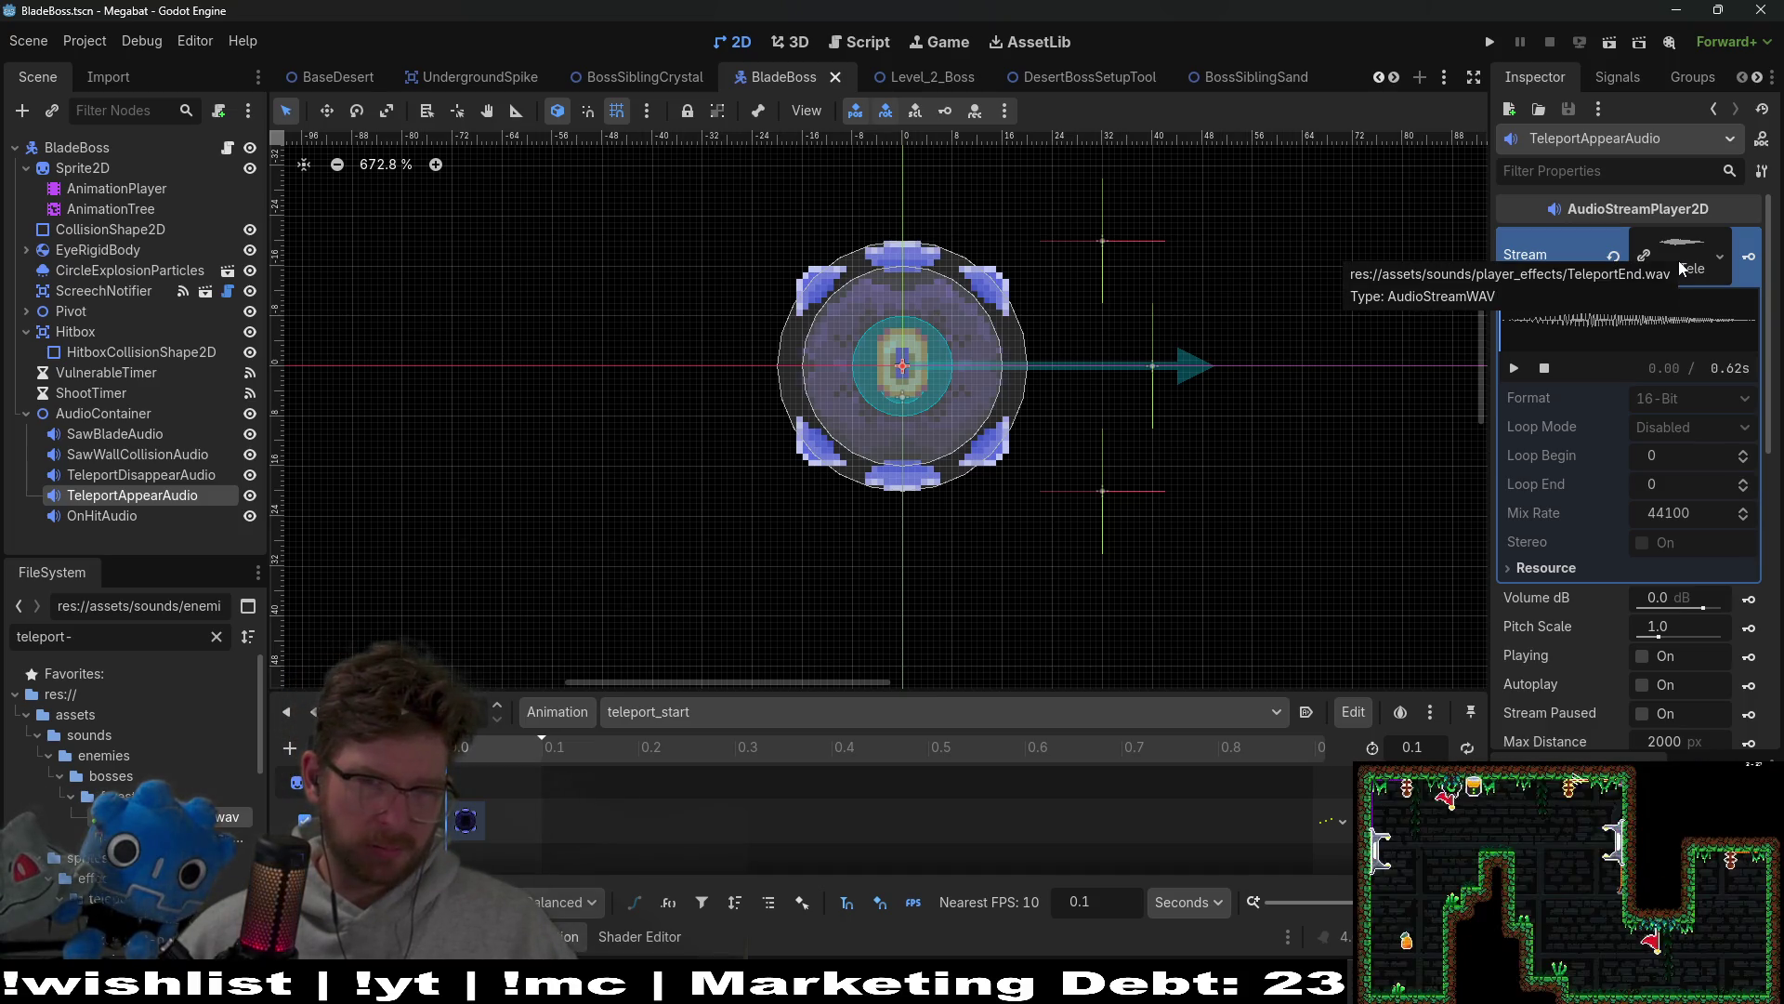
{"action": "left_click", "coordinate": [565, 801]}
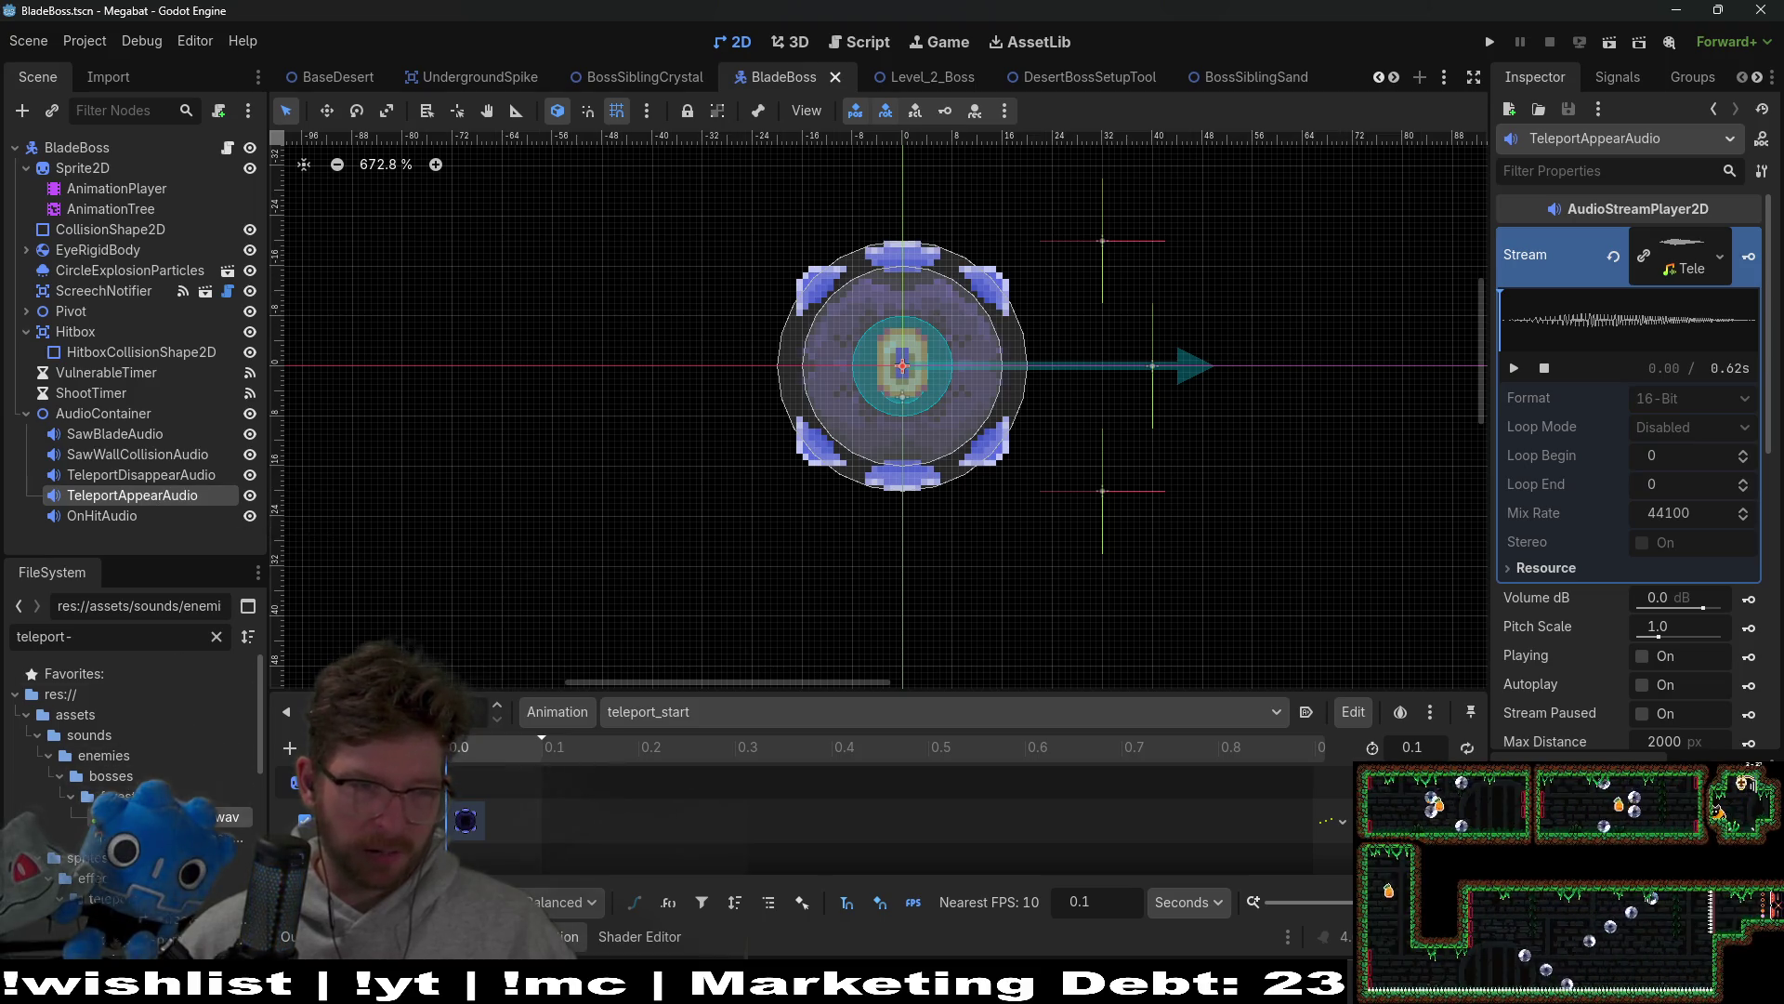
Step: Assign teleport-disappear.wav to TeleportDisappearAudio's Stream
{"action": "left_click_drag", "start_coordinate": [167, 816], "coordinate": [1617, 393]}
{"action": "left_click_drag", "start_coordinate": [1687, 296], "coordinate": [1686, 296]}
{"action": "left_click", "coordinate": [139, 475]}
{"action": "mouse_move", "coordinate": [228, 837]}
{"action": "left_mouse_down"}
{"action": "mouse_move", "coordinate": [1375, 354]}
{"action": "mouse_move", "coordinate": [1664, 265]}
{"action": "left_mouse_up"}
Step: Save BladeBoss and run the Level_2_Boss scene to test the new sounds
{"action": "key", "text": "ctrl+s"}
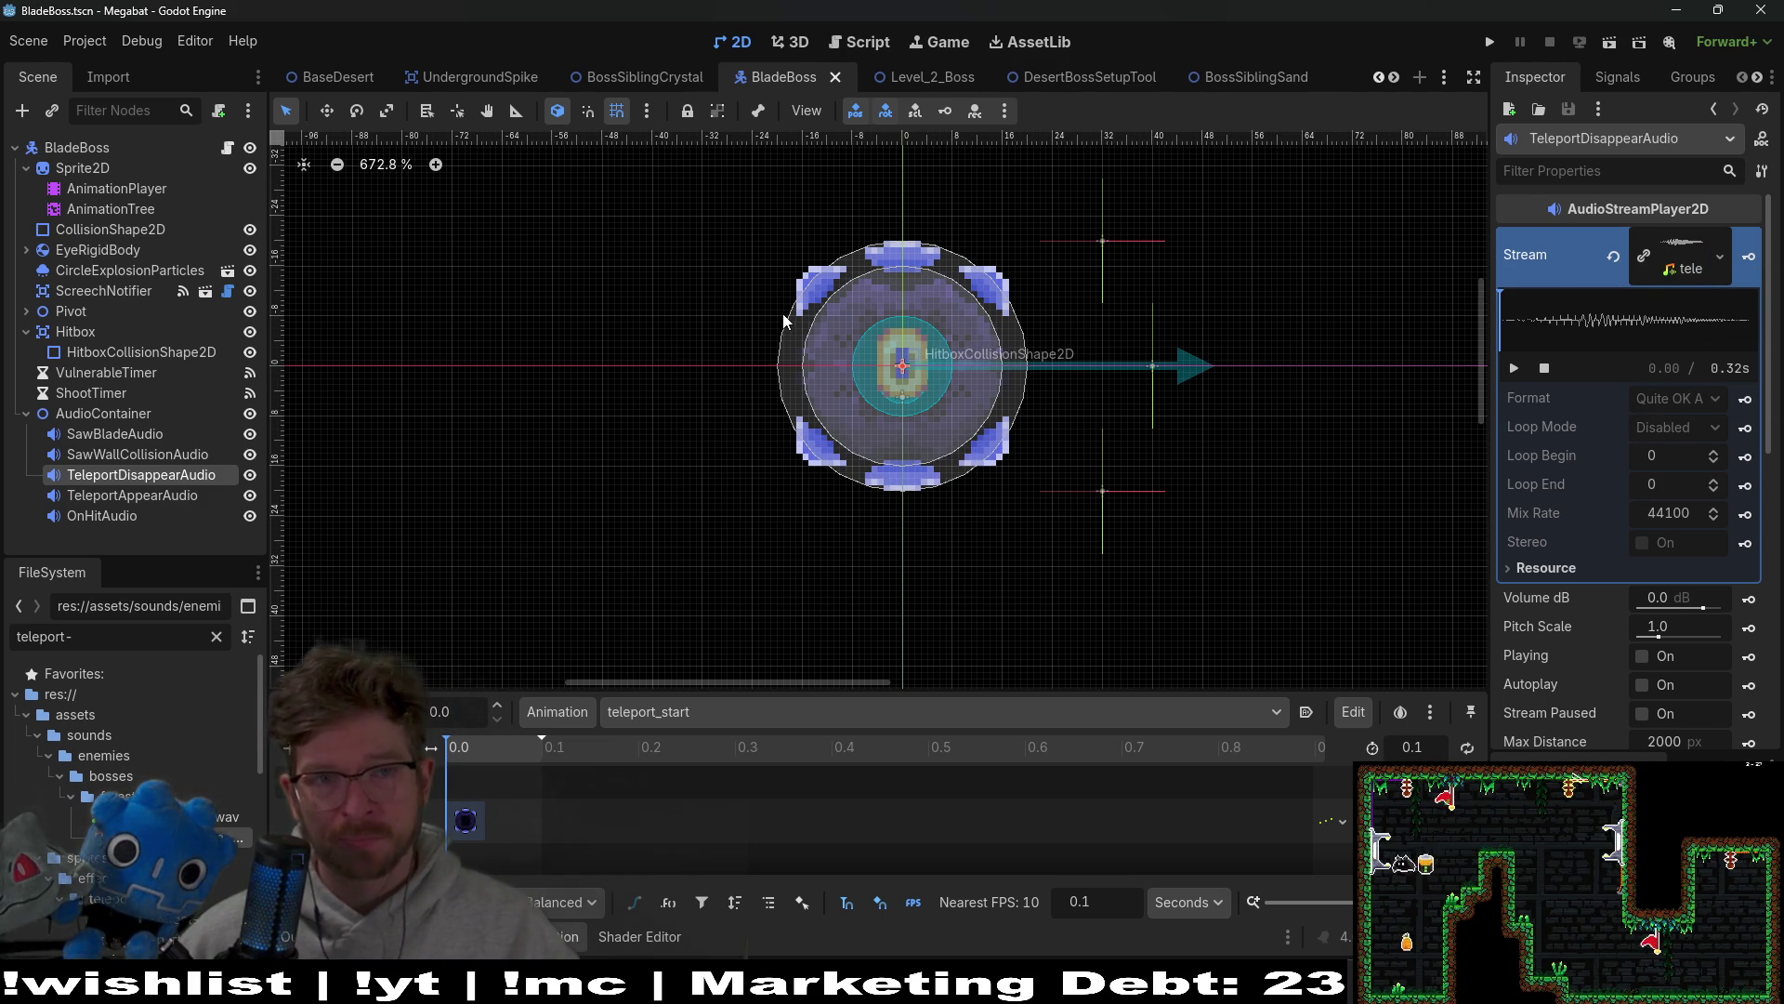
{"action": "left_click", "coordinate": [902, 77]}
{"action": "left_click", "coordinate": [1611, 42]}
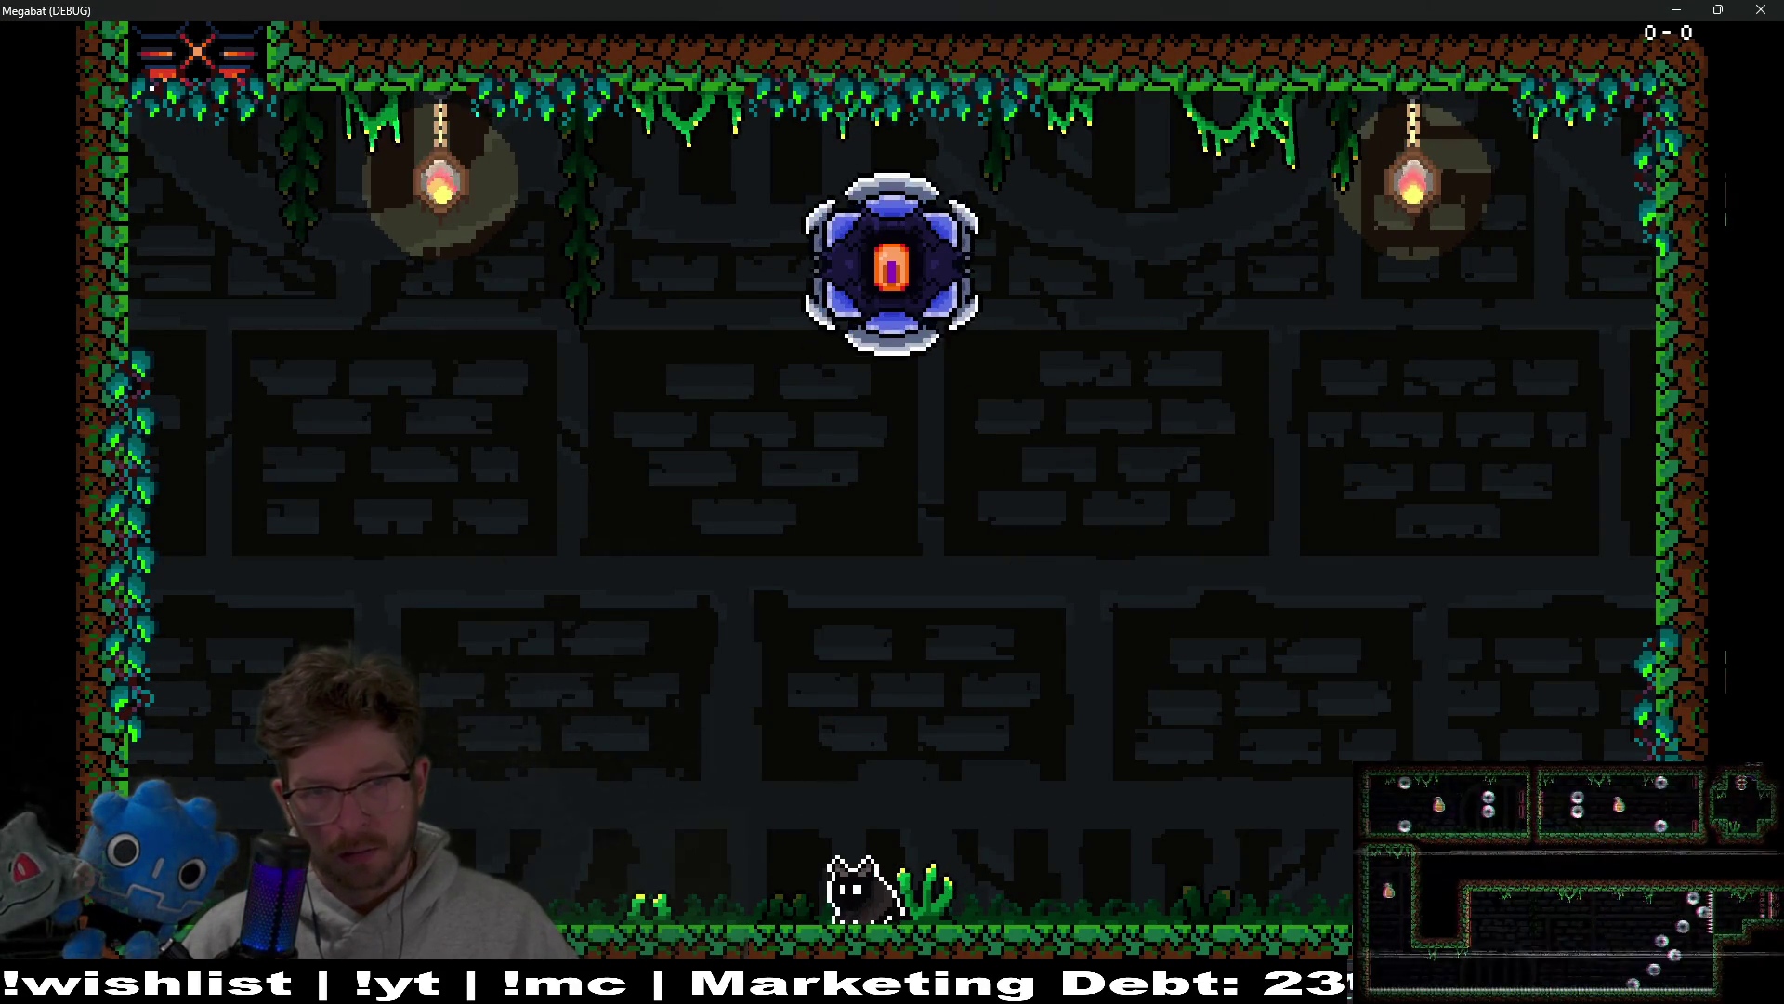
Step: Play the boss fight with arrow keys and jumps to hear the teleport sounds, then quit with Escape
{"action": "key", "text": "Left"}
{"action": "key", "text": "space"}
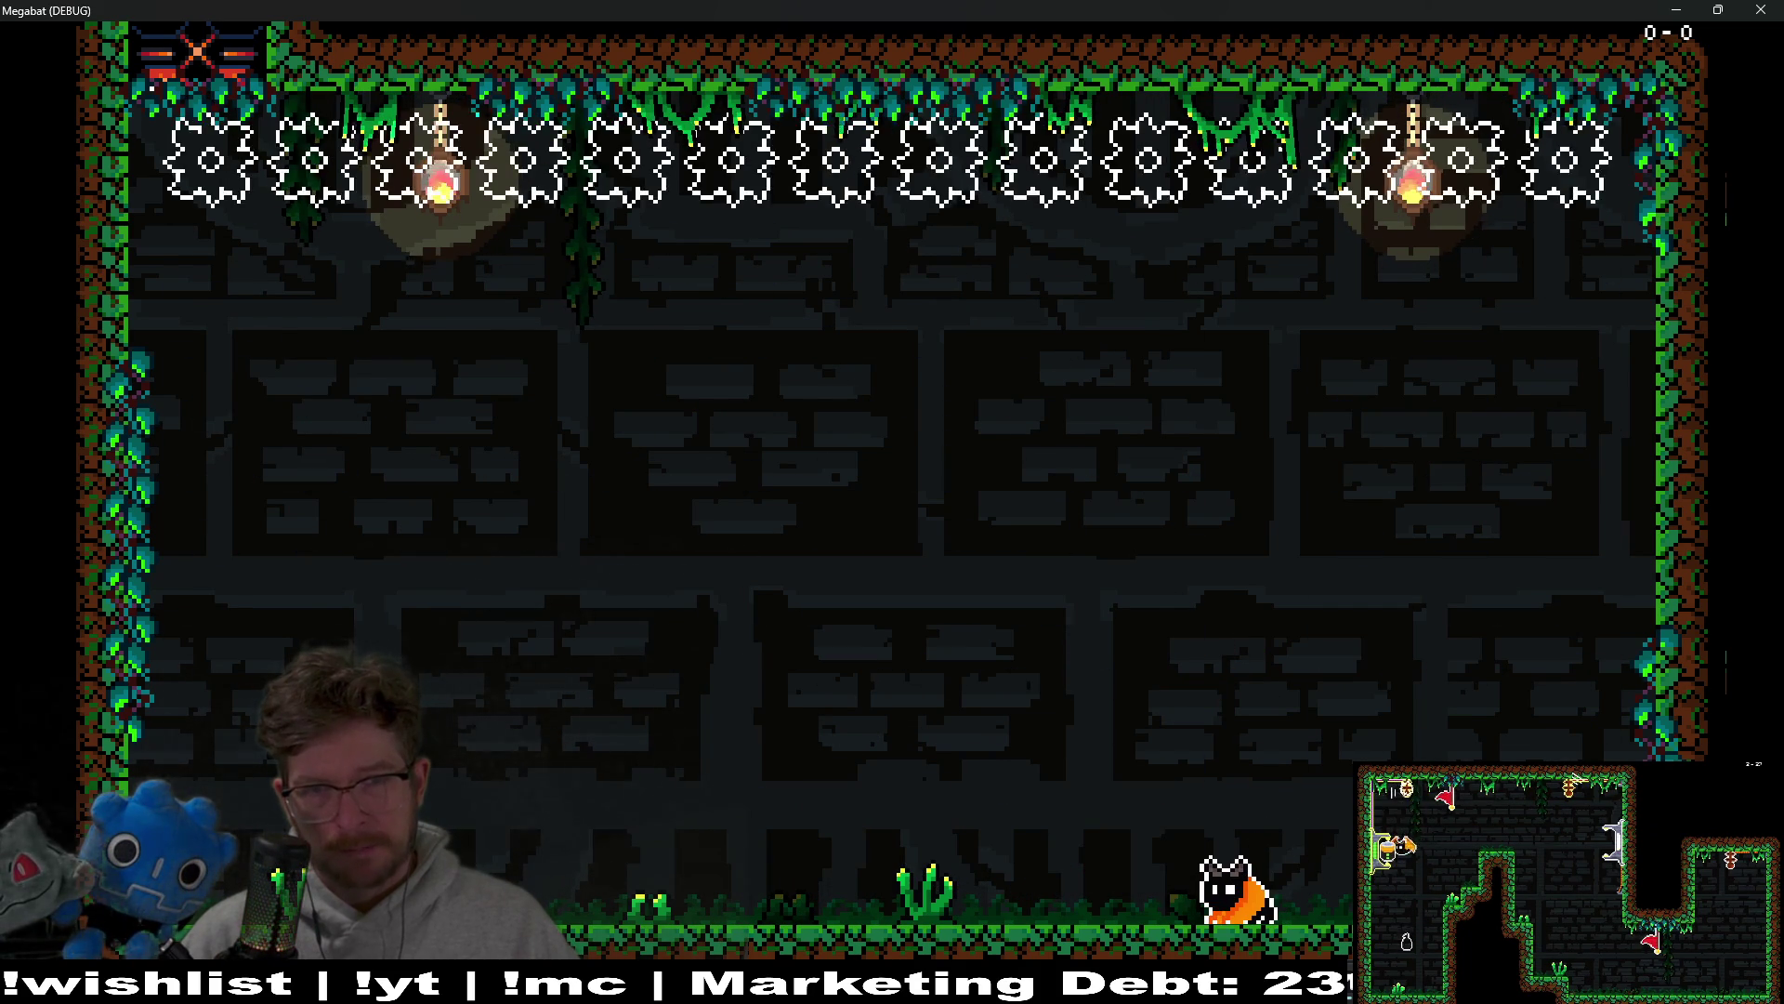
{"action": "key", "text": "Left"}
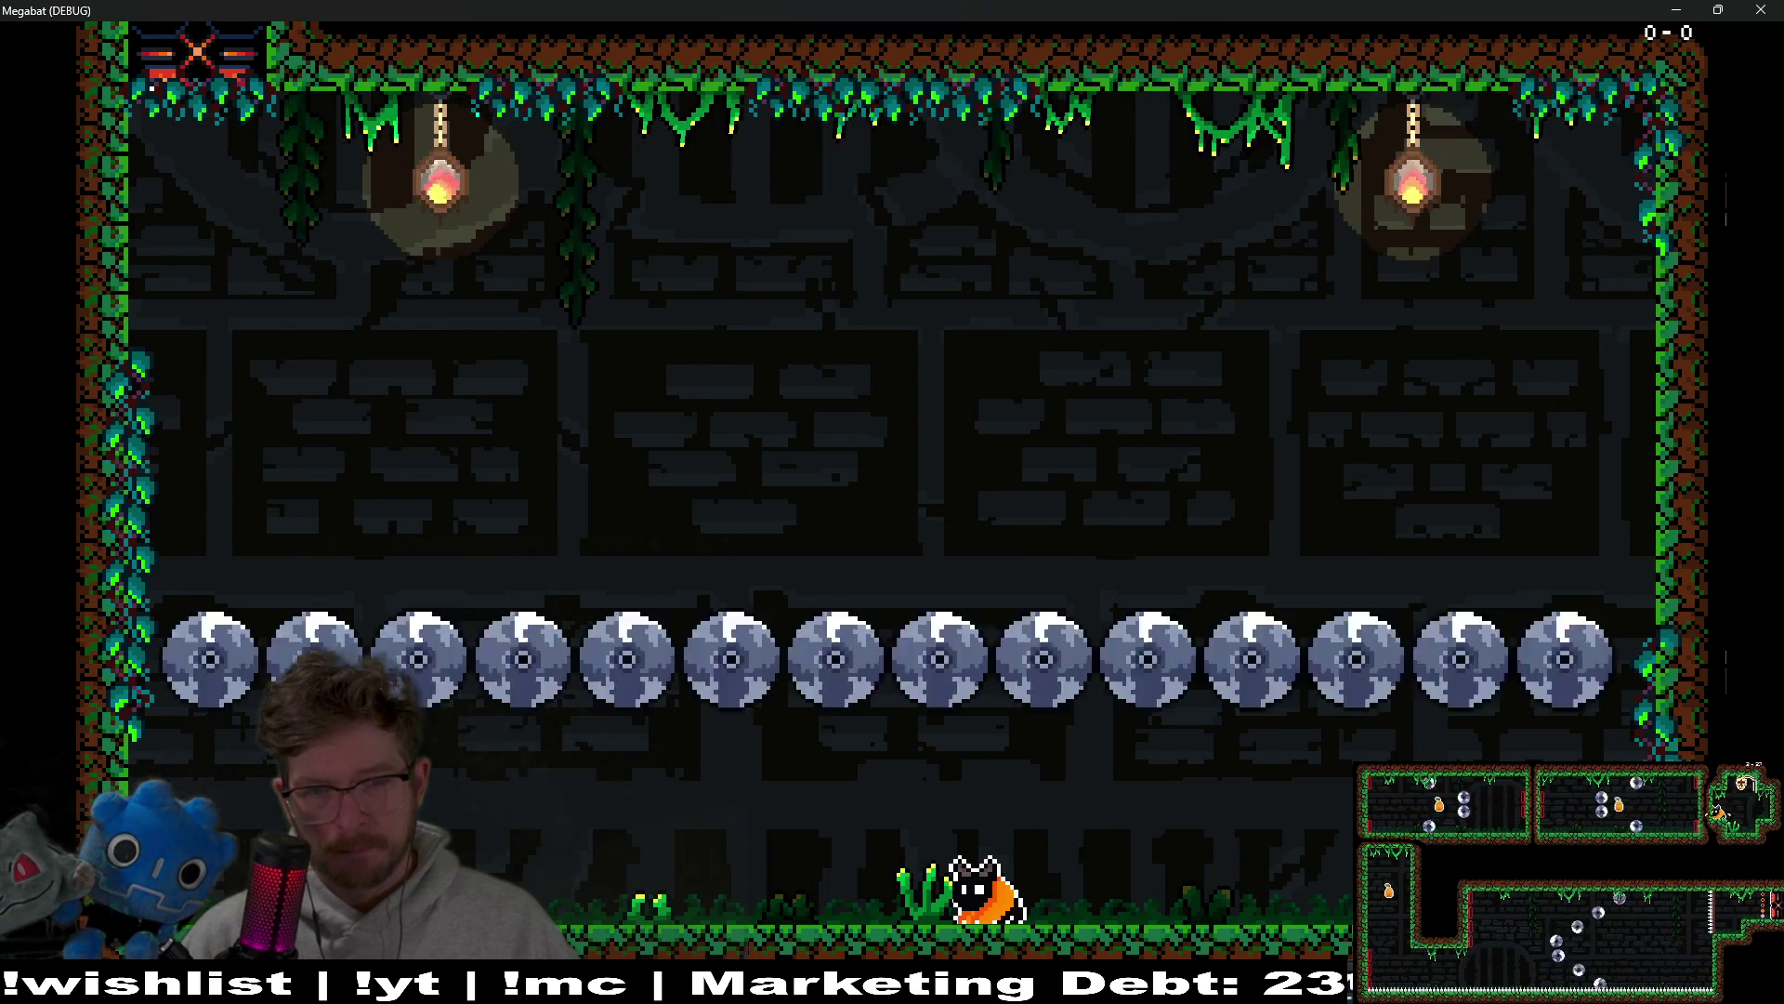
{"action": "key", "text": "space"}
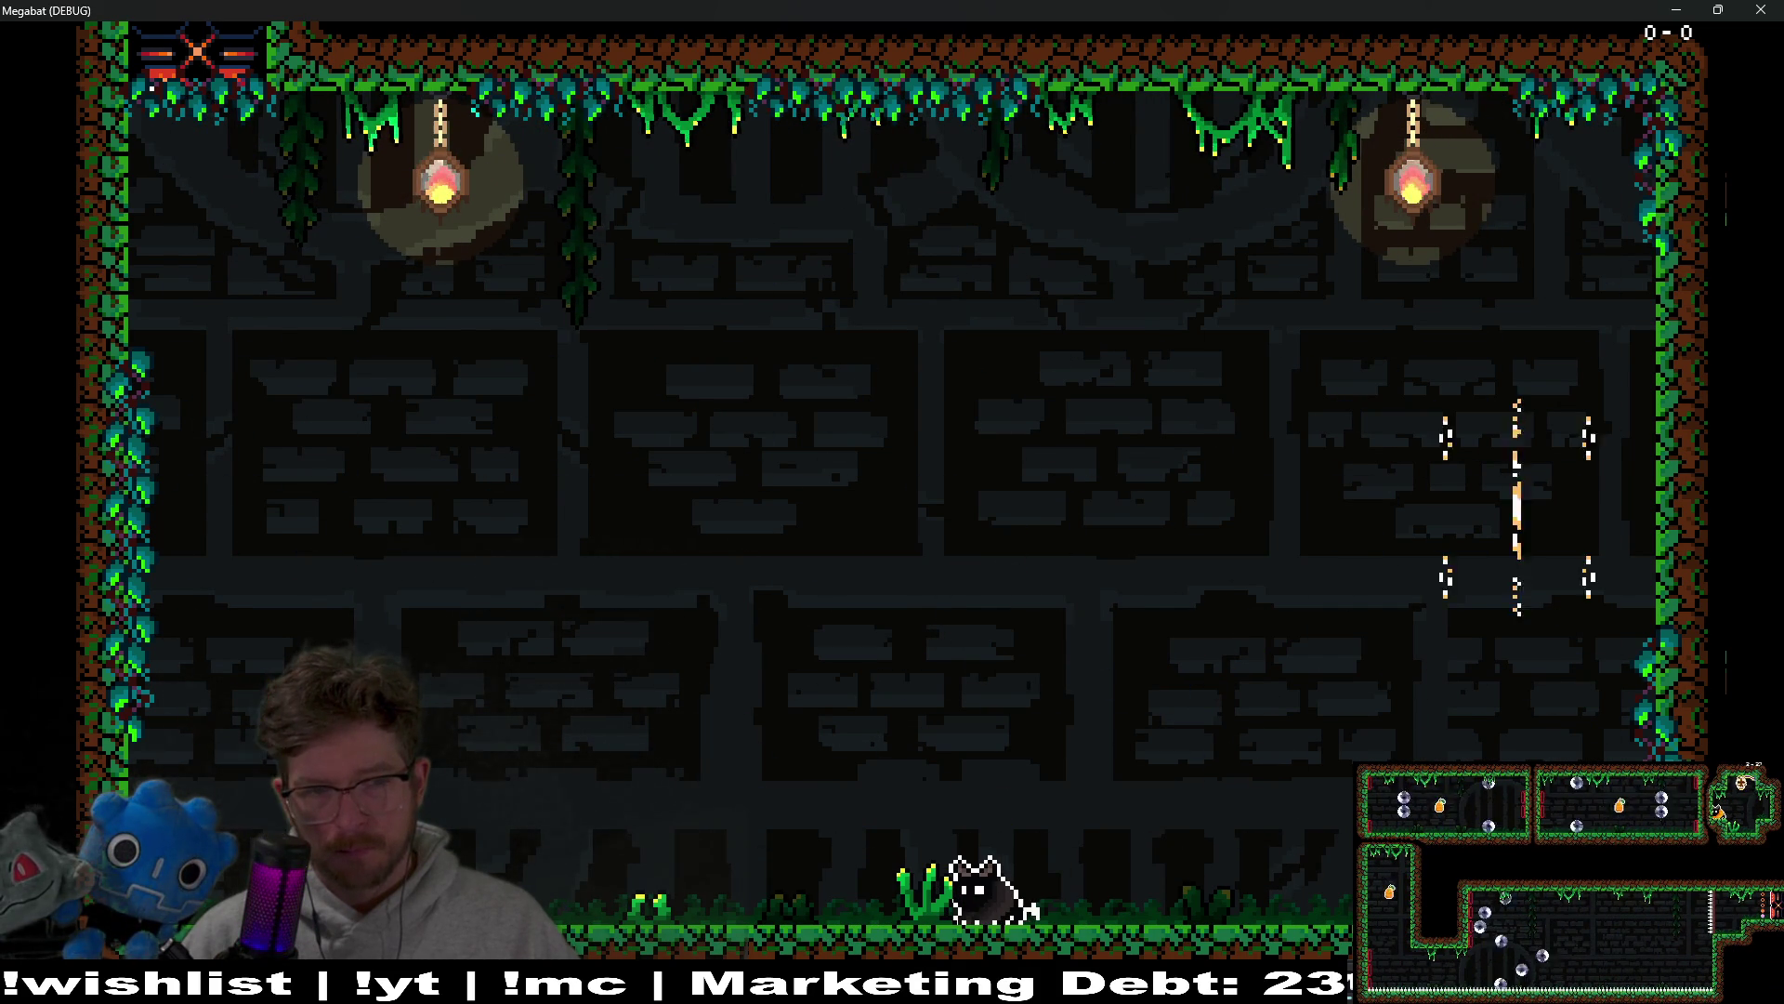
{"action": "key", "text": "space"}
{"action": "key", "text": "Right"}
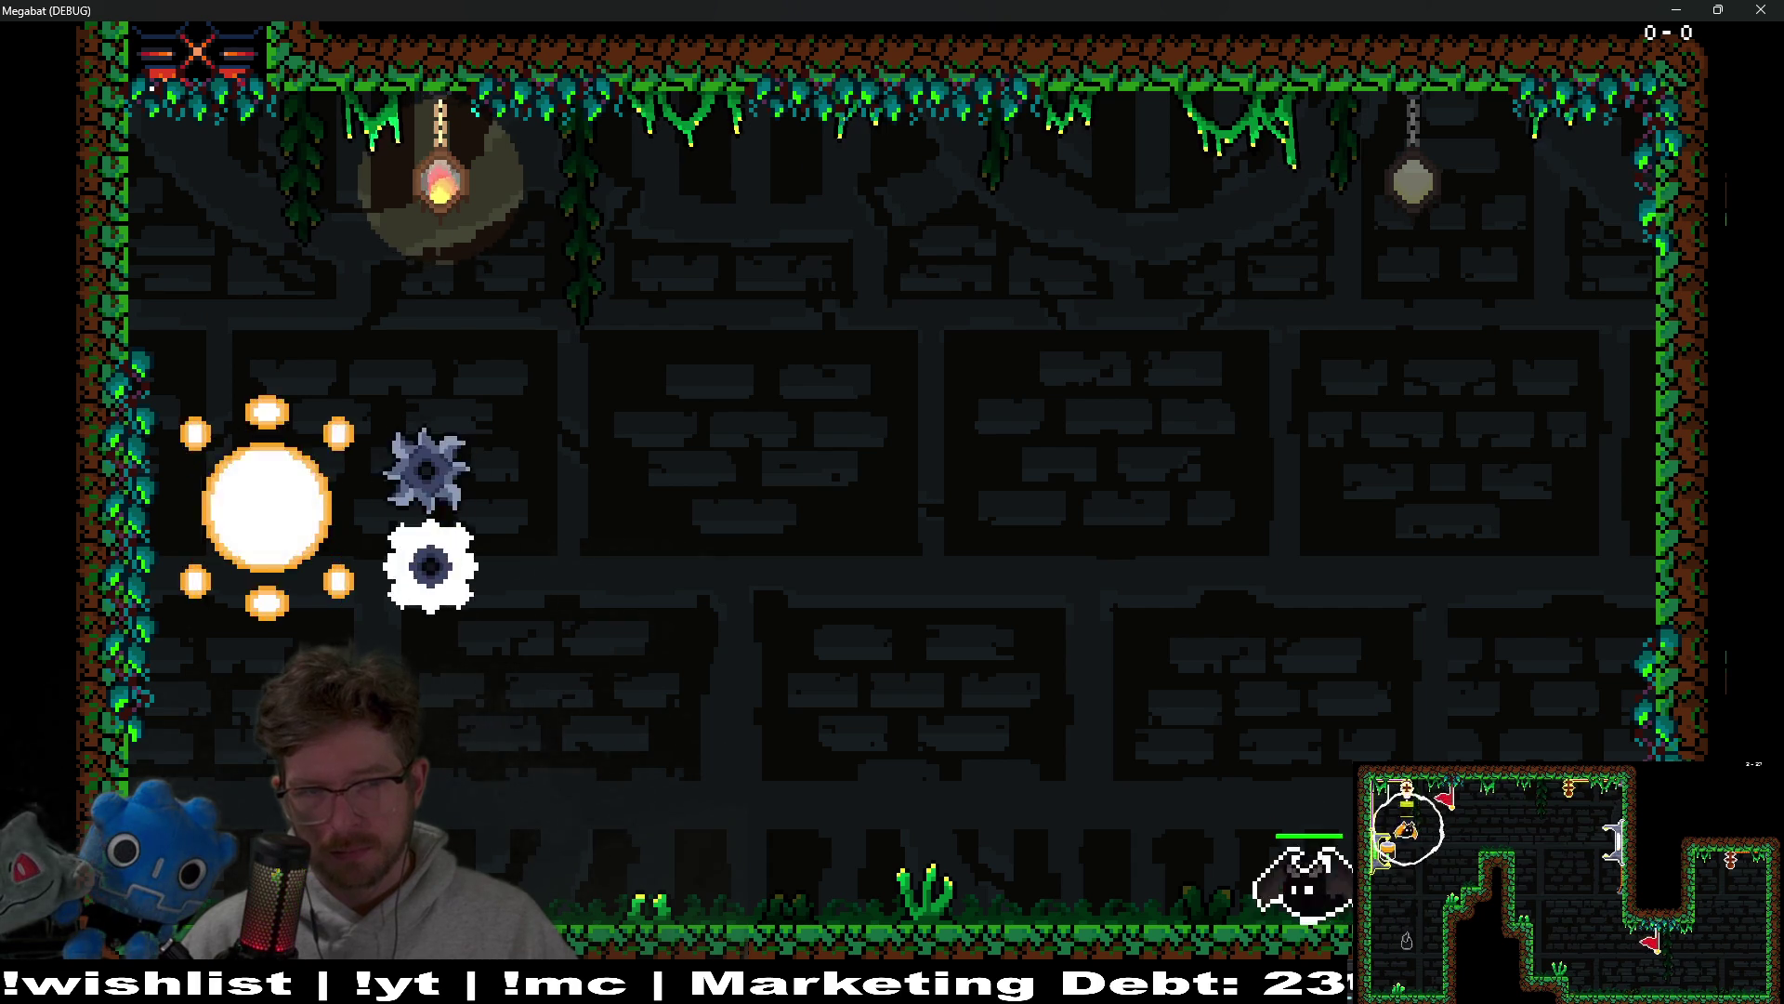
{"action": "key", "text": "space"}
{"action": "key", "text": "Left"}
{"action": "key", "text": "Right"}
{"action": "key", "text": "Left"}
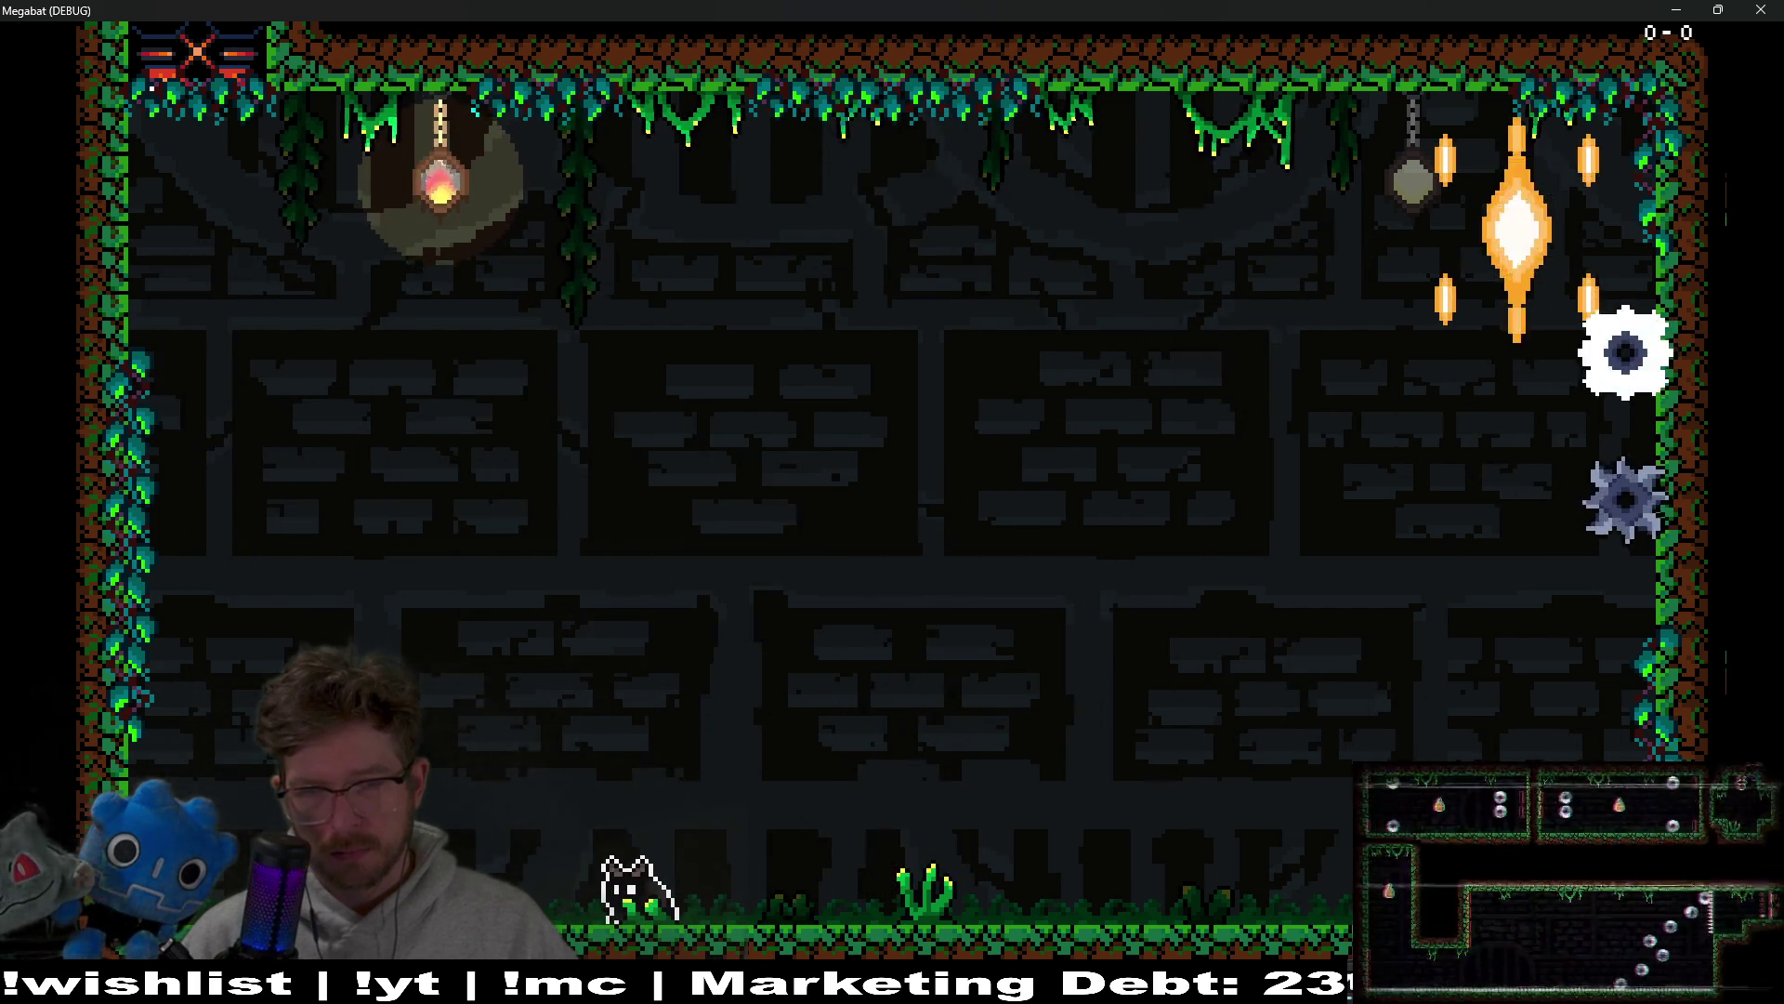
{"action": "key", "text": "Right"}
{"action": "key", "text": "space"}
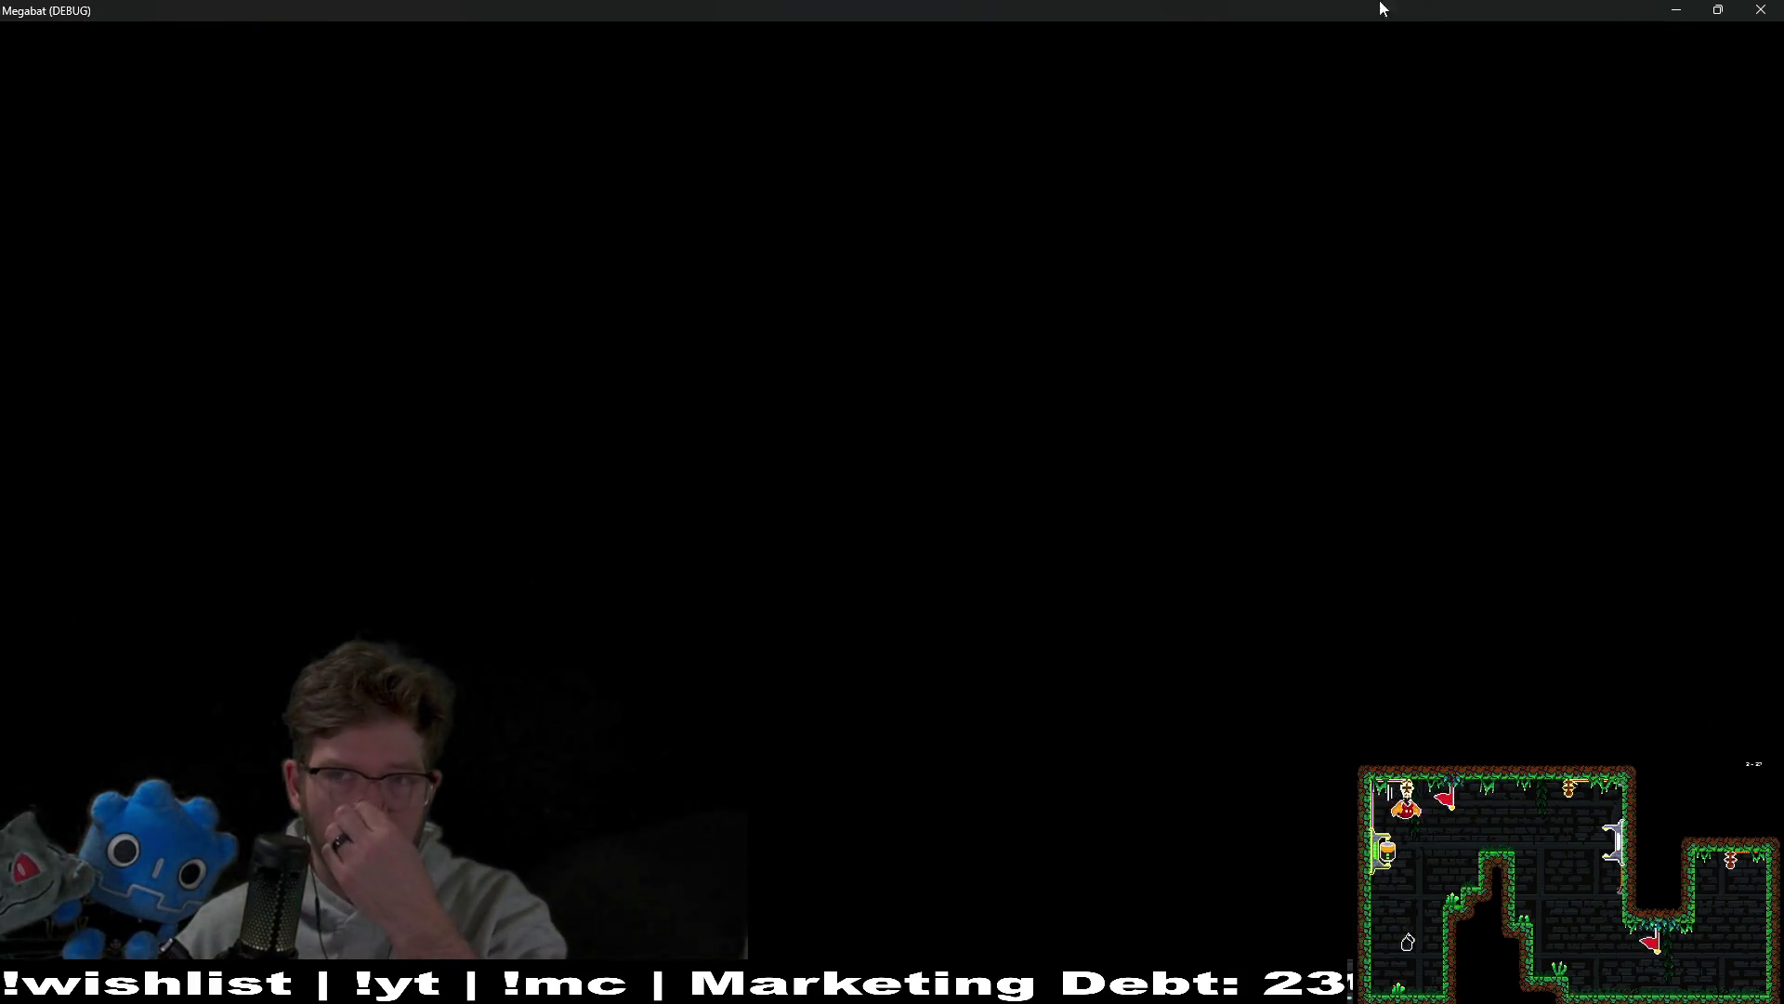
{"action": "key", "text": "Escape"}
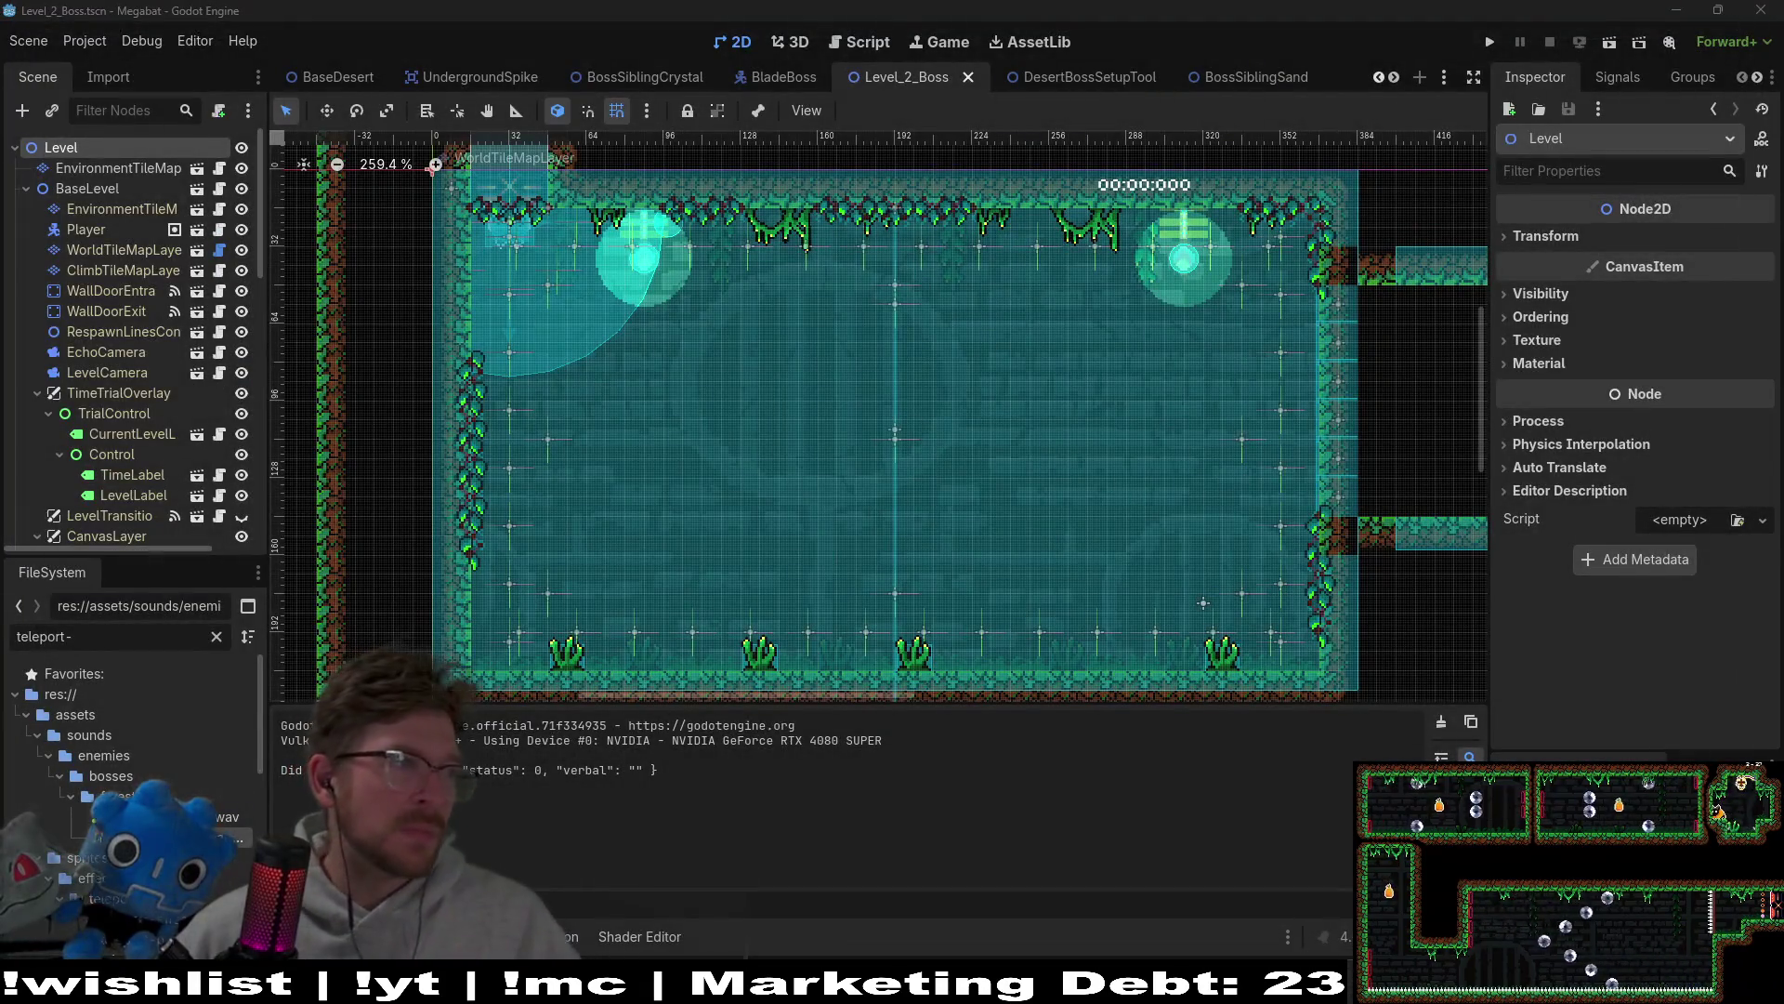
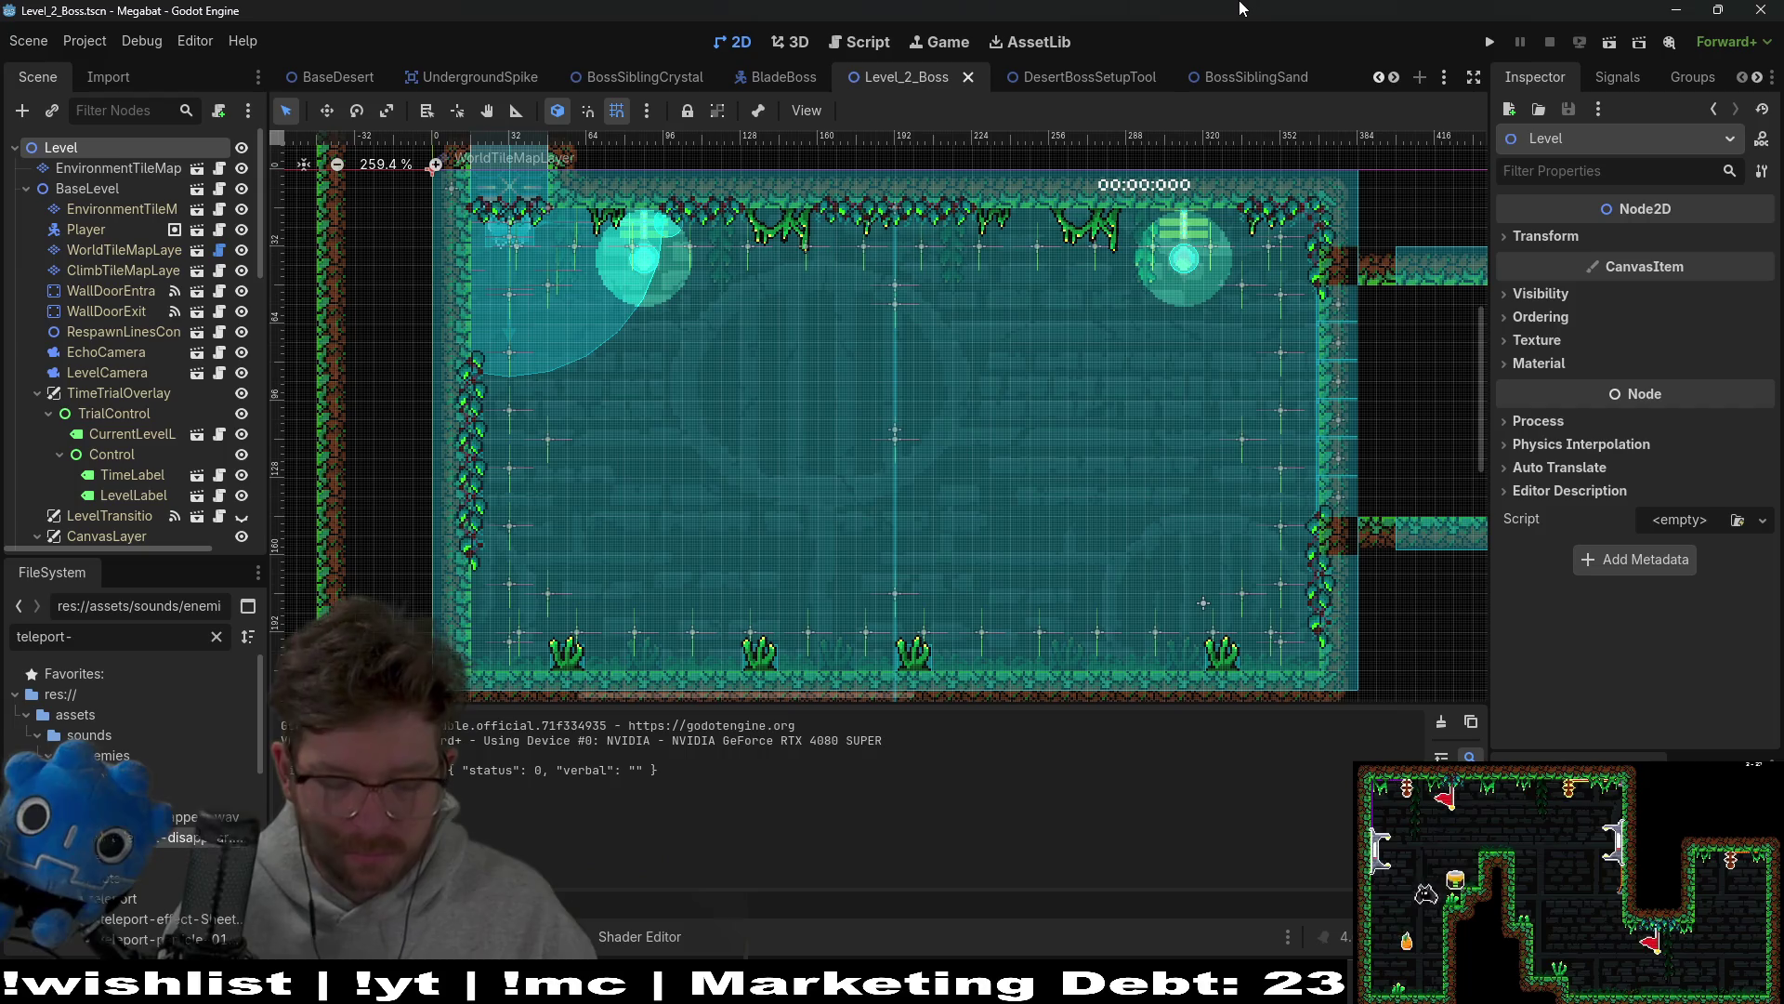
Step: Check the Player scene's TeleportStartAudio and TeleportEndAudio nodes, then return to BladeBoss's AnimationPlayer
{"action": "key", "text": "shift+alt+o"}
{"action": "type", "text": "player"}
{"action": "key", "text": "Down"}
{"action": "key", "text": "Down"}
{"action": "key", "text": "Down"}
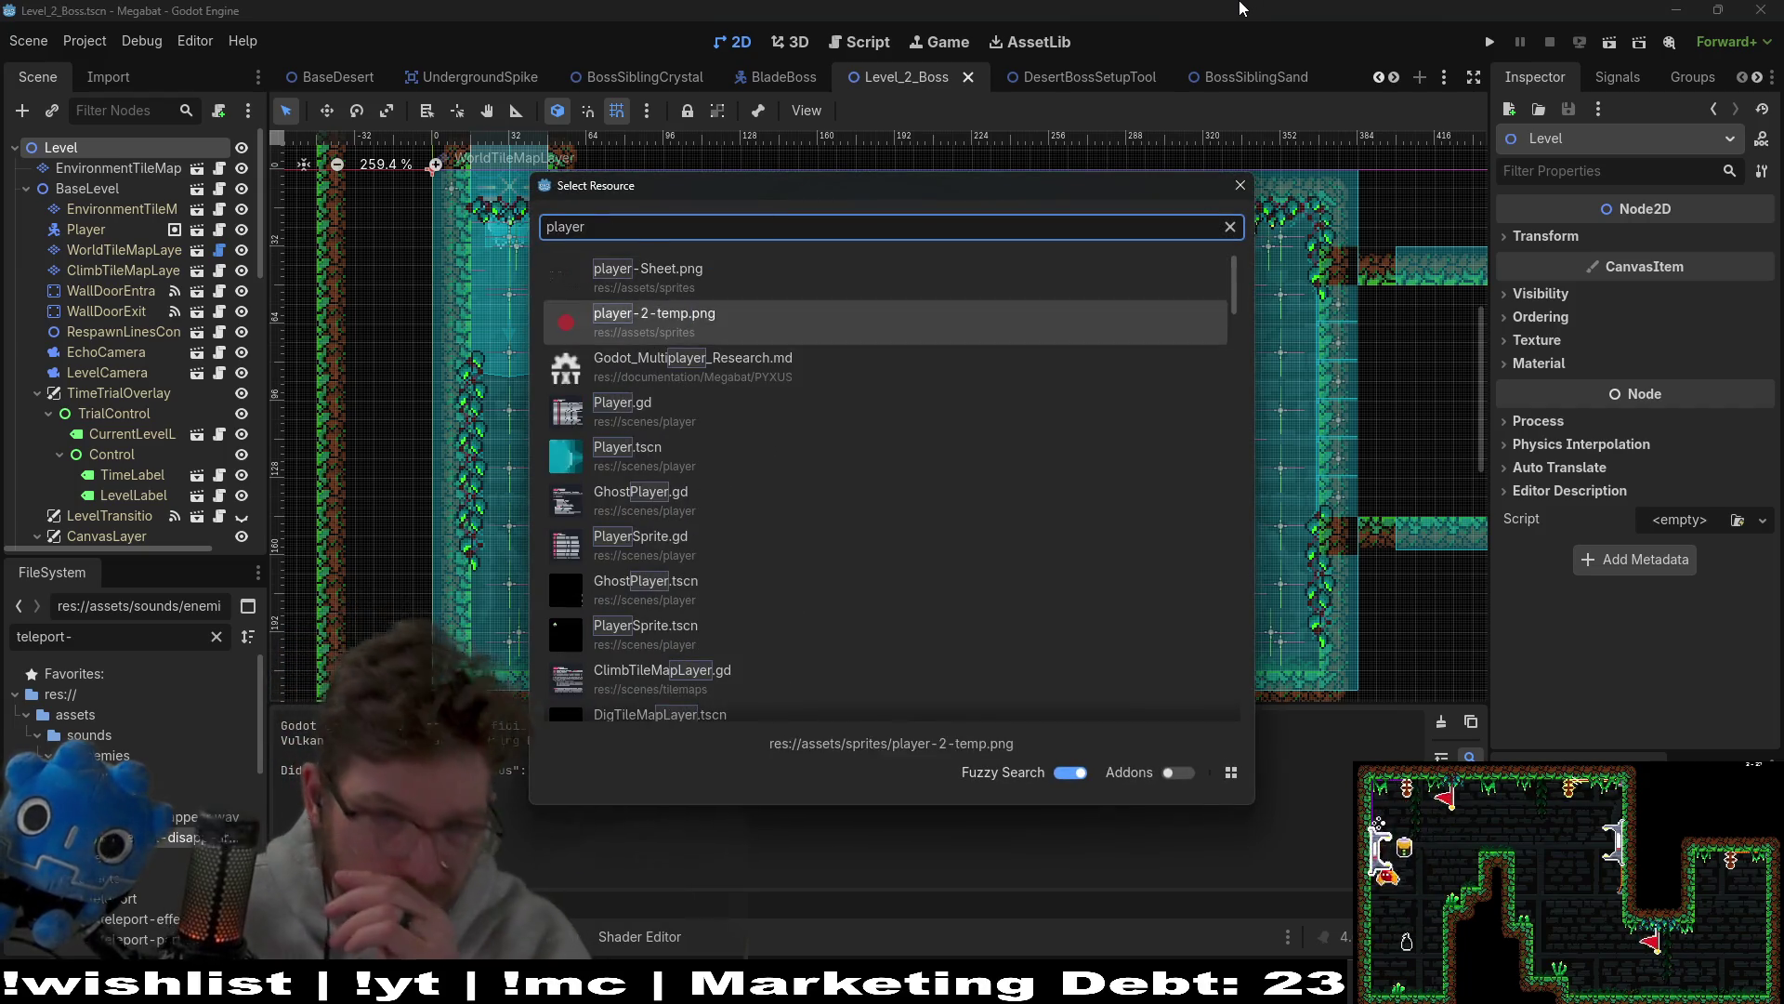
{"action": "key", "text": "Return"}
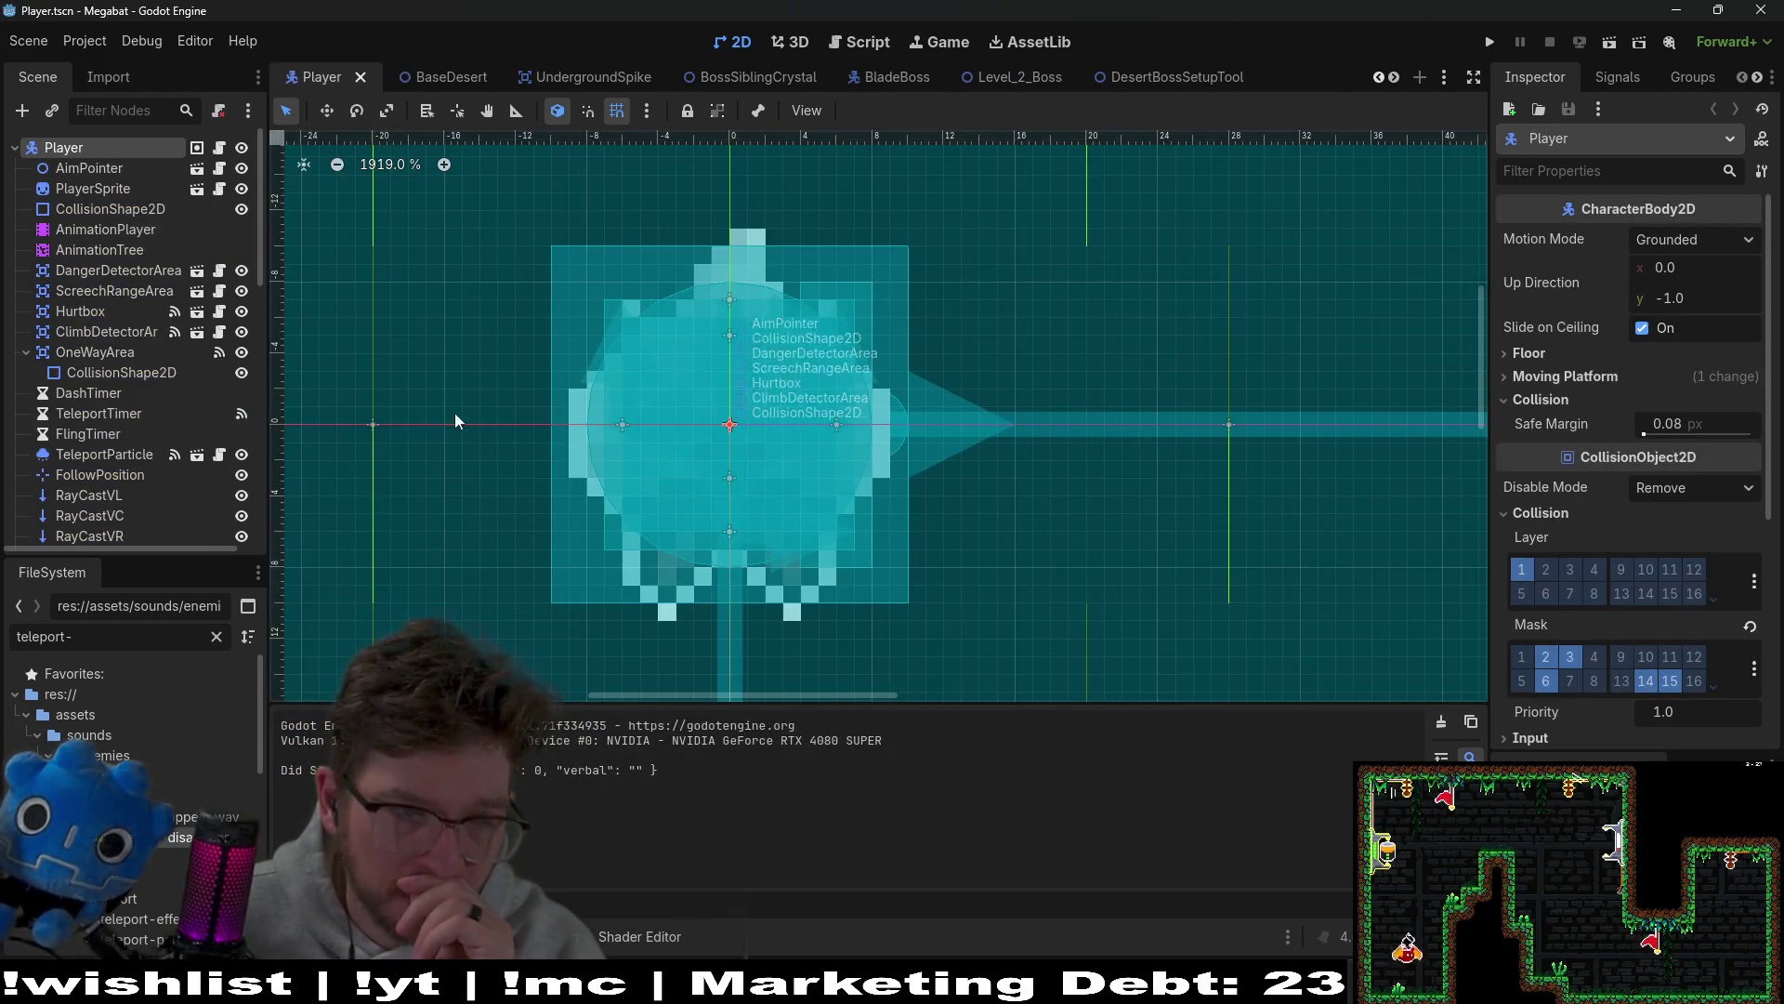
{"action": "scroll", "coordinate": [138, 394], "scroll_direction": "down", "scroll_amount": 10}
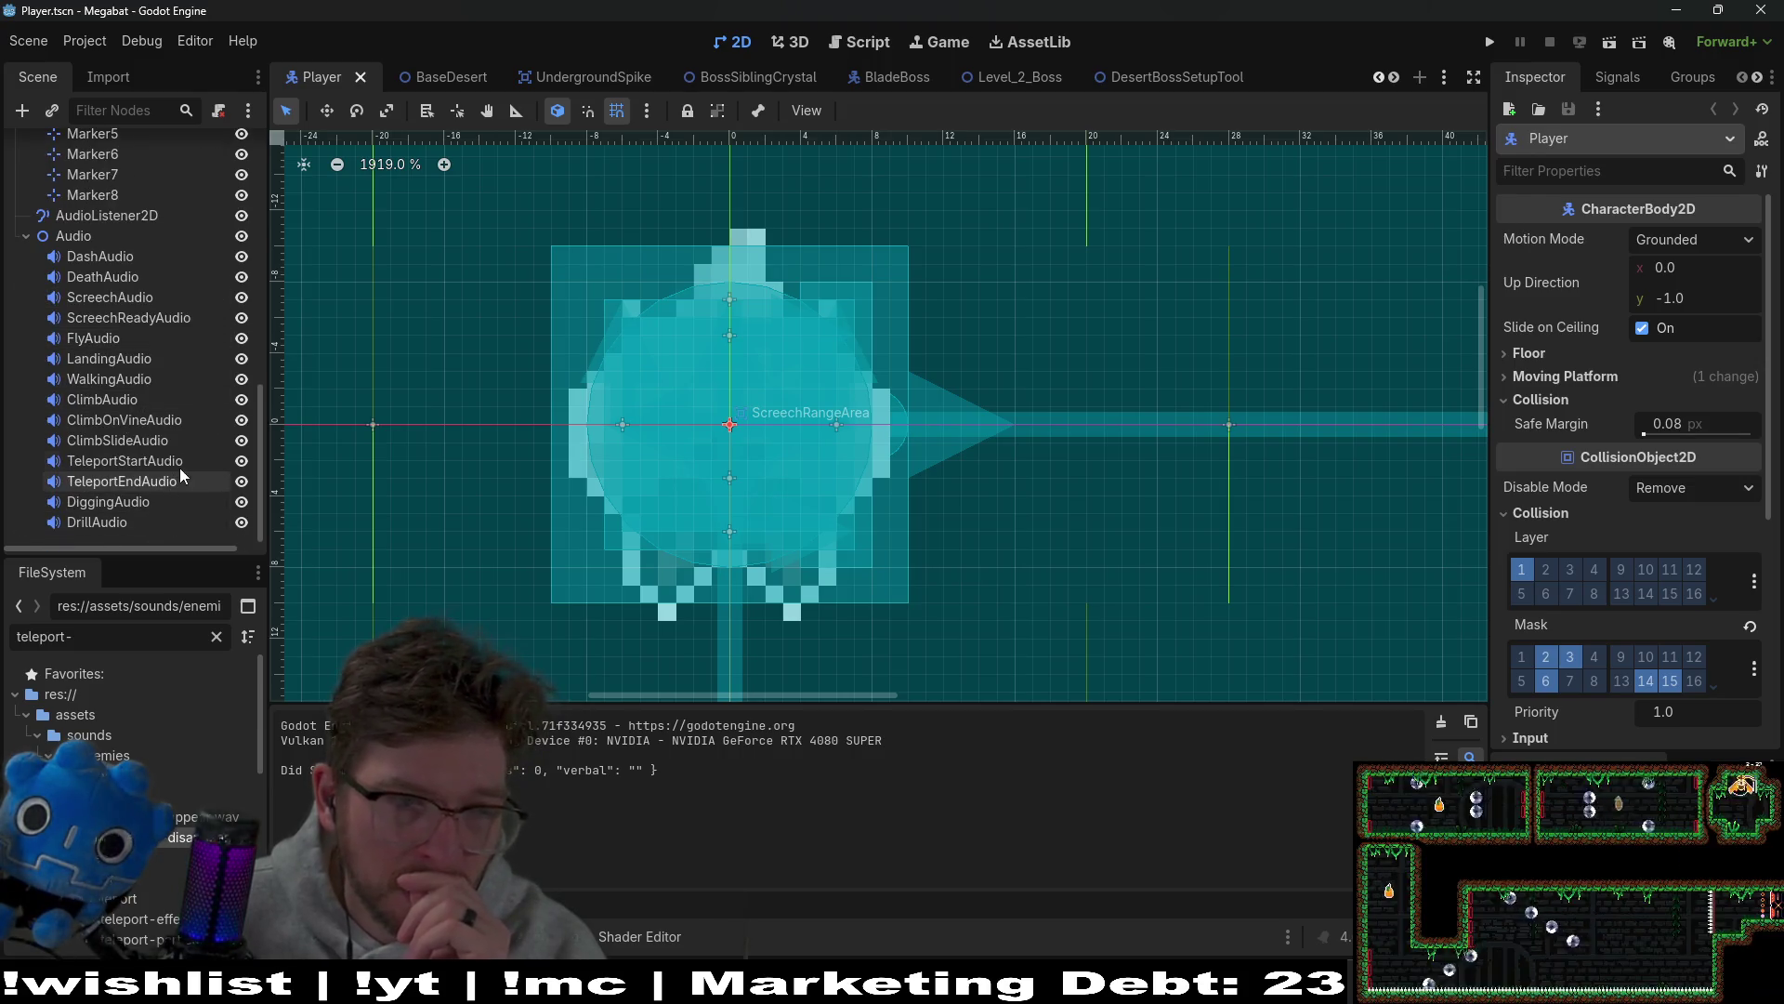
{"action": "left_click", "coordinate": [182, 463]}
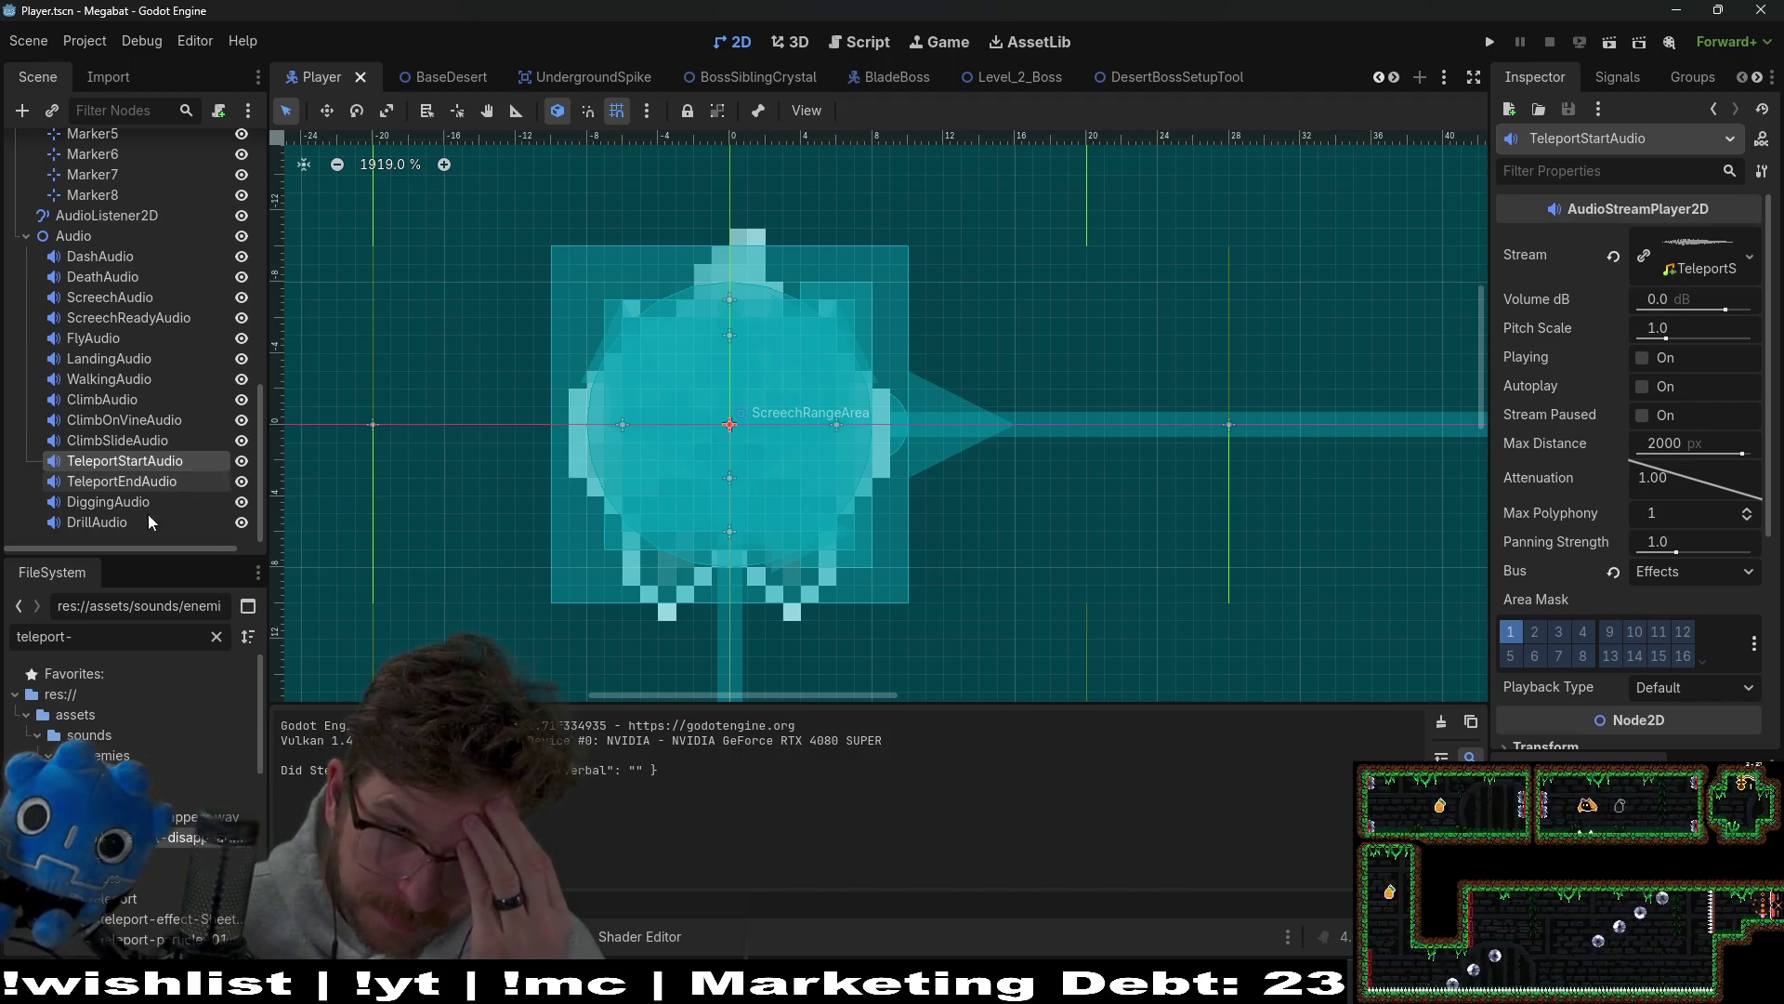
{"action": "left_click", "coordinate": [166, 487]}
{"action": "key", "text": "ctrl+Tab"}
{"action": "left_click", "coordinate": [163, 188]}
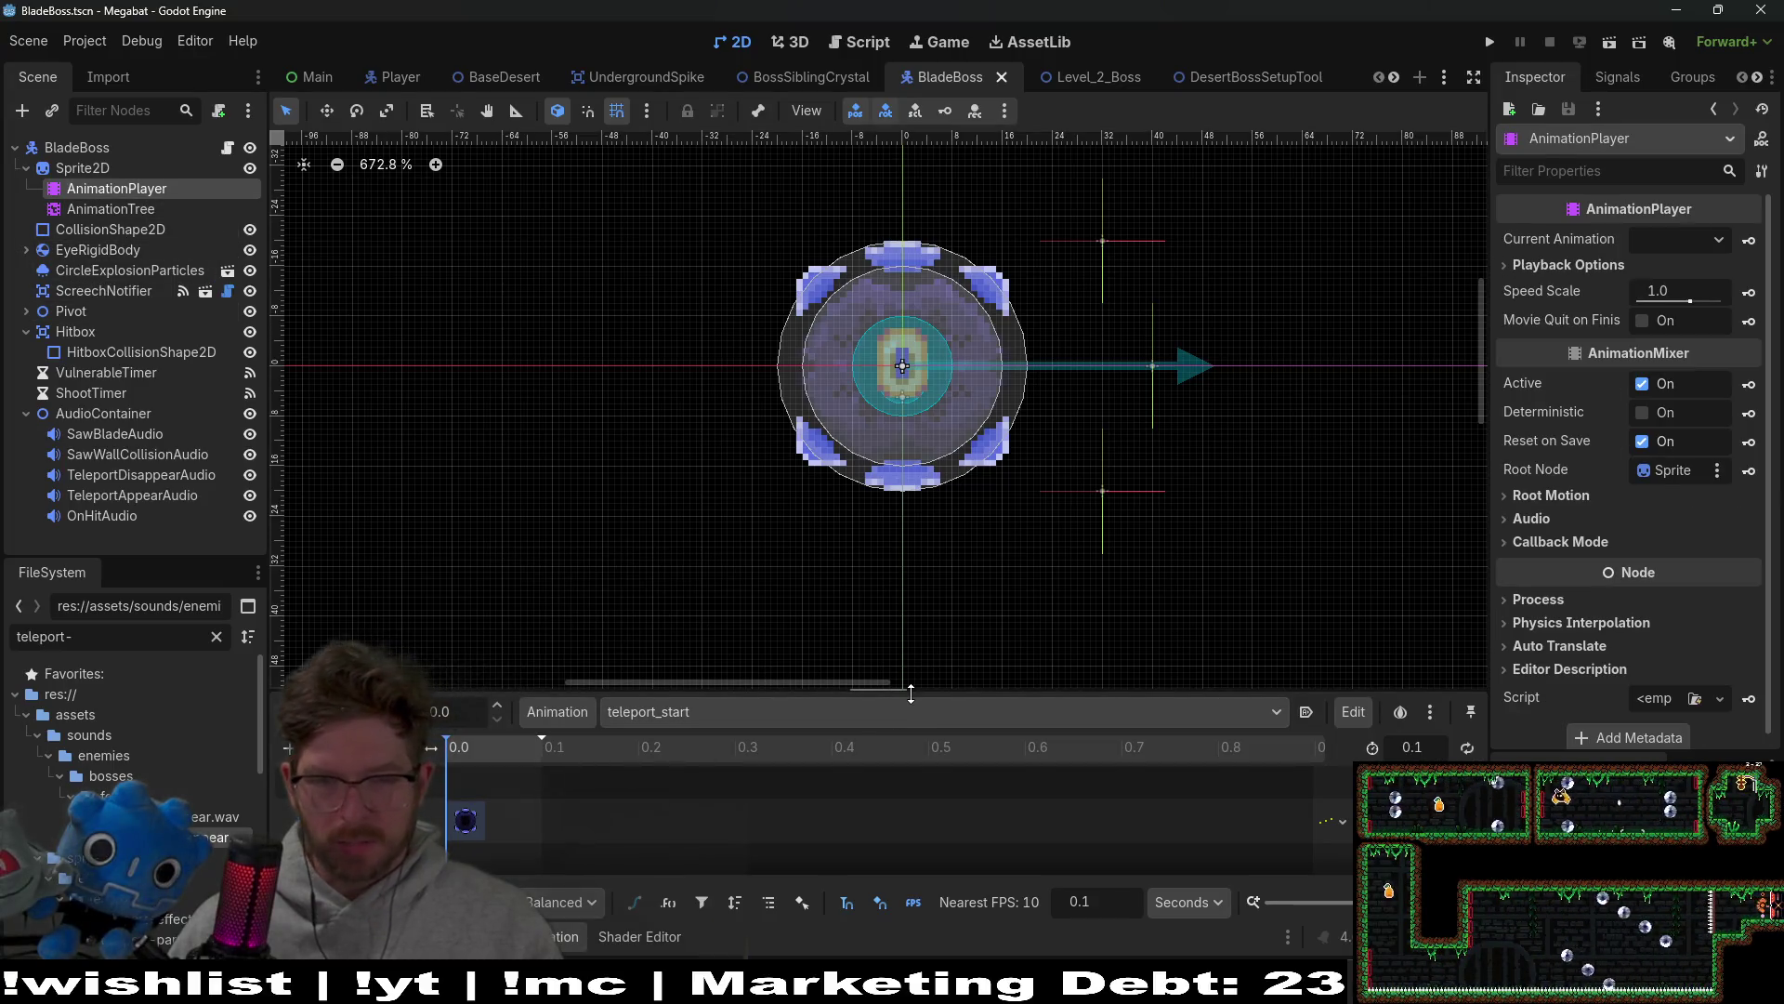
Step: Enlarge the Animation panel and view the teleport_appear and teleport_disappear animations
{"action": "left_click_drag", "start_coordinate": [896, 692], "coordinate": [562, 421]}
{"action": "left_click", "coordinate": [693, 441]}
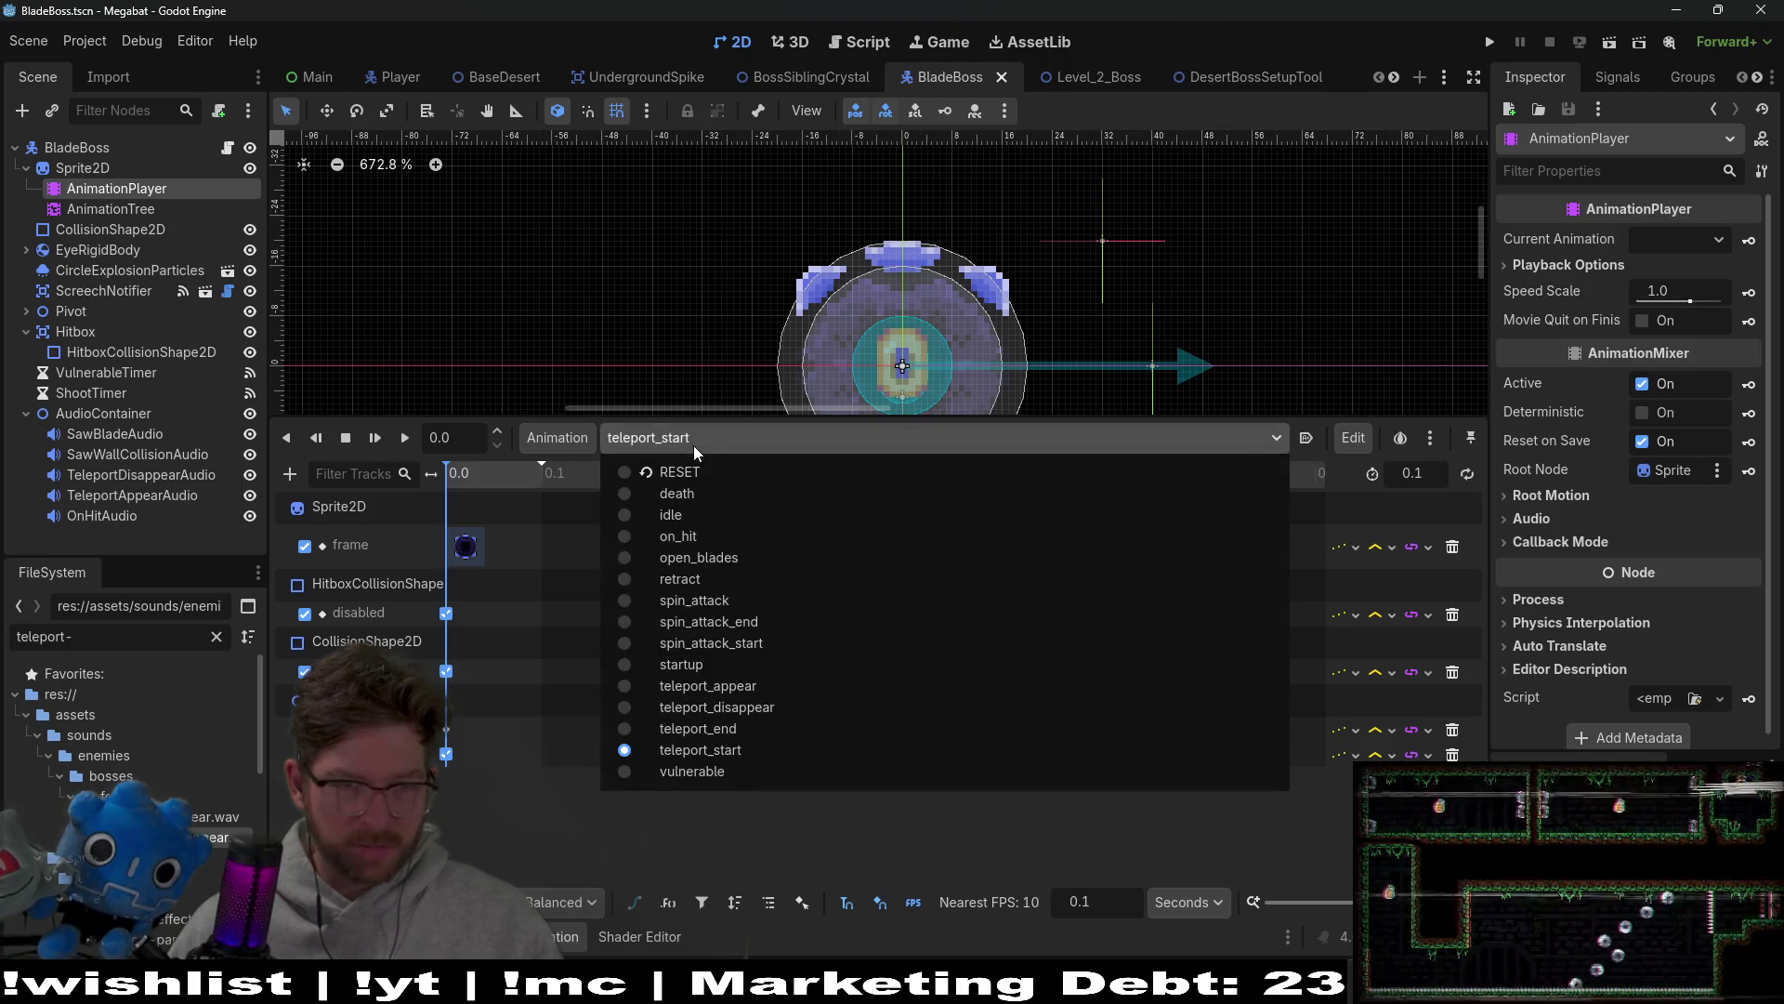
{"action": "left_click", "coordinate": [783, 685]}
{"action": "scroll", "coordinate": [526, 679], "scroll_direction": "up", "scroll_amount": 1}
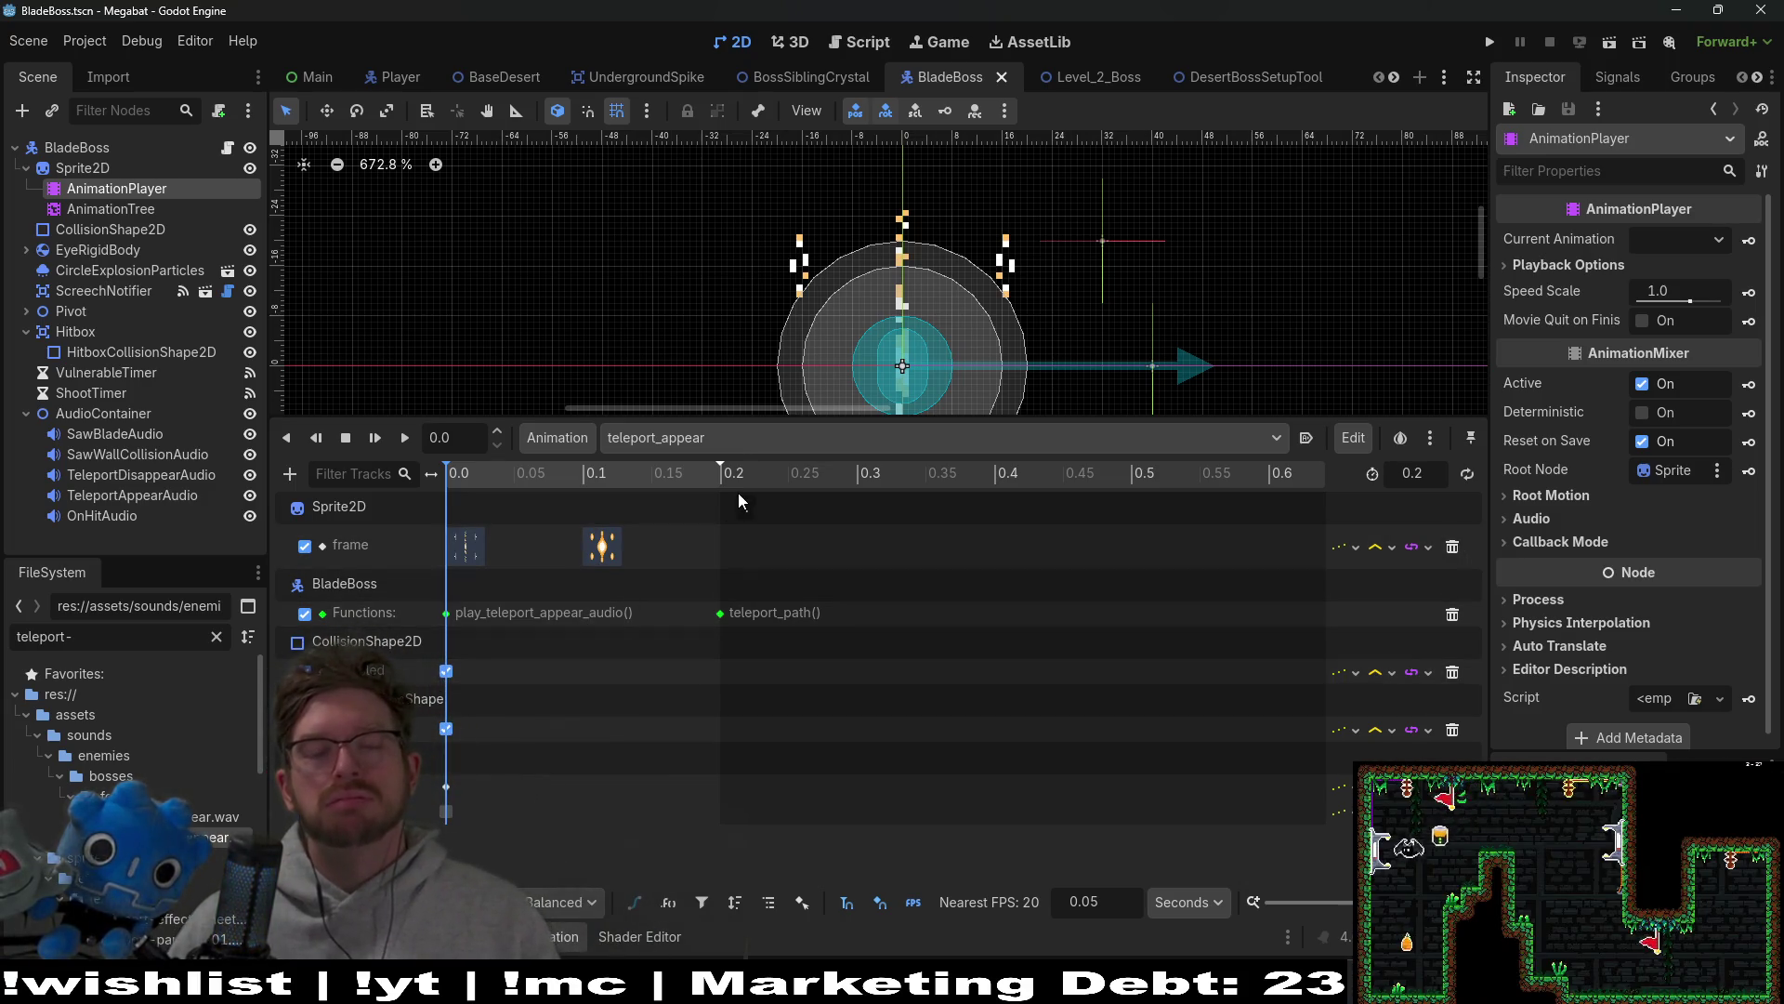
{"action": "left_click", "coordinate": [801, 443]}
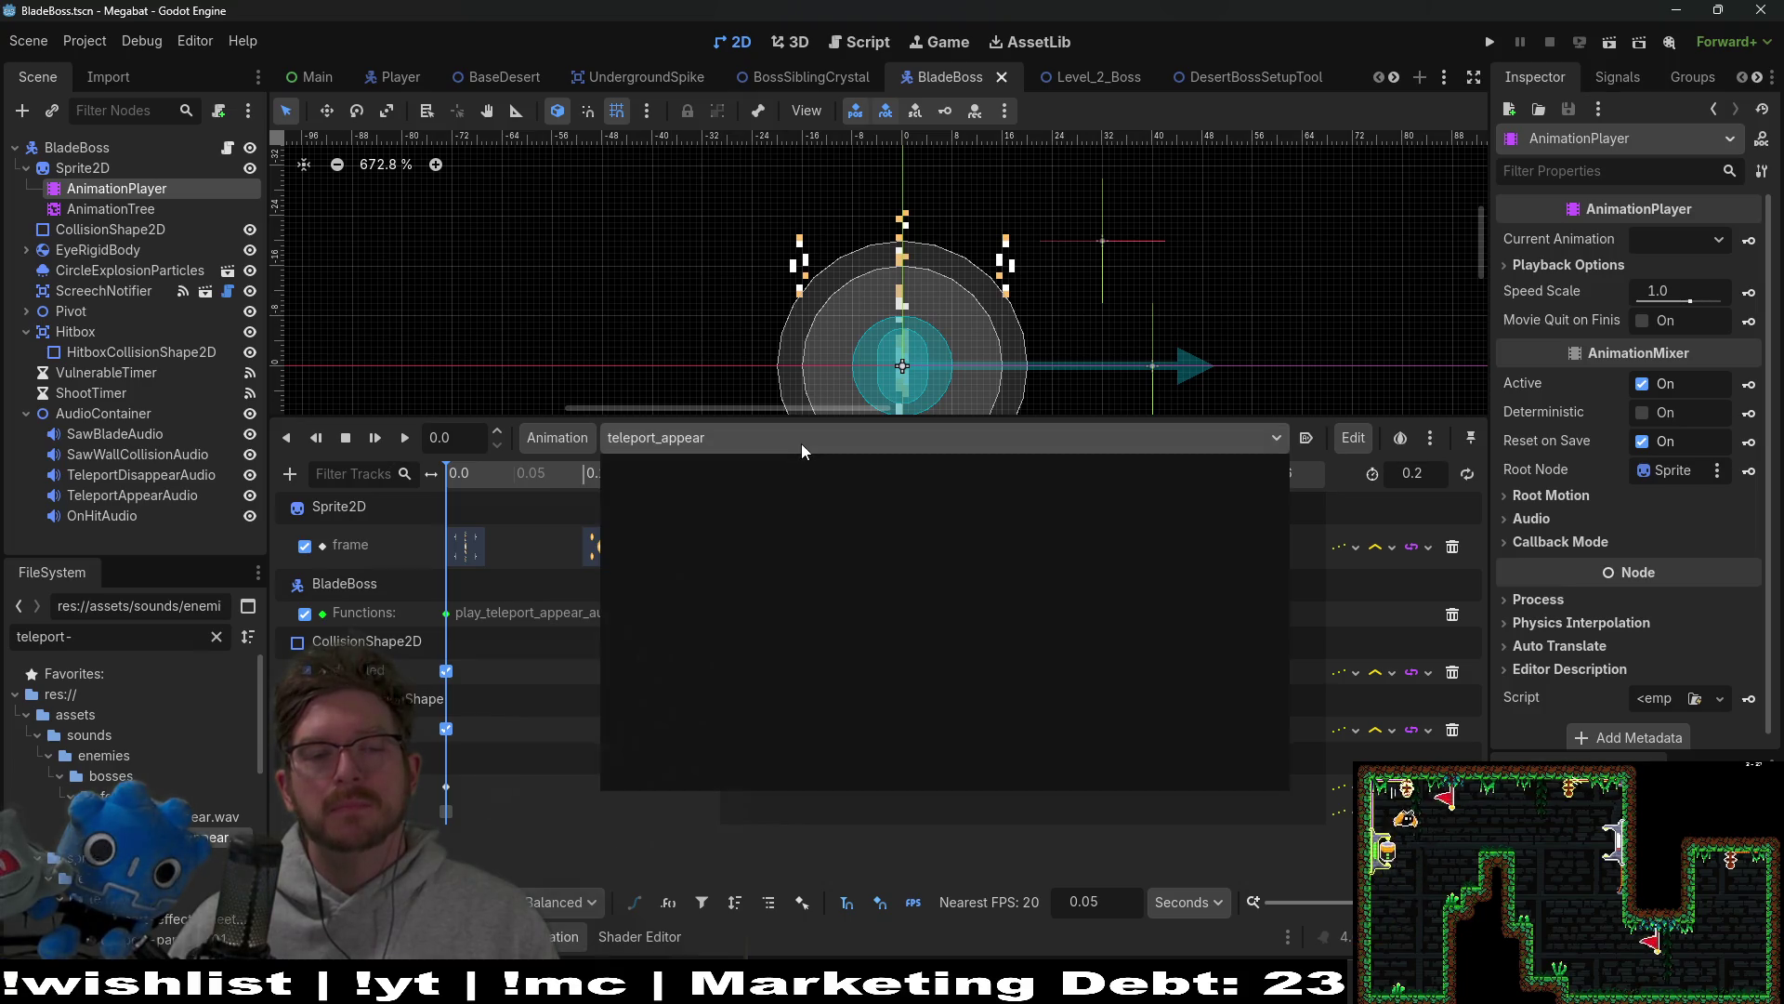
{"action": "left_click", "coordinate": [749, 706]}
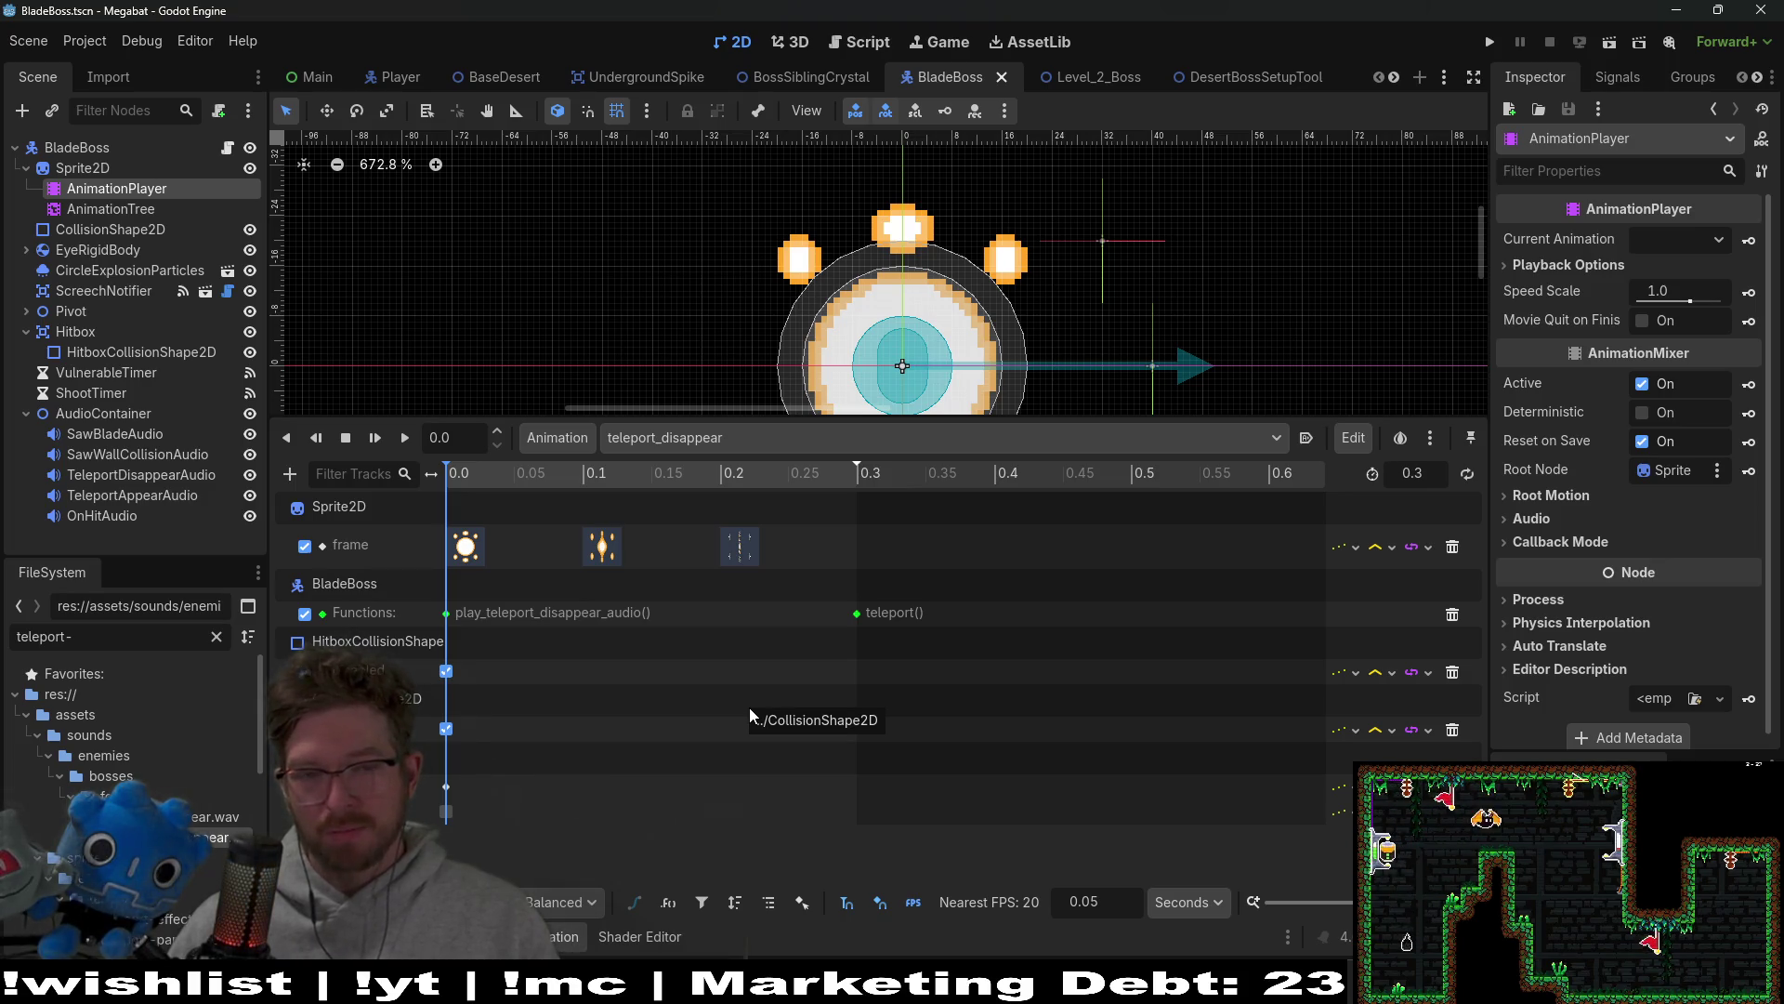
Step: Switch back to teleport_appear, then display BladeBoss's AnimationTree state machine graph
{"action": "left_click", "coordinate": [783, 443]}
{"action": "left_click", "coordinate": [782, 443]}
{"action": "left_click", "coordinate": [783, 444]}
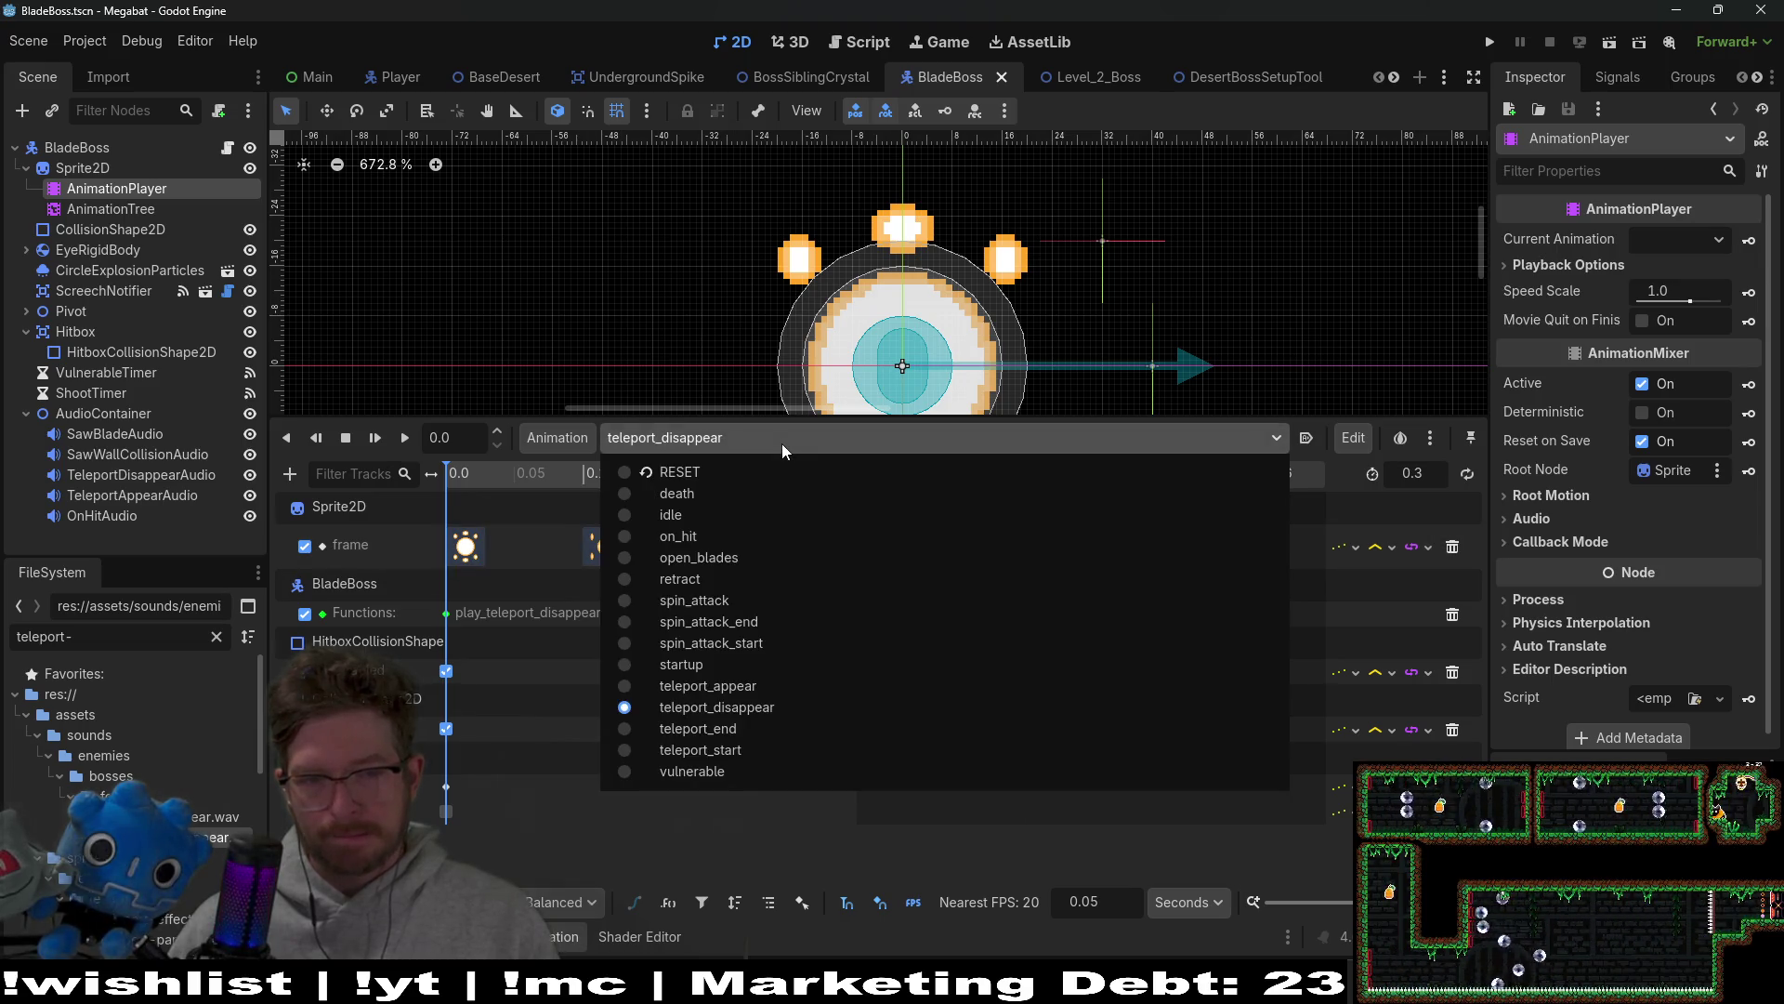
{"action": "left_click", "coordinate": [710, 688]}
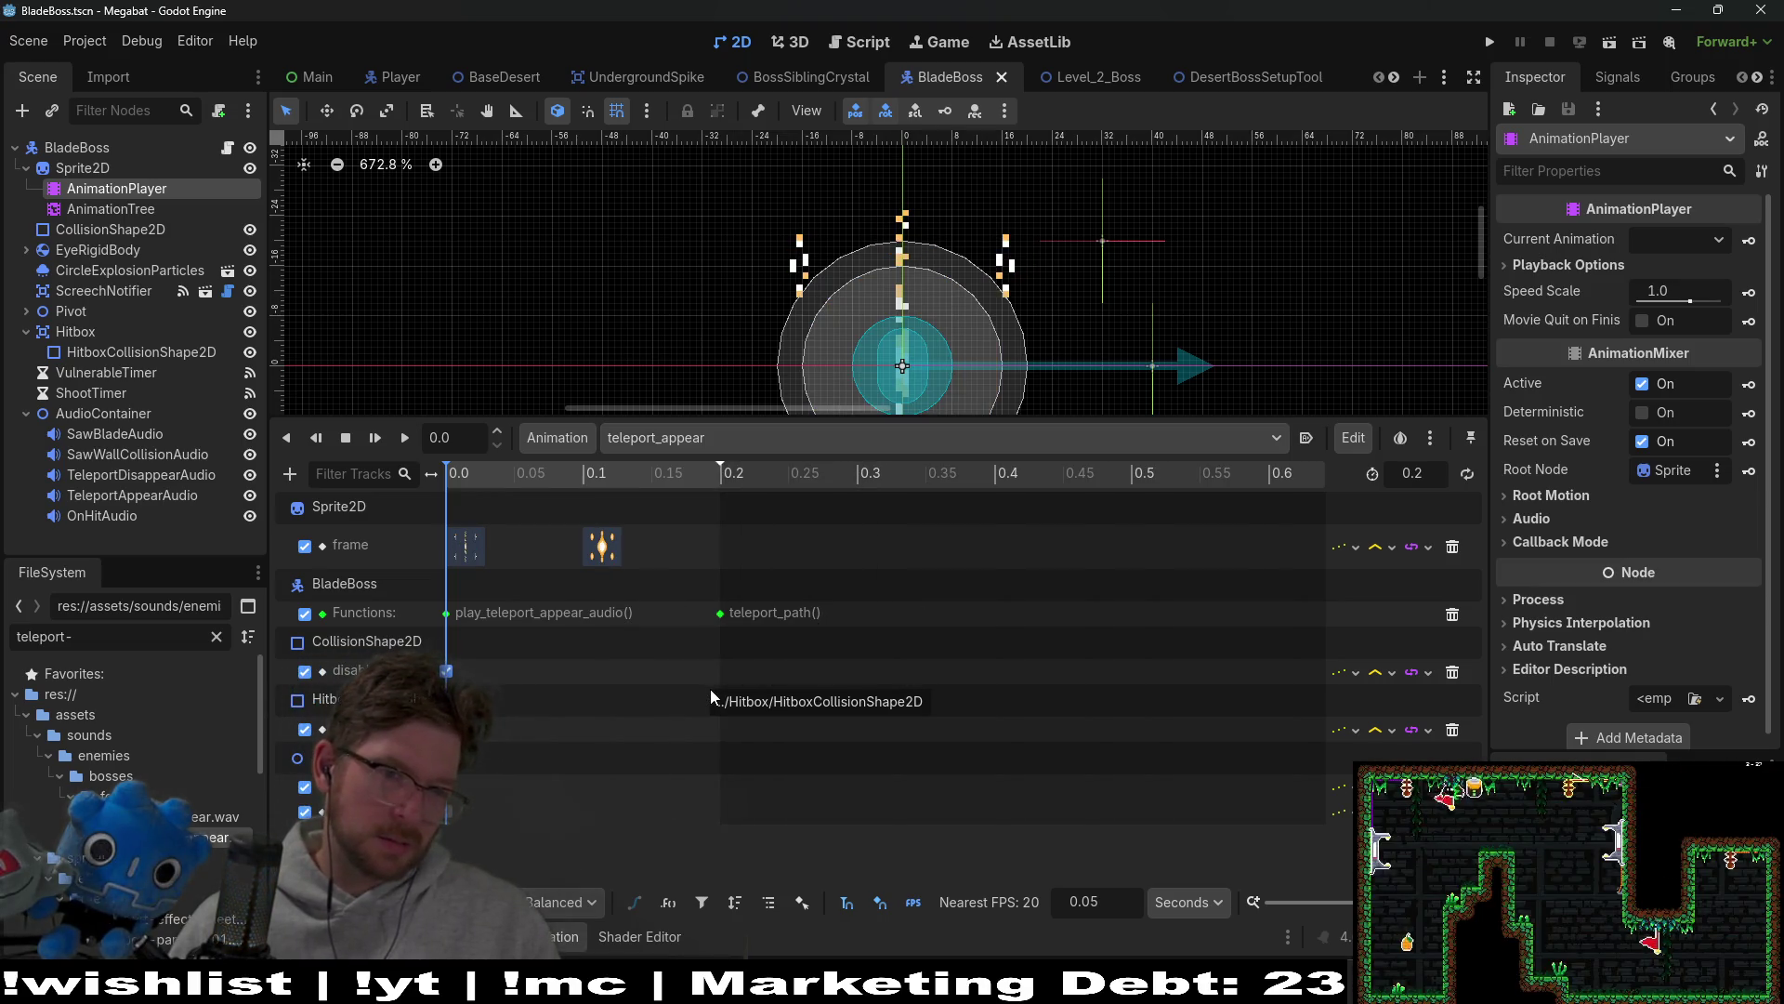
{"action": "left_click", "coordinate": [758, 433]}
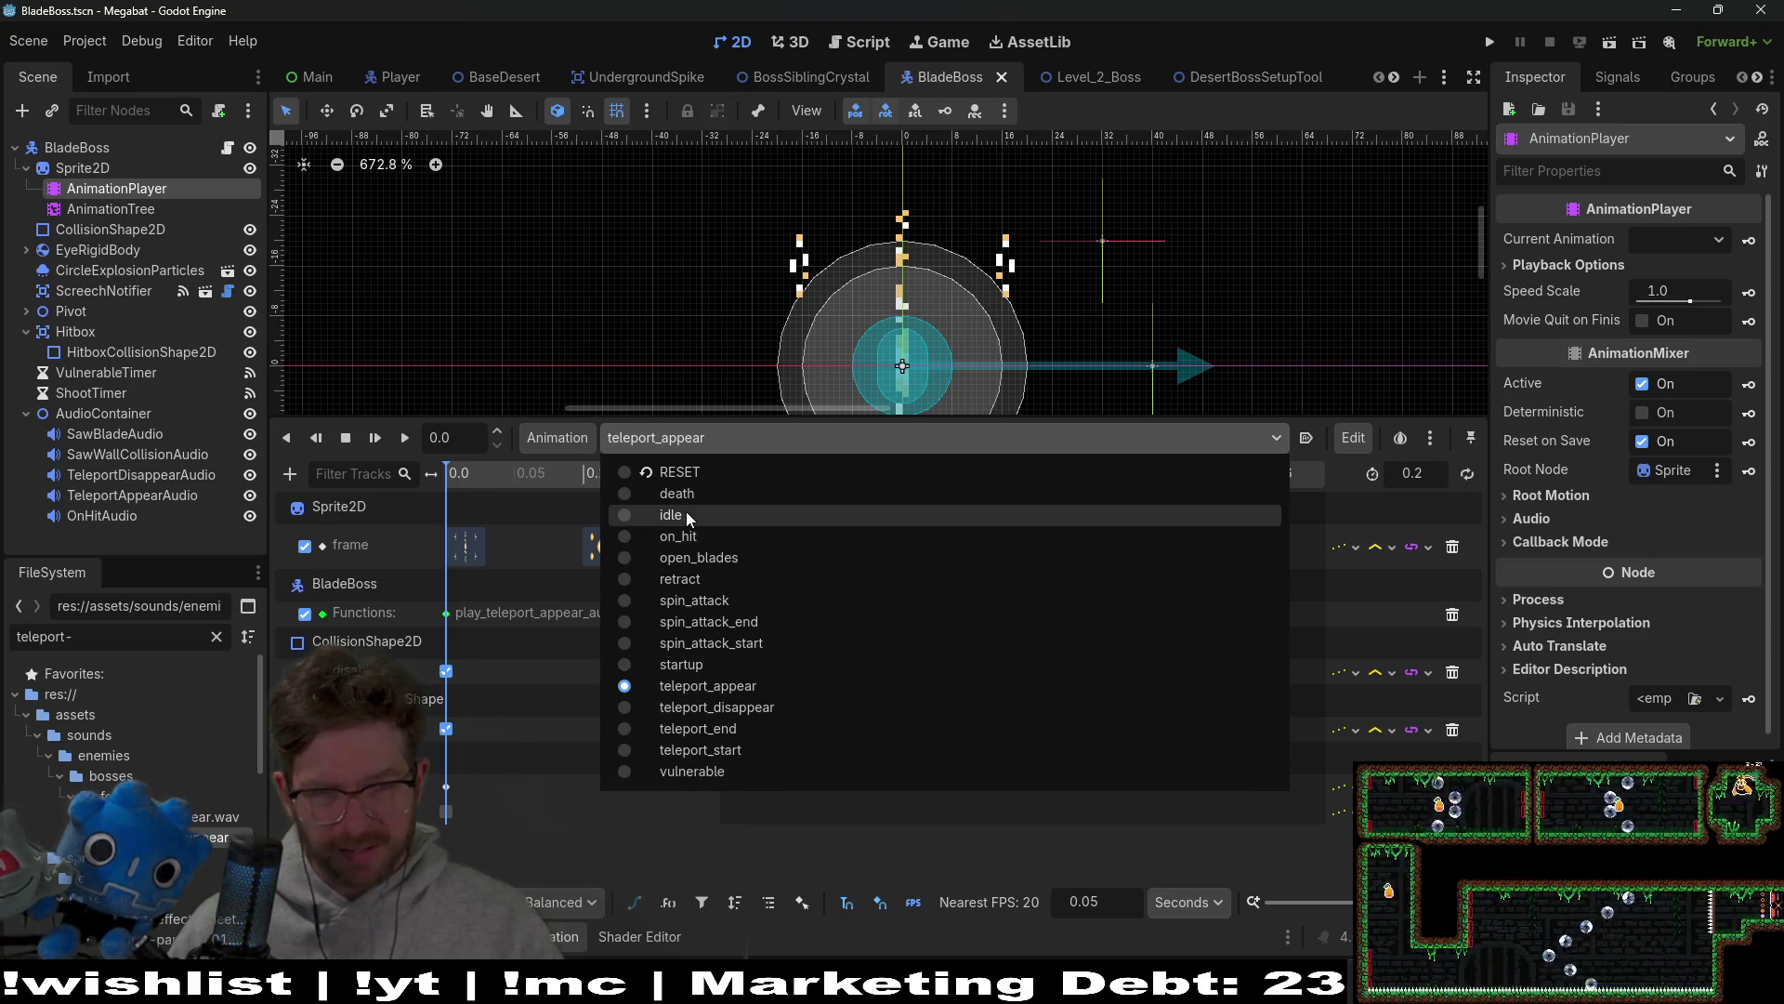
{"action": "left_click", "coordinate": [136, 207]}
{"action": "scroll", "coordinate": [1190, 768], "scroll_direction": "down", "scroll_amount": 5}
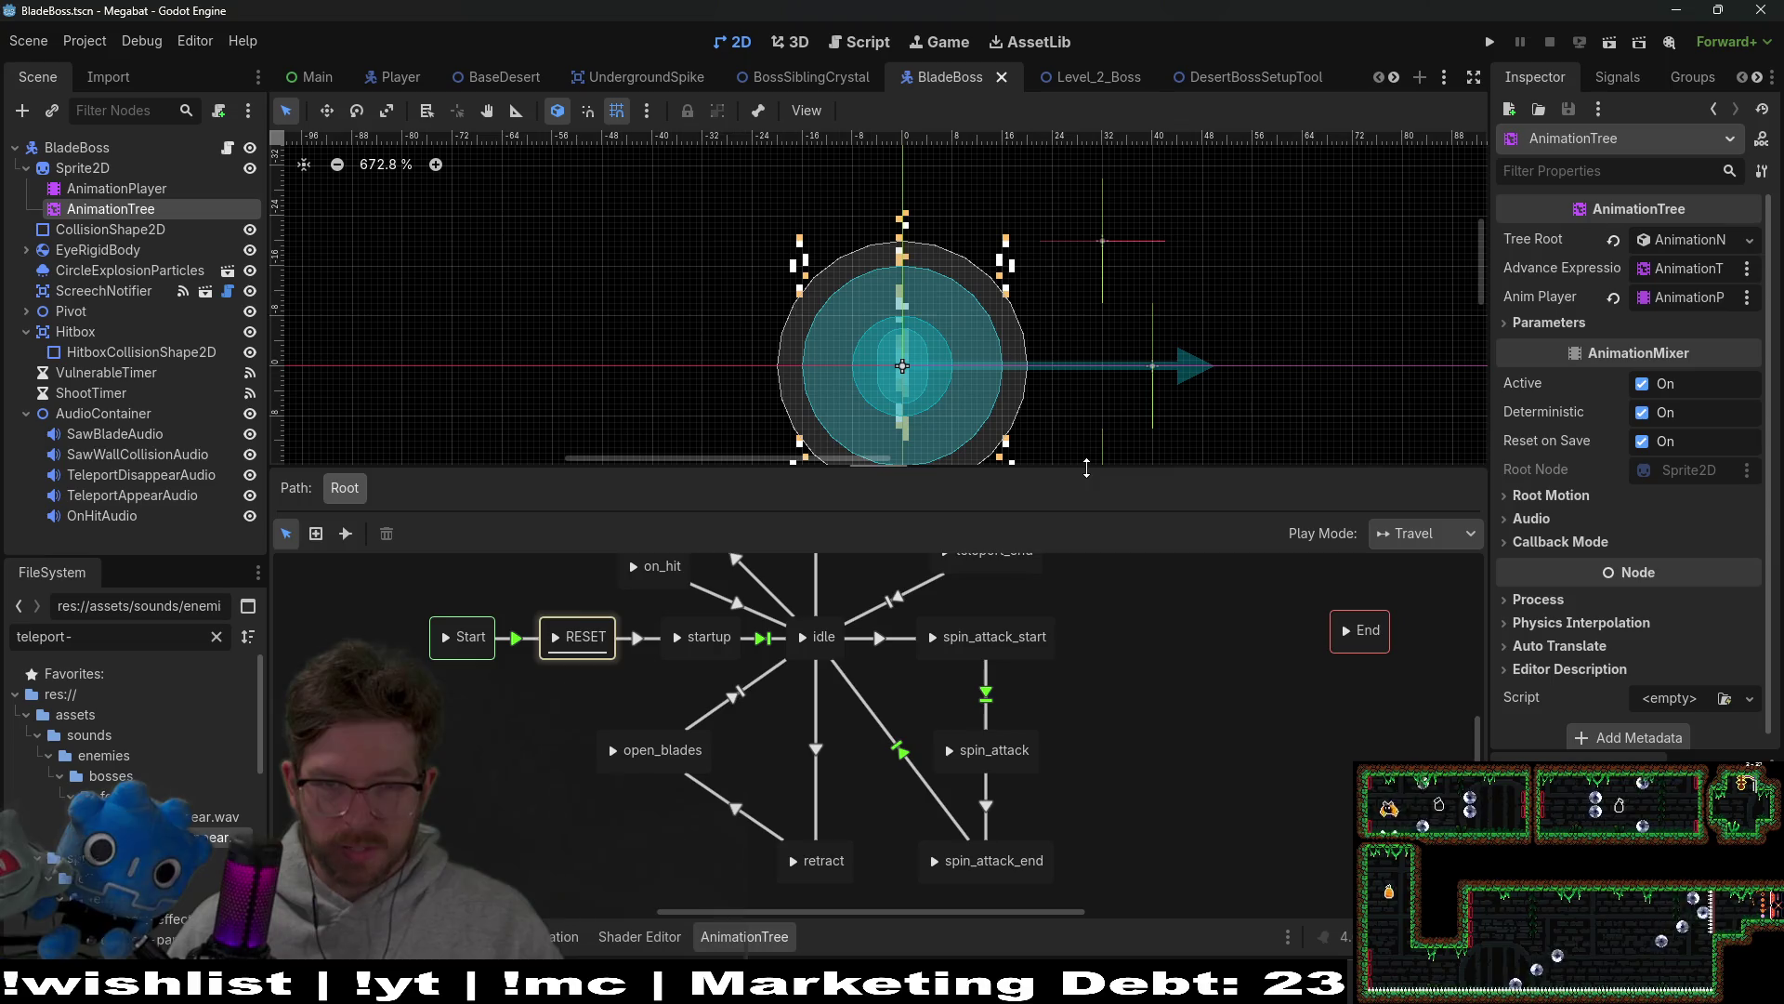
Step: Enlarge and pan the state machine graph to see the teleport states, then bring back the teleport_appear animation tracks
{"action": "left_click_drag", "start_coordinate": [1084, 467], "coordinate": [1088, 271]}
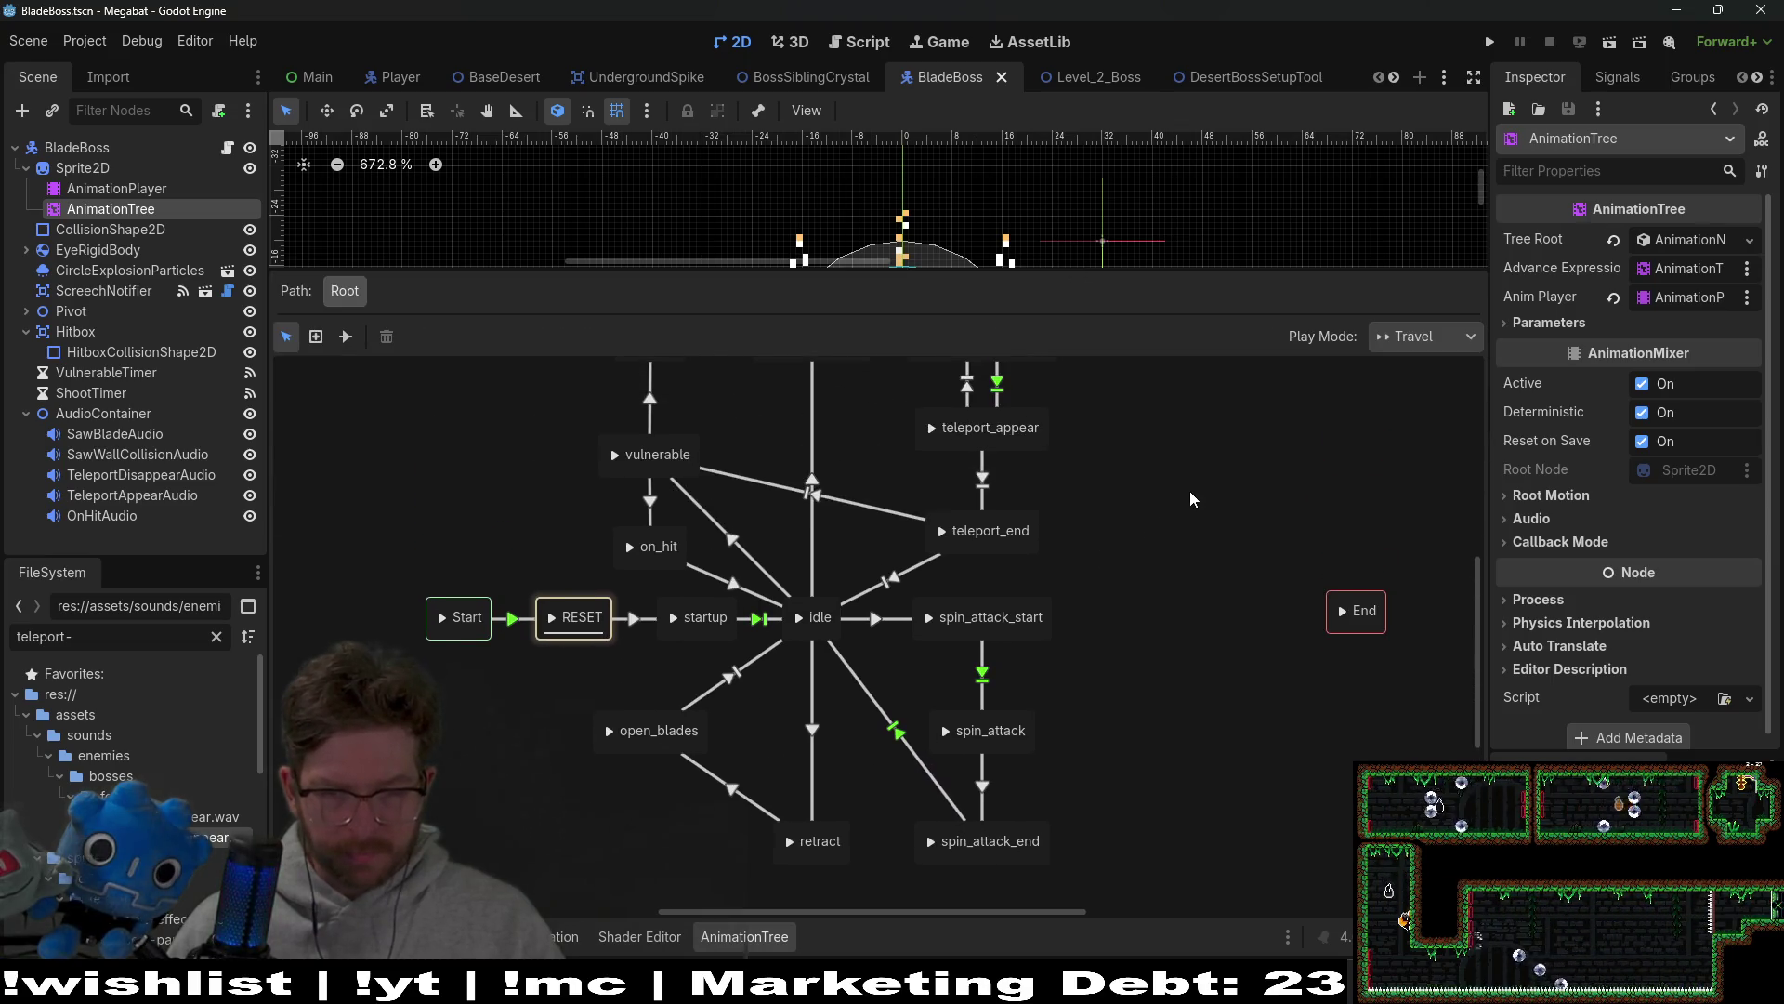
{"action": "left_click_drag", "start_coordinate": [1189, 491], "coordinate": [1184, 556]}
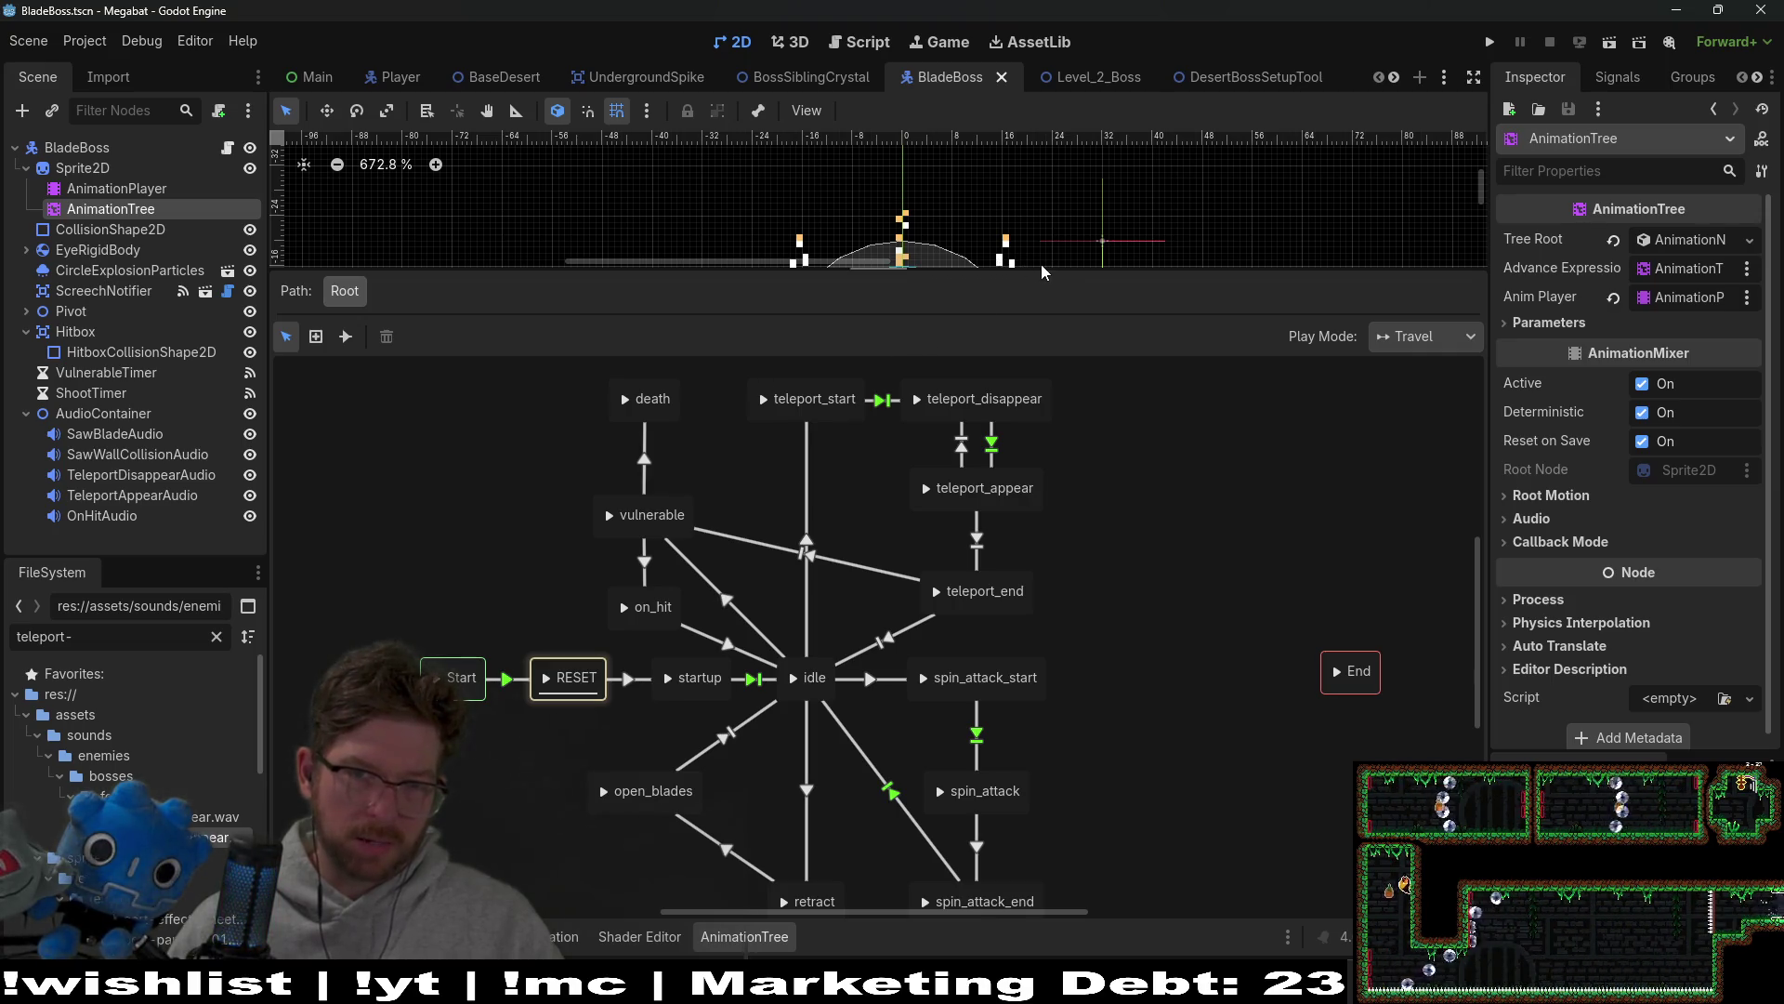
{"action": "left_click_drag", "start_coordinate": [1038, 273], "coordinate": [1038, 496]}
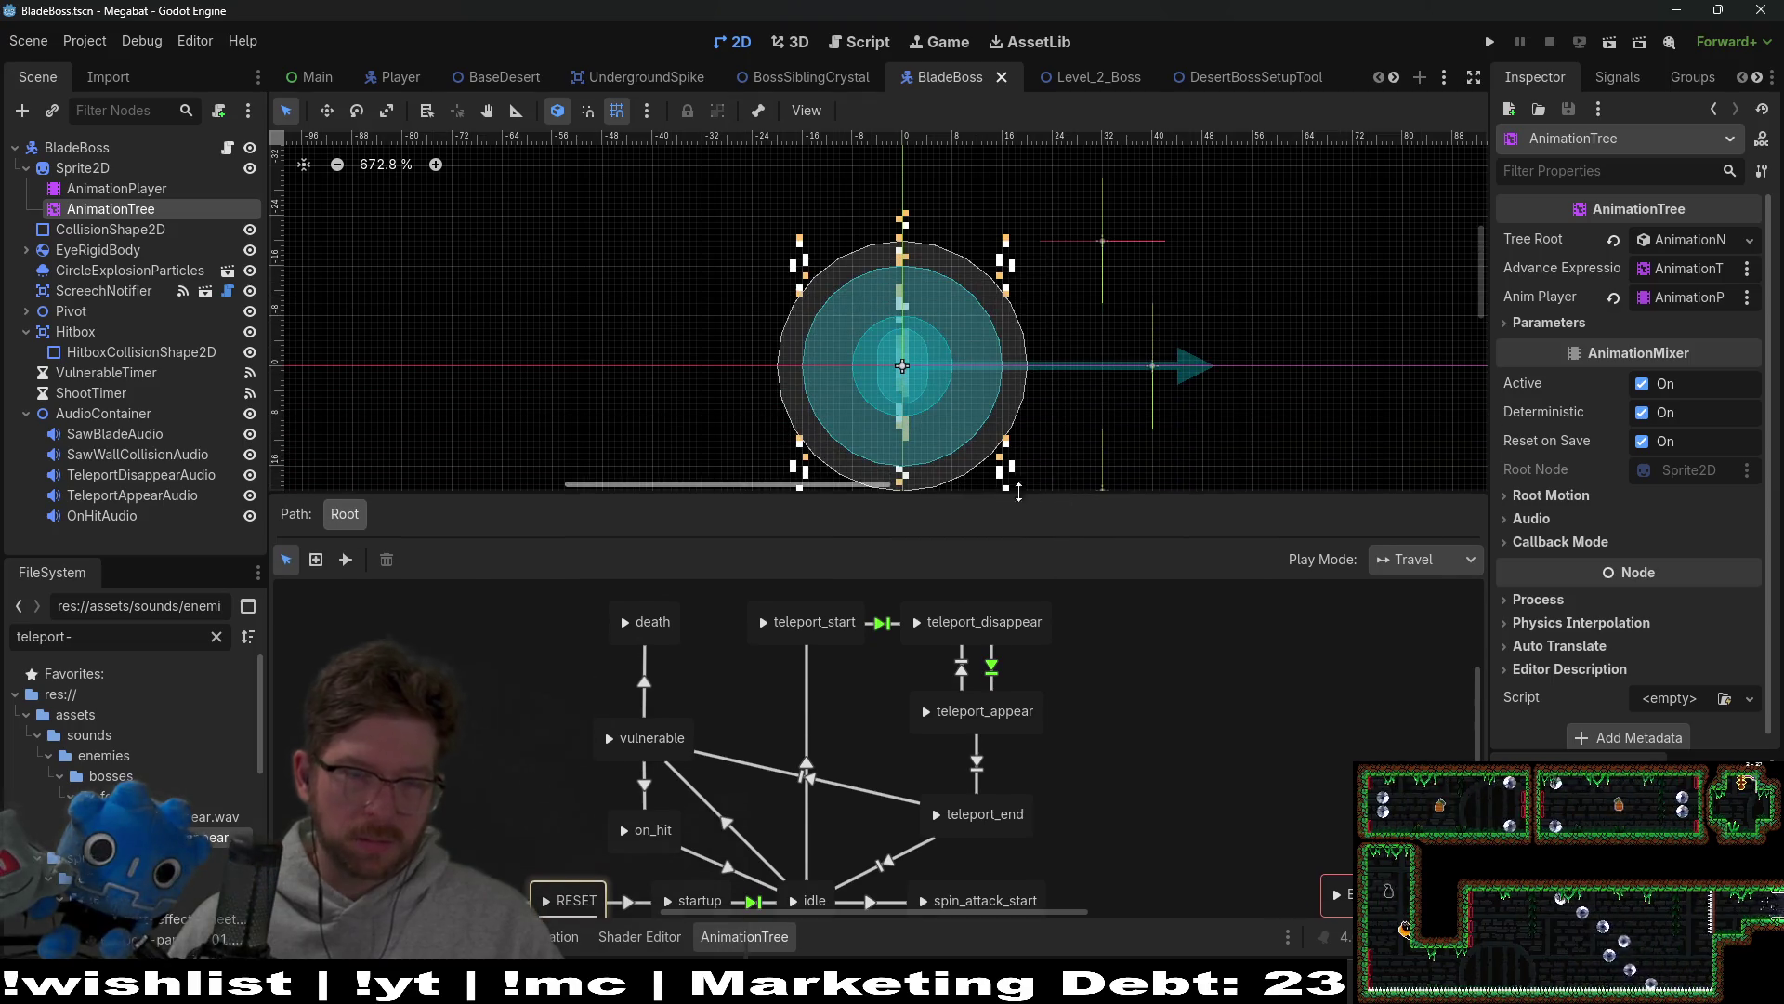
{"action": "left_click", "coordinate": [117, 188]}
{"action": "left_click", "coordinate": [110, 208]}
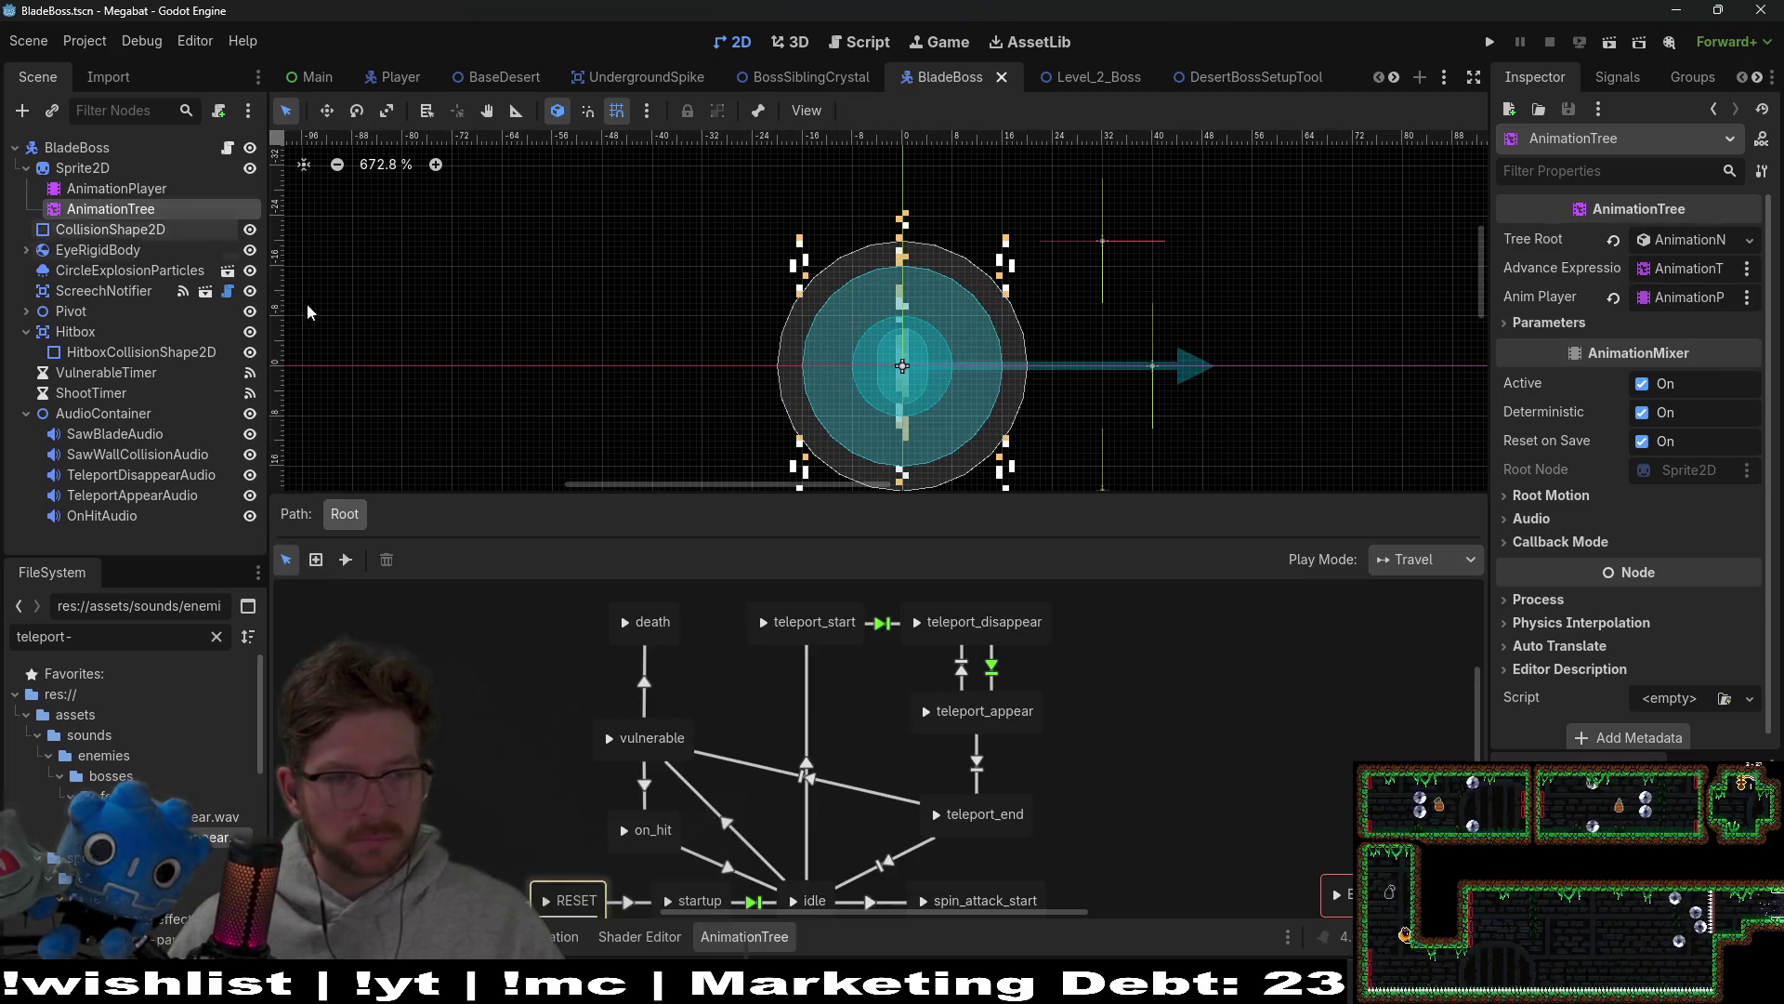
{"action": "left_click", "coordinate": [116, 187]}
{"action": "left_click", "coordinate": [777, 437]}
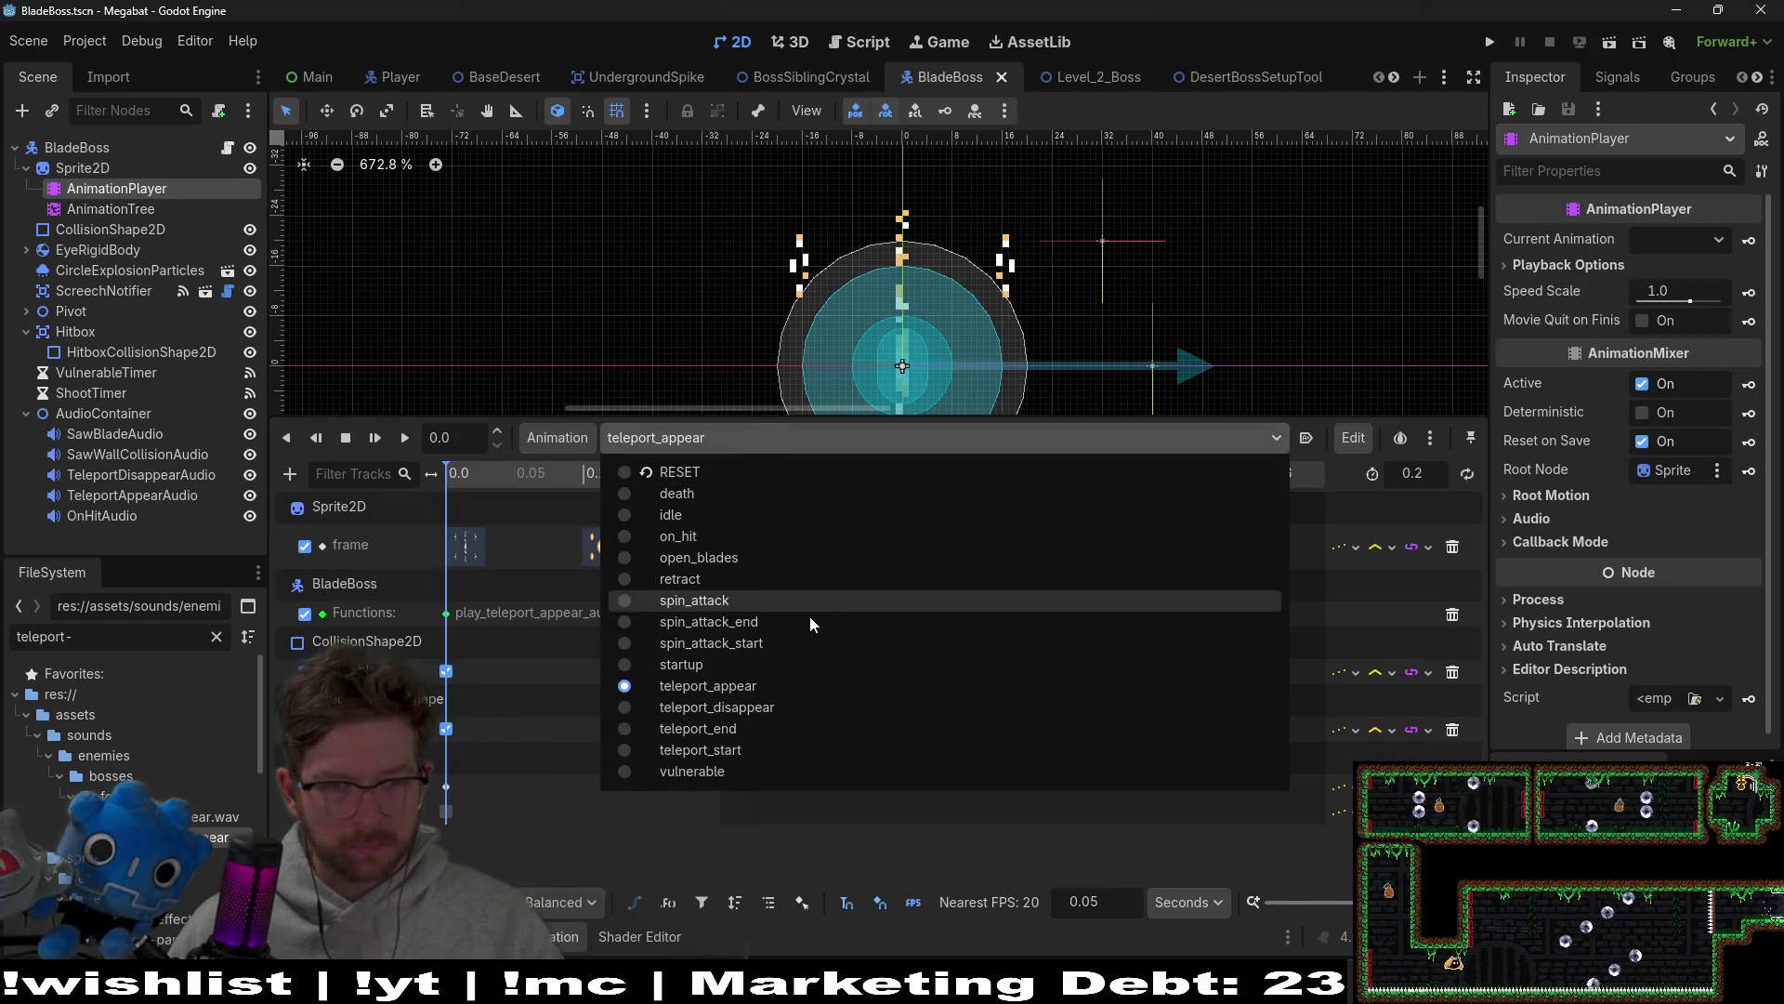
Step: Shrink the Animation panel and compare the teleport_appear and teleport_disappear animations
{"action": "left_click", "coordinate": [757, 734]}
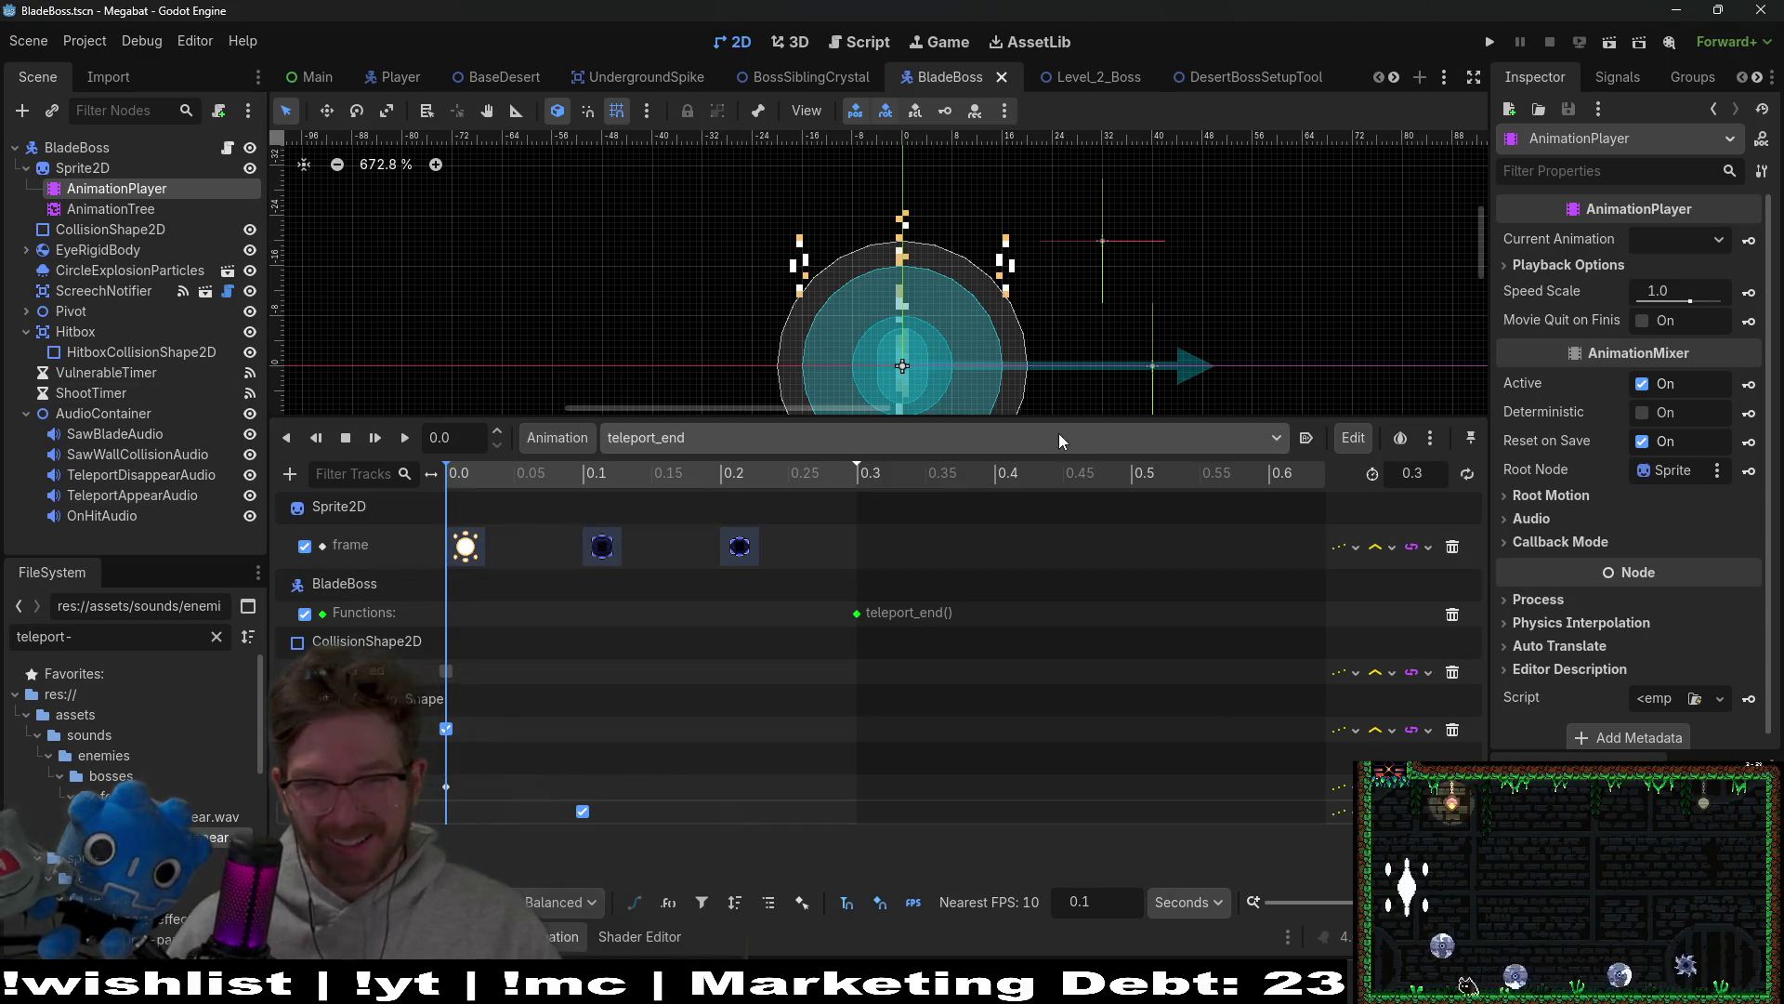
{"action": "mouse_move", "coordinate": [1059, 420]}
{"action": "left_mouse_down"}
{"action": "mouse_move", "coordinate": [1106, 656]}
{"action": "mouse_move", "coordinate": [1106, 559]}
{"action": "mouse_move", "coordinate": [1134, 478]}
{"action": "left_mouse_up"}
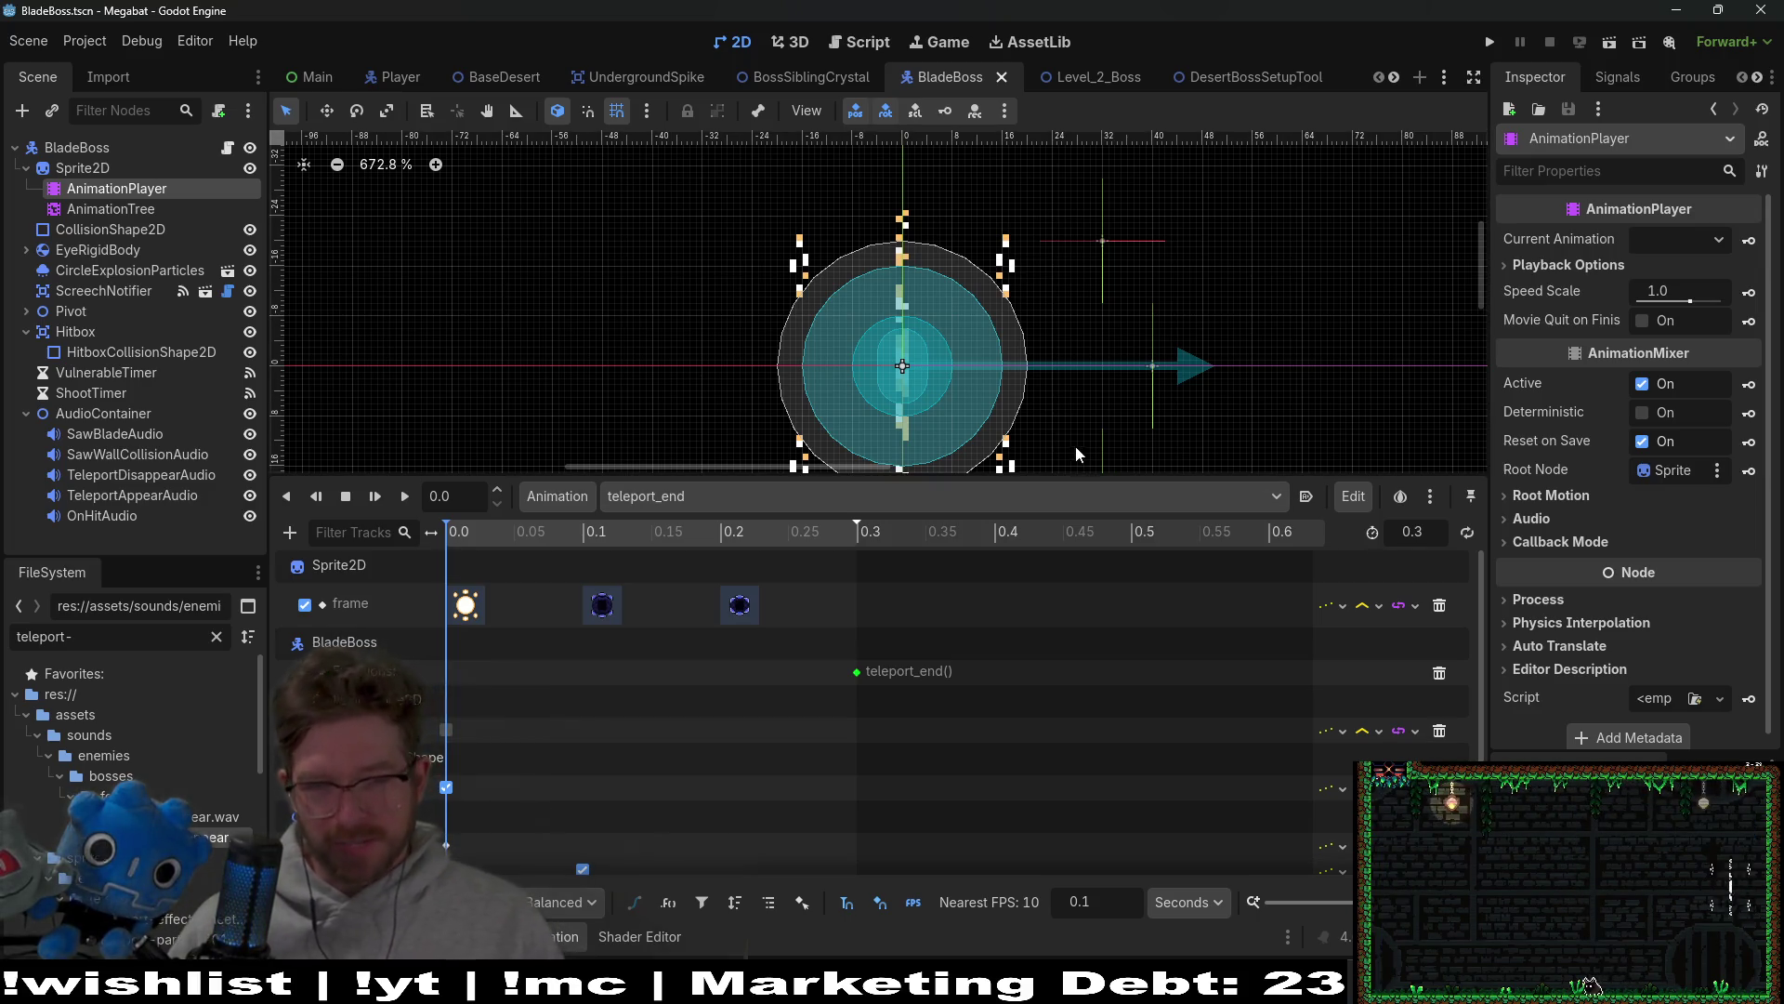
{"action": "left_click", "coordinate": [954, 496]}
{"action": "left_click", "coordinate": [785, 744]}
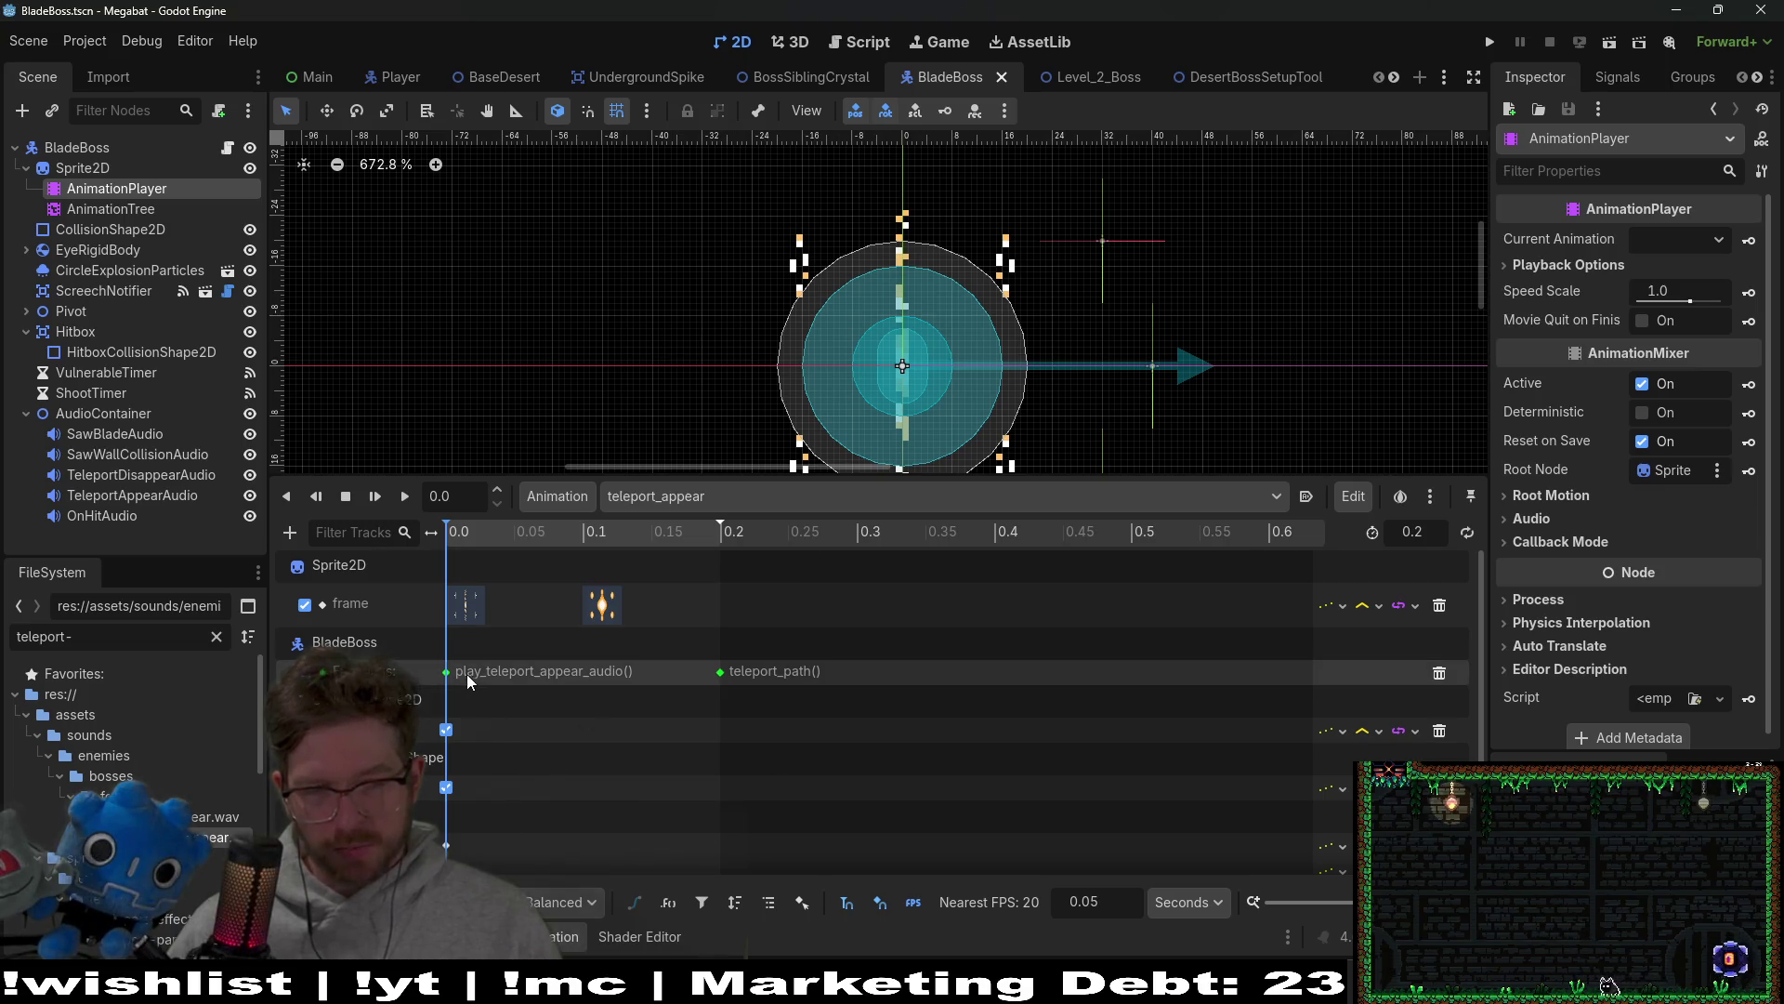
{"action": "left_click", "coordinate": [764, 497]}
{"action": "left_click", "coordinate": [769, 764]}
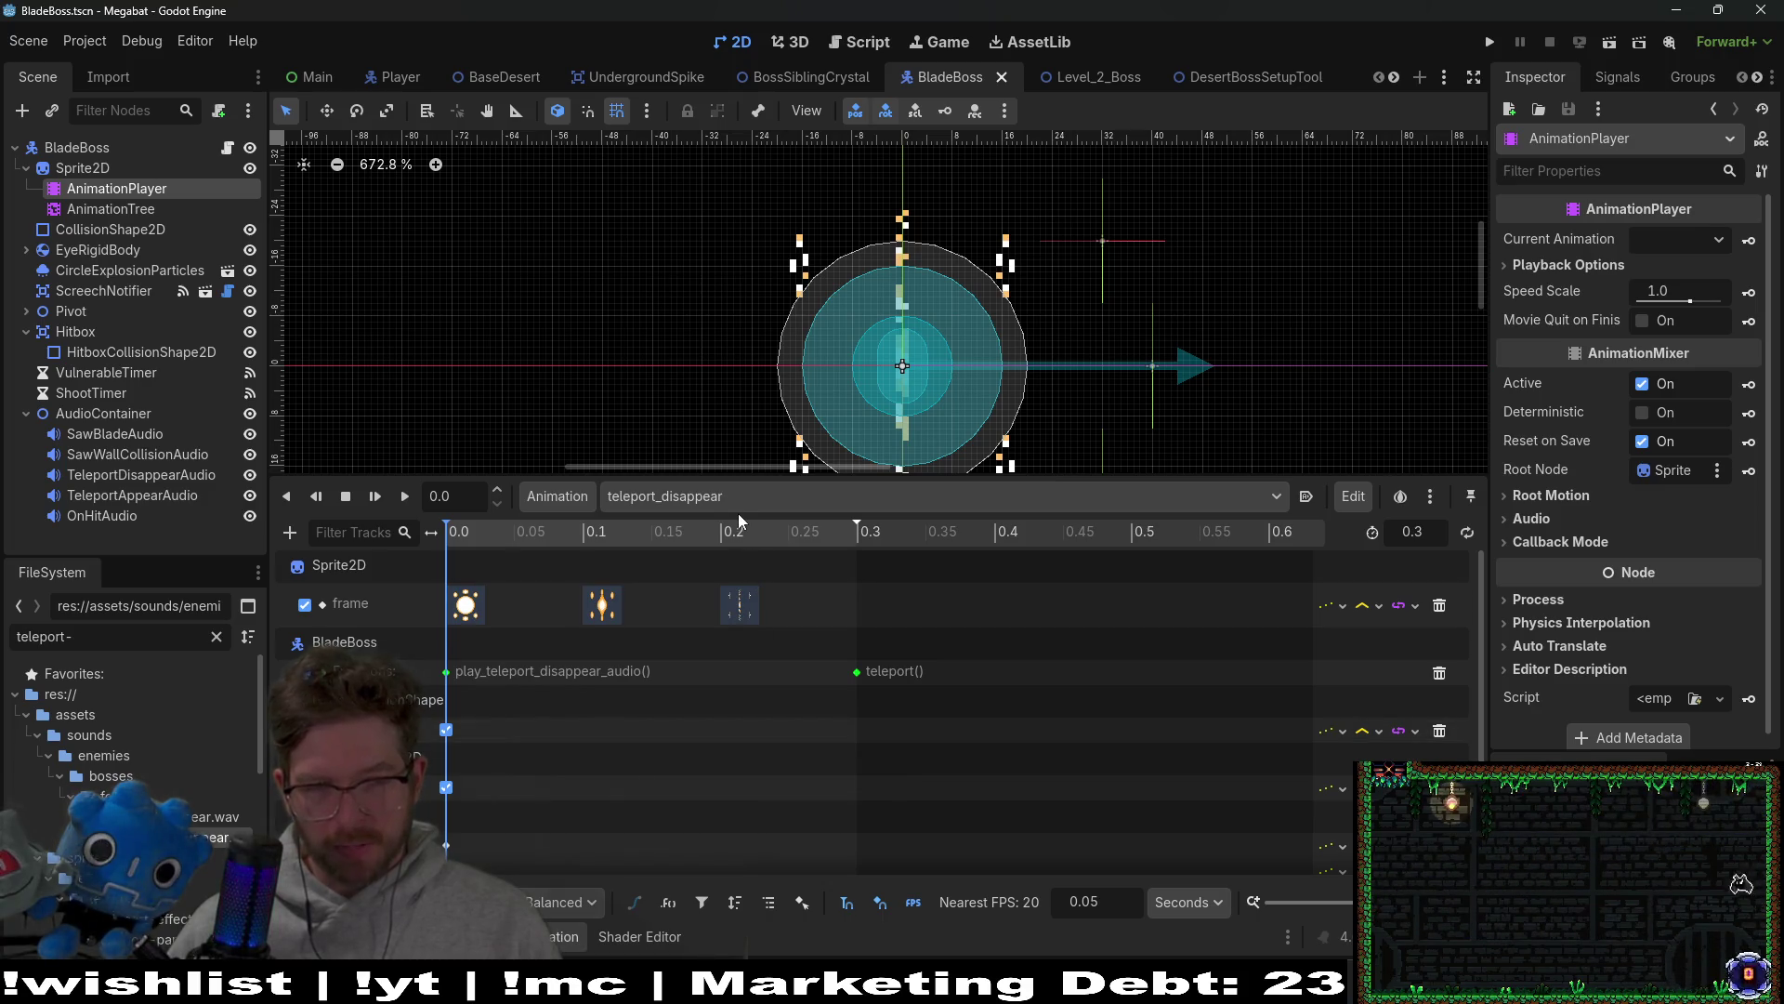
Step: Delete the play_teleport_appear_audio call key at the start of teleport_appear
{"action": "left_click", "coordinate": [753, 504]}
{"action": "left_click", "coordinate": [727, 743]}
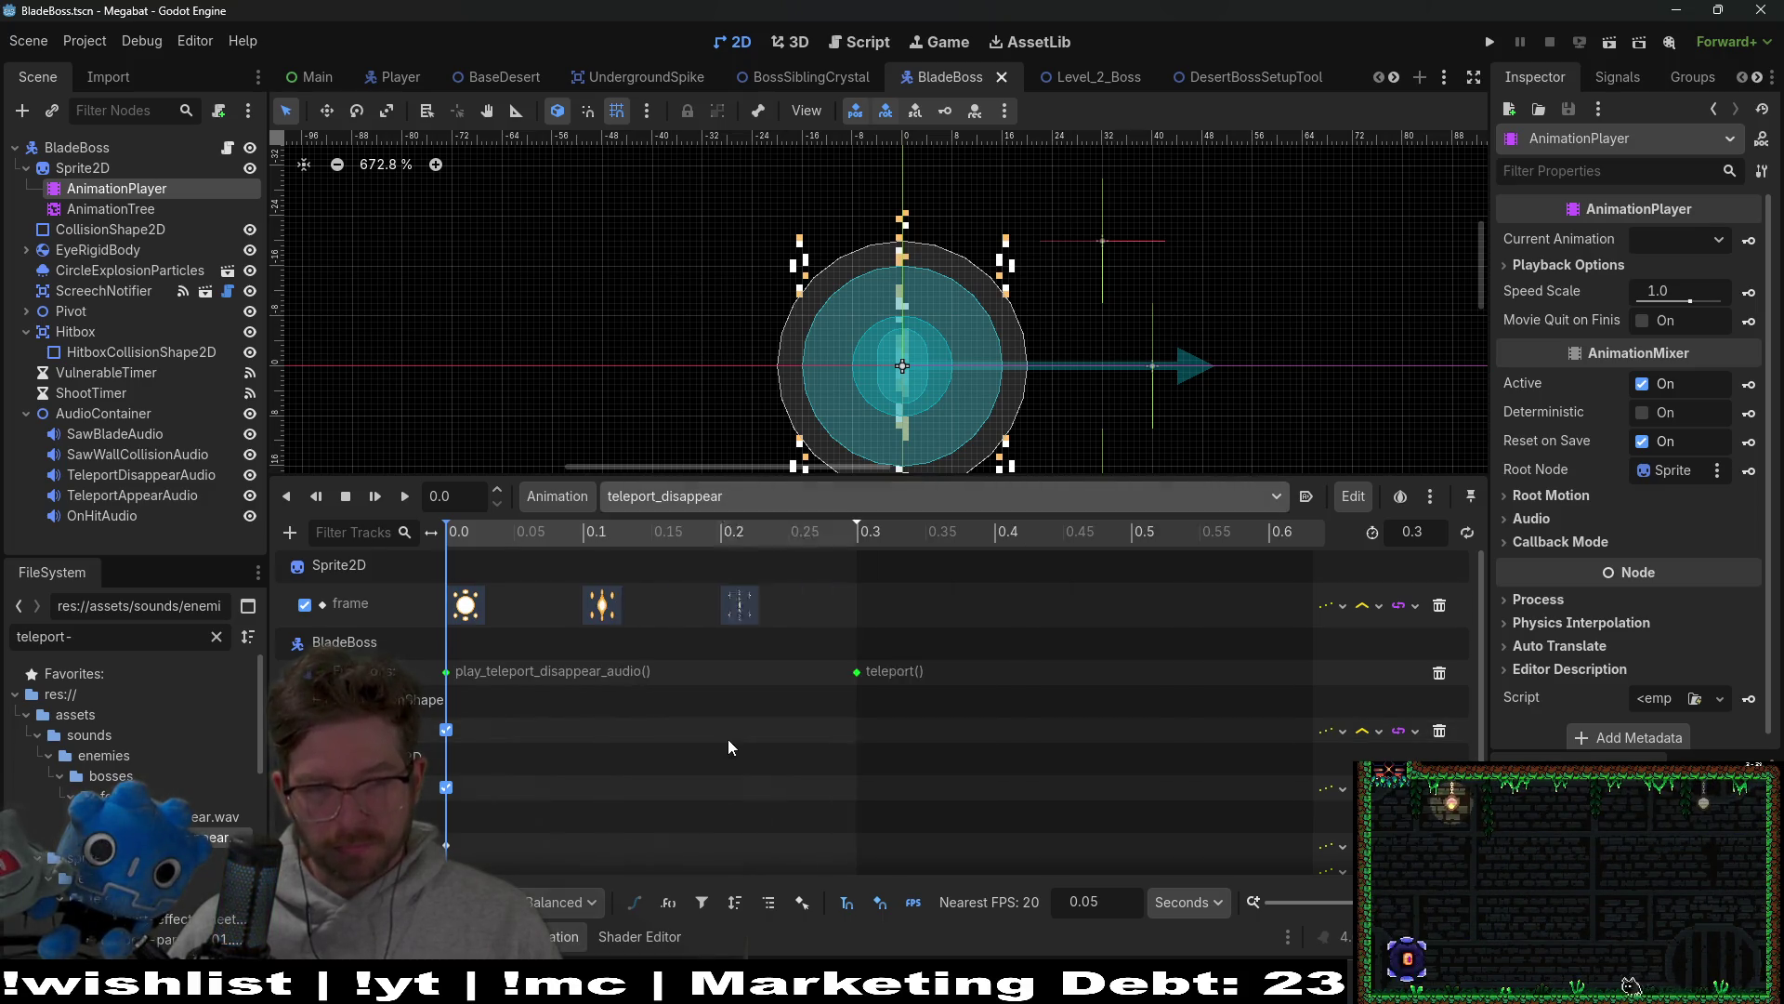
{"action": "left_click", "coordinate": [446, 669]}
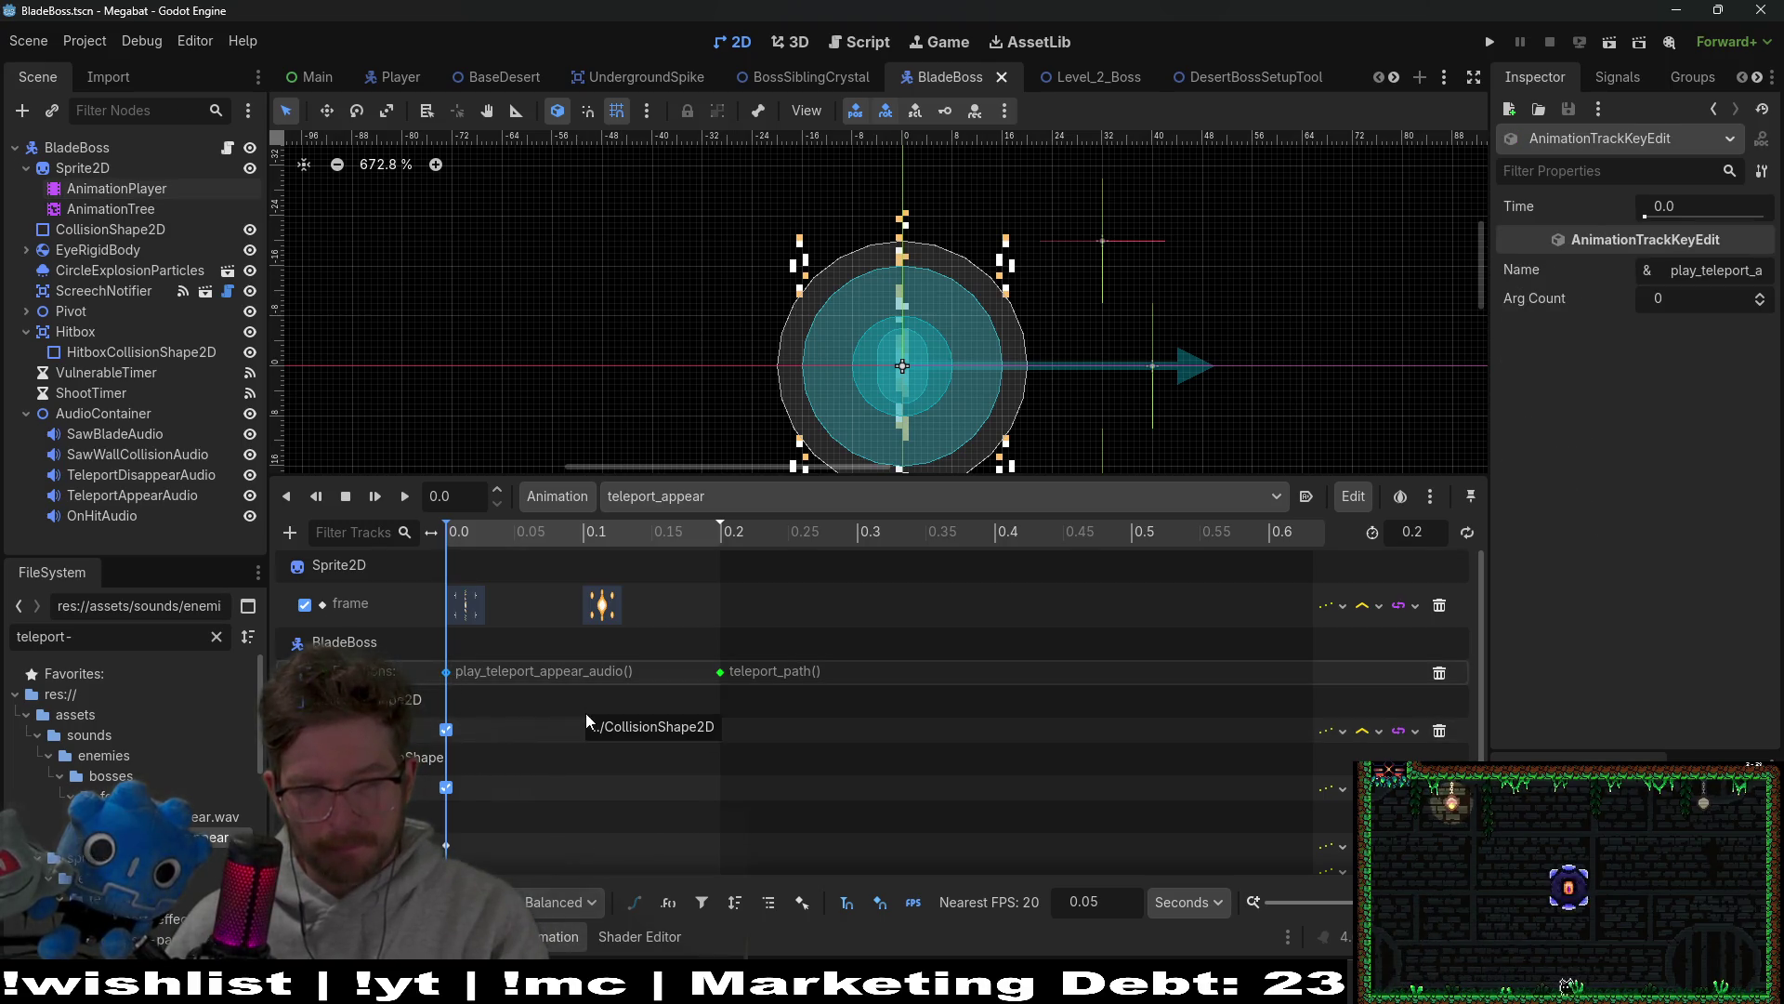
{"action": "key", "text": "Delete"}
{"action": "left_click", "coordinate": [755, 506]}
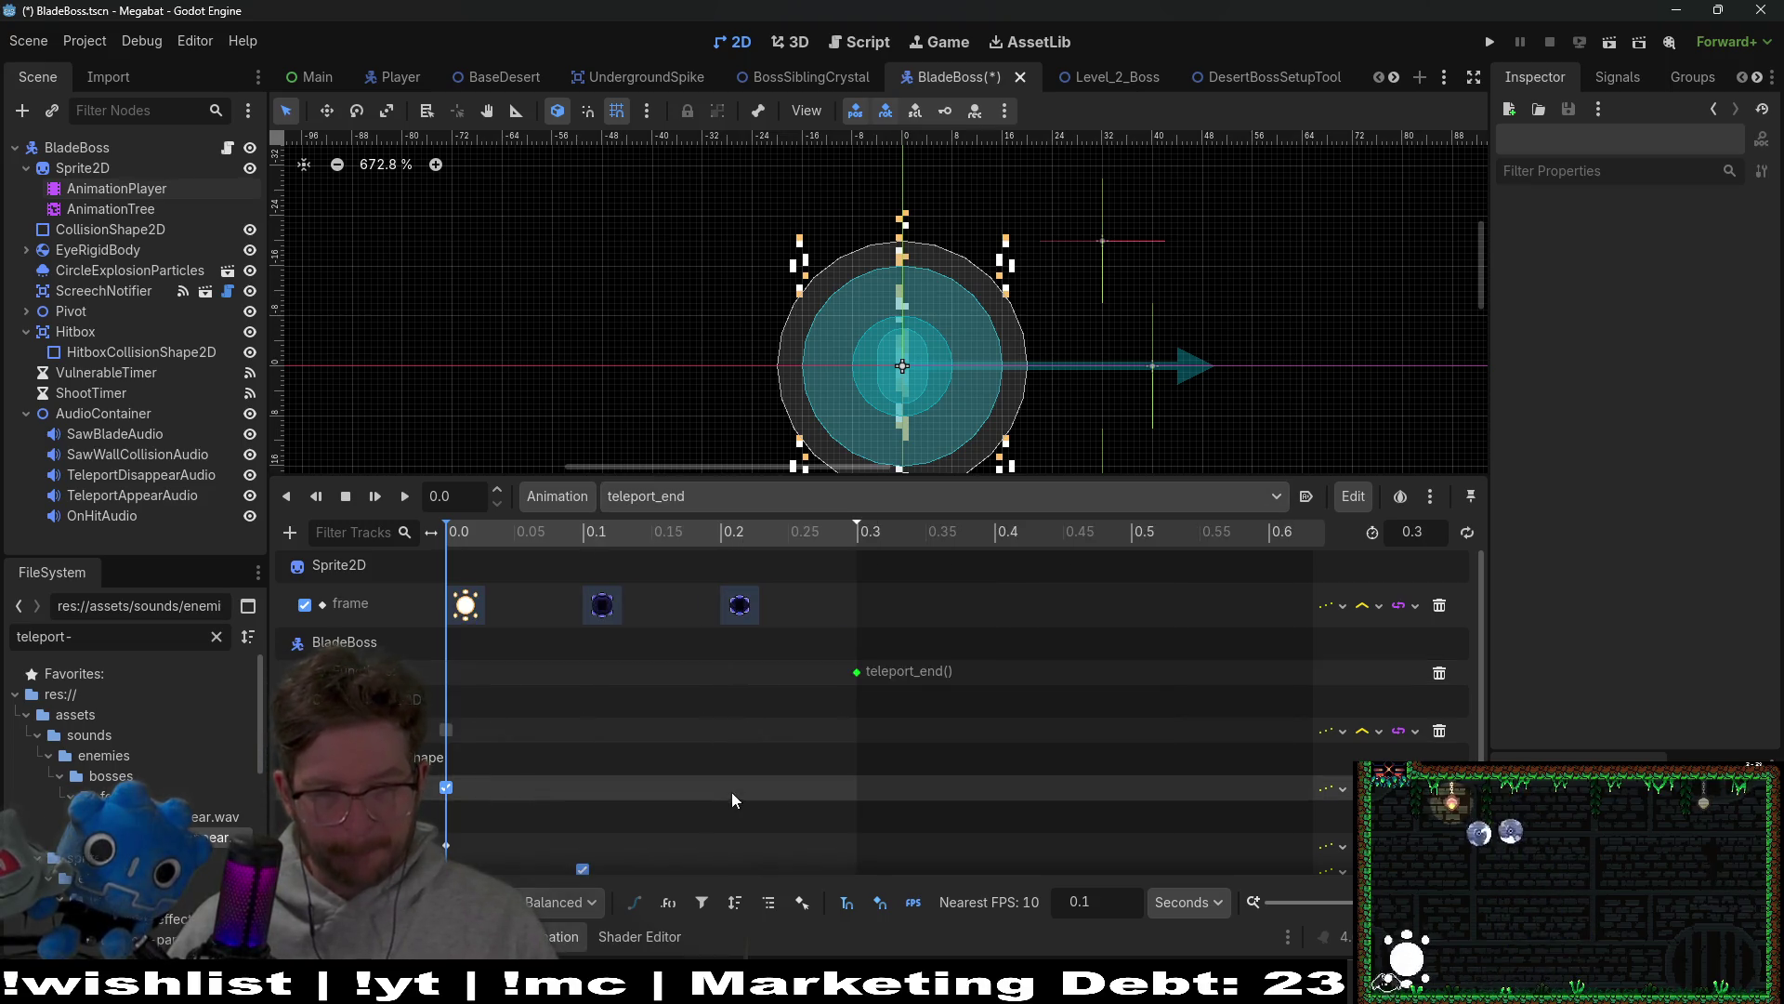
Step: Add a play_teleport_appear_audio() call key at 0.0 in the teleport_end animation
{"action": "left_click", "coordinate": [732, 792]}
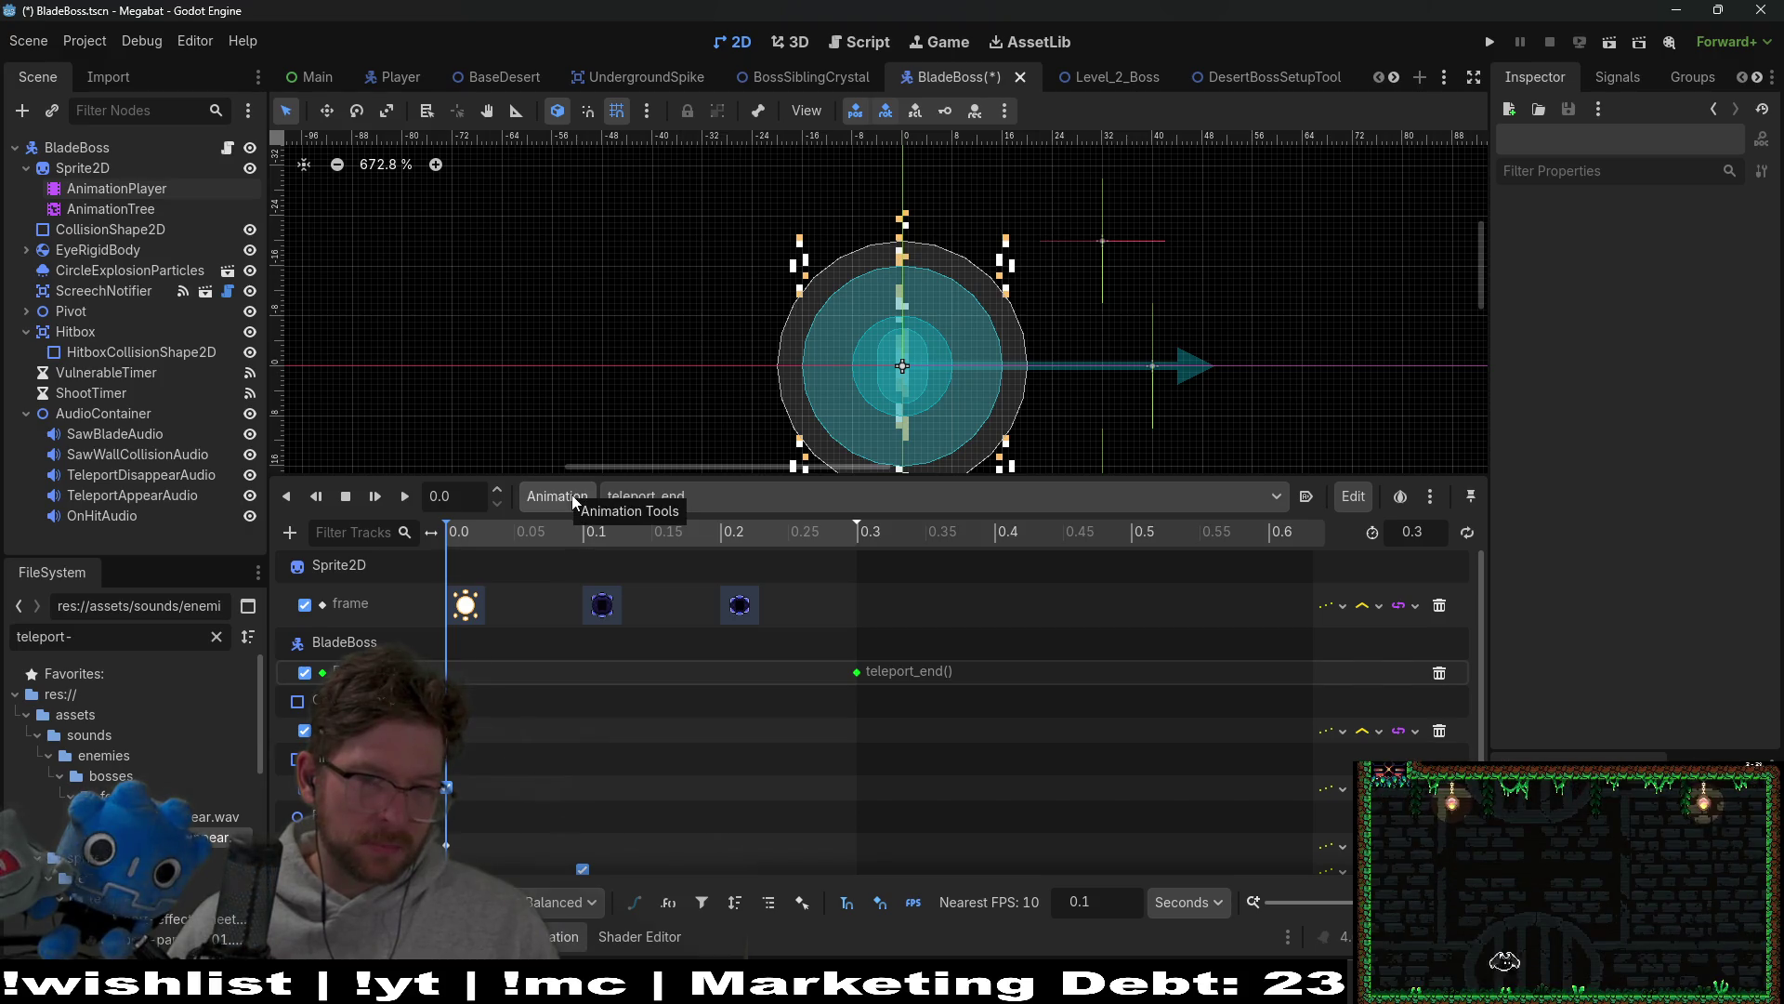
{"action": "double_click", "coordinate": [554, 673]}
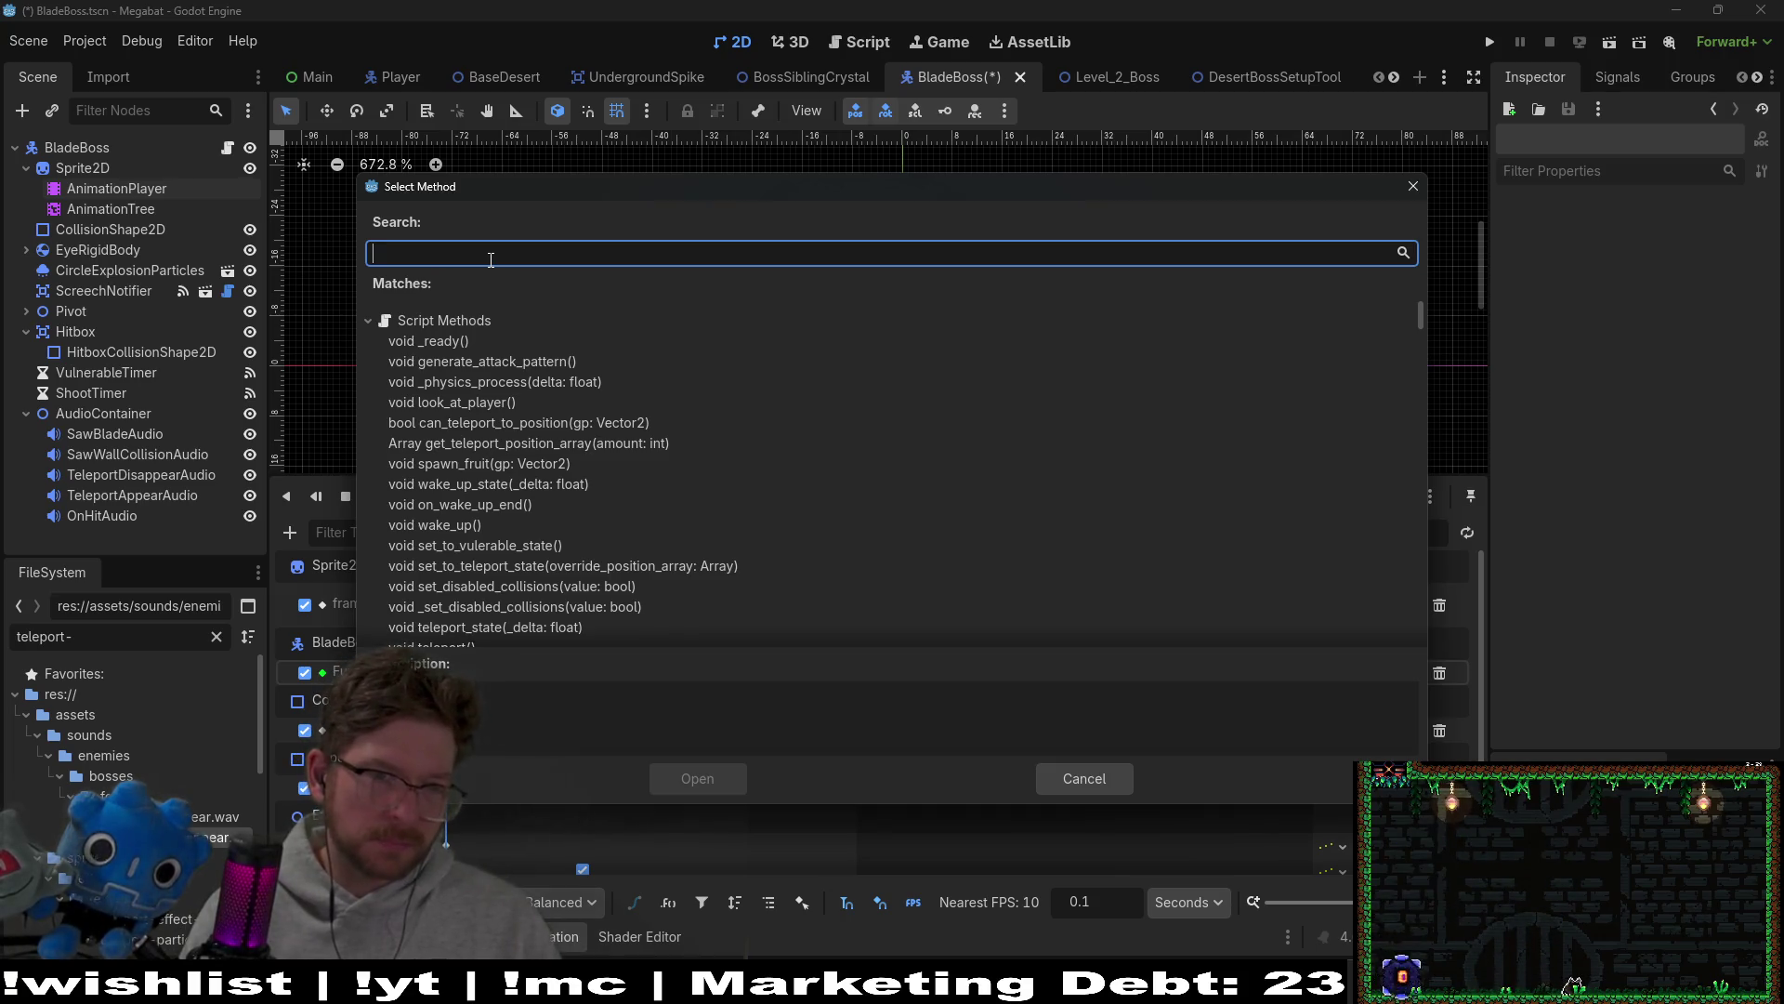
{"action": "type", "text": "appear"}
{"action": "left_click", "coordinate": [560, 363]}
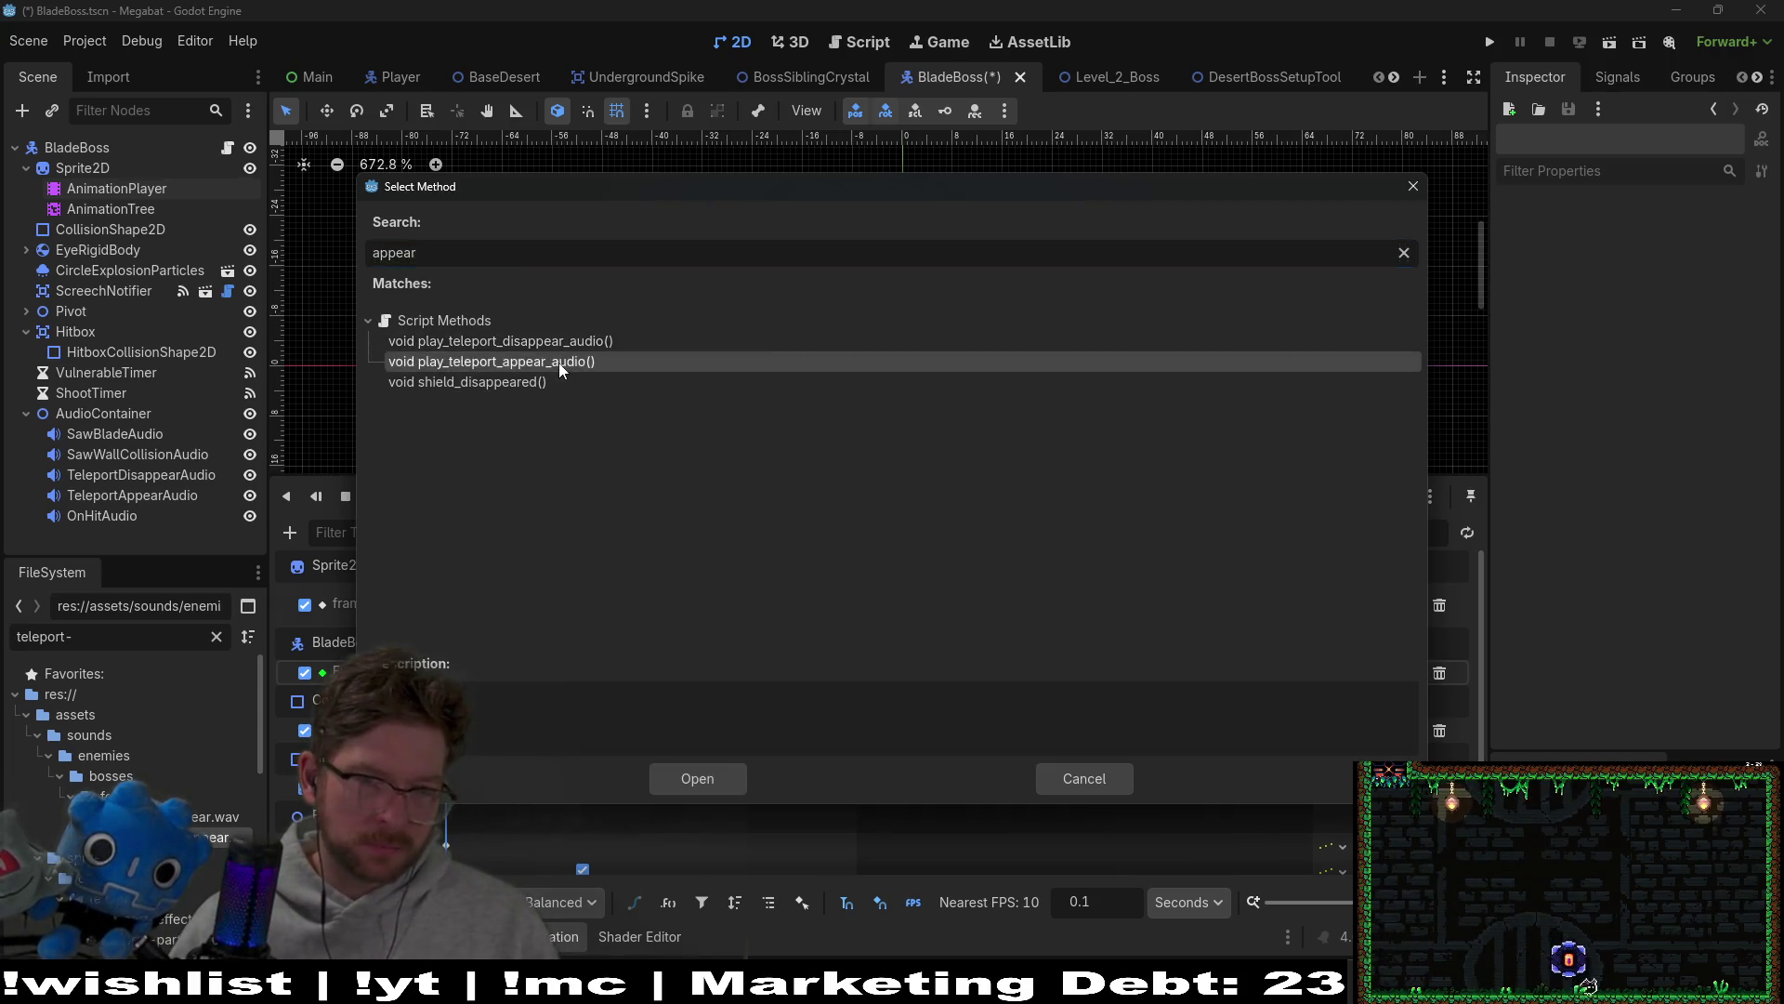
{"action": "double_click", "coordinate": [560, 363]}
Step: Save the BladeBoss scene and run Level_2_Boss to test the boss
{"action": "key", "text": "ctrl+s"}
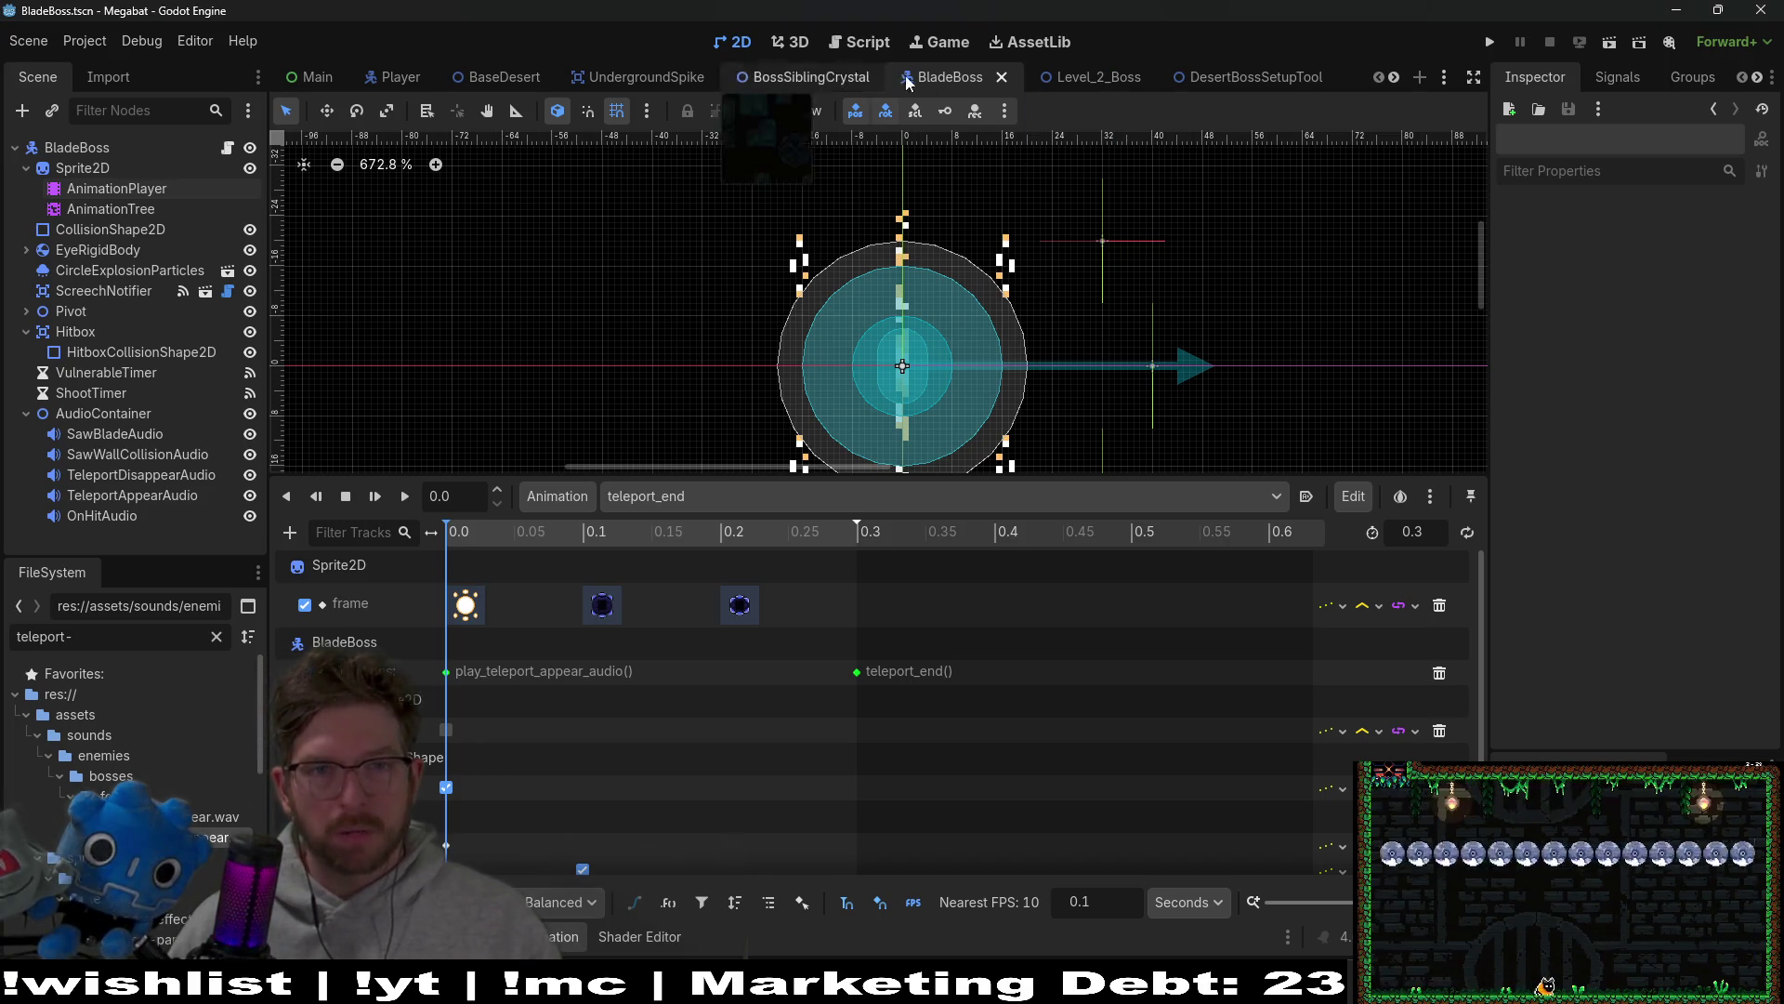
{"action": "left_click", "coordinate": [1125, 86]}
{"action": "left_click", "coordinate": [1615, 48]}
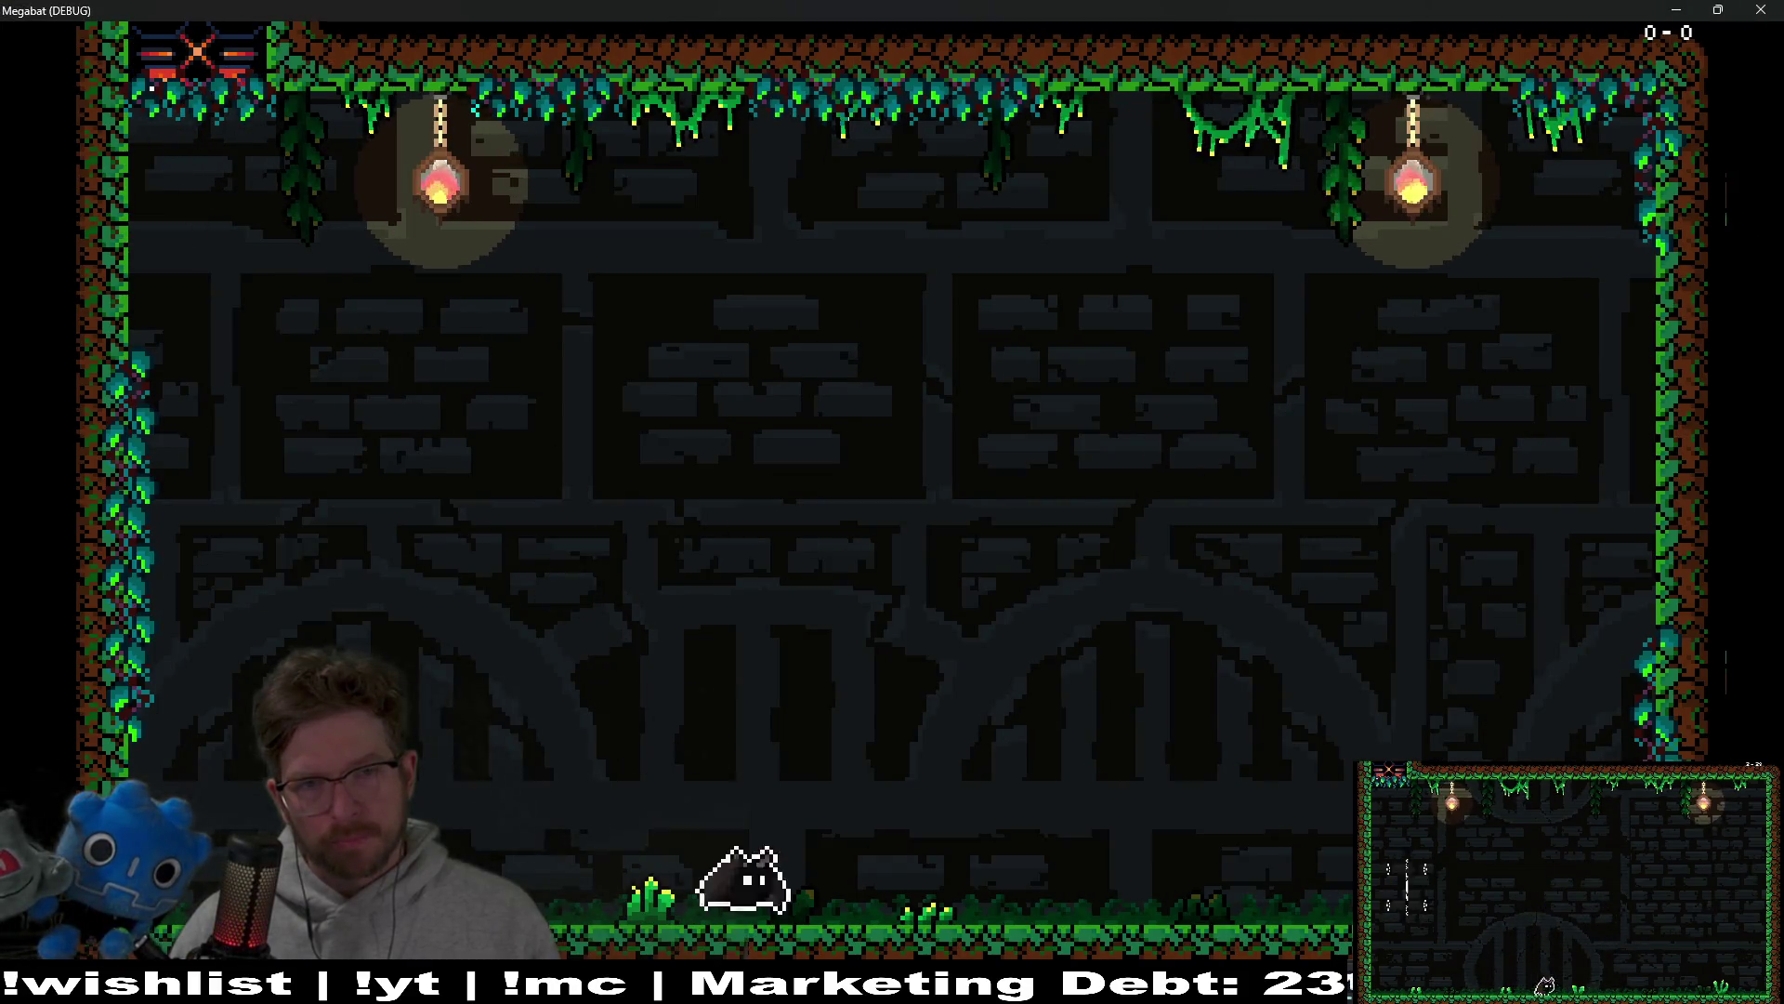
Step: Dodge the boss's attacks, fly at it to trigger its teleport, then stop the run with F8
{"action": "key", "text": "Left"}
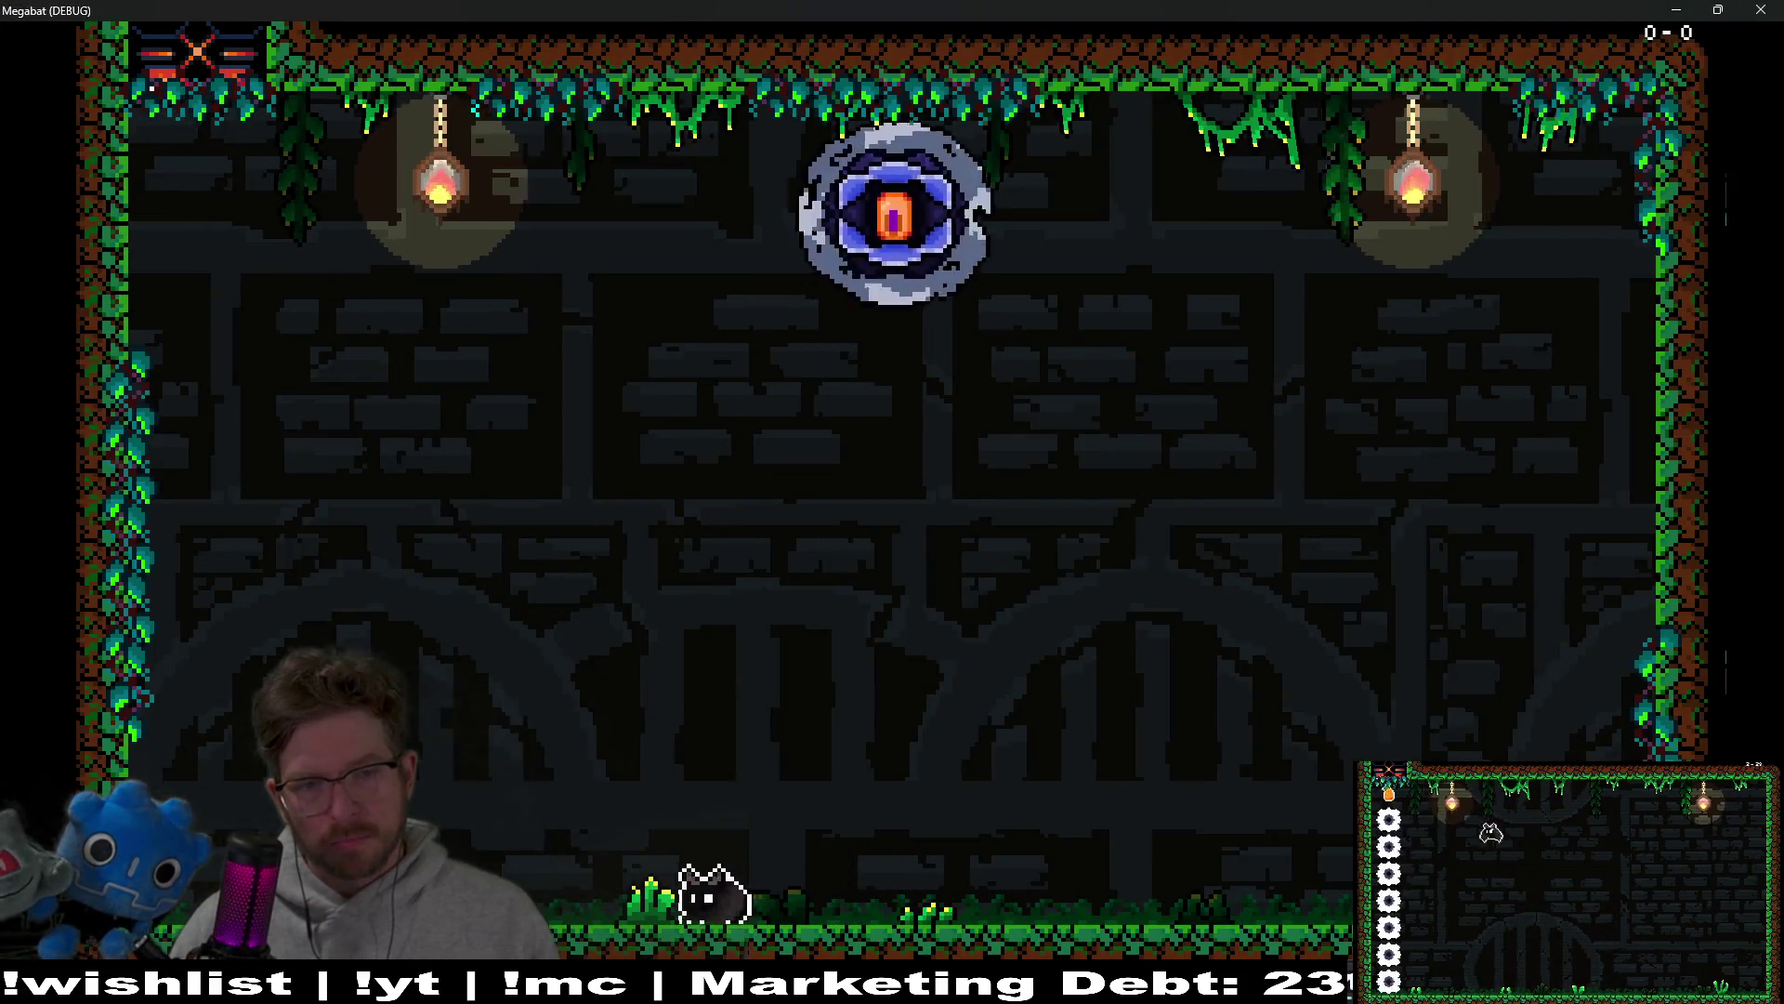
{"action": "key", "text": "Right"}
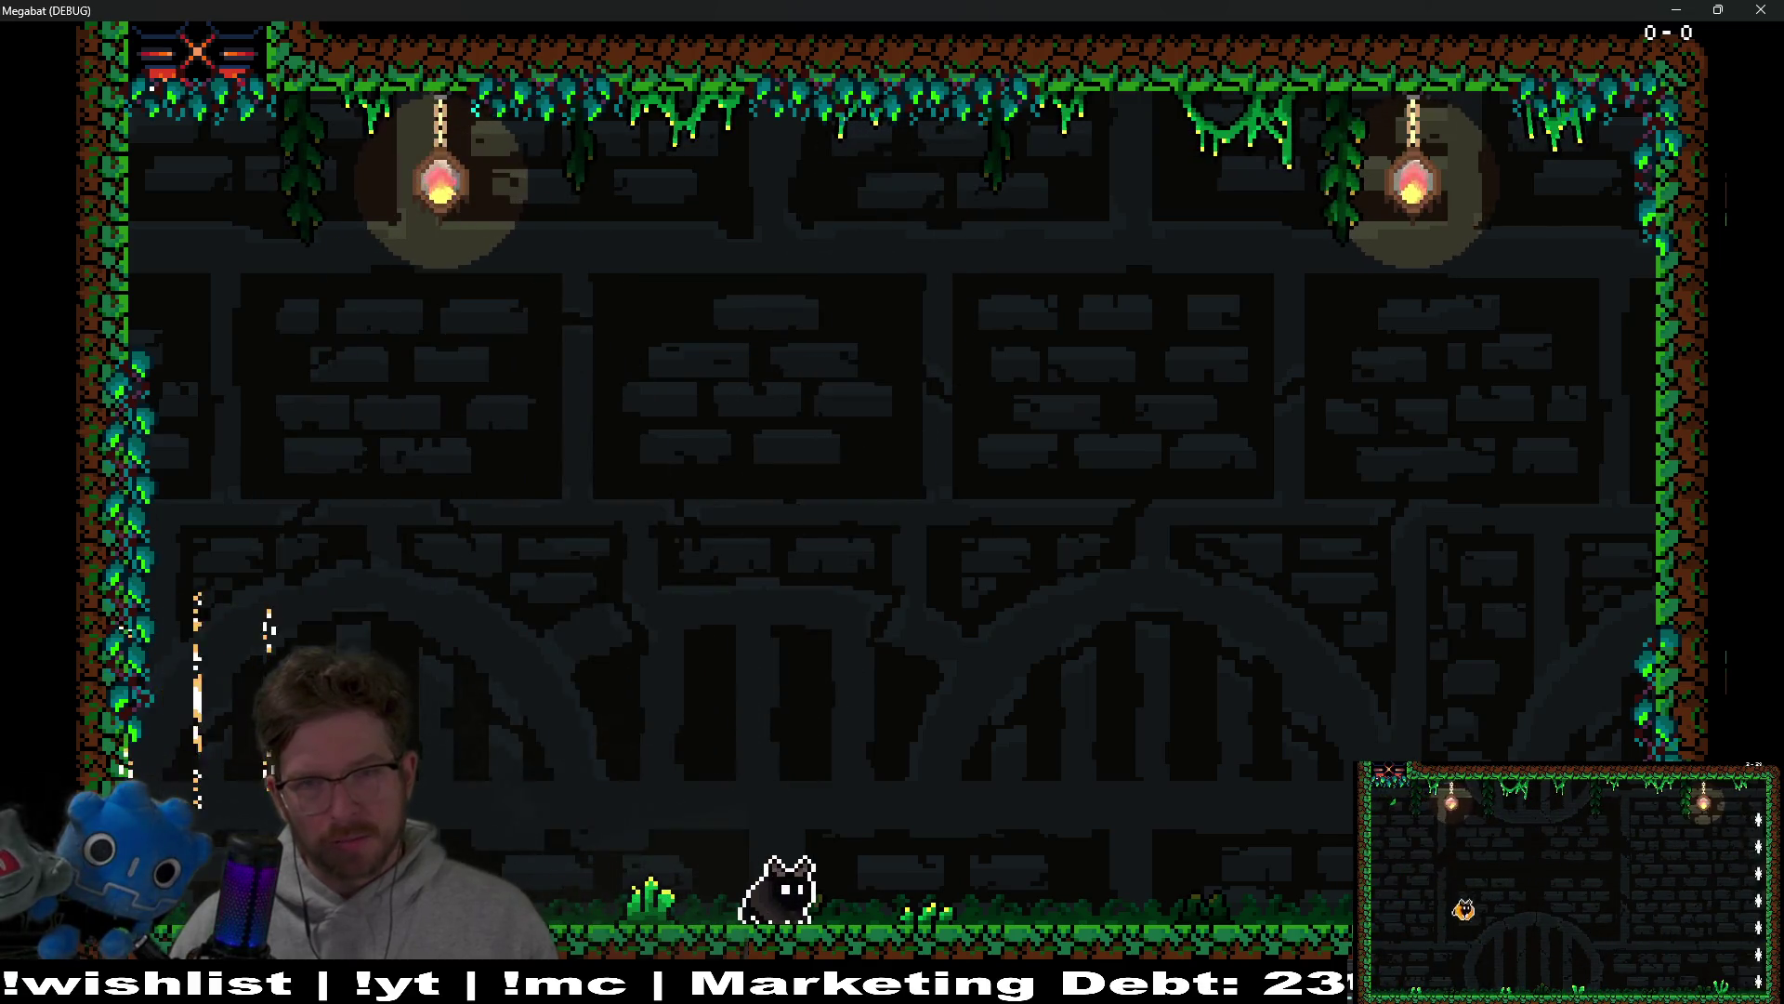
{"action": "key", "text": "Right"}
{"action": "key", "text": "space"}
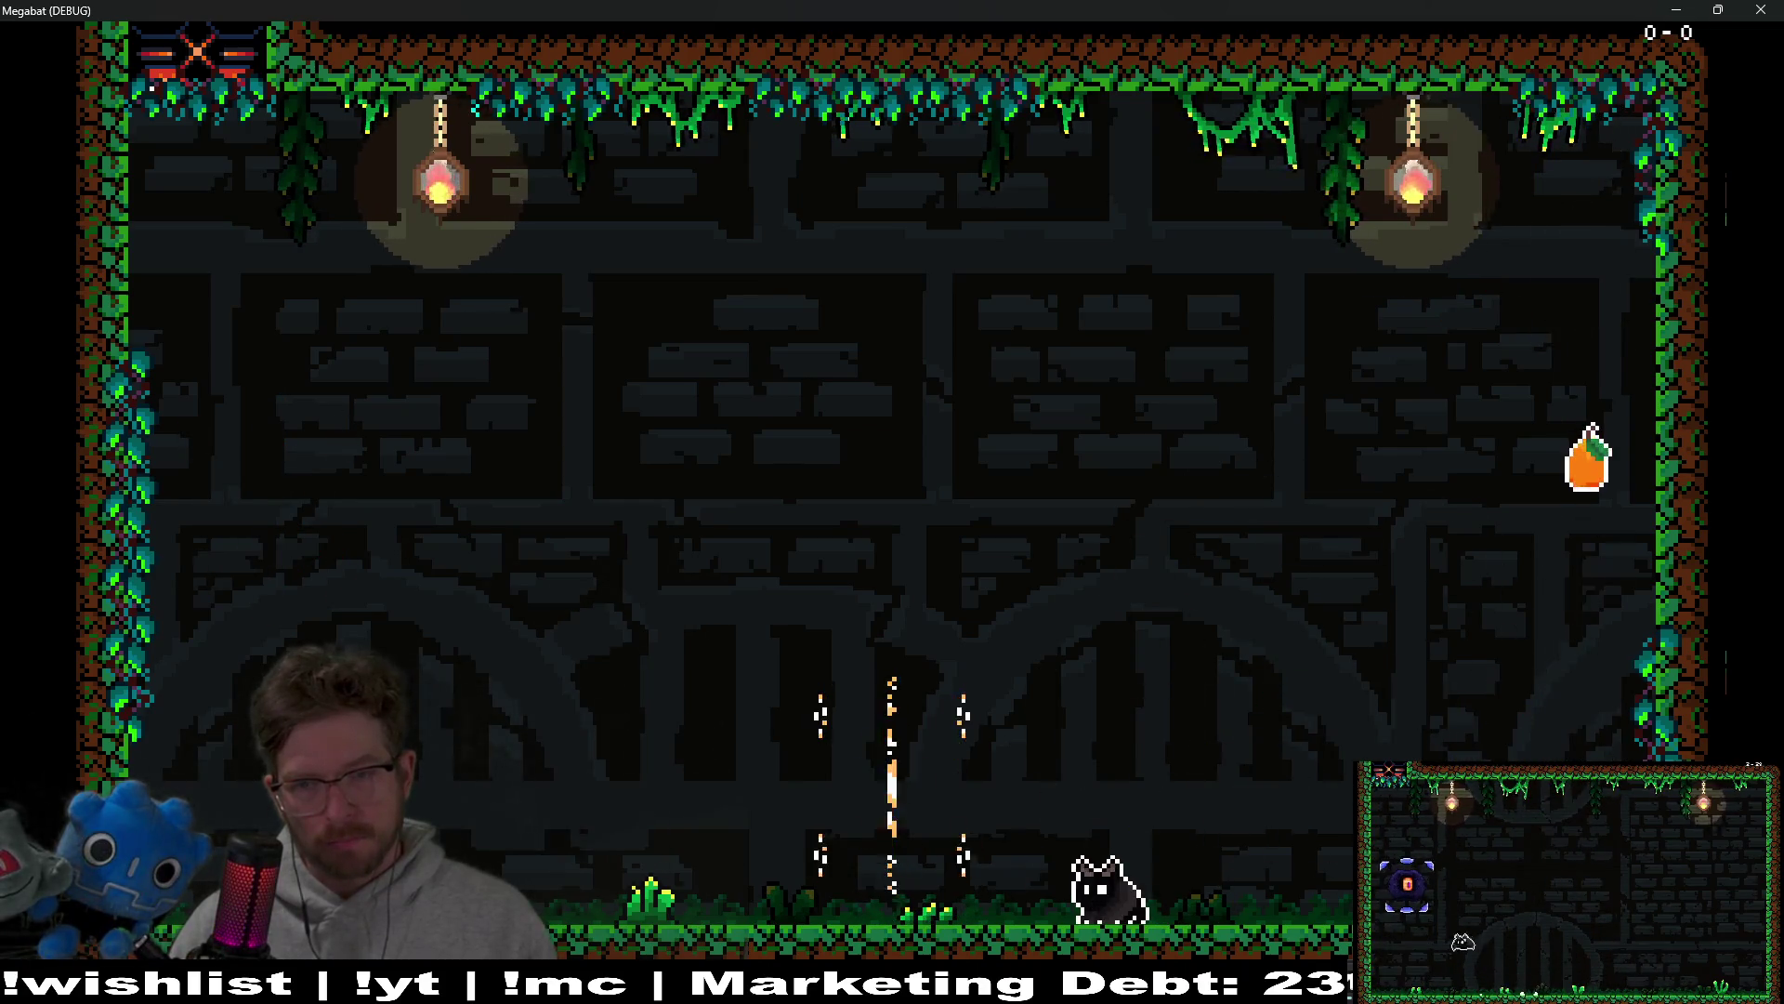
{"action": "key", "text": "space"}
{"action": "key", "text": "Right"}
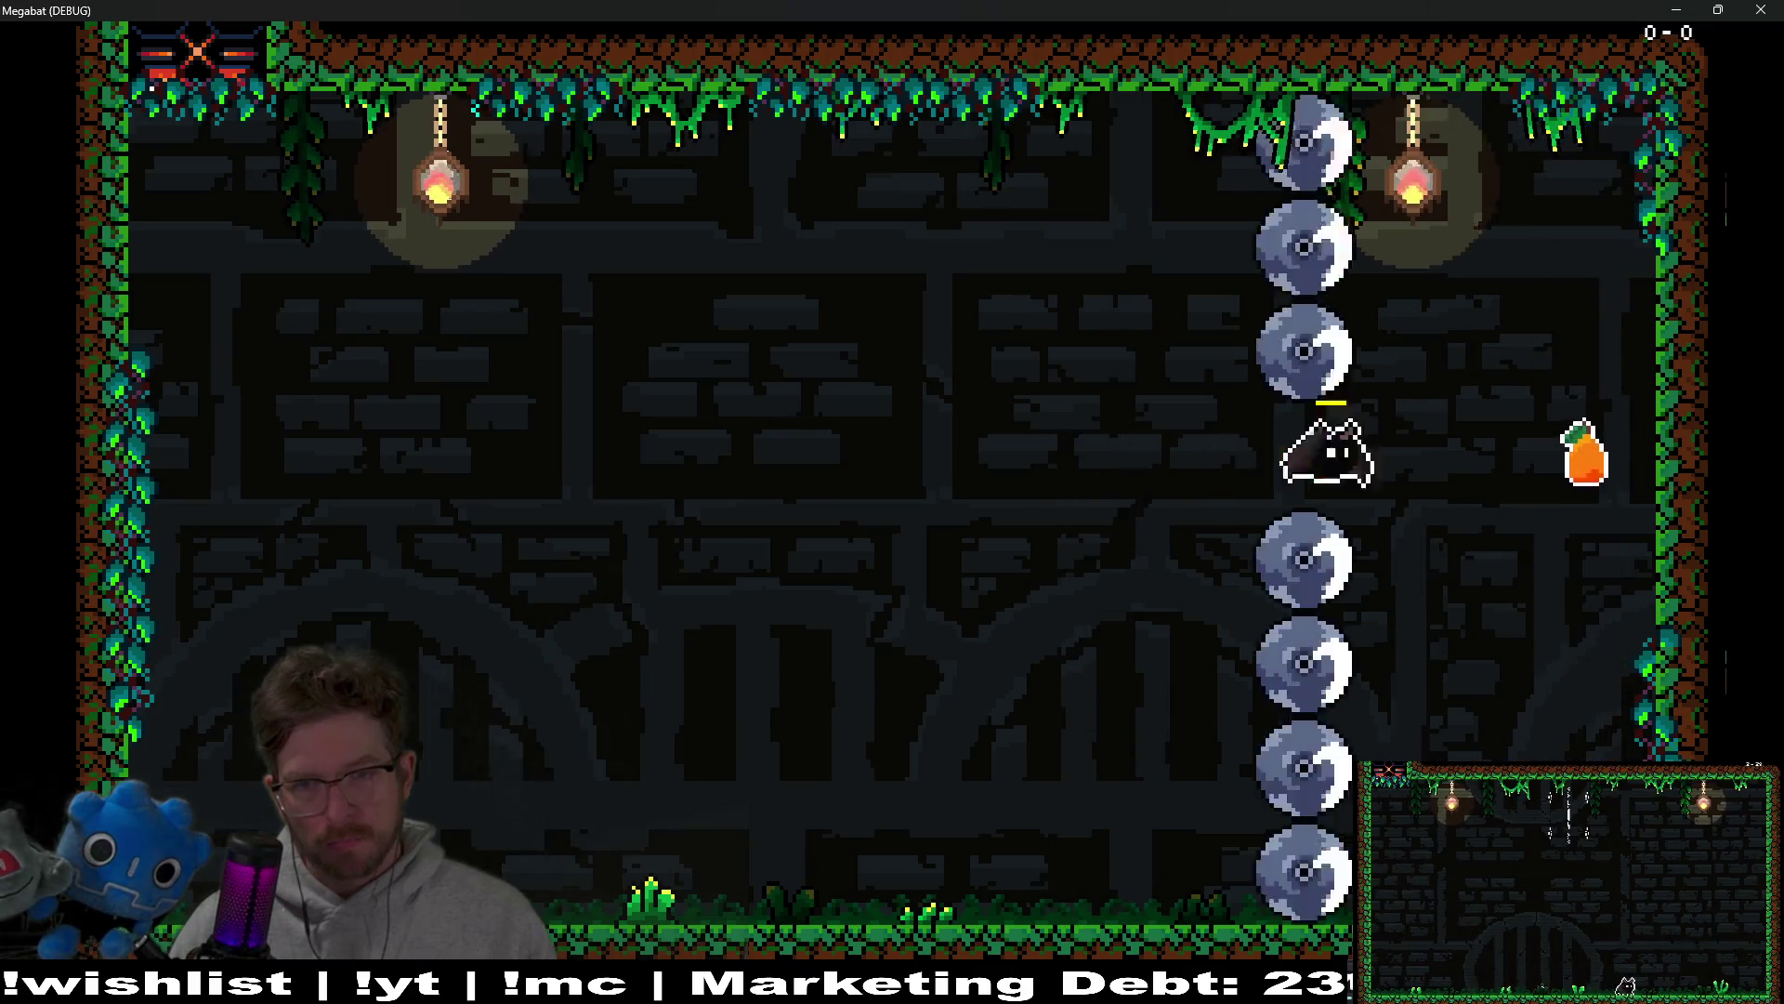
{"action": "key", "text": "Left"}
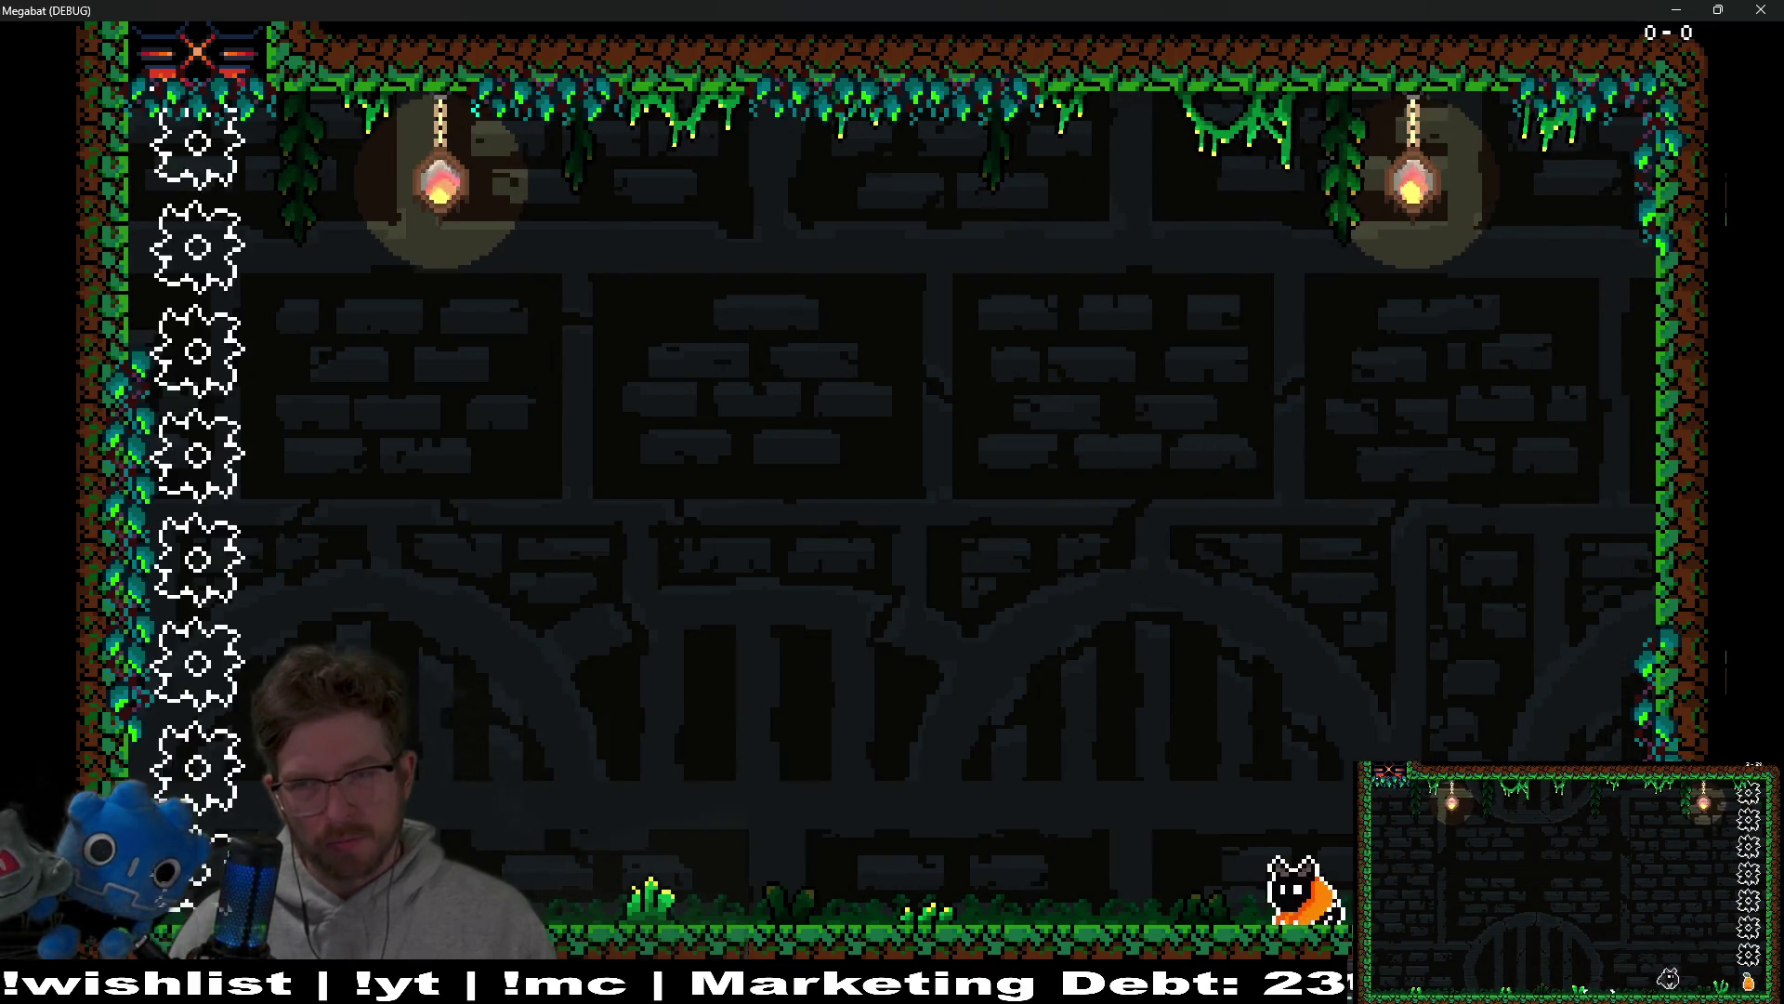
{"action": "key", "text": "Left"}
{"action": "key", "text": "Left"}
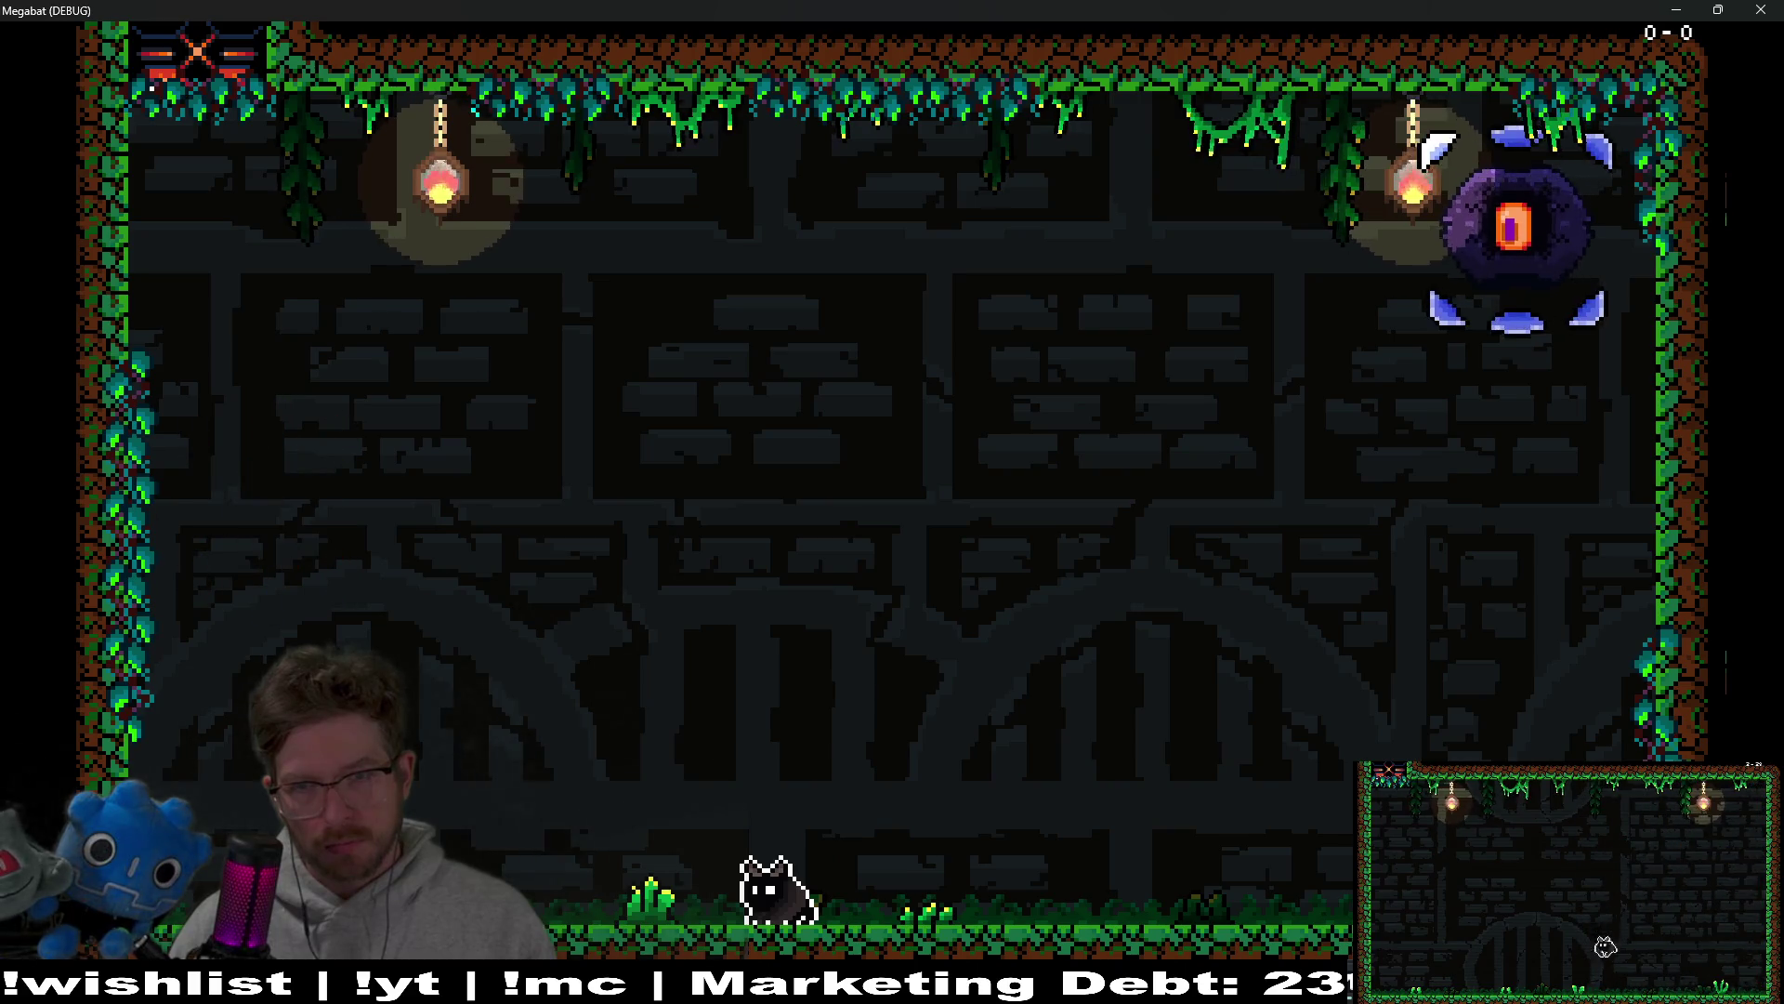
{"action": "key", "text": "space"}
{"action": "key", "text": "Right"}
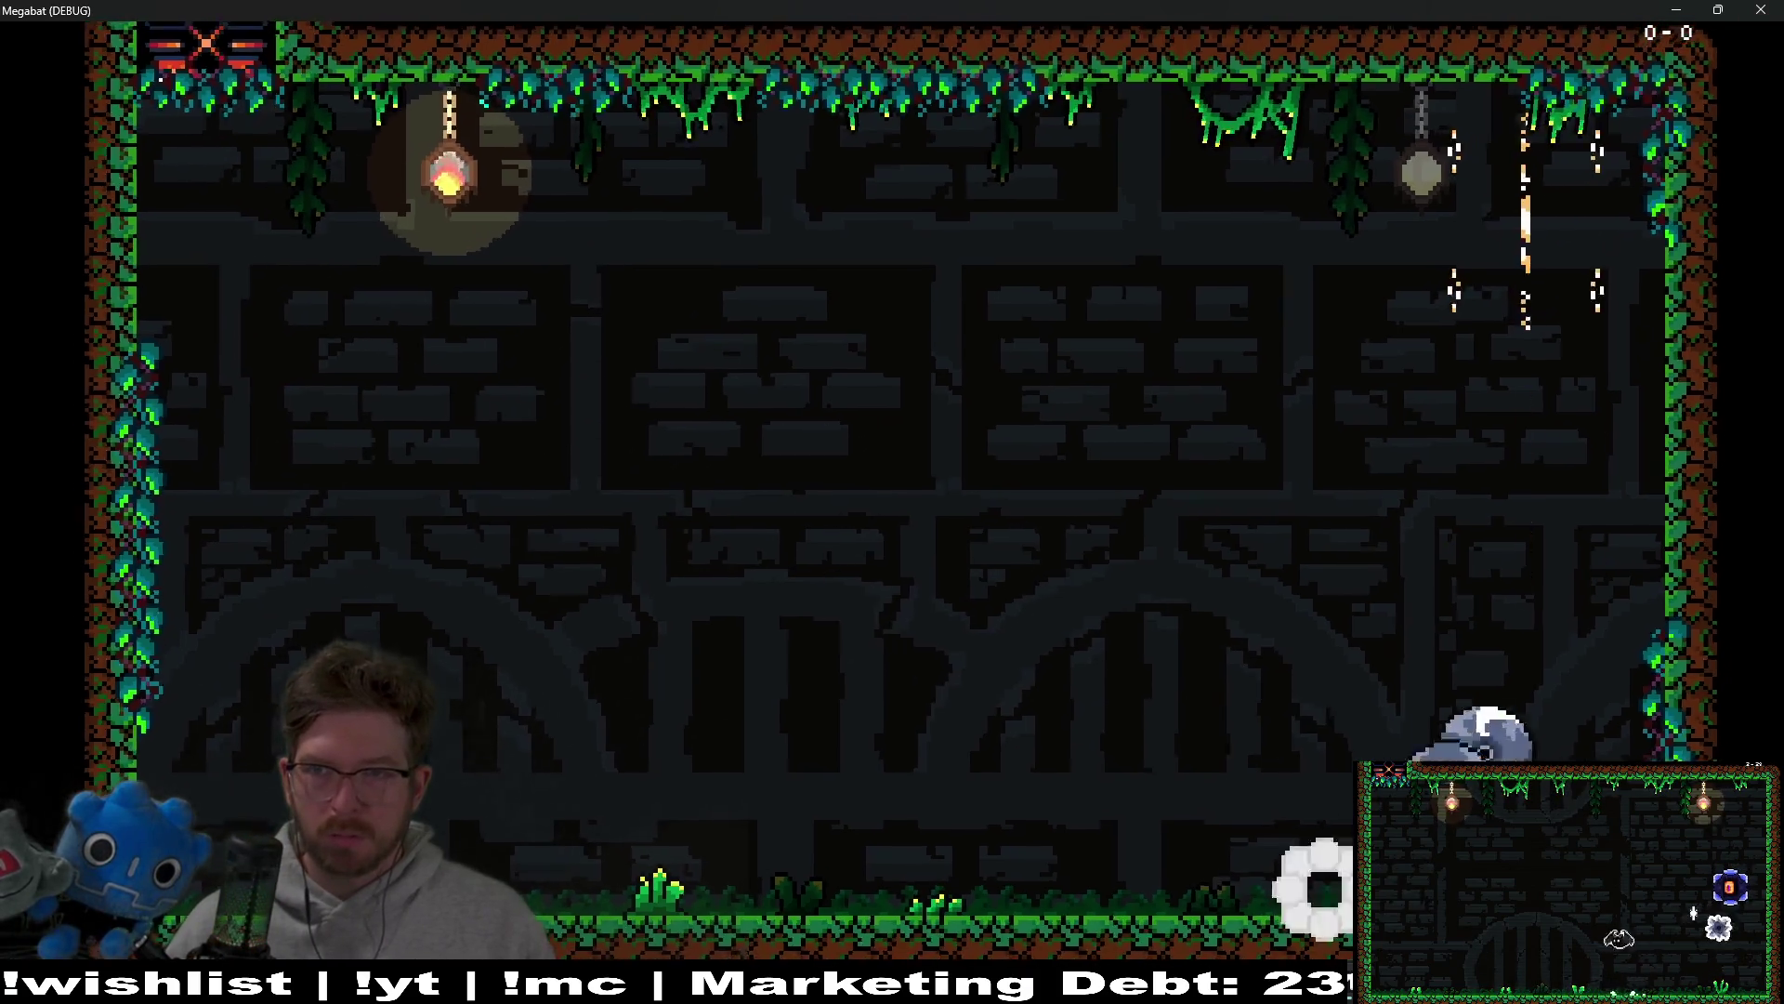
{"action": "key", "text": "F8"}
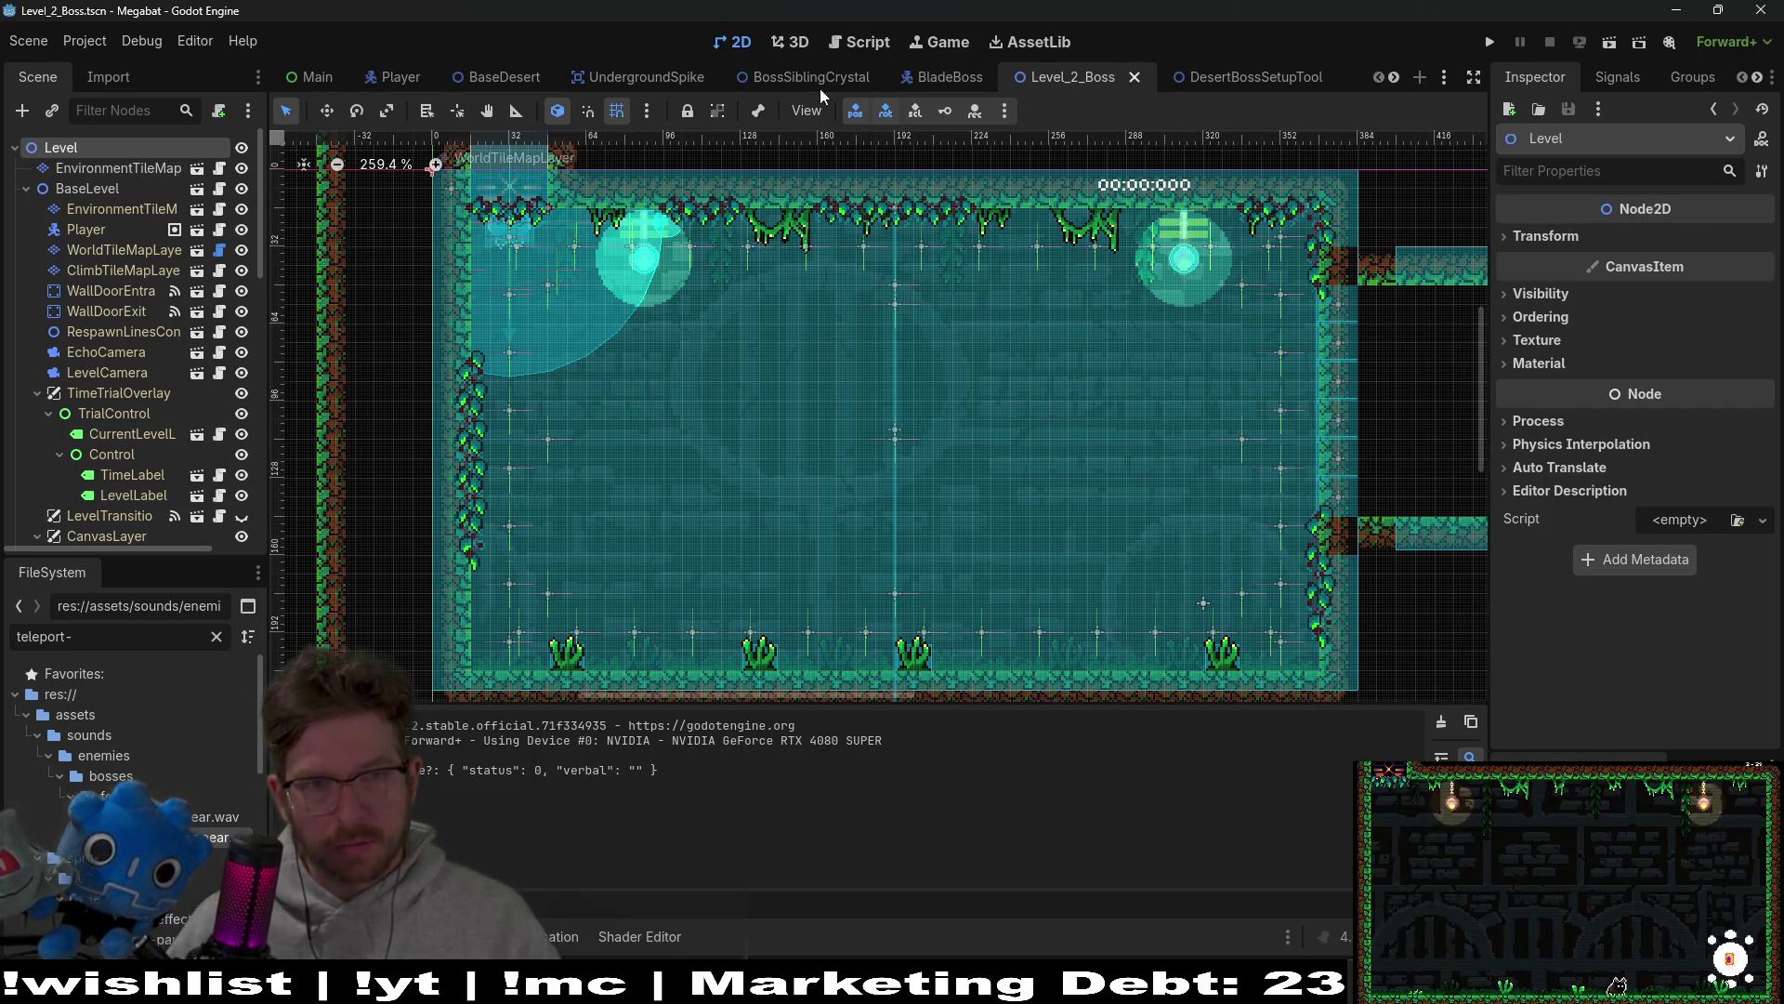
Step: Show BladeBoss.gd's teleport_path and teleport_end code and loosen the FileSystem filter to 'teleport'
{"action": "left_click", "coordinate": [857, 44]}
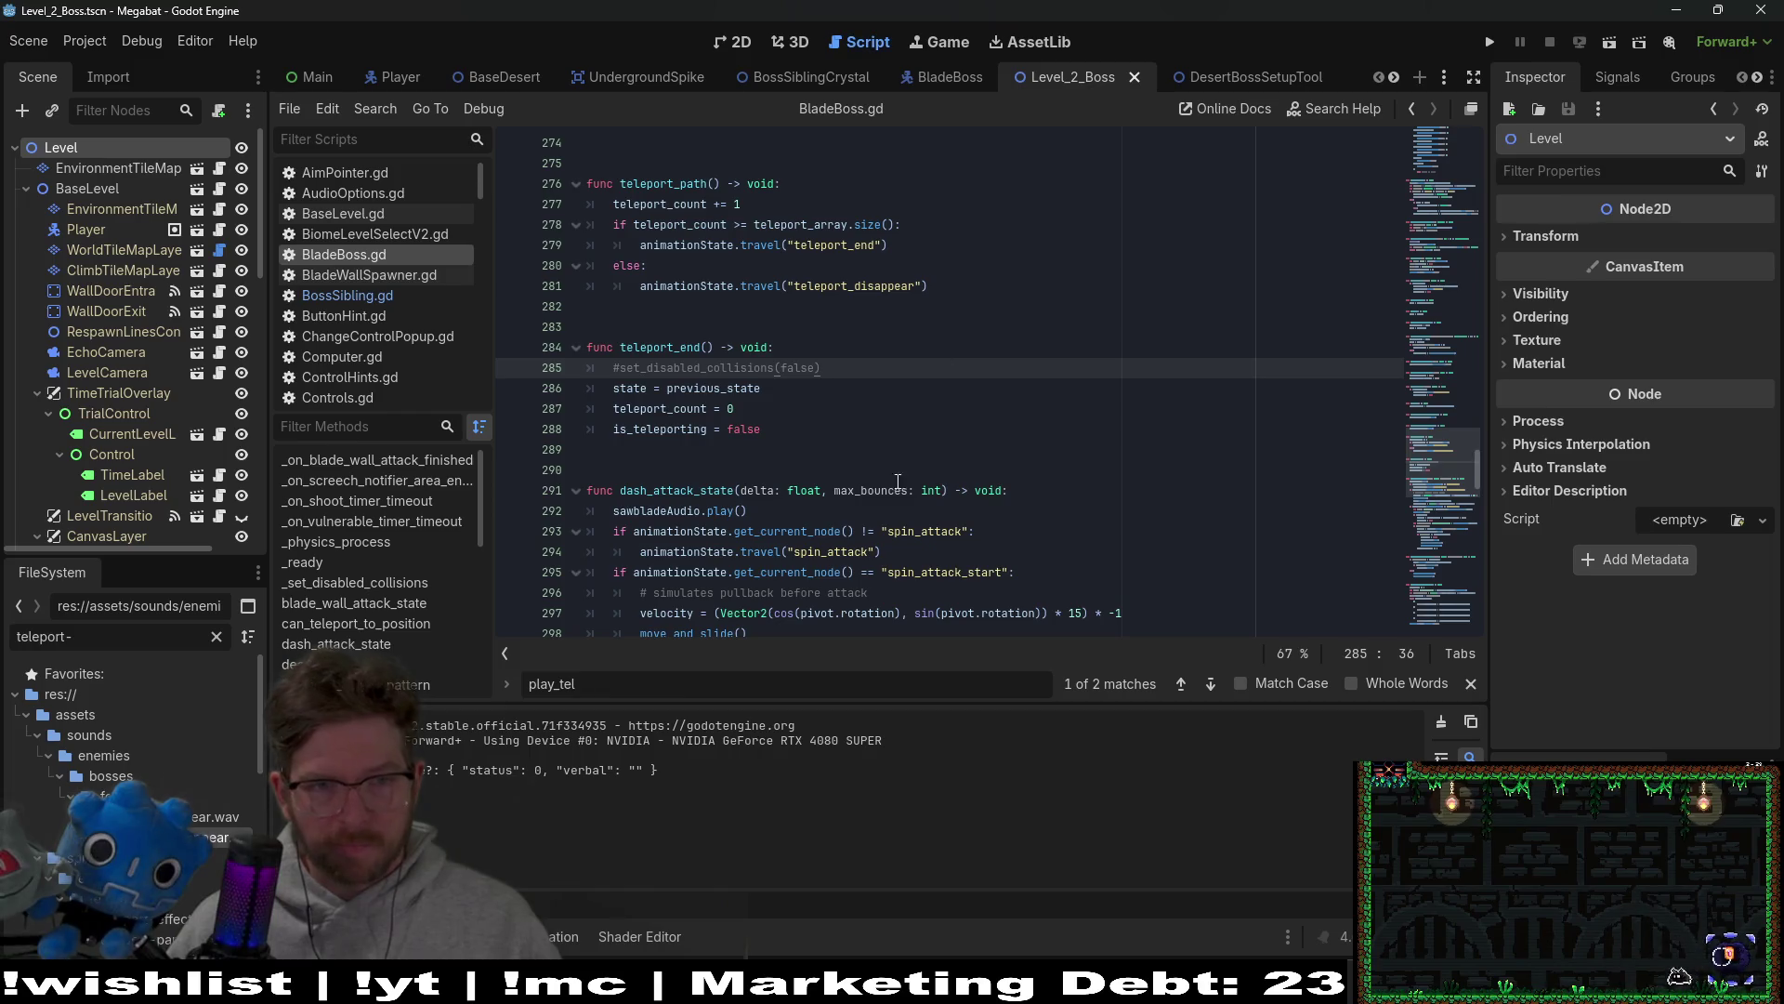
{"action": "left_click", "coordinate": [977, 294]}
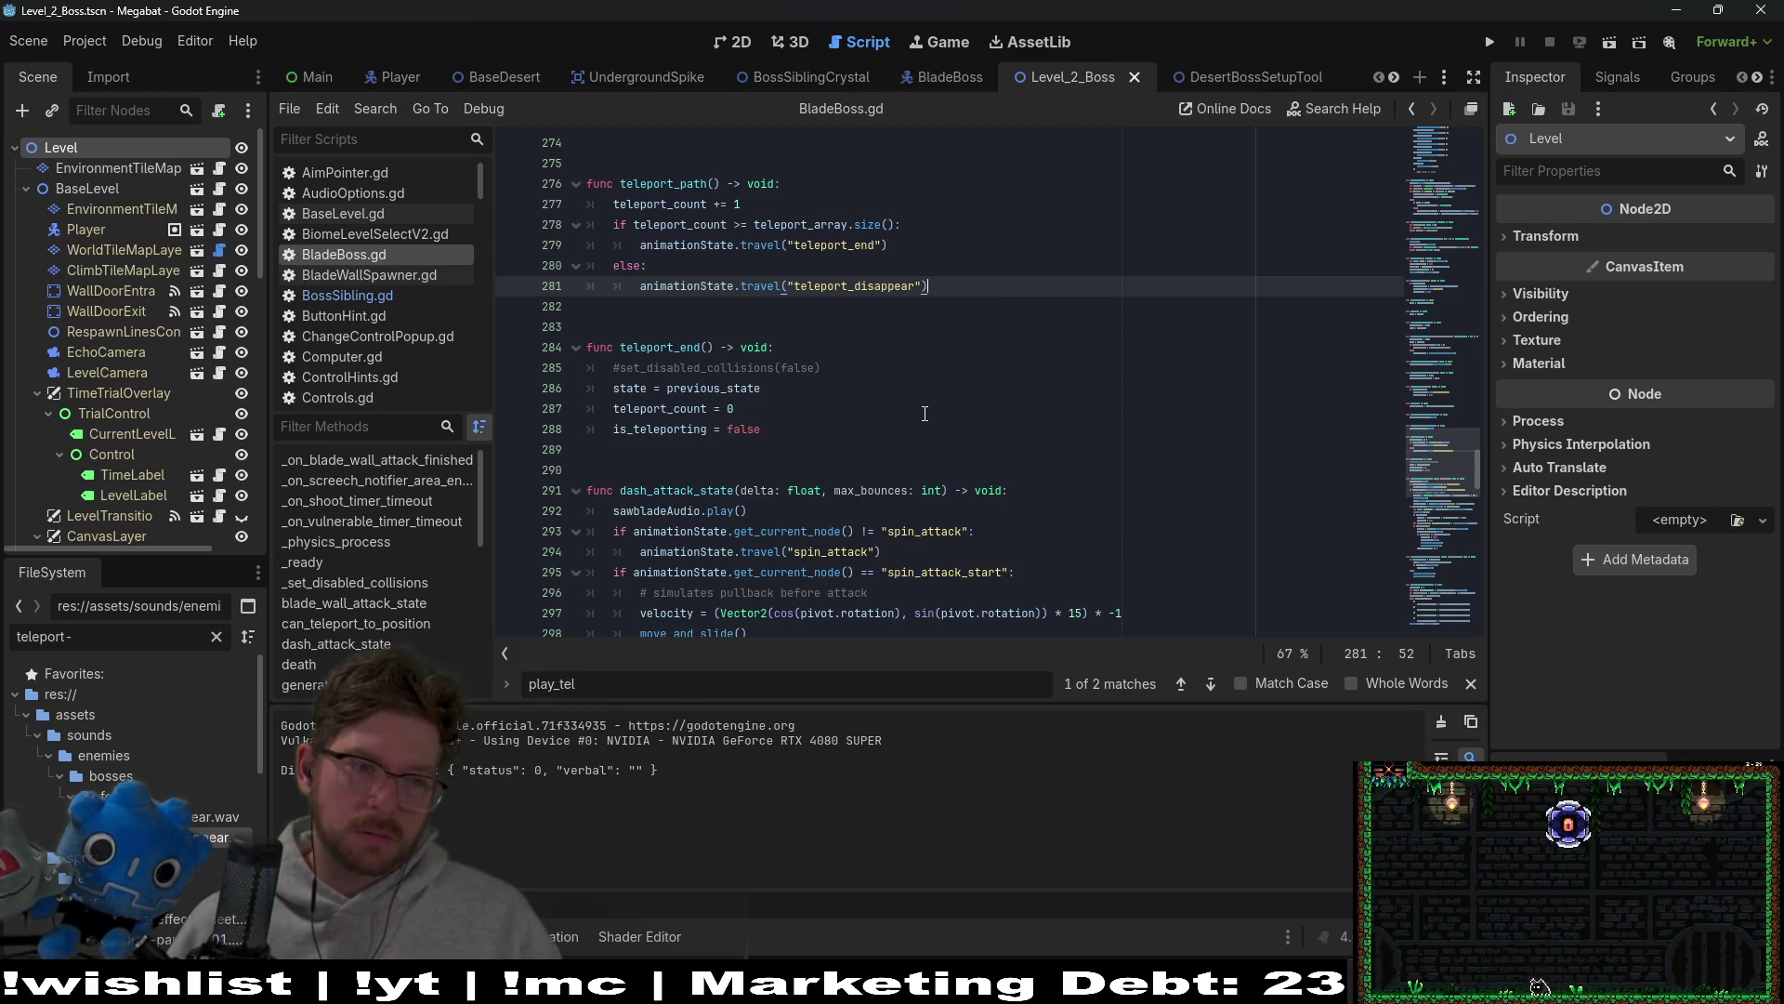
{"action": "scroll", "coordinate": [140, 744], "scroll_direction": "down", "scroll_amount": 1}
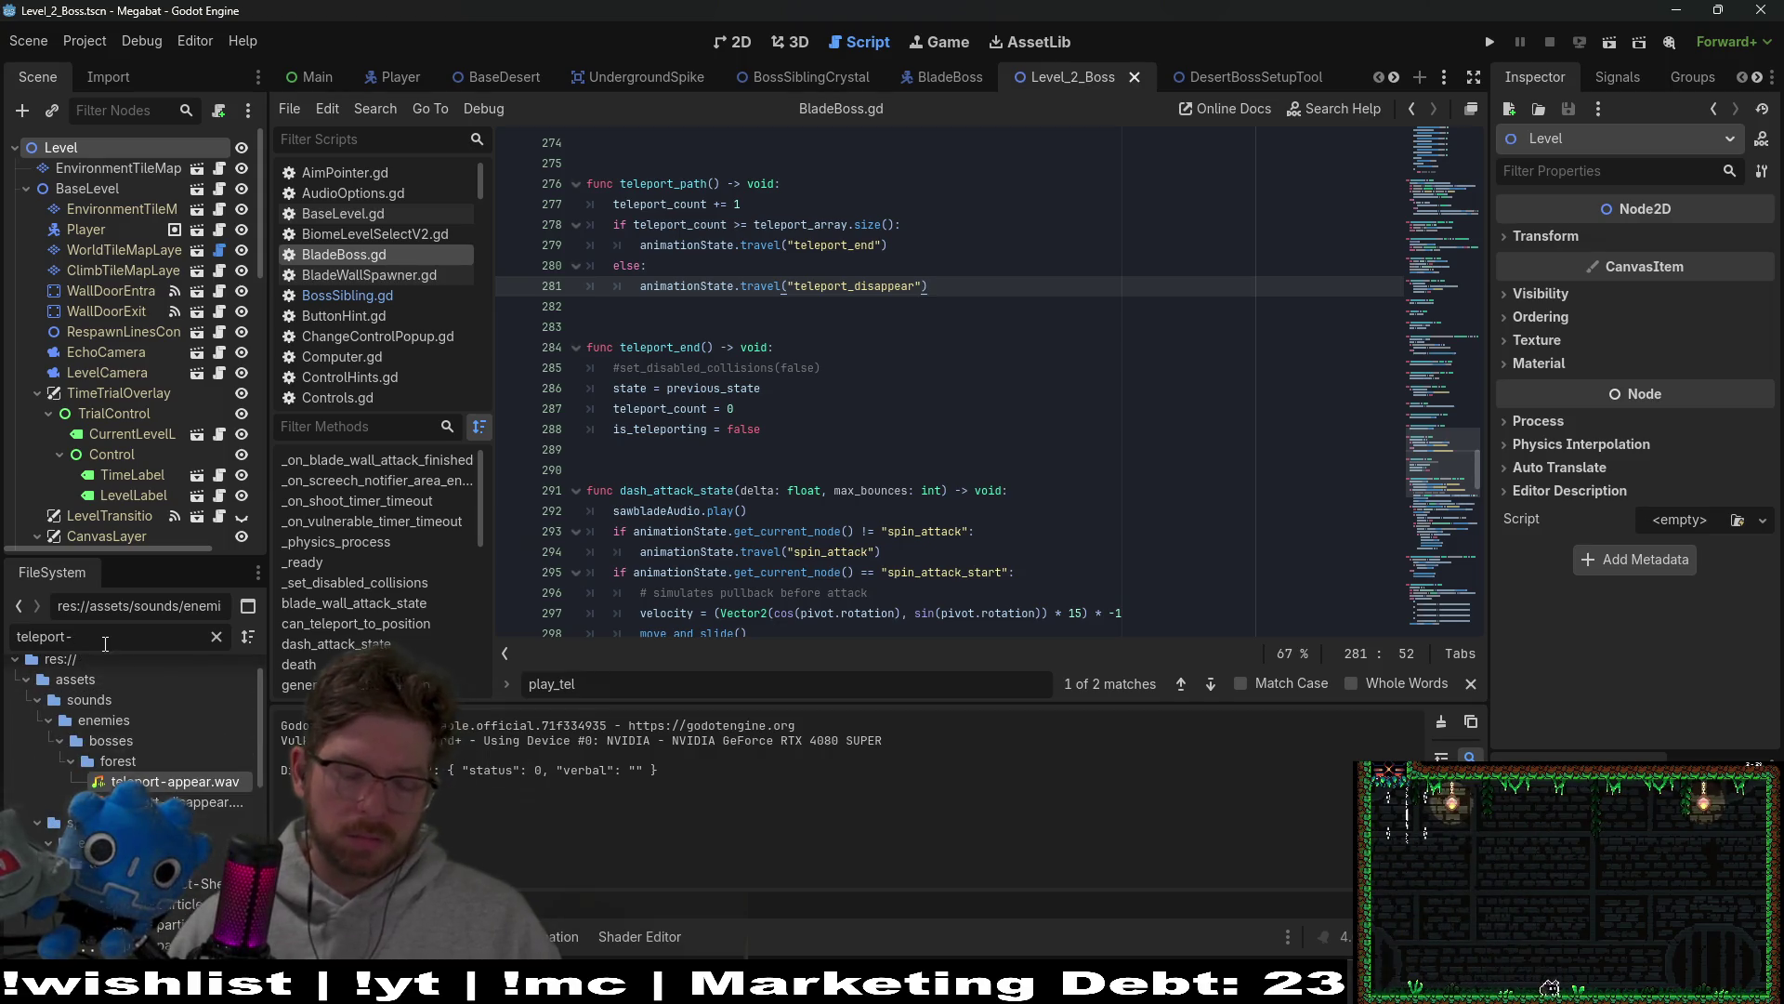
{"action": "key", "text": "BackSpace"}
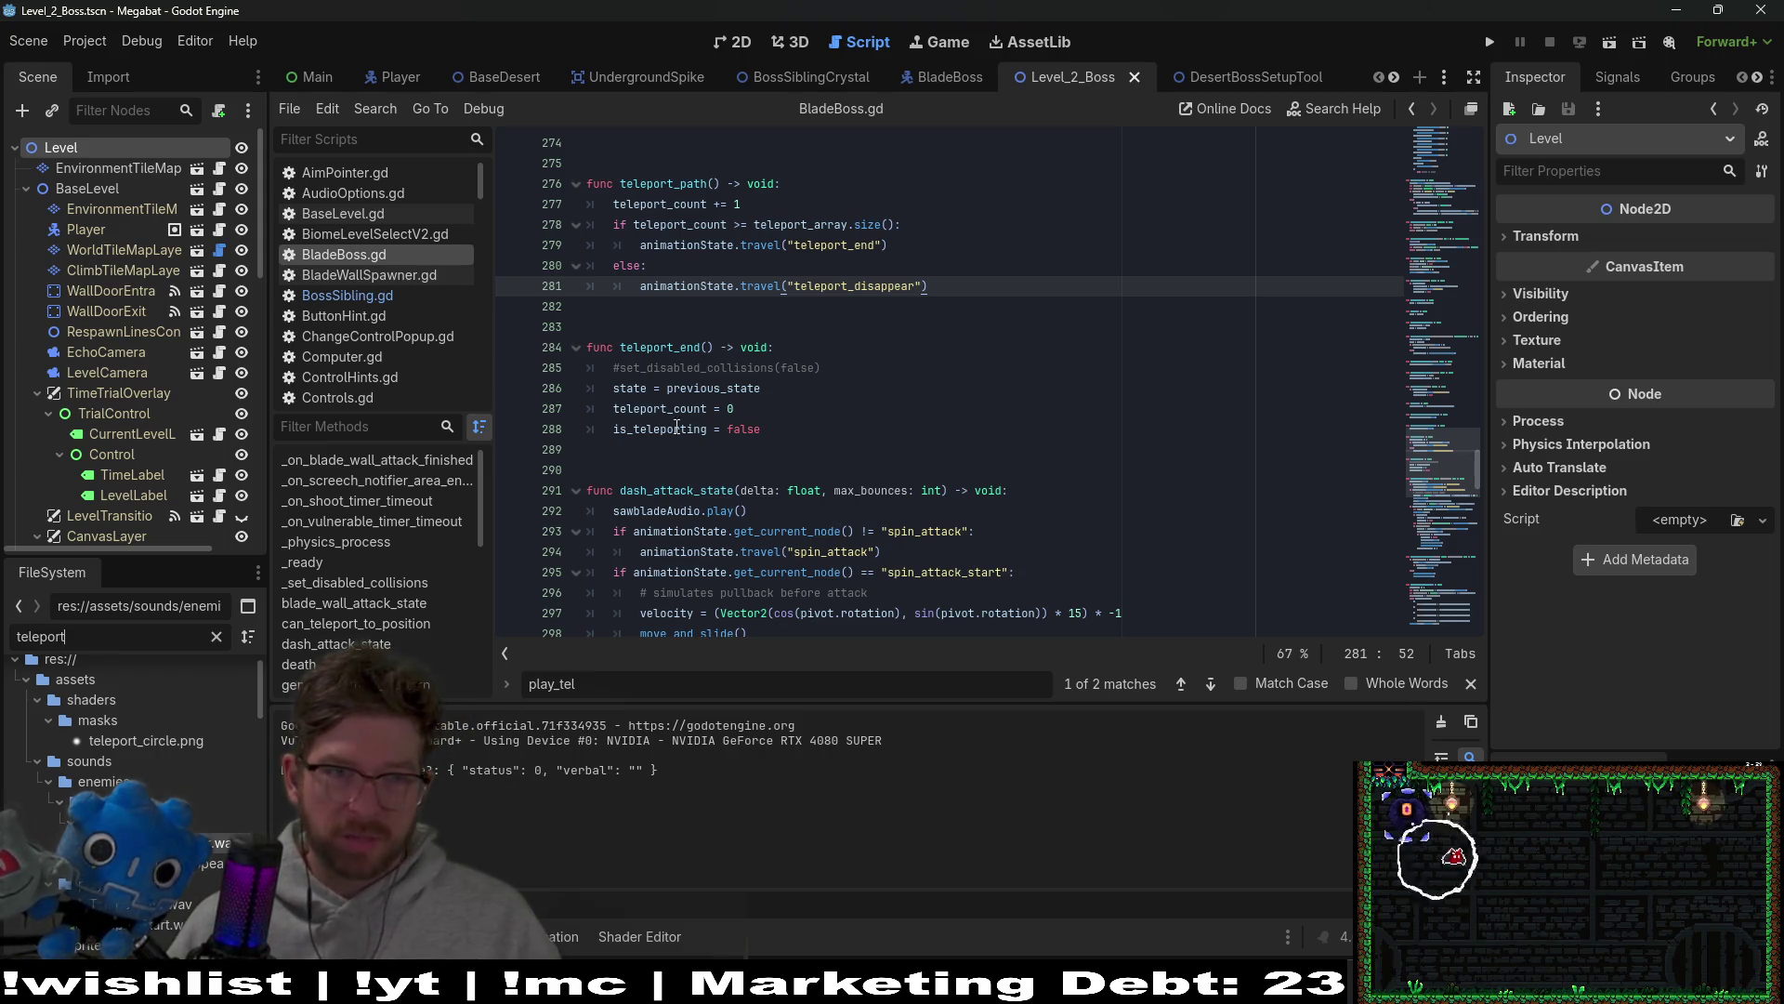
Step: Assign TeleportStart.wav as the stream of BladeBoss's TeleportDisappearAudio
{"action": "left_click", "coordinate": [946, 78]}
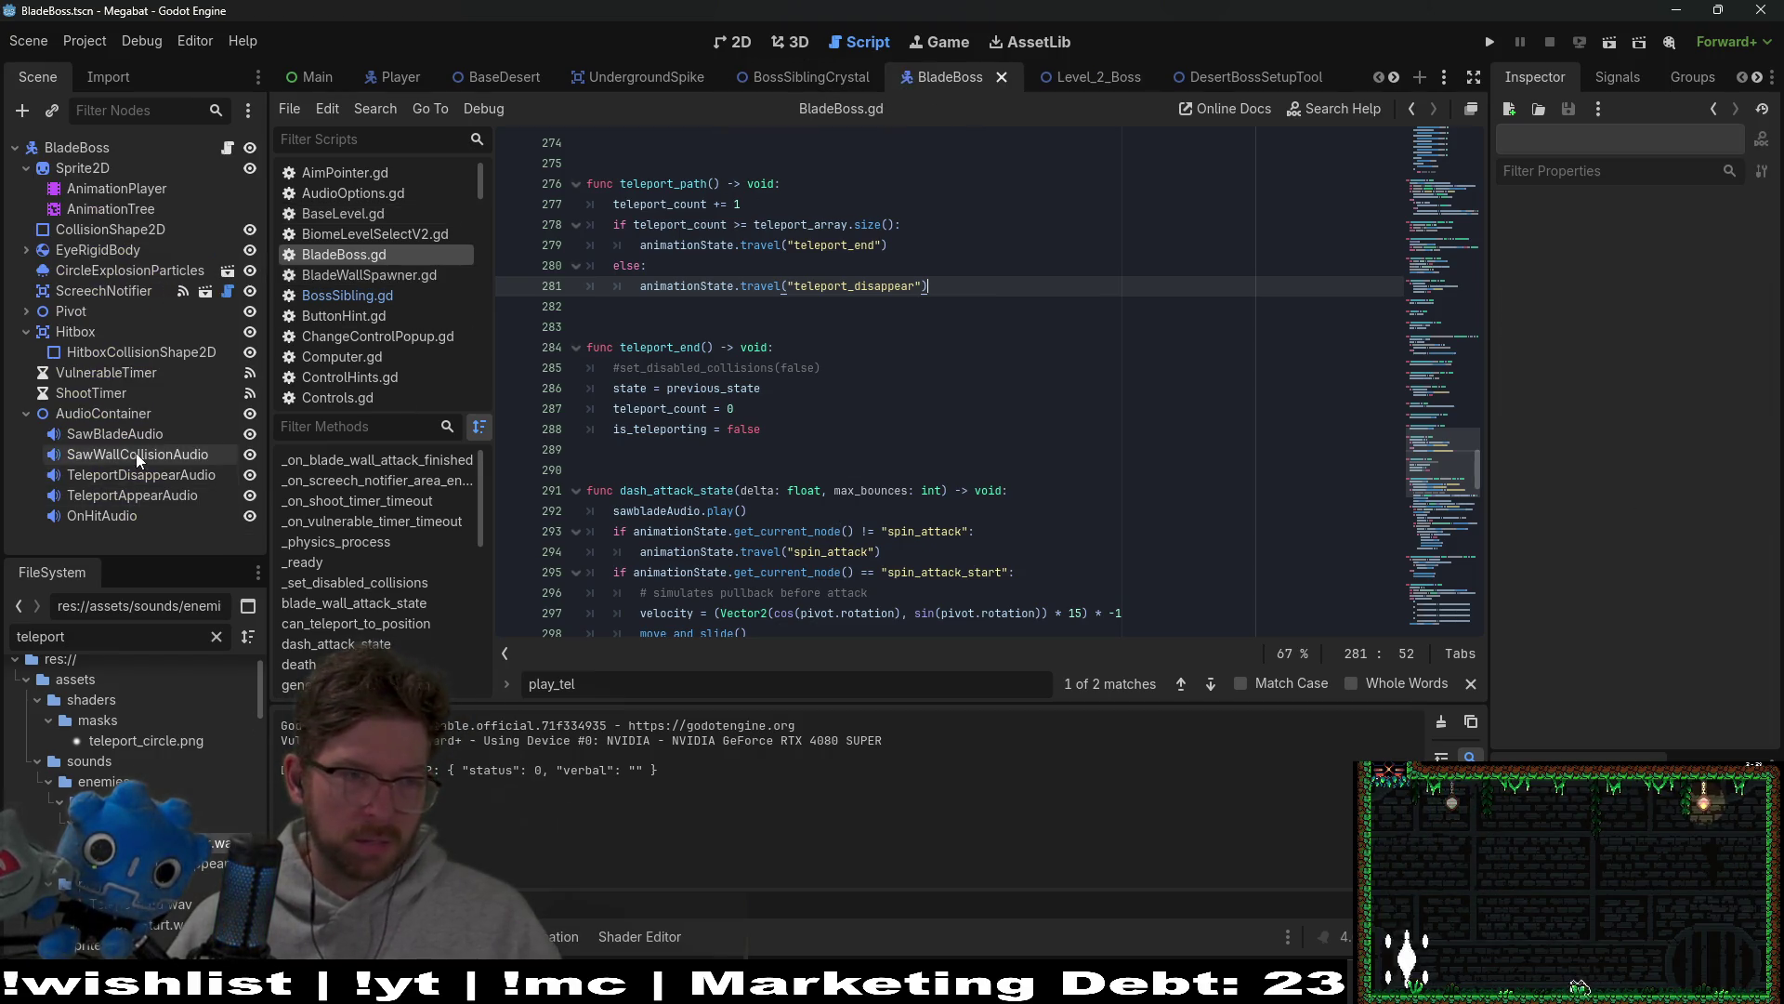
{"action": "left_click", "coordinate": [127, 475]}
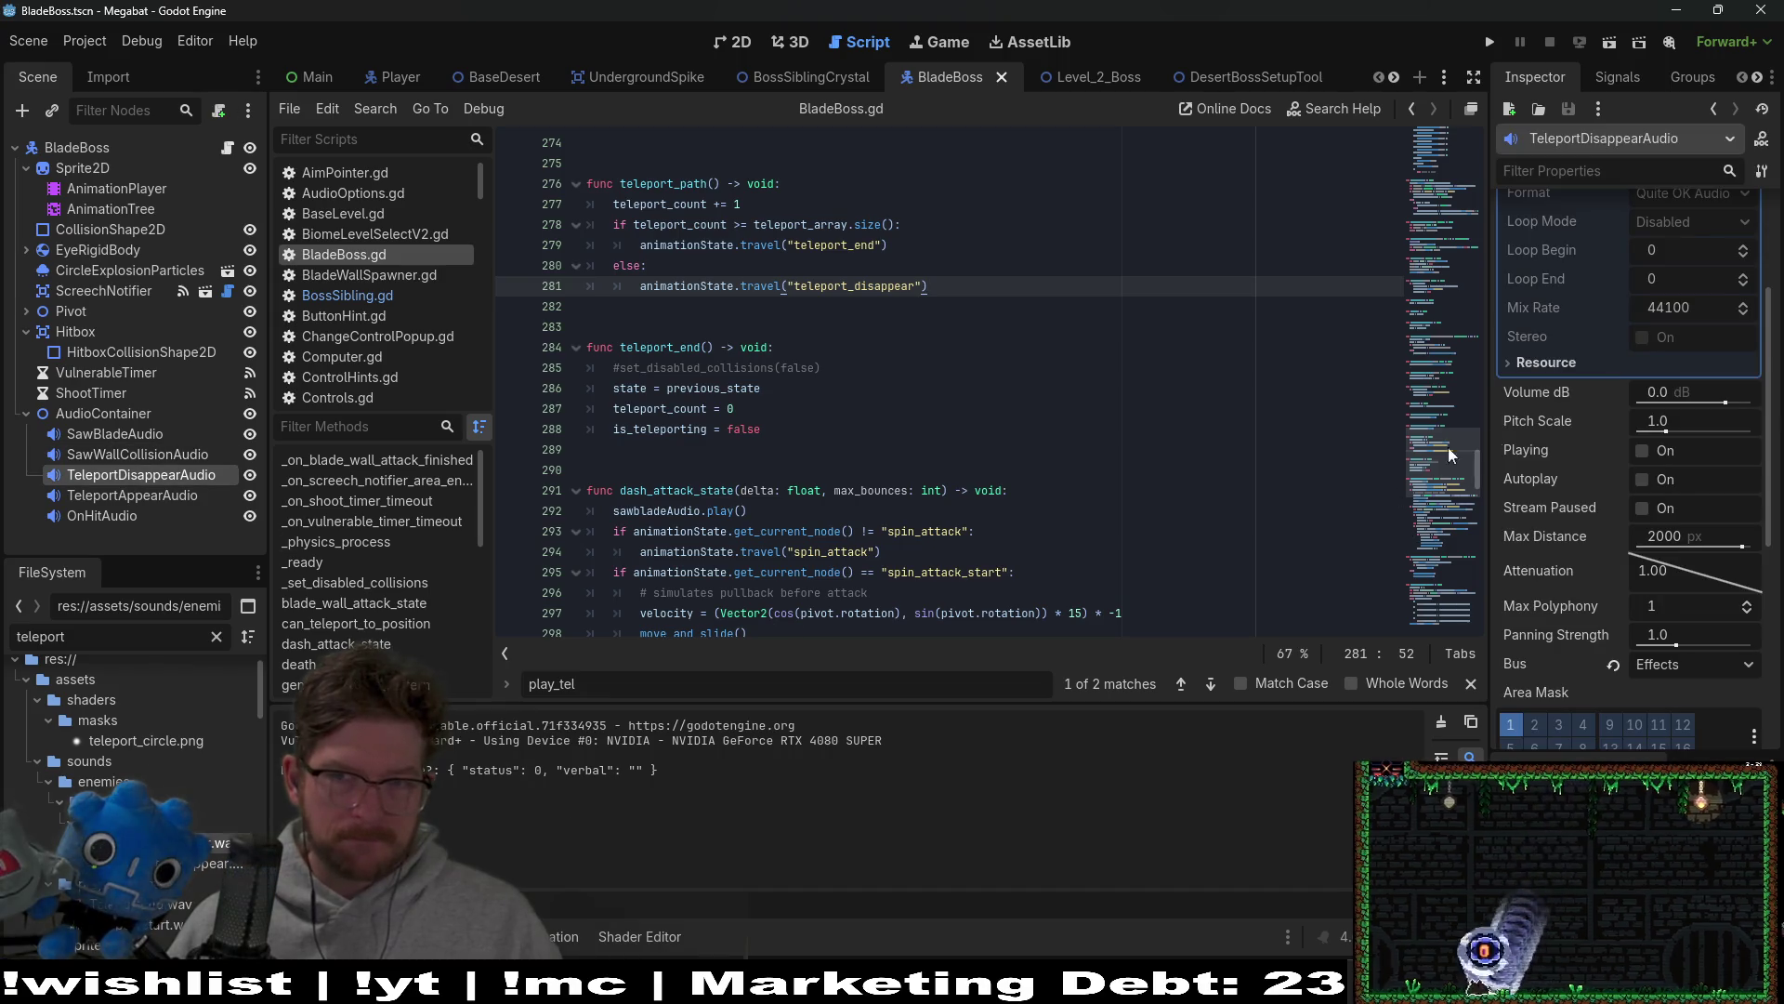
{"action": "left_click", "coordinate": [1696, 265]}
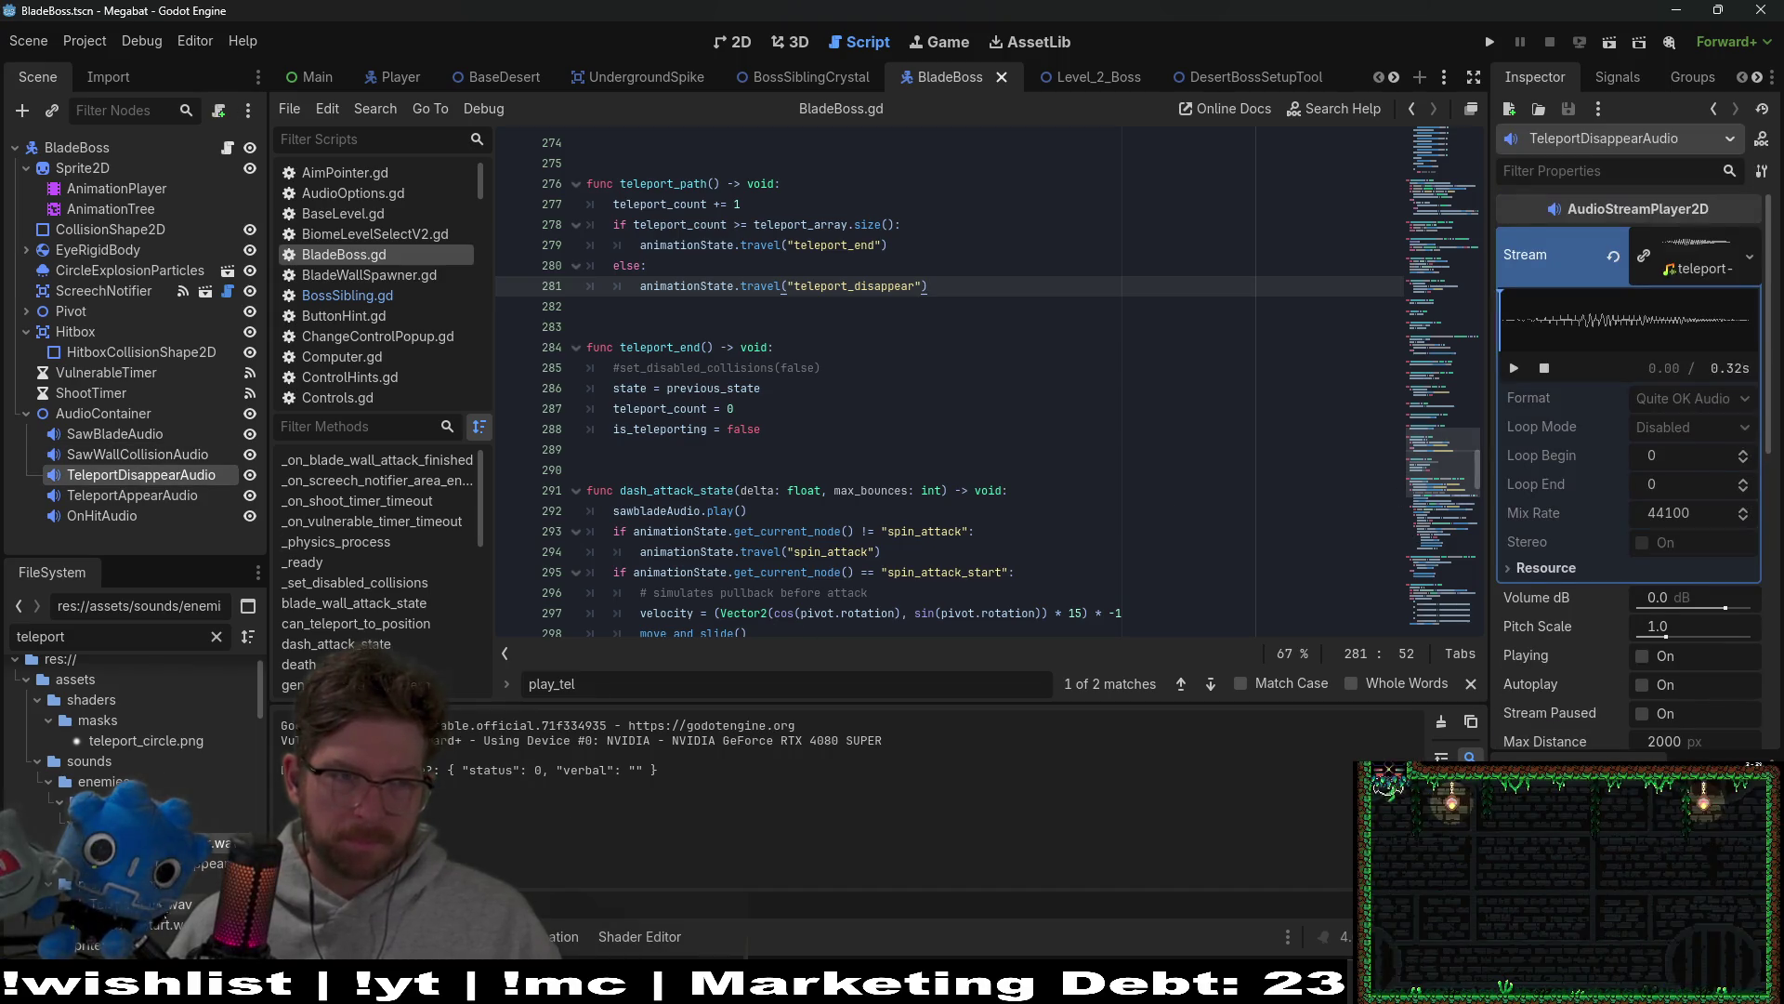
{"action": "mouse_move", "coordinate": [112, 925]}
{"action": "left_mouse_down"}
{"action": "mouse_move", "coordinate": [930, 521]}
{"action": "mouse_move", "coordinate": [1703, 236]}
{"action": "mouse_move", "coordinate": [1697, 262]}
{"action": "left_mouse_up"}
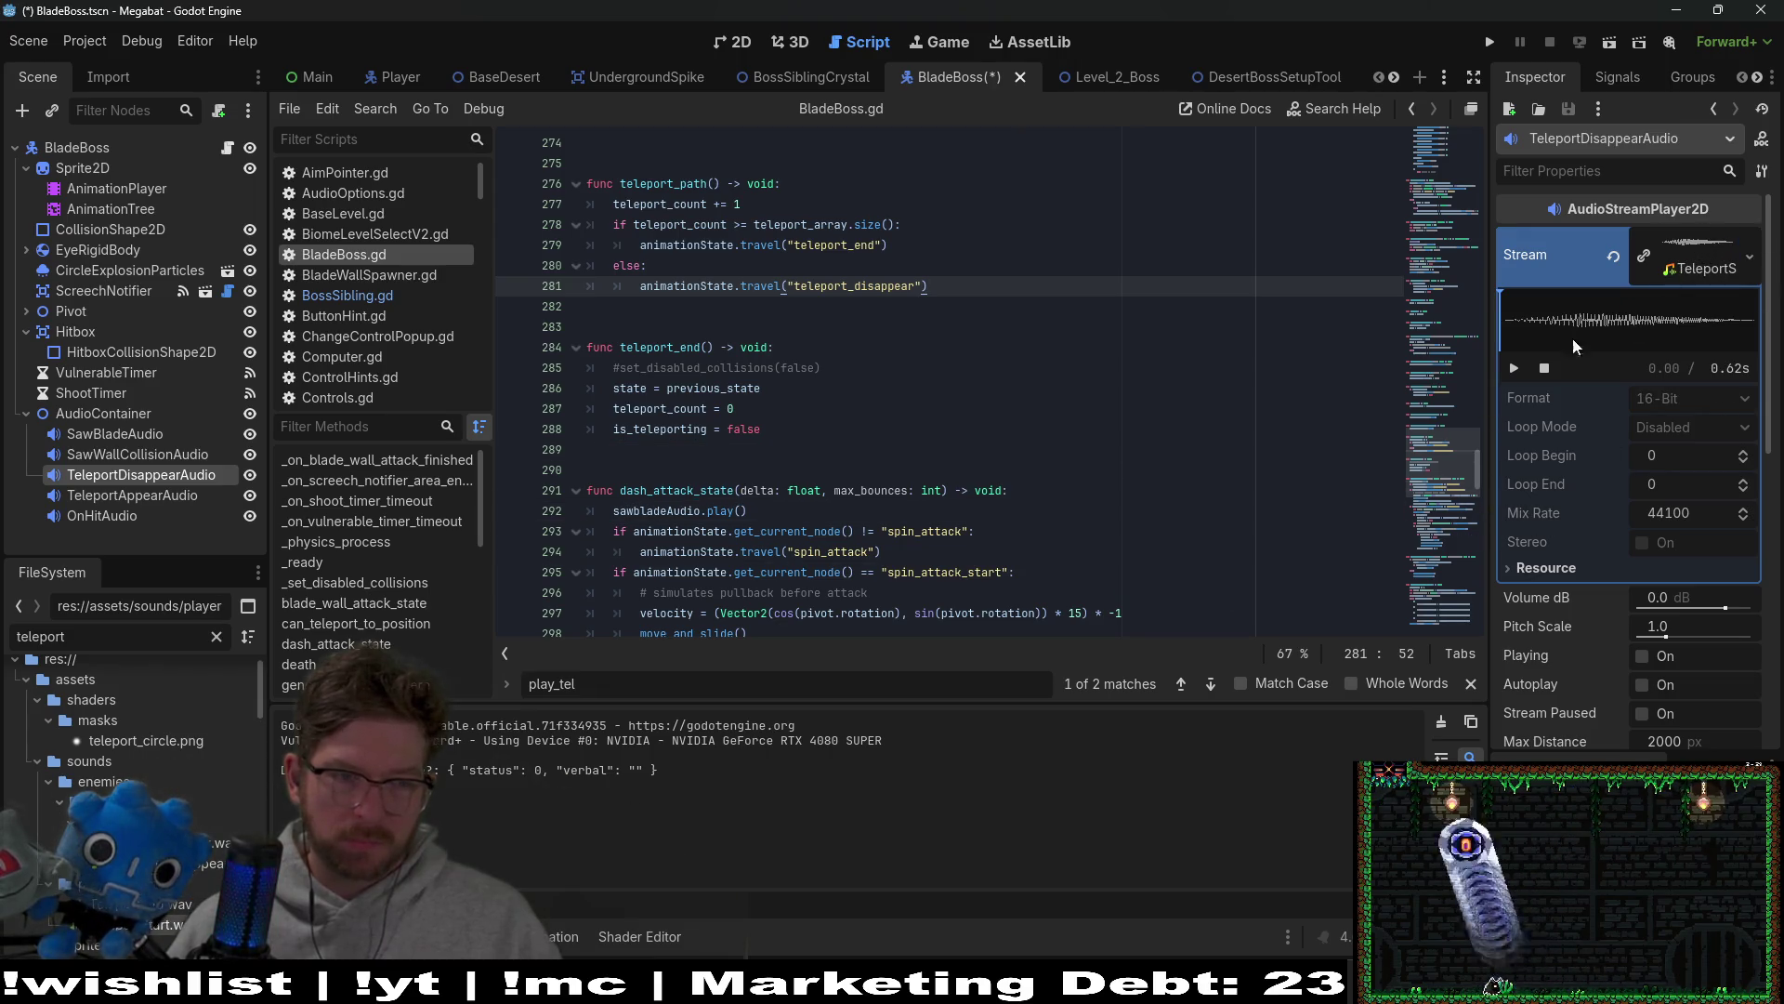
Step: Assign TeleportEnd.wav to TeleportAppearAudio and save the BladeBoss scene
{"action": "left_click", "coordinate": [141, 498]}
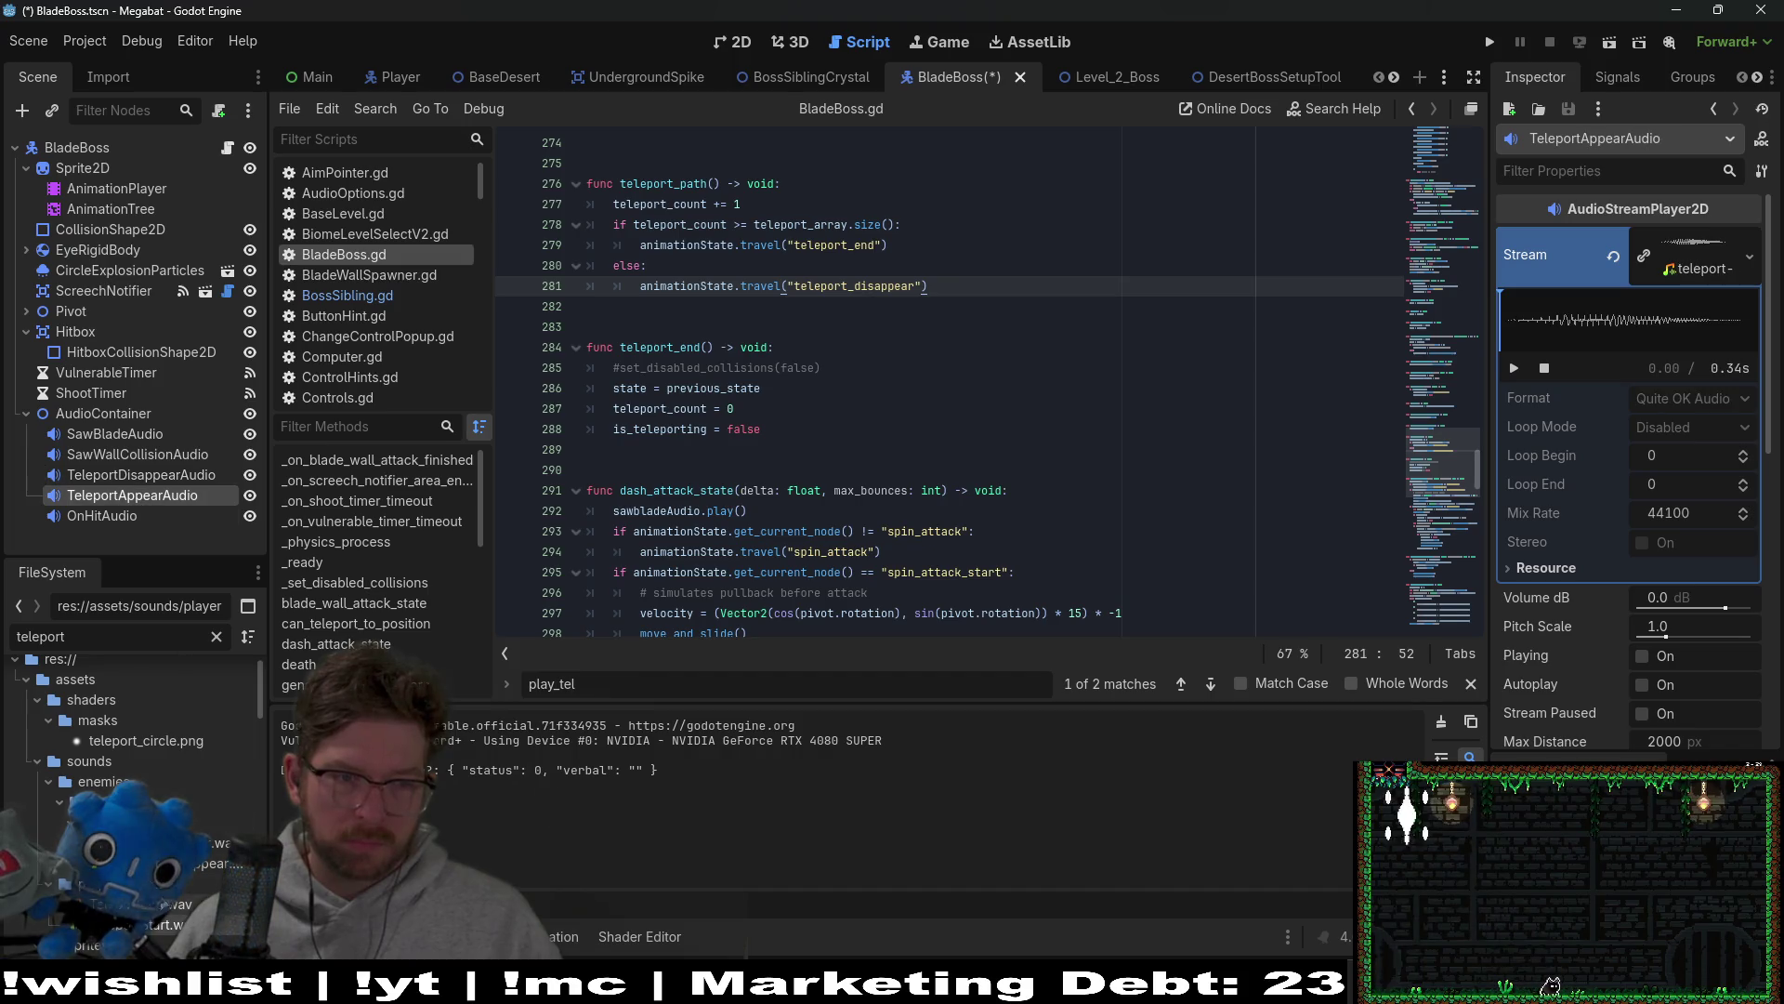
{"action": "left_click_drag", "start_coordinate": [936, 592], "coordinate": [1670, 271]}
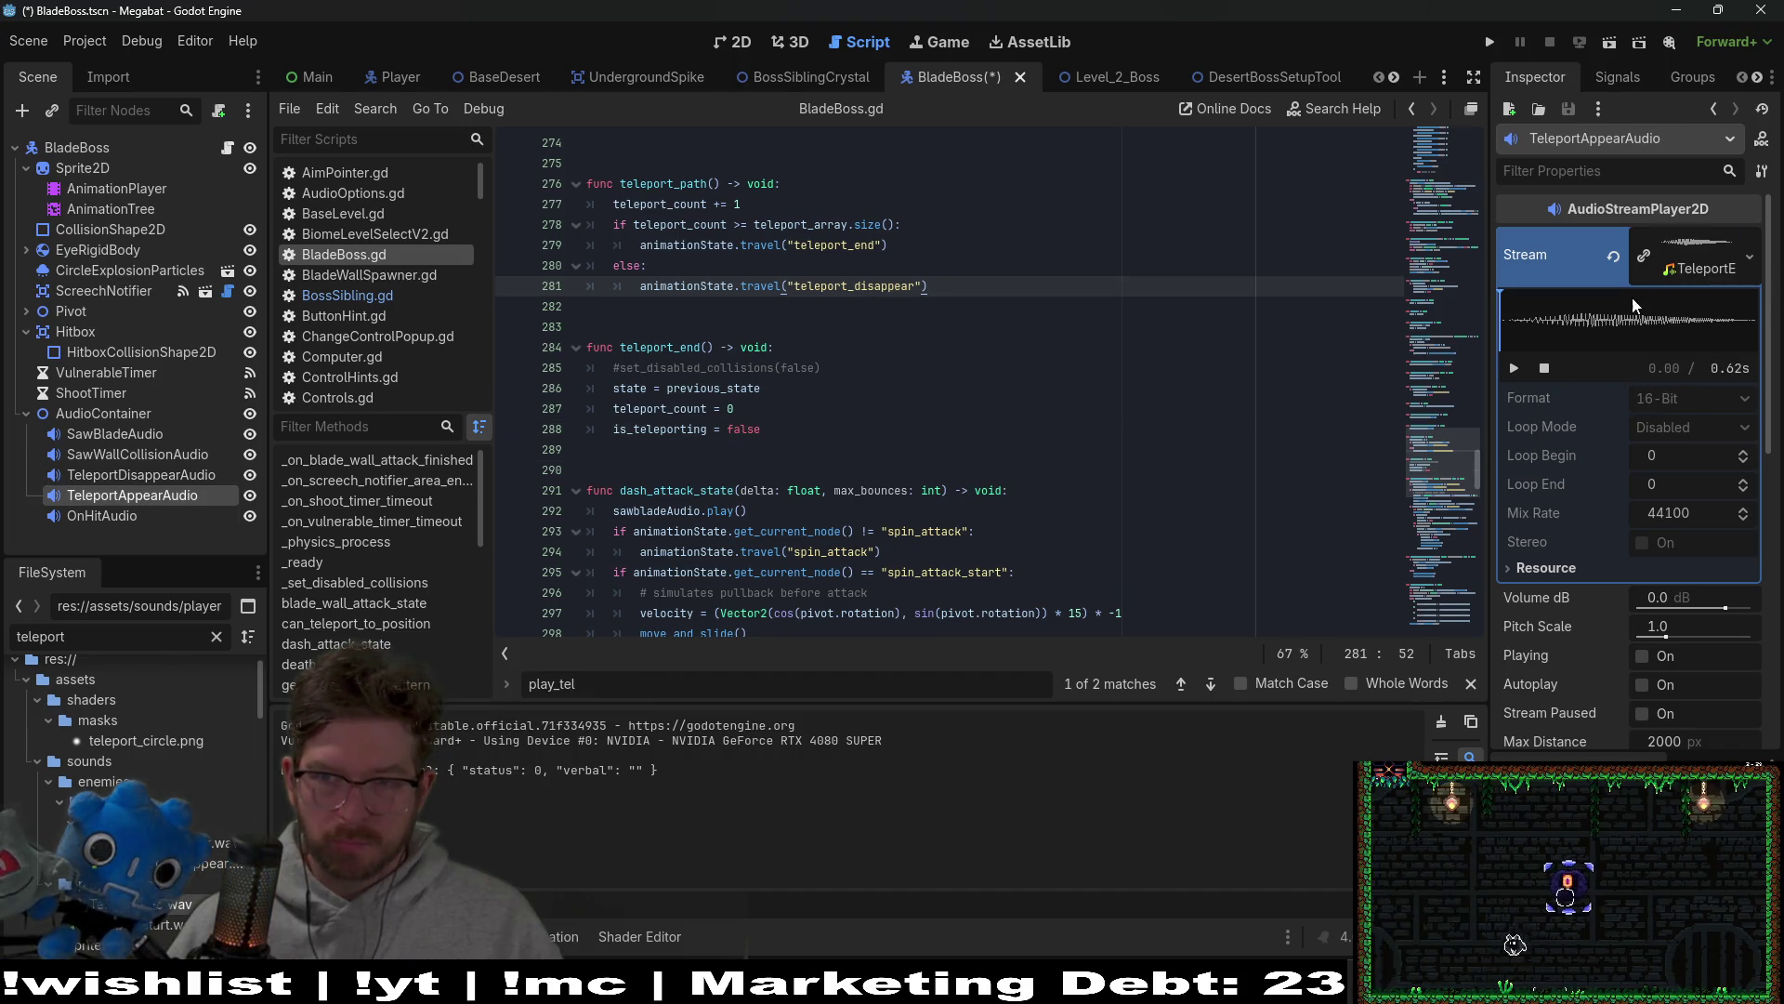
{"action": "key", "text": "ctrl+s"}
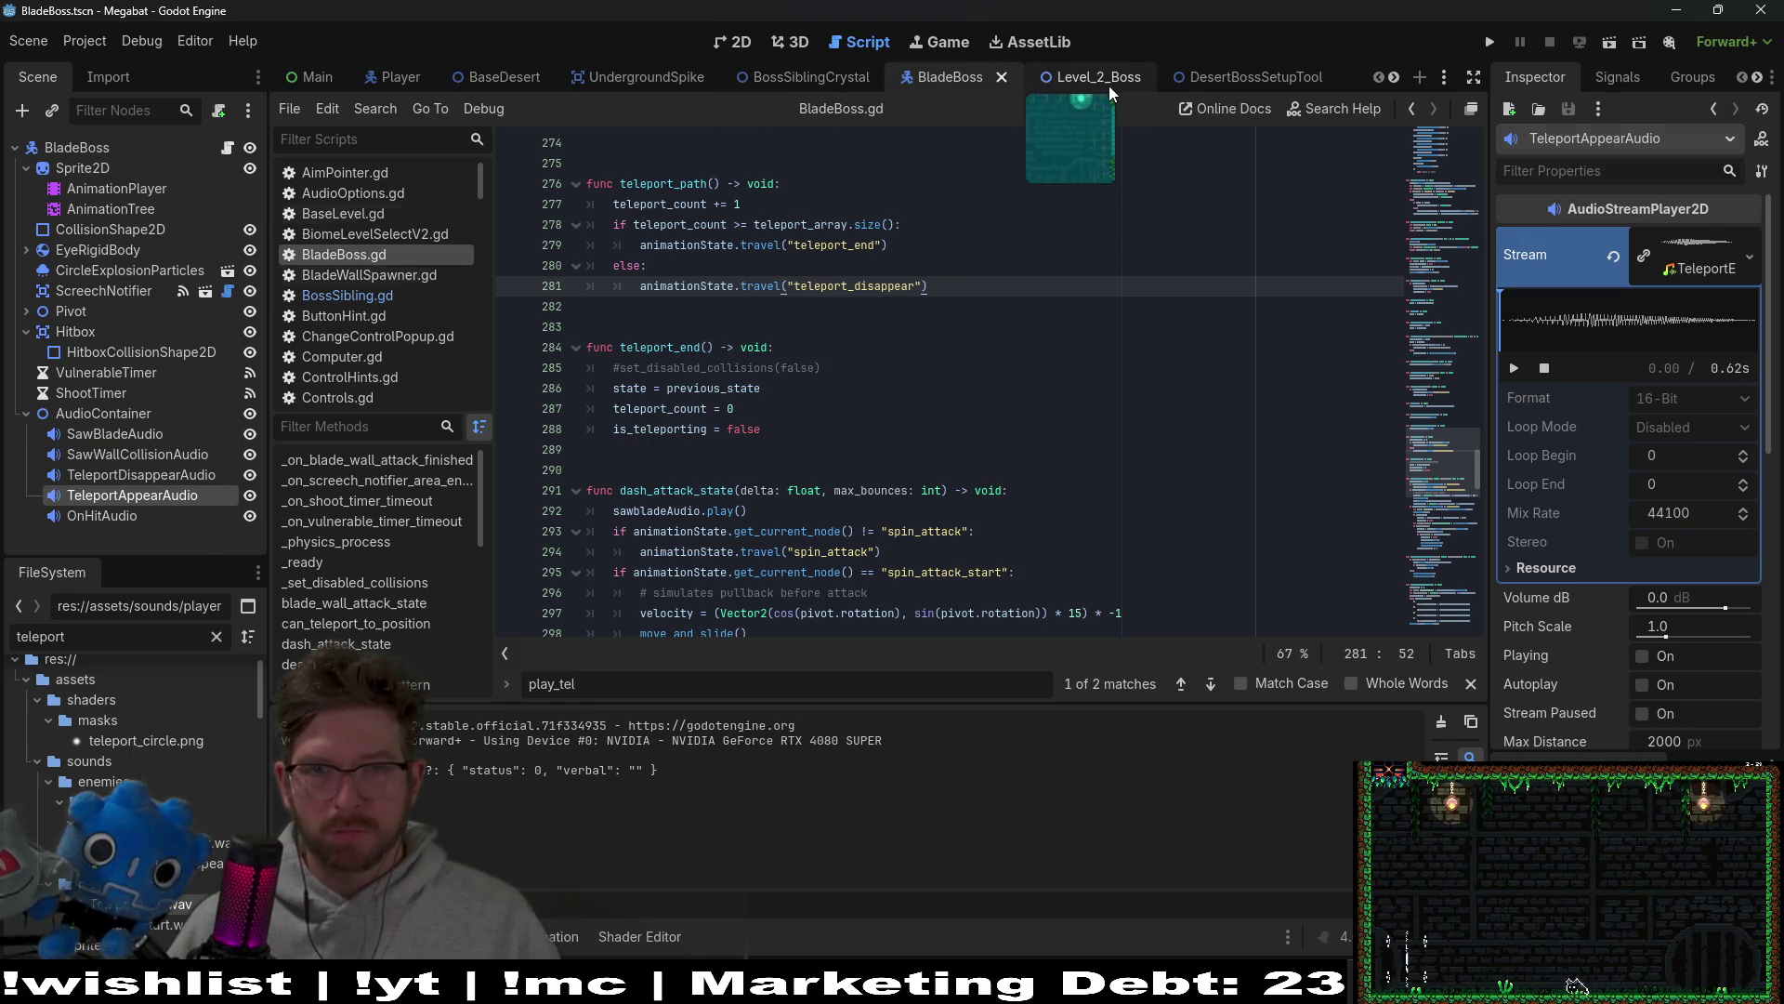
{"action": "left_click", "coordinate": [1108, 82]}
Step: Run Level_2_Boss, play briefly to hear the new teleport sounds, then close the game
{"action": "left_click", "coordinate": [1610, 42]}
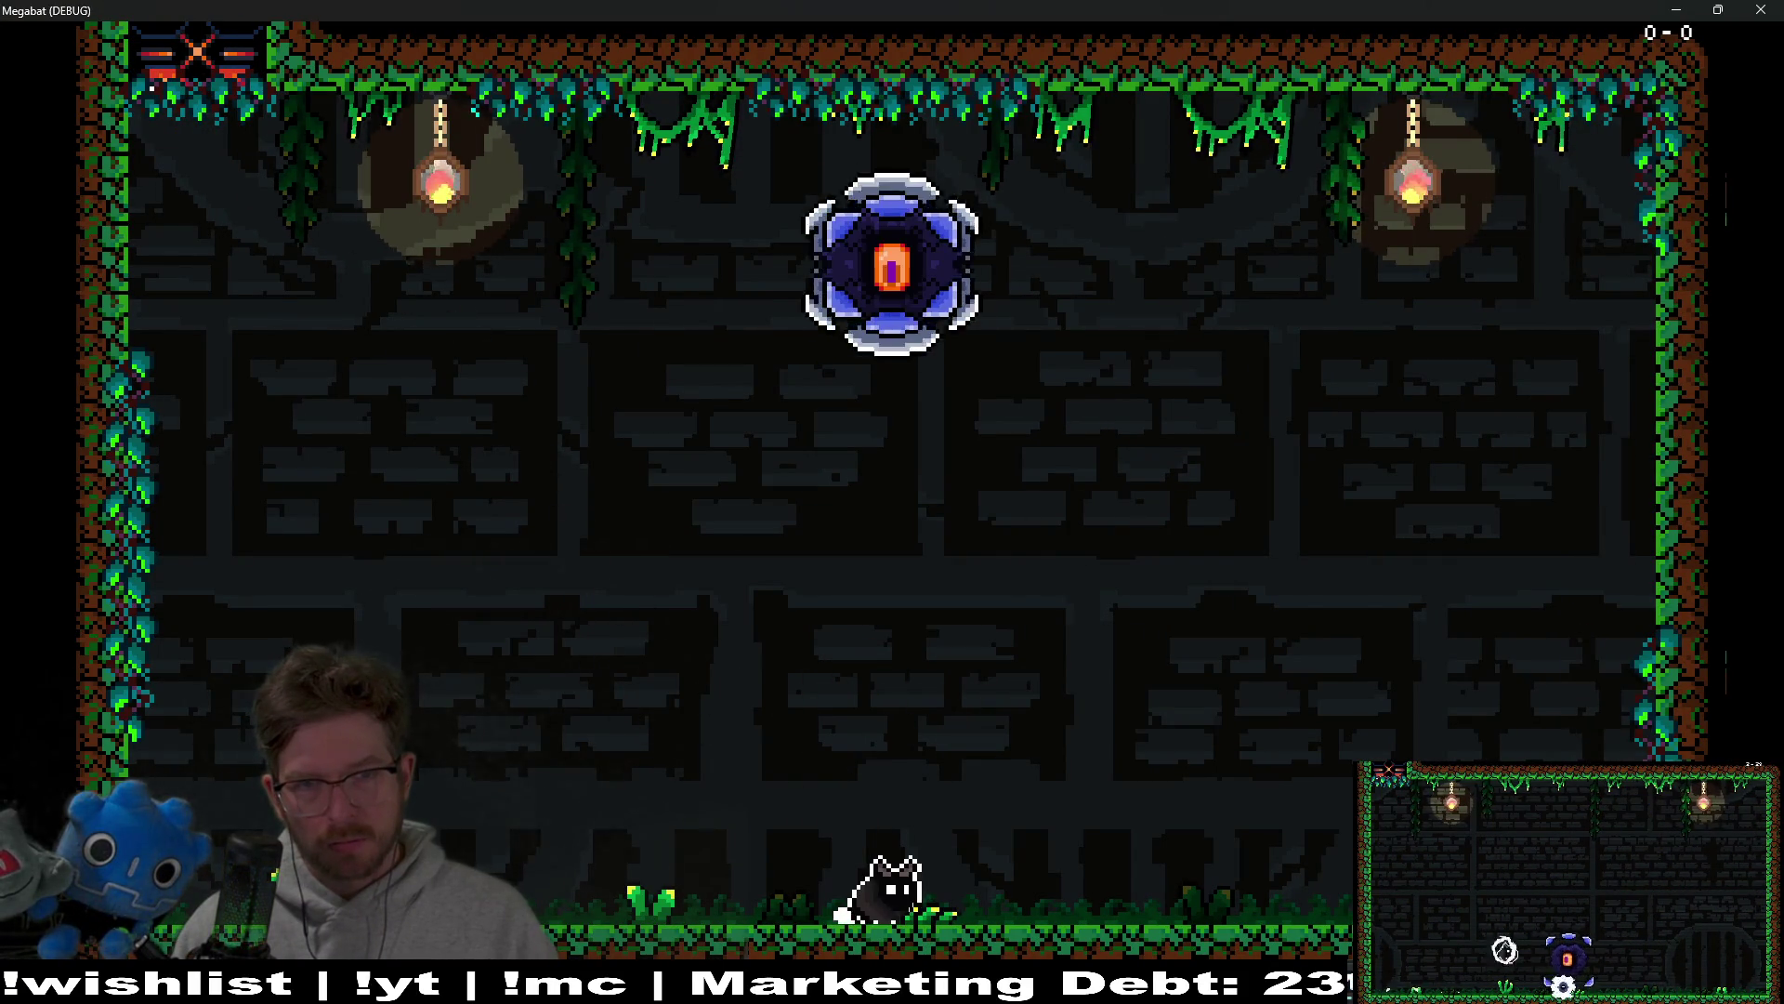
{"action": "key", "text": "Left"}
{"action": "key", "text": "space"}
{"action": "key", "text": "Right"}
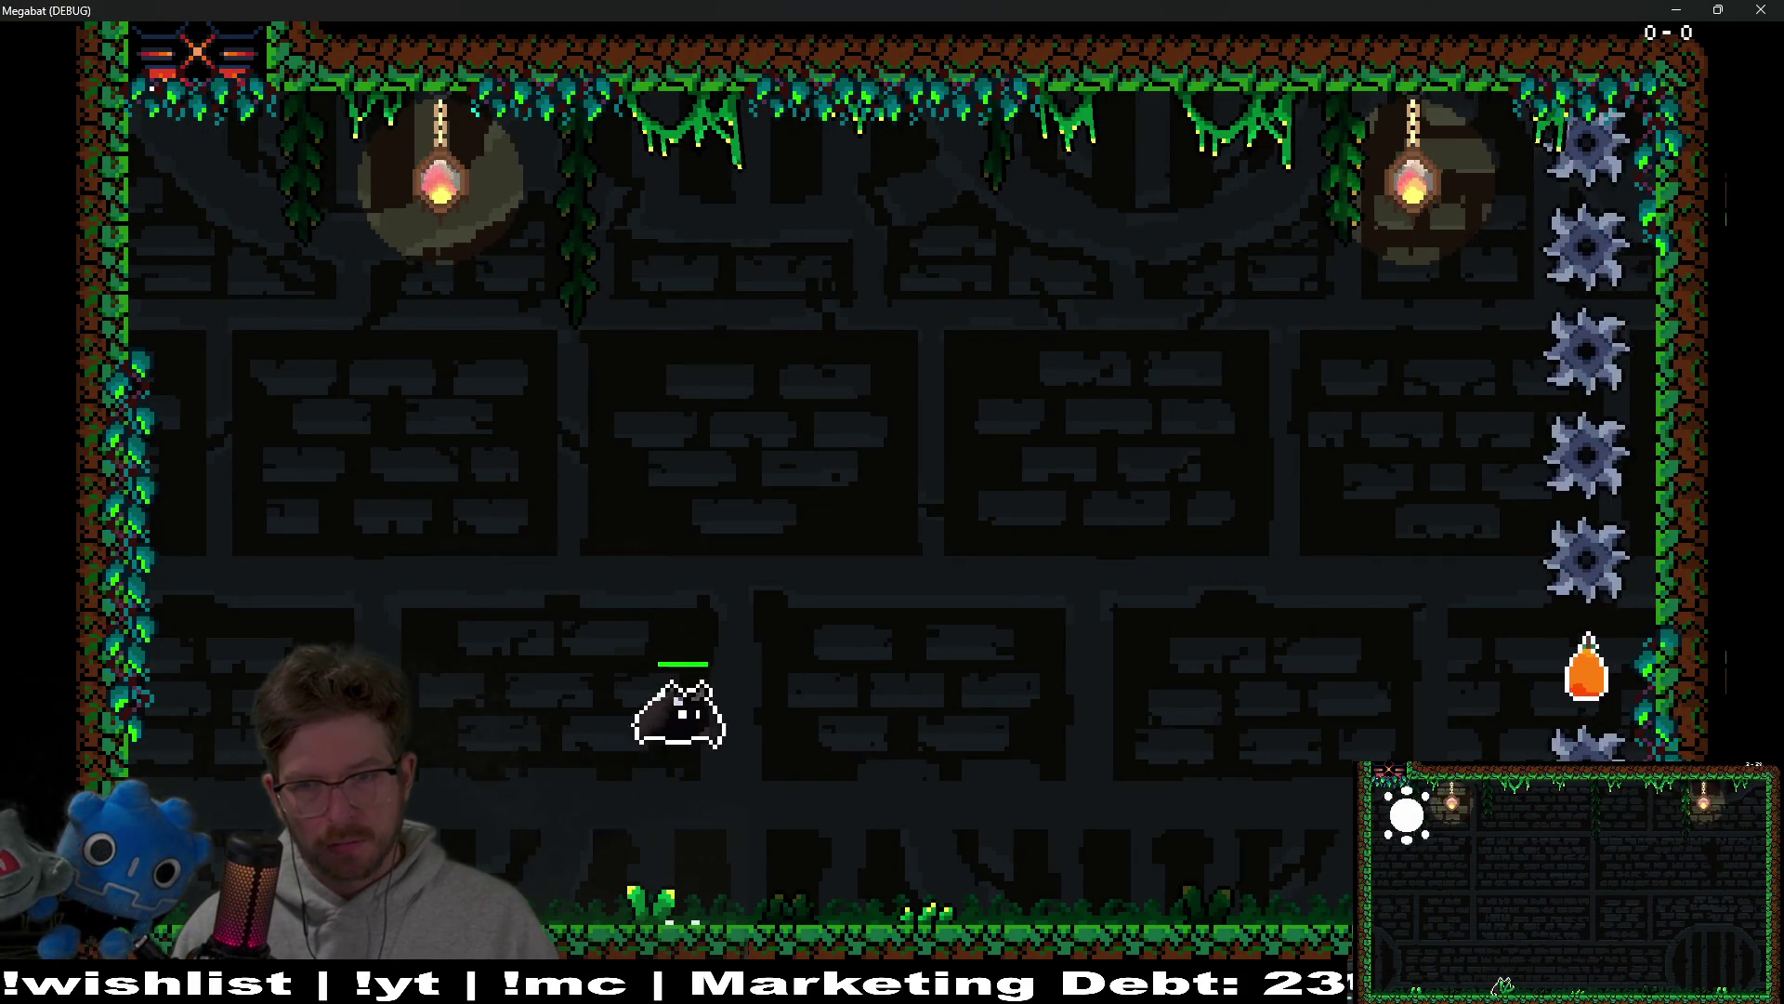
{"action": "key", "text": "space"}
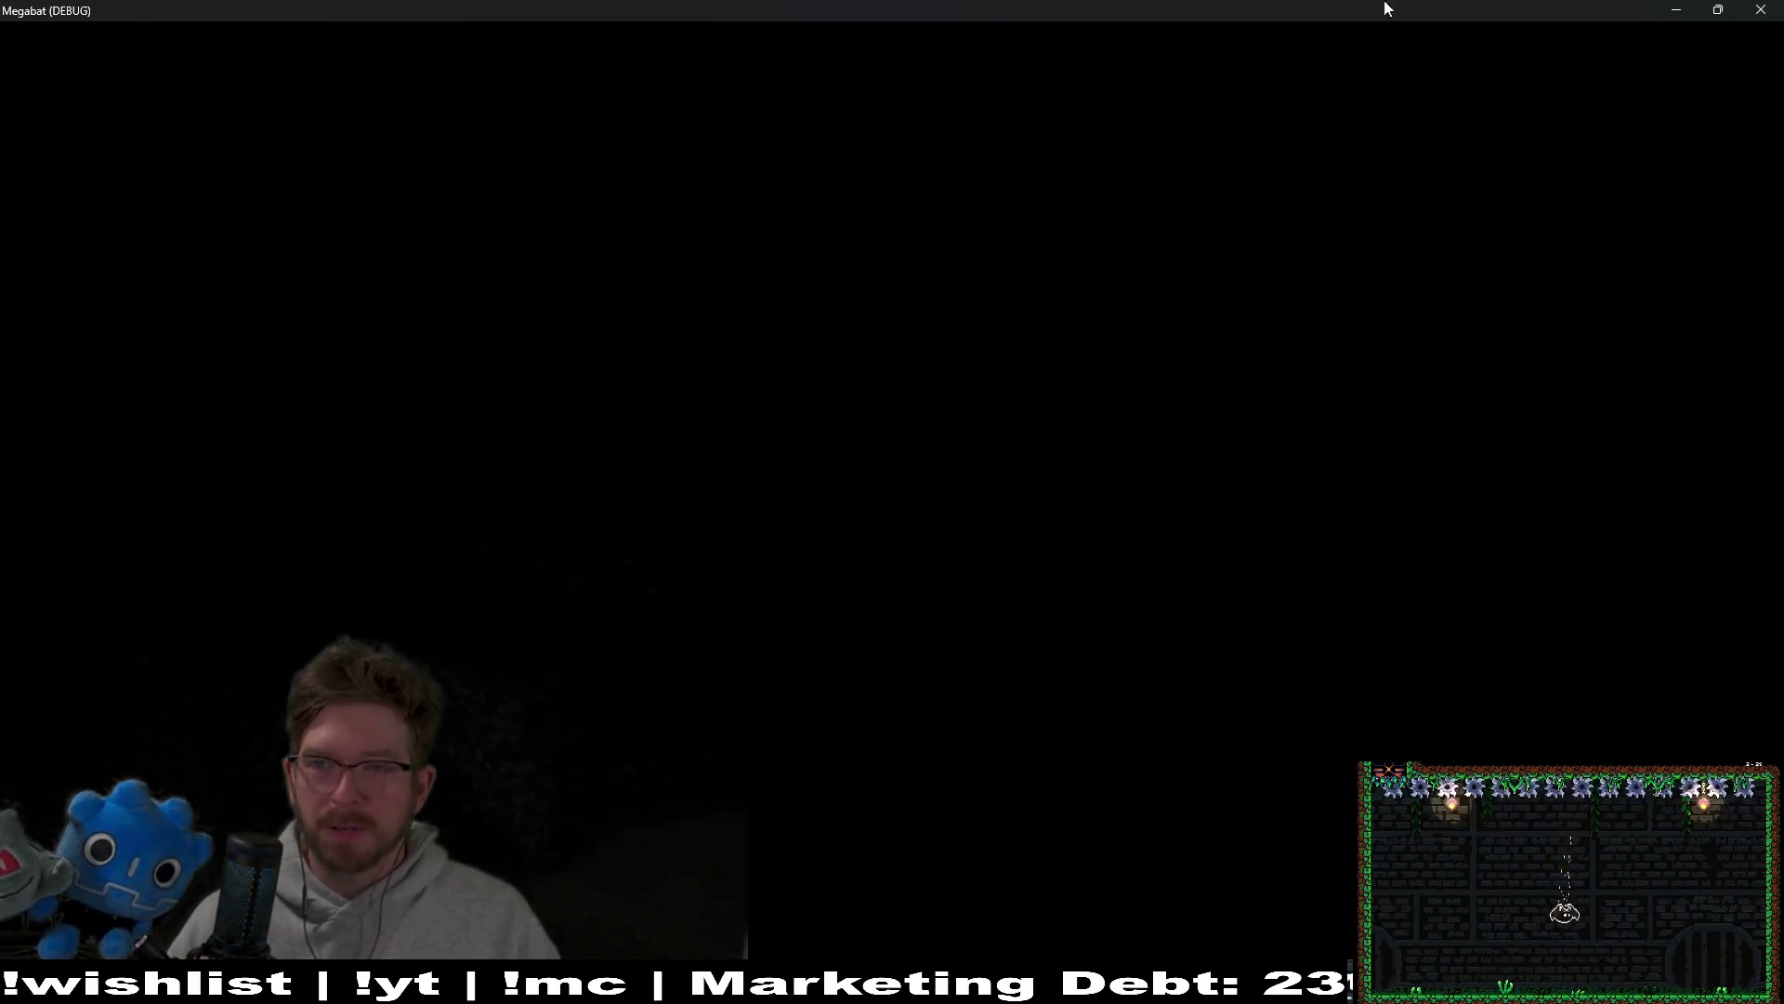
{"action": "left_click", "coordinate": [1745, 10]}
Step: Run Level_2_Boss a second time, grab the orange fruit, and close the game window
{"action": "left_click", "coordinate": [1610, 45]}
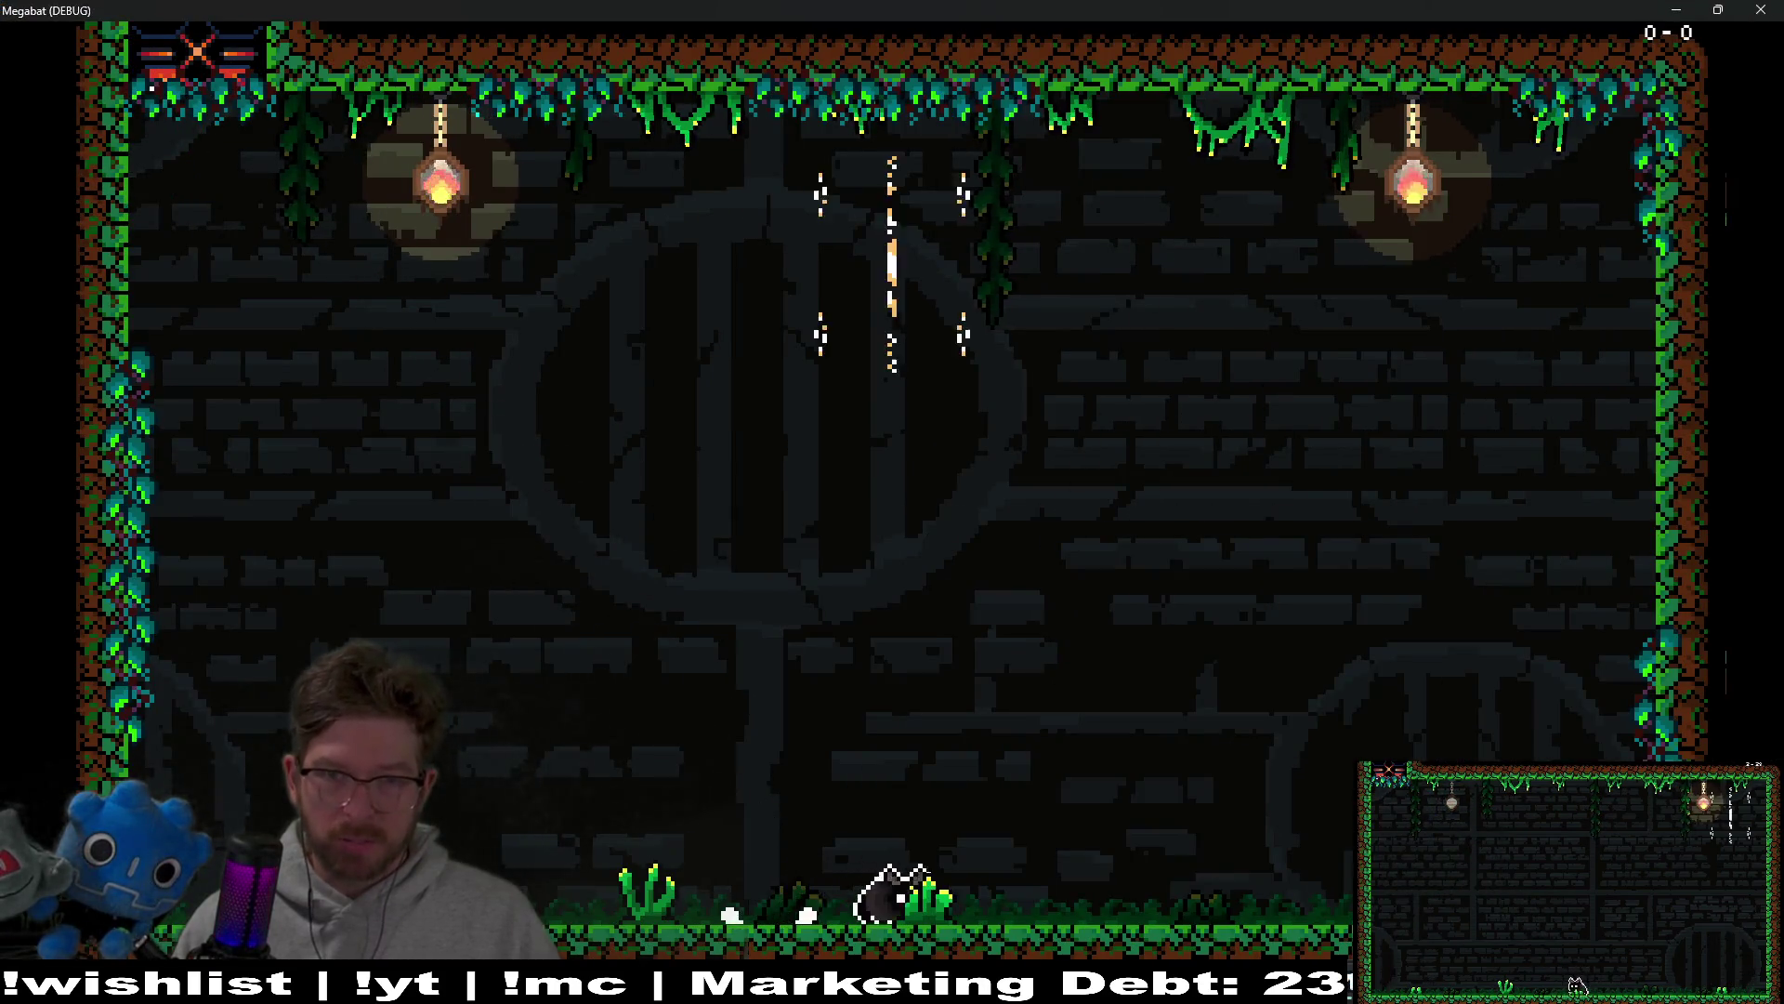
{"action": "key", "text": "space"}
{"action": "key", "text": "space"}
{"action": "key", "text": "Left"}
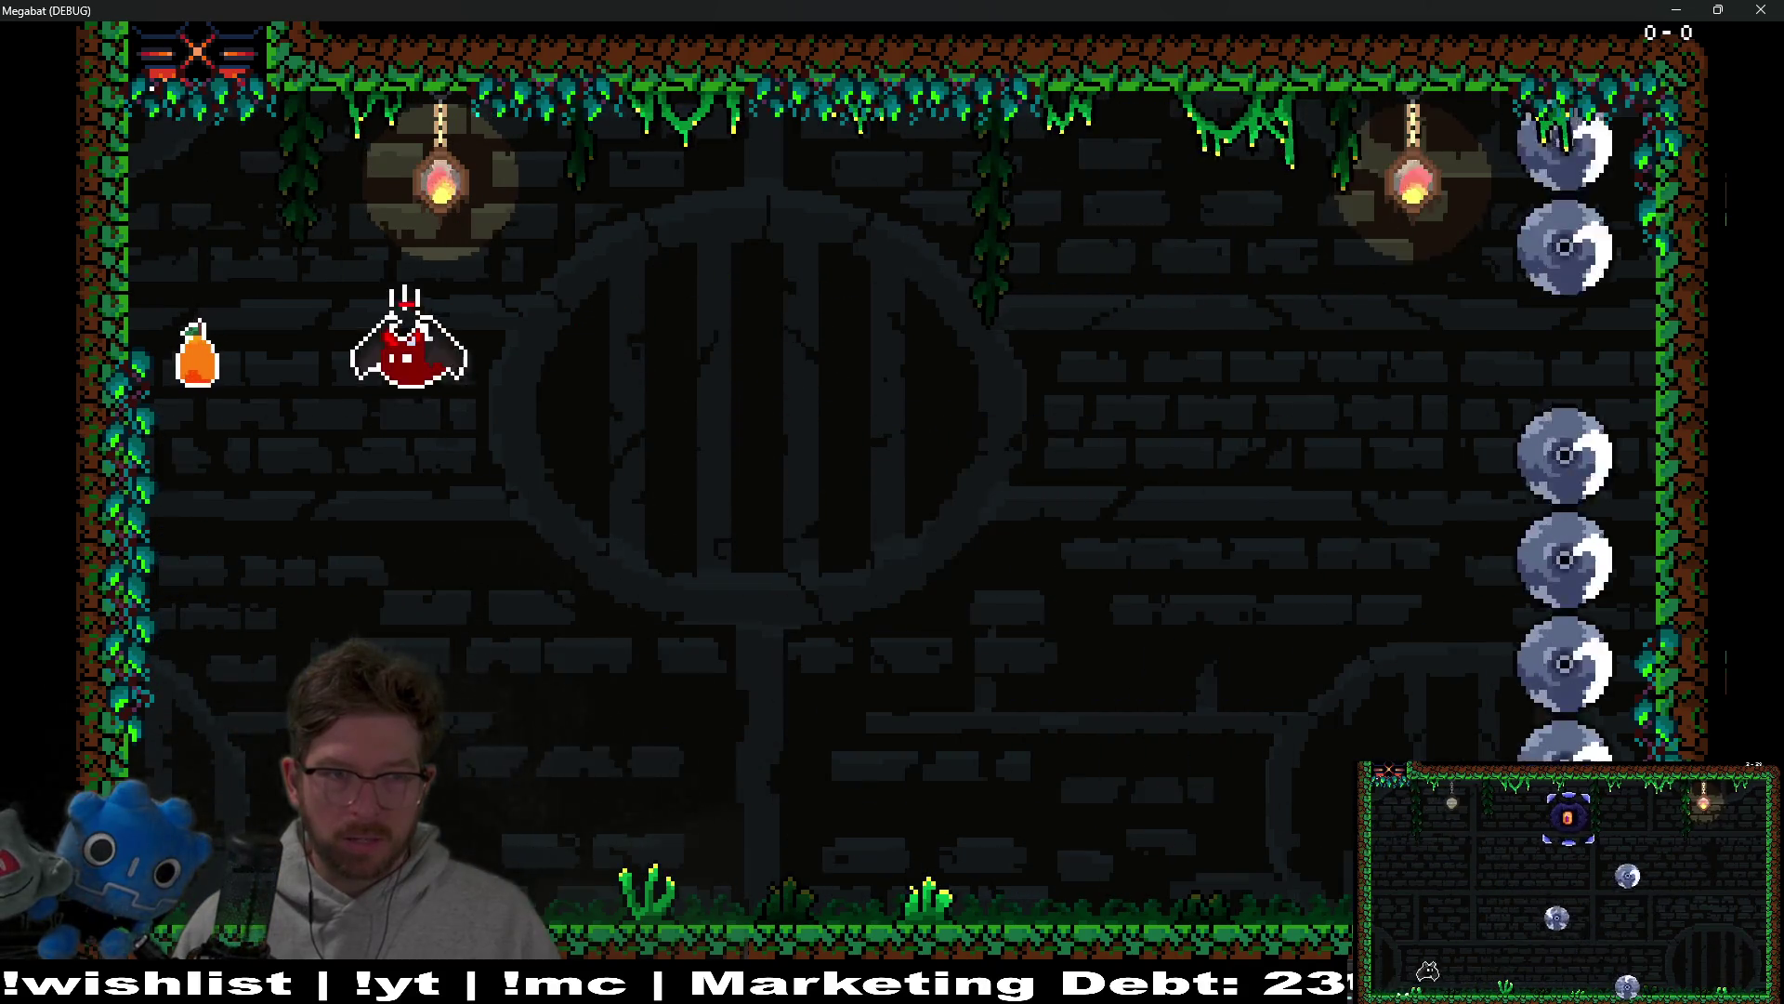
{"action": "key", "text": "Right"}
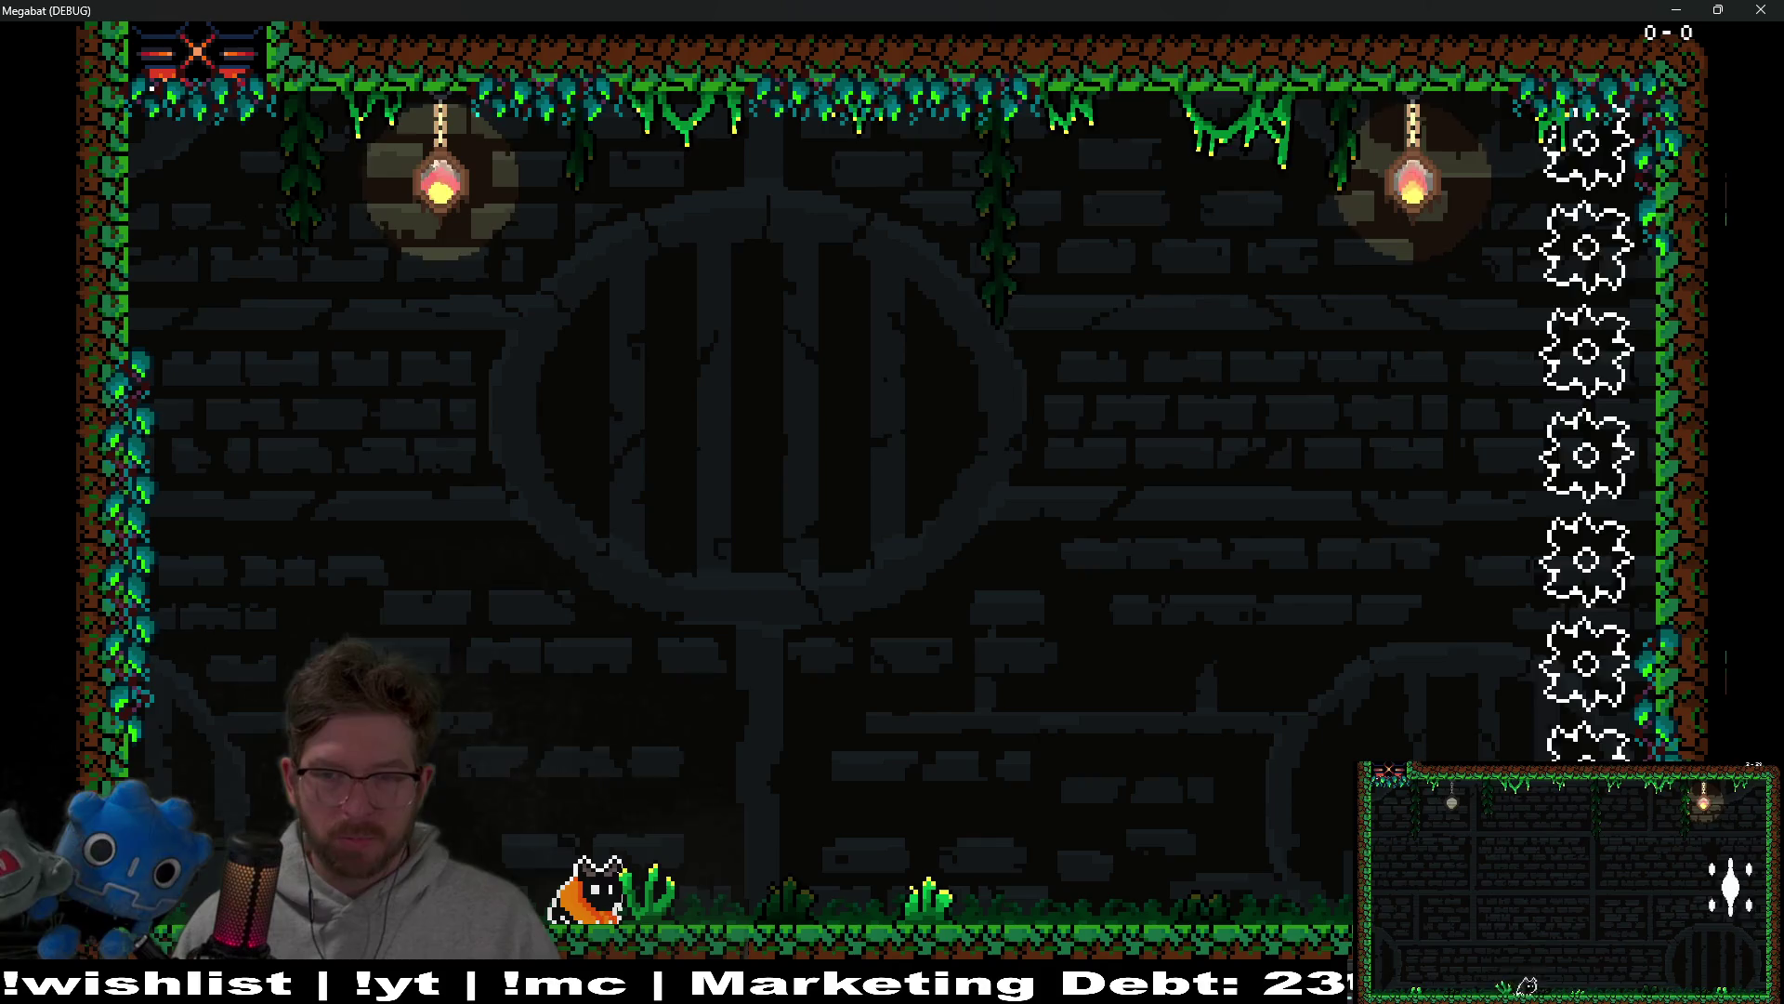
{"action": "key", "text": "Right"}
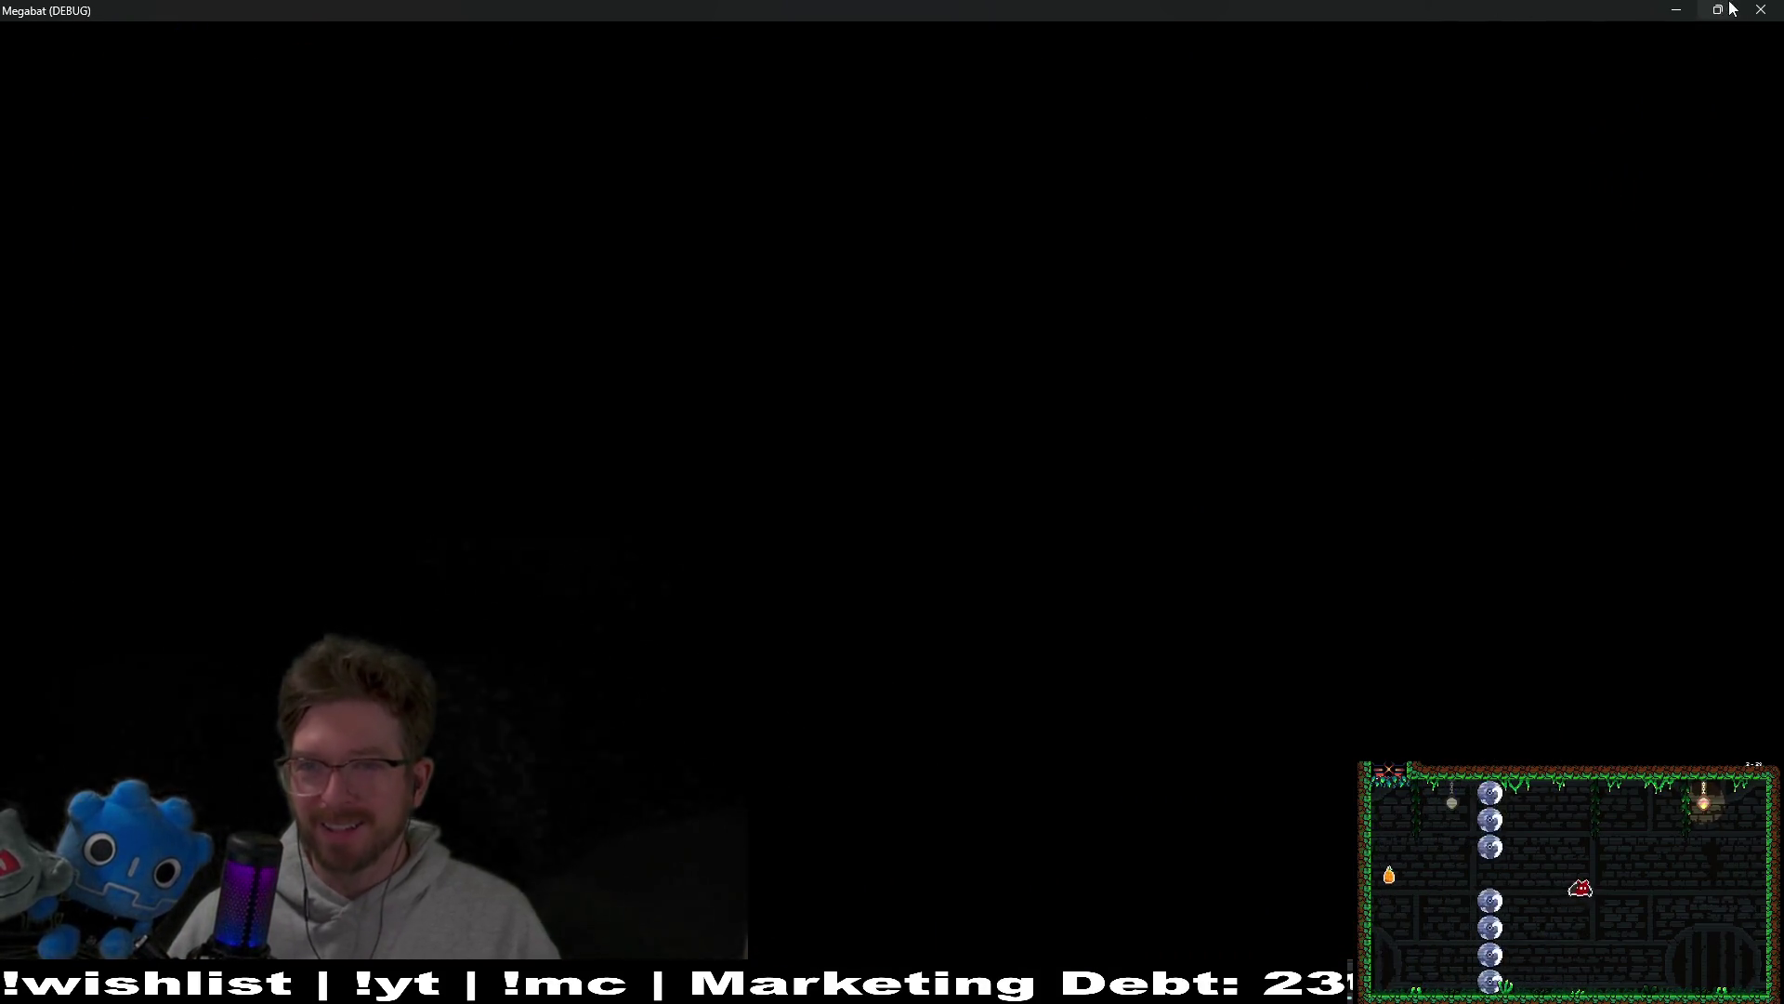
{"action": "left_click", "coordinate": [1760, 9]}
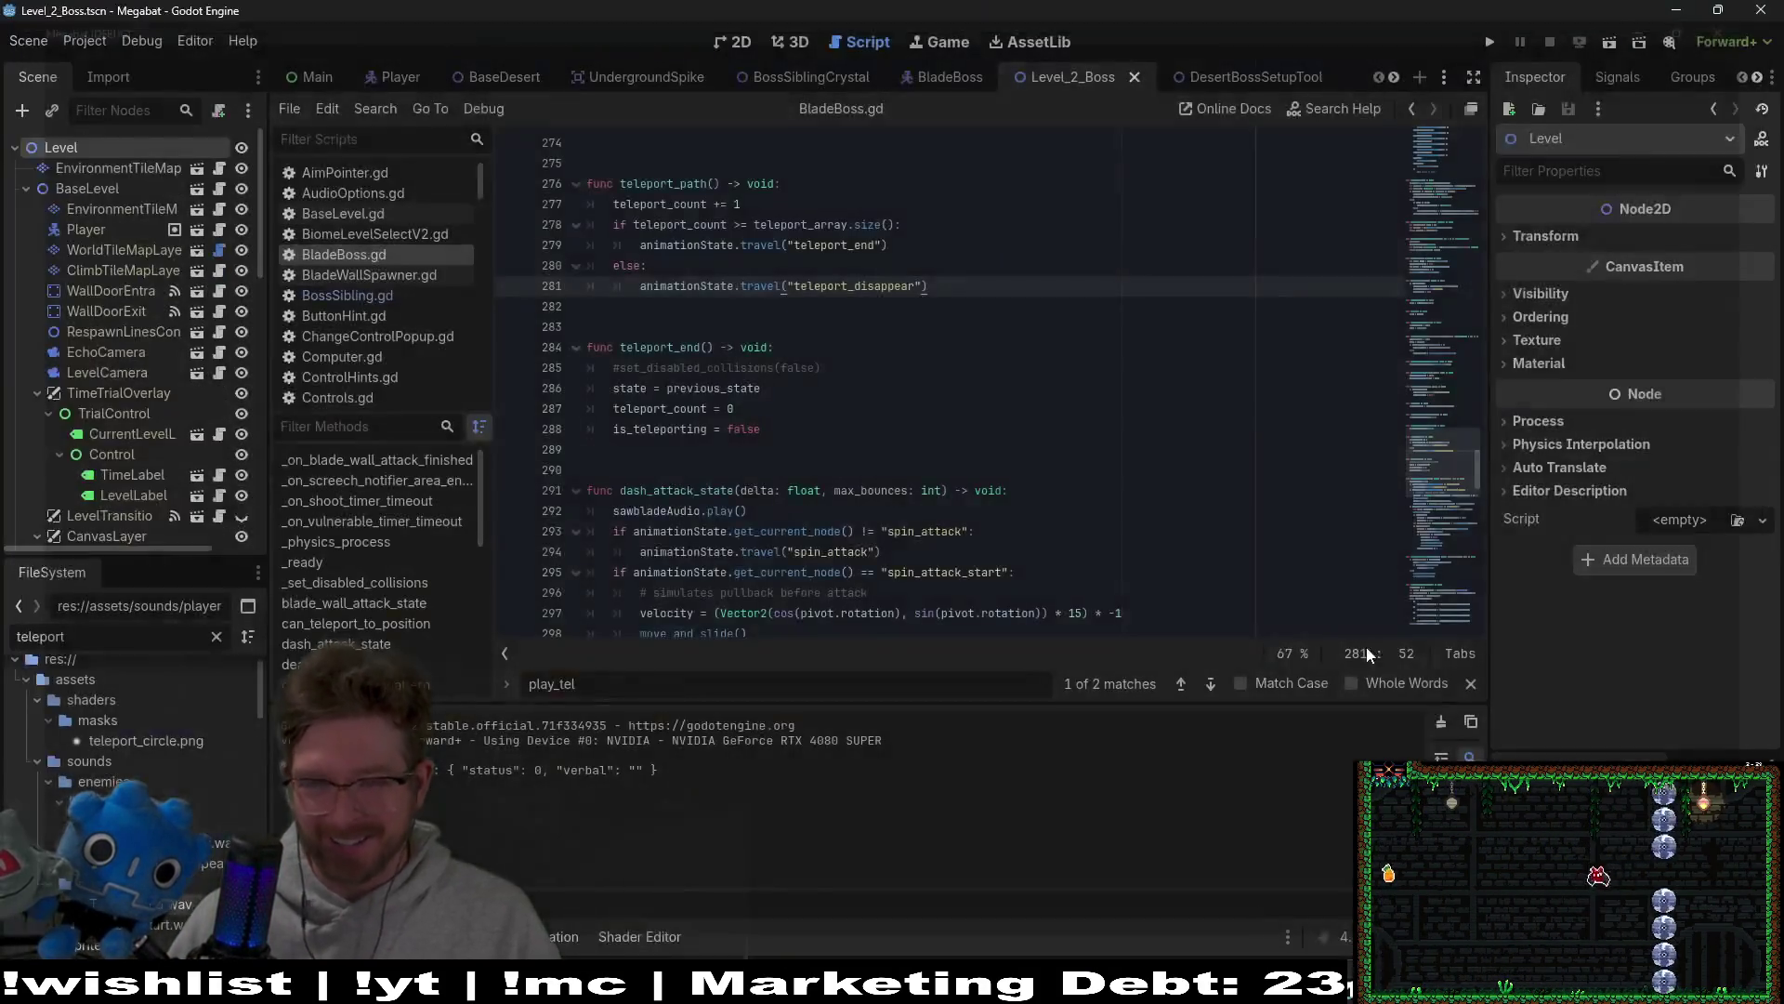
Step: In BladeBoss, inspect the SawBlade, SawWallCollision and teleport audio players' settings
{"action": "left_click", "coordinate": [723, 42]}
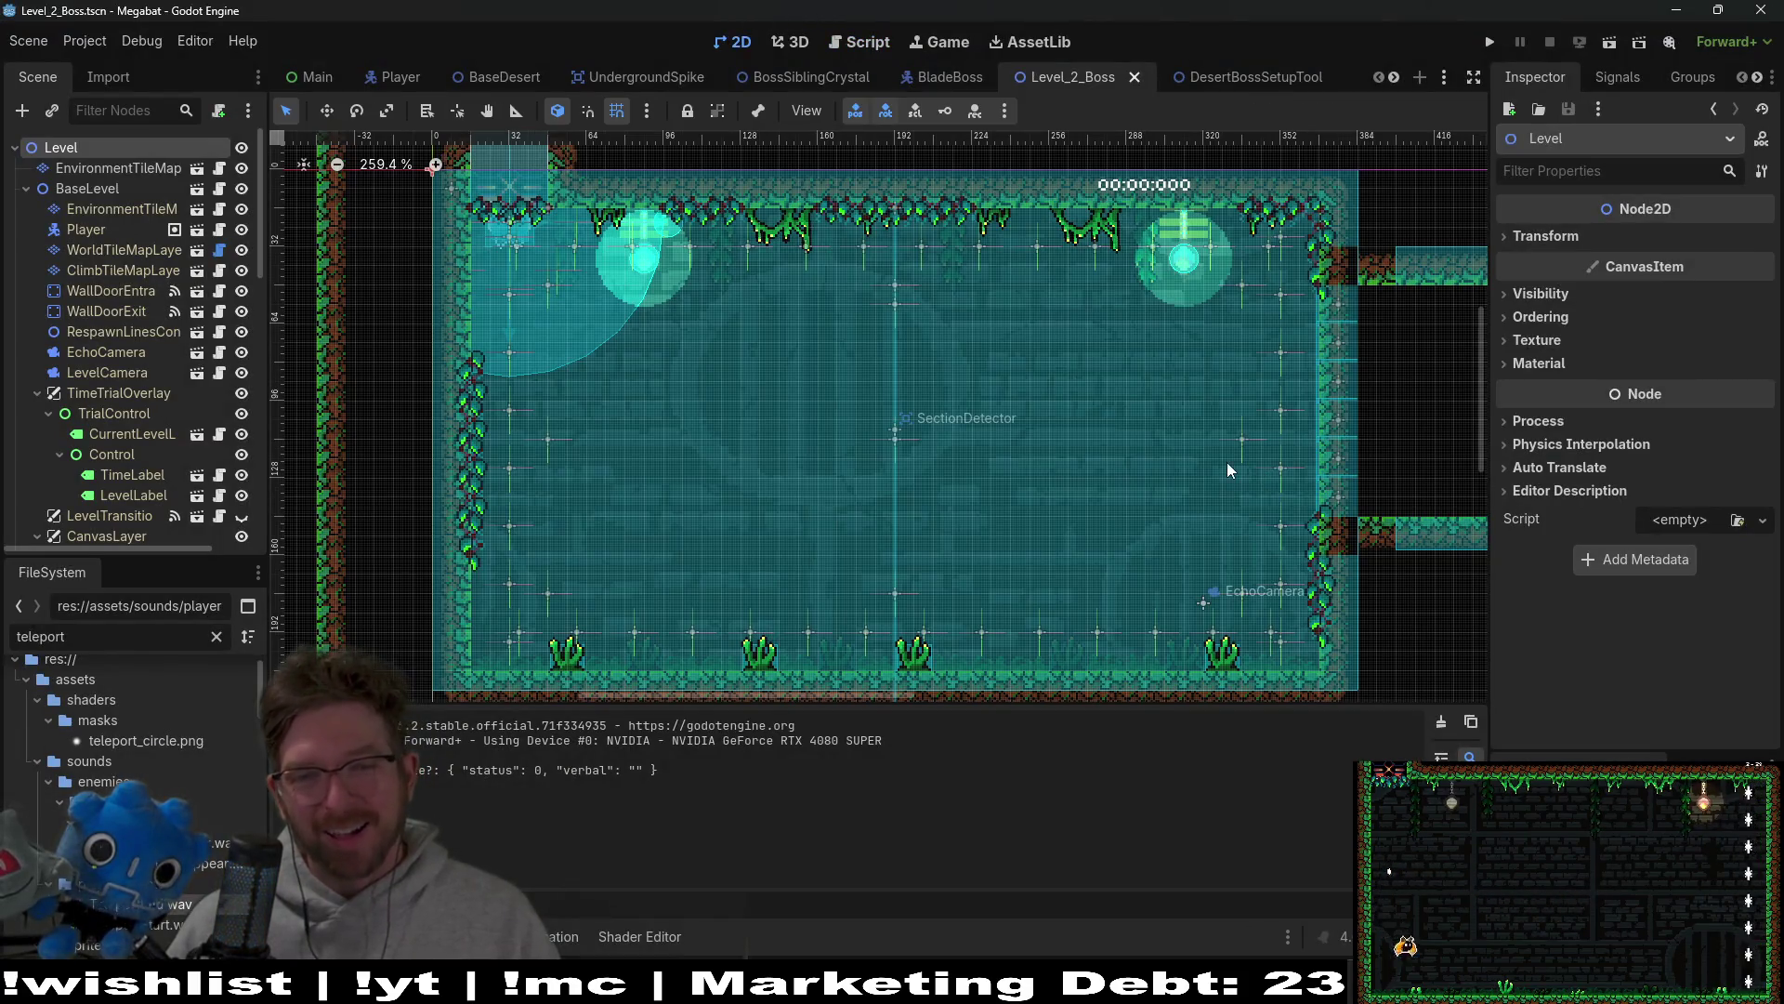
{"action": "scroll", "coordinate": [1208, 459], "scroll_direction": "down", "scroll_amount": 2}
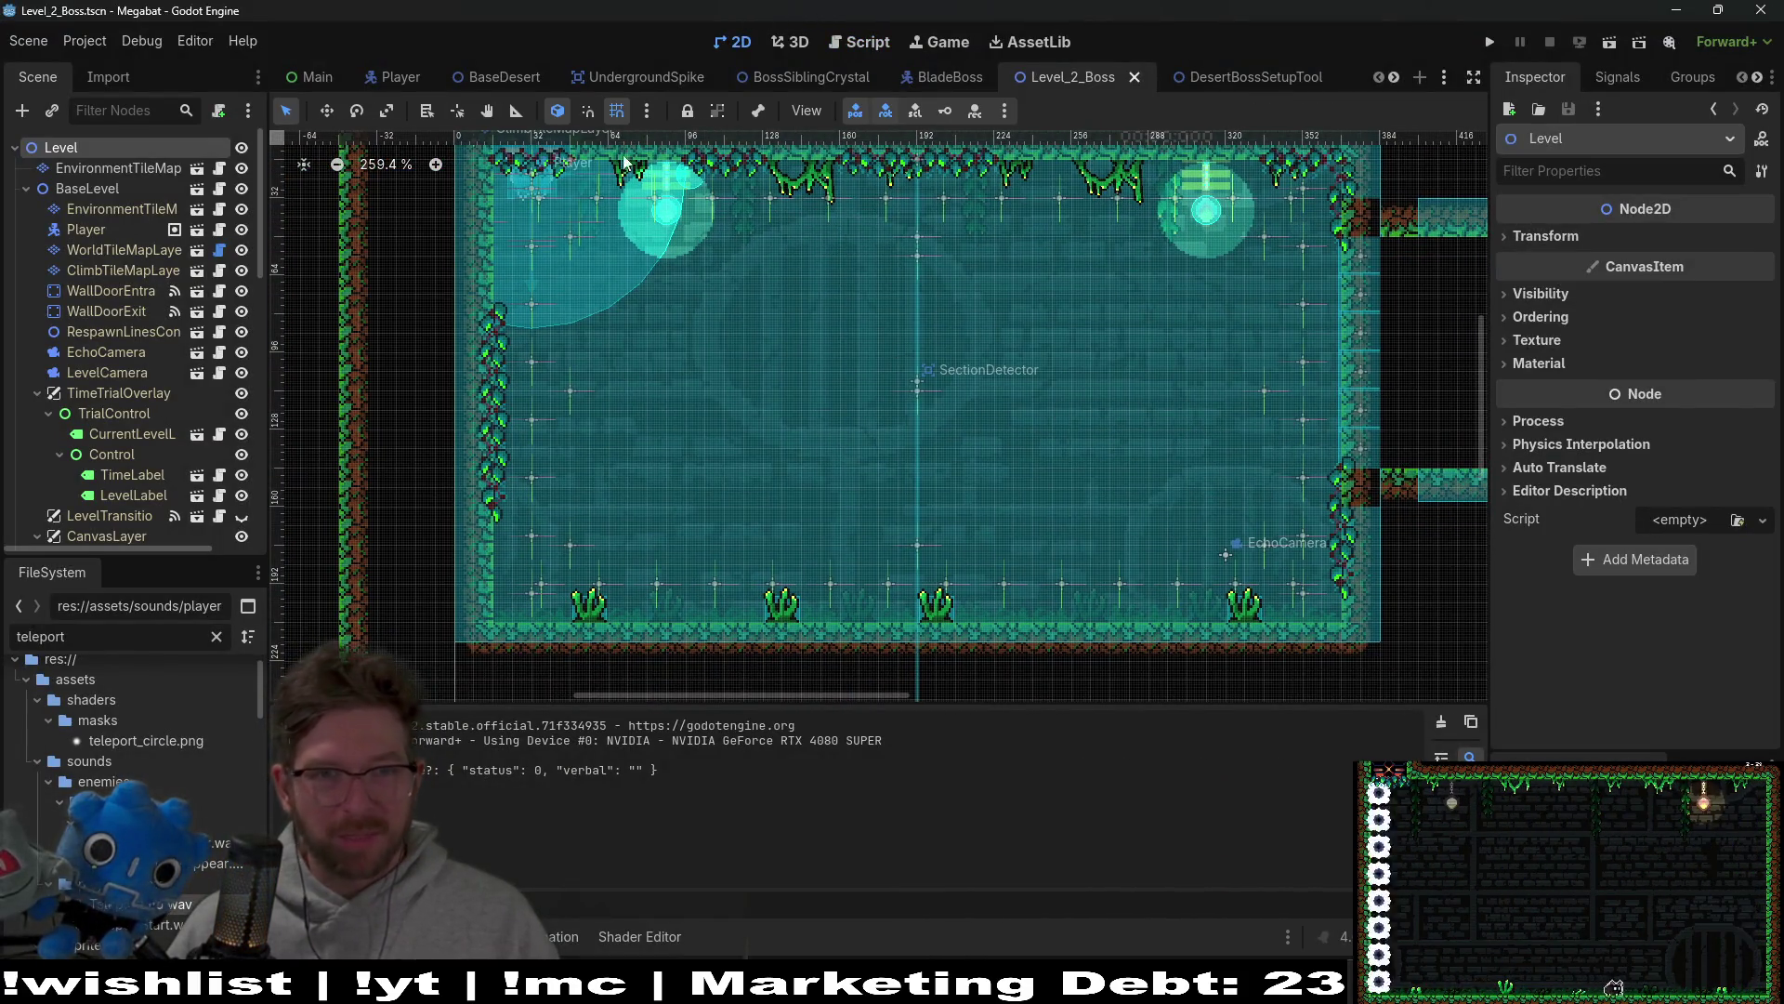
{"action": "left_click", "coordinate": [957, 81]}
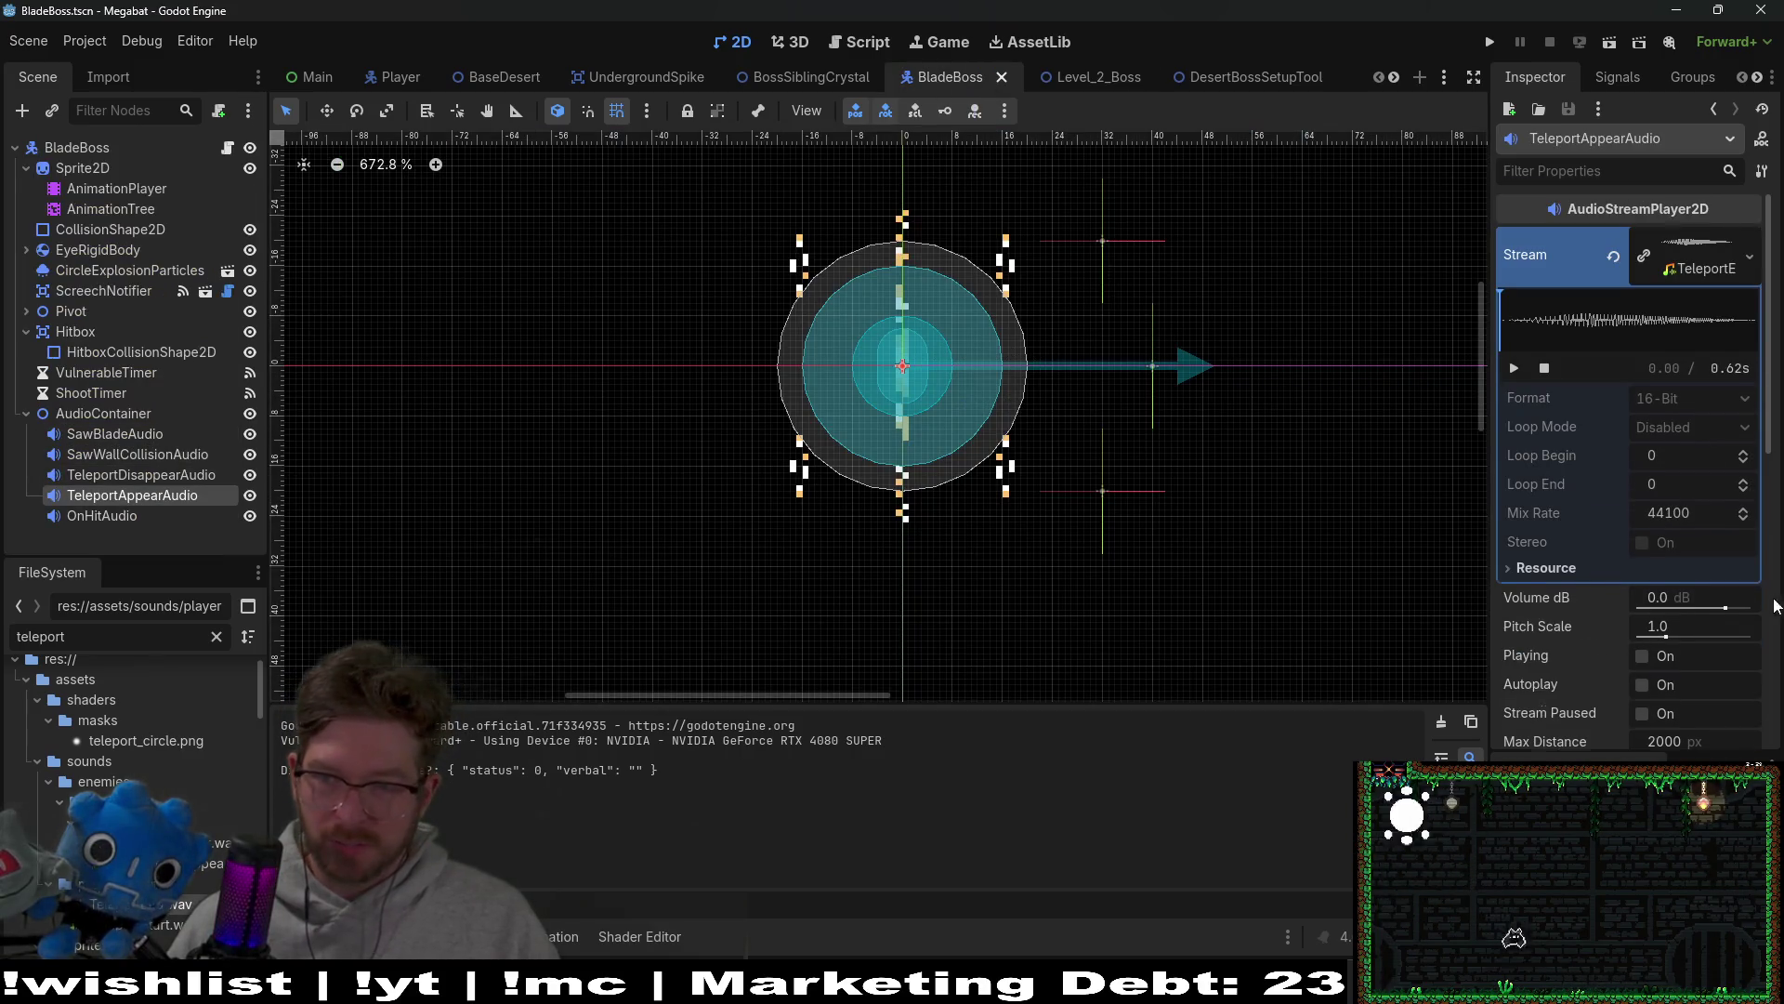
{"action": "scroll", "coordinate": [1669, 611], "scroll_direction": "down", "scroll_amount": 3}
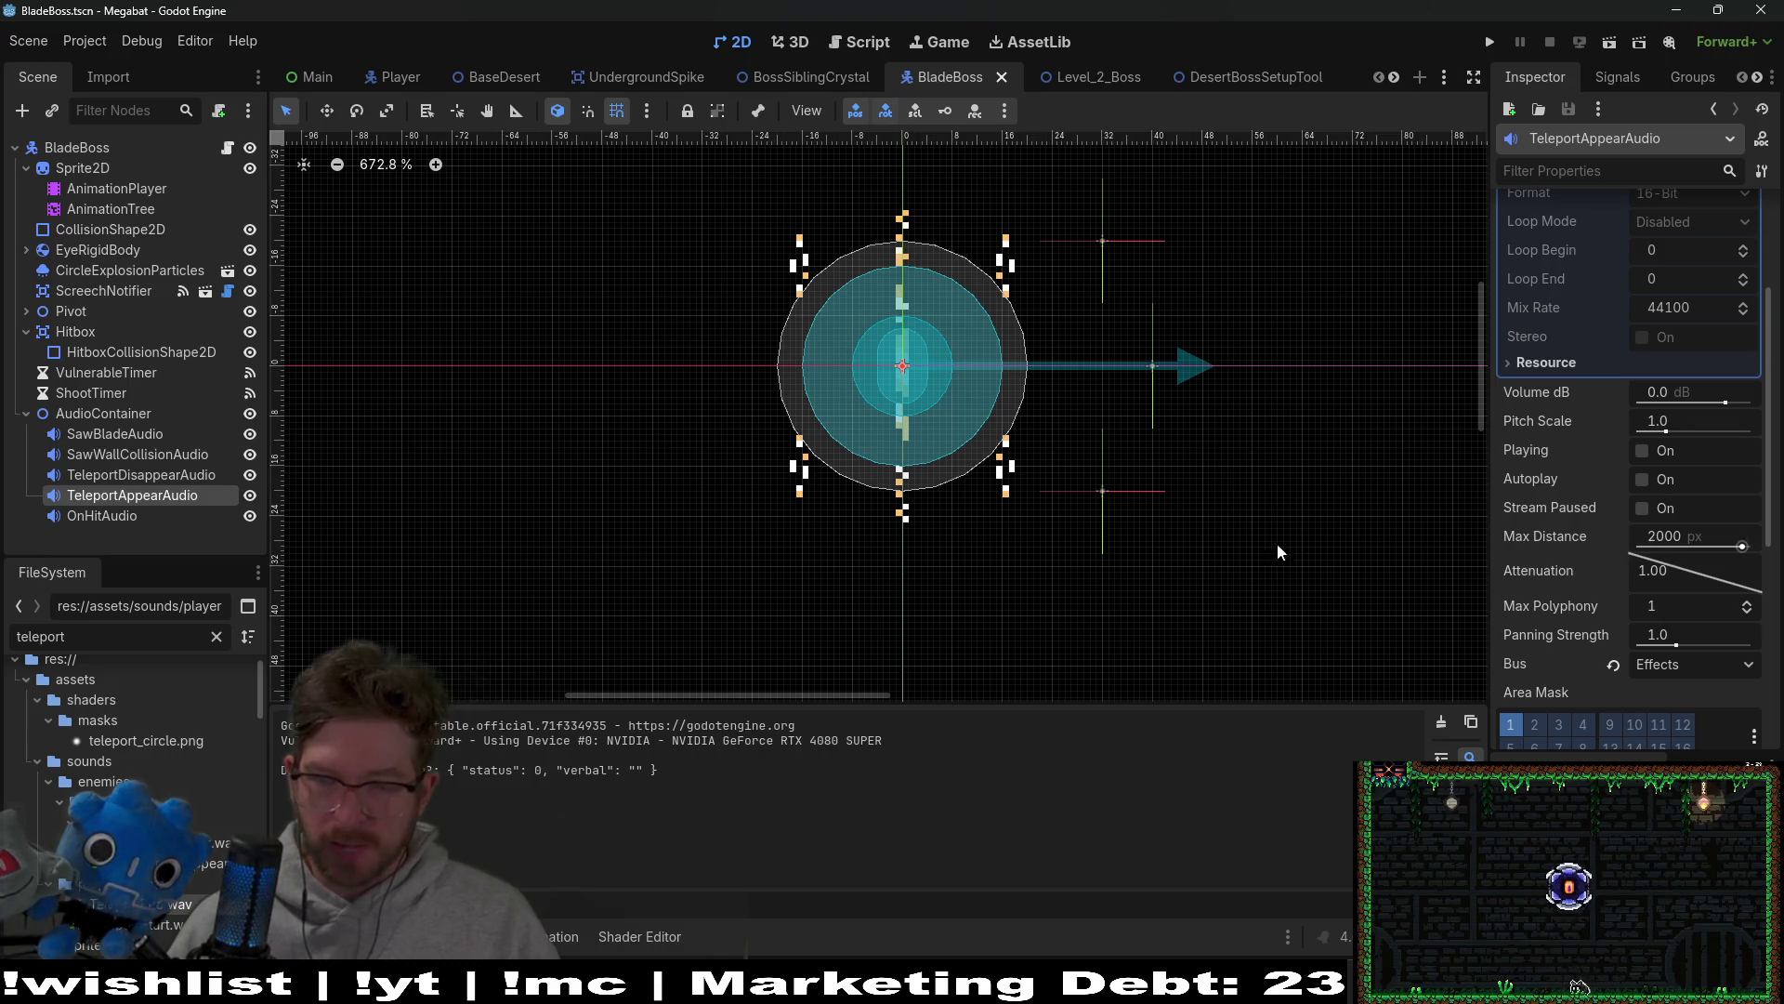
{"action": "left_click", "coordinate": [105, 435]}
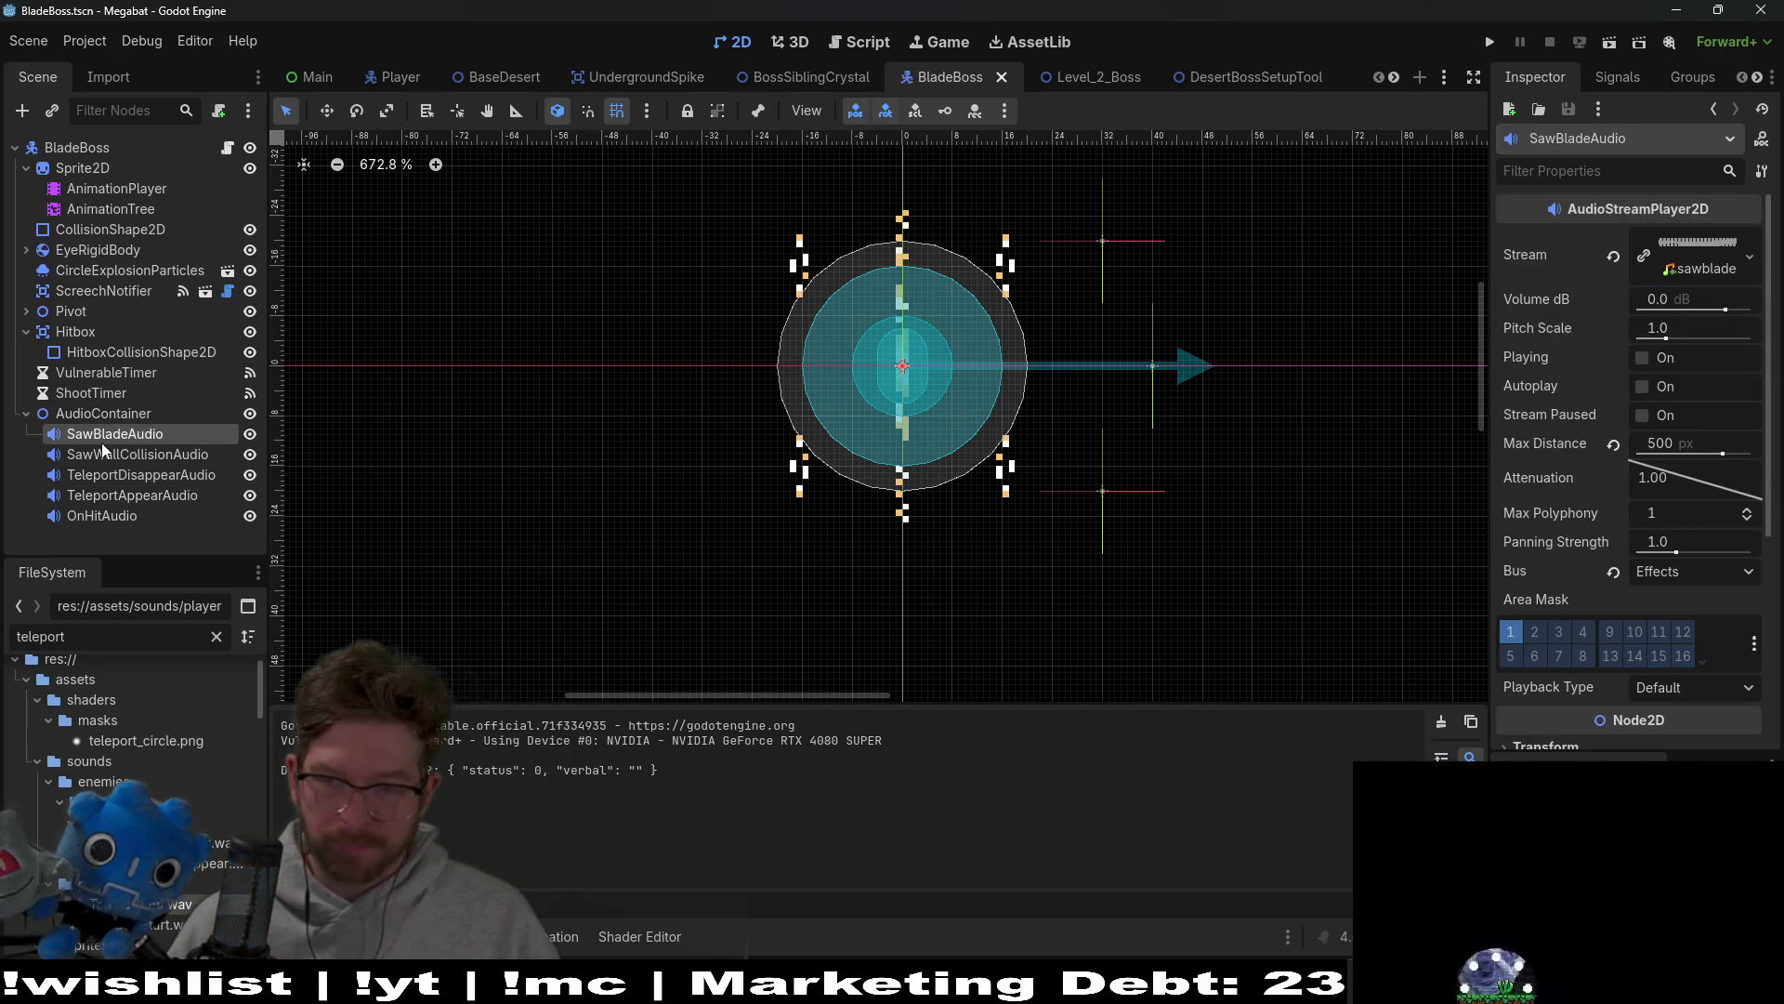
{"action": "left_click", "coordinate": [117, 456]}
{"action": "left_click", "coordinate": [117, 475]}
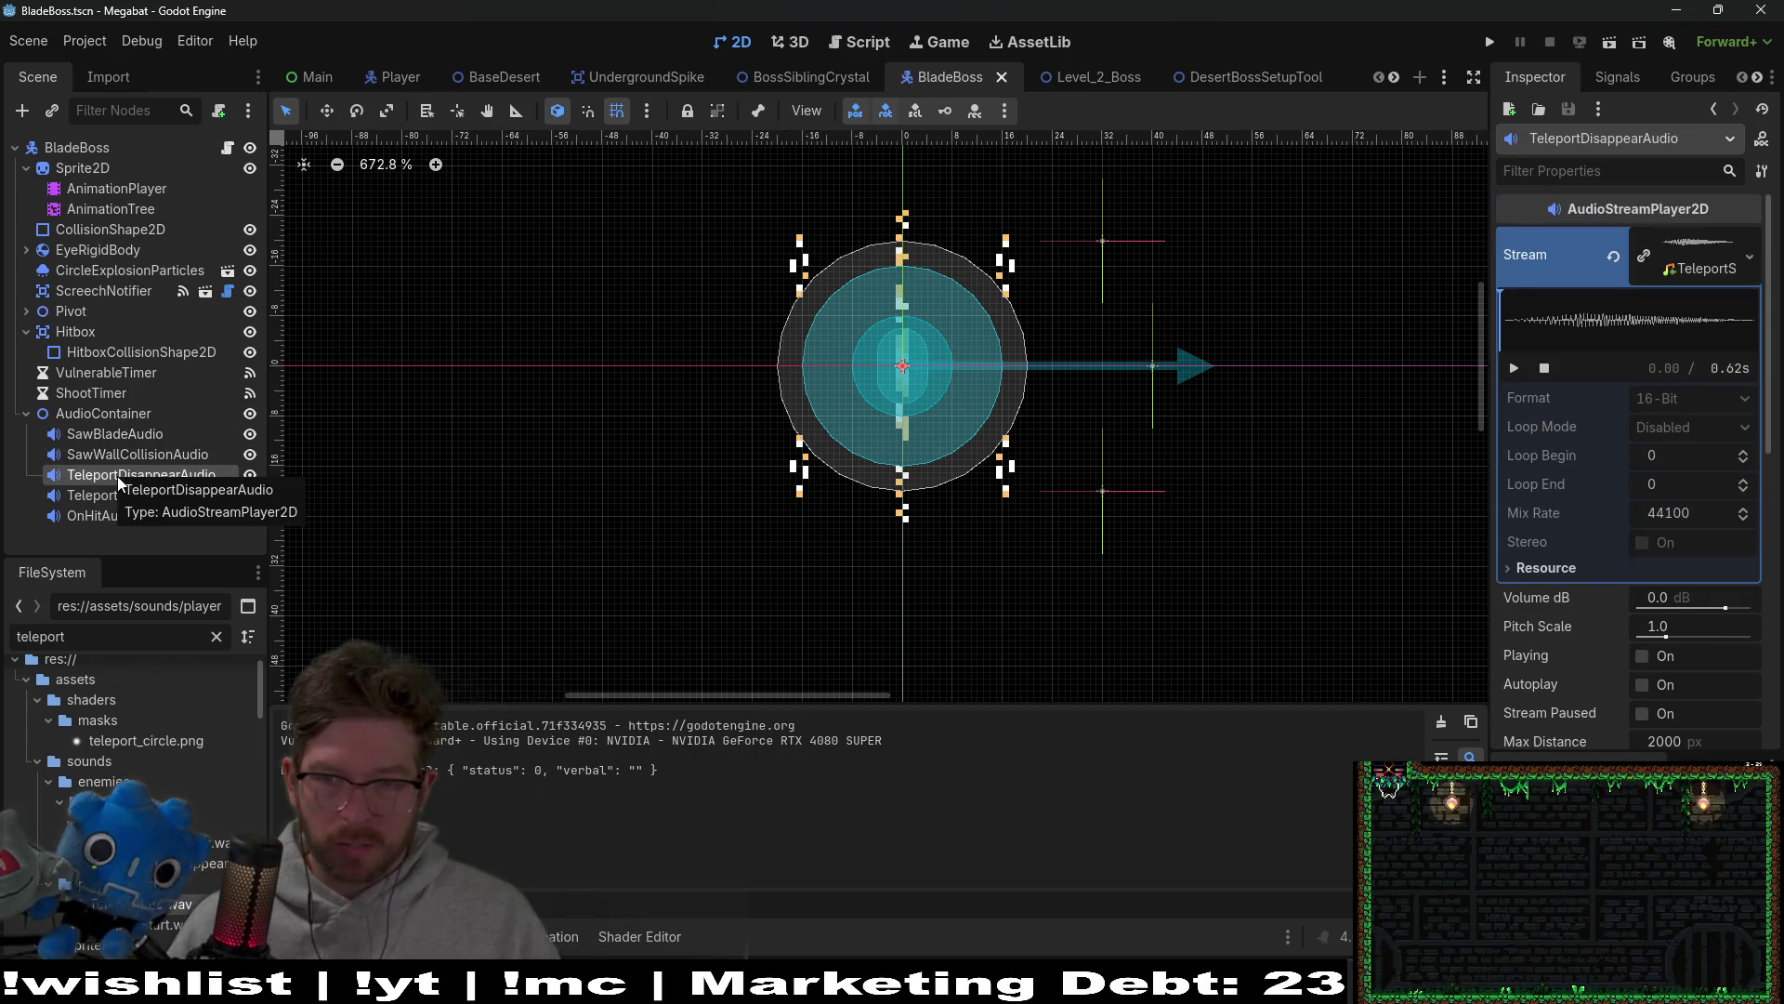
{"action": "left_click", "coordinate": [126, 492], "text": "shift"}
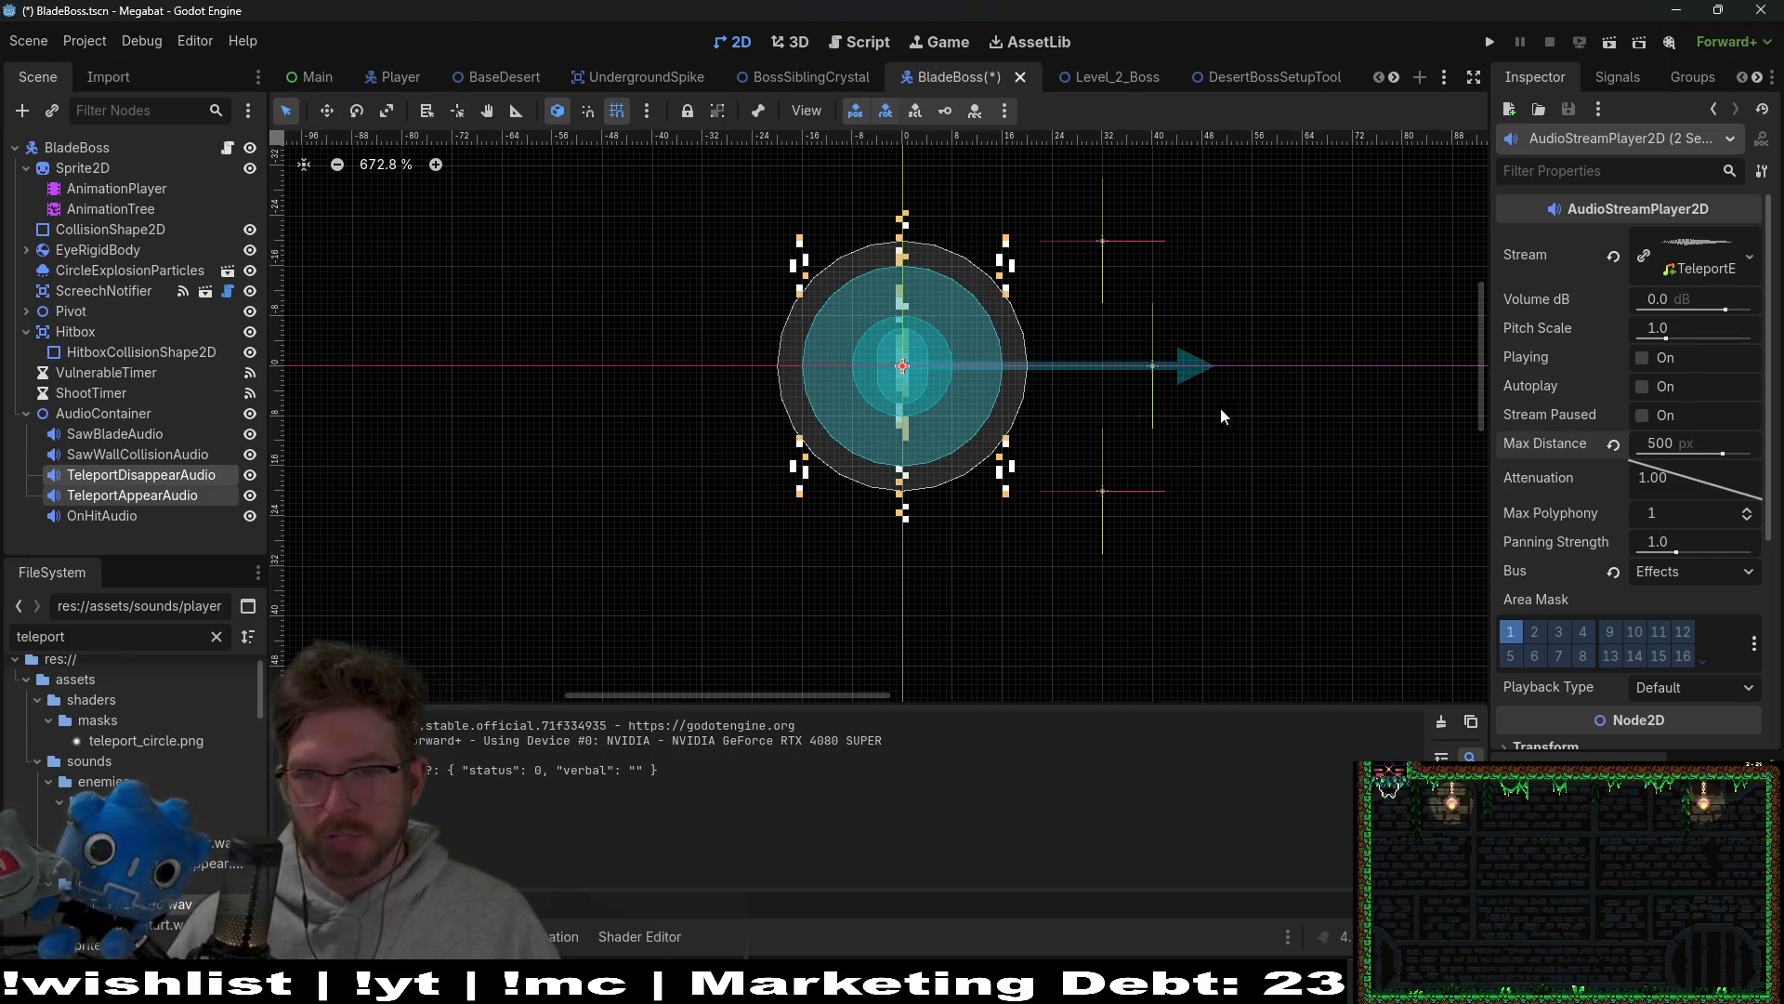
{"action": "left_click", "coordinate": [169, 474]}
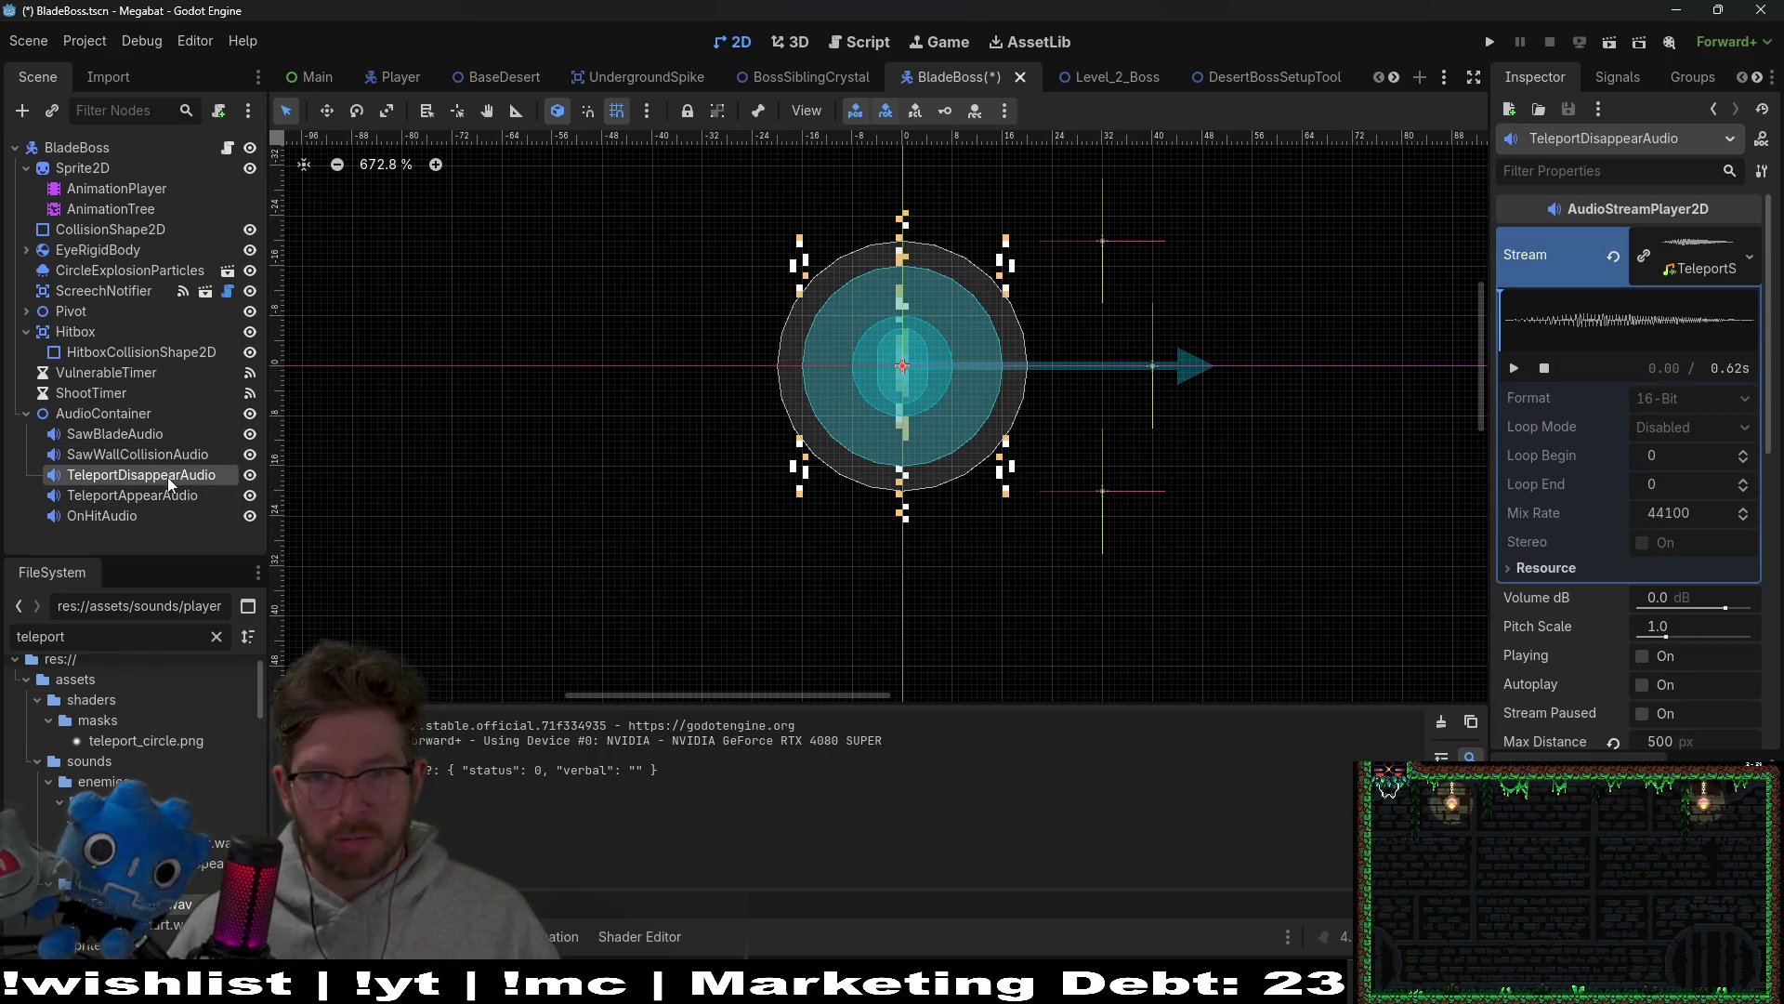
Step: Reset OnHitAudio's volume to 0 dB and go back to Level_2_Boss
{"action": "left_click", "coordinate": [131, 517]}
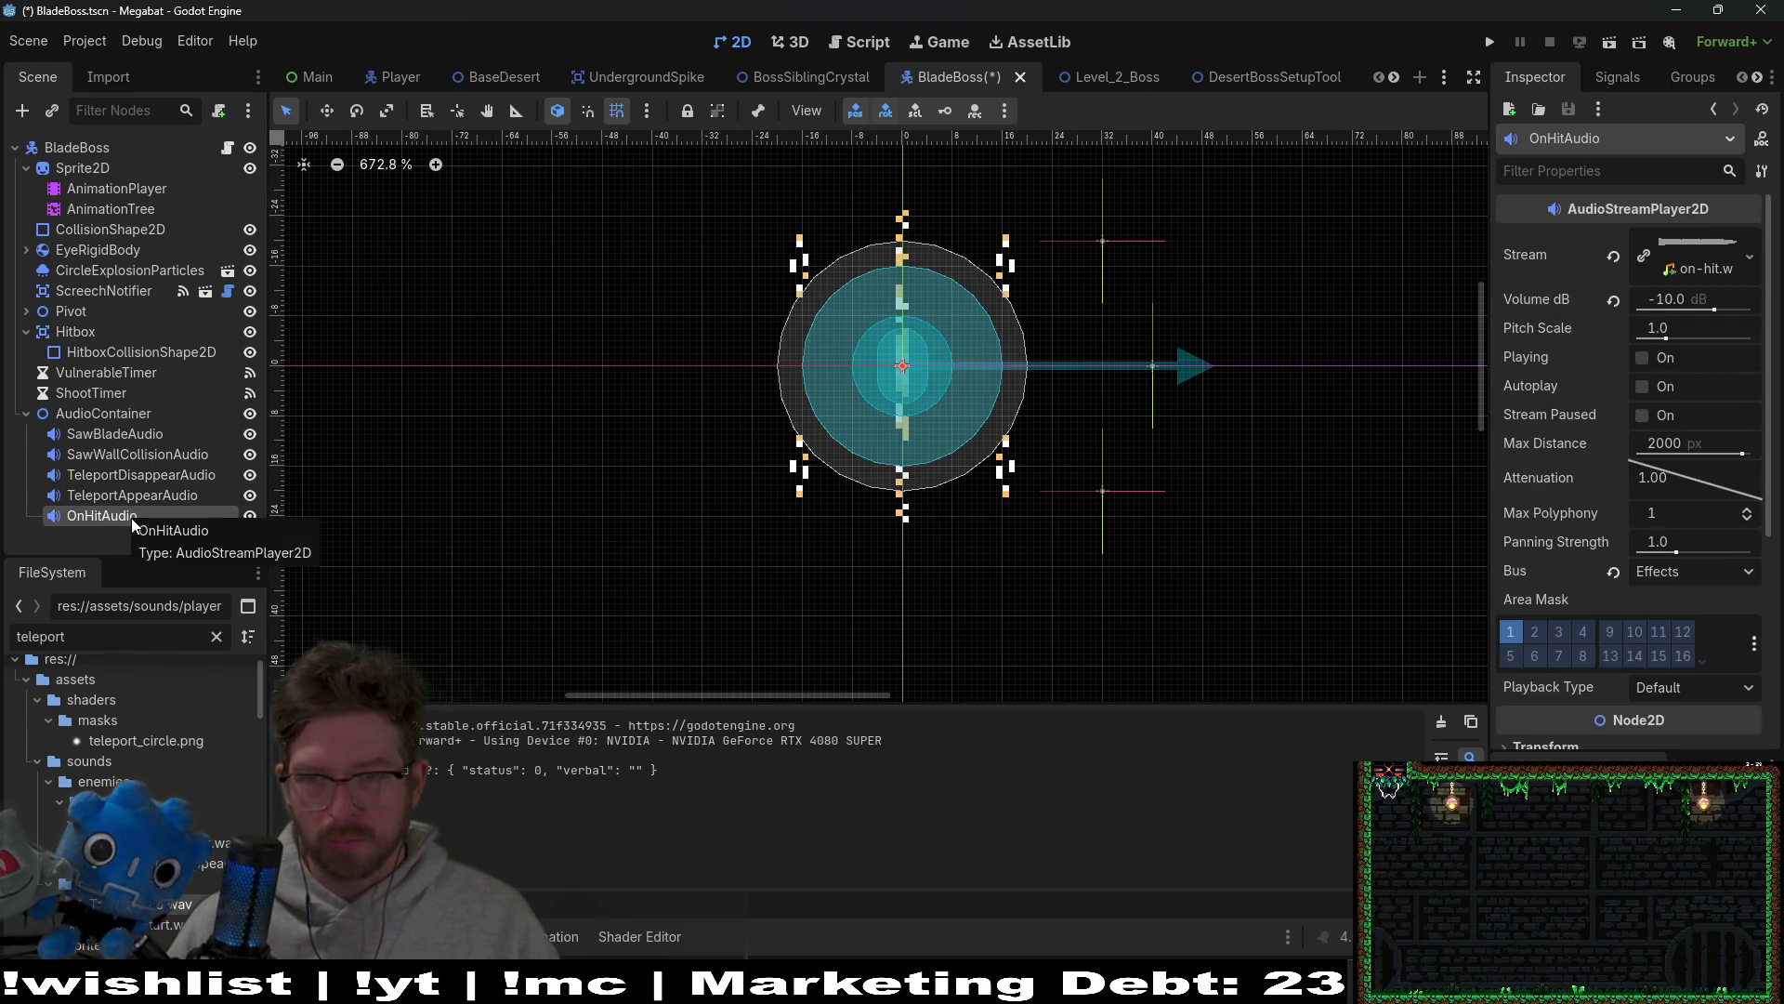
{"action": "left_click", "coordinate": [1612, 305]}
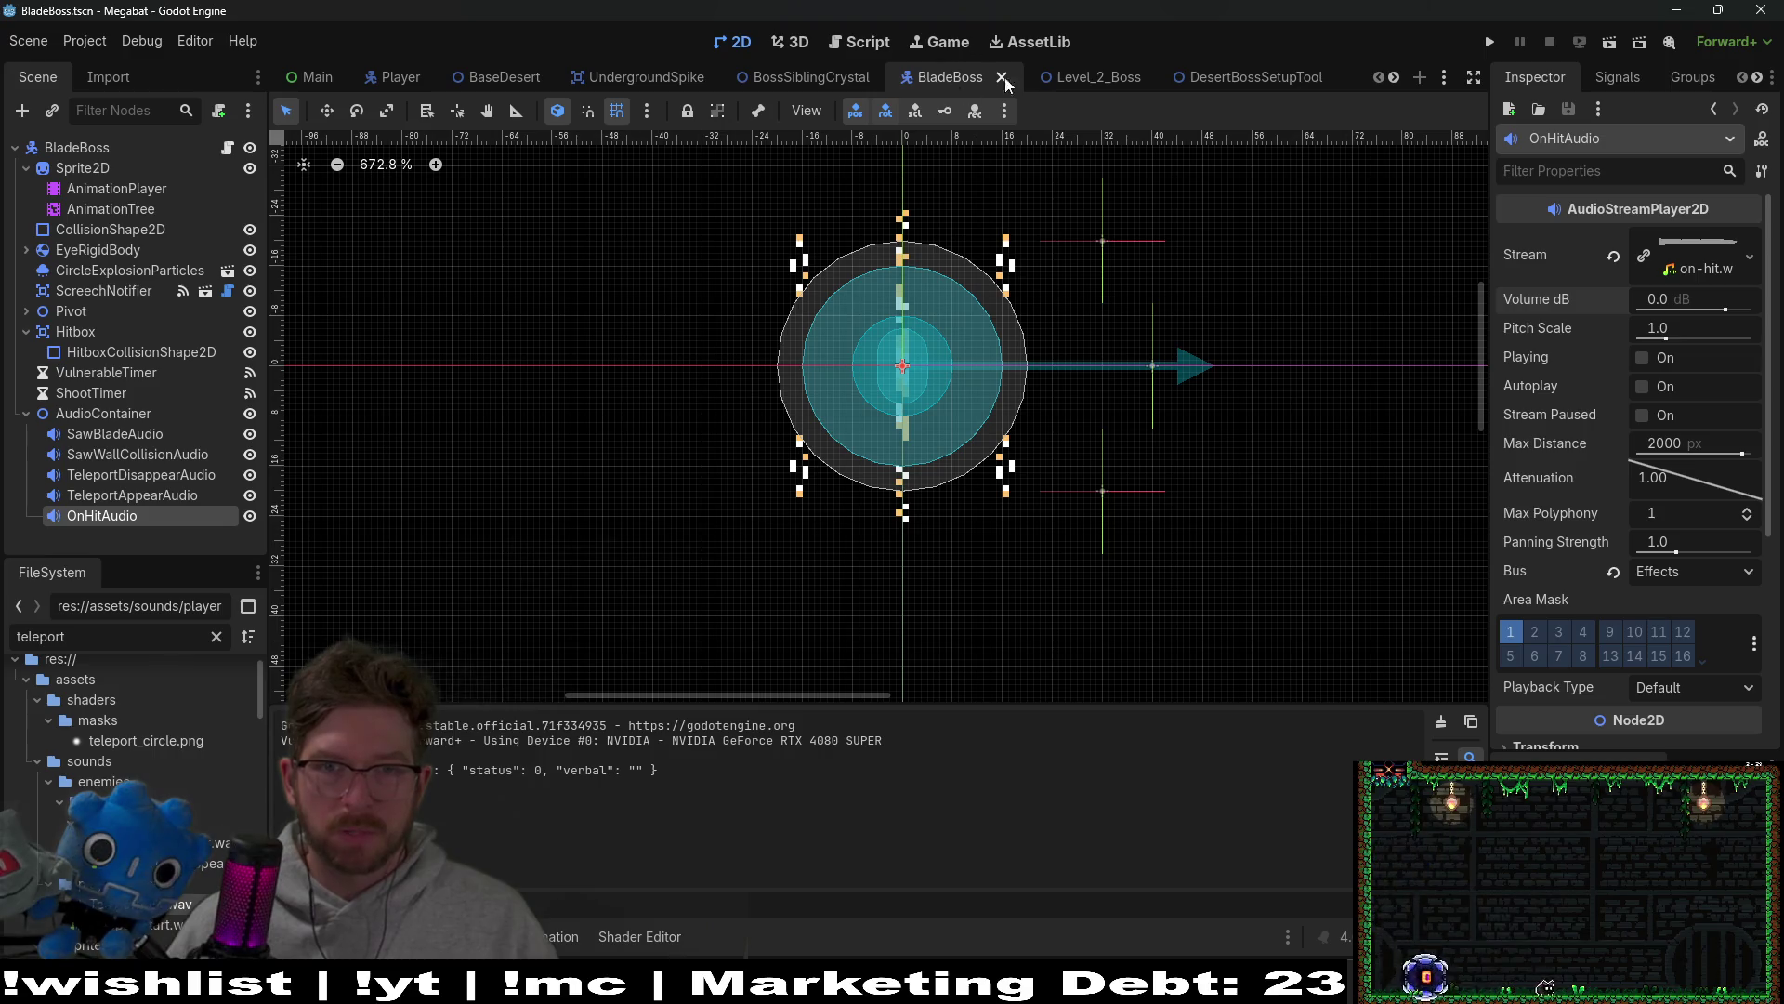
{"action": "left_click", "coordinate": [1085, 80]}
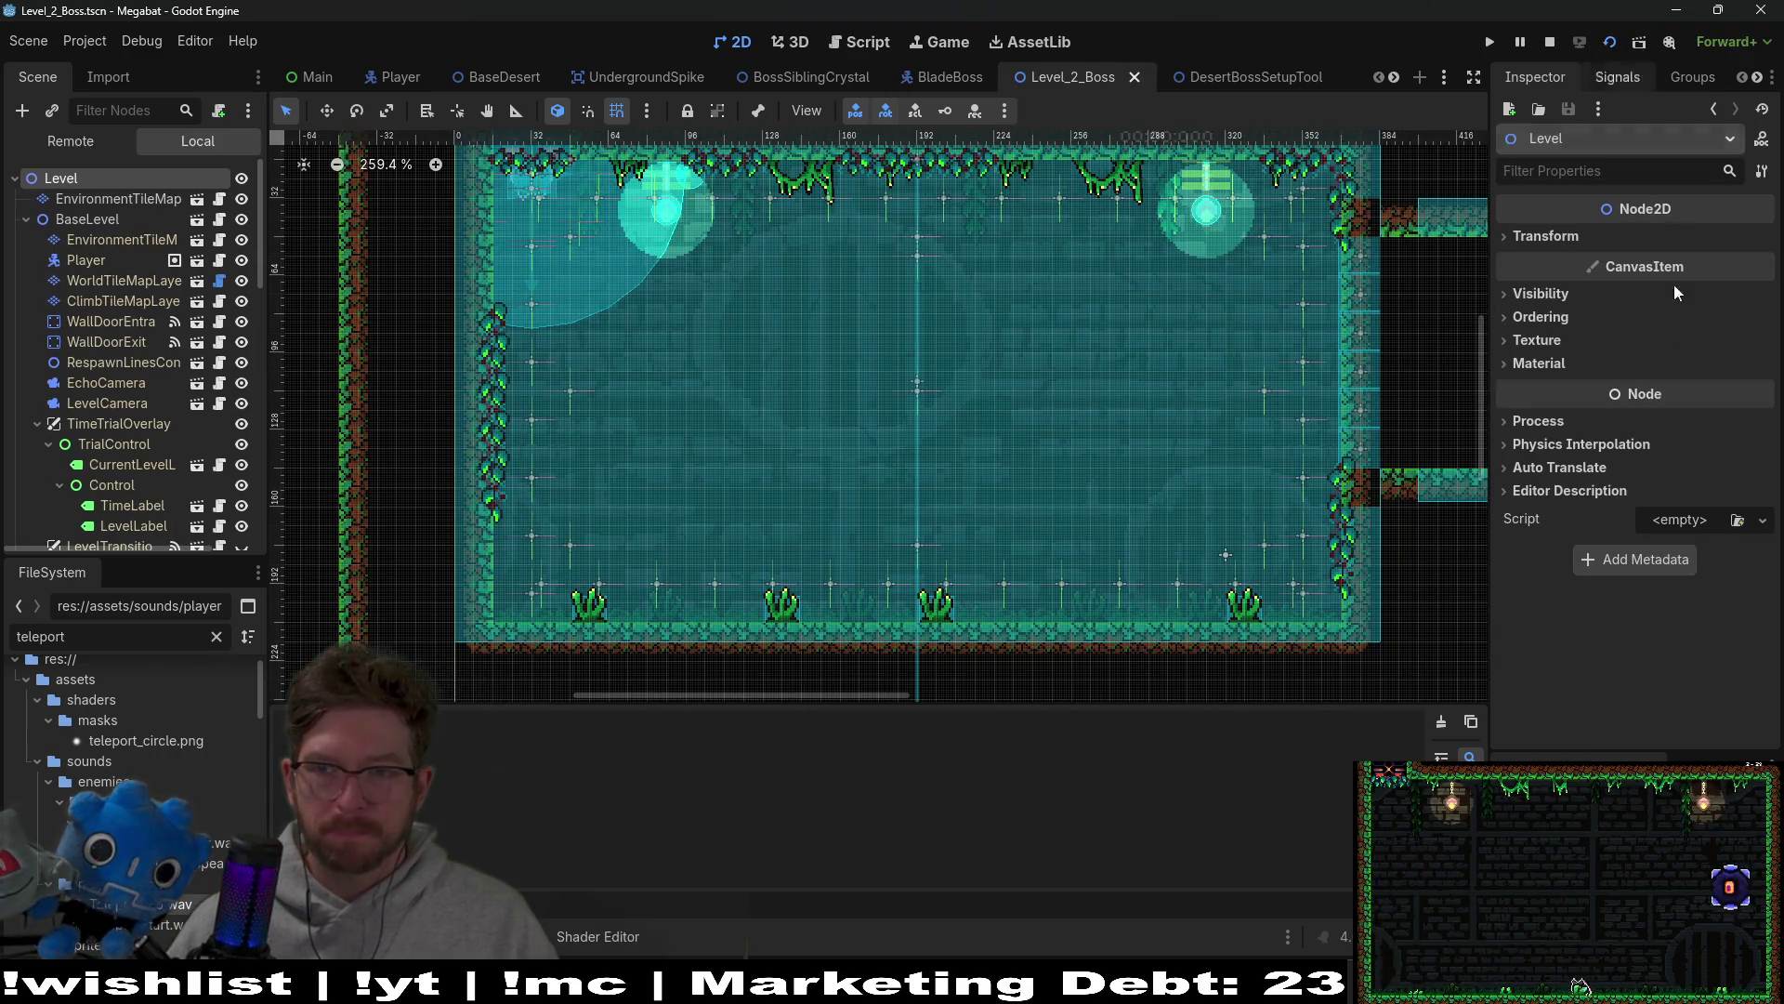
{"action": "key", "text": "F6"}
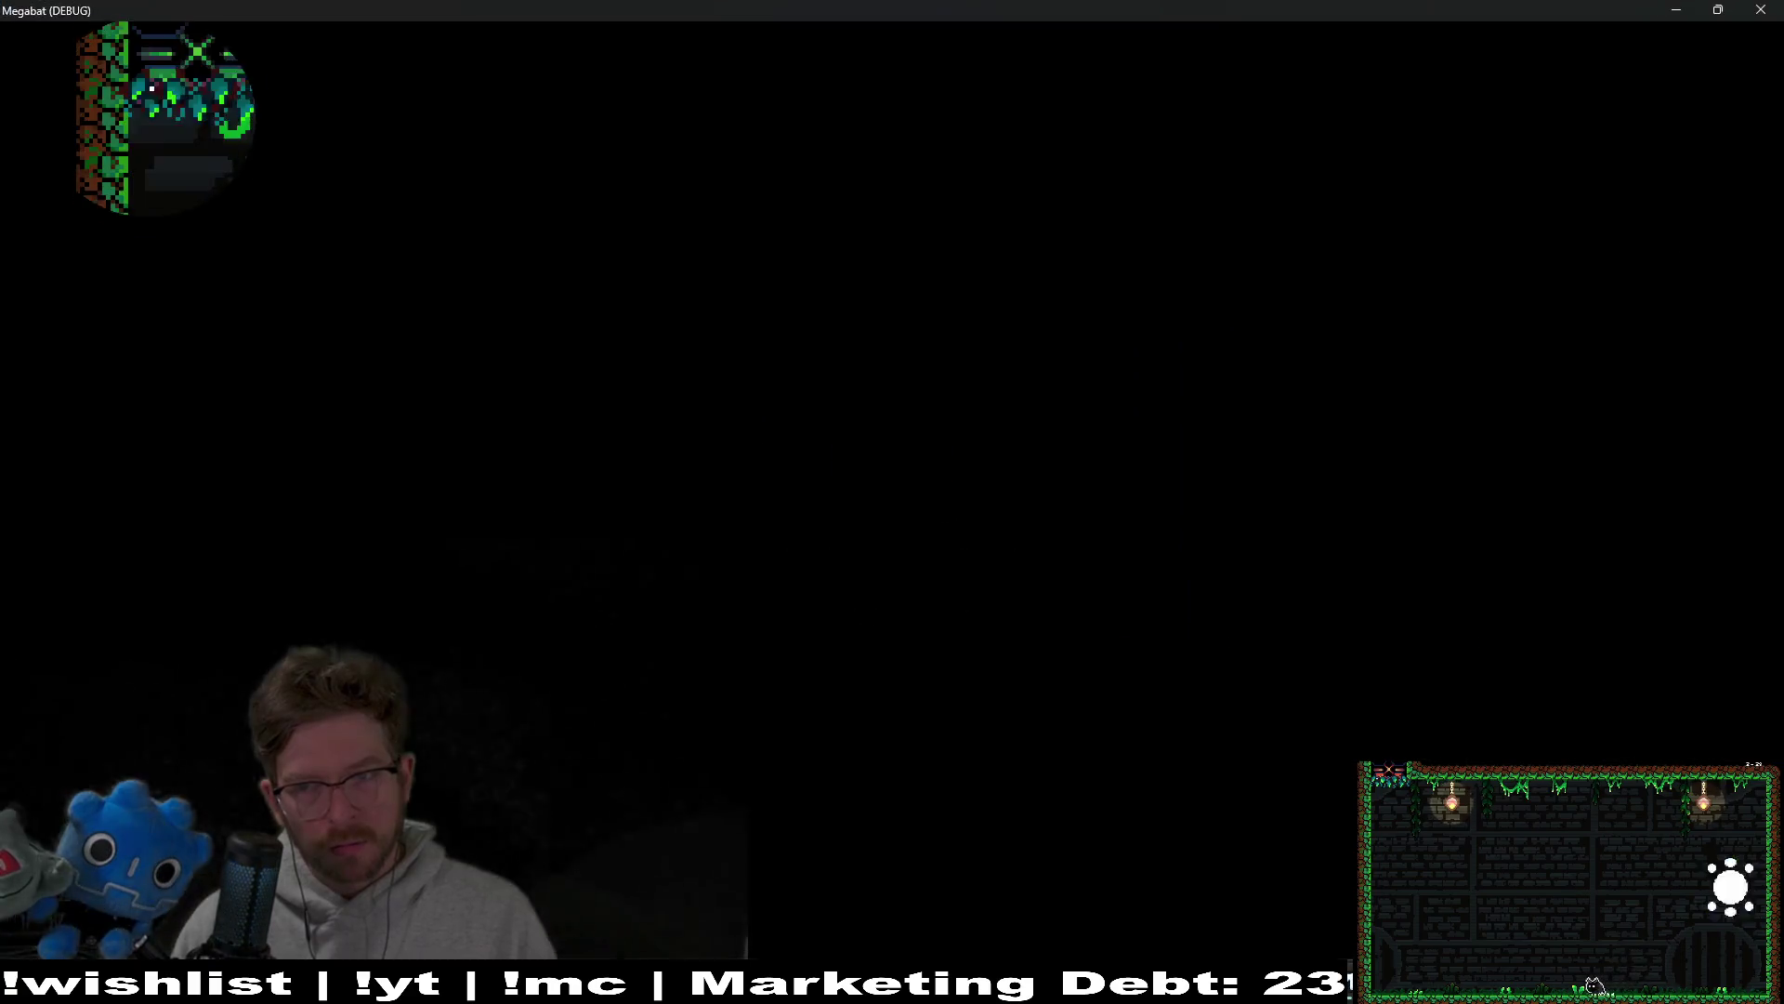
{"action": "key", "text": "Right"}
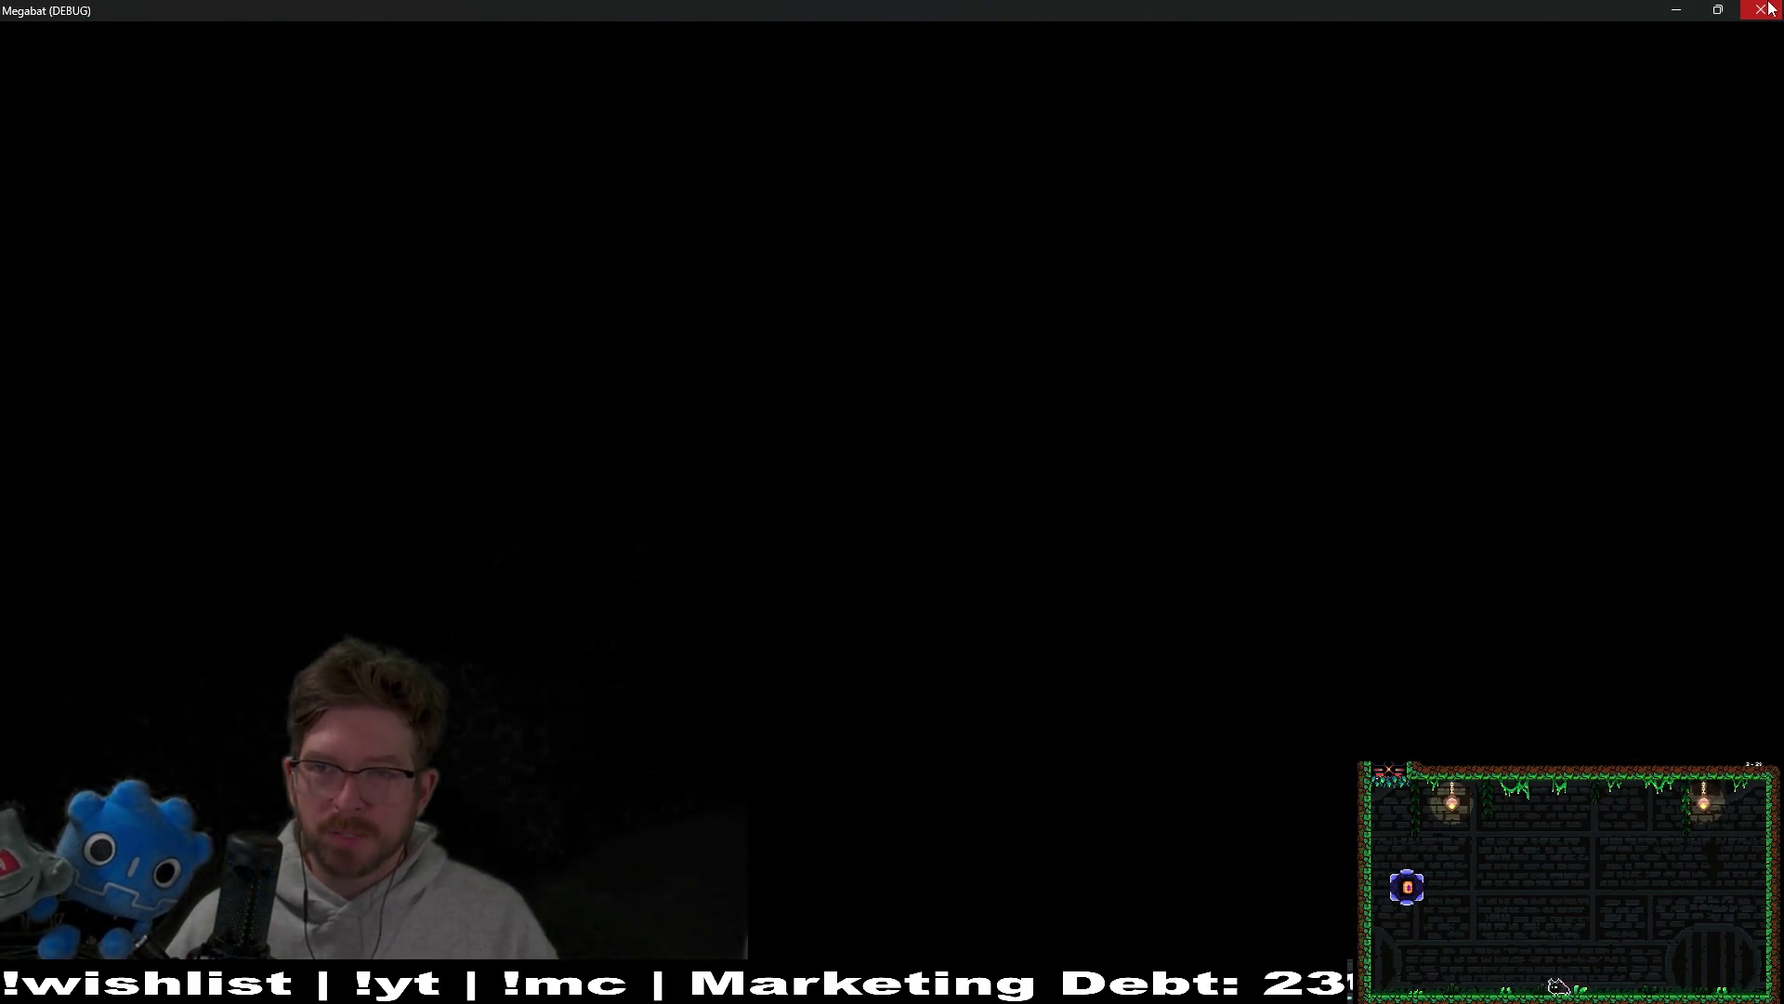
{"action": "left_click", "coordinate": [1761, 9]}
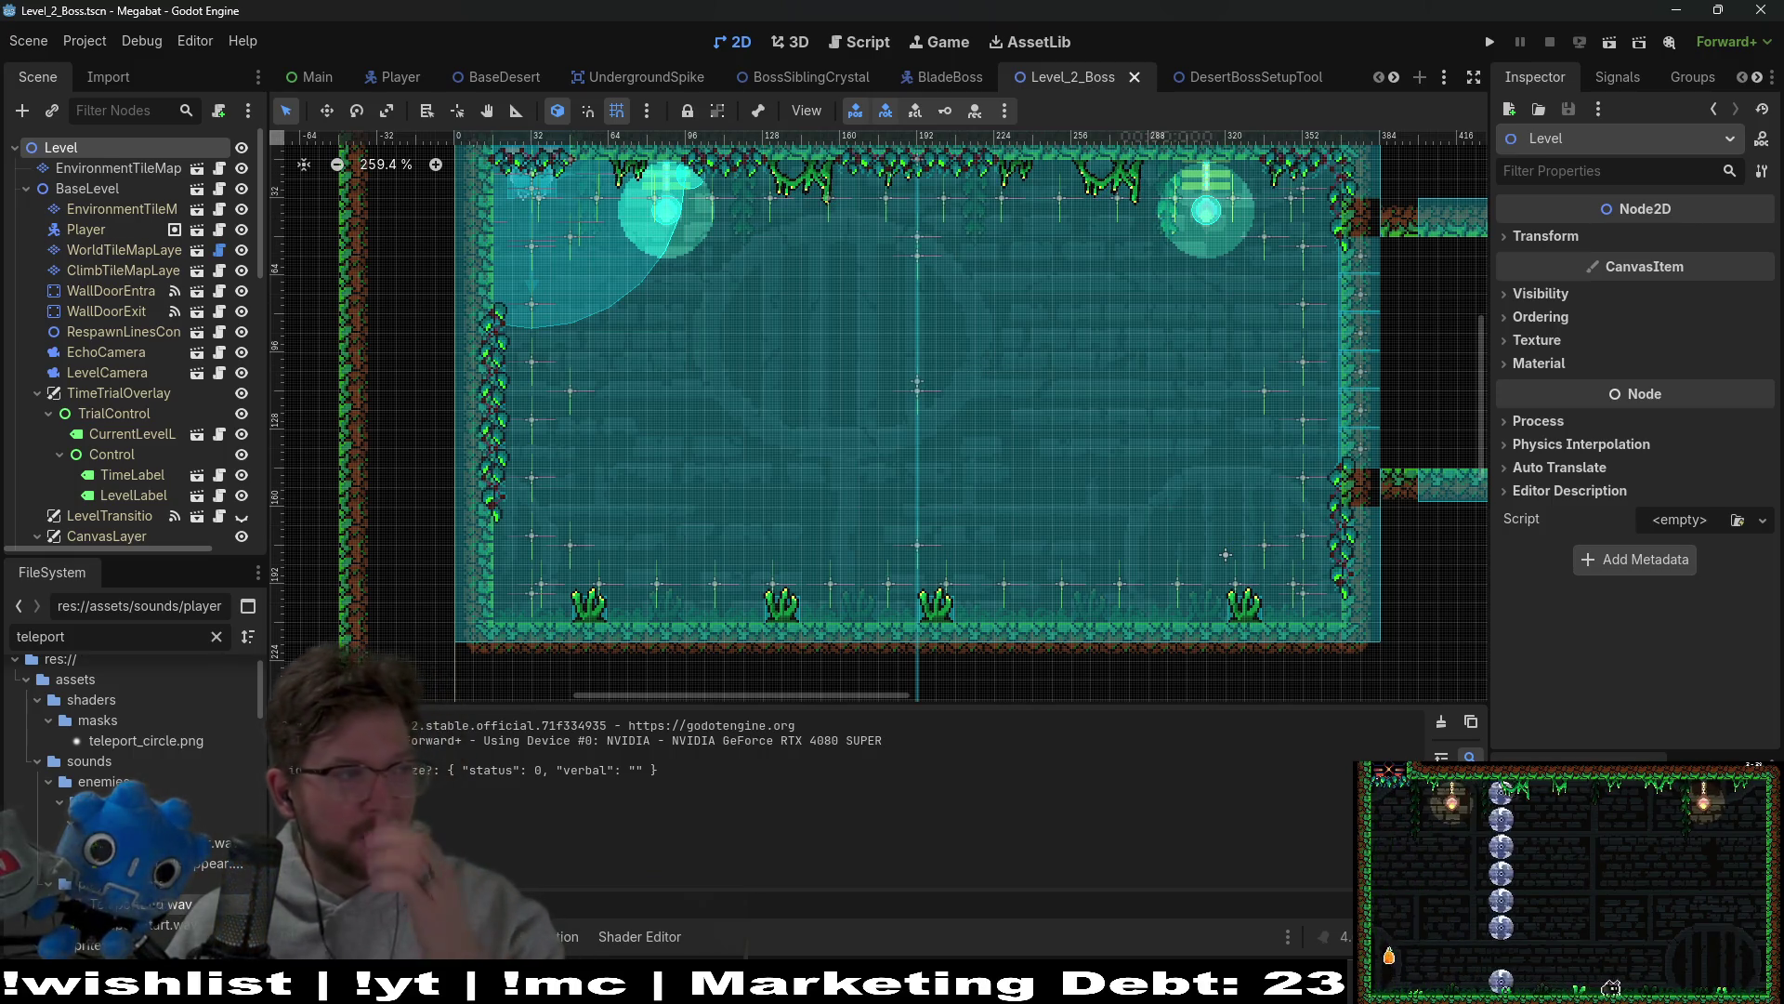
{"action": "scroll", "coordinate": [974, 357], "scroll_direction": "right", "scroll_amount": 1}
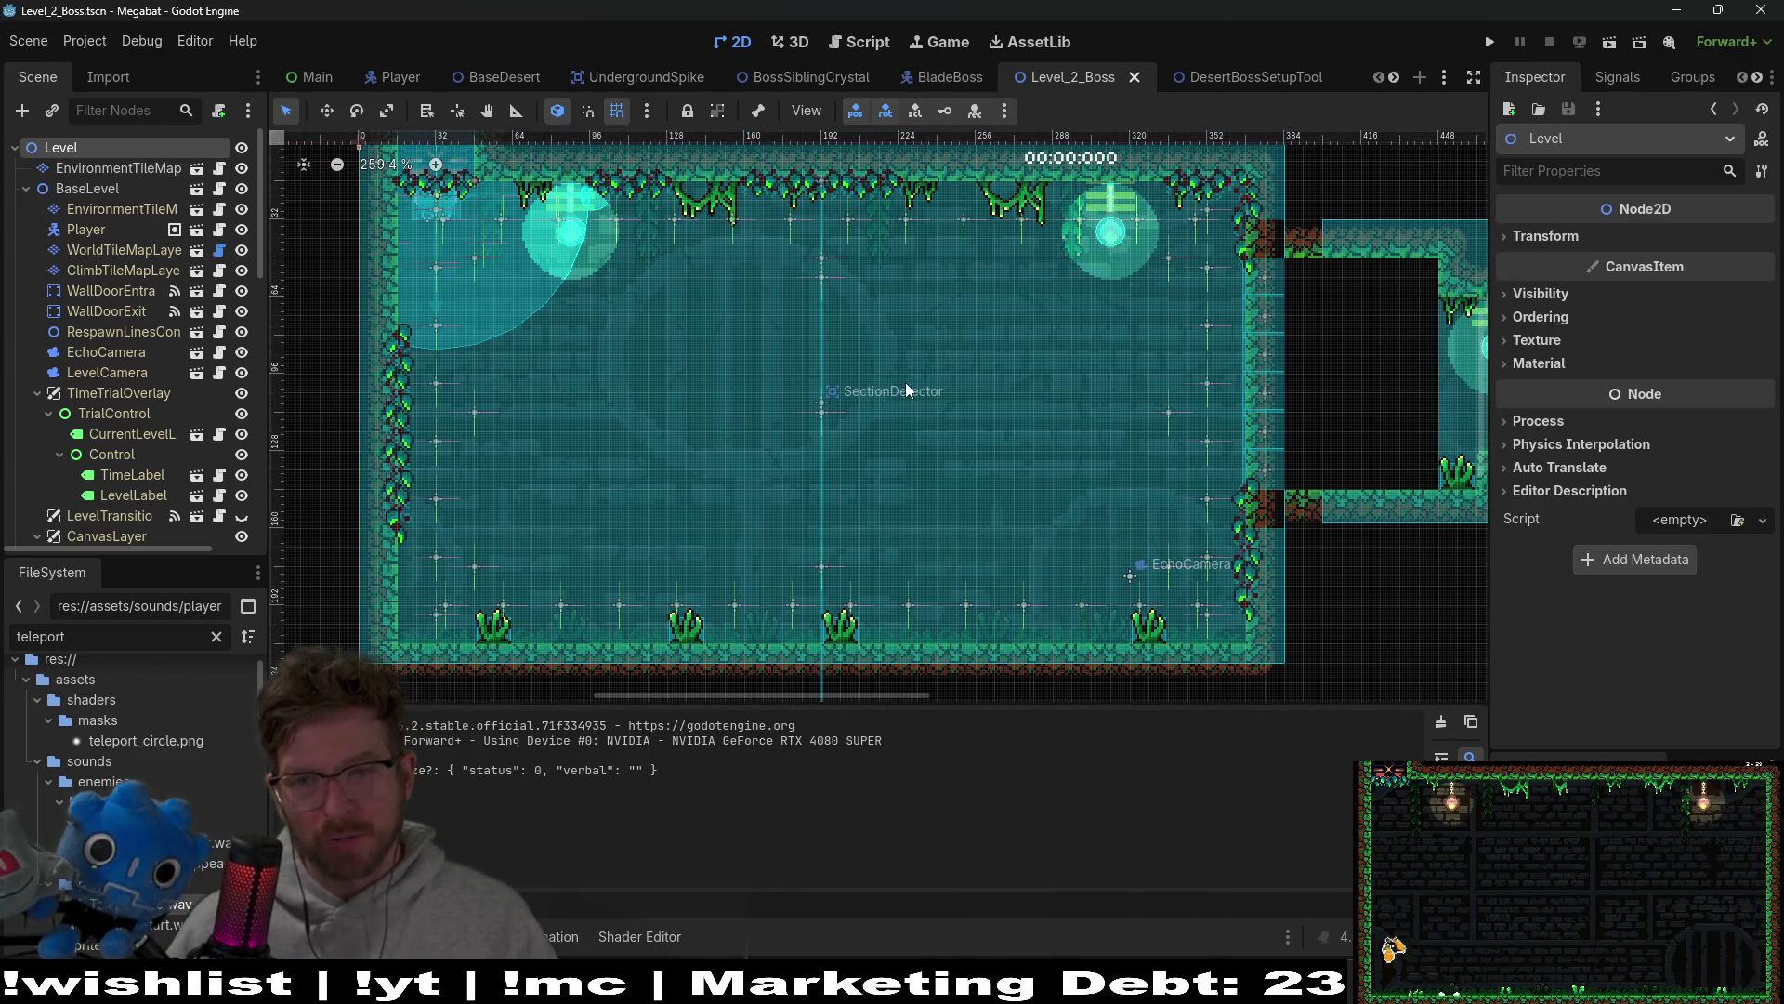
{"action": "scroll", "coordinate": [907, 382], "scroll_direction": "right", "scroll_amount": 5}
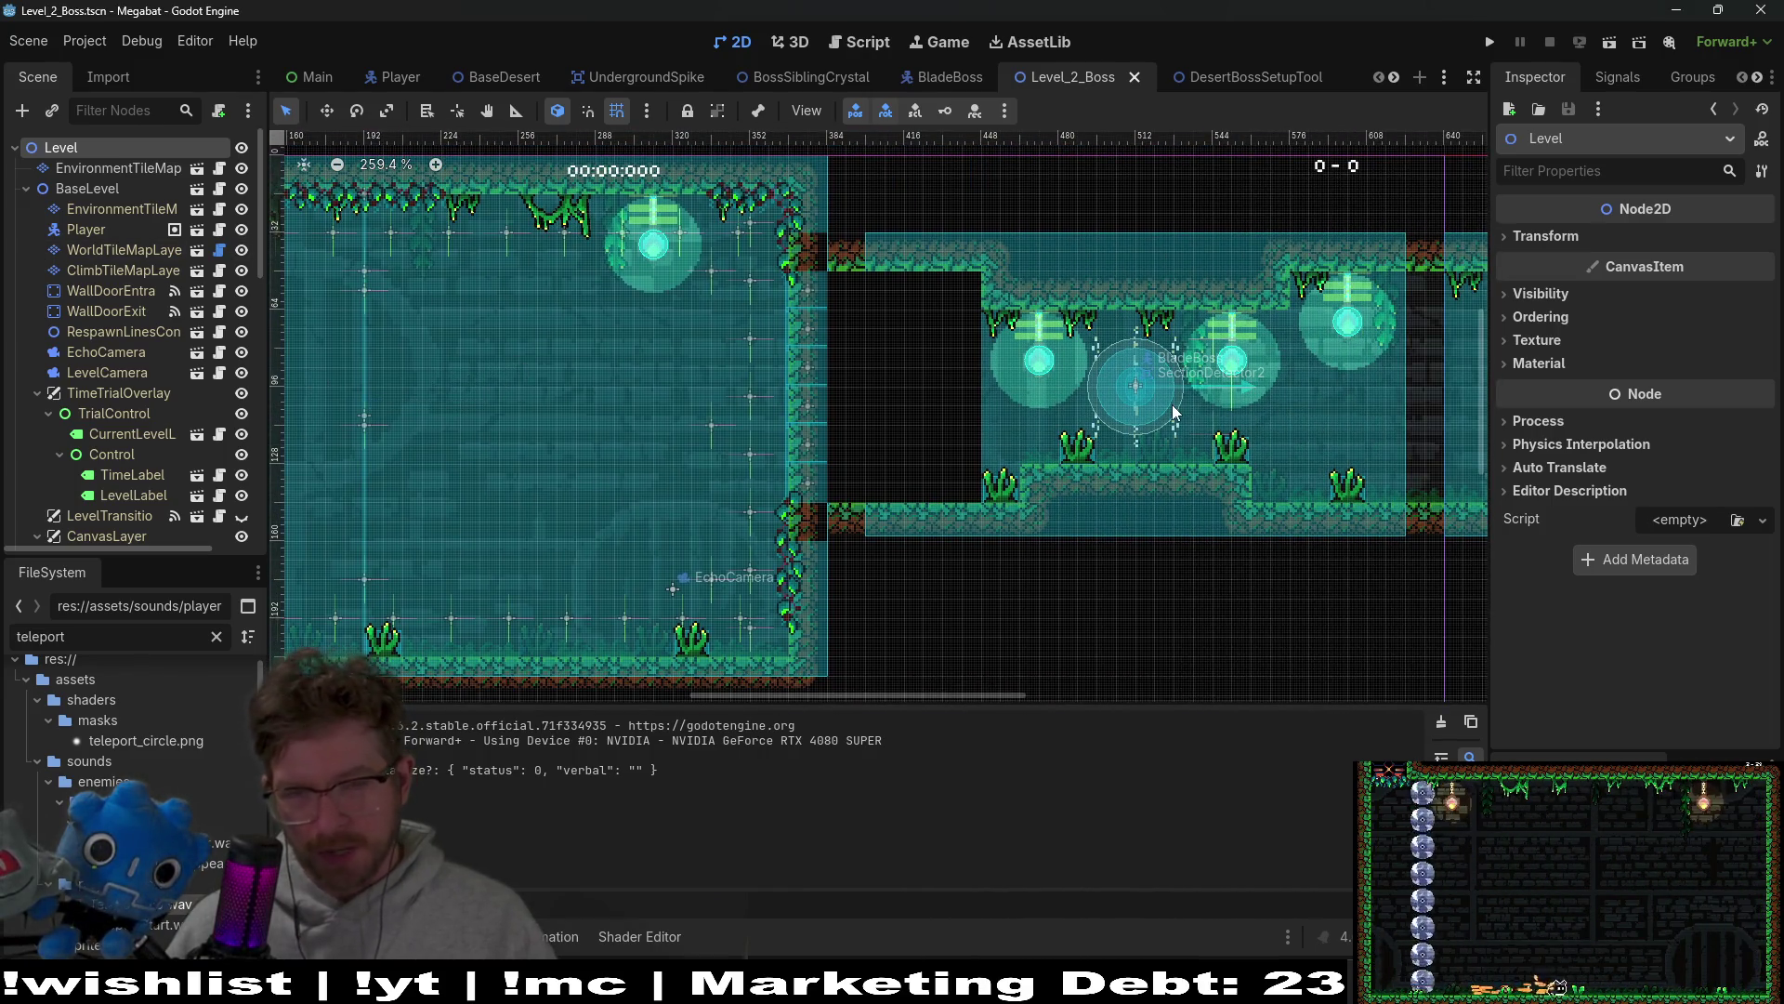
{"action": "scroll", "coordinate": [429, 443], "scroll_direction": "left", "scroll_amount": 3}
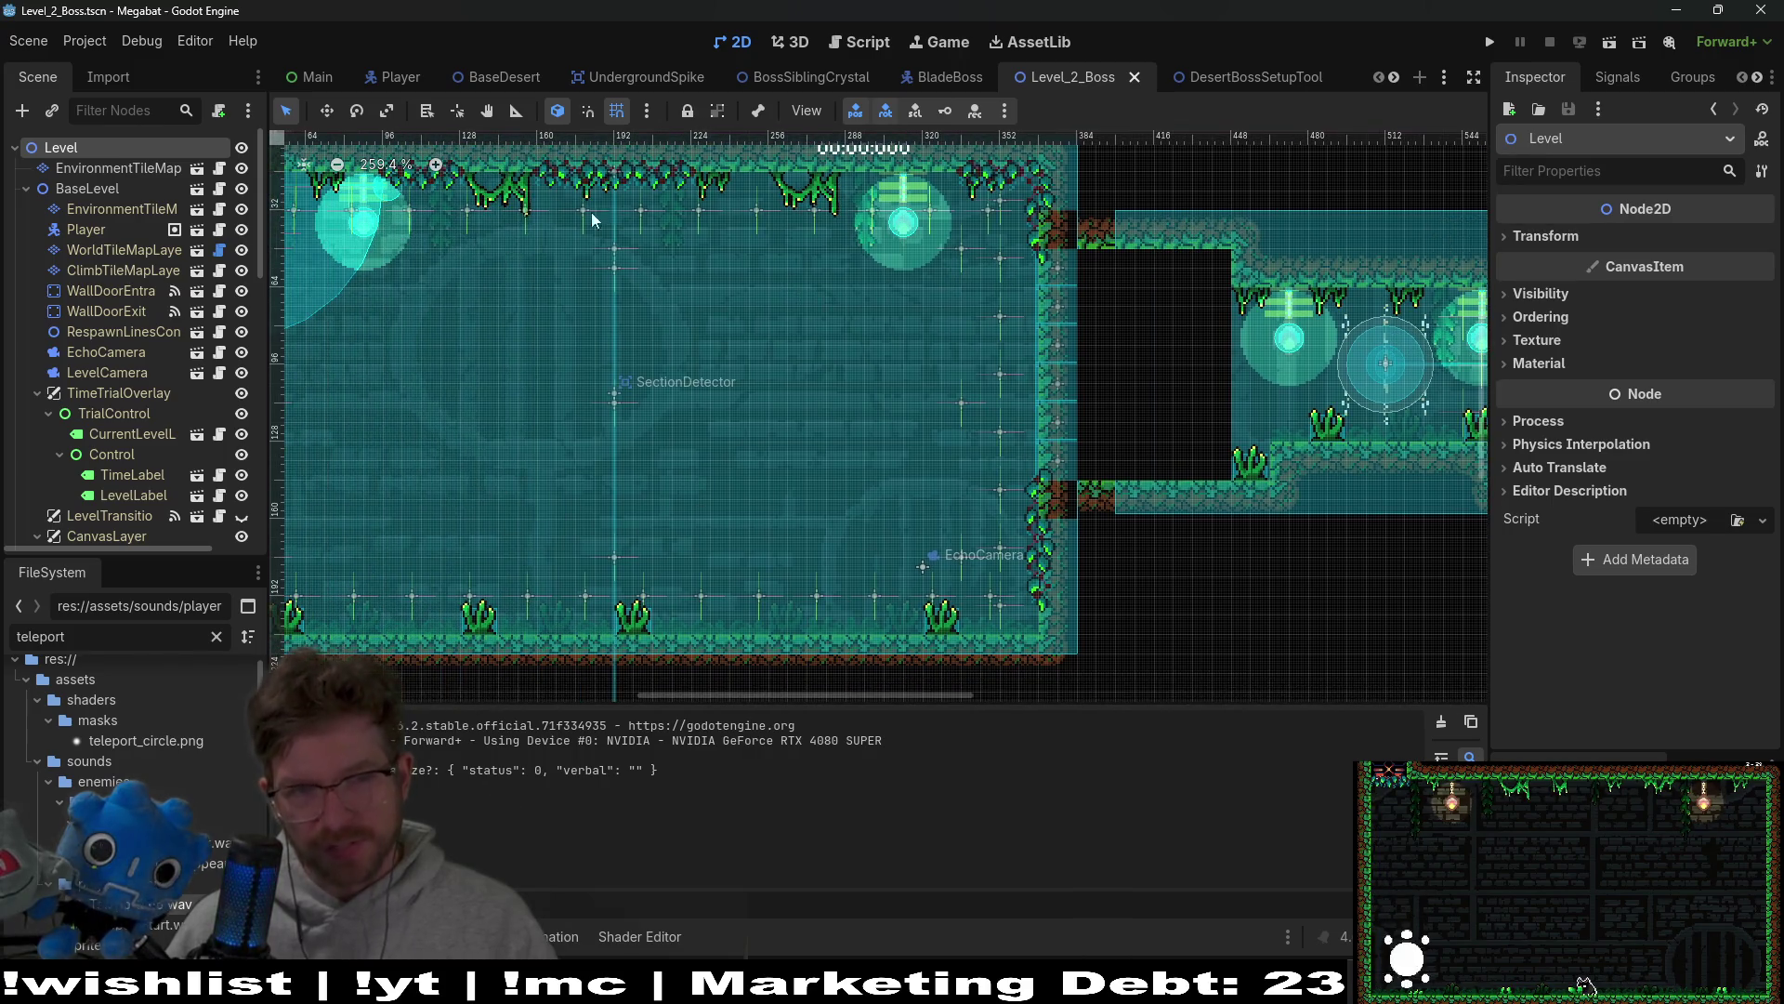
{"action": "scroll", "coordinate": [1242, 388], "scroll_direction": "right", "scroll_amount": 2}
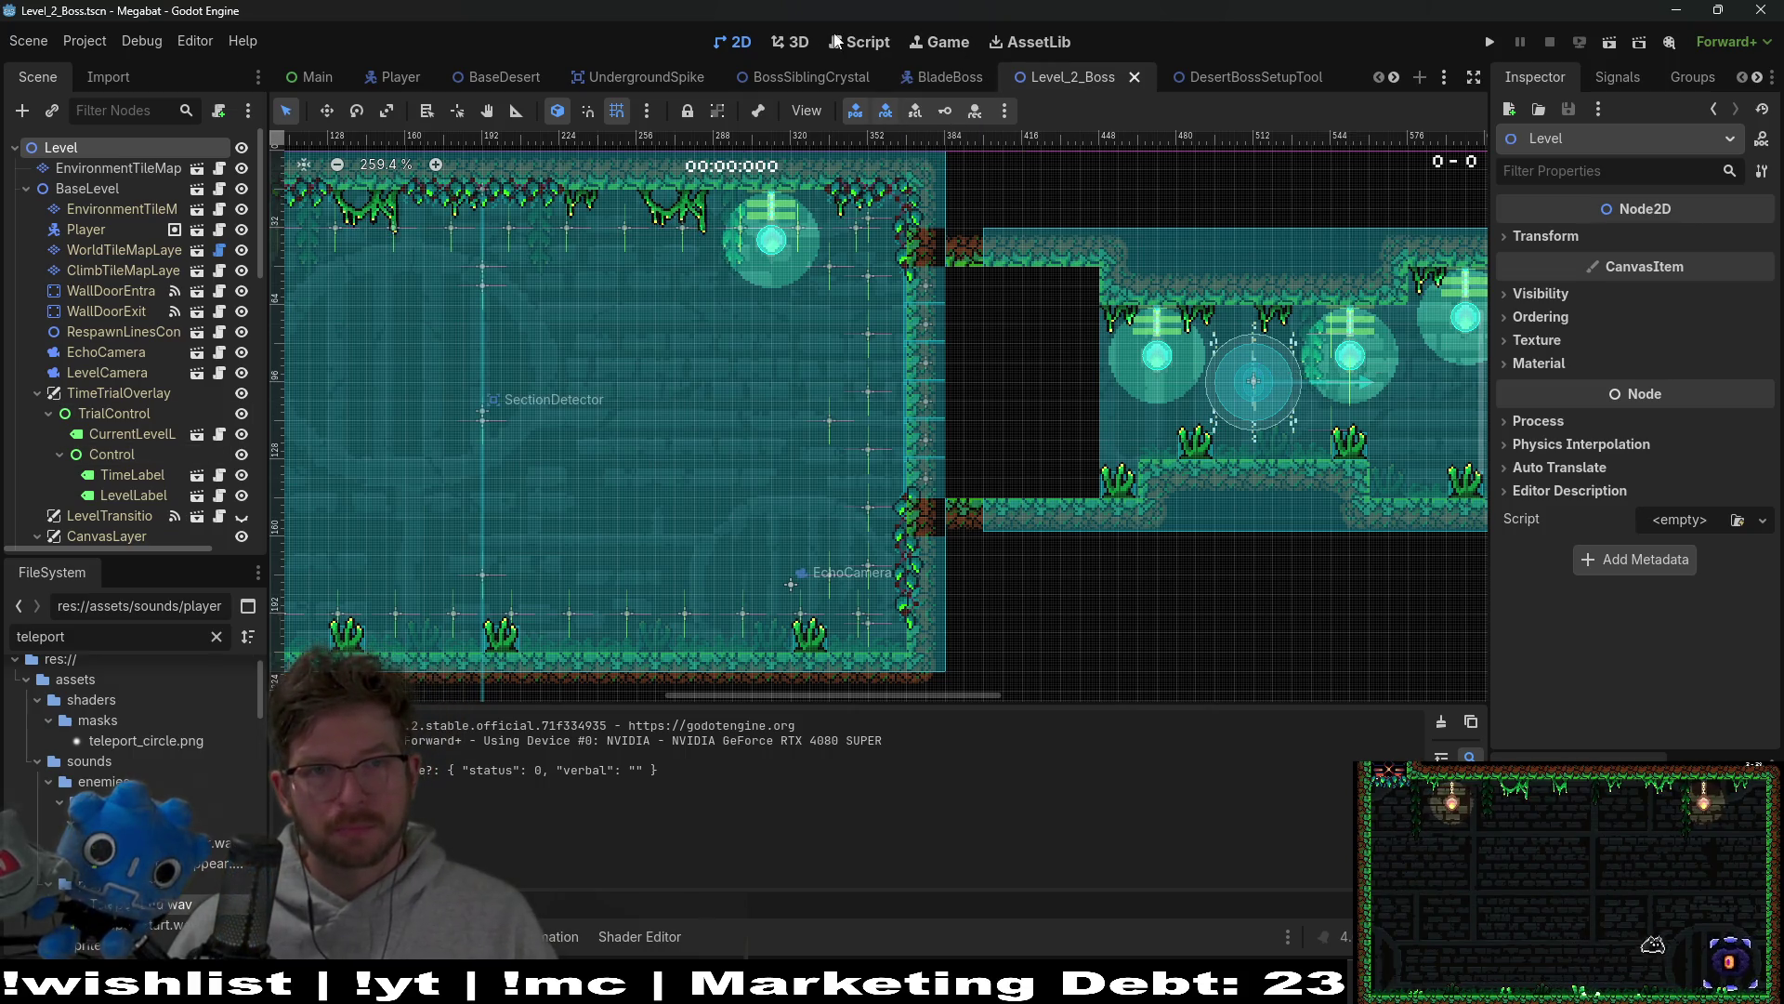
Step: Cycle through the BossSiblingCrystal and Level_2_Boss scenes, ending back on BladeBoss
{"action": "left_click", "coordinate": [924, 82]}
{"action": "left_click", "coordinate": [795, 79]}
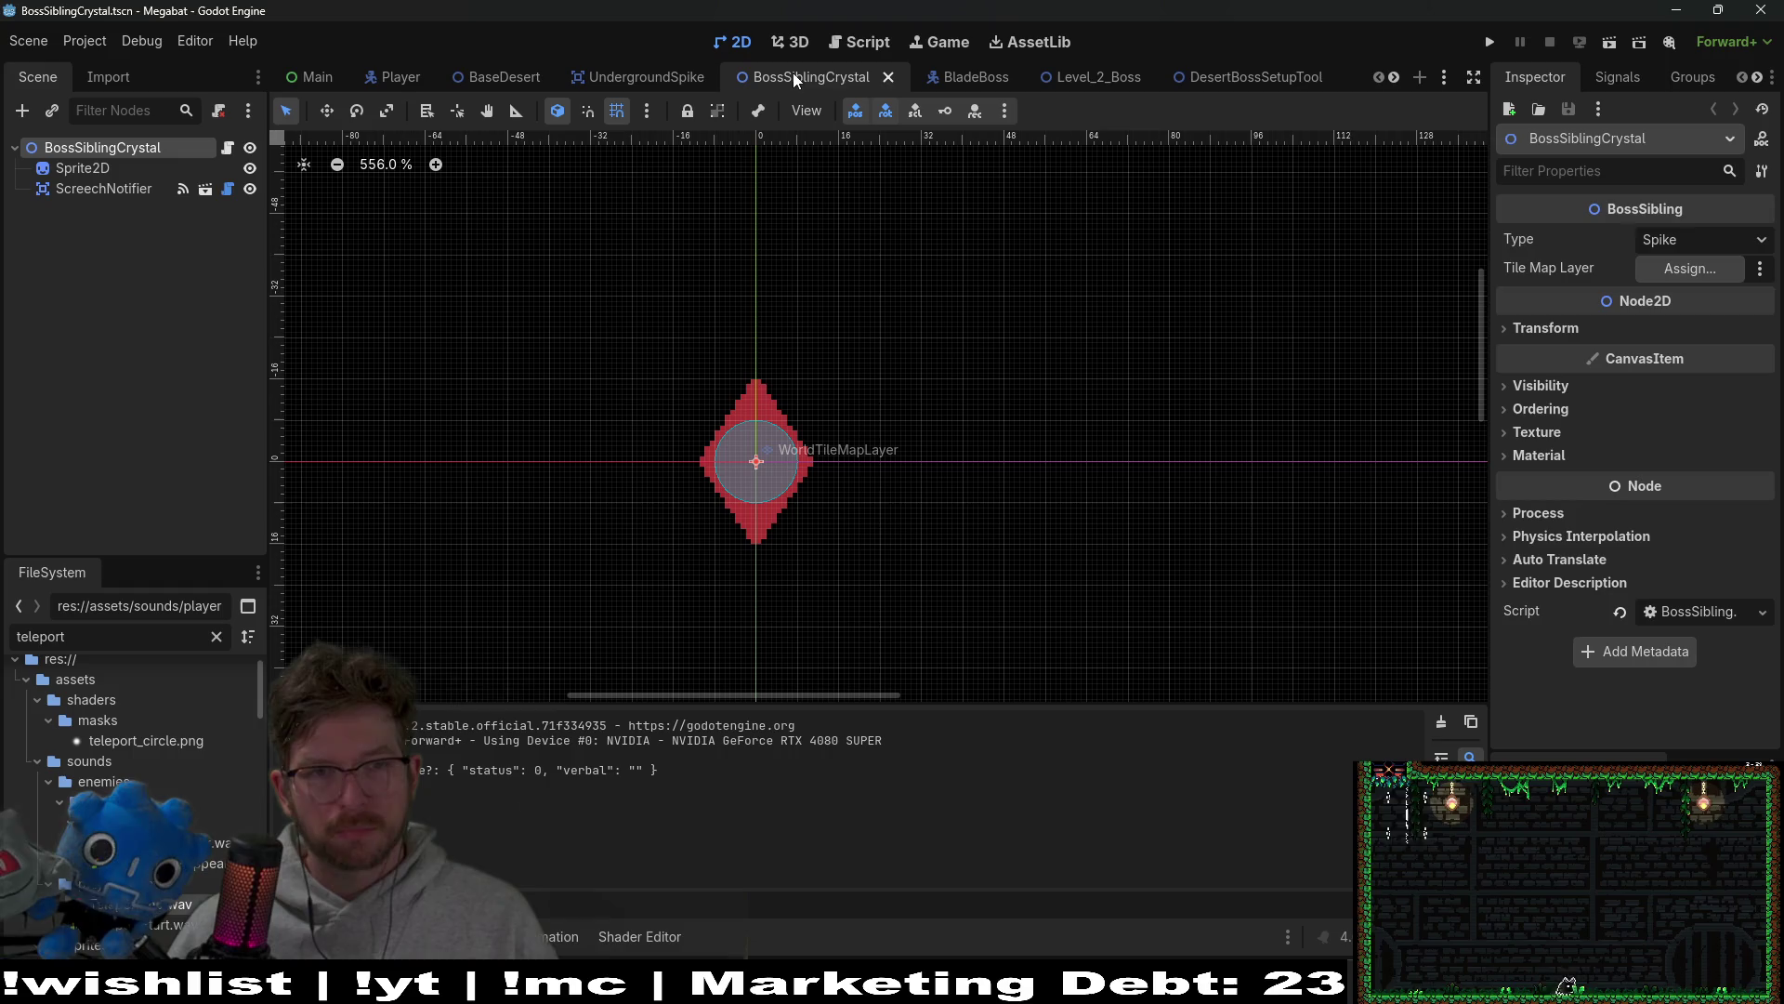
{"action": "left_click", "coordinate": [1005, 76]}
{"action": "left_click", "coordinate": [1079, 77]}
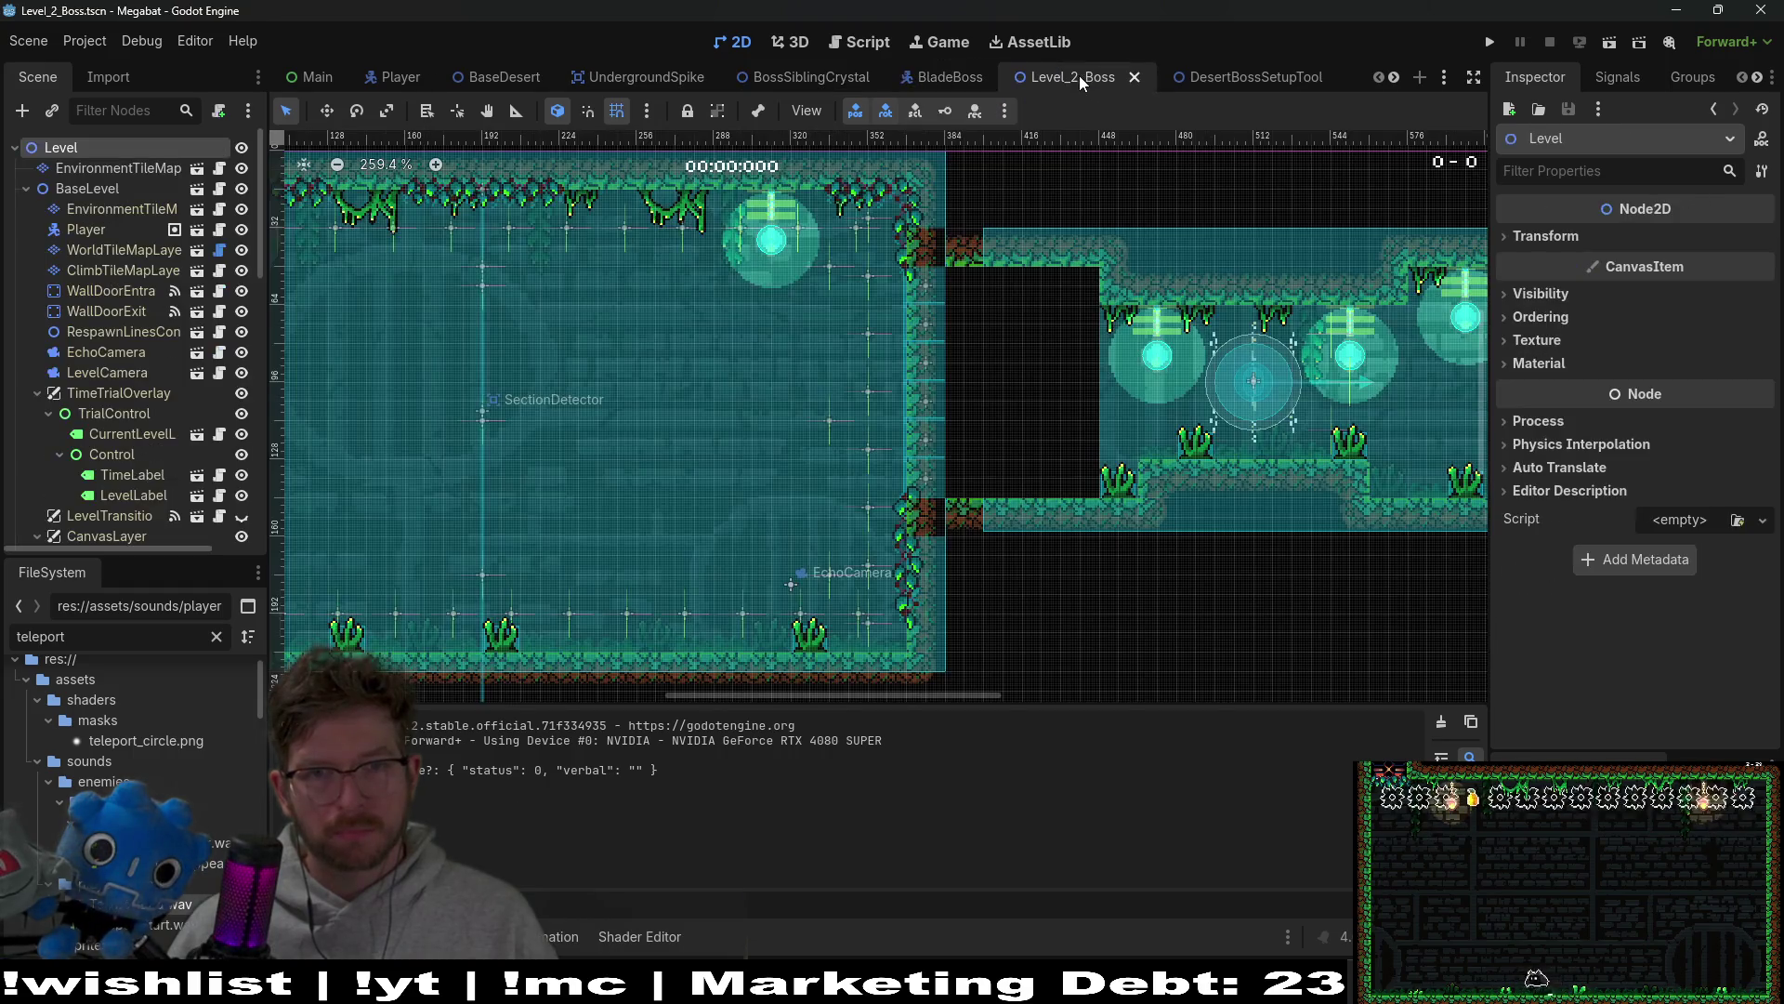
{"action": "left_click", "coordinate": [934, 80]}
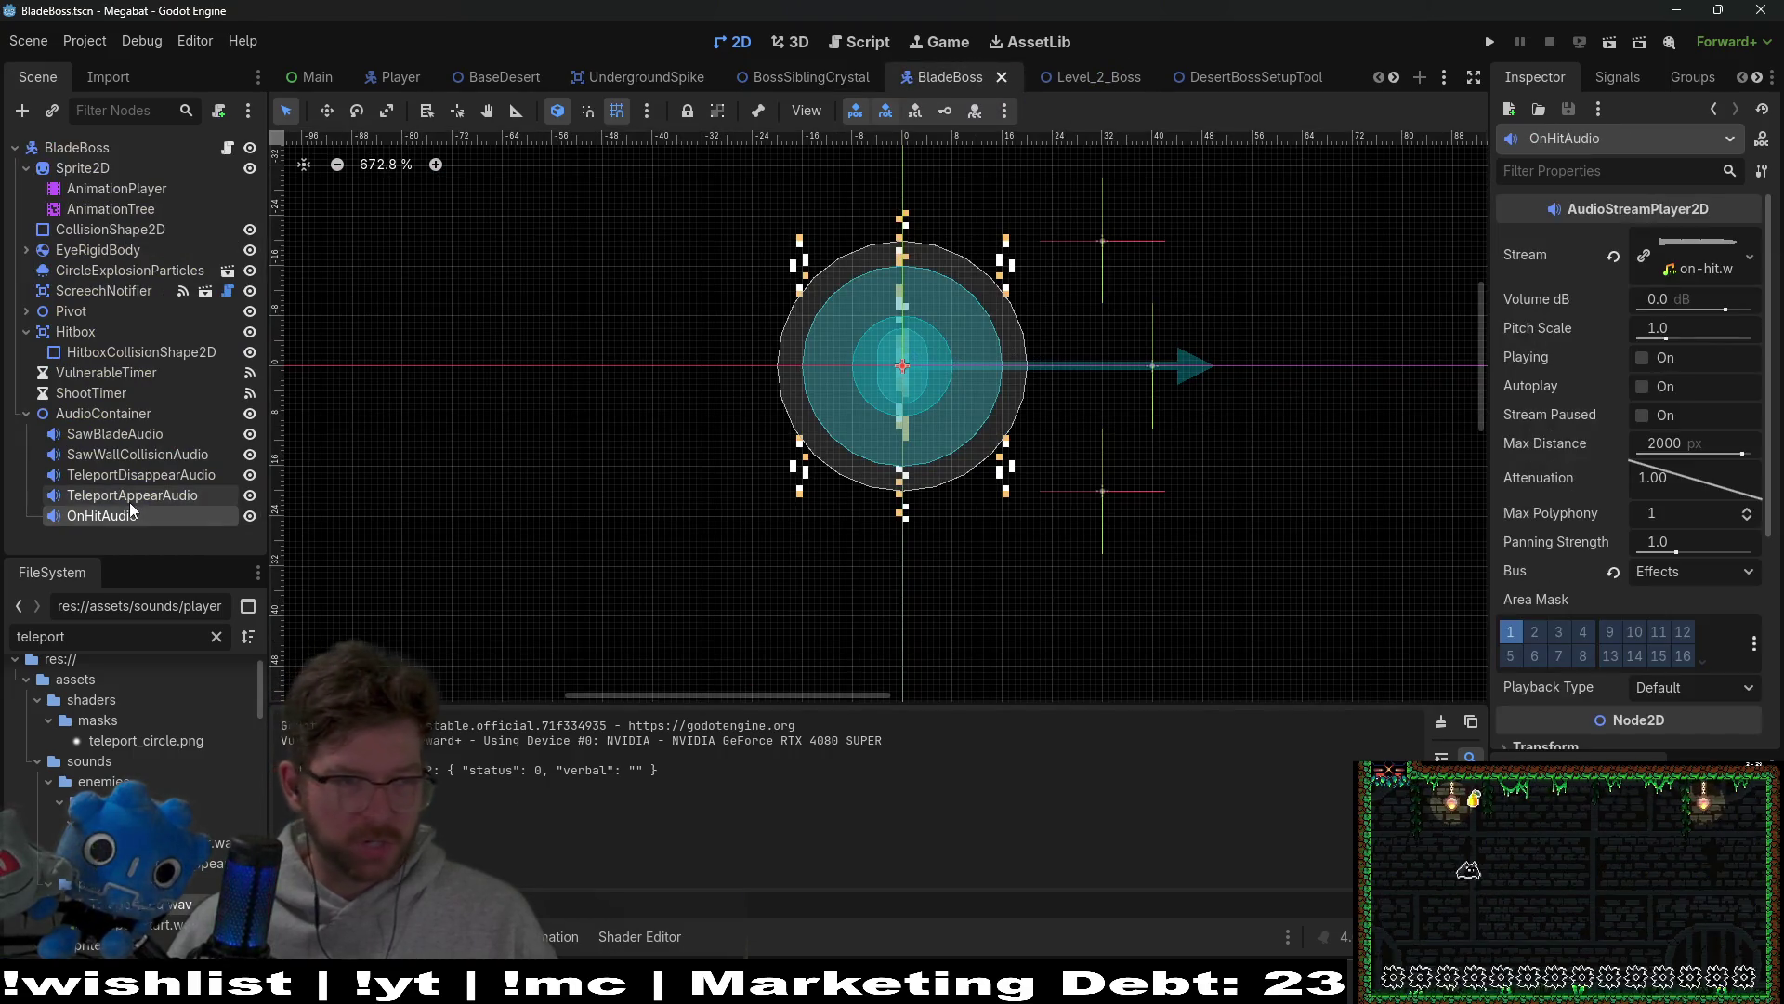
Step: Restore Max Distance to 2000 on both teleport audio players, save, then return to Level_2_Boss
{"action": "left_click", "coordinate": [151, 487]}
{"action": "left_click", "coordinate": [149, 475], "text": "ctrl"}
{"action": "left_click", "coordinate": [1614, 443]}
{"action": "key", "text": "ctrl+s"}
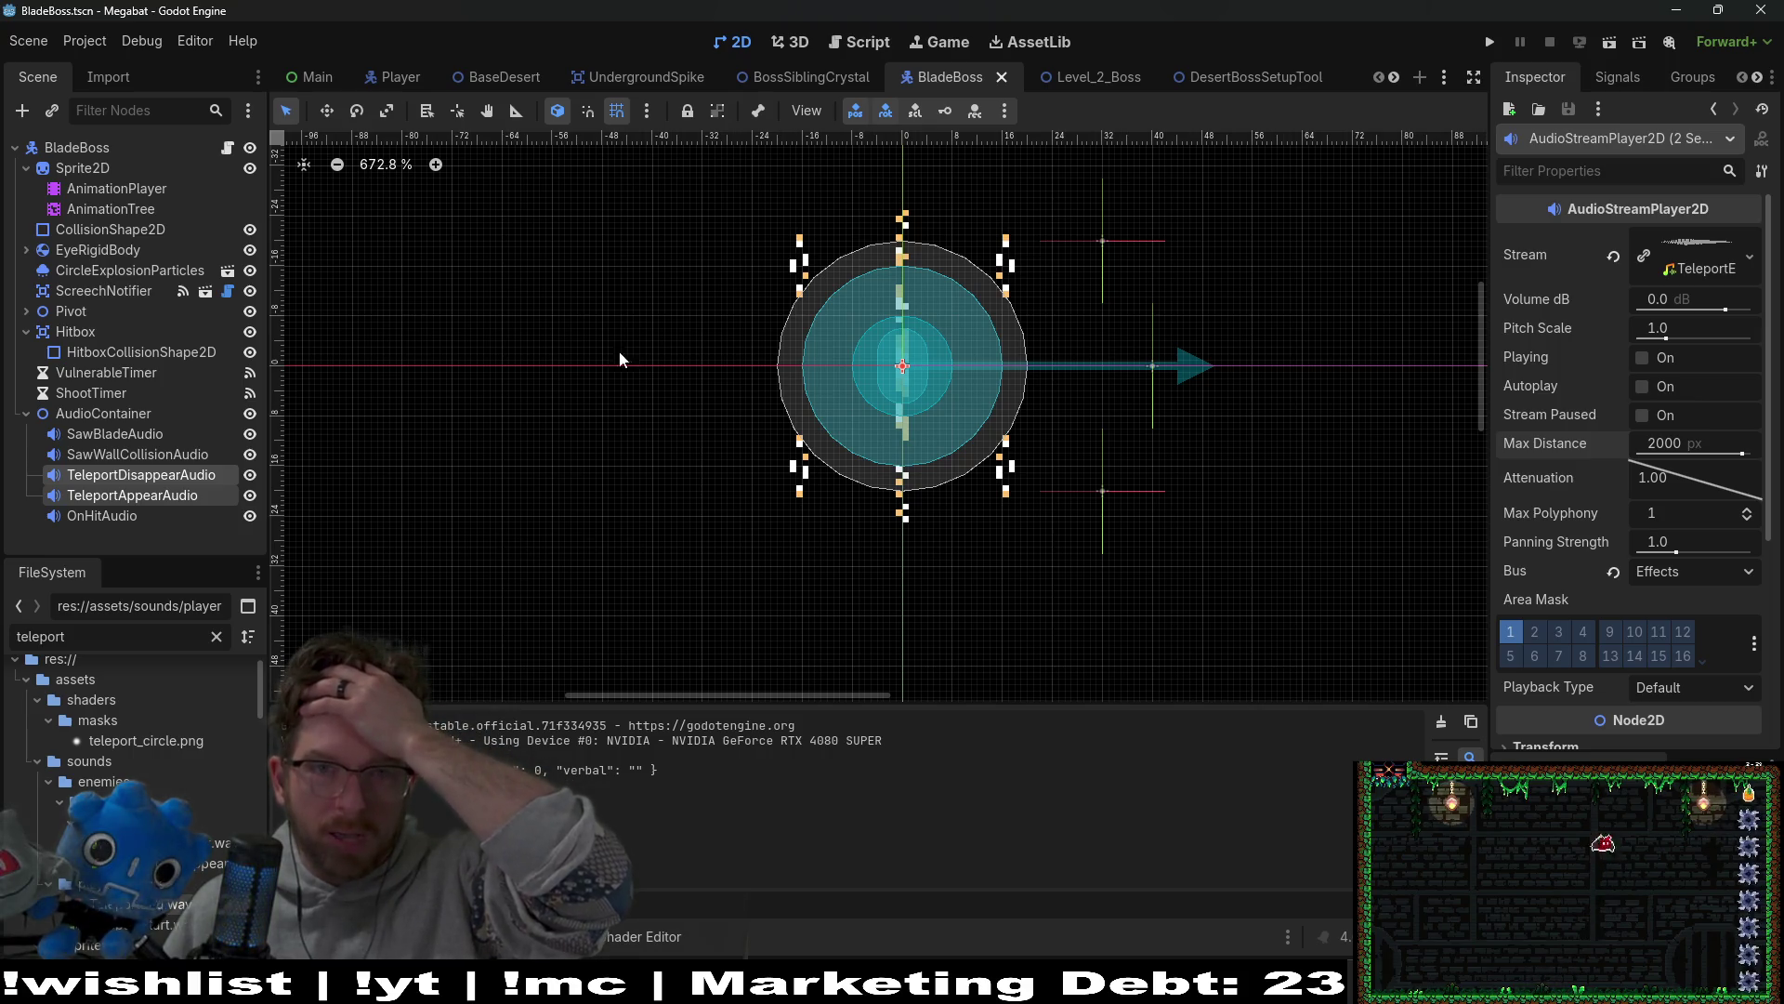
{"action": "mouse_move", "coordinate": [1061, 82]}
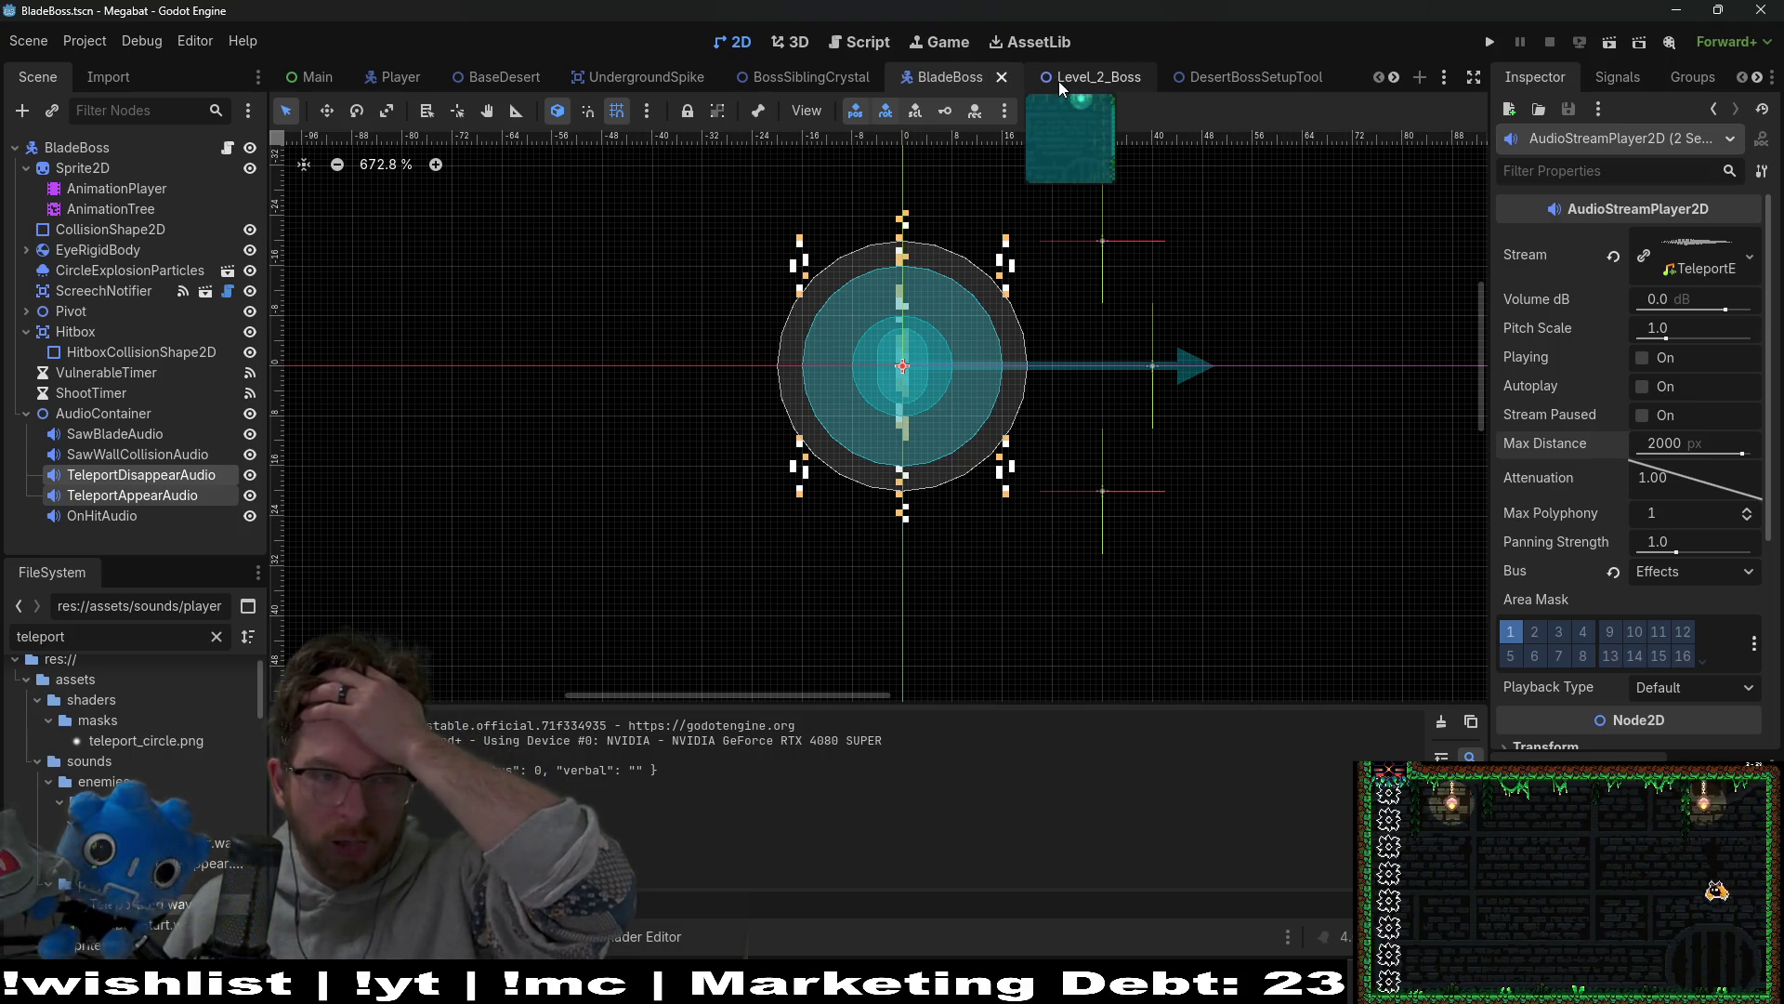
{"action": "left_click", "coordinate": [1061, 83]}
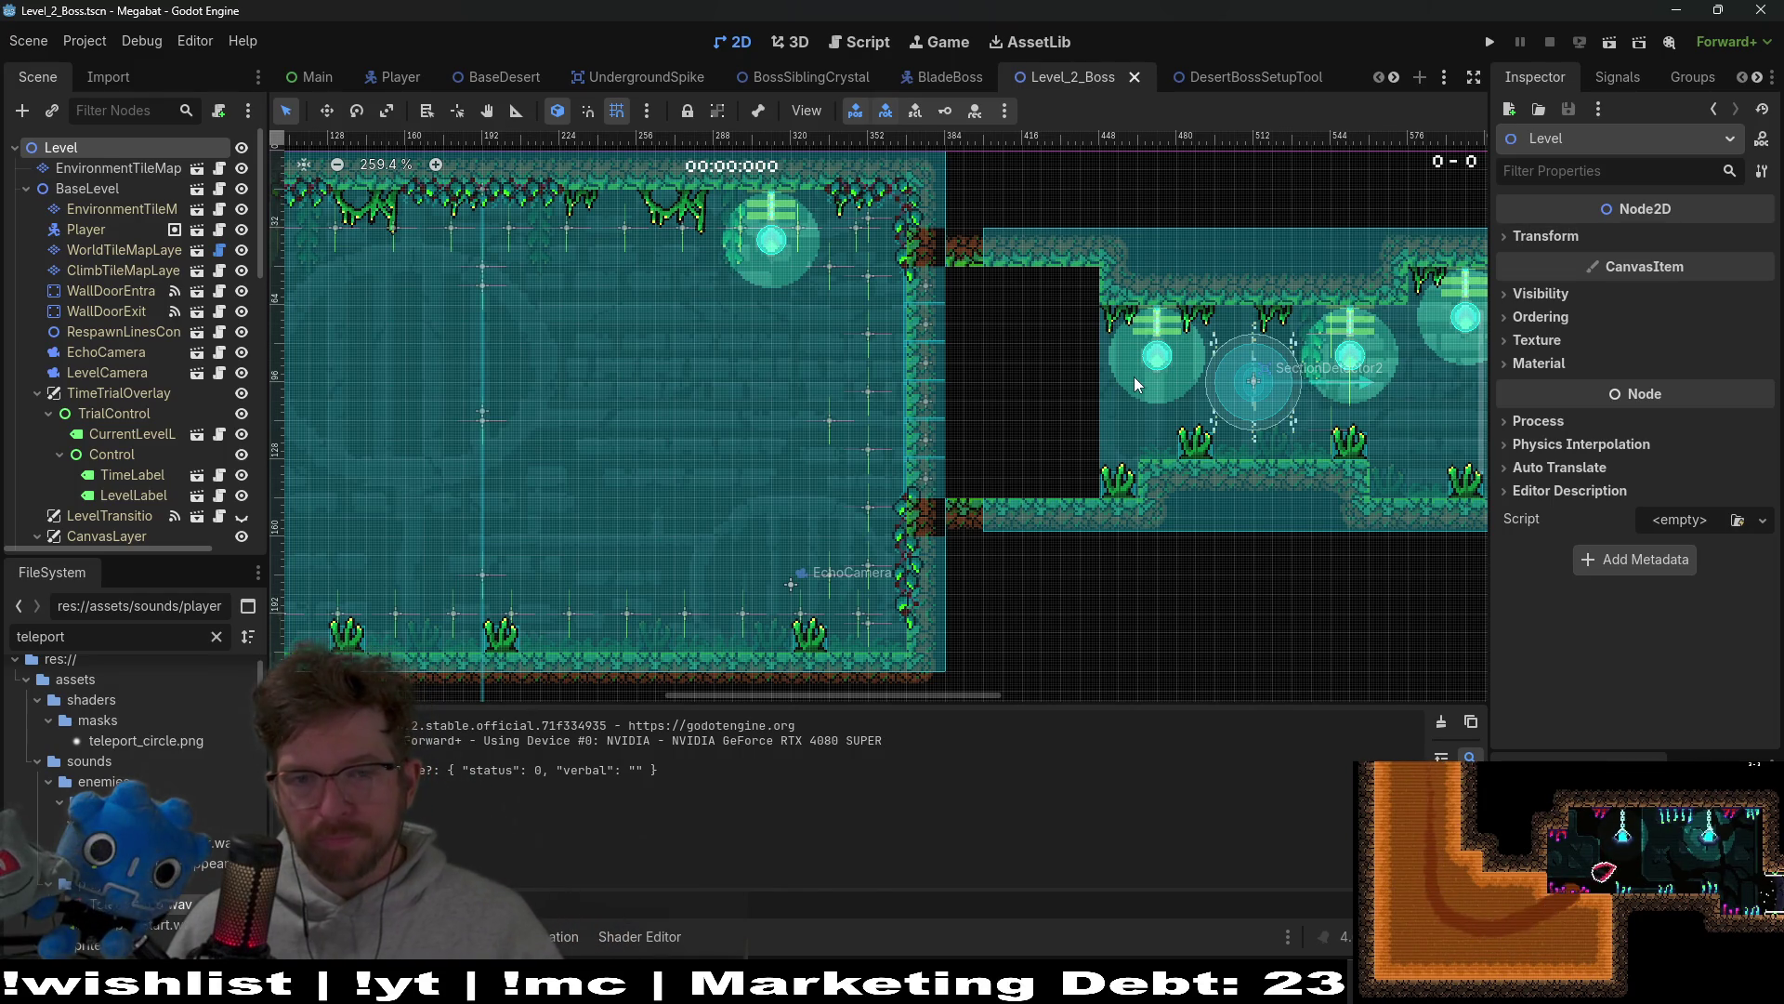
Step: Scroll the Level_2_Boss viewport left, then flip to BladeBoss and back to Level_2_Boss
{"action": "scroll", "coordinate": [1124, 383], "scroll_direction": "left", "scroll_amount": 5}
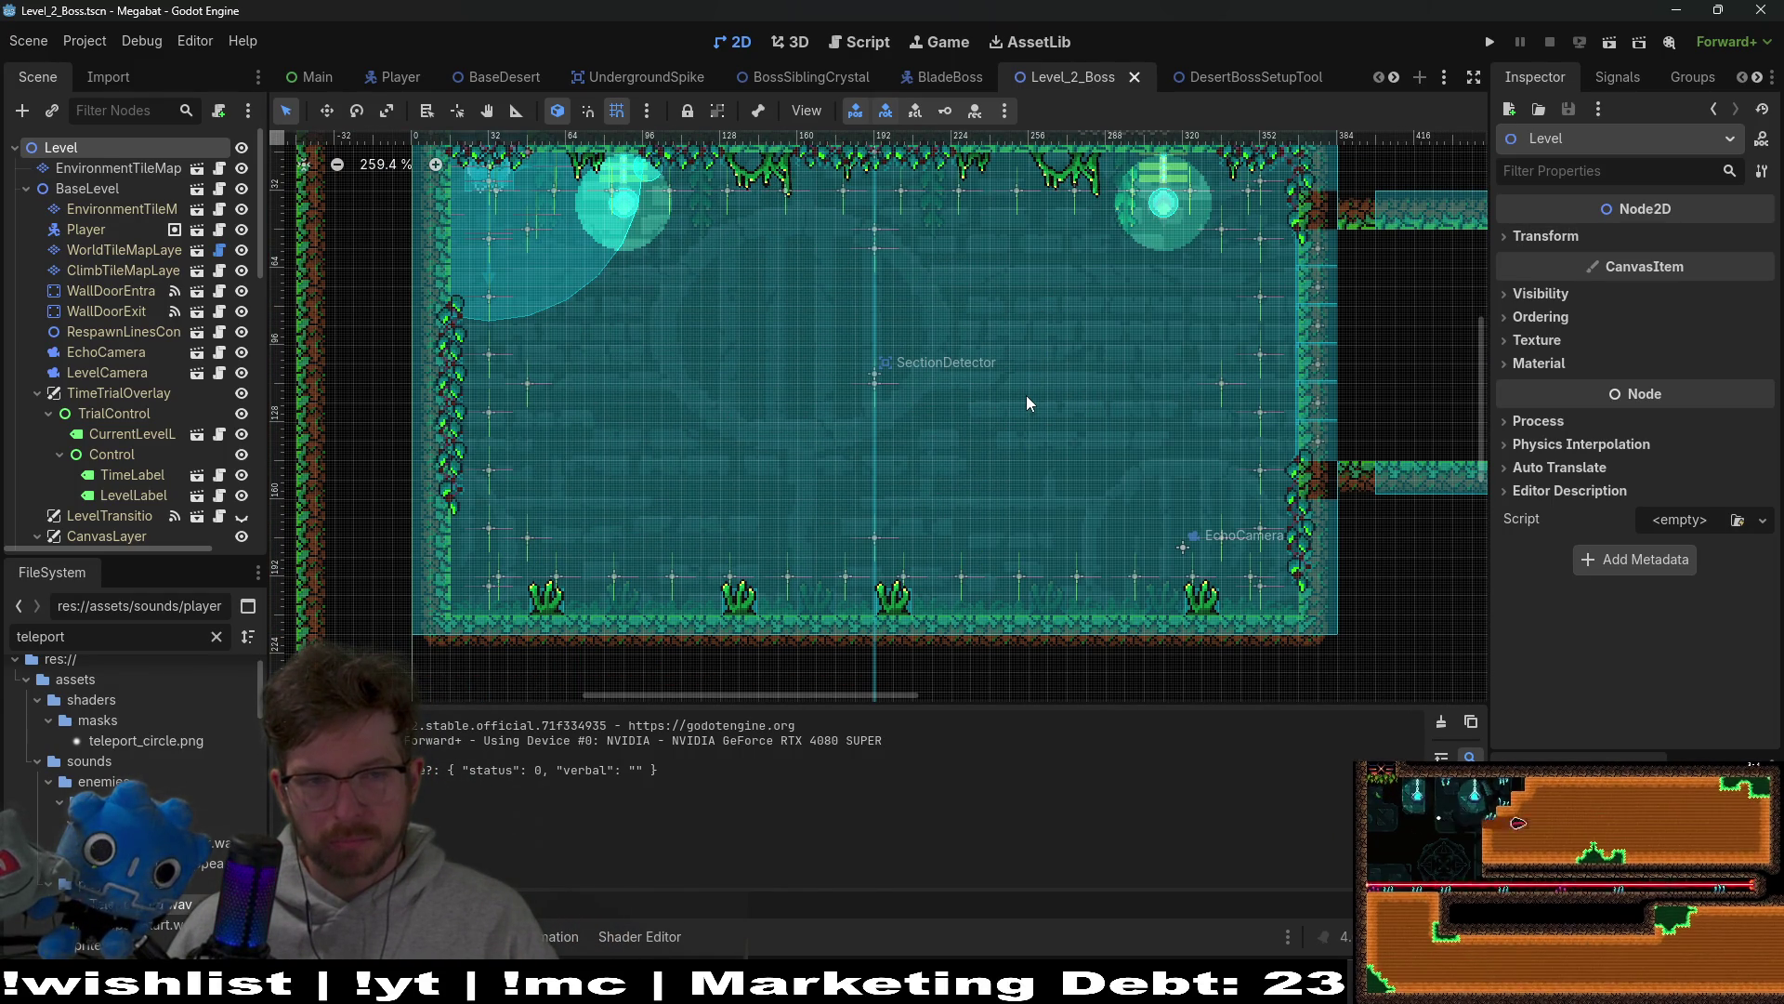
{"action": "left_click", "coordinate": [942, 79]}
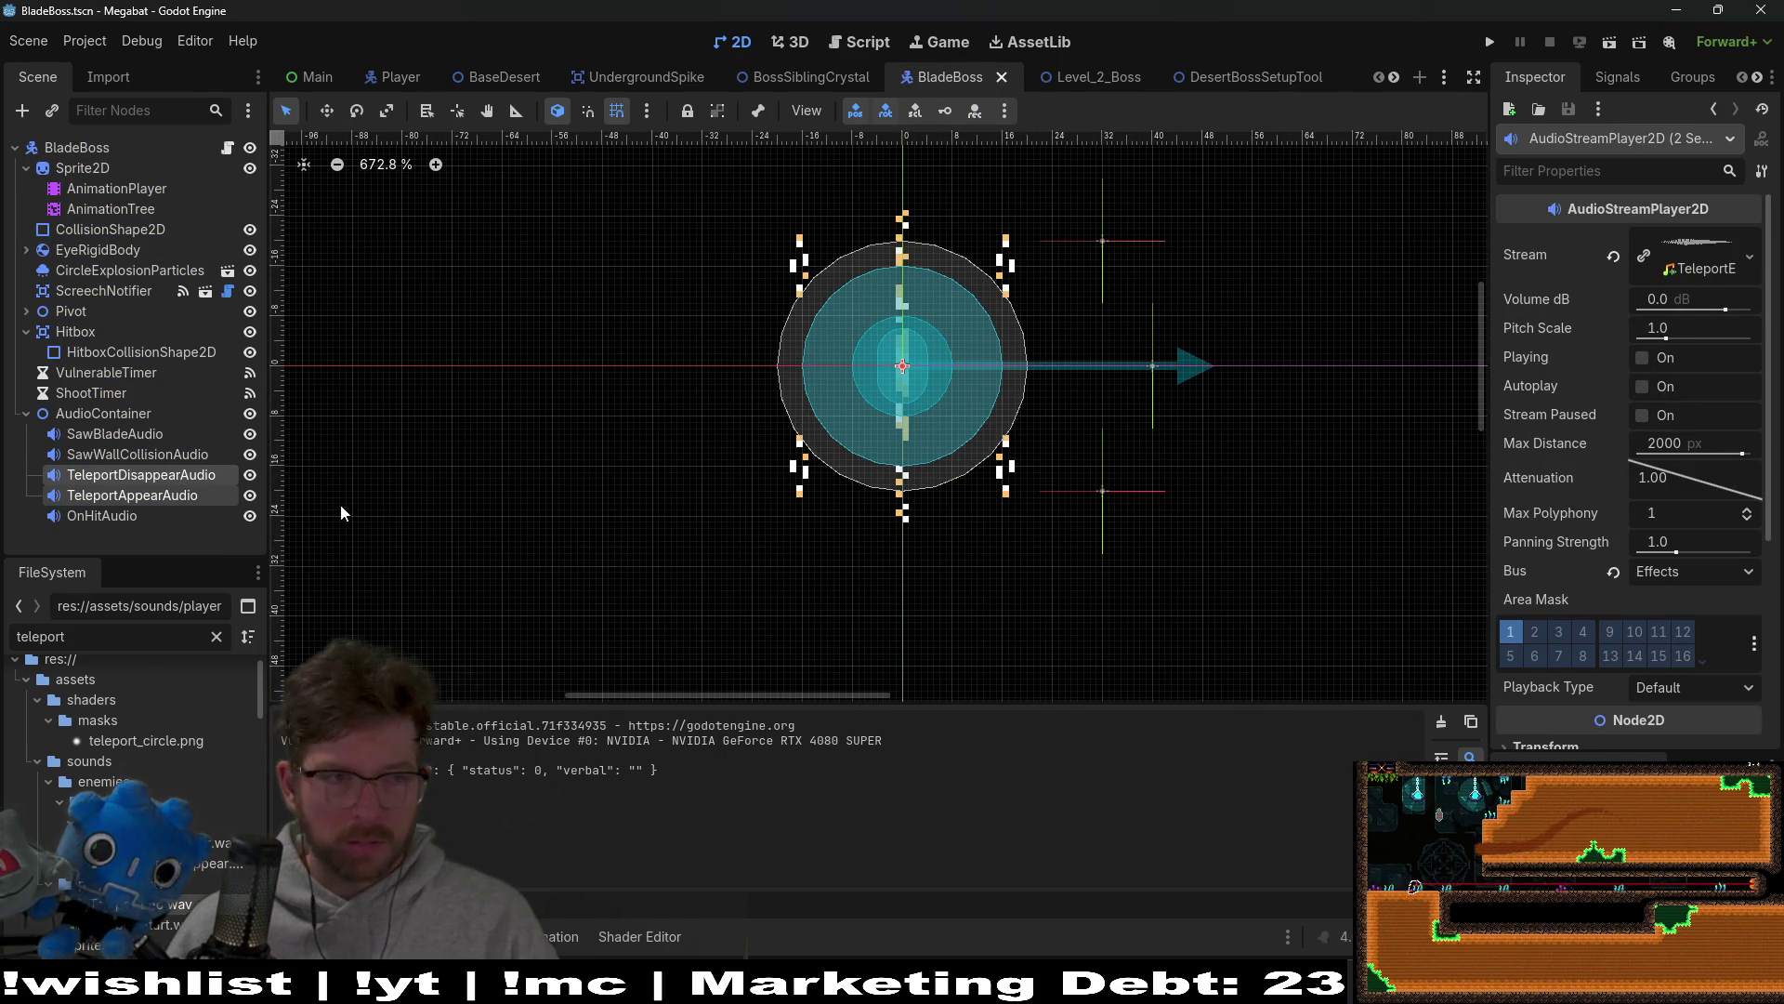
{"action": "left_click", "coordinate": [1102, 74]}
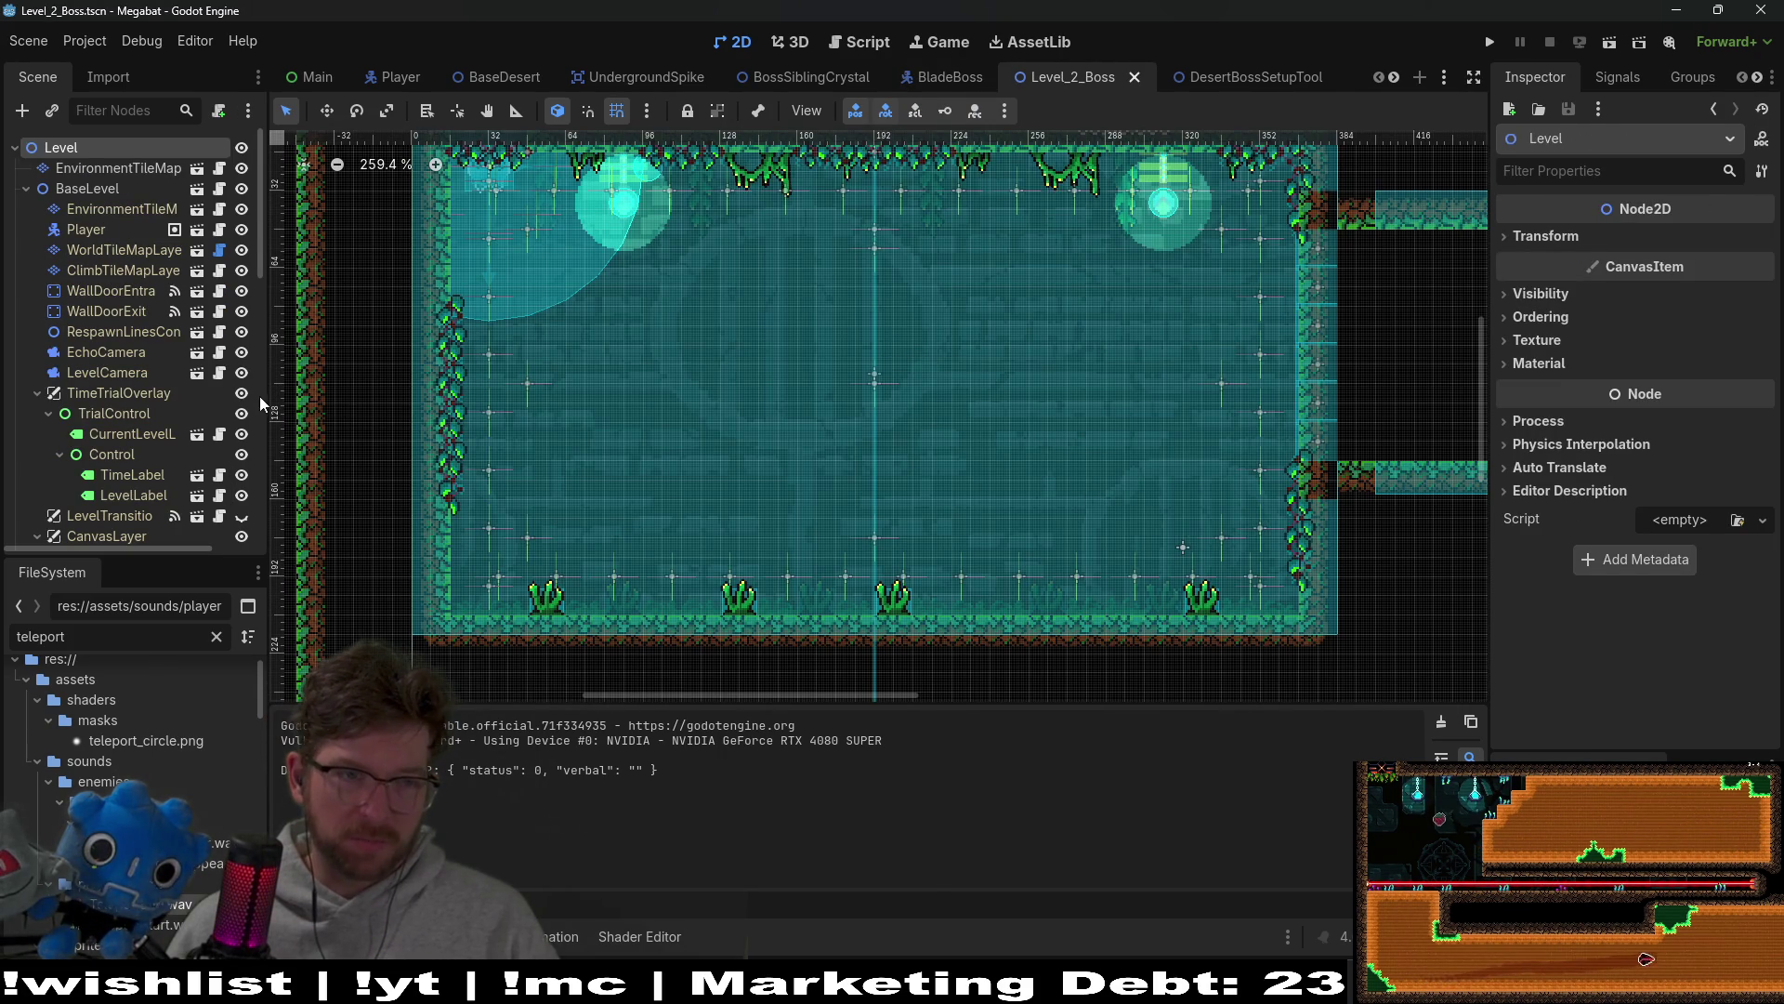
Step: On BladeBoss, select the AnimationPlayer and show the teleport_end animation timeline
{"action": "left_click", "coordinate": [929, 77]}
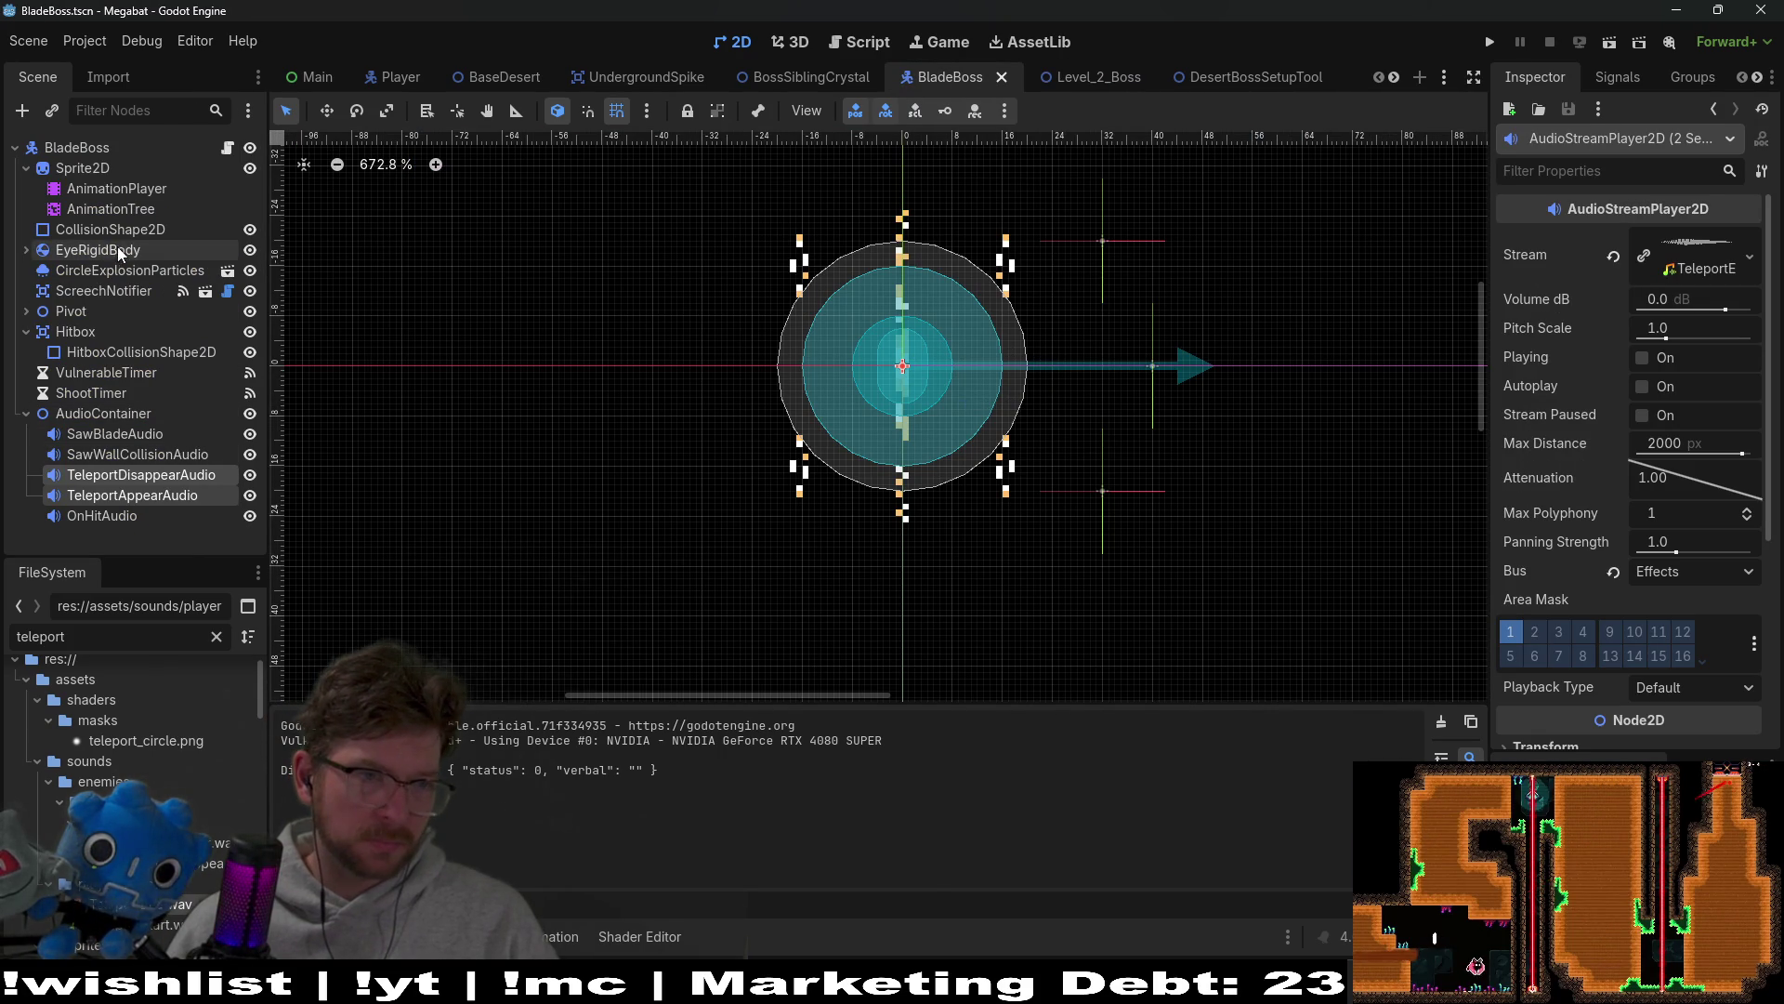
{"action": "left_click", "coordinate": [111, 189]}
{"action": "left_click", "coordinate": [883, 496]}
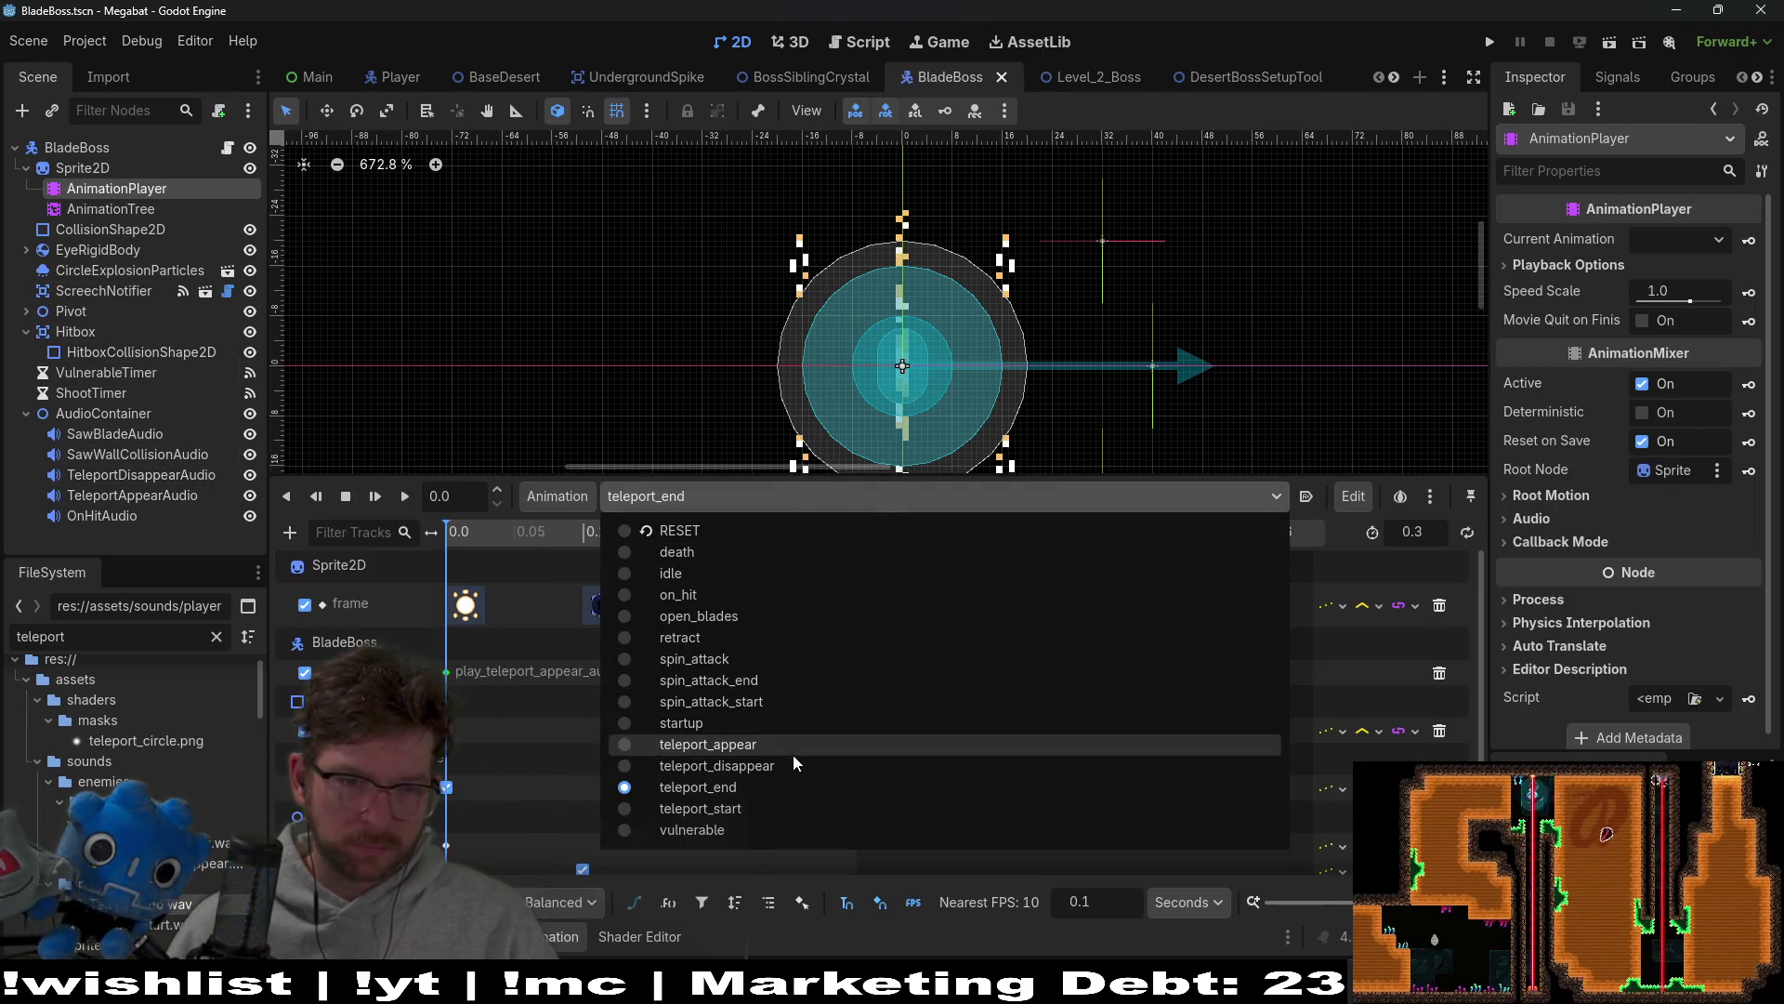
{"action": "left_click", "coordinate": [794, 487]}
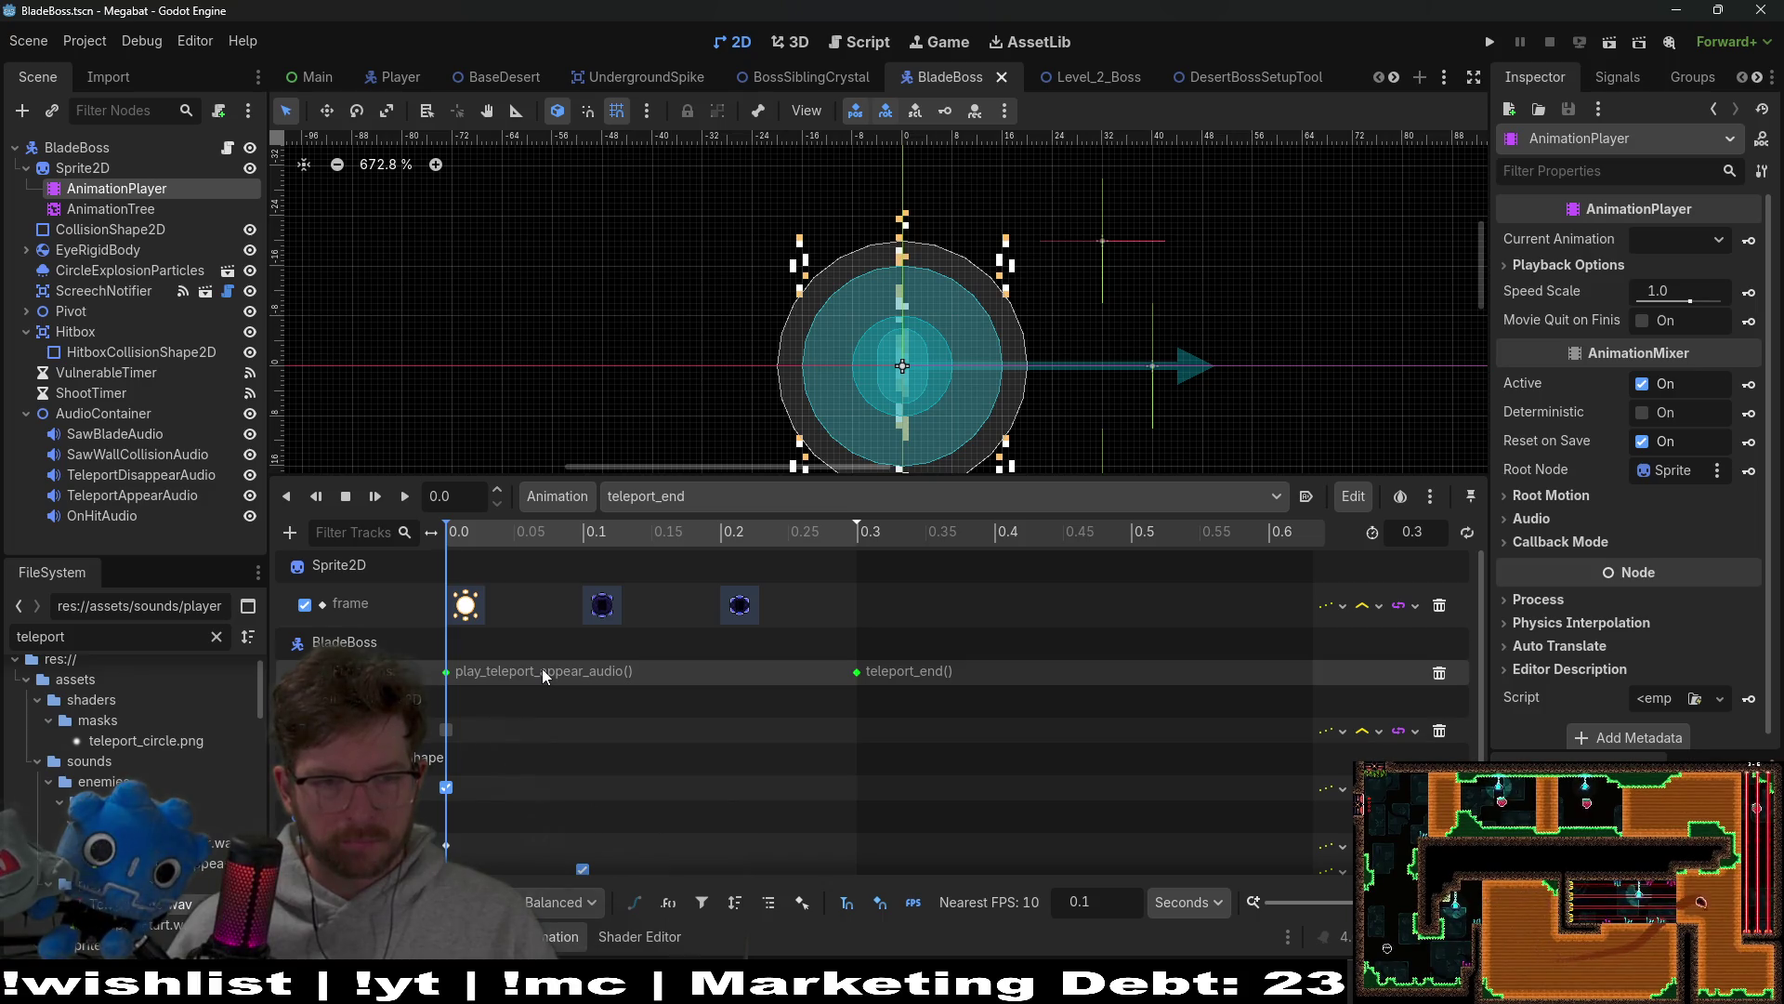
{"action": "left_click", "coordinate": [708, 485]}
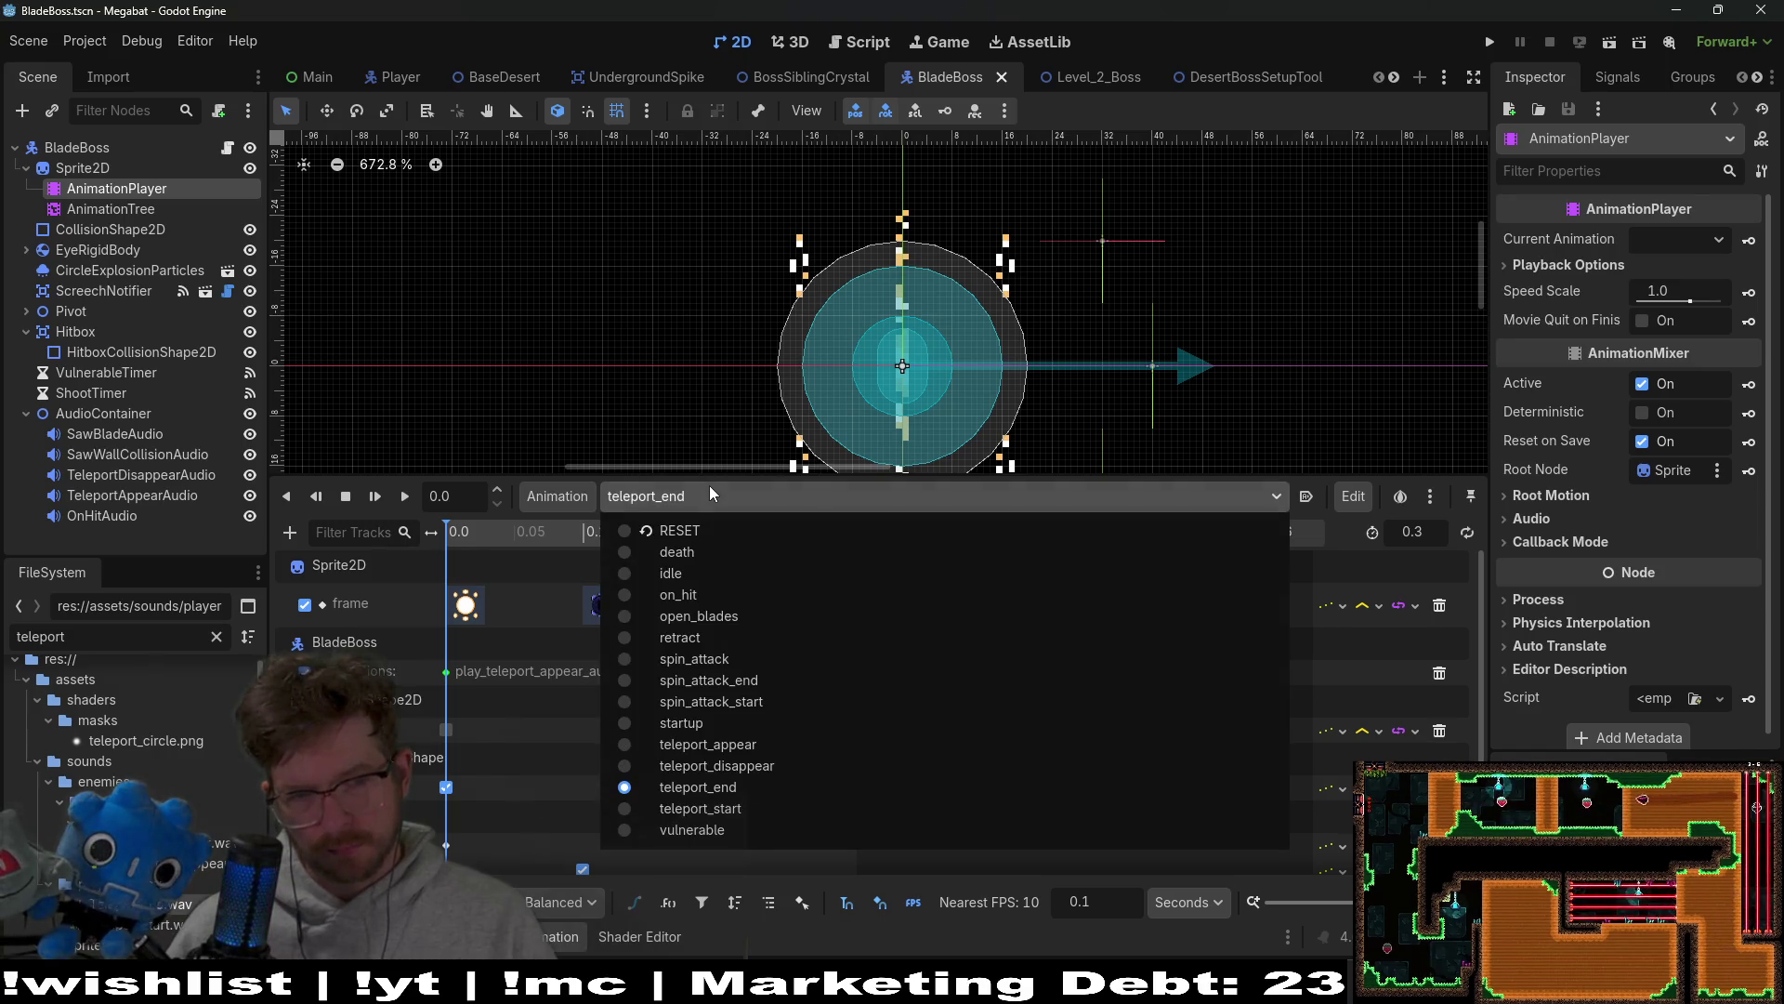
{"action": "left_click", "coordinate": [710, 486]}
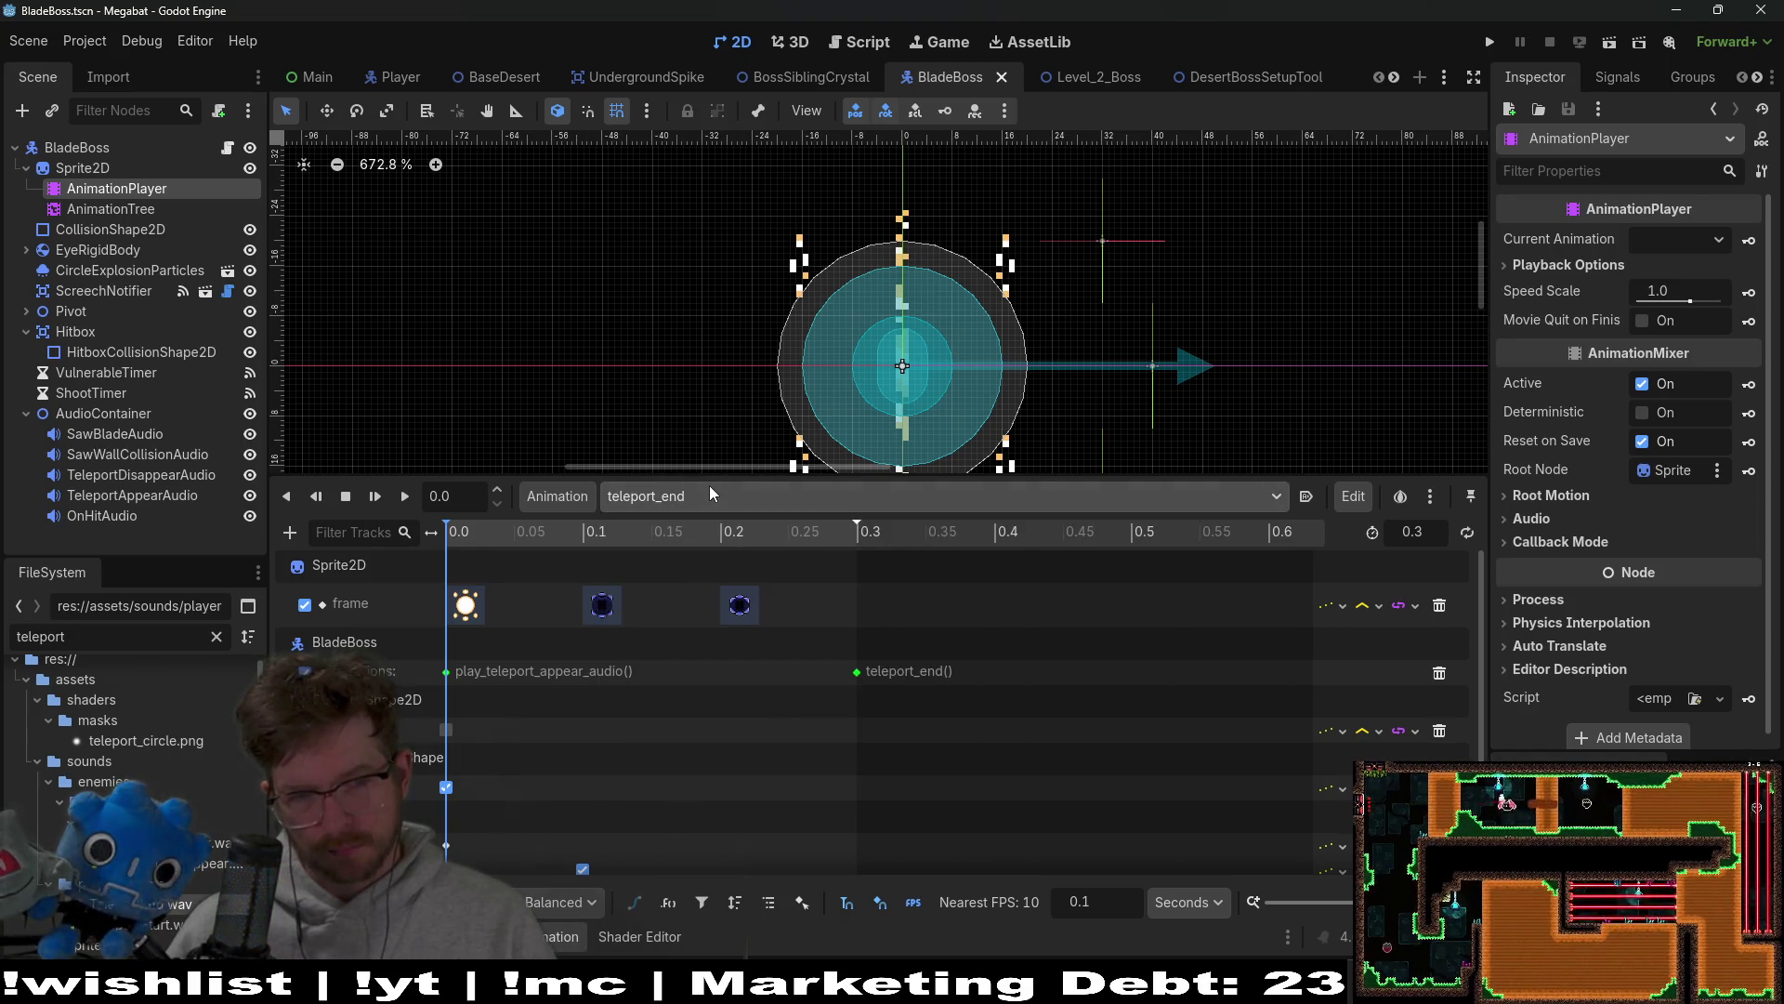
{"action": "left_click", "coordinate": [859, 42]}
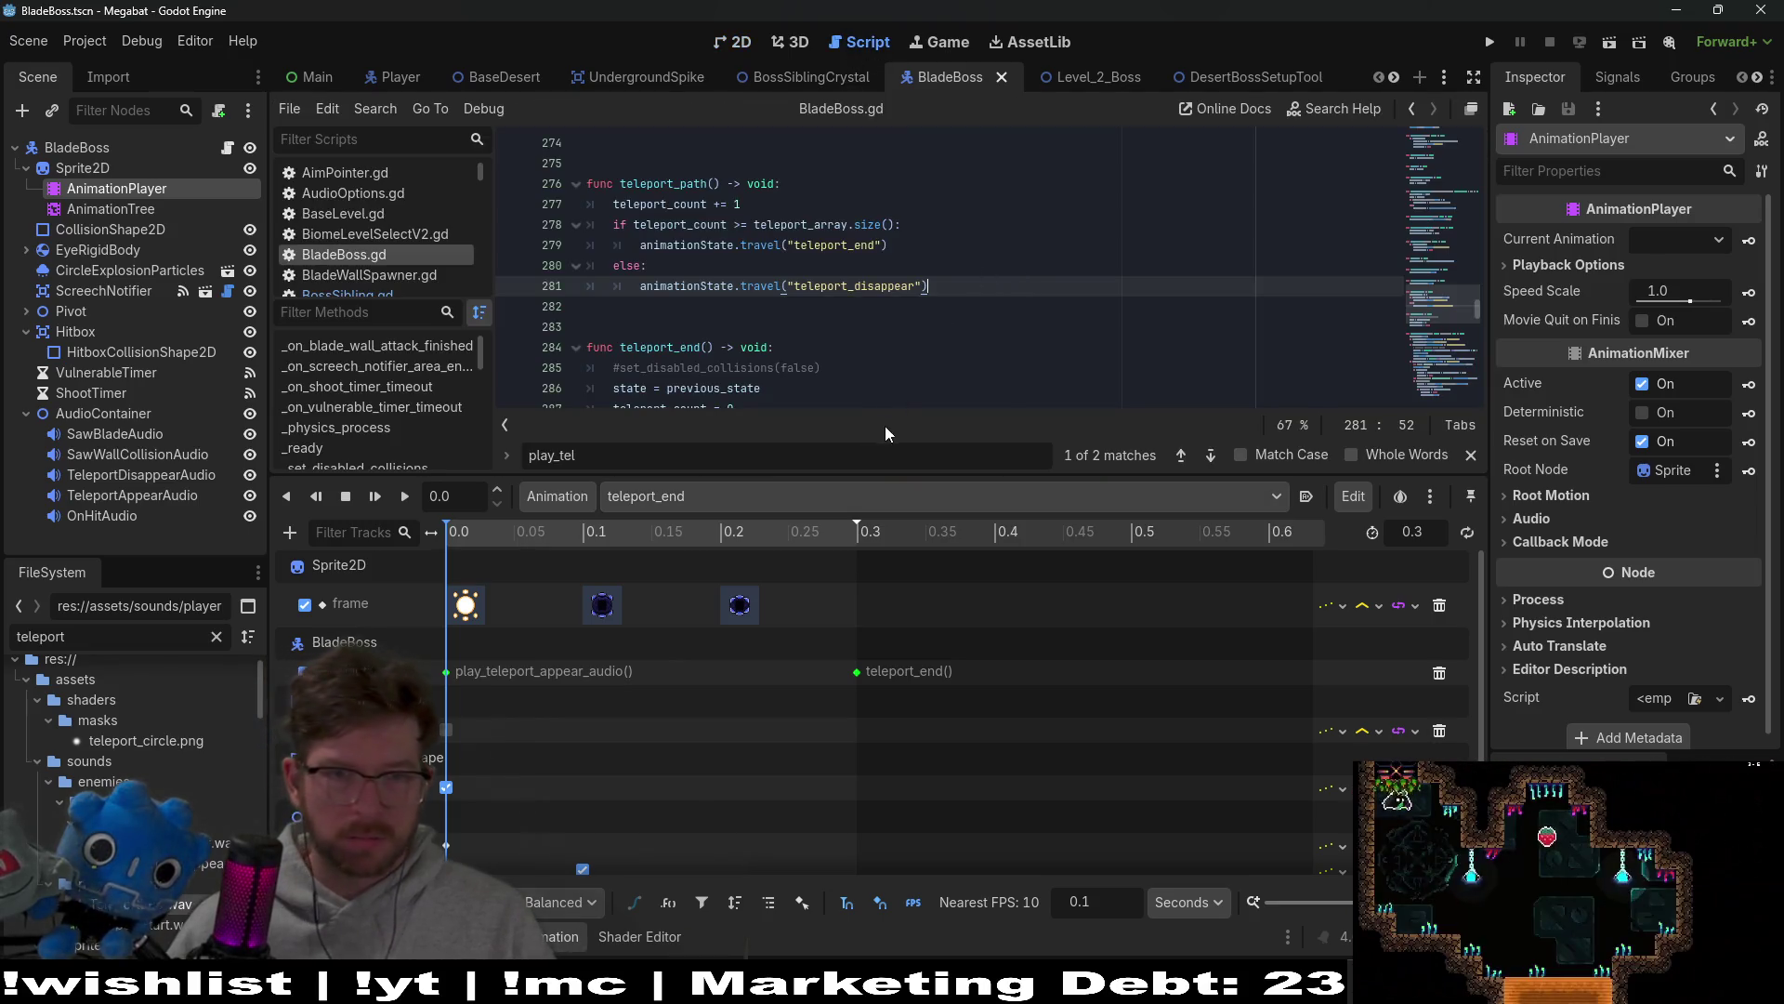
{"action": "left_click_drag", "start_coordinate": [912, 475], "coordinate": [912, 656]}
{"action": "left_click", "coordinate": [941, 364]}
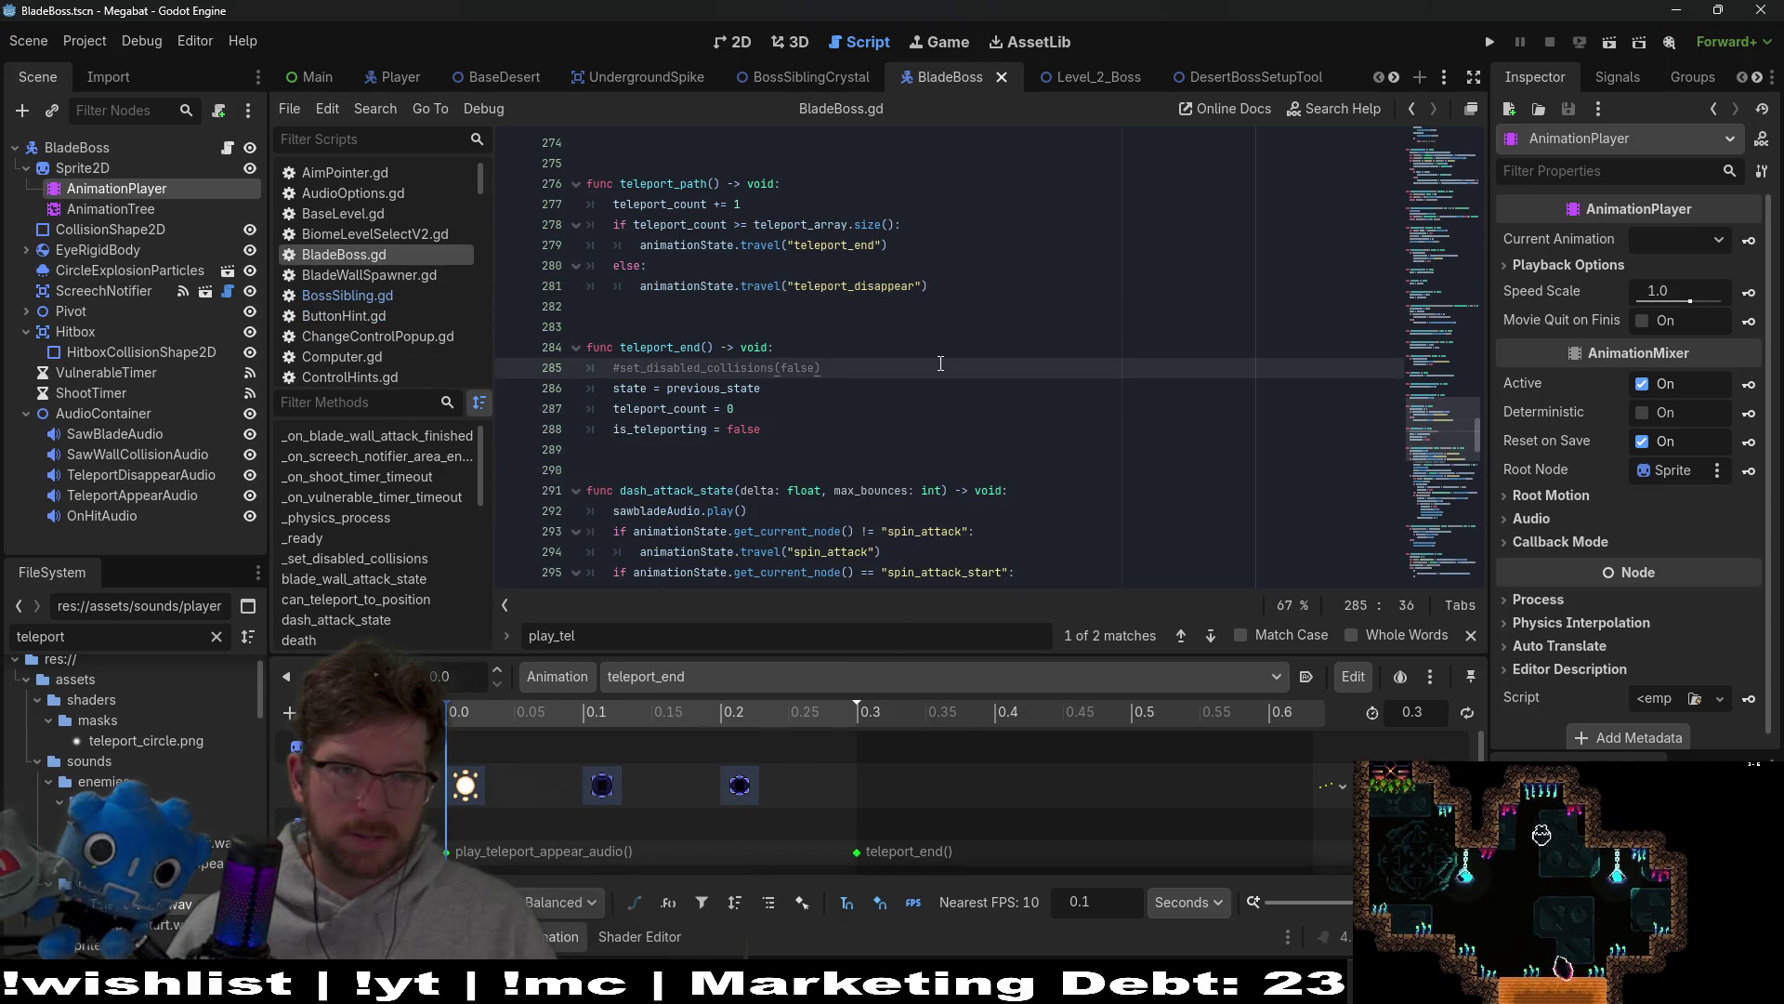
{"action": "scroll", "coordinate": [940, 364], "scroll_direction": "up", "scroll_amount": 2}
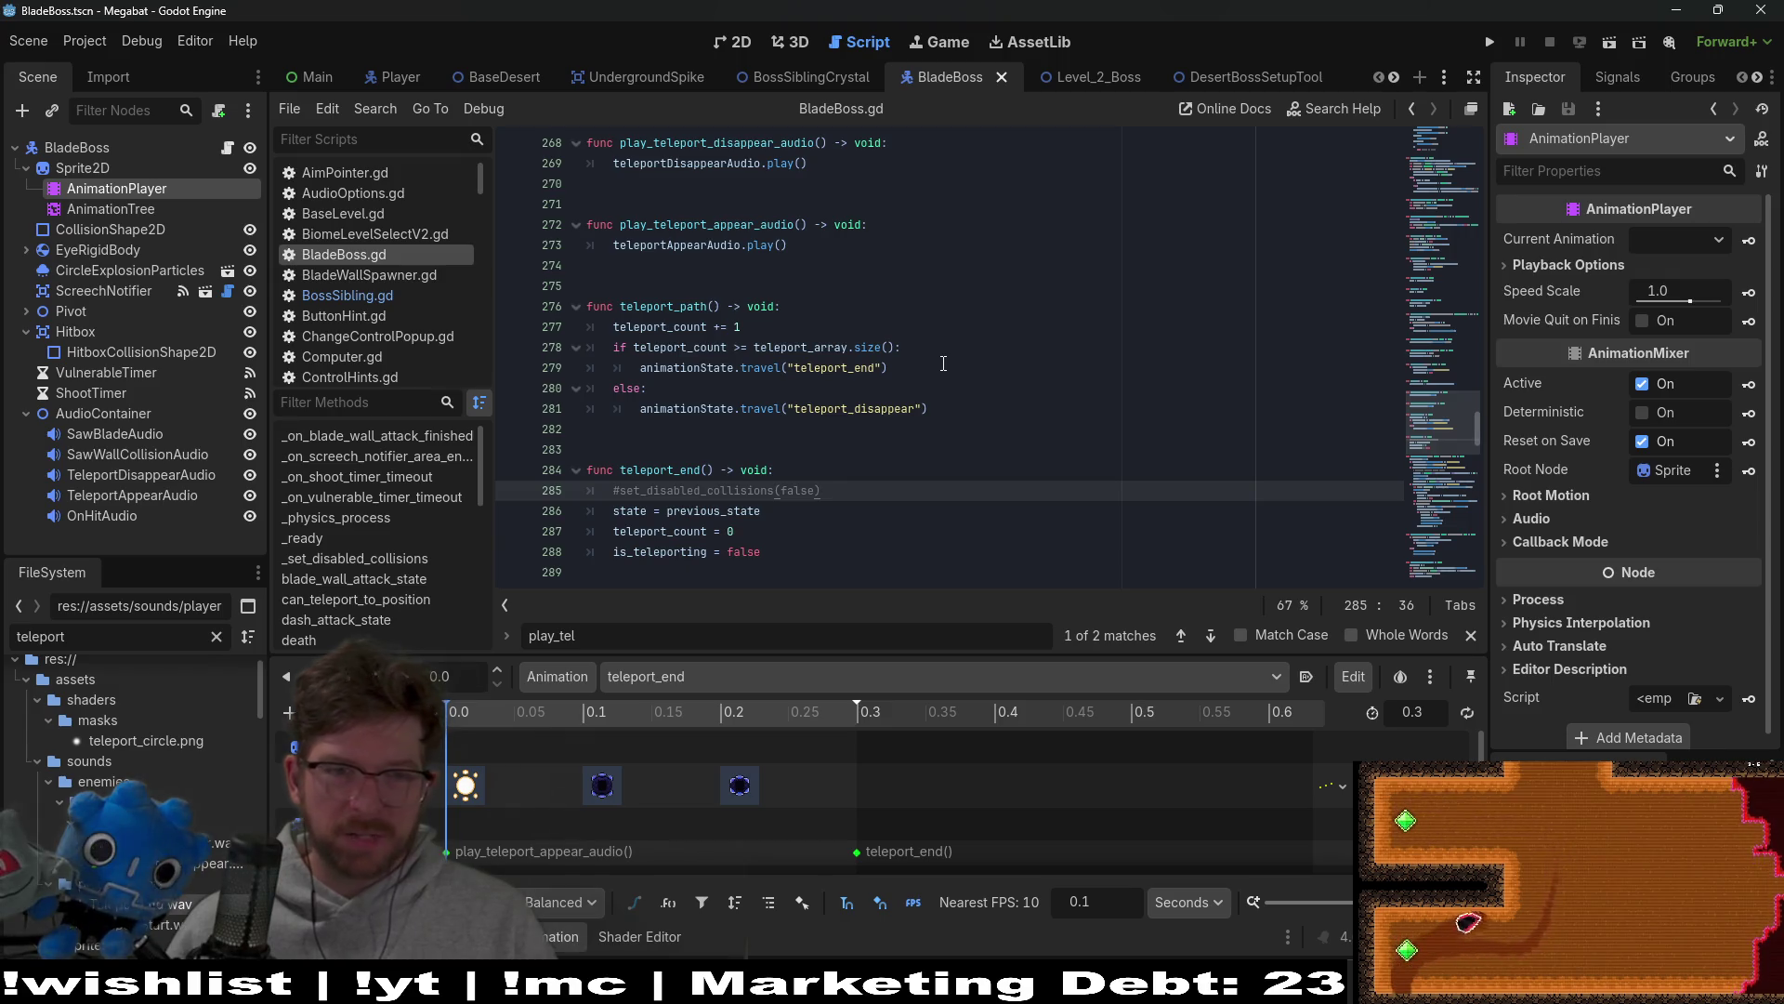
{"action": "scroll", "coordinate": [943, 364], "scroll_direction": "up", "scroll_amount": 4}
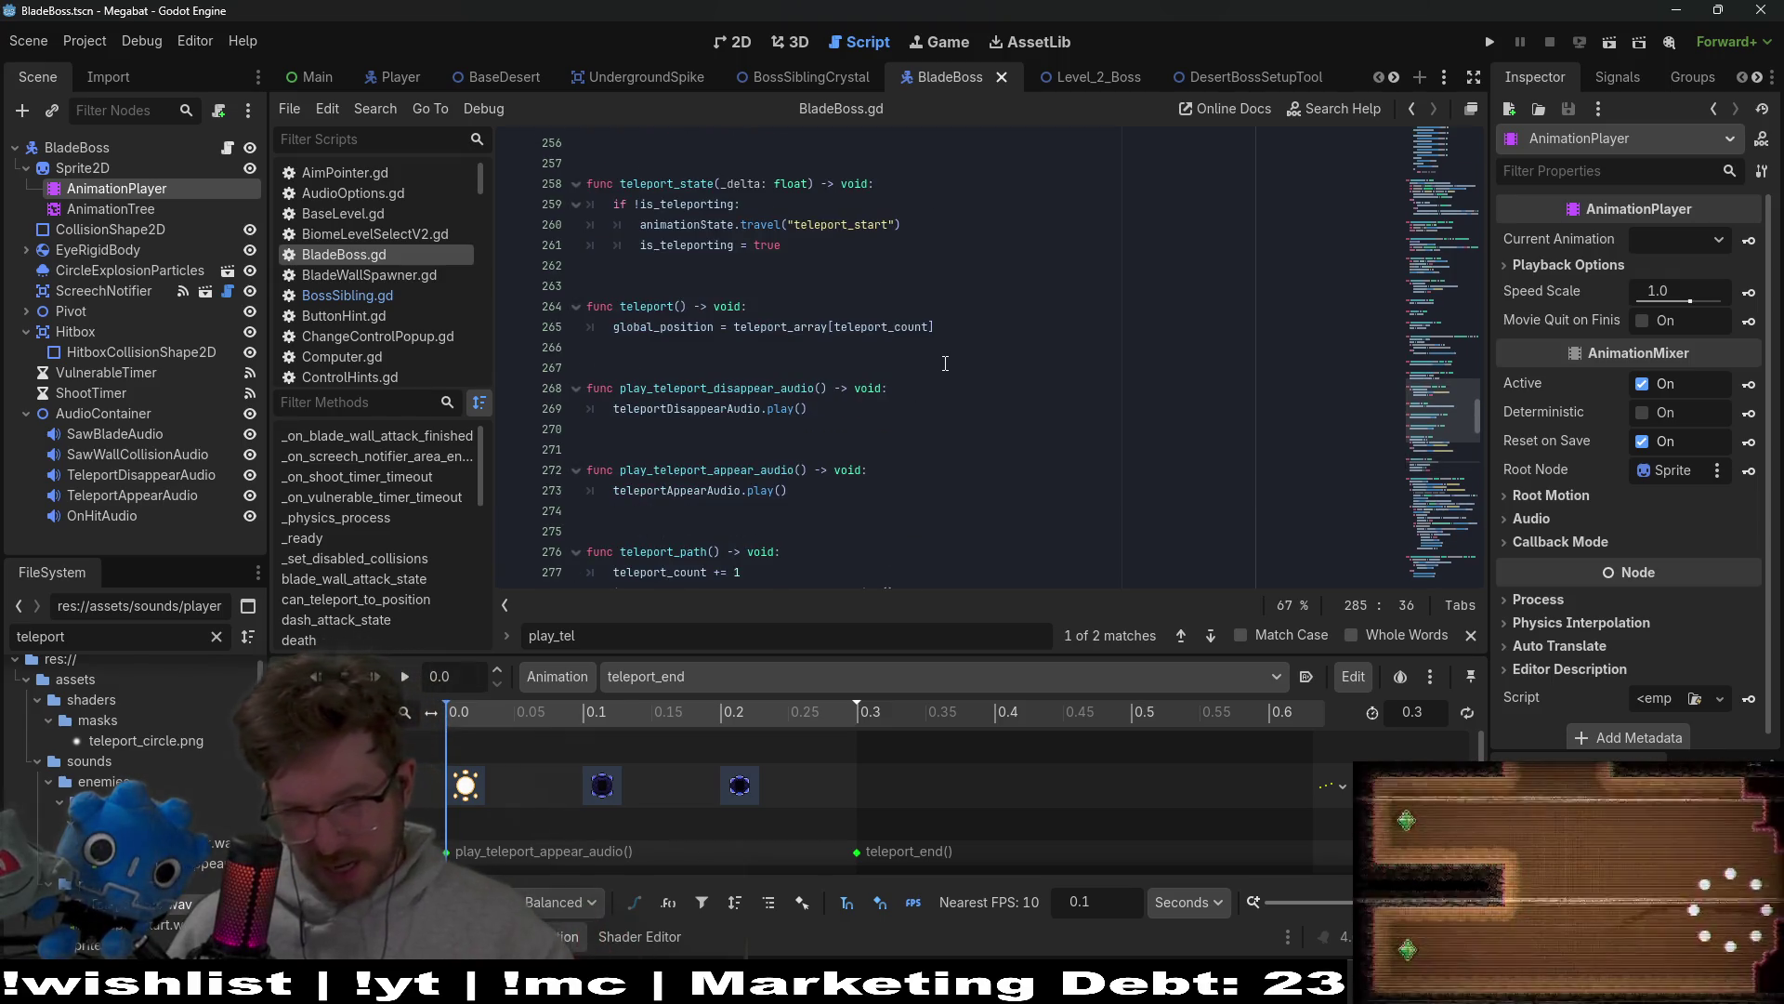
{"action": "scroll", "coordinate": [919, 416], "scroll_direction": "down", "scroll_amount": 2}
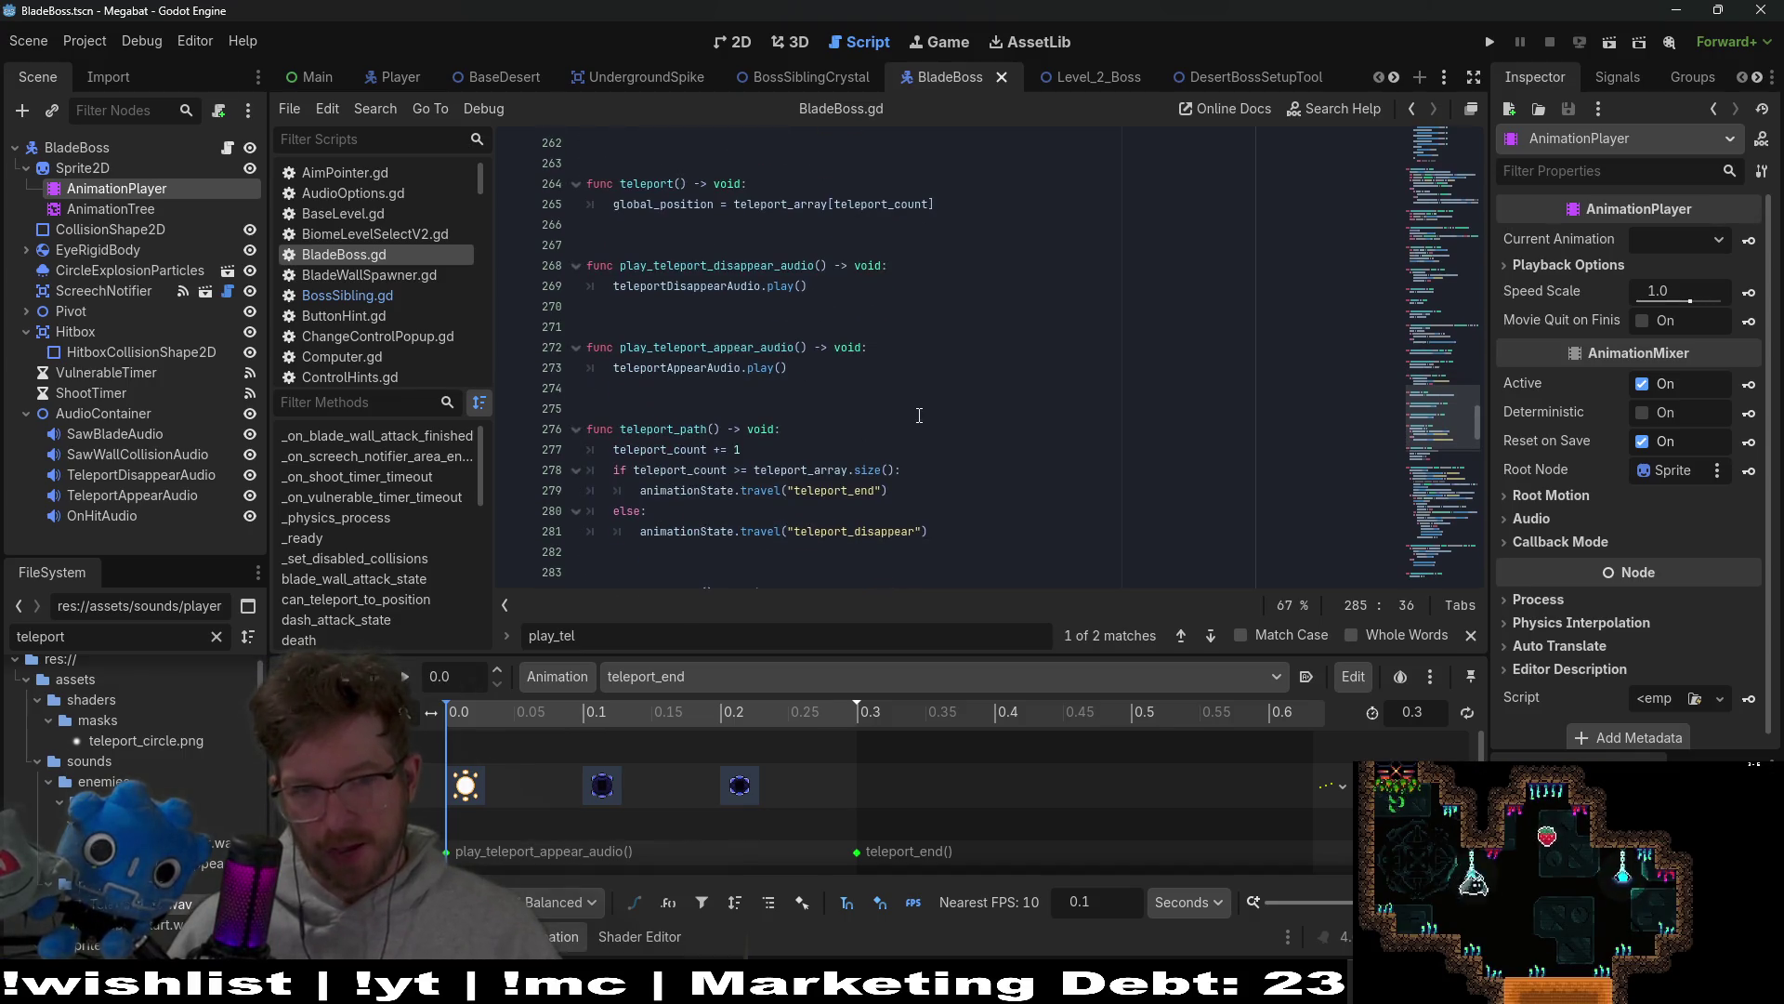
{"action": "left_click", "coordinate": [903, 490]}
{"action": "scroll", "coordinate": [906, 446], "scroll_direction": "down", "scroll_amount": 6}
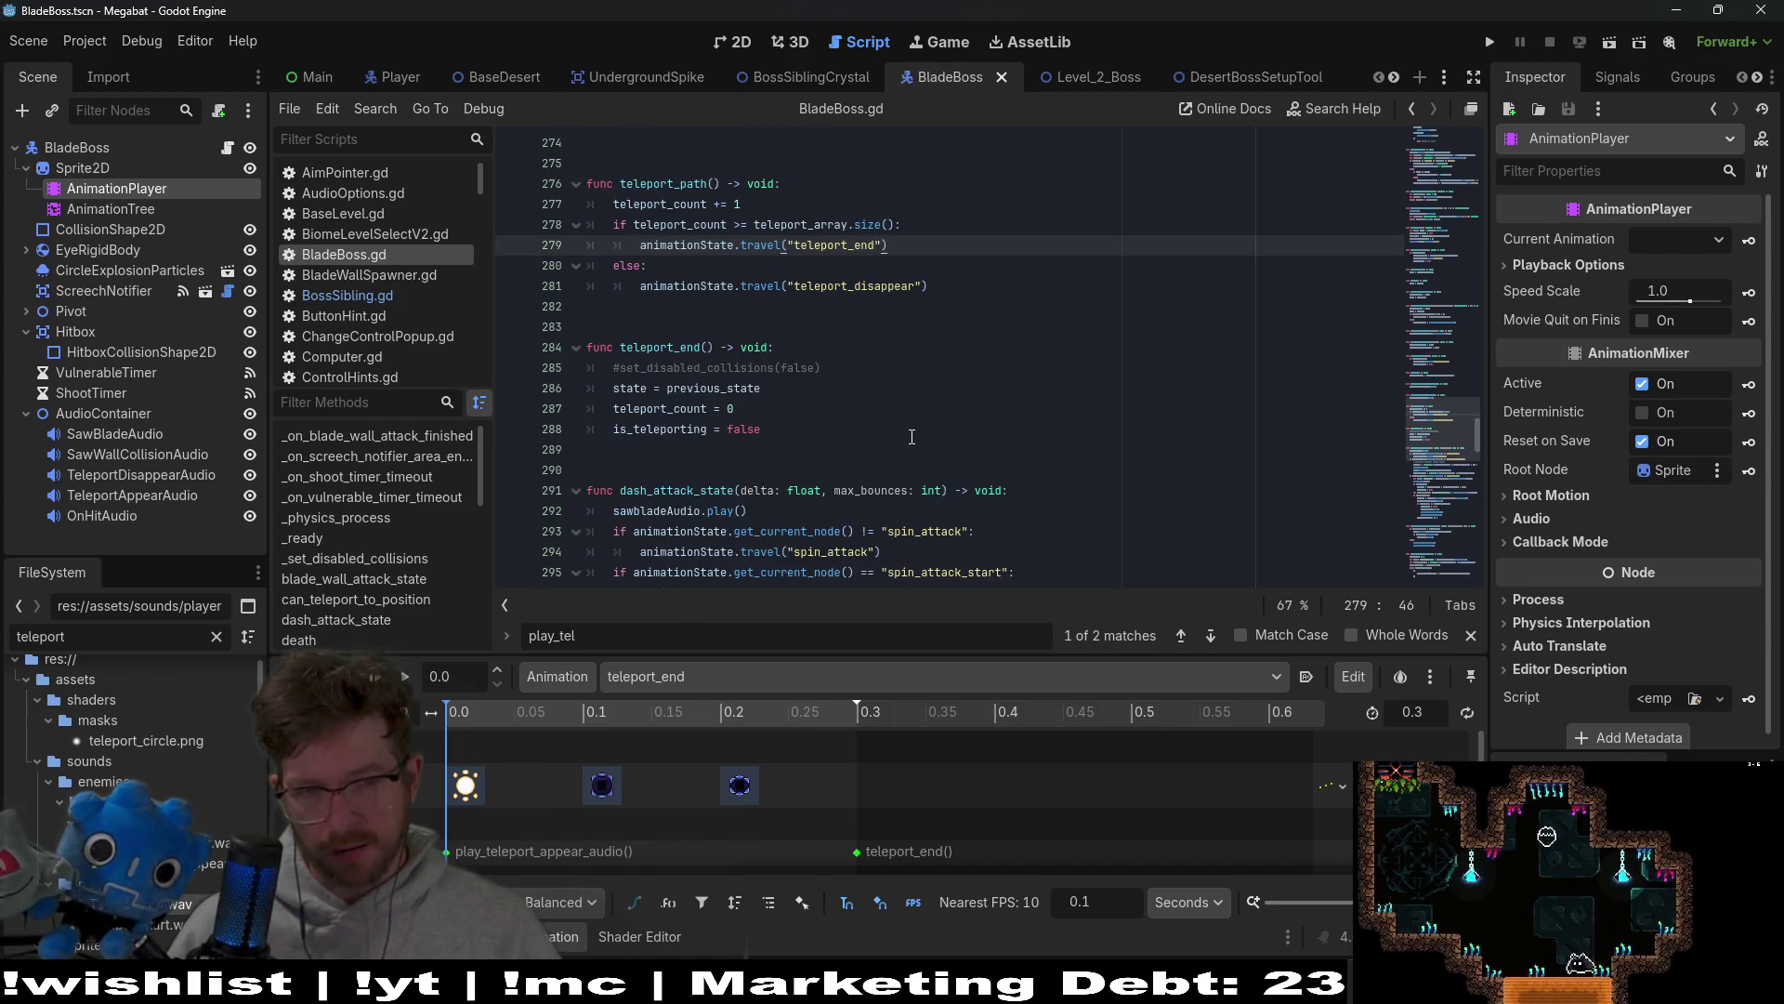
{"action": "left_click", "coordinate": [1408, 297]}
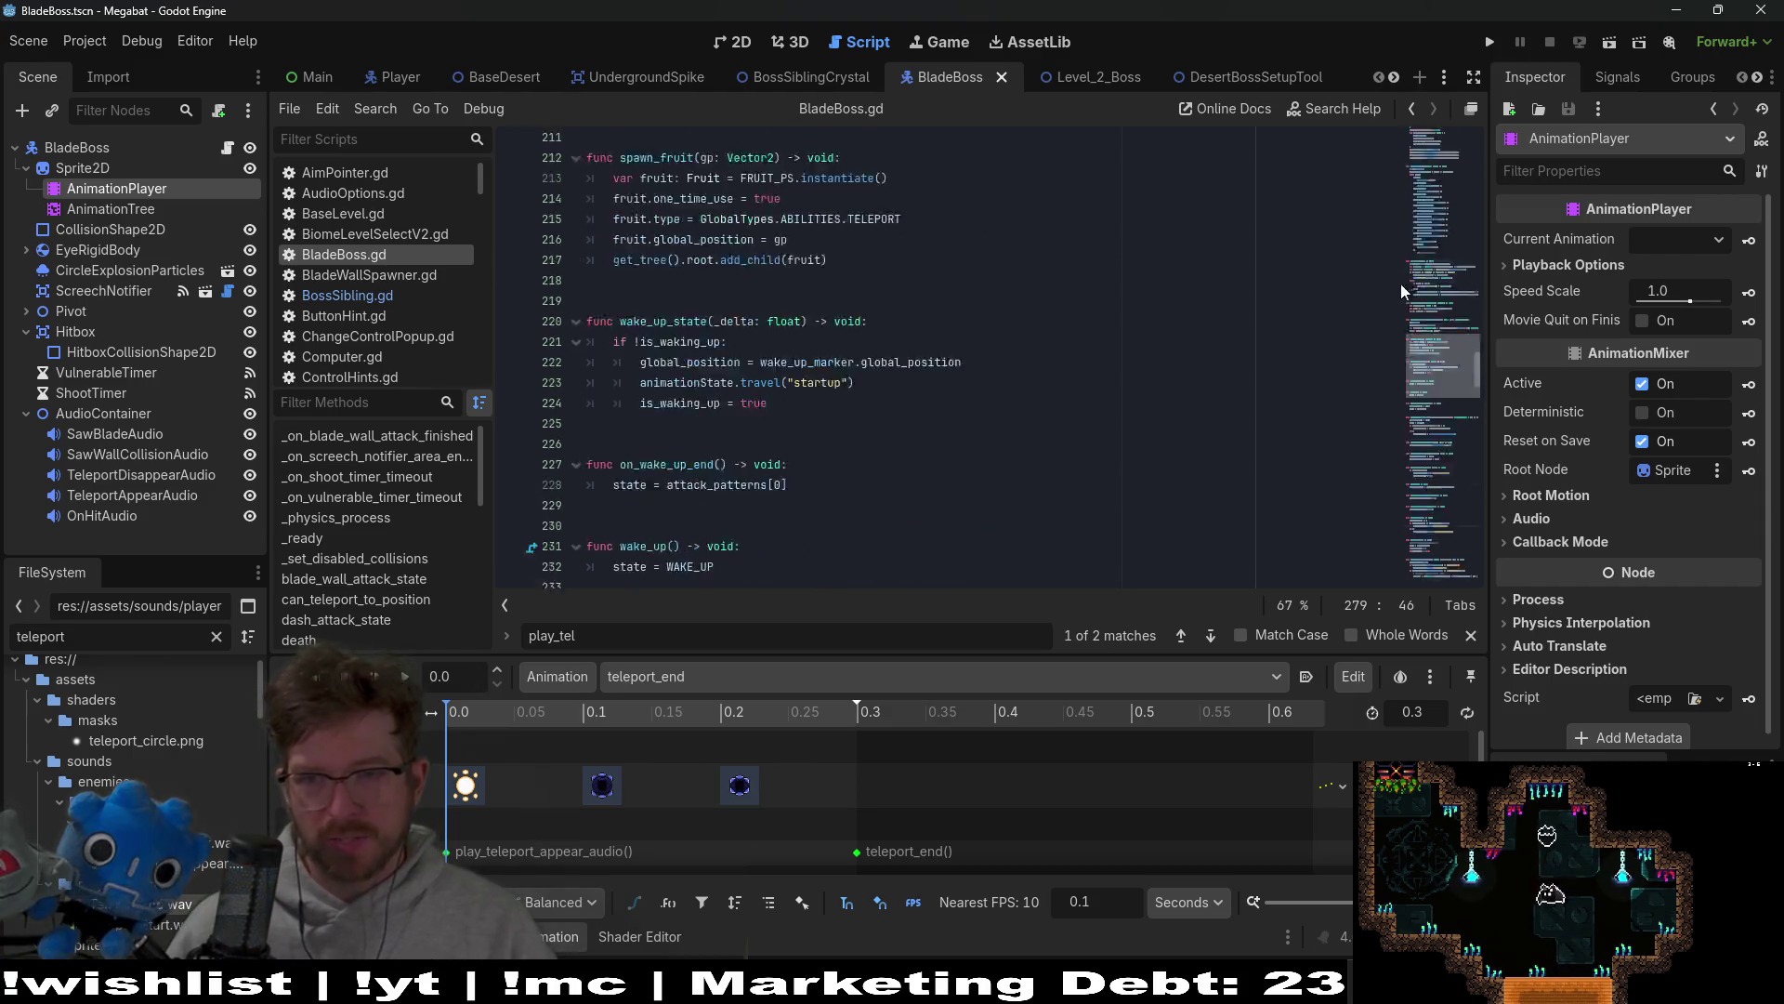
{"action": "scroll", "coordinate": [1010, 399], "scroll_direction": "up", "scroll_amount": 5}
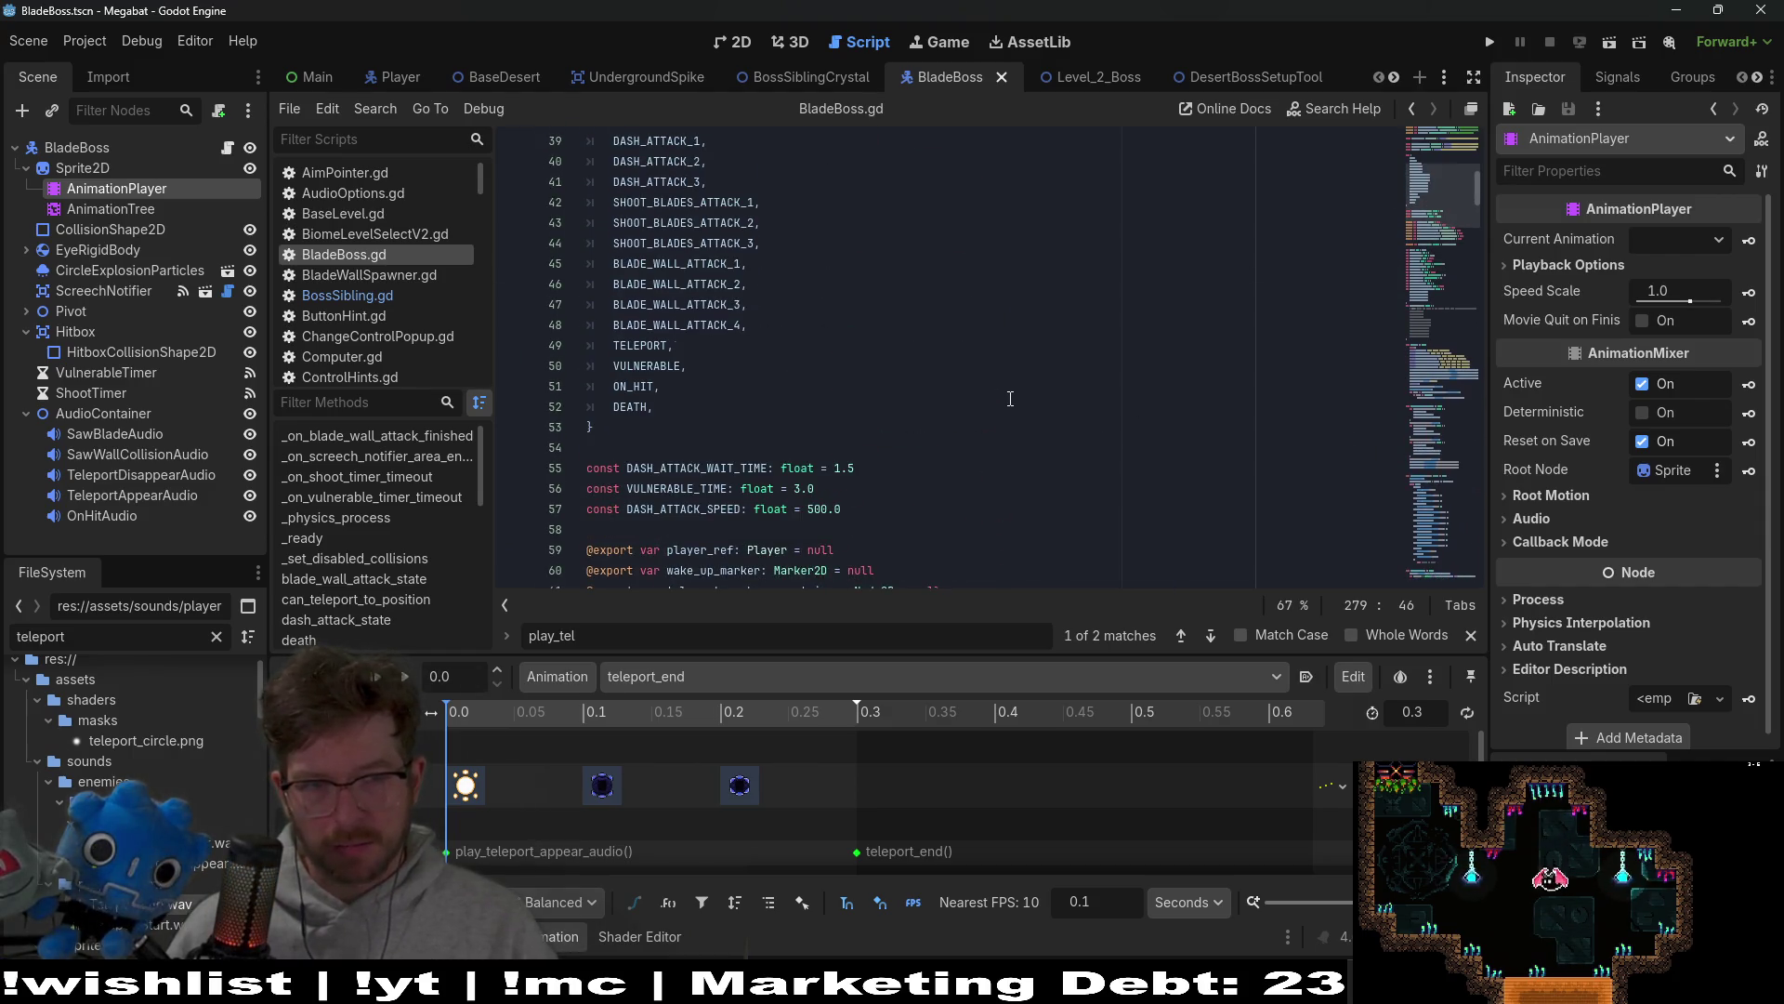
{"action": "scroll", "coordinate": [1010, 399], "scroll_direction": "up", "scroll_amount": 1}
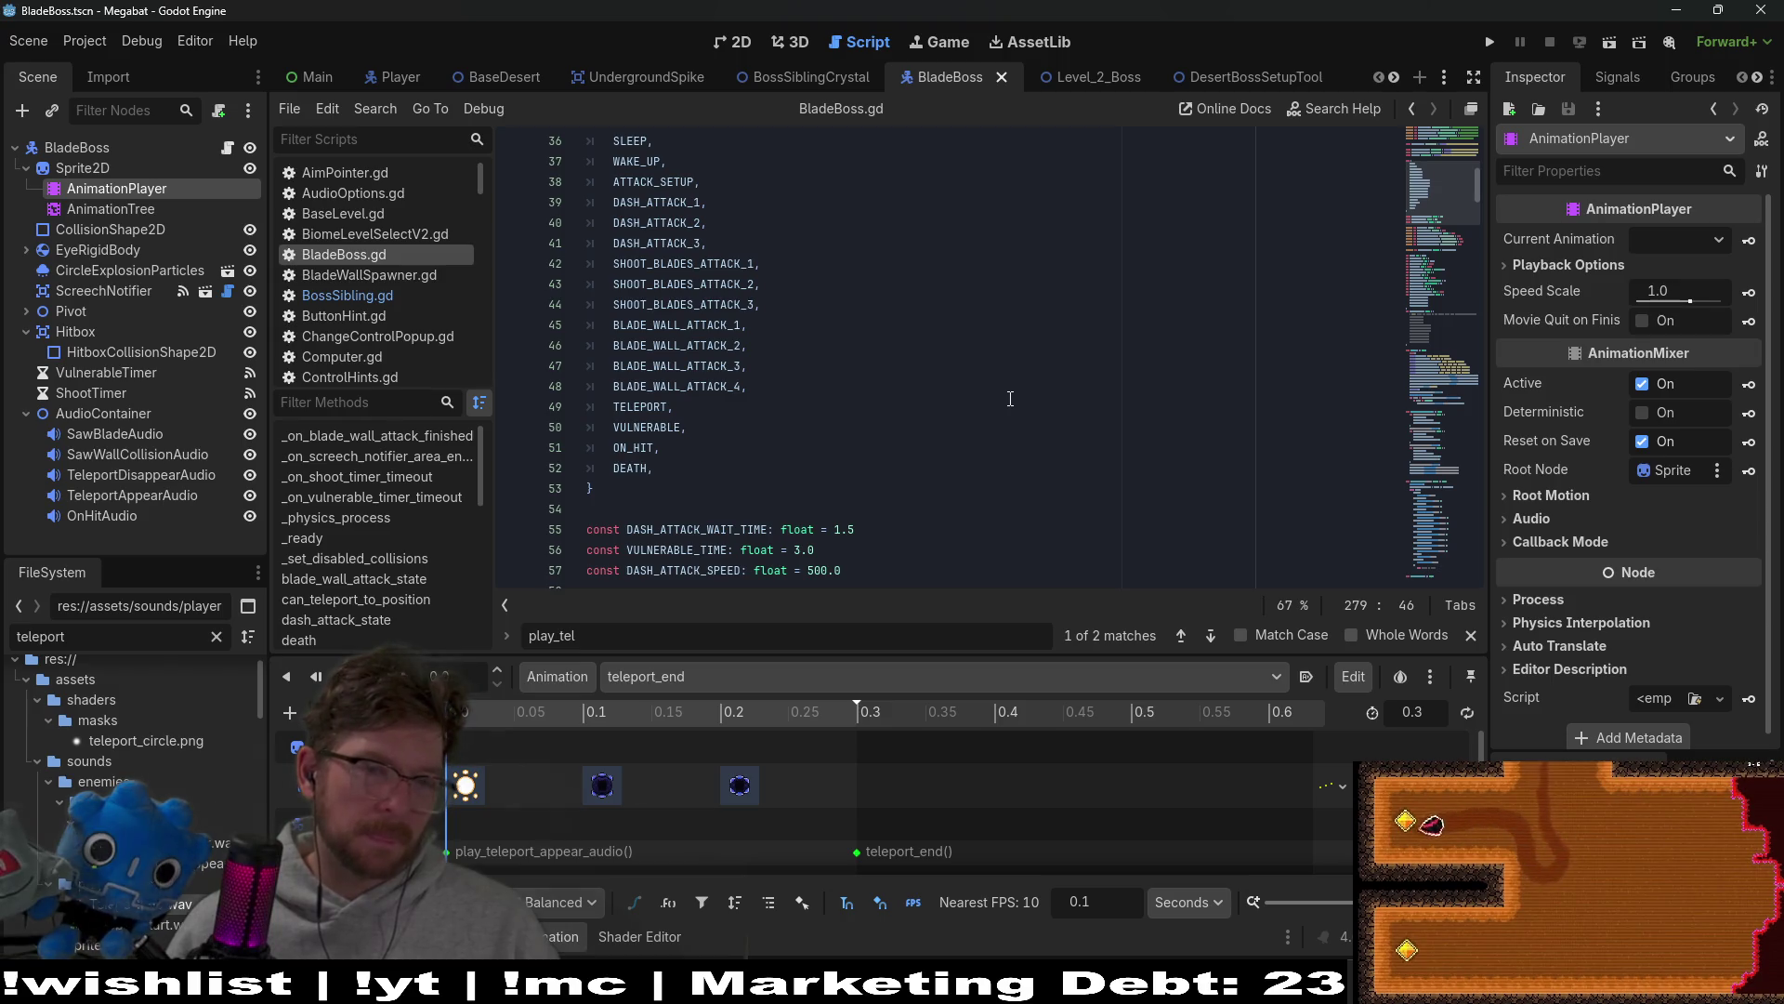
{"action": "scroll", "coordinate": [1010, 399], "scroll_direction": "up", "scroll_amount": 3}
{"action": "scroll", "coordinate": [1011, 398], "scroll_direction": "down", "scroll_amount": 3}
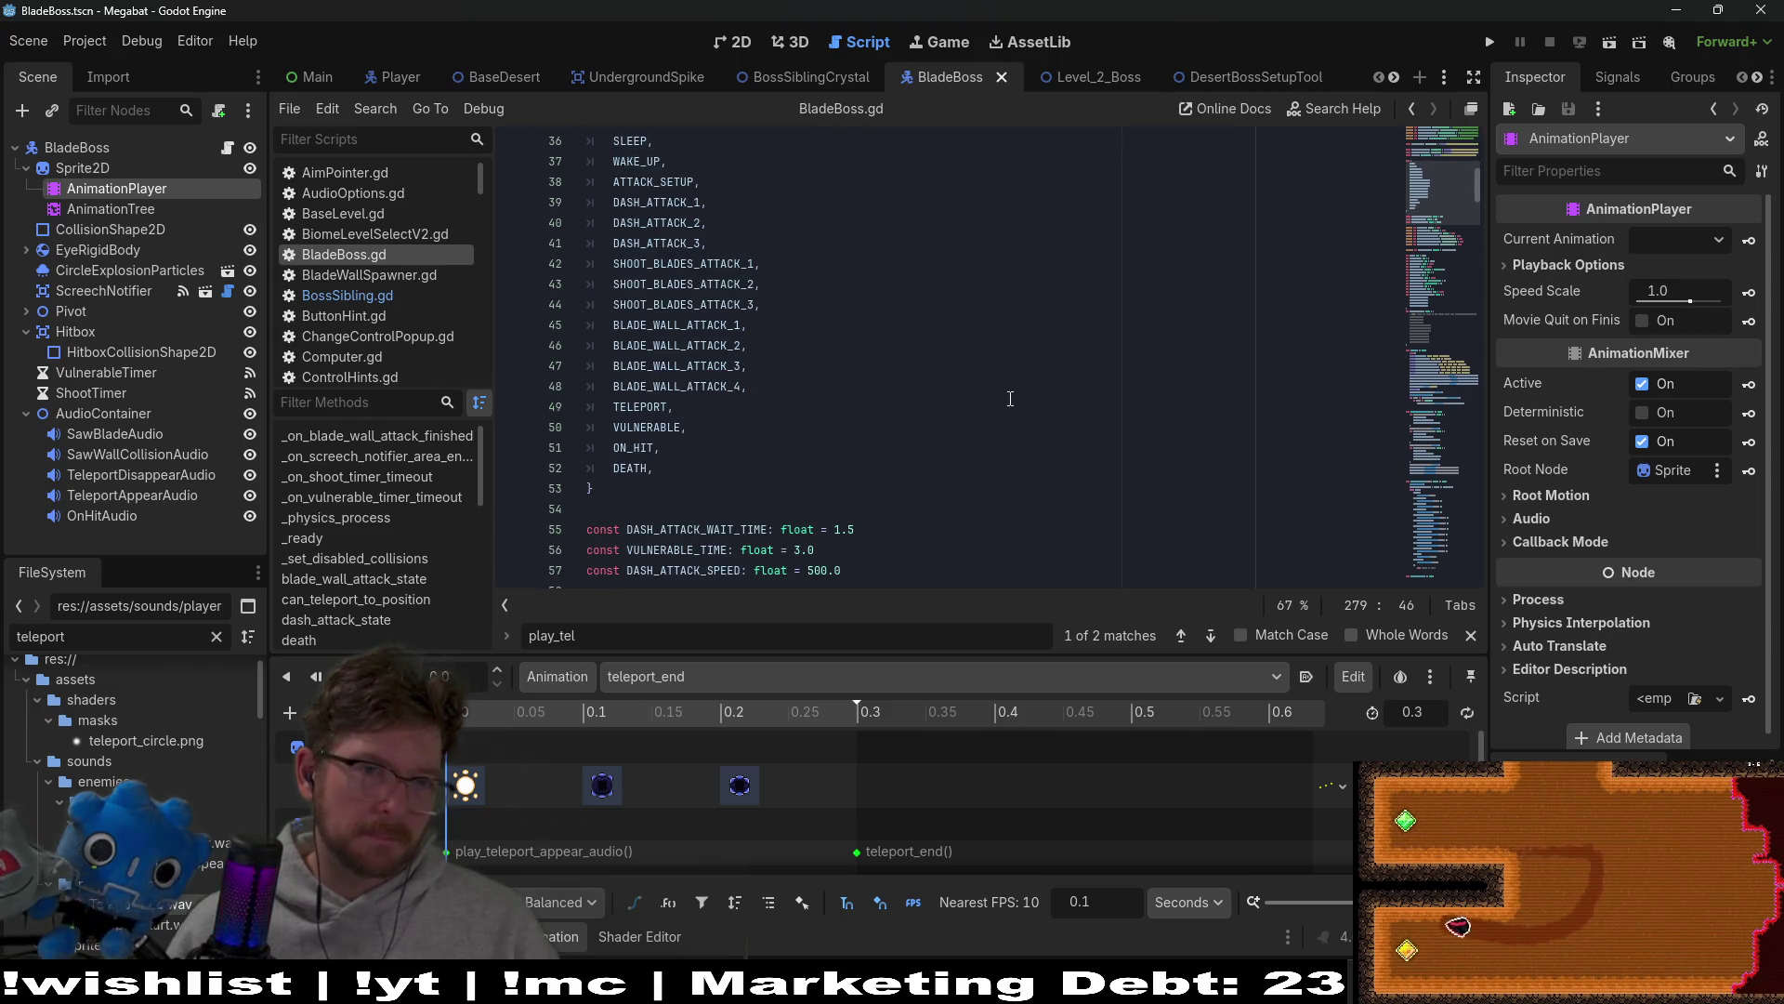
{"action": "scroll", "coordinate": [1010, 399], "scroll_direction": "up", "scroll_amount": 1}
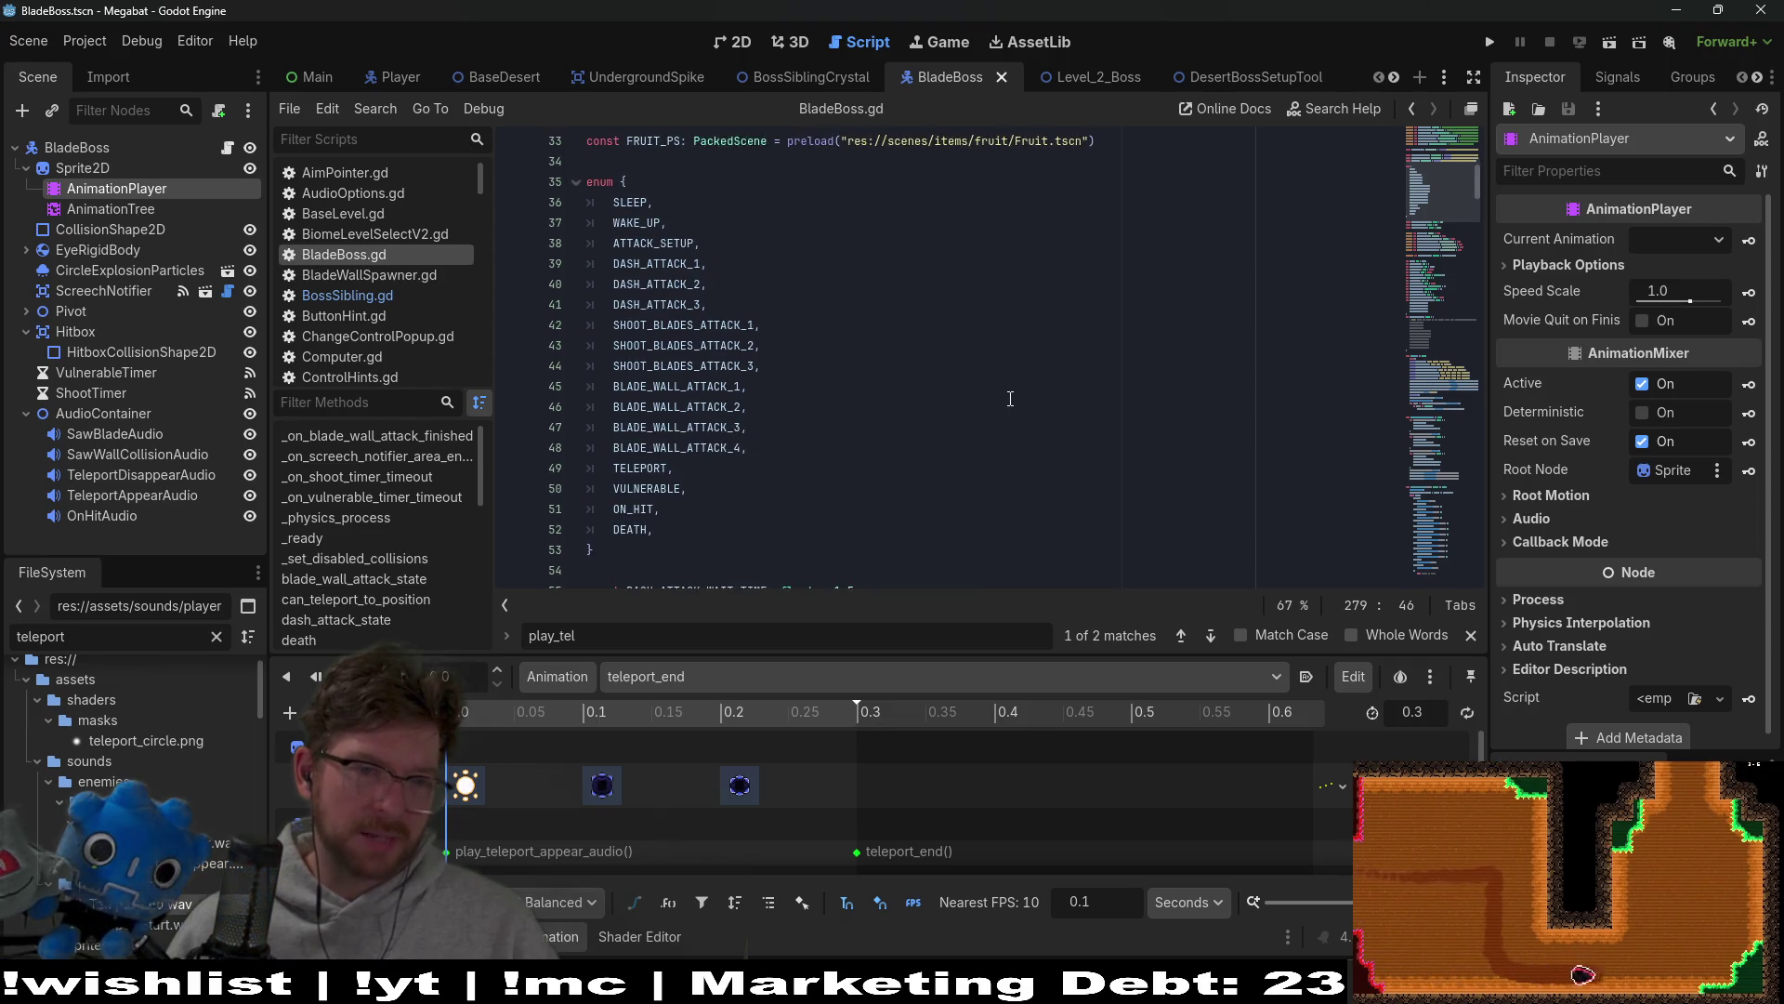
{"action": "scroll", "coordinate": [1010, 398], "scroll_direction": "down", "scroll_amount": 20}
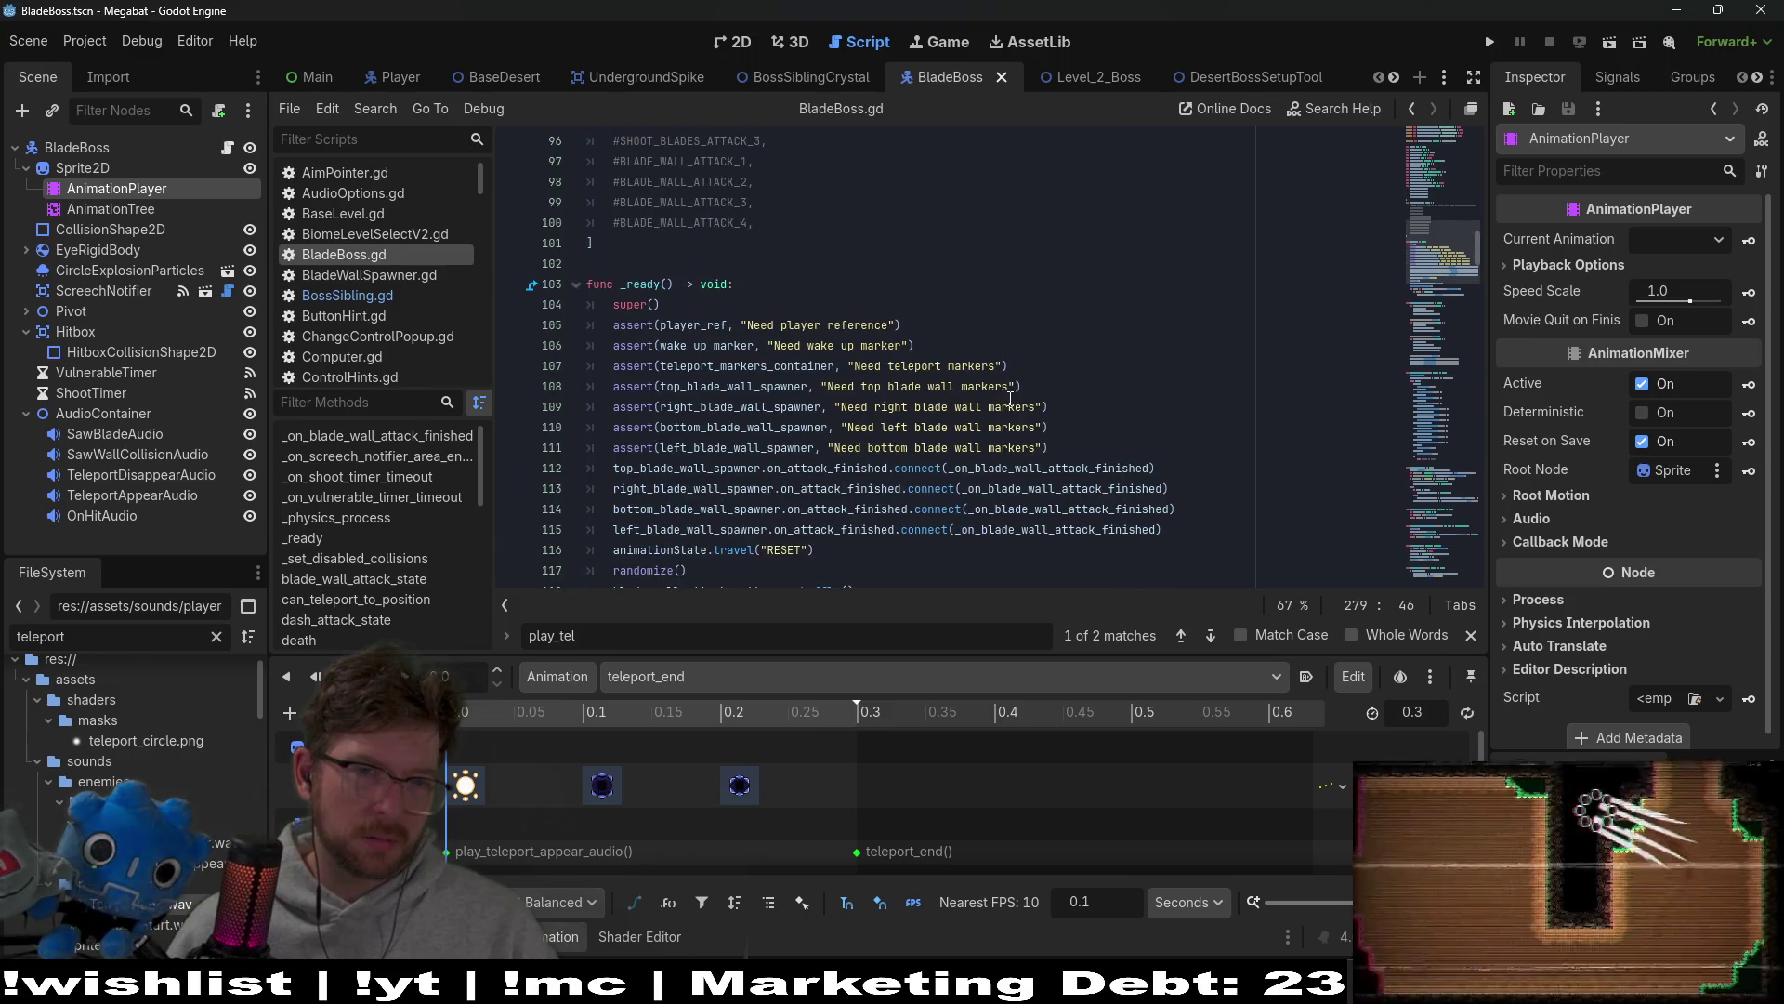
{"action": "scroll", "coordinate": [1011, 399], "scroll_direction": "down", "scroll_amount": 2}
{"action": "scroll", "coordinate": [1091, 457], "scroll_direction": "down", "scroll_amount": 14}
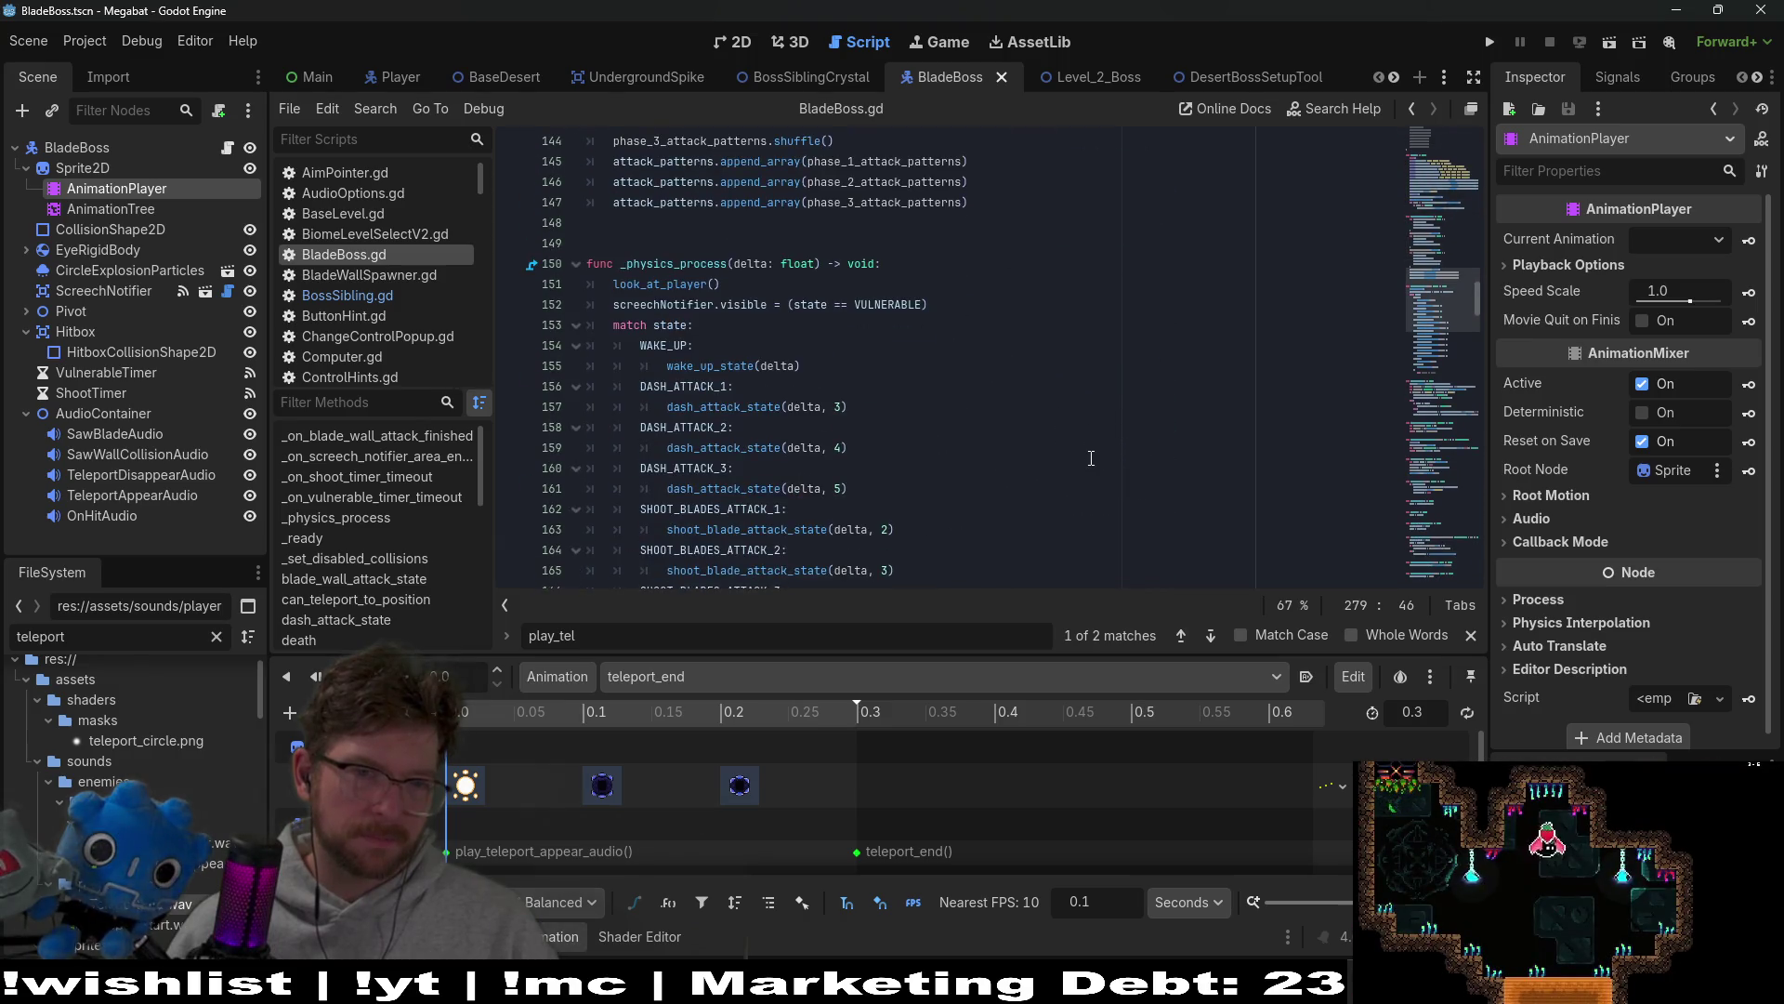
Step: Search BladeBoss.gd for 'vulnerable'
{"action": "left_click", "coordinate": [1091, 457]}
{"action": "key", "text": "ctrl+f"}
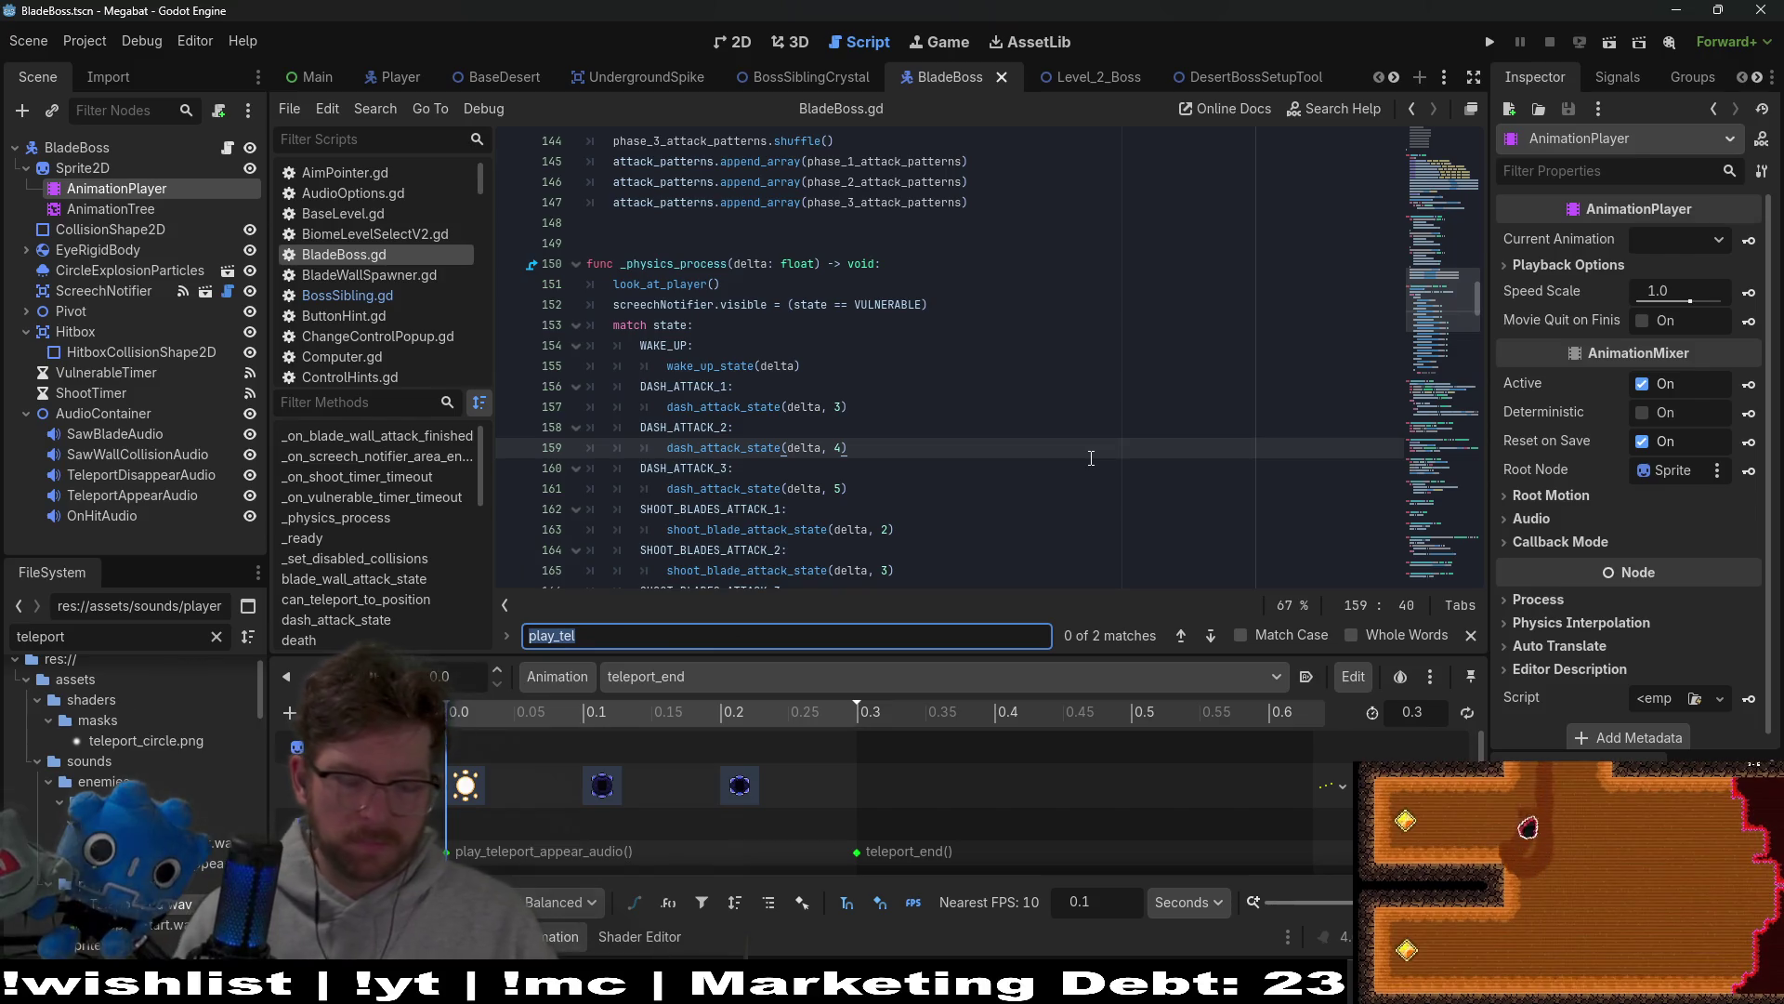
{"action": "type", "text": "bulnerab"}
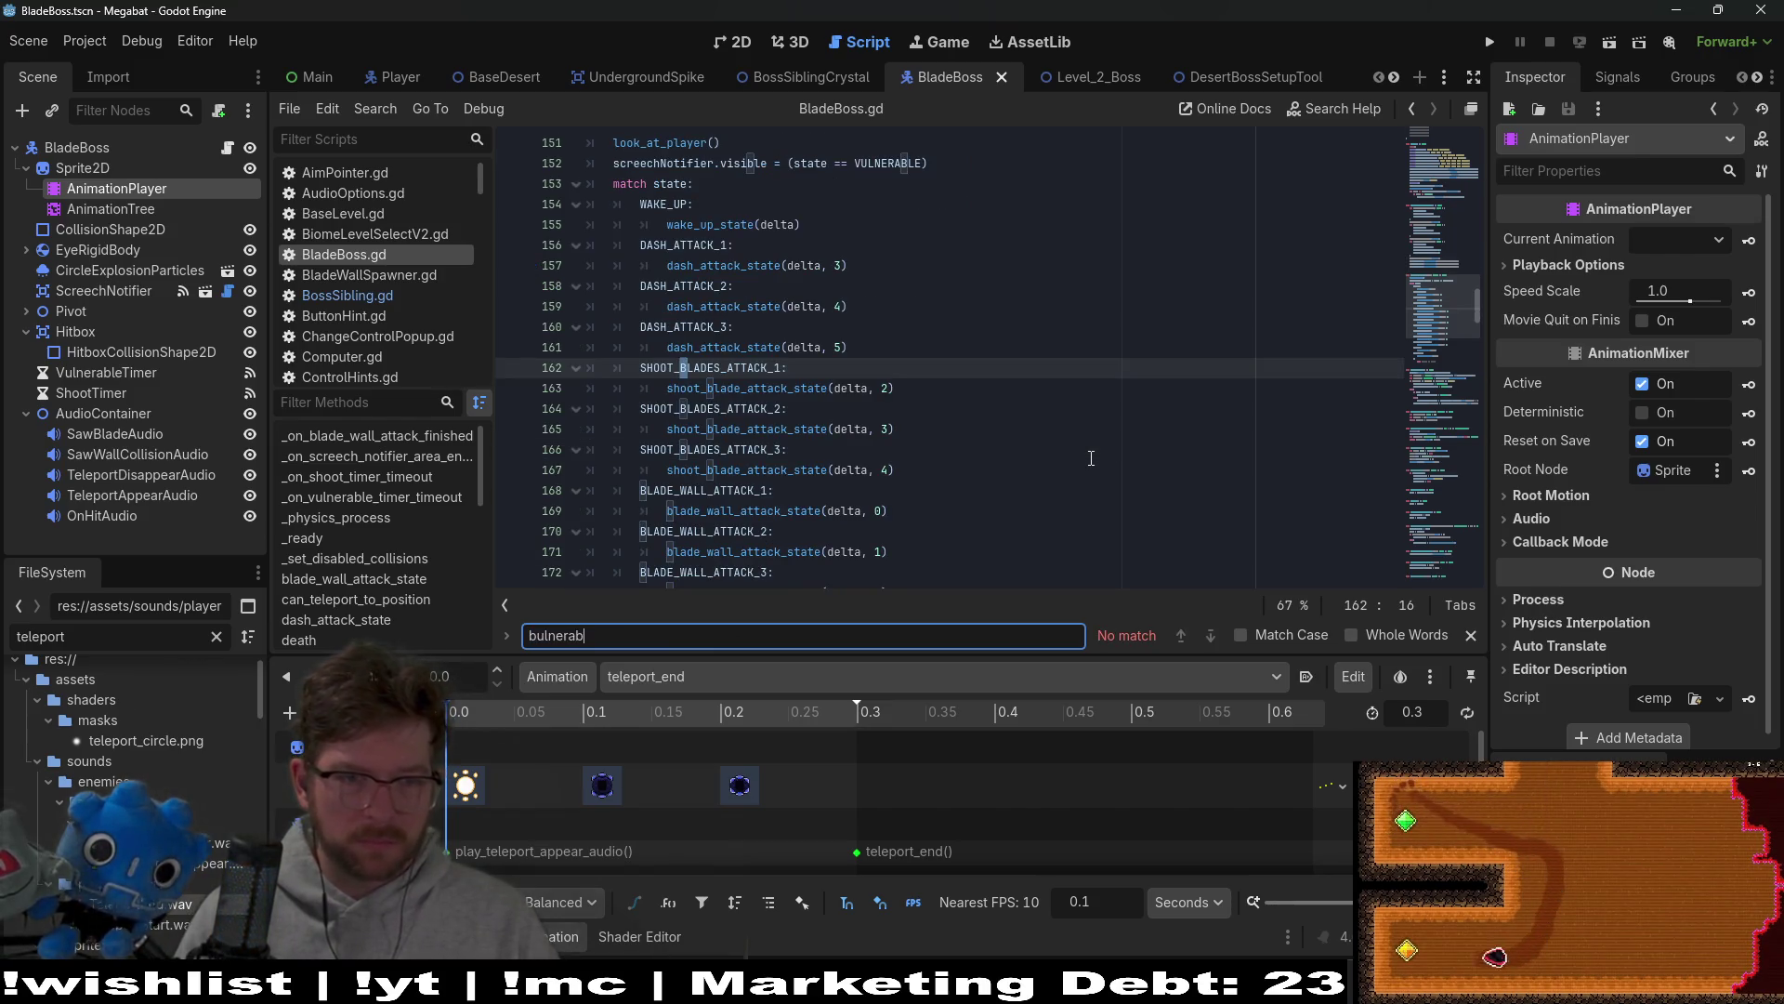
{"action": "key", "text": "BackSpace"}
{"action": "key", "text": "BackSpace"}
{"action": "key", "text": "BackSpace"}
{"action": "type", "text": "vuln"}
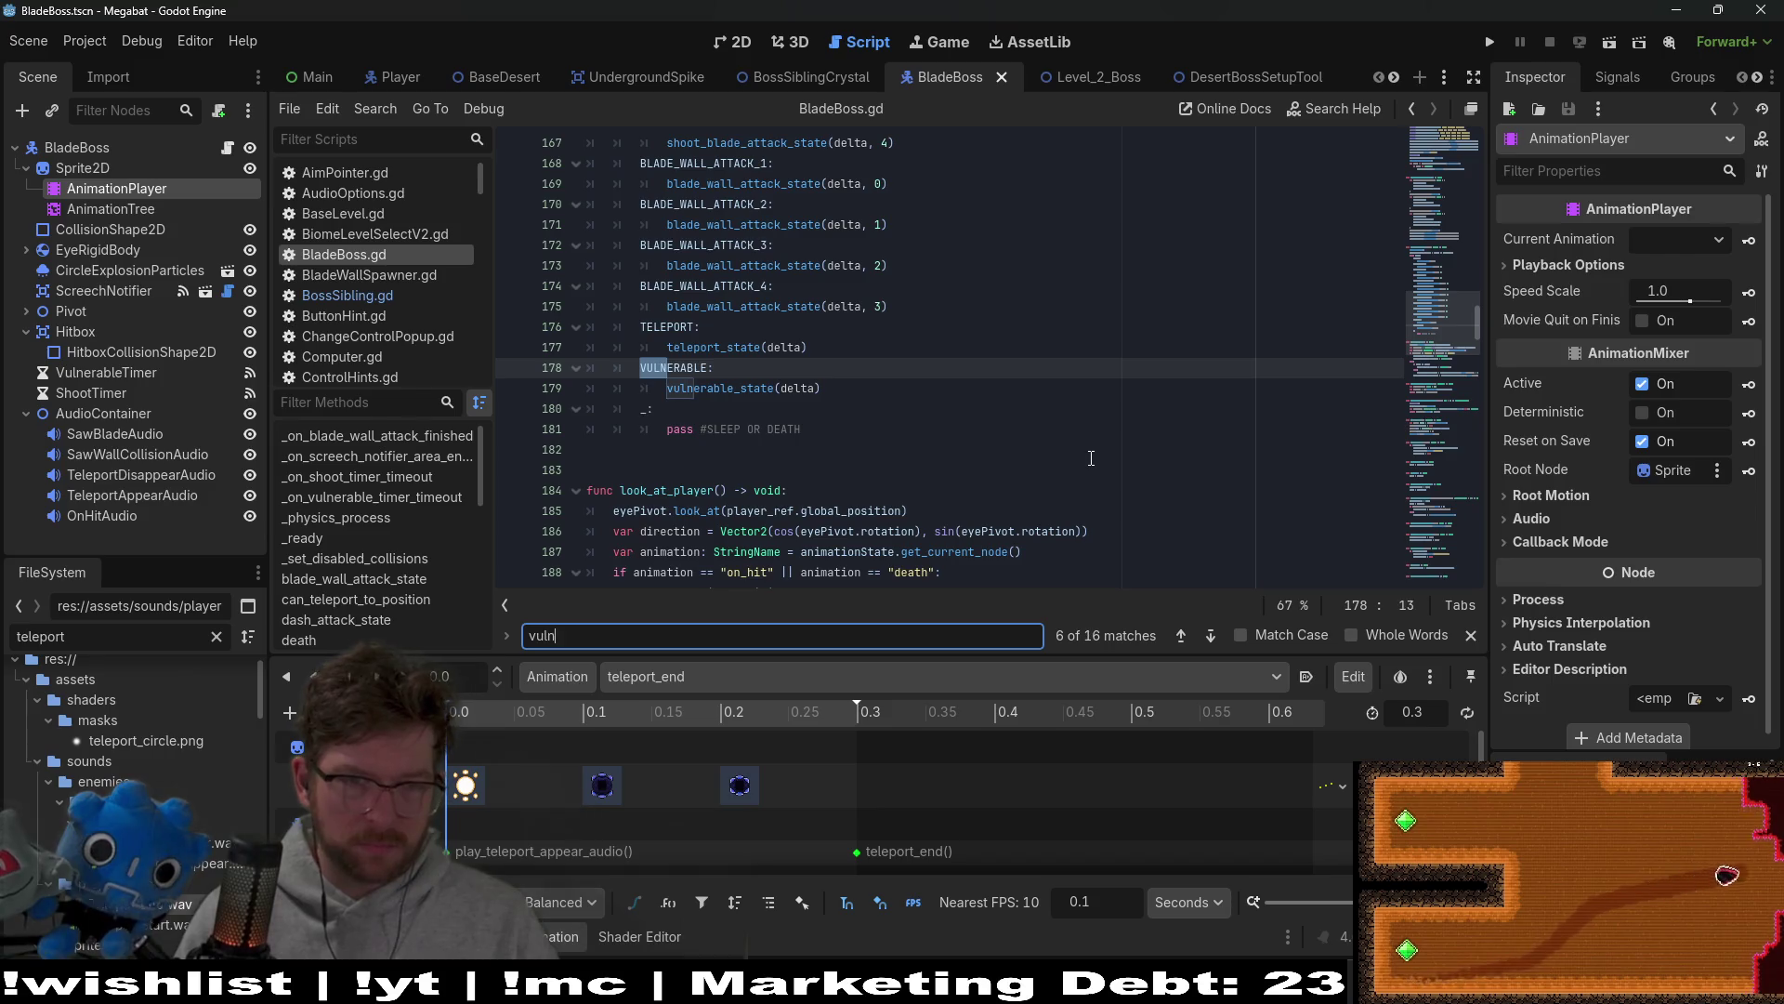
{"action": "type", "text": "erable"}
Step: Step through the vulnerable matches and select the set_to_vulerable_state call name
{"action": "key", "text": "Return"}
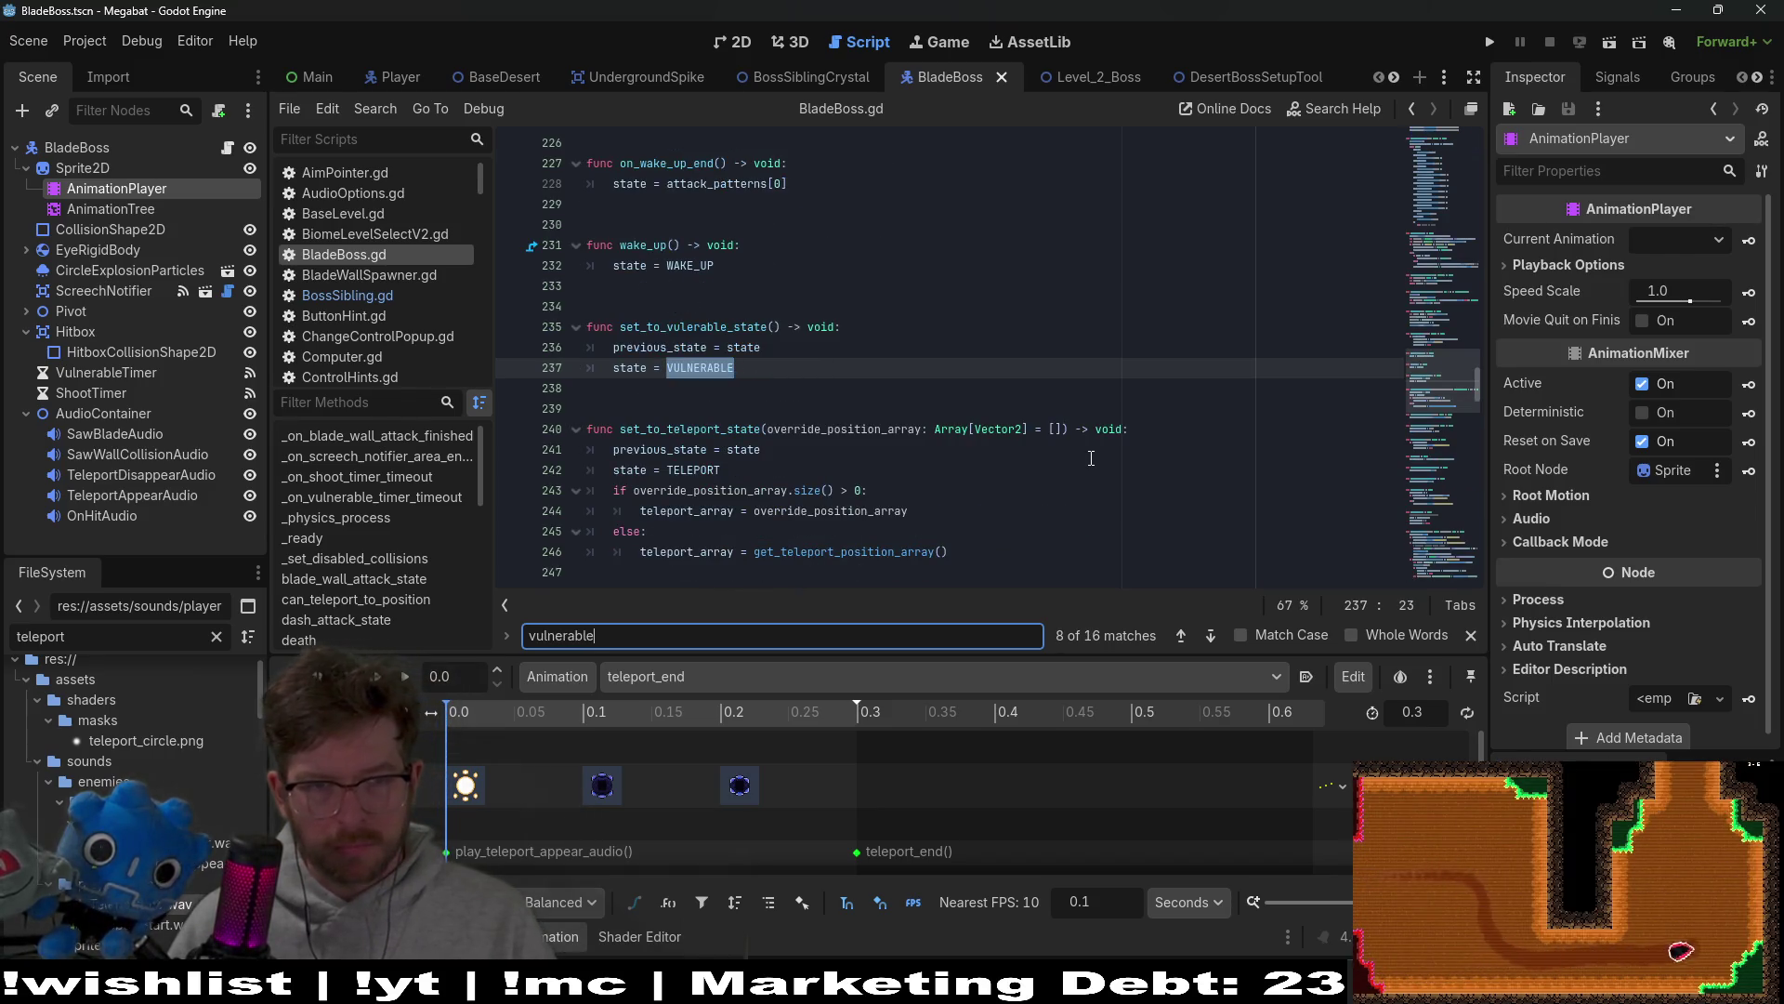
{"action": "key", "text": "Return"}
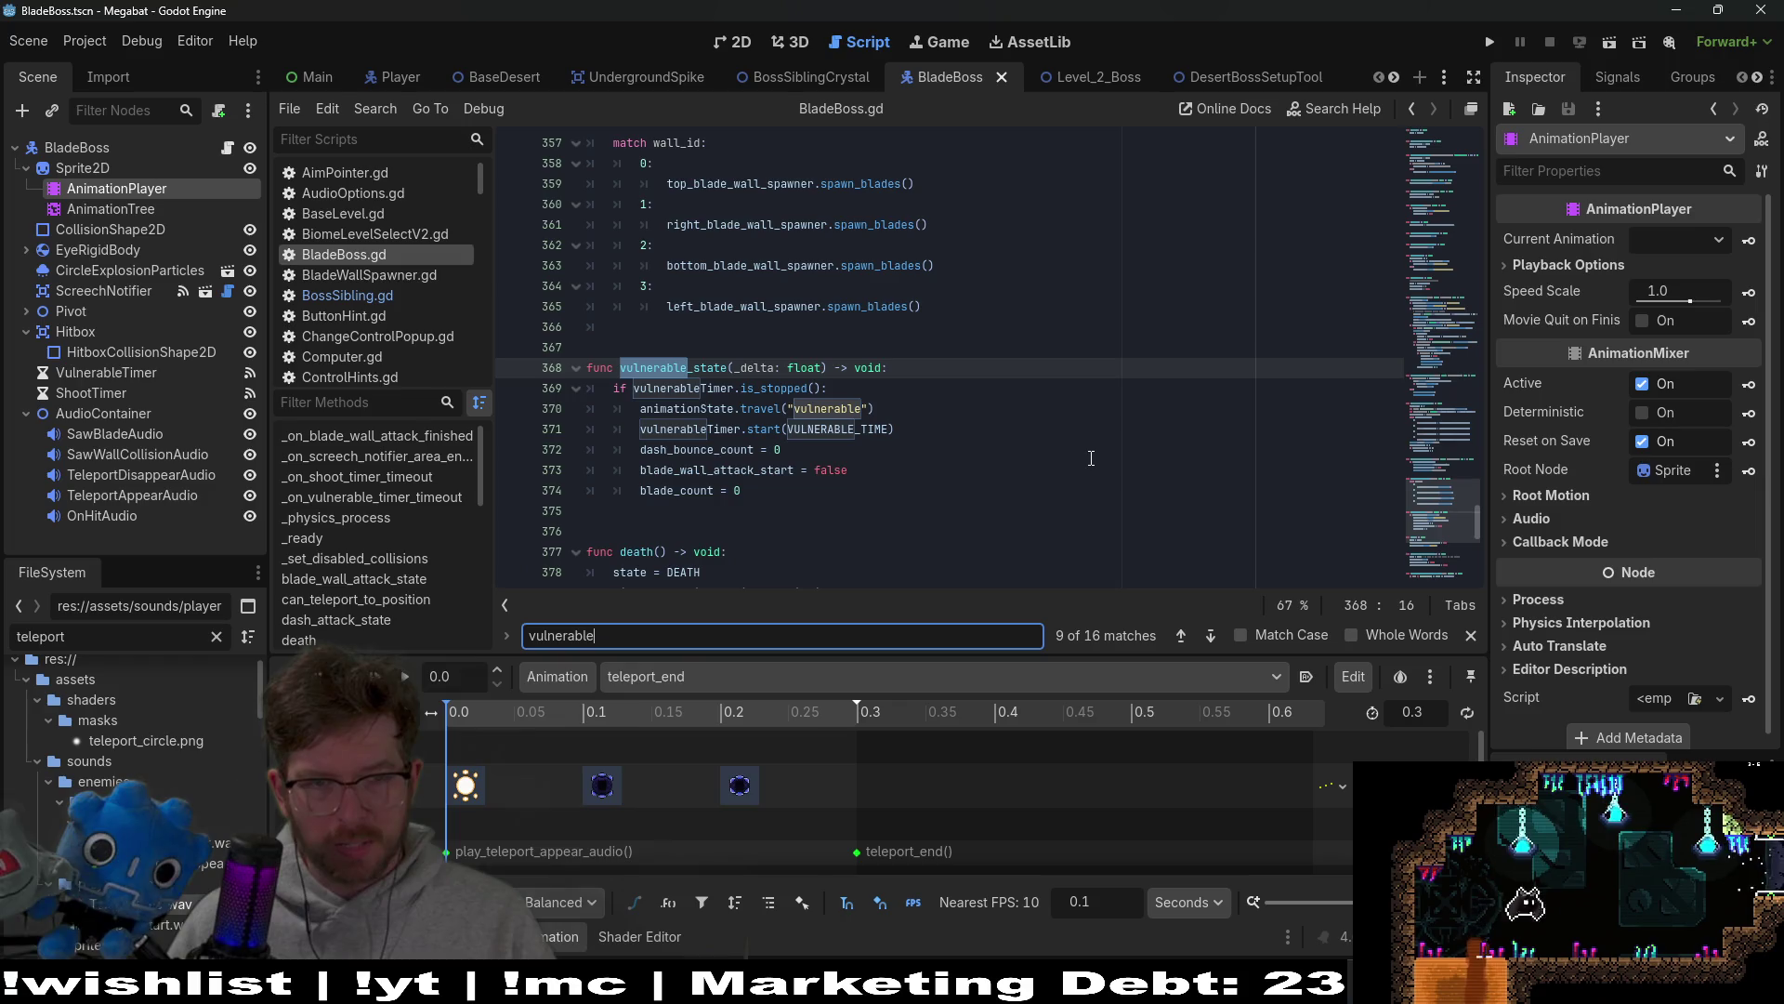
{"action": "key", "text": "Return"}
{"action": "key", "text": "Return"}
{"action": "key", "text": "Return"}
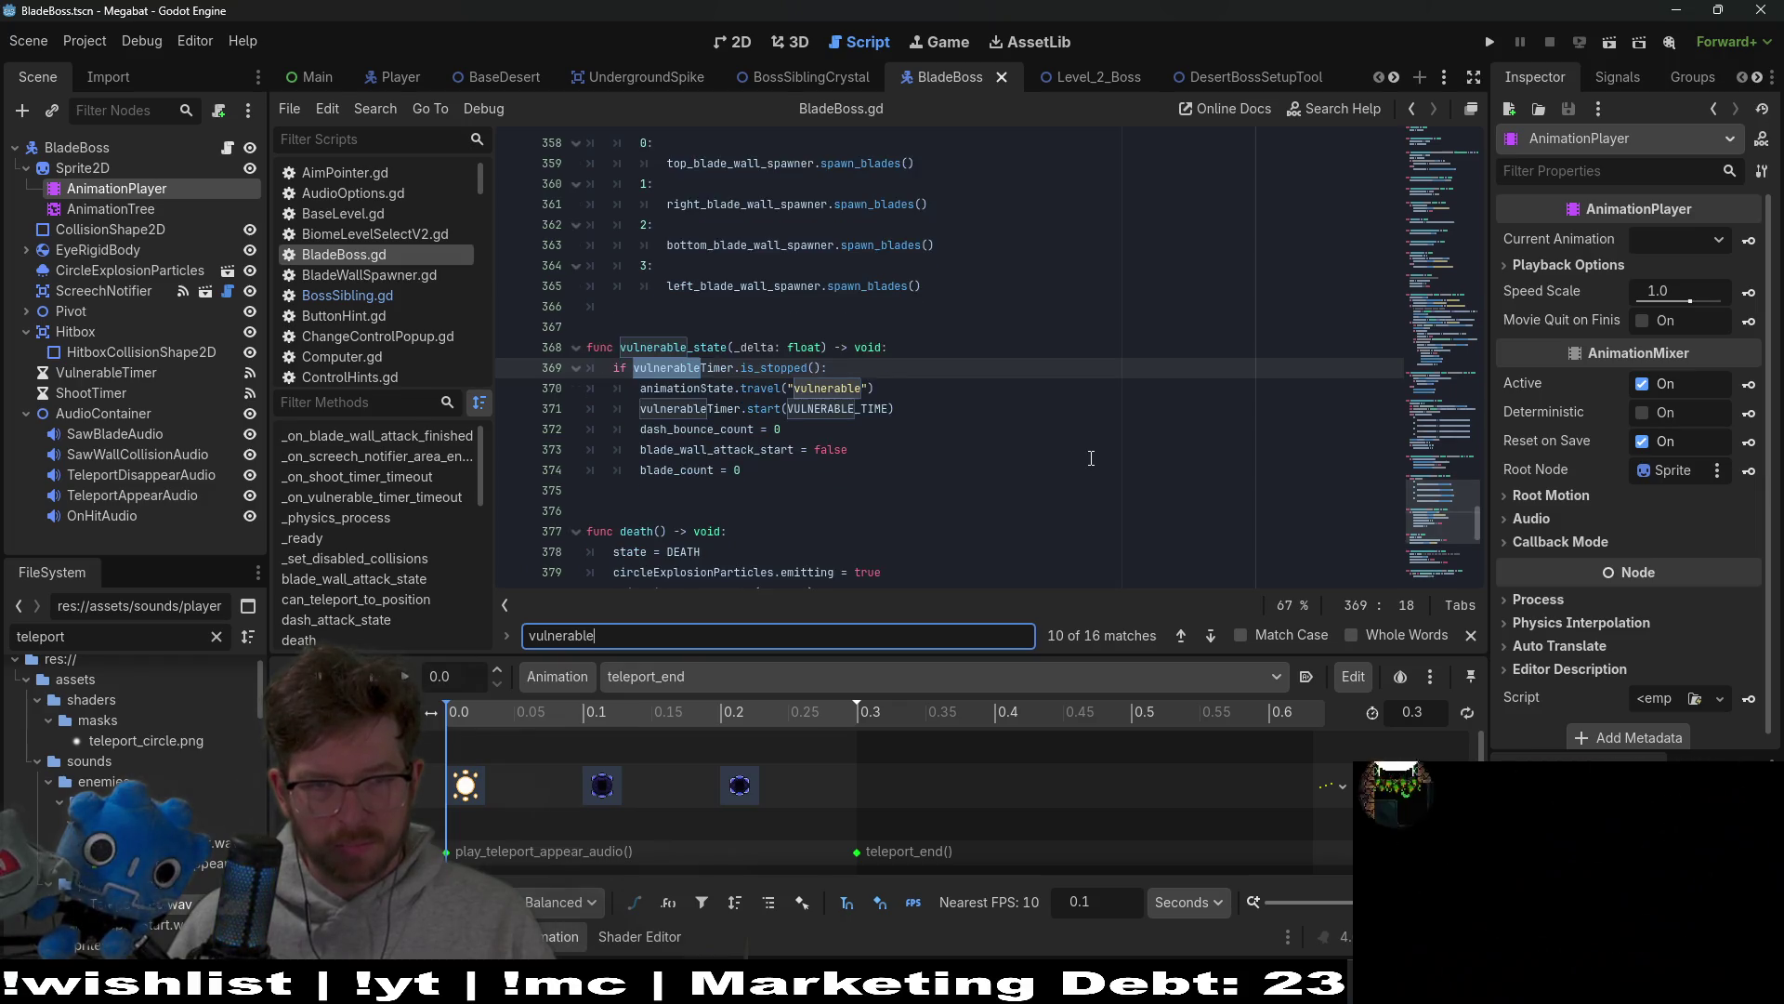
{"action": "key", "text": "Return"}
{"action": "key", "text": "Return"}
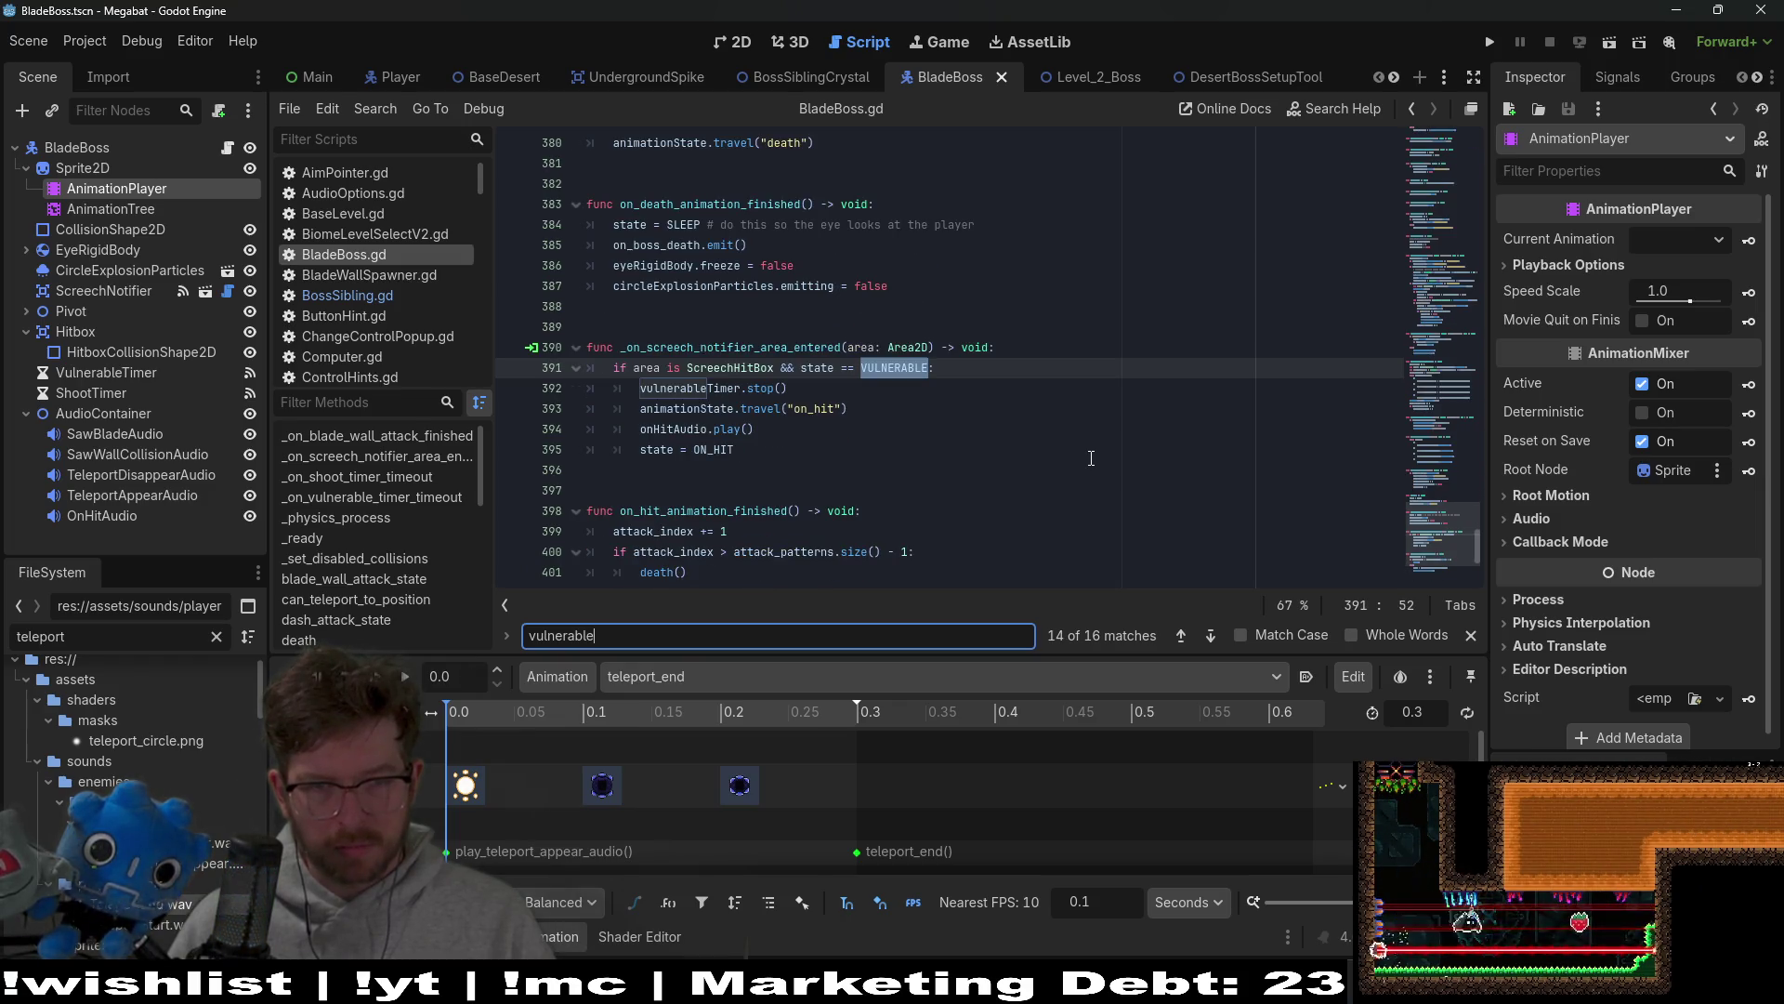
{"action": "key", "text": "Return"}
{"action": "key", "text": "Return"}
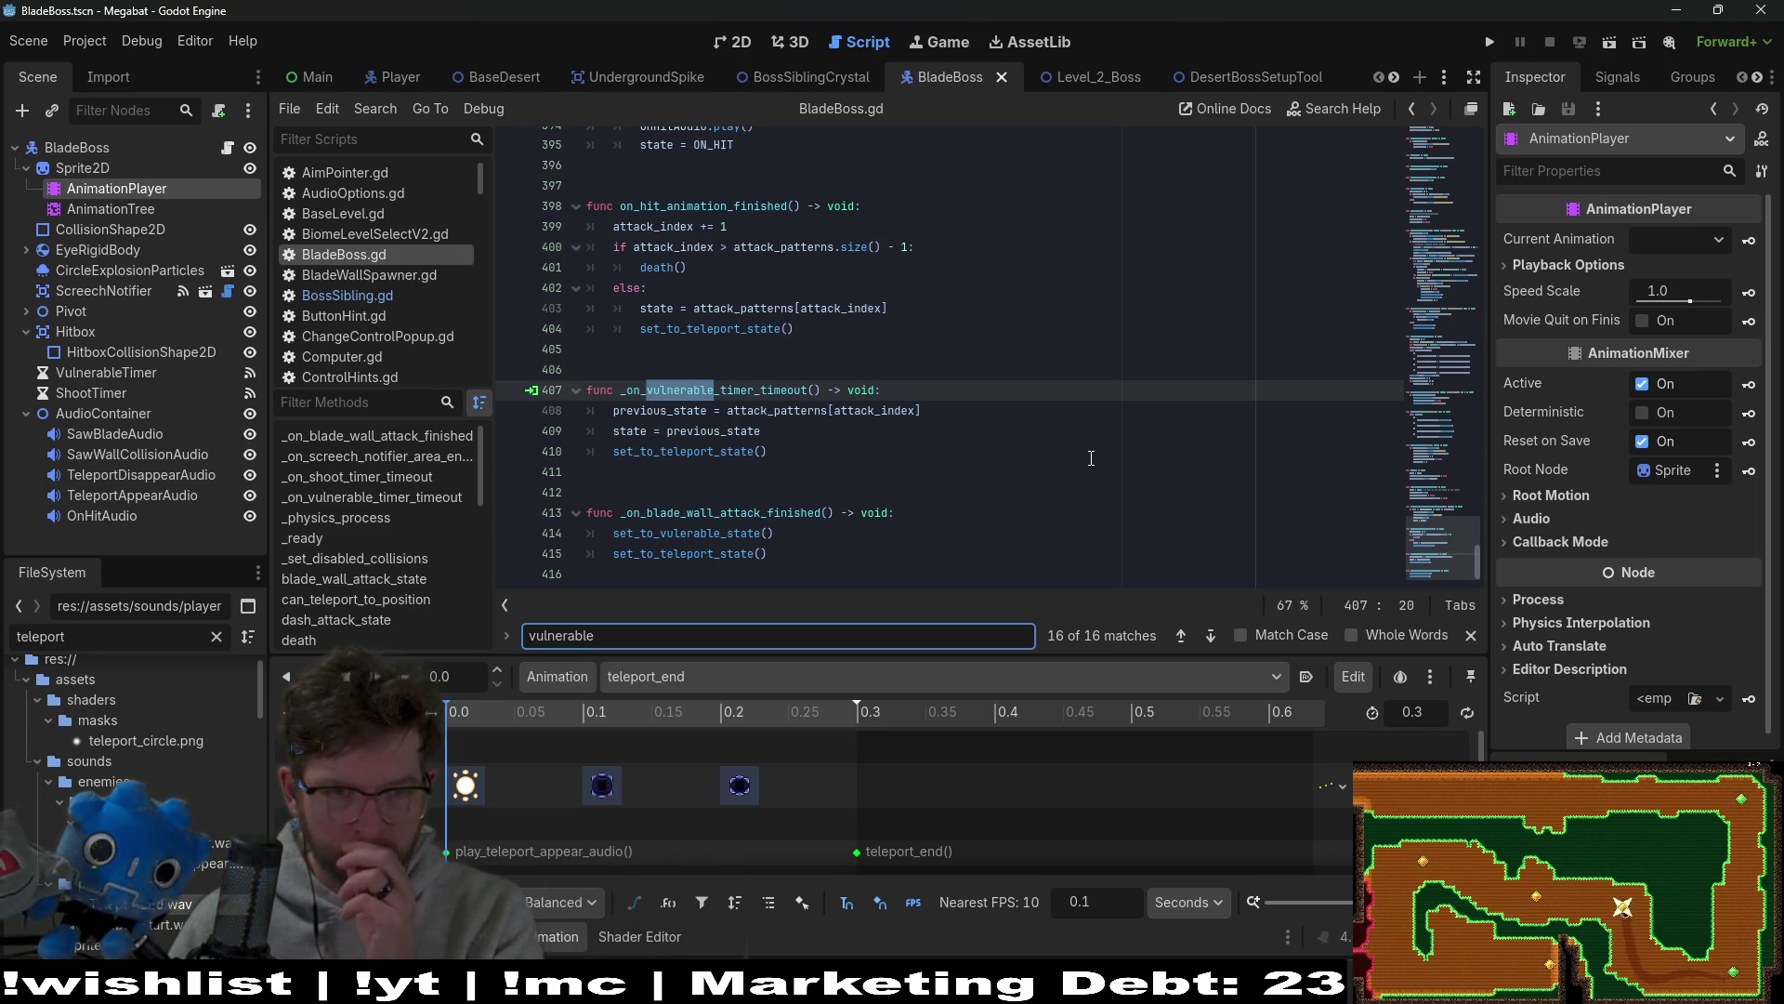
{"action": "key", "text": "Return"}
{"action": "key", "text": "Return"}
{"action": "key", "text": "Return"}
{"action": "key", "text": "Return"}
{"action": "key", "text": "Return"}
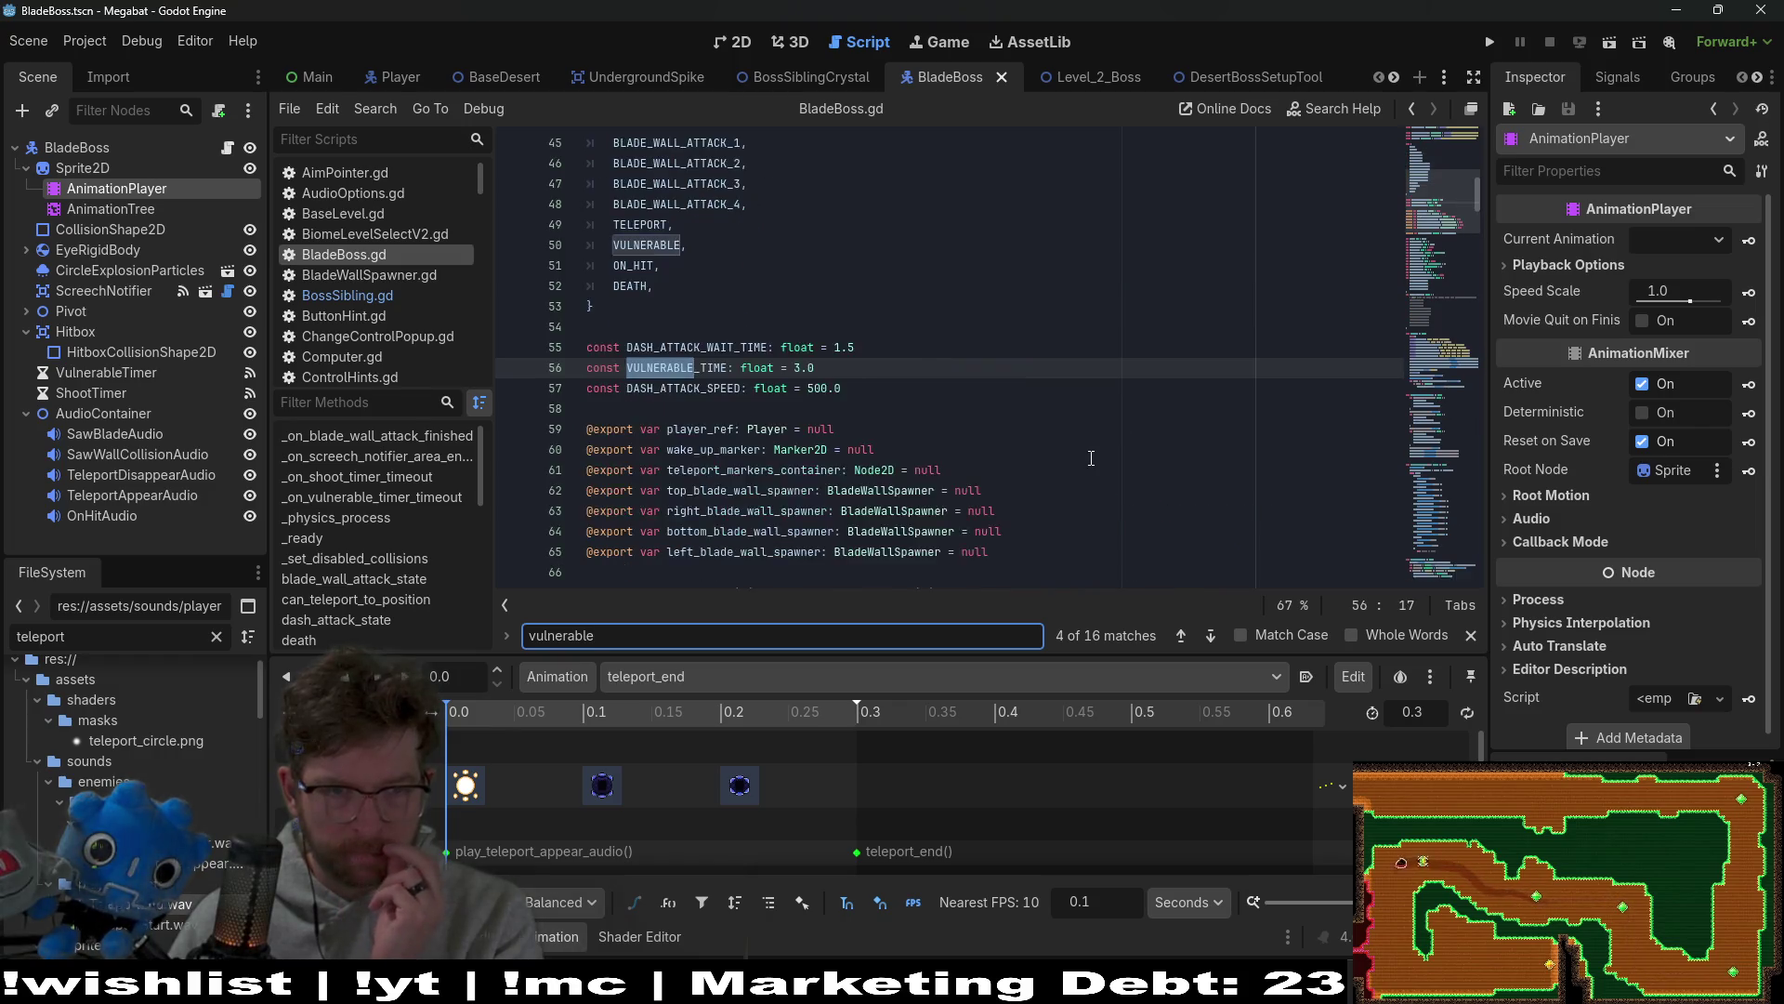
{"action": "key", "text": "Return"}
{"action": "key", "text": "Return"}
{"action": "key", "text": "Return"}
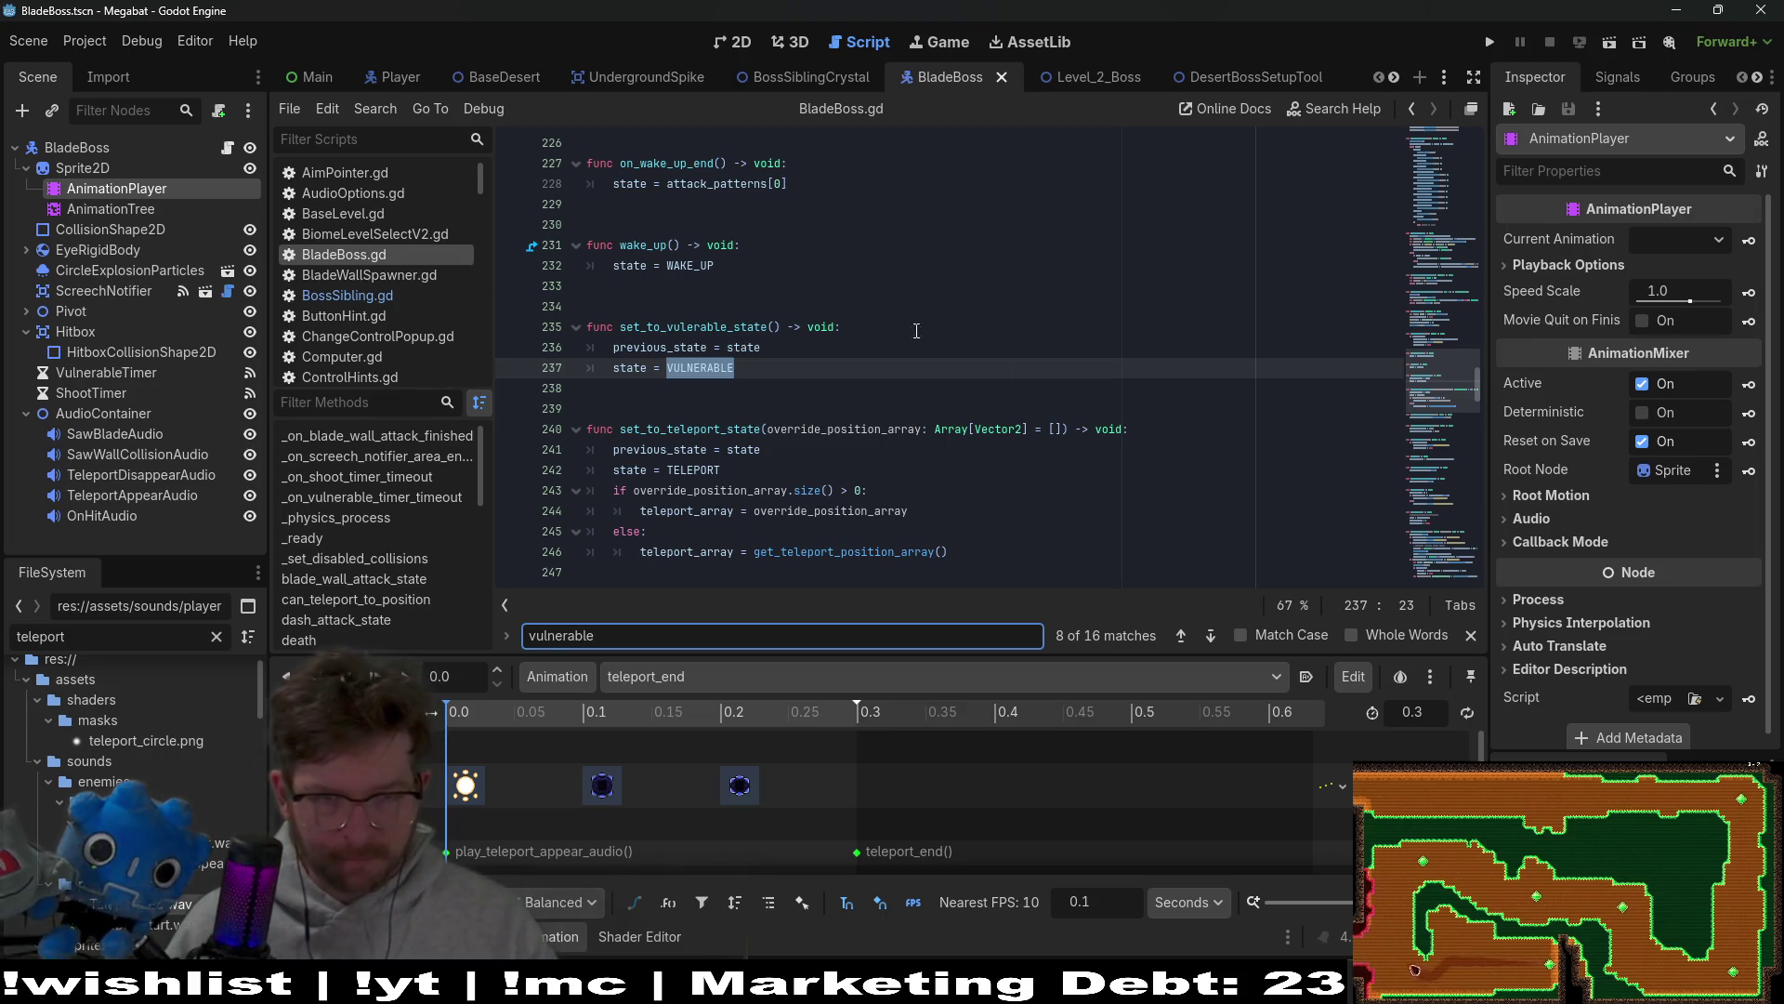
{"action": "double_click", "coordinate": [723, 326]}
Step: Search for set_to_vulerable_state and step through all four of its matches
{"action": "key", "text": "ctrl+f"}
{"action": "key", "text": "Return"}
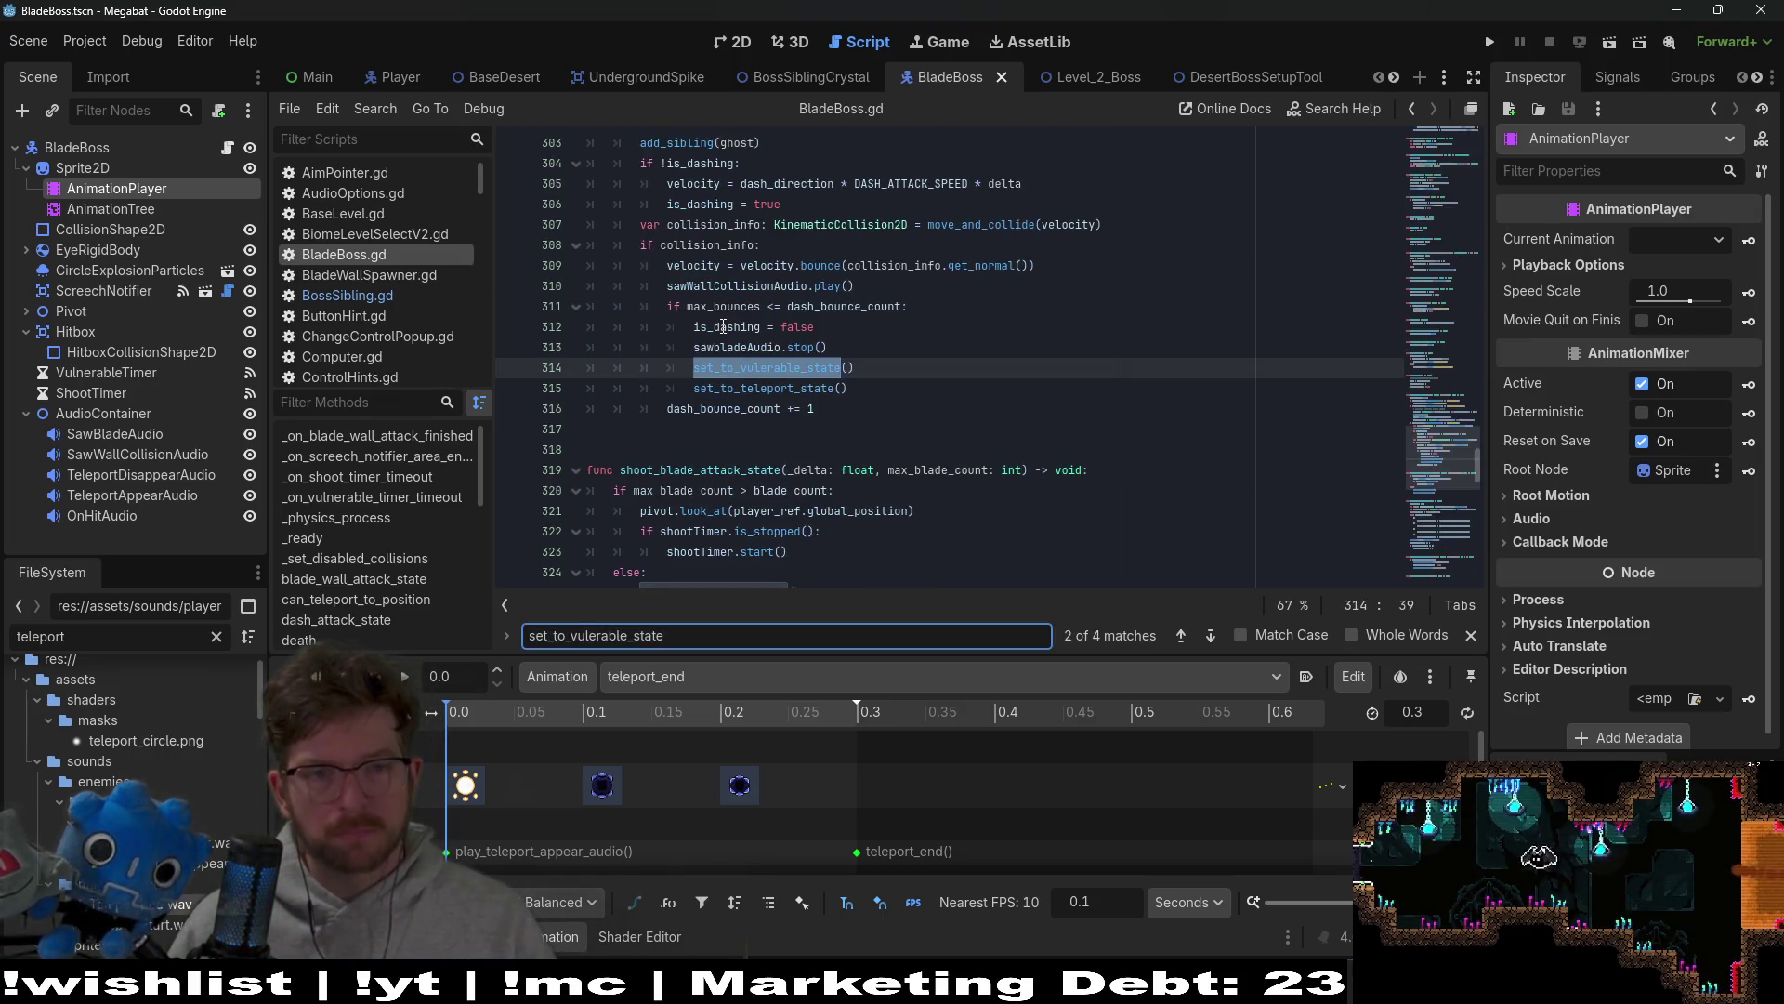
{"action": "scroll", "coordinate": [915, 390], "scroll_direction": "up", "scroll_amount": 4}
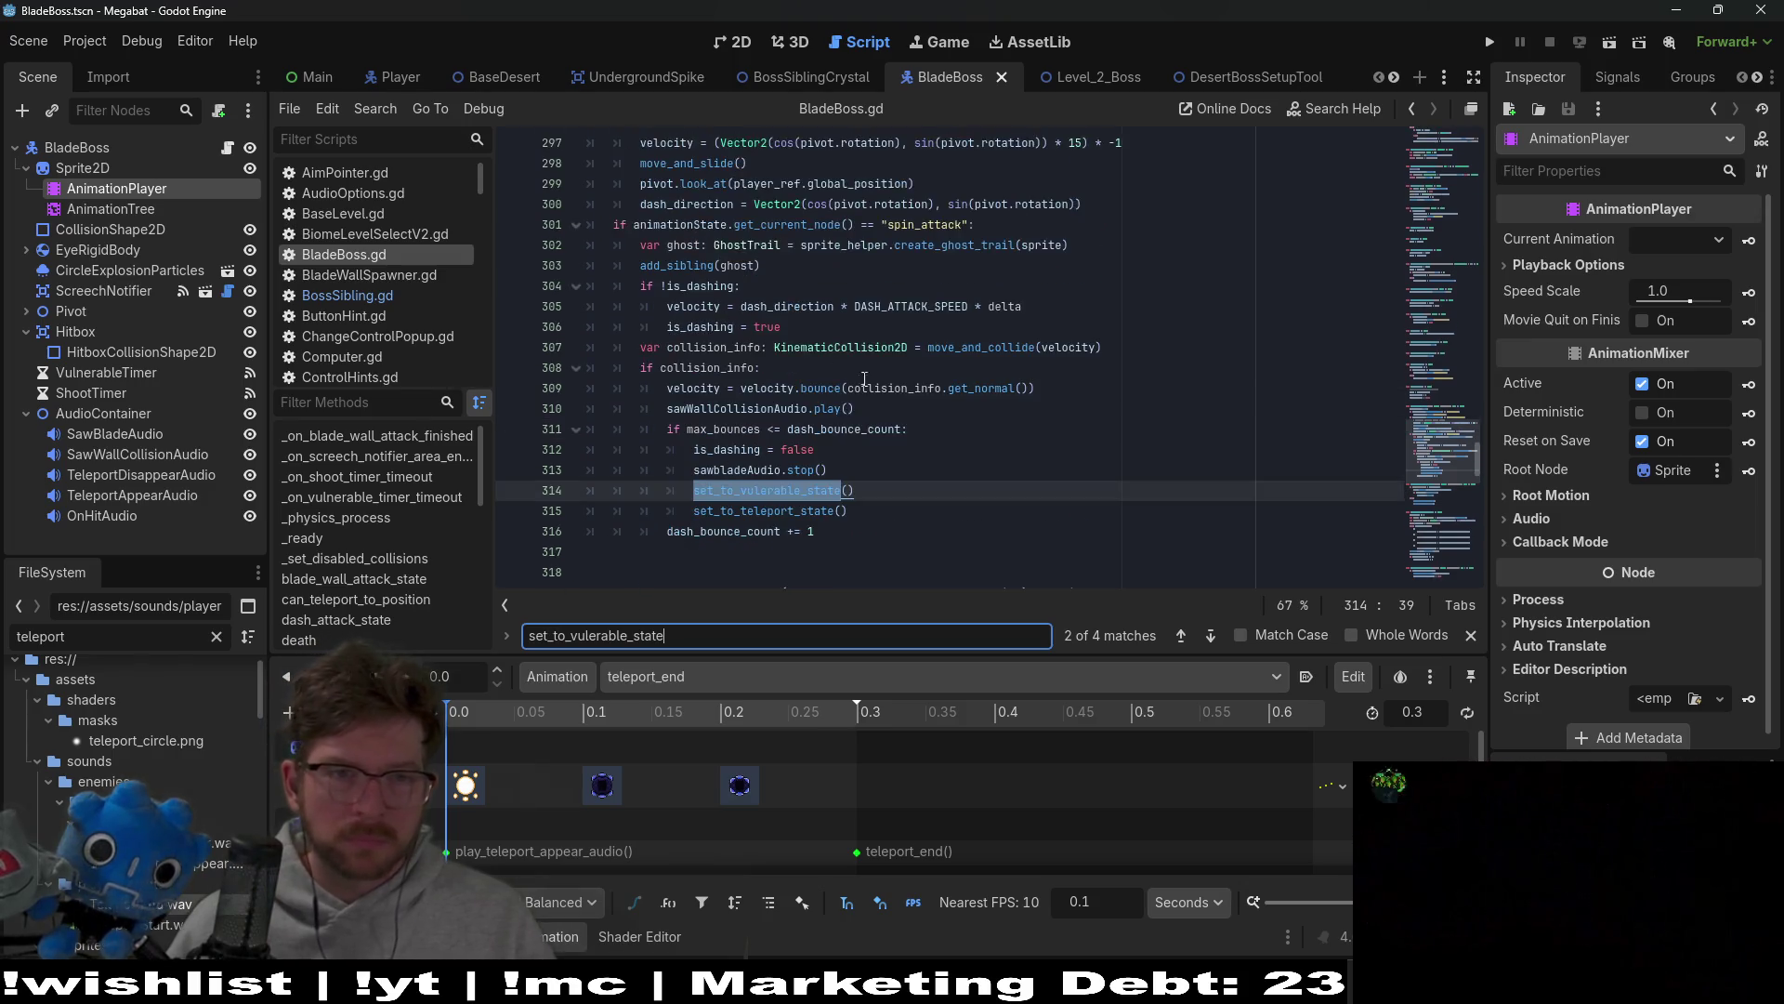
{"action": "scroll", "coordinate": [913, 389], "scroll_direction": "down", "scroll_amount": 2}
{"action": "scroll", "coordinate": [895, 391], "scroll_direction": "up", "scroll_amount": 1}
{"action": "scroll", "coordinate": [895, 390], "scroll_direction": "down", "scroll_amount": 2}
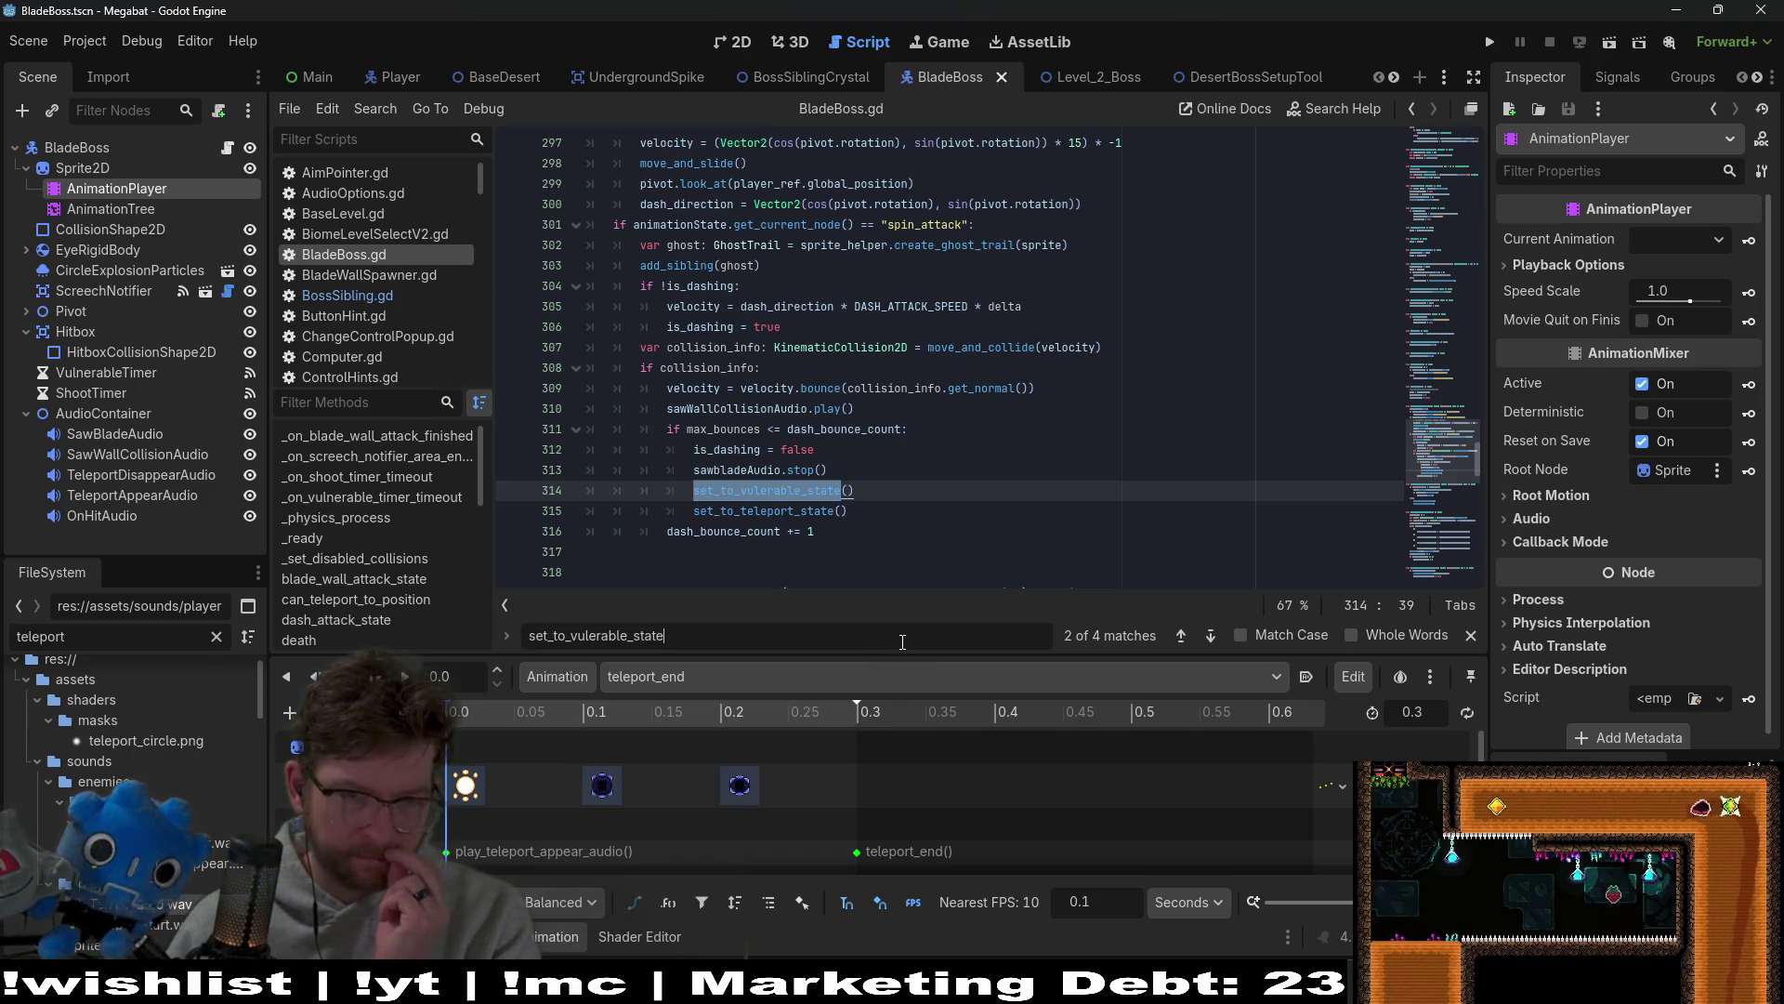
{"action": "key", "text": "F3"}
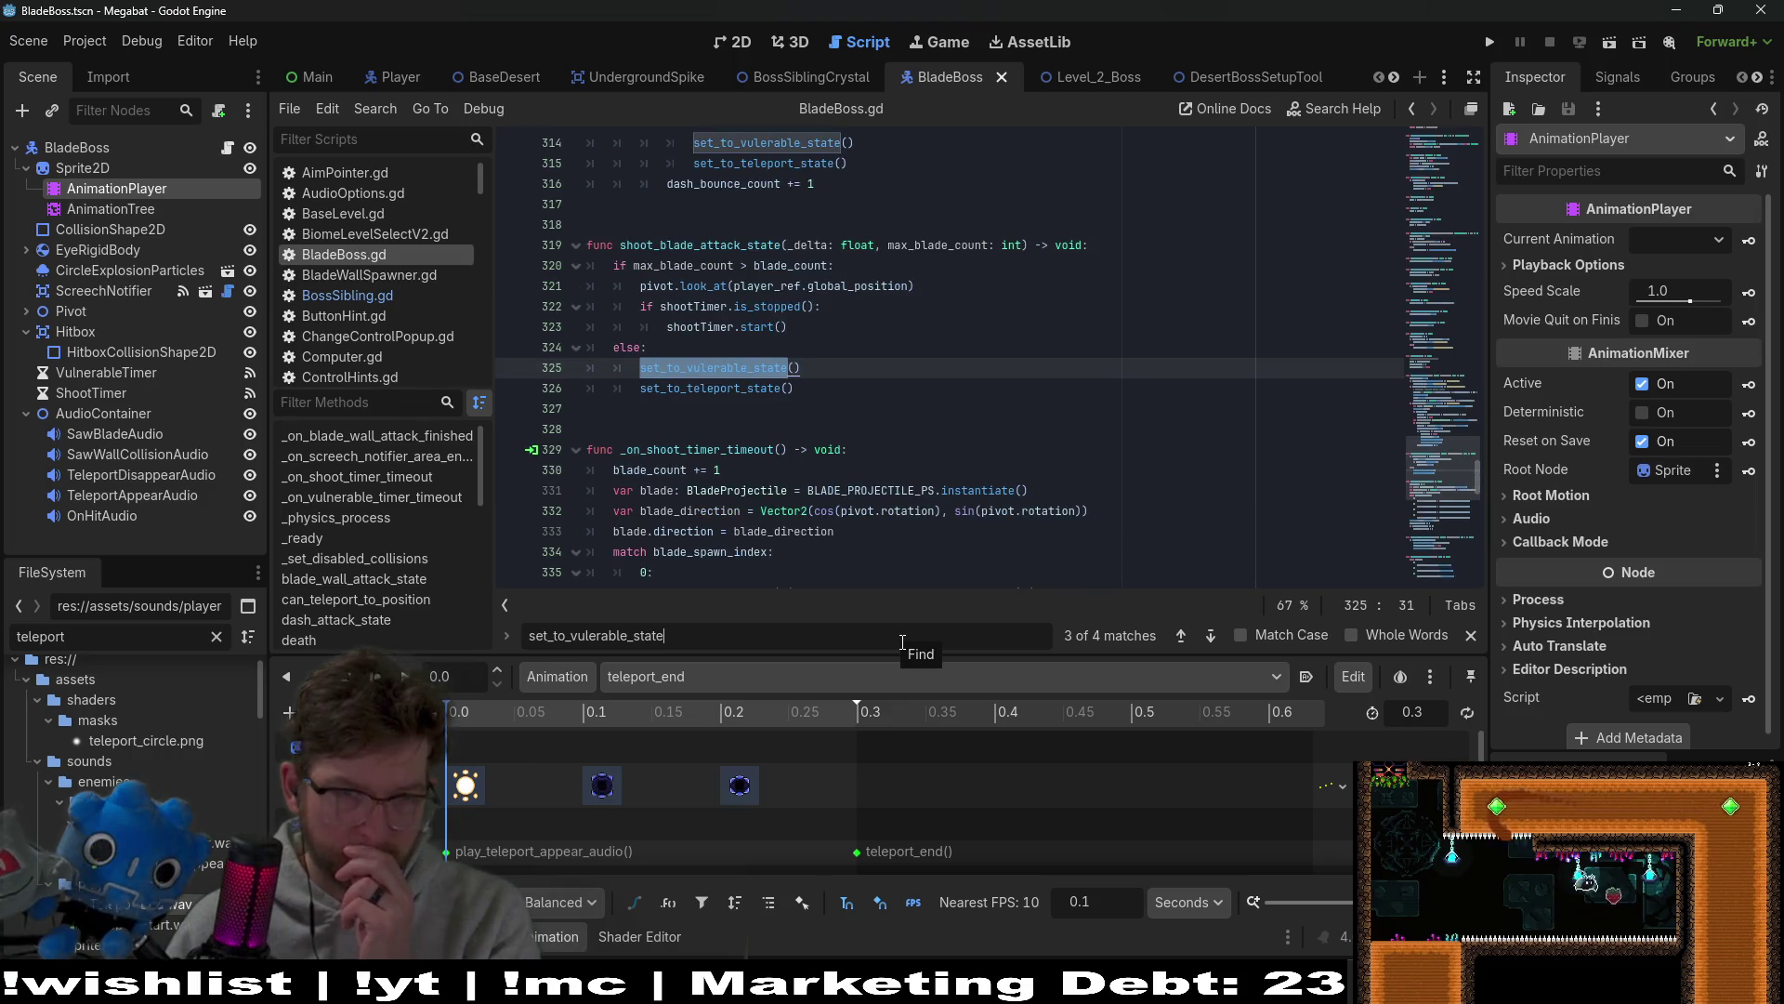
{"action": "key", "text": "F3"}
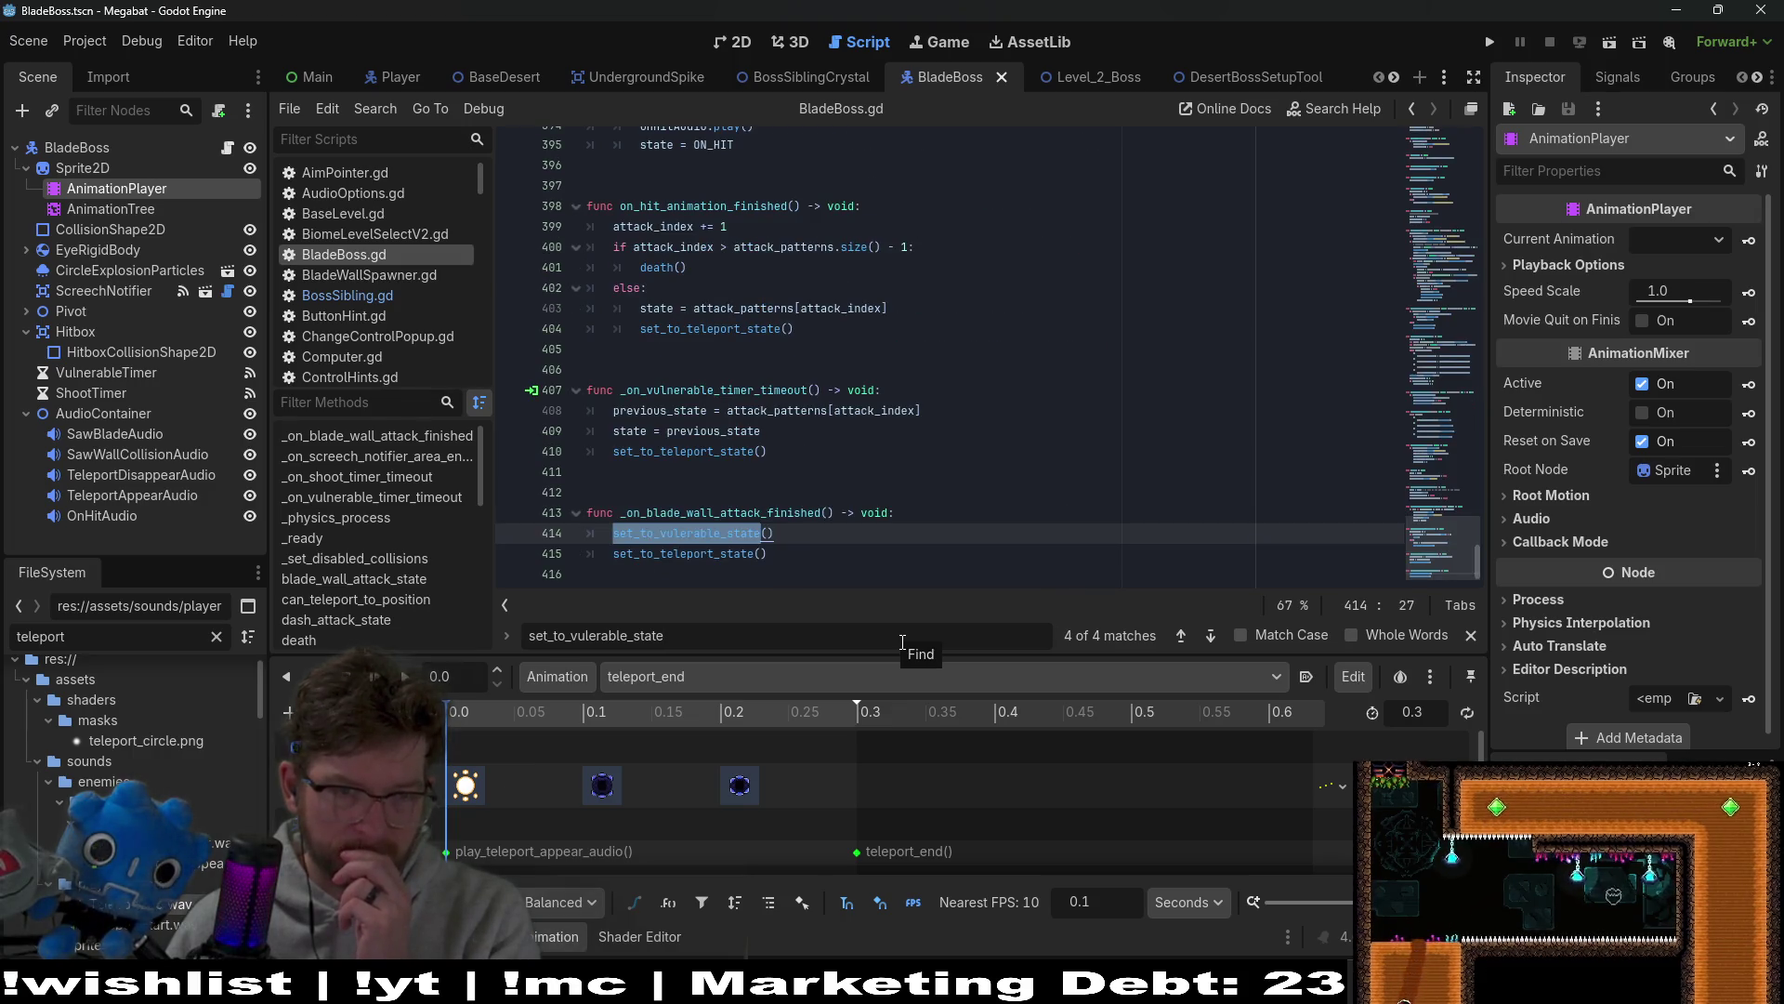
{"action": "key", "text": "F3"}
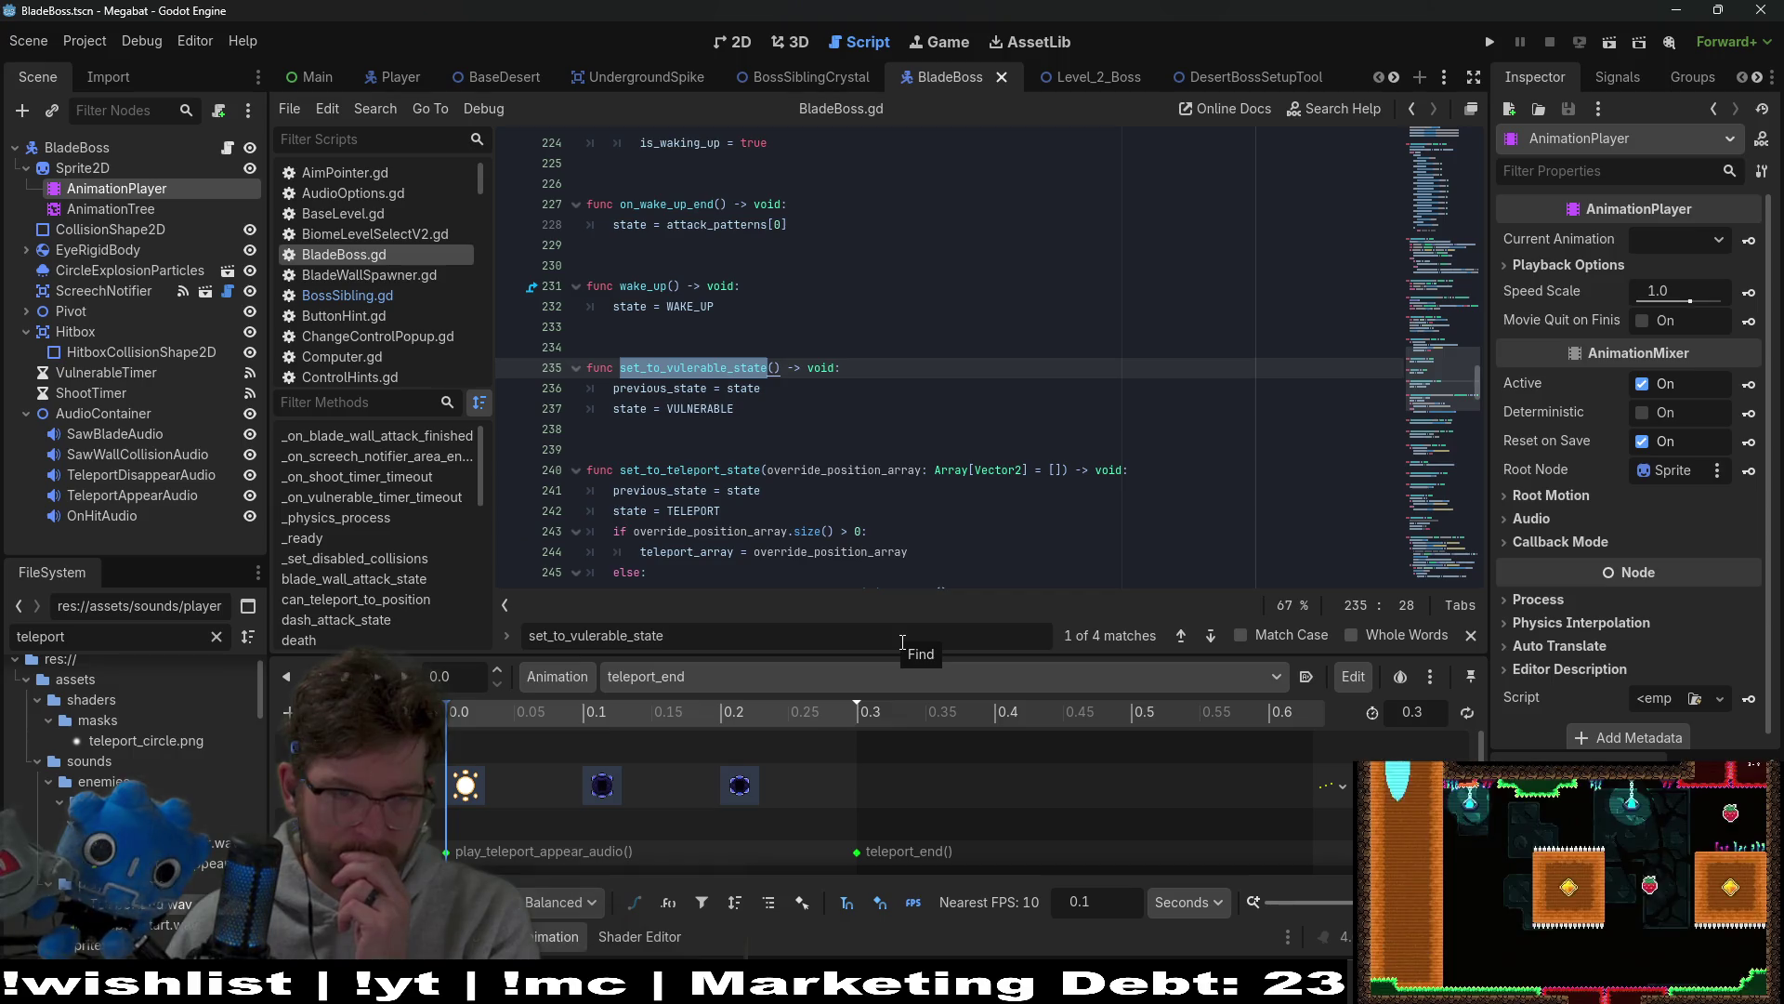
{"action": "key", "text": "F3"}
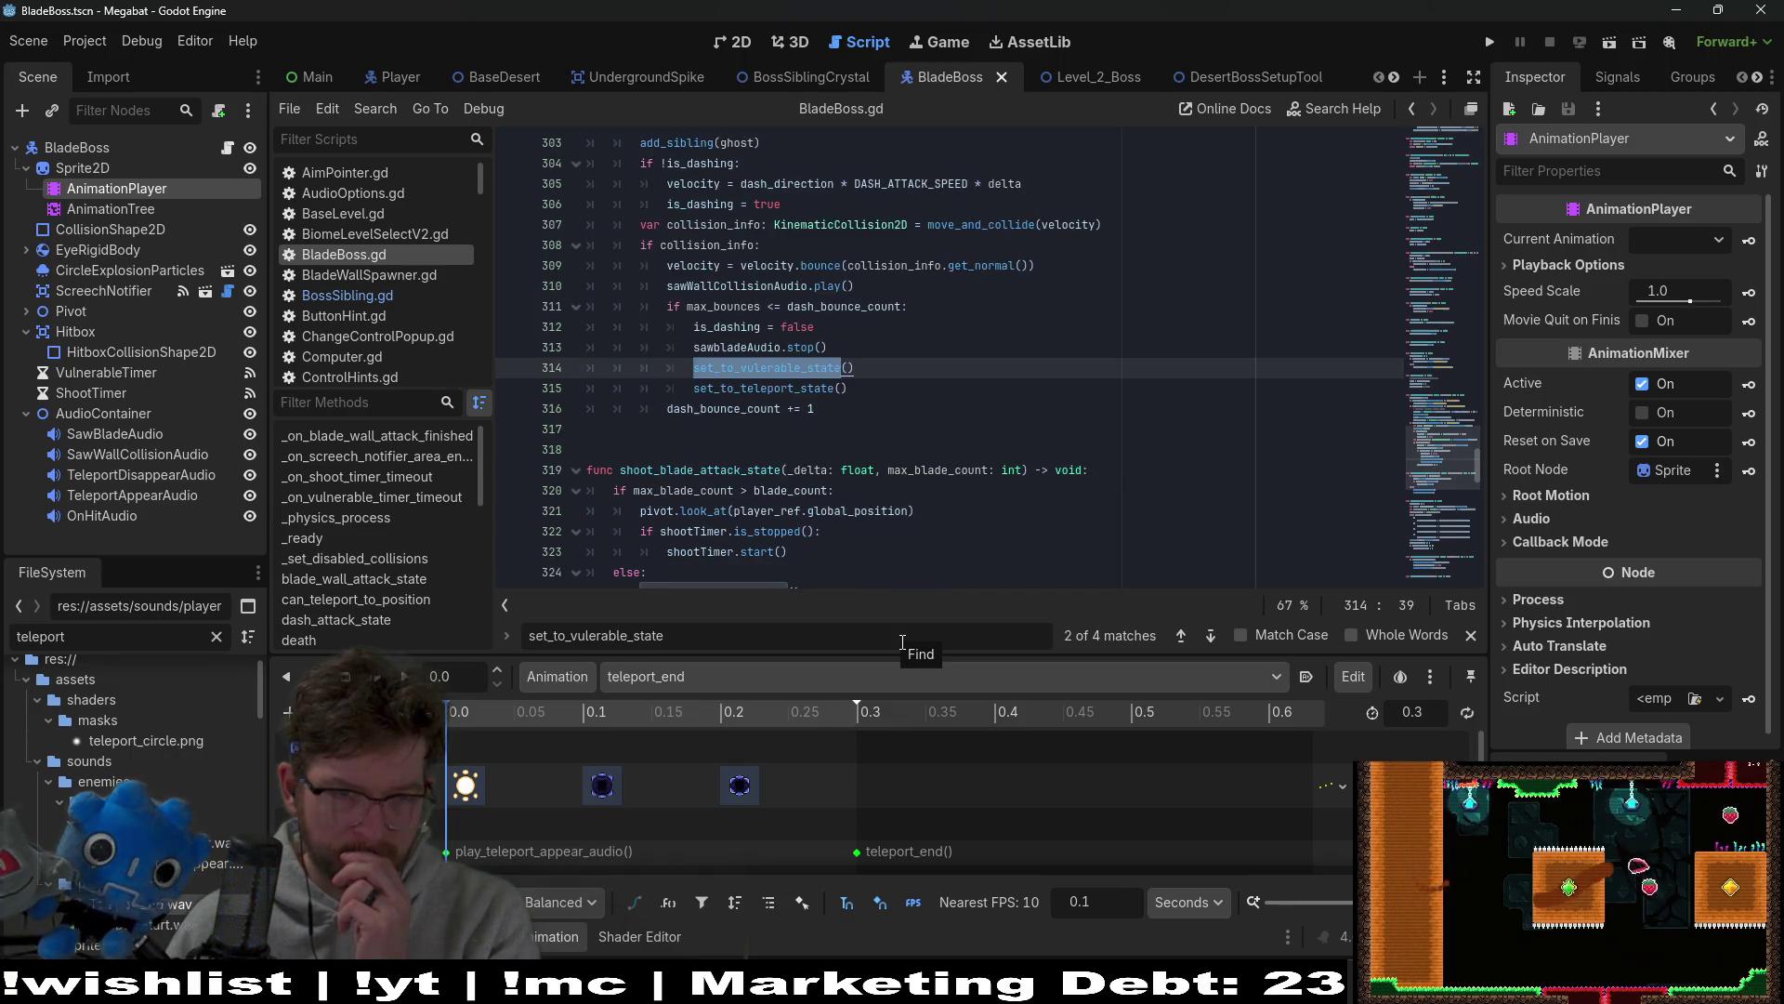
Step: Start a new script search for 'play_tele'
{"action": "left_click", "coordinate": [920, 394]}
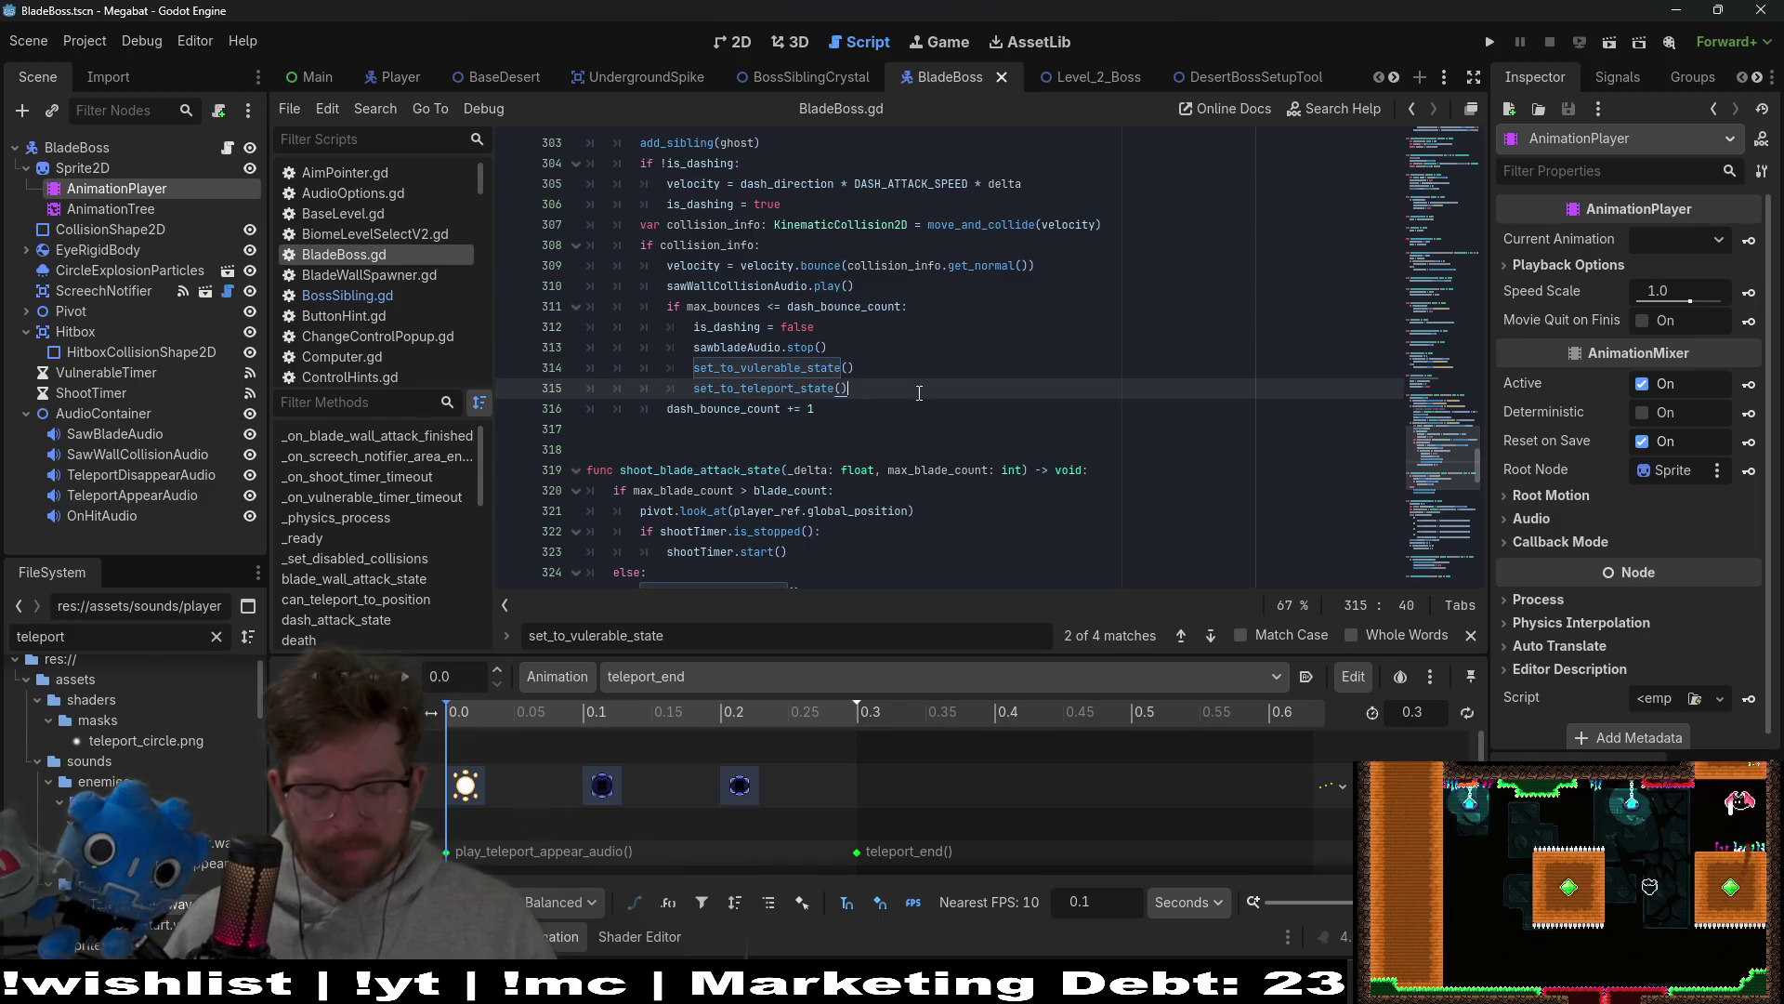
{"action": "key", "text": "ctrl+f"}
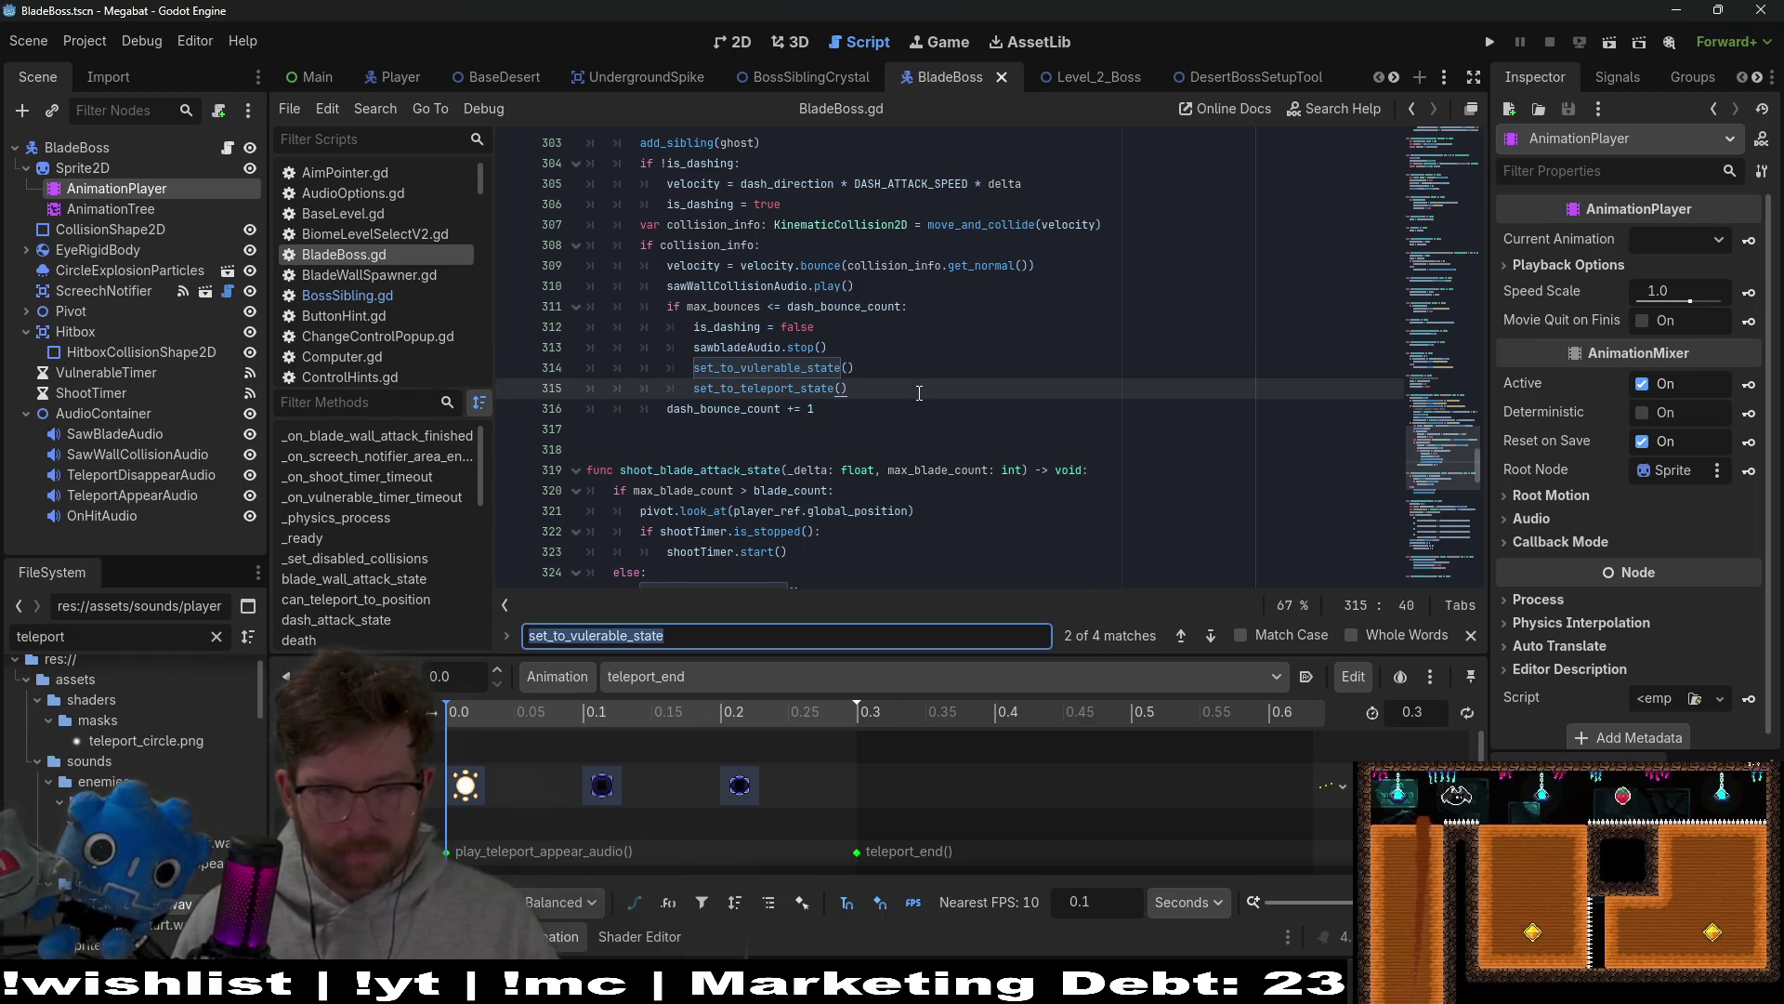
{"action": "type", "text": "play_tele"}
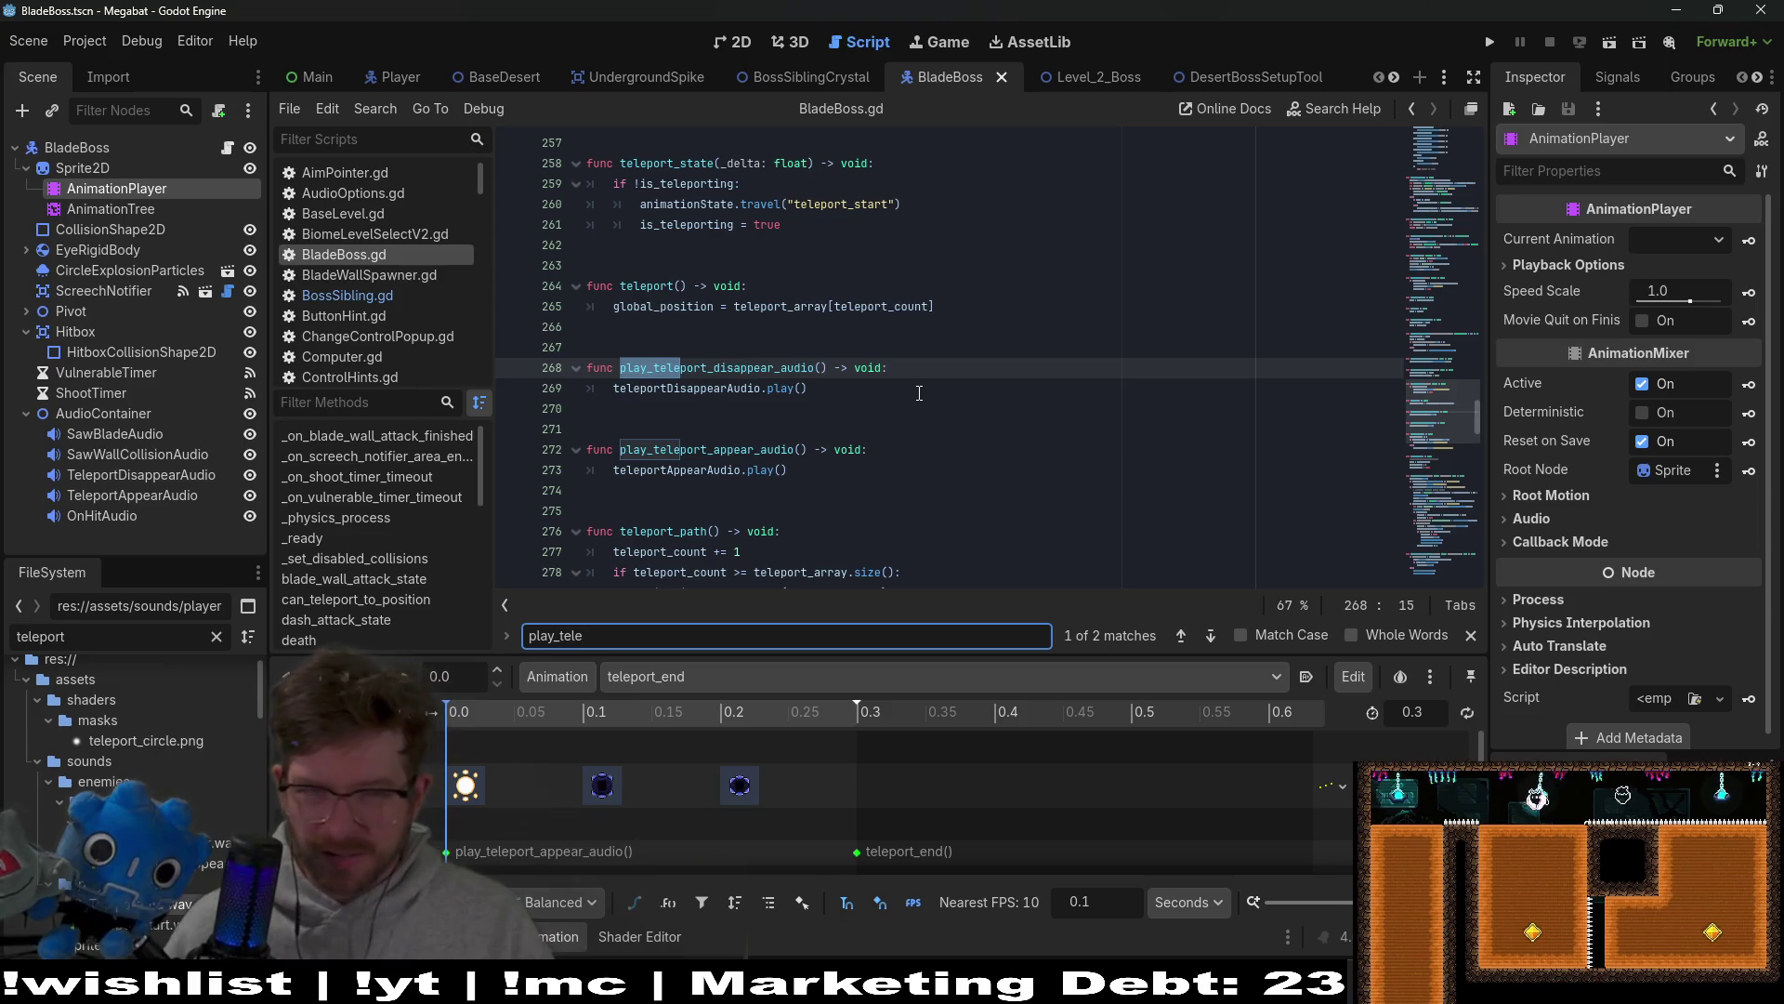
Step: Nest the appear sound play() in play_teleport_appear_audio under 'if state == VULNERABLE:' and save
{"action": "left_click", "coordinate": [879, 449]}
{"action": "key", "text": "Return"}
{"action": "type", "text": "if "}
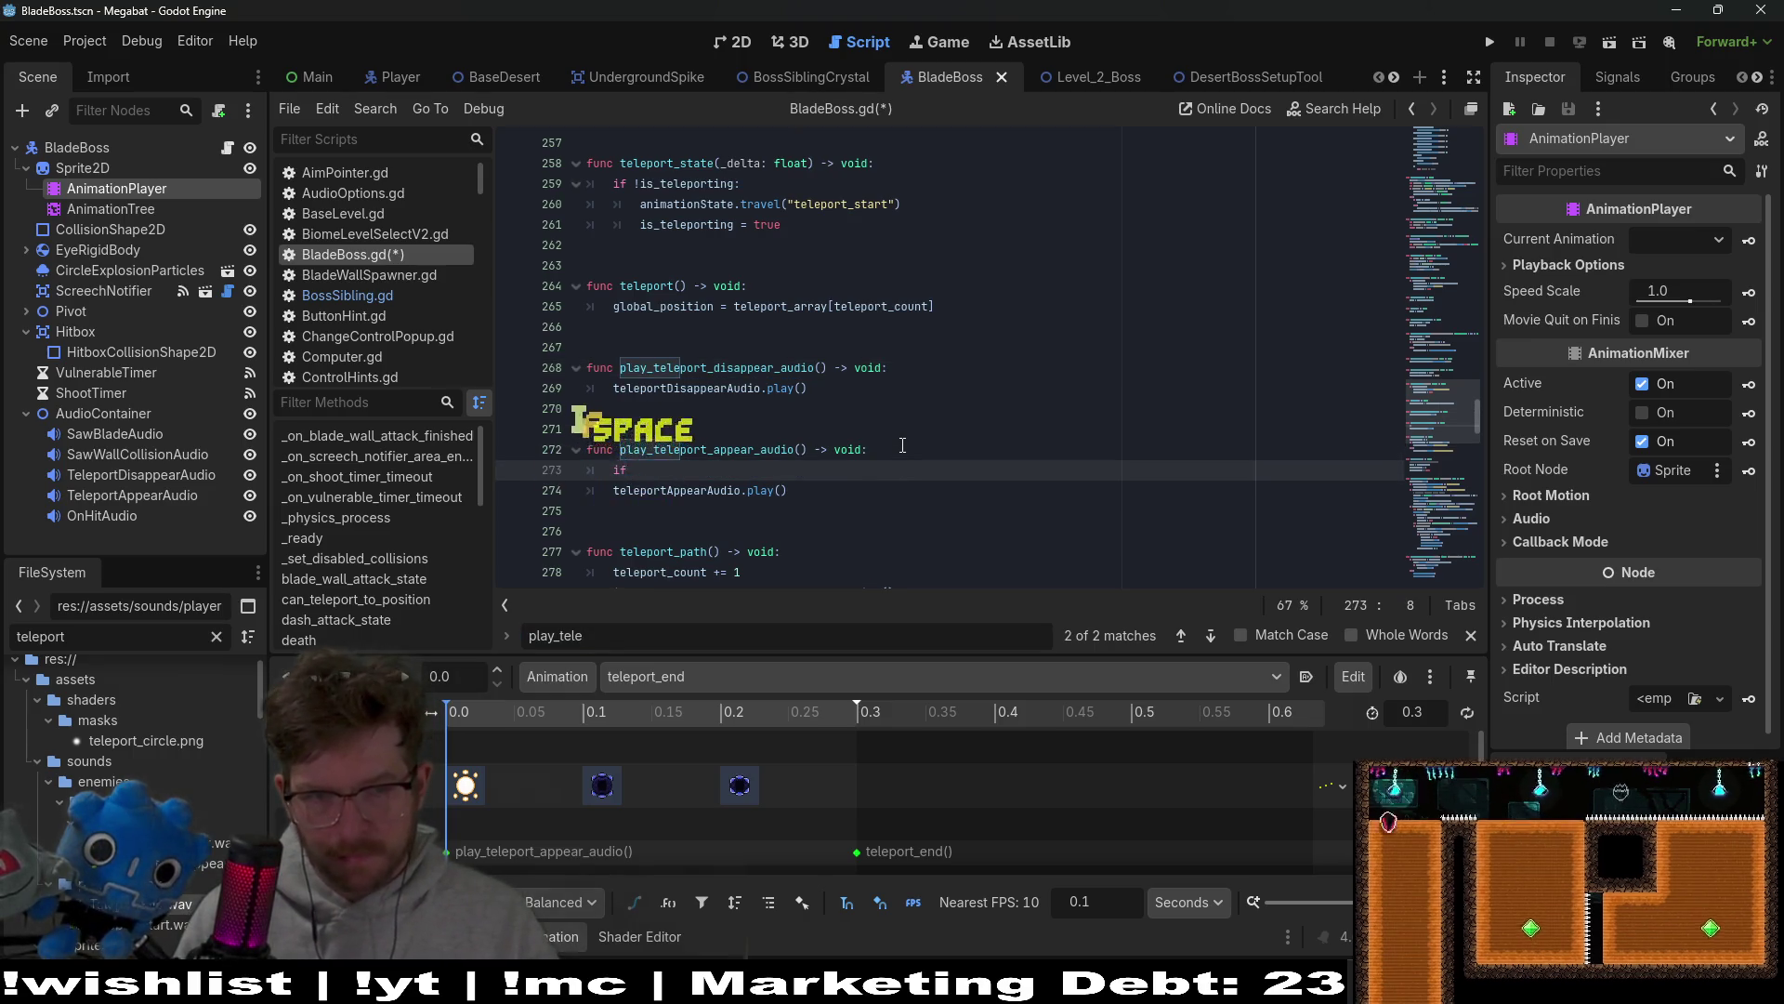
{"action": "type", "text": "st"}
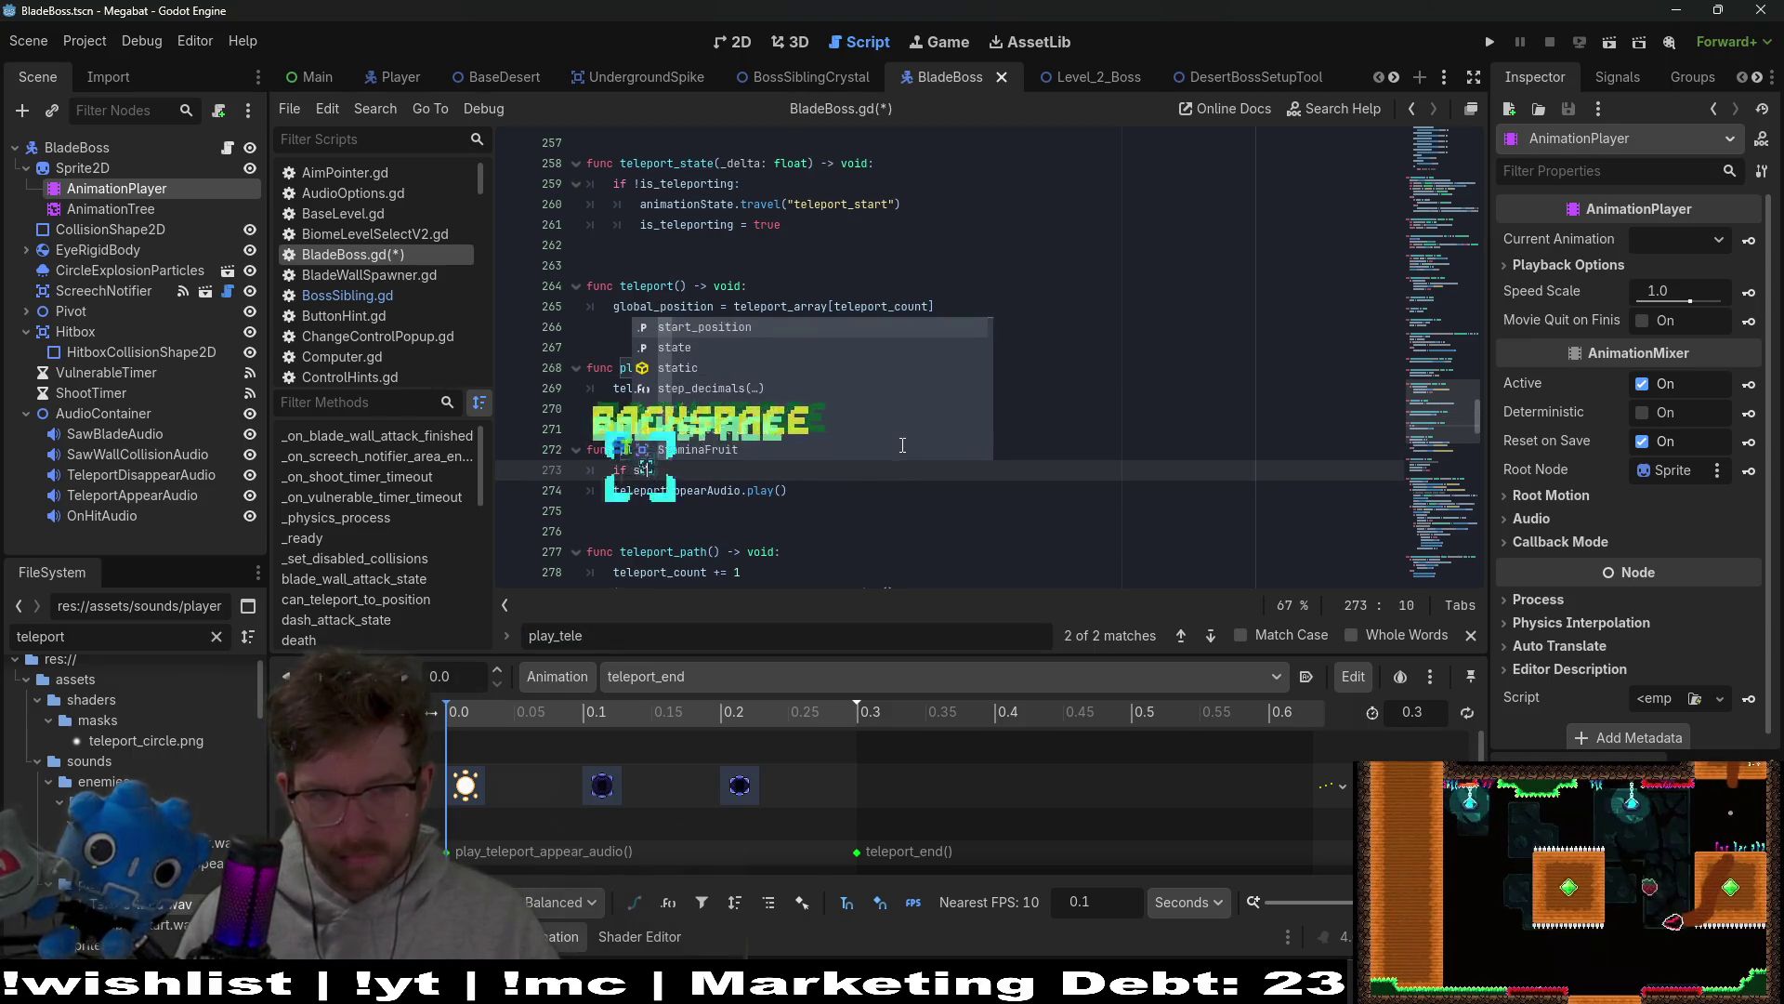
{"action": "type", "text": "ate == "}
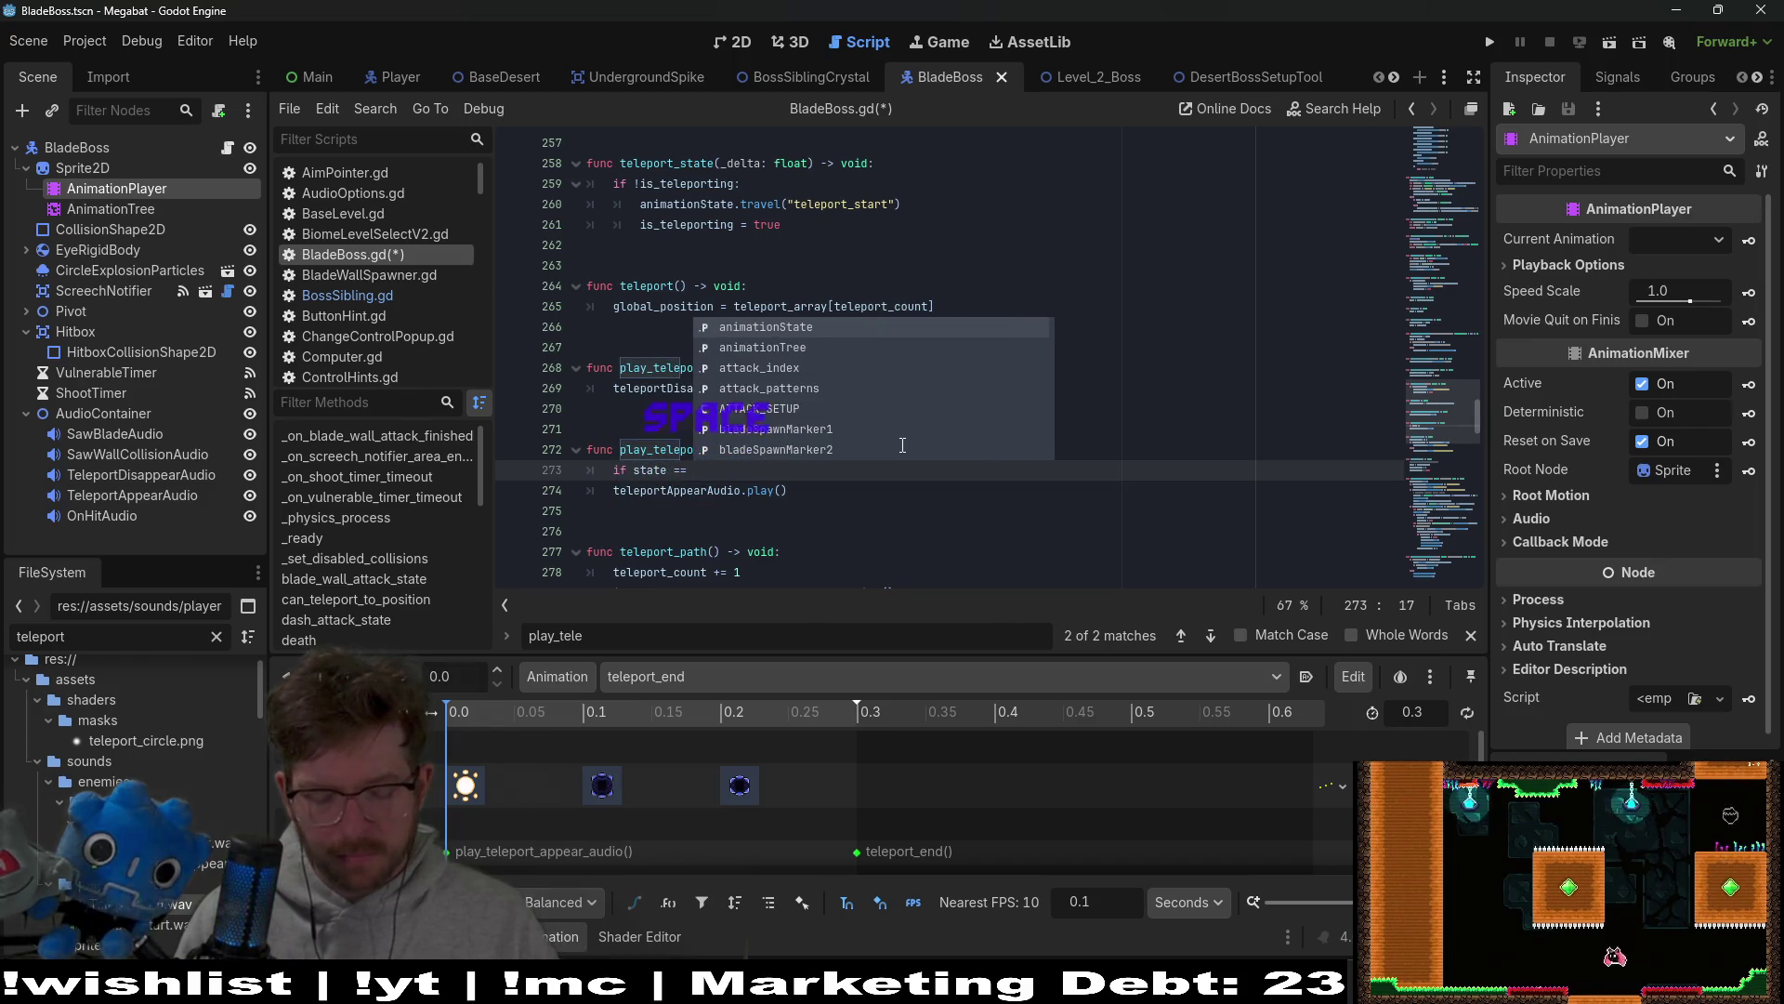
{"action": "type", "text": "VULNERABLE"}
{"action": "key", "text": "Return"}
{"action": "type", "text": ":"}
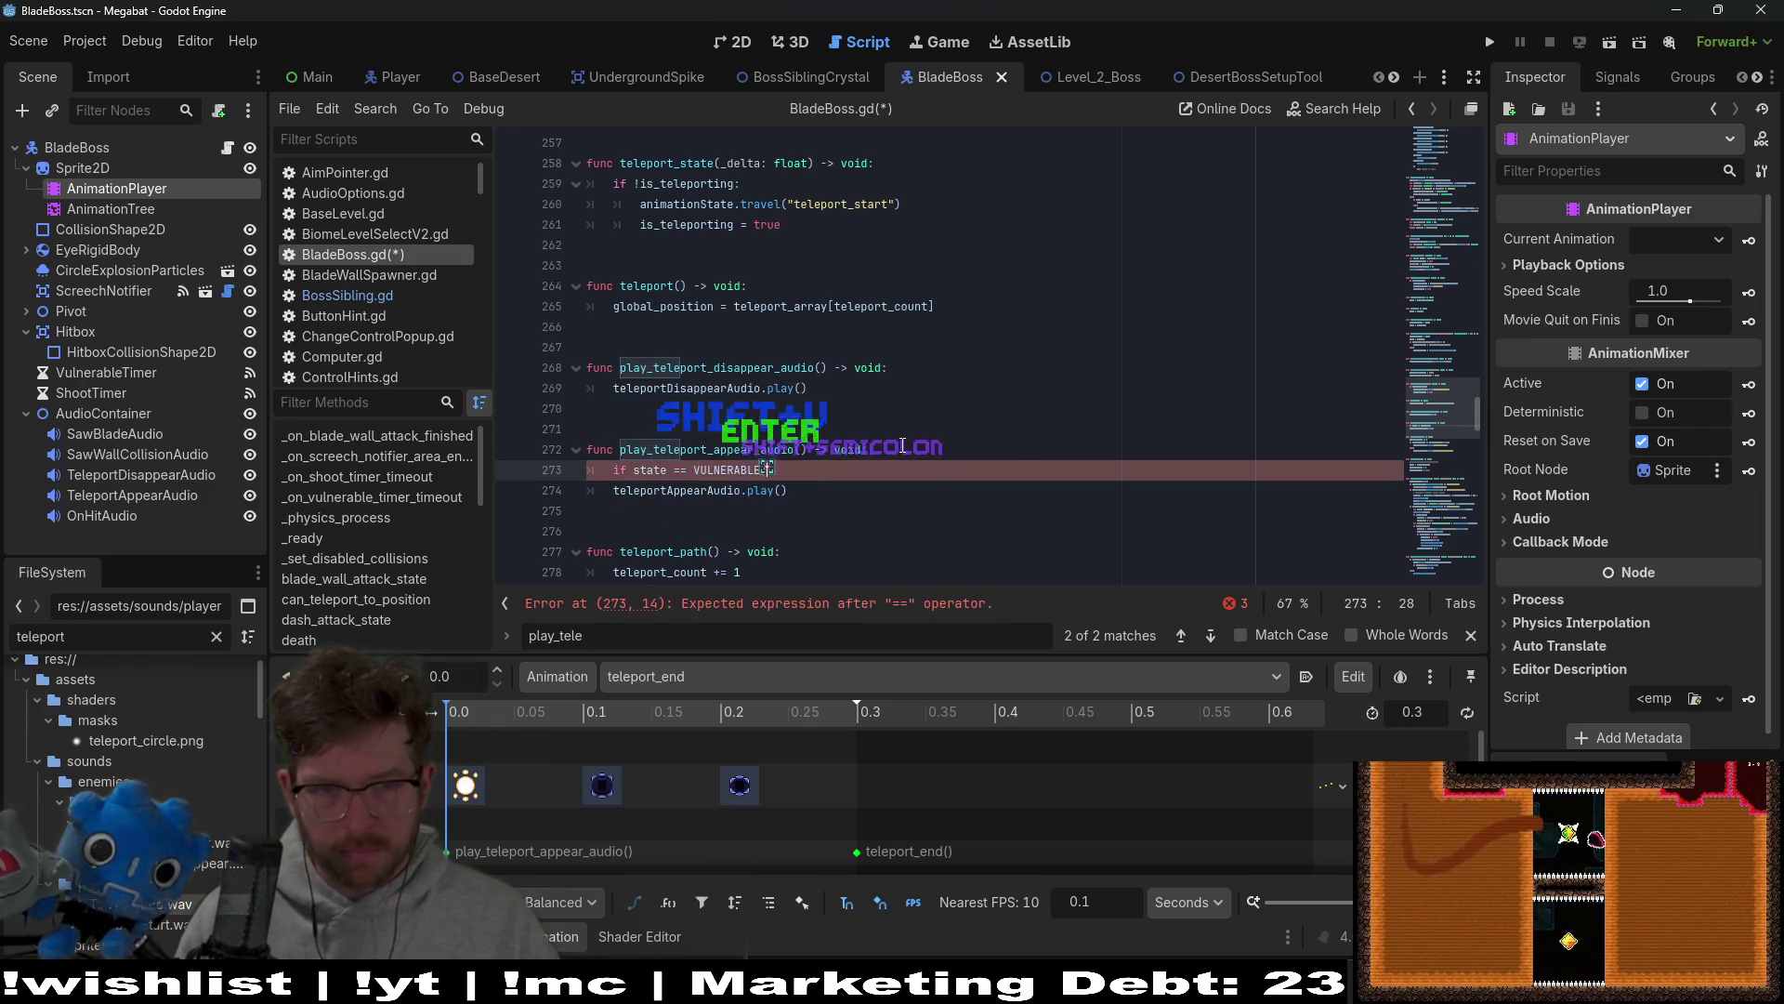
{"action": "key", "text": "Down"}
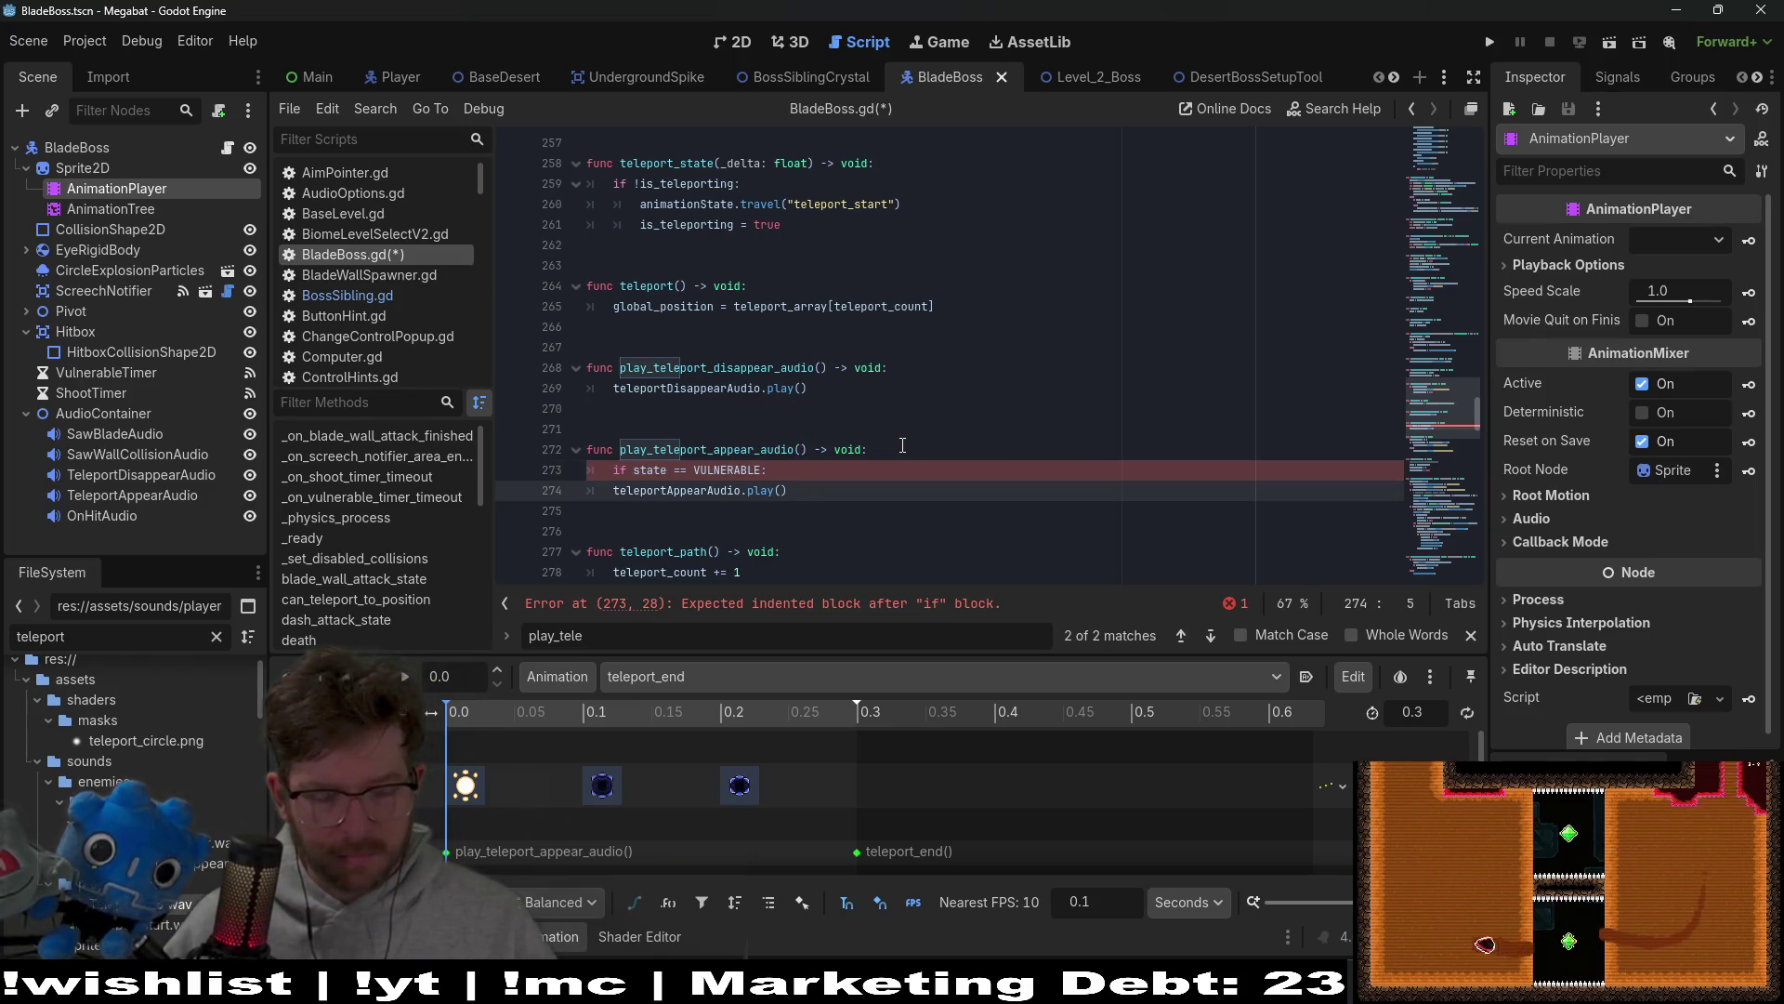
{"action": "key", "text": "Tab"}
{"action": "key", "text": "ctrl+s"}
{"action": "left_click", "coordinate": [954, 443]}
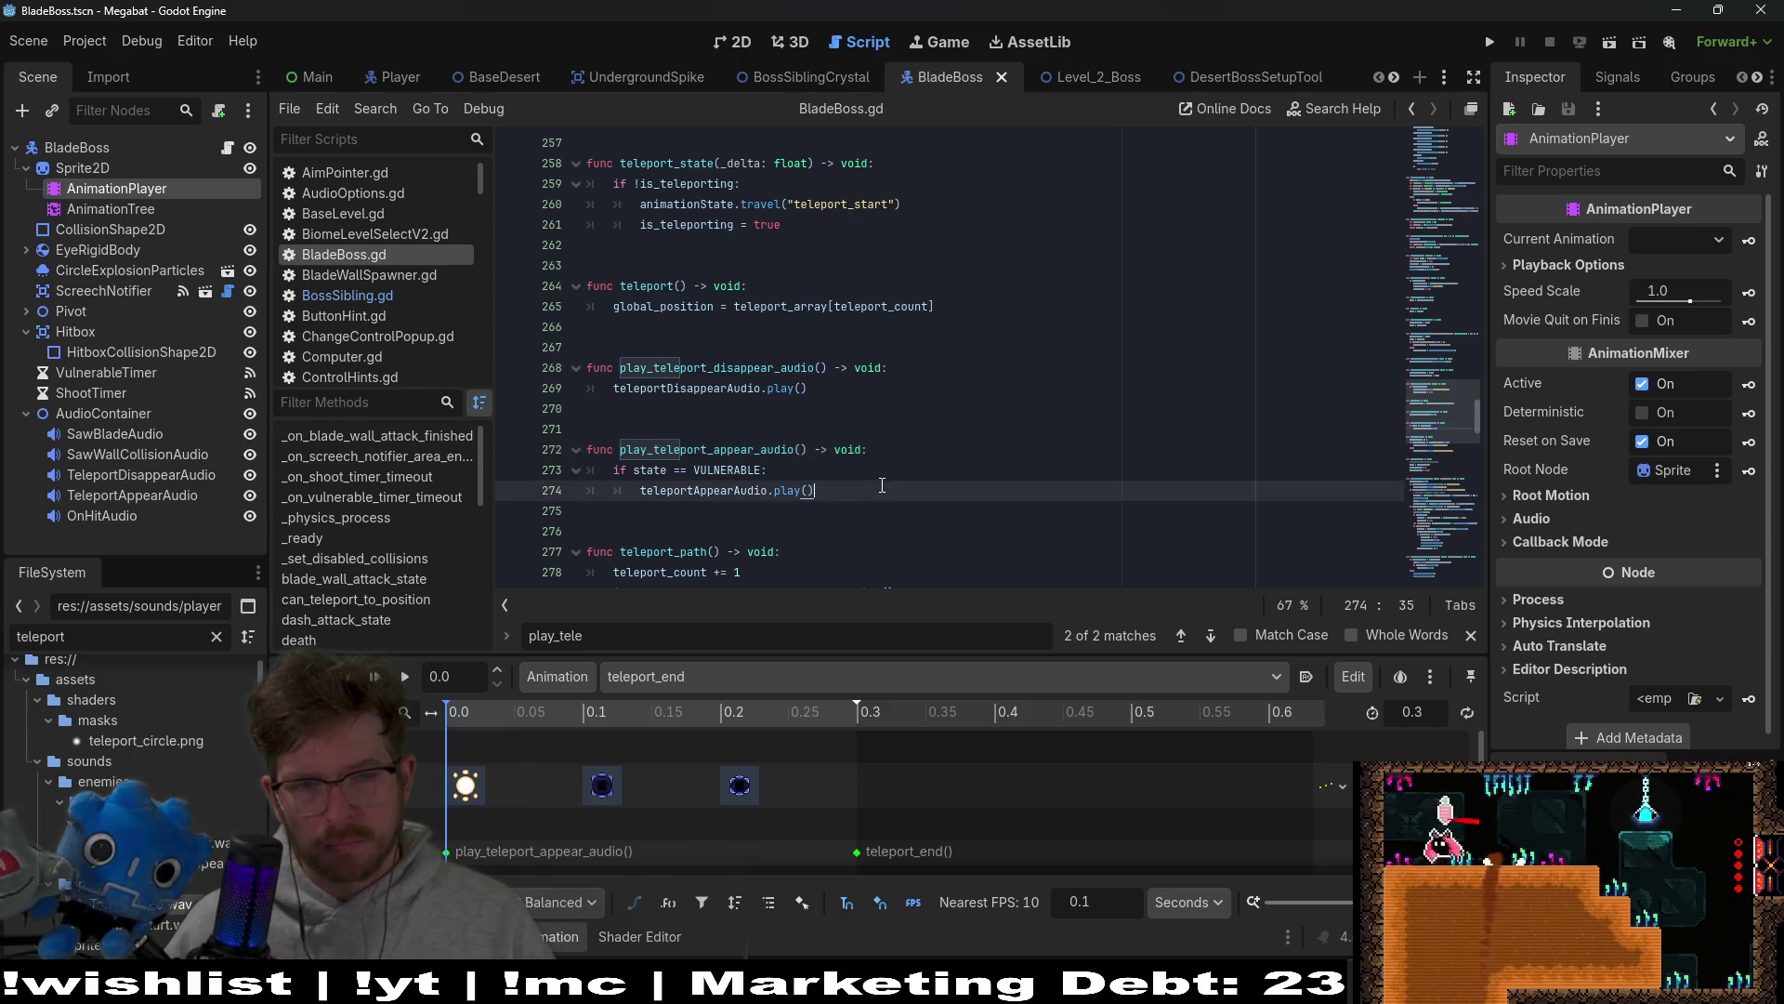
Step: Browse the teleport_end, teleport_disappear and teleport_appear animations in the animation panel
{"action": "left_click", "coordinate": [898, 471]}
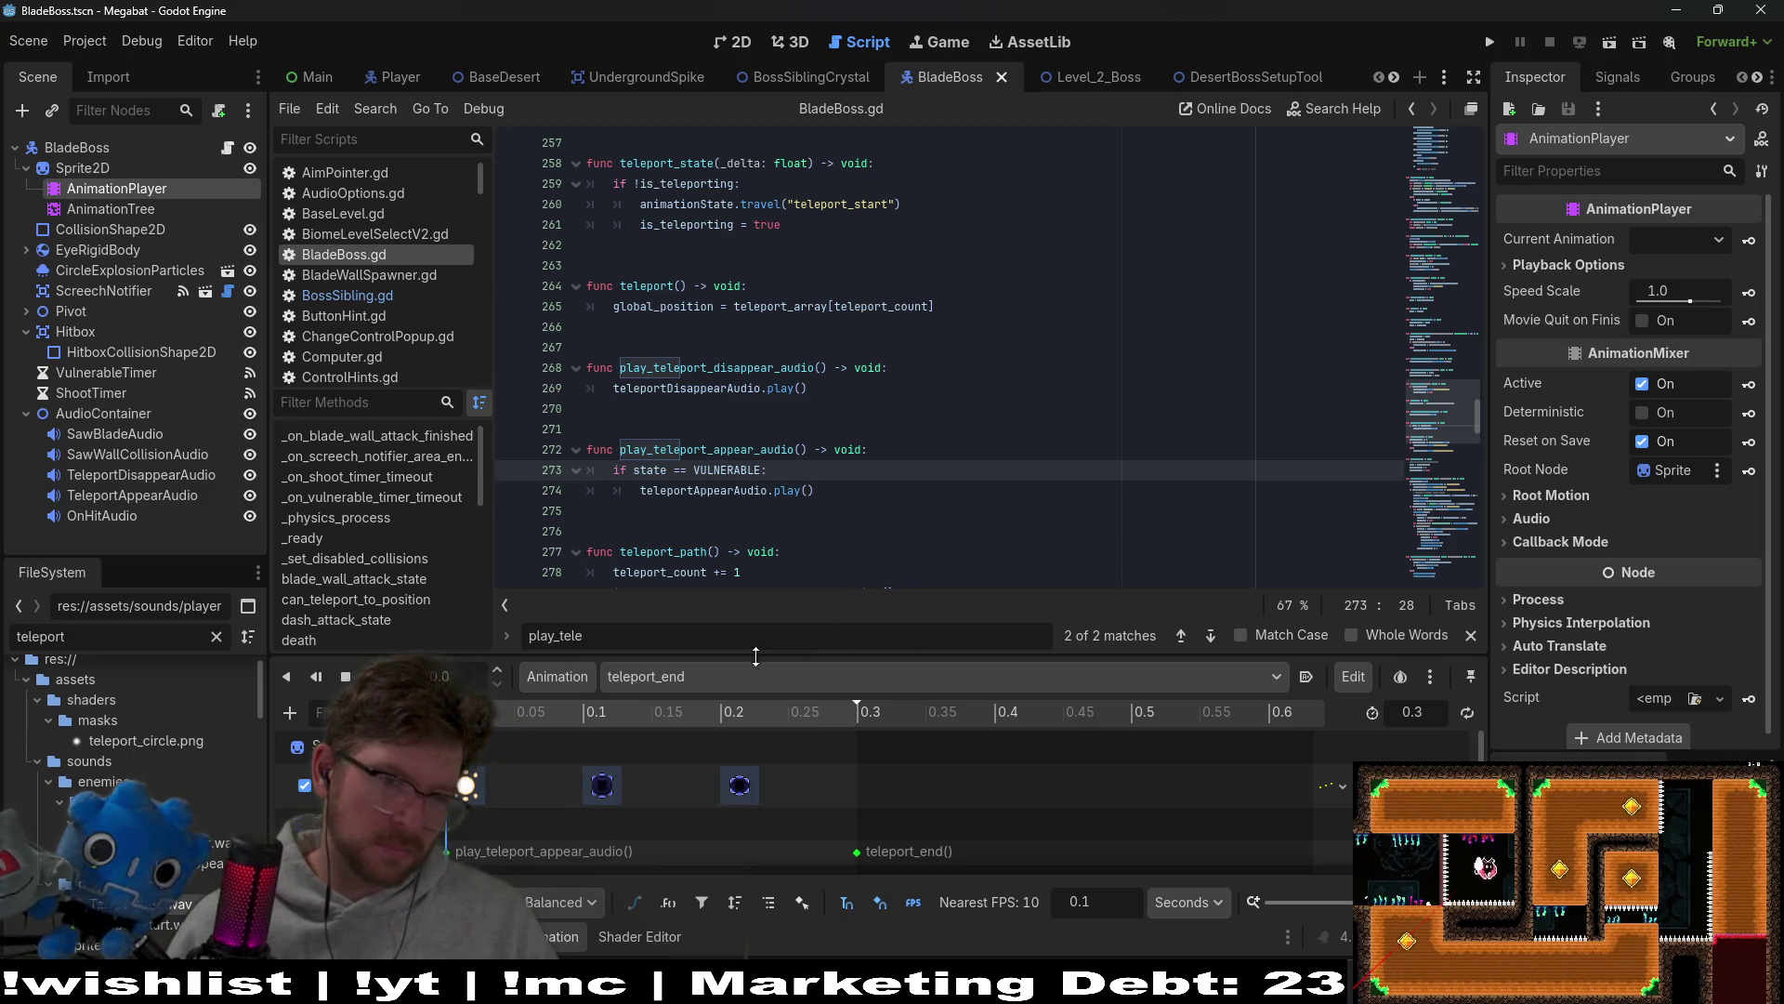
{"action": "left_click", "coordinate": [734, 675]}
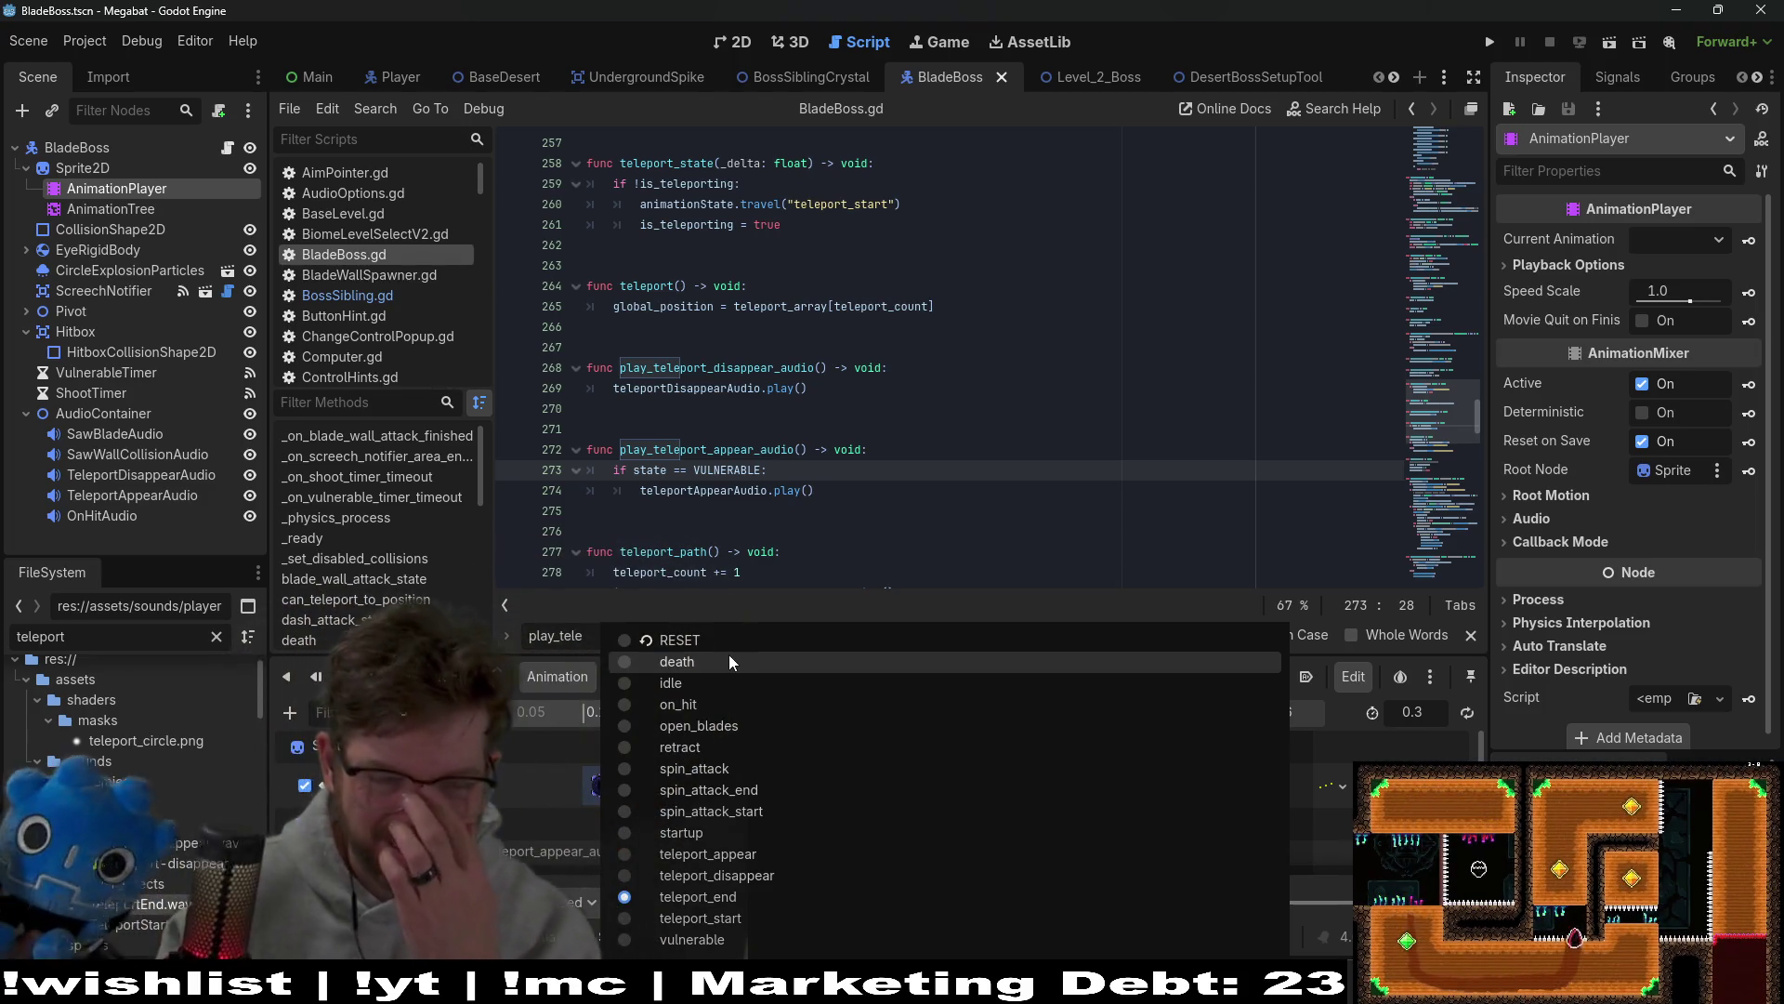
{"action": "left_click", "coordinate": [782, 550]}
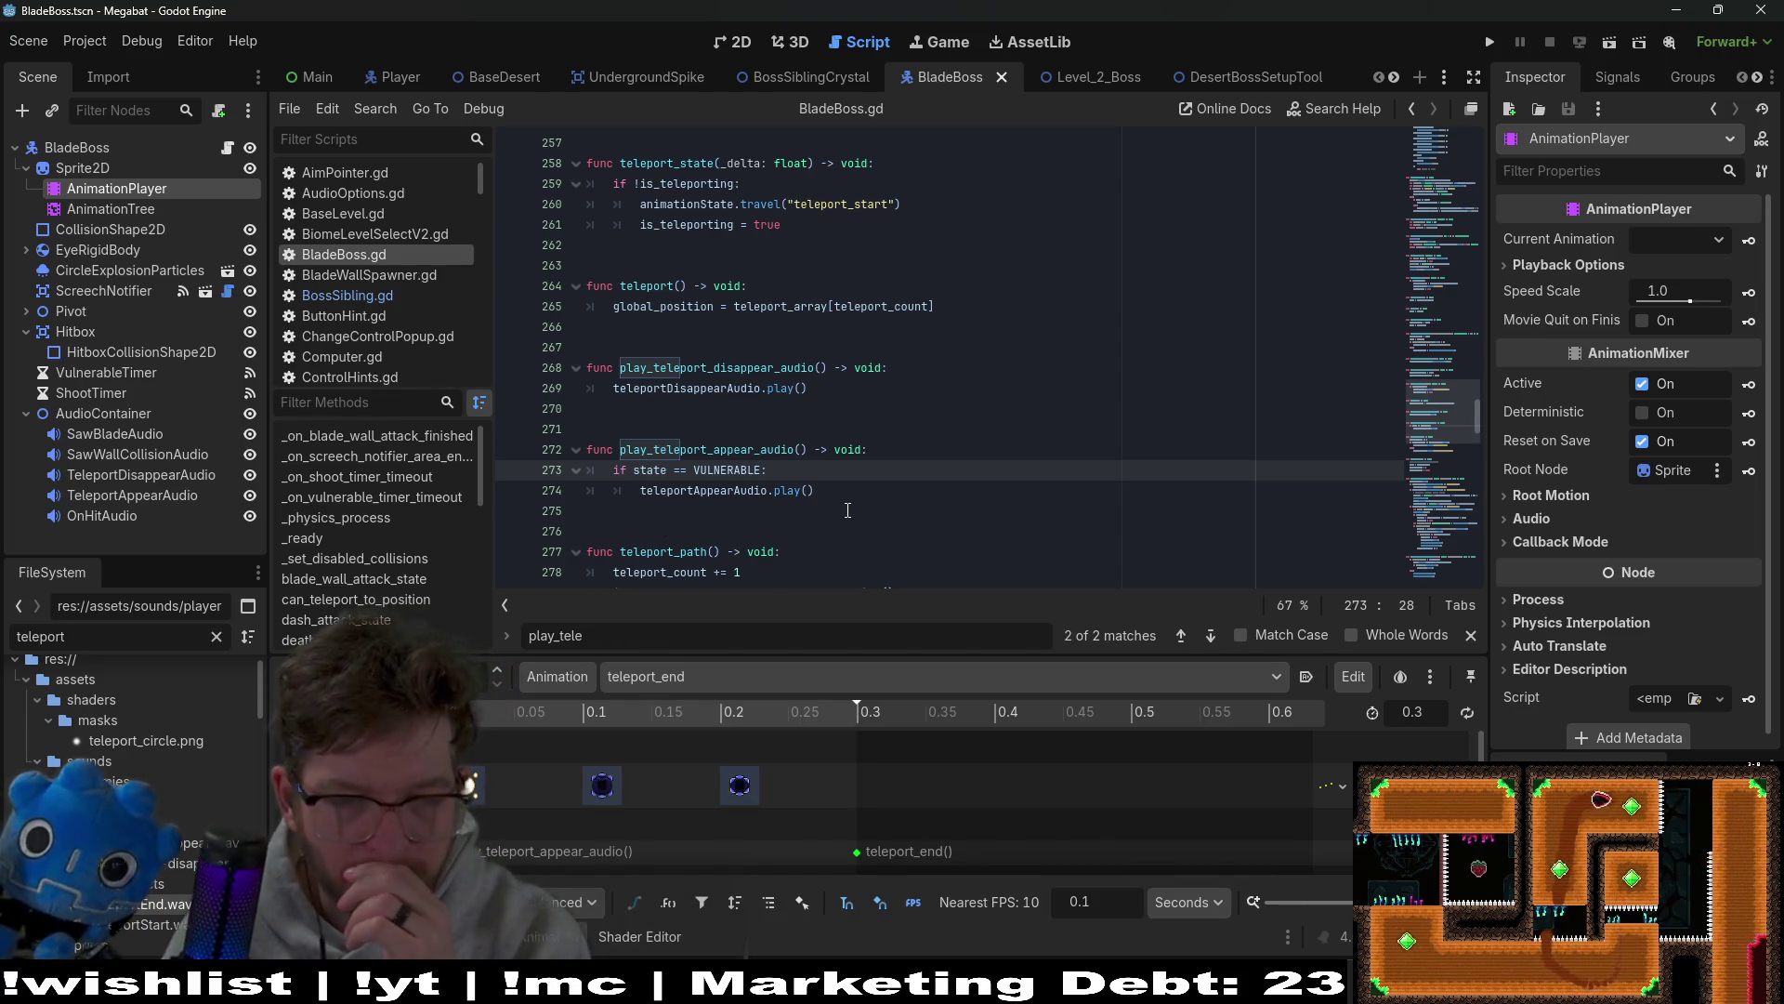
{"action": "scroll", "coordinate": [847, 511], "scroll_direction": "down", "scroll_amount": 1}
{"action": "left_click", "coordinate": [799, 682]}
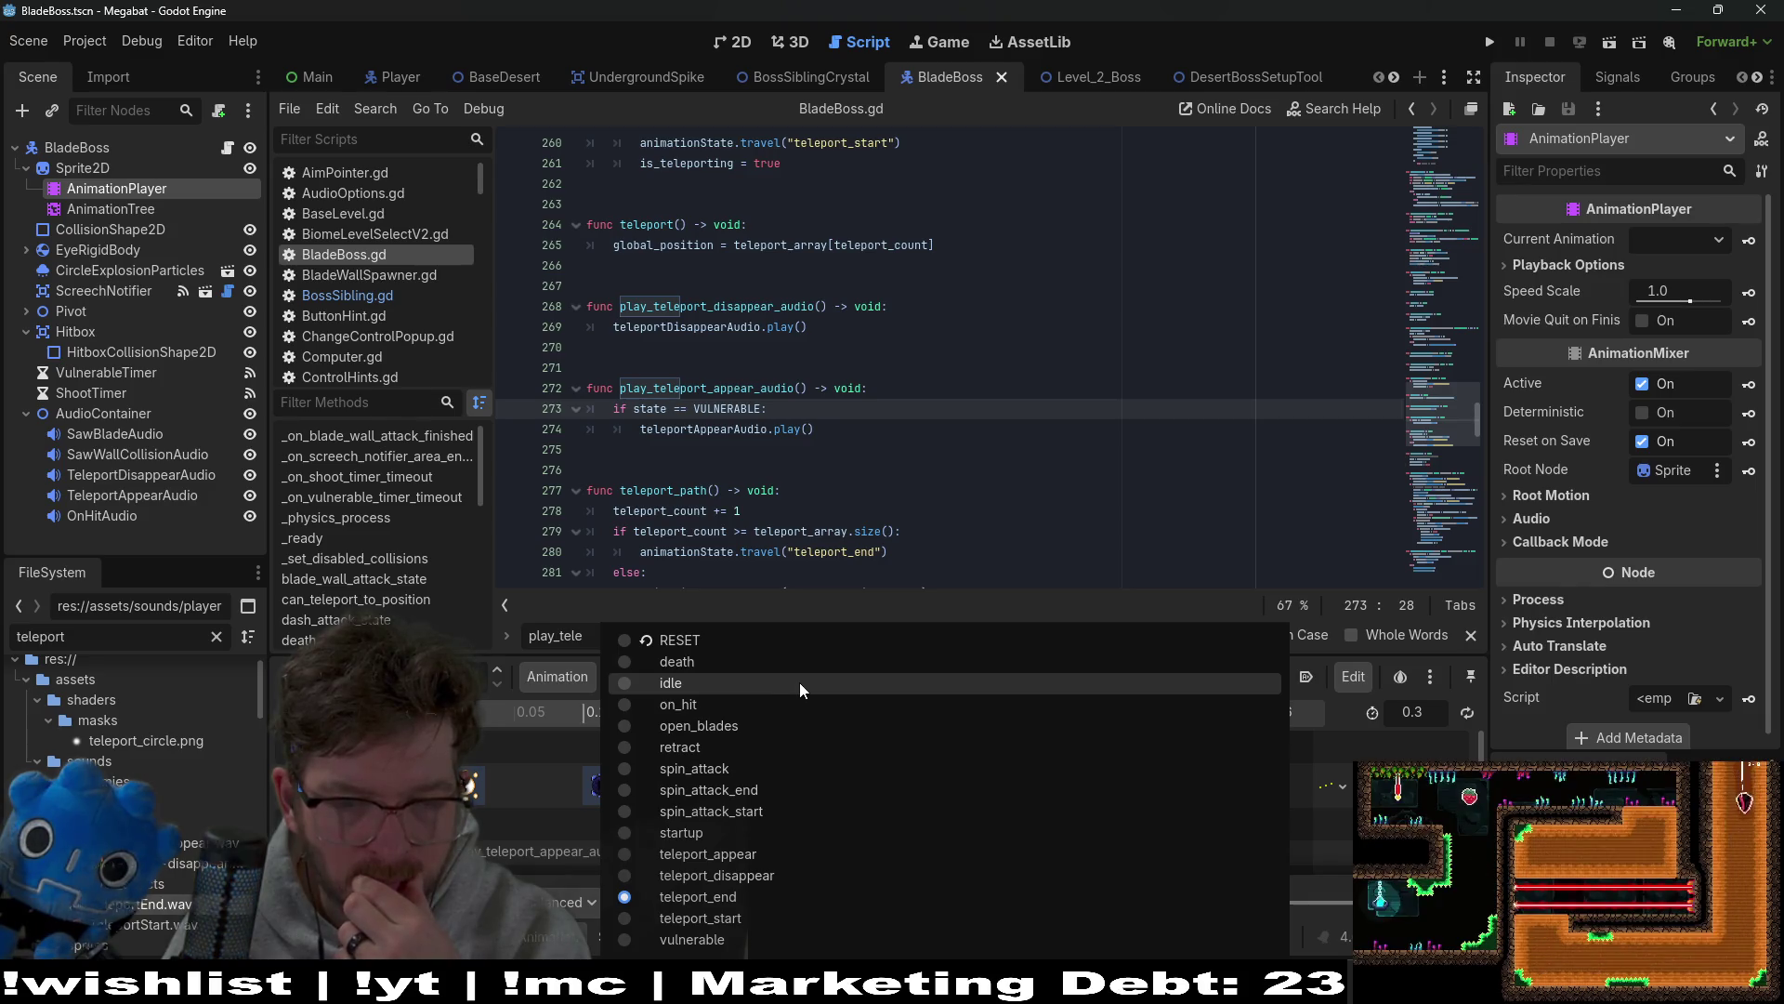
{"action": "left_click", "coordinate": [788, 881]}
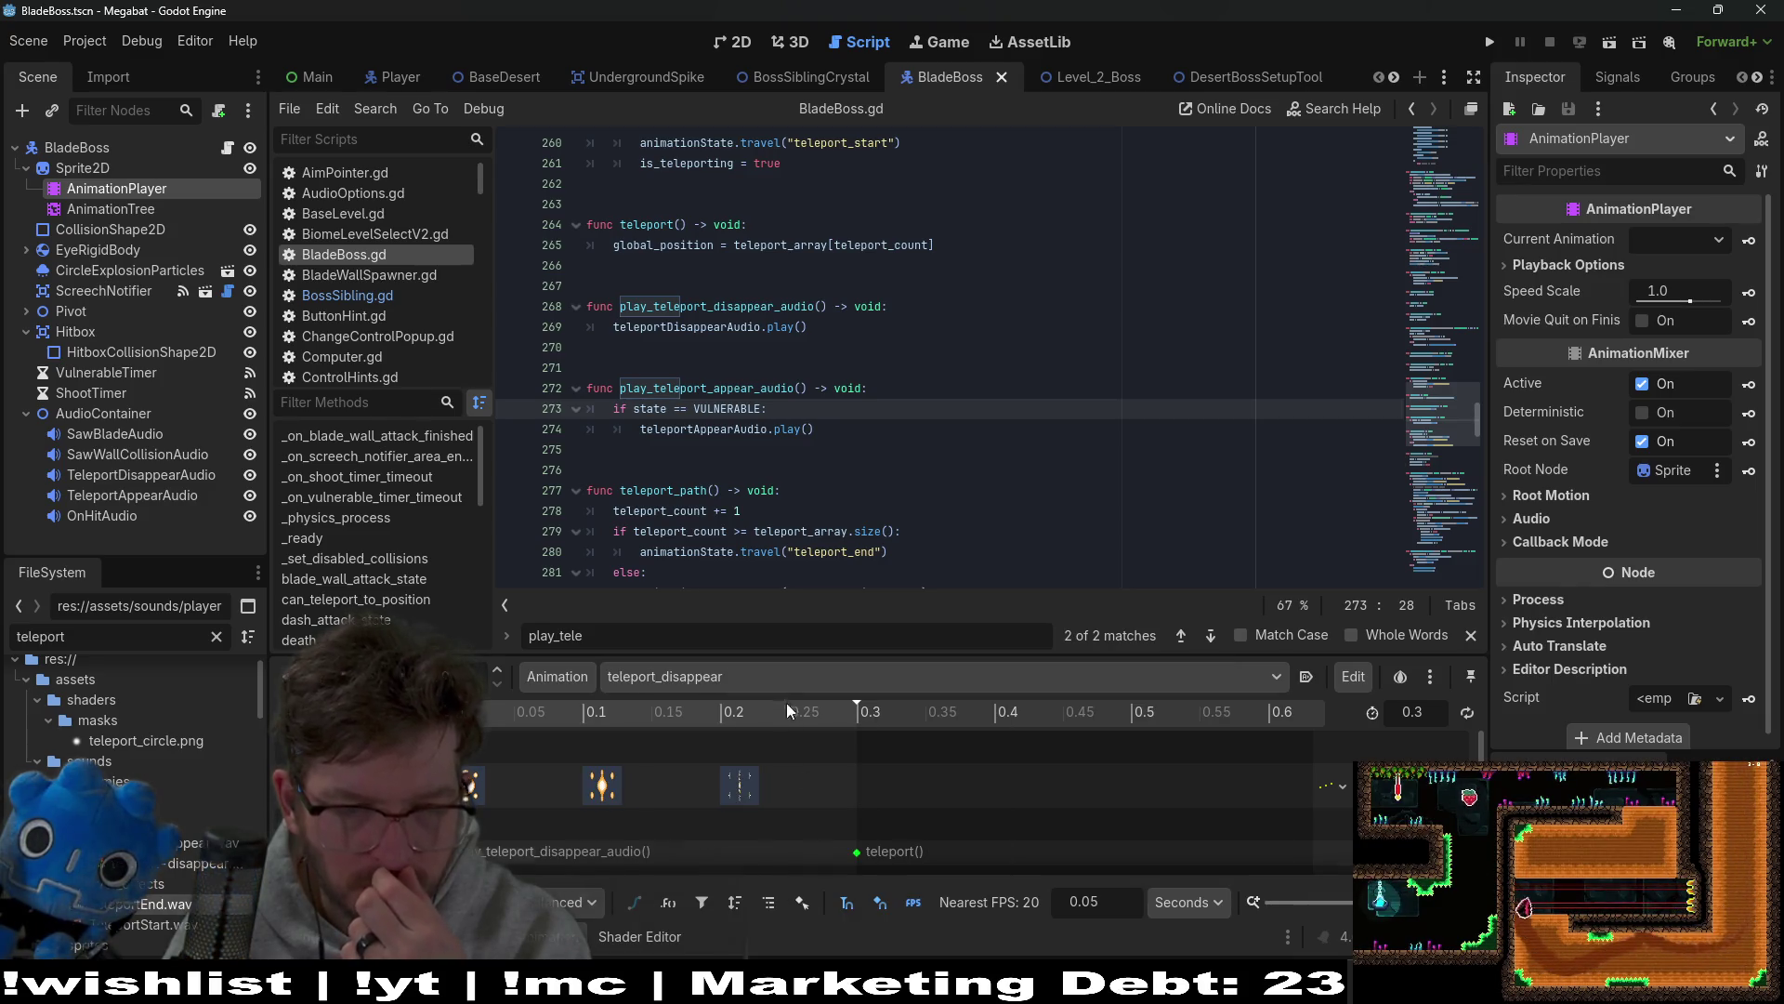
{"action": "left_click", "coordinate": [781, 682]}
{"action": "left_click", "coordinate": [749, 856]}
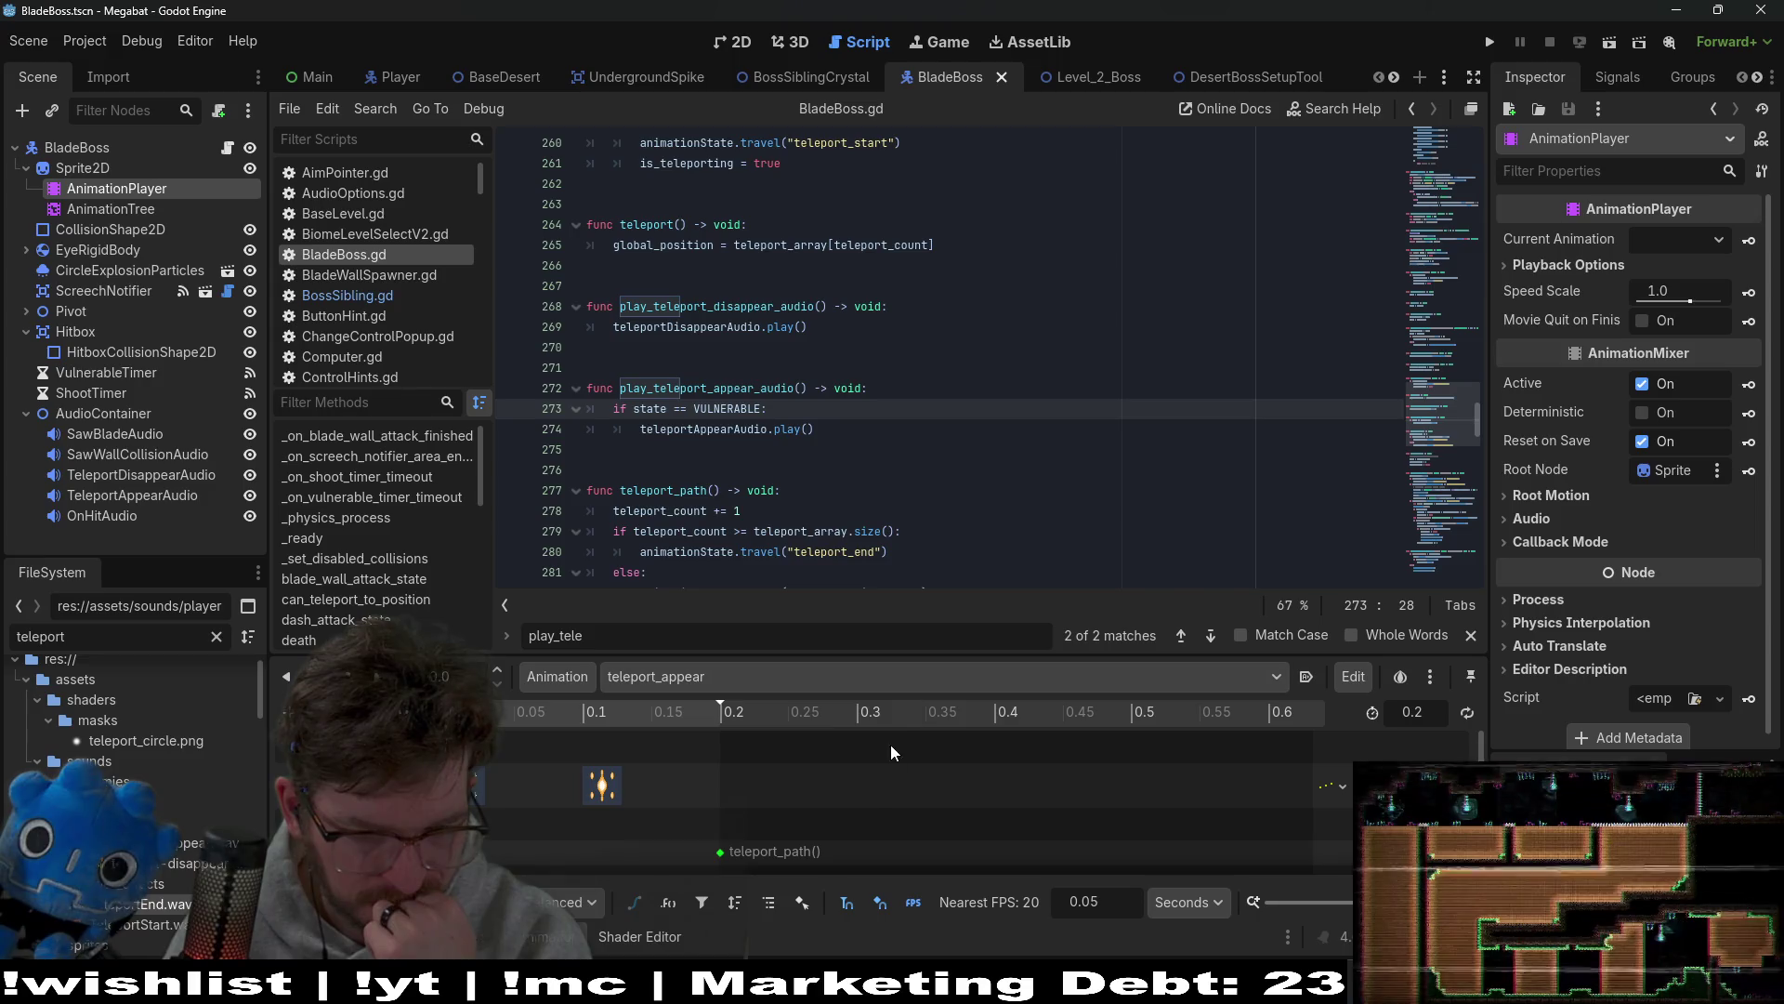
{"action": "scroll", "coordinate": [881, 798], "scroll_direction": "down", "scroll_amount": 1}
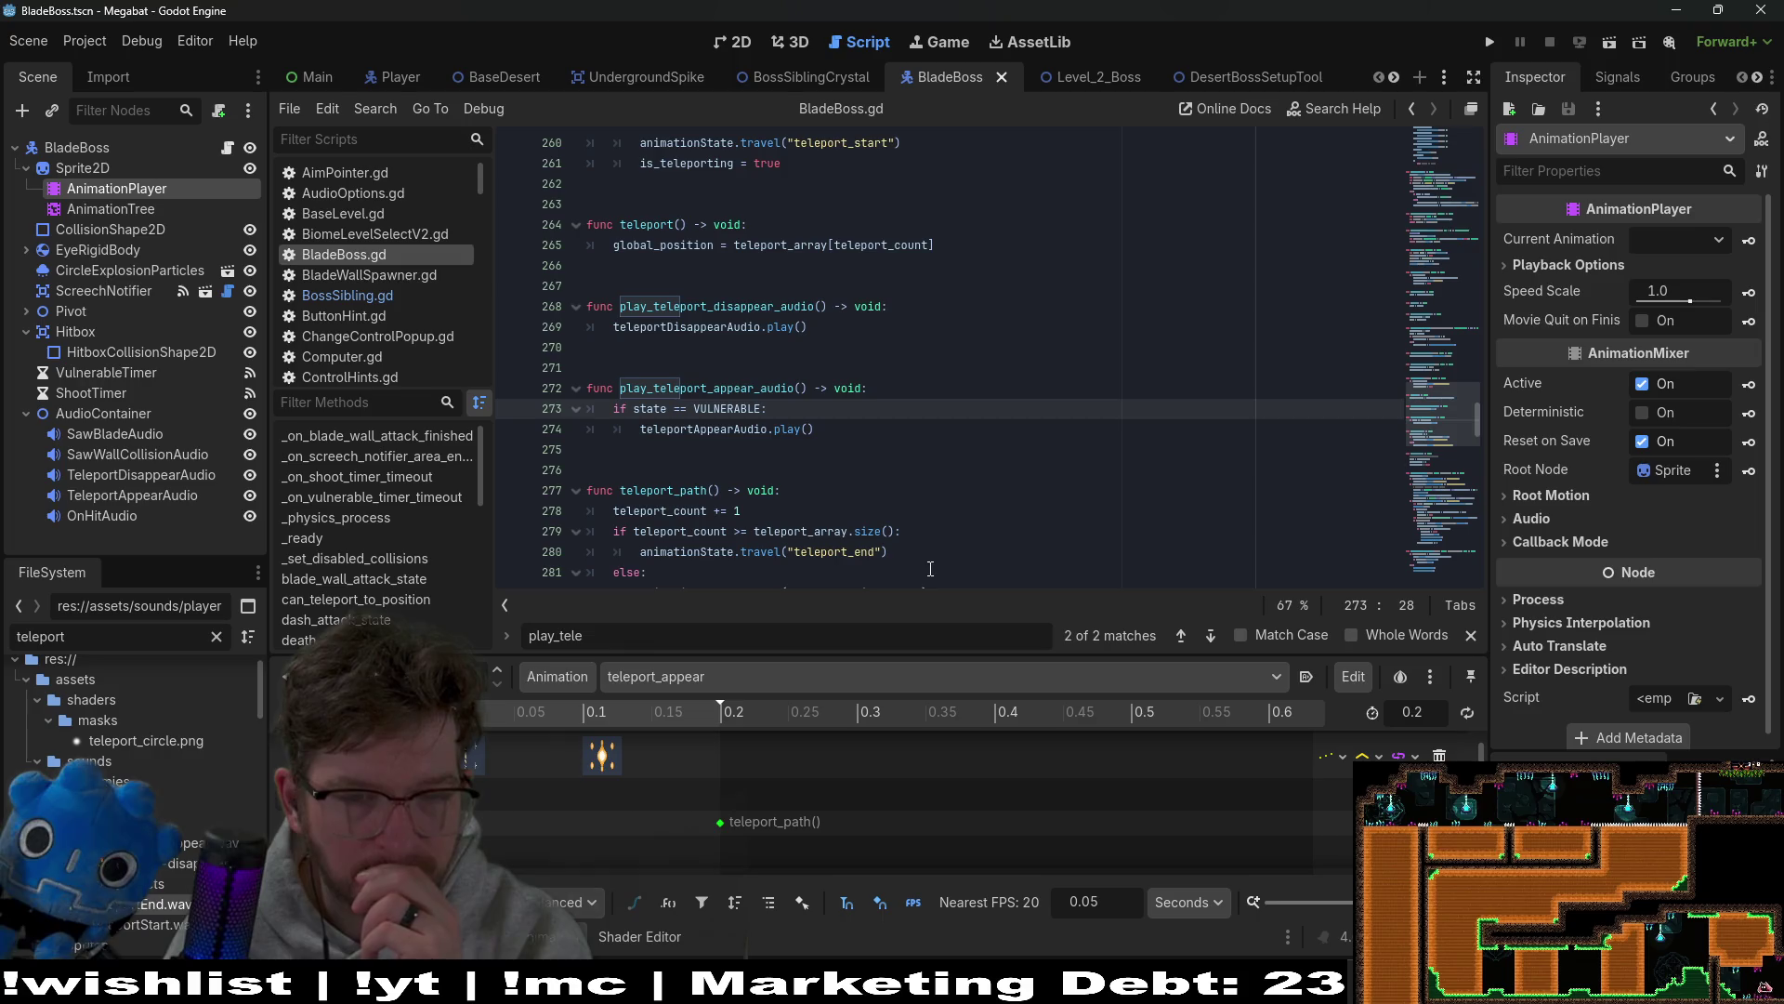
{"action": "scroll", "coordinate": [934, 530], "scroll_direction": "up", "scroll_amount": 4}
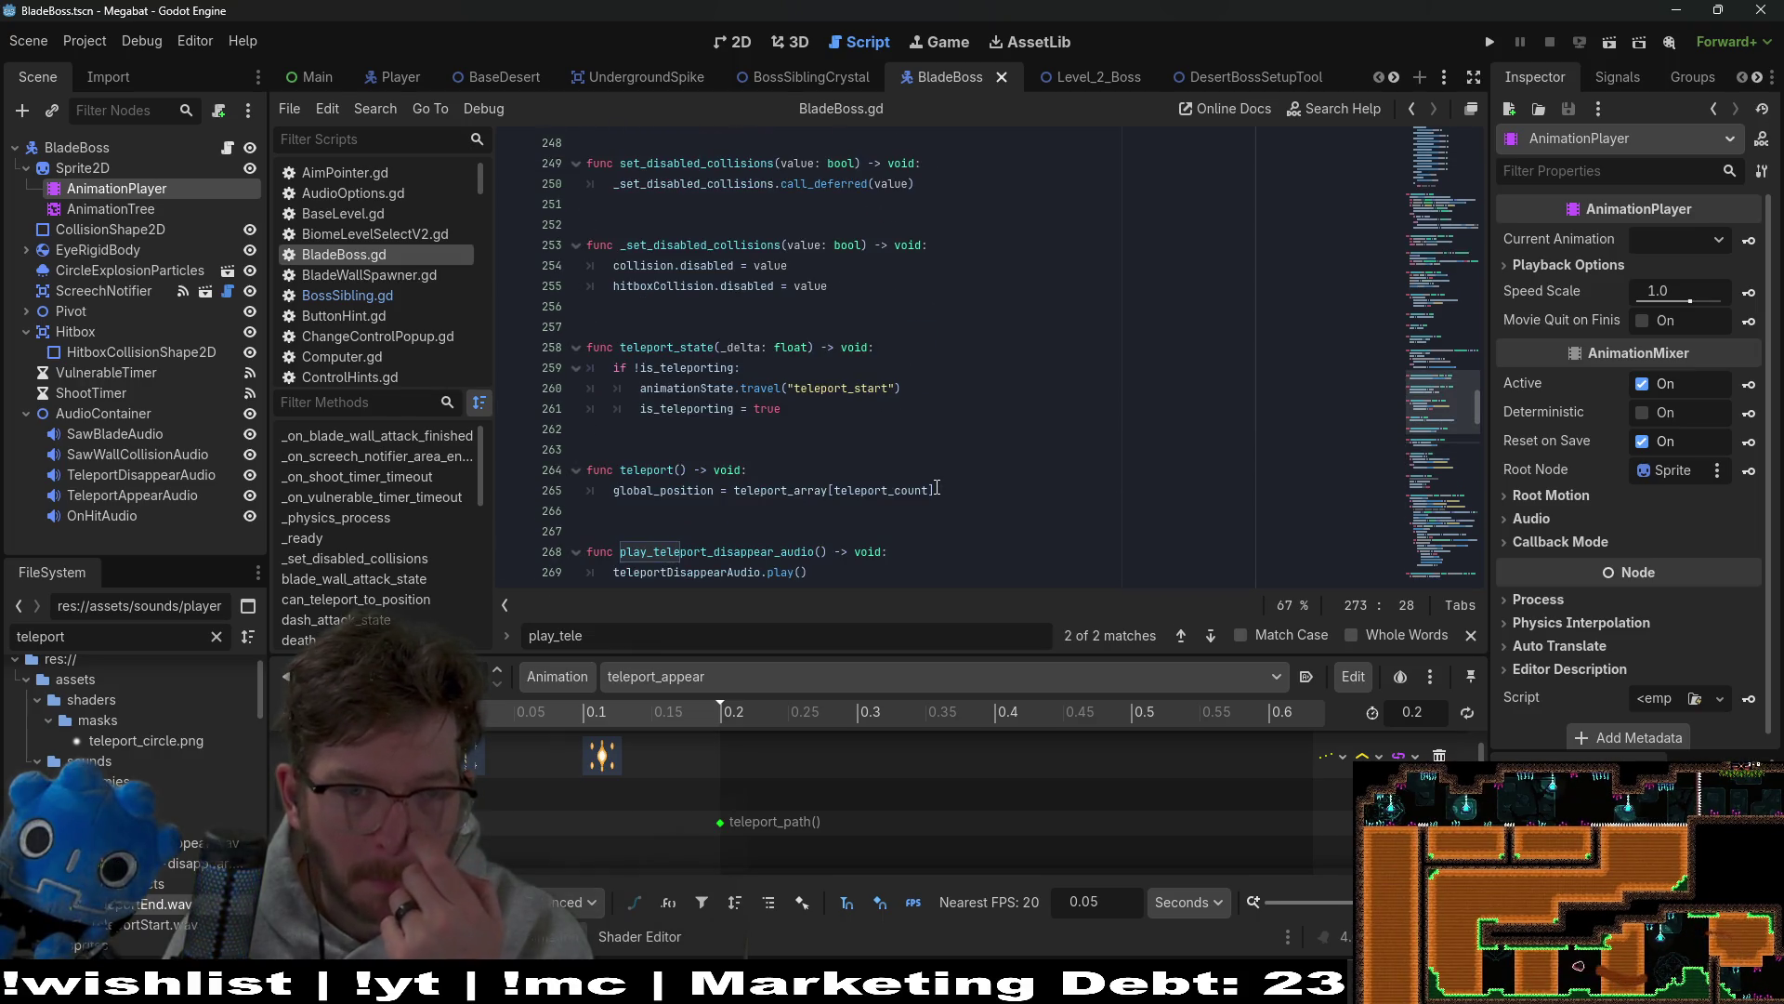
{"action": "scroll", "coordinate": [936, 488], "scroll_direction": "up", "scroll_amount": 5}
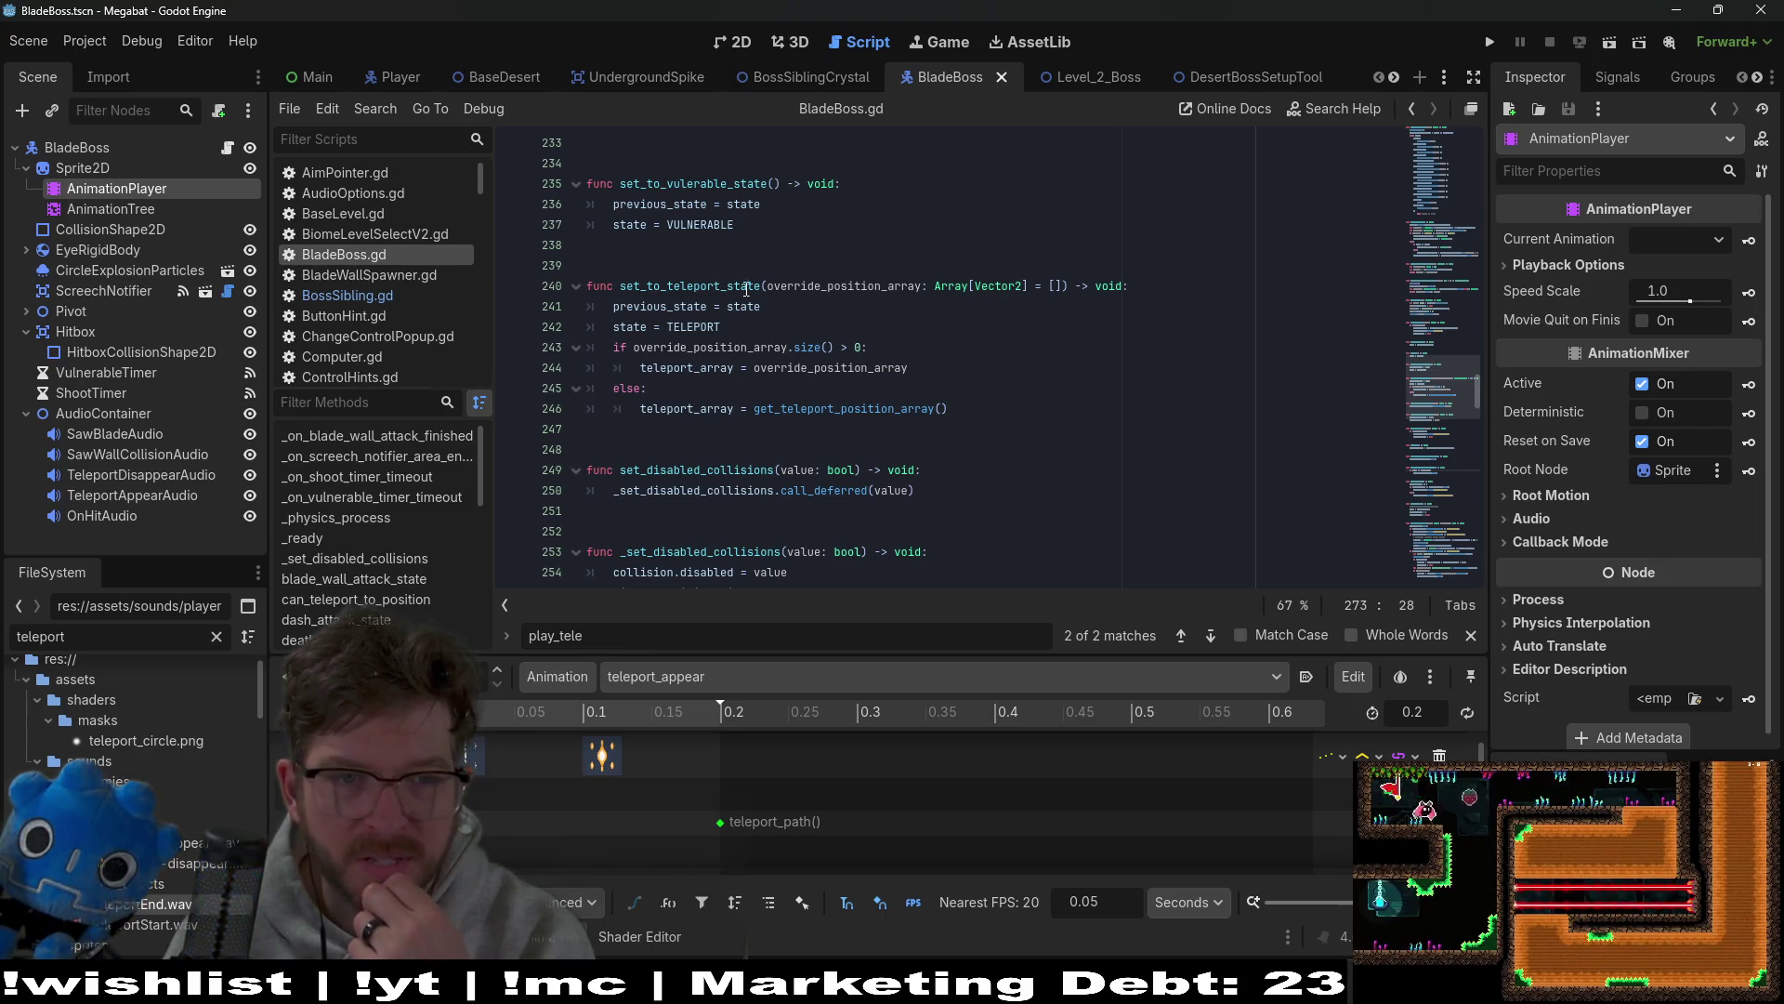
{"action": "scroll", "coordinate": [1139, 443], "scroll_direction": "down", "scroll_amount": 7}
{"action": "left_click", "coordinate": [1142, 443]}
{"action": "key", "text": "Up"}
{"action": "key", "text": "Up"}
{"action": "key", "text": "Up"}
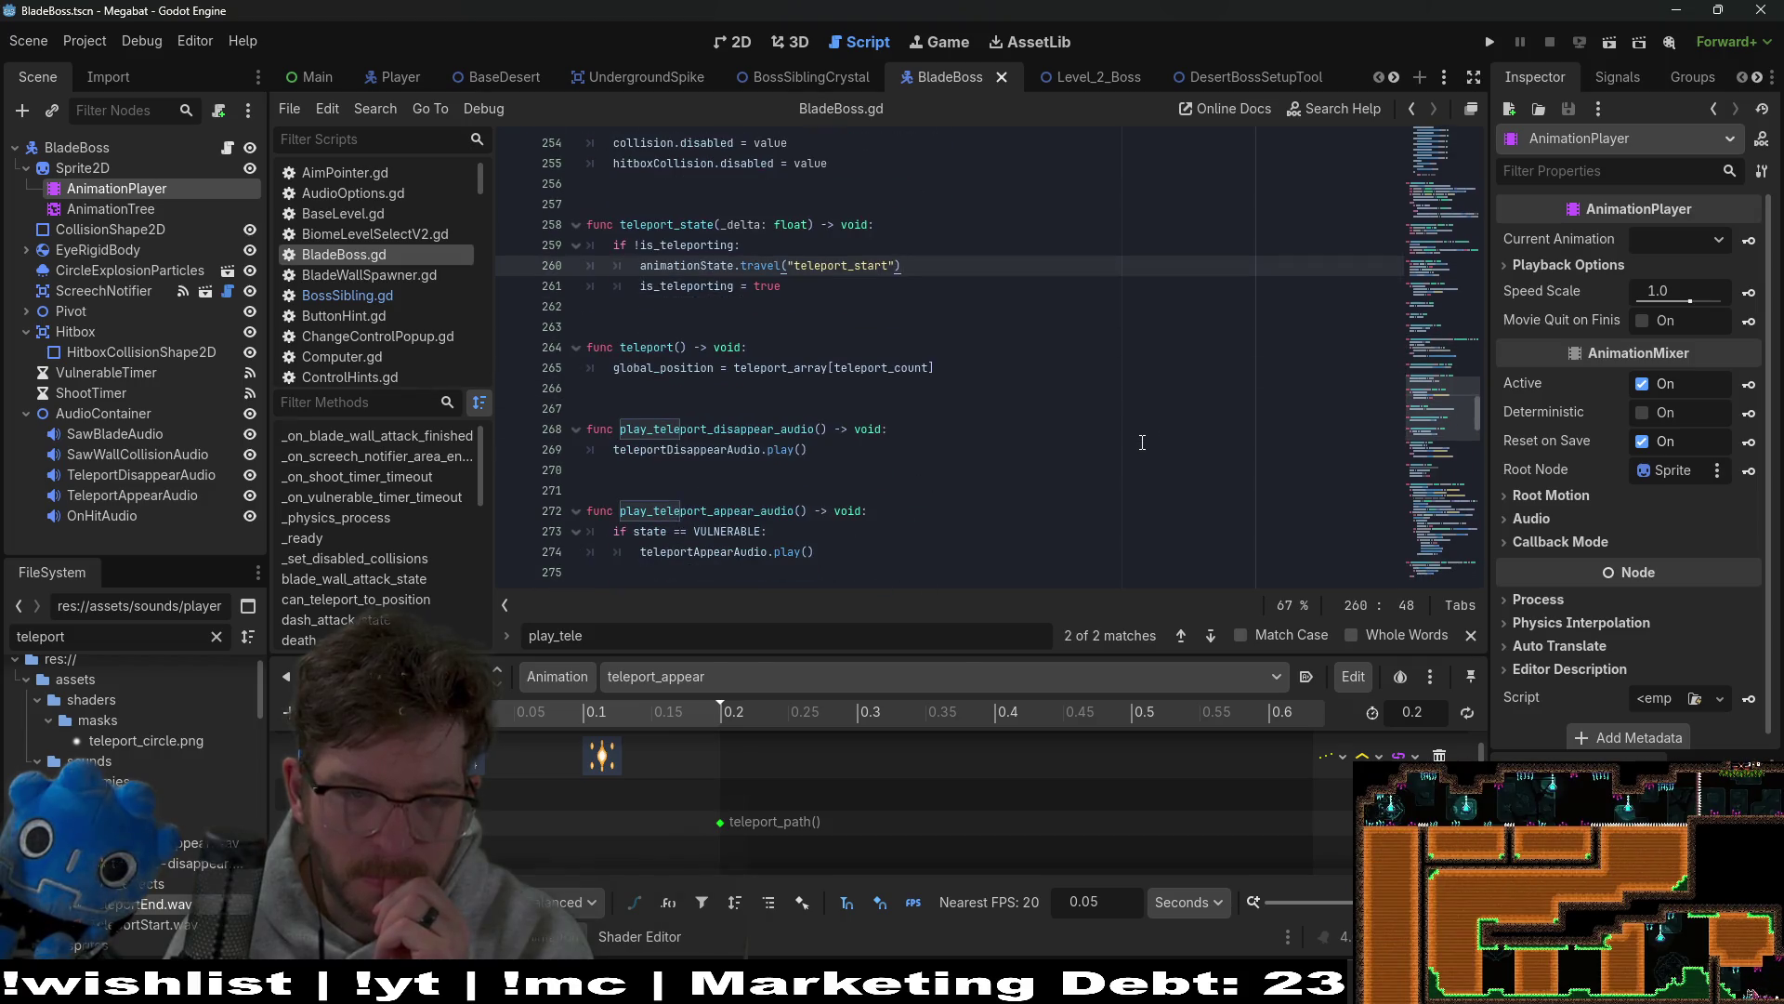
{"action": "left_click", "coordinate": [1142, 442]}
{"action": "left_click_drag", "start_coordinate": [874, 531], "coordinate": [640, 552]}
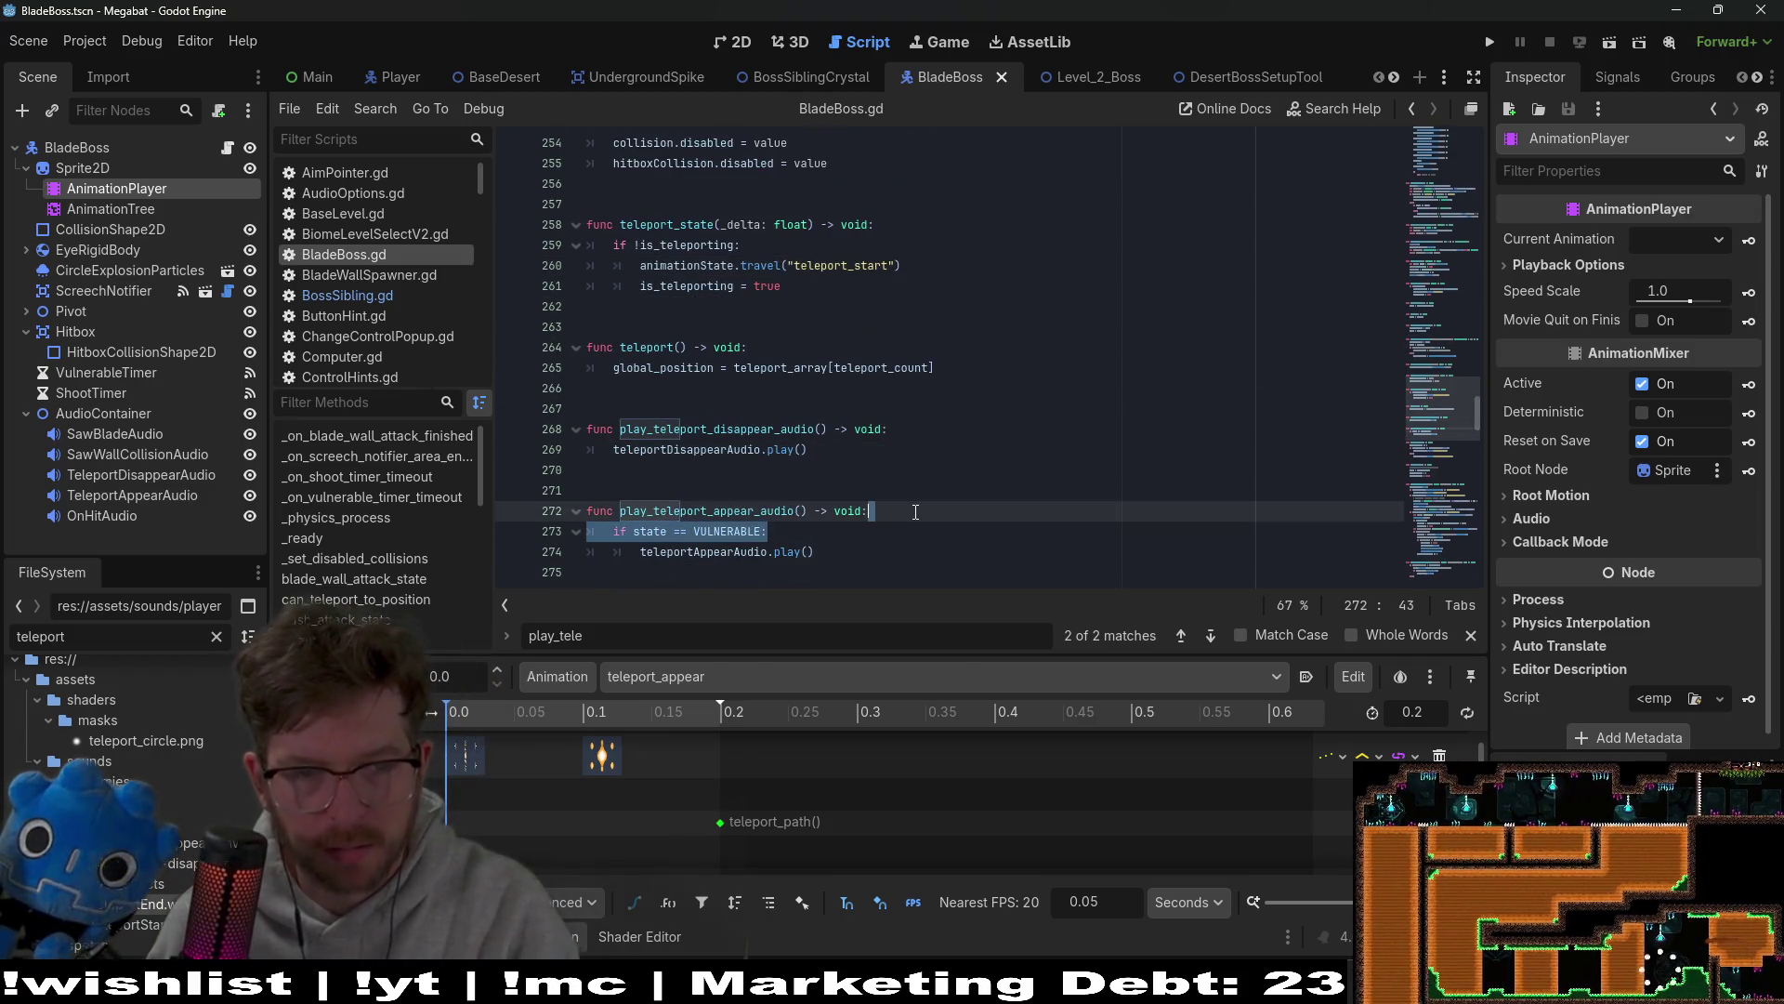
Step: Delete the VULNERABLE condition line and save the script
{"action": "key", "text": "BackSpace"}
{"action": "key", "text": "Up"}
{"action": "key", "text": "End"}
{"action": "key", "text": "ctrl+s"}
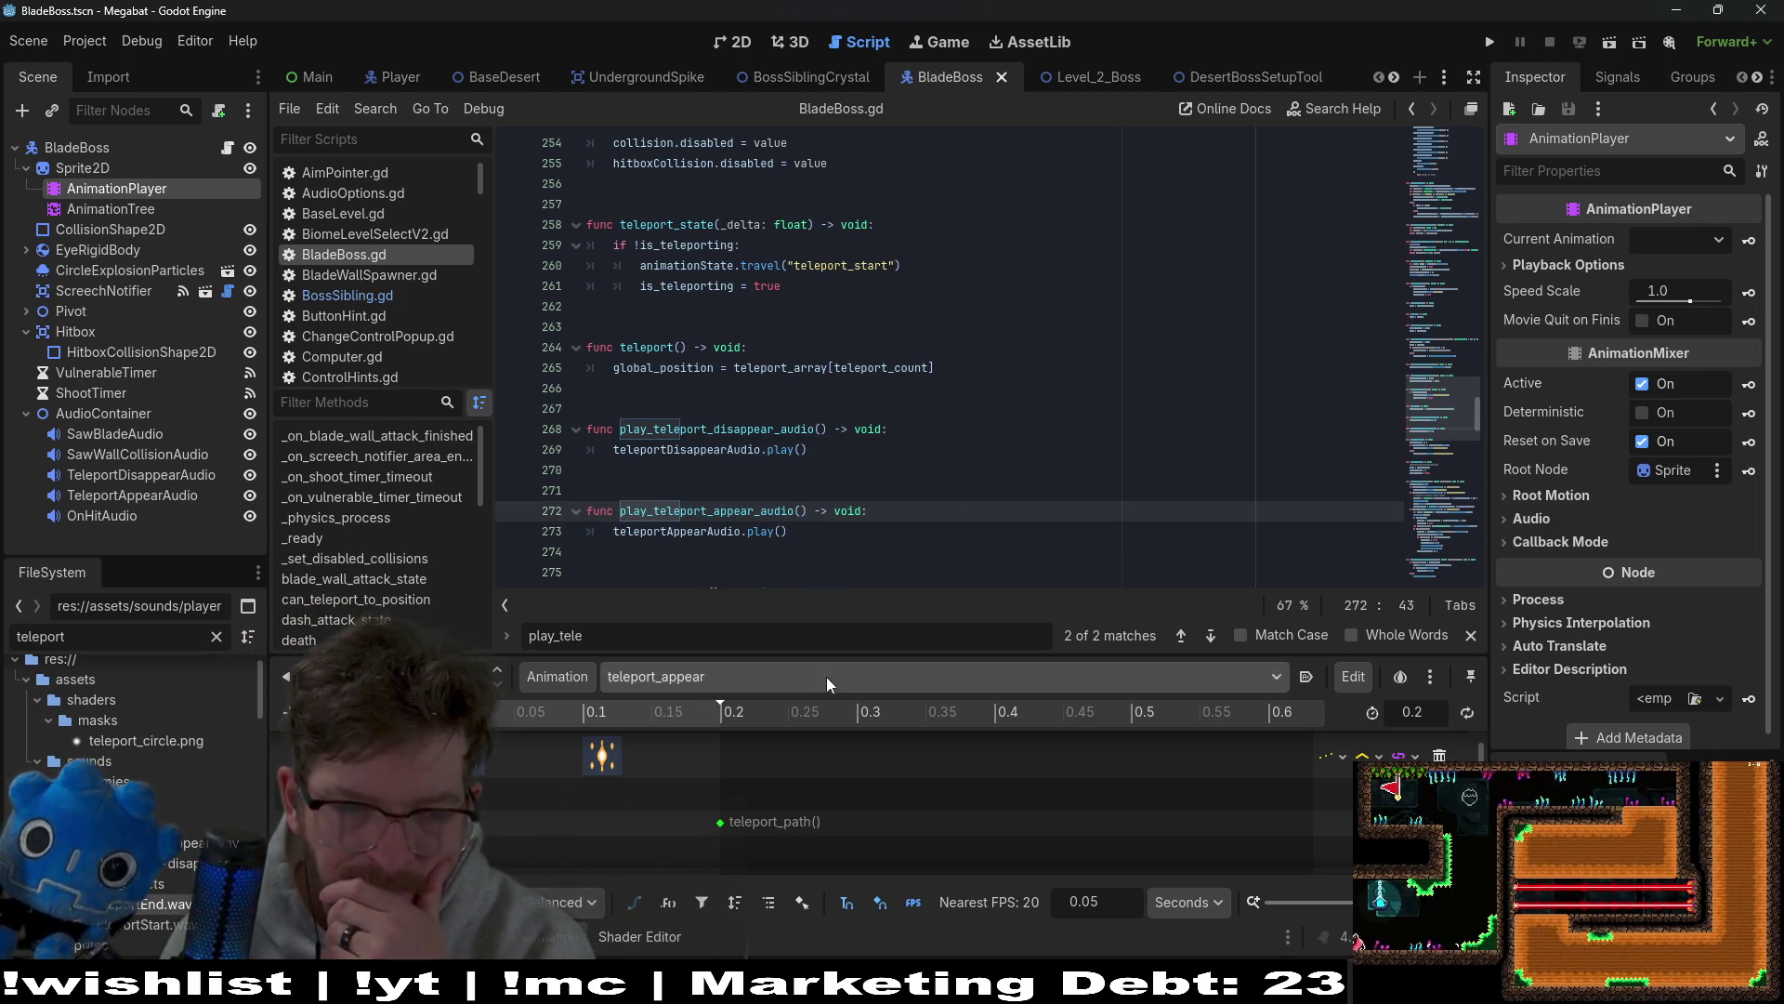
Step: Switch the animation panel to the teleport_end animation
{"action": "left_click", "coordinate": [834, 678]}
{"action": "left_click", "coordinate": [769, 900]}
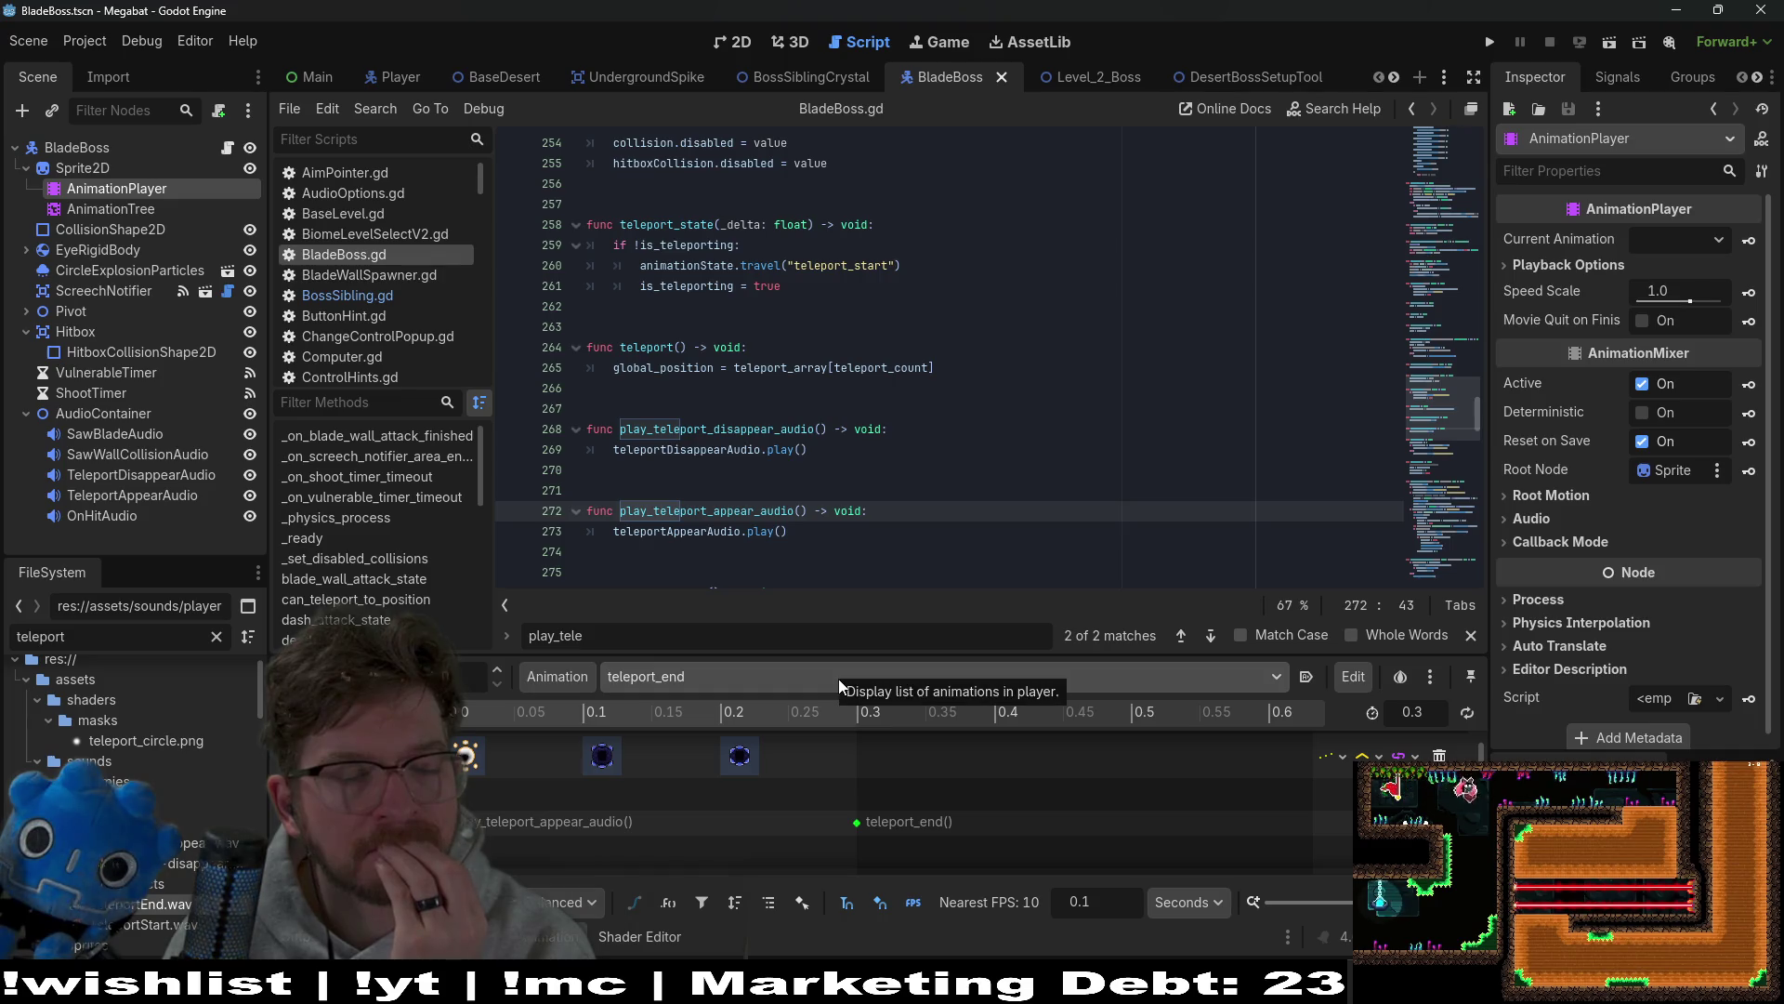
{"action": "left_click", "coordinate": [839, 679]}
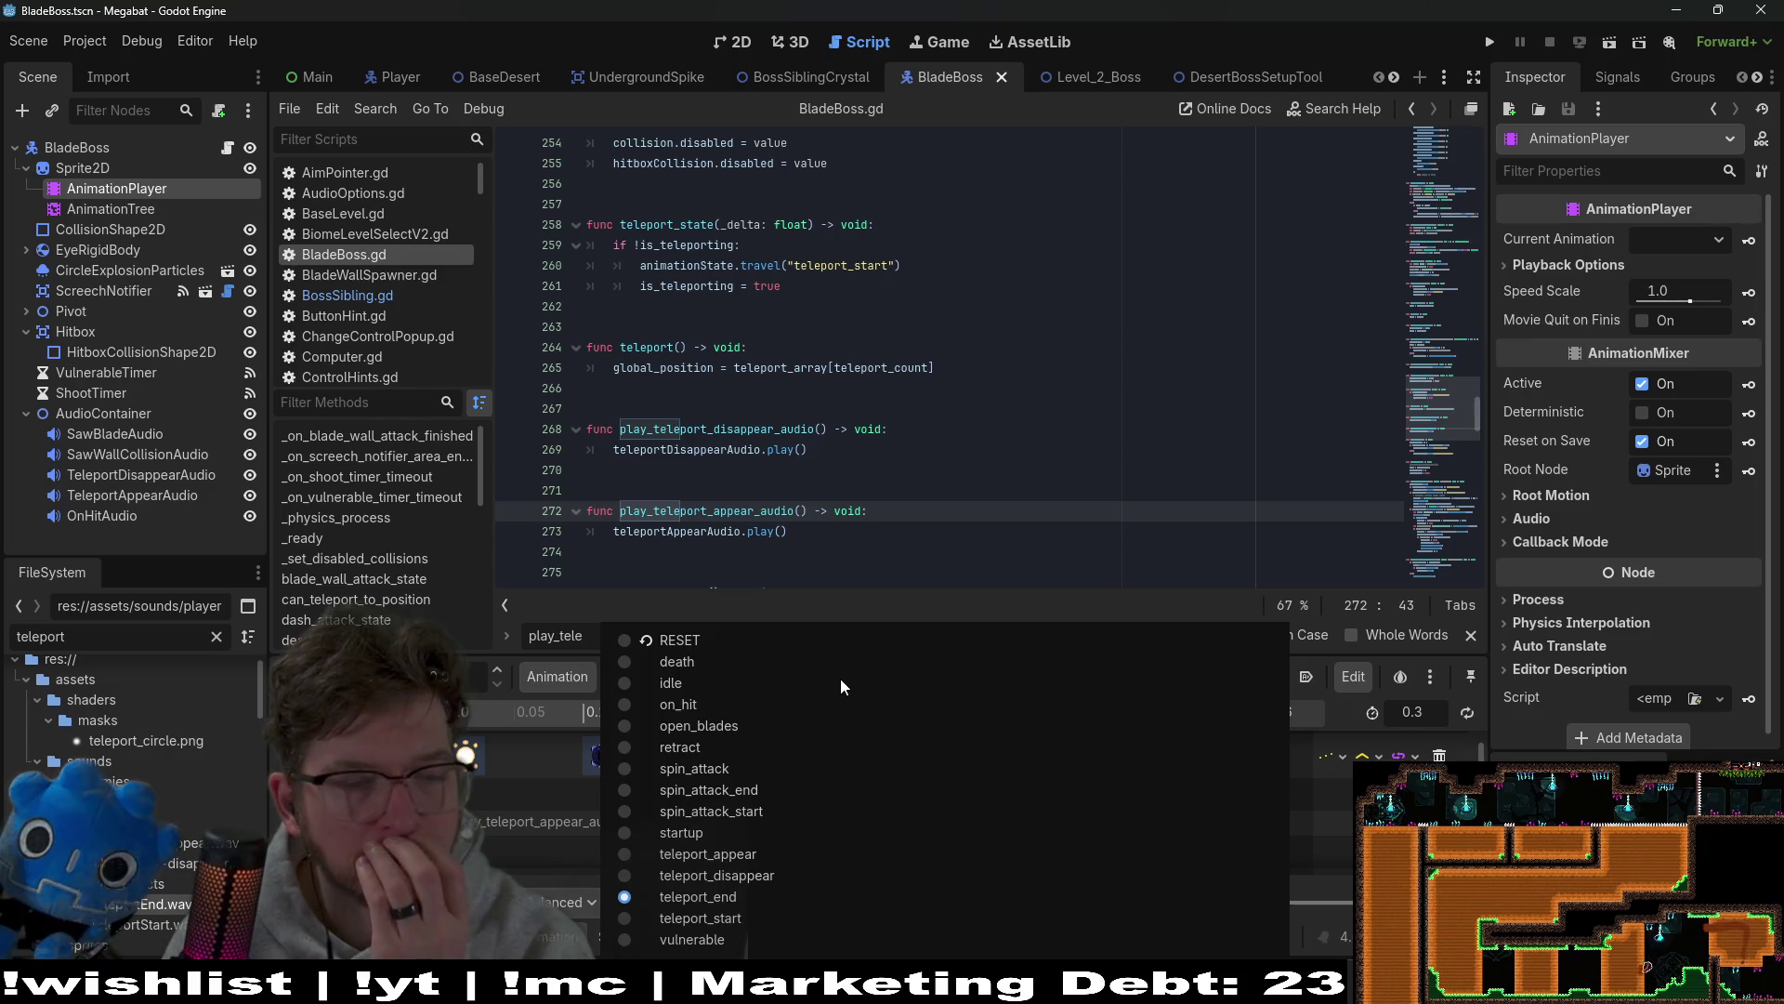
{"action": "left_click", "coordinate": [927, 462]}
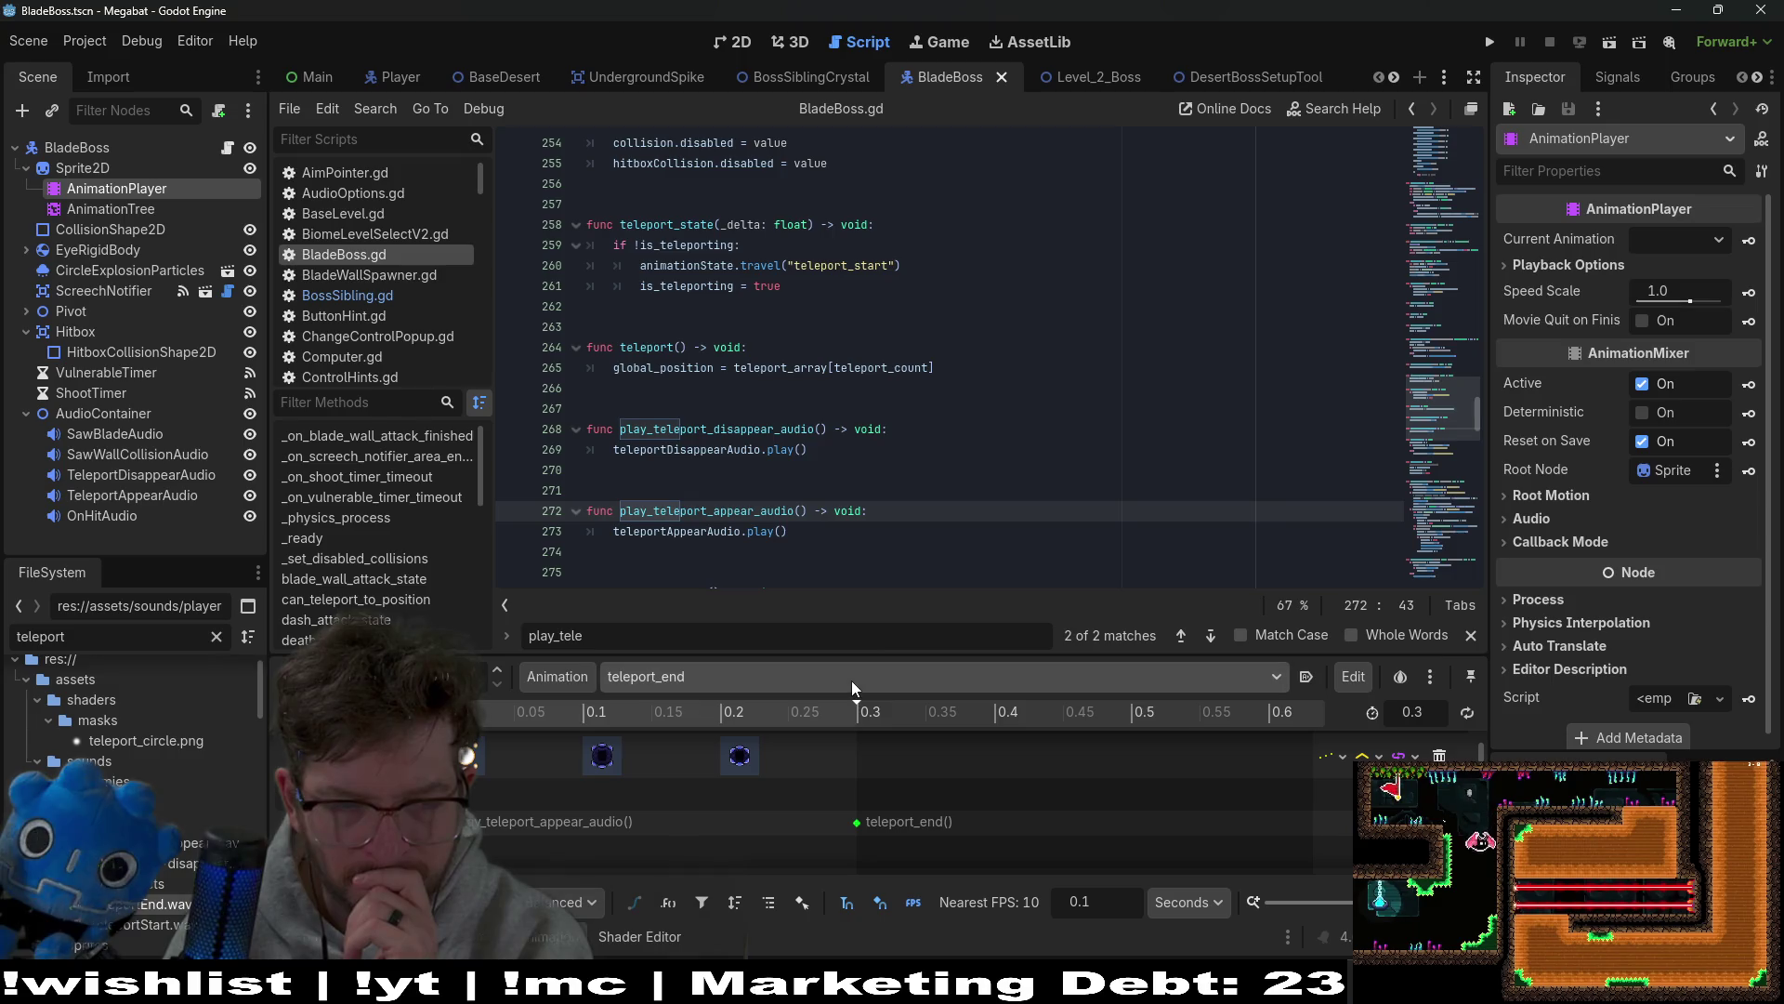
Step: Undo to restore the VULNERABLE check, save, and switch to Level_2_Boss
{"action": "left_click", "coordinate": [861, 472]}
{"action": "key", "text": "Down"}
{"action": "key", "text": "Down"}
{"action": "key", "text": "Down"}
{"action": "key", "text": "Tab"}
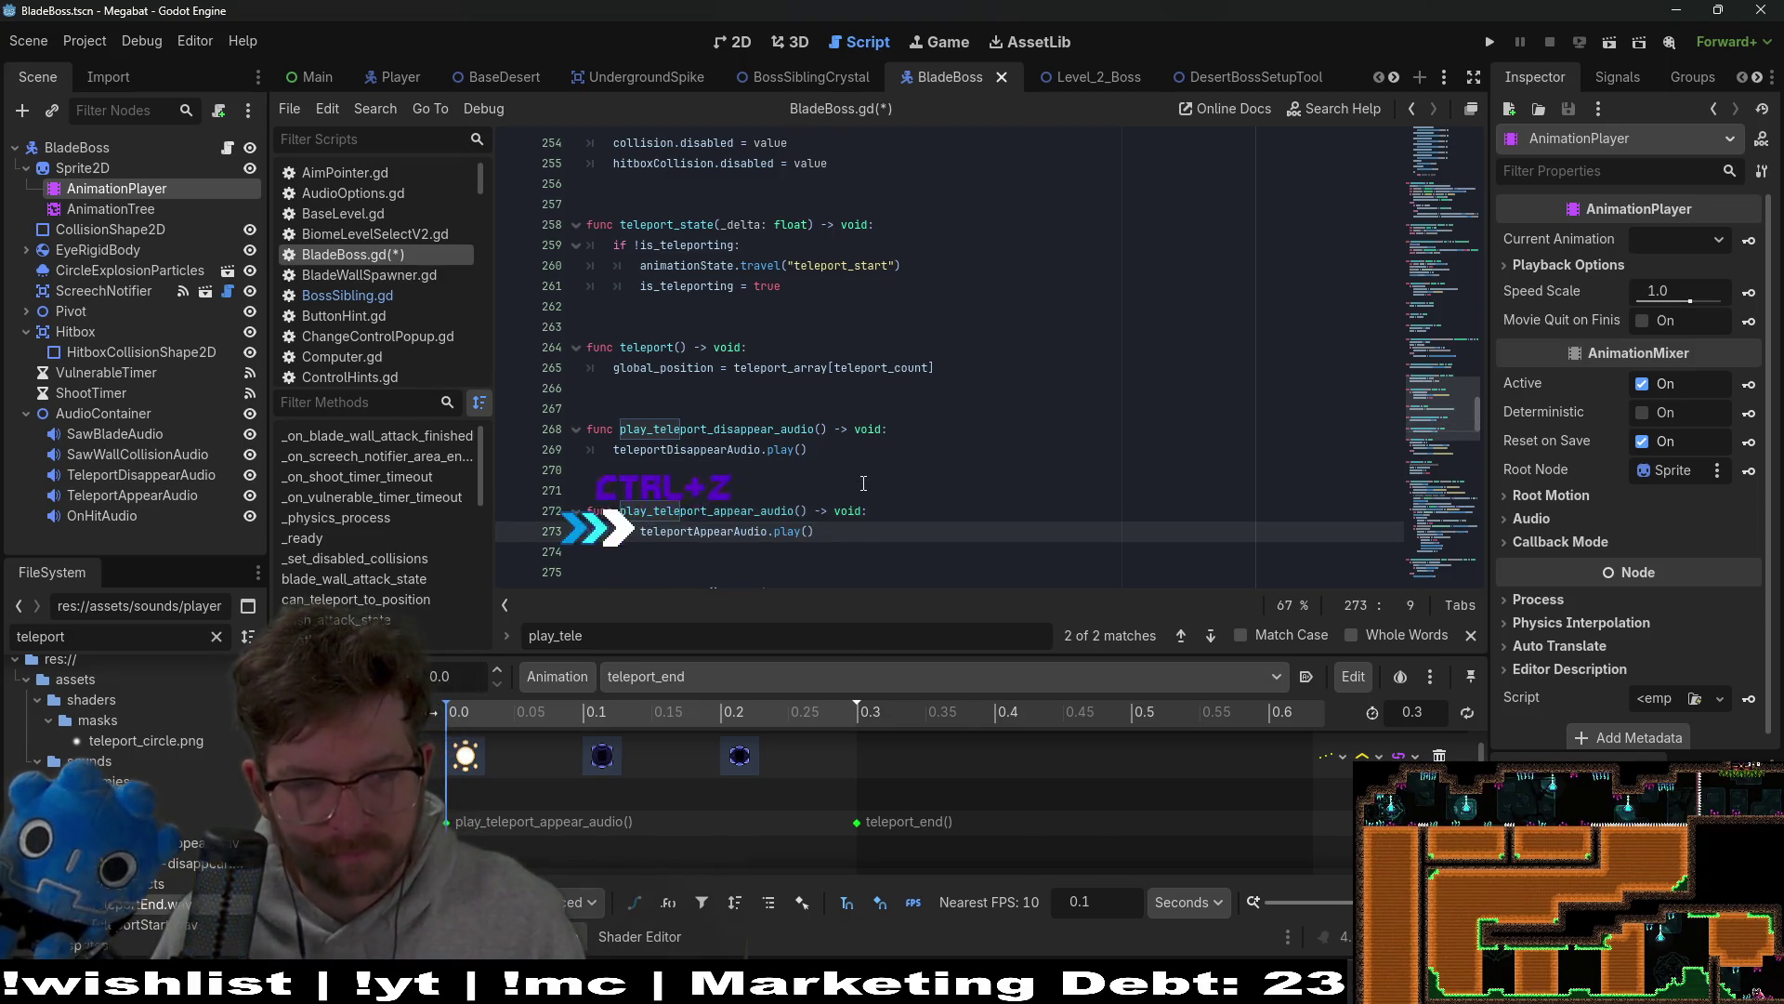
{"action": "key", "text": "ctrl+z"}
{"action": "key", "text": "ctrl+z"}
{"action": "key", "text": "ctrl+s"}
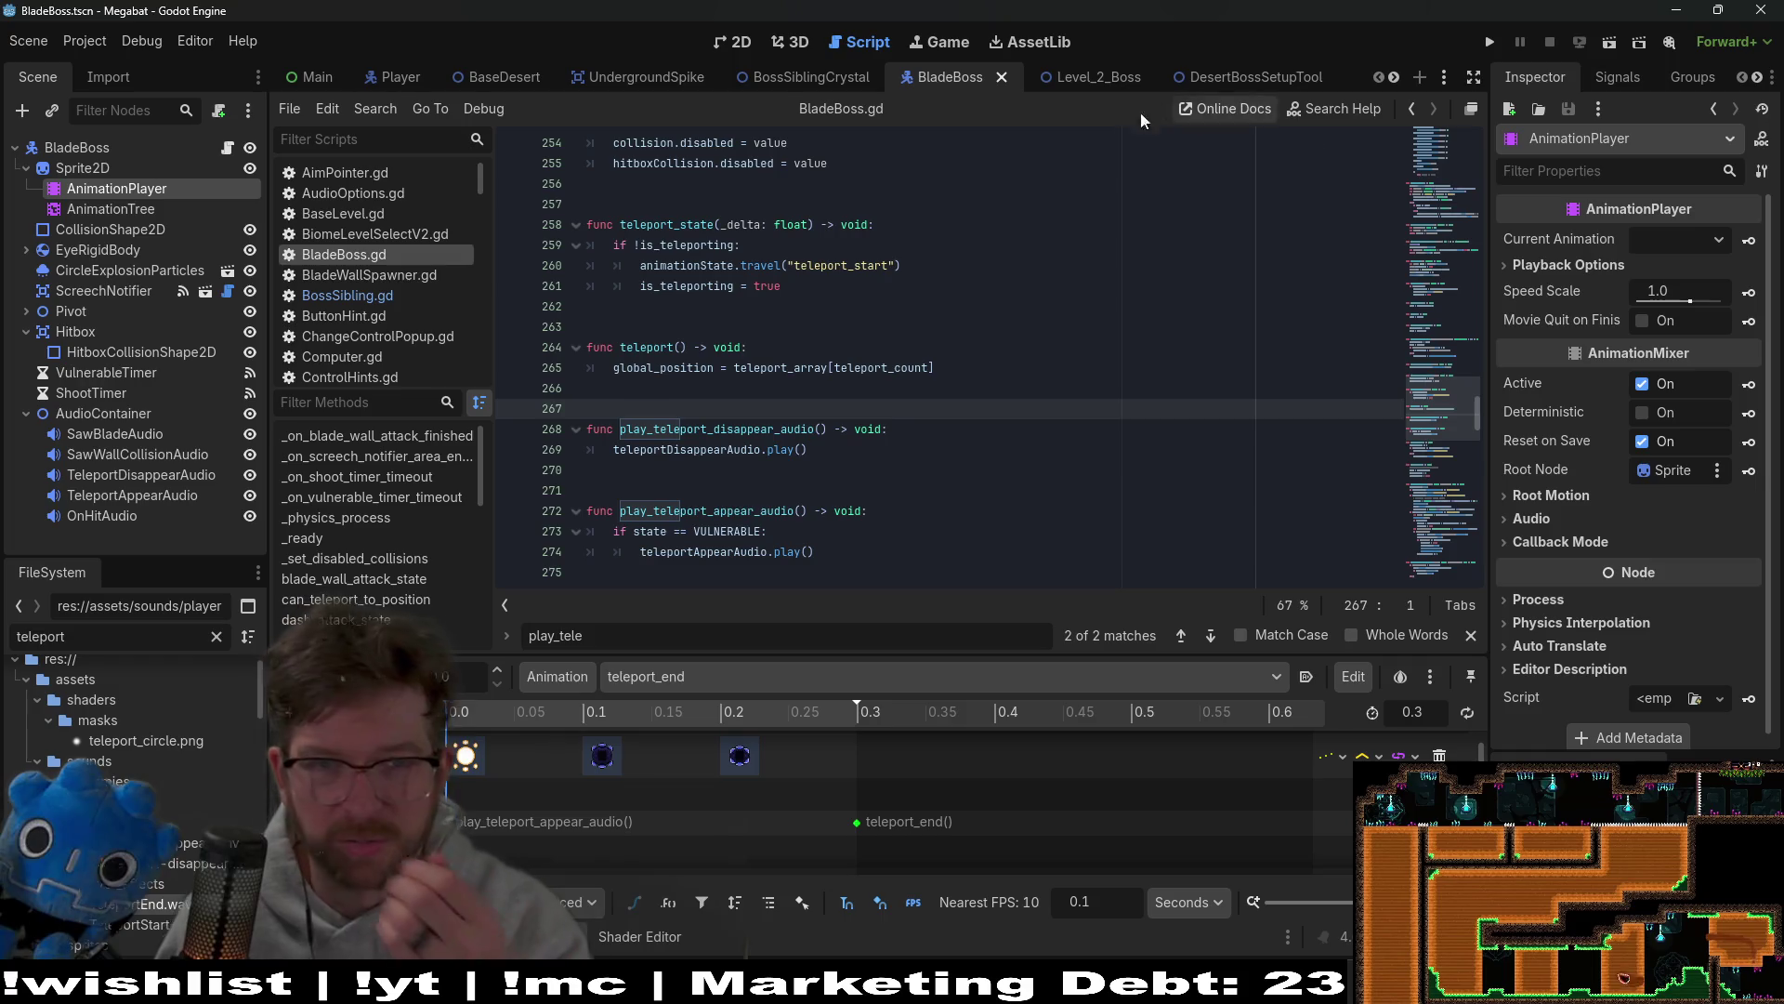
{"action": "left_click", "coordinate": [1073, 76]}
Step: Test-run the boss level, then close the game window
{"action": "left_click", "coordinate": [1626, 42]}
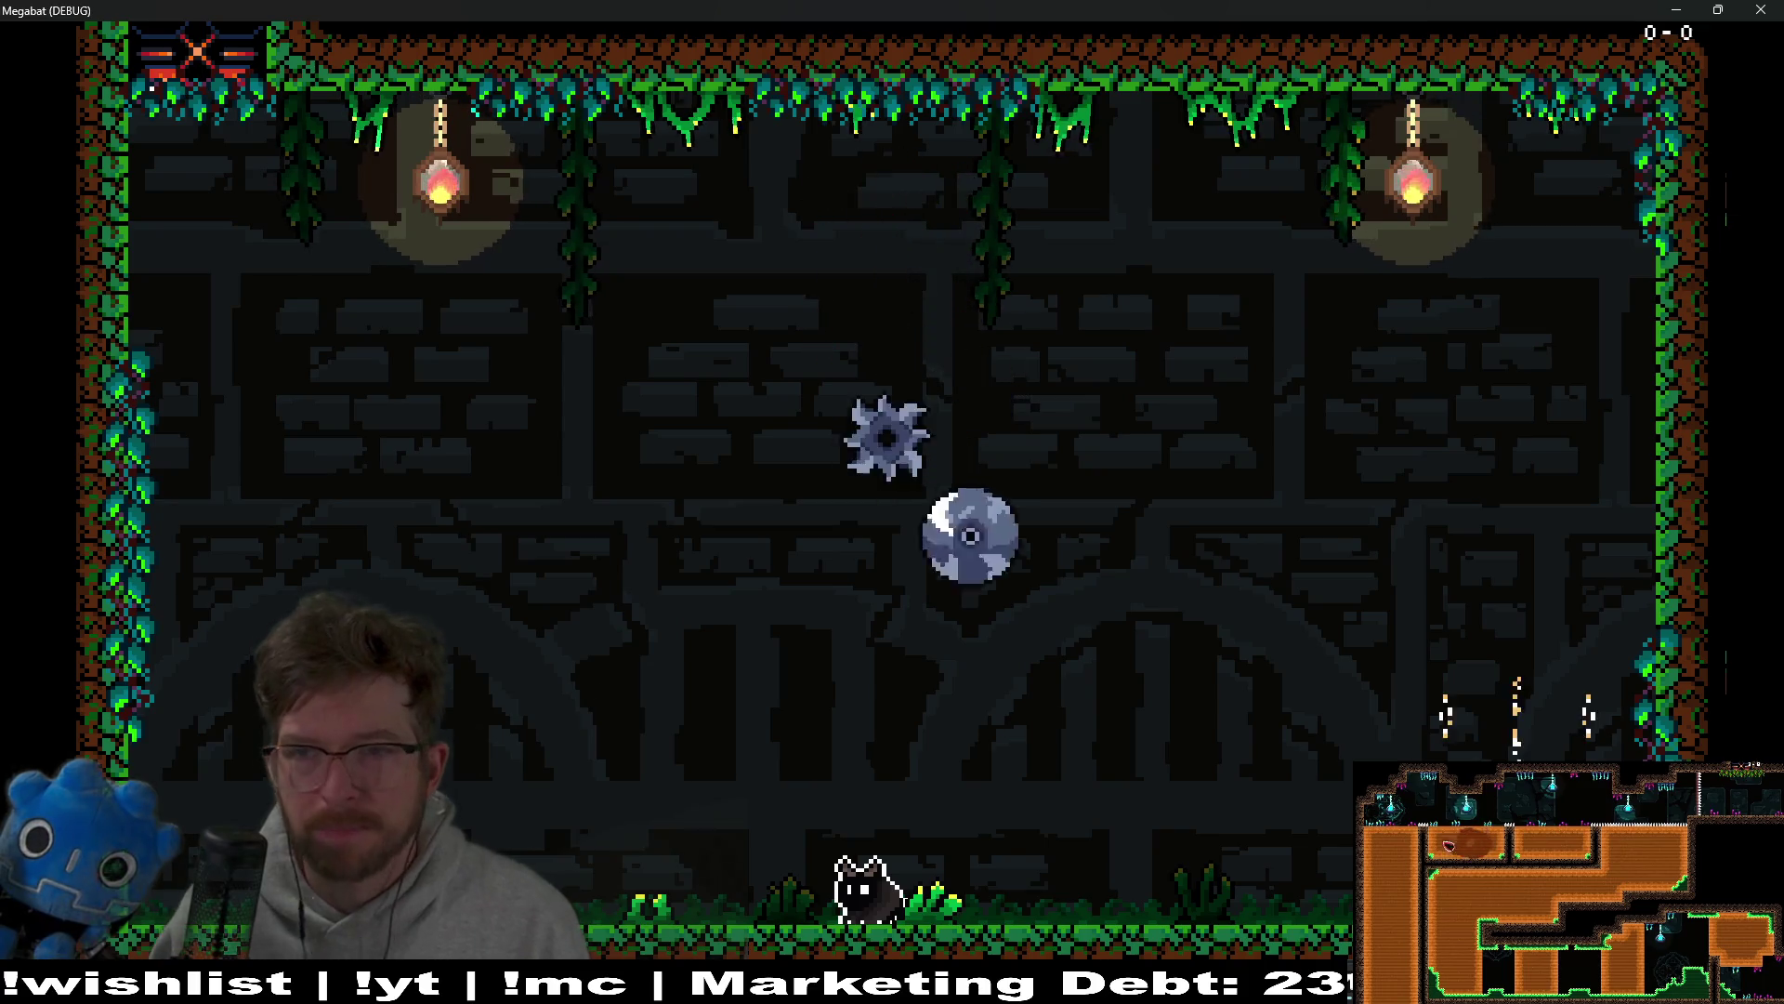
{"action": "left_click", "coordinate": [1777, 7]}
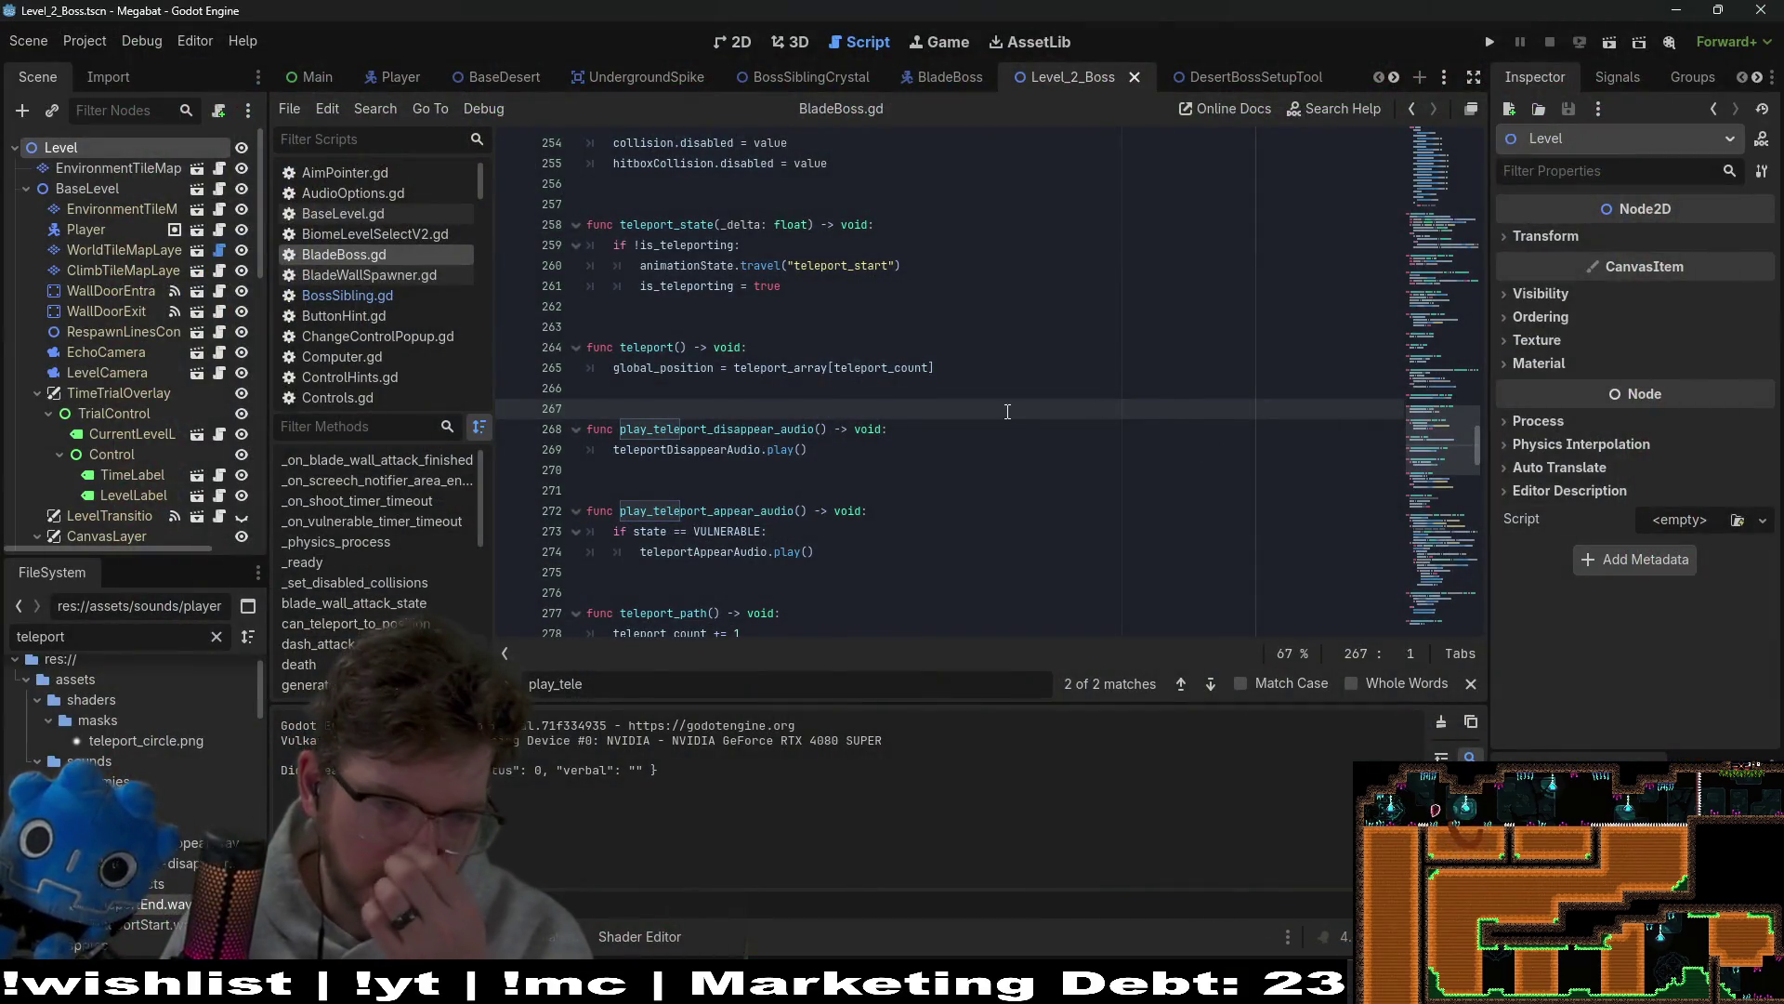
{"action": "scroll", "coordinate": [1018, 412], "scroll_direction": "down", "scroll_amount": 2}
Step: Remove the 'if state == VULNERABLE:' line so the appear sound always plays, and save
{"action": "left_click_drag", "start_coordinate": [1018, 412], "coordinate": [928, 392]}
{"action": "key", "text": "BackSpace"}
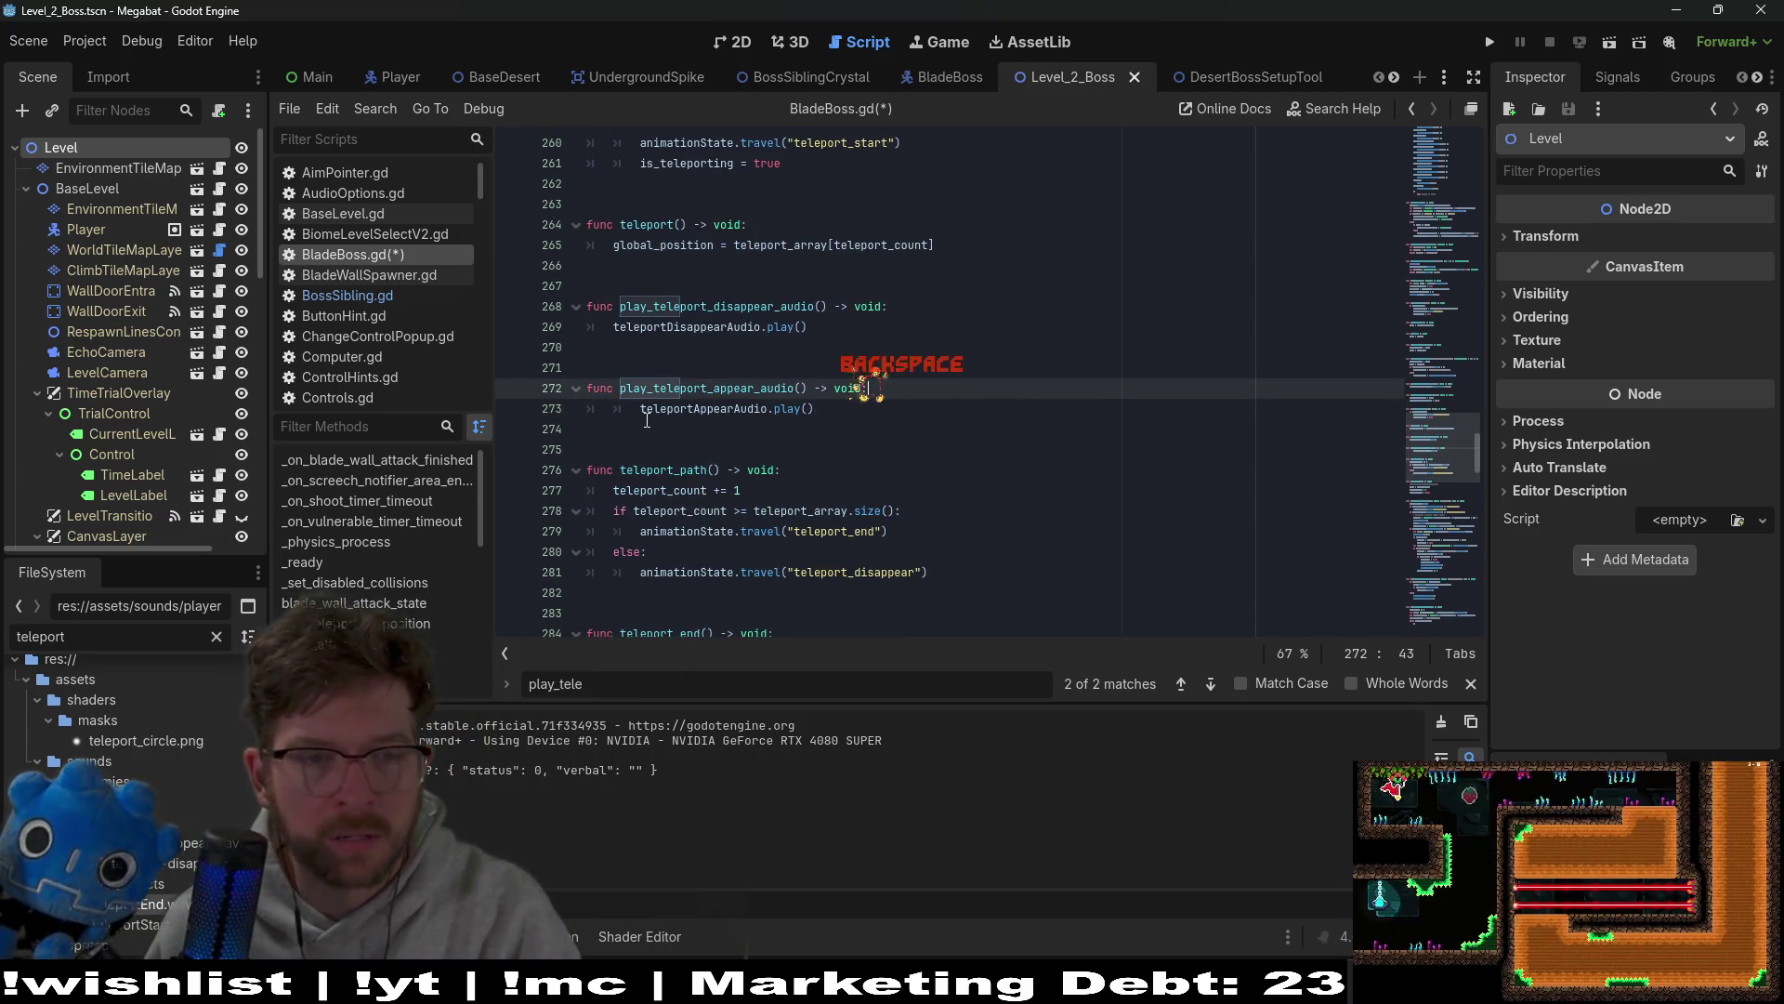
{"action": "left_click", "coordinate": [1017, 369]}
{"action": "key", "text": "ctrl+s"}
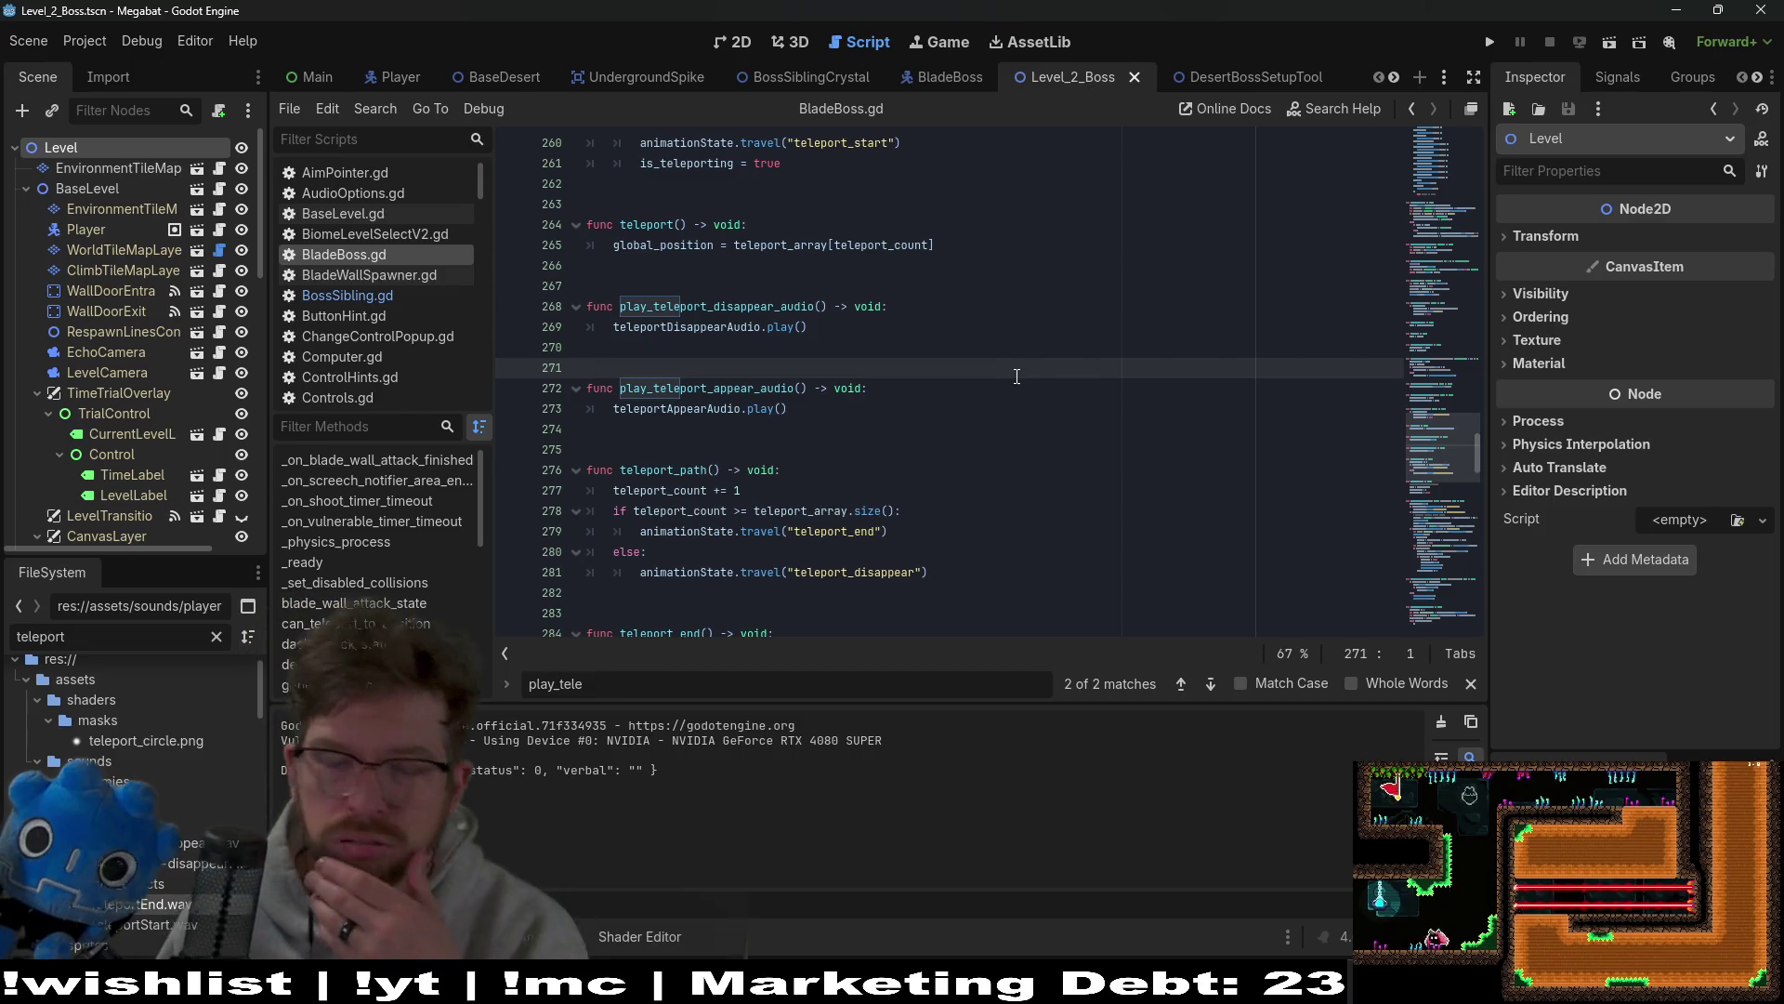
{"action": "left_click", "coordinate": [918, 401]}
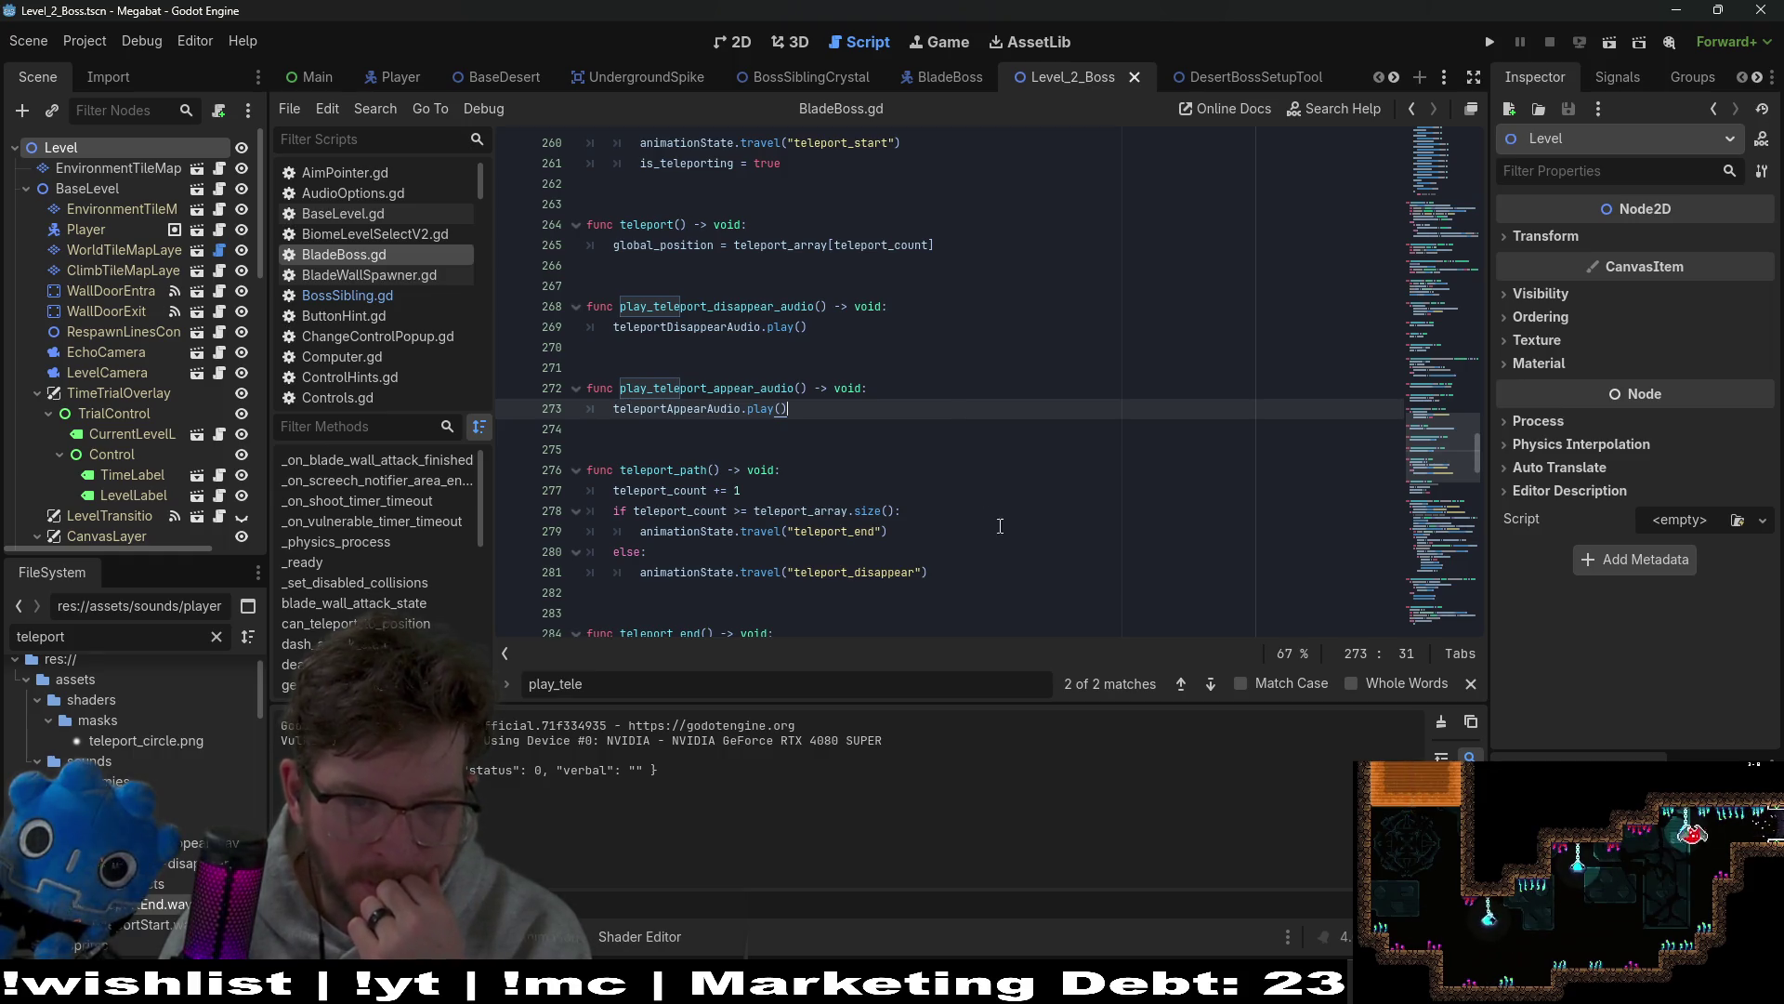
{"action": "left_click", "coordinate": [1000, 569]}
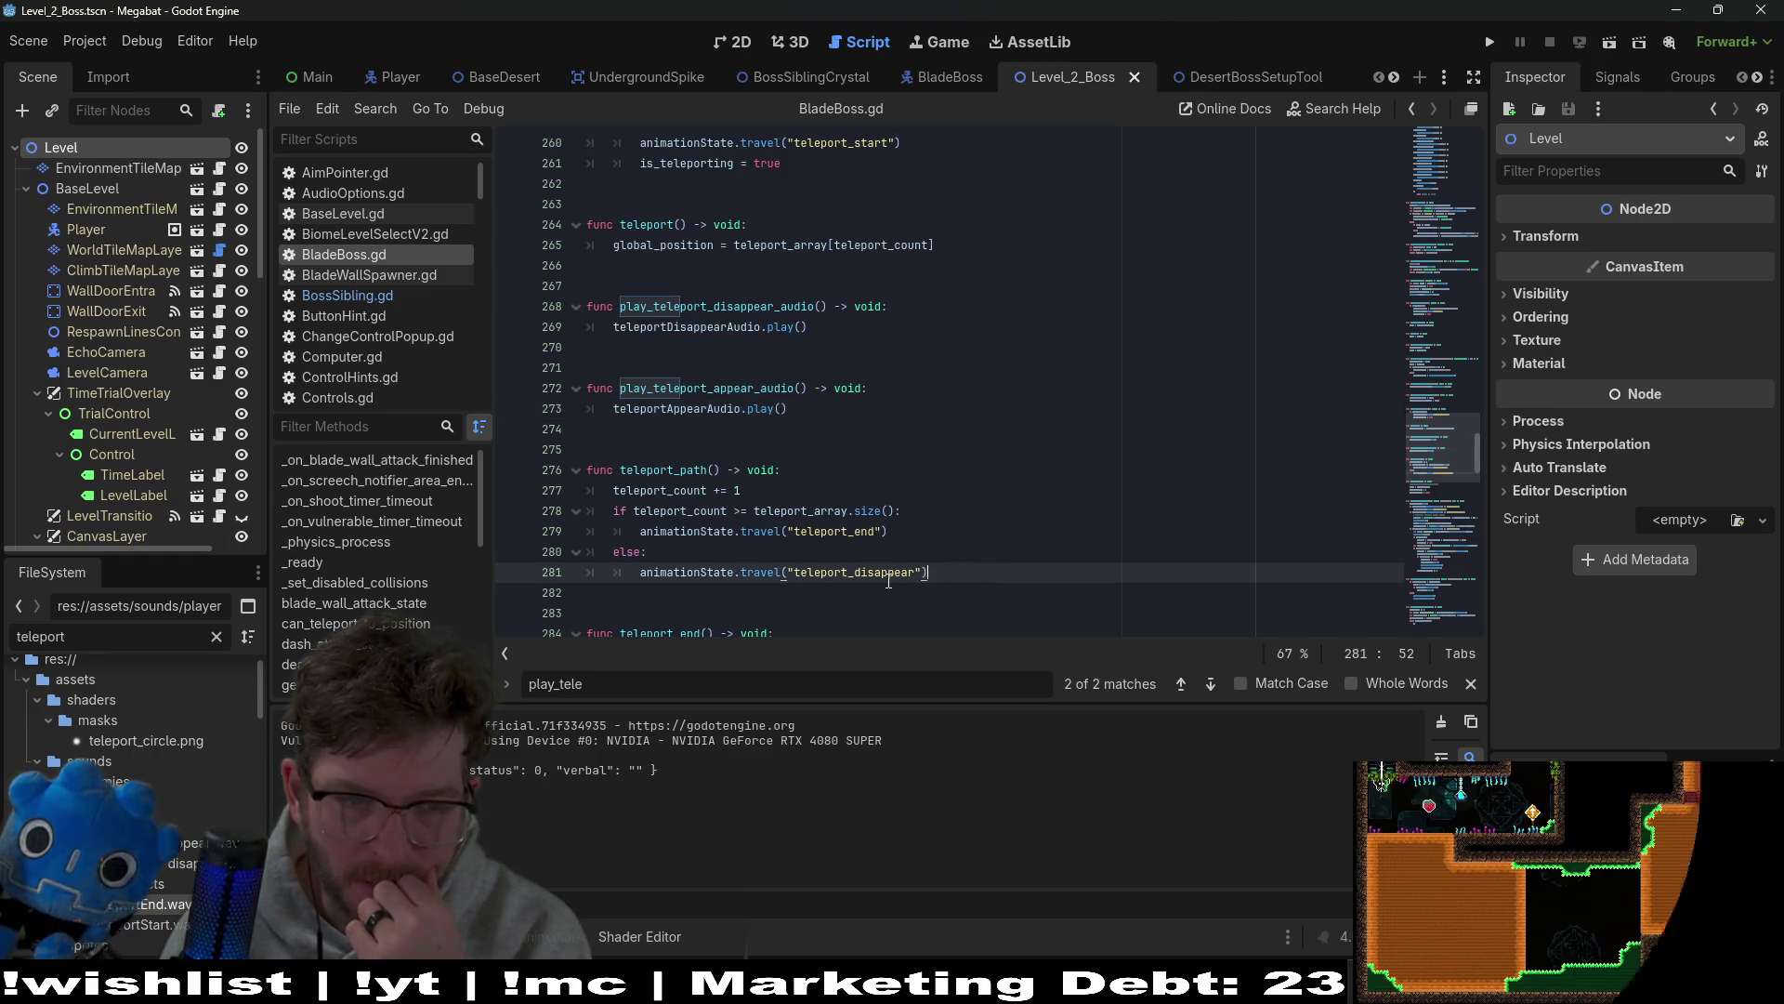
Step: Call play_teleport_appear_audio() after the teleport_end travel in teleport_path, then save and run
{"action": "left_click", "coordinate": [682, 471]}
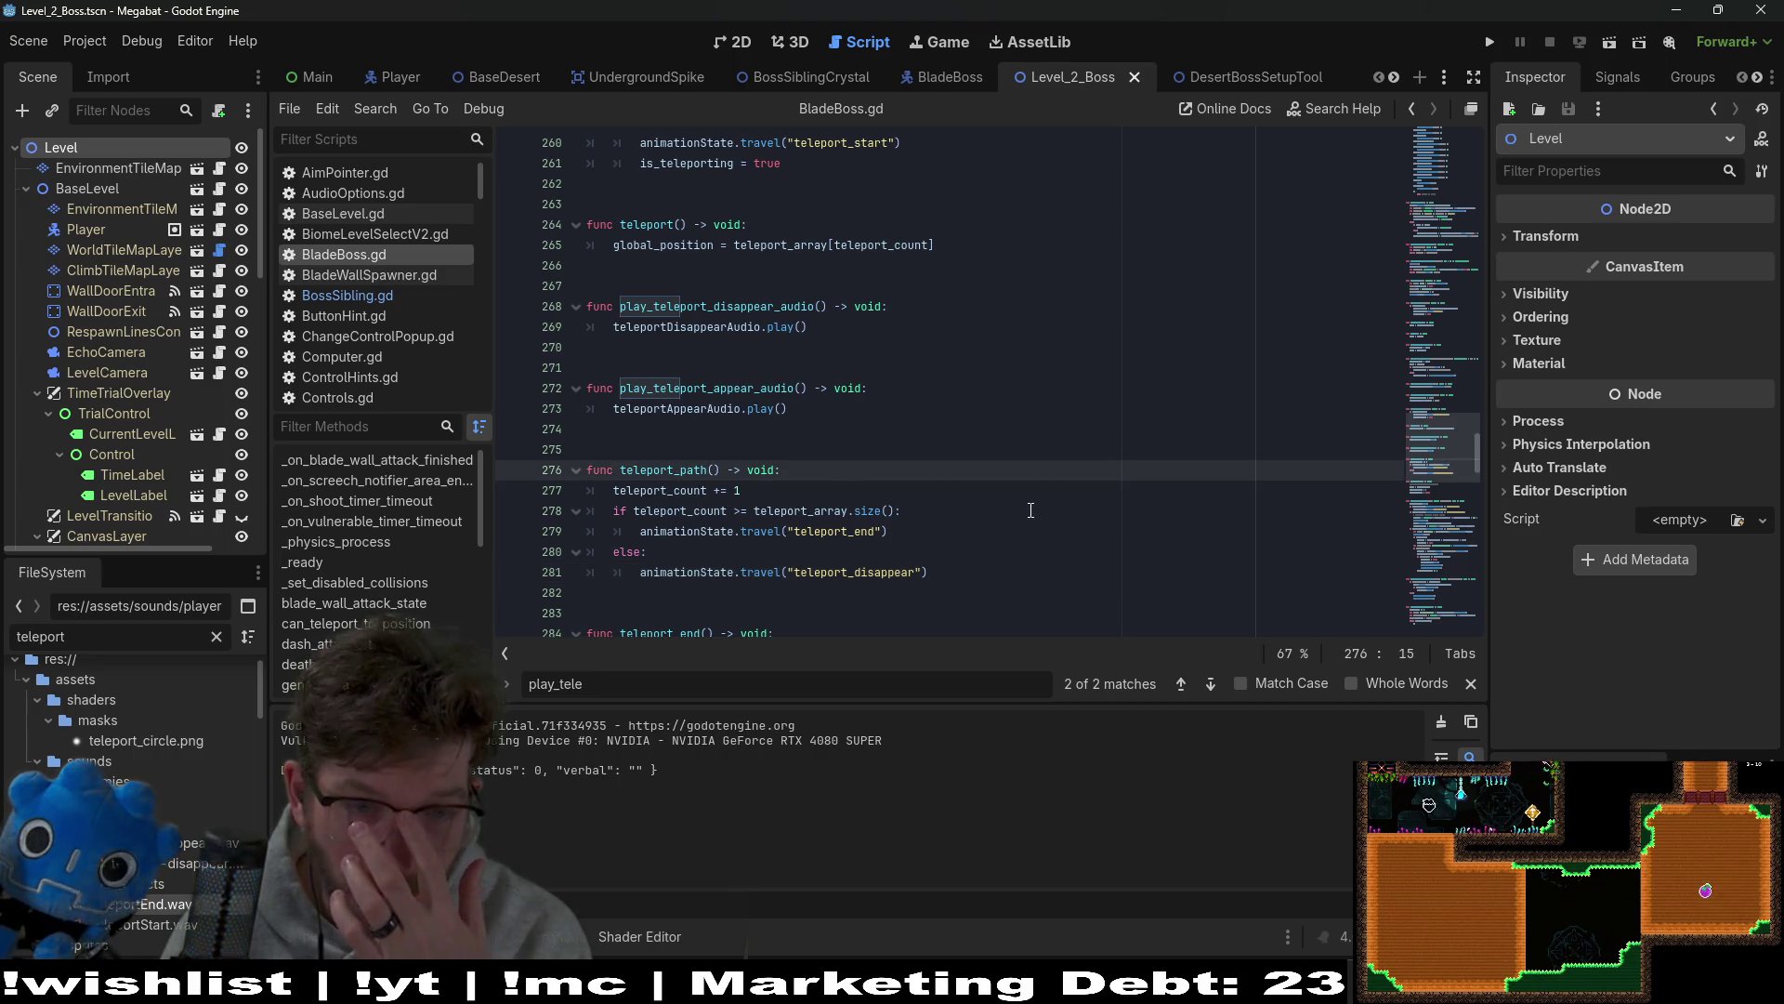
{"action": "scroll", "coordinate": [1031, 511], "scroll_direction": "down", "scroll_amount": 3}
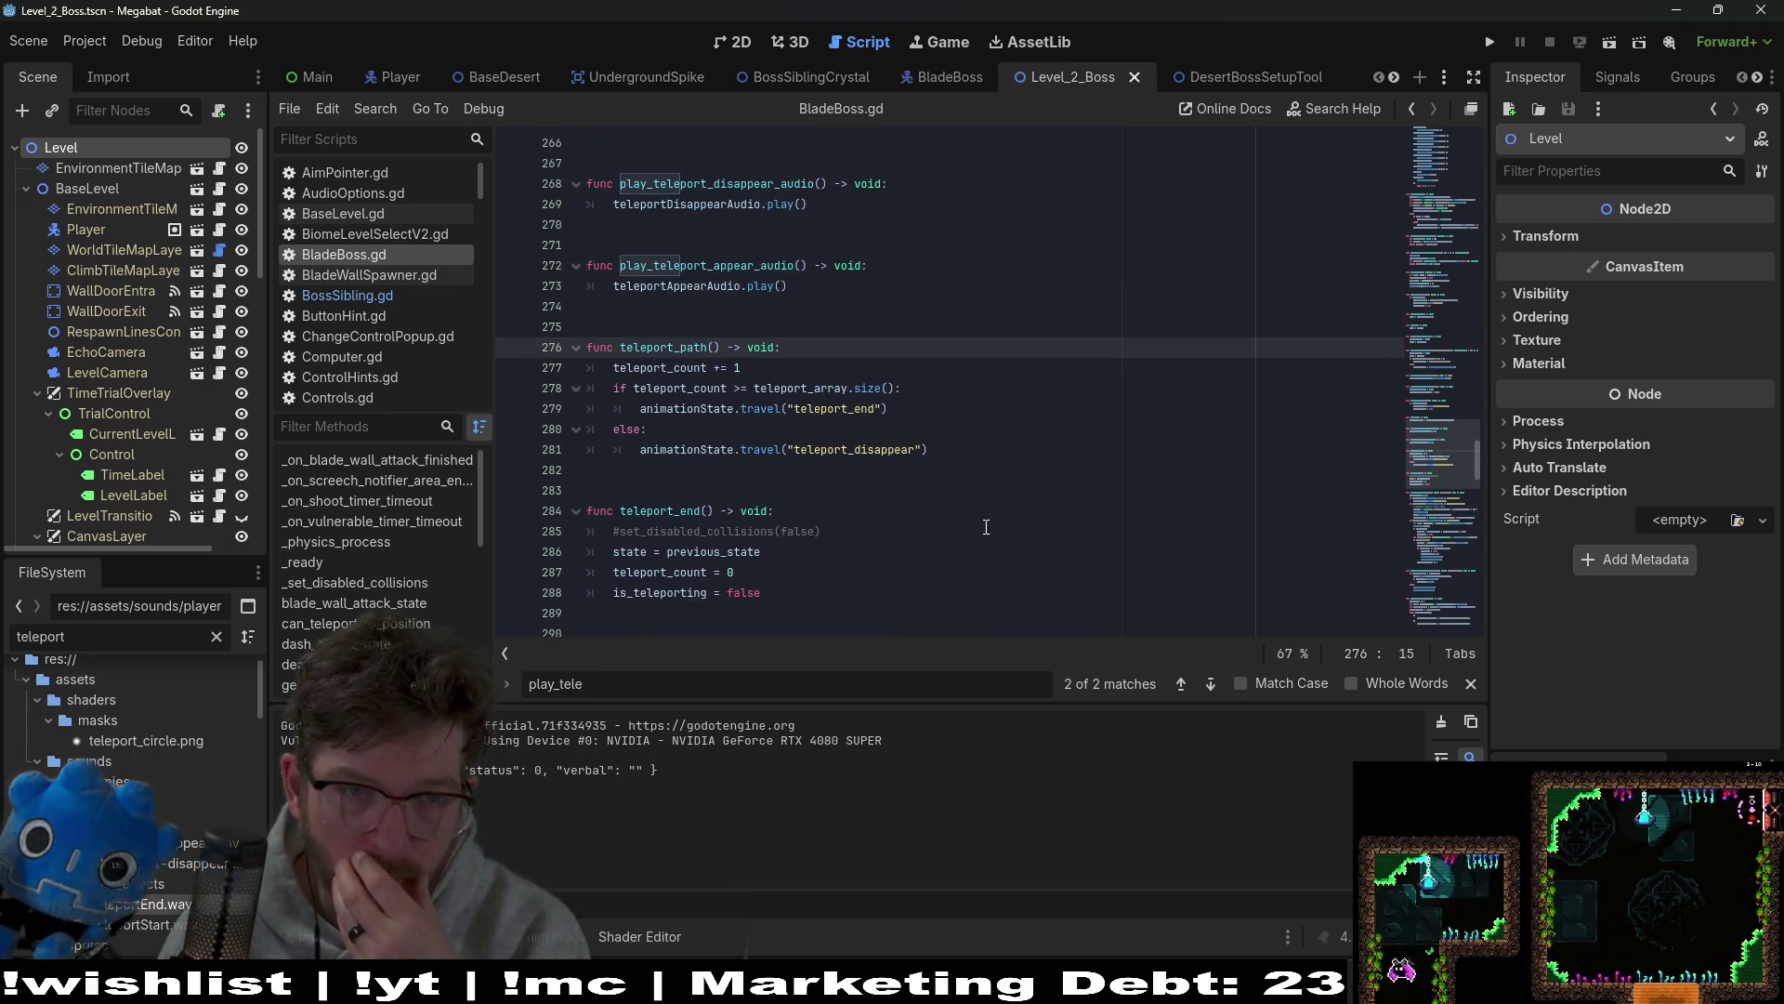
{"action": "double_click", "coordinate": [755, 264]}
{"action": "key", "text": "ctrl+c"}
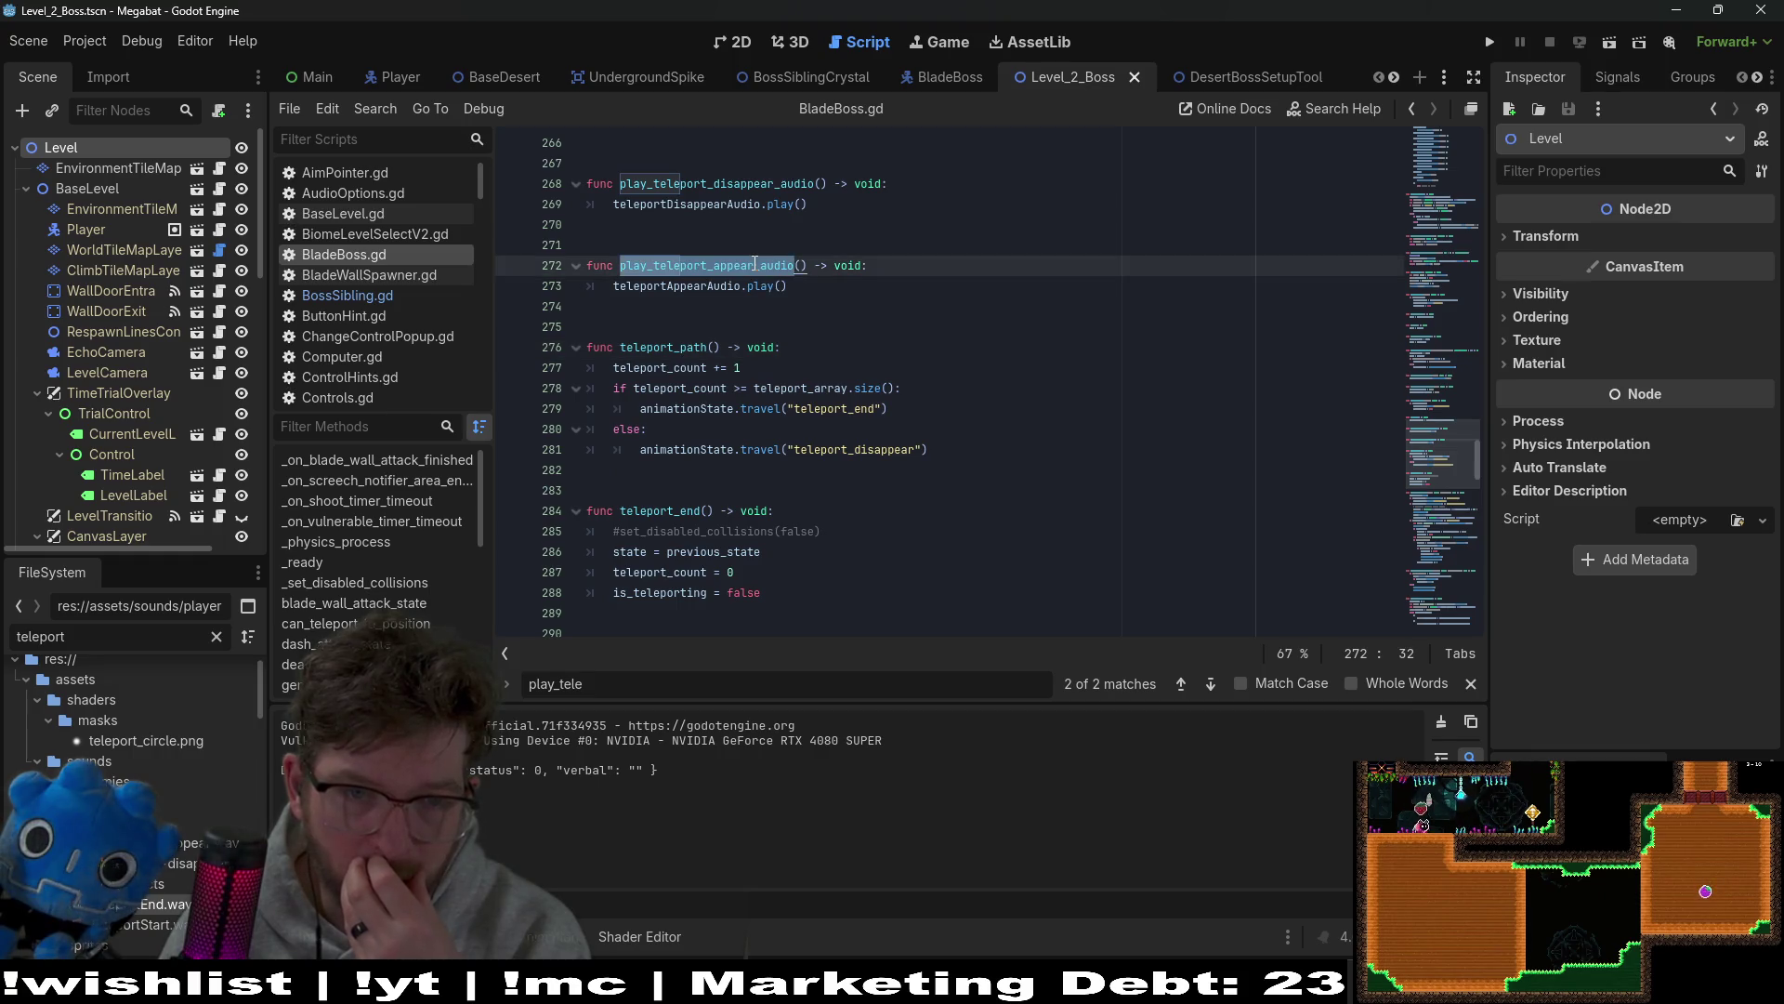
{"action": "left_click", "coordinate": [941, 408]}
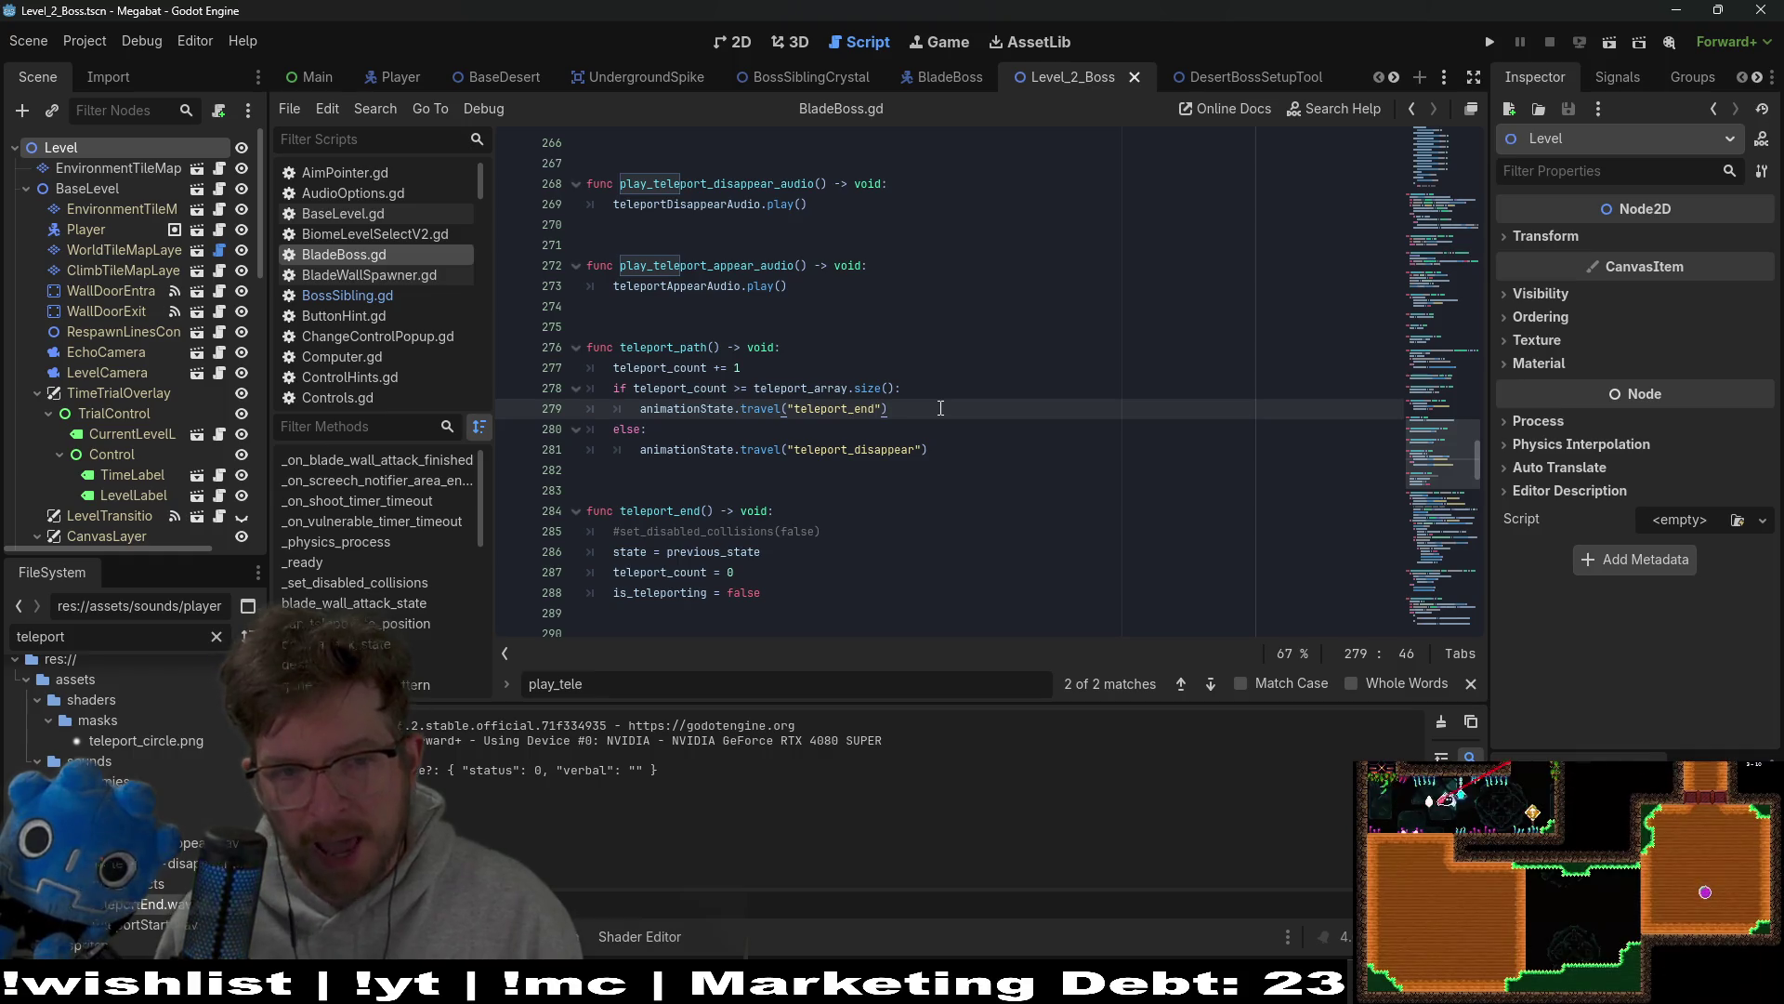
{"action": "key", "text": "Return"}
{"action": "key", "text": "ctrl+v"}
{"action": "type", "text": "("}
{"action": "key", "text": "shift+F9"}
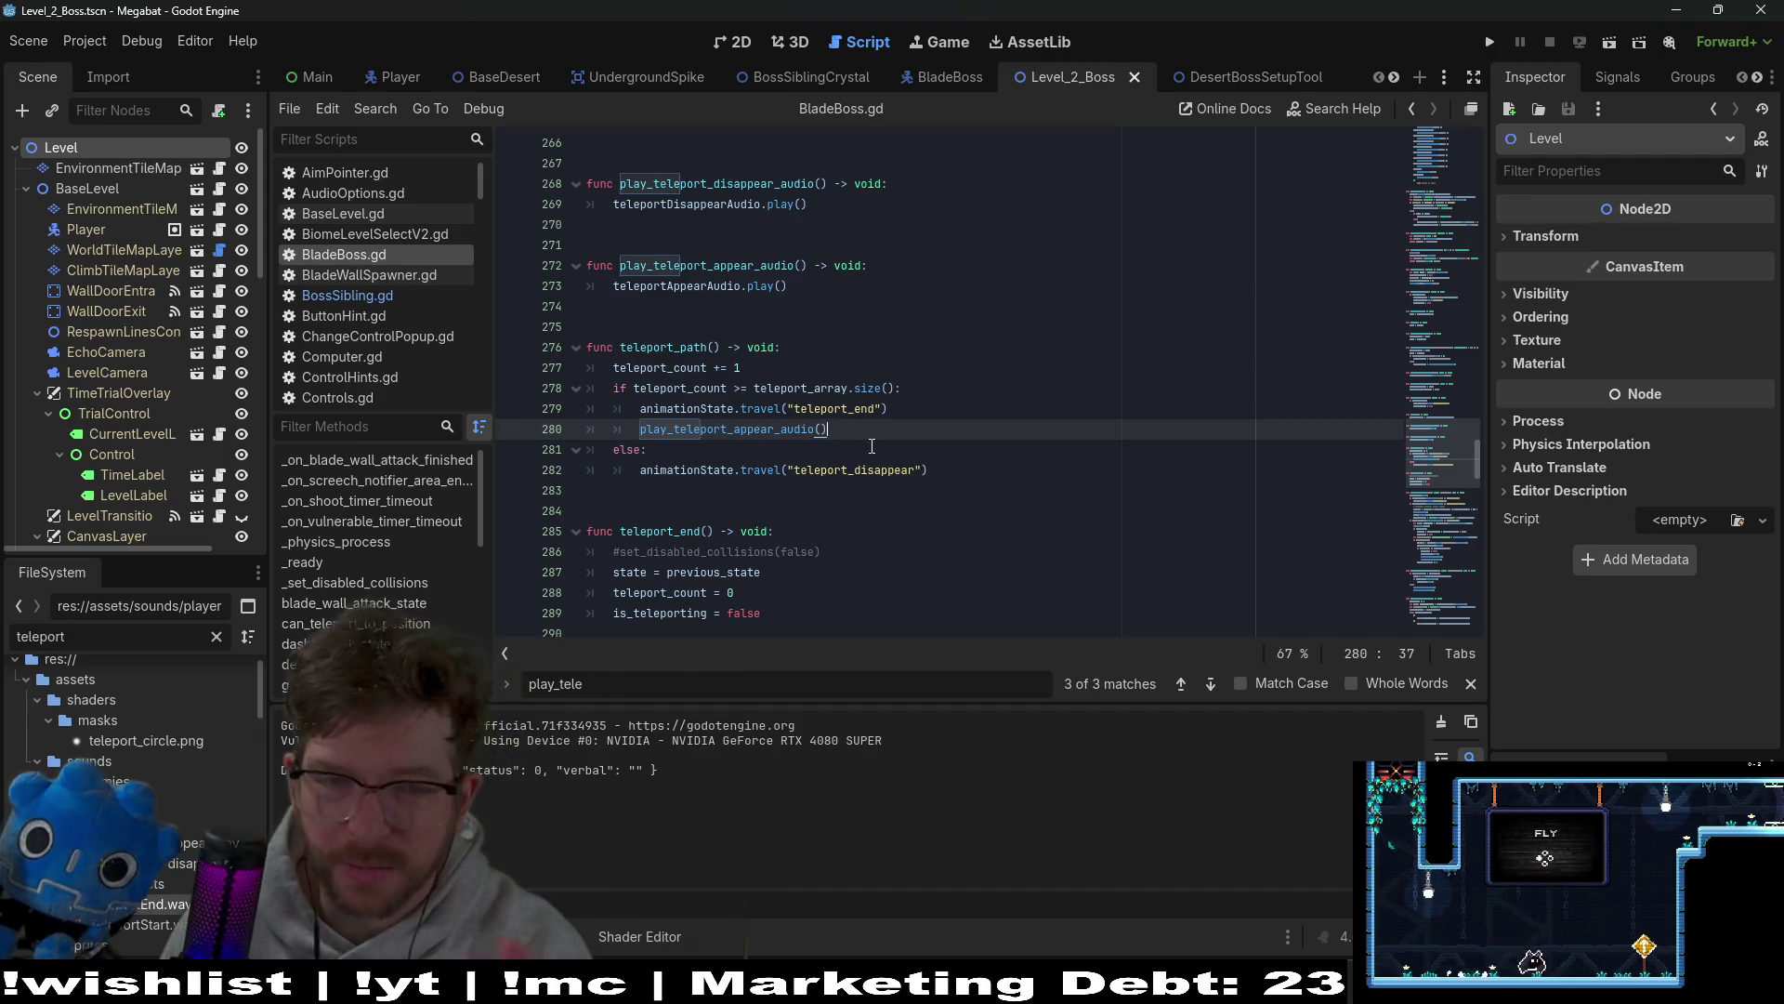
{"action": "left_click", "coordinate": [1490, 43]}
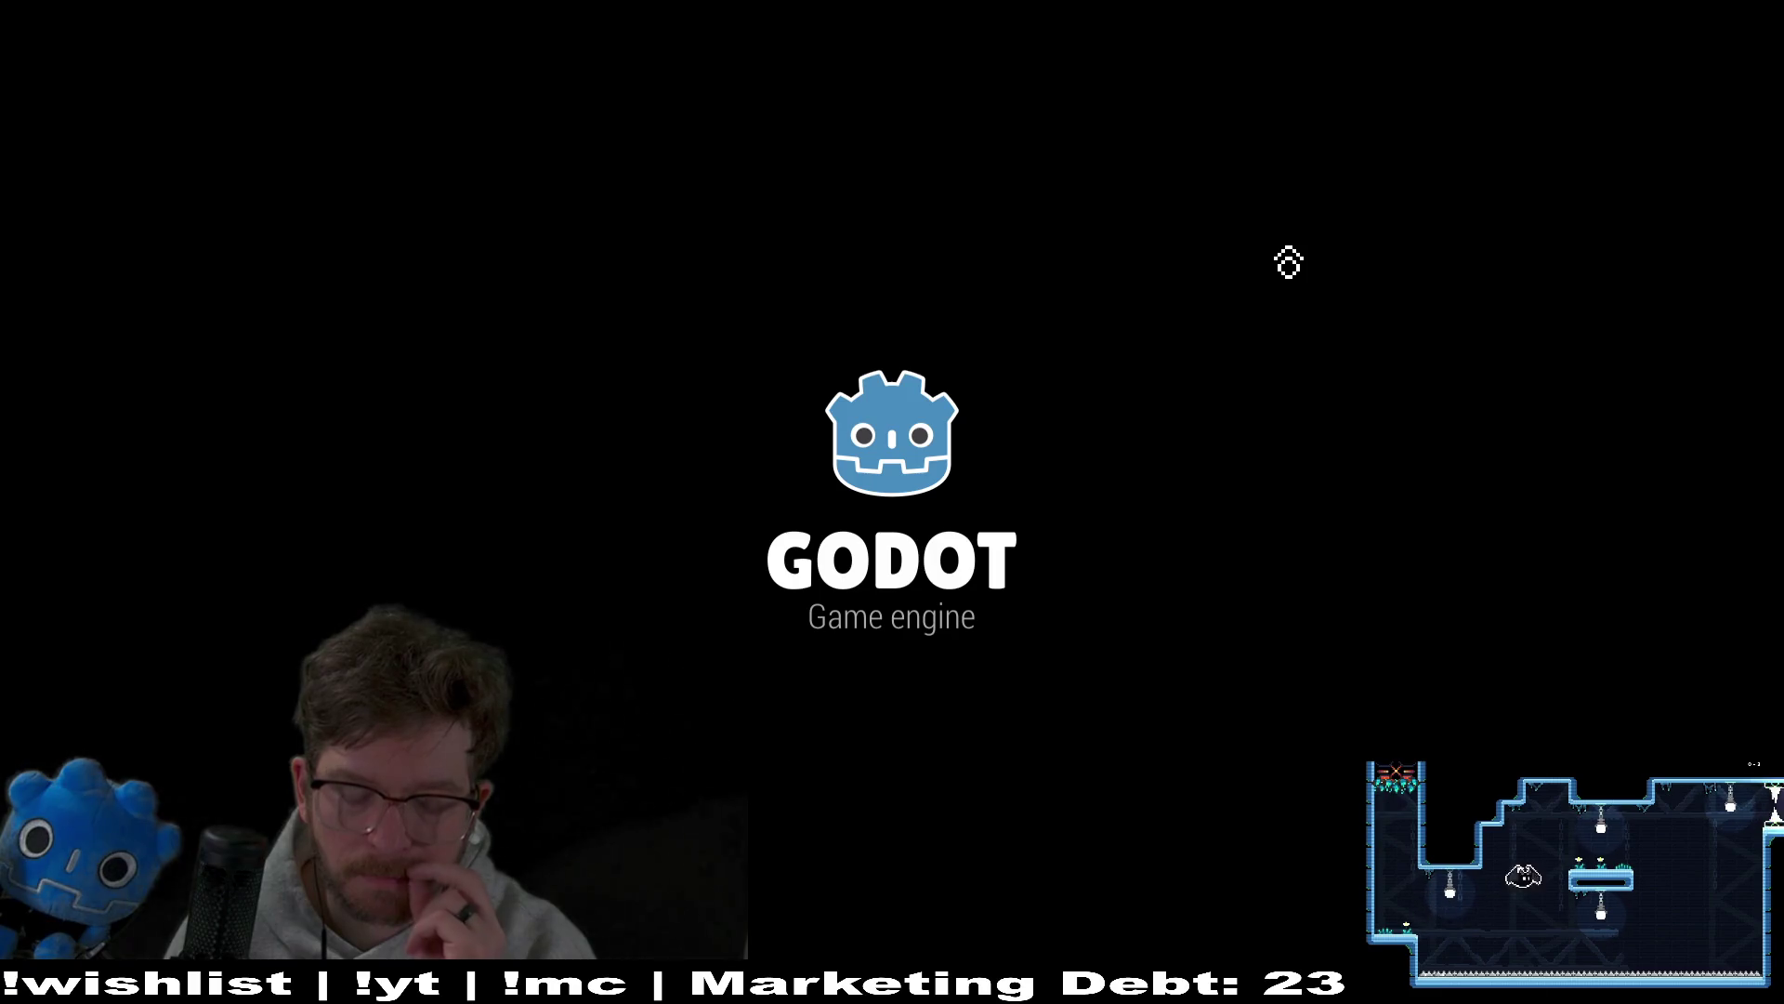
Step: Play the boss fight, moving the bat and dodging the falling saws, then close the game
{"action": "key", "text": "Right"}
{"action": "key", "text": "Left"}
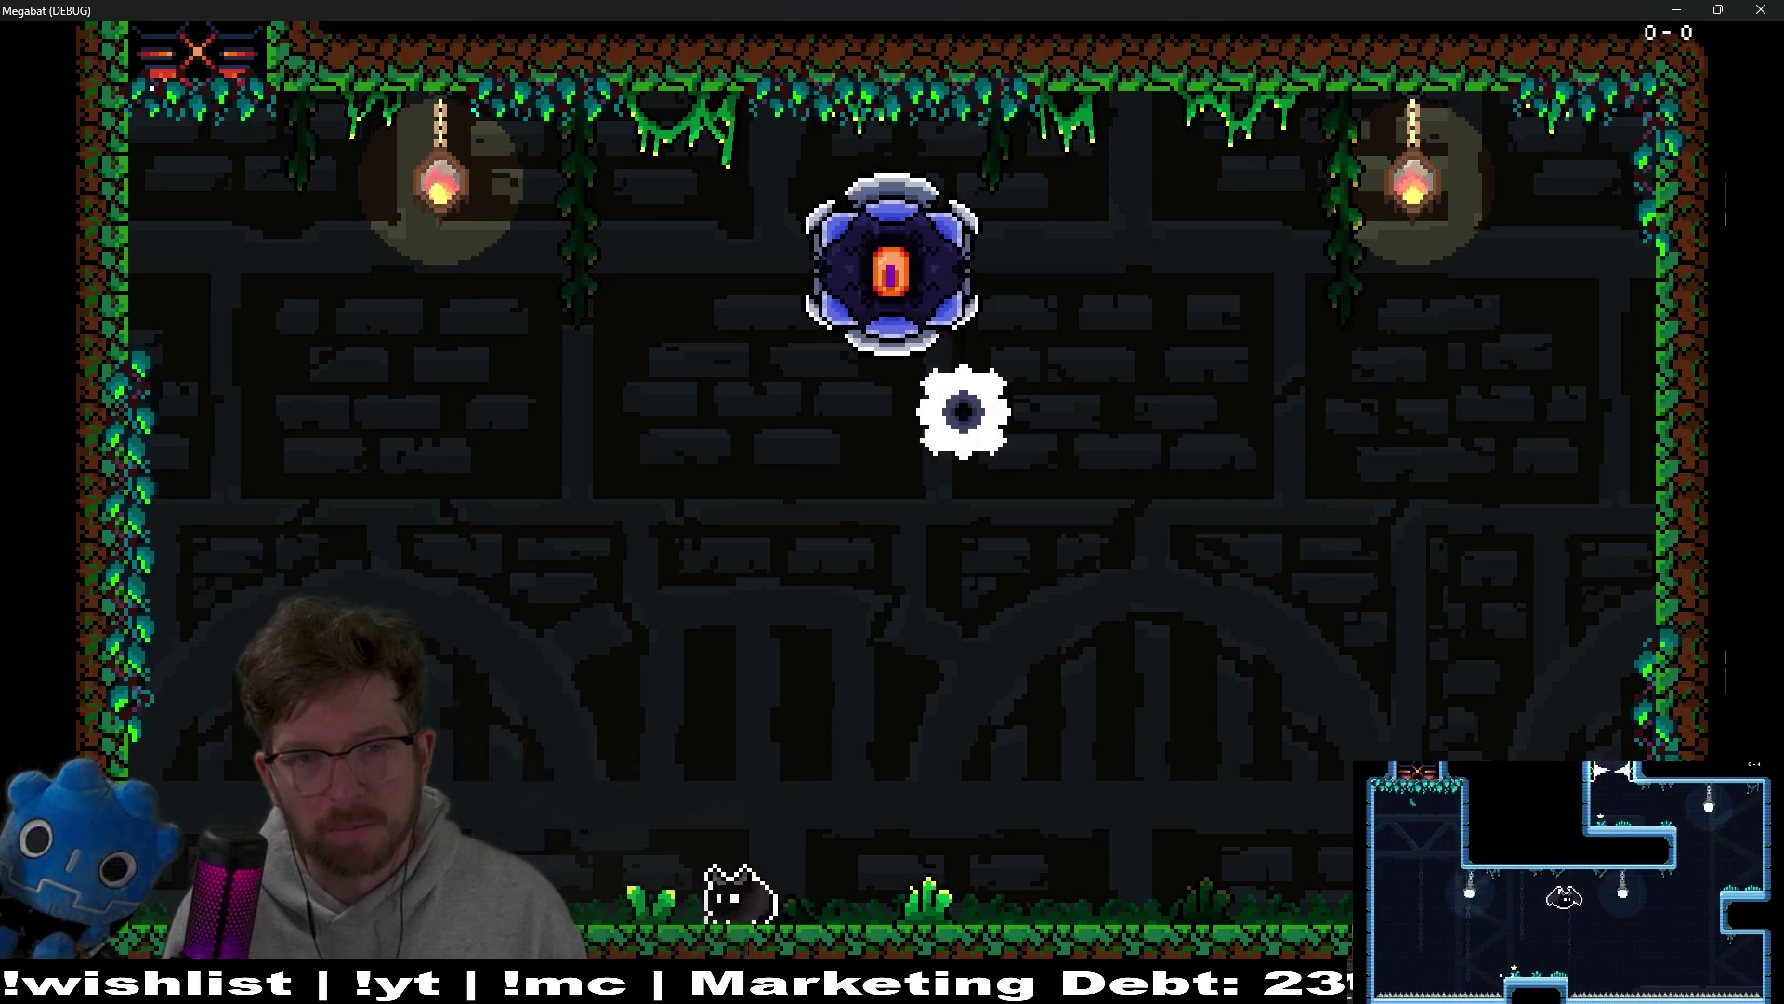
{"action": "key", "text": "Left"}
{"action": "key", "text": "Right"}
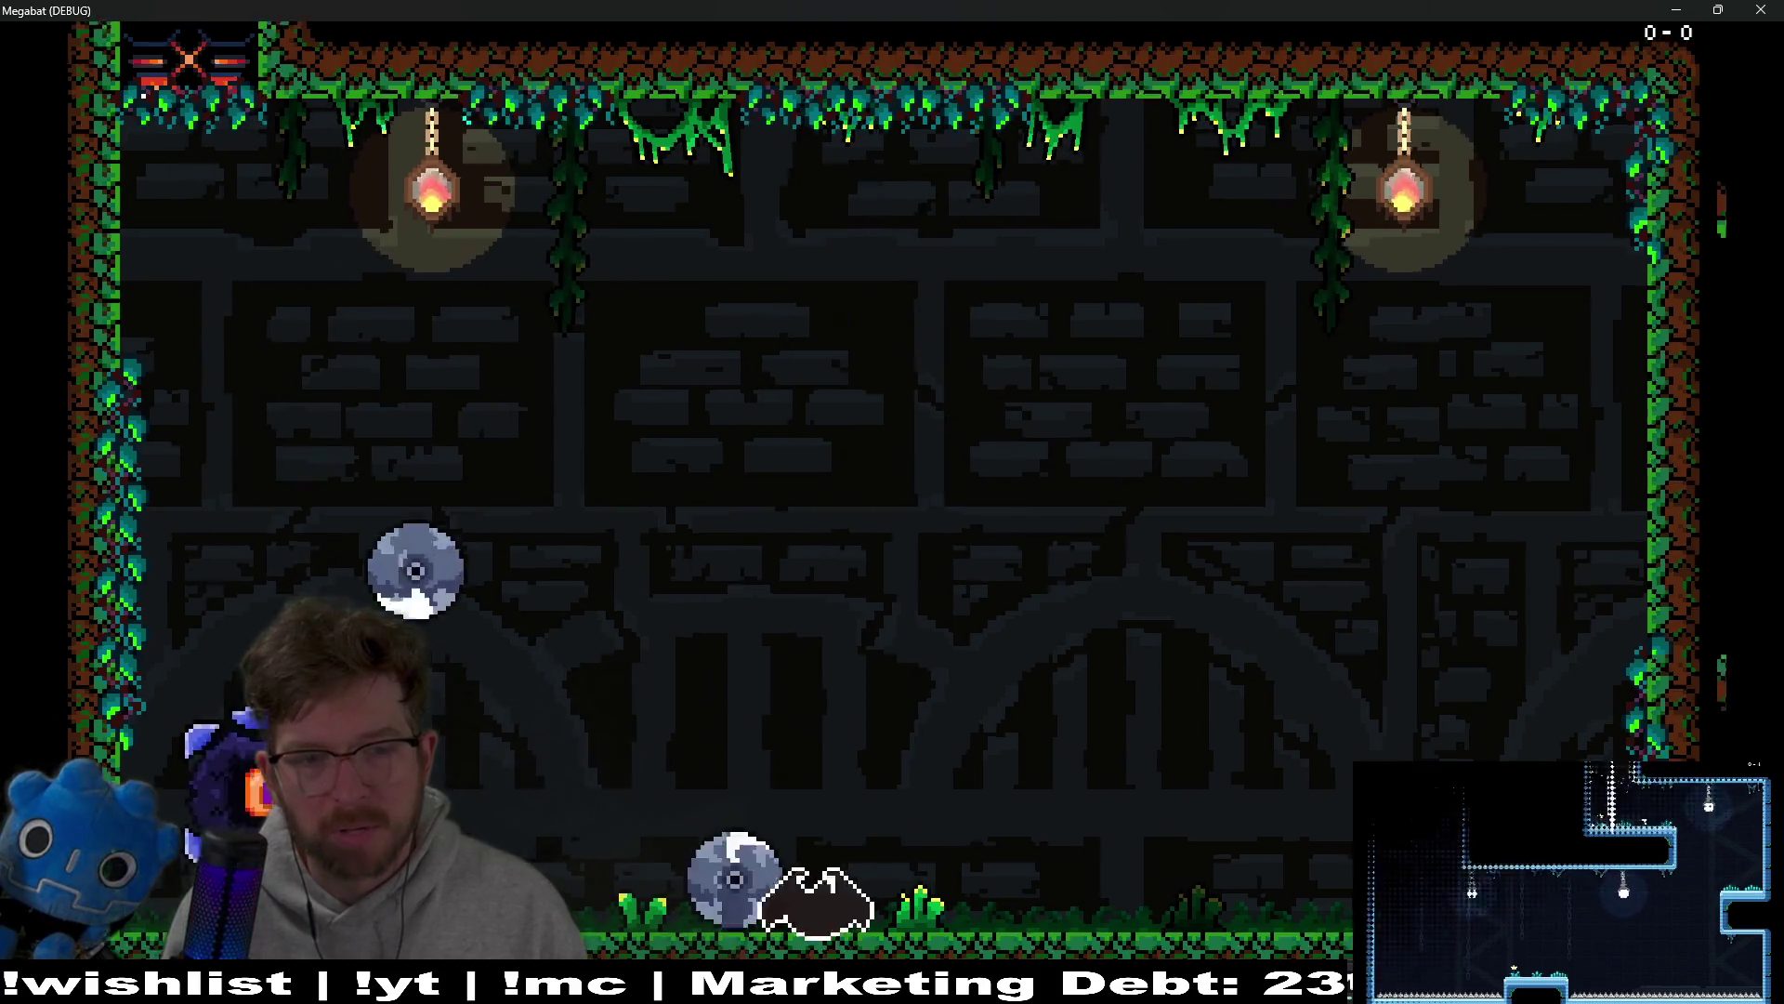
{"action": "key", "text": "F8"}
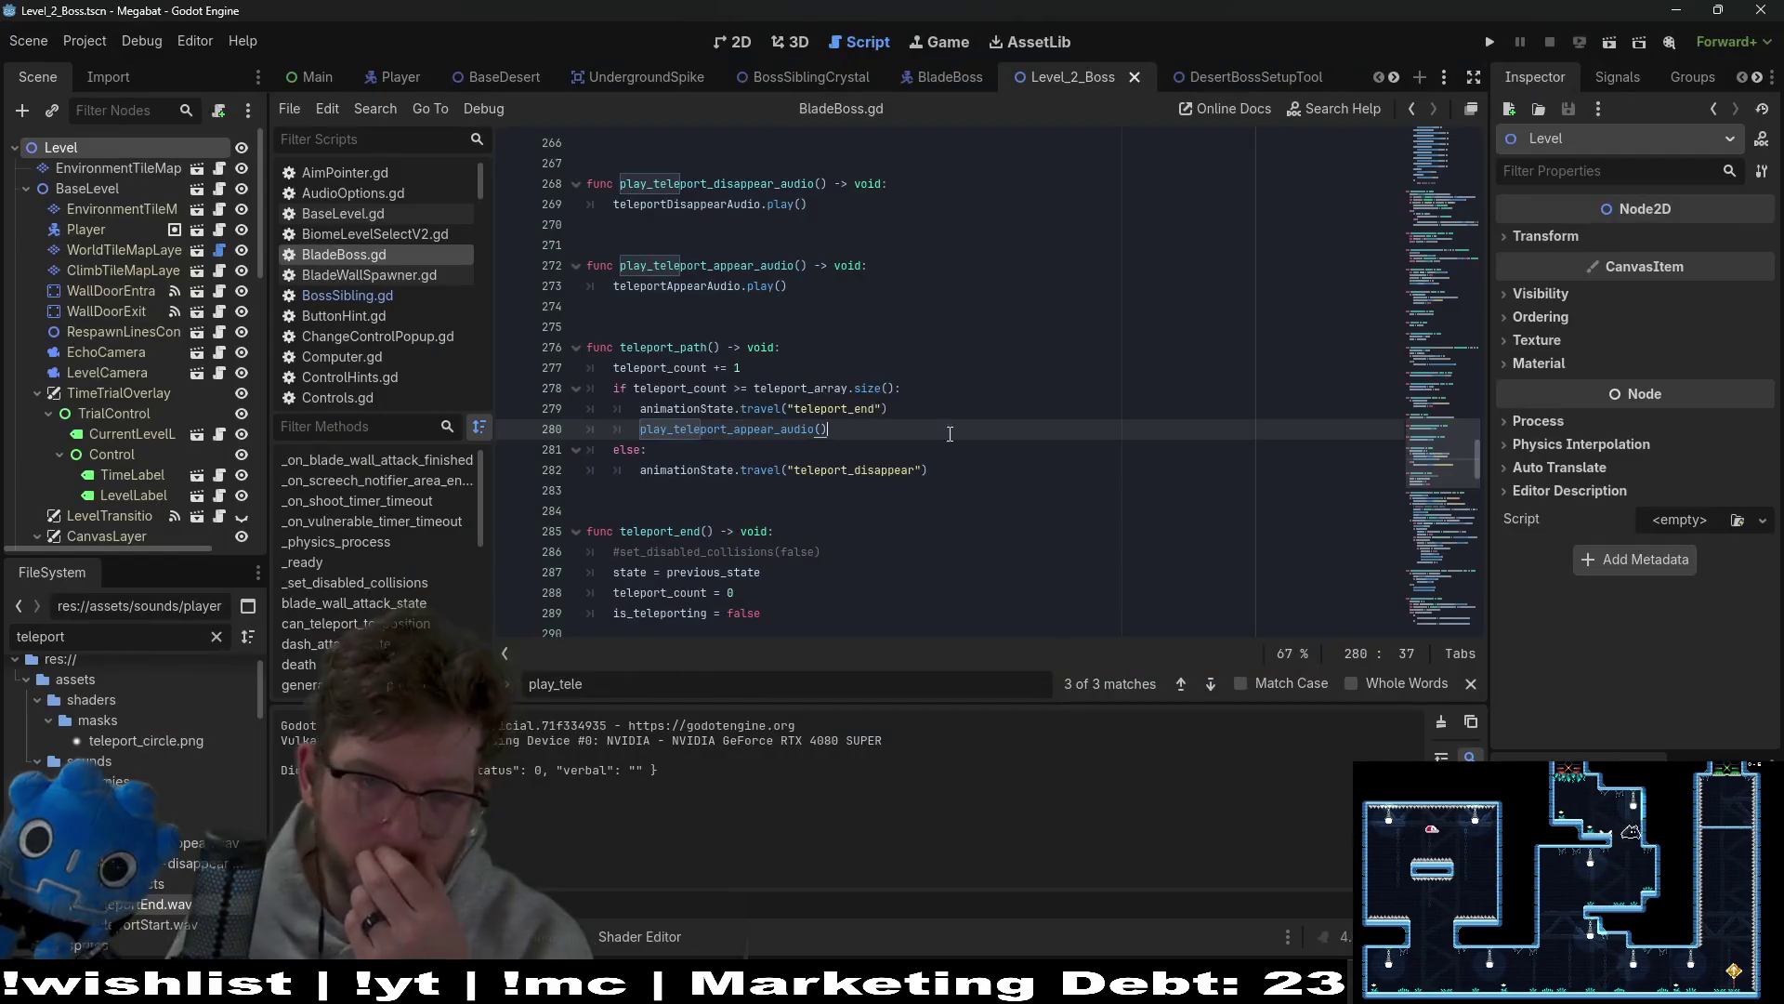
Step: Delete the added play_teleport_appear_audio() line from teleport_path and run a quick retest
{"action": "left_click_drag", "start_coordinate": [959, 437], "coordinate": [937, 409]}
{"action": "key", "text": "BackSpace"}
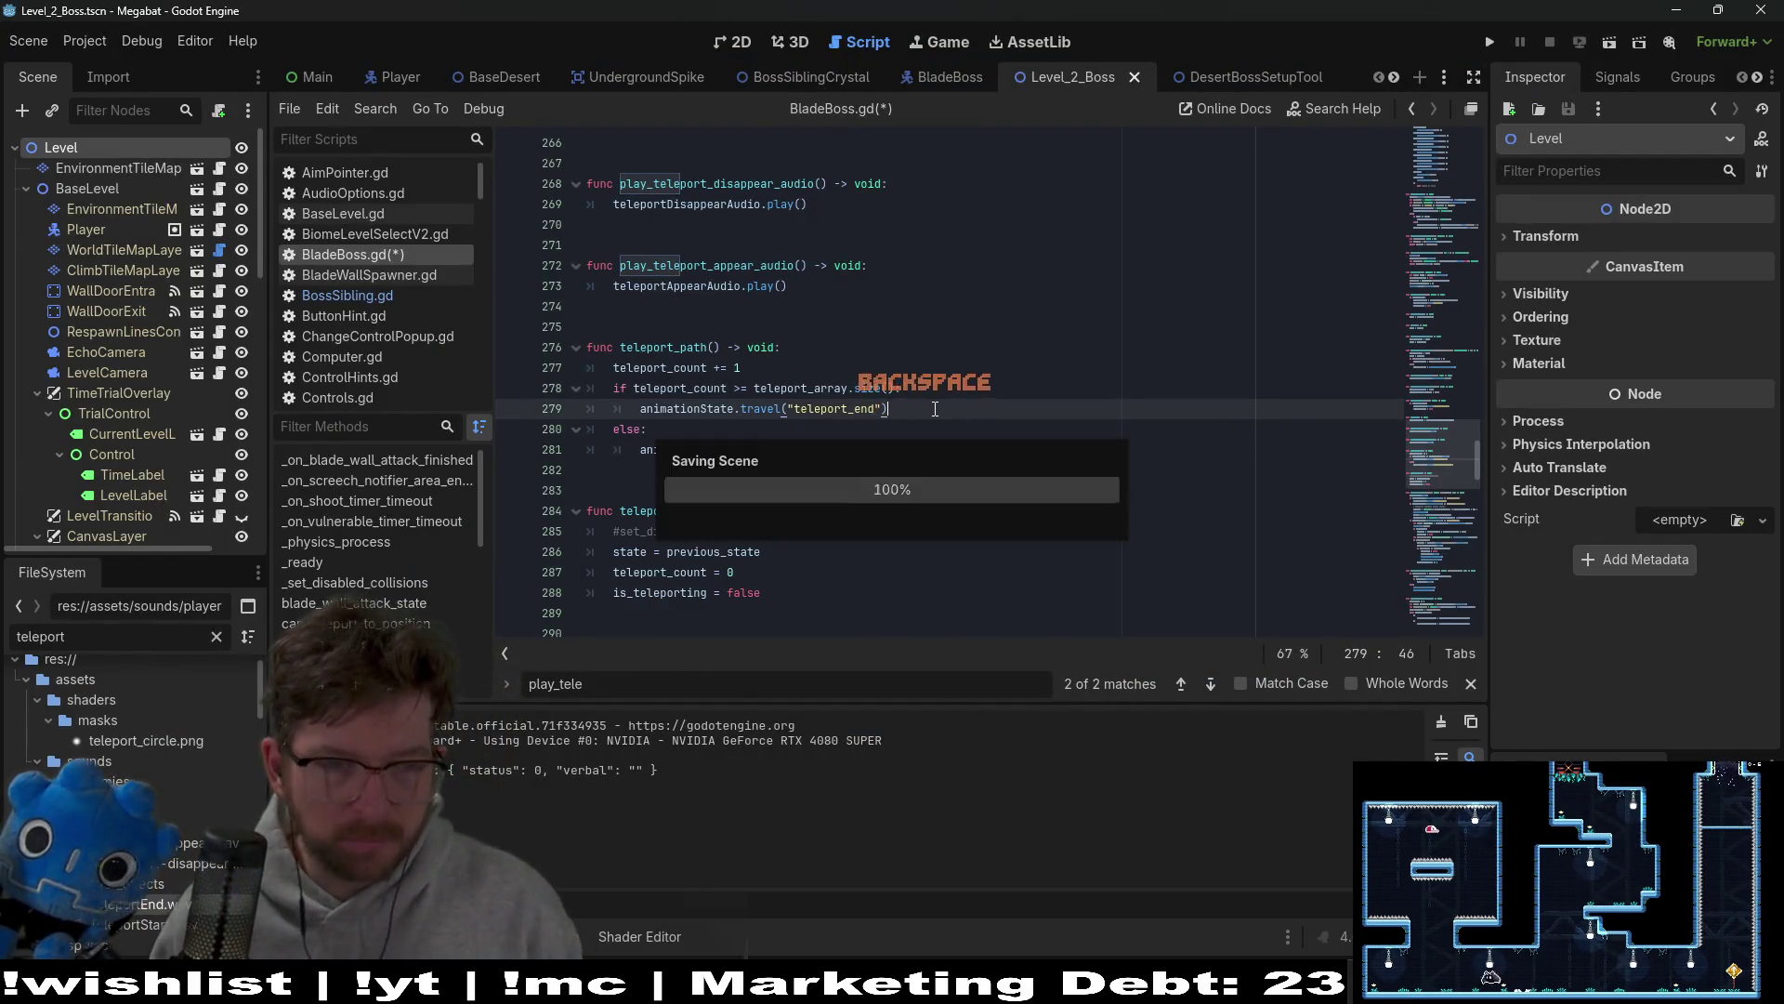
{"action": "scroll", "coordinate": [938, 418], "scroll_direction": "down", "scroll_amount": 6}
{"action": "scroll", "coordinate": [952, 451], "scroll_direction": "down", "scroll_amount": 4}
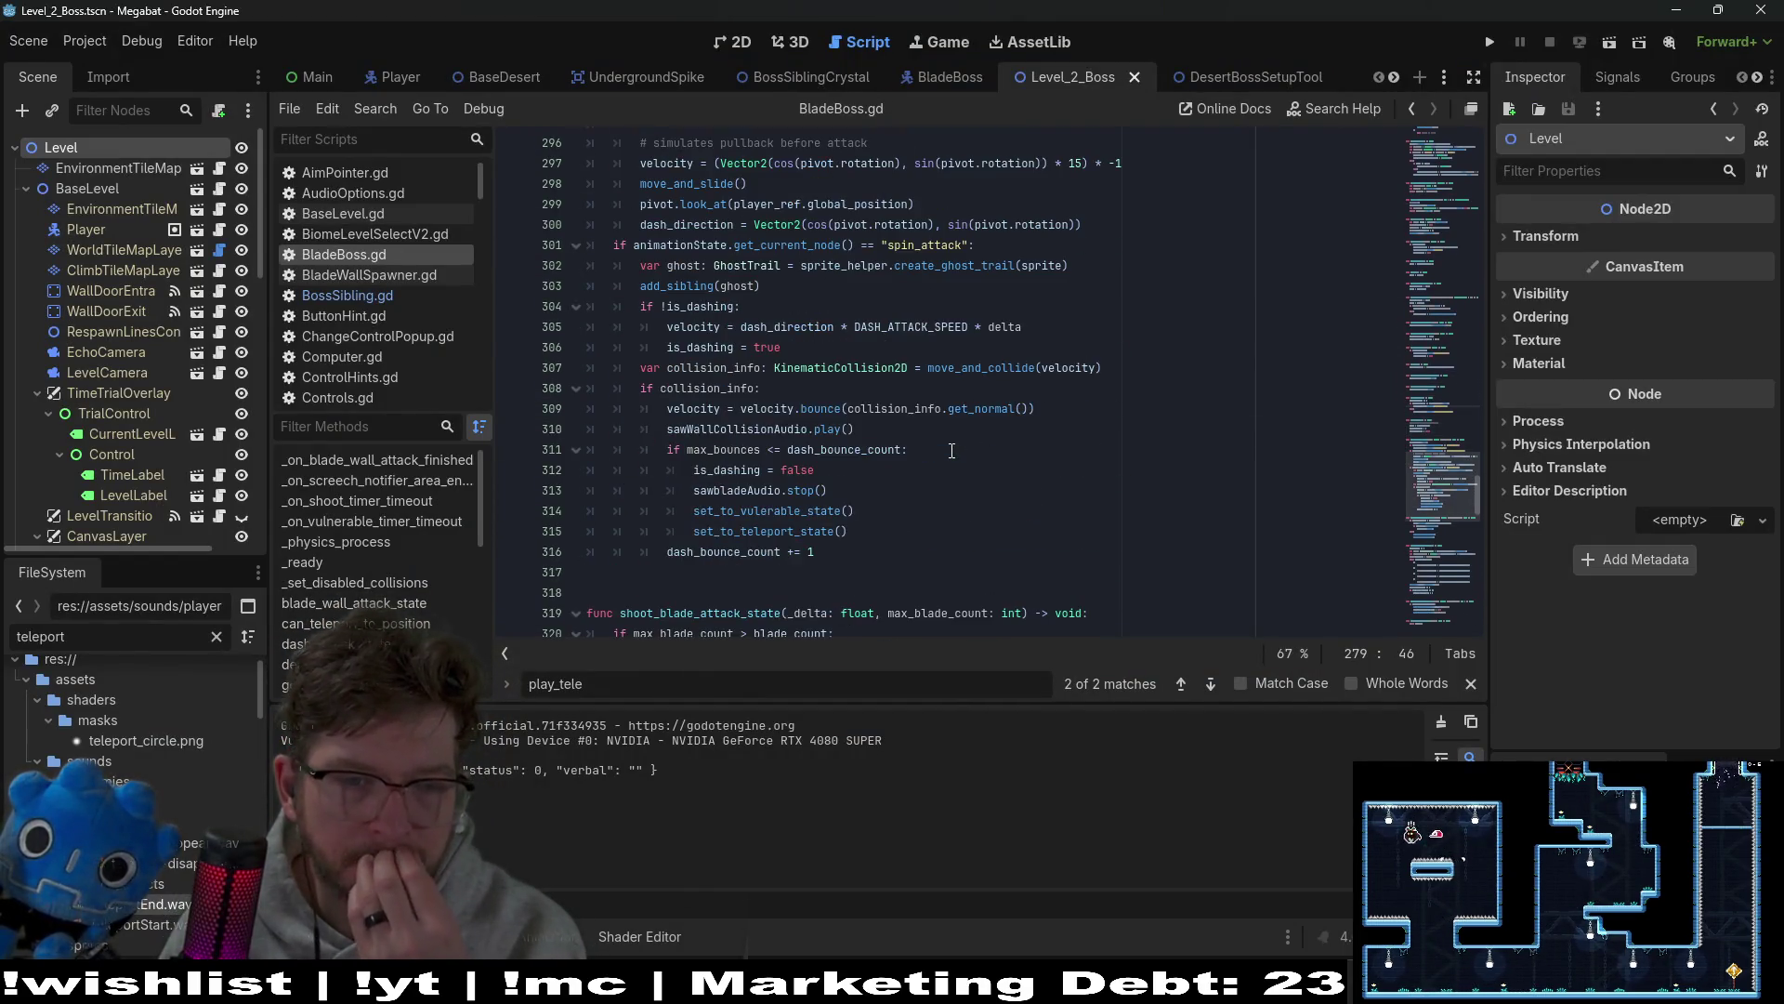
{"action": "scroll", "coordinate": [962, 432], "scroll_direction": "up", "scroll_amount": 4}
{"action": "scroll", "coordinate": [970, 418], "scroll_direction": "down", "scroll_amount": 4}
{"action": "scroll", "coordinate": [970, 418], "scroll_direction": "down", "scroll_amount": 1}
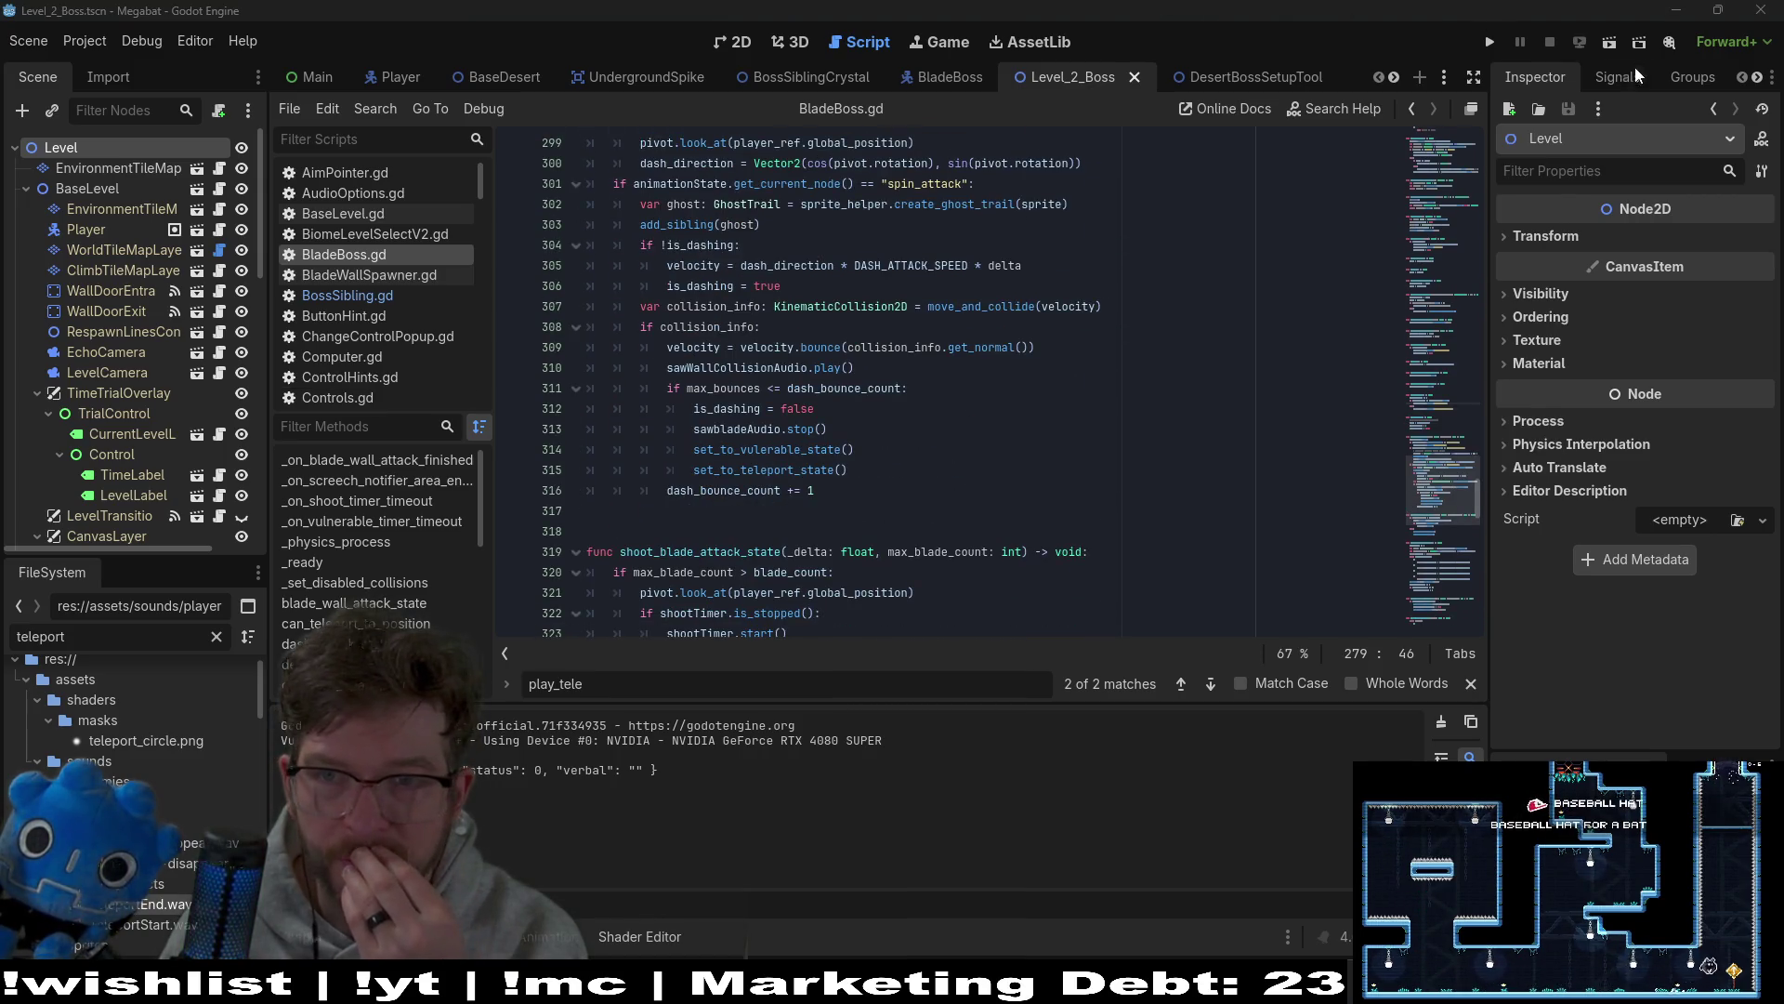
{"action": "left_click", "coordinate": [1610, 42]}
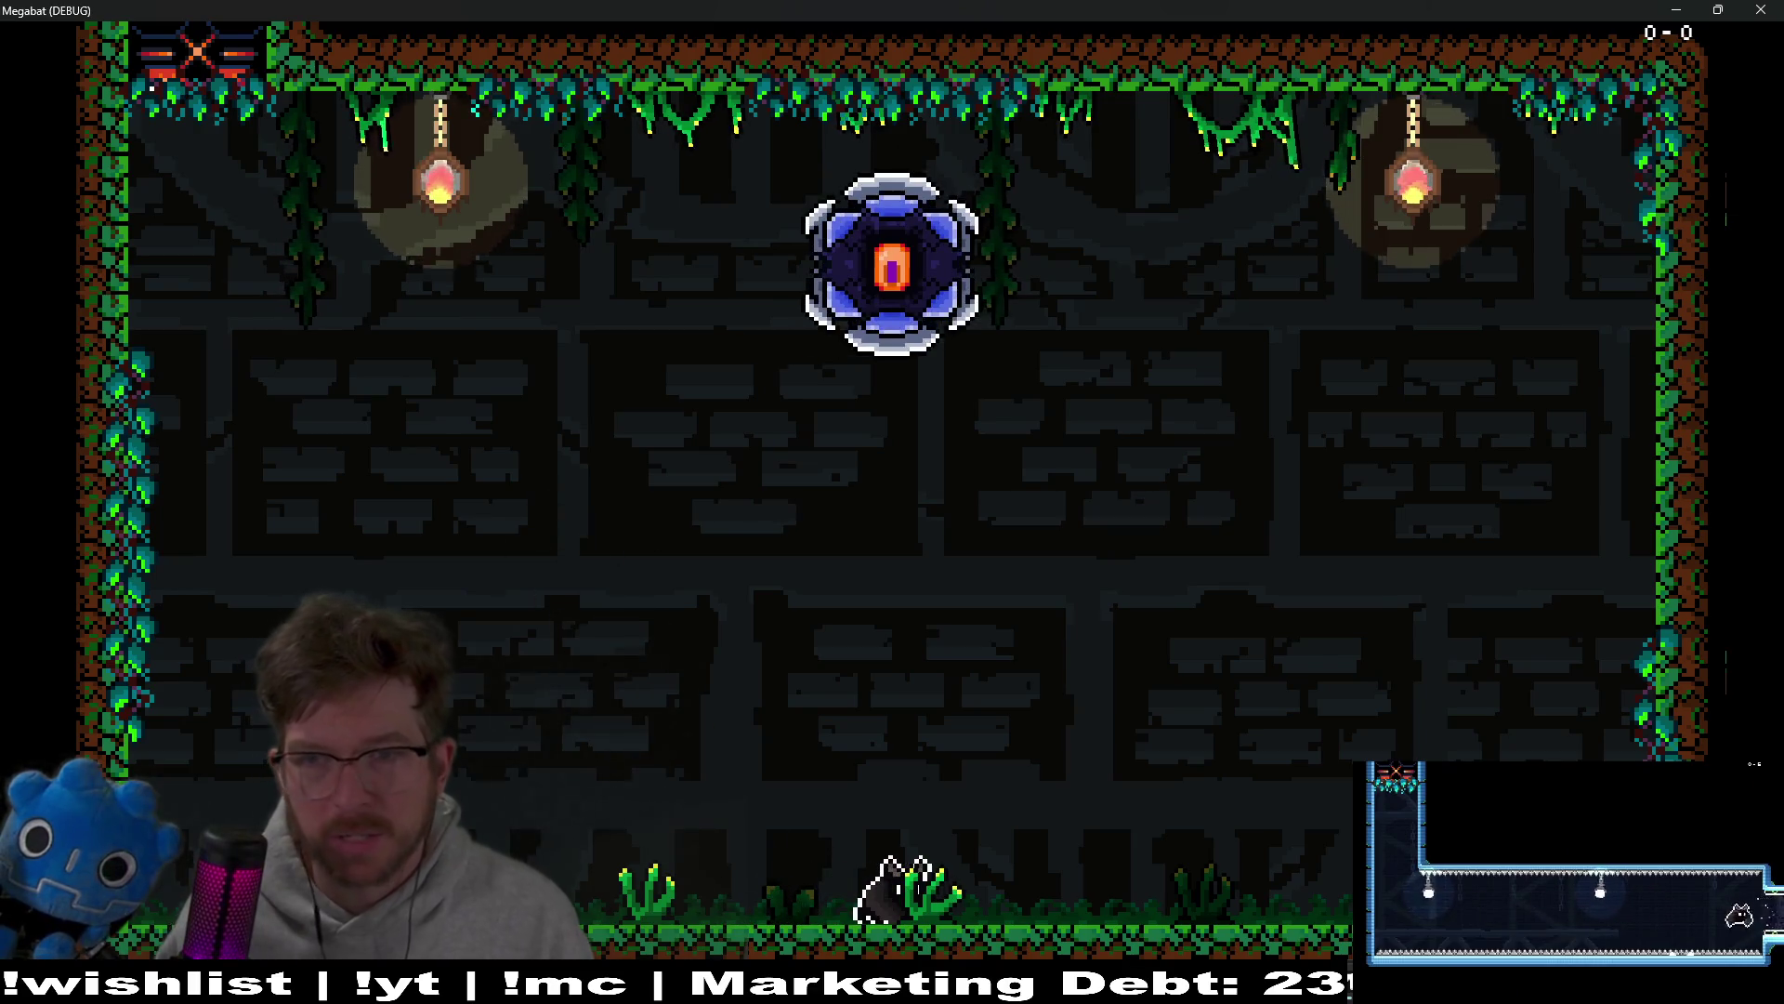
{"action": "key", "text": "alt+F4"}
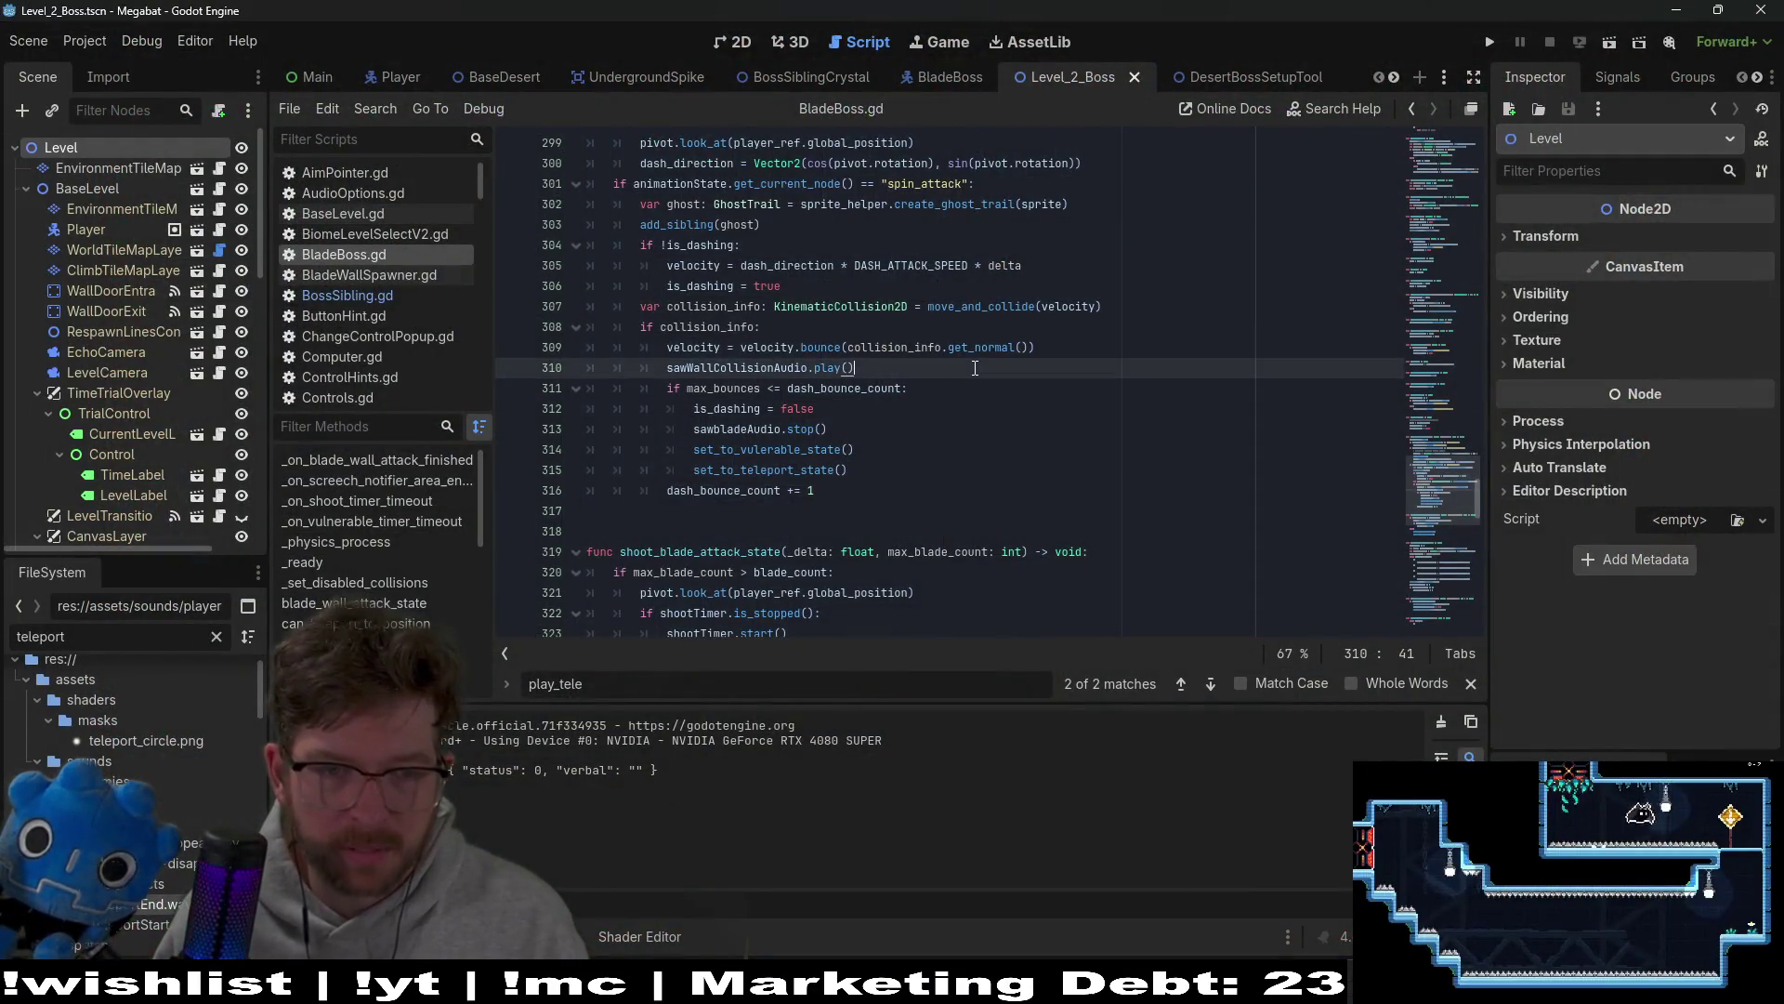
Step: Restore the play_teleport_appear_audio() call in teleport_path and save BladeBoss.gd
{"action": "key", "text": "ctrl+z"}
{"action": "left_click", "coordinate": [831, 347]}
{"action": "key", "text": "ctrl+s"}
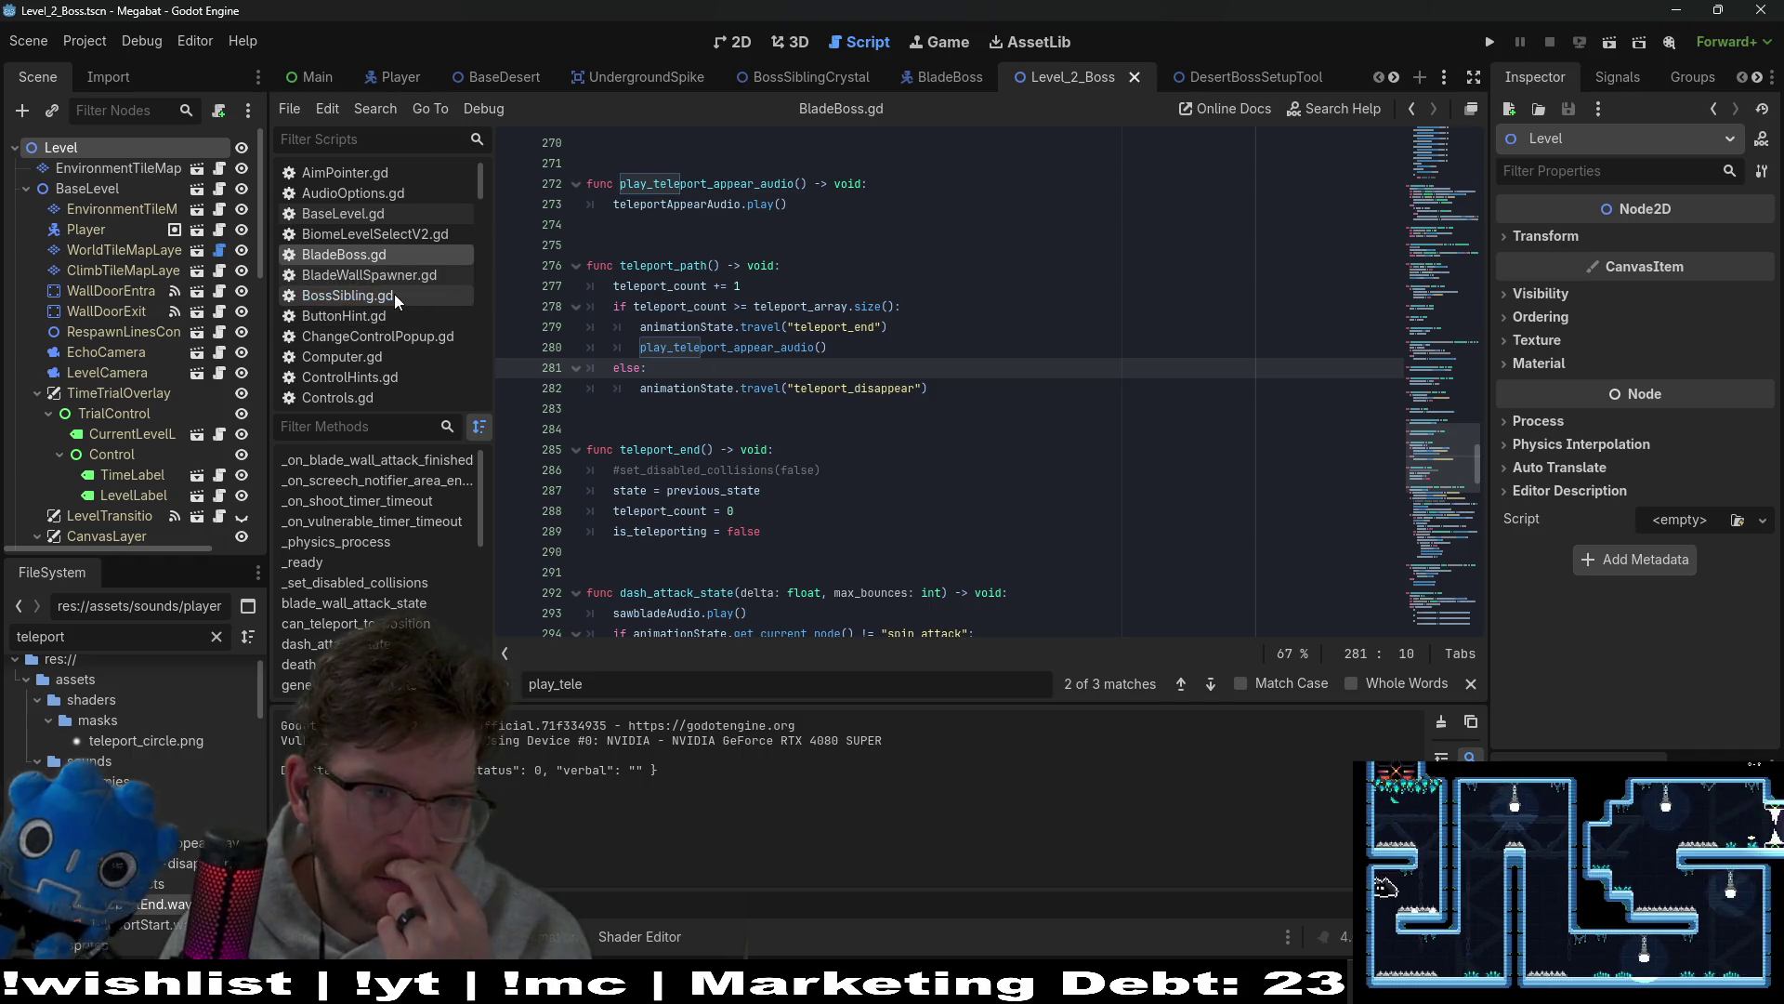
Step: Switch to the BladeBoss scene and inspect the TeleportAppearAudio node's settings
{"action": "left_click", "coordinate": [938, 77]}
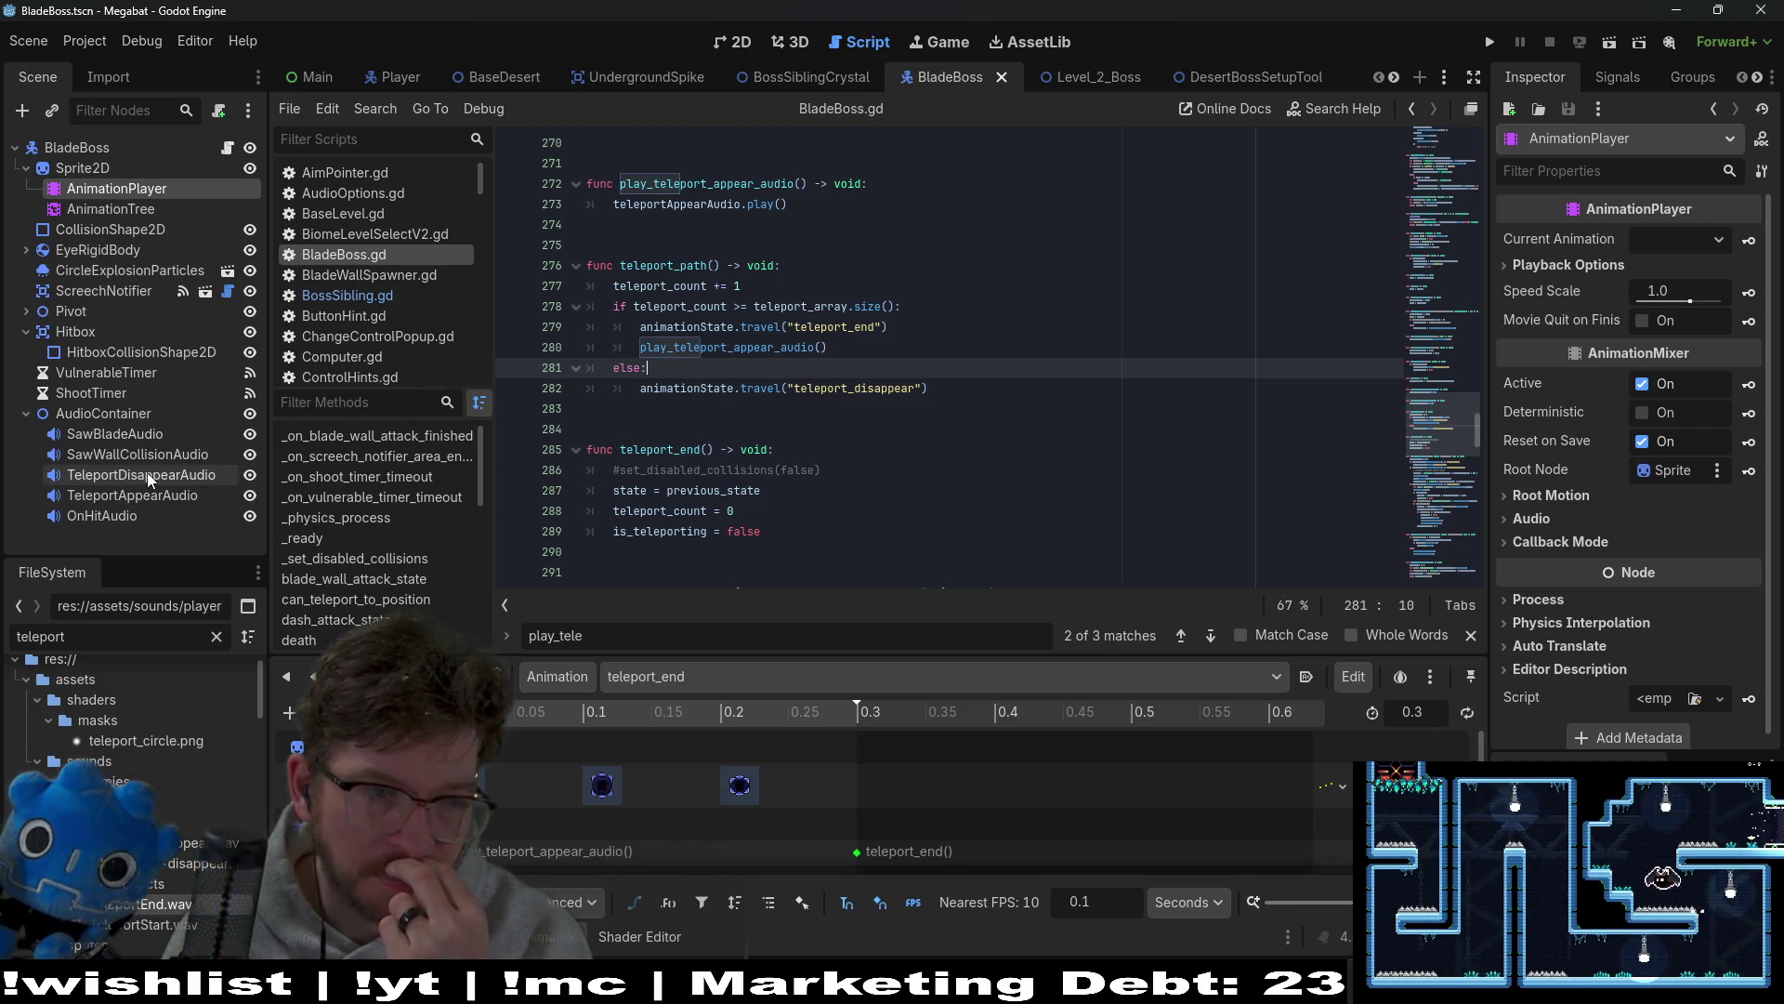
{"action": "left_click", "coordinate": [131, 495]}
{"action": "scroll", "coordinate": [621, 772], "scroll_direction": "down", "scroll_amount": 2}
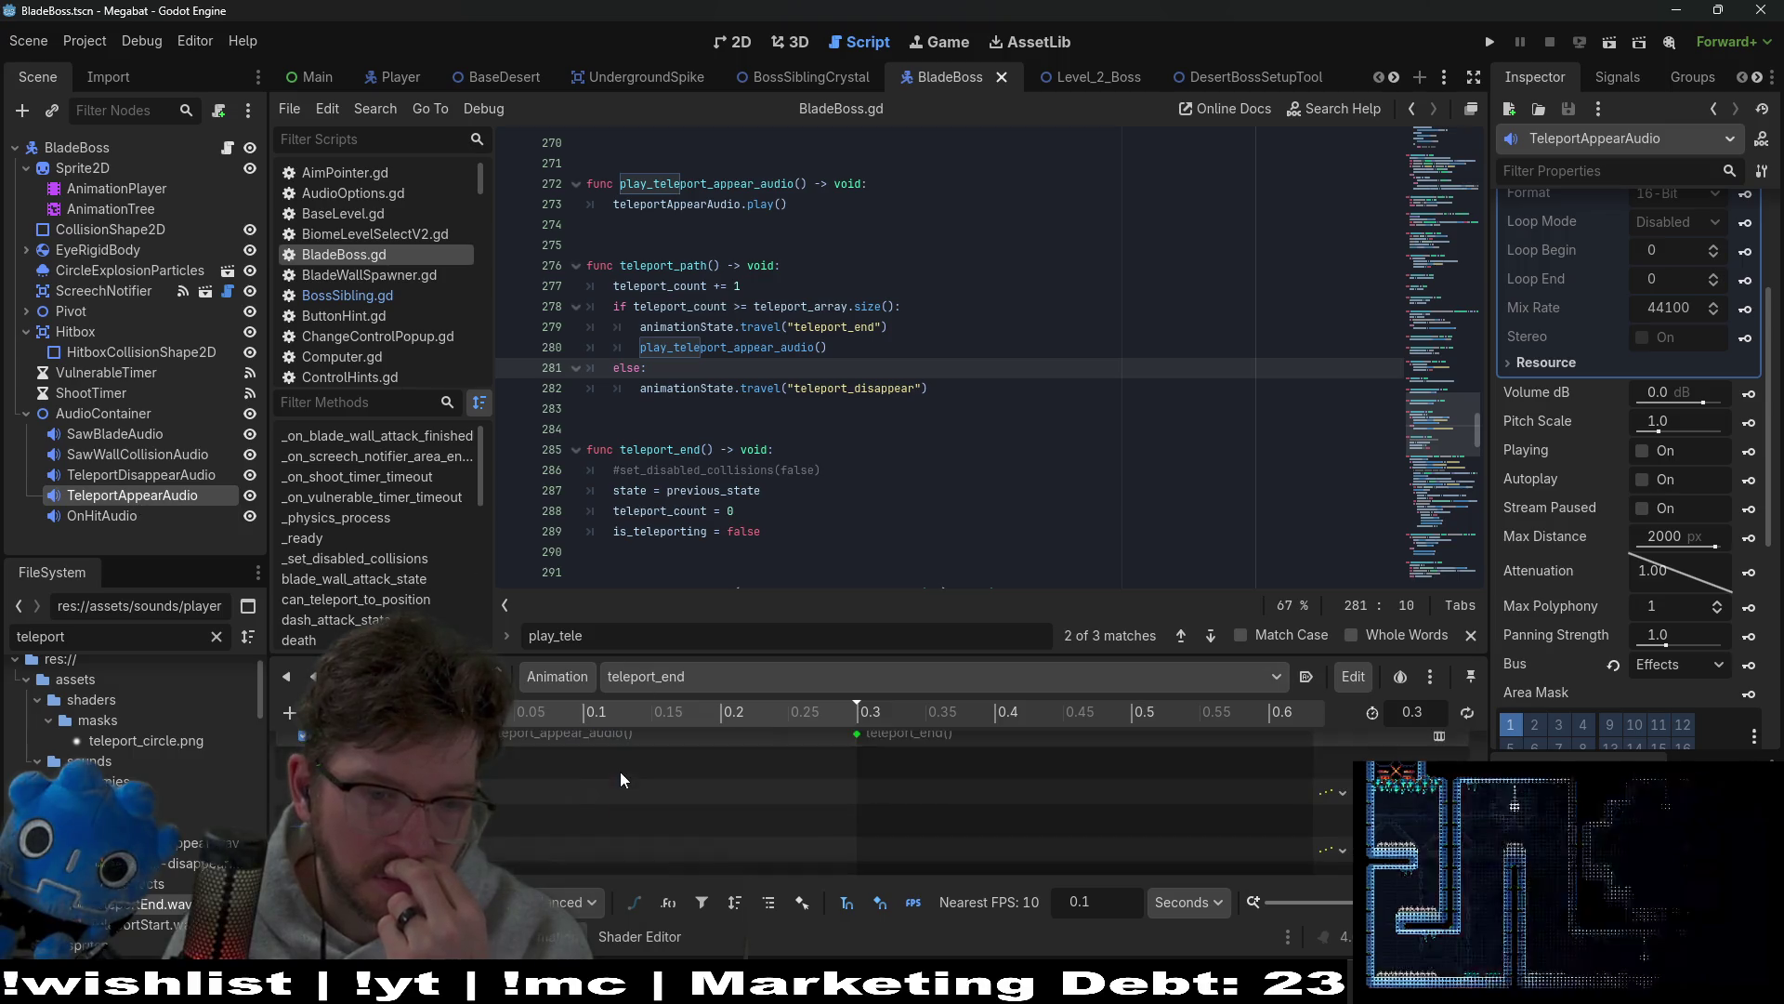
Step: Check the teleport_end method key, run the BladeBoss scene alone, and undo stray script edits
{"action": "scroll", "coordinate": [588, 792], "scroll_direction": "up", "scroll_amount": 1}
{"action": "left_click", "coordinate": [465, 822]}
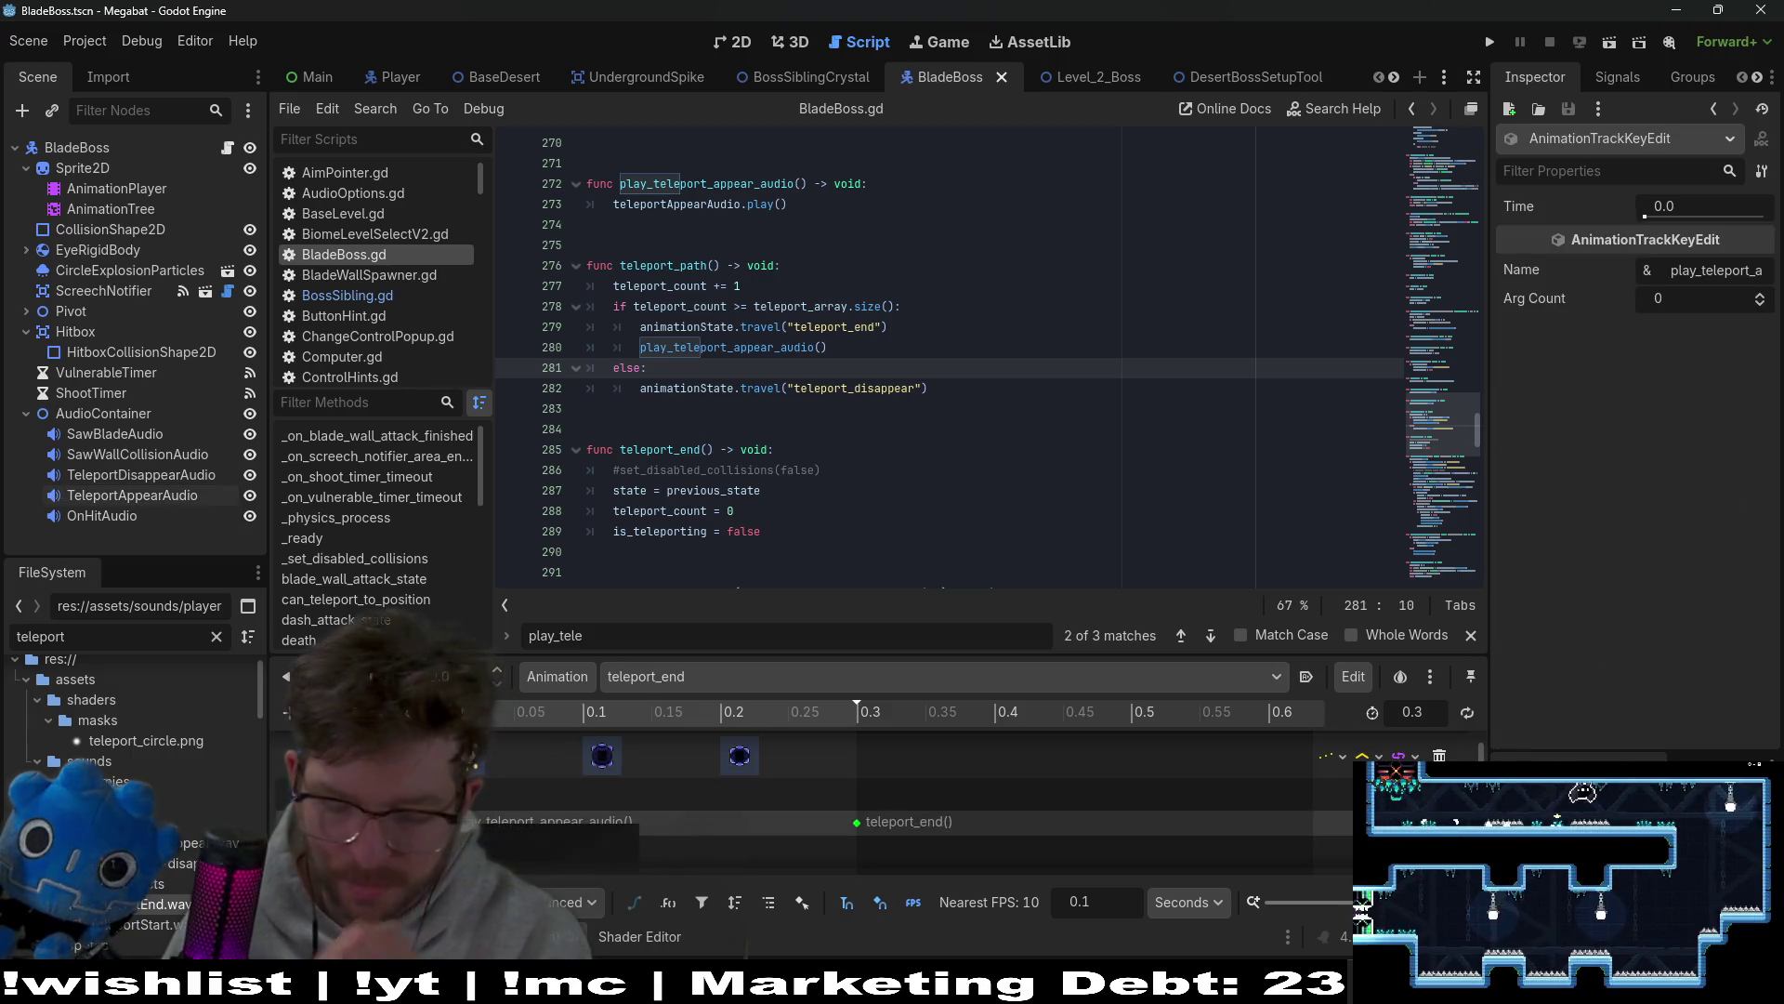
{"action": "left_click", "coordinate": [1610, 41]}
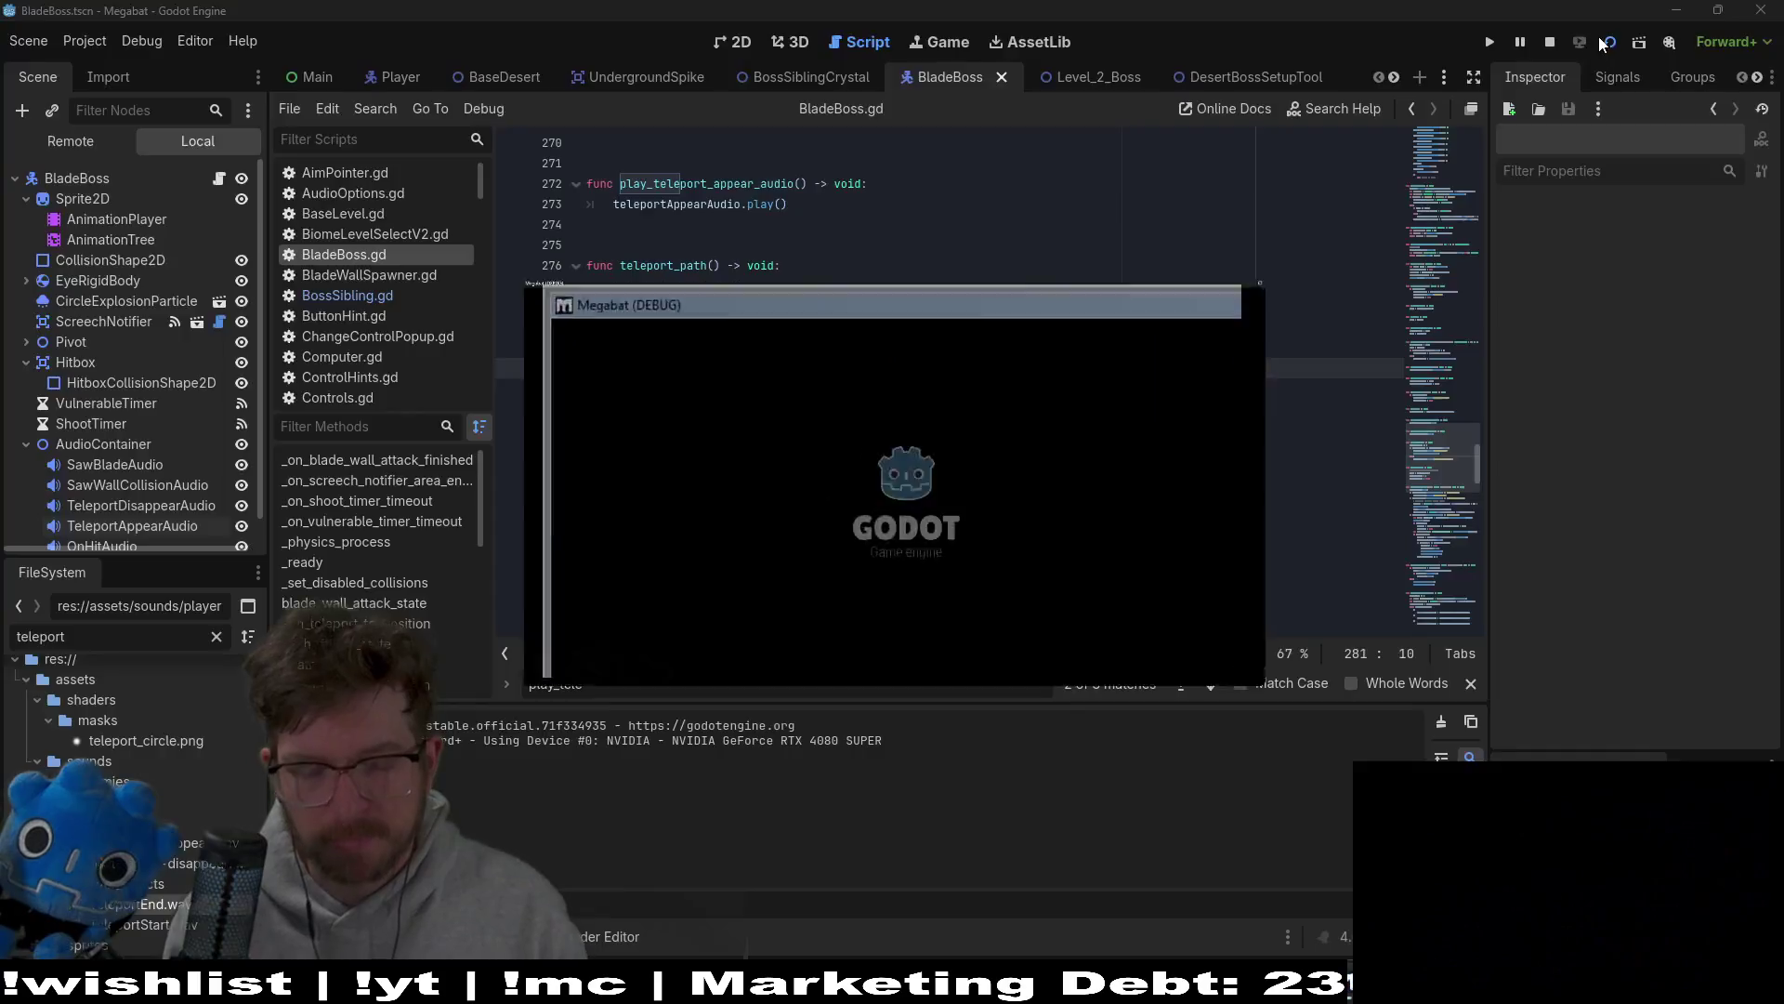
{"action": "key", "text": "ctrl+z"}
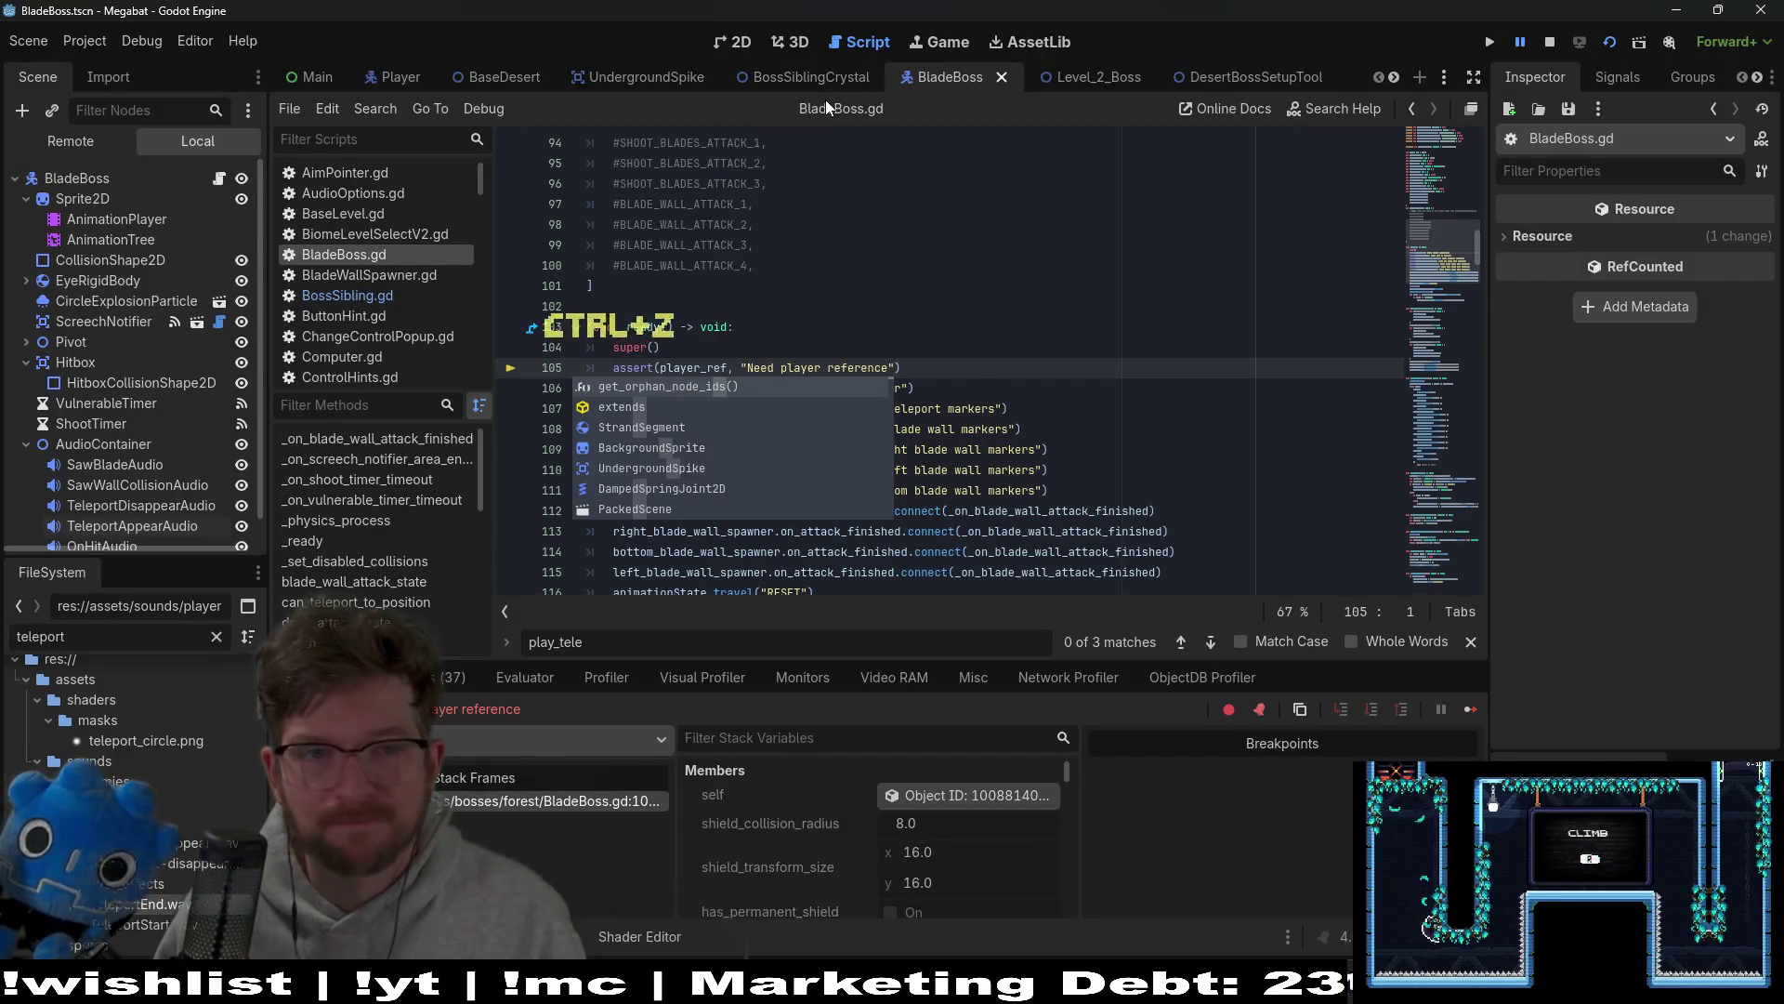
{"action": "key", "text": "ctrl+z"}
{"action": "left_click", "coordinate": [1612, 43]}
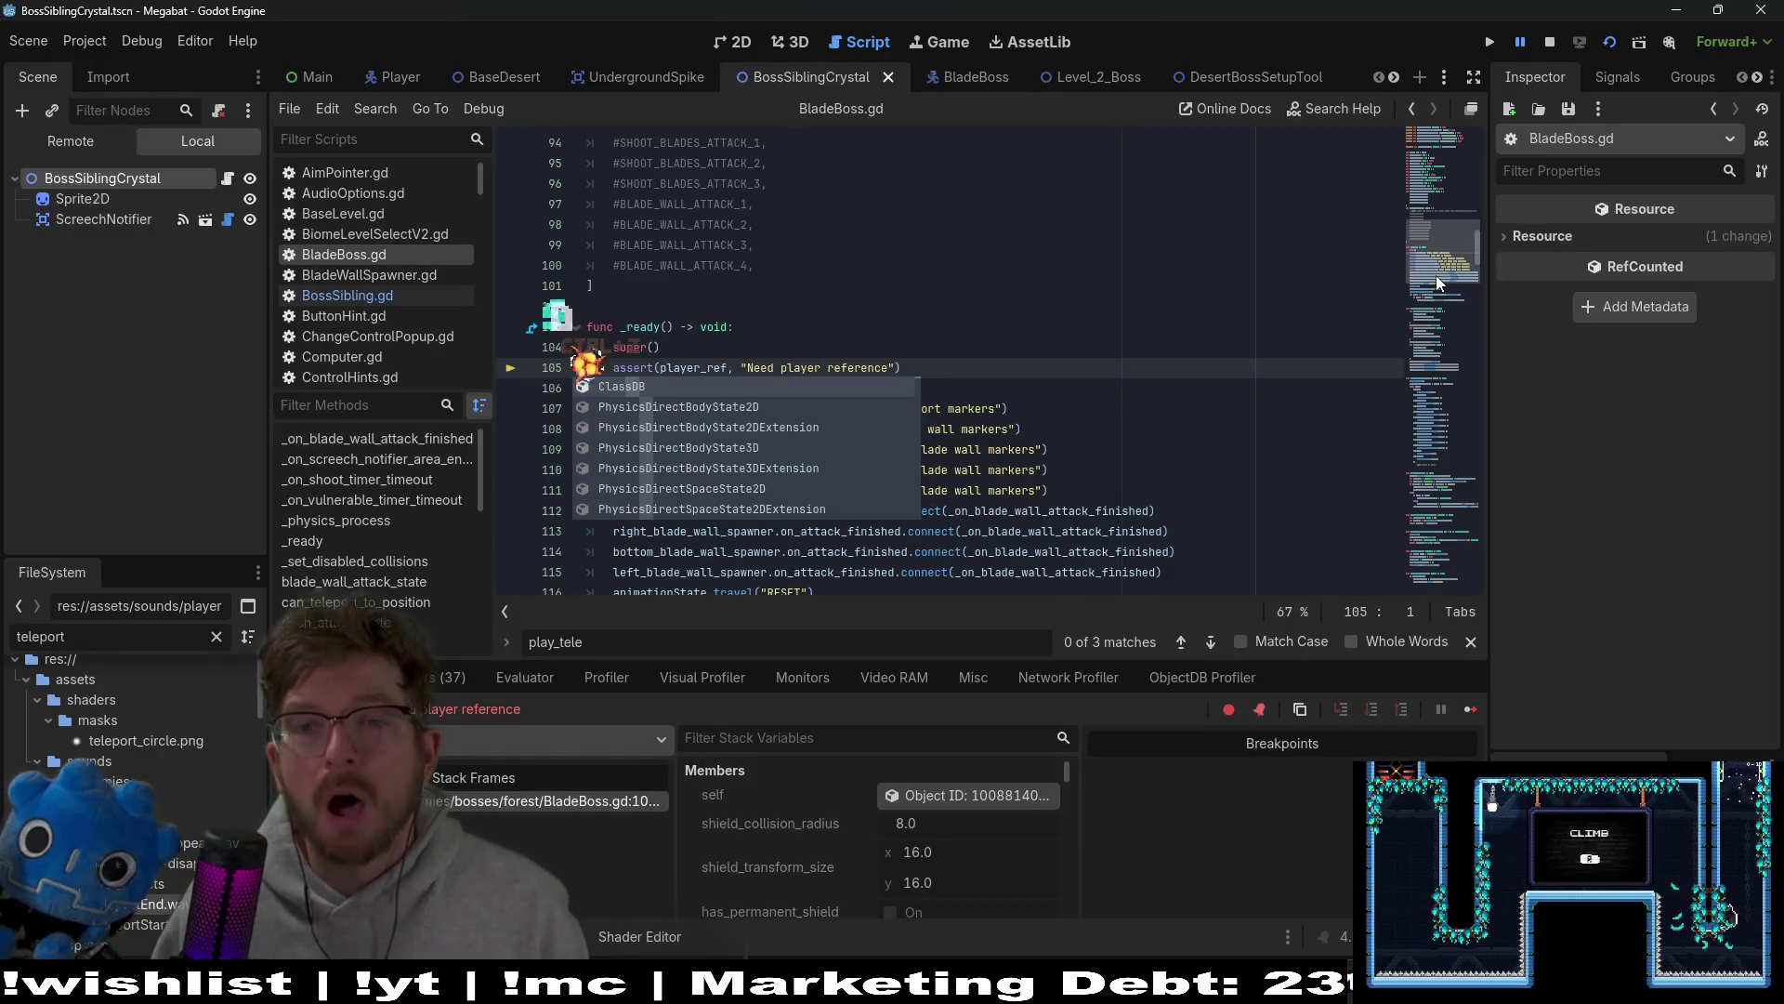
Step: Launch the game from Level_2_Boss, undo the stray 'sd' on line 105, then stop it
{"action": "left_click", "coordinate": [957, 80]}
{"action": "left_click", "coordinate": [1114, 74]}
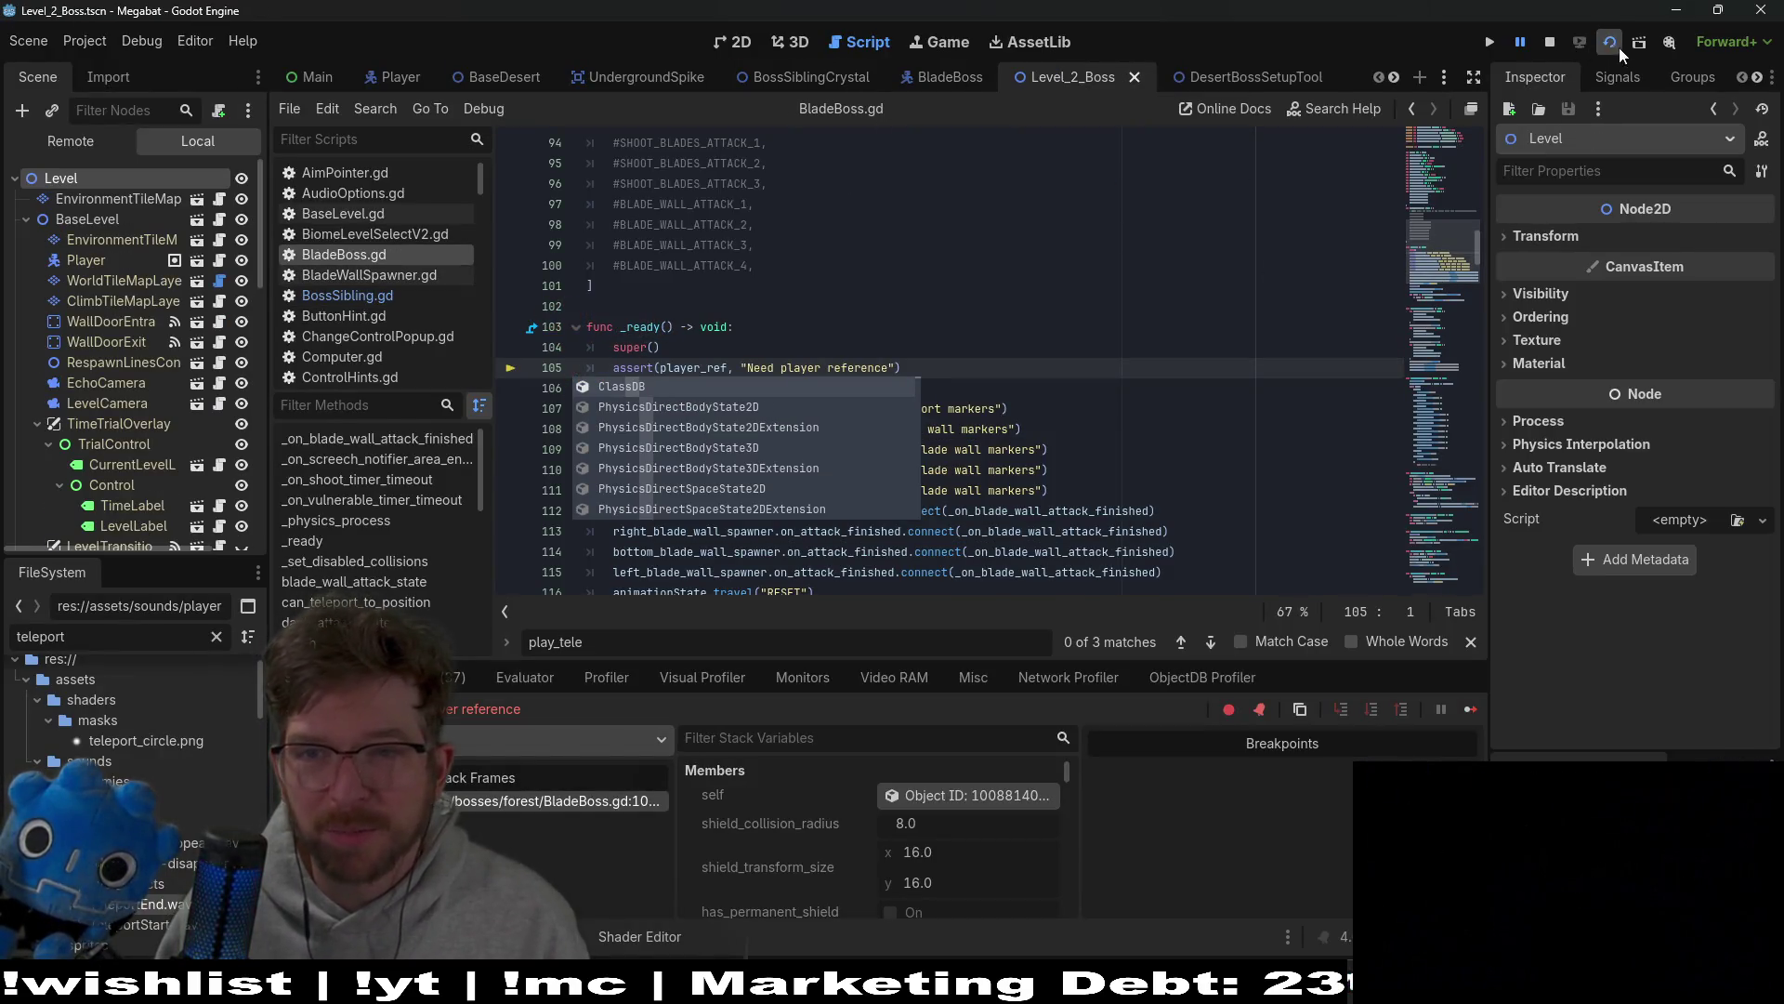
{"action": "left_click", "coordinate": [1619, 49]}
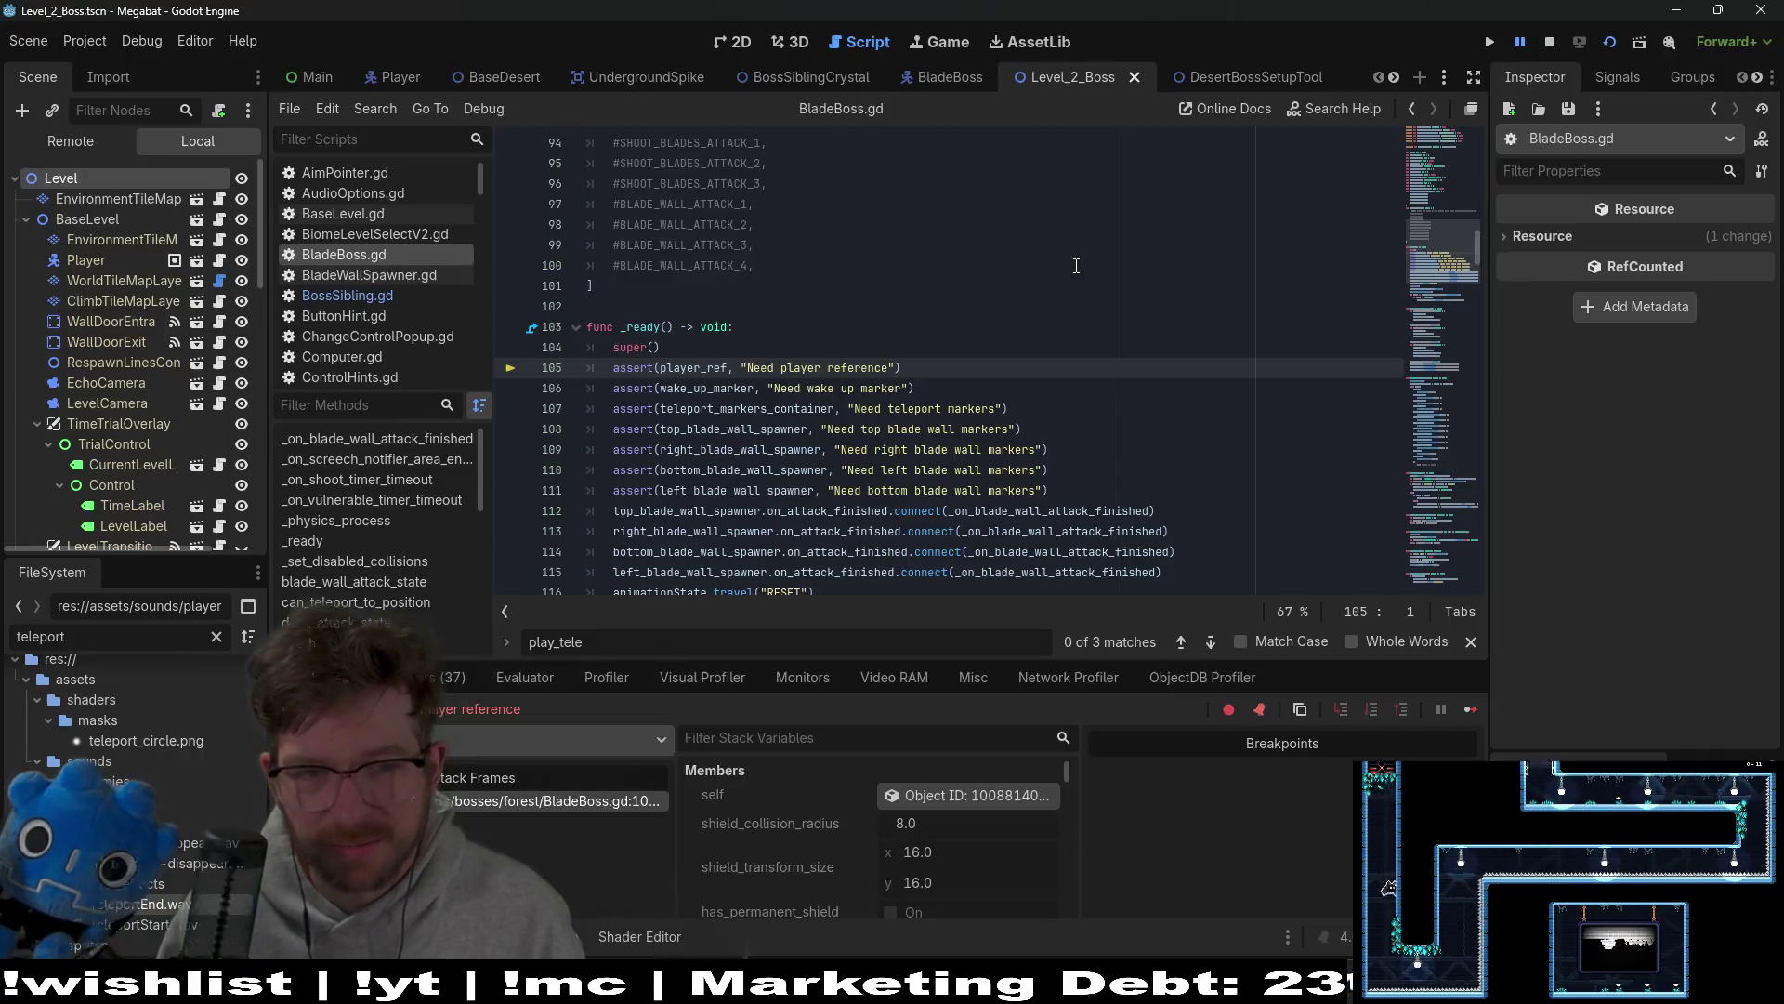
{"action": "key", "text": "ctrl+z"}
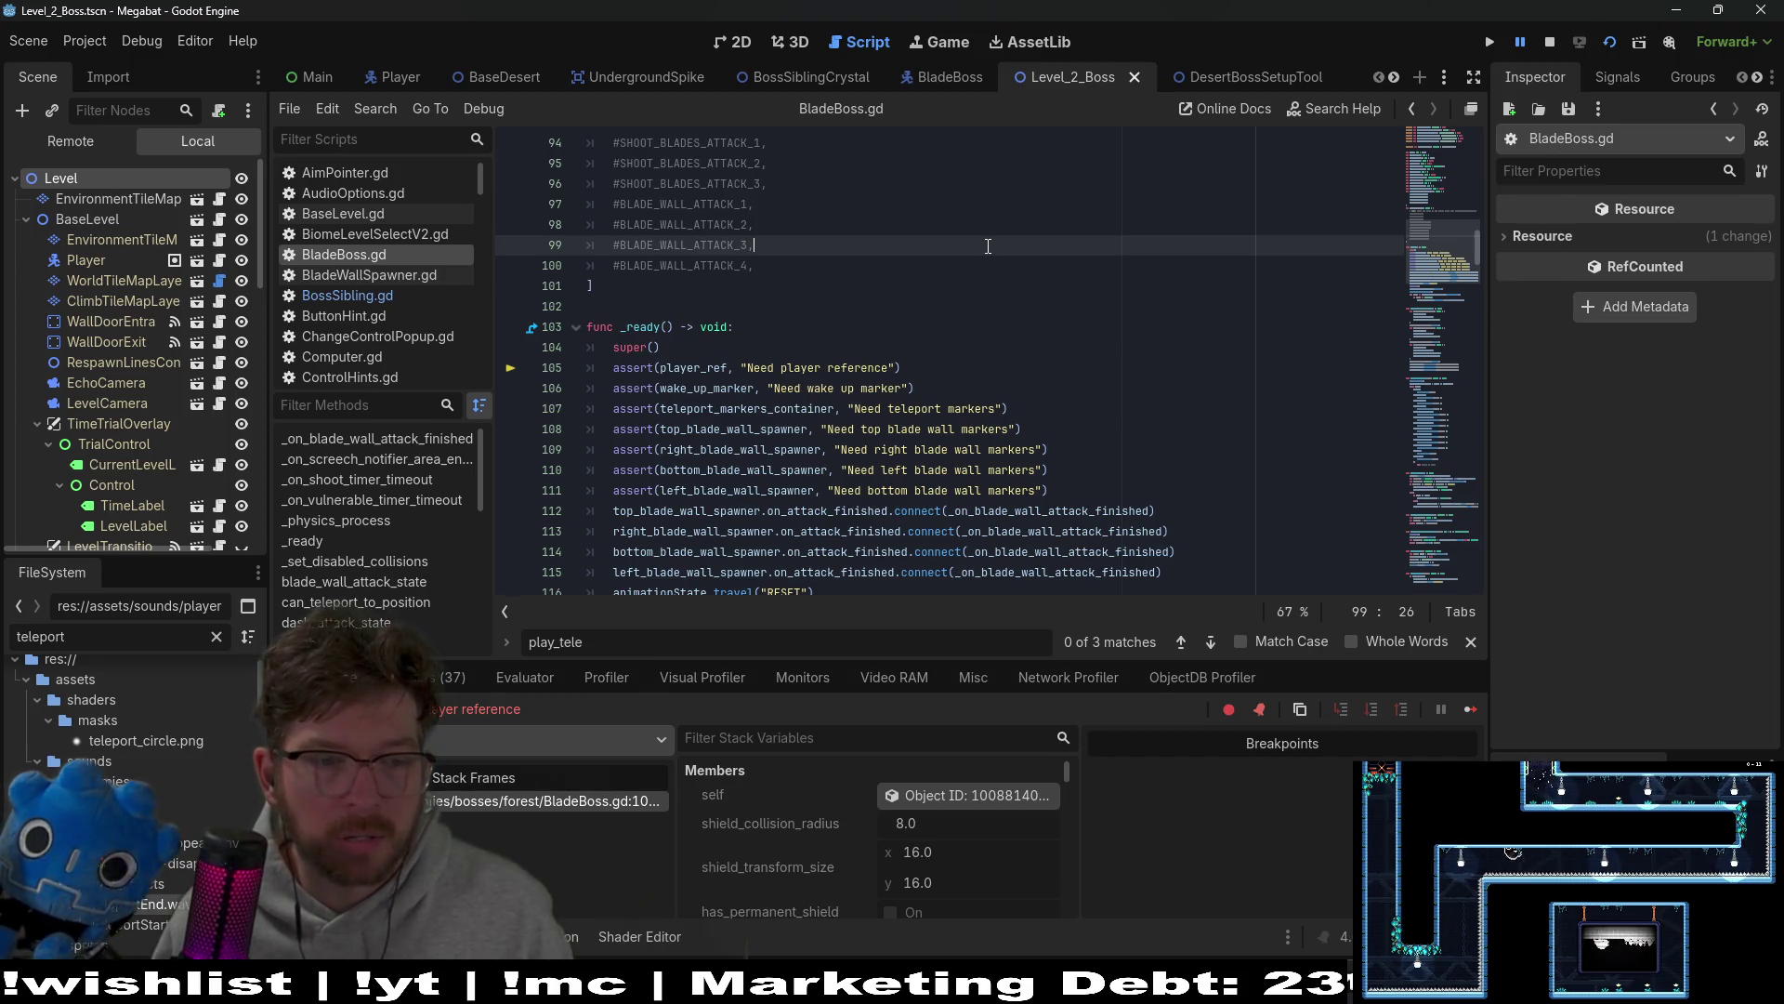
{"action": "left_click", "coordinate": [738, 49]}
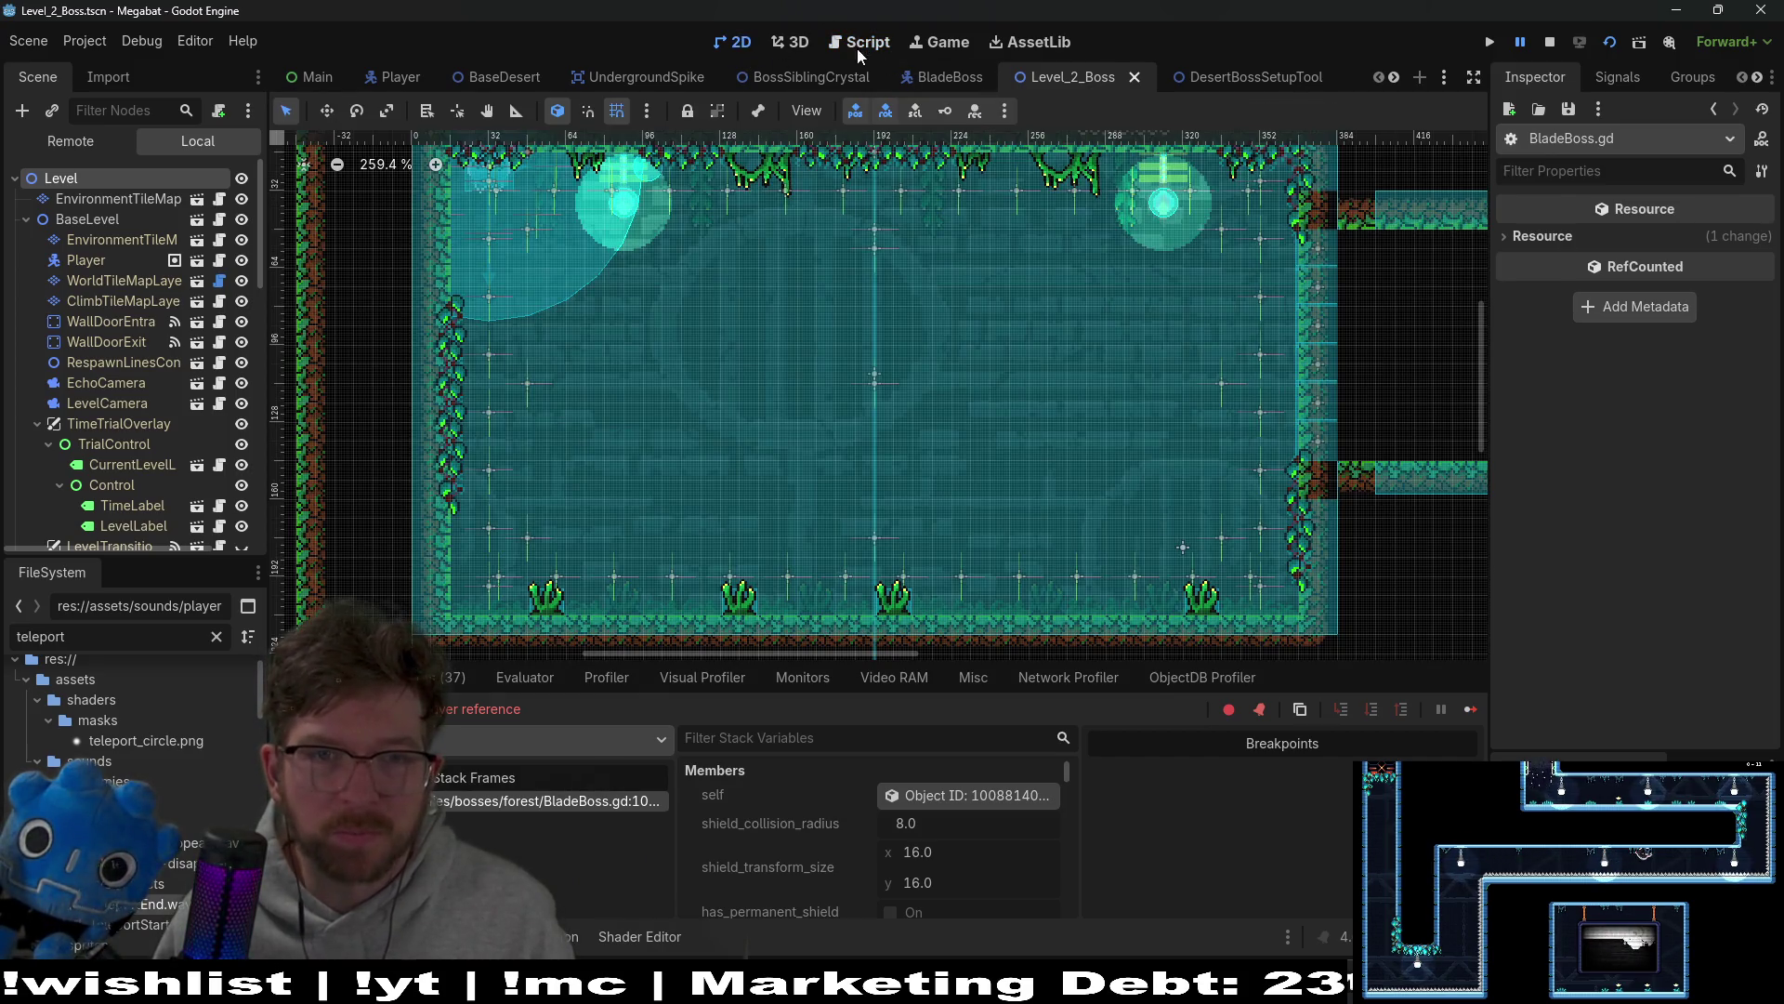
{"action": "left_click", "coordinate": [861, 52]}
{"action": "left_click", "coordinate": [1550, 44]}
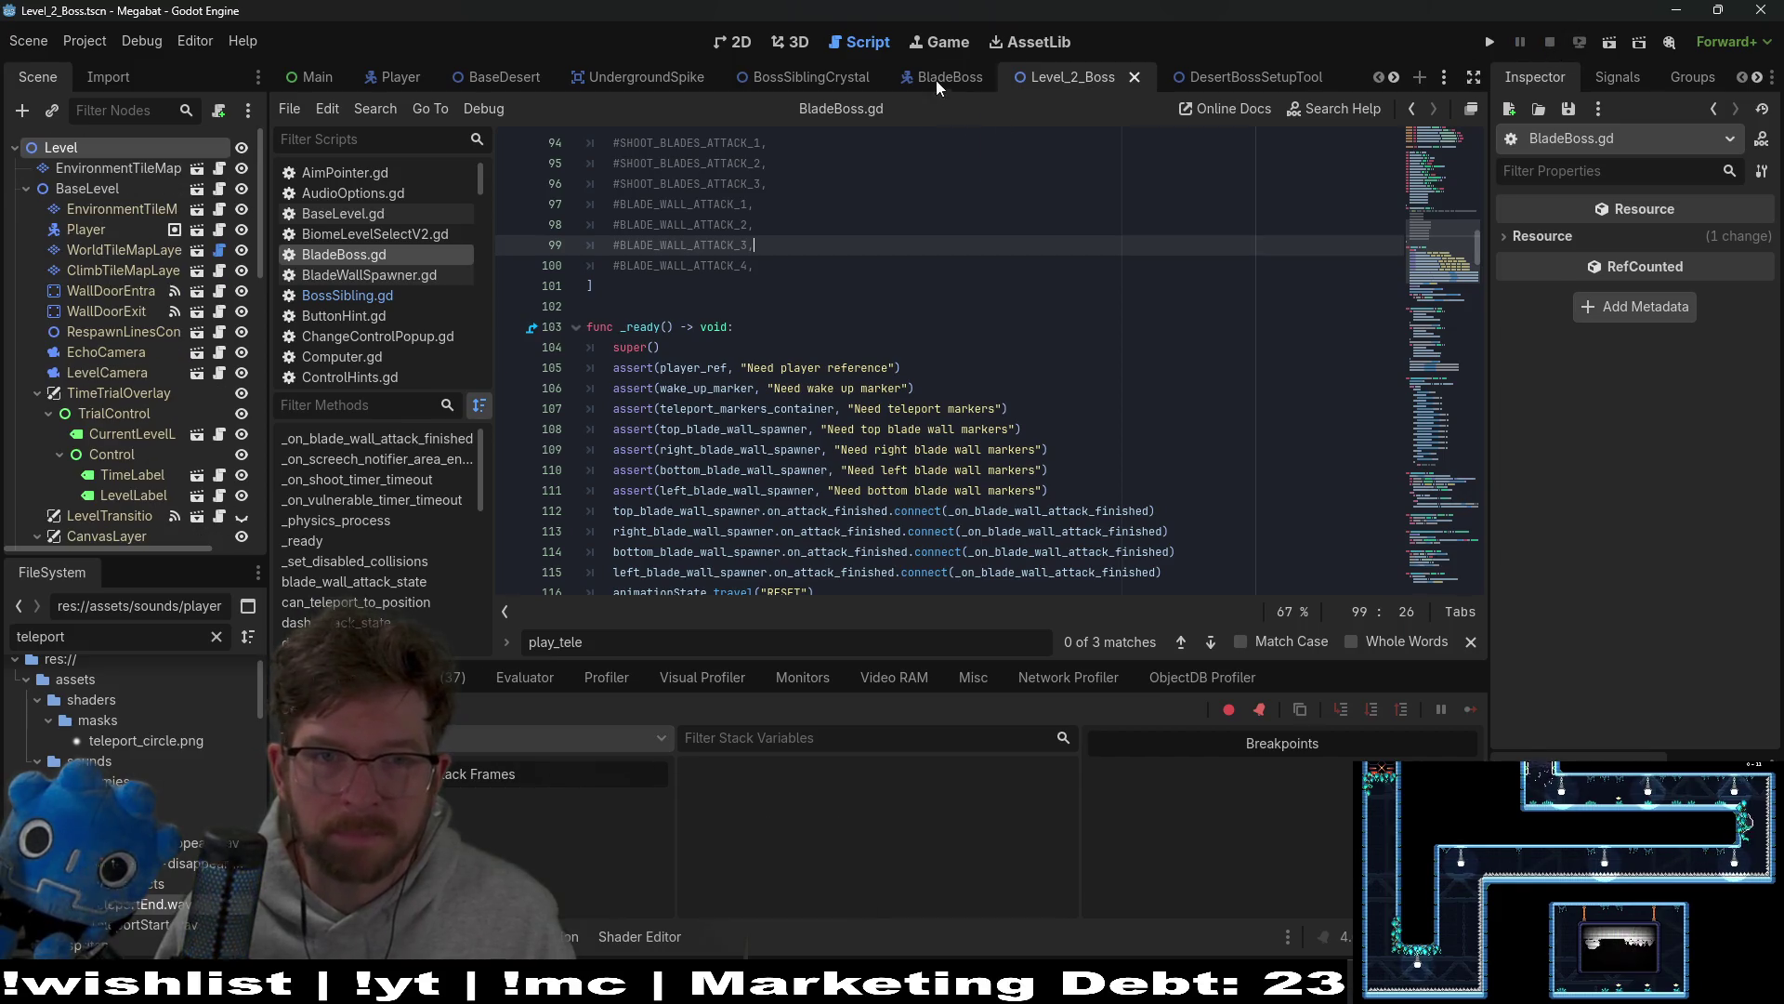
Step: Launch the boss level and move around the arena, dodging the bouncing saw blades
{"action": "left_click", "coordinate": [1613, 44]}
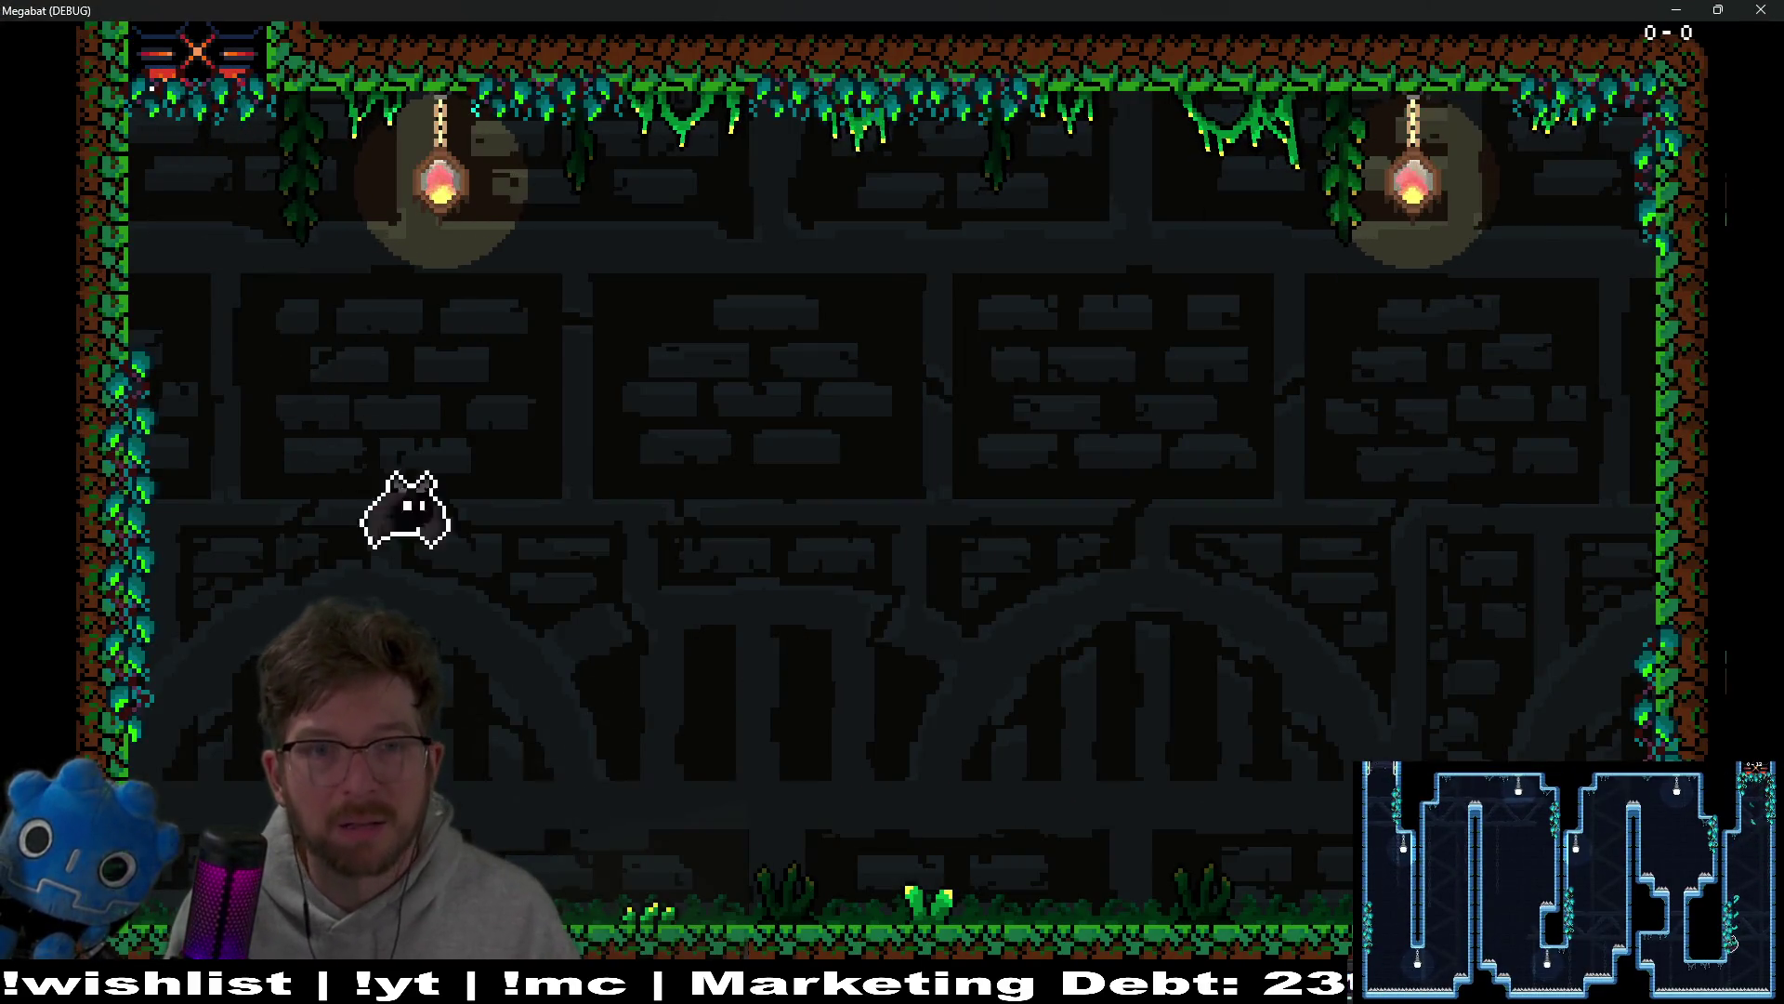
{"action": "key", "text": "Left"}
{"action": "key", "text": "Right"}
{"action": "key", "text": "Right"}
{"action": "key", "text": "space"}
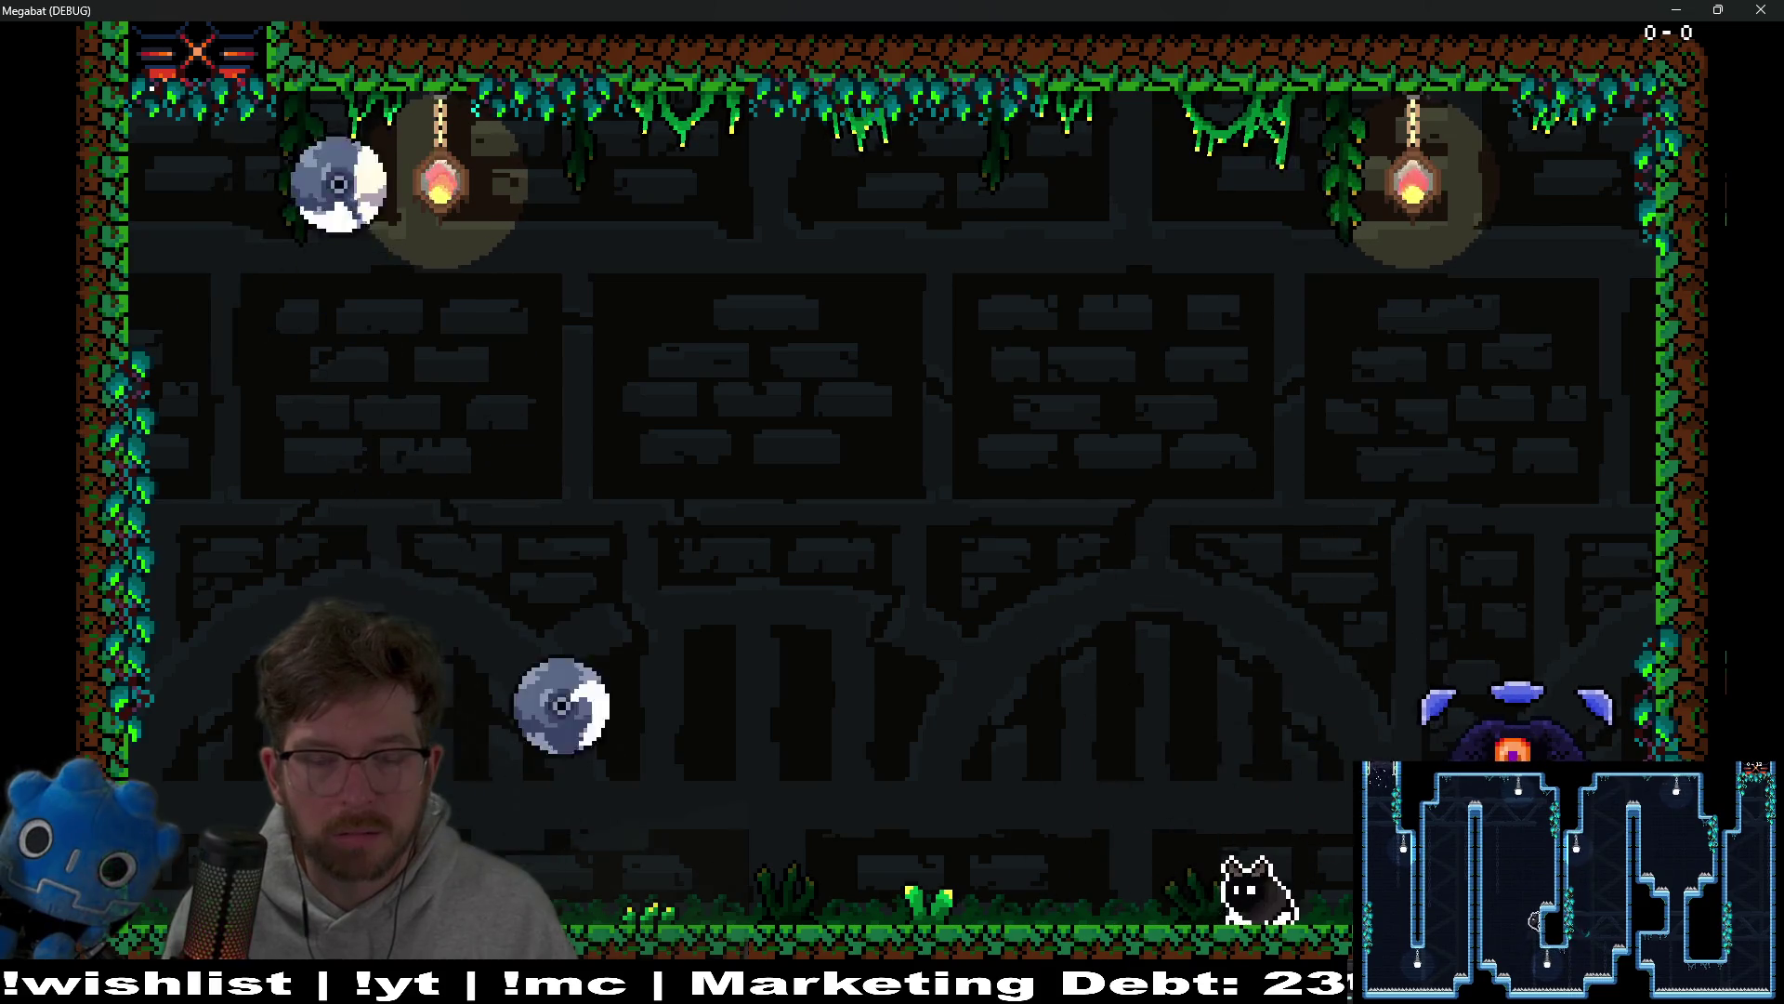
{"action": "key", "text": "Left"}
{"action": "key", "text": "space"}
{"action": "key", "text": "Left"}
{"action": "key", "text": "Left"}
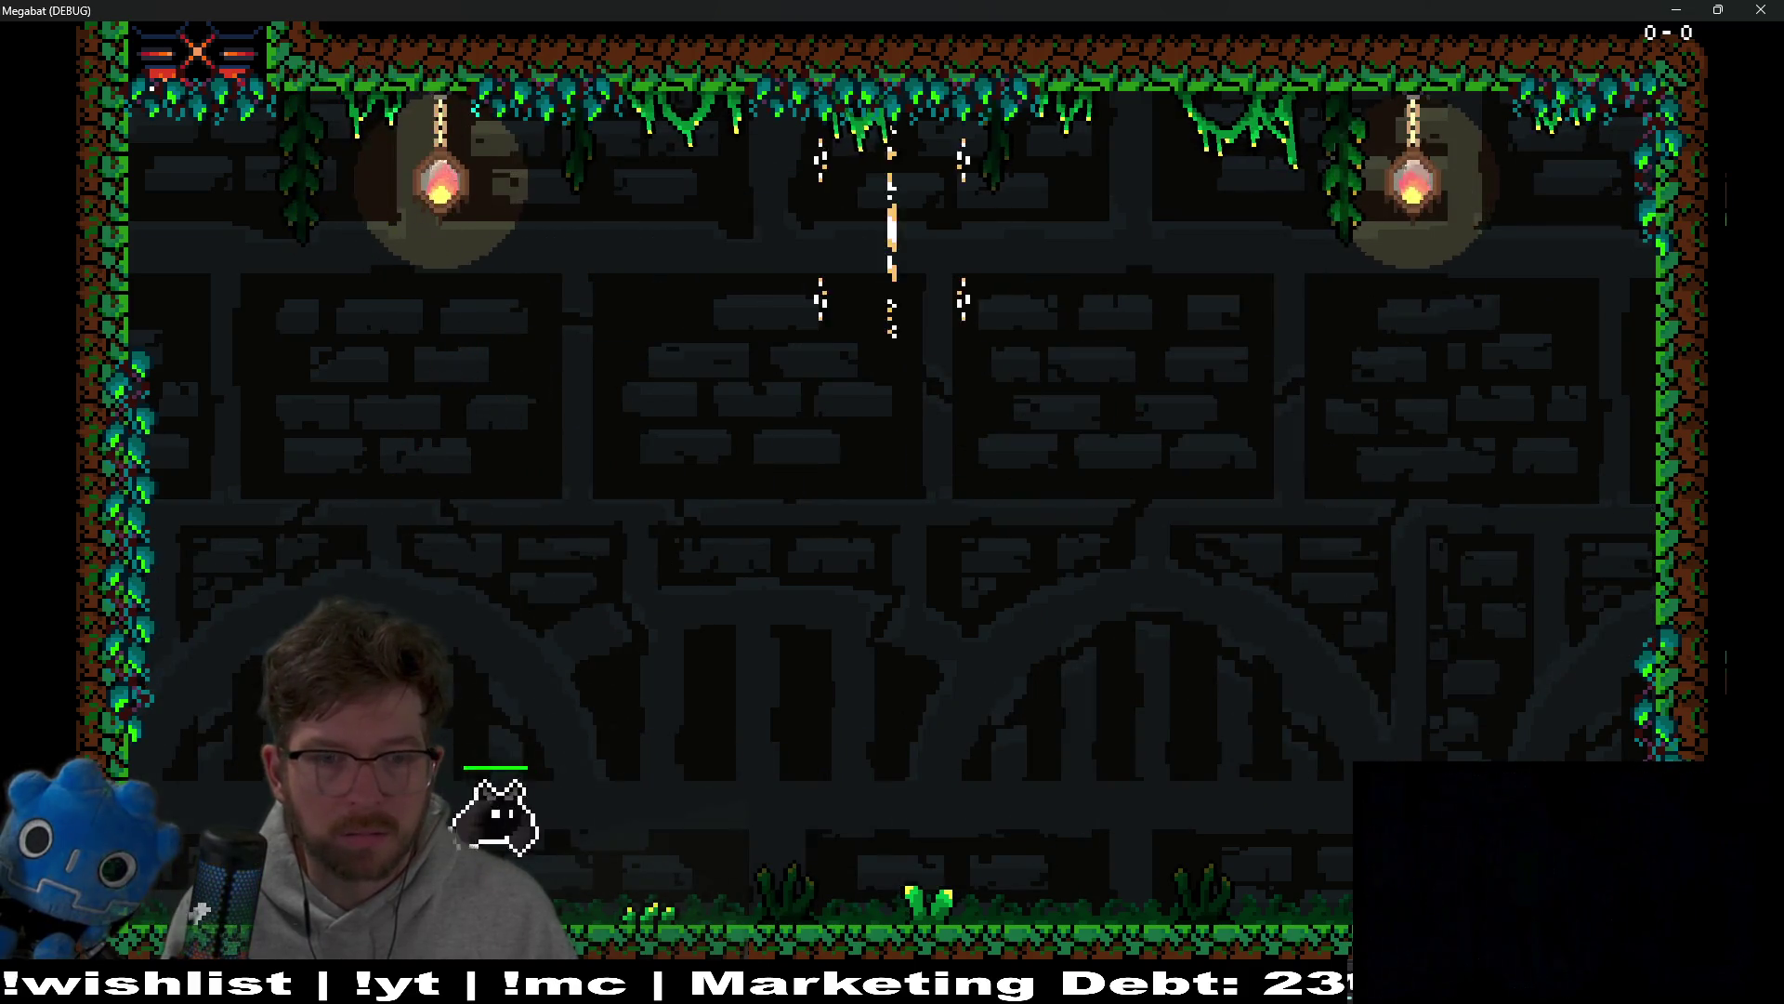
{"action": "key", "text": "Right"}
{"action": "key", "text": "space"}
{"action": "key", "text": "Right"}
{"action": "key", "text": "Left"}
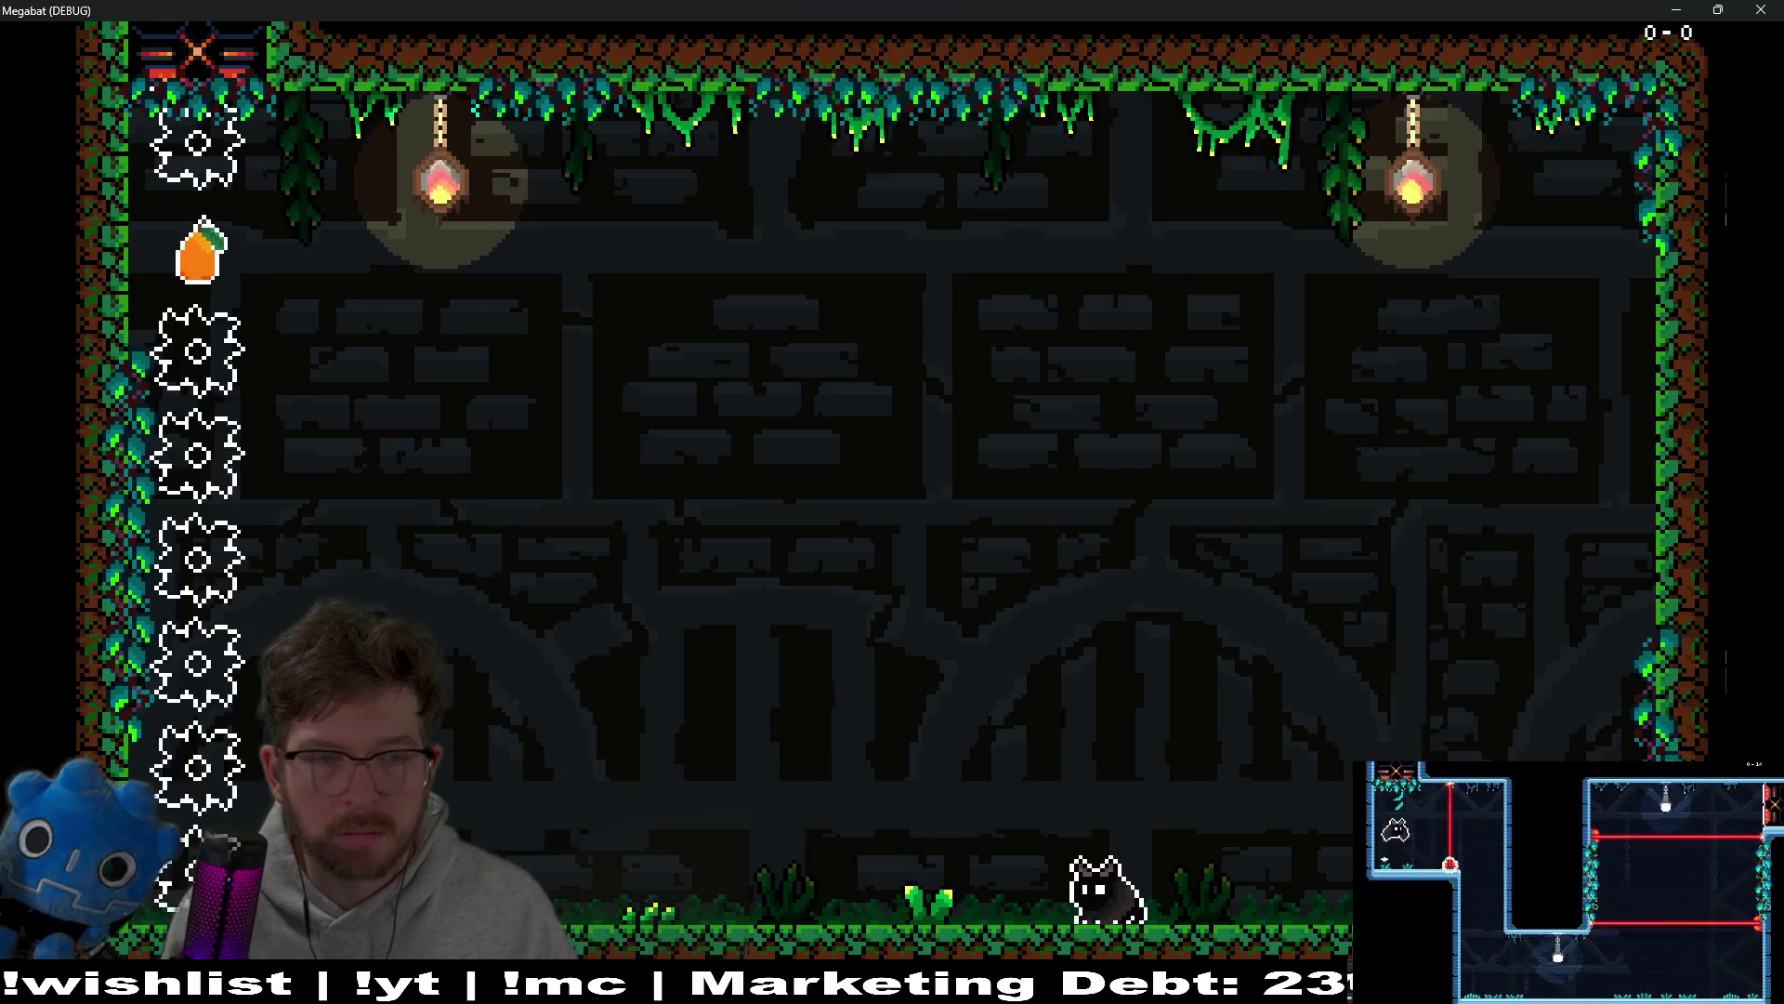
Step: Climb the right wall, fly the bat to the orange fruit, and return to the editor
{"action": "key", "text": "space"}
{"action": "key", "text": "Right"}
{"action": "key", "text": "Right"}
{"action": "key", "text": "space"}
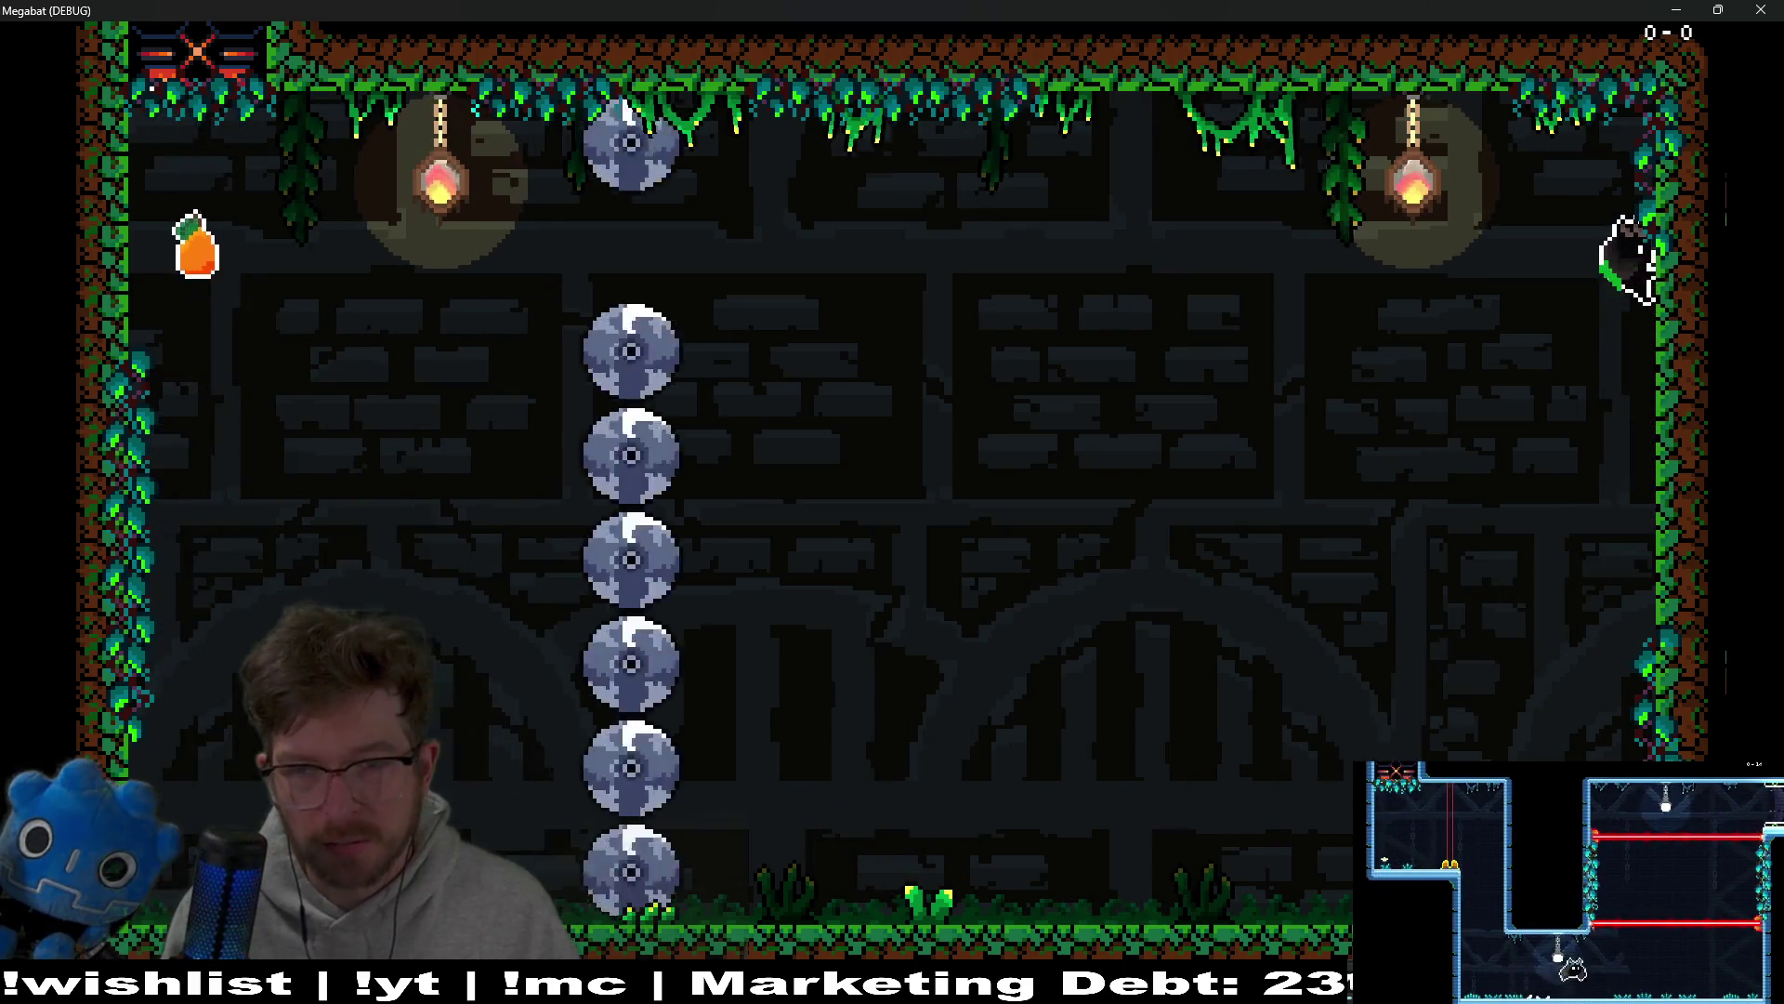
{"action": "key", "text": "space"}
{"action": "key", "text": "Left"}
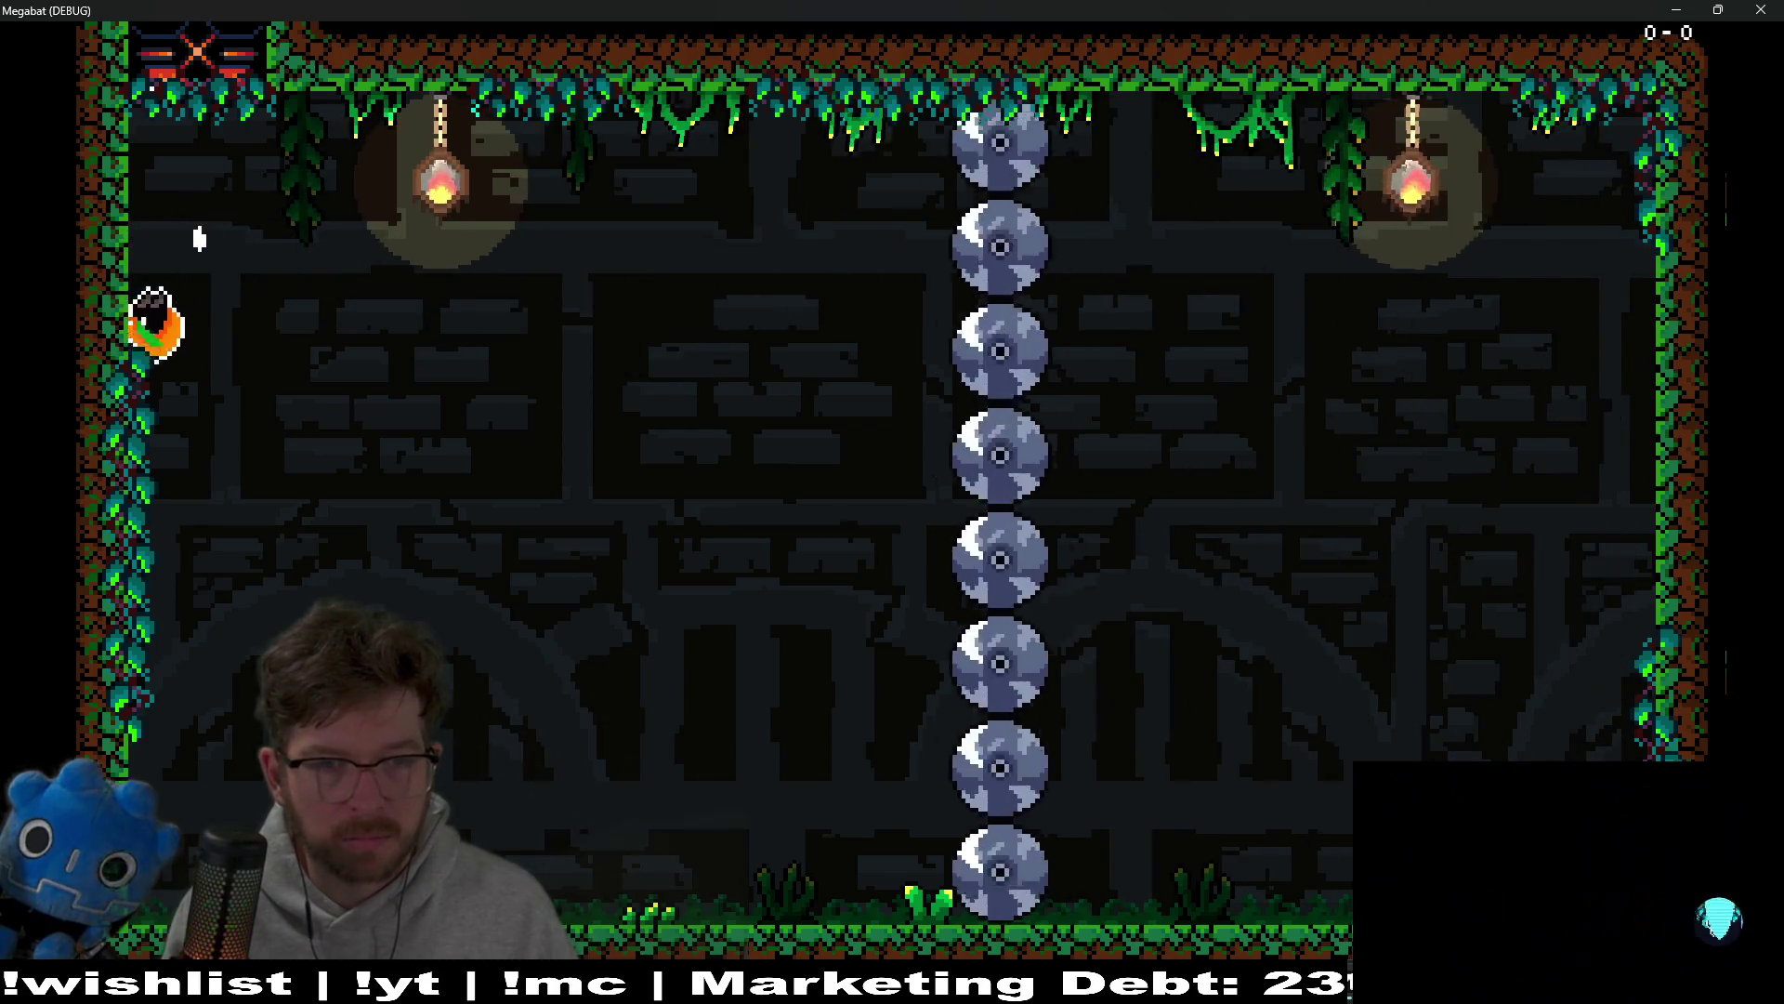
{"action": "key", "text": "space"}
{"action": "key", "text": "Right"}
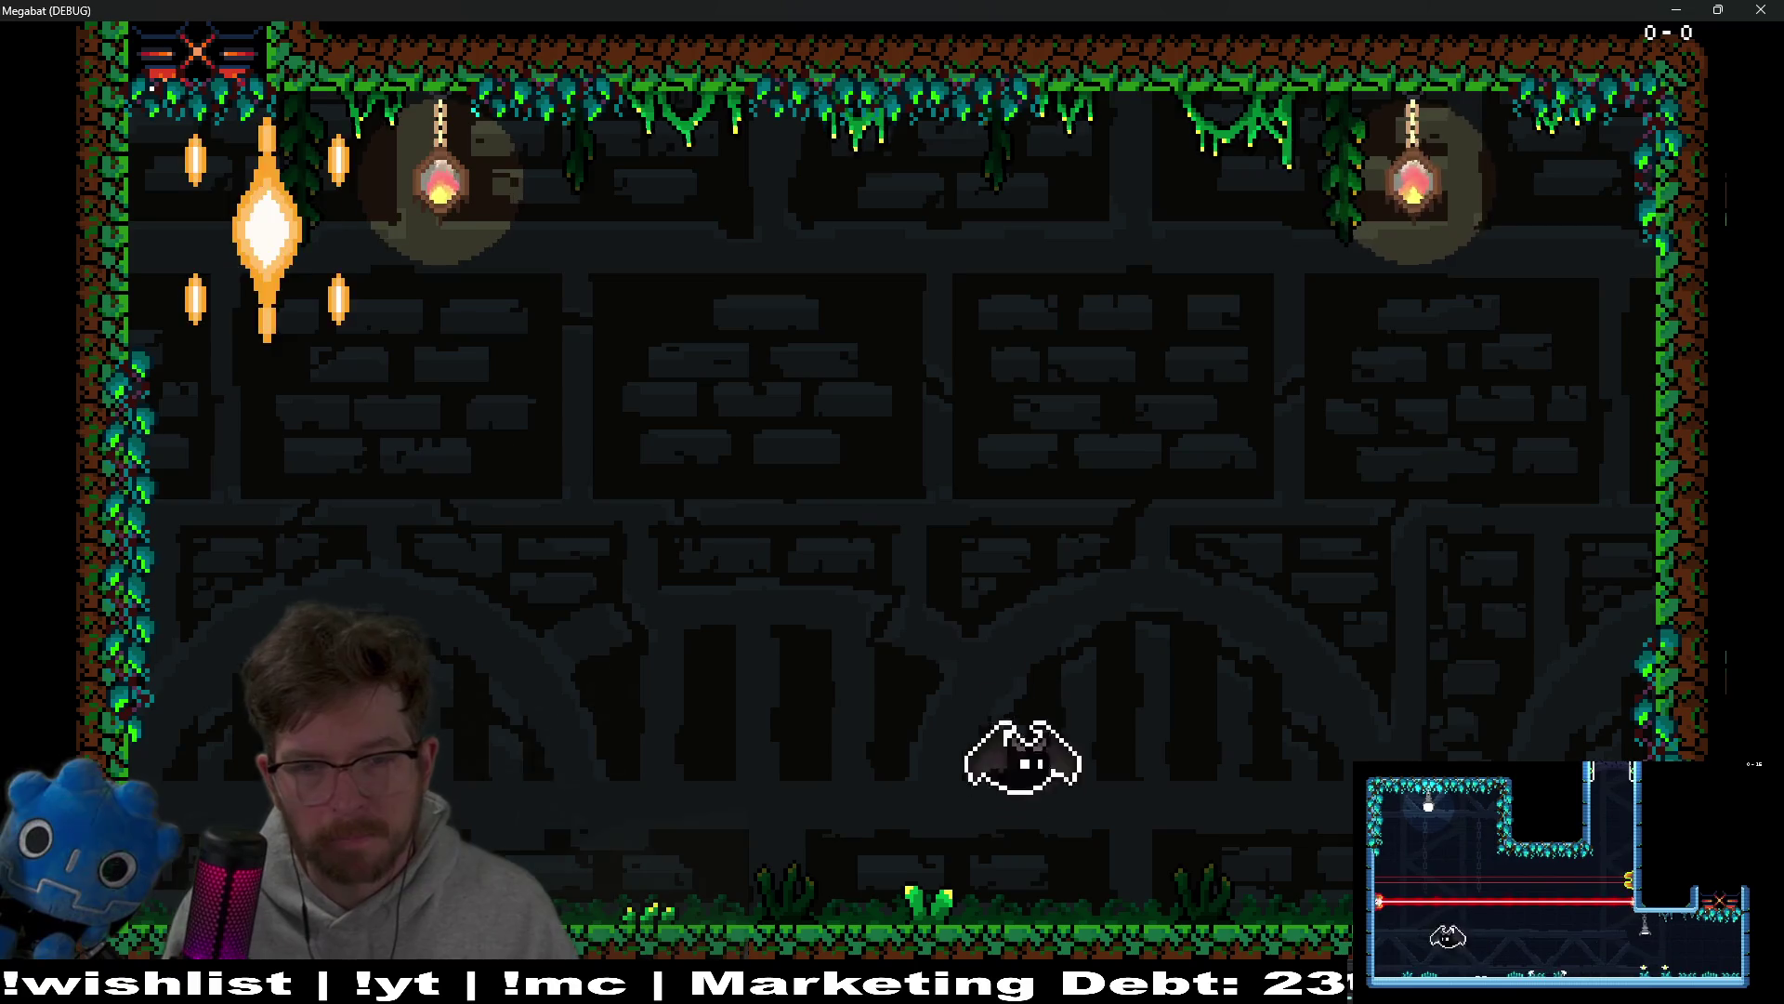
{"action": "key", "text": "Right"}
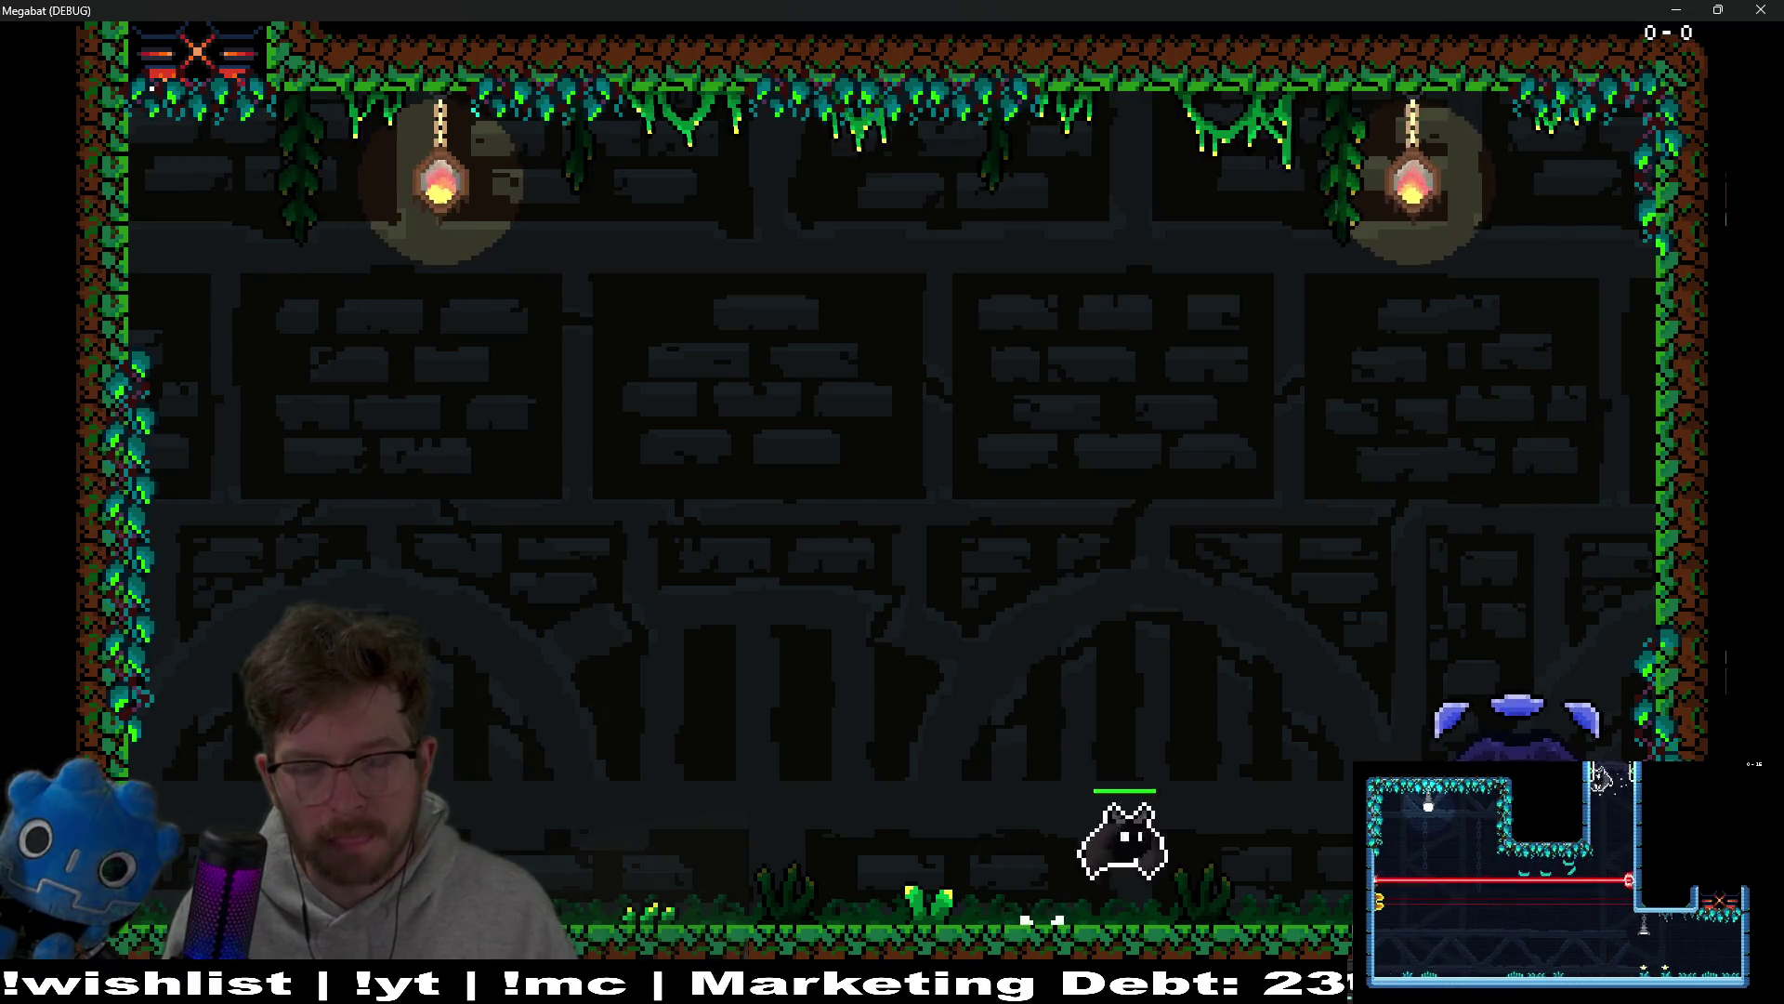
{"action": "key", "text": "space"}
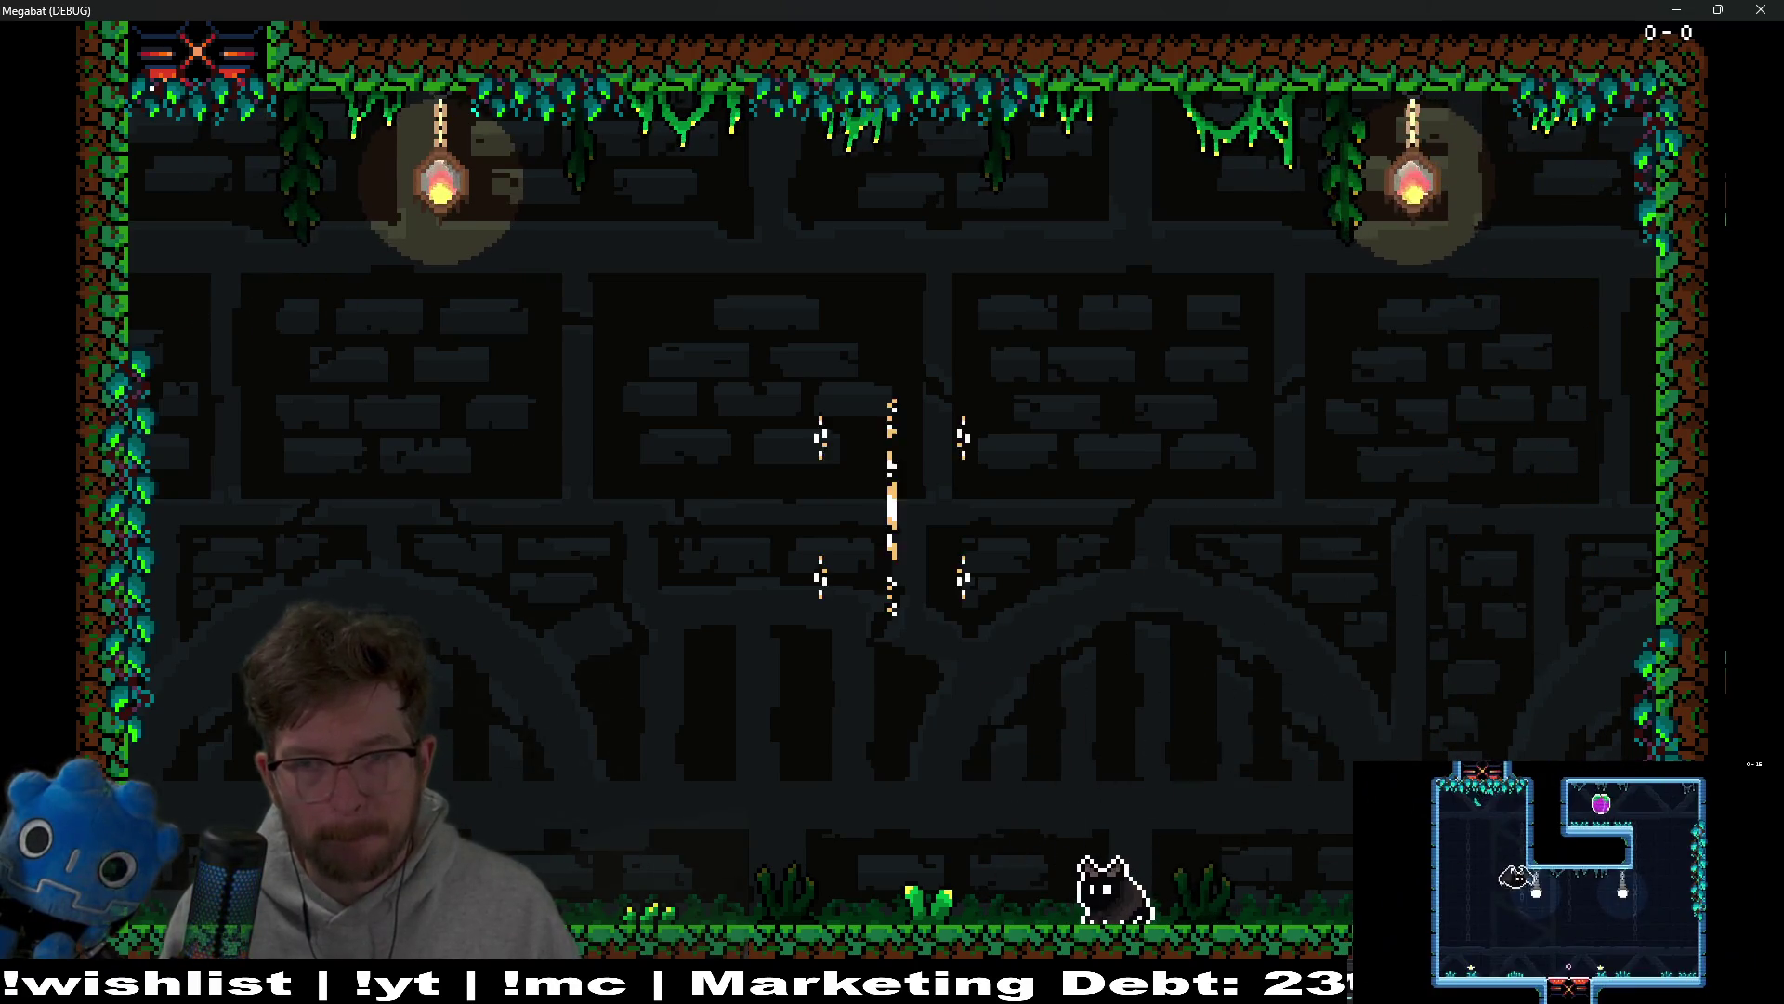
{"action": "key", "text": "space"}
{"action": "key", "text": "Right"}
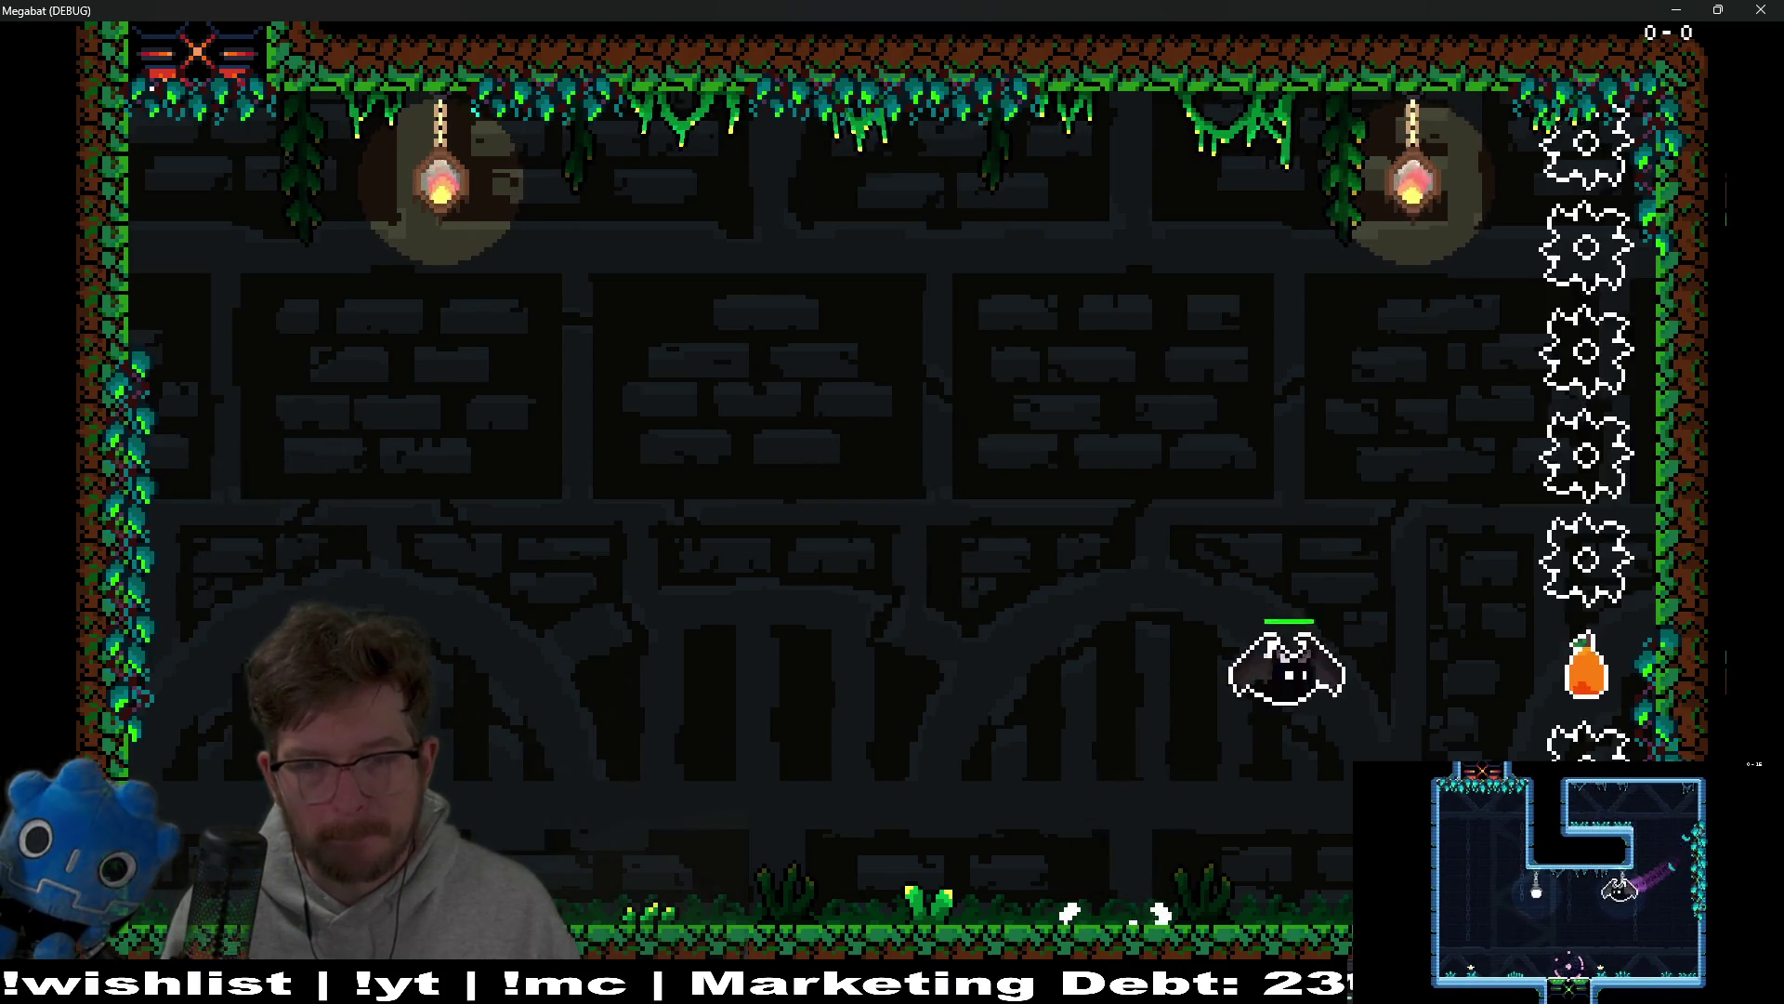
{"action": "key", "text": "alt+Tab"}
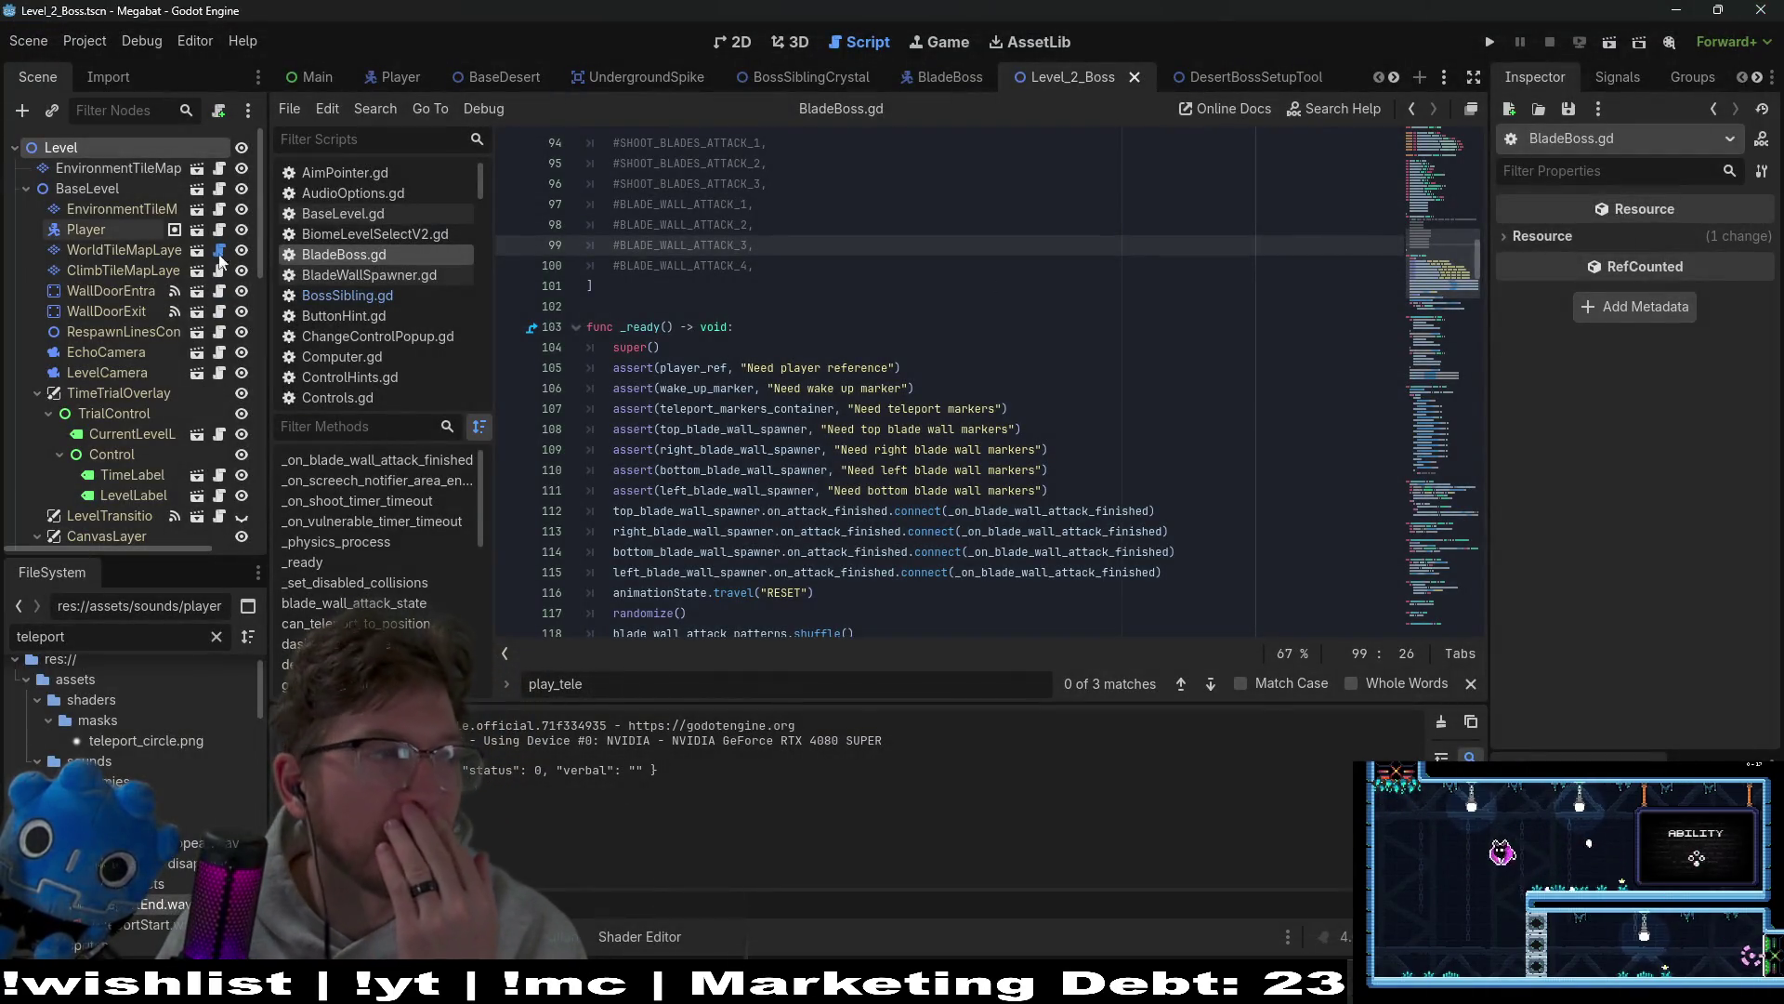
Step: Review the assert lines in _ready and pan the level layout on the 2D canvas
{"action": "left_click", "coordinate": [948, 364]}
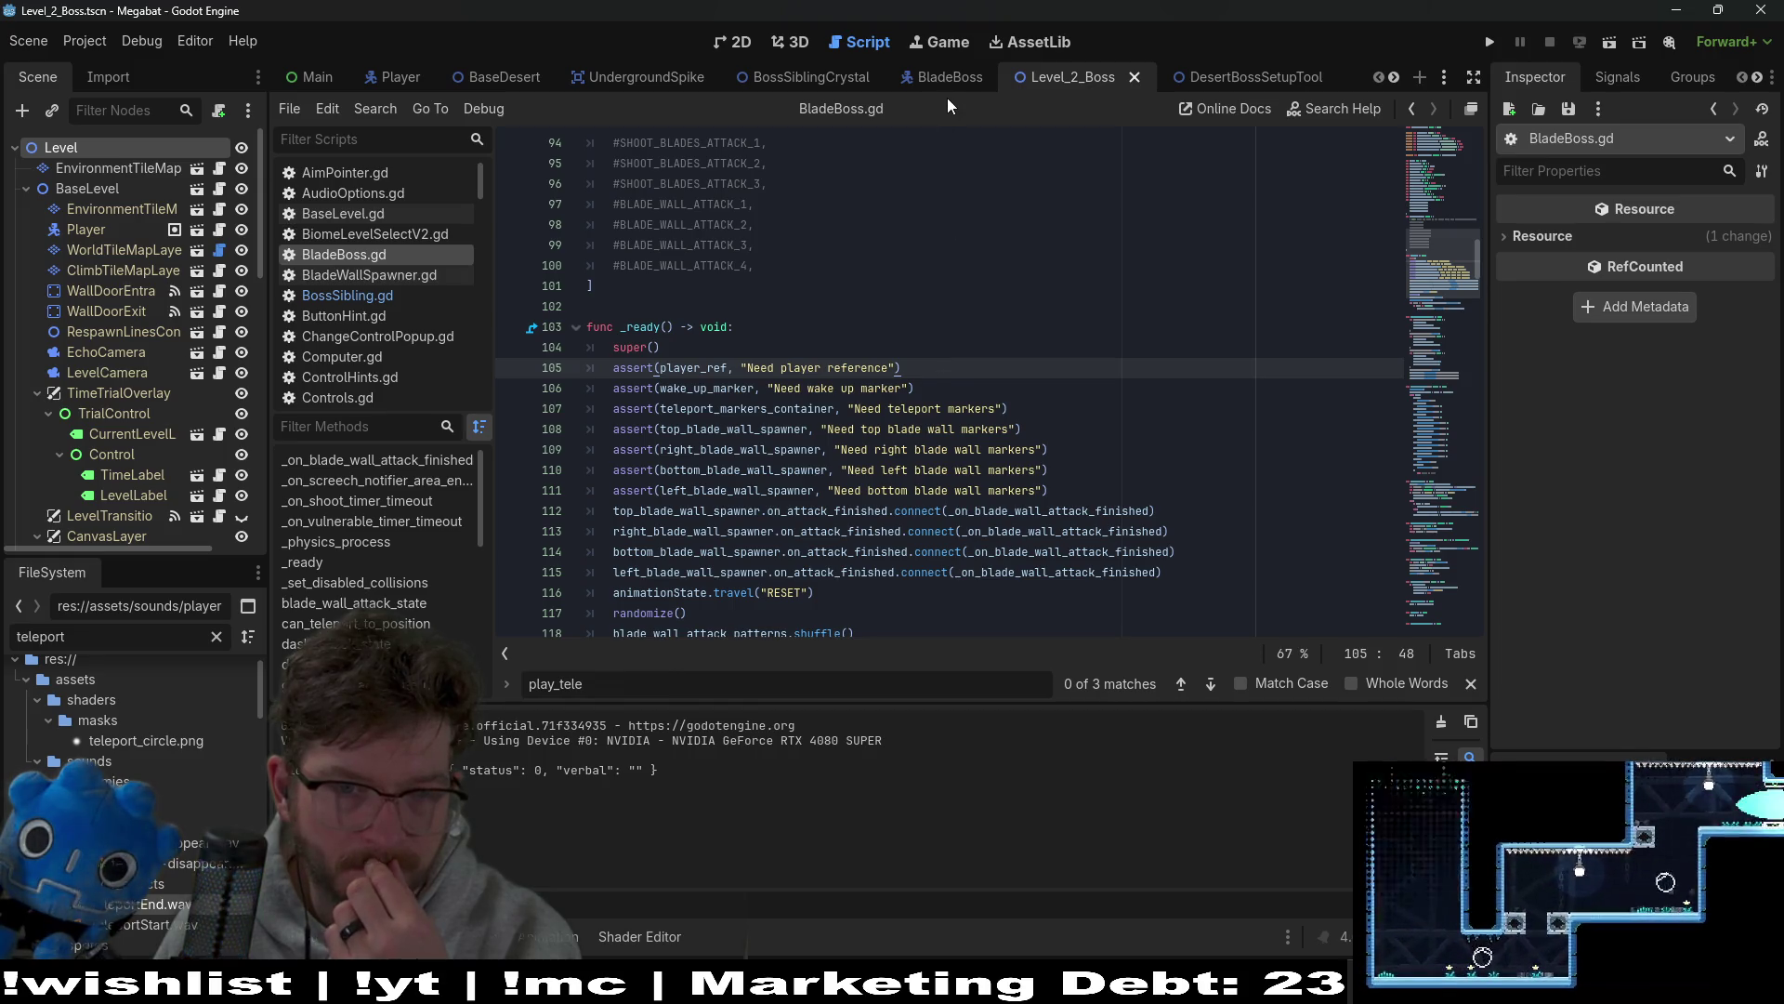
{"action": "left_click", "coordinate": [739, 42]}
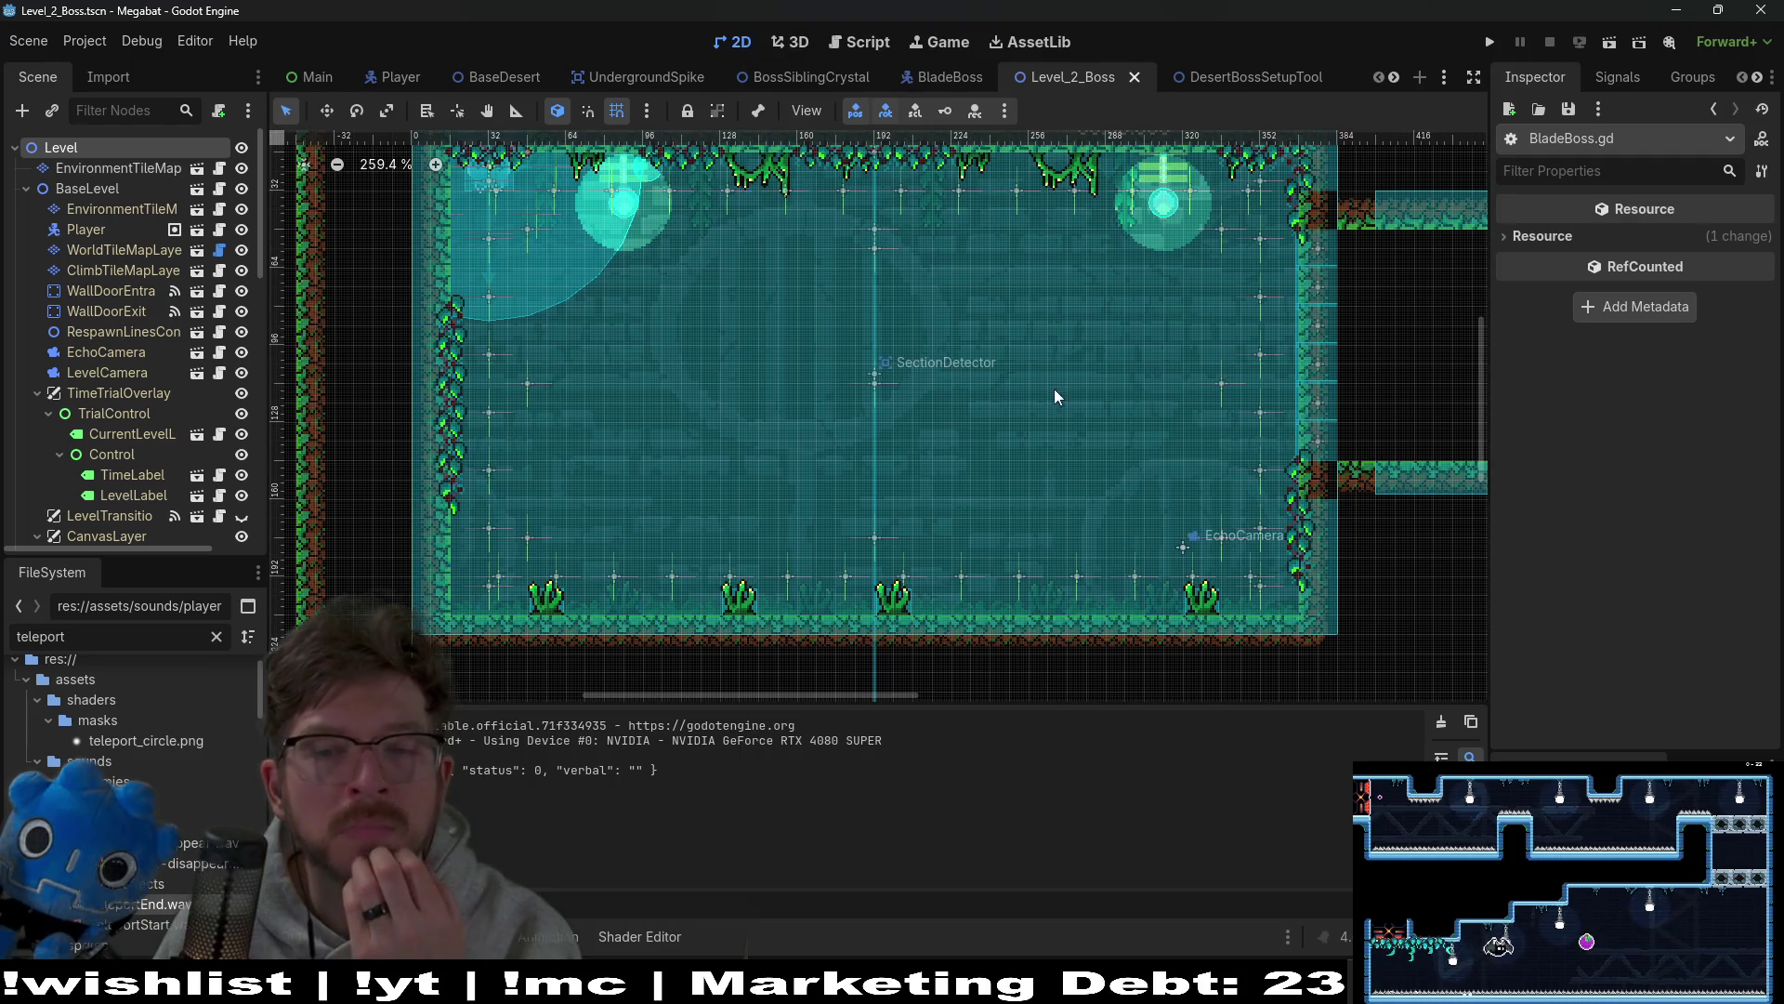
{"action": "scroll", "coordinate": [1054, 388], "scroll_direction": "right", "scroll_amount": 5}
{"action": "scroll", "coordinate": [1063, 366], "scroll_direction": "up", "scroll_amount": 1}
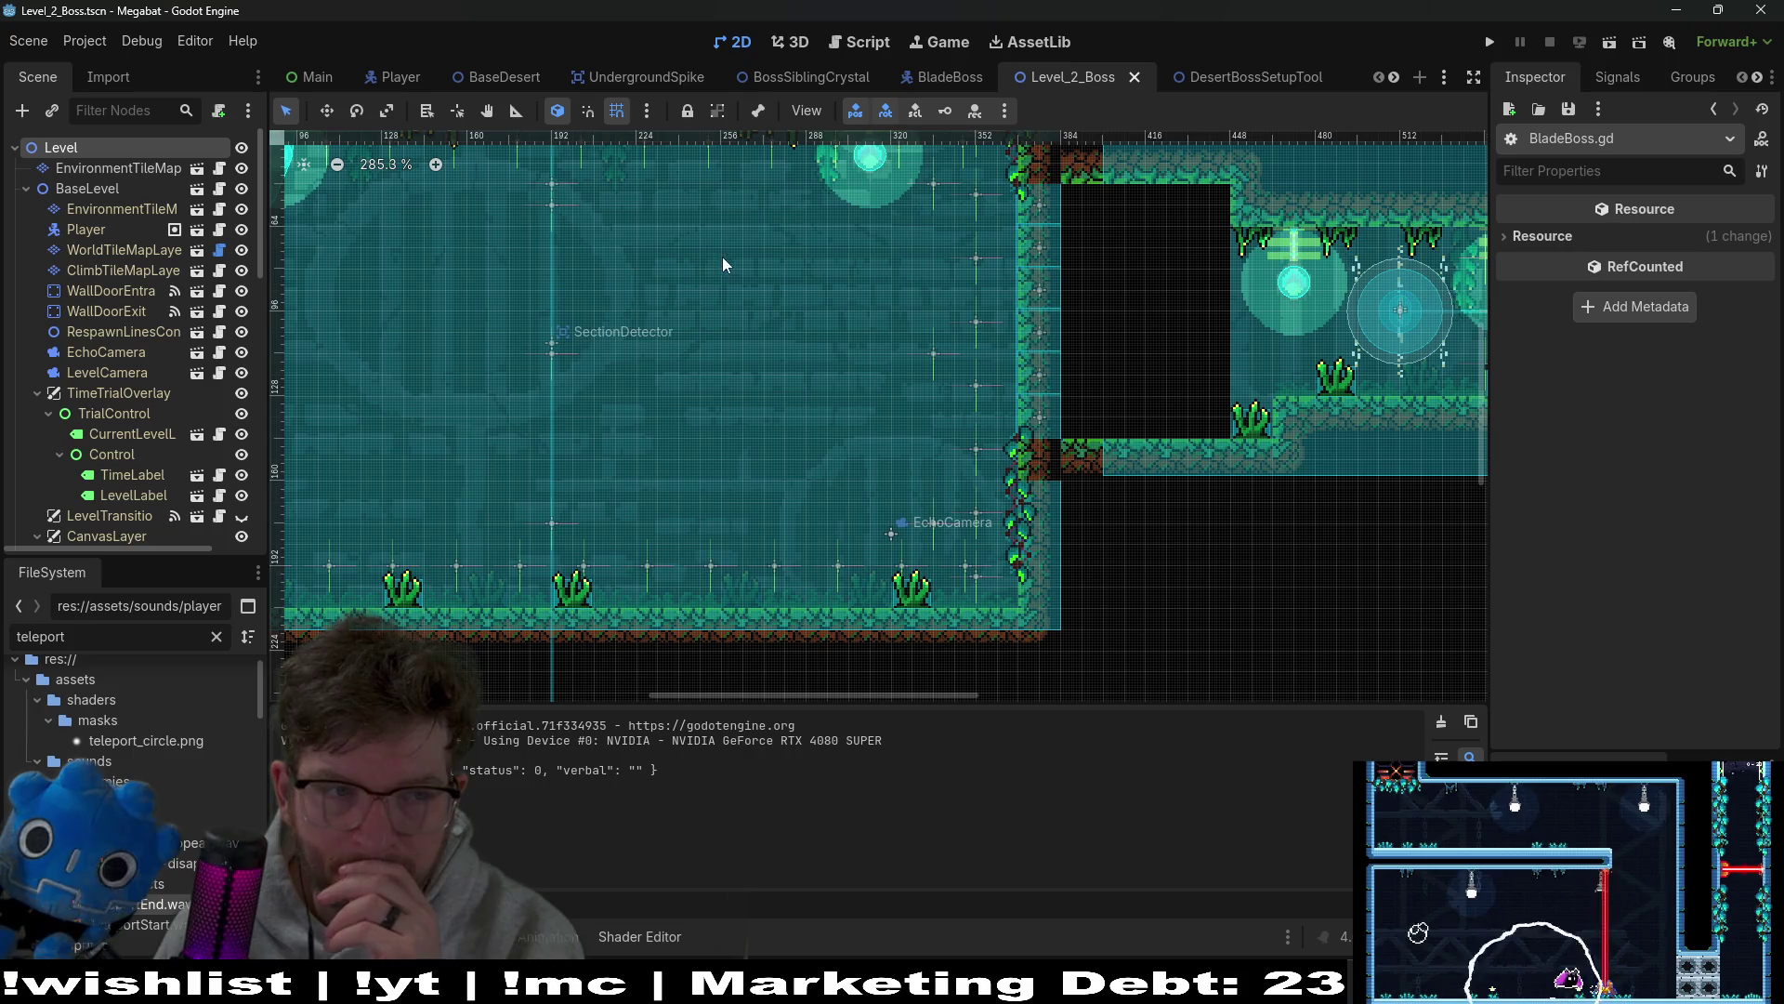
Step: Return to BladeBoss.gd, open the BladeBoss scene, and select TeleportAppearAudio
{"action": "left_click", "coordinate": [838, 43]}
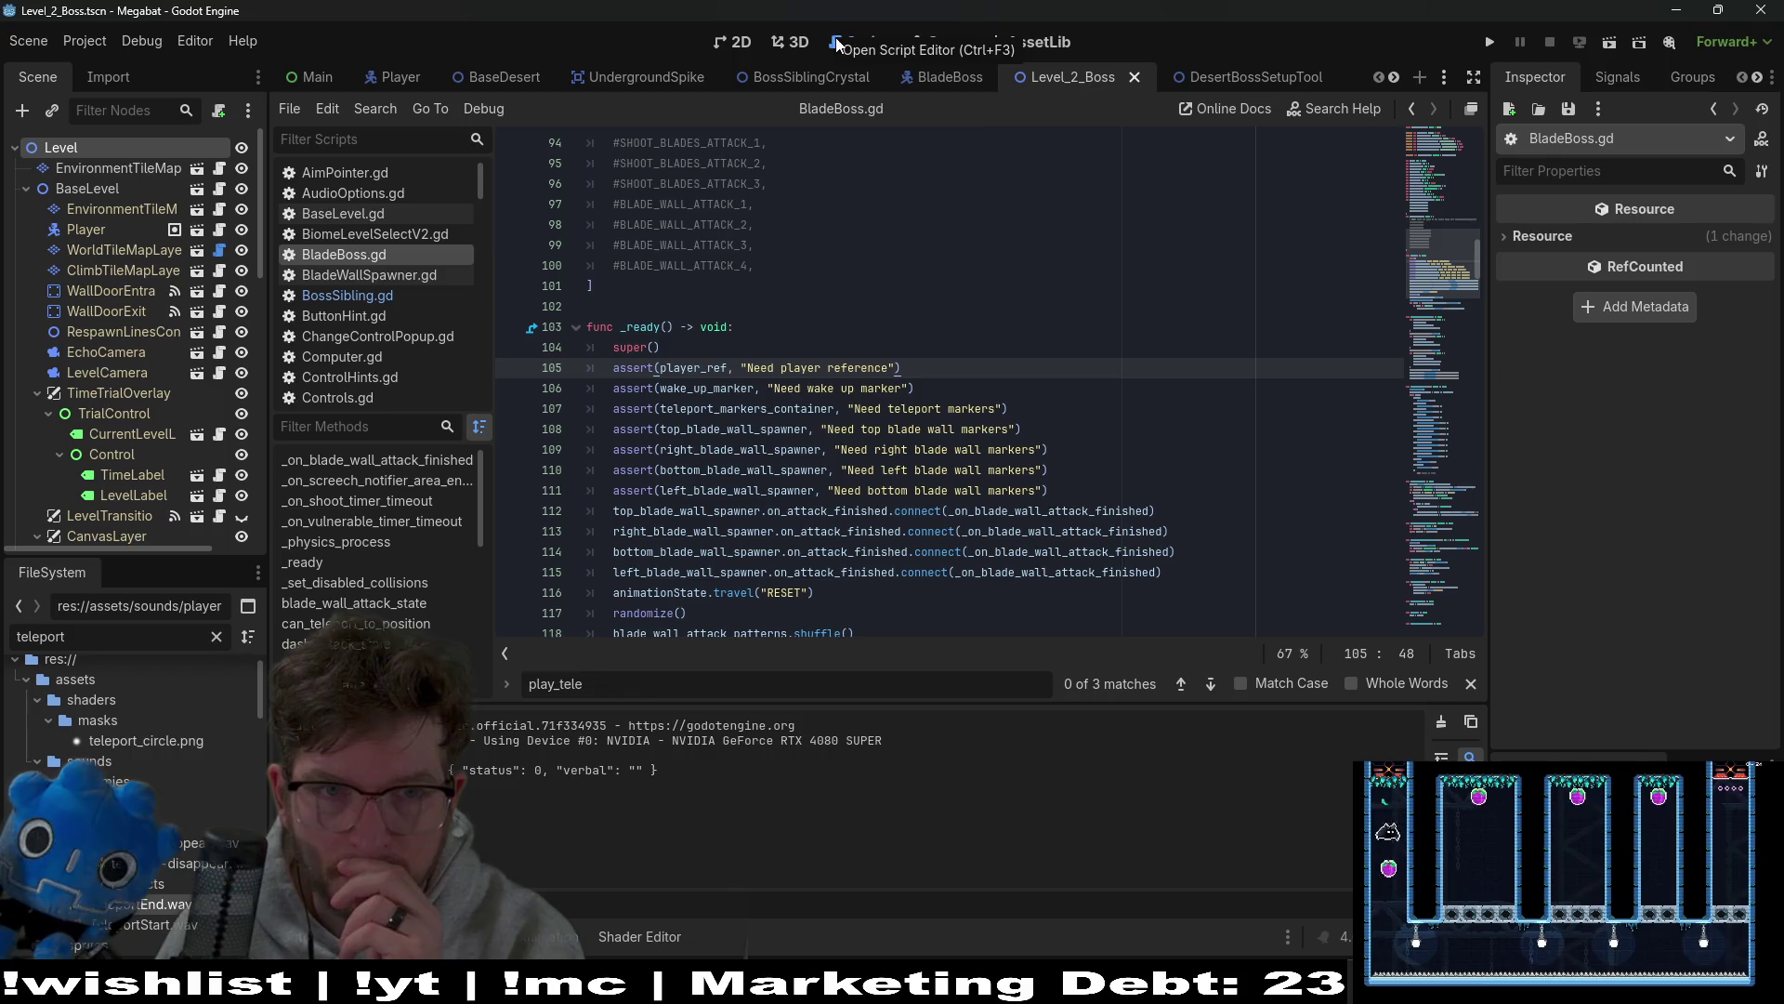
{"action": "left_click", "coordinate": [955, 76]}
{"action": "left_click", "coordinate": [102, 492]}
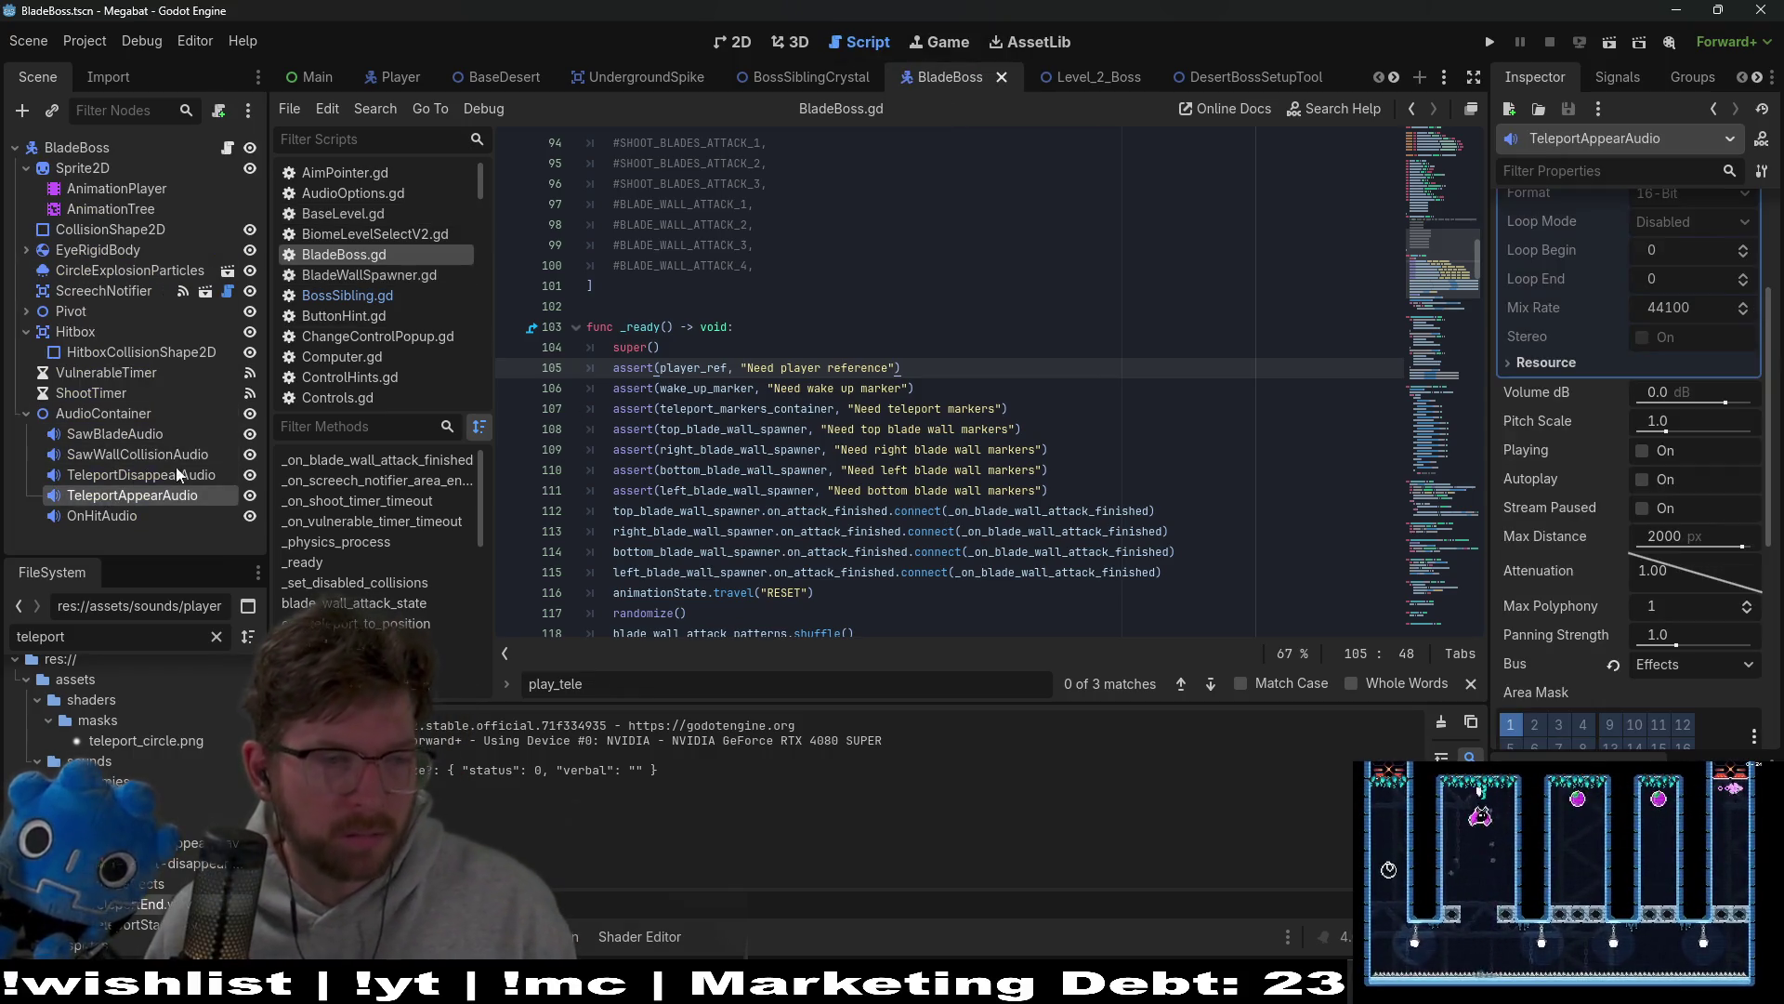
Step: View the teleport_end animation's tracks in a larger animation panel
{"action": "left_click", "coordinate": [105, 210]}
{"action": "left_click", "coordinate": [110, 189]}
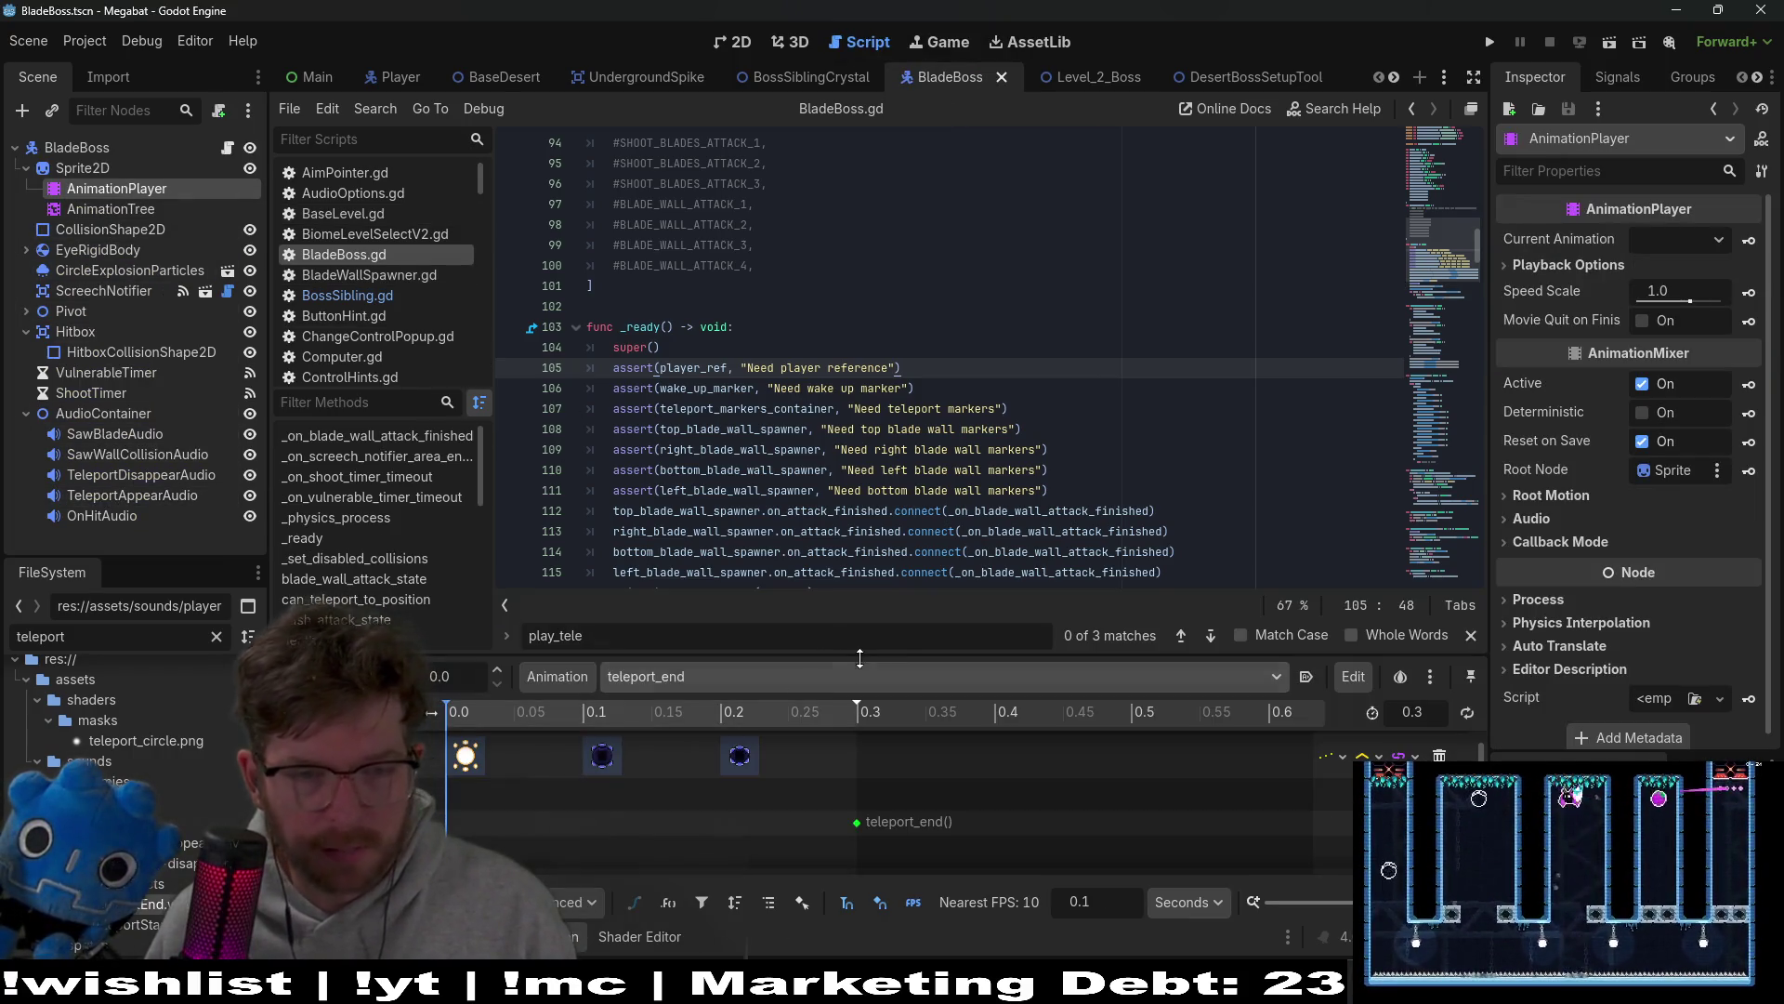
{"action": "left_click_drag", "start_coordinate": [895, 653], "coordinate": [895, 548]}
{"action": "left_click", "coordinate": [1087, 314]}
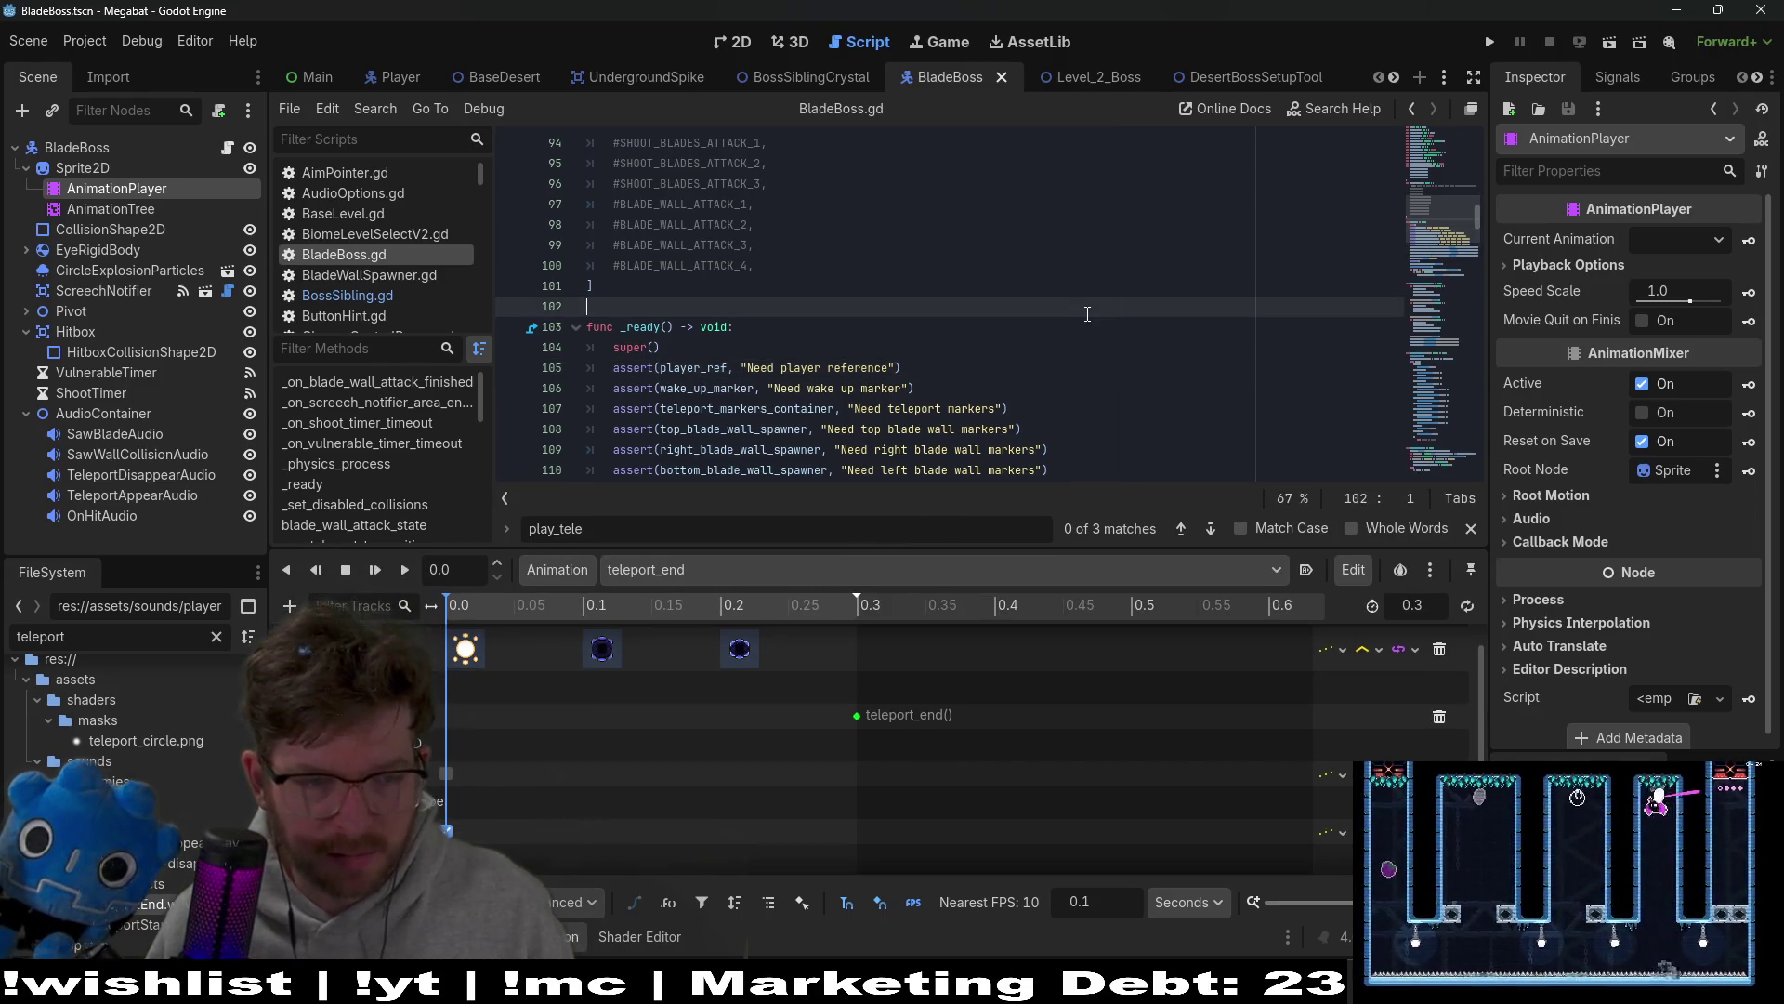
Step: Keep the appear-audio method-track key, drop the direct play_teleport_appear_audio() call, and save
{"action": "key", "text": "ctrl+z"}
{"action": "key", "text": "ctrl+shift+z"}
{"action": "key", "text": "ctrl+shift+z"}
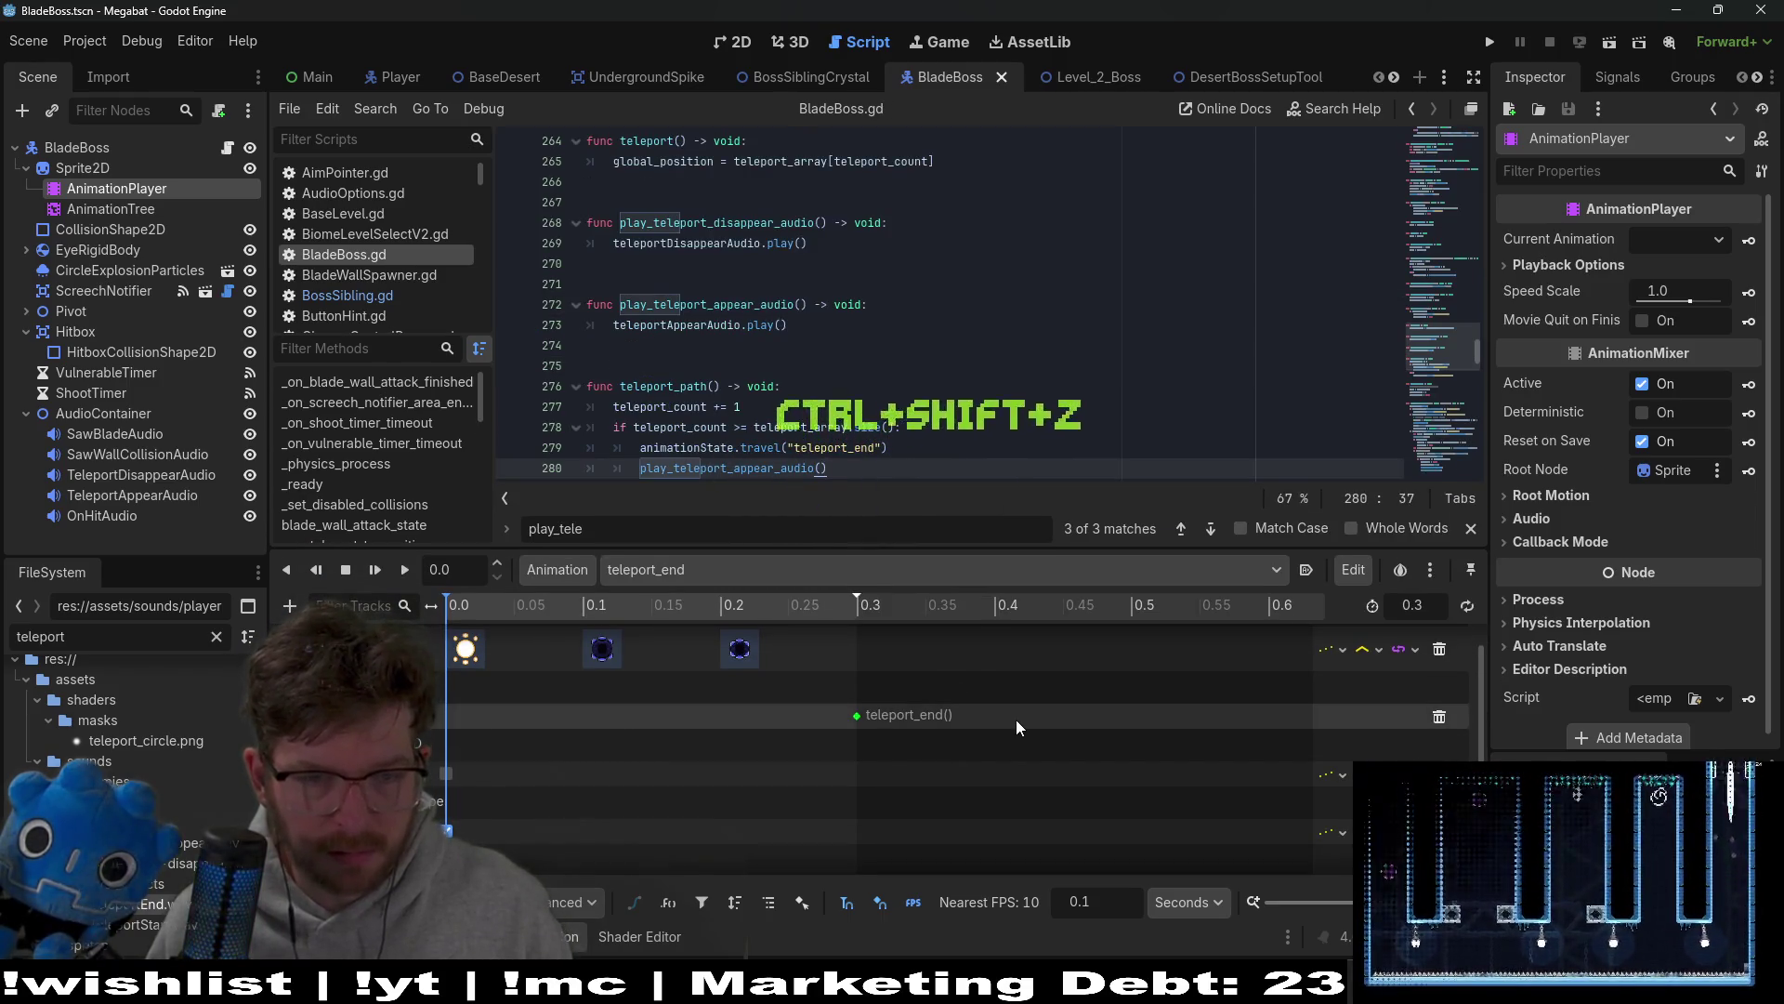
{"action": "key", "text": "ctrl+z"}
{"action": "key", "text": "ctrl+z"}
{"action": "key", "text": "ctrl+z"}
{"action": "key", "text": "ctrl+s"}
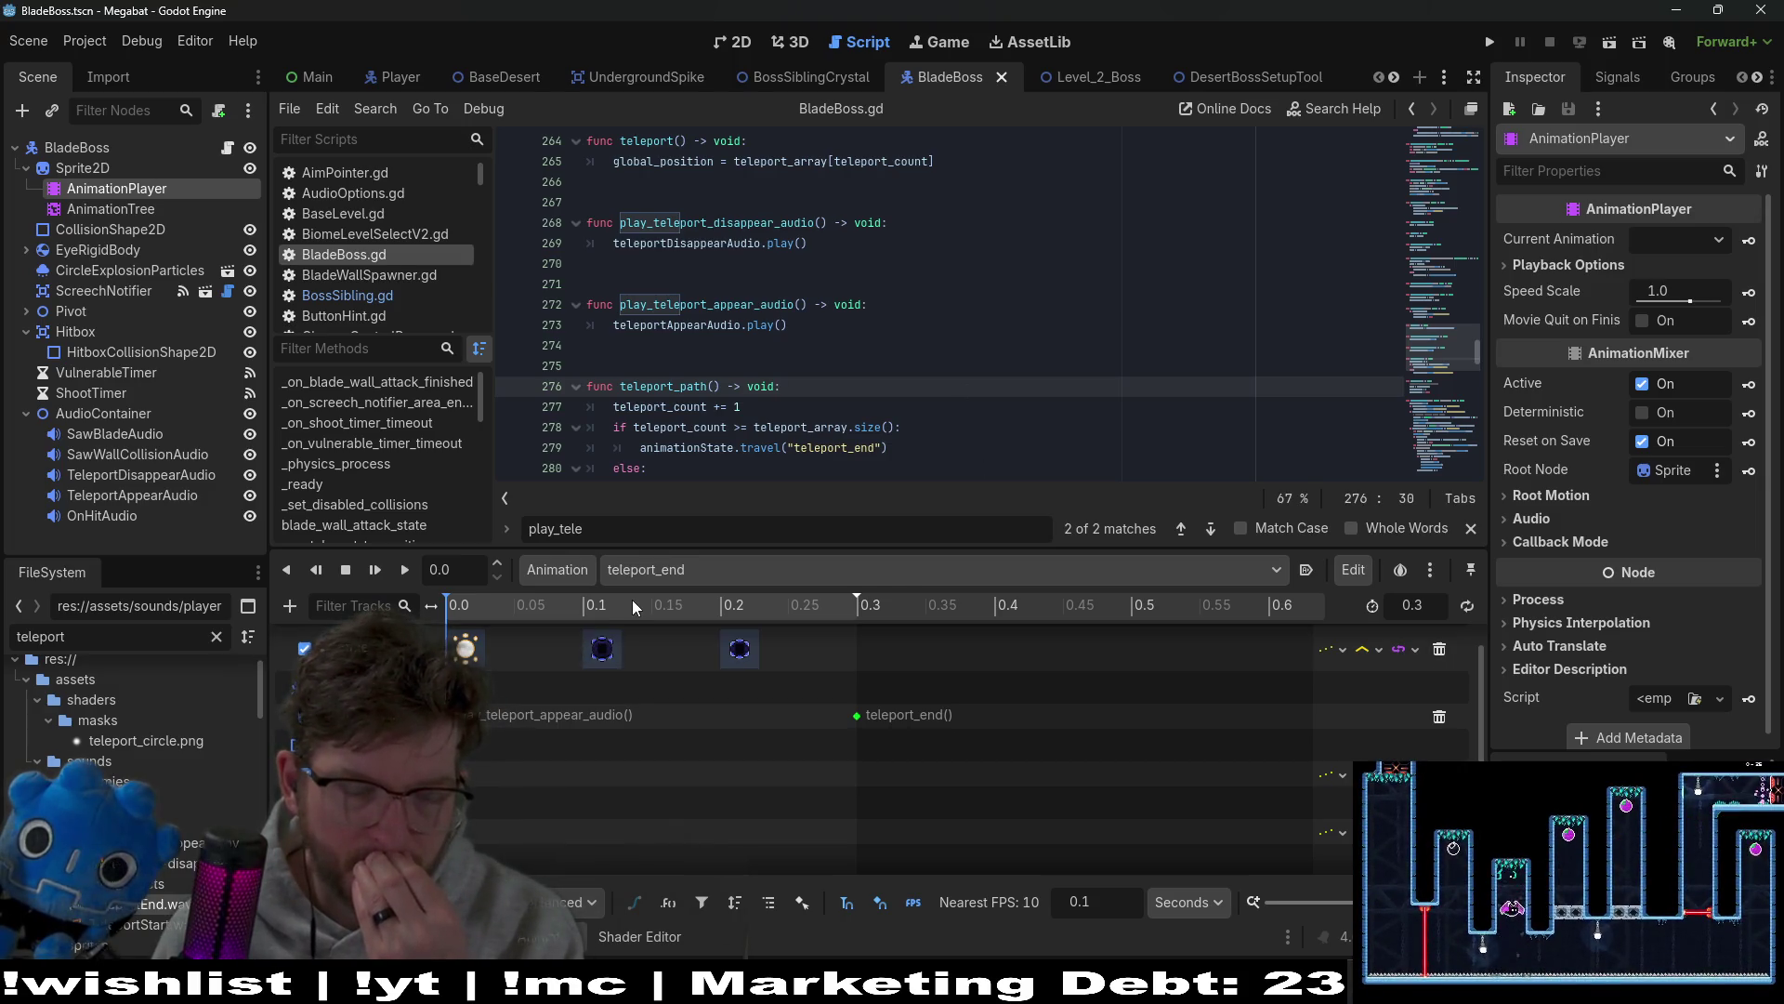
Step: Review the dash_attack_state code and shrink the animation panel to show more script
{"action": "scroll", "coordinate": [799, 439], "scroll_direction": "down", "scroll_amount": 6}
{"action": "left_click", "coordinate": [860, 405]}
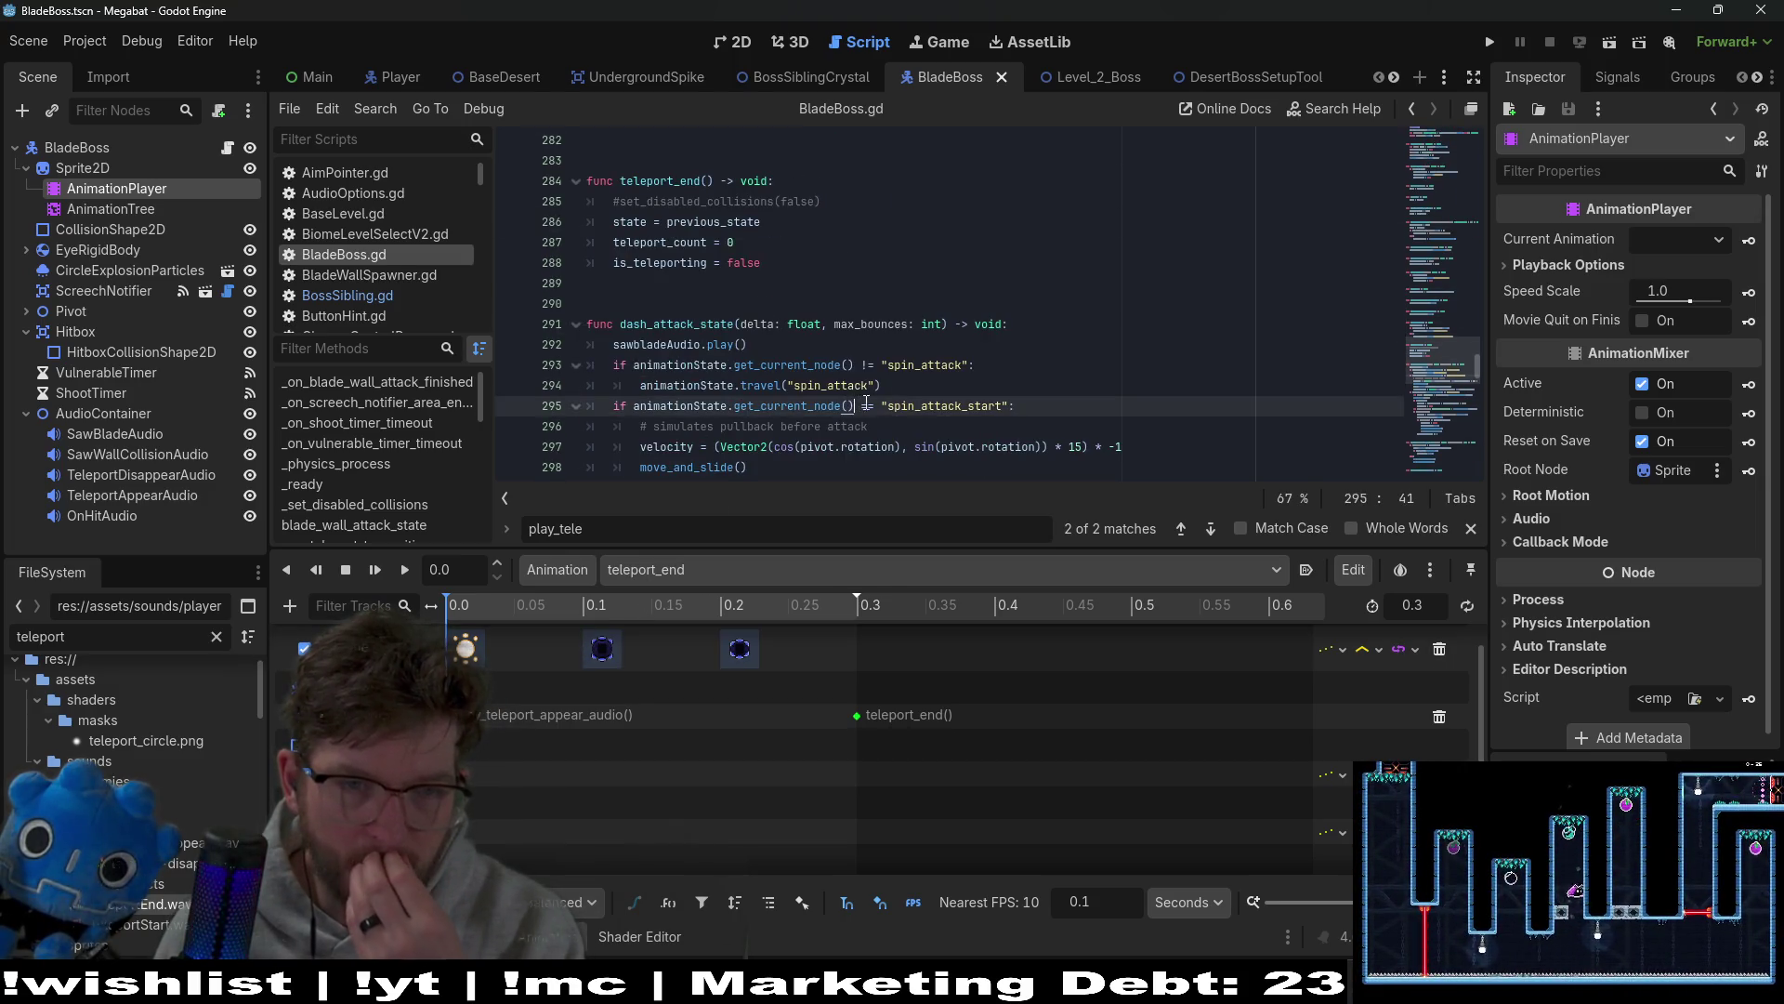
{"action": "scroll", "coordinate": [980, 340], "scroll_direction": "up", "scroll_amount": 3}
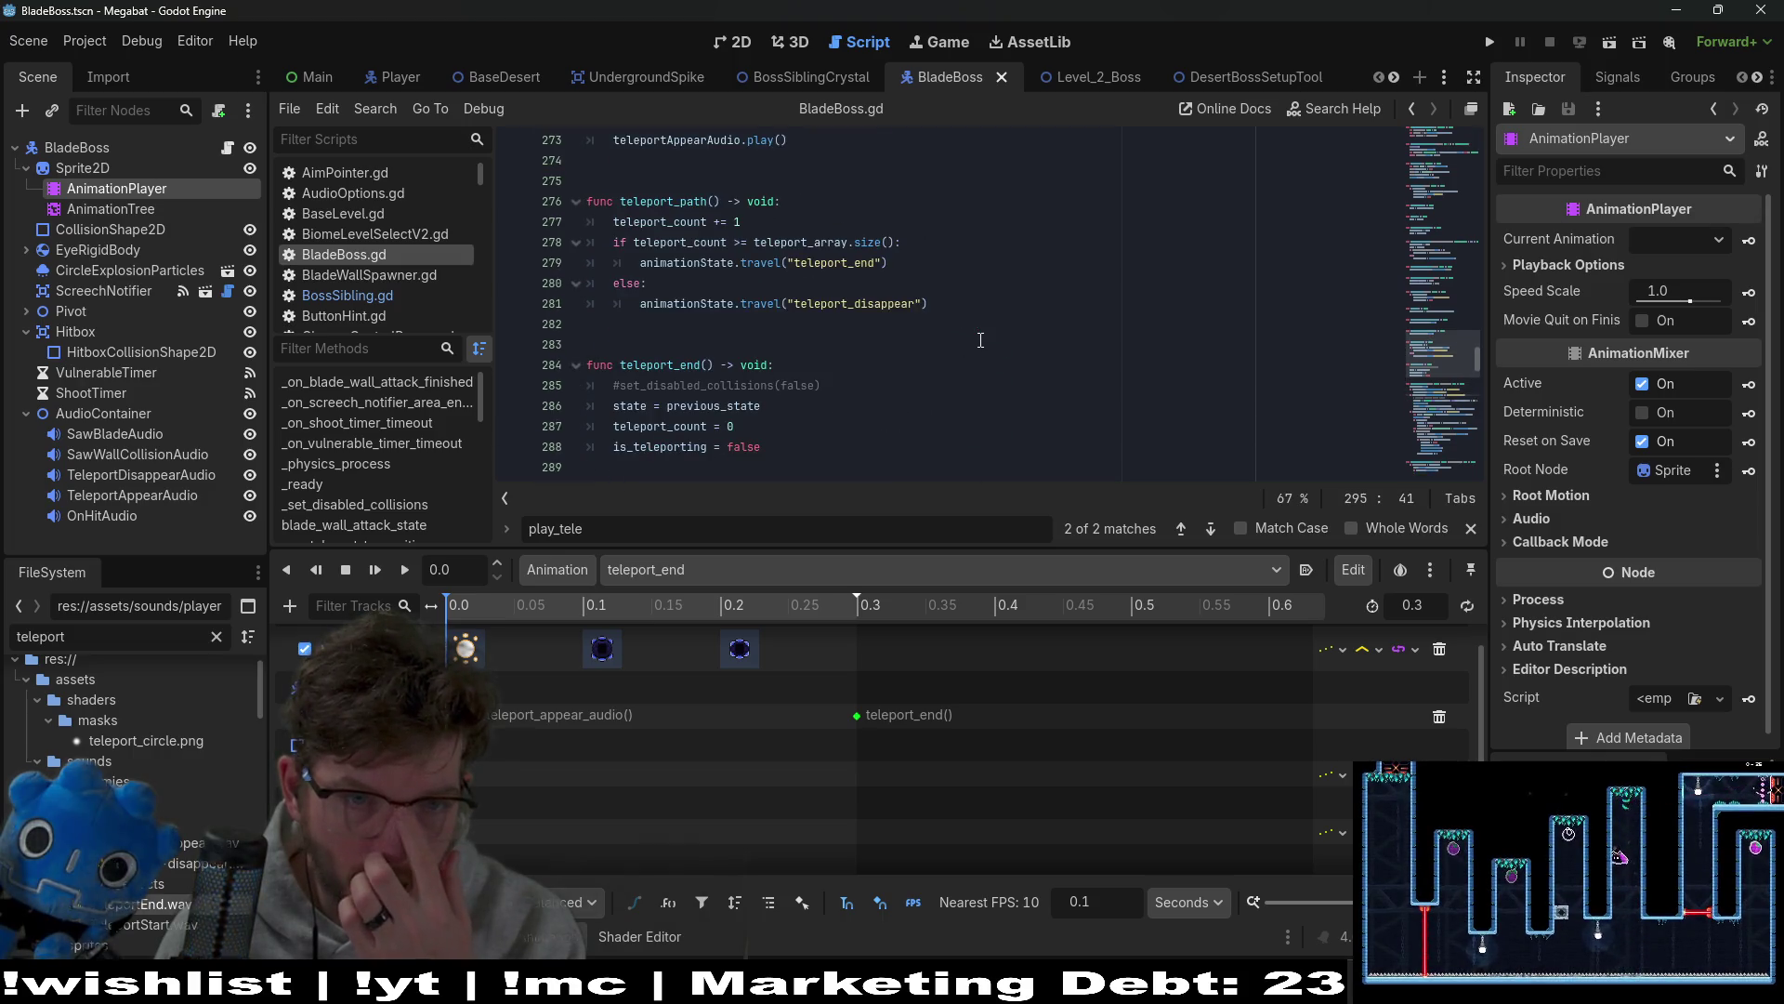
{"action": "scroll", "coordinate": [981, 340], "scroll_direction": "up", "scroll_amount": 6}
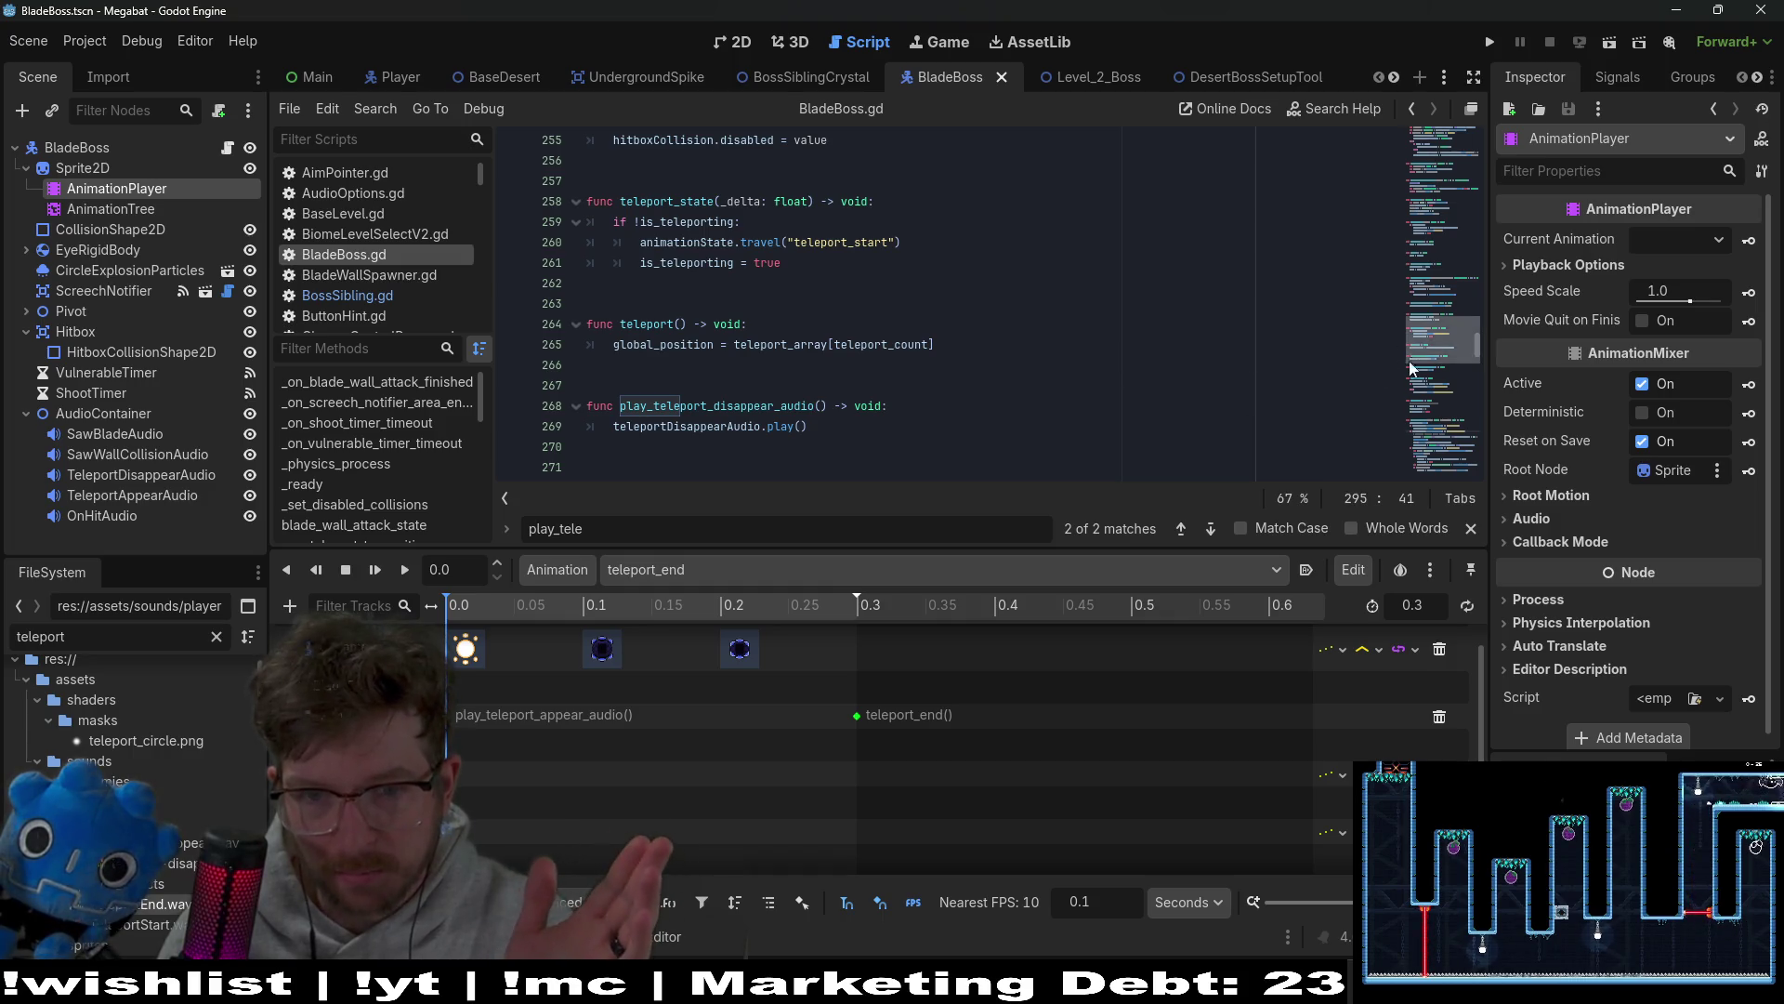
{"action": "left_click_drag", "start_coordinate": [1220, 591], "coordinate": [1219, 734]}
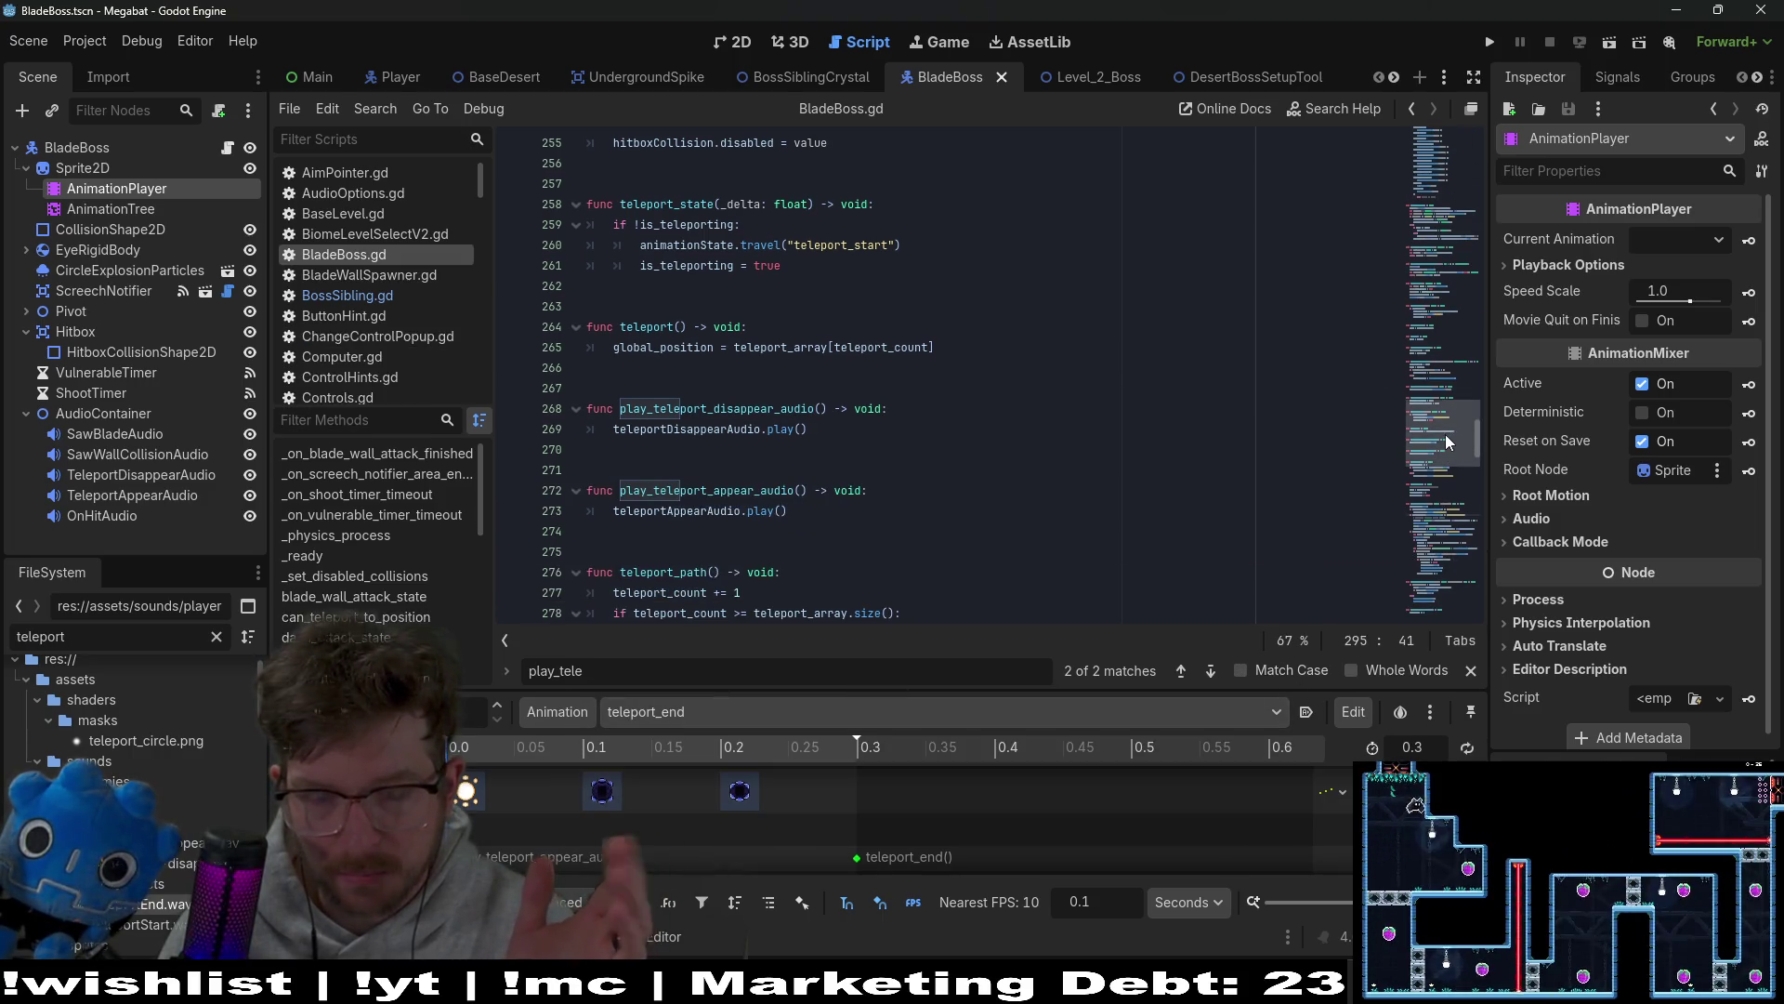
{"action": "left_click_drag", "start_coordinate": [1446, 441], "coordinate": [1422, 140]}
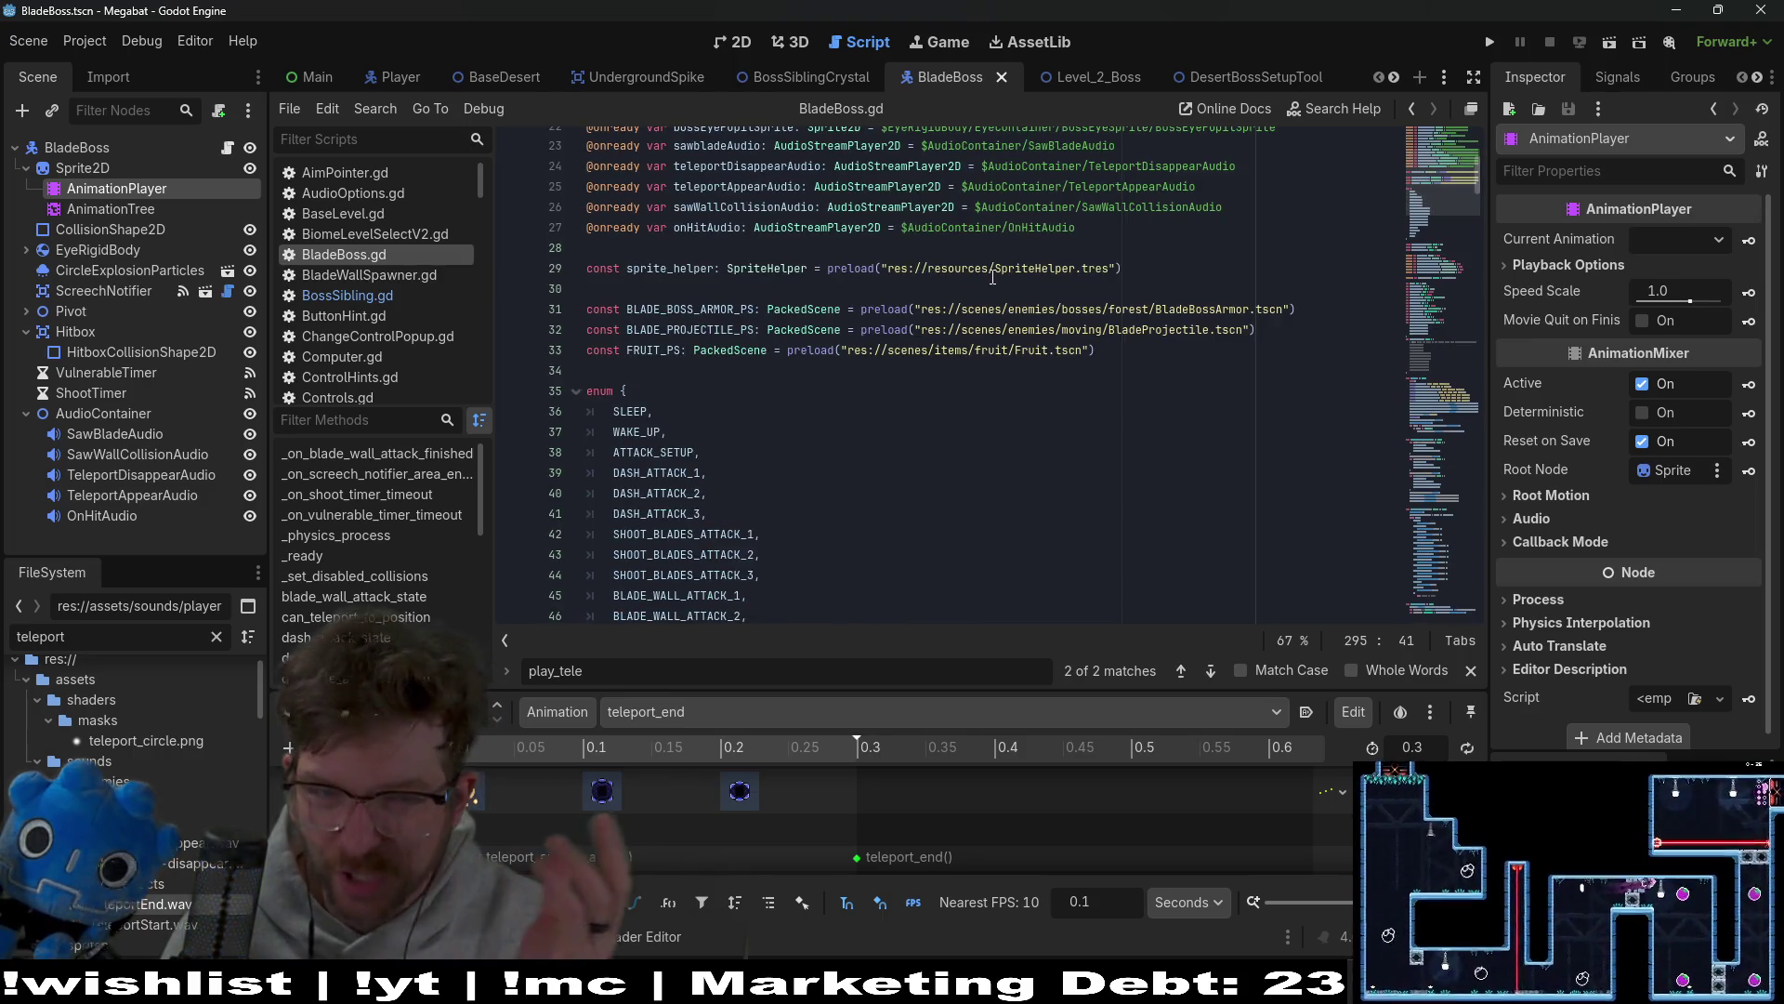
{"action": "scroll", "coordinate": [973, 276], "scroll_direction": "down", "scroll_amount": 2}
{"action": "scroll", "coordinate": [973, 276], "scroll_direction": "up", "scroll_amount": 5}
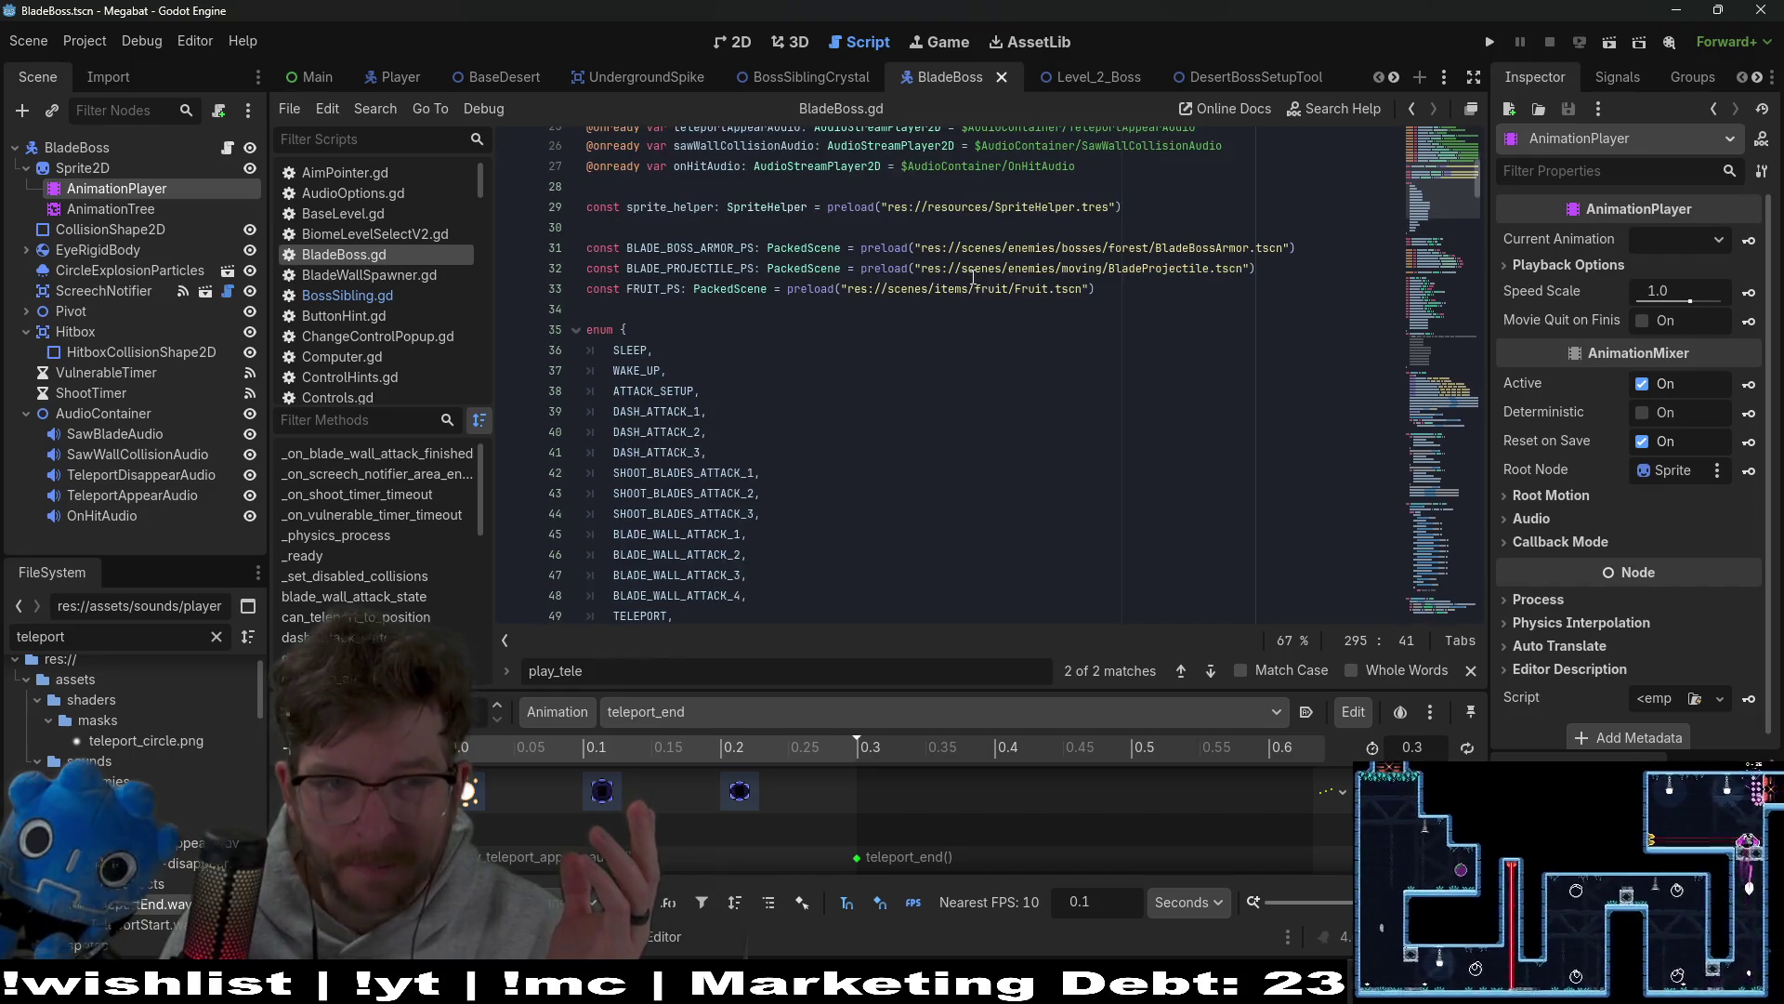
{"action": "scroll", "coordinate": [938, 409], "scroll_direction": "up", "scroll_amount": 5}
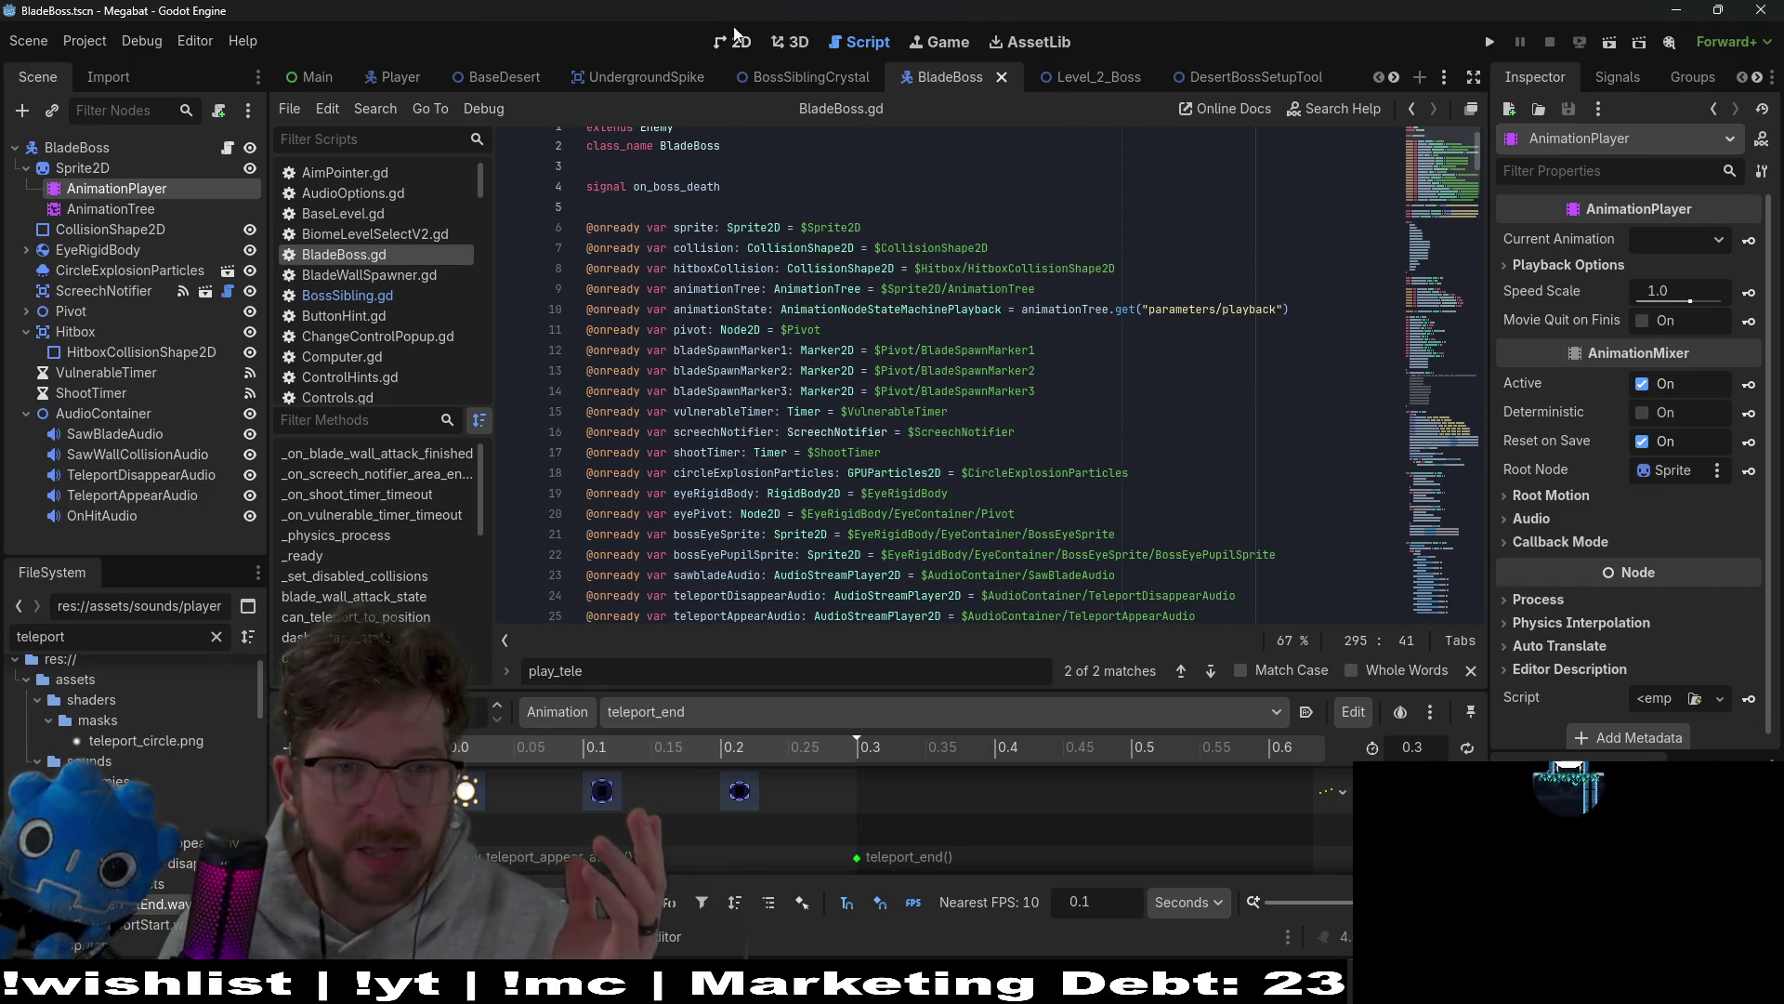
{"action": "scroll", "coordinate": [843, 330], "scroll_direction": "down", "scroll_amount": 6}
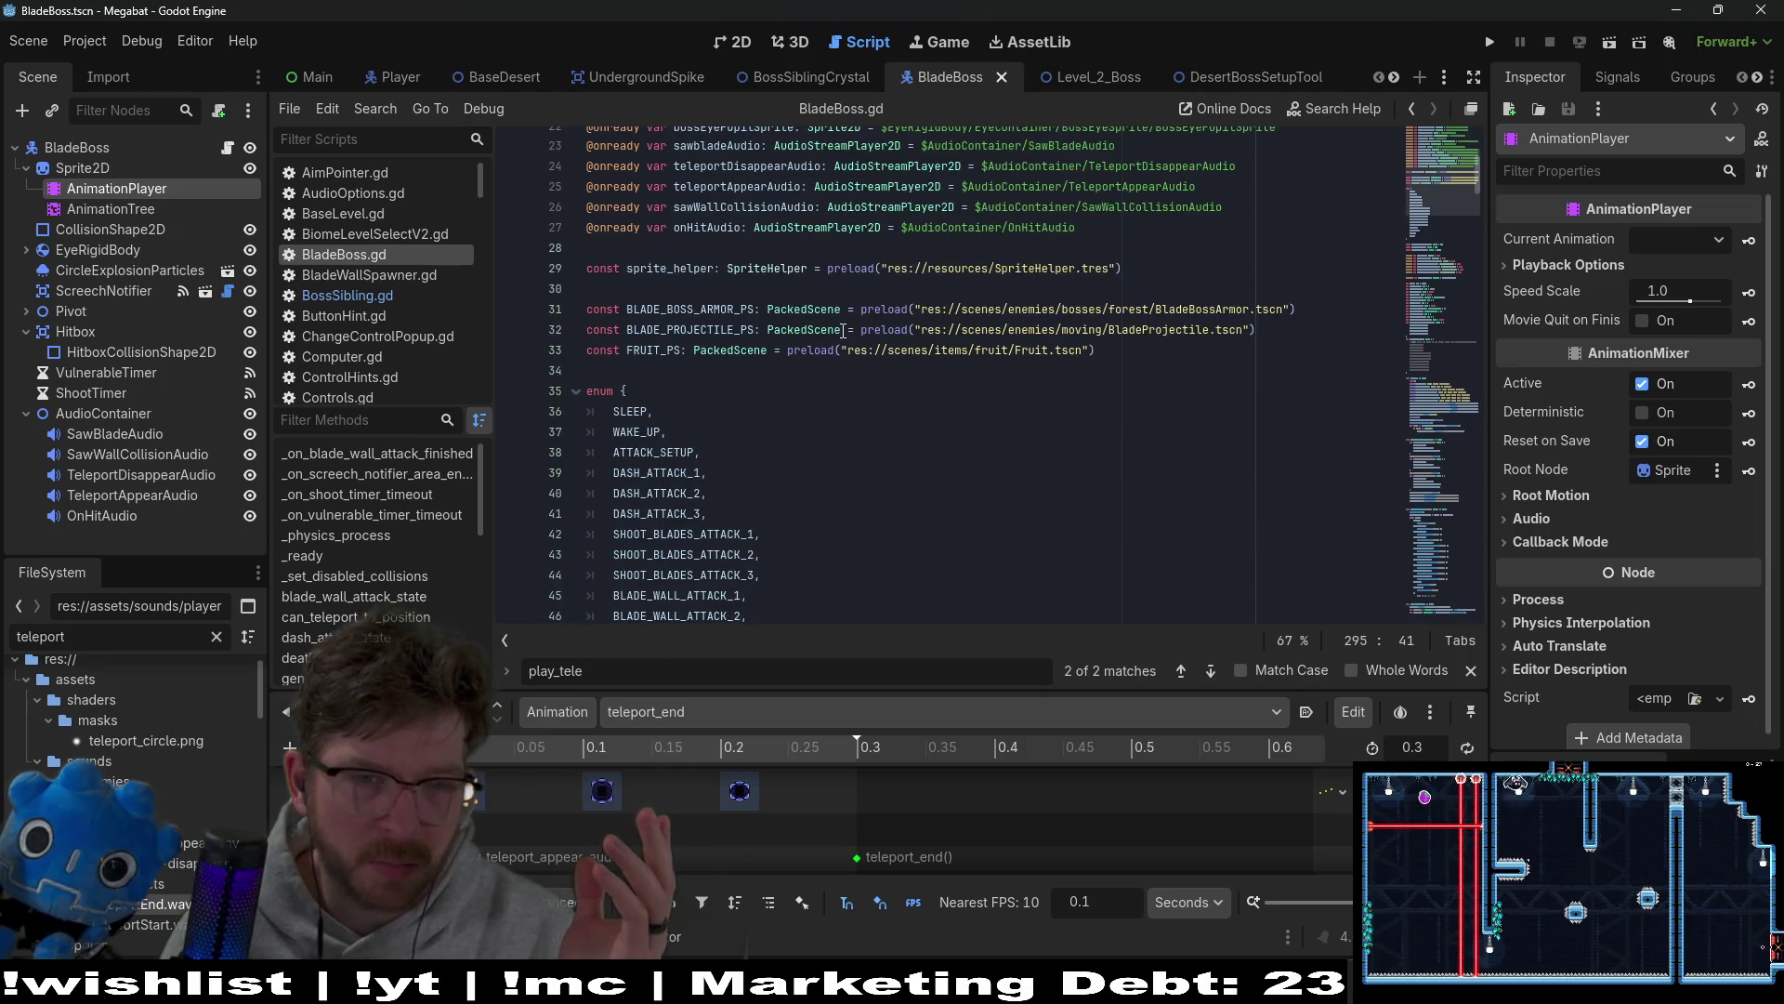
{"action": "scroll", "coordinate": [843, 330], "scroll_direction": "down", "scroll_amount": 4}
{"action": "scroll", "coordinate": [850, 324], "scroll_direction": "down", "scroll_amount": 5}
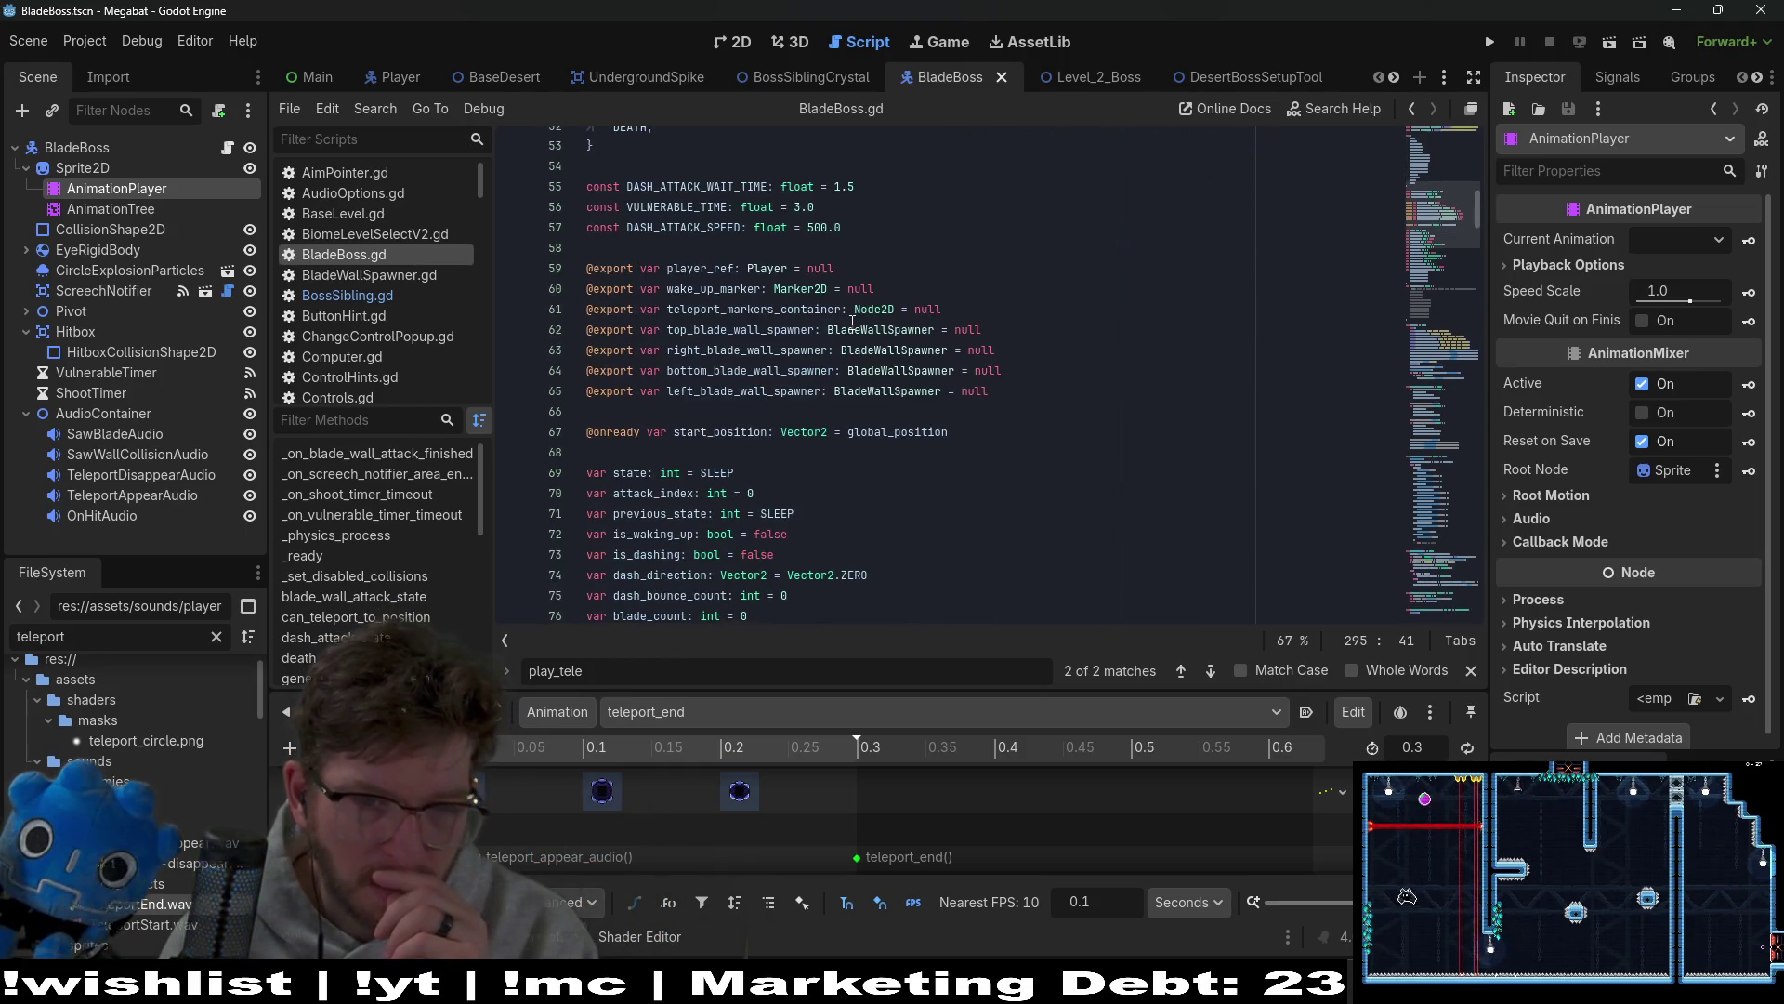
{"action": "scroll", "coordinate": [853, 322], "scroll_direction": "down", "scroll_amount": 3}
{"action": "double_click", "coordinate": [729, 248]}
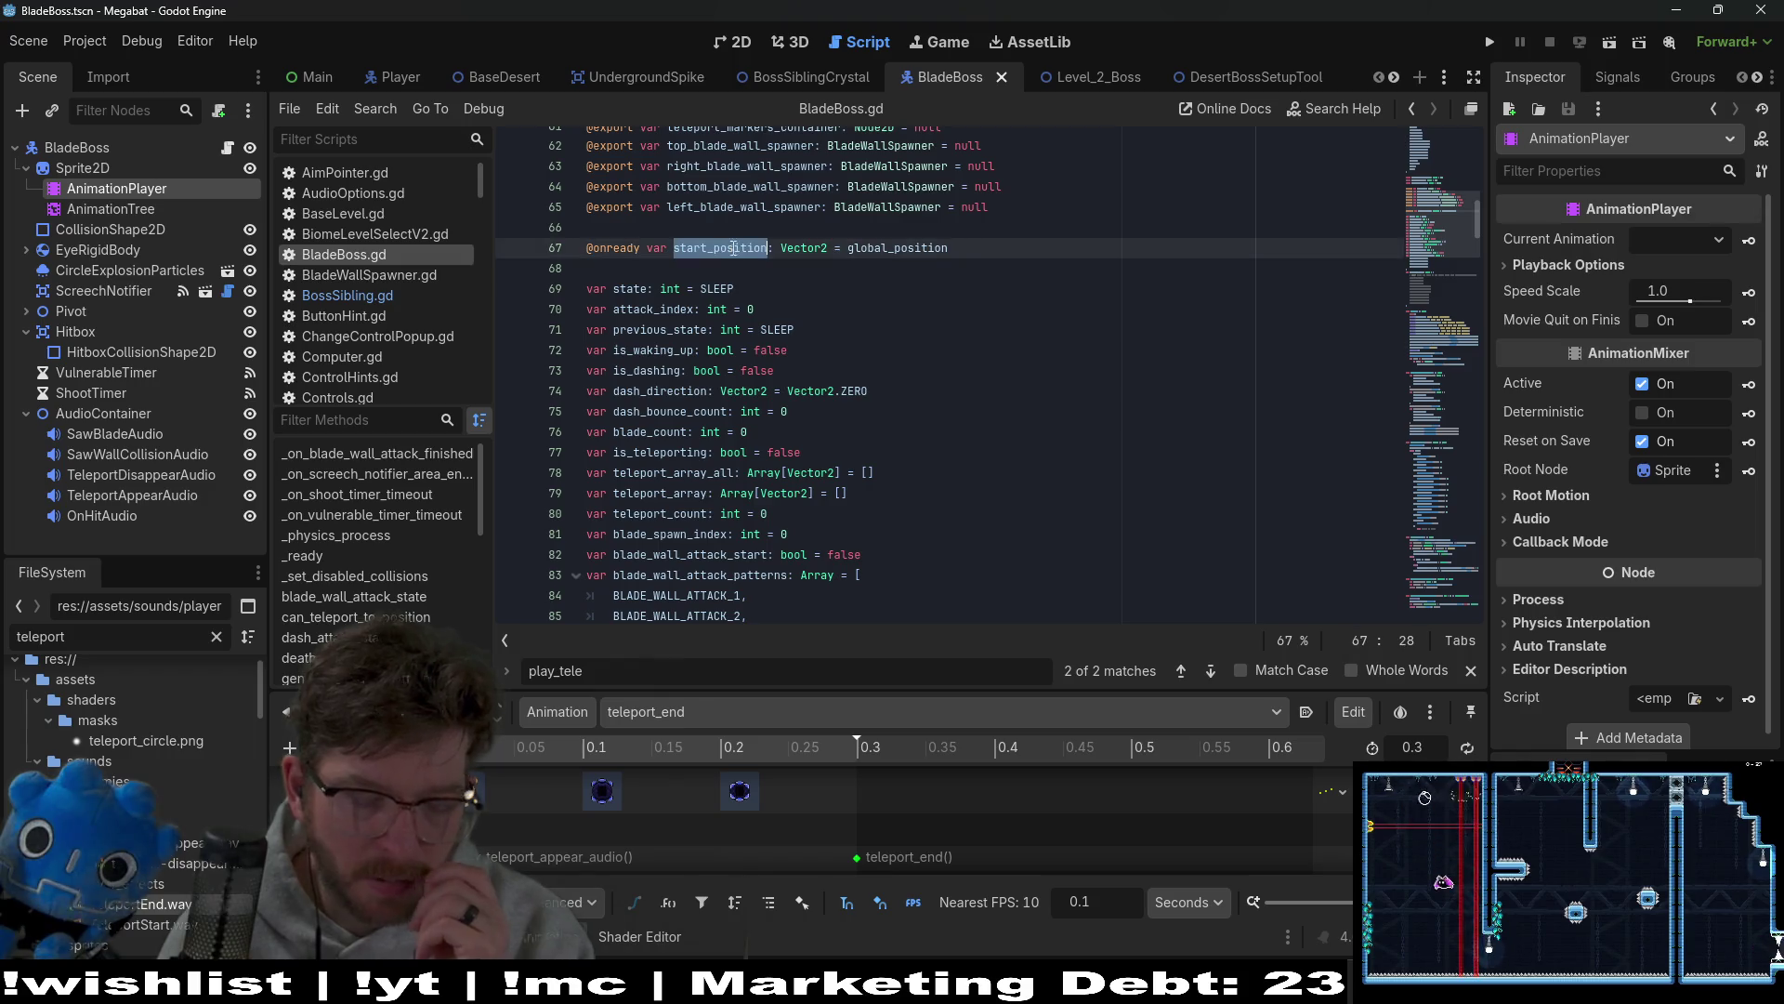
{"action": "key", "text": "Return"}
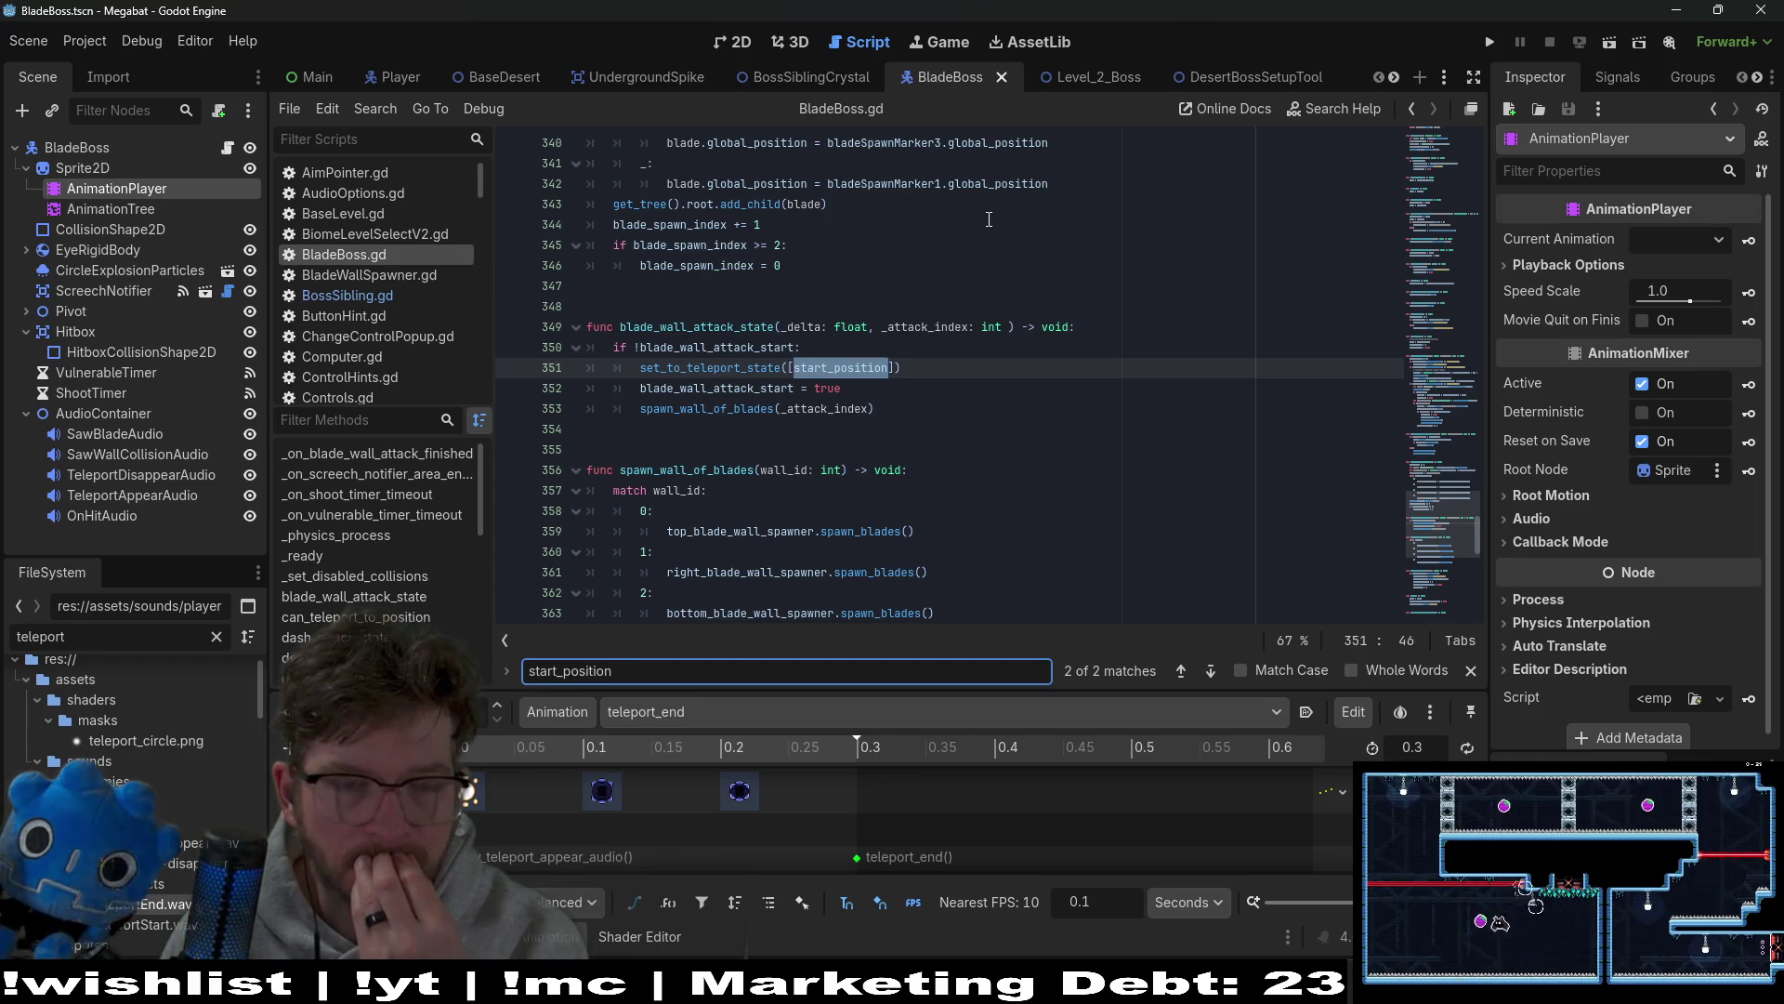
{"action": "key", "text": "Return"}
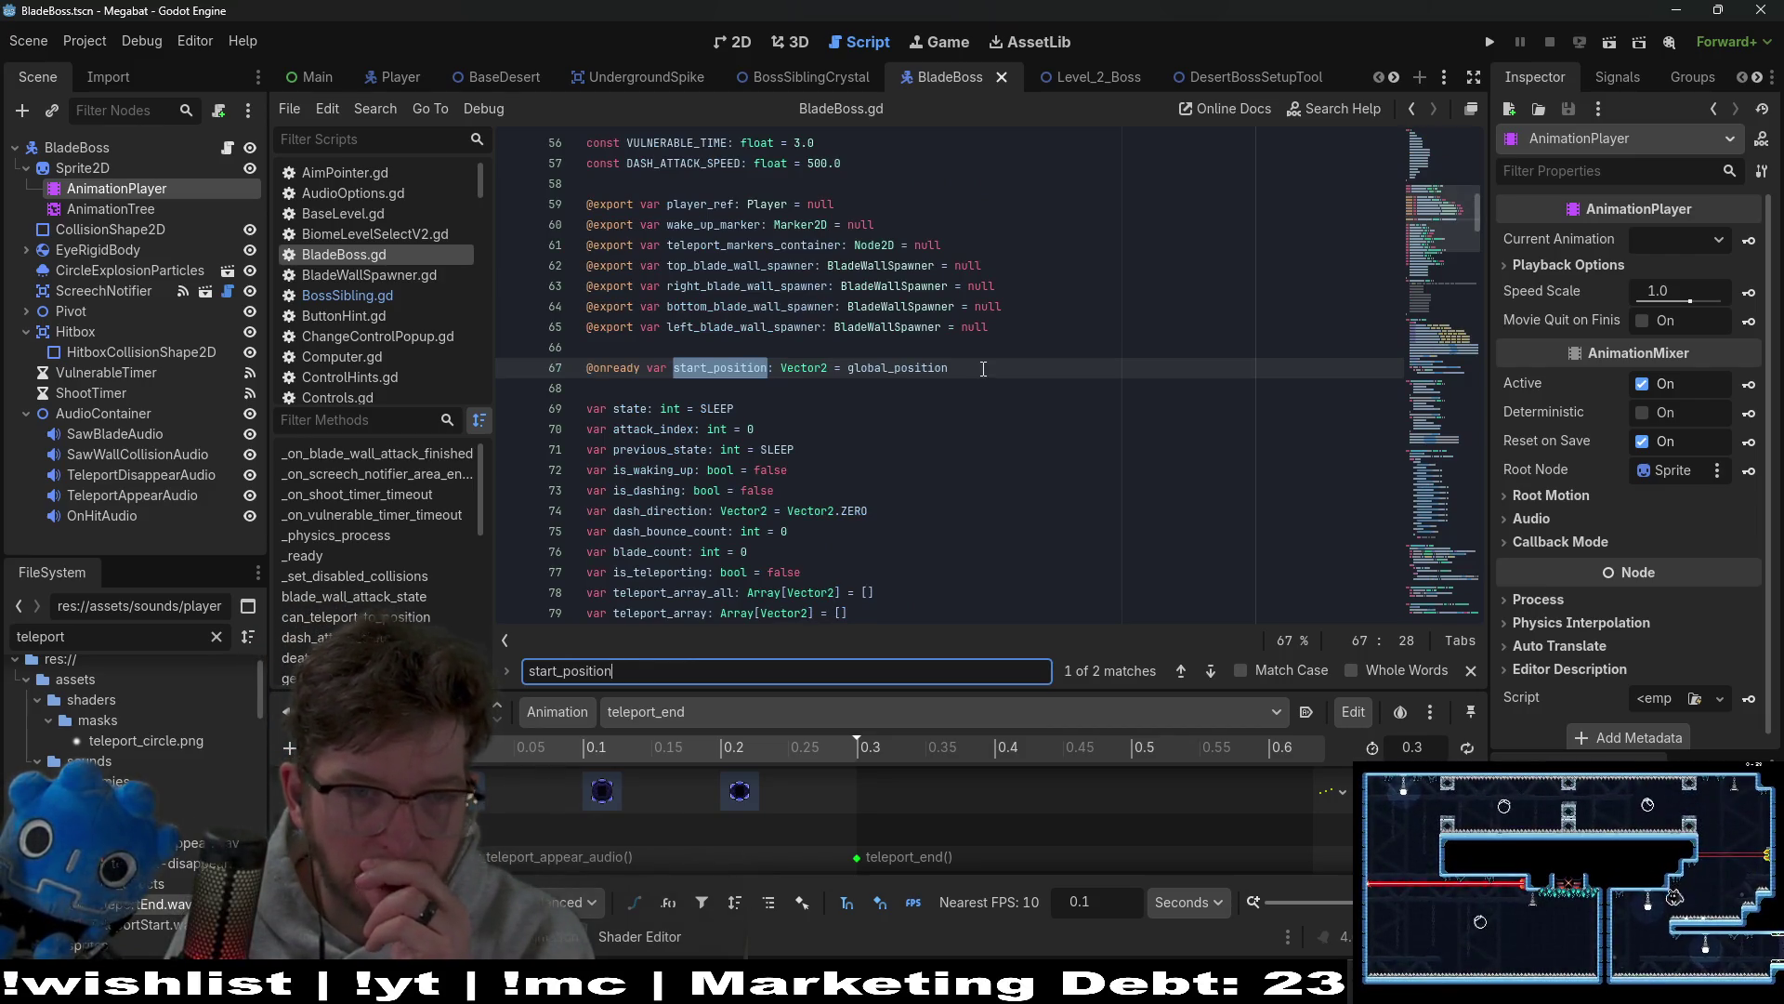
{"action": "double_click", "coordinate": [743, 246]}
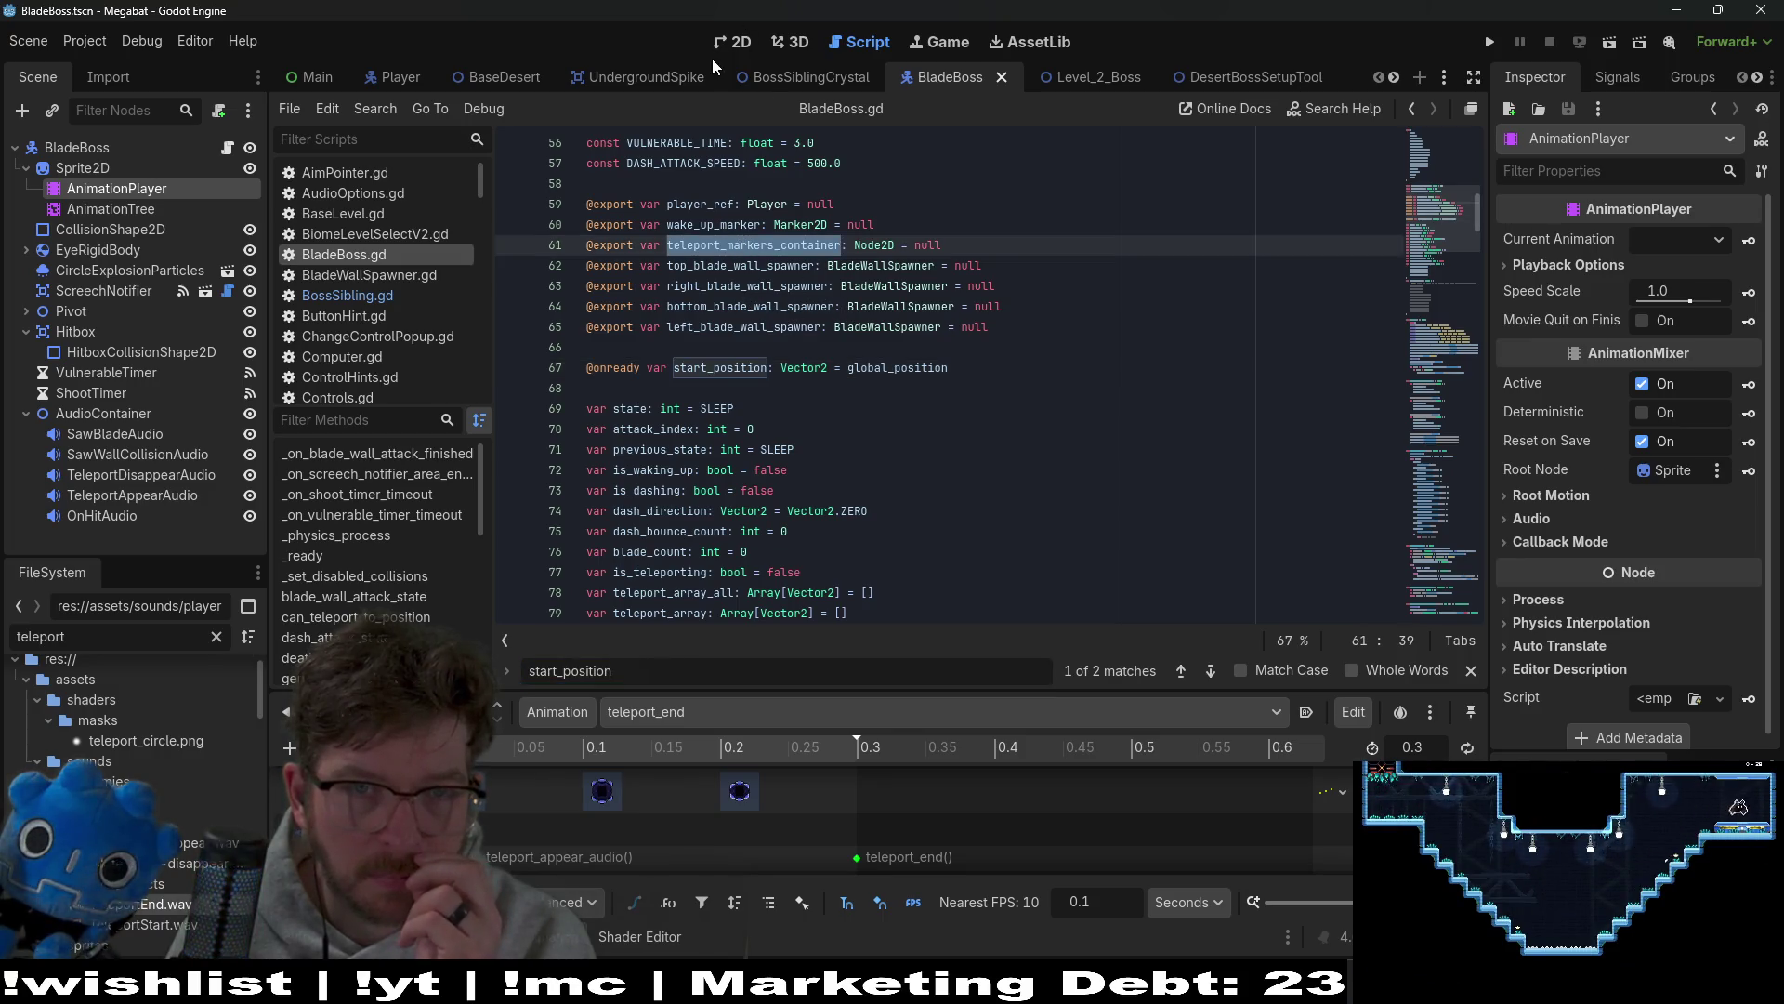
{"action": "left_click", "coordinate": [1073, 76]}
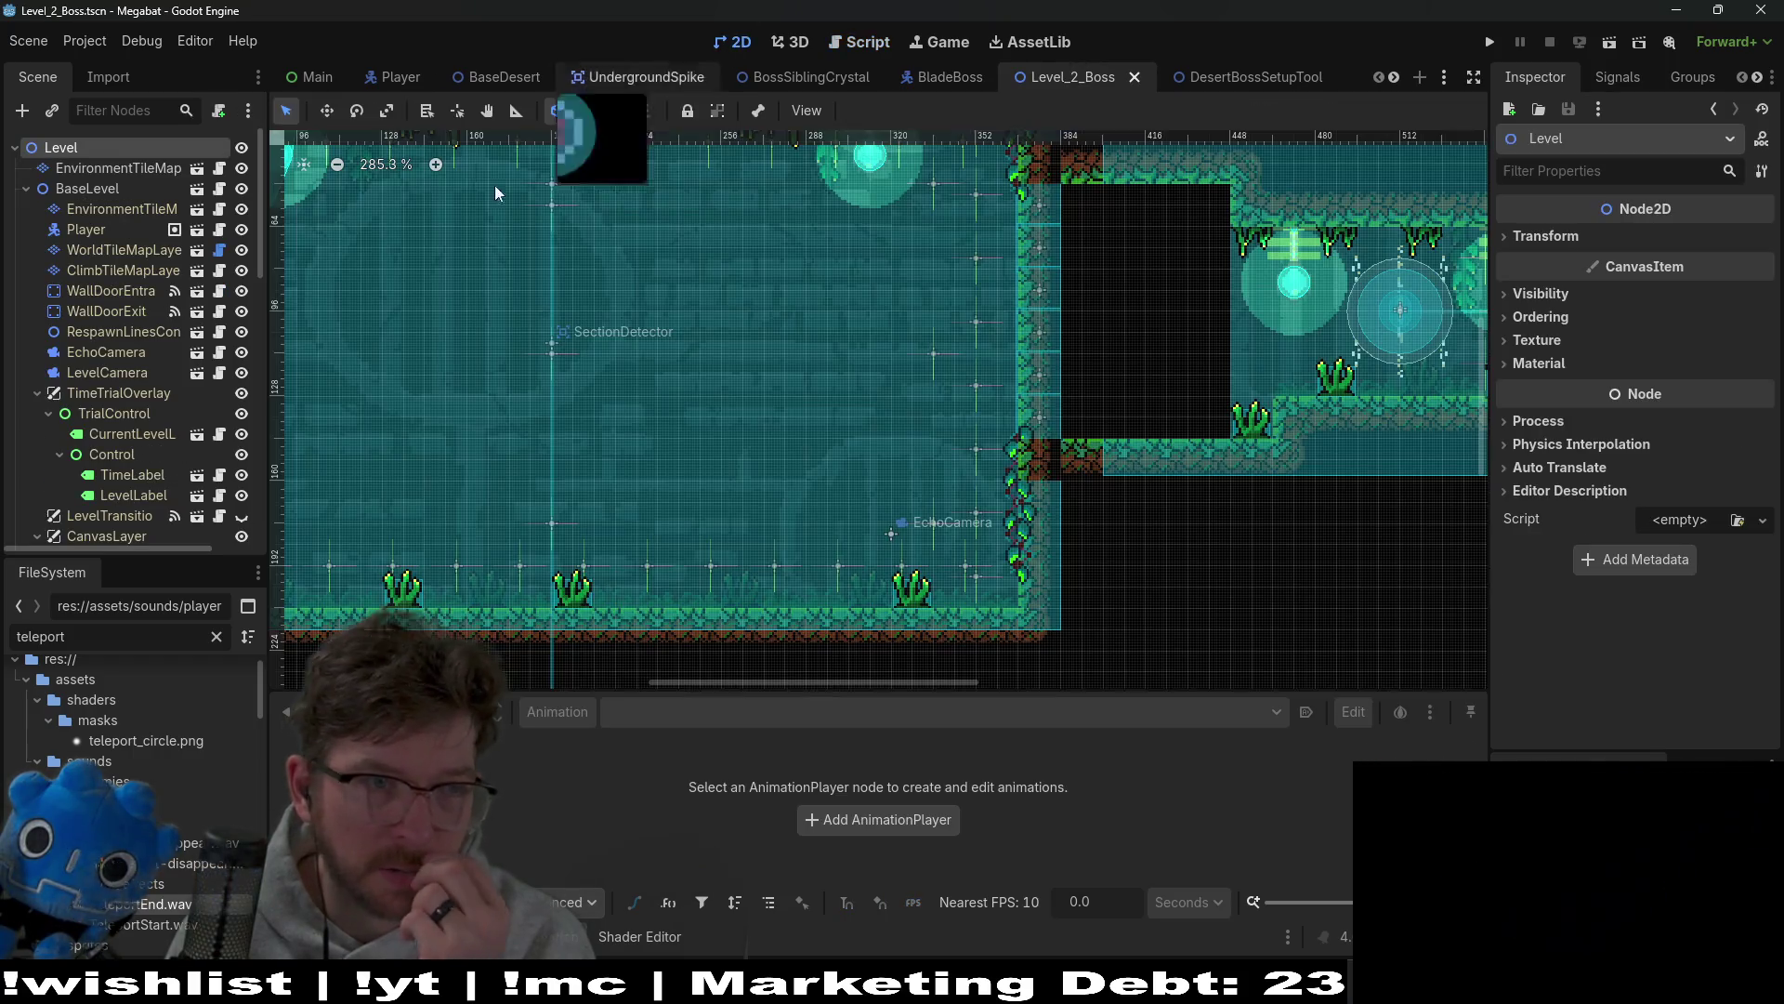
Step: Inspect the WakeUpRayCast node's settings in the Level_2_Boss scene tree
{"action": "scroll", "coordinate": [160, 381], "scroll_direction": "down", "scroll_amount": 5}
{"action": "scroll", "coordinate": [159, 466], "scroll_direction": "down", "scroll_amount": 2}
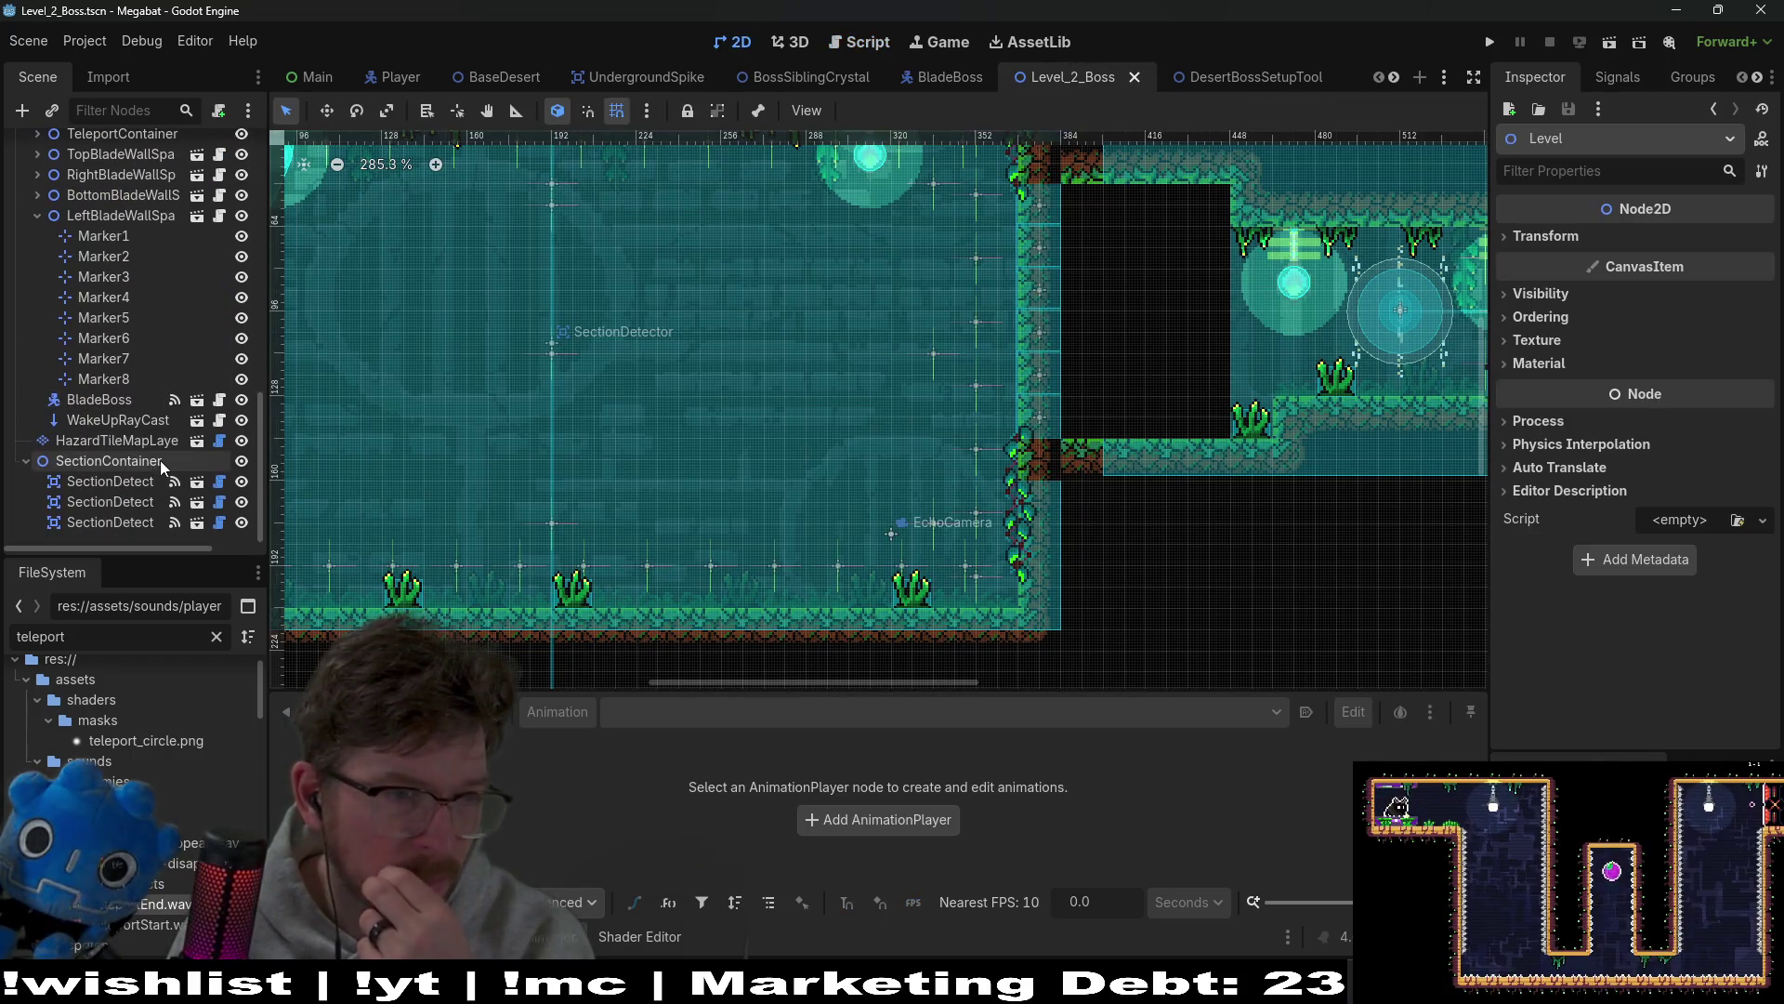
{"action": "scroll", "coordinate": [154, 472], "scroll_direction": "up", "scroll_amount": 3}
{"action": "scroll", "coordinate": [154, 472], "scroll_direction": "down", "scroll_amount": 3}
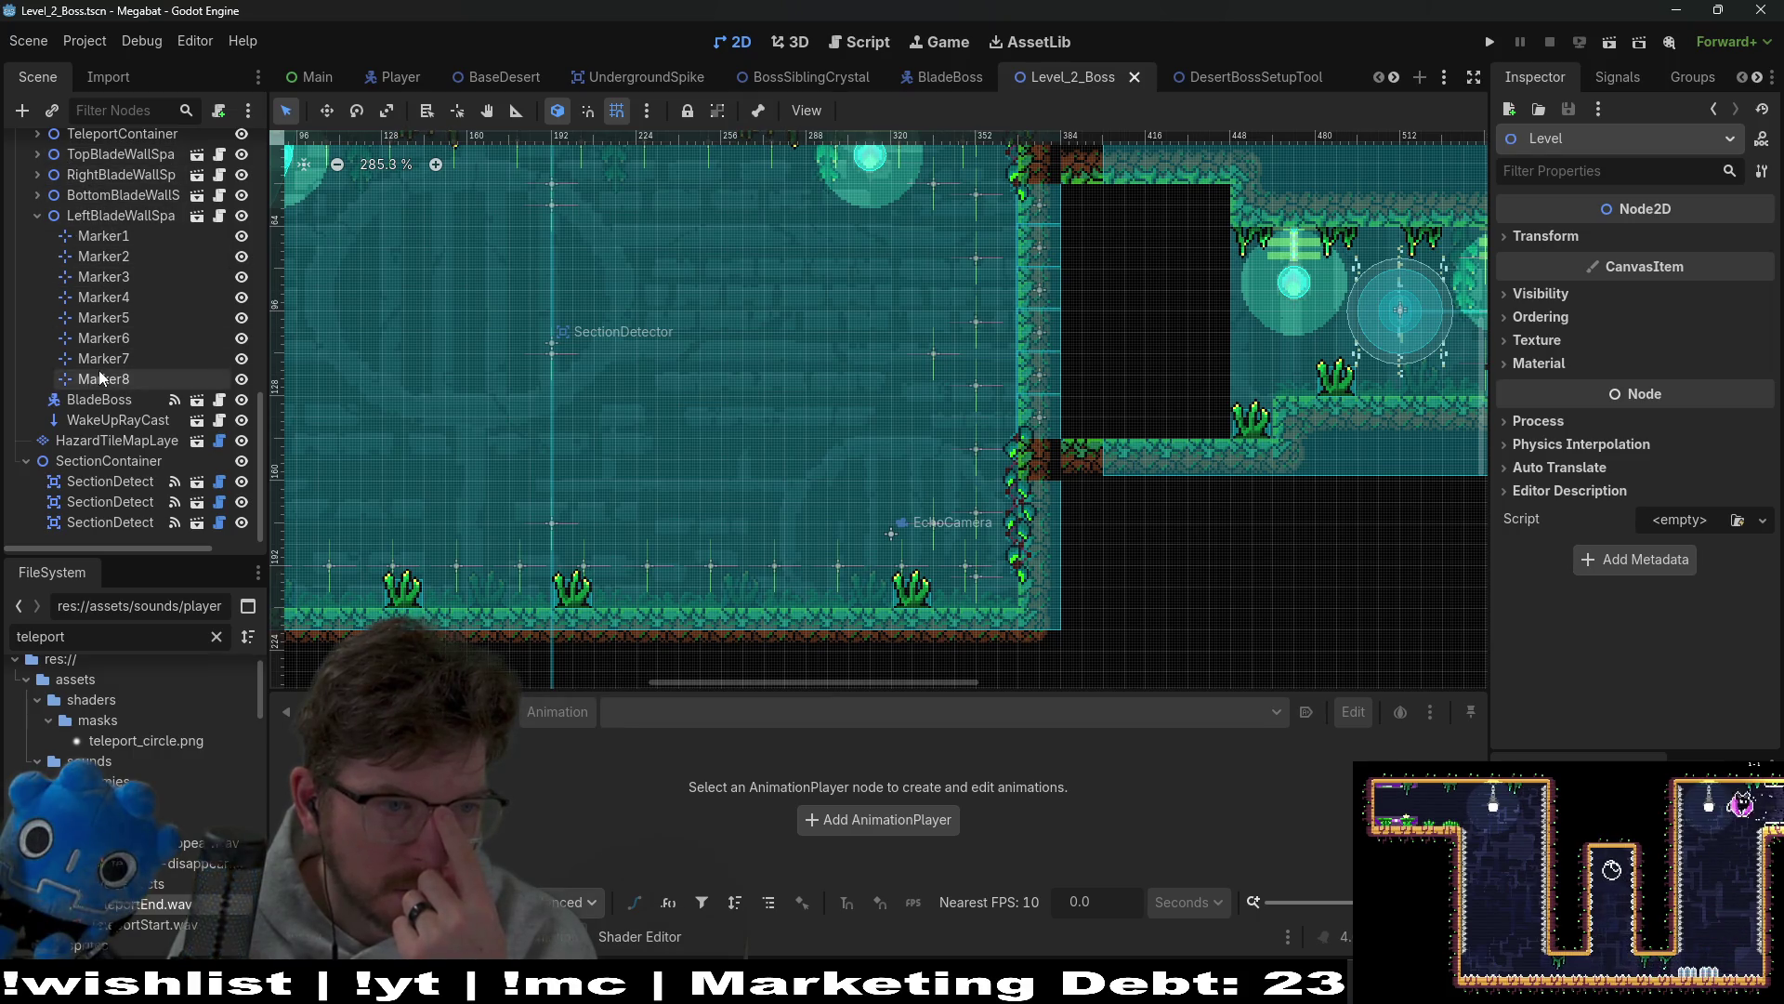
{"action": "left_click", "coordinate": [117, 419]}
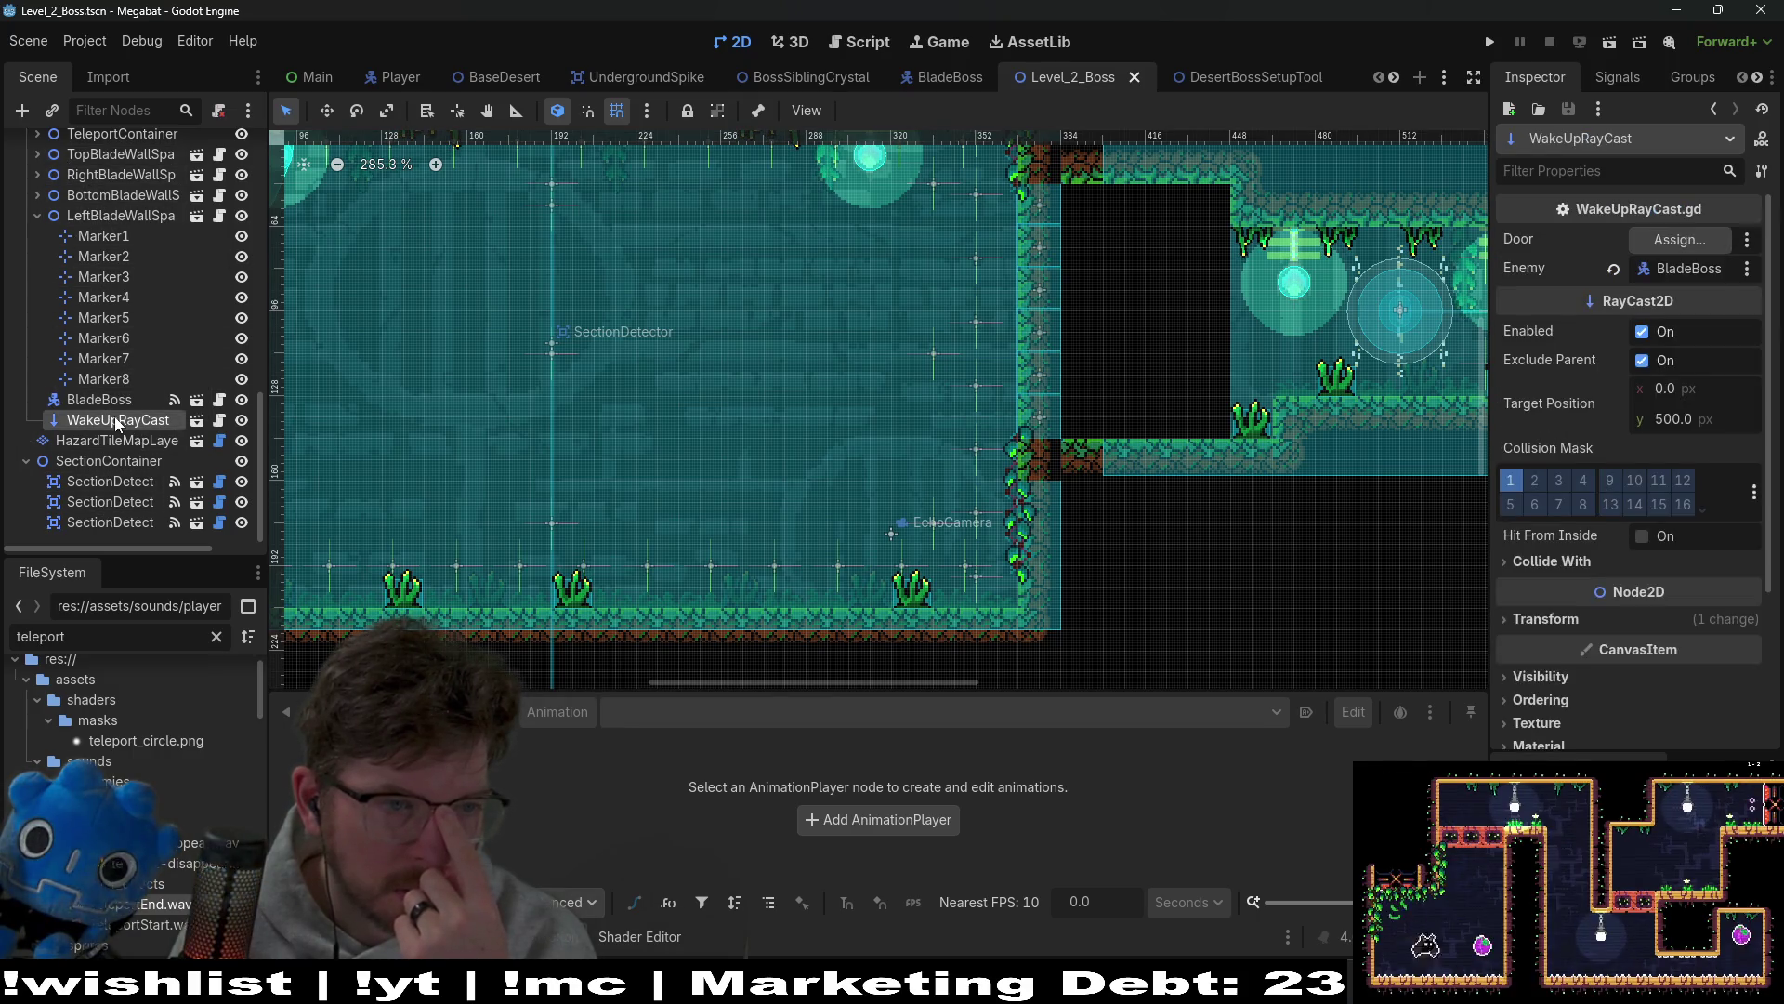
{"action": "scroll", "coordinate": [1083, 397], "scroll_direction": "right", "scroll_amount": 3}
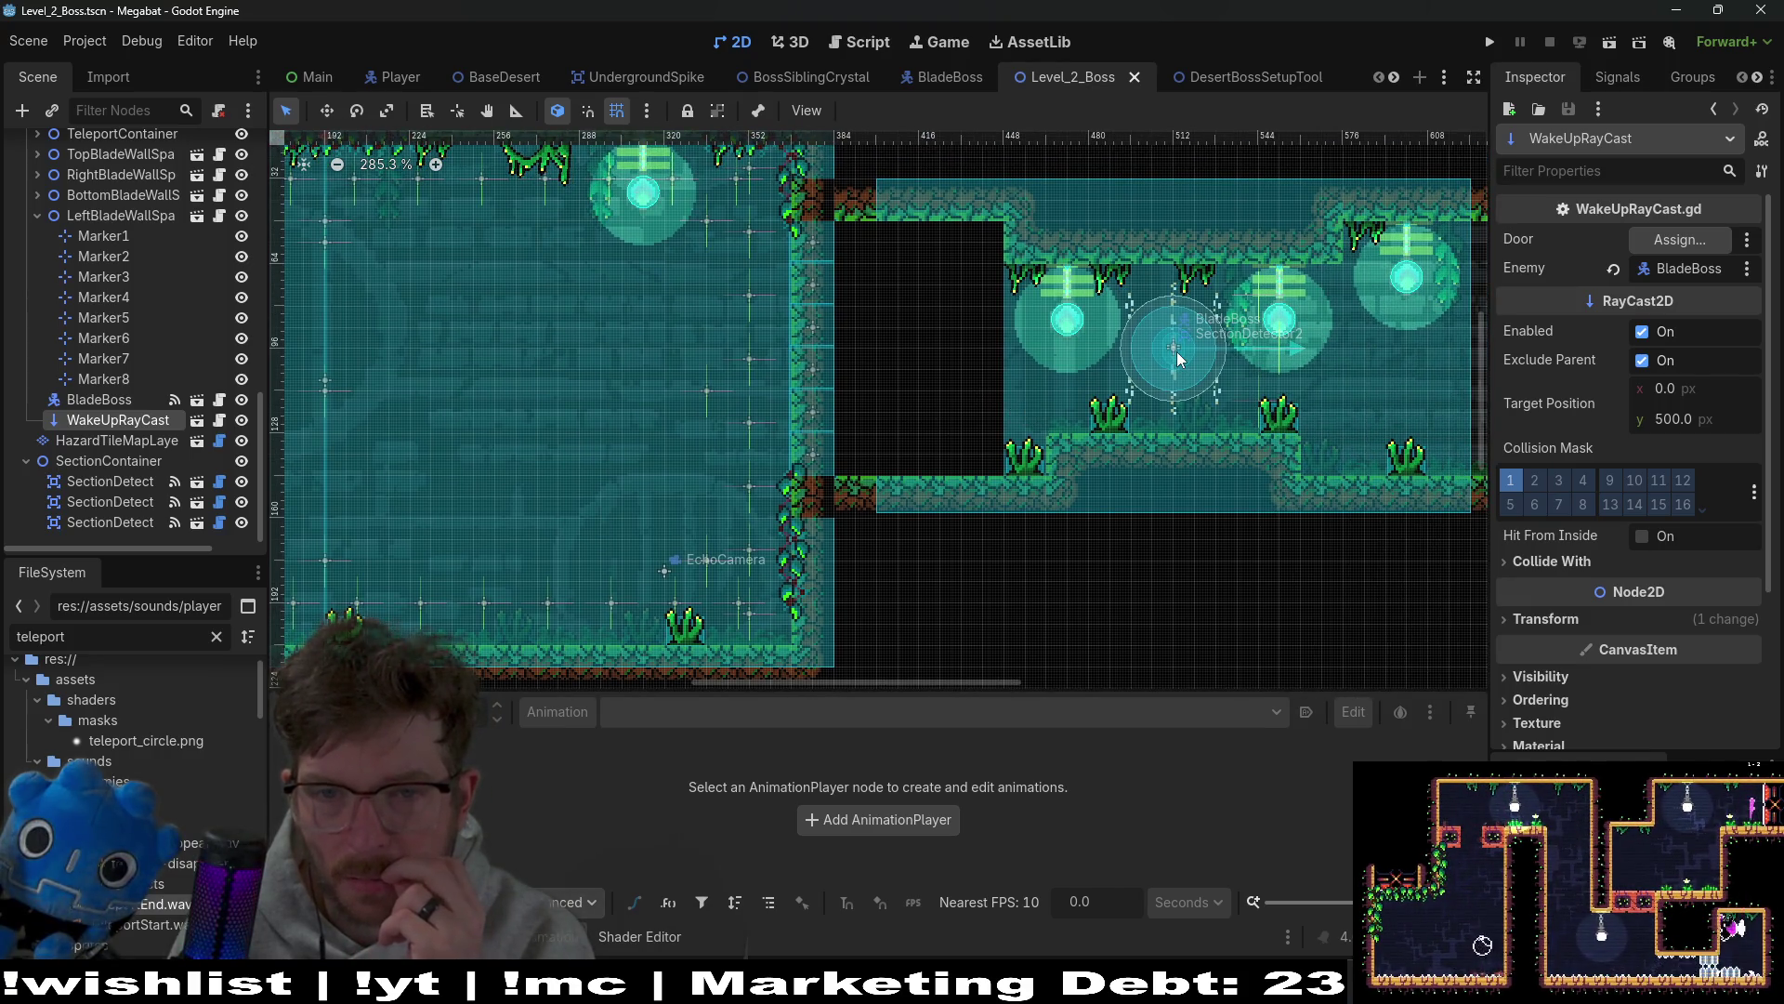
Step: Review the BladeBoss node's teleport marker and blade wall spawner references
{"action": "left_click", "coordinate": [115, 399]}
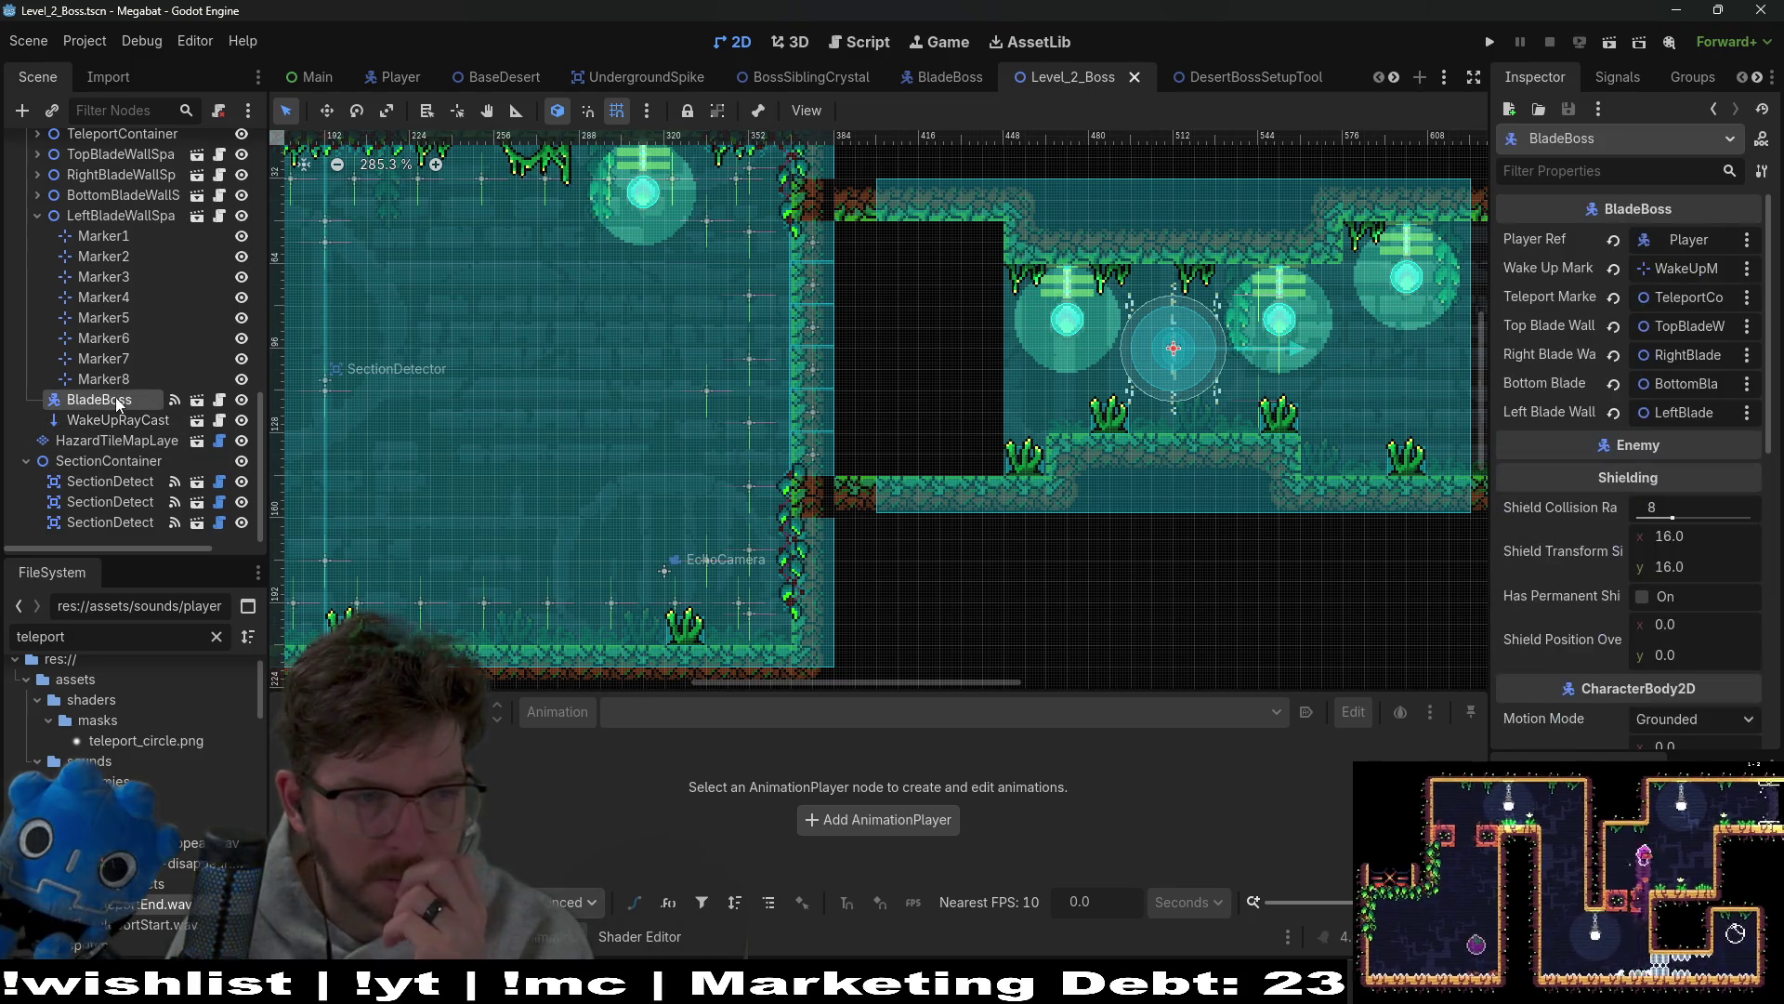
{"action": "scroll", "coordinate": [116, 397], "scroll_direction": "up", "scroll_amount": 3}
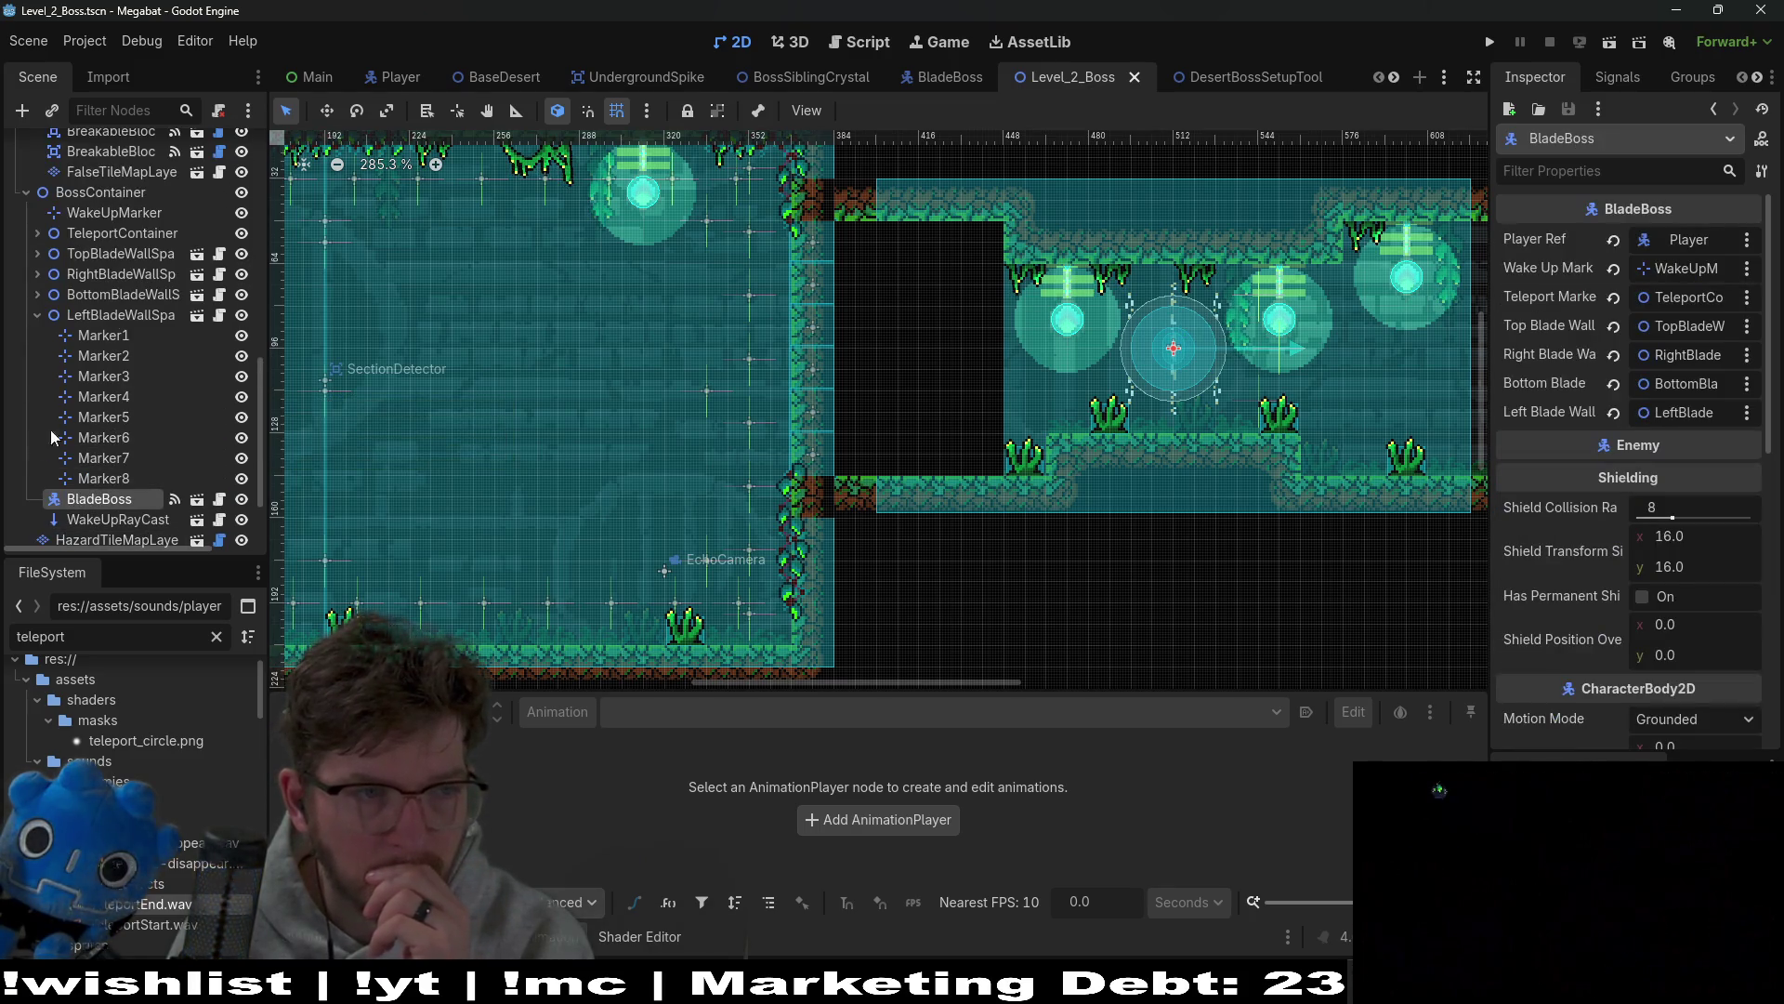
{"action": "left_click", "coordinate": [100, 112]}
Step: Filter the scene tree to 'marker' and nudge Marker3 upward
{"action": "type", "text": "marker"}
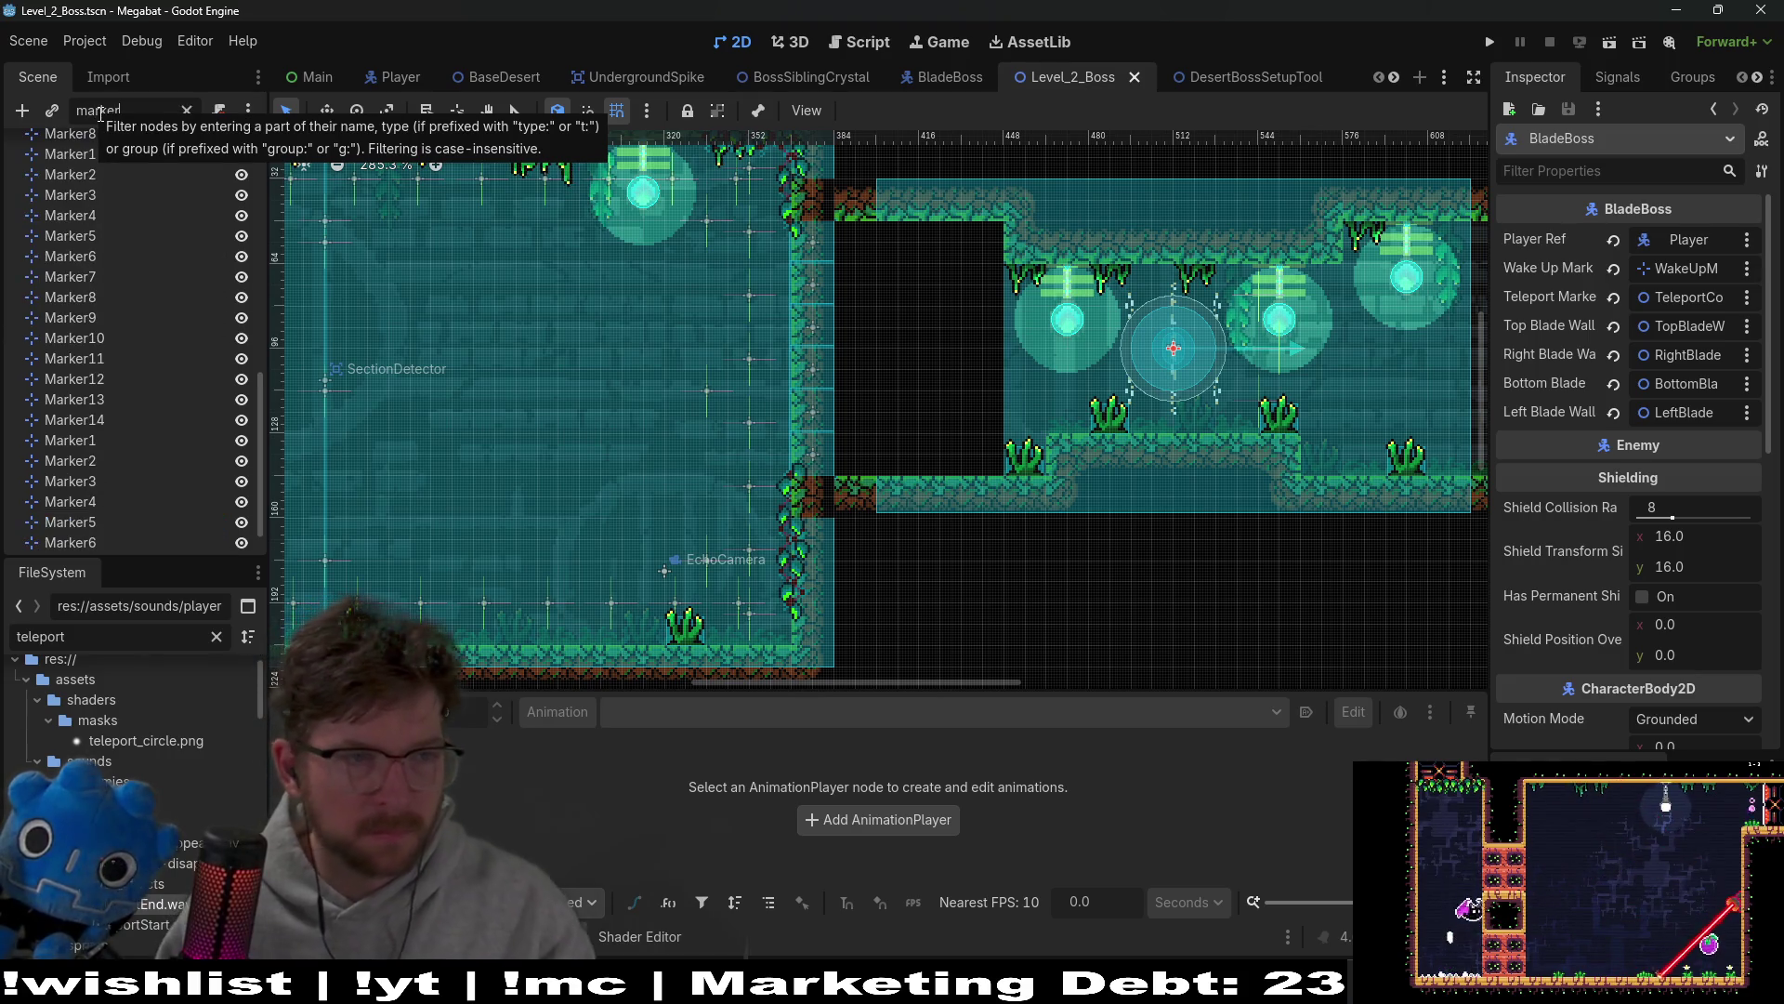
{"action": "scroll", "coordinate": [91, 400], "scroll_direction": "up", "scroll_amount": 3}
{"action": "left_click", "coordinate": [99, 260]}
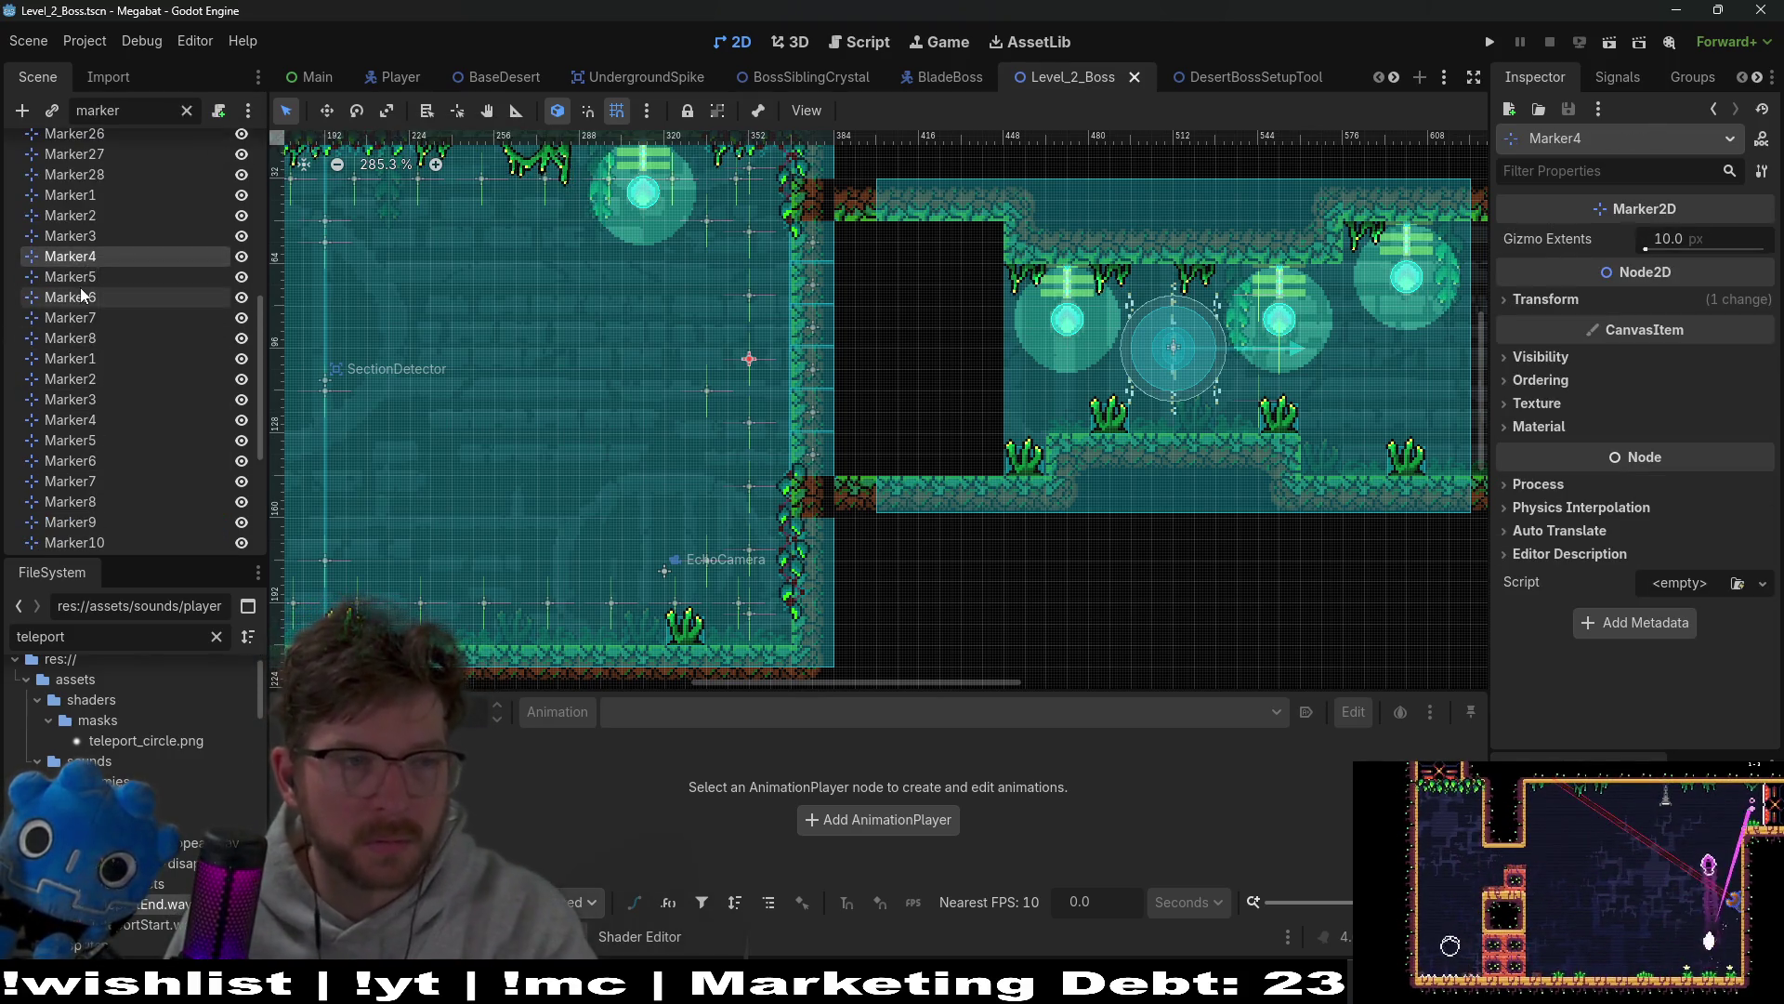
{"action": "key", "text": "Up"}
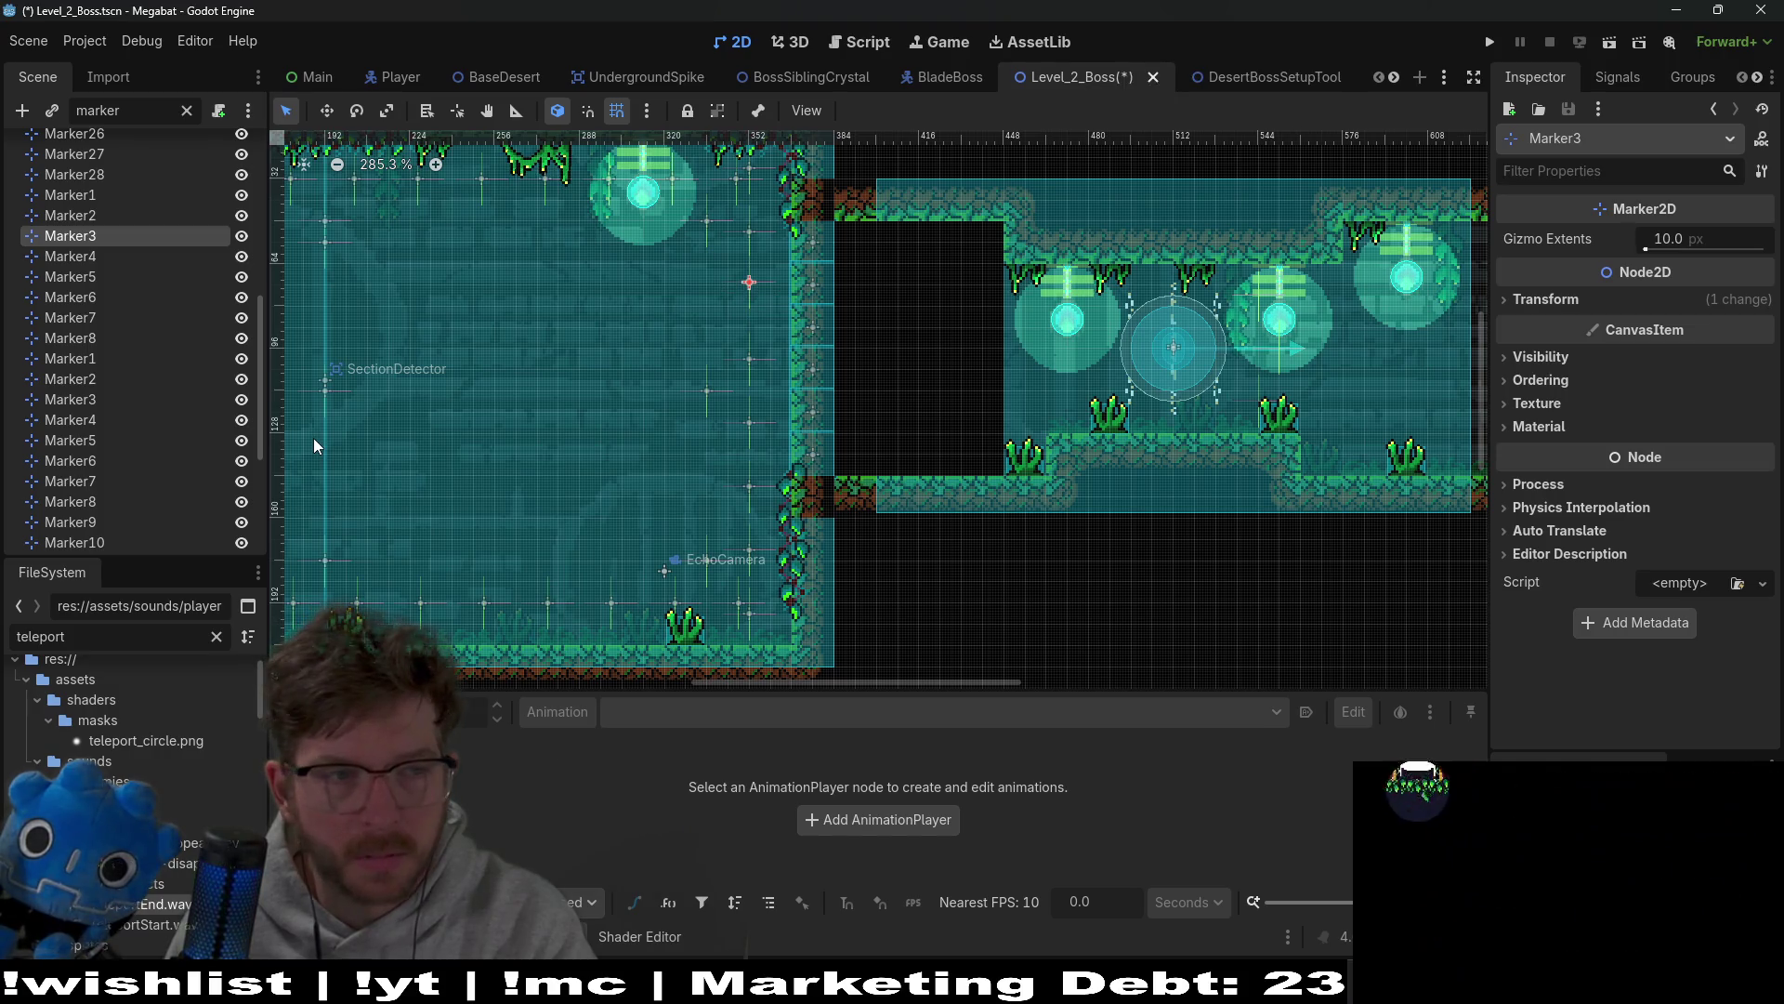
{"action": "key", "text": "Up"}
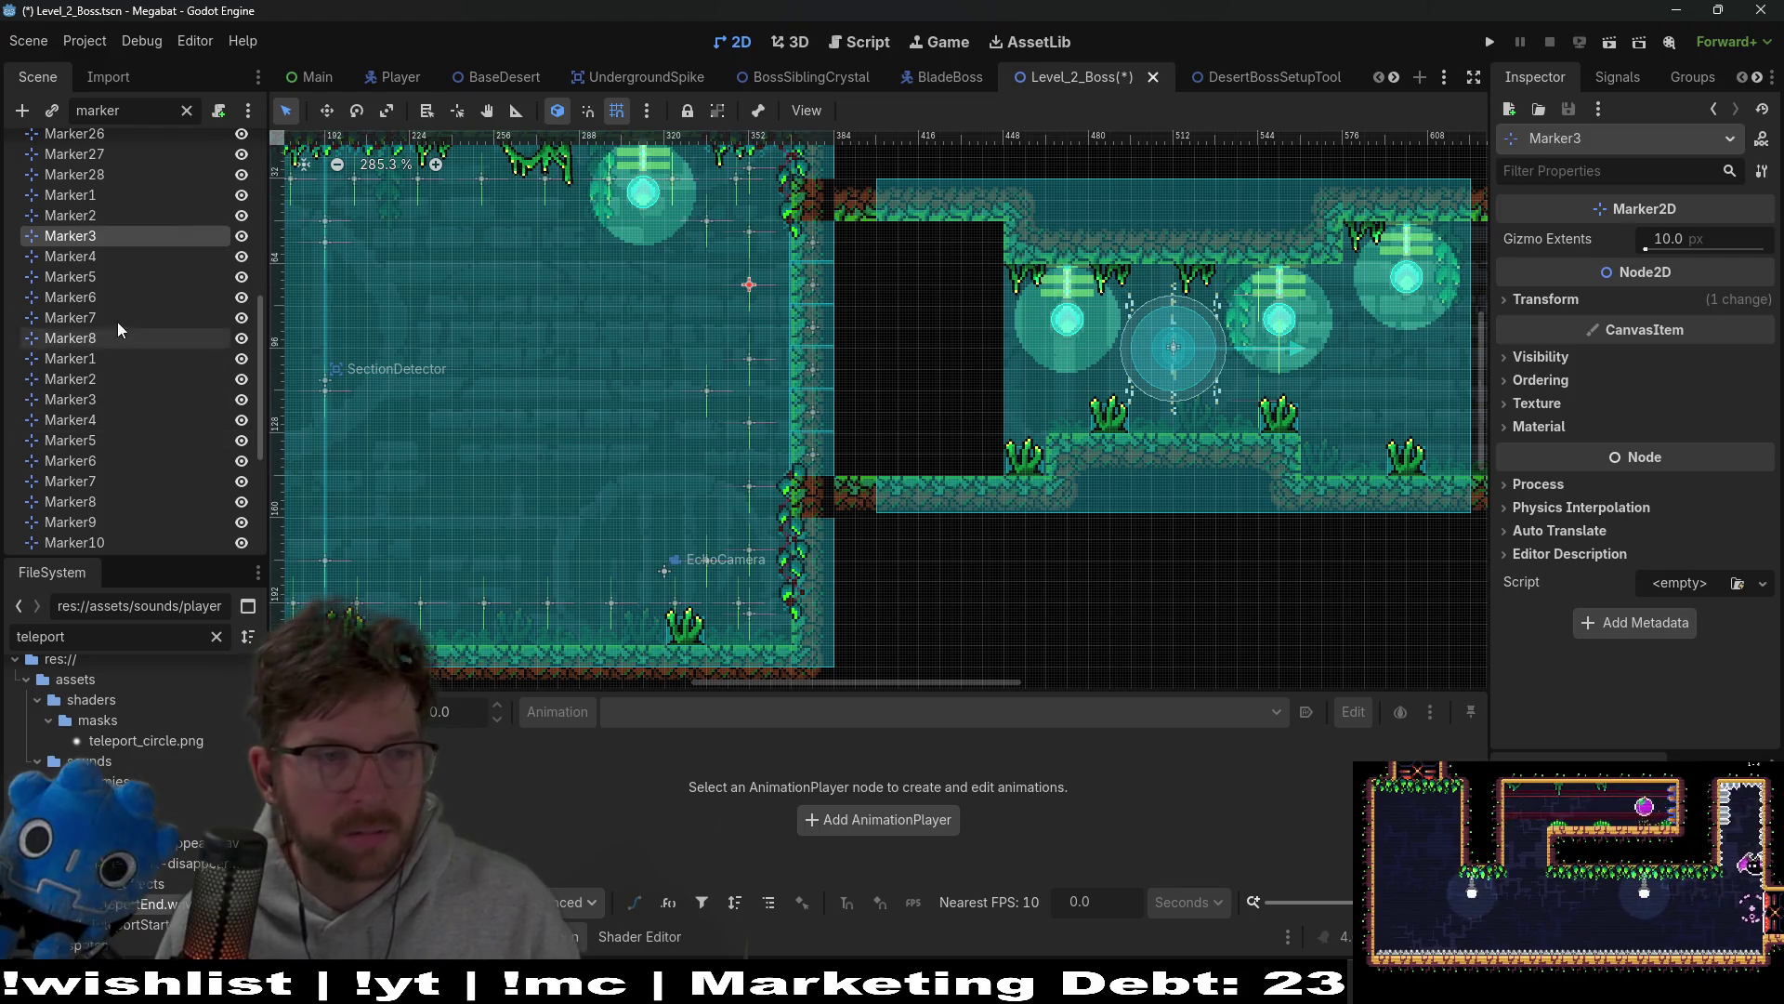
Step: Nudge Marker4 up and back down, then save Level_2_Boss
{"action": "left_click", "coordinate": [67, 260]}
{"action": "key", "text": "Up"}
{"action": "key", "text": "Up"}
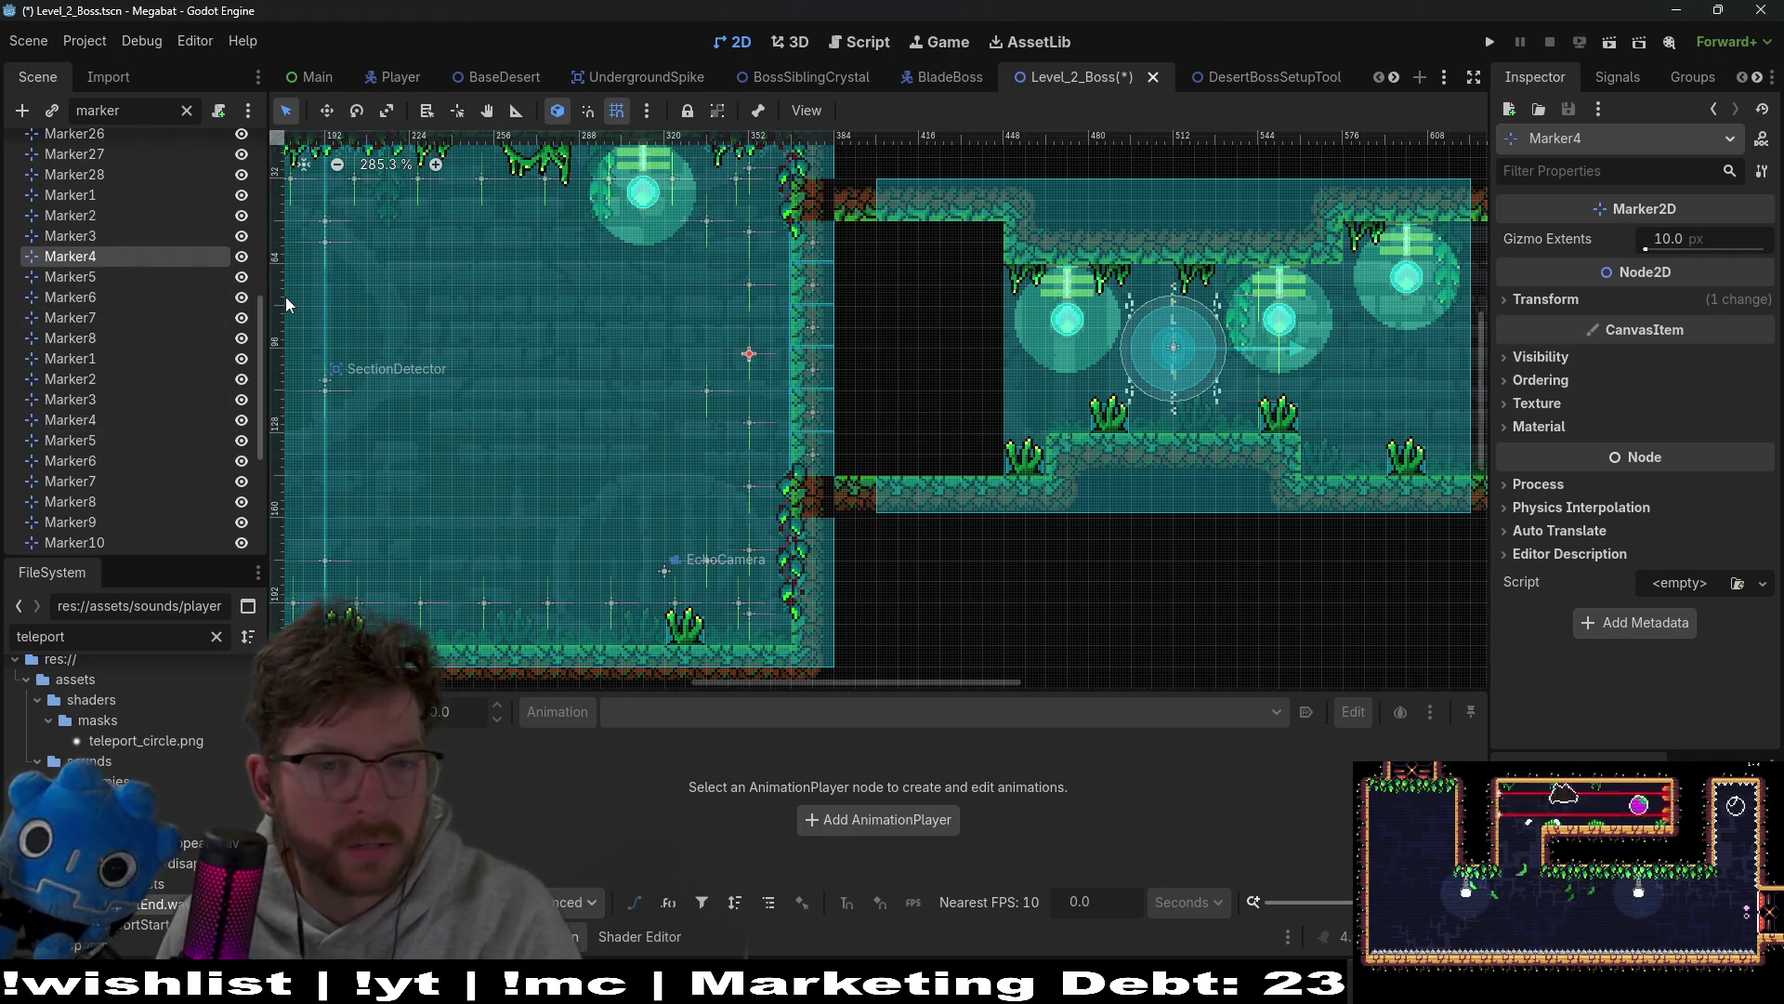
{"action": "key", "text": "Down"}
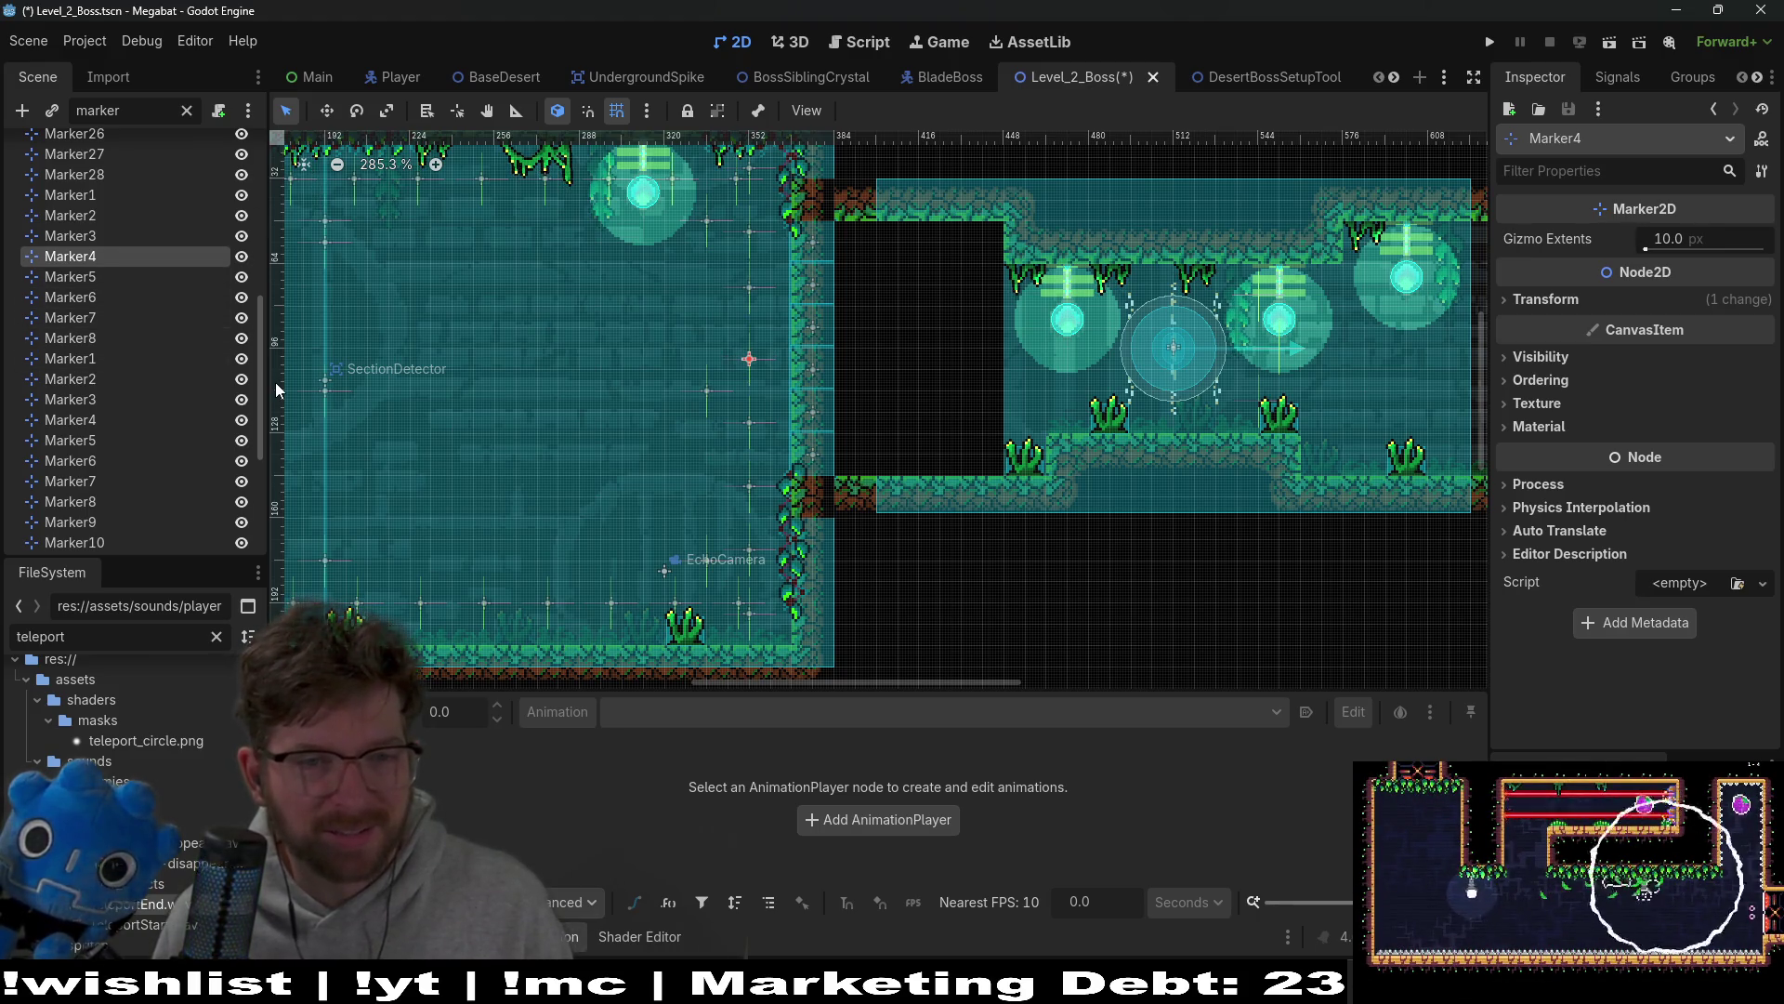
{"action": "key", "text": "ctrl+s"}
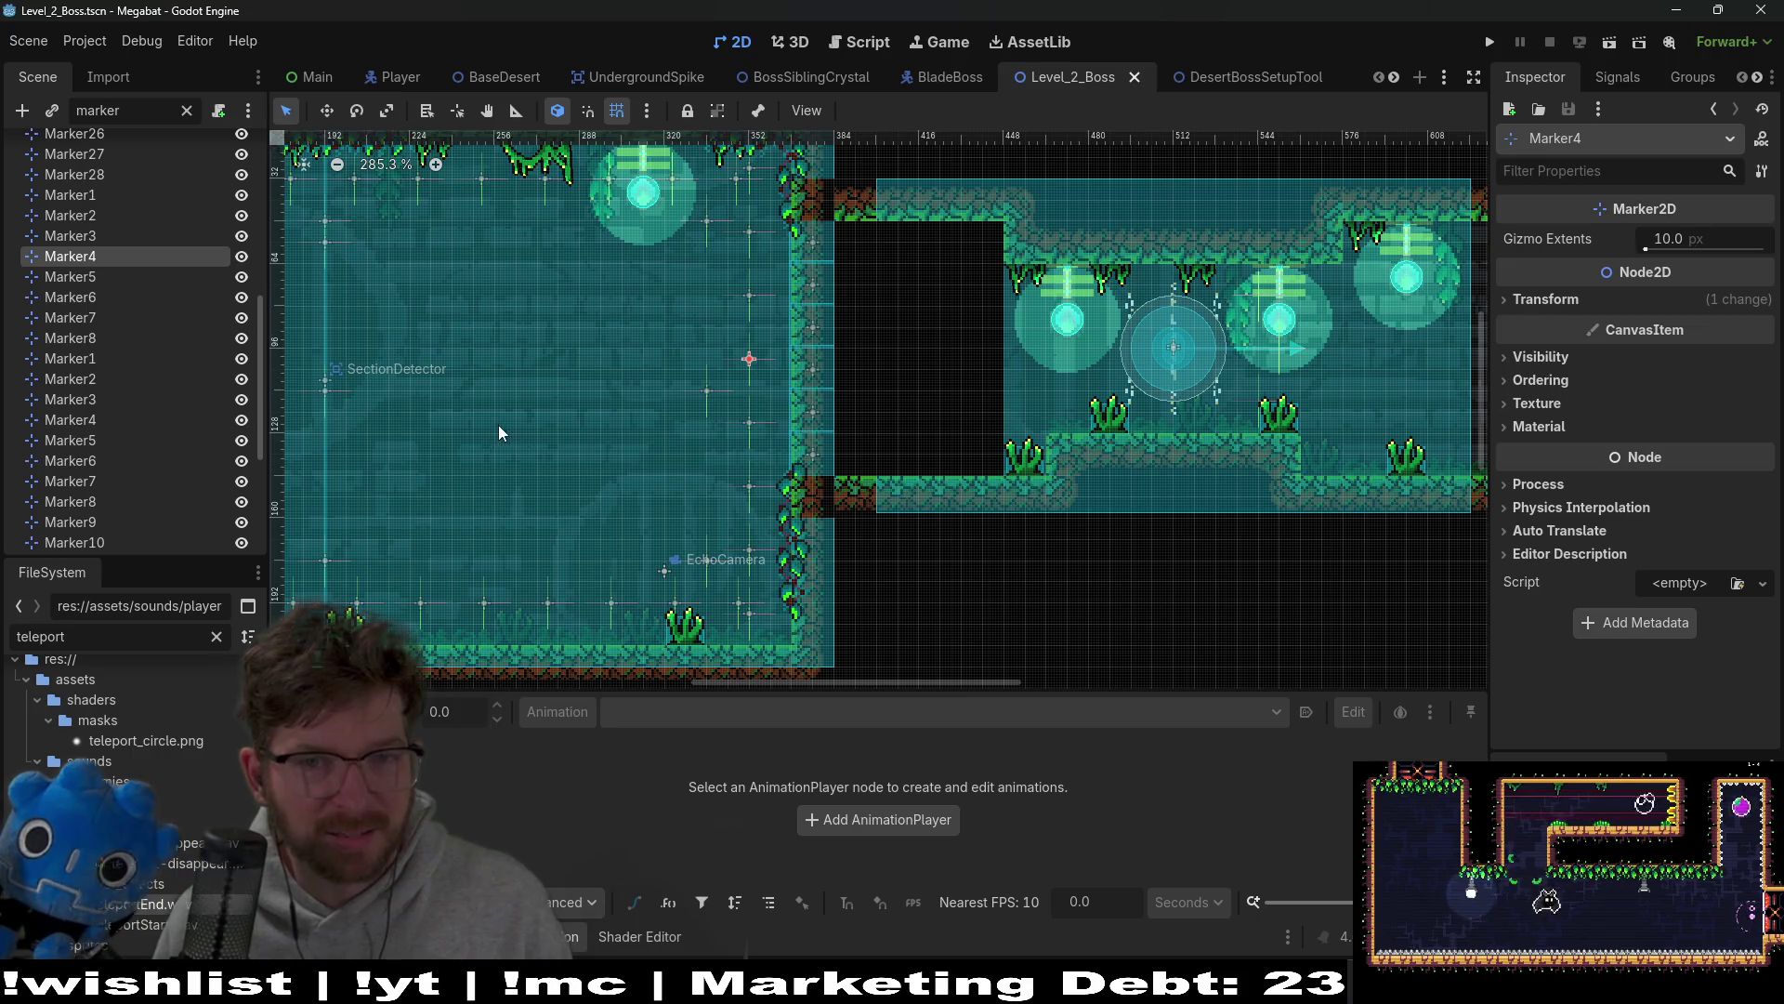
Step: Inspect Marker8 and Marker11 in the filtered list
{"action": "scroll", "coordinate": [498, 426], "scroll_direction": "left", "scroll_amount": 5}
{"action": "scroll", "coordinate": [74, 354], "scroll_direction": "down", "scroll_amount": 5}
{"action": "left_click", "coordinate": [105, 534]}
{"action": "left_click", "coordinate": [132, 312]}
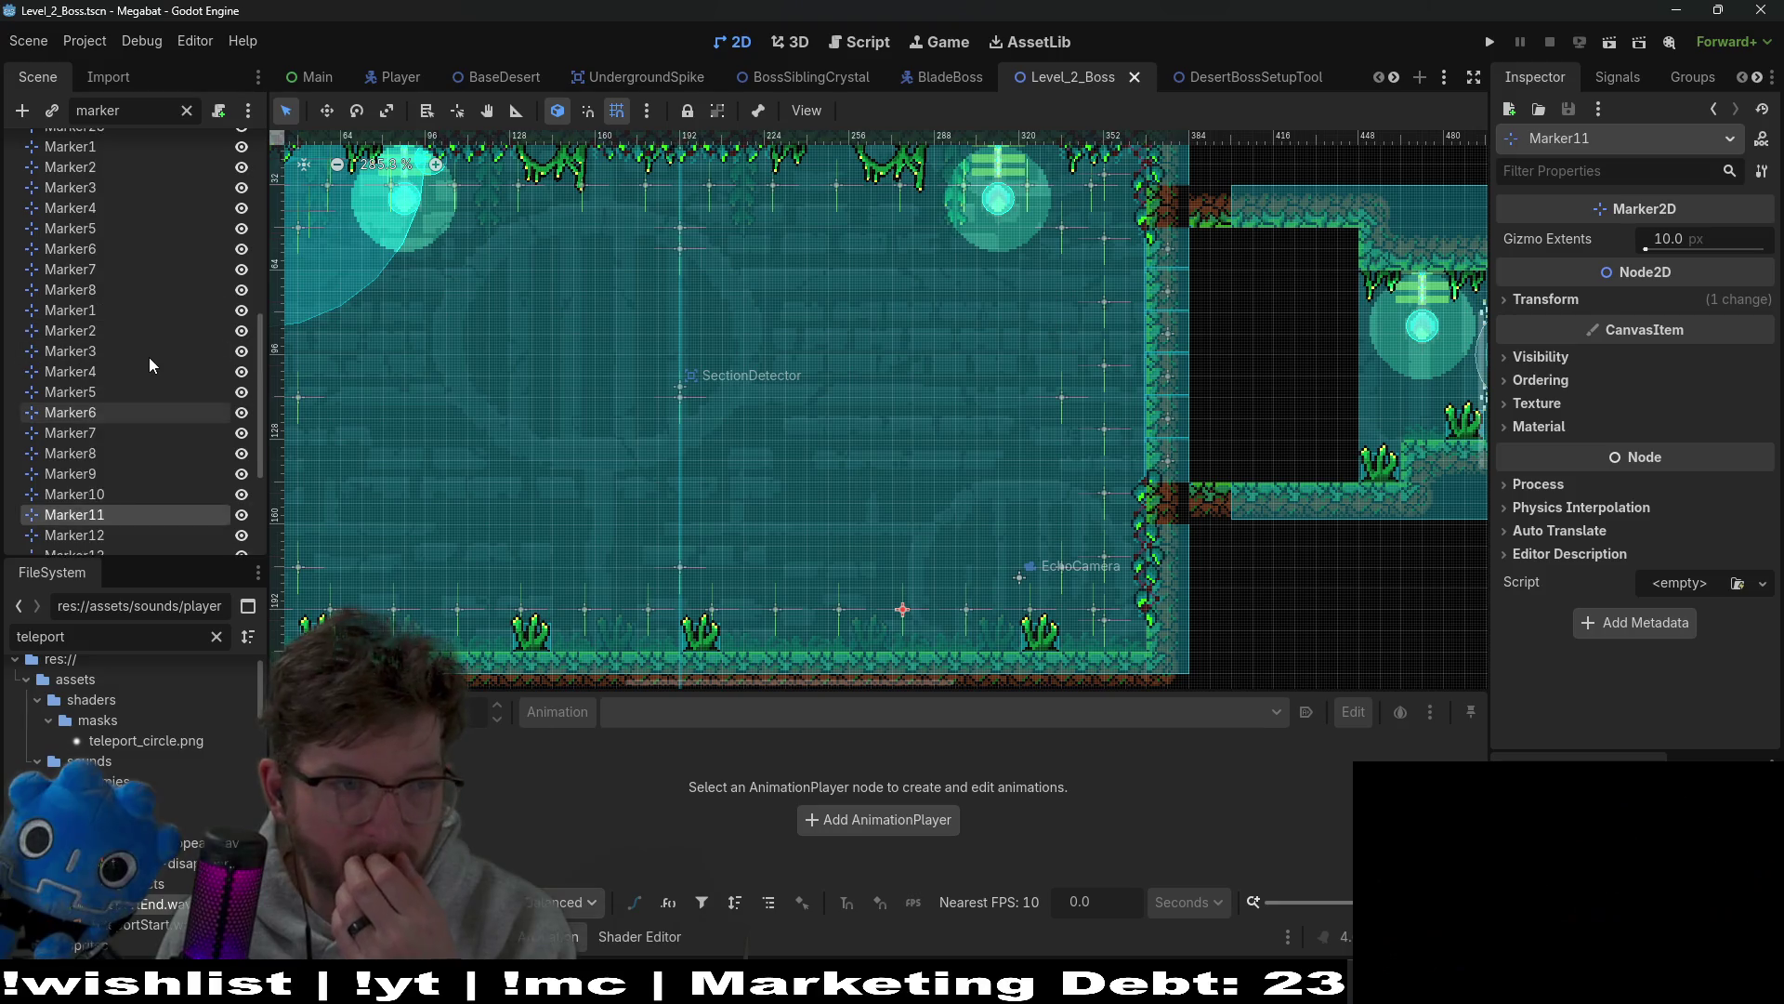
Step: Centre the level view on Marker1 and select the boss's SectionDetector2 area
{"action": "scroll", "coordinate": [146, 365], "scroll_direction": "up", "scroll_amount": 10}
{"action": "scroll", "coordinate": [141, 383], "scroll_direction": "down", "scroll_amount": 4}
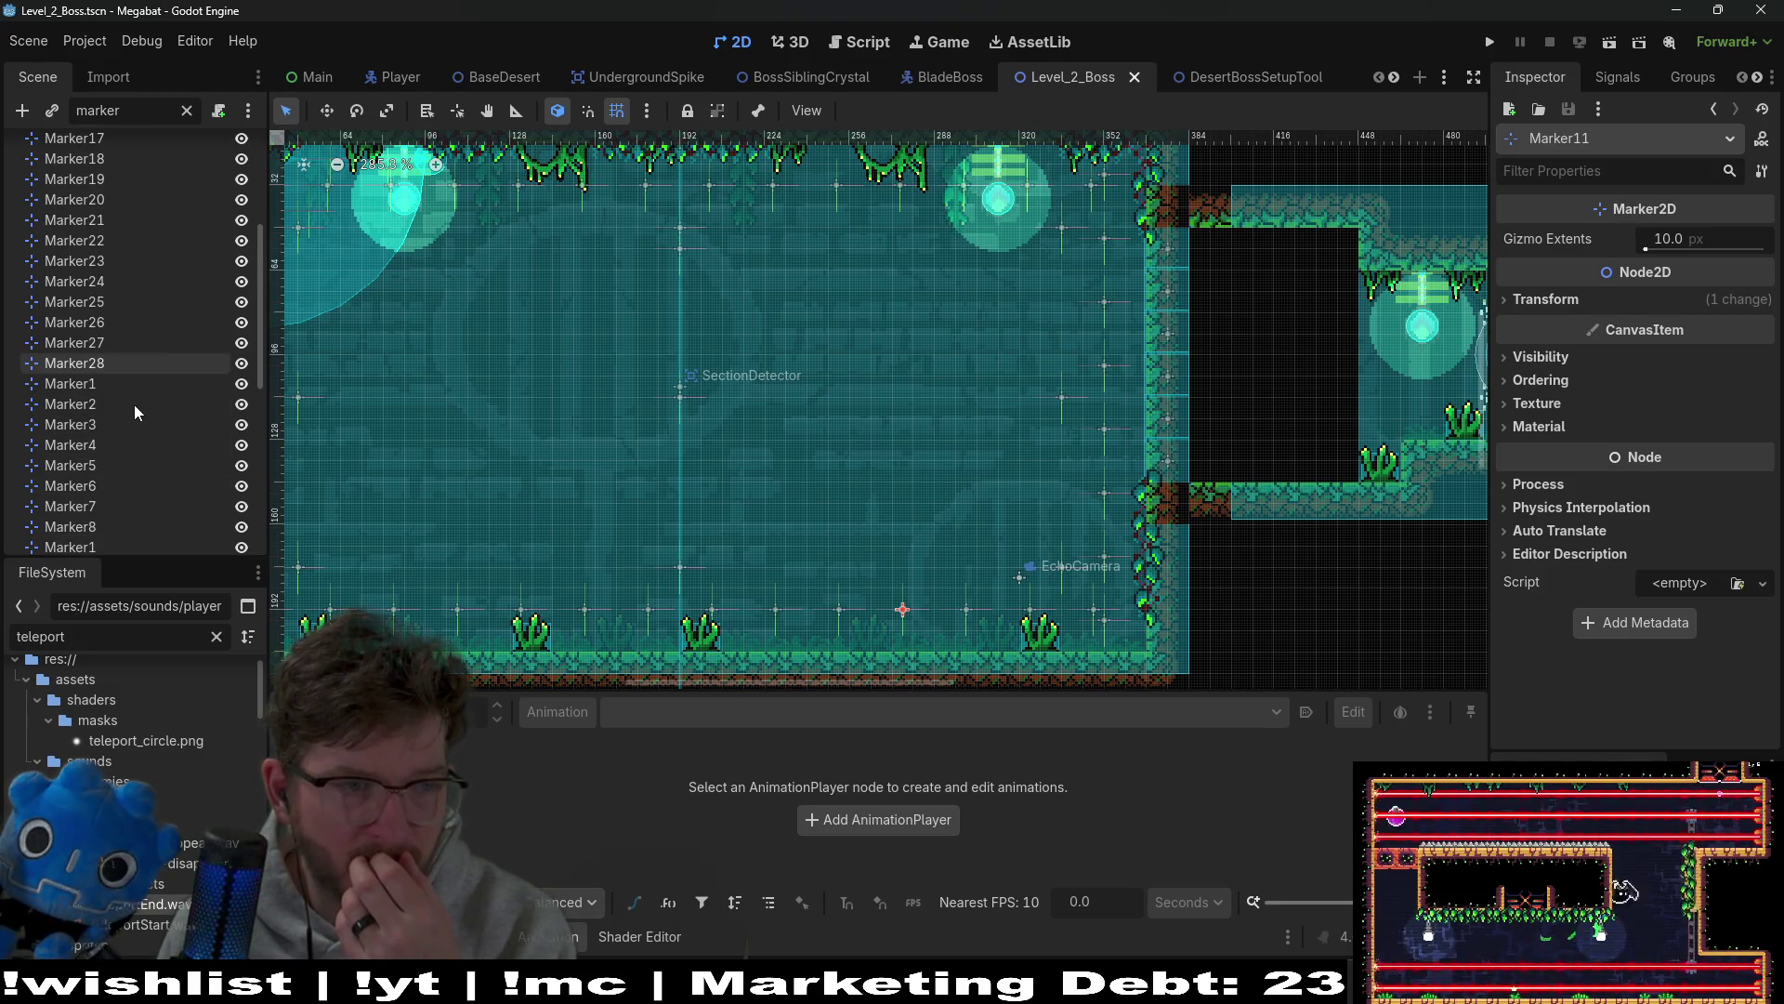
{"action": "left_click", "coordinate": [88, 385]}
{"action": "key", "text": "f"}
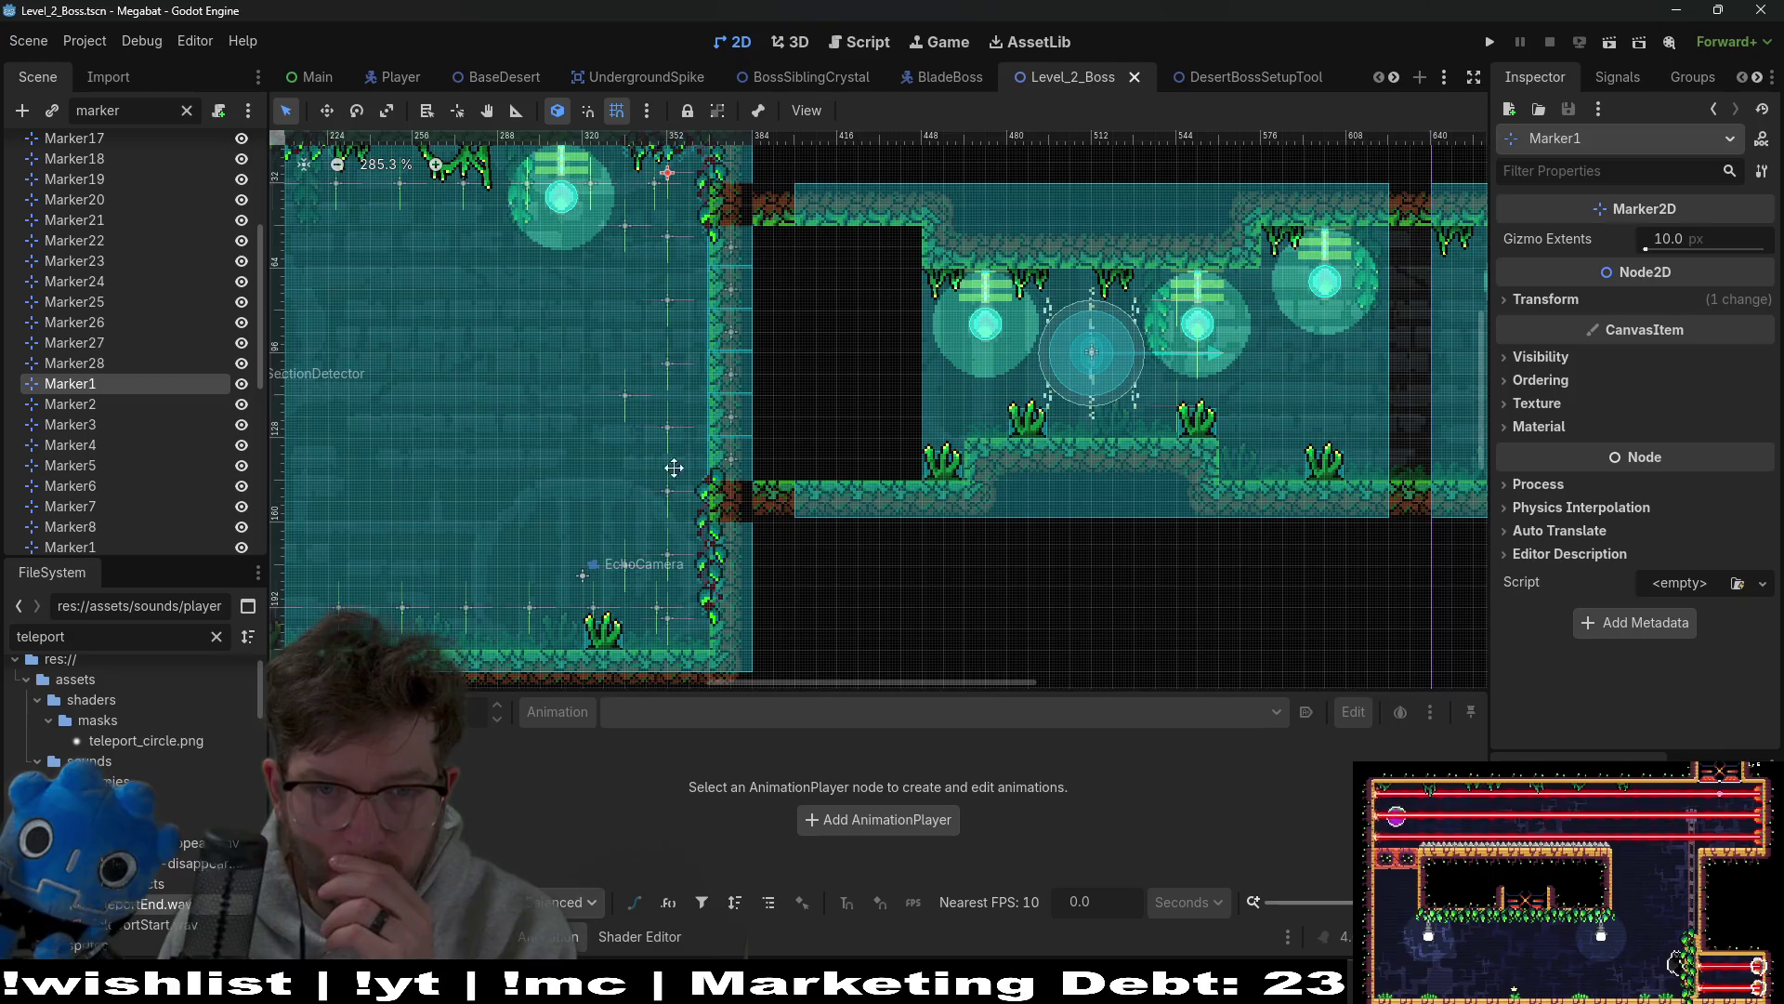
{"action": "scroll", "coordinate": [587, 461], "scroll_direction": "up", "scroll_amount": 3}
{"action": "scroll", "coordinate": [1130, 510], "scroll_direction": "down", "scroll_amount": 3}
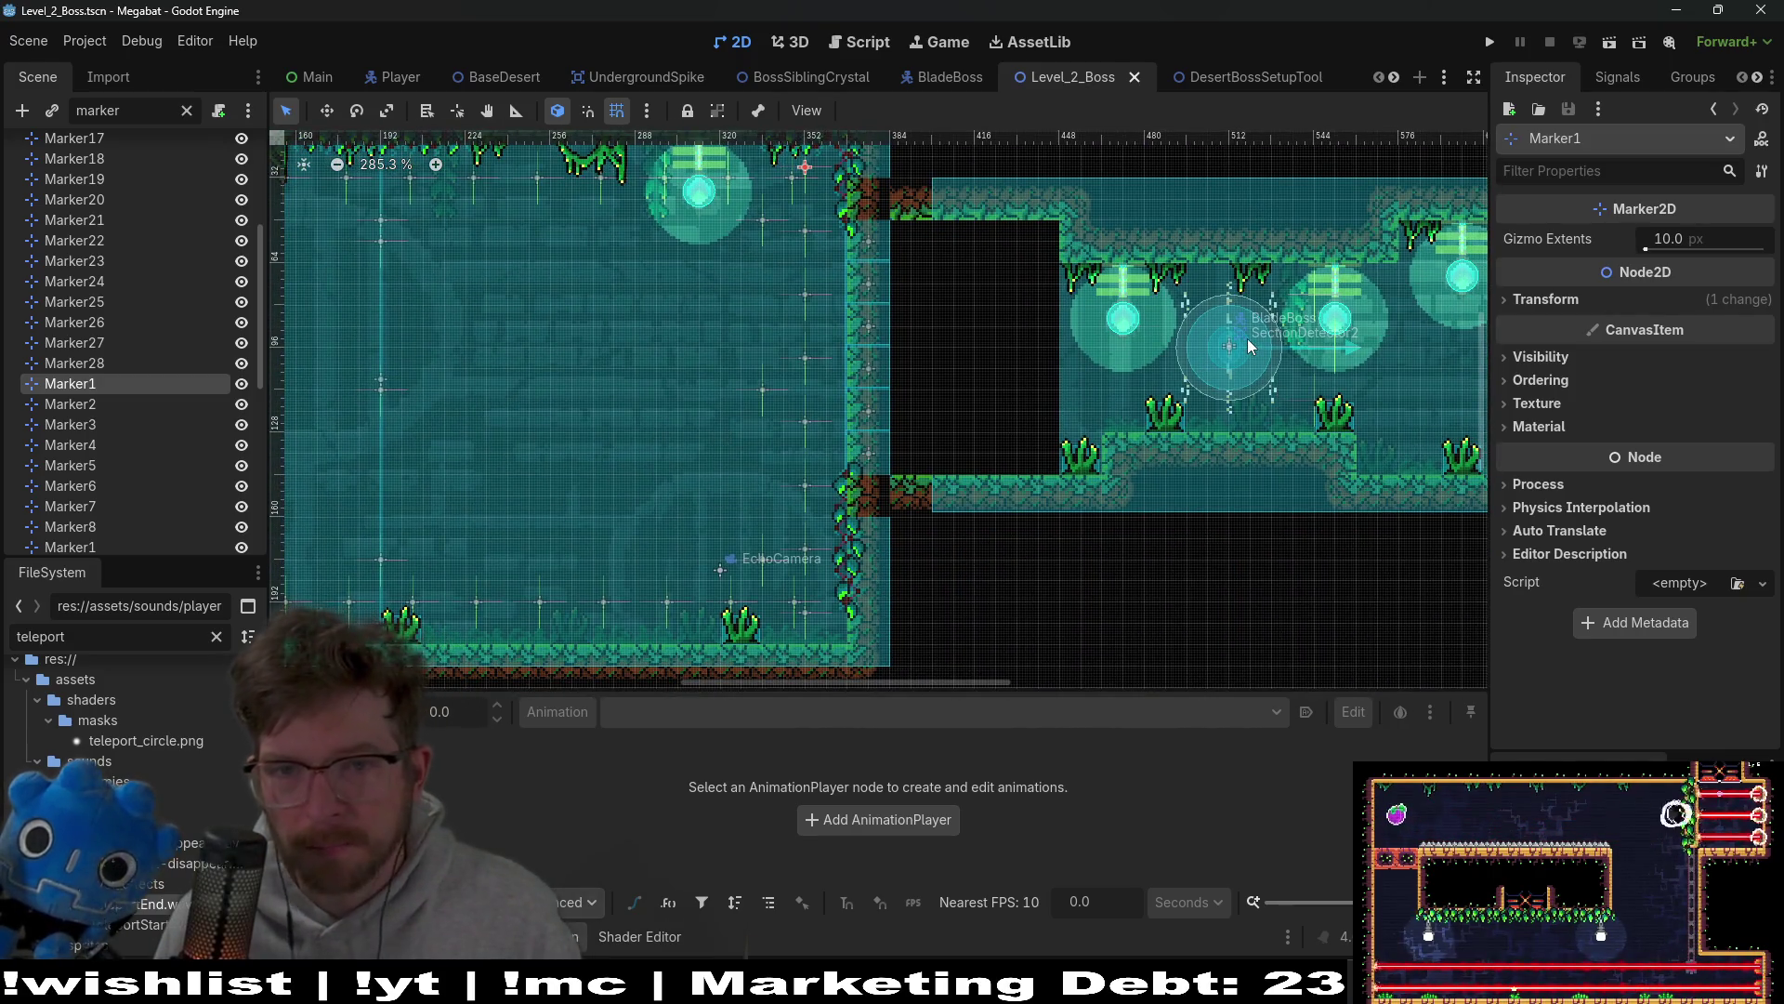
{"action": "scroll", "coordinate": [1248, 345], "scroll_direction": "up", "scroll_amount": 5}
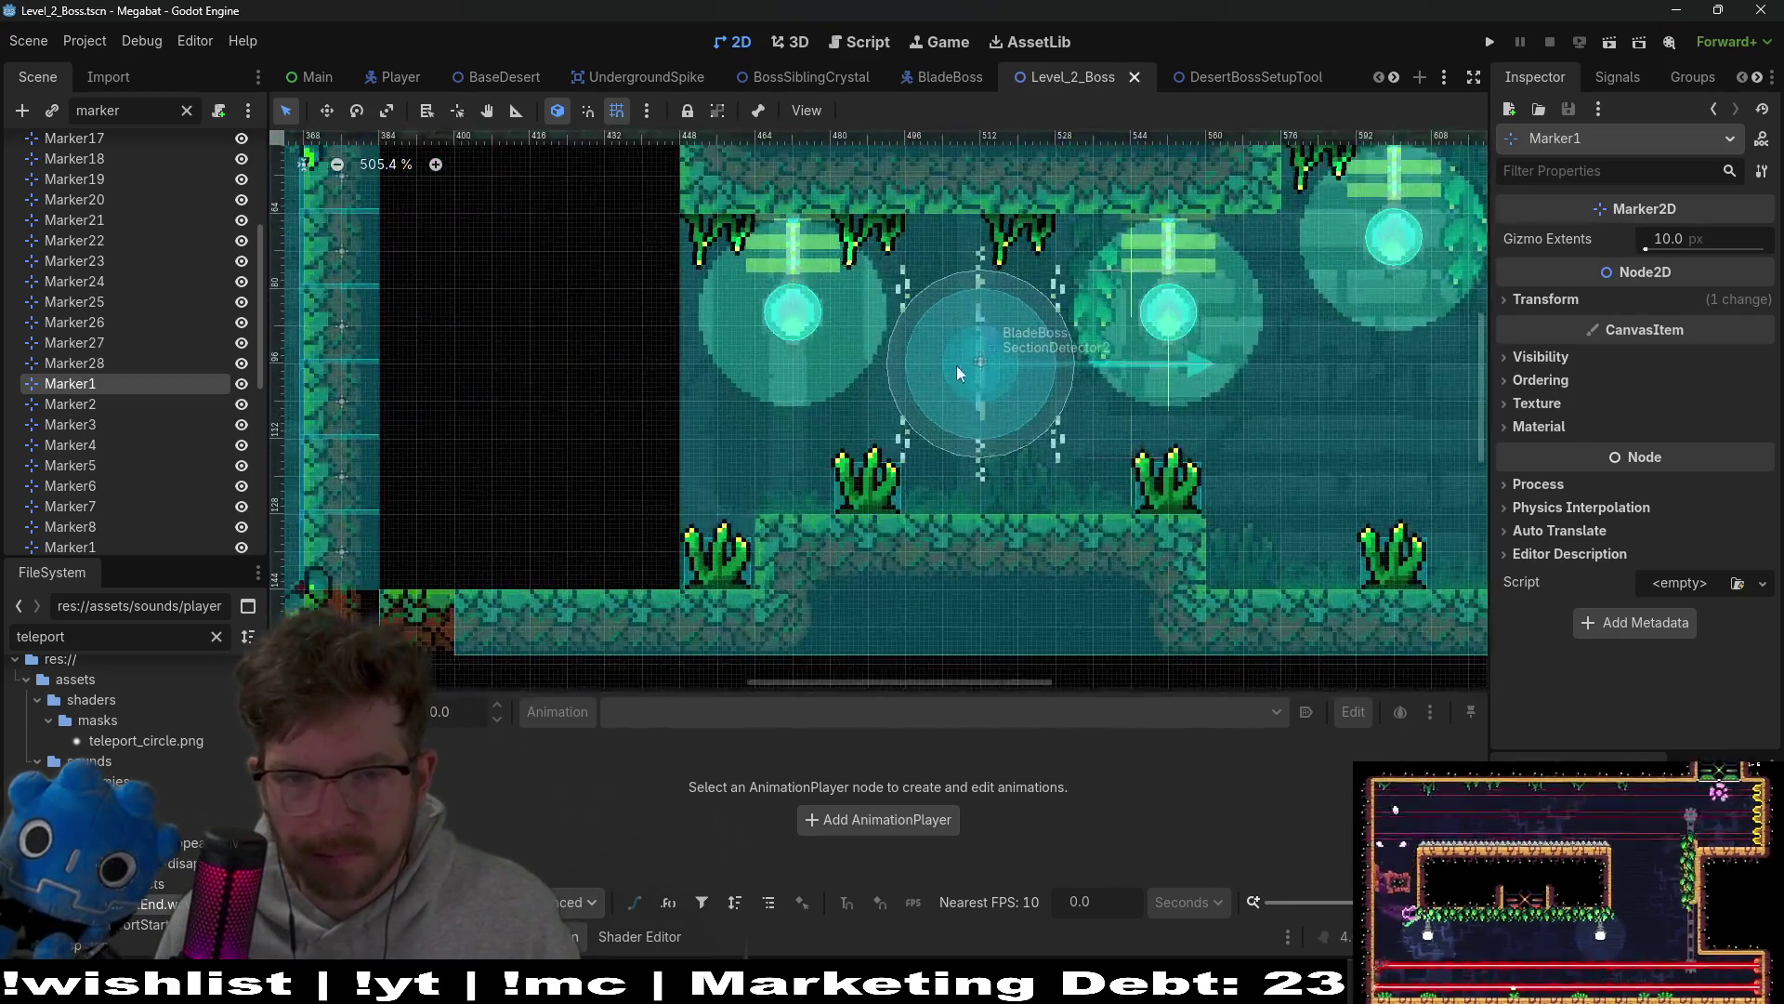
{"action": "scroll", "coordinate": [970, 350], "scroll_direction": "up", "scroll_amount": 9}
{"action": "left_click", "coordinate": [1016, 387]}
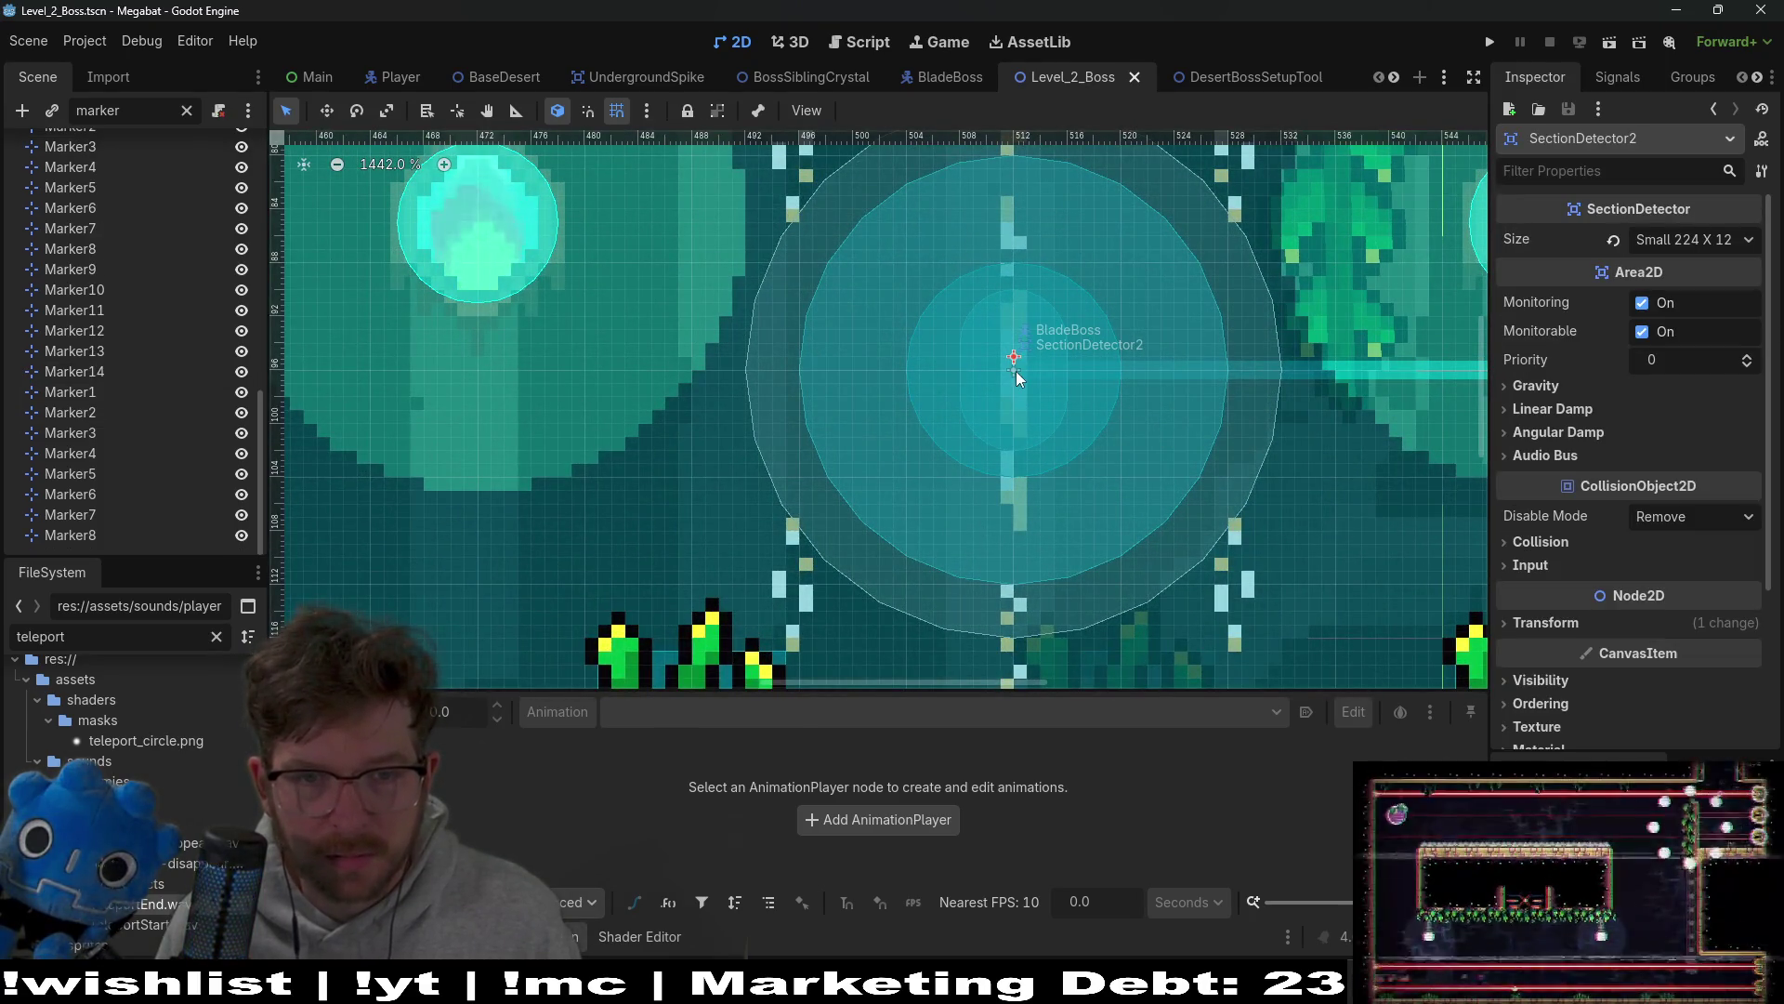
{"action": "scroll", "coordinate": [163, 337], "scroll_direction": "up", "scroll_amount": 6}
{"action": "scroll", "coordinate": [173, 340], "scroll_direction": "down", "scroll_amount": 6}
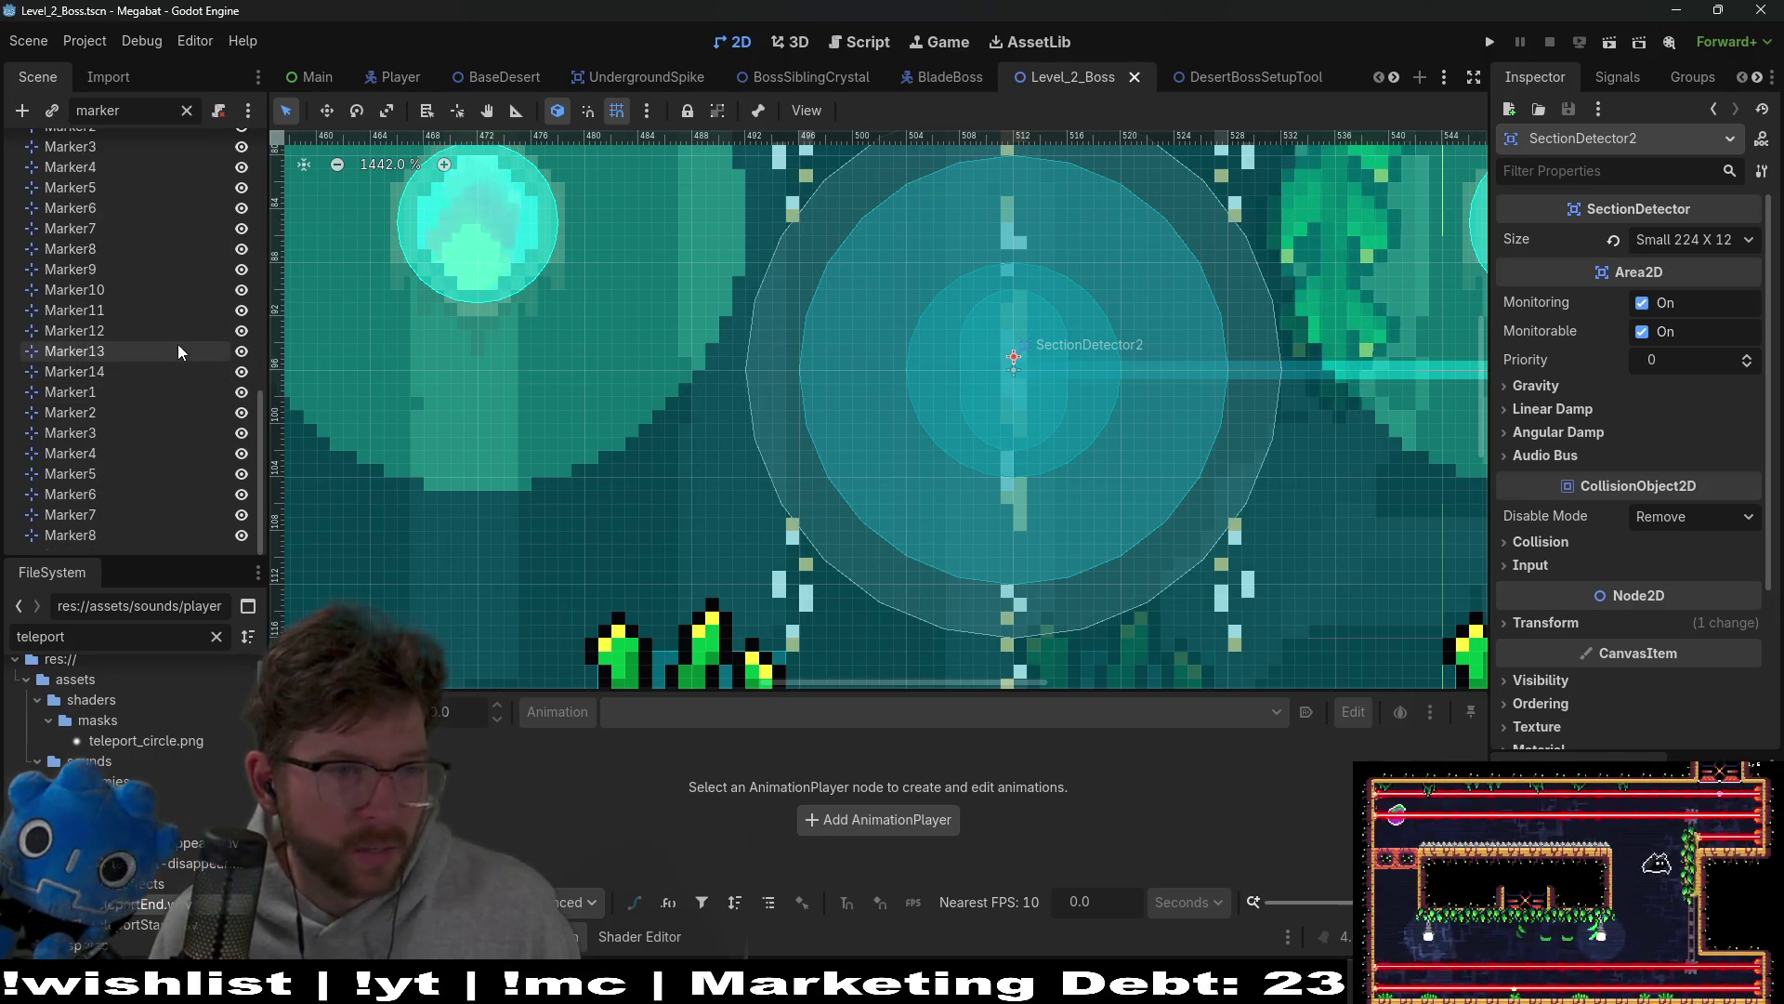
Step: Clear the marker filter, select BladeBoss, and open its BladeBoss.gd script
{"action": "left_click", "coordinate": [187, 111]}
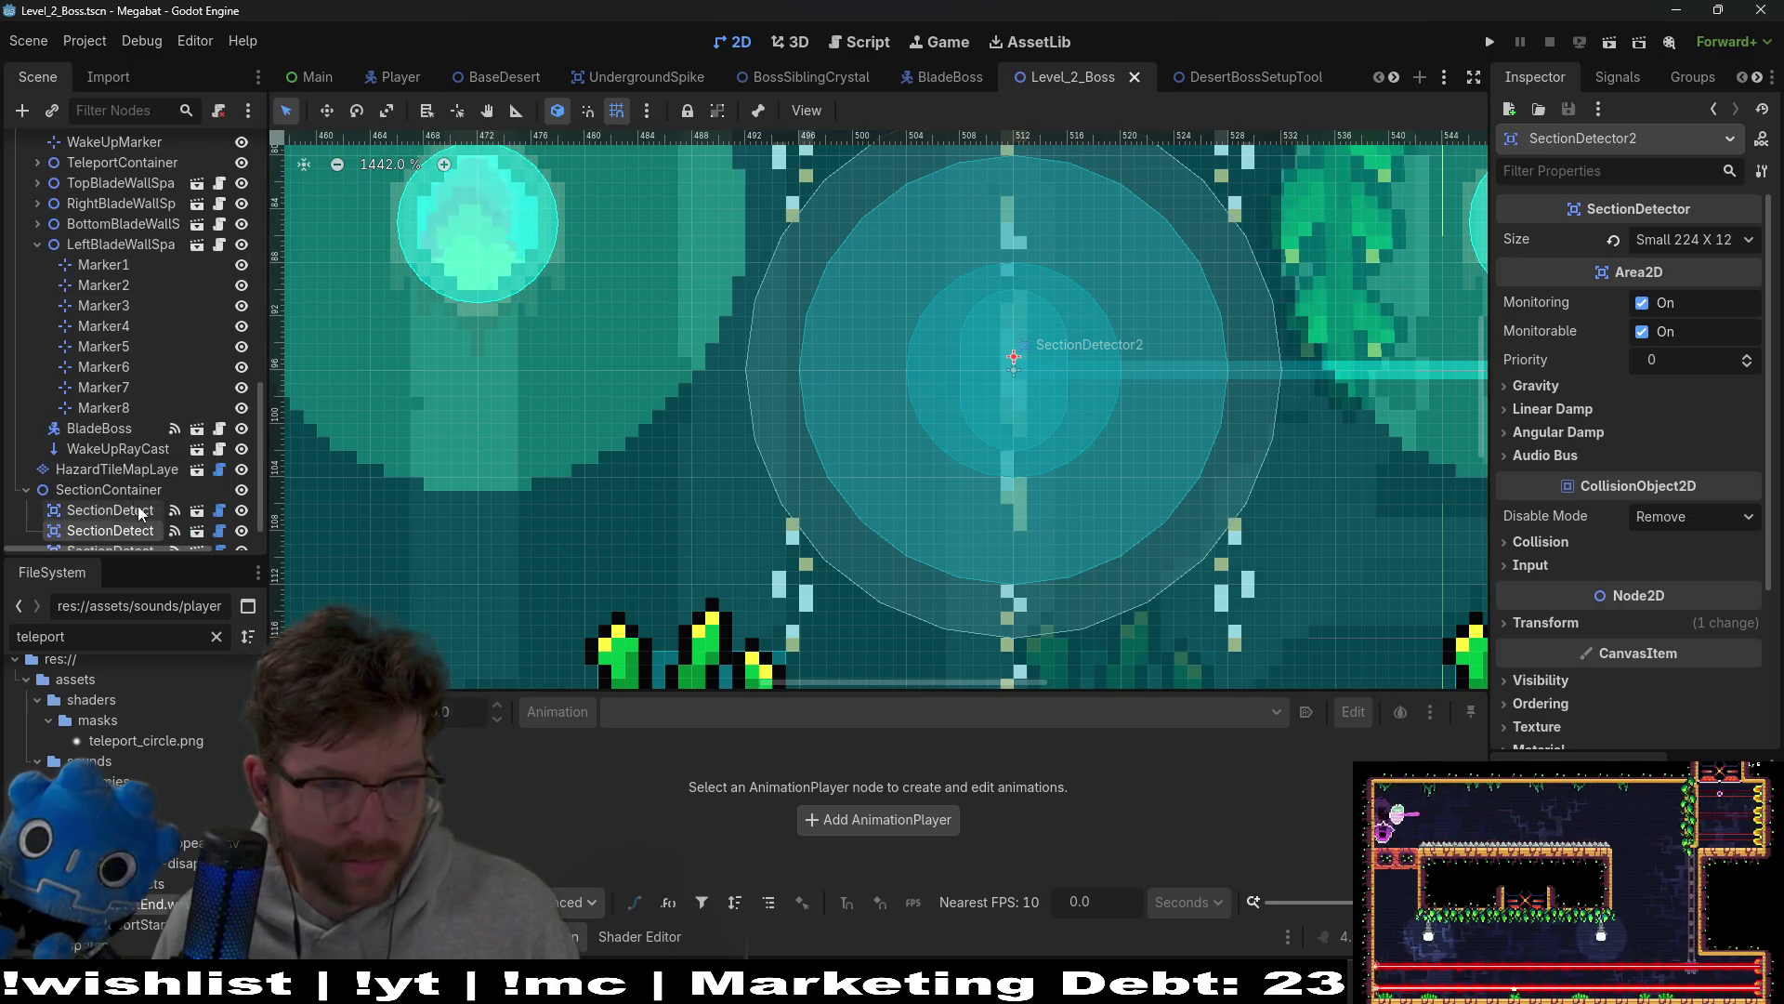
{"action": "left_click", "coordinate": [102, 428]}
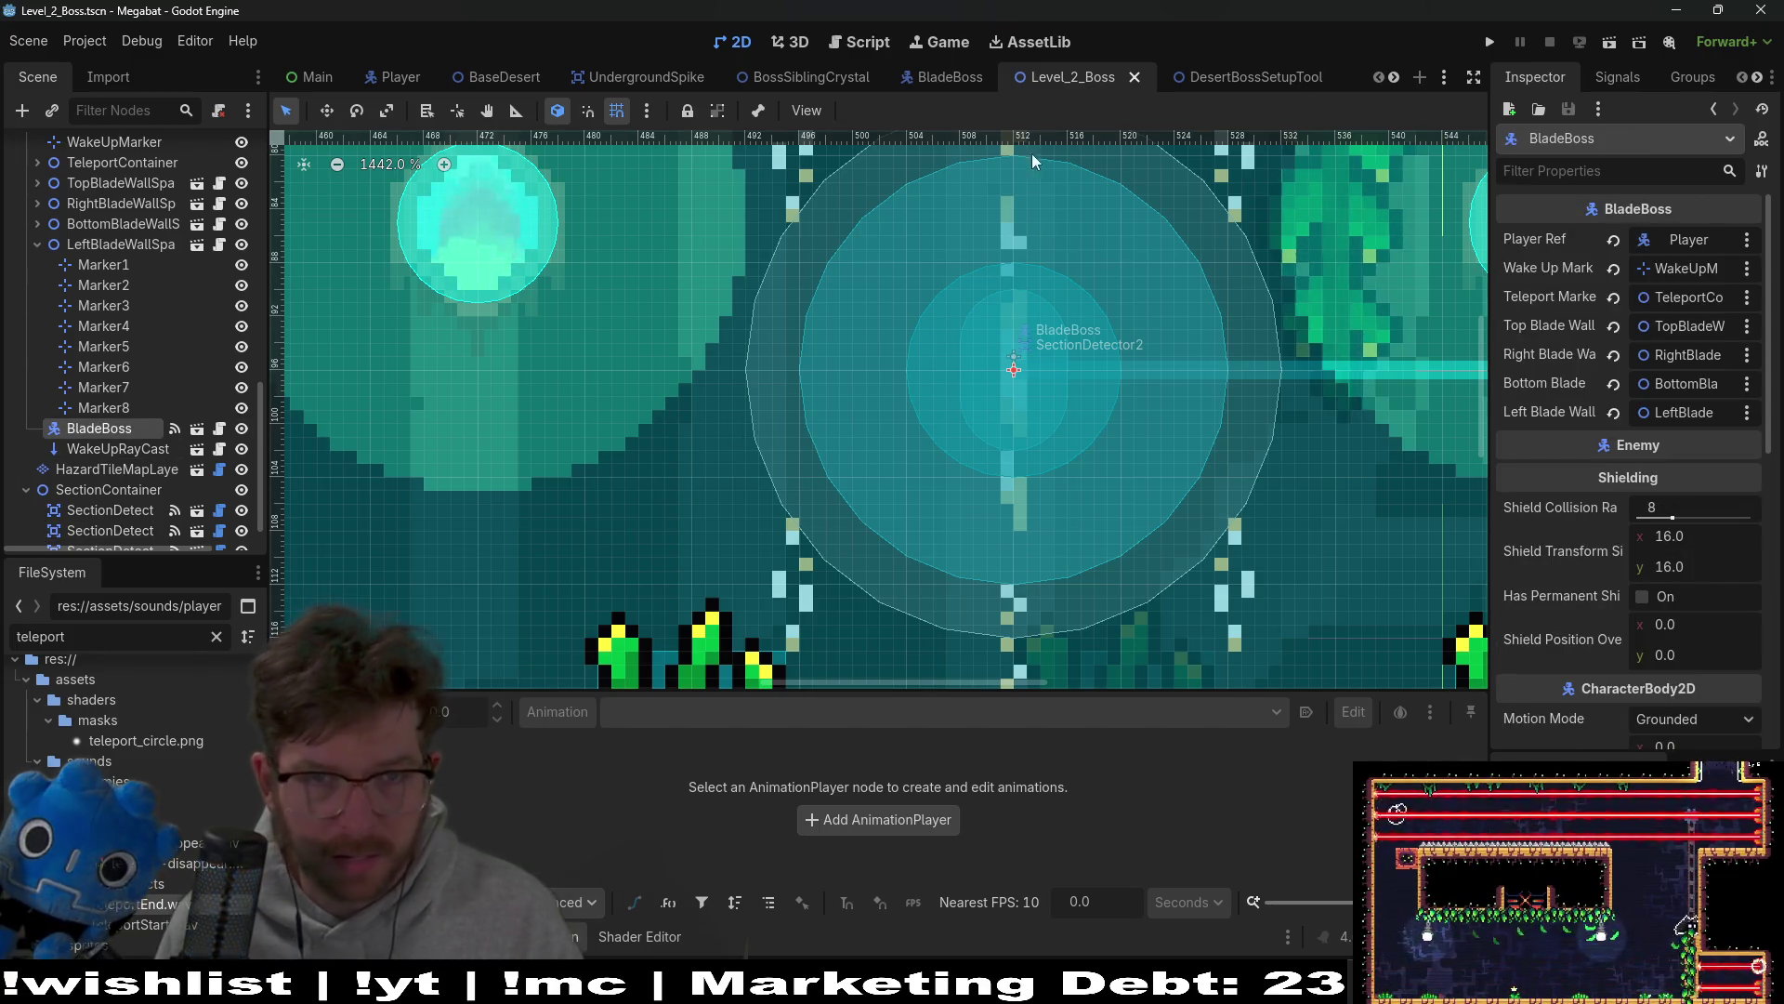
{"action": "left_click", "coordinate": [860, 42]}
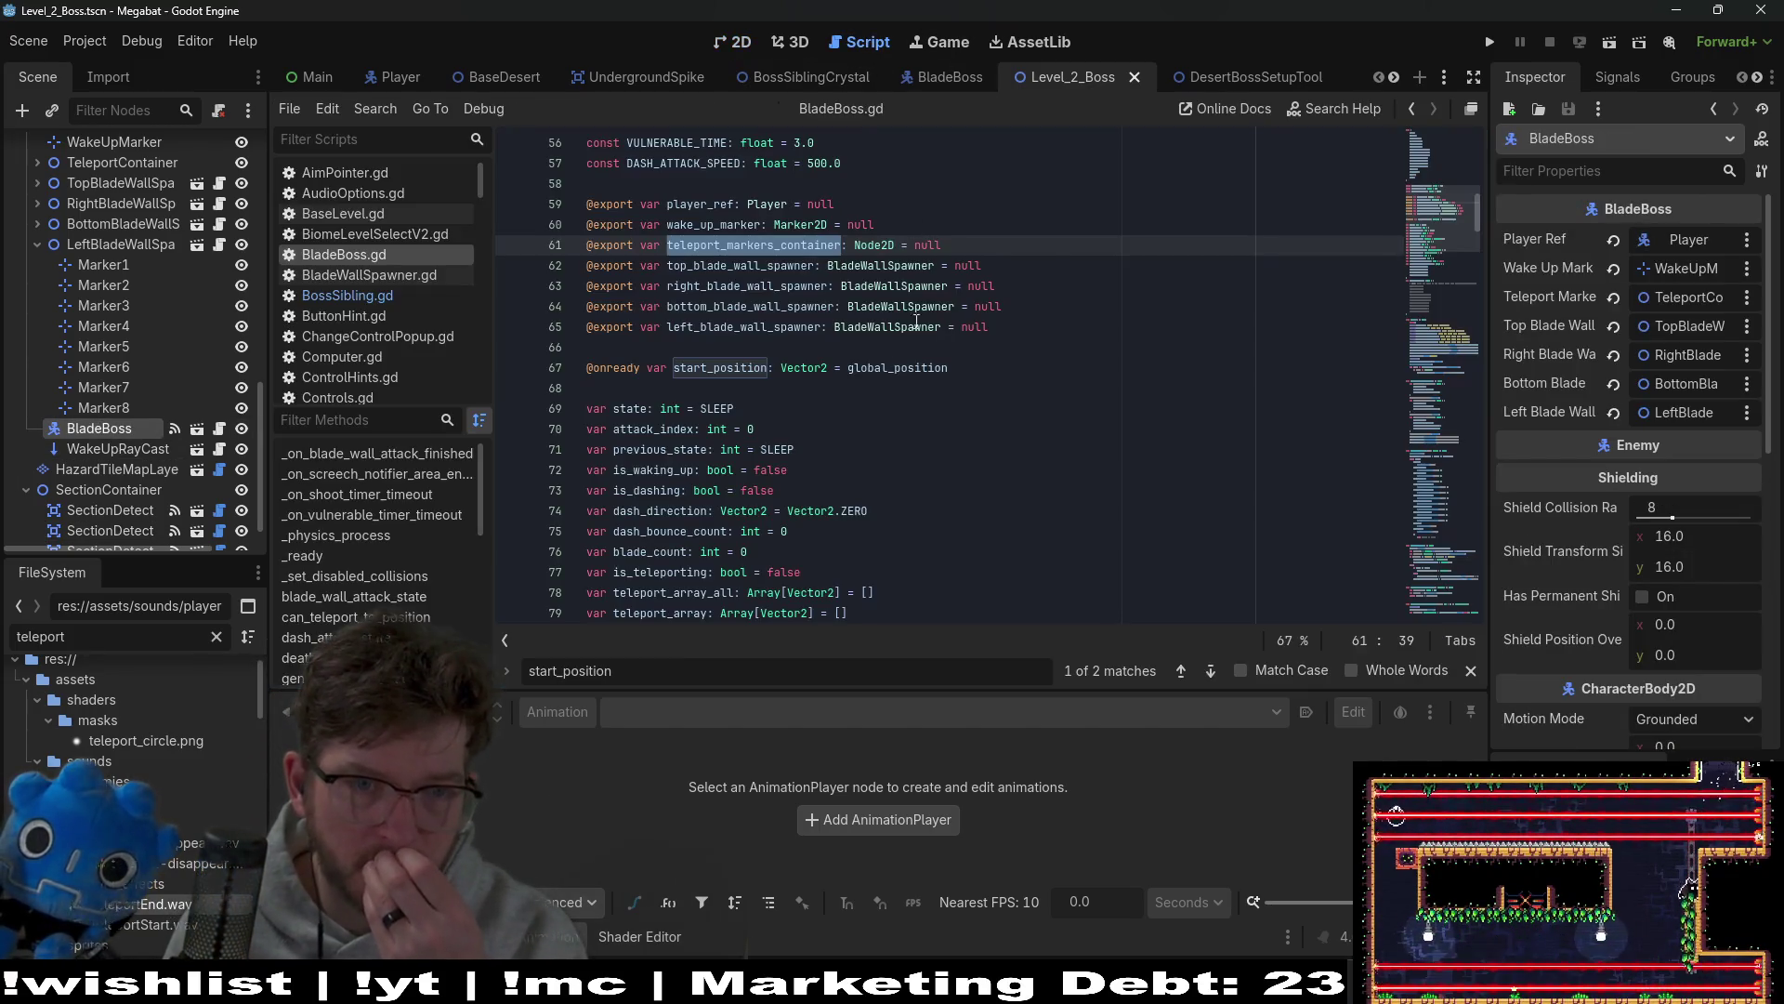
Step: Search BladeBoss.gd for start_position and step through its matches
{"action": "double_click", "coordinate": [721, 368]}
{"action": "key", "text": "ctrl+f"}
{"action": "key", "text": "Return"}
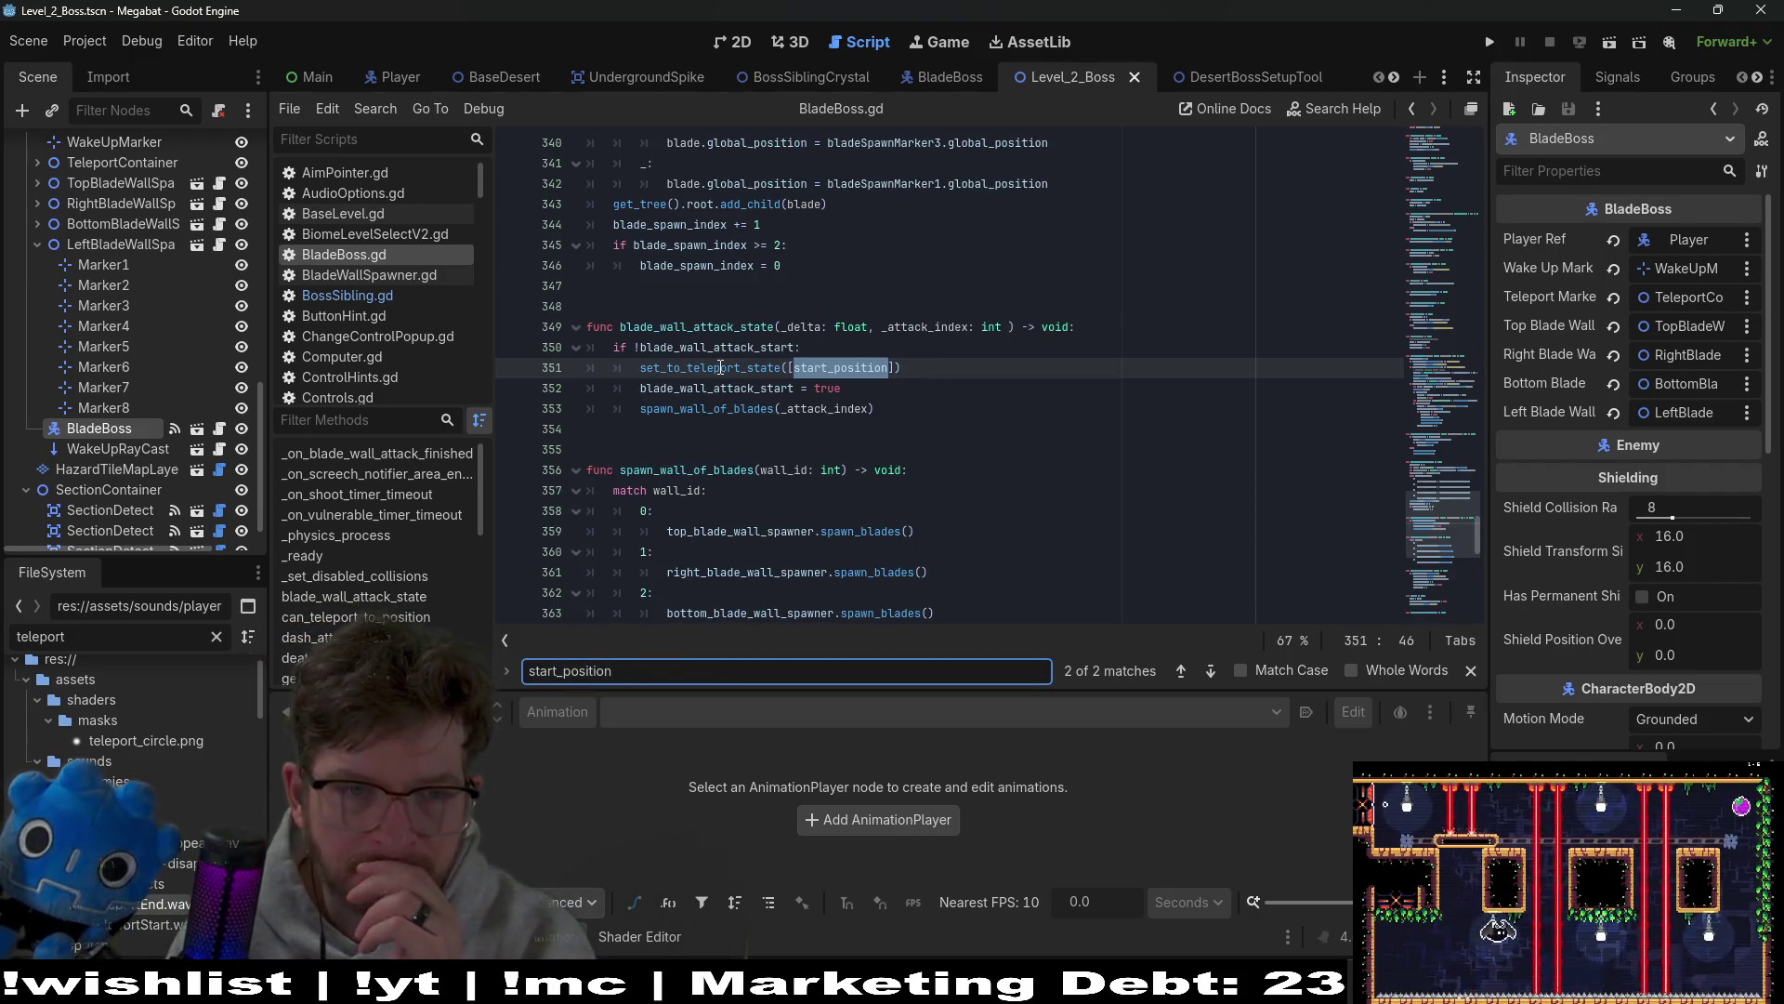
{"action": "key", "text": "Return"}
{"action": "key", "text": "Return"}
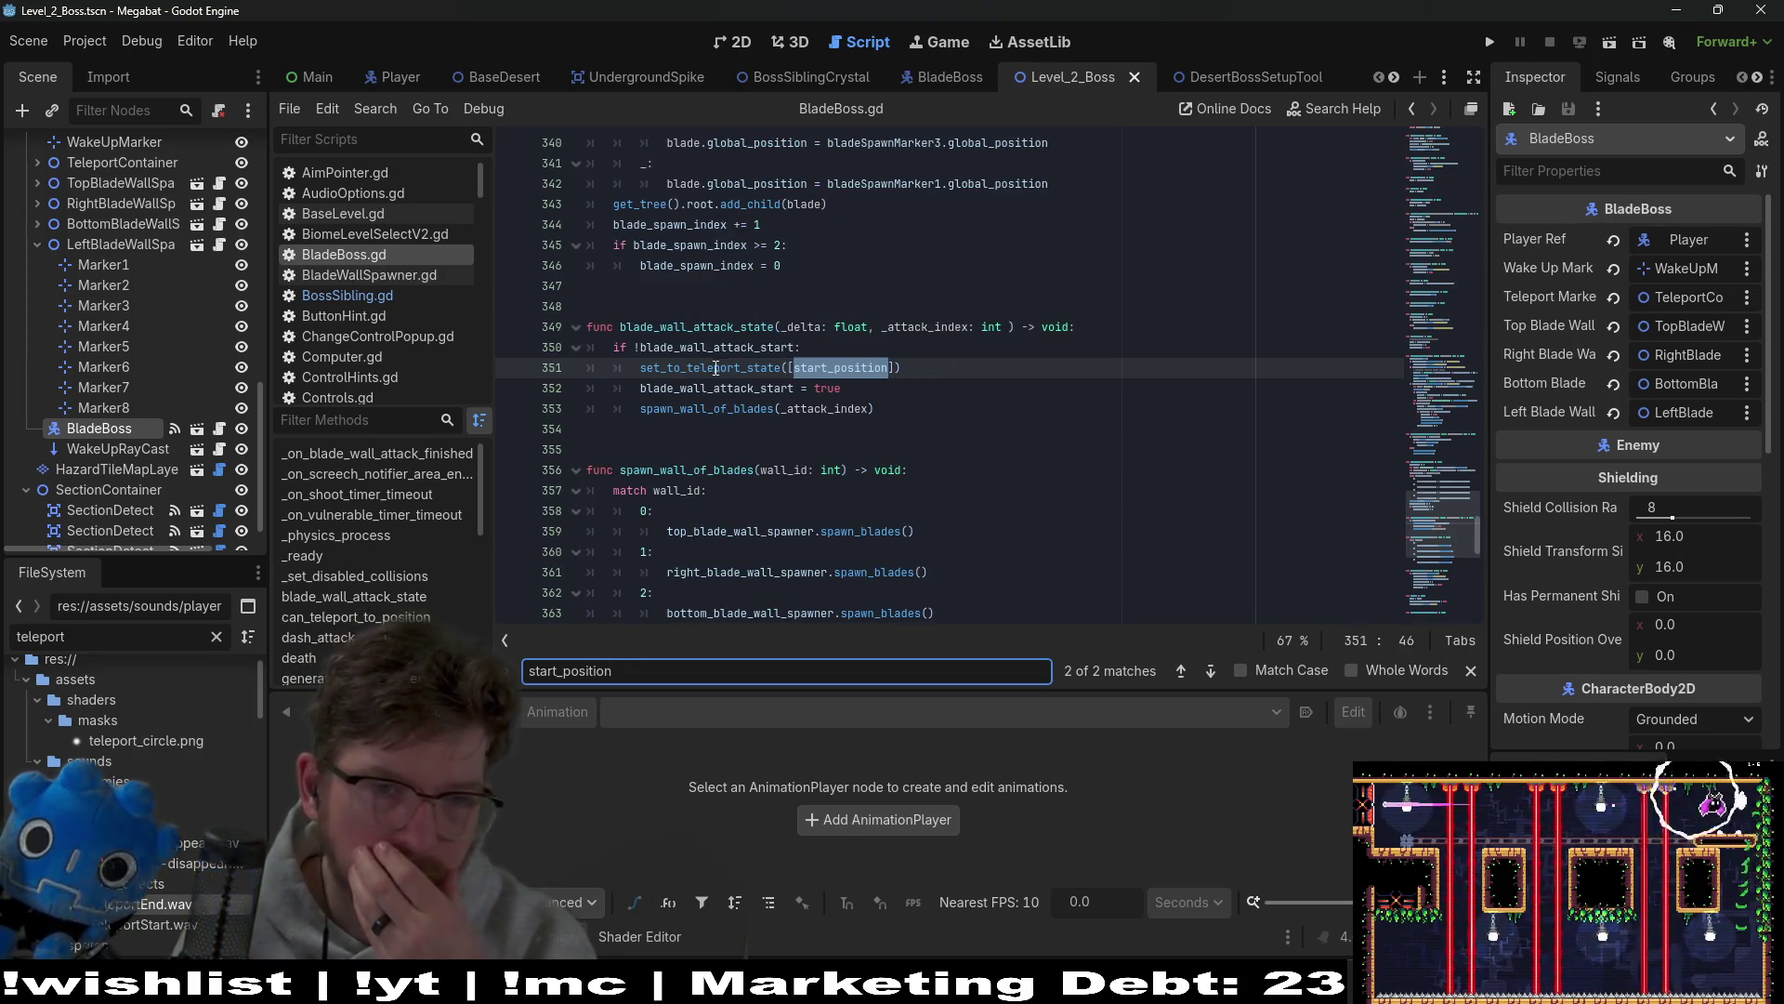
Step: Jump to the set_to_teleport_state definition and select its teleport_array variable
{"action": "scroll", "coordinate": [725, 372], "scroll_direction": "down", "scroll_amount": 10}
{"action": "scroll", "coordinate": [744, 385], "scroll_direction": "down", "scroll_amount": 5}
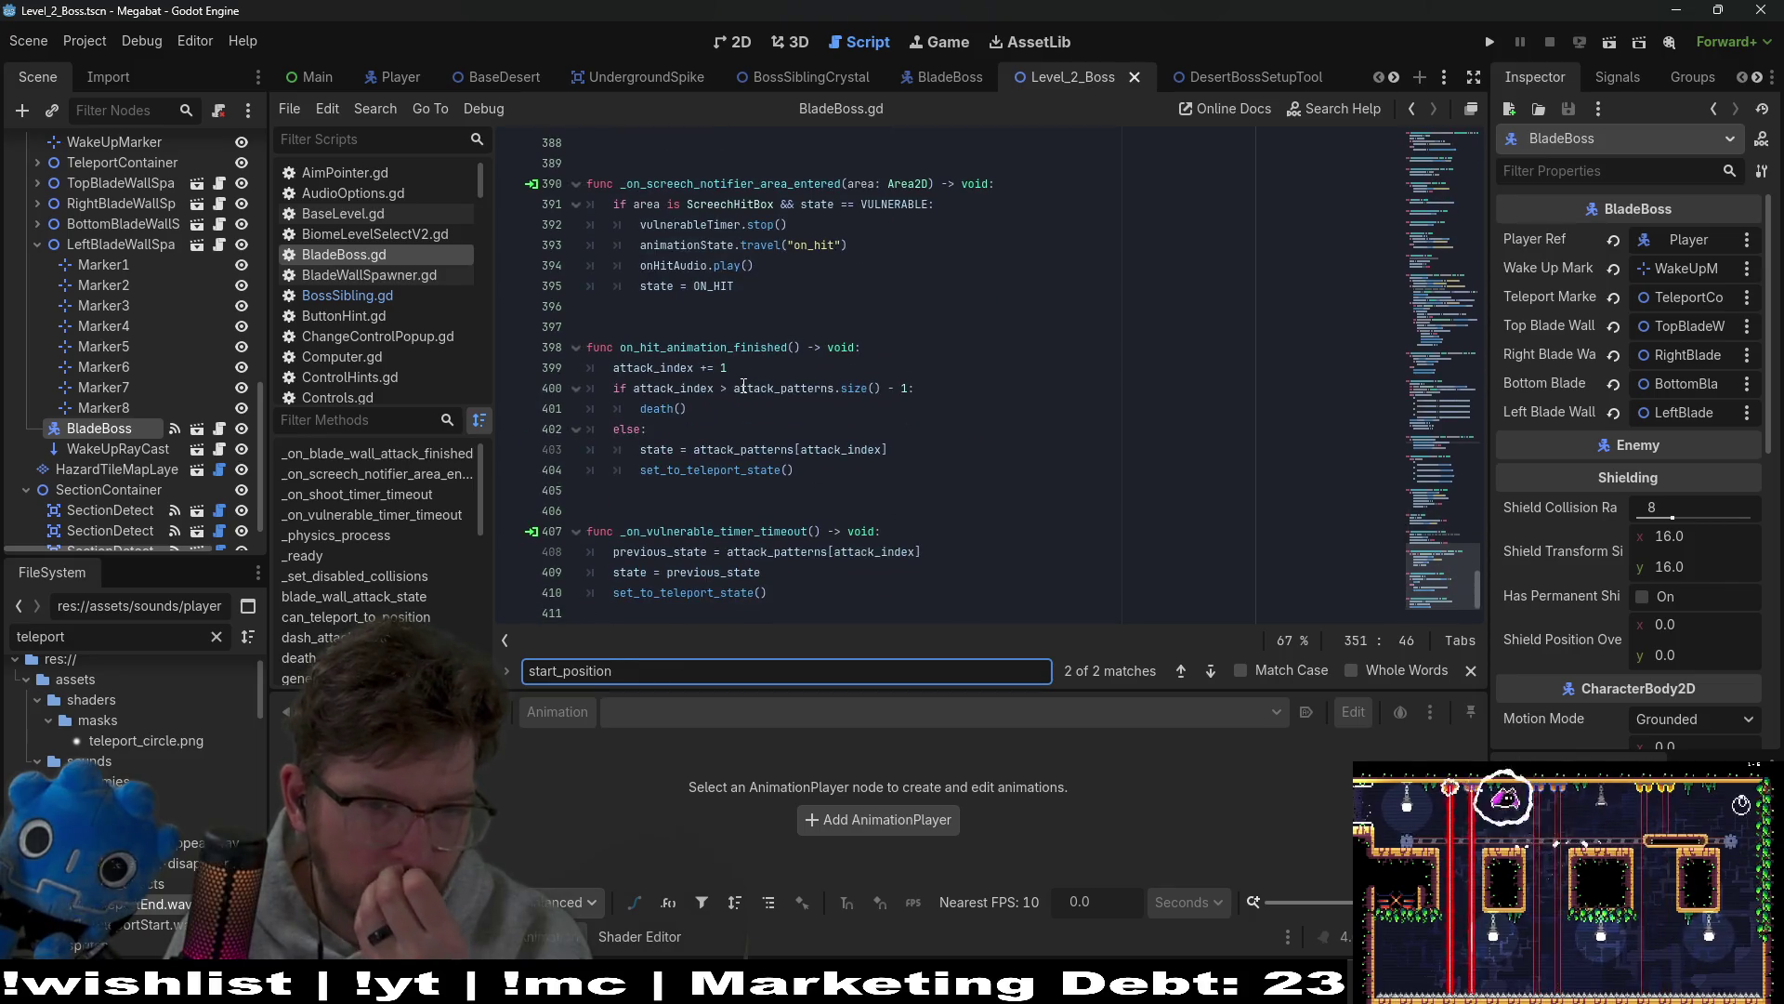
{"action": "scroll", "coordinate": [836, 453], "scroll_direction": "down", "scroll_amount": 1}
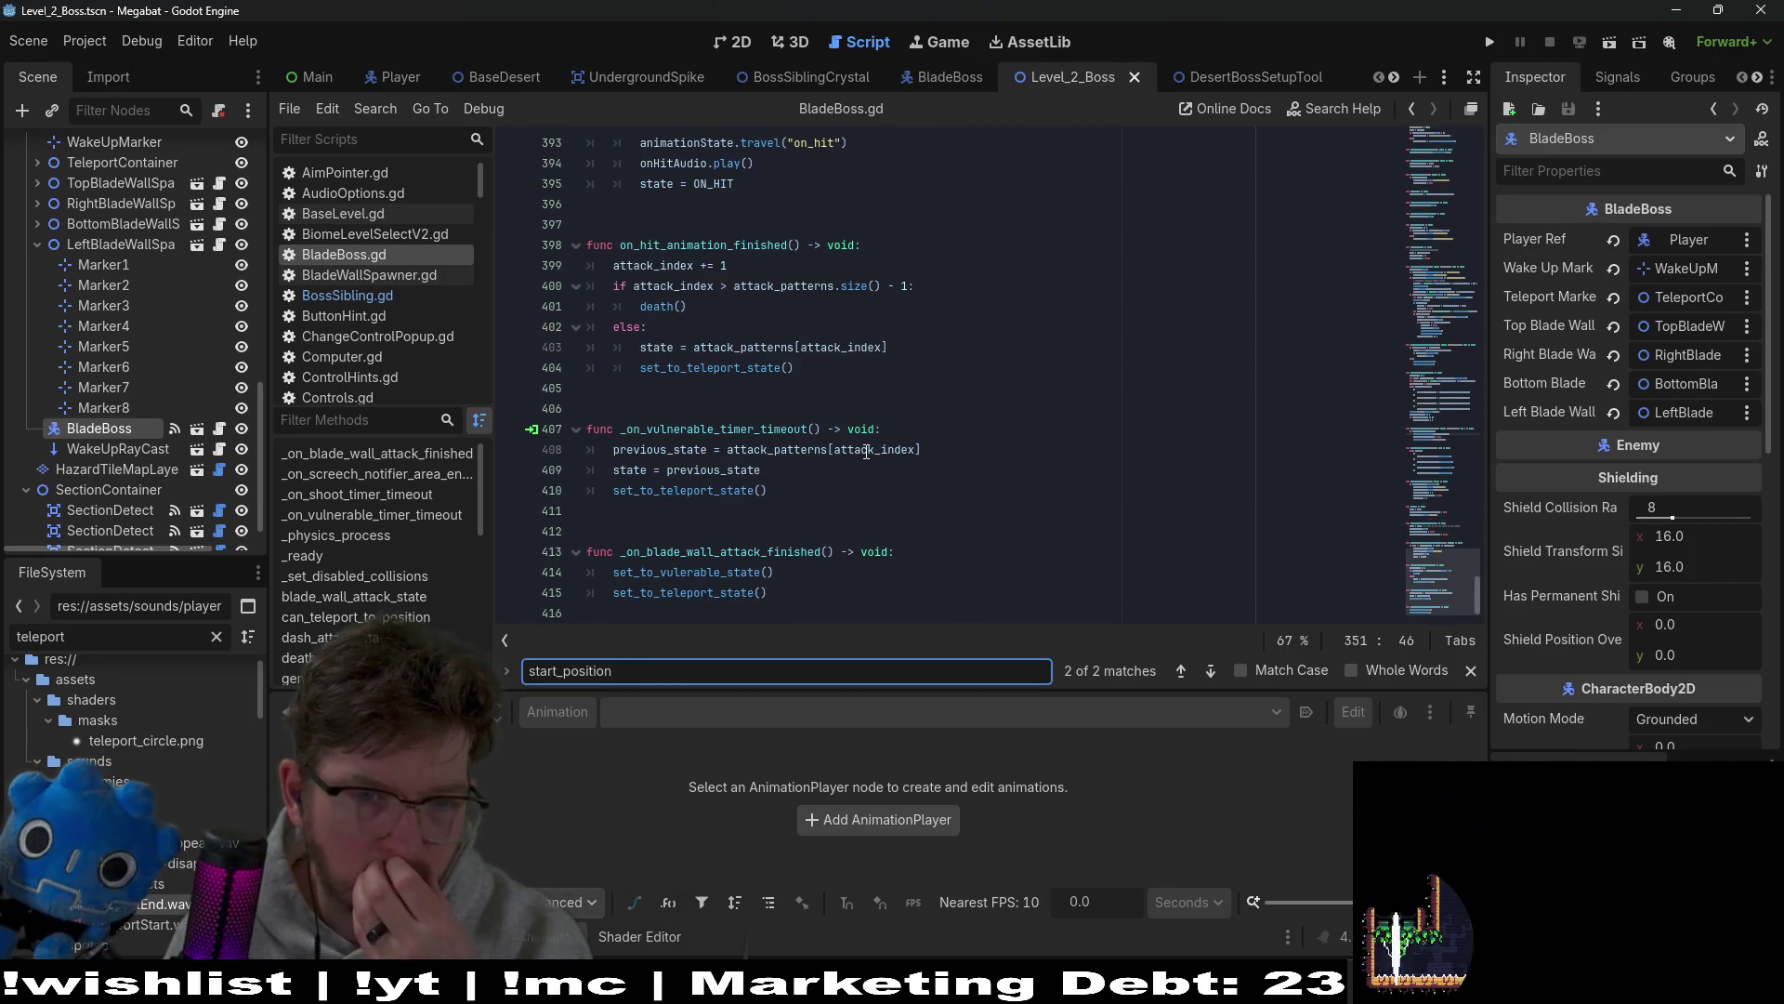
{"action": "left_click", "coordinate": [670, 490], "text": "ctrl"}
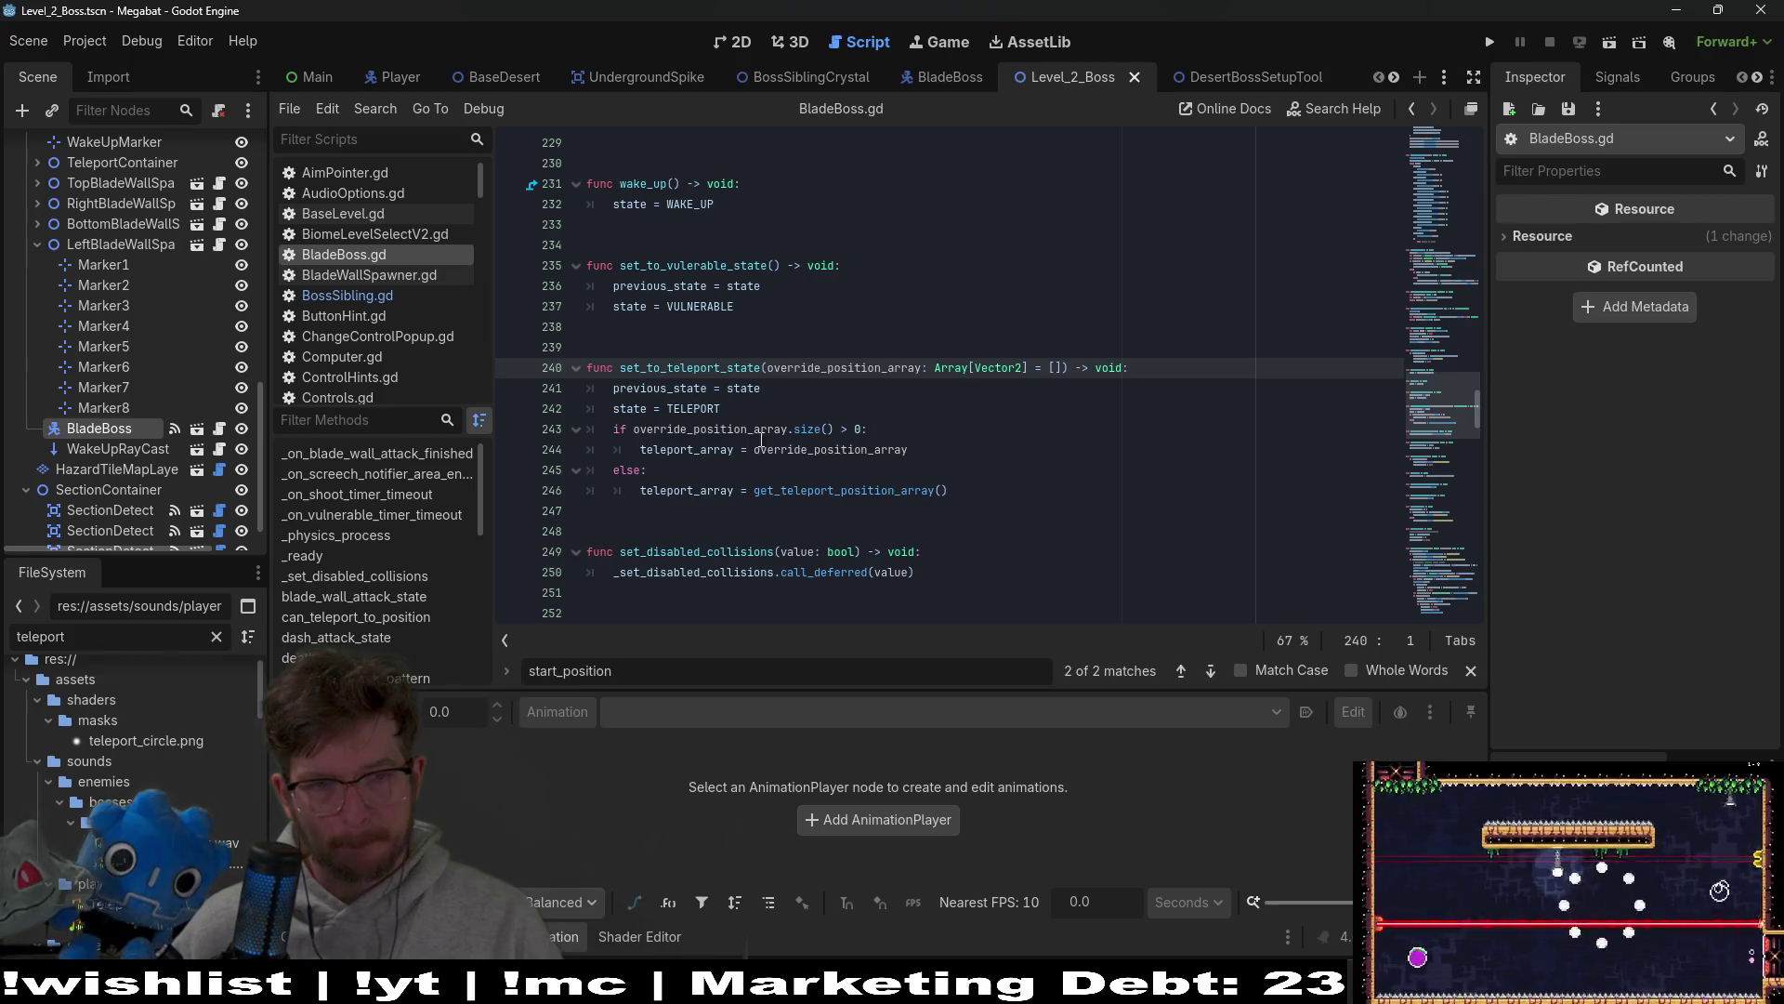
{"action": "double_click", "coordinate": [695, 454]}
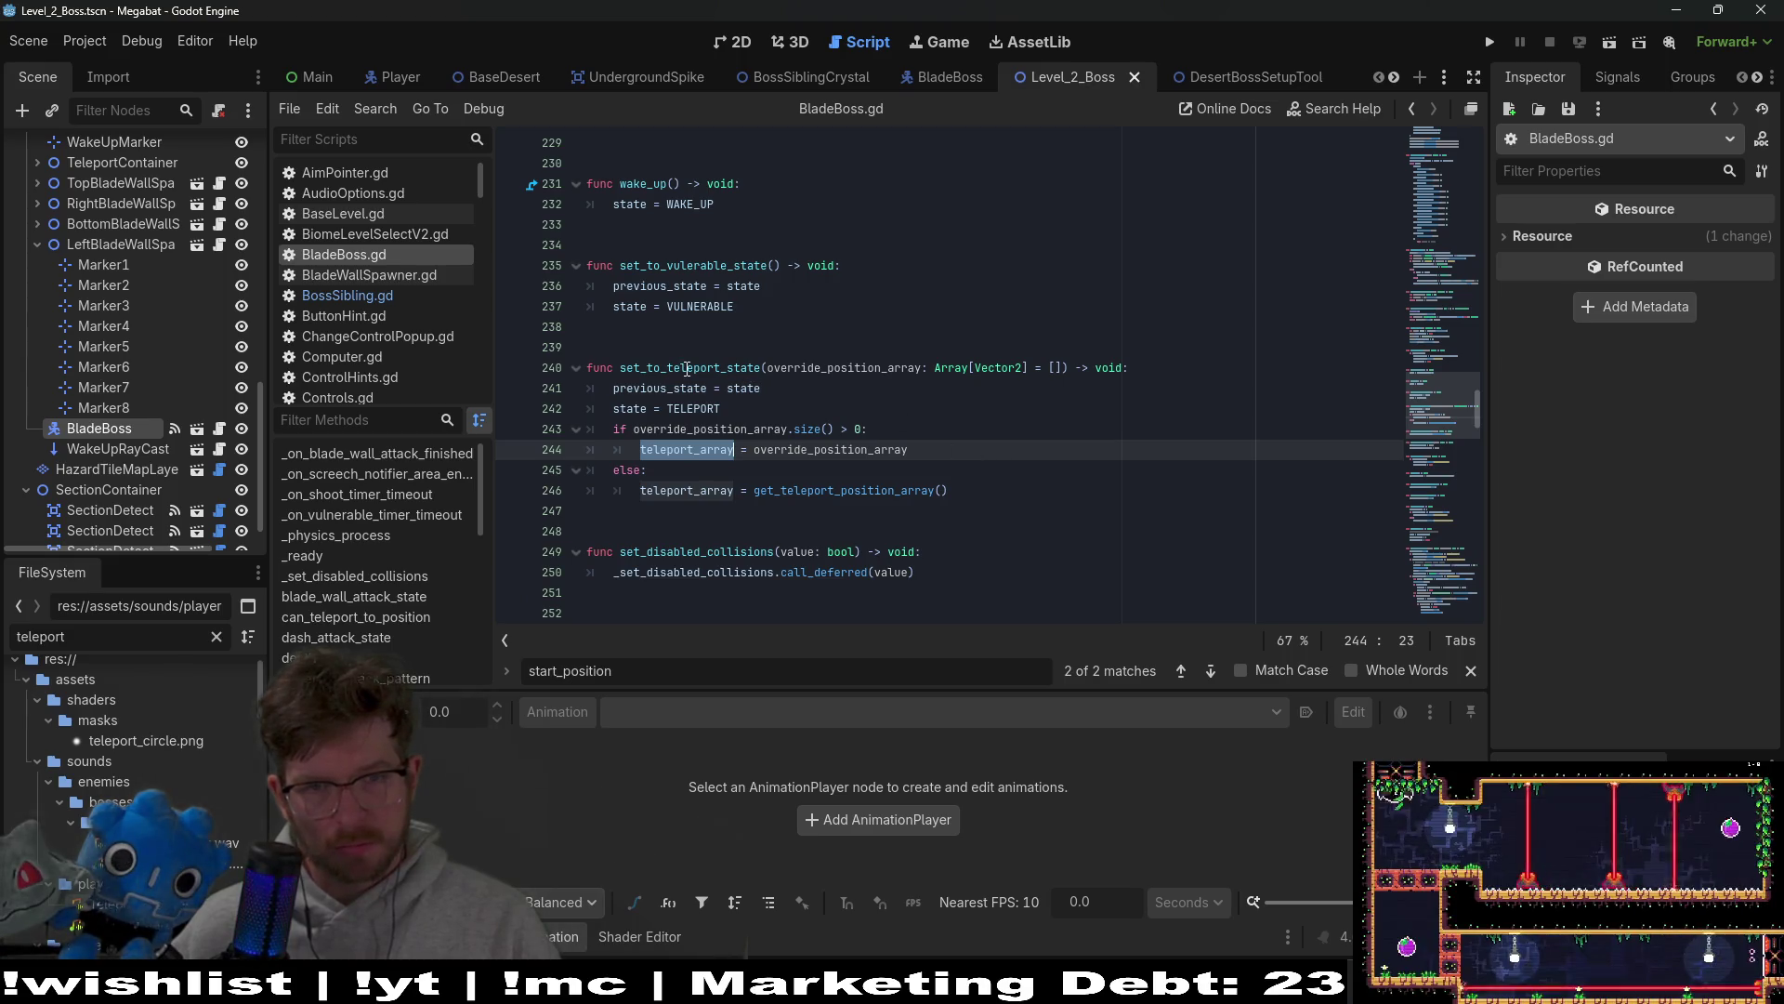
Step: Search BladeBoss.gd for the set_to_teleport_state function name
{"action": "left_click", "coordinate": [903, 423]}
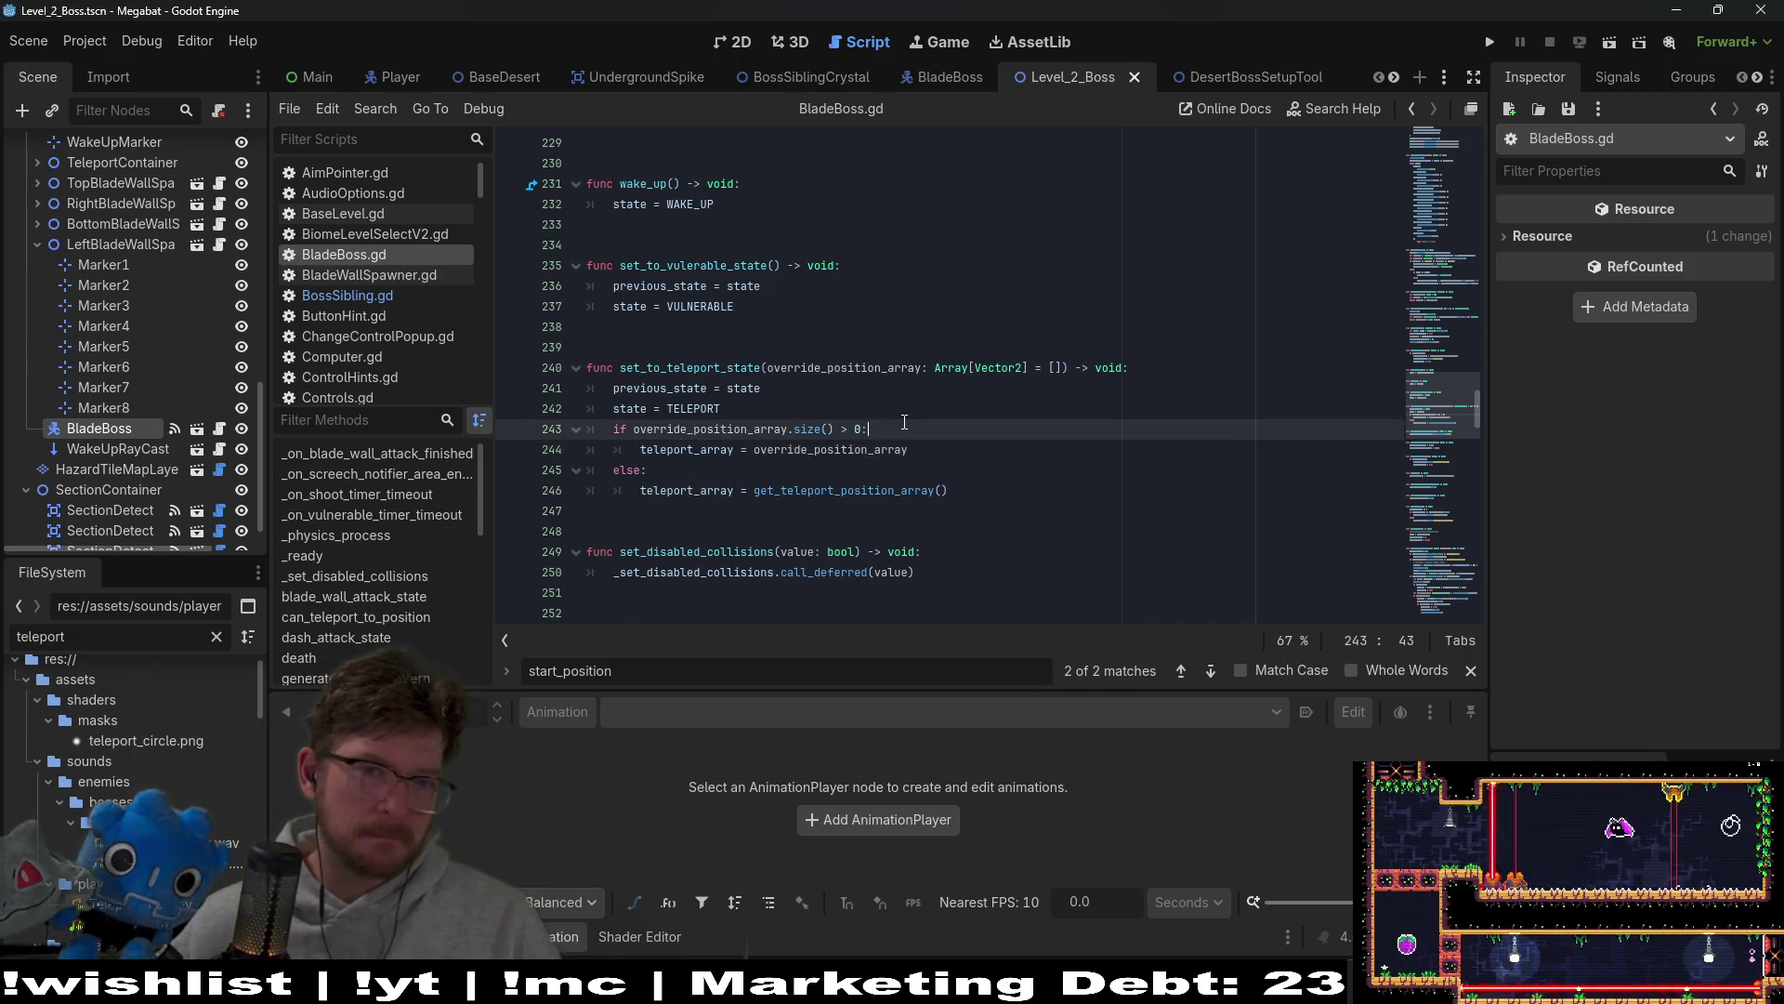
{"action": "double_click", "coordinate": [713, 370]}
{"action": "key", "text": "ctrl+f"}
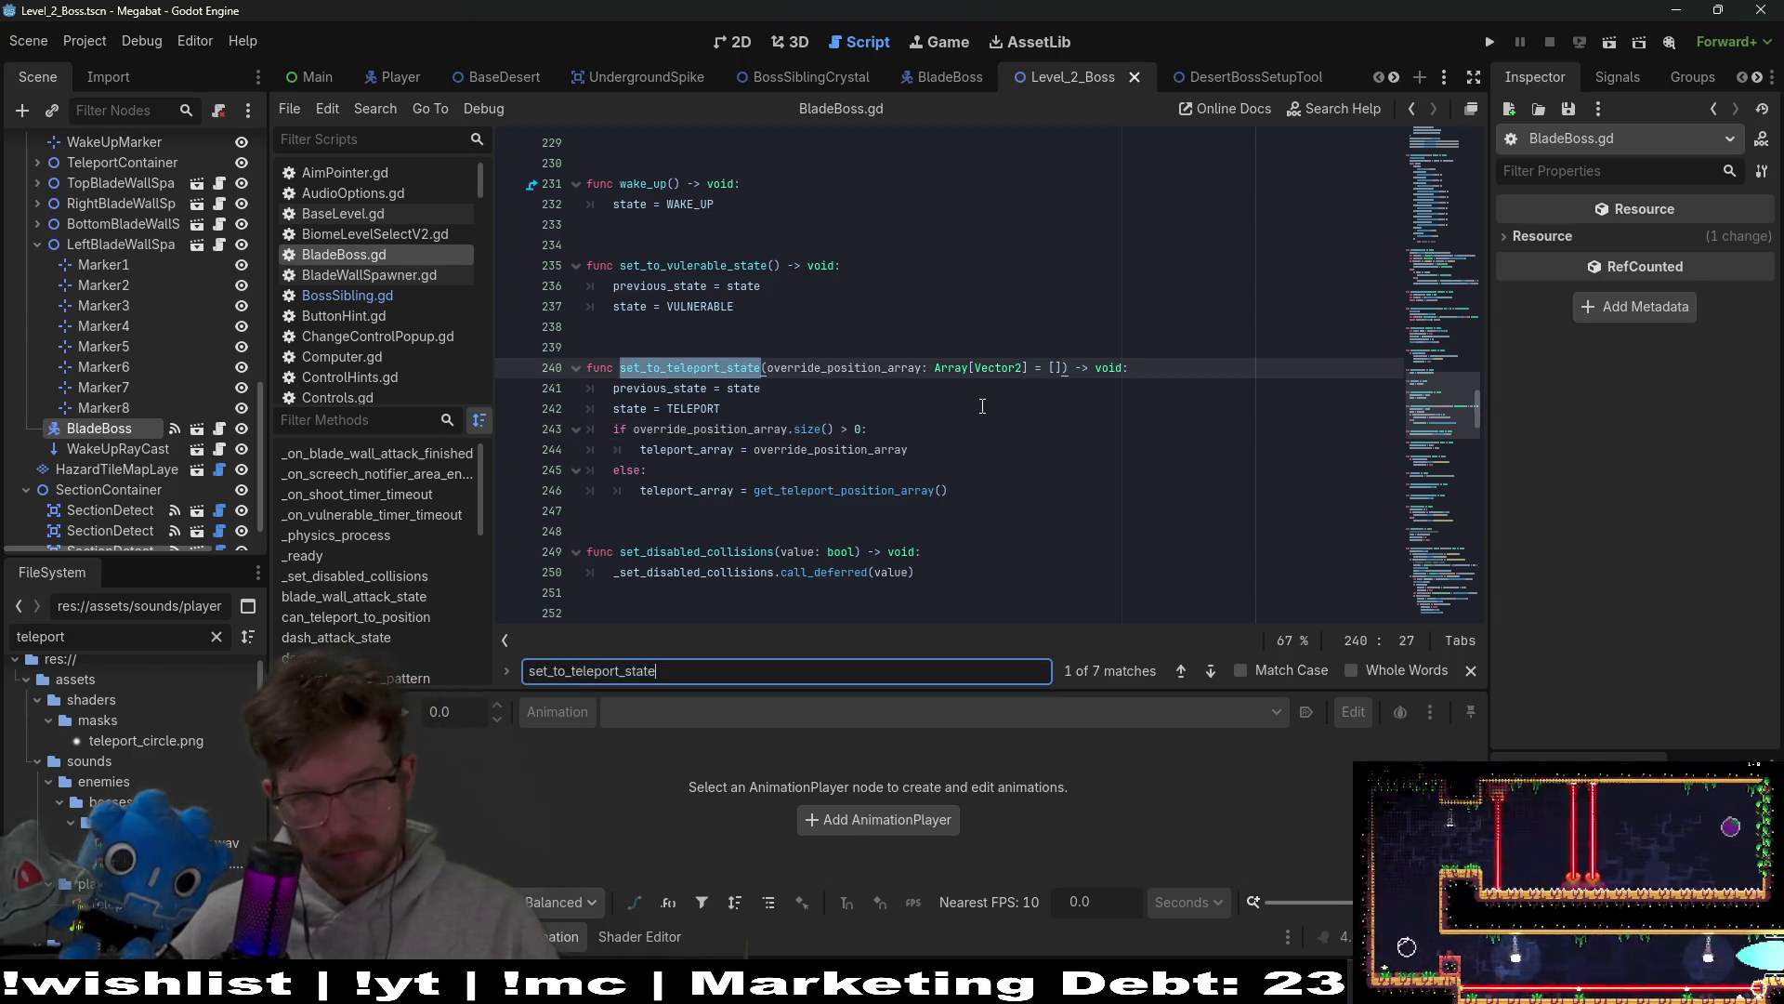
Step: Step through the set_to_teleport_state matches on lines 351, 404 and 415
{"action": "key", "text": "Return"}
{"action": "key", "text": "Return"}
{"action": "key", "text": "Return"}
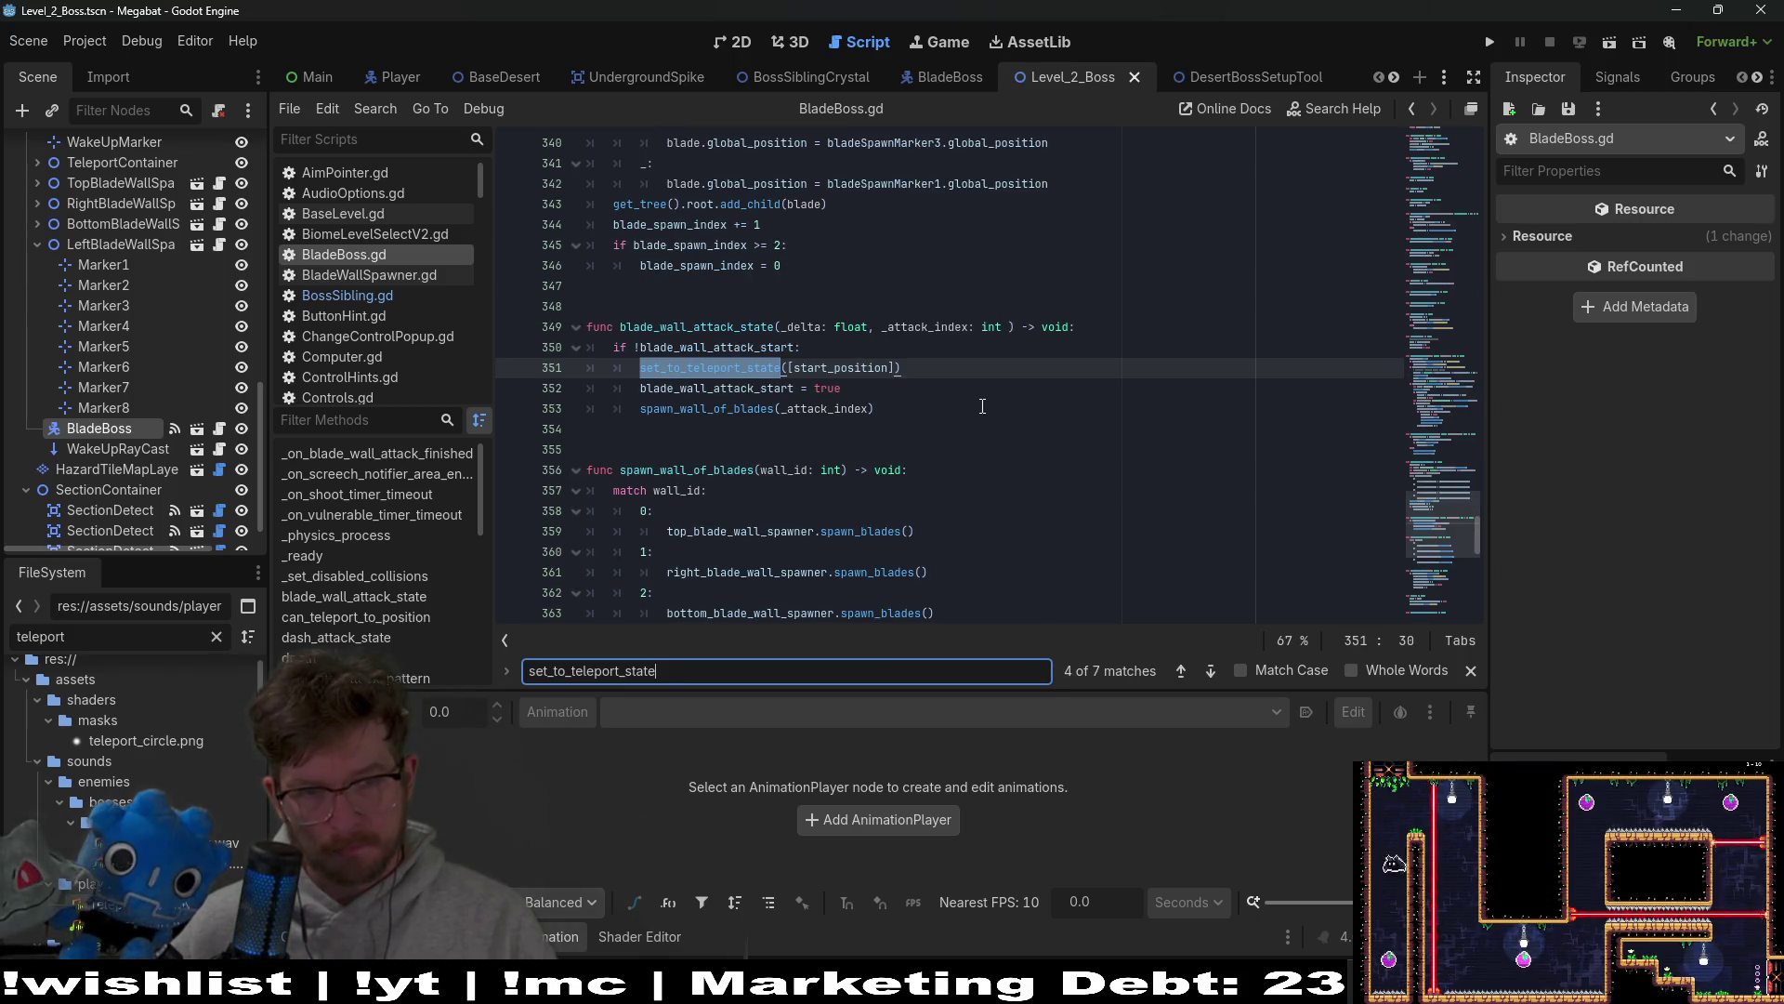
{"action": "key", "text": "Return"}
{"action": "key", "text": "Return"}
{"action": "key", "text": "Return"}
{"action": "key", "text": "Return"}
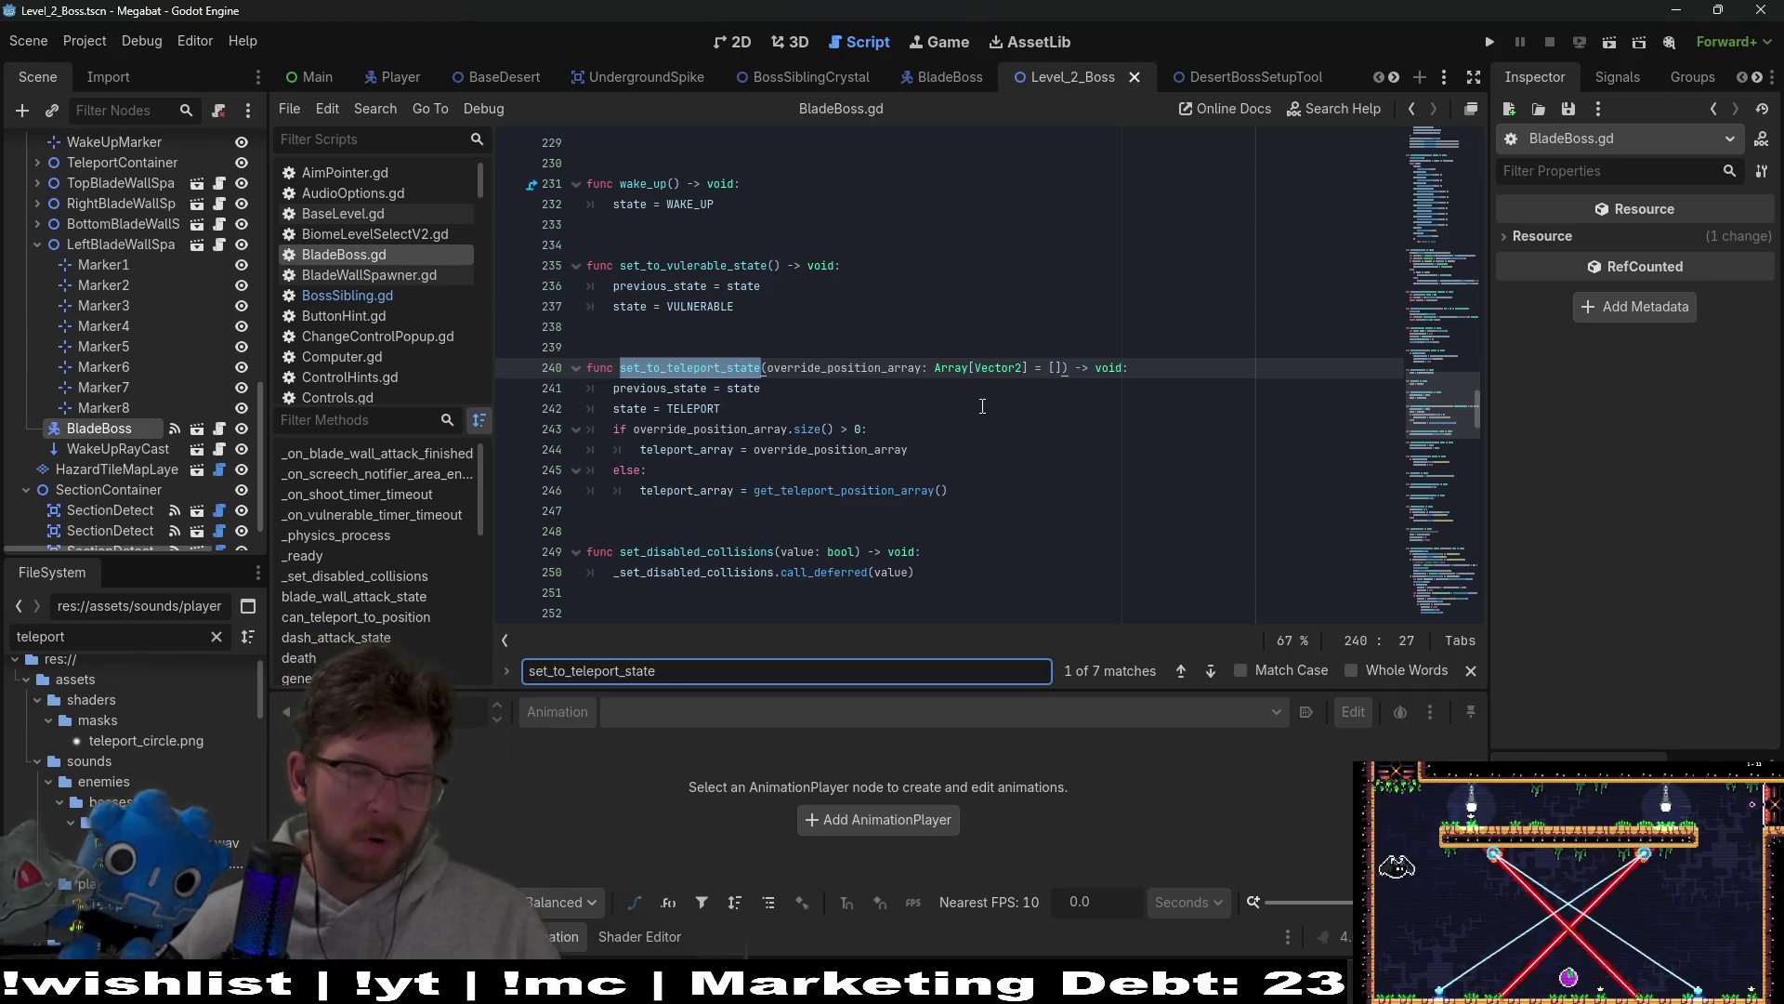
{"action": "key", "text": "Return"}
{"action": "key", "text": "Return"}
{"action": "key", "text": "Return"}
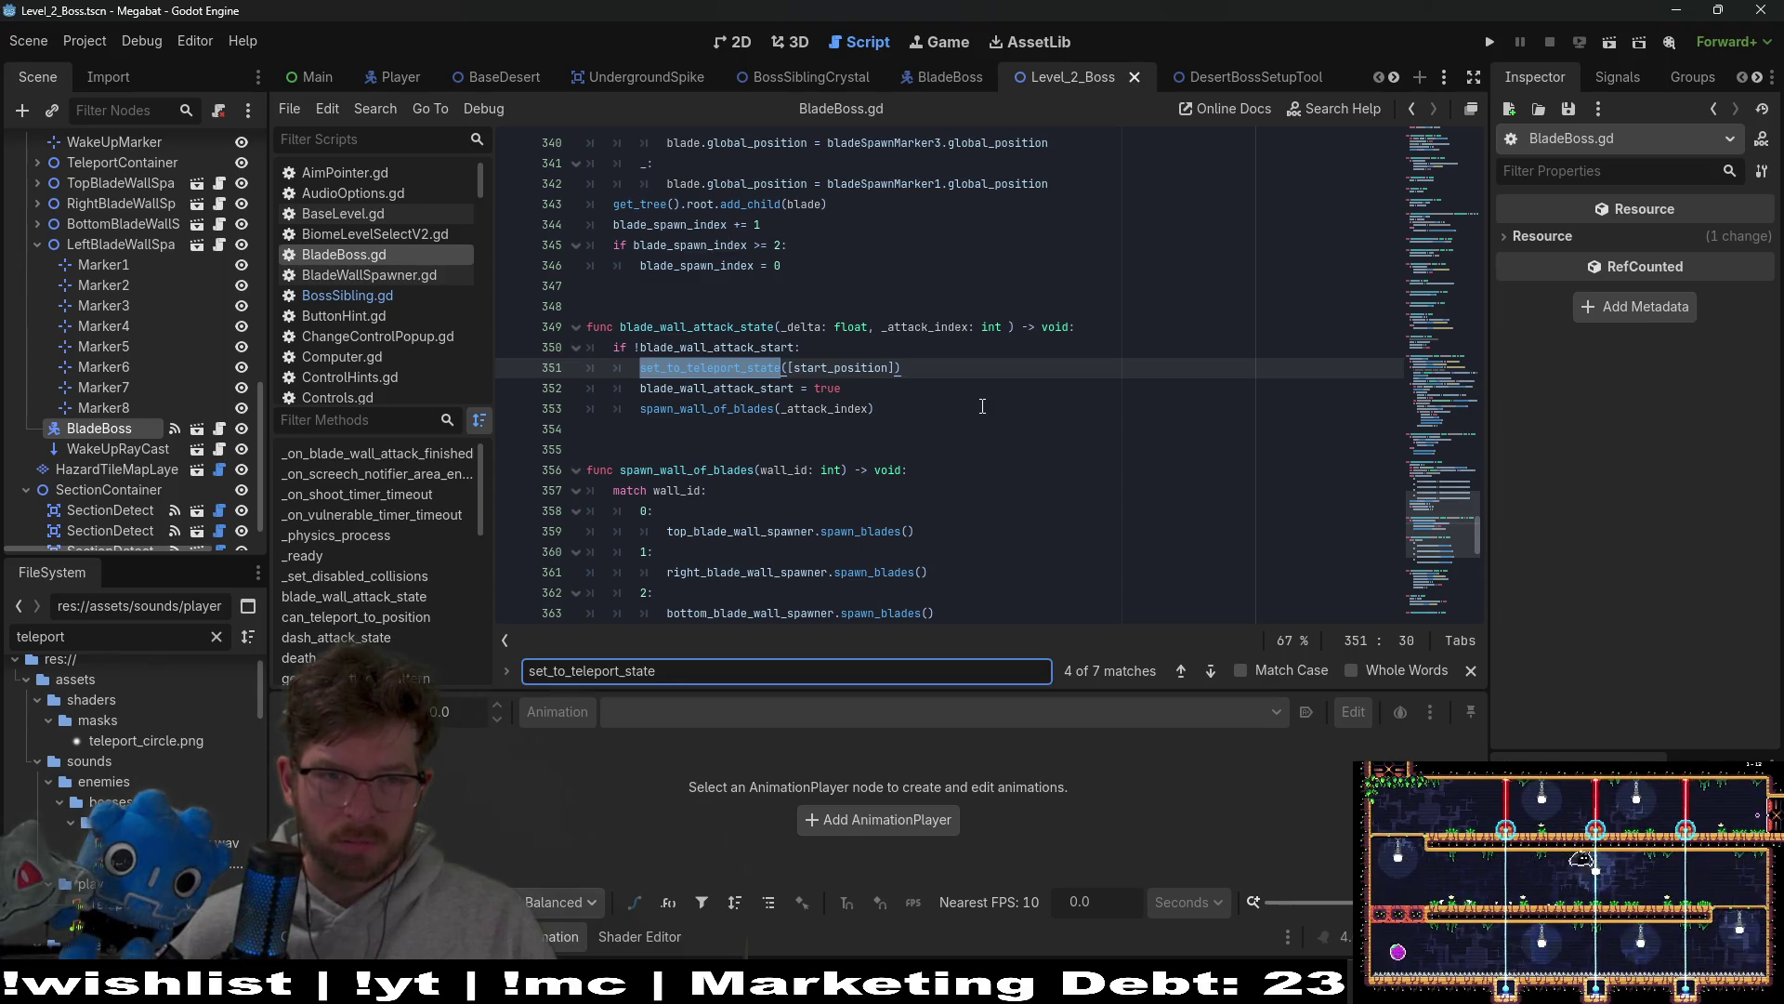
{"action": "key", "text": "Return"}
{"action": "key", "text": "Return"}
{"action": "key", "text": "Return"}
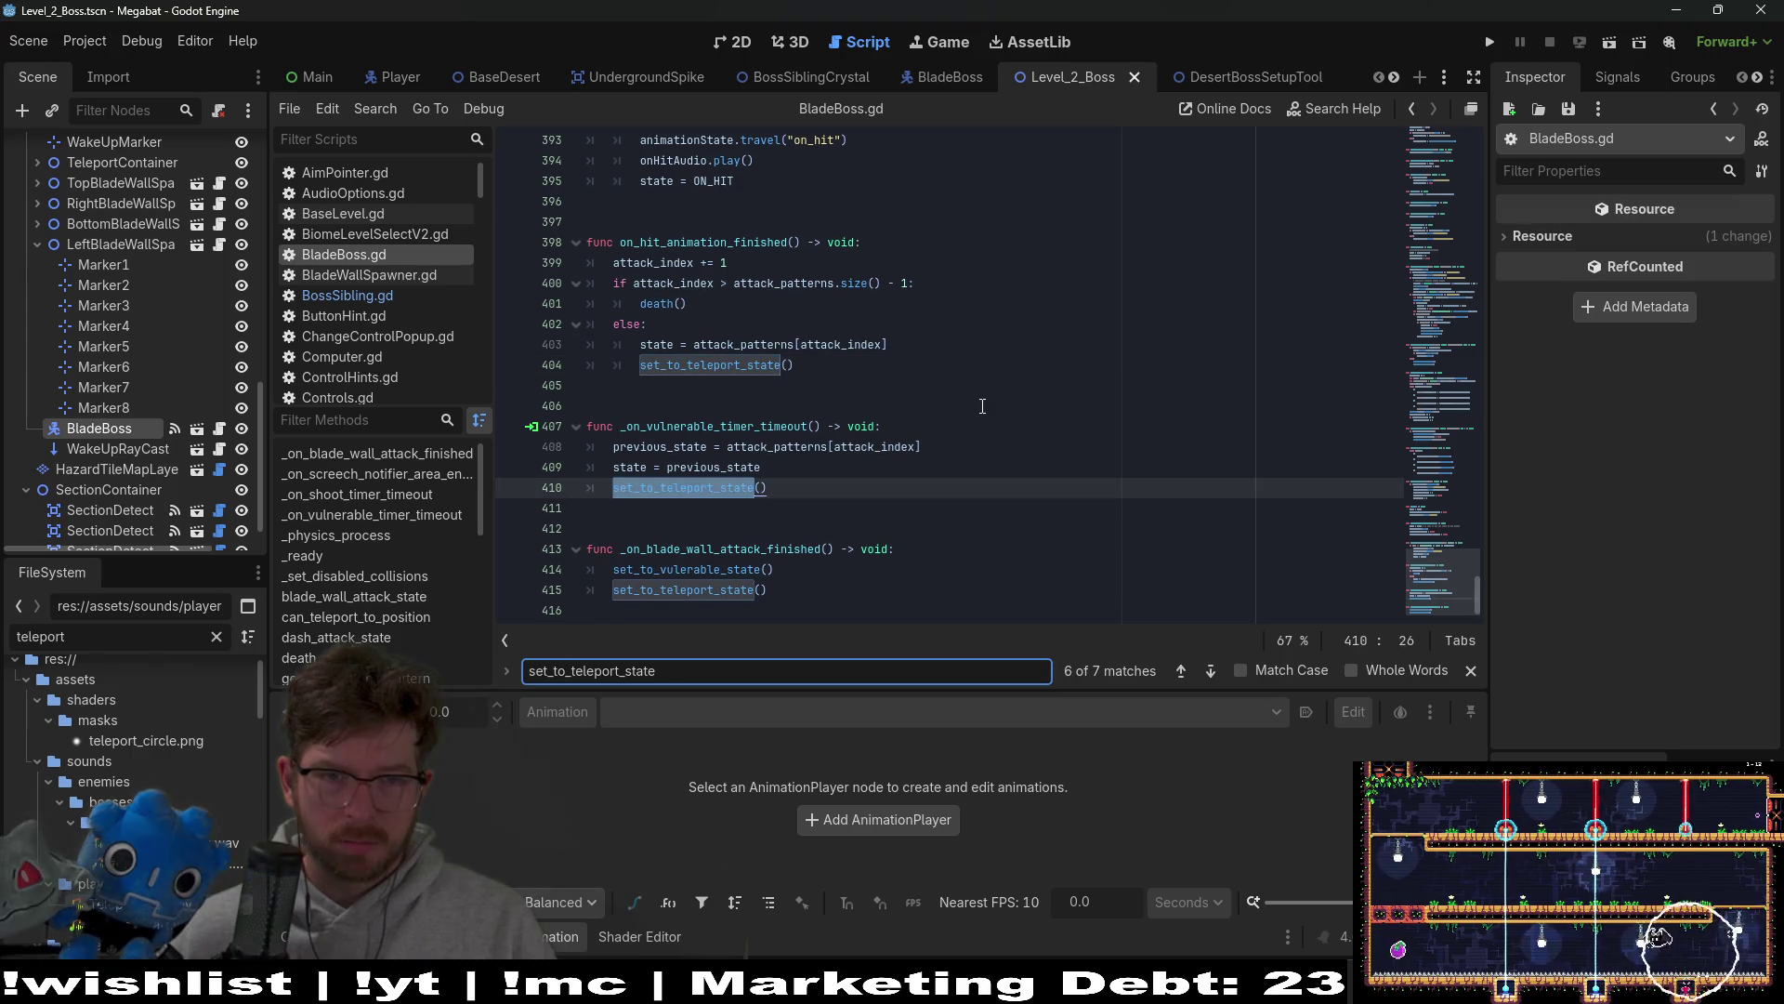
{"action": "key", "text": "Return"}
{"action": "key", "text": "Return"}
{"action": "key", "text": "Return"}
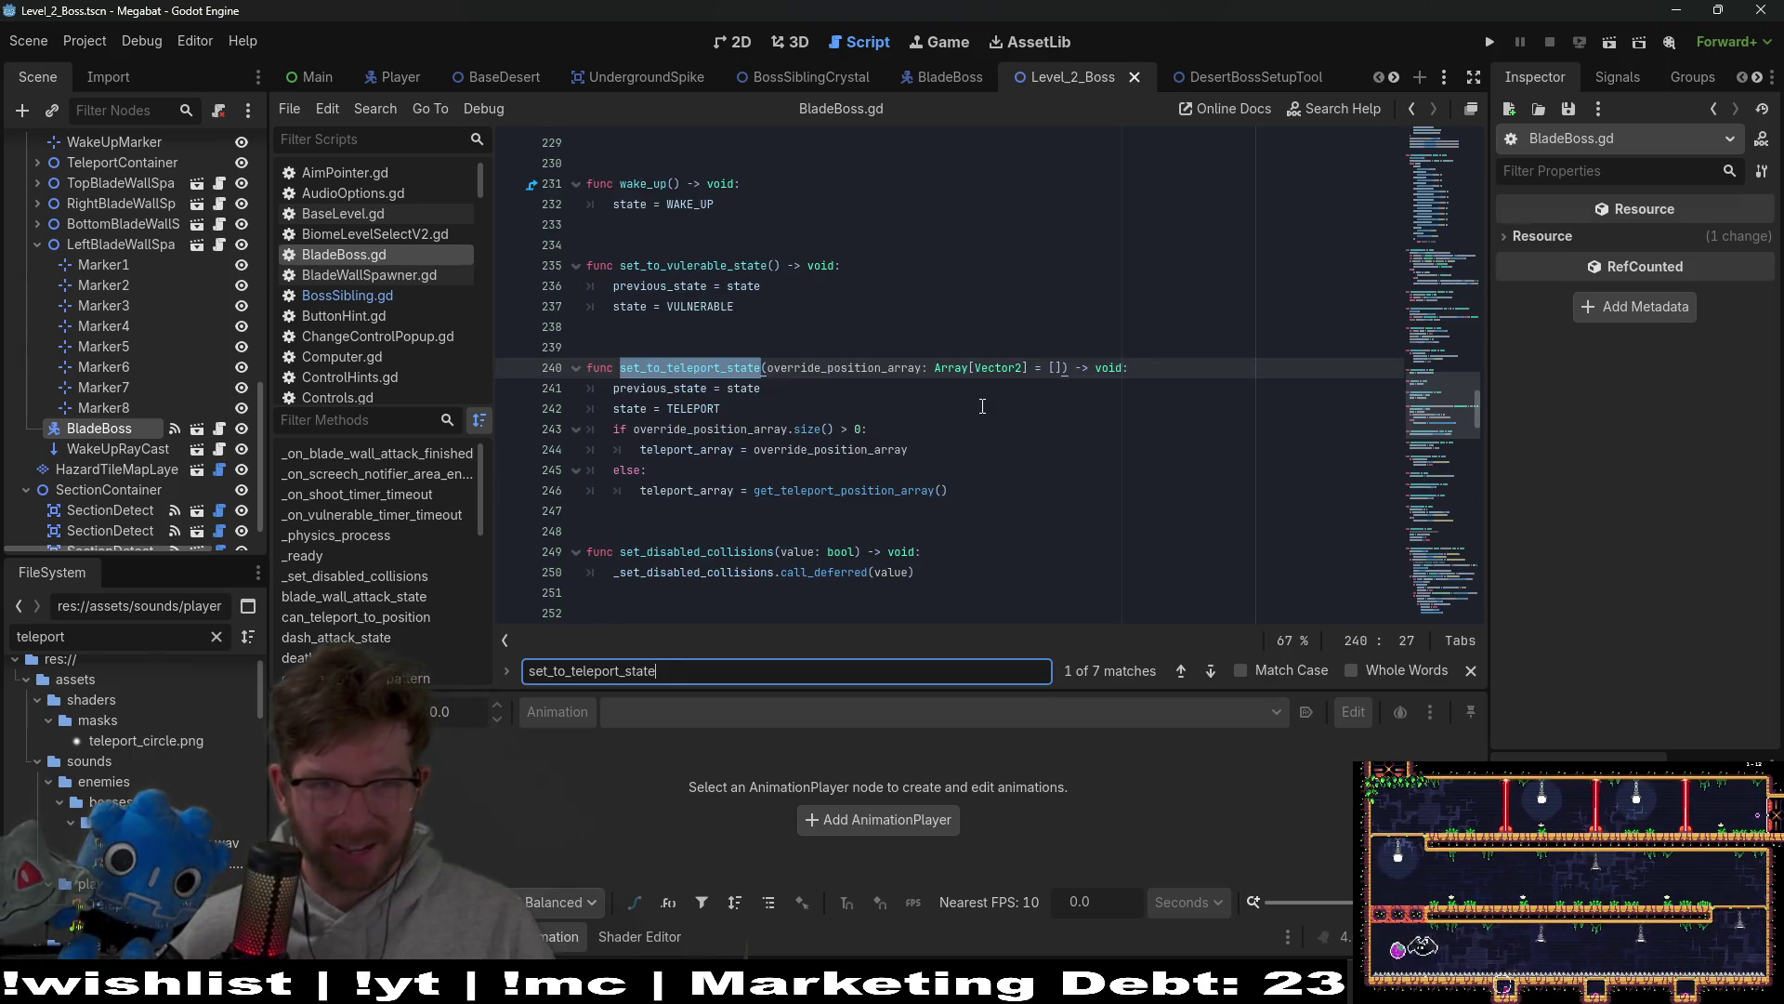
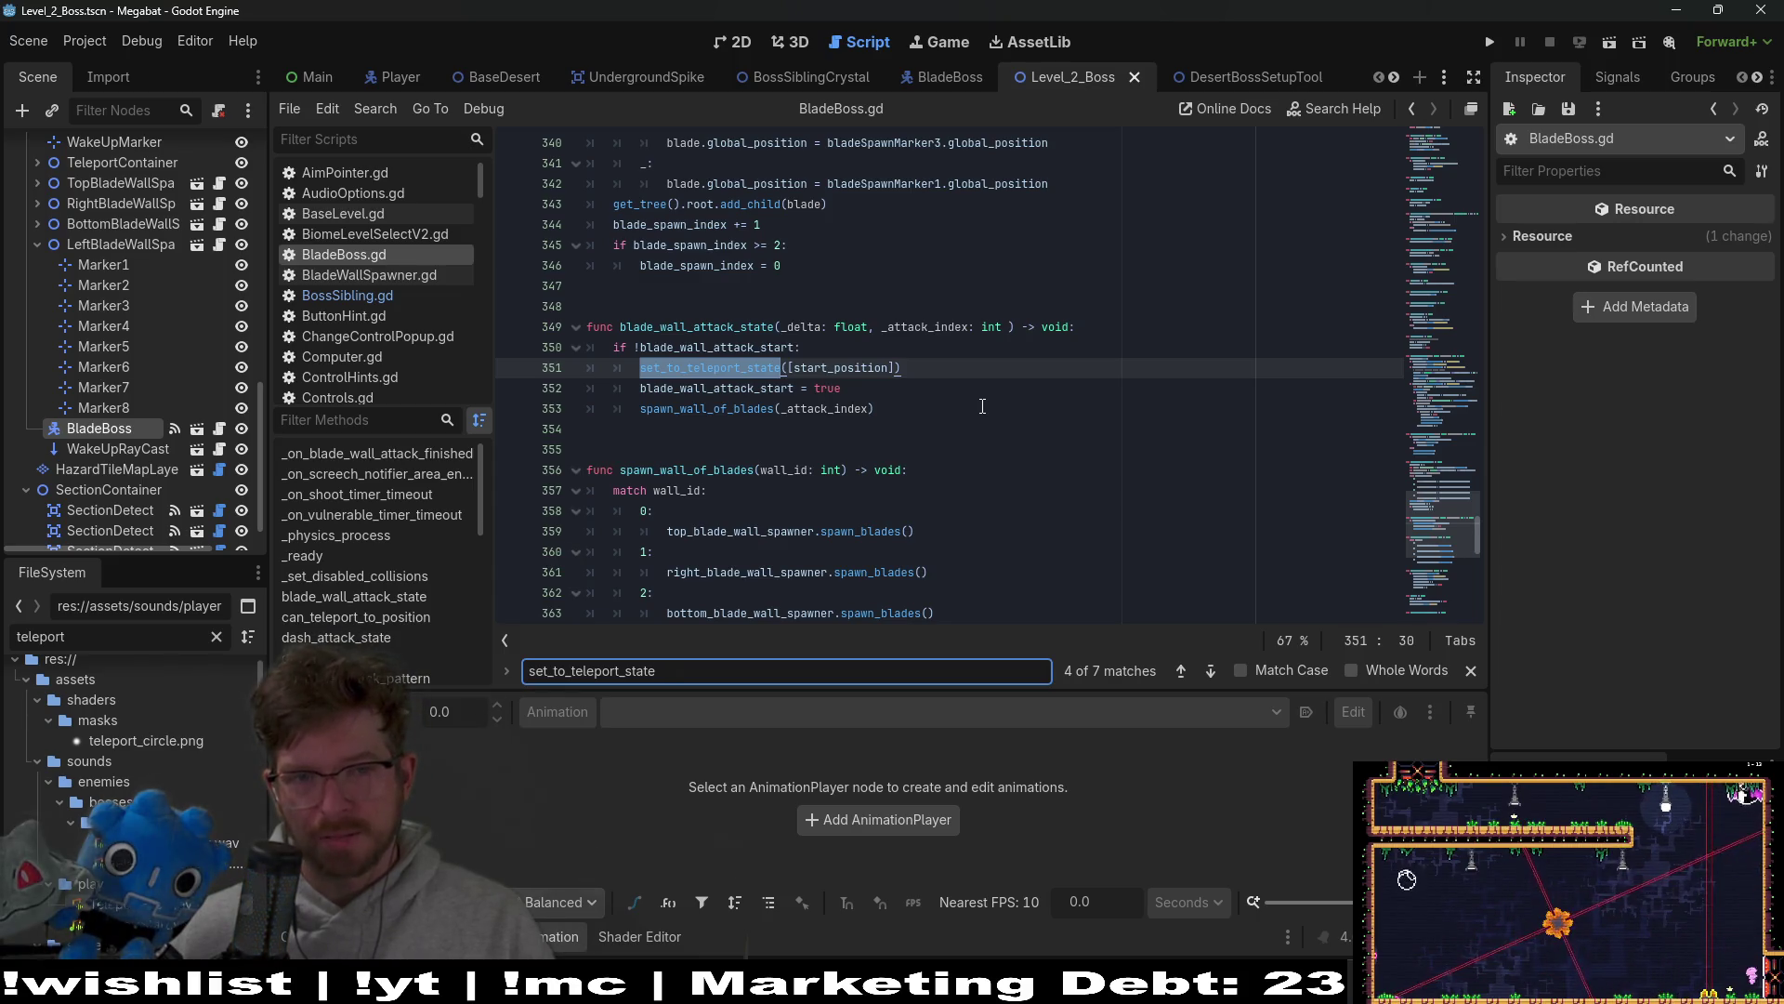
Step: Step through the set_to_teleport_state matches and scroll back up to the blade_count declaration
{"action": "key", "text": "Return"}
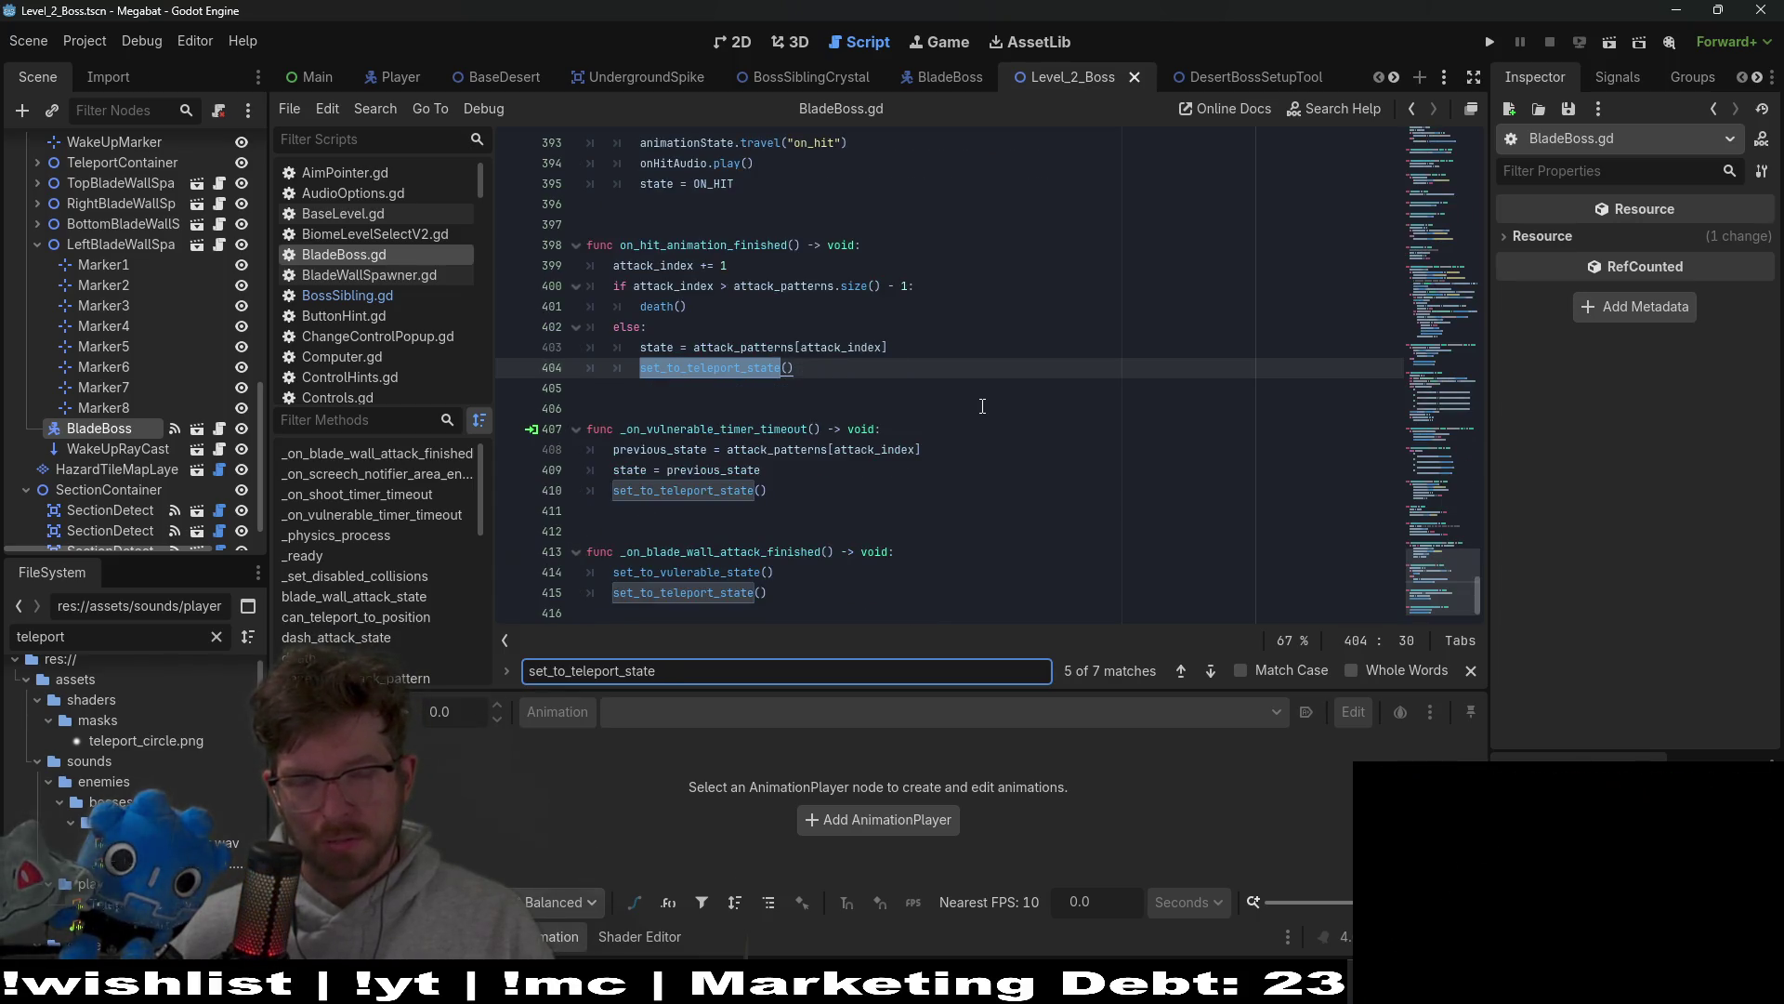
{"action": "key", "text": "Return"}
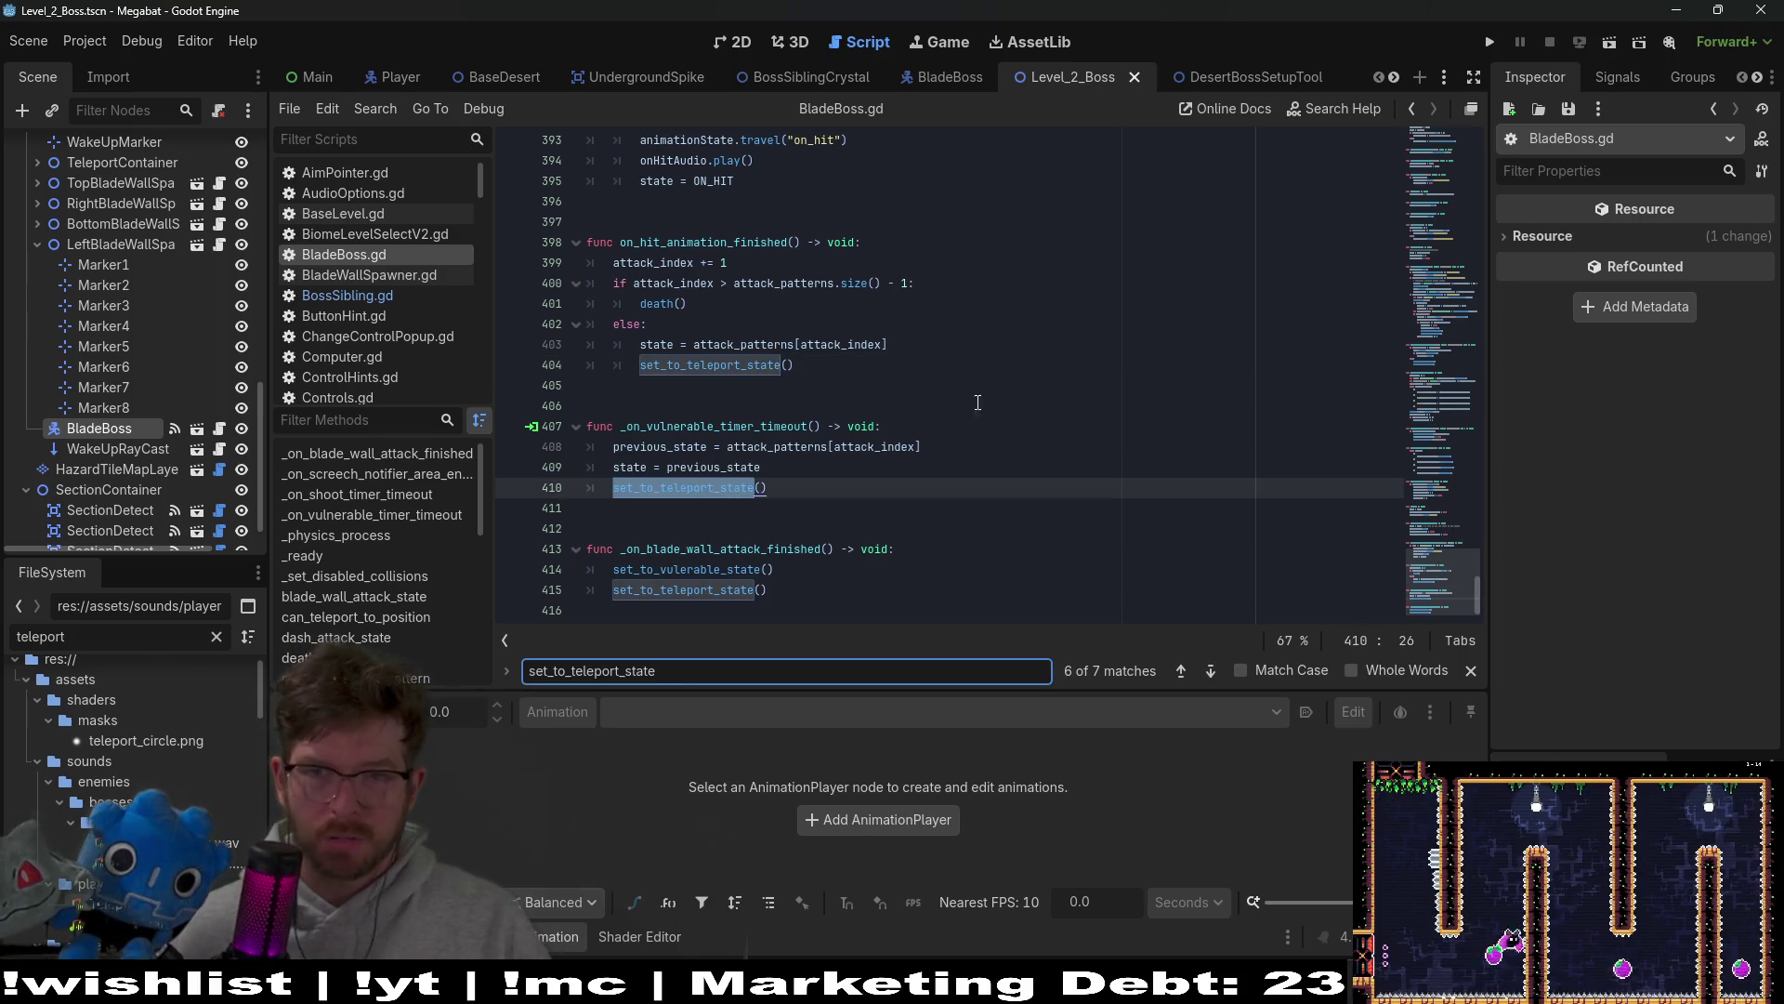
{"action": "left_click_drag", "start_coordinate": [1452, 556], "coordinate": [1444, 337]}
{"action": "scroll", "coordinate": [805, 379], "scroll_direction": "up", "scroll_amount": 20}
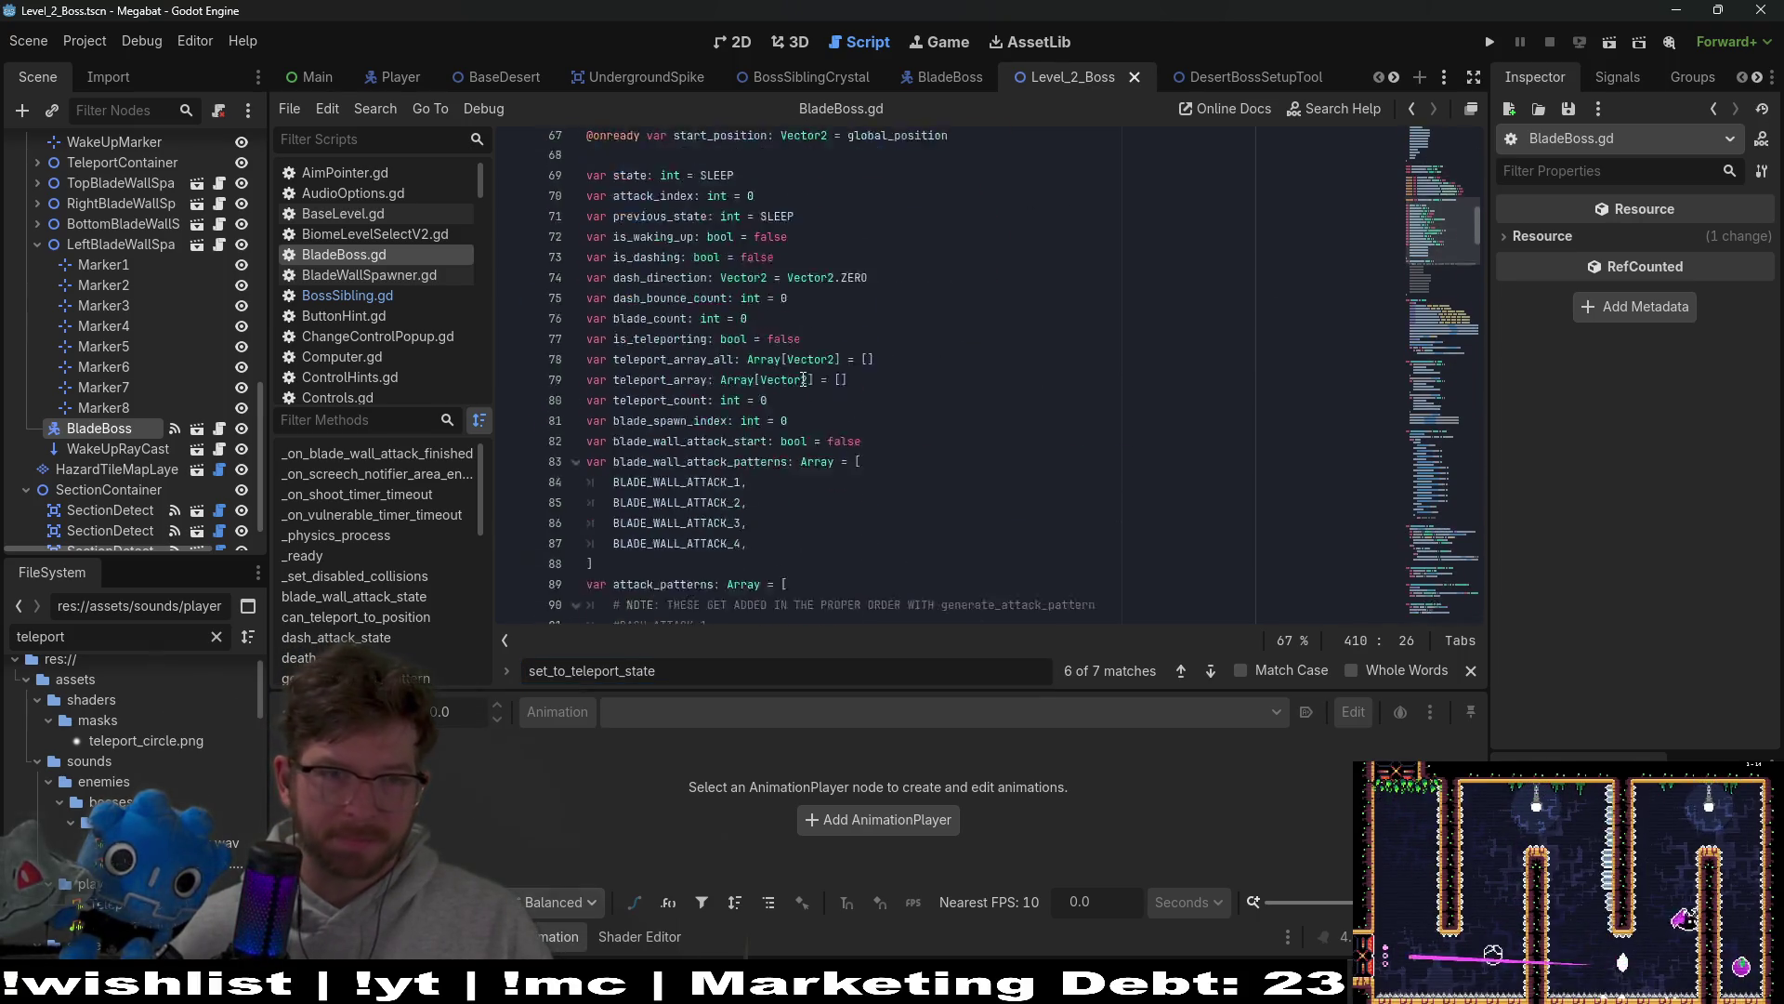
{"action": "scroll", "coordinate": [802, 380], "scroll_direction": "up", "scroll_amount": 5}
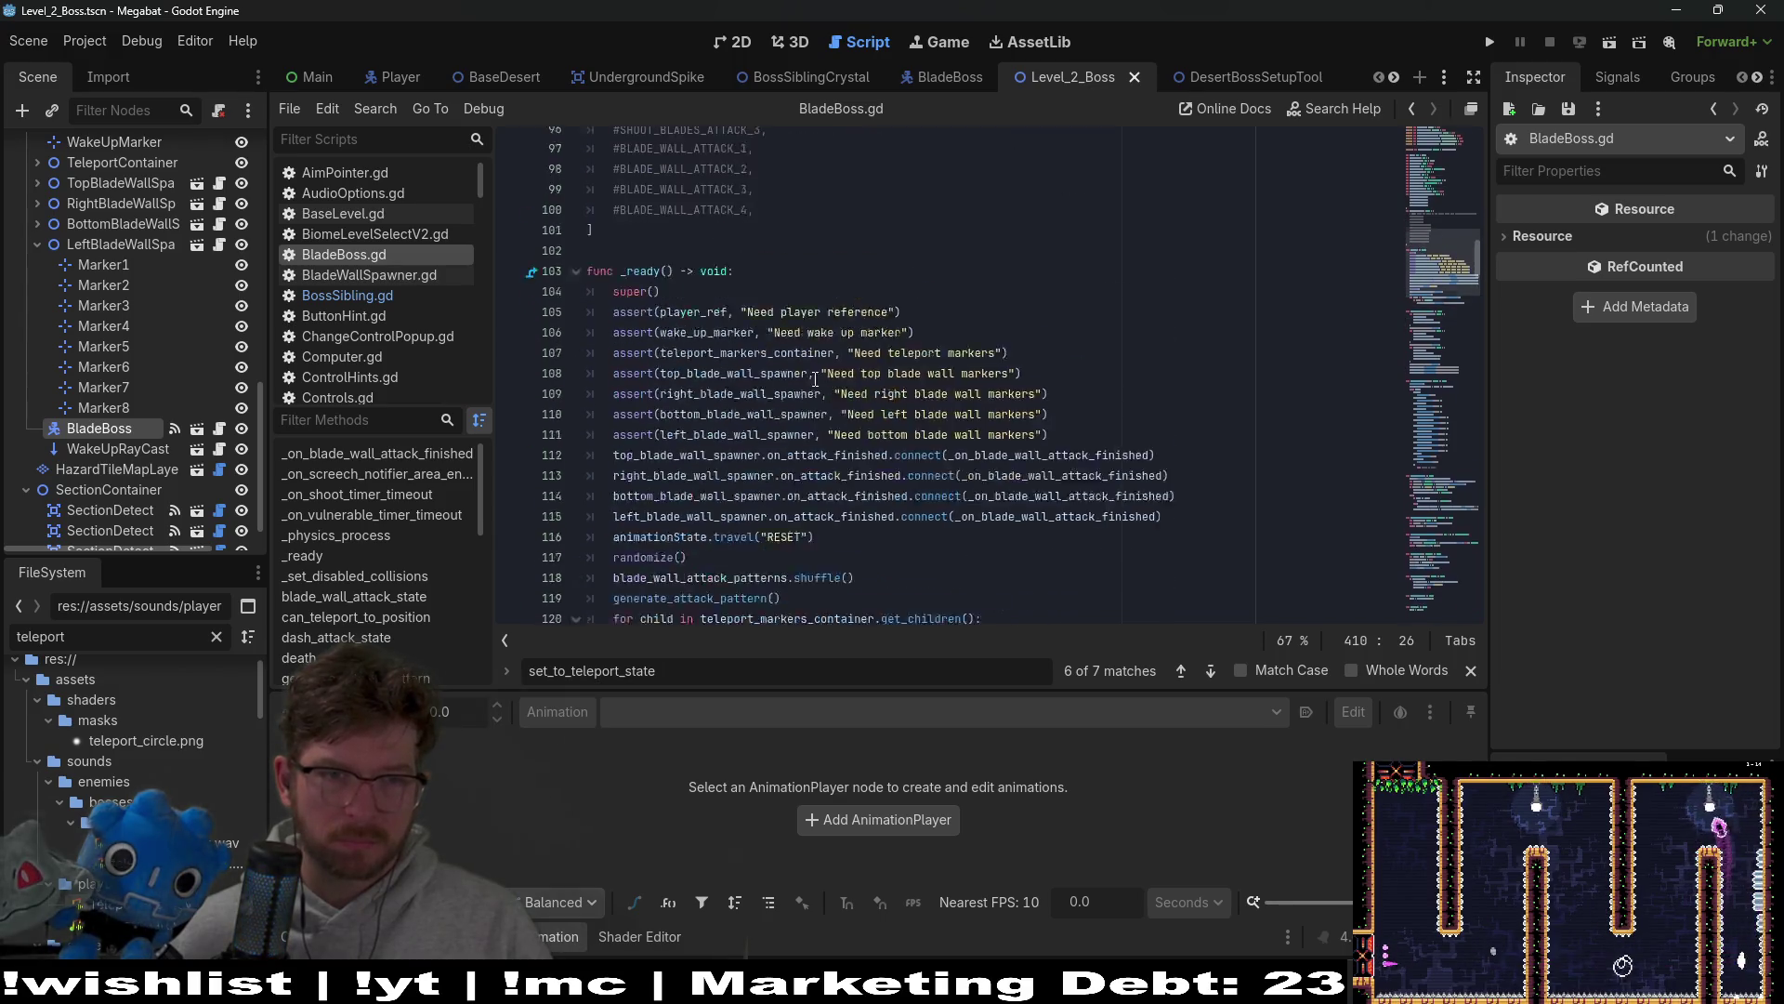
{"action": "scroll", "coordinate": [794, 417], "scroll_direction": "down", "scroll_amount": 7}
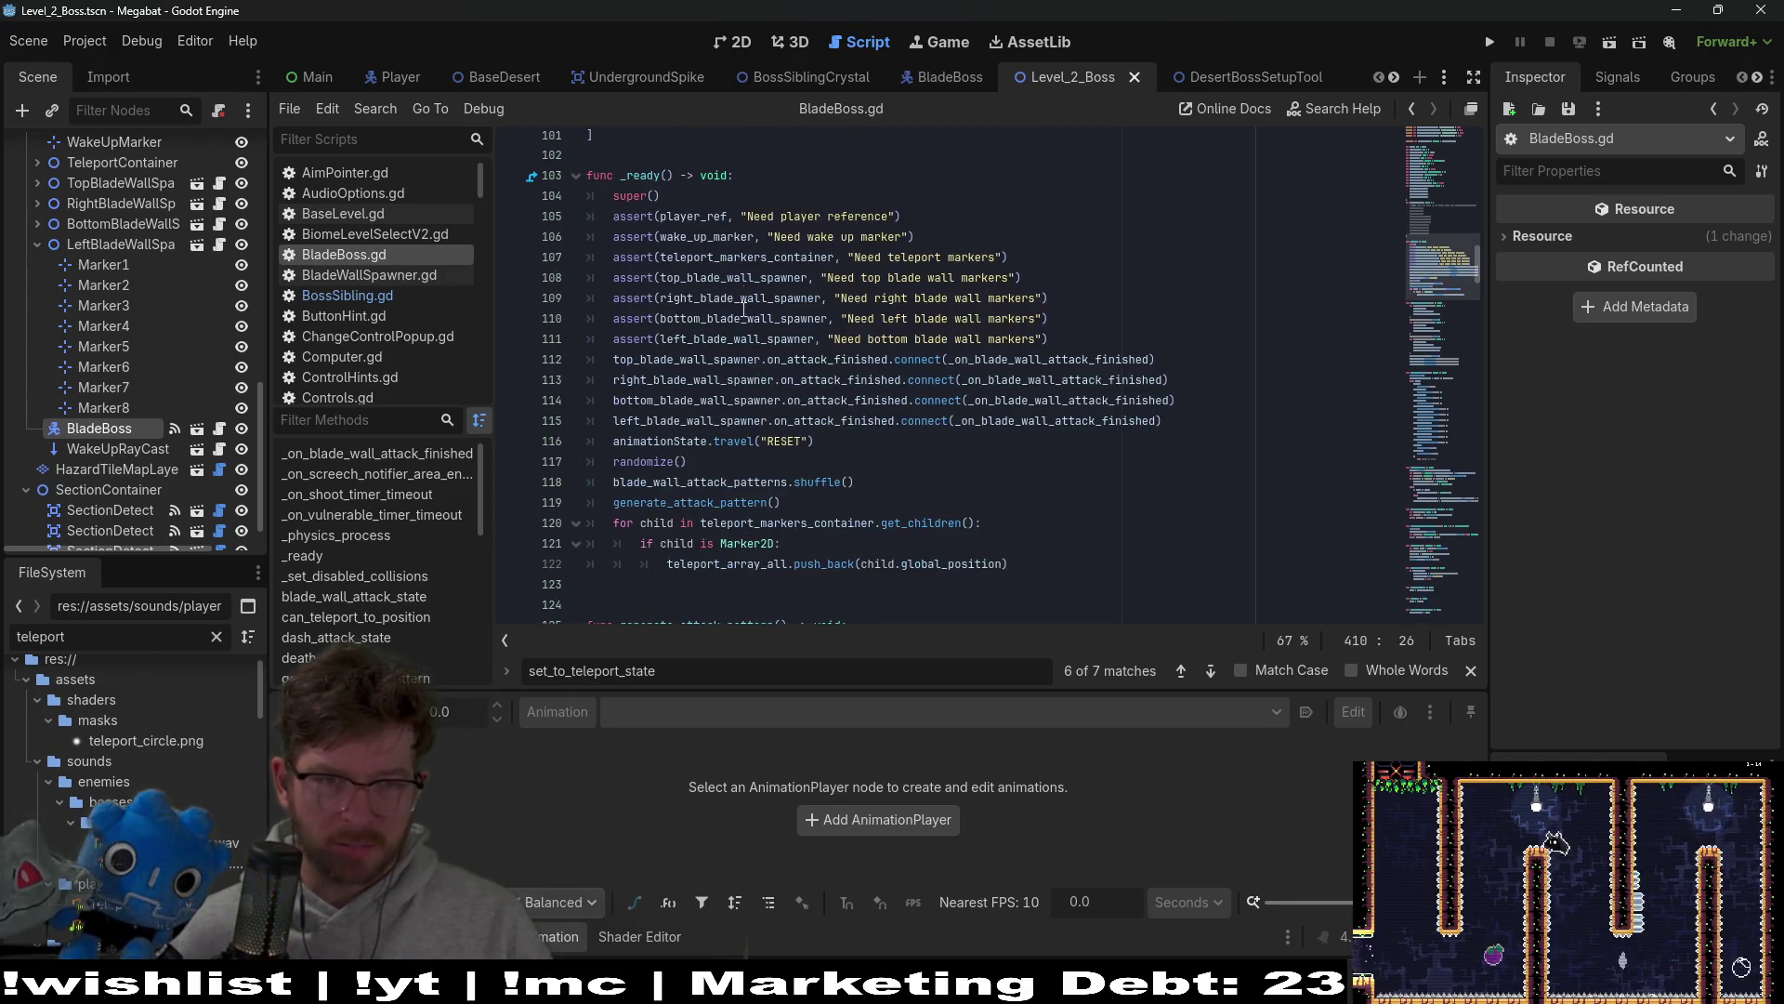
{"action": "scroll", "coordinate": [670, 276], "scroll_direction": "up", "scroll_amount": 1}
{"action": "left_click", "coordinate": [670, 276]}
{"action": "scroll", "coordinate": [769, 332], "scroll_direction": "up", "scroll_amount": 10}
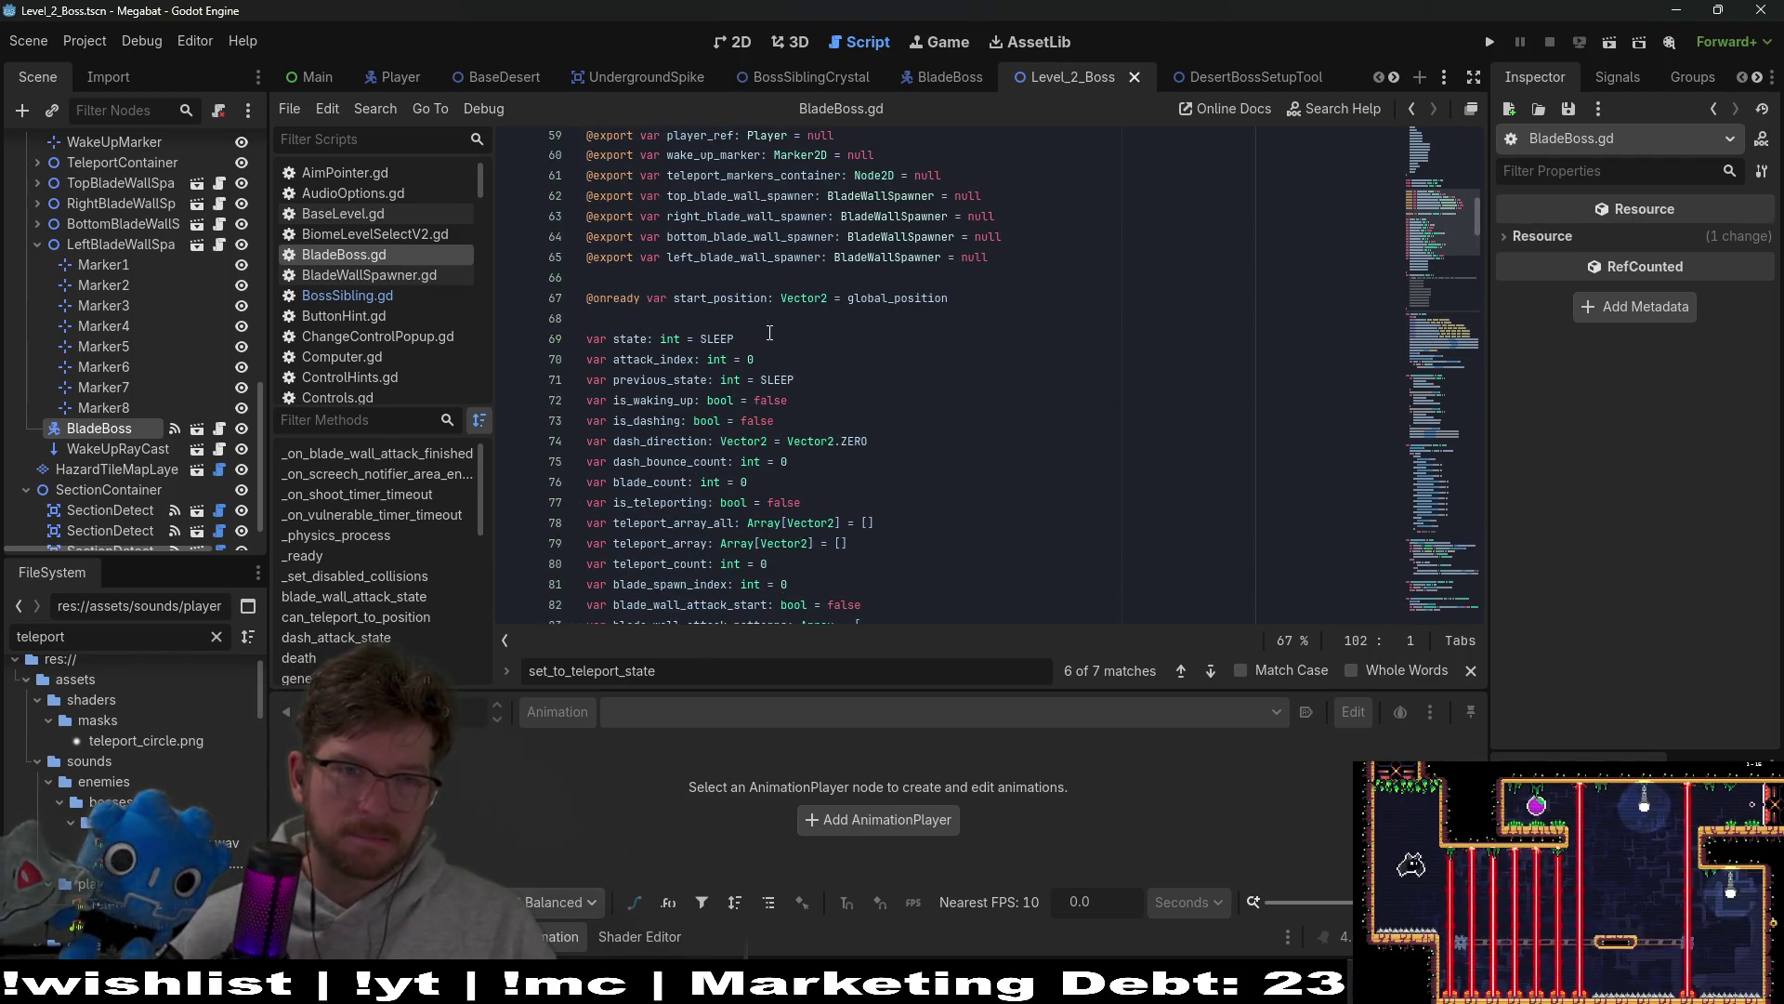
{"action": "scroll", "coordinate": [770, 333], "scroll_direction": "down", "scroll_amount": 5}
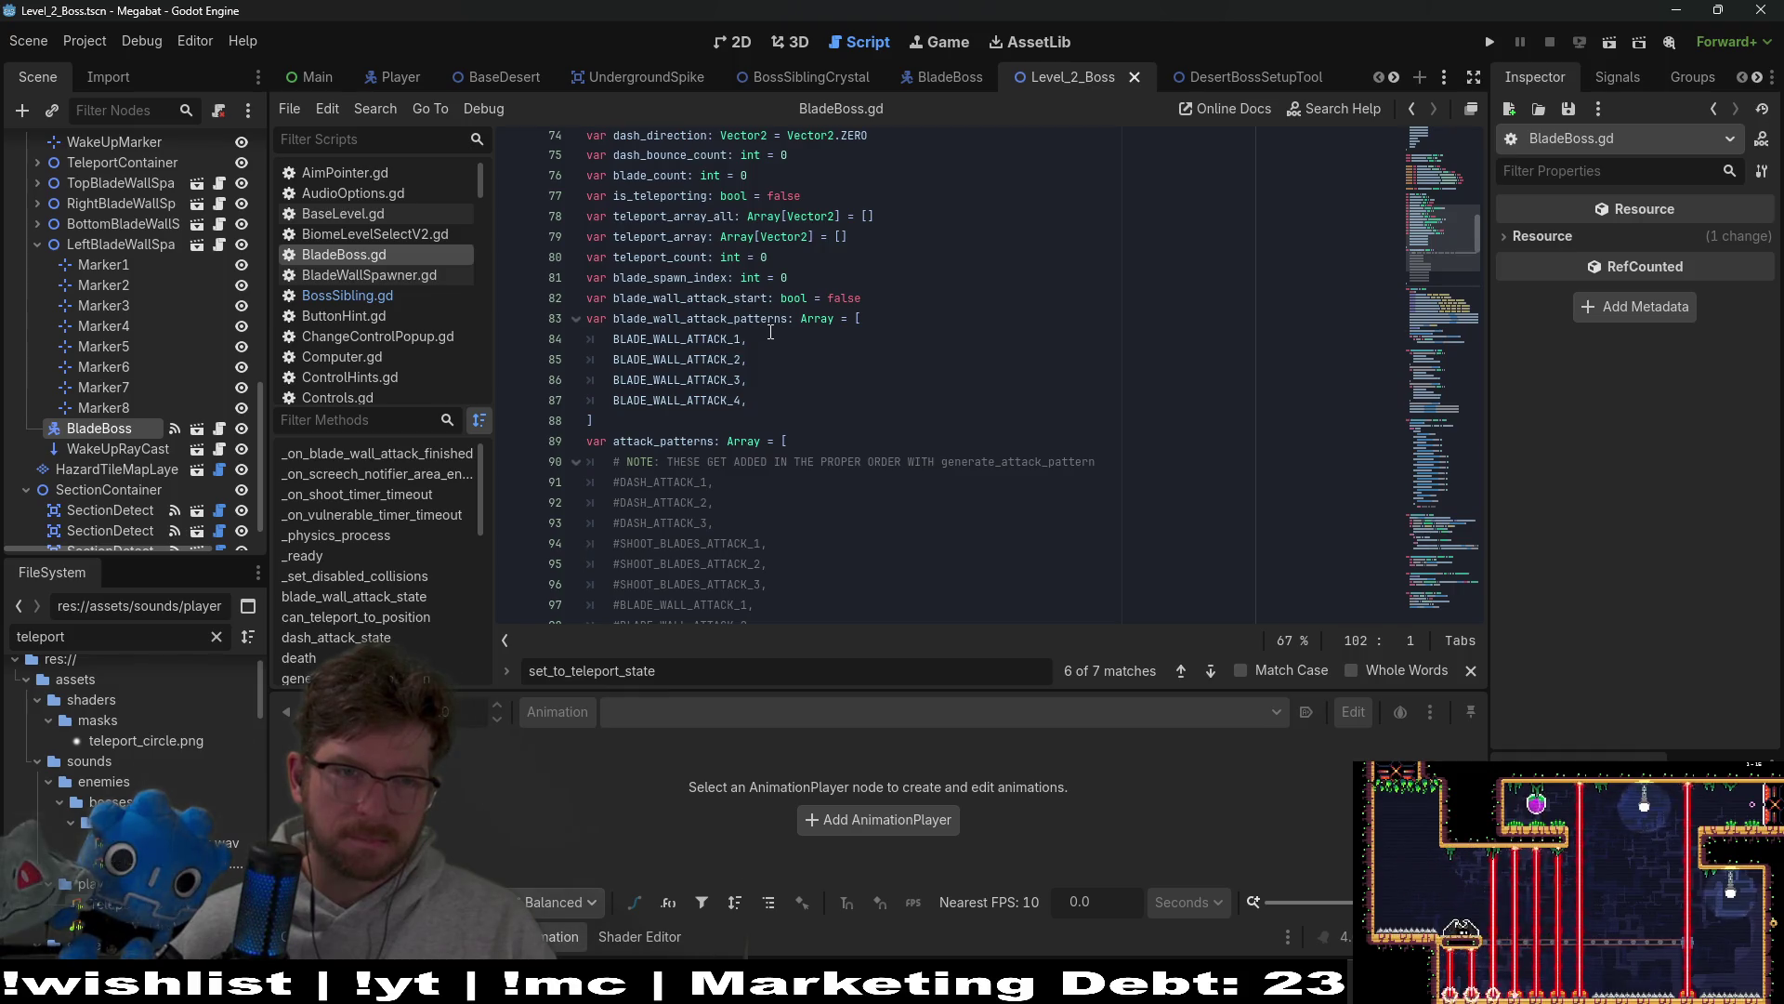
{"action": "scroll", "coordinate": [772, 332], "scroll_direction": "up", "scroll_amount": 2}
Step: Add 'var can_play_teleport_audio: bool = true' on a new line below blade_count
{"action": "left_click", "coordinate": [809, 302]}
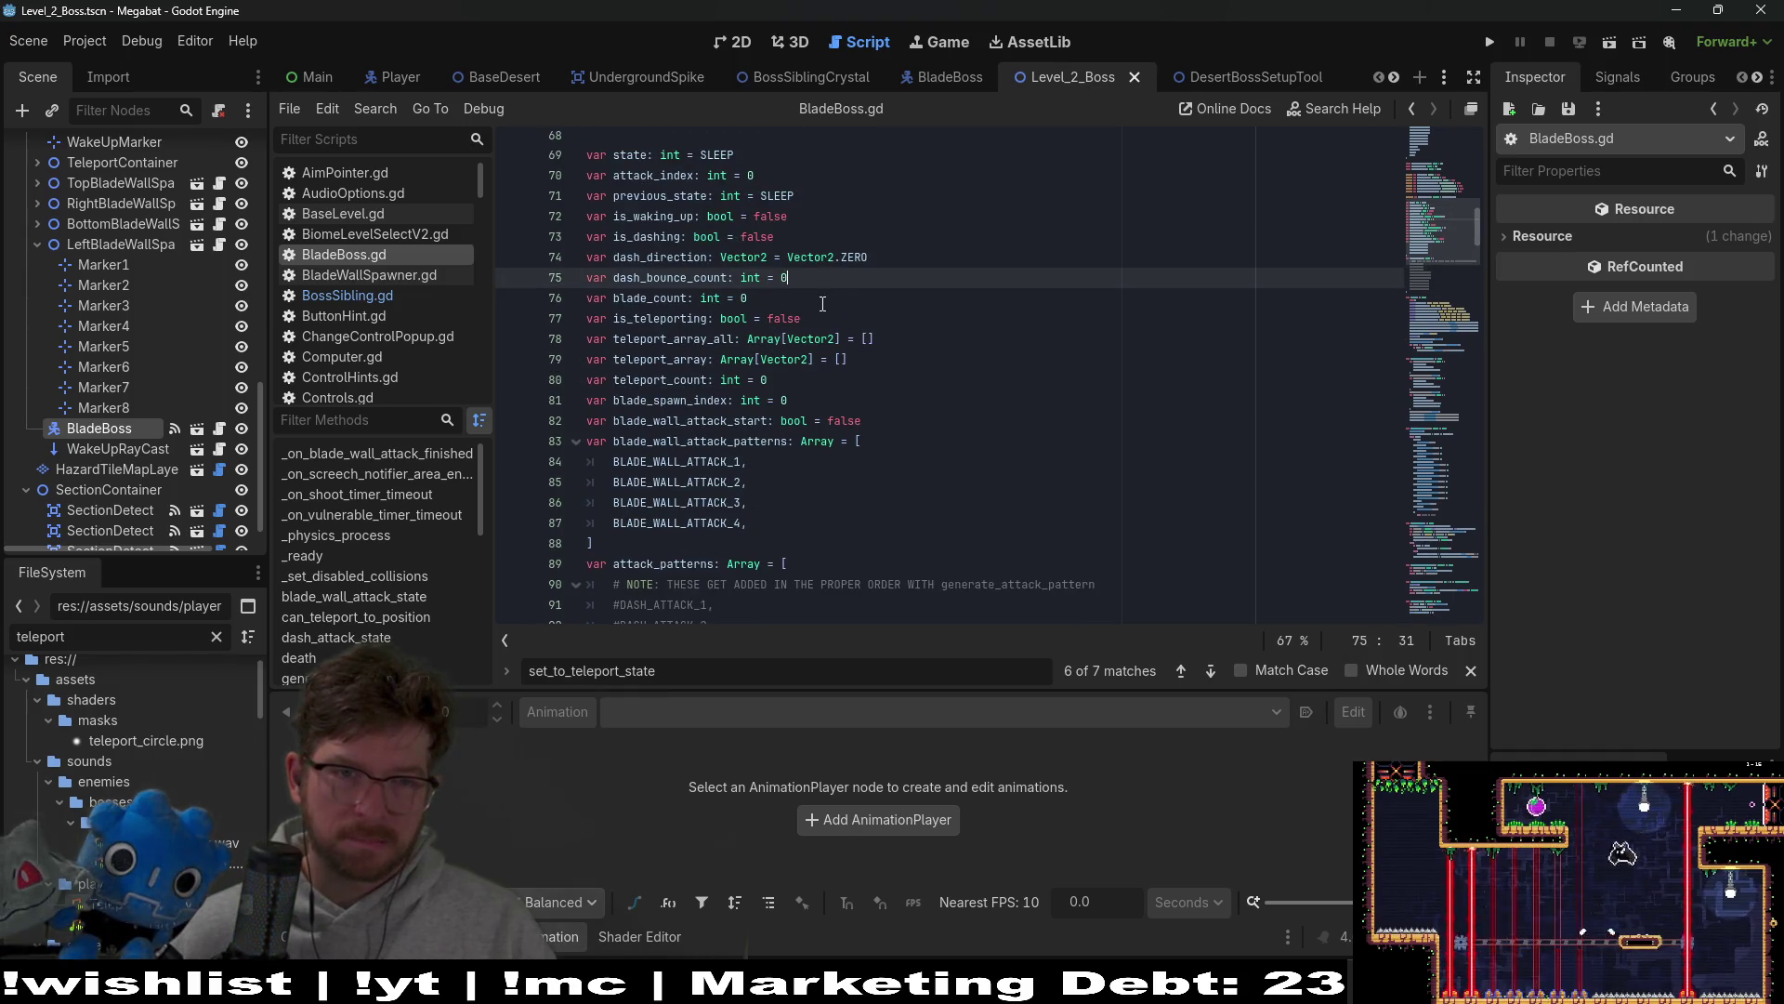
{"action": "key", "text": "Return"}
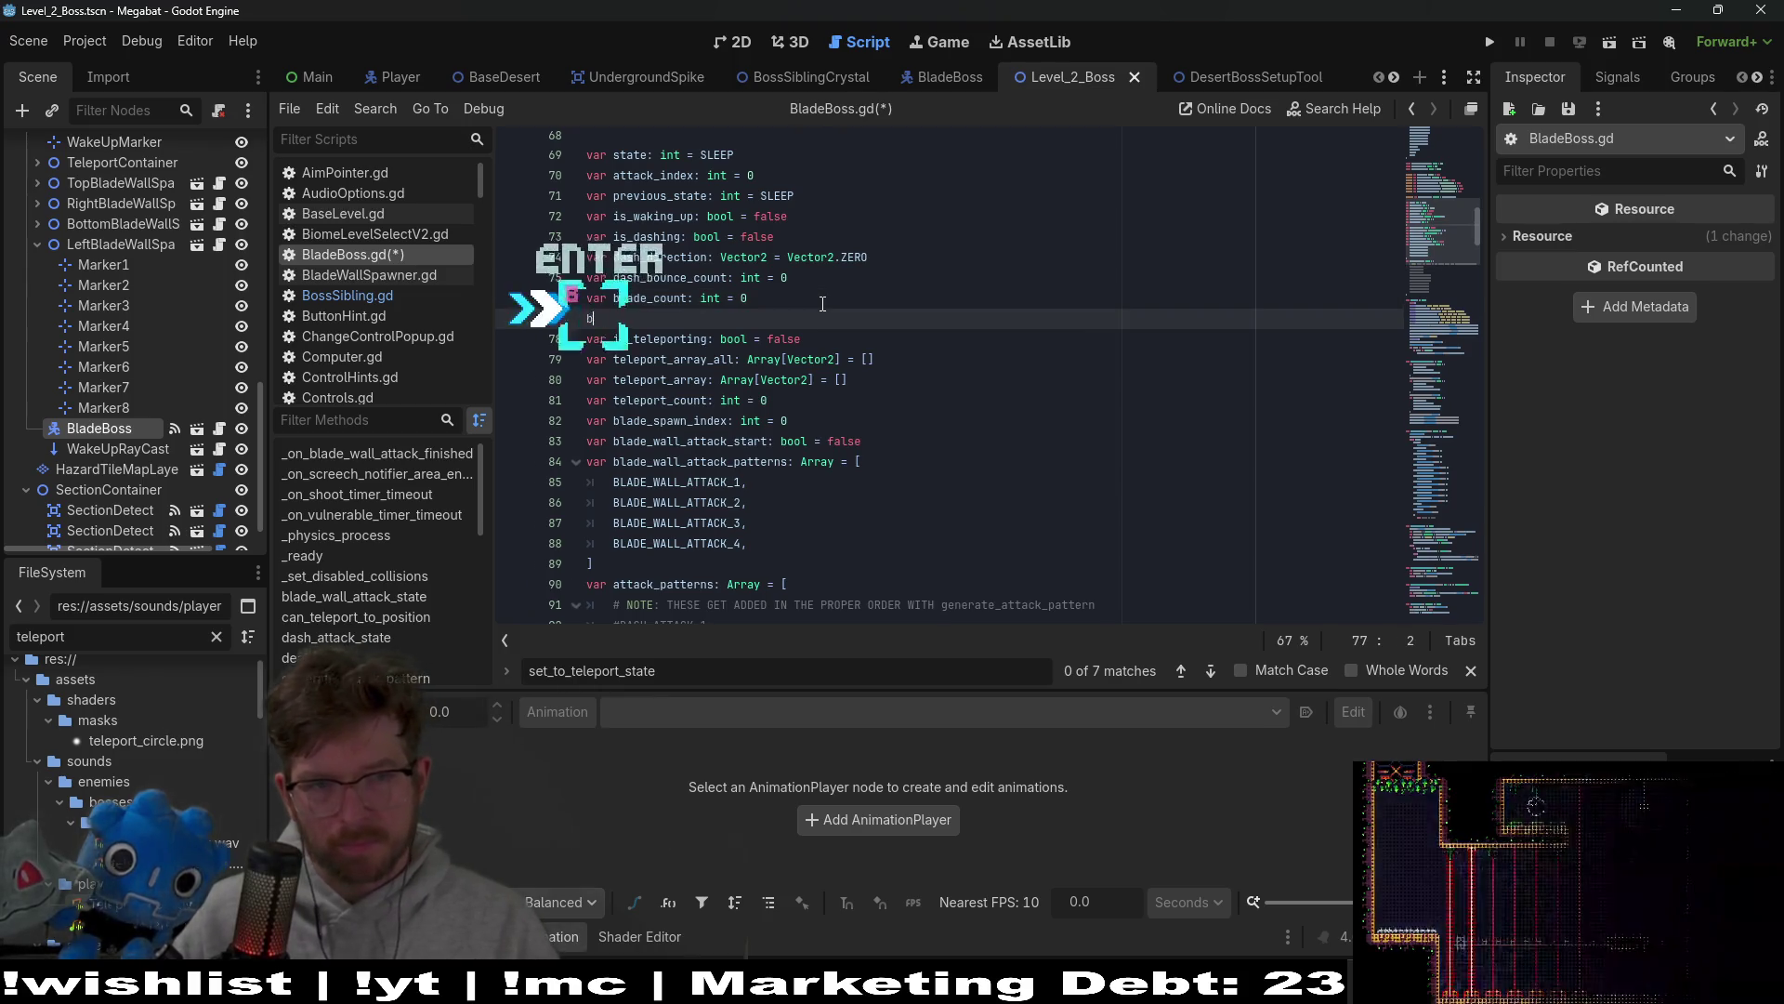
{"action": "type", "text": "var"}
{"action": "key", "text": "BackSpace"}
{"action": "type", "text": "play"}
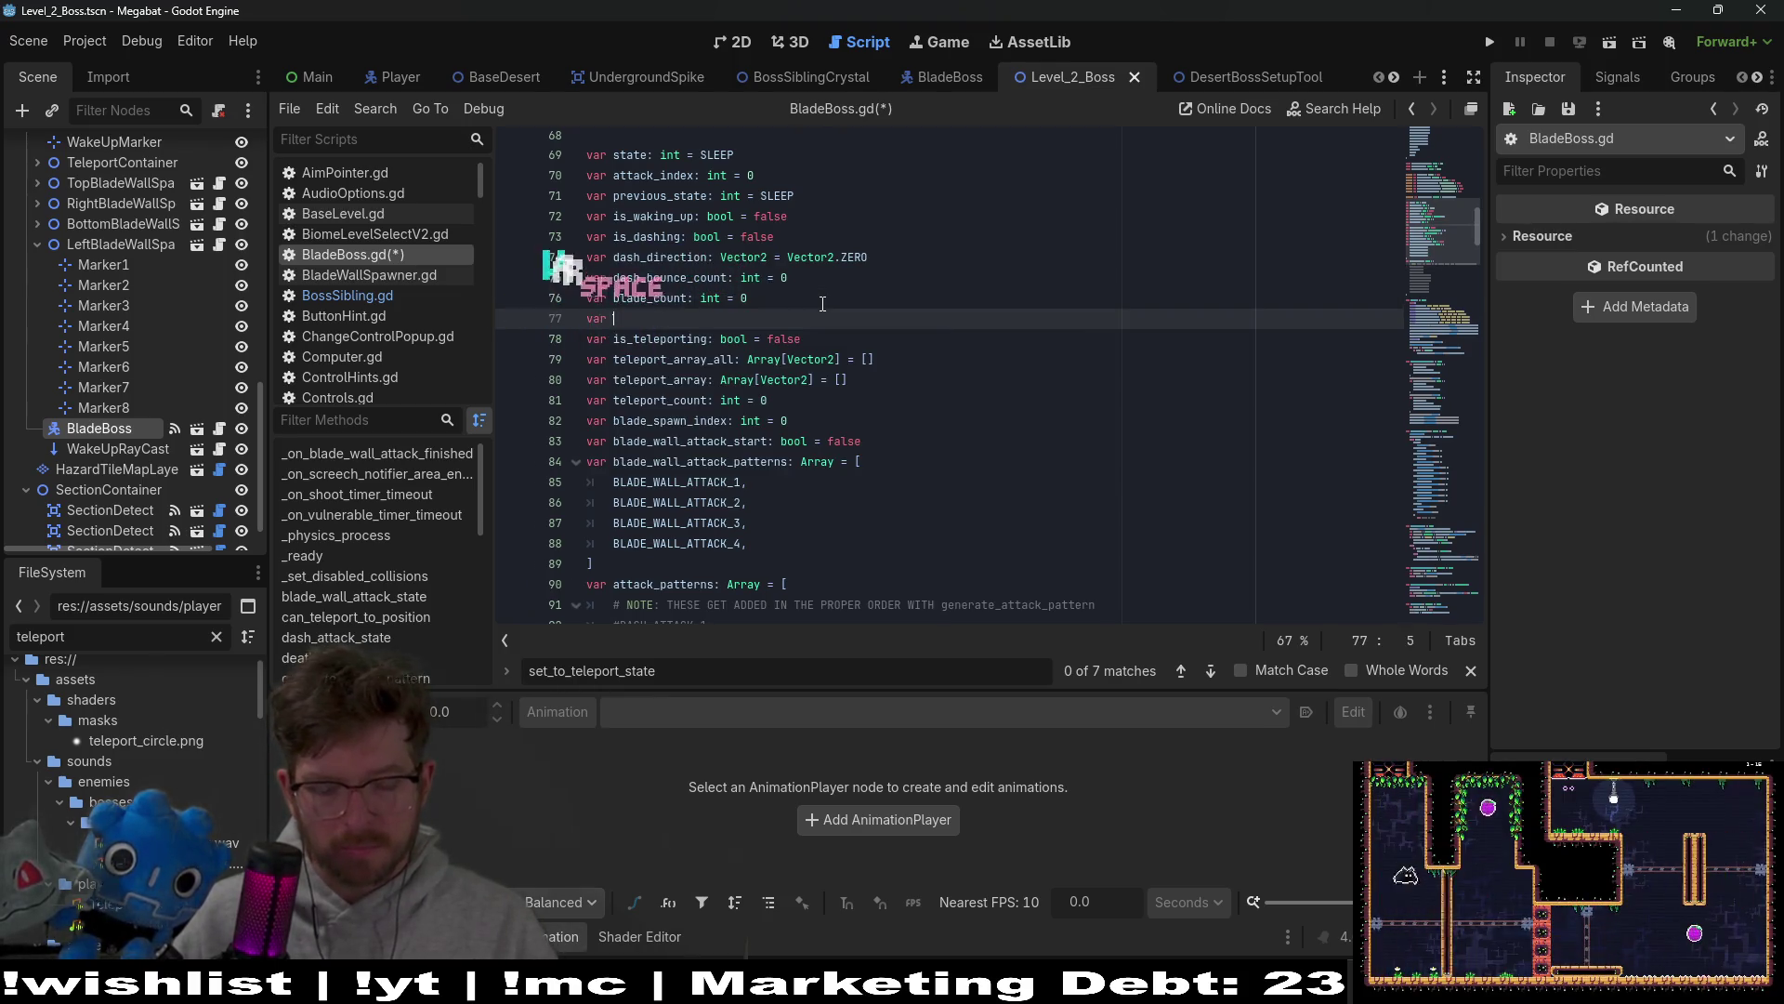
{"action": "key", "text": "BackSpace"}
{"action": "key", "text": "BackSpace"}
{"action": "key", "text": "BackSpace"}
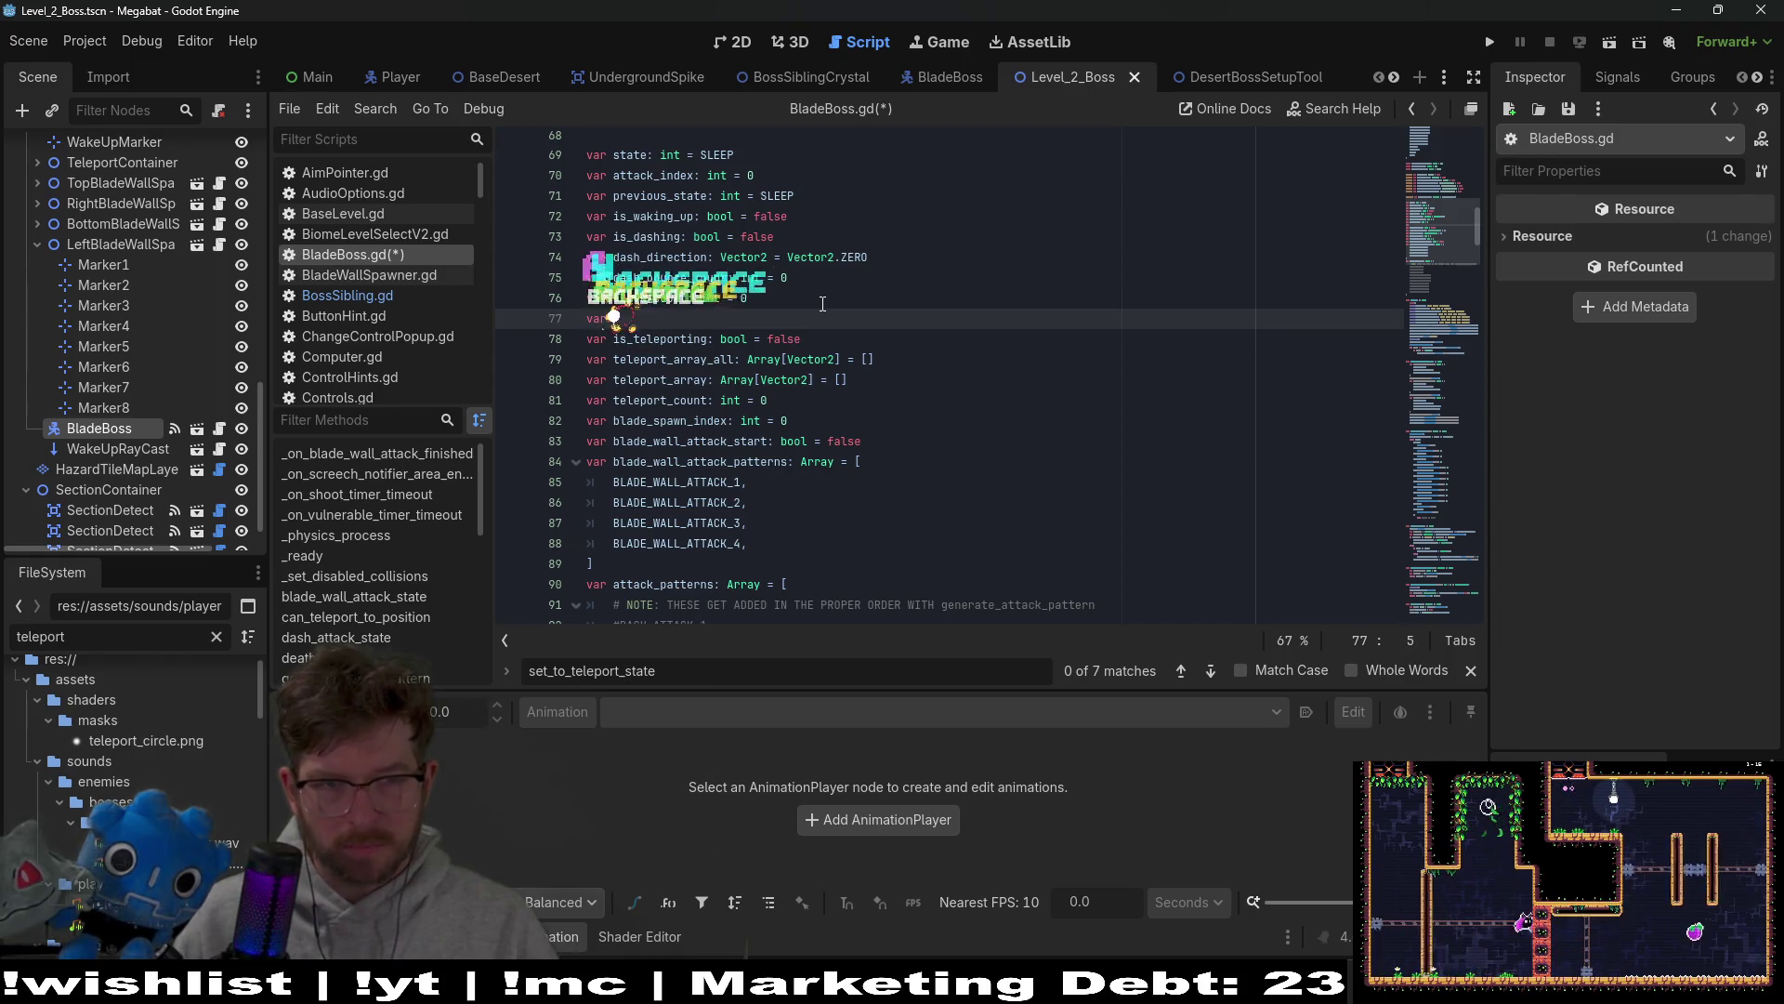
{"action": "type", "text": "can+_"}
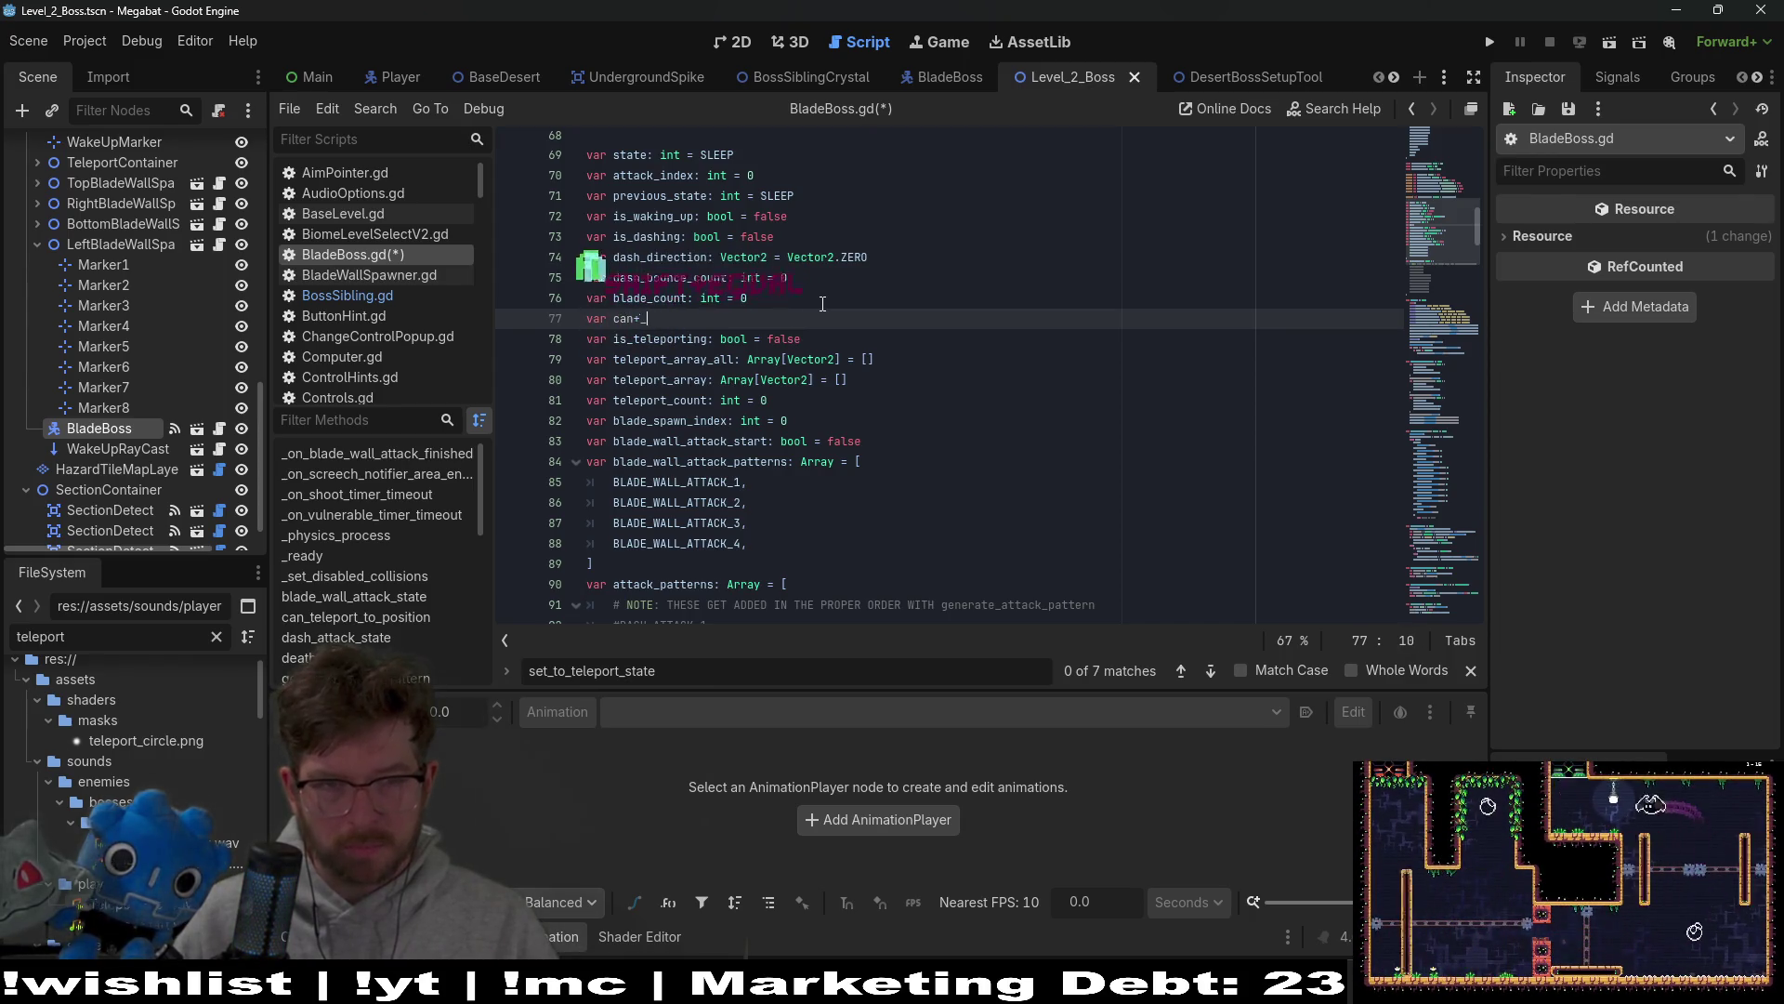
{"action": "key", "text": "BackSpace"}
{"action": "type", "text": "_play"}
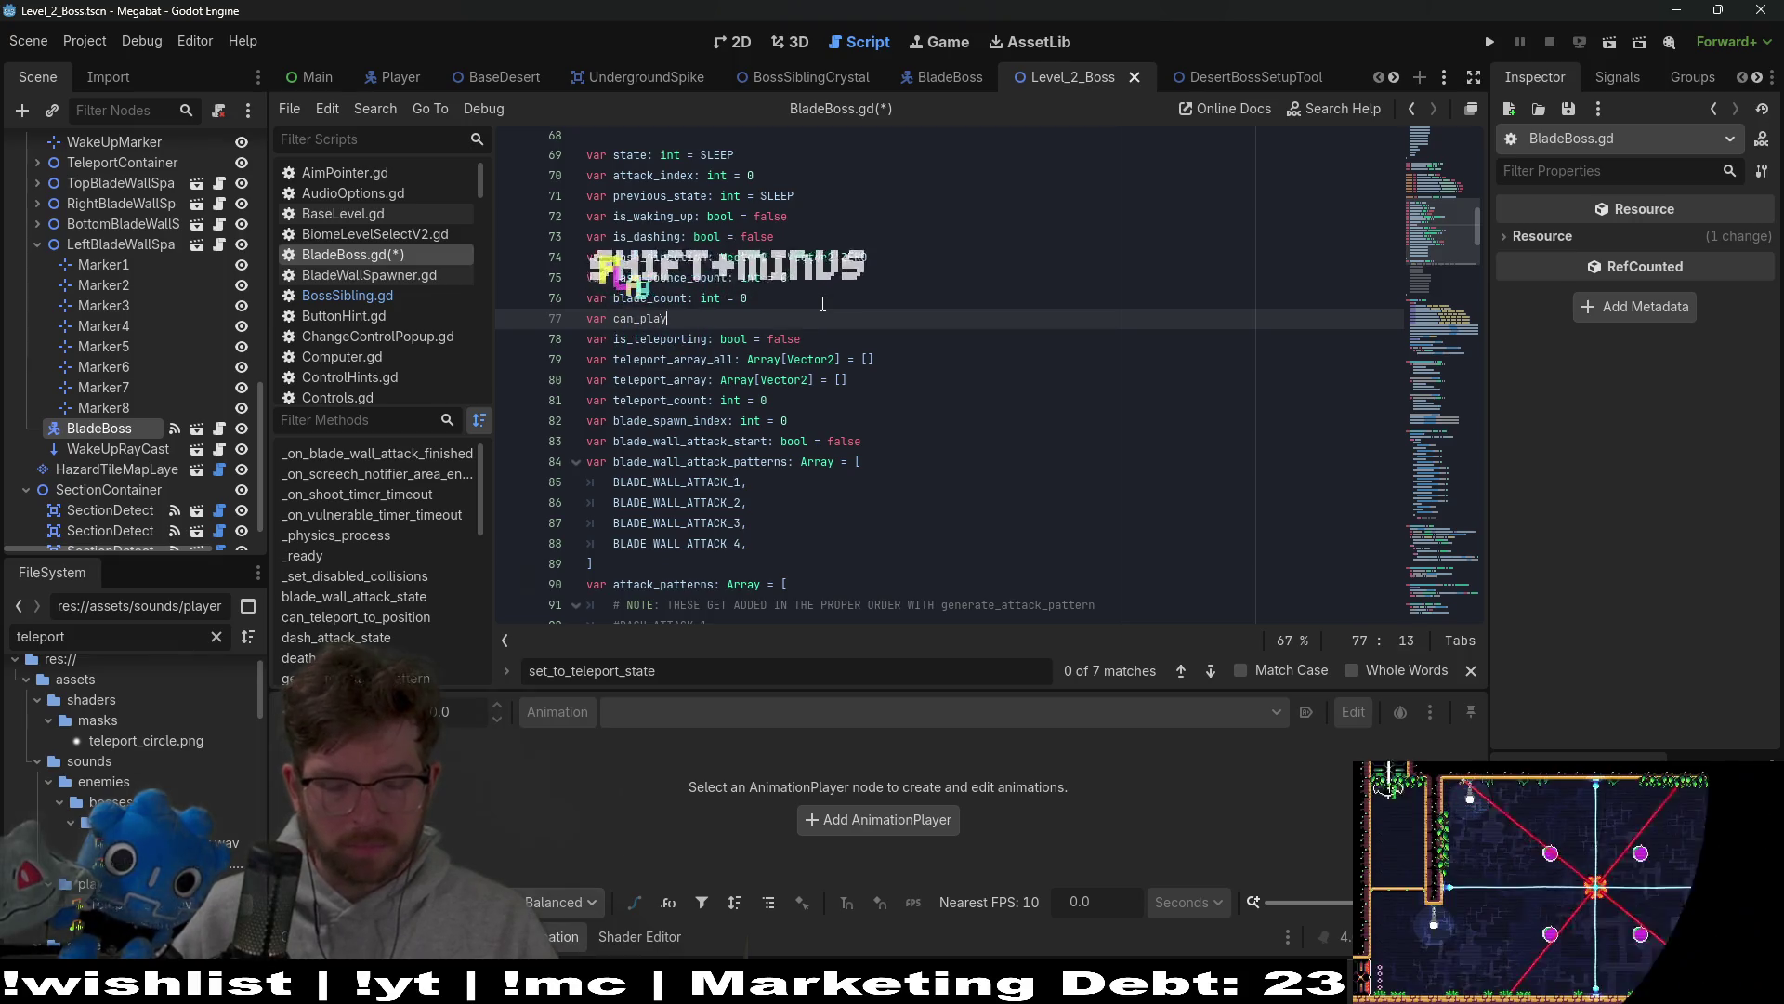
{"action": "type", "text": "_telep"}
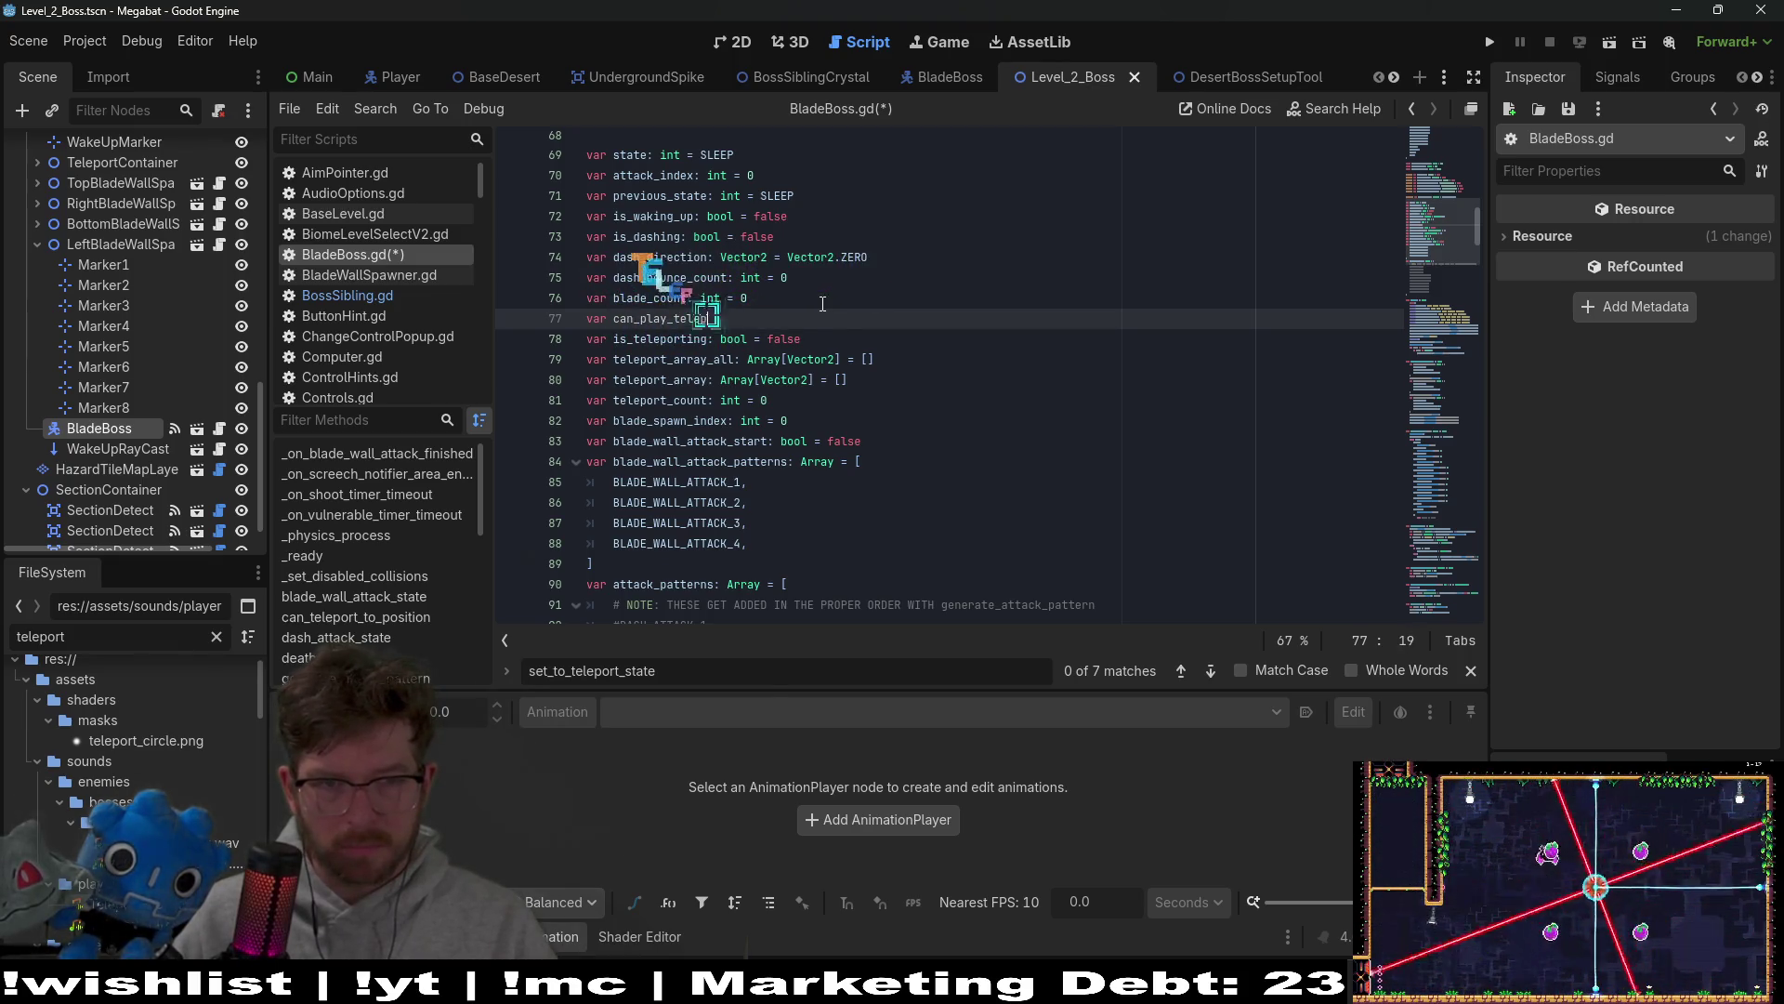
{"action": "type", "text": "ort_audio"}
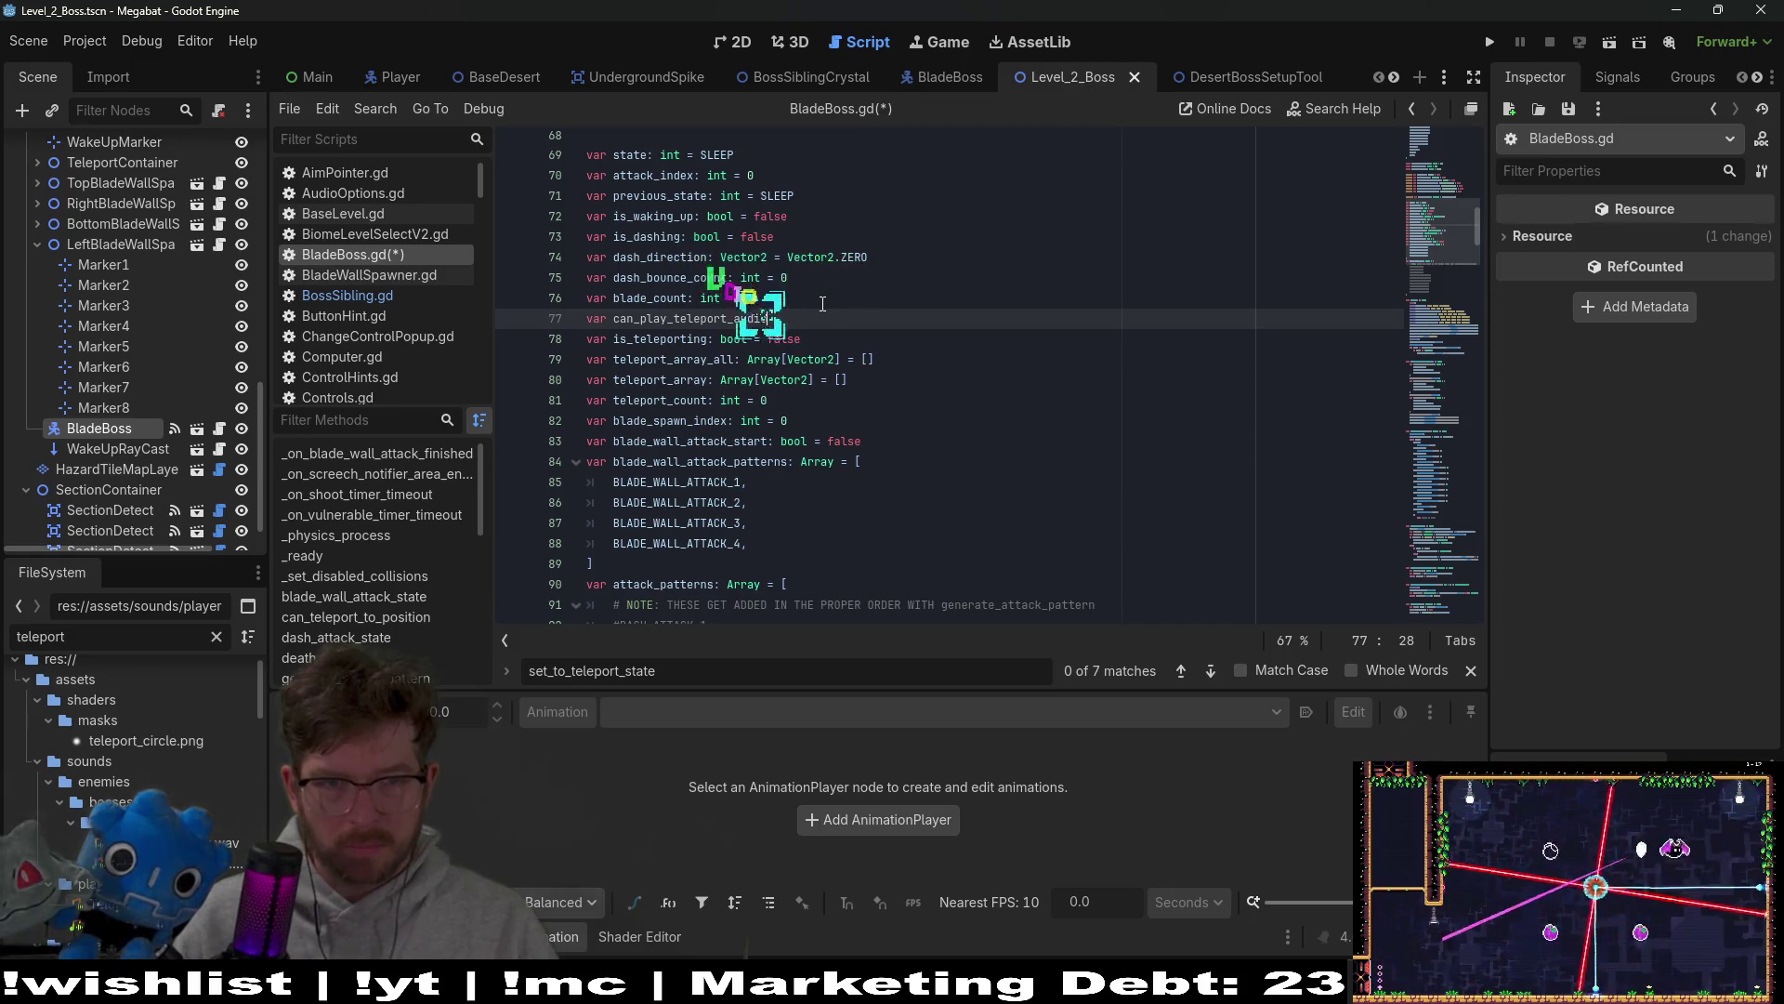
{"action": "type", "text": ": bool = true"}
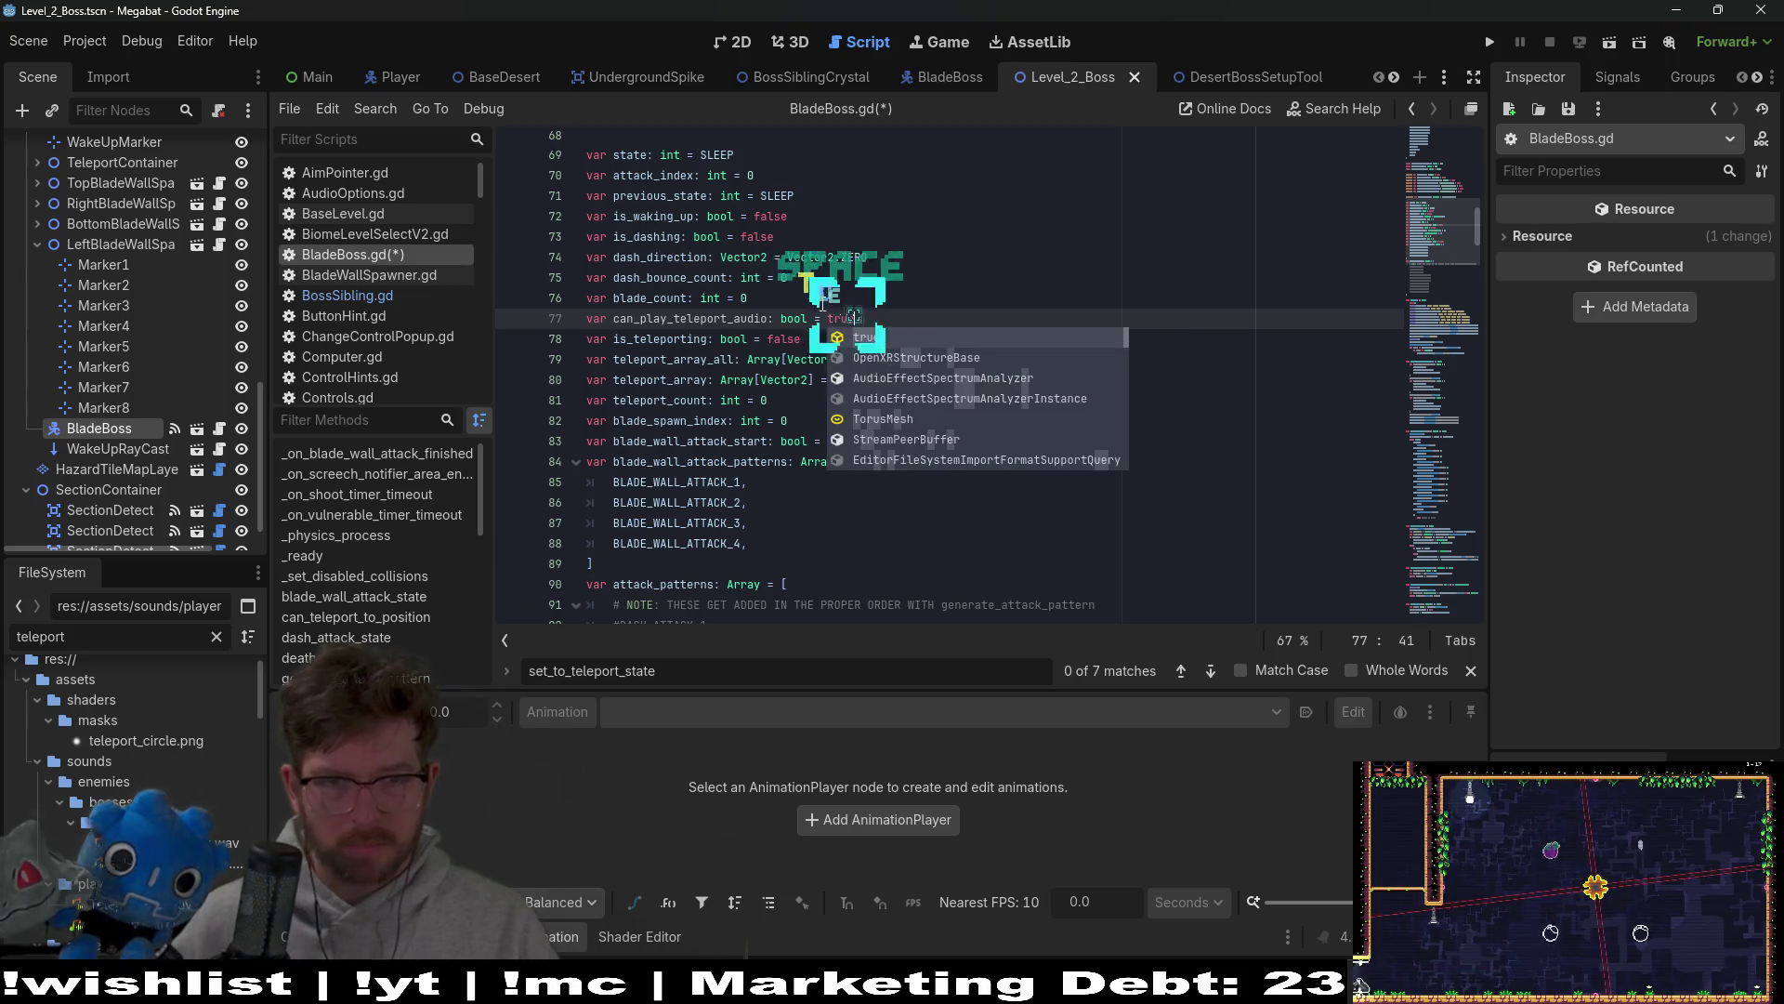
Step: Save BladeBoss.gd and start a search within the script
{"action": "key", "text": "ctrl+s"}
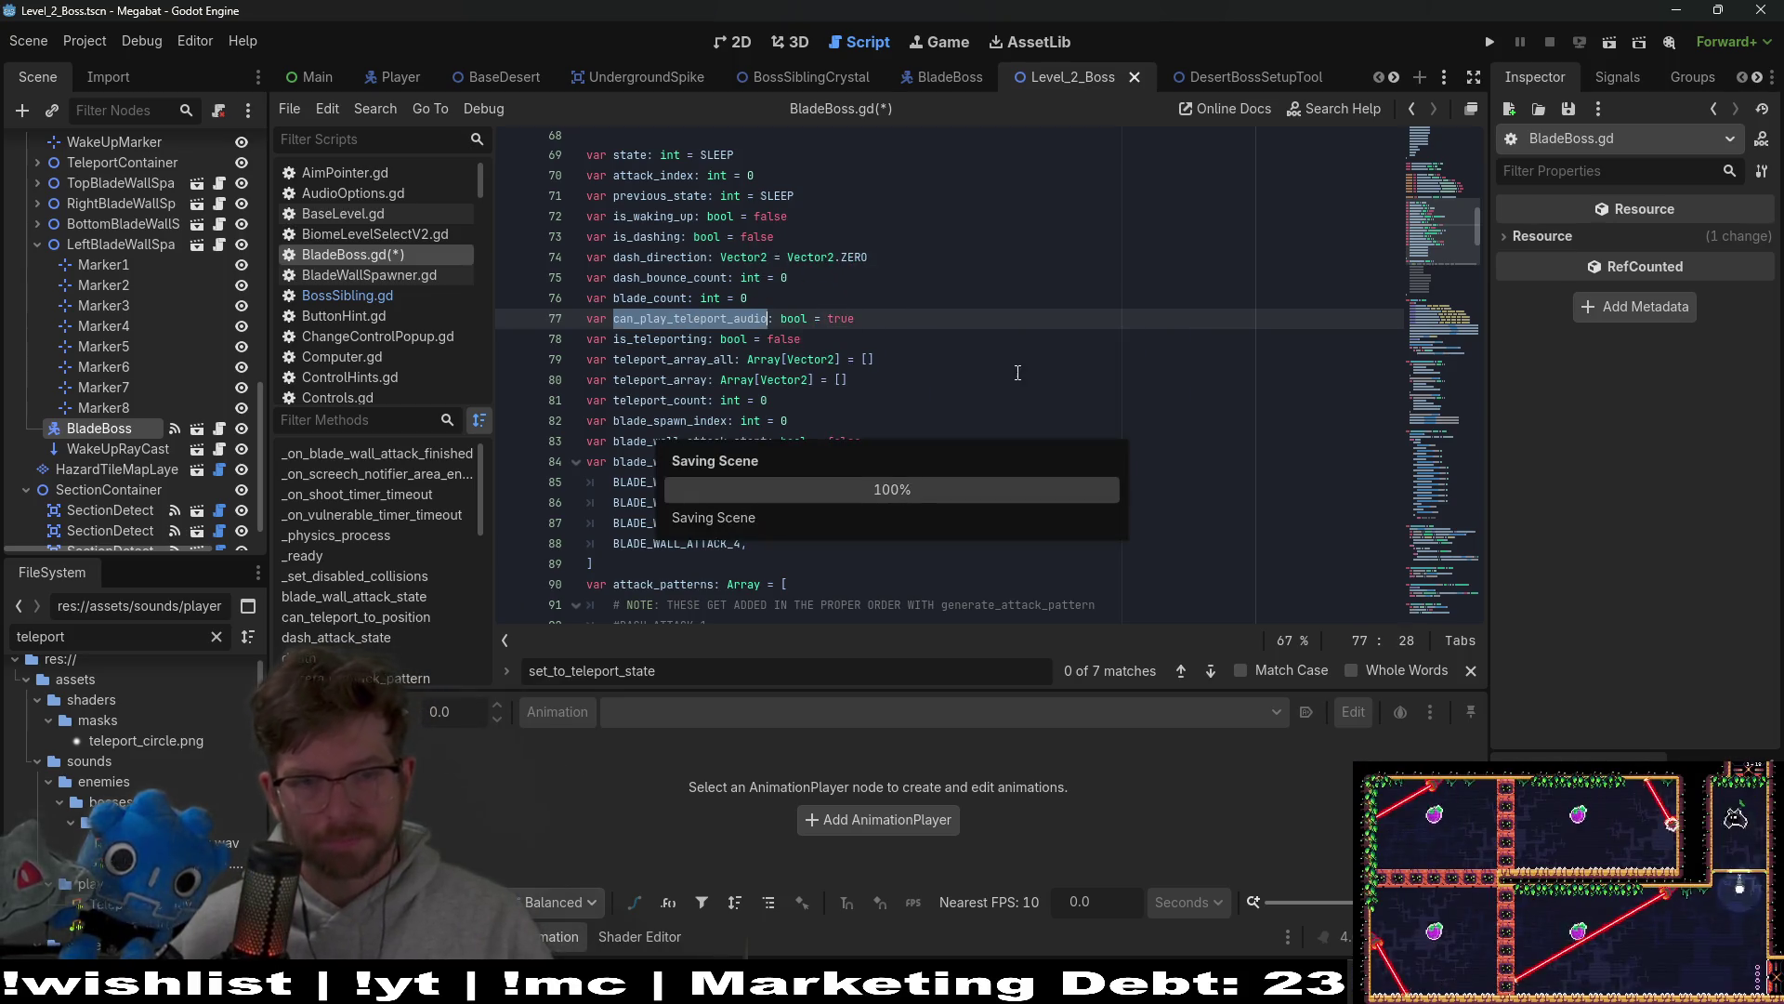
{"action": "left_click", "coordinate": [1024, 373]}
{"action": "key", "text": "ctrl+f"}
Step: Search for 'play_' and wrap the teleport disappear sound call in an 'if' check
{"action": "type", "text": "tele"}
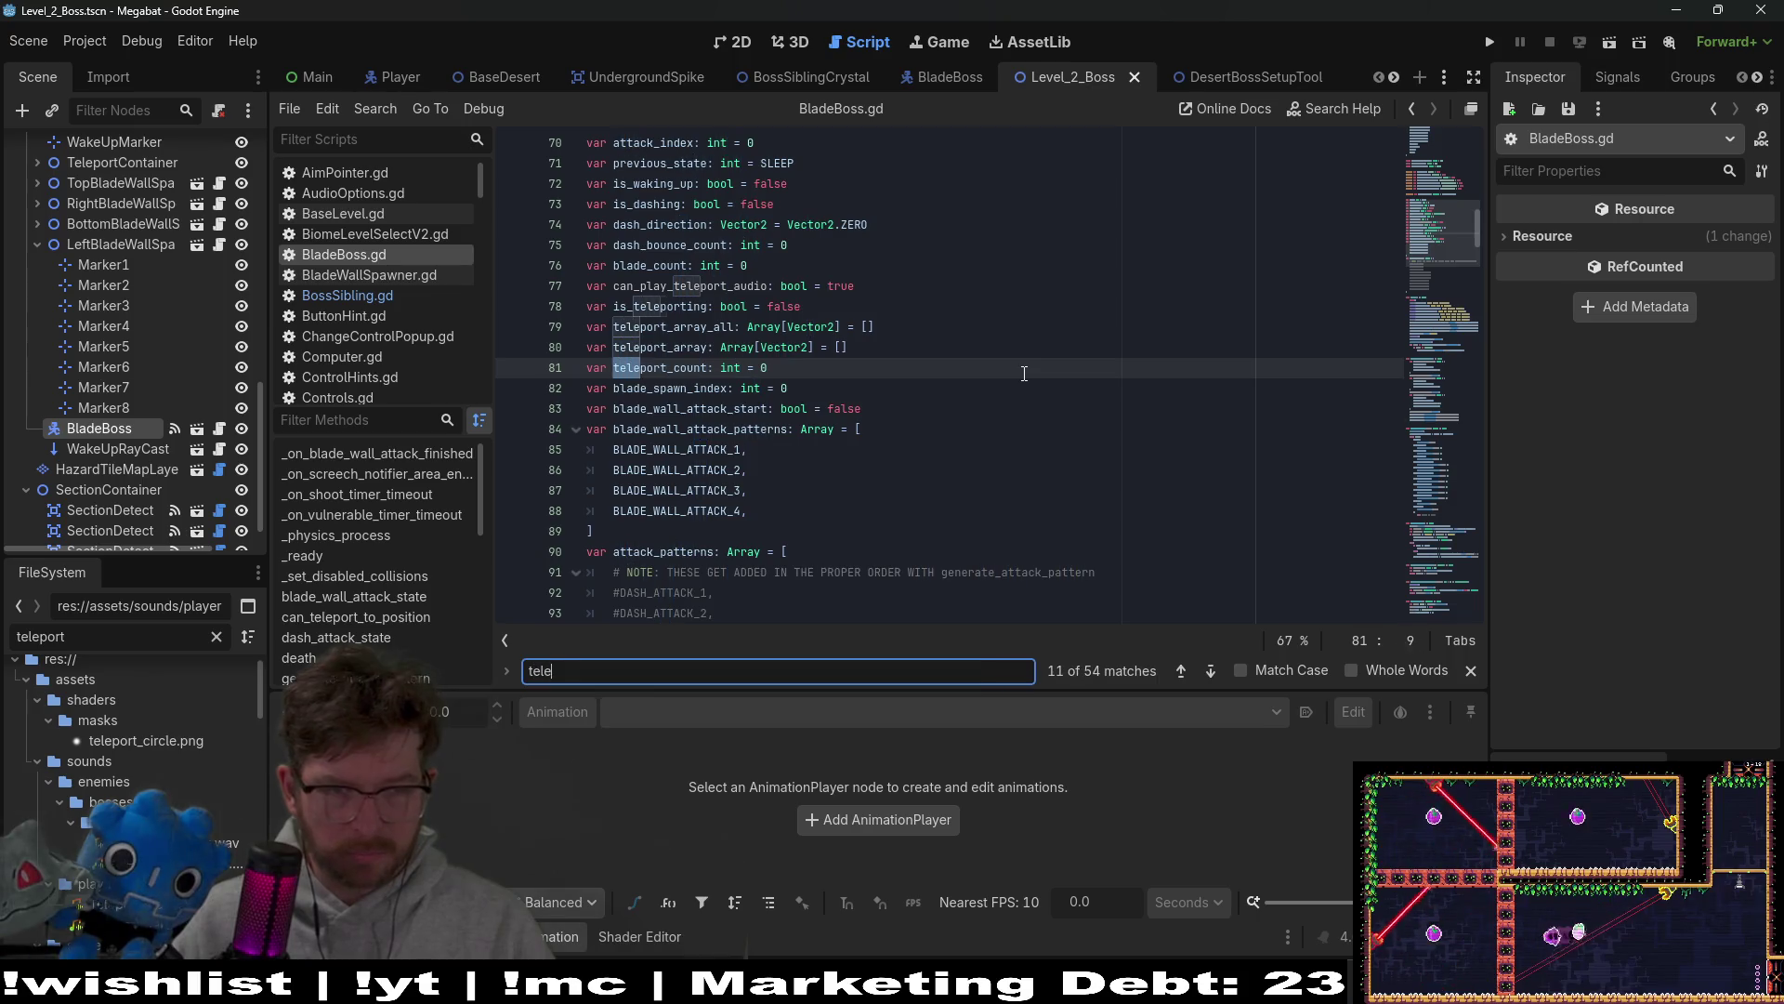
{"action": "type", "text": "port_au"}
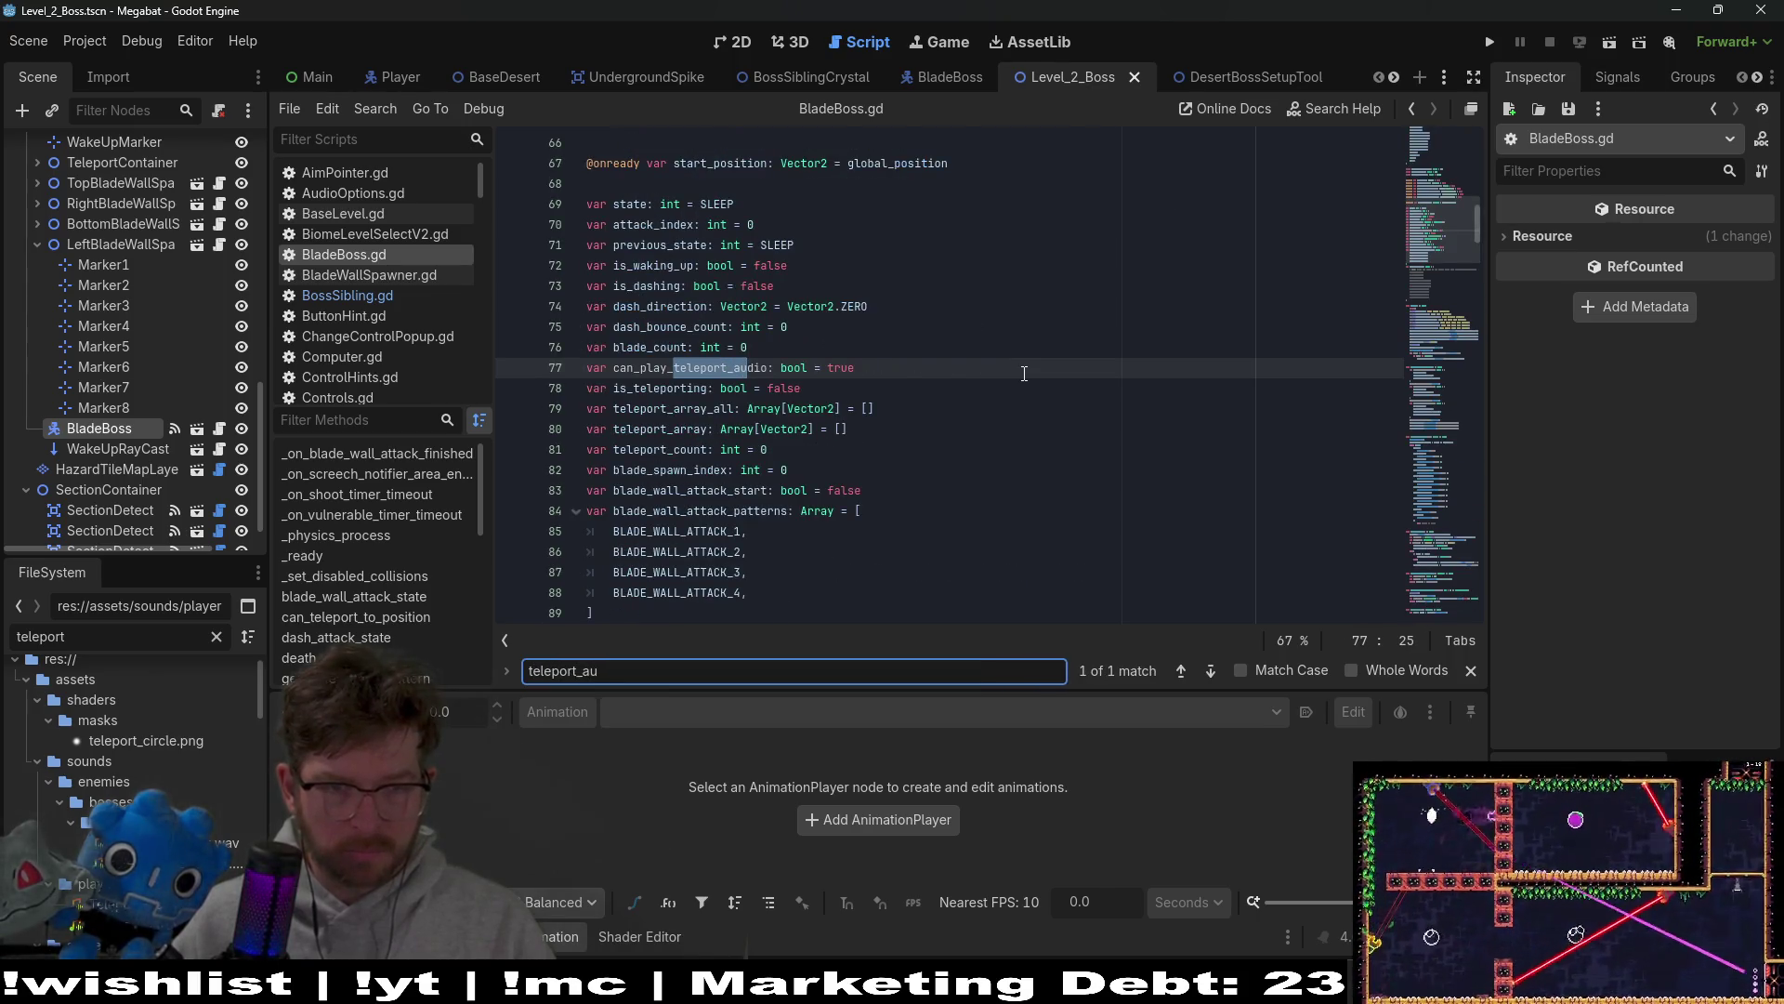
{"action": "key", "text": "BackSpace"}
{"action": "key", "text": "BackSpace"}
{"action": "key", "text": "BackSpace"}
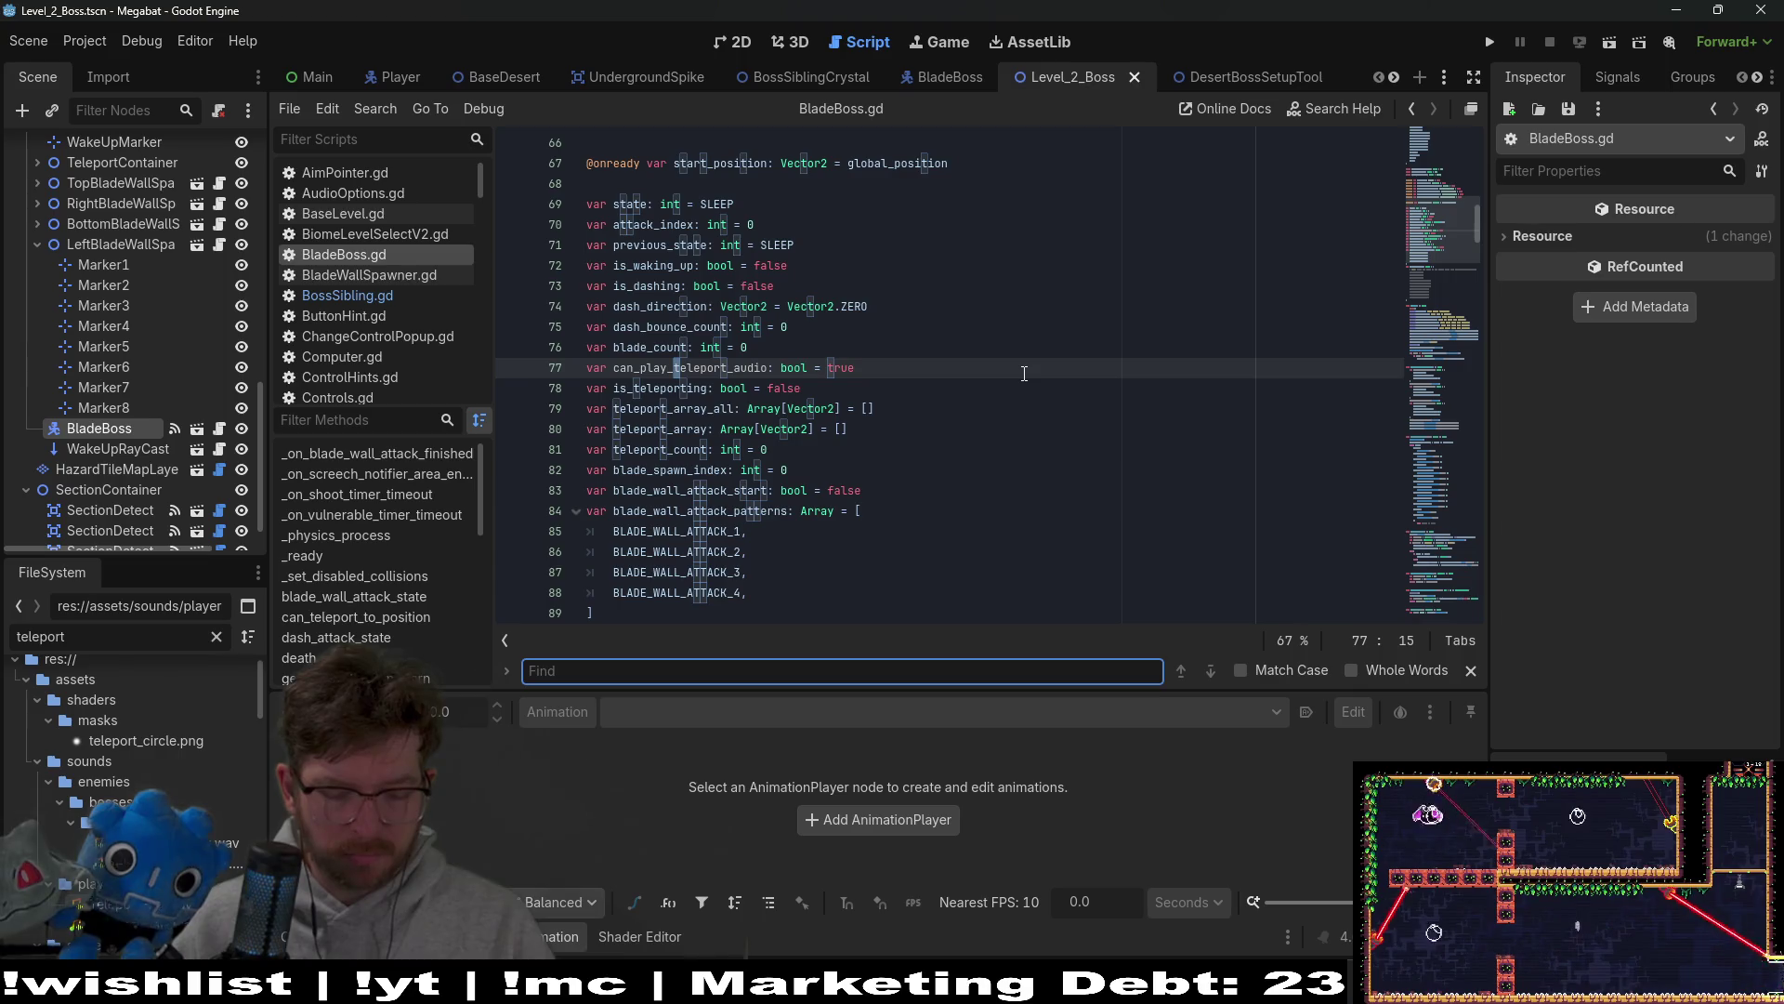
{"action": "type", "text": "play_"}
{"action": "left_click", "coordinate": [944, 367]}
{"action": "type", "text": "if "}
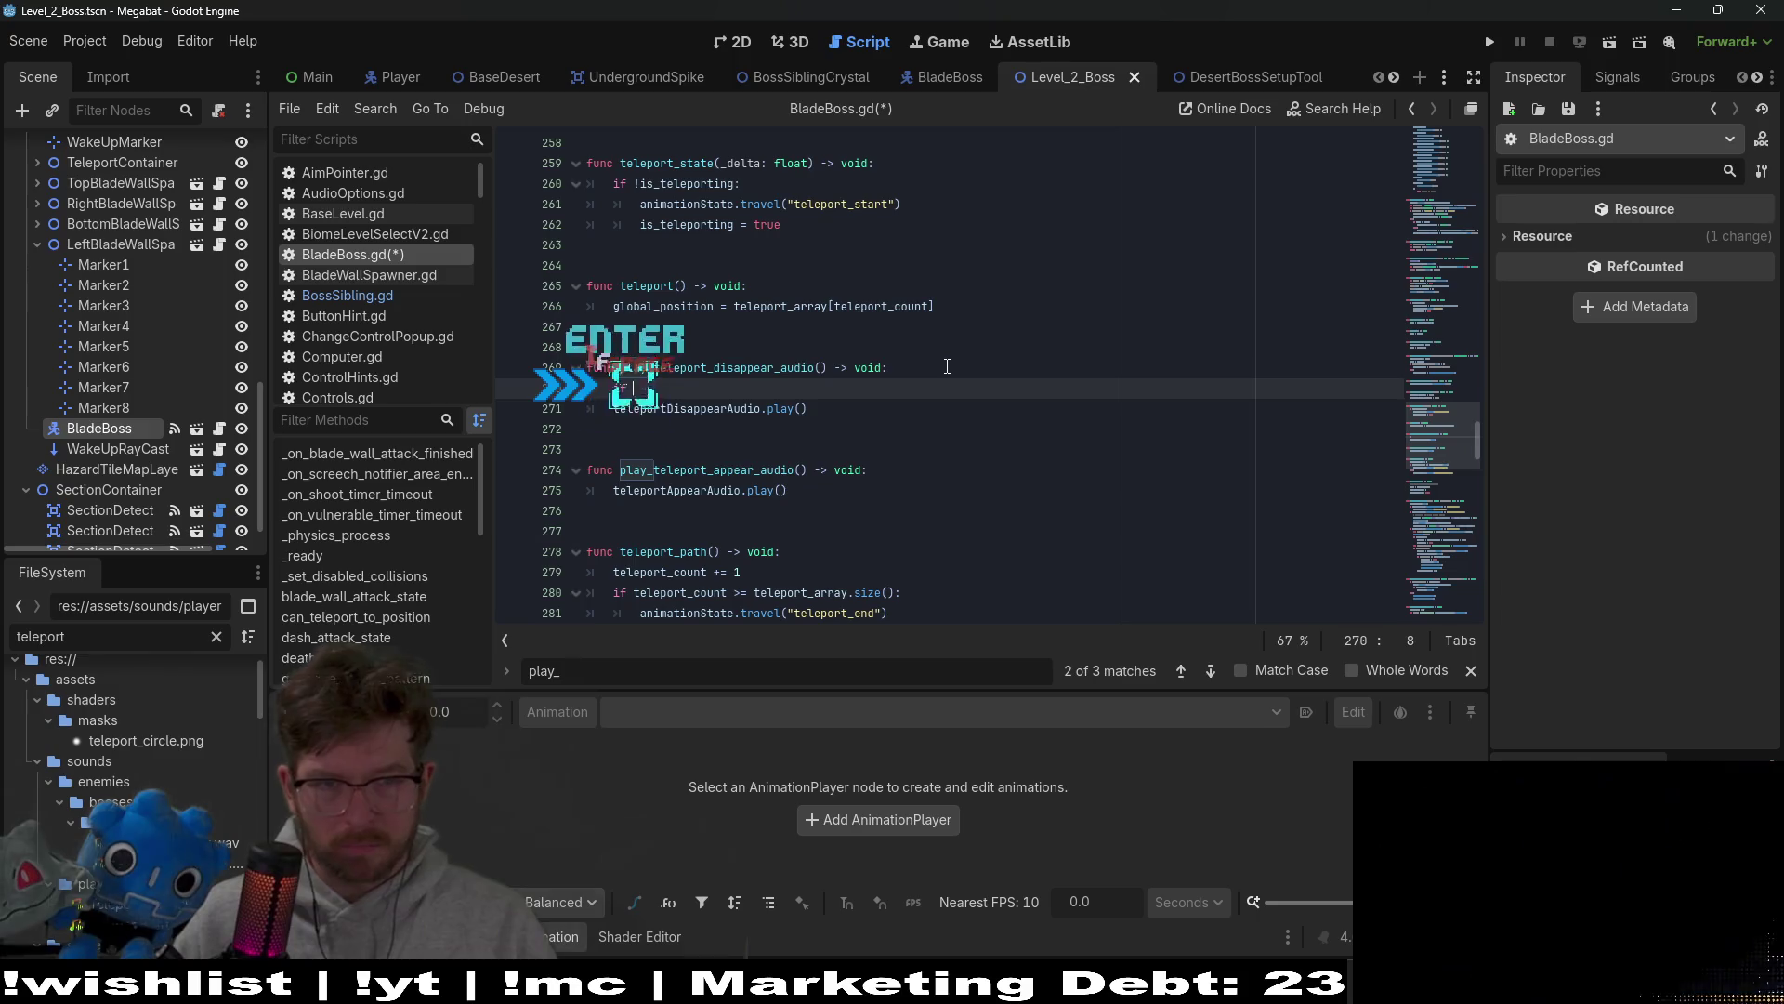
{"action": "type", "text": ":"}
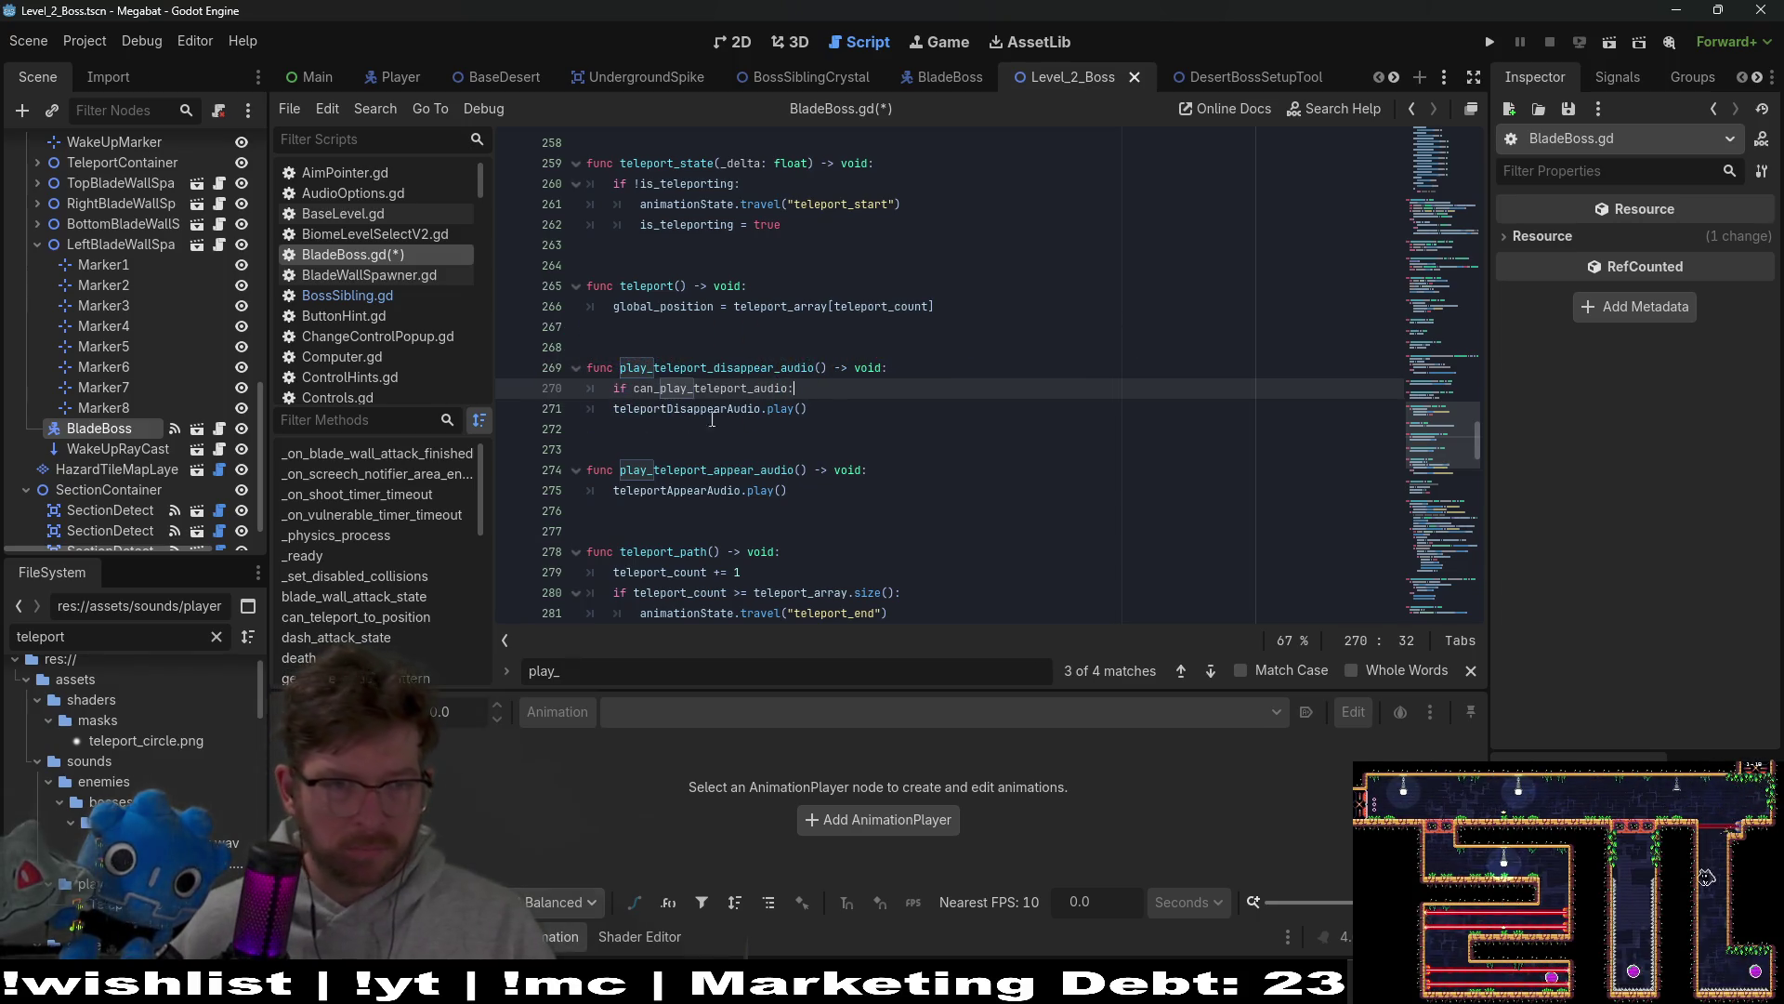
{"action": "left_click", "coordinate": [613, 409]}
{"action": "key", "text": "Tab"}
Step: Guard the teleport appear sound with 'if can_play_teleport_audio:' and save the script
{"action": "left_click", "coordinate": [917, 467]}
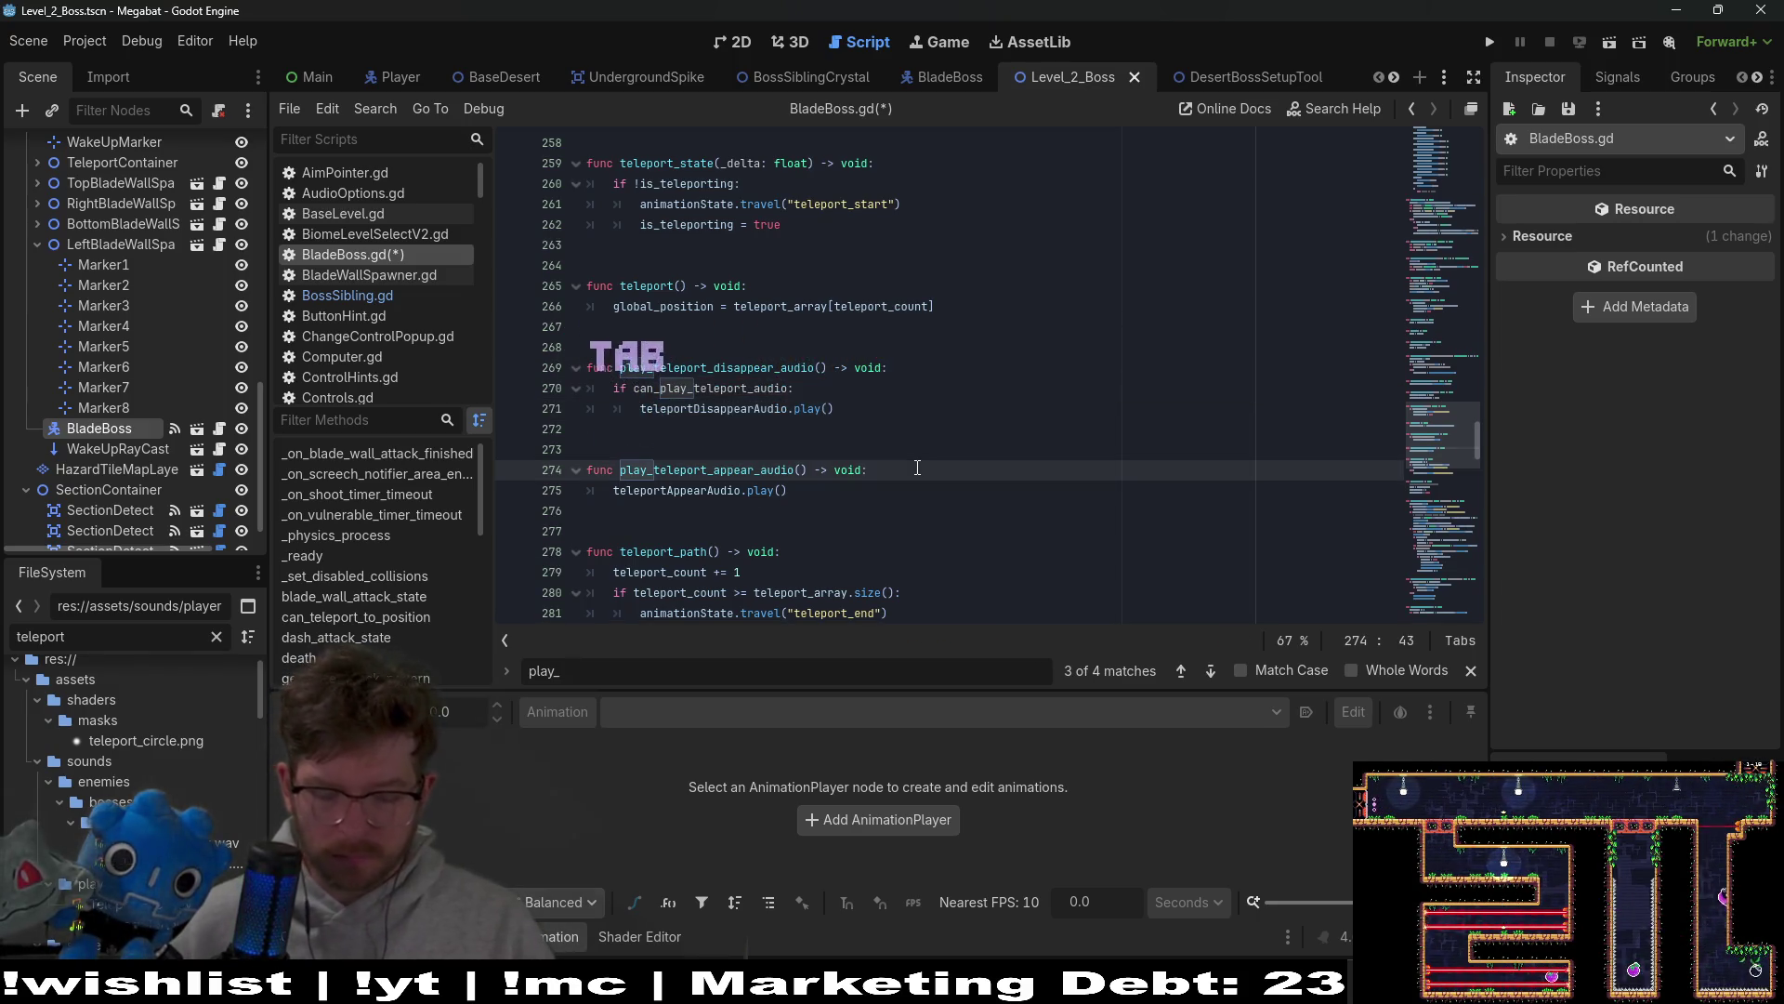
{"action": "key", "text": "Return"}
{"action": "type", "text": "if"}
{"action": "type", "text": "can_play_teleport_audio"}
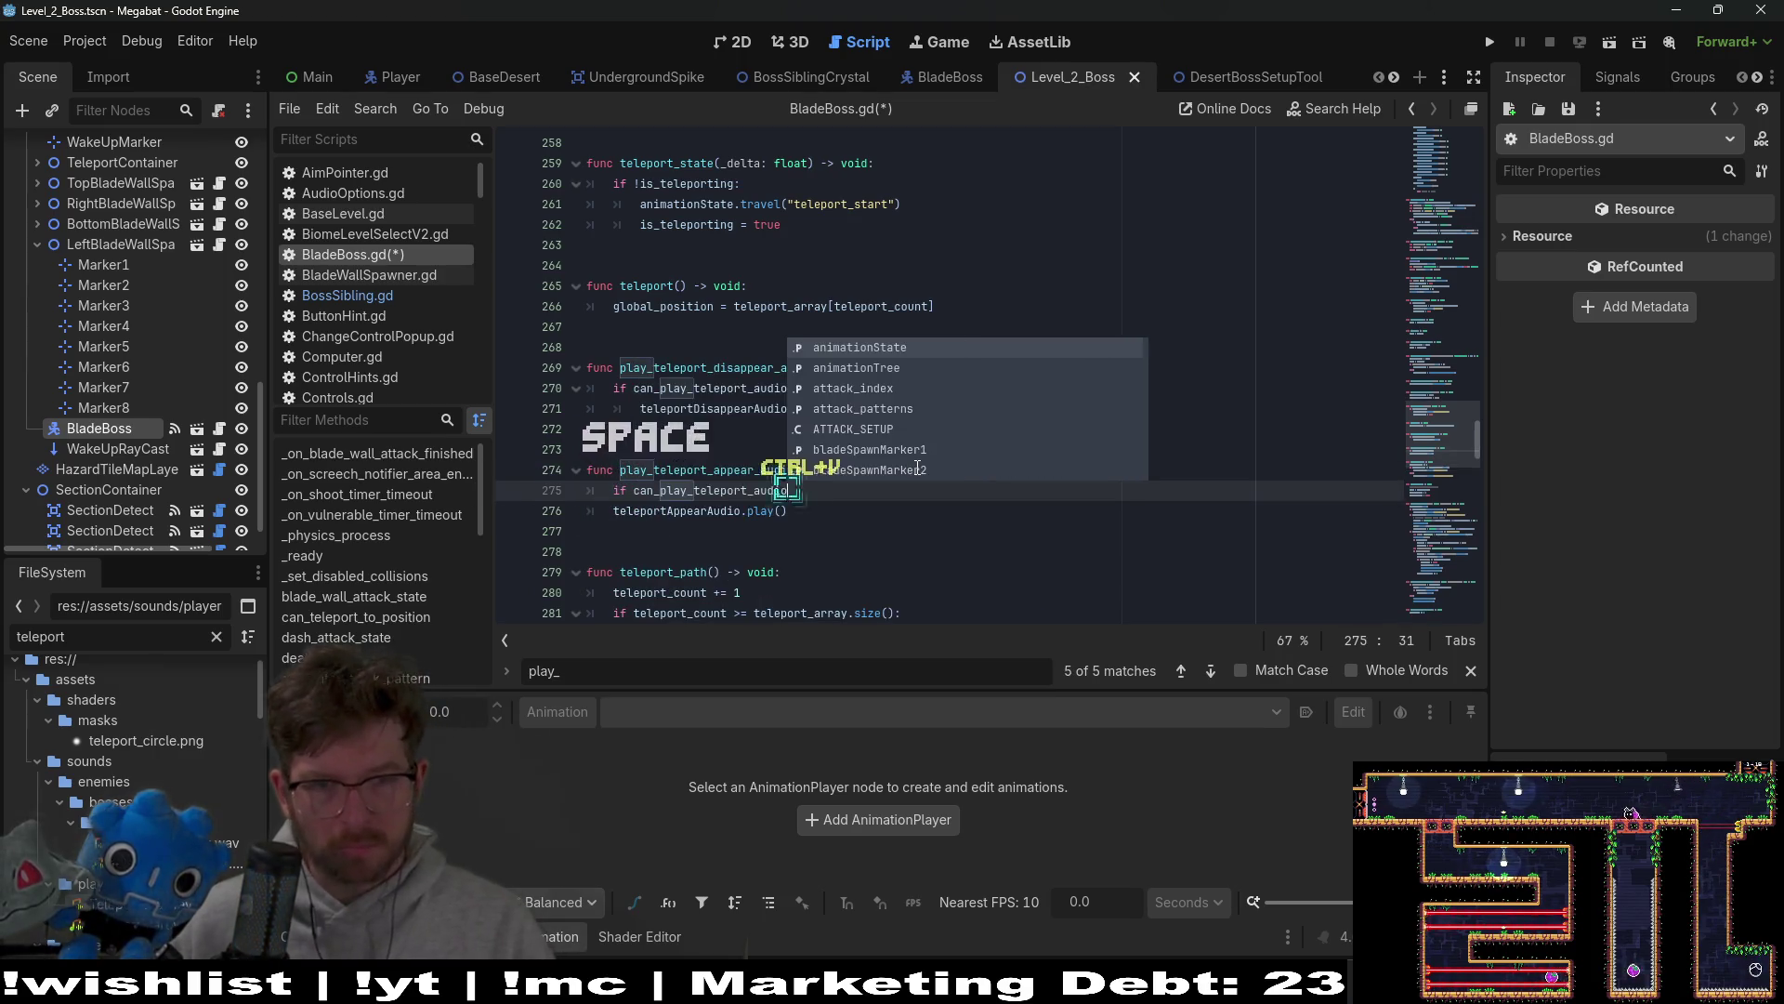
{"action": "type", "text": ":"}
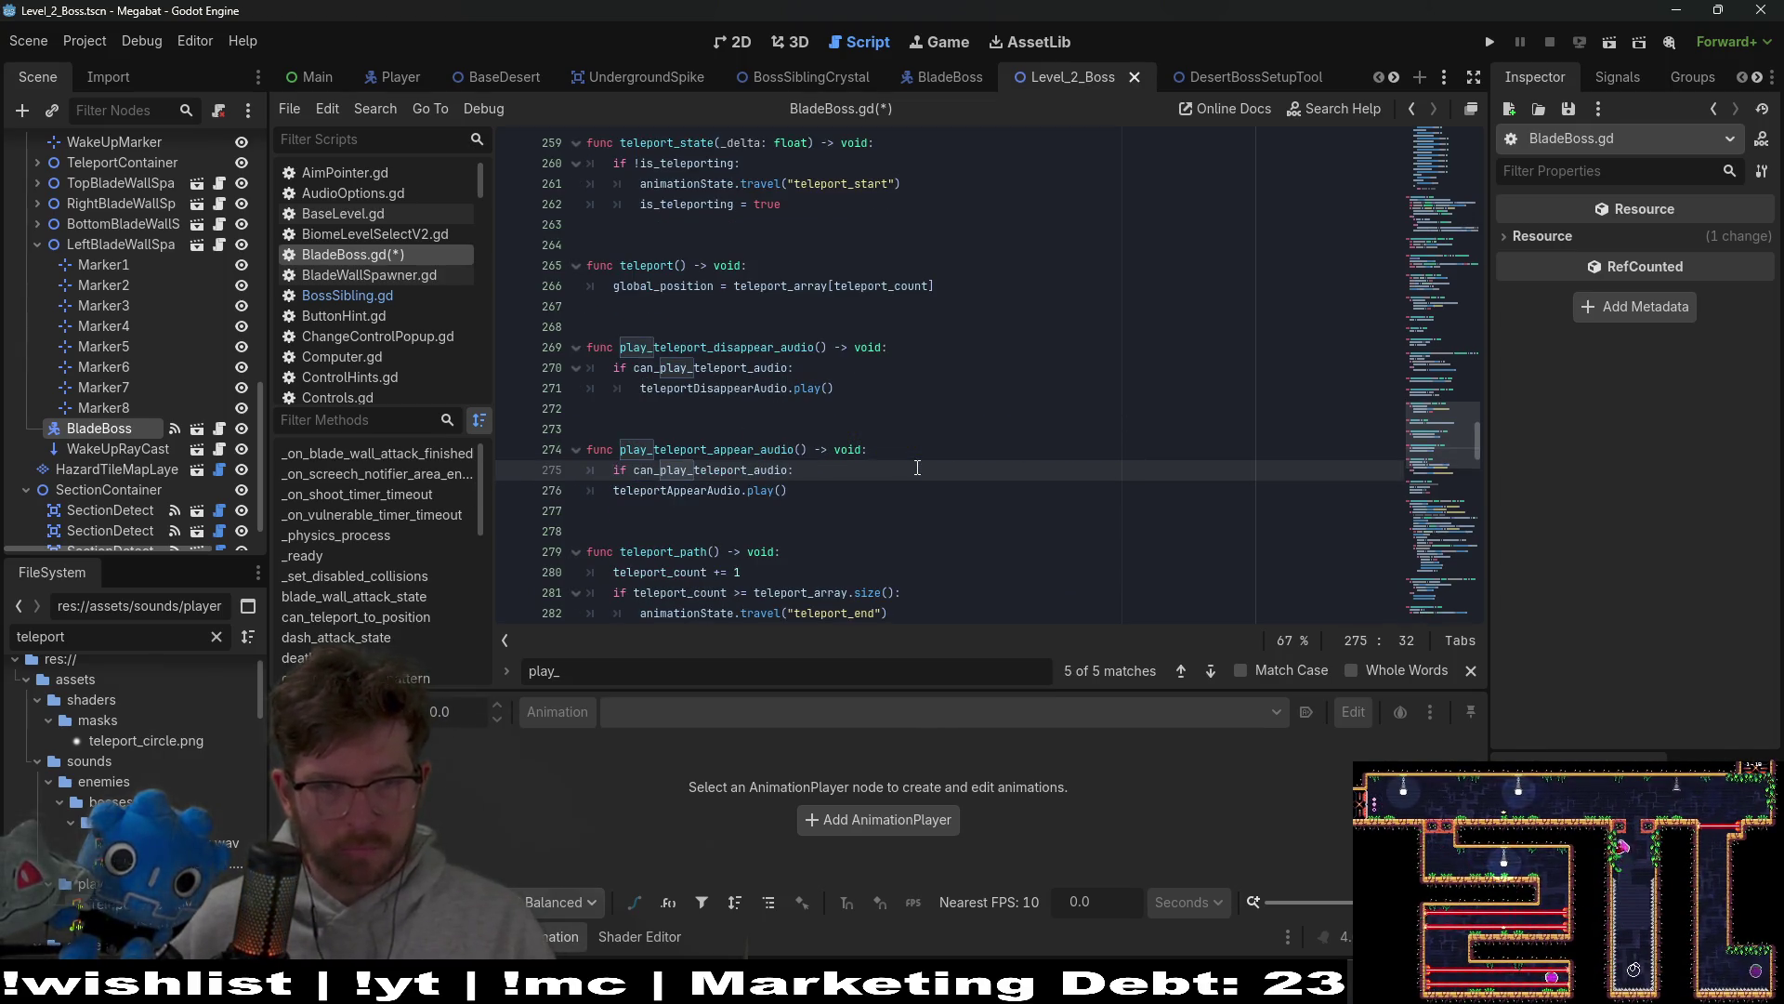
{"action": "left_click", "coordinate": [610, 490]}
{"action": "key", "text": "ctrl+s"}
Step: Search for can_play_teleport_audio to review each place it is used
{"action": "left_click", "coordinate": [886, 396]}
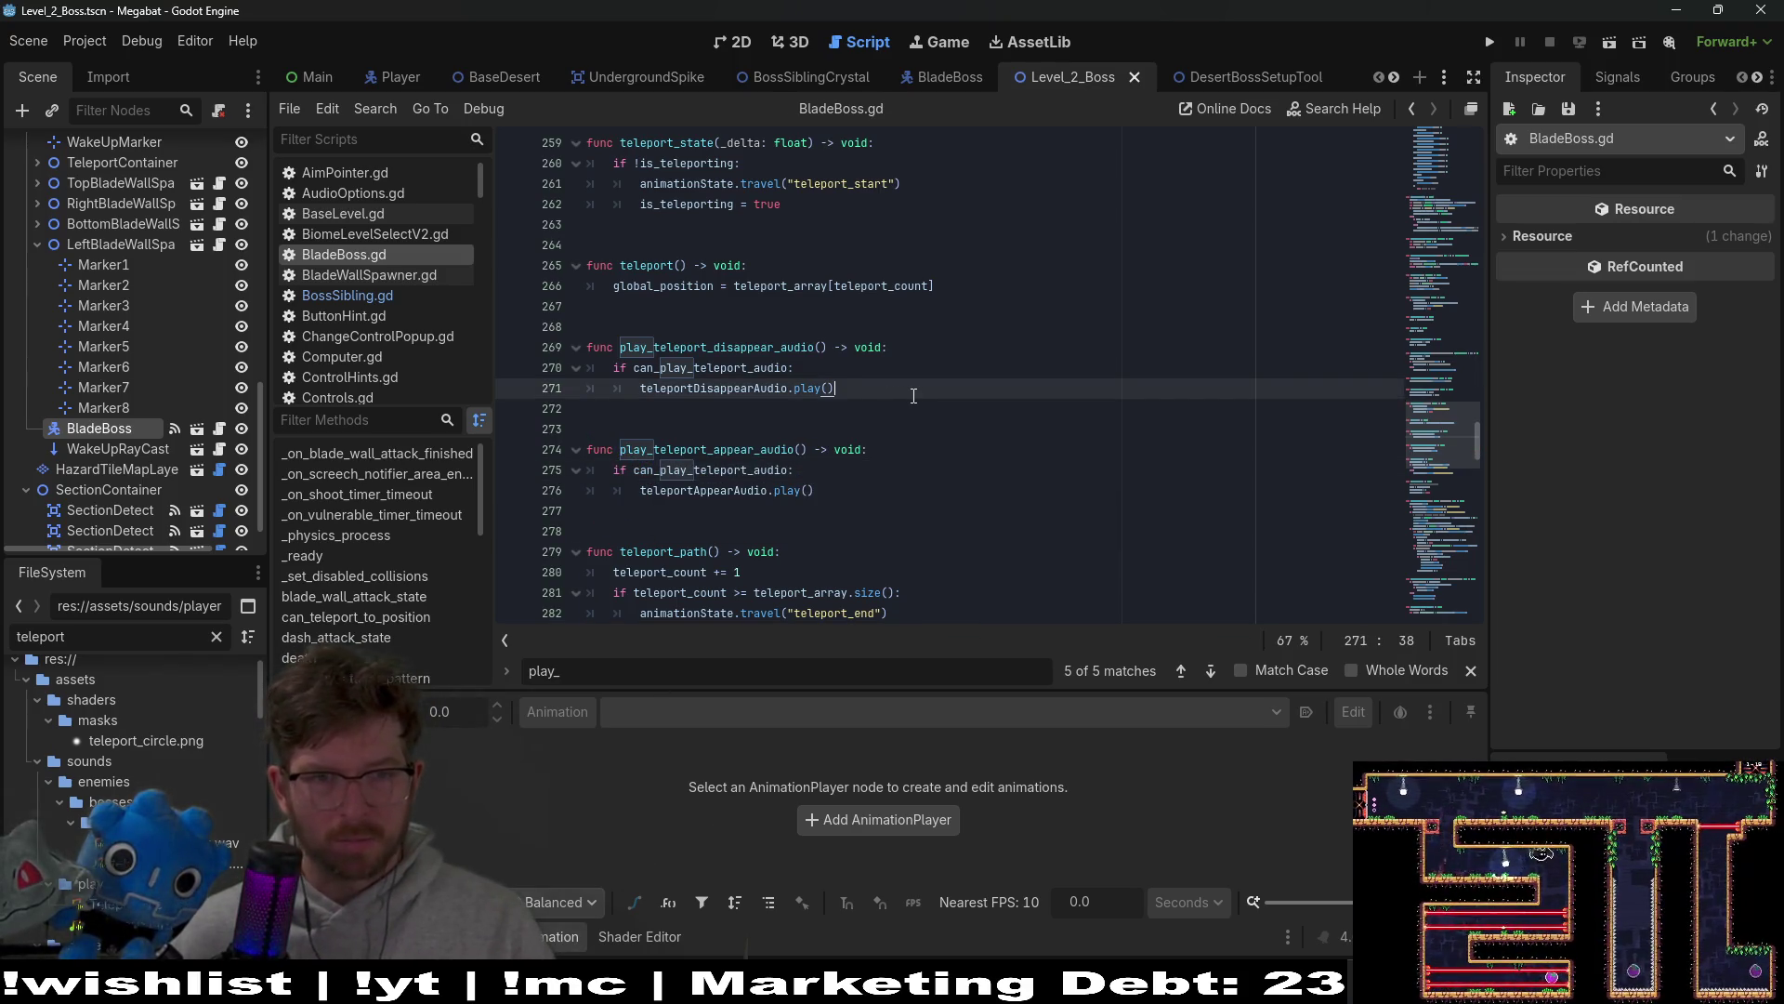
{"action": "double_click", "coordinate": [761, 368]}
{"action": "key", "text": "ctrl+c"}
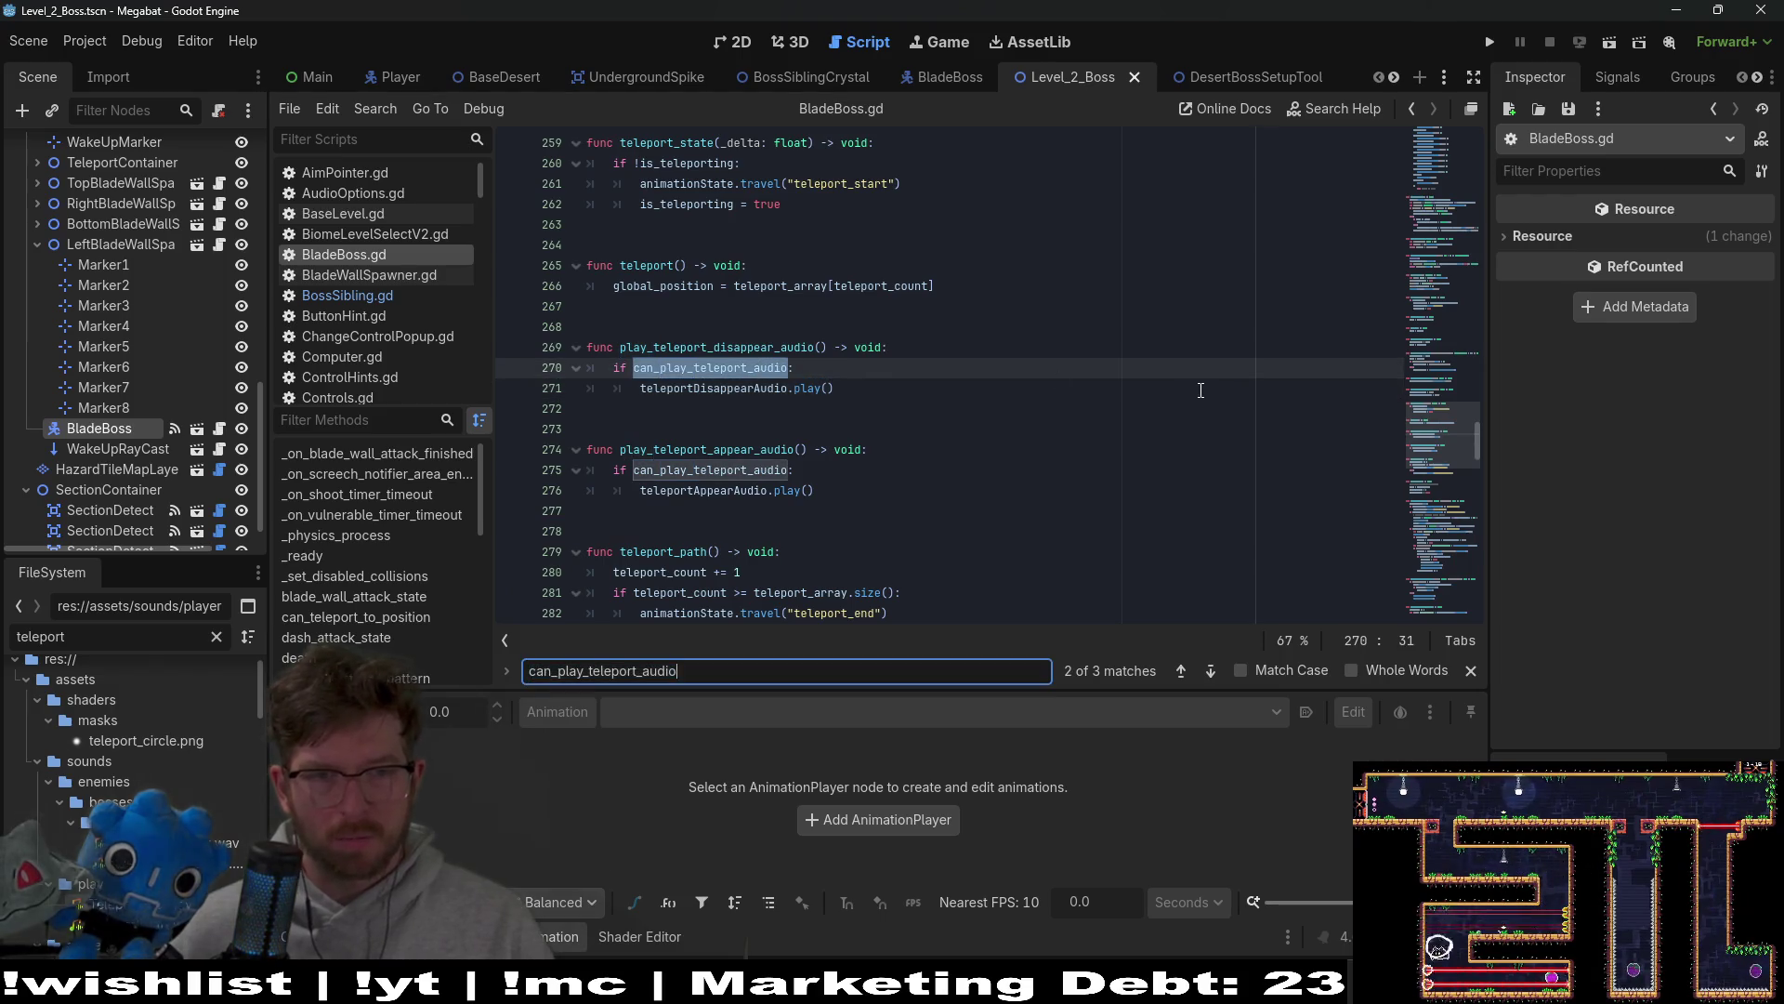
{"action": "key", "text": "Return"}
{"action": "left_click", "coordinate": [1201, 391]}
{"action": "scroll", "coordinate": [1221, 384], "scroll_direction": "up", "scroll_amount": 4}
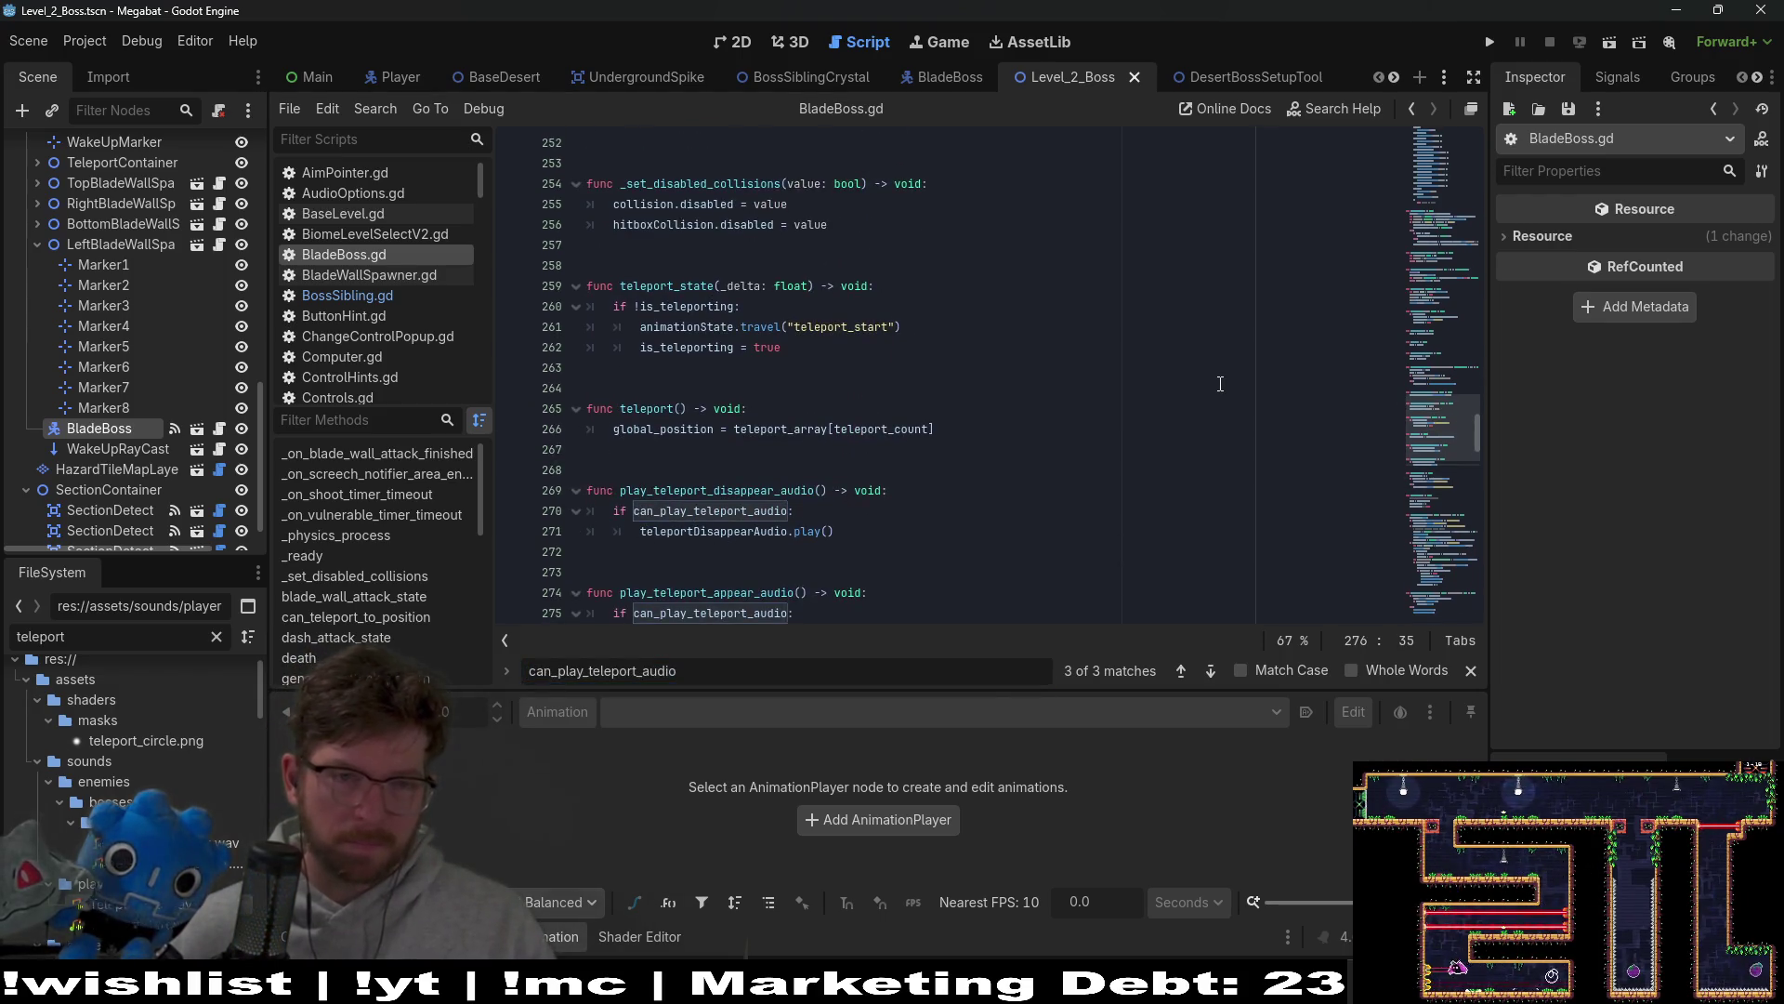
Step: In set_to_teleport_state, set can_play_teleport_audio = false under the override-position if
{"action": "type", "text": "set"}
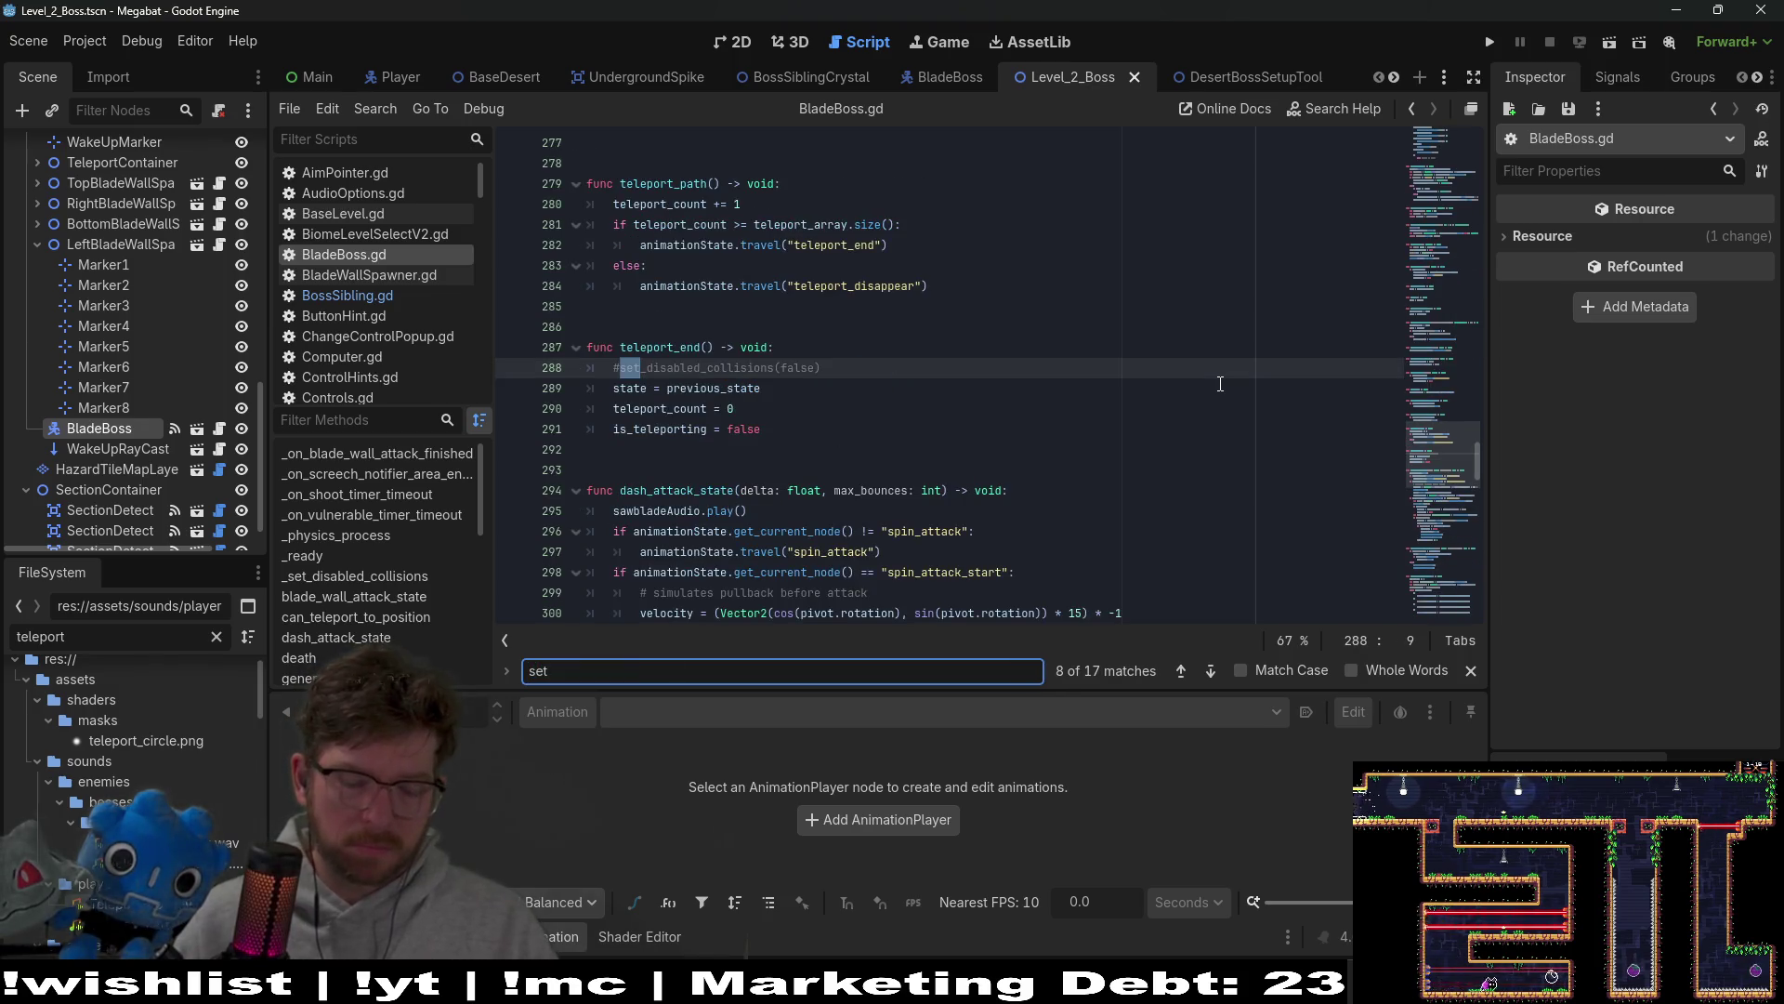
{"action": "type", "text": "_tl"}
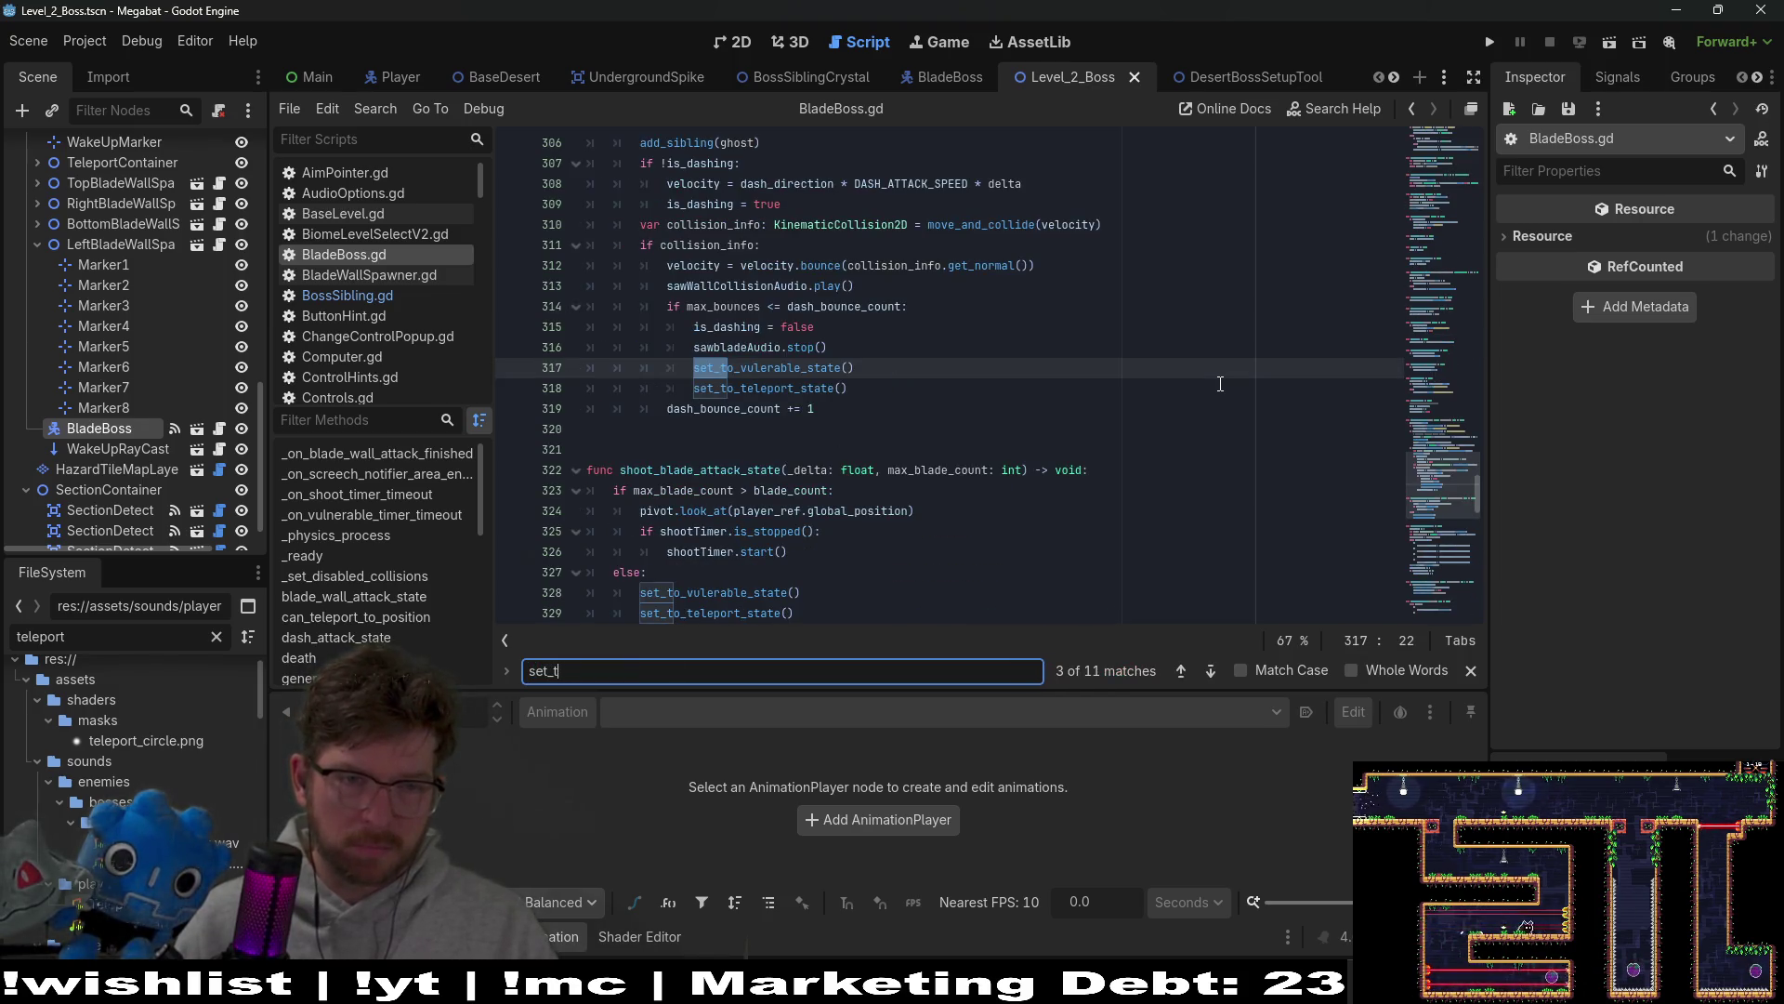
{"action": "left_click", "coordinate": [768, 389], "text": "ctrl"}
{"action": "scroll", "coordinate": [768, 390], "scroll_direction": "up", "scroll_amount": 1}
{"action": "left_click", "coordinate": [942, 368]}
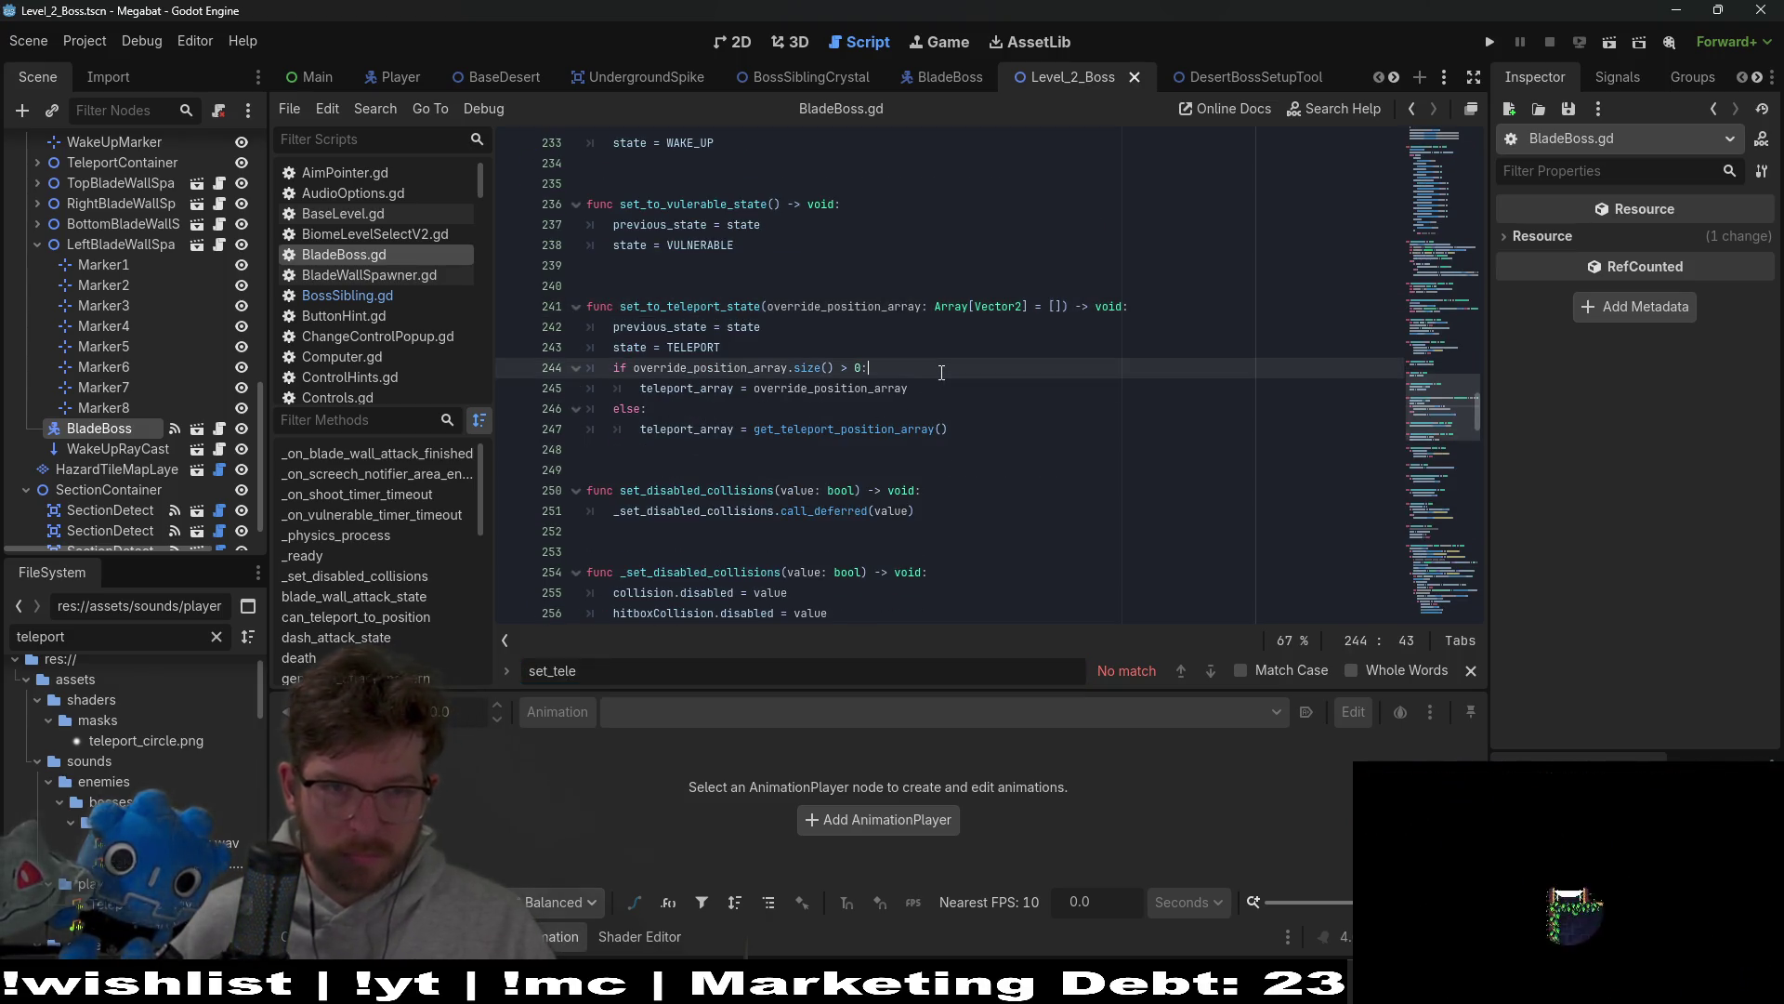
{"action": "key", "text": "Return"}
{"action": "key", "text": "ctrl+v"}
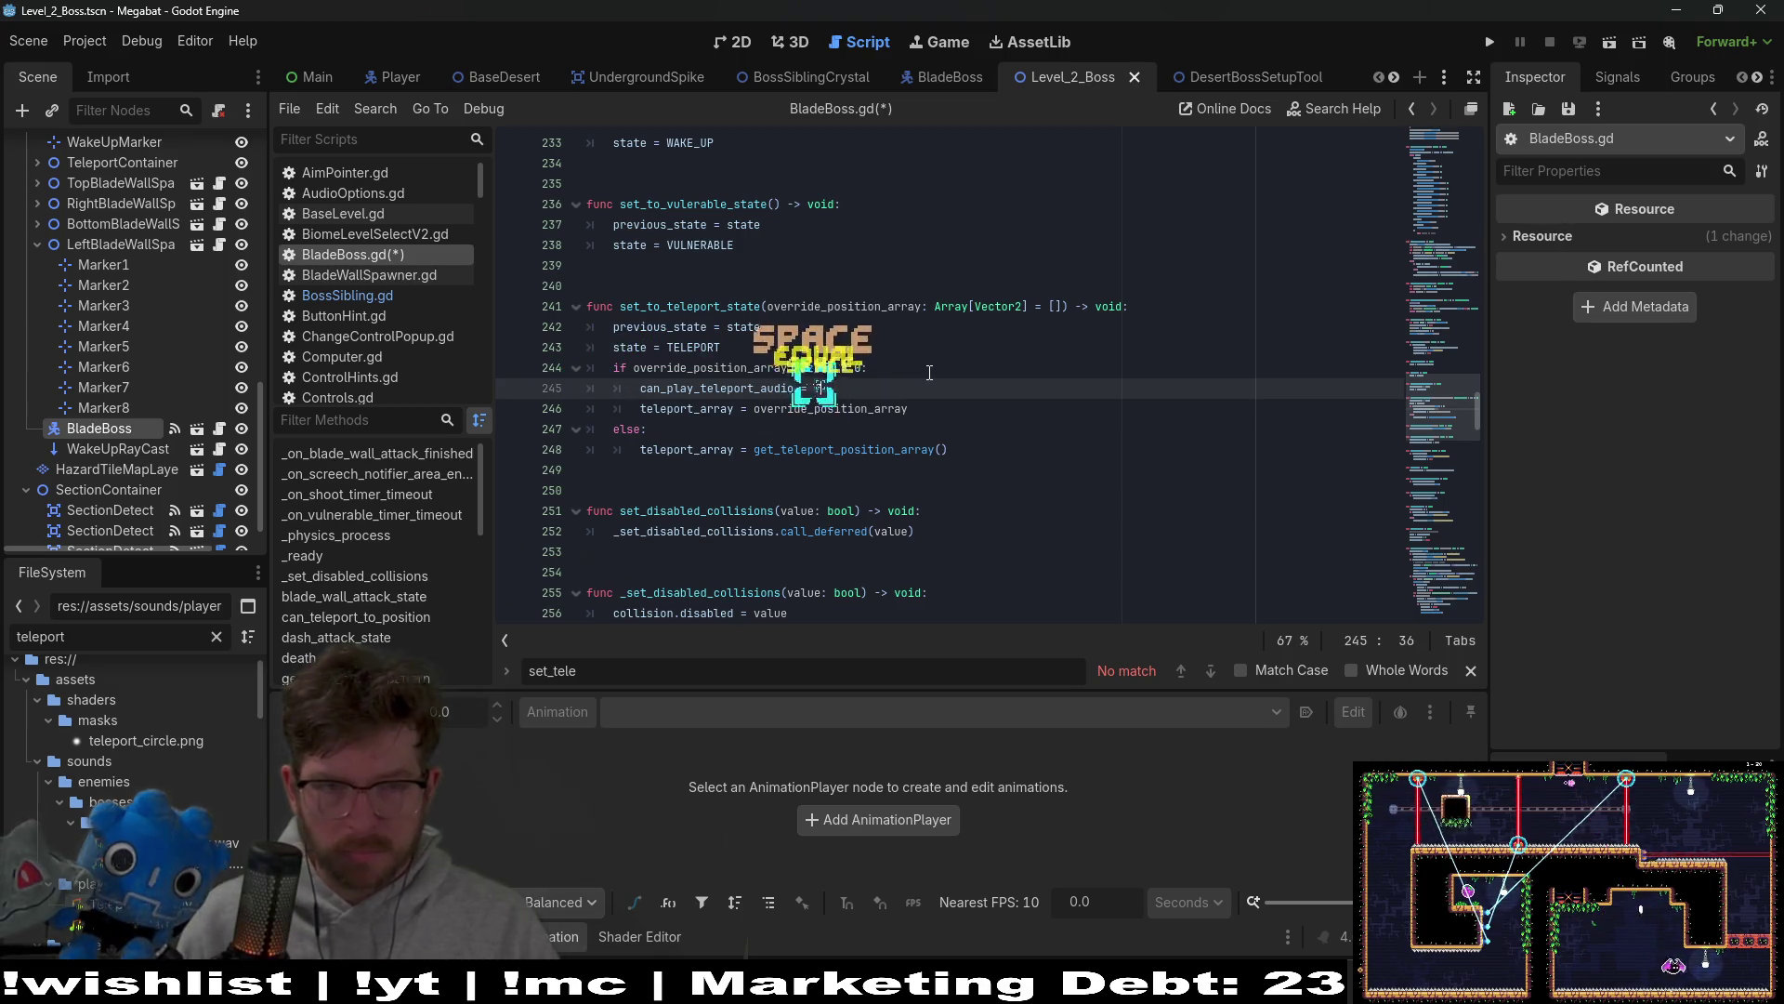
Step: Set can_play_teleport_audio = true under the else branch, save, and run the game
{"action": "left_click", "coordinate": [728, 433]}
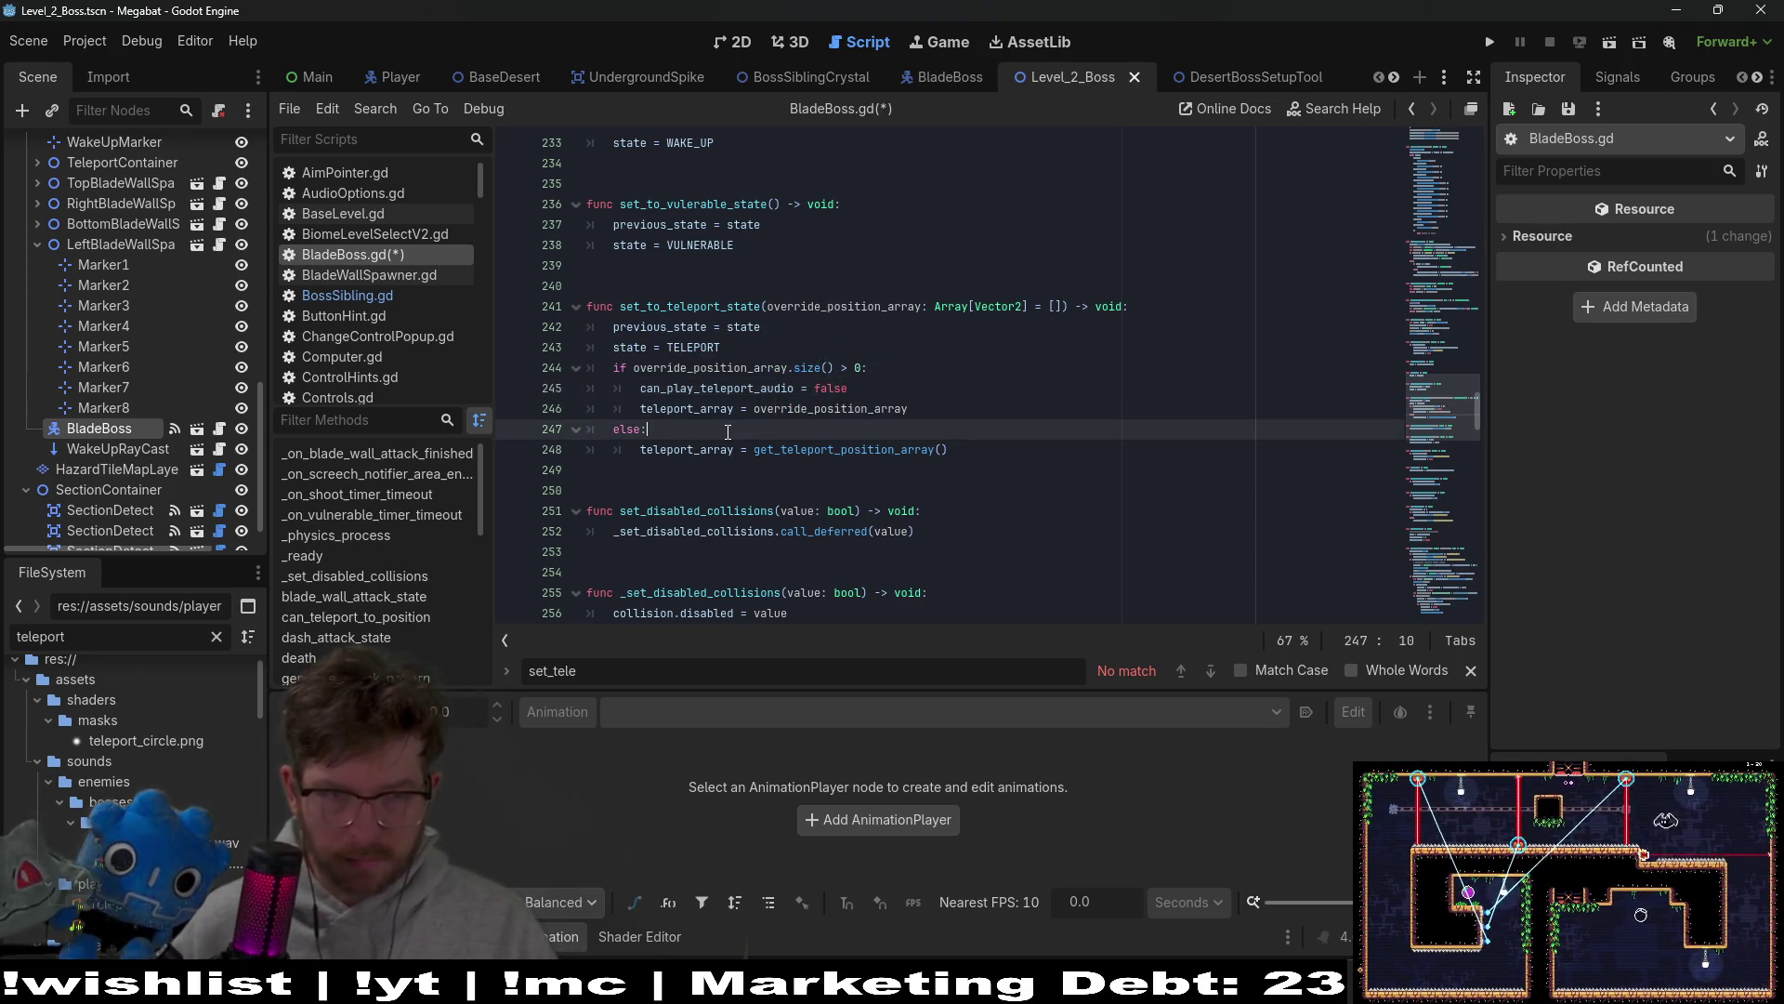
{"action": "key", "text": "Return"}
{"action": "type", "text": "can_play_teleport_audio"}
{"action": "key", "text": "ctrl+s"}
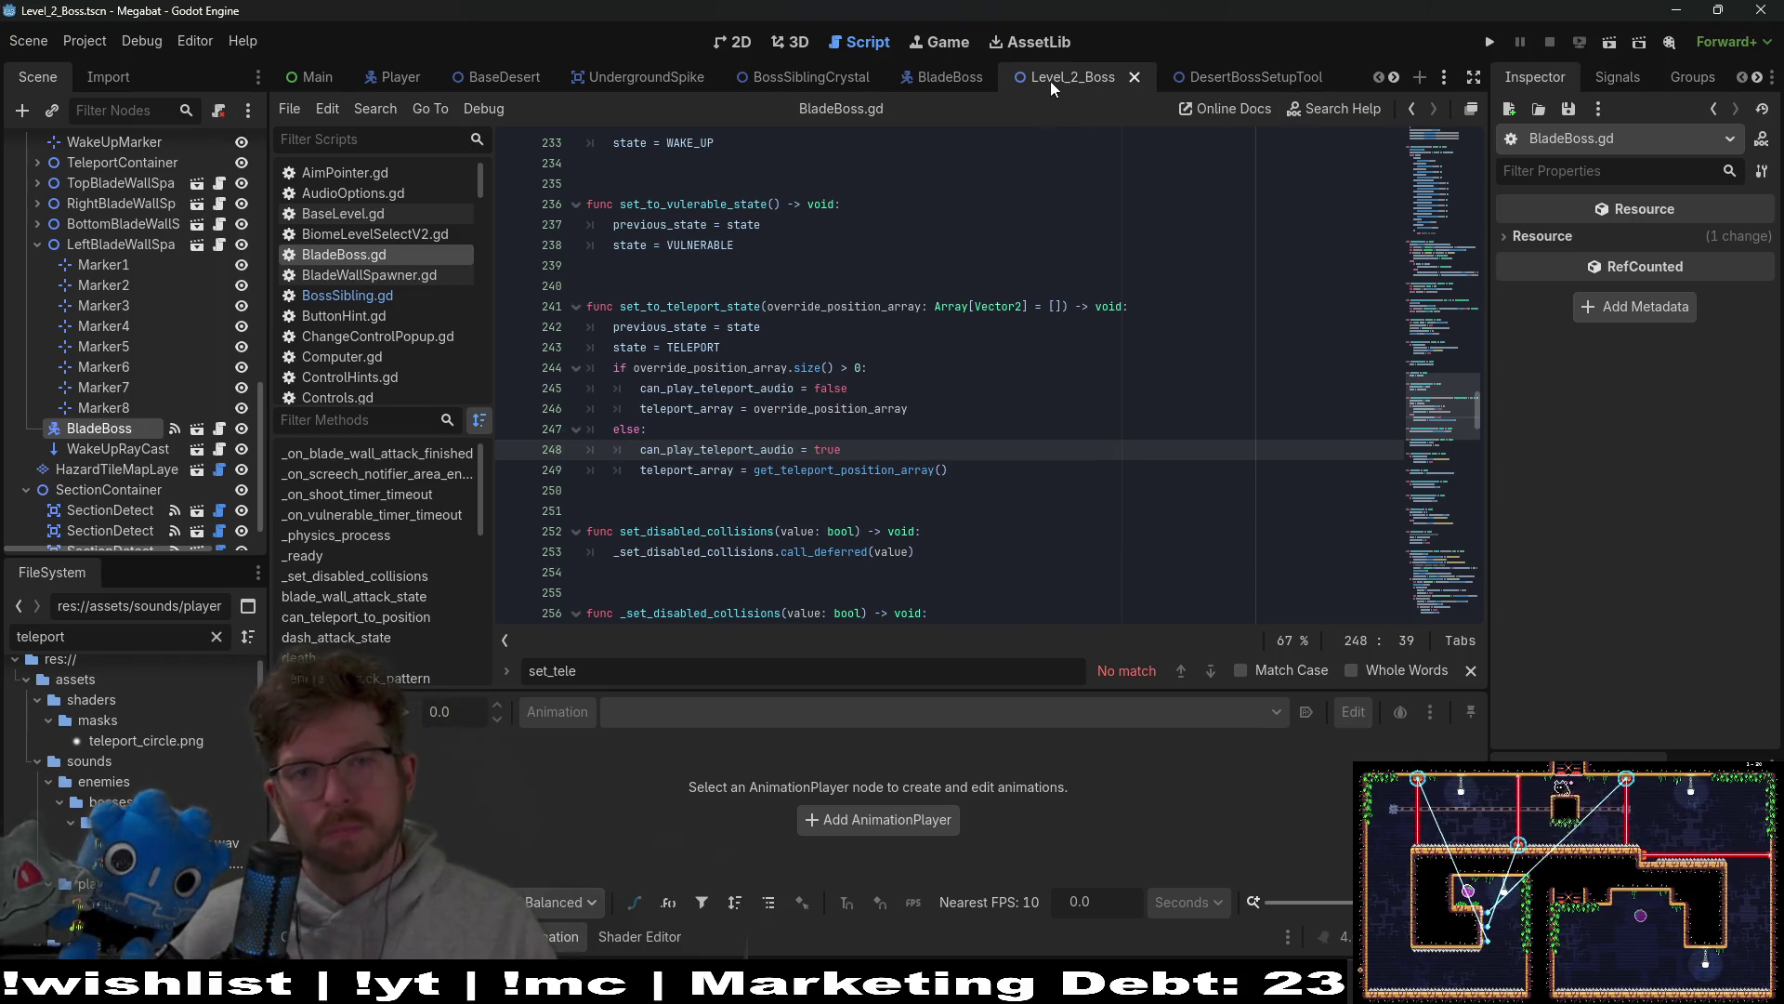
{"action": "left_click", "coordinate": [1582, 39]}
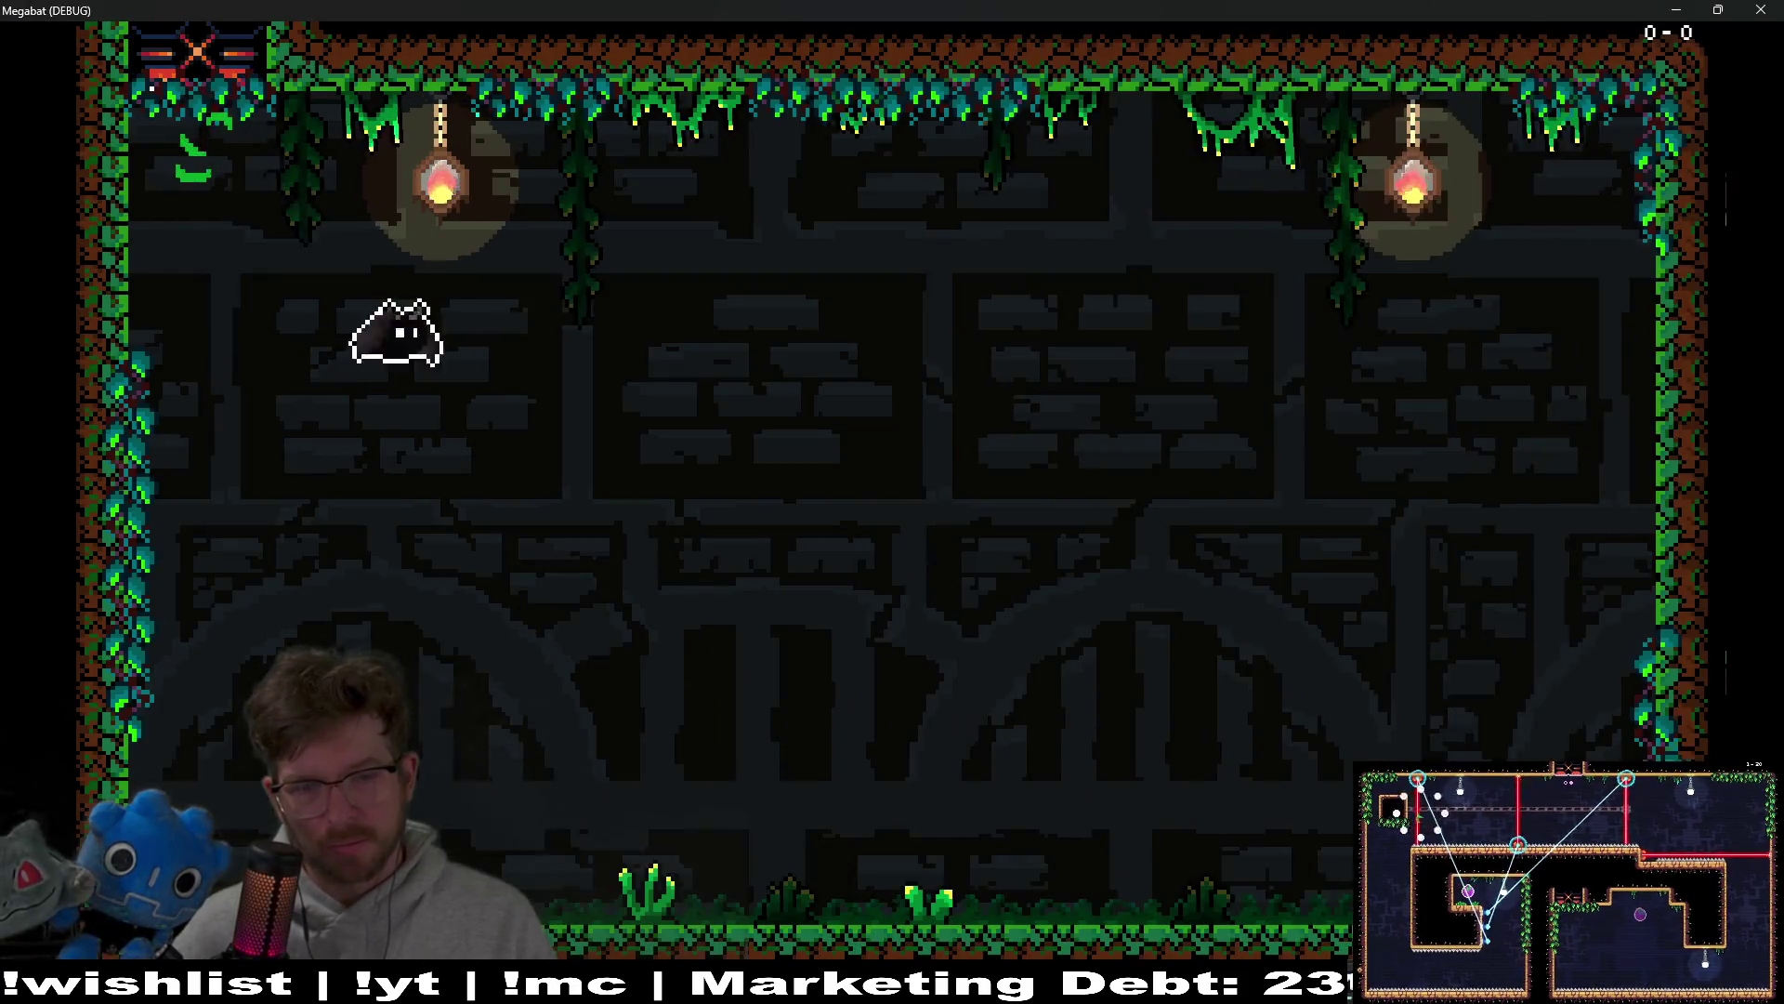
Step: Playtest the boss's opening swoop and orb attacks, then close the game window
{"action": "key", "text": "Right"}
{"action": "key", "text": "Left"}
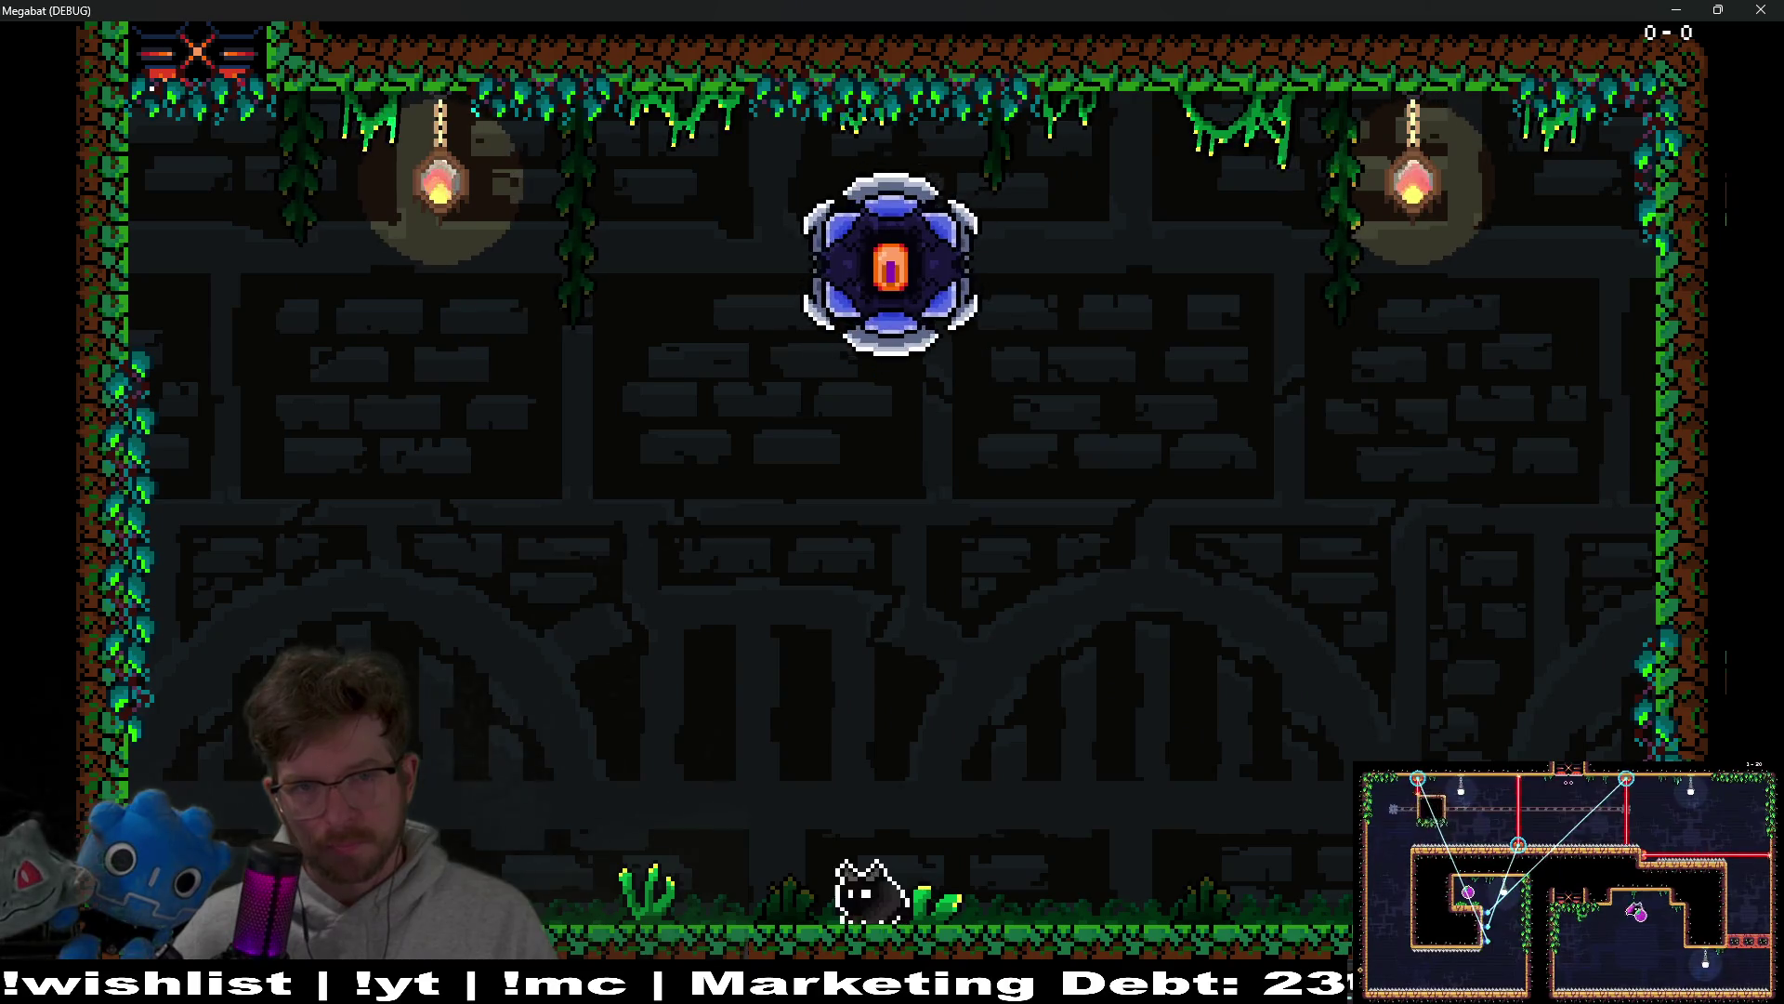
{"action": "key", "text": "Left"}
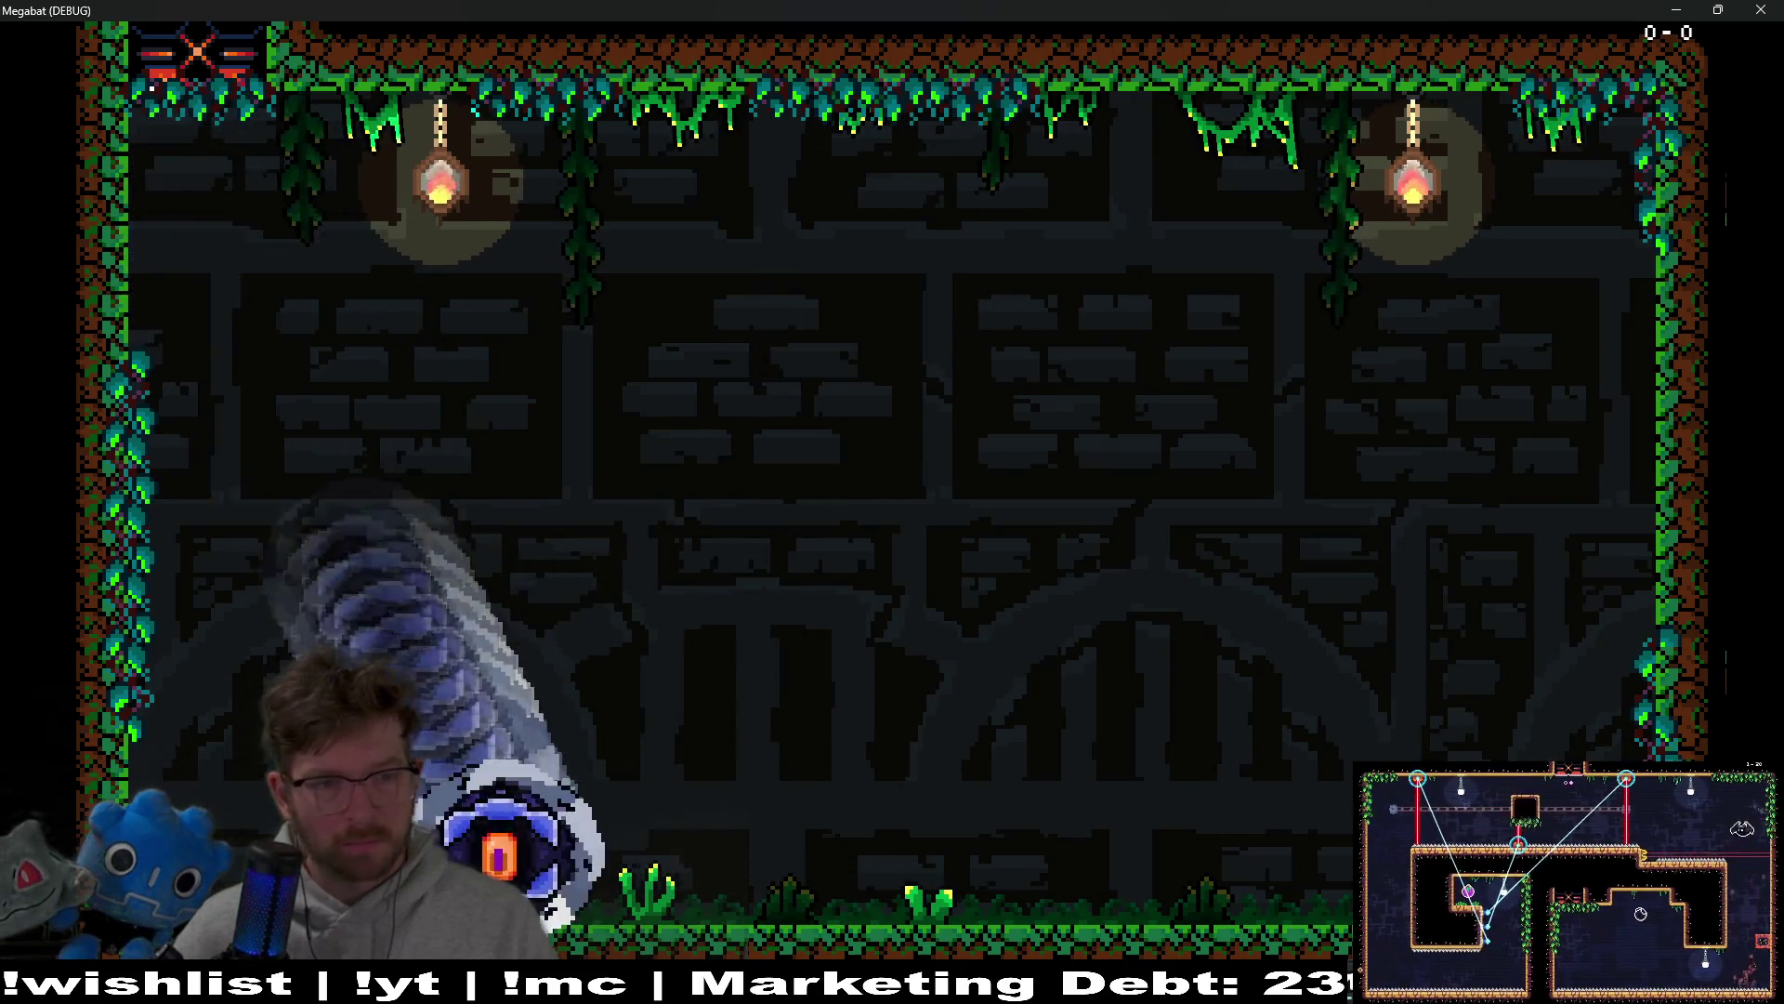
{"action": "key", "text": "Right"}
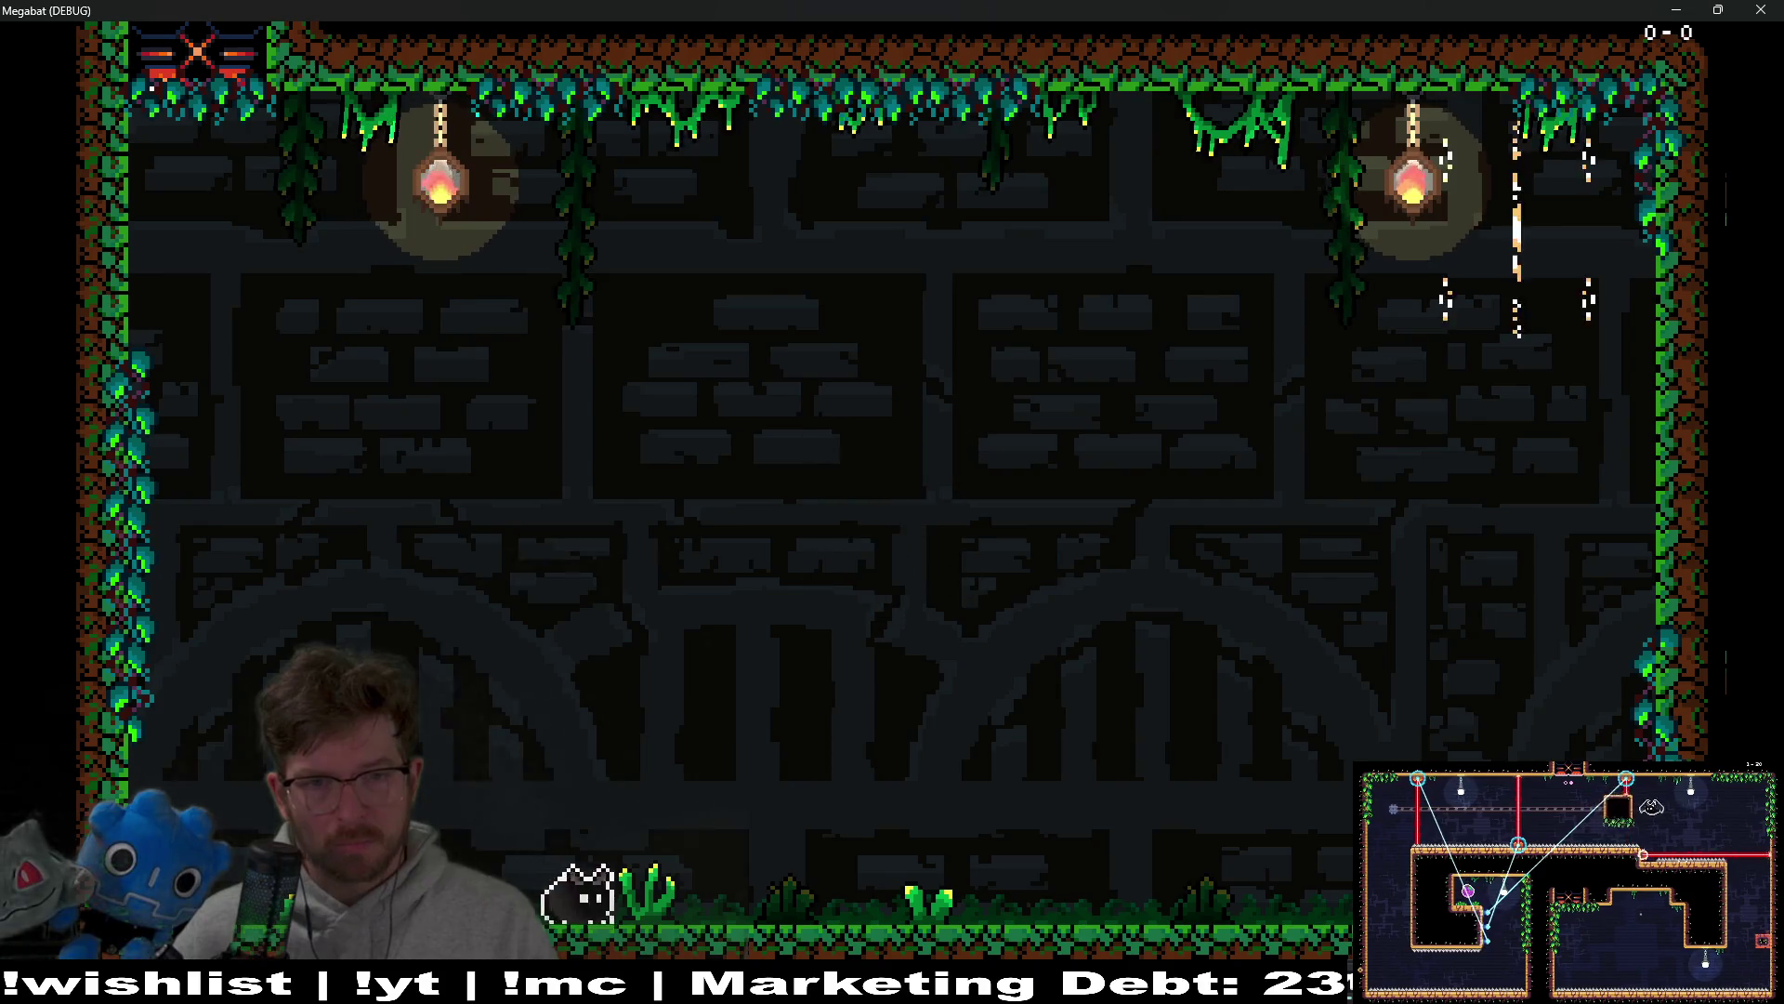
{"action": "key", "text": "Right"}
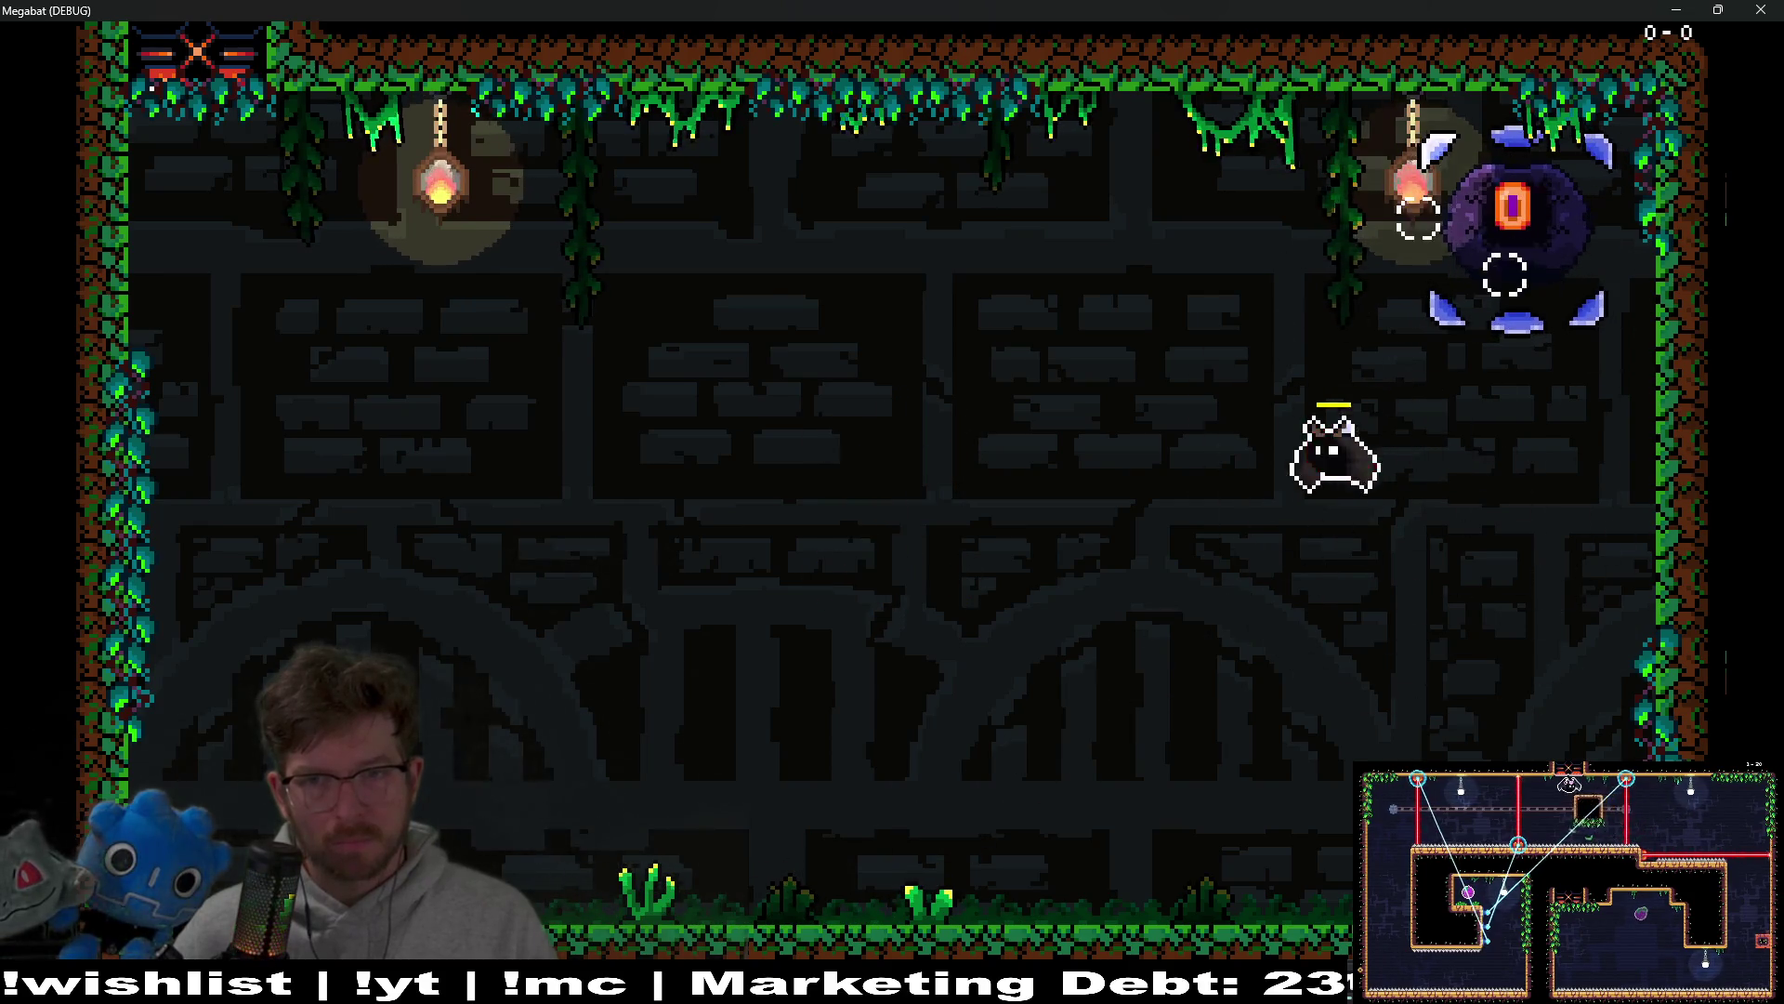
{"action": "key", "text": "Left"}
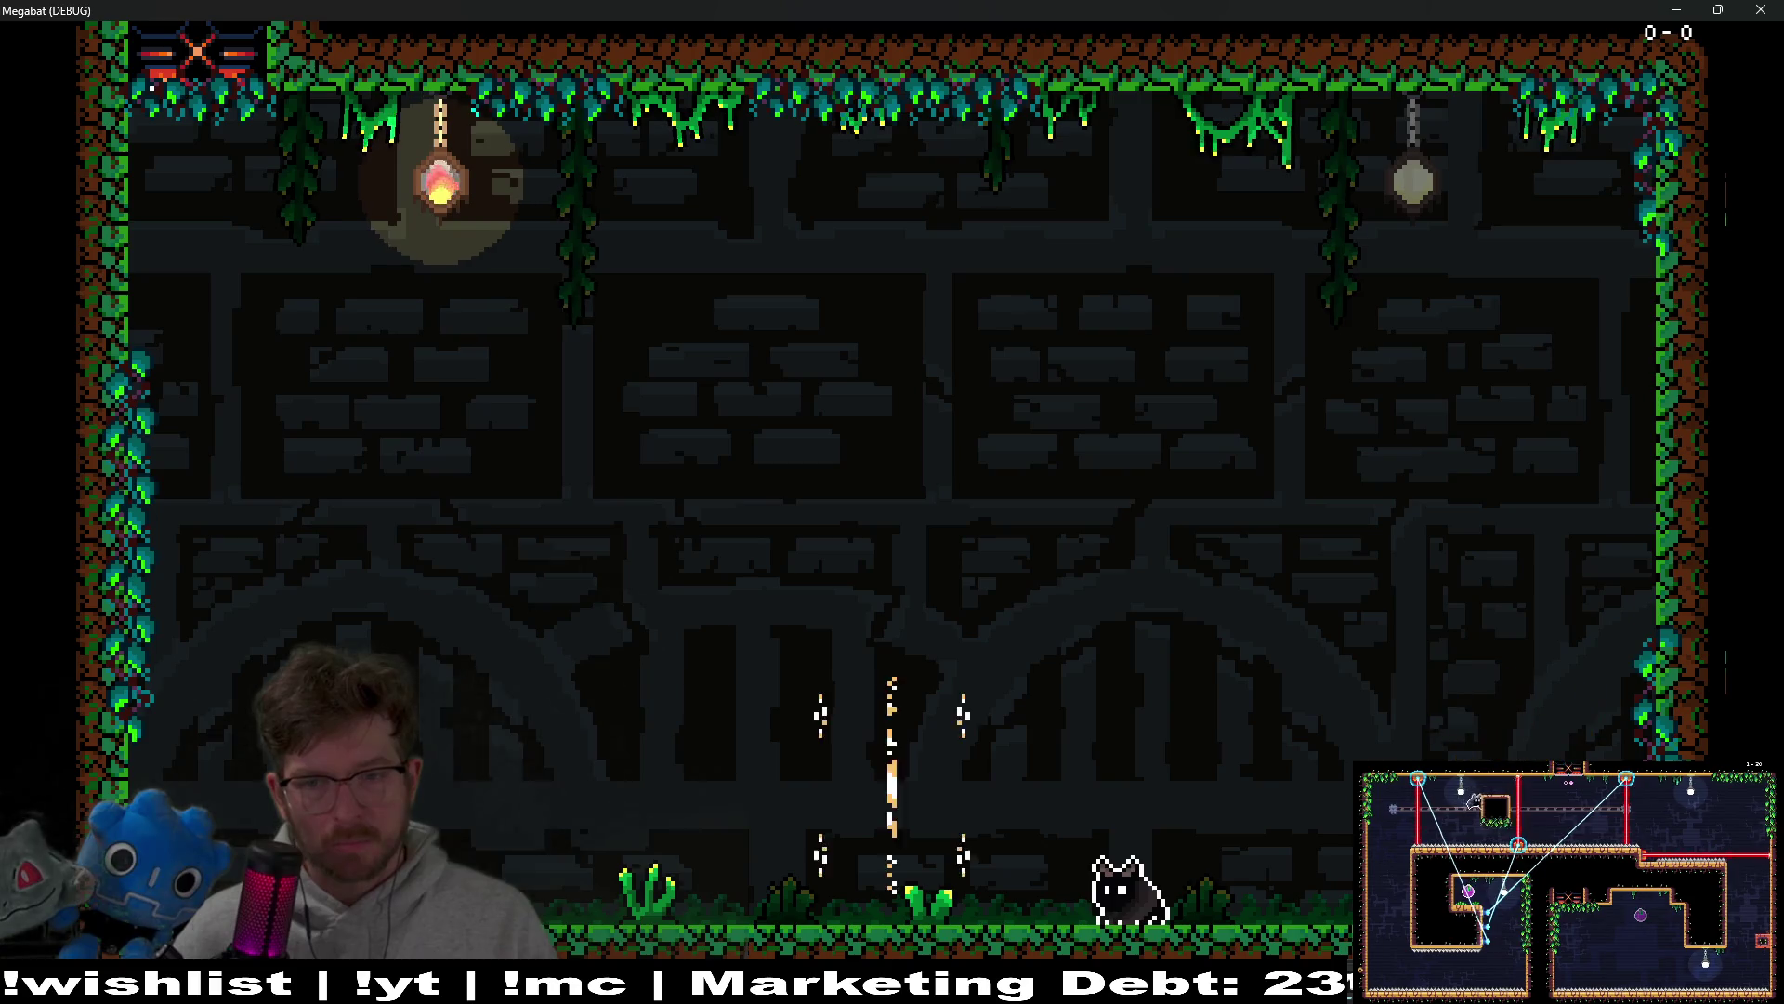
{"action": "key", "text": "Right"}
{"action": "key", "text": "Left"}
{"action": "key", "text": "Right"}
{"action": "key", "text": "Left"}
{"action": "key", "text": "Right"}
{"action": "left_click", "coordinate": [1762, 9]}
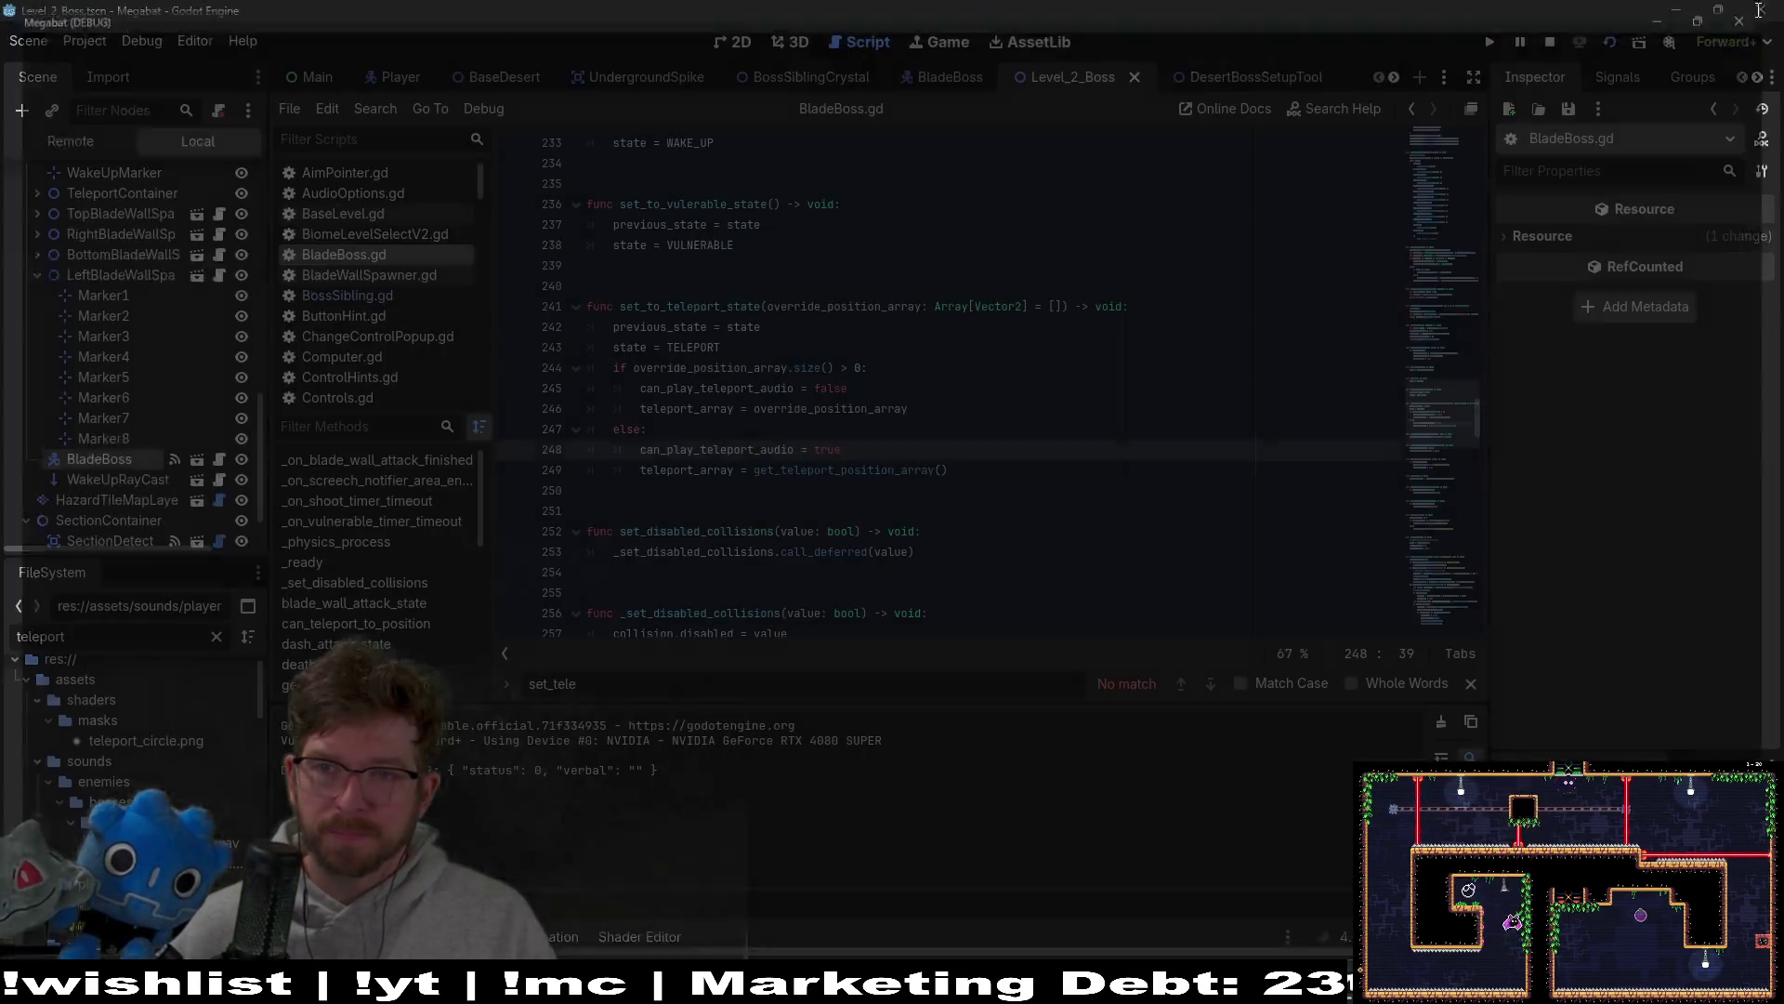
Step: Relaunch with F6, dodge the descending saw blades and destroy the eye enemy
{"action": "key", "text": "F6"}
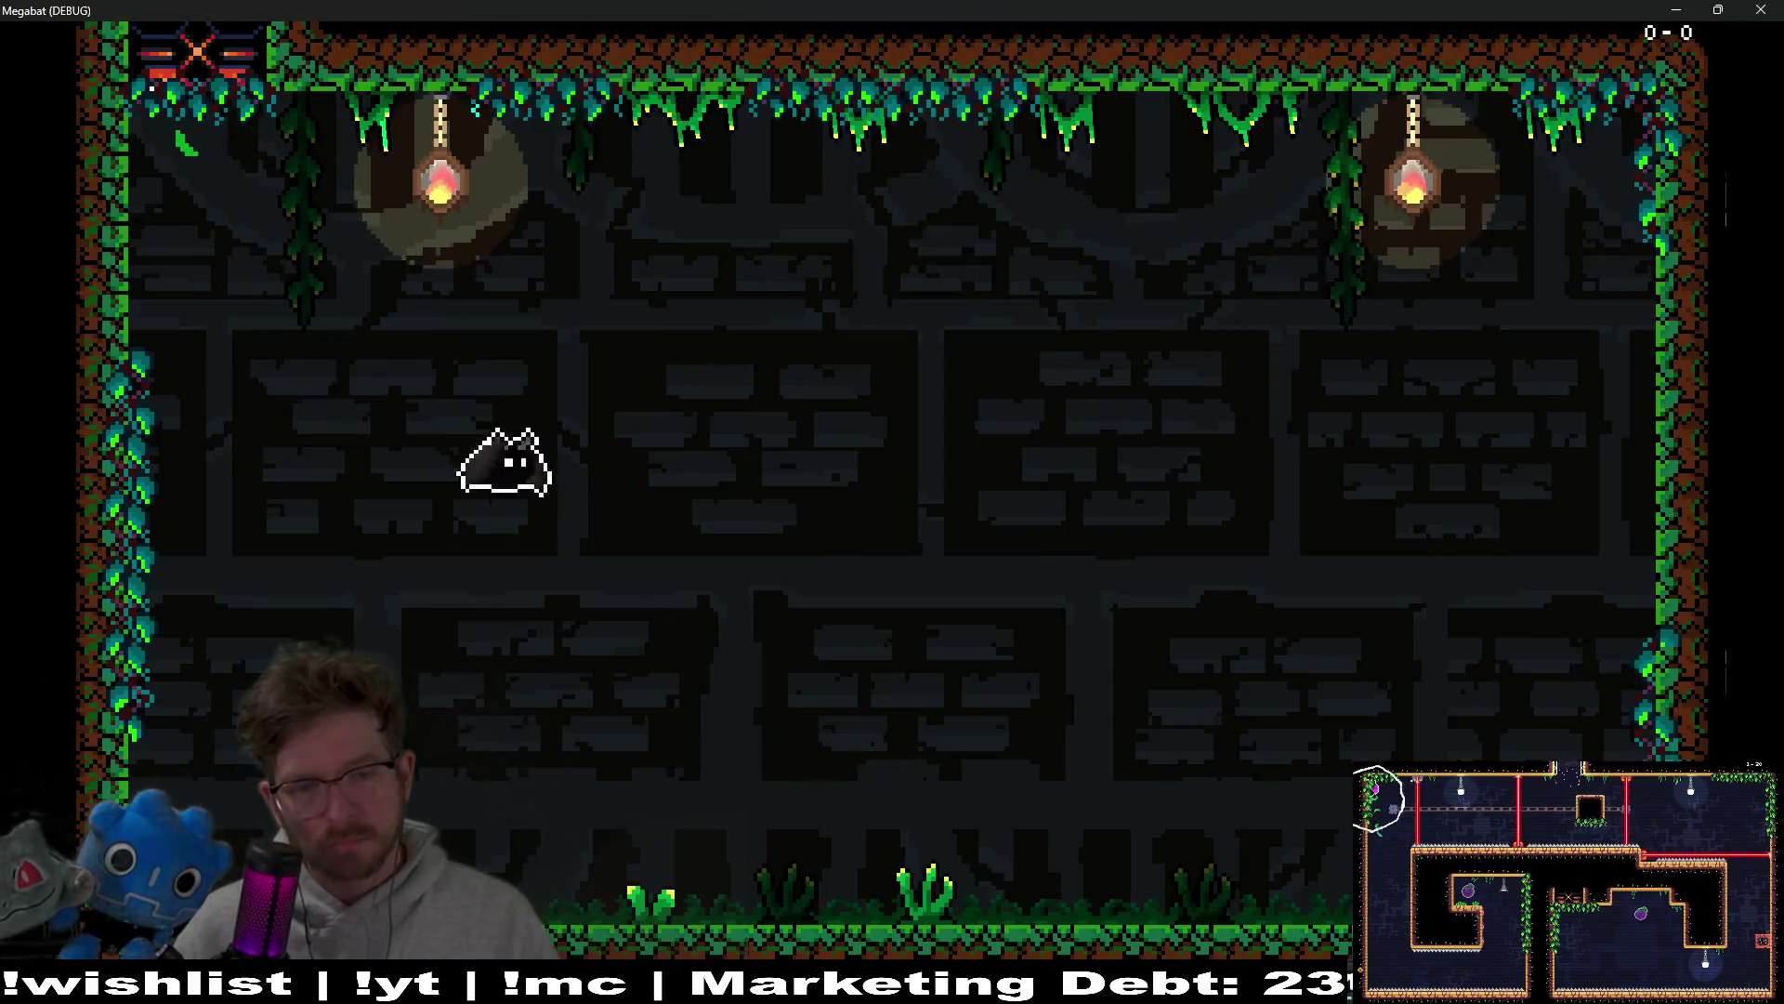
{"action": "key", "text": "Right"}
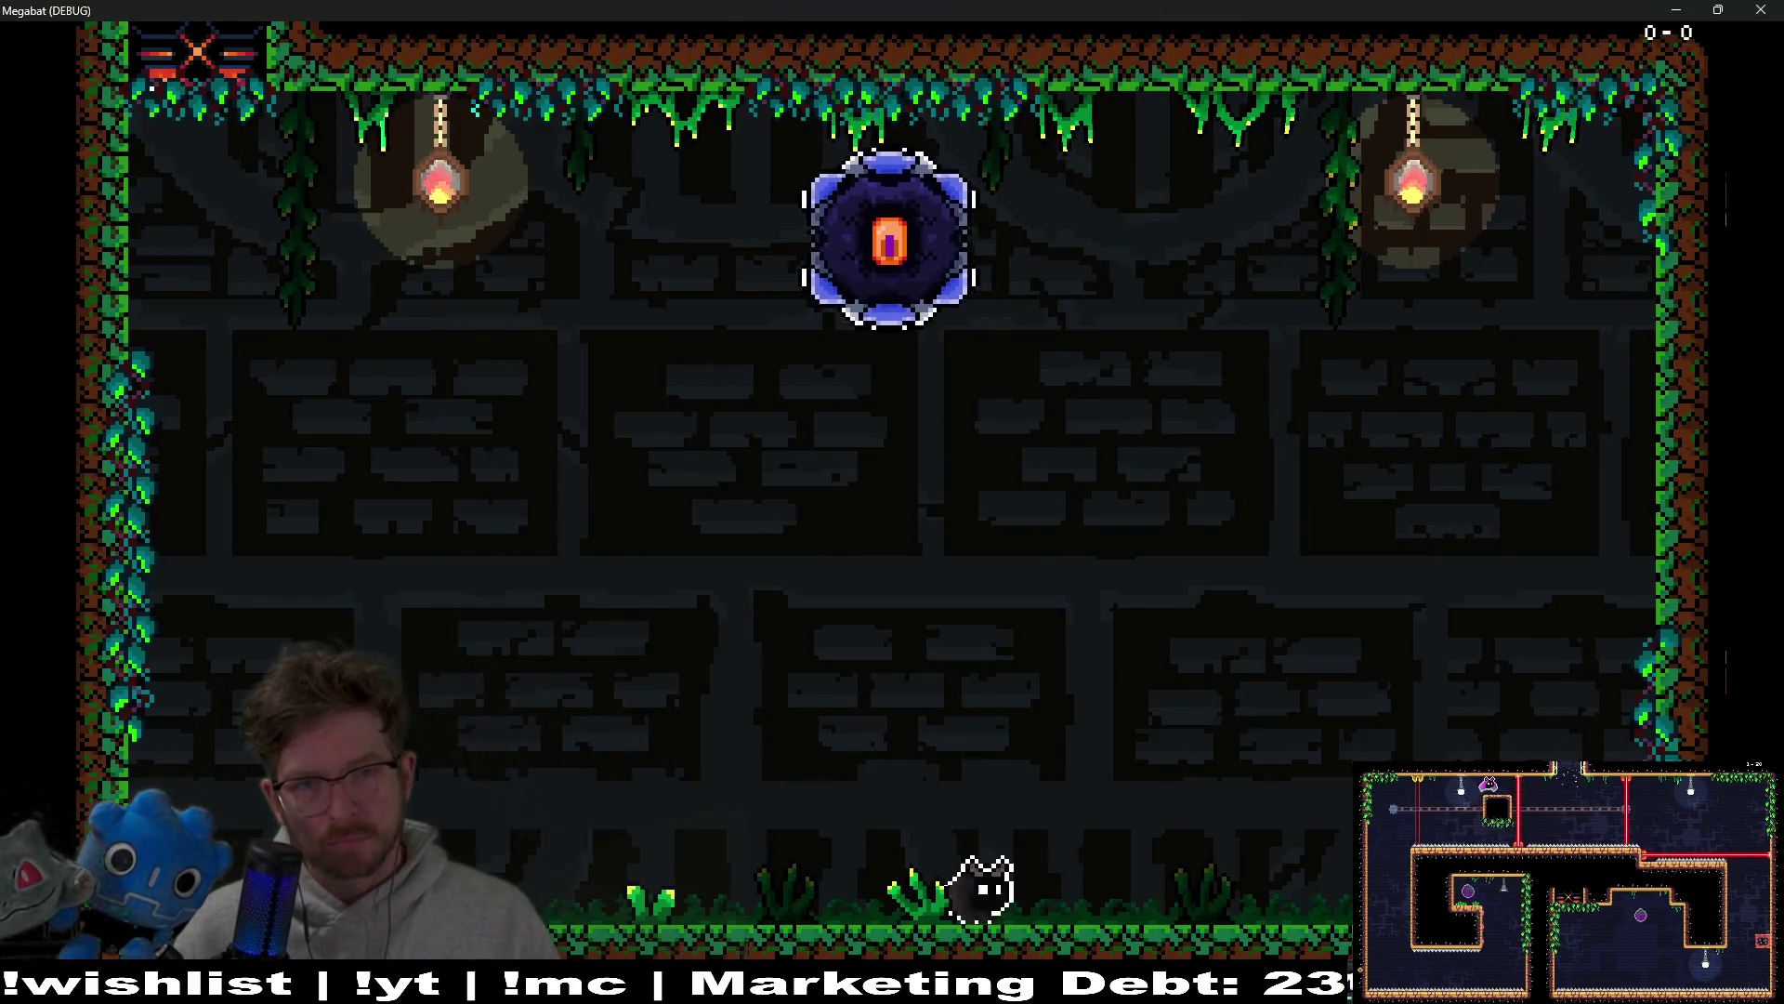
{"action": "key", "text": "Left"}
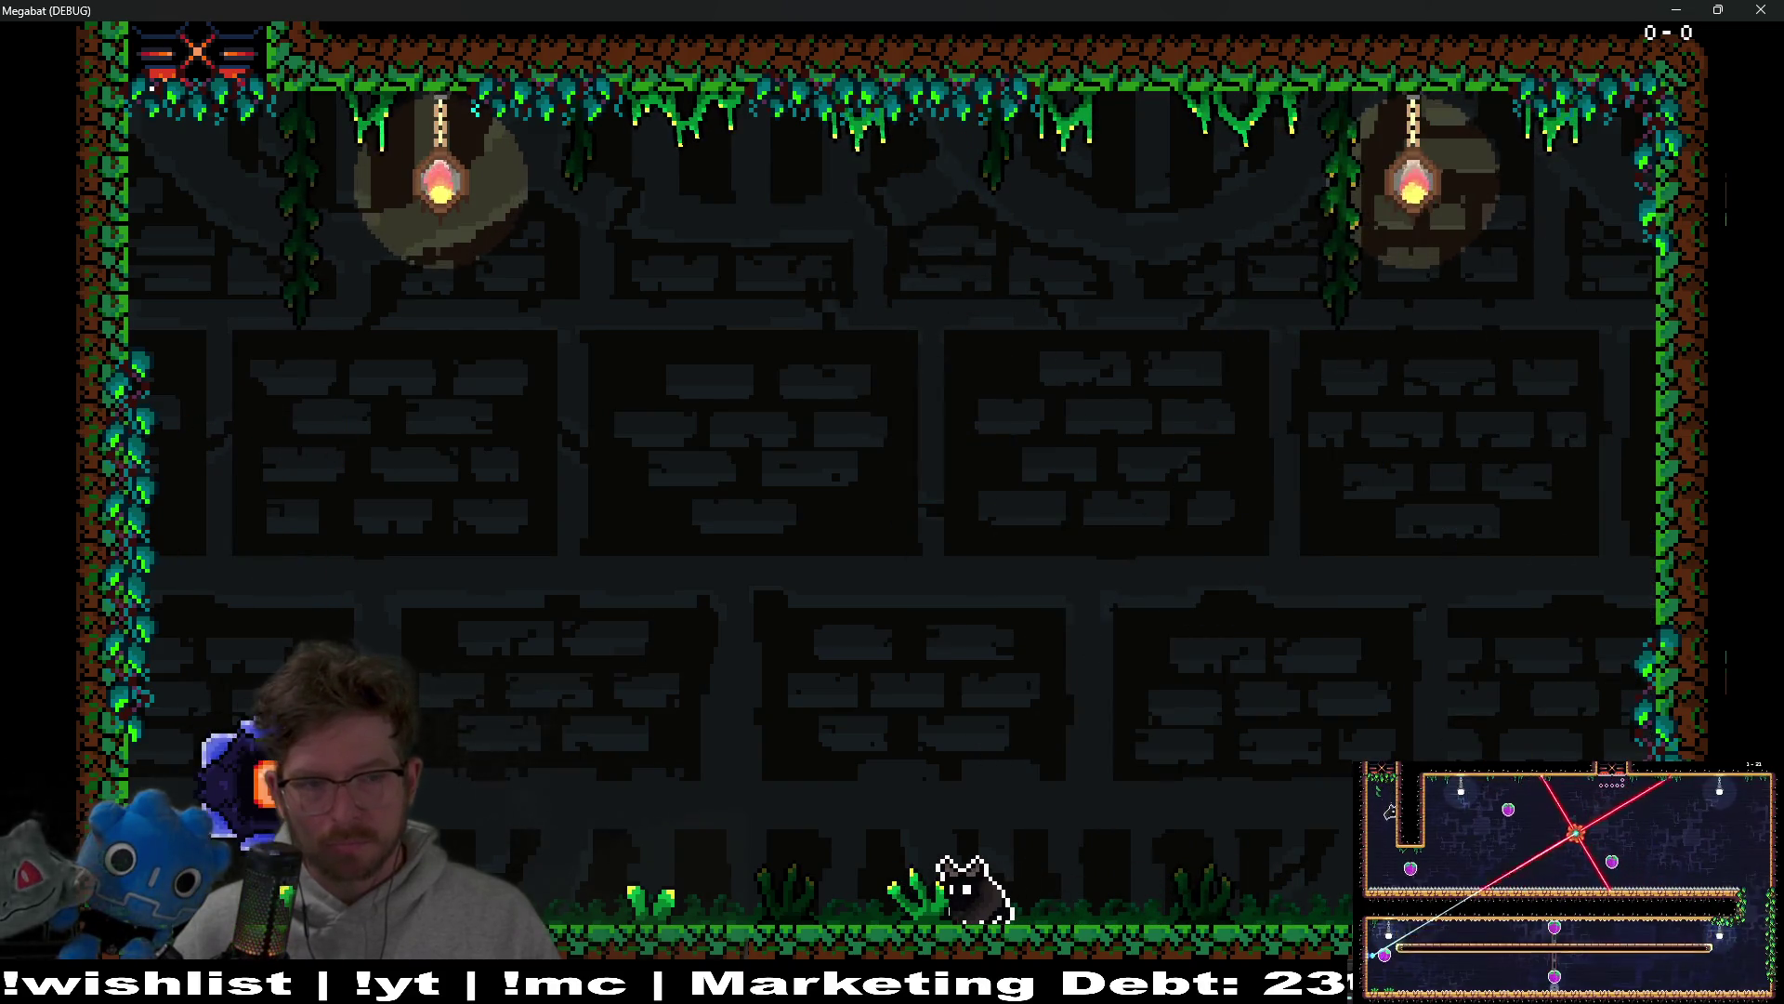
{"action": "key", "text": "Left"}
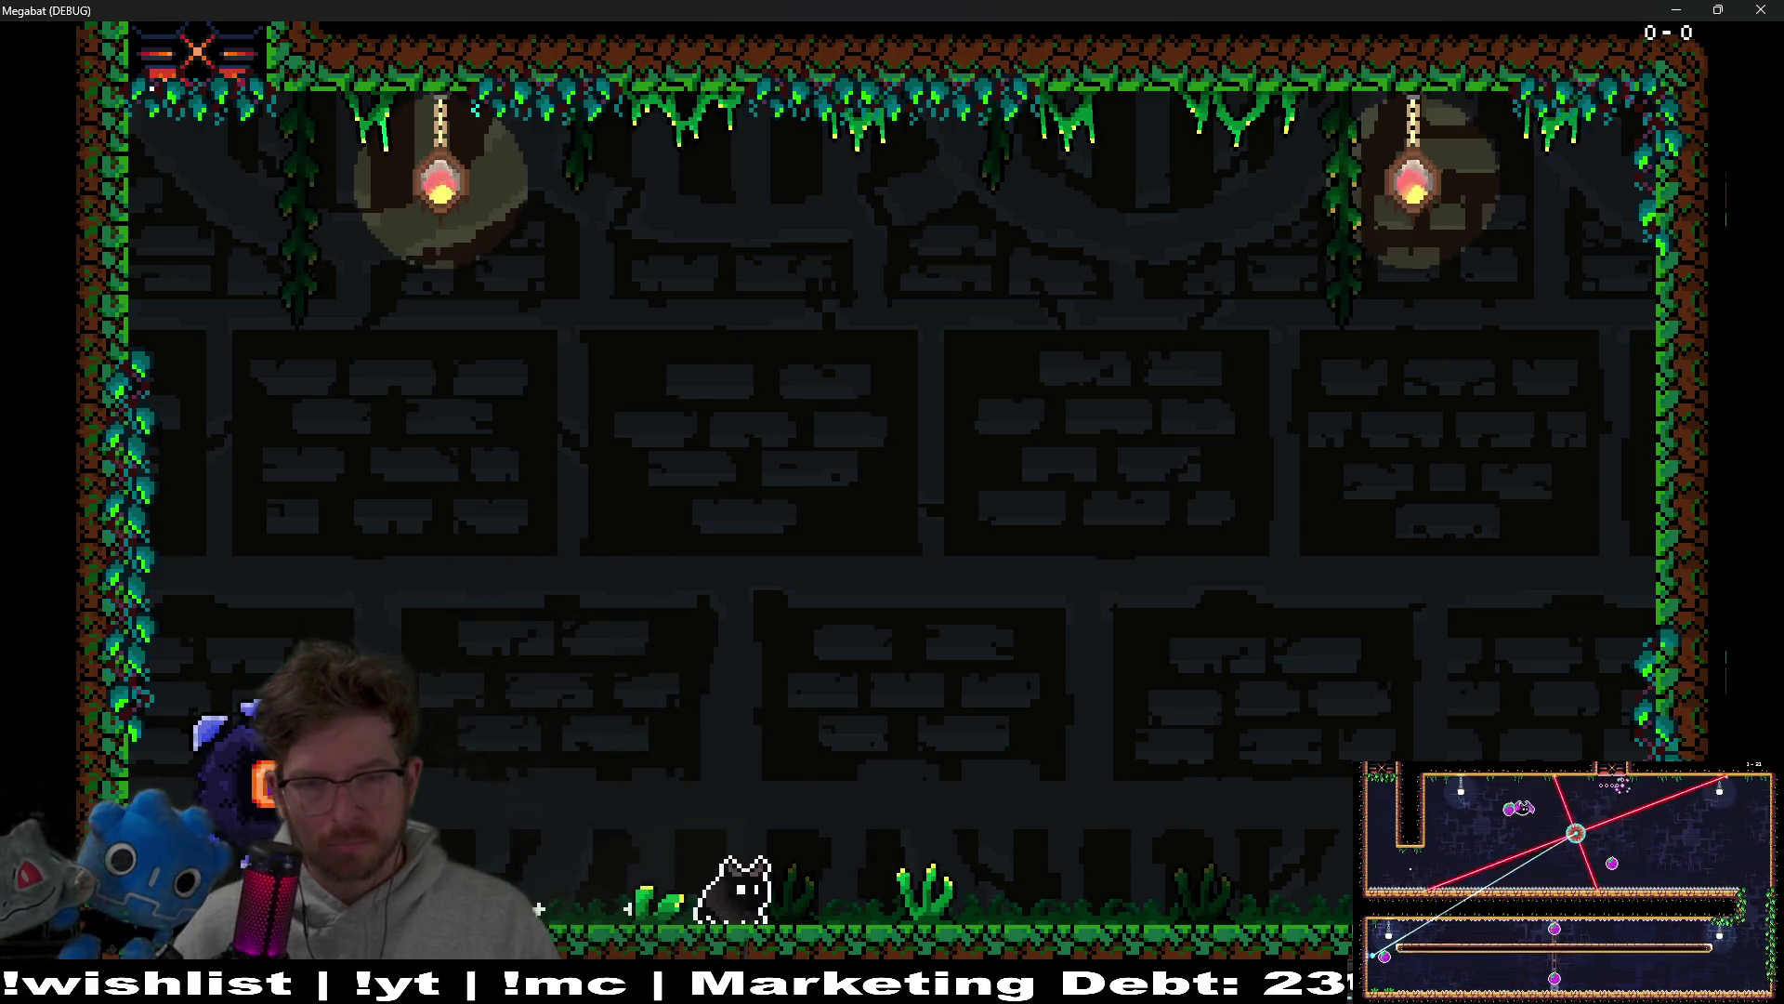
{"action": "key", "text": "Left"}
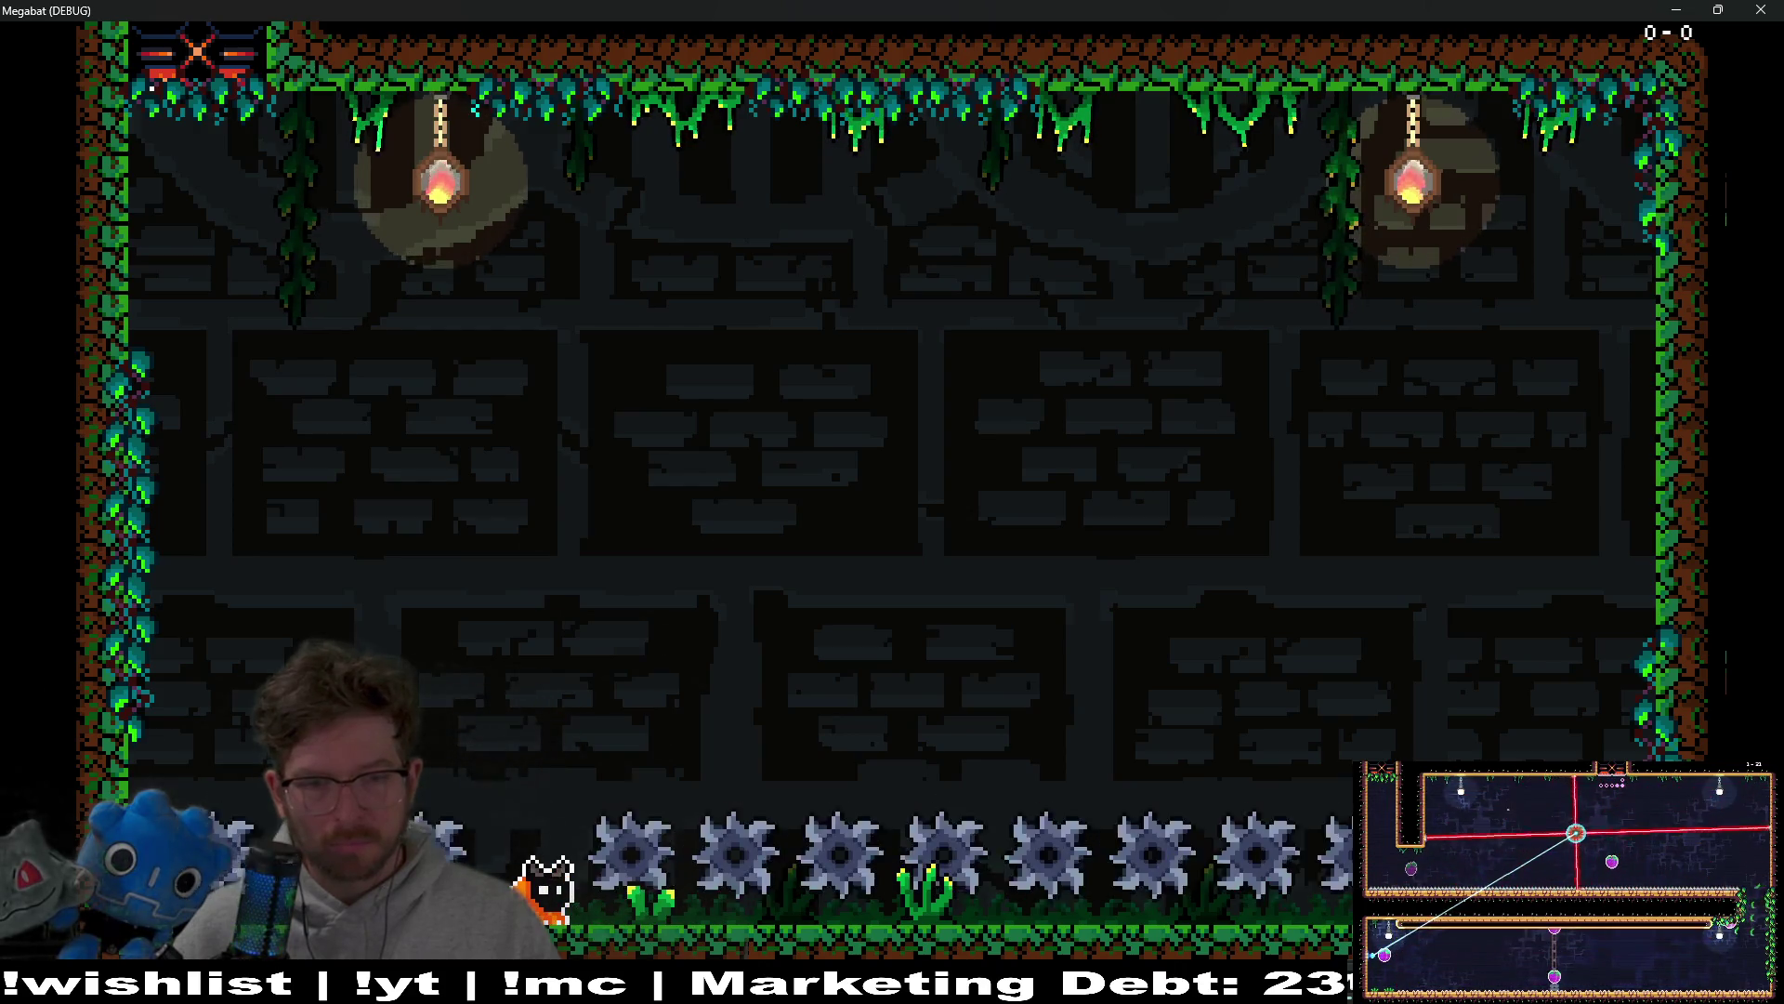
{"action": "key", "text": "Right"}
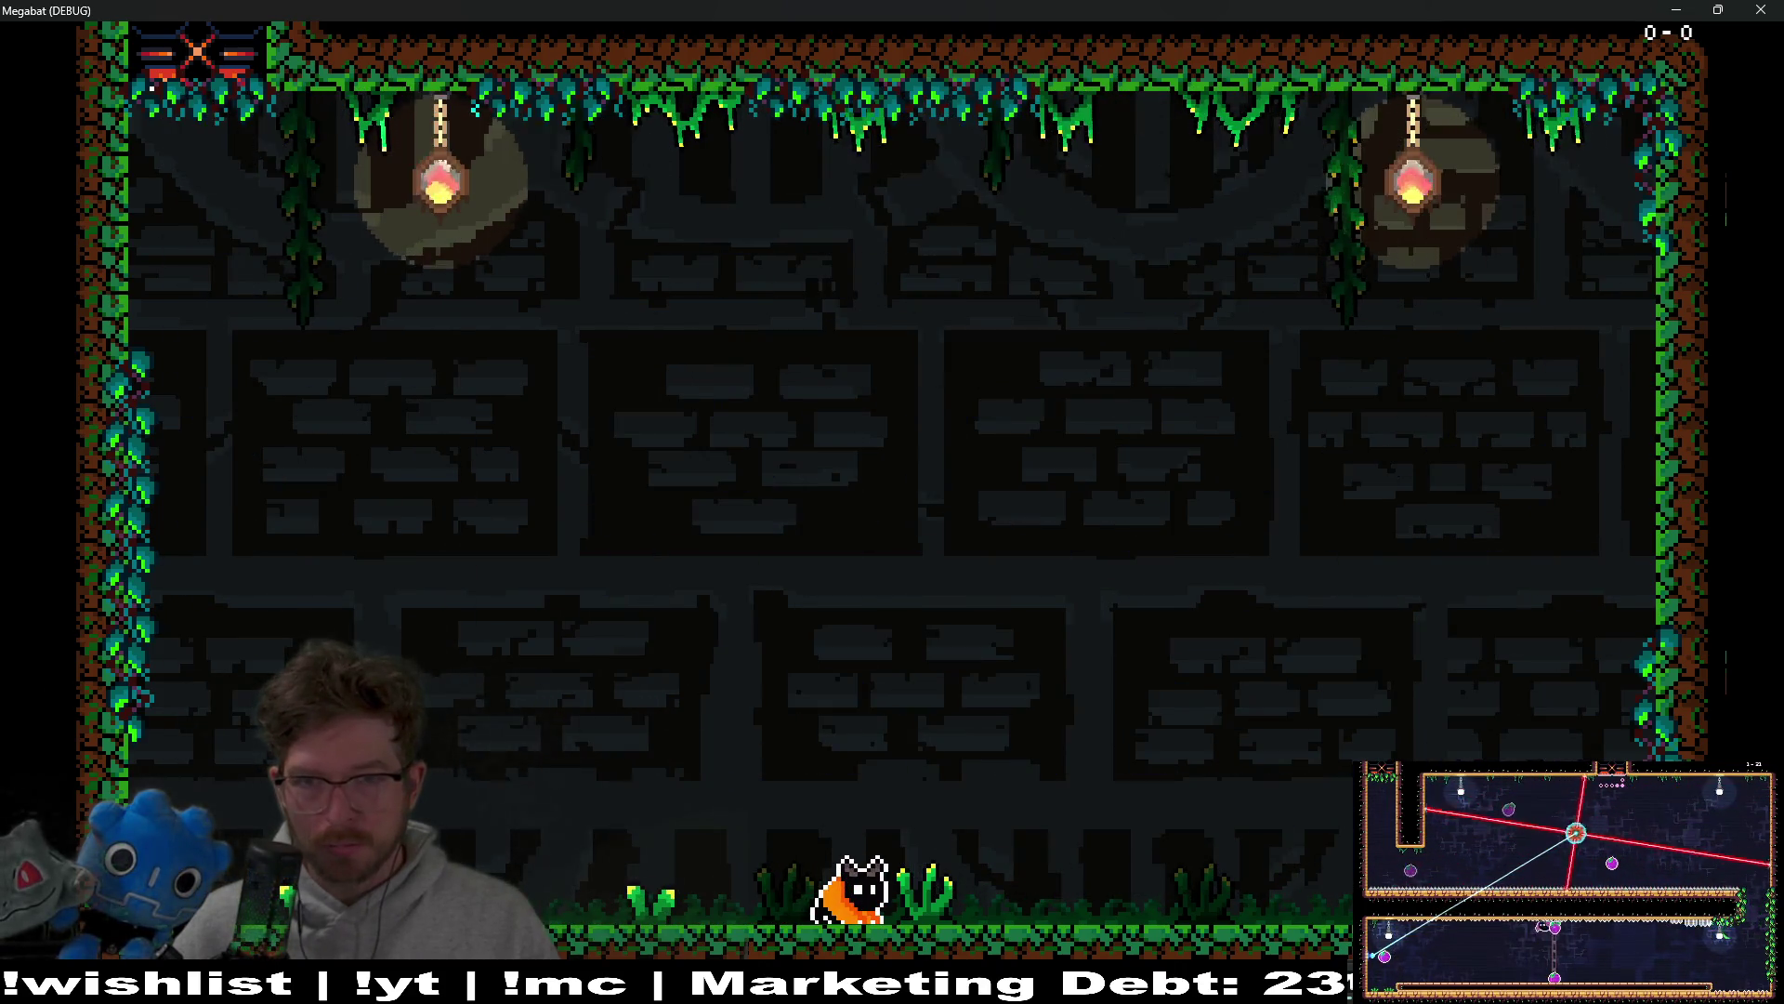
{"action": "key", "text": "Up"}
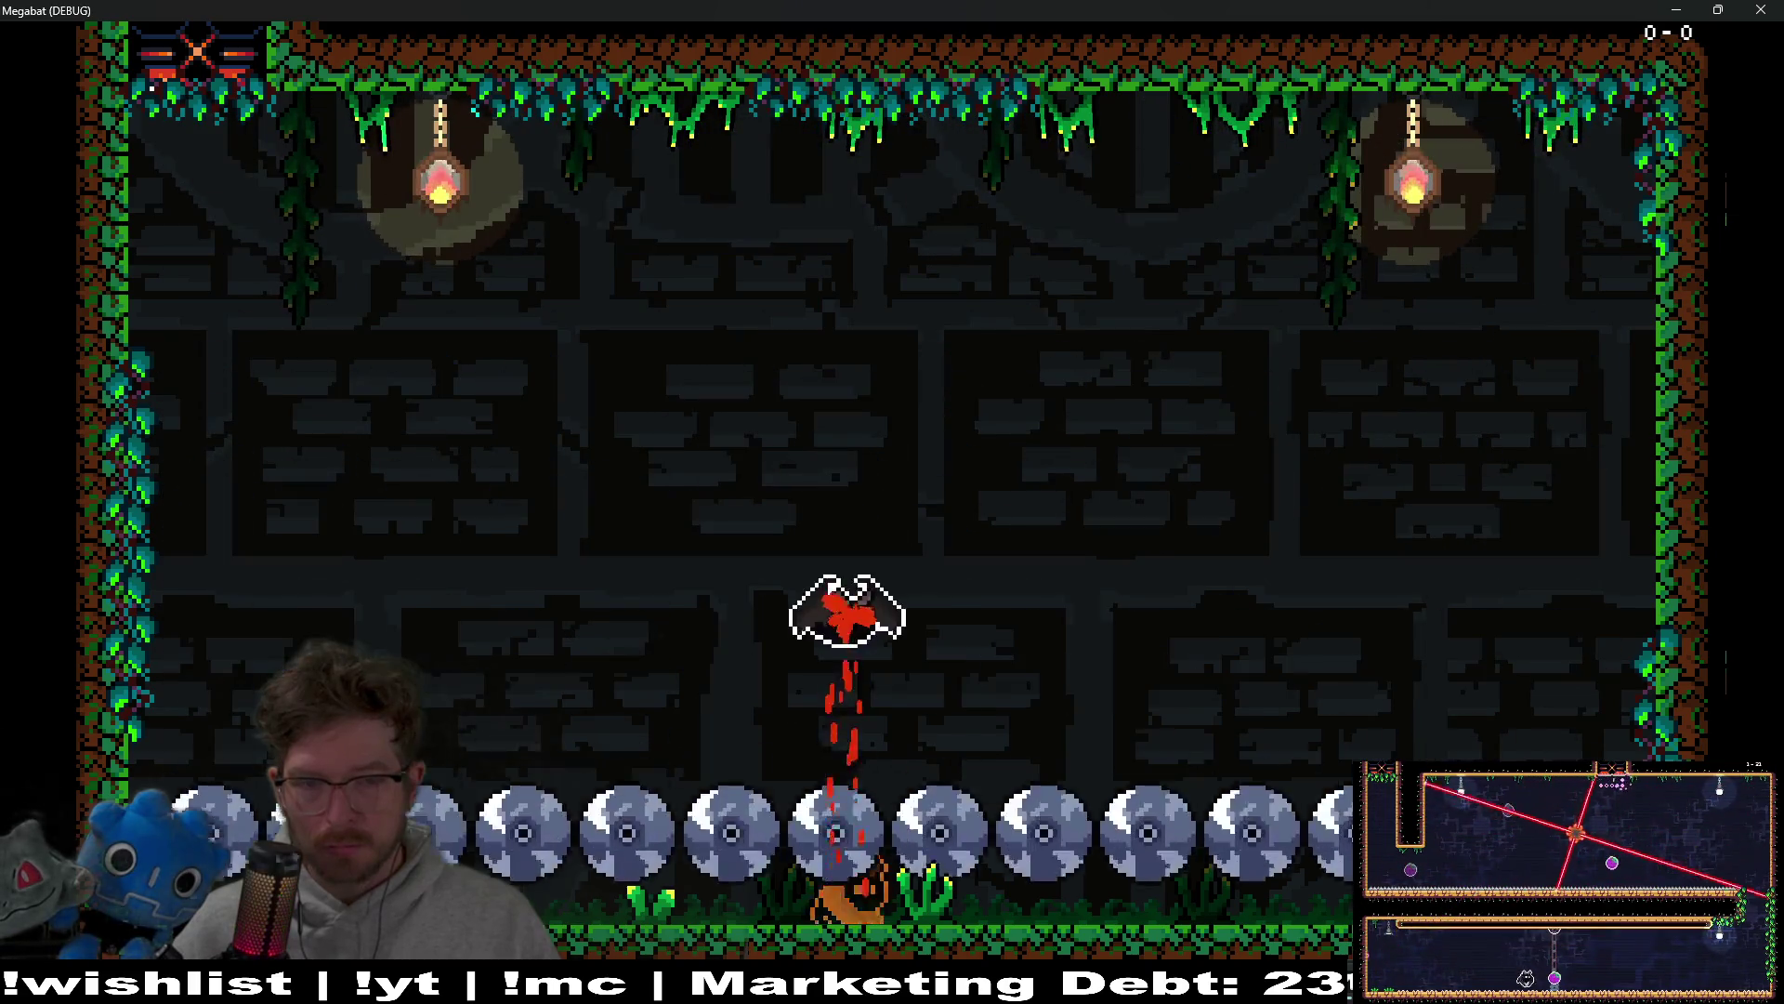
{"action": "key", "text": "Left"}
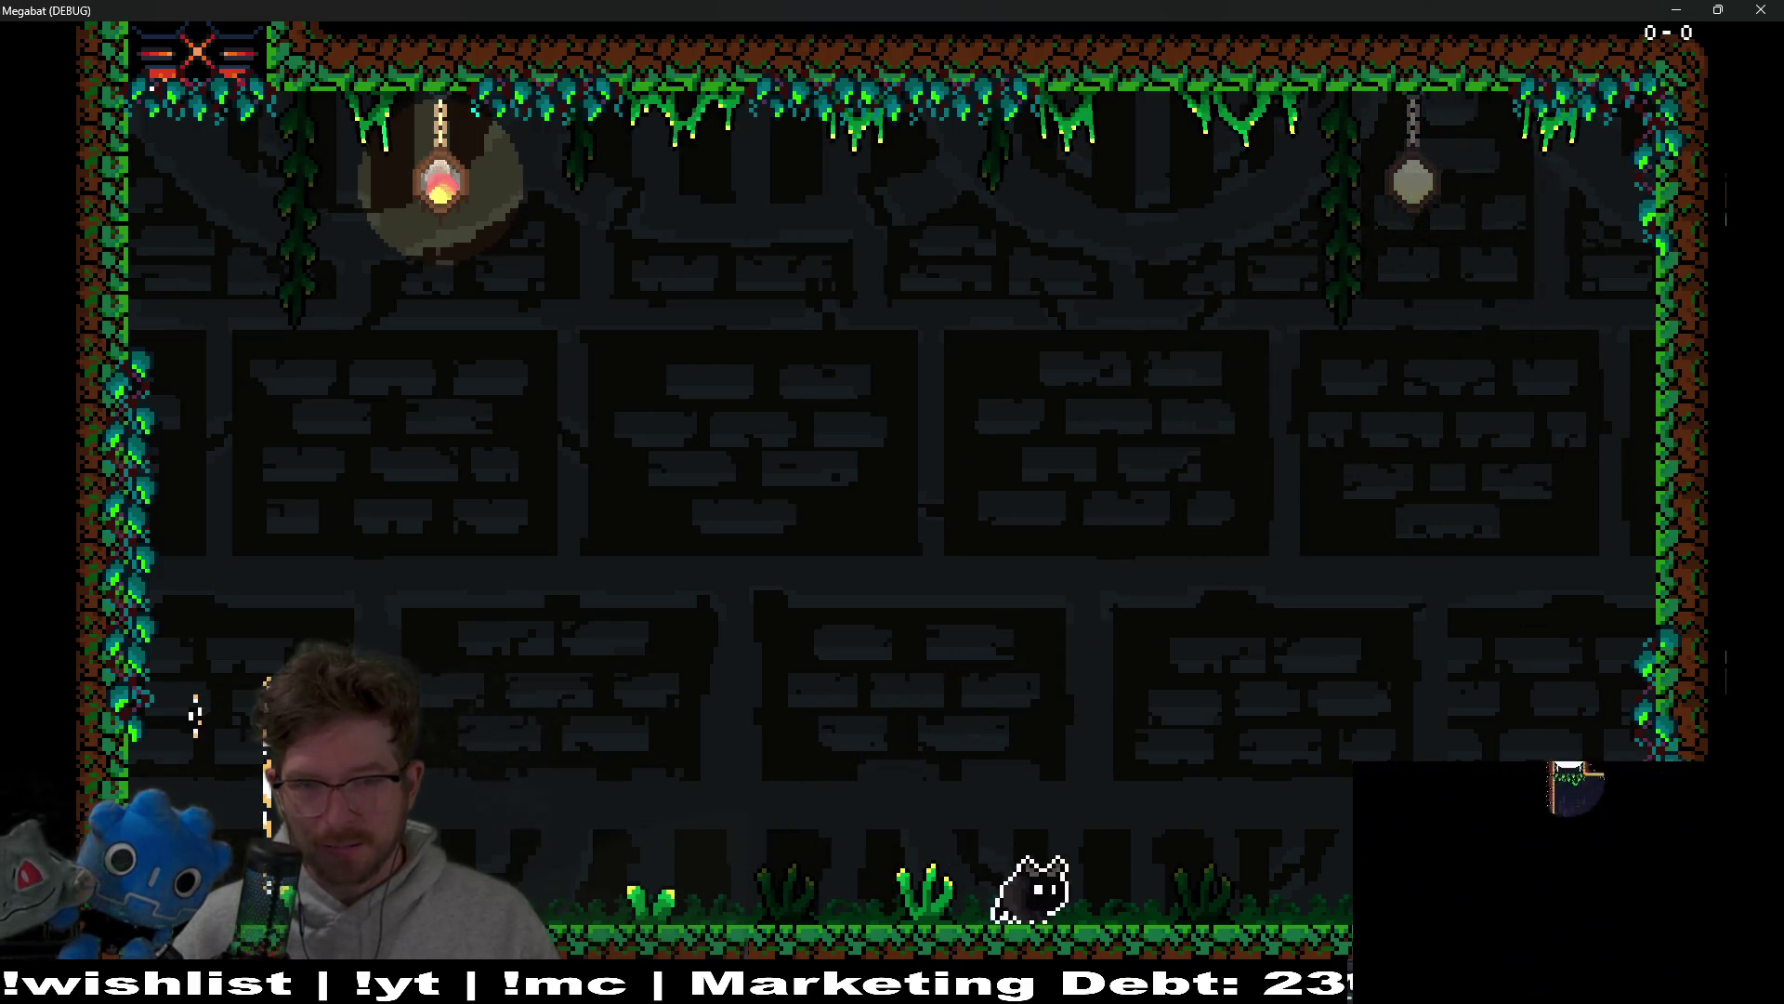
{"action": "key", "text": "Up"}
{"action": "key", "text": "Left"}
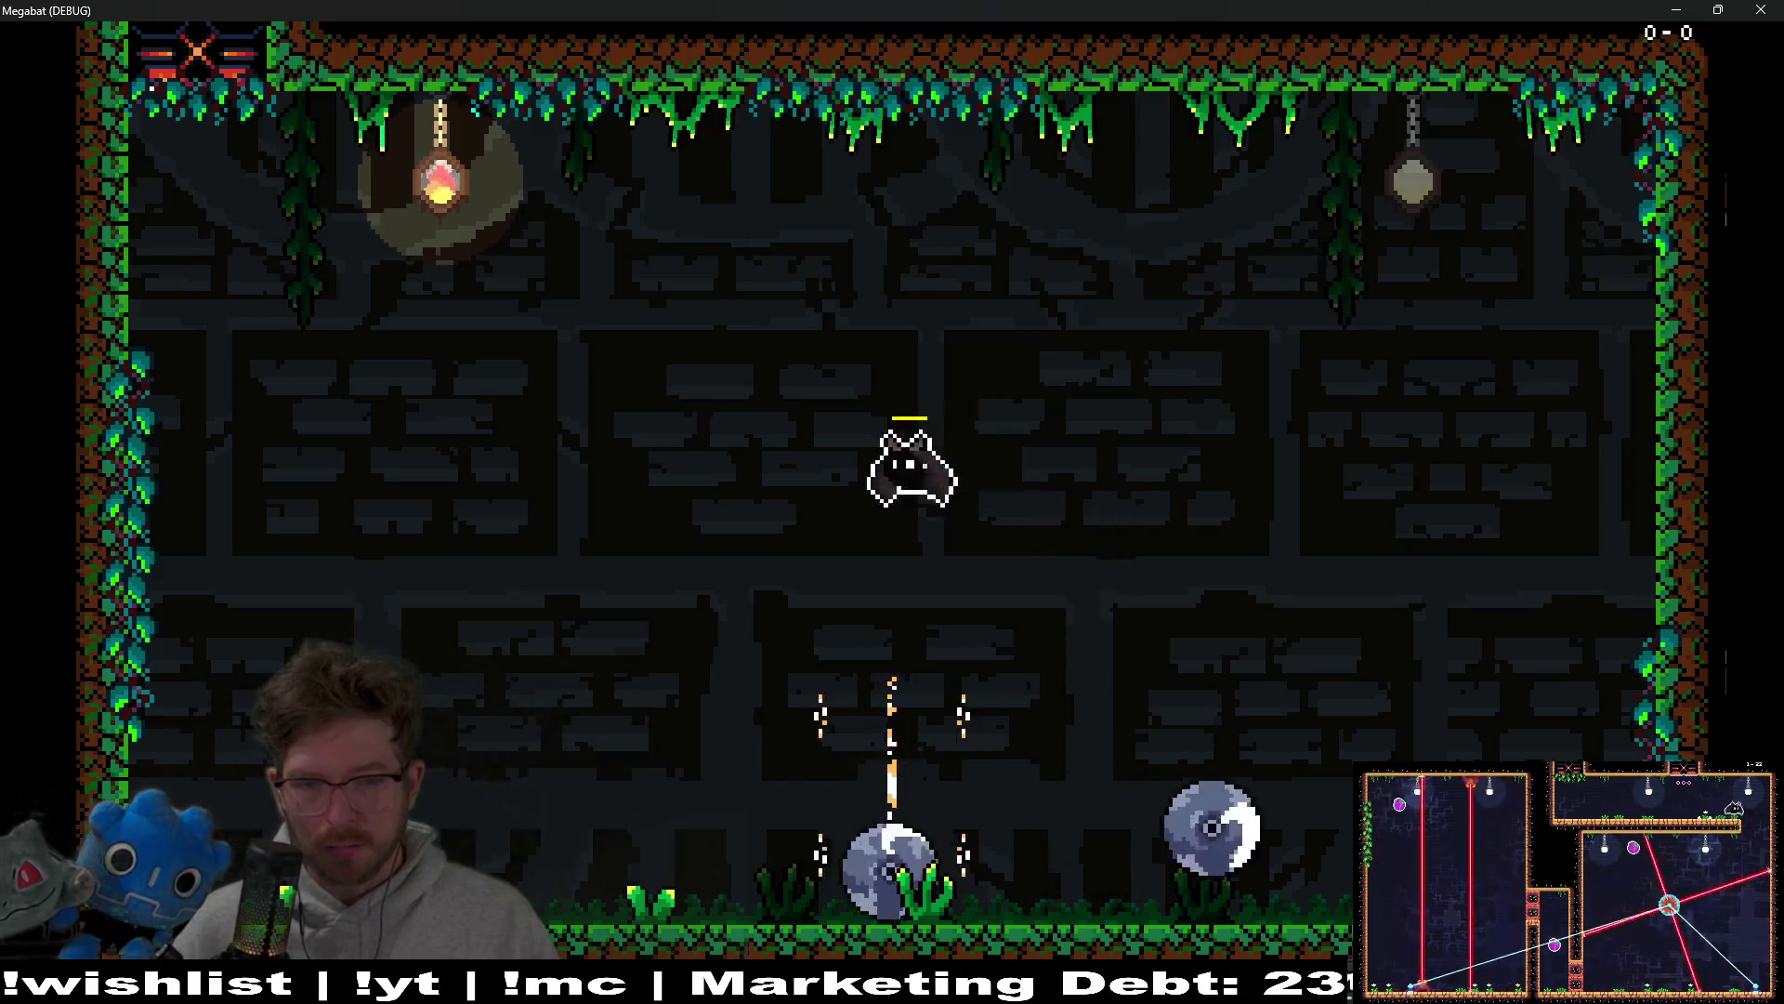
{"action": "key", "text": "Right"}
{"action": "key", "text": "Up"}
{"action": "key", "text": "Up"}
{"action": "key", "text": "Left"}
{"action": "key", "text": "Right"}
{"action": "key", "text": "Up"}
{"action": "key", "text": "Up"}
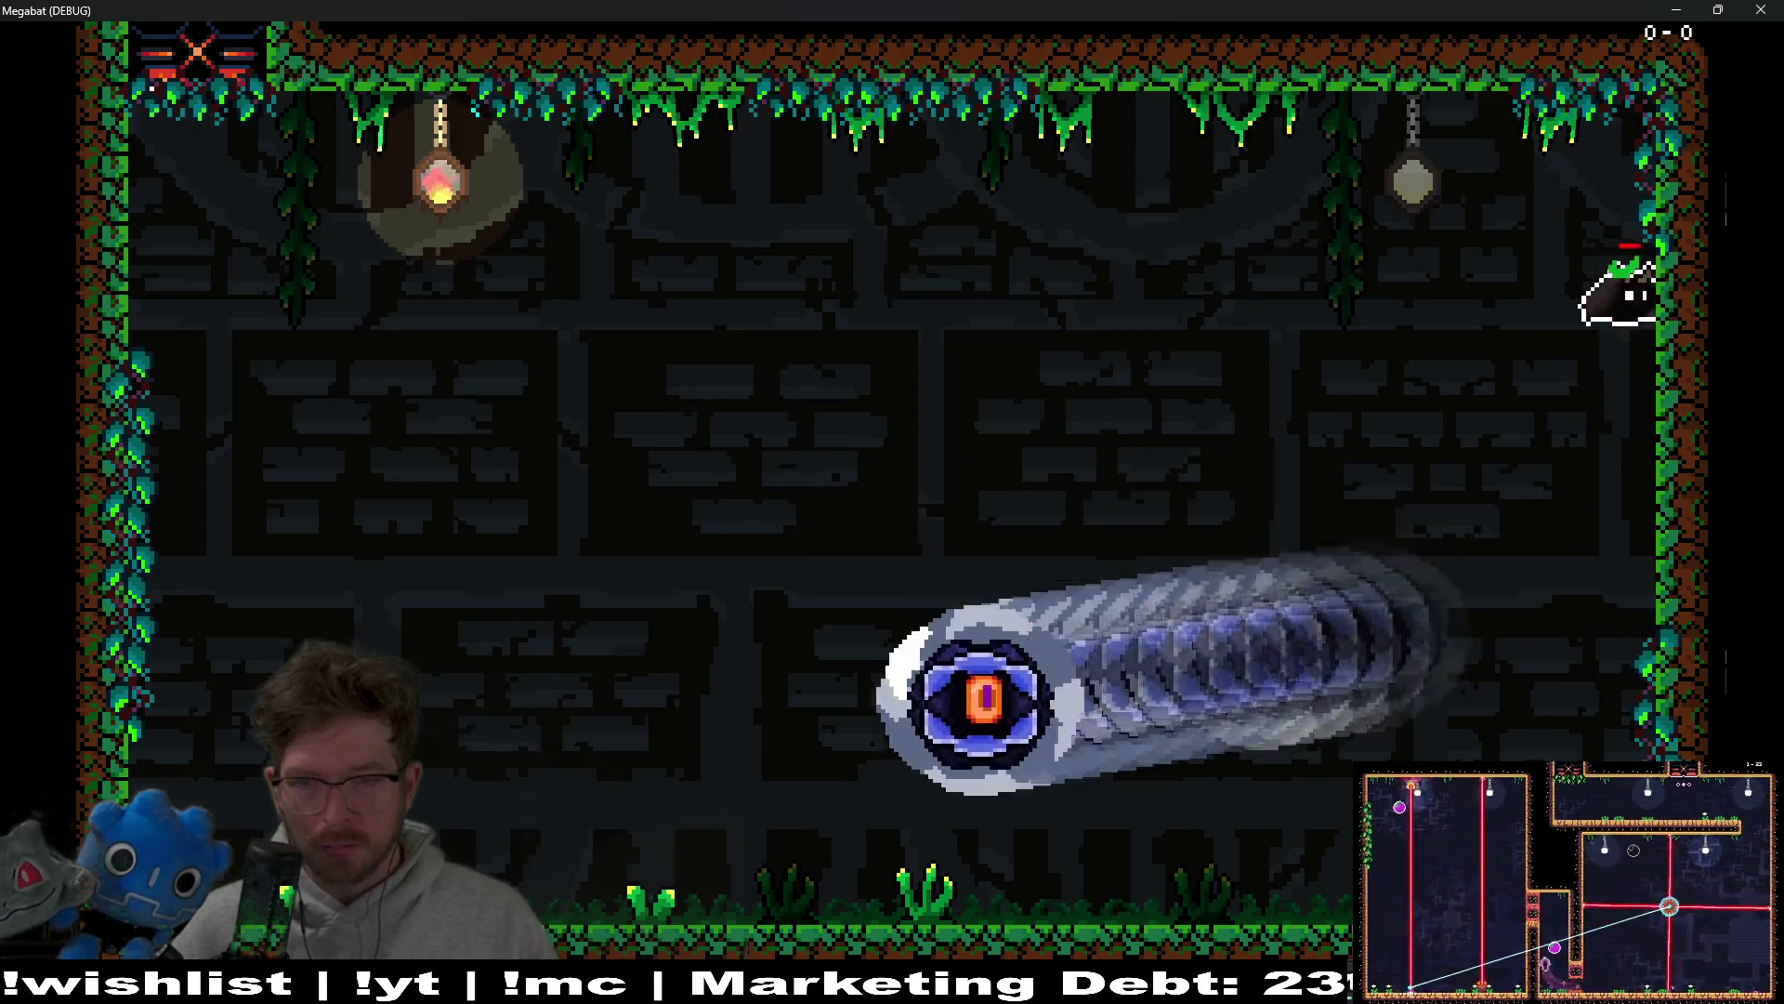
{"action": "key", "text": "Left"}
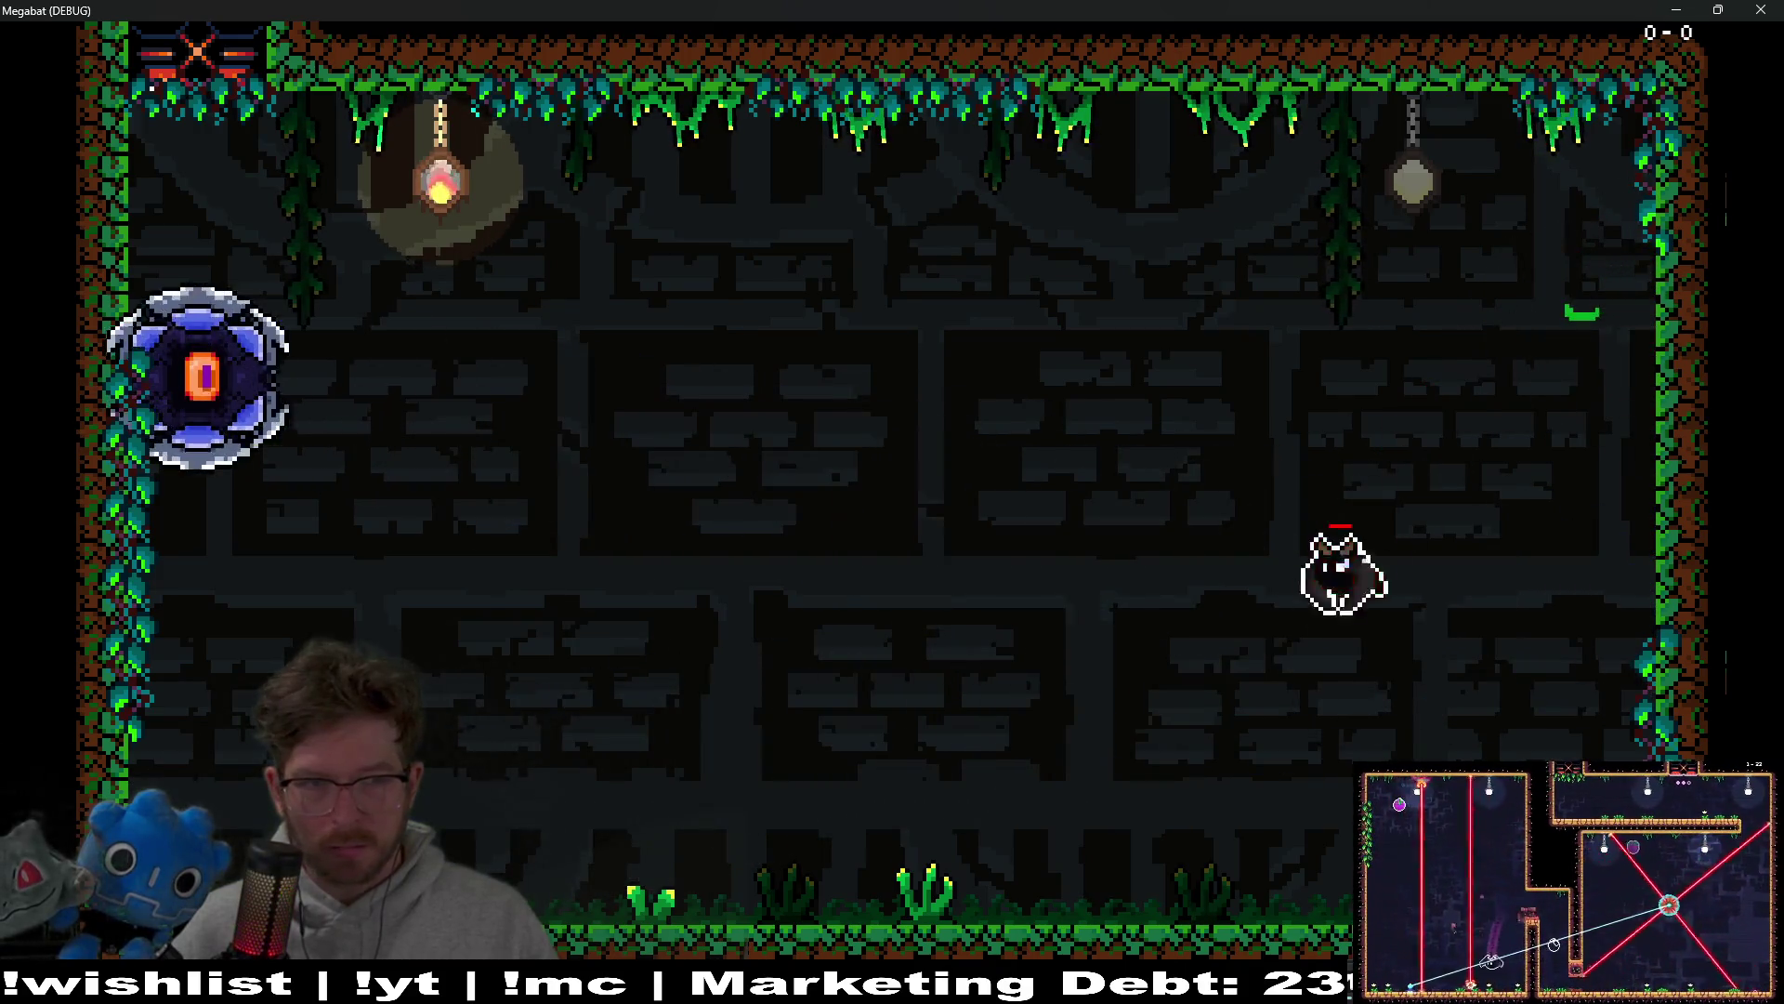
{"action": "key", "text": "Right"}
{"action": "key", "text": "Up"}
{"action": "key", "text": "Left"}
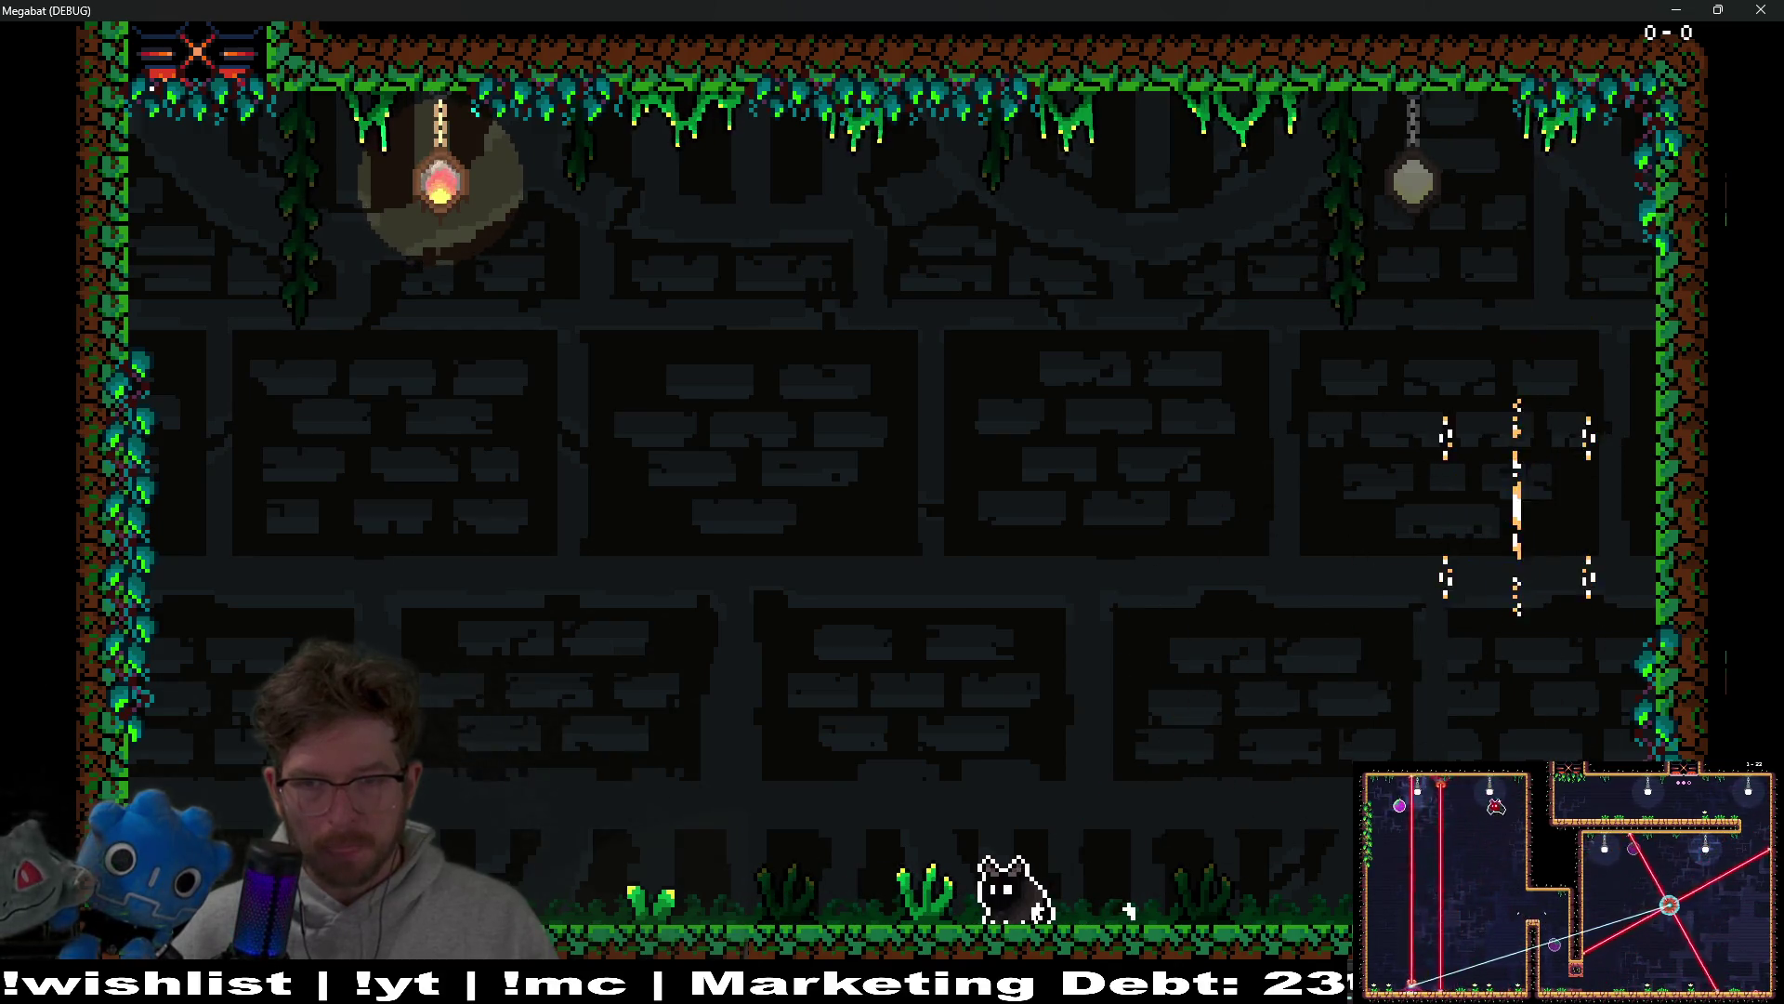
Step: Destroy the shielded orb, grab the orange pickup, dash into the orb enemy, then pause
{"action": "key", "text": "Right"}
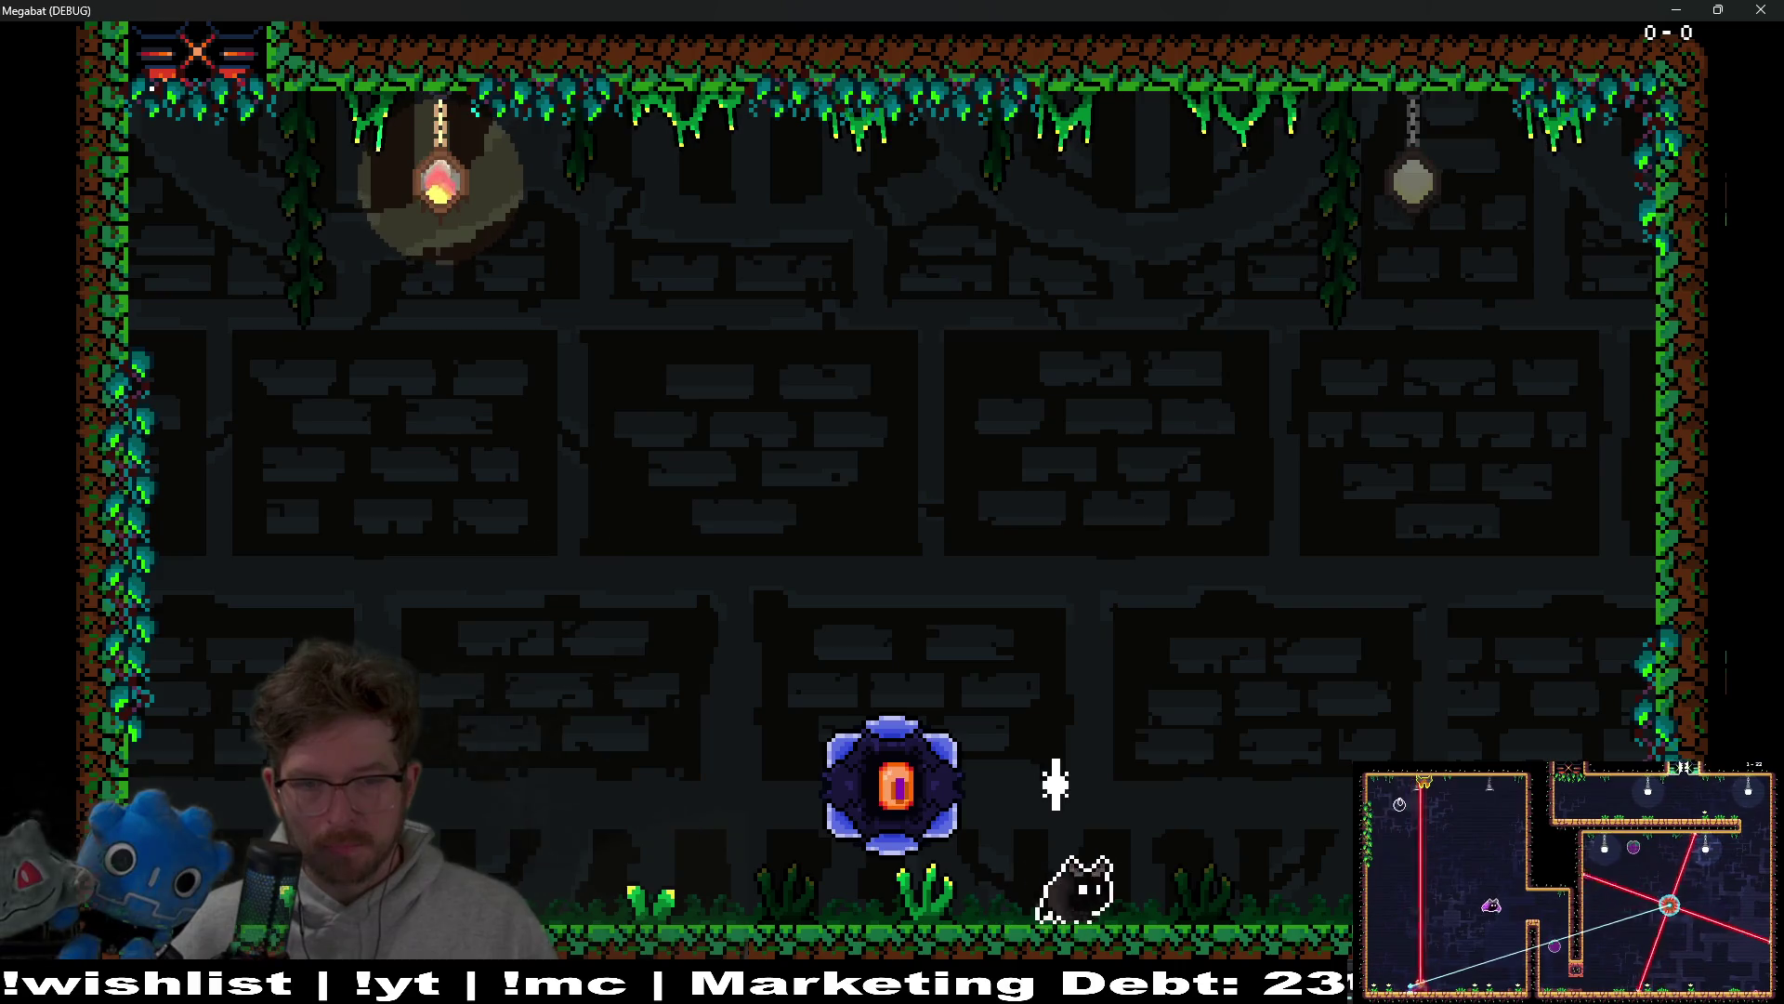
{"action": "key", "text": "Up"}
{"action": "key", "text": "Left"}
{"action": "key", "text": "Right"}
{"action": "key", "text": "Up"}
{"action": "key", "text": "Right"}
{"action": "key", "text": "Left"}
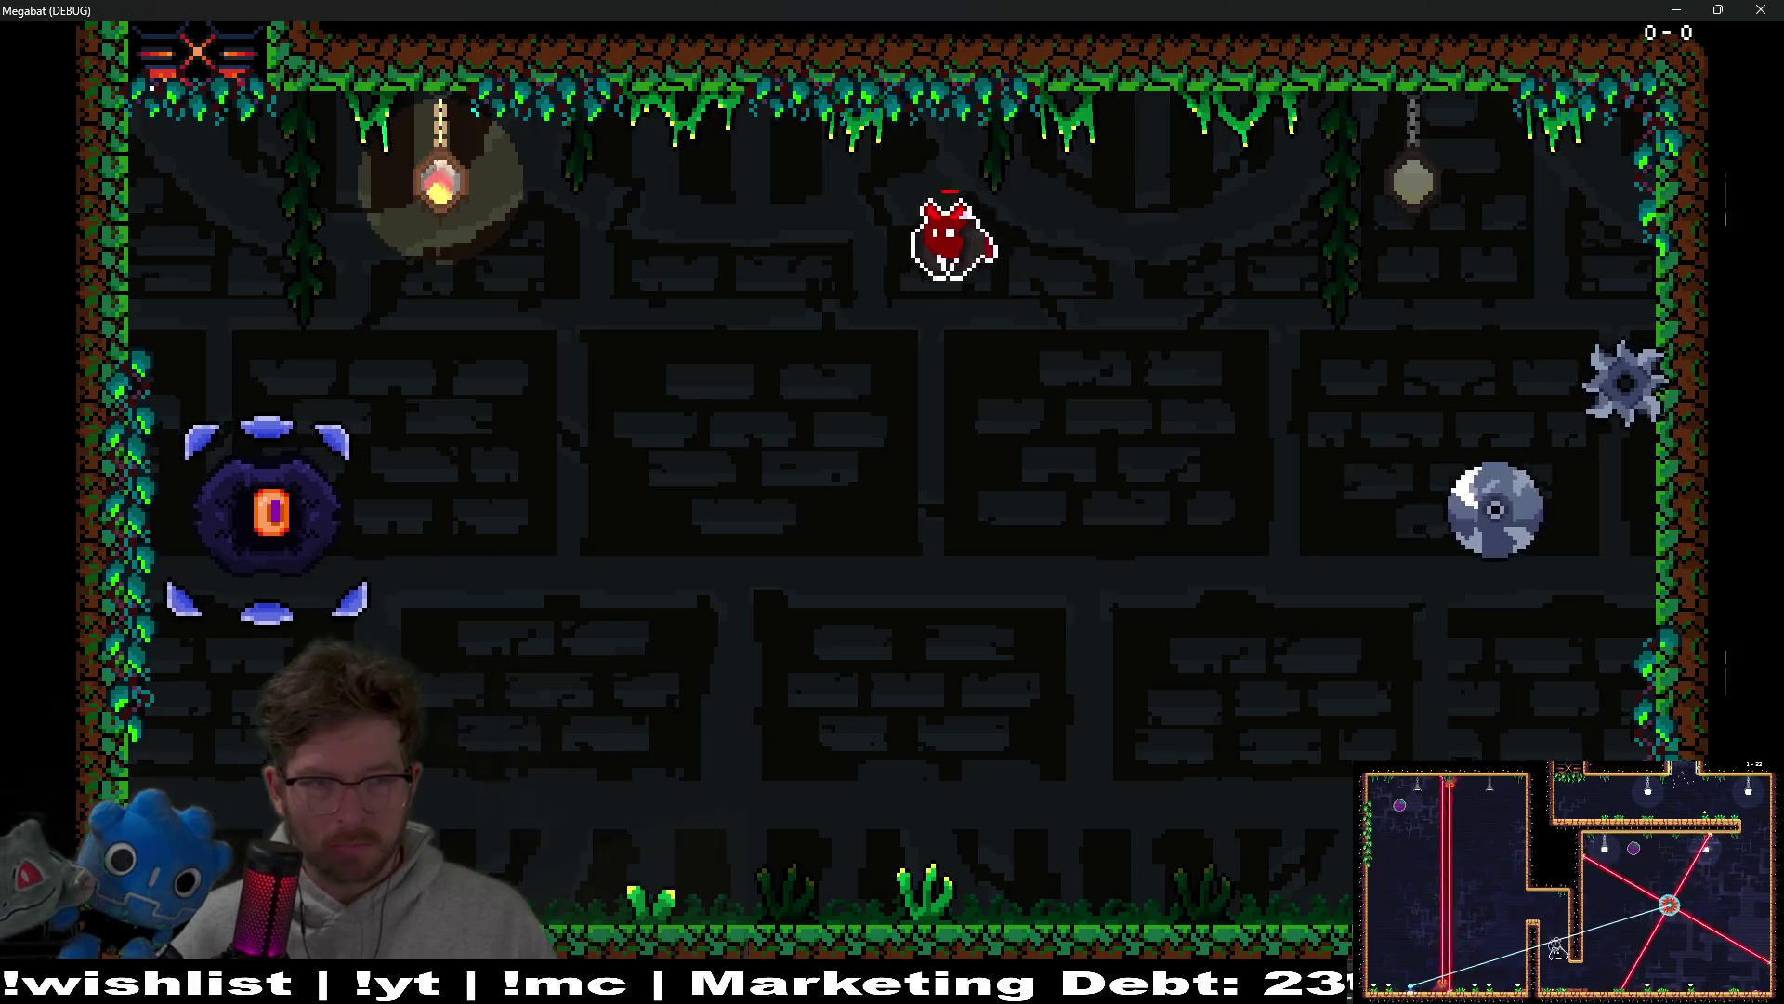
{"action": "key", "text": "Left"}
{"action": "key", "text": "Right"}
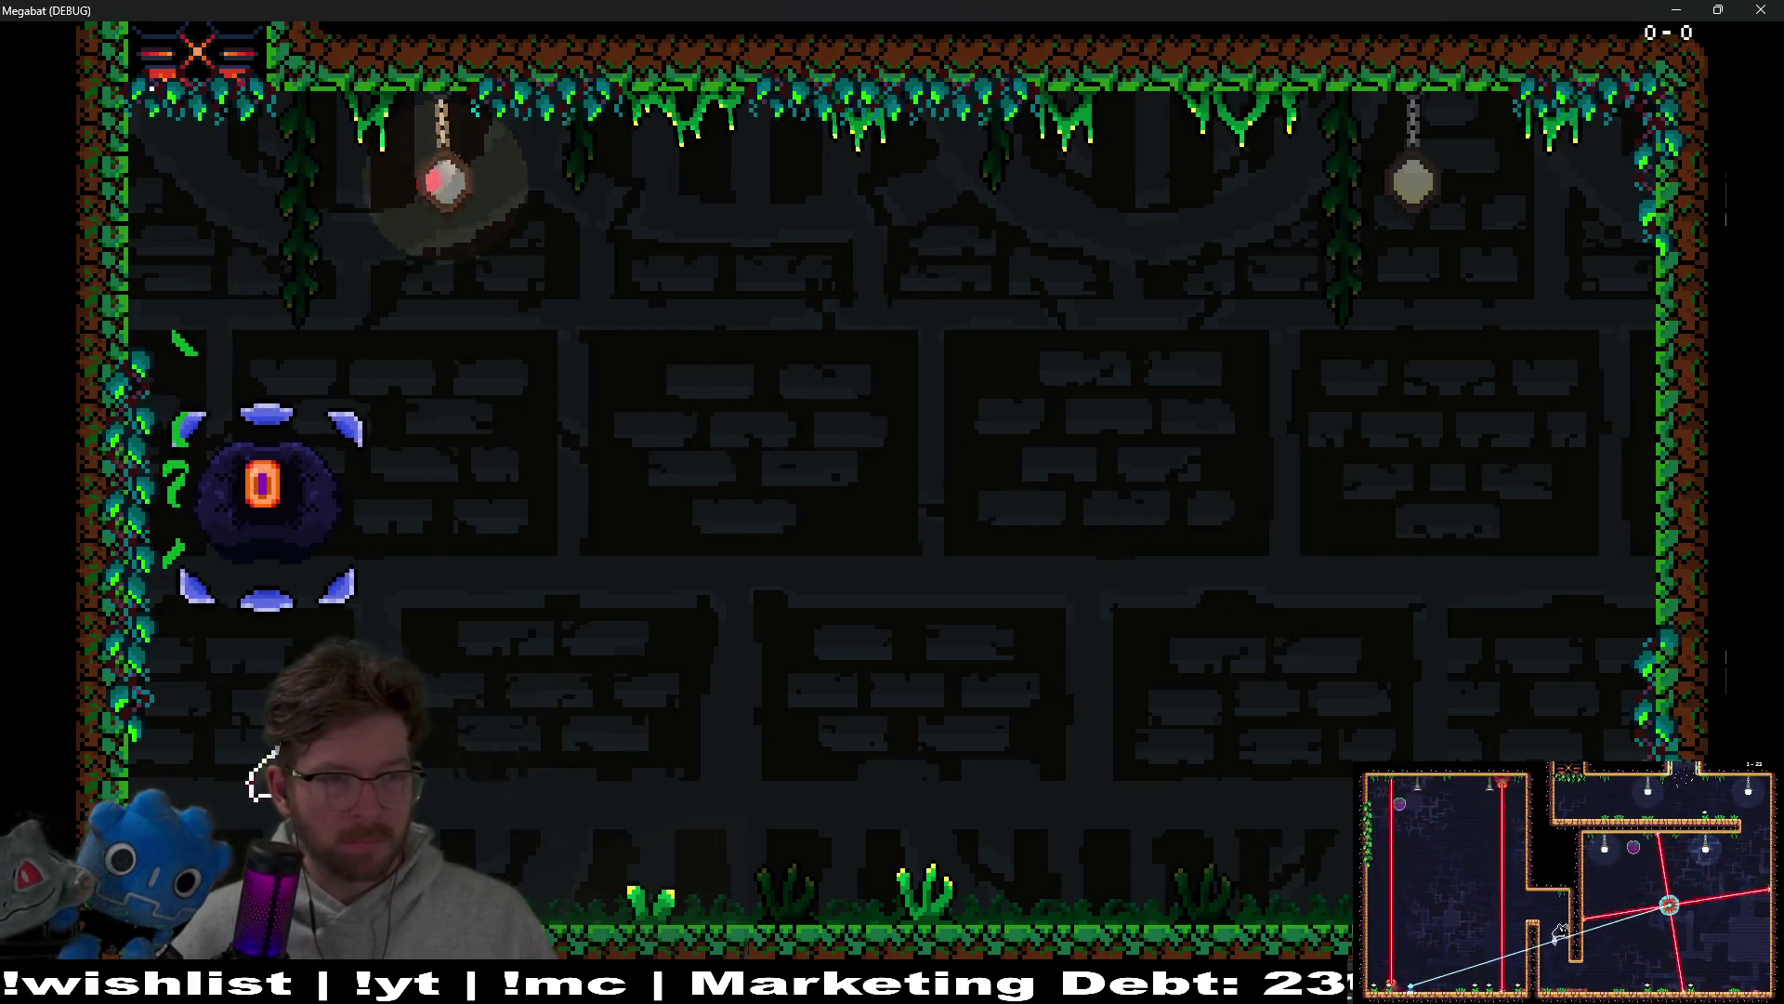
{"action": "key", "text": "Right"}
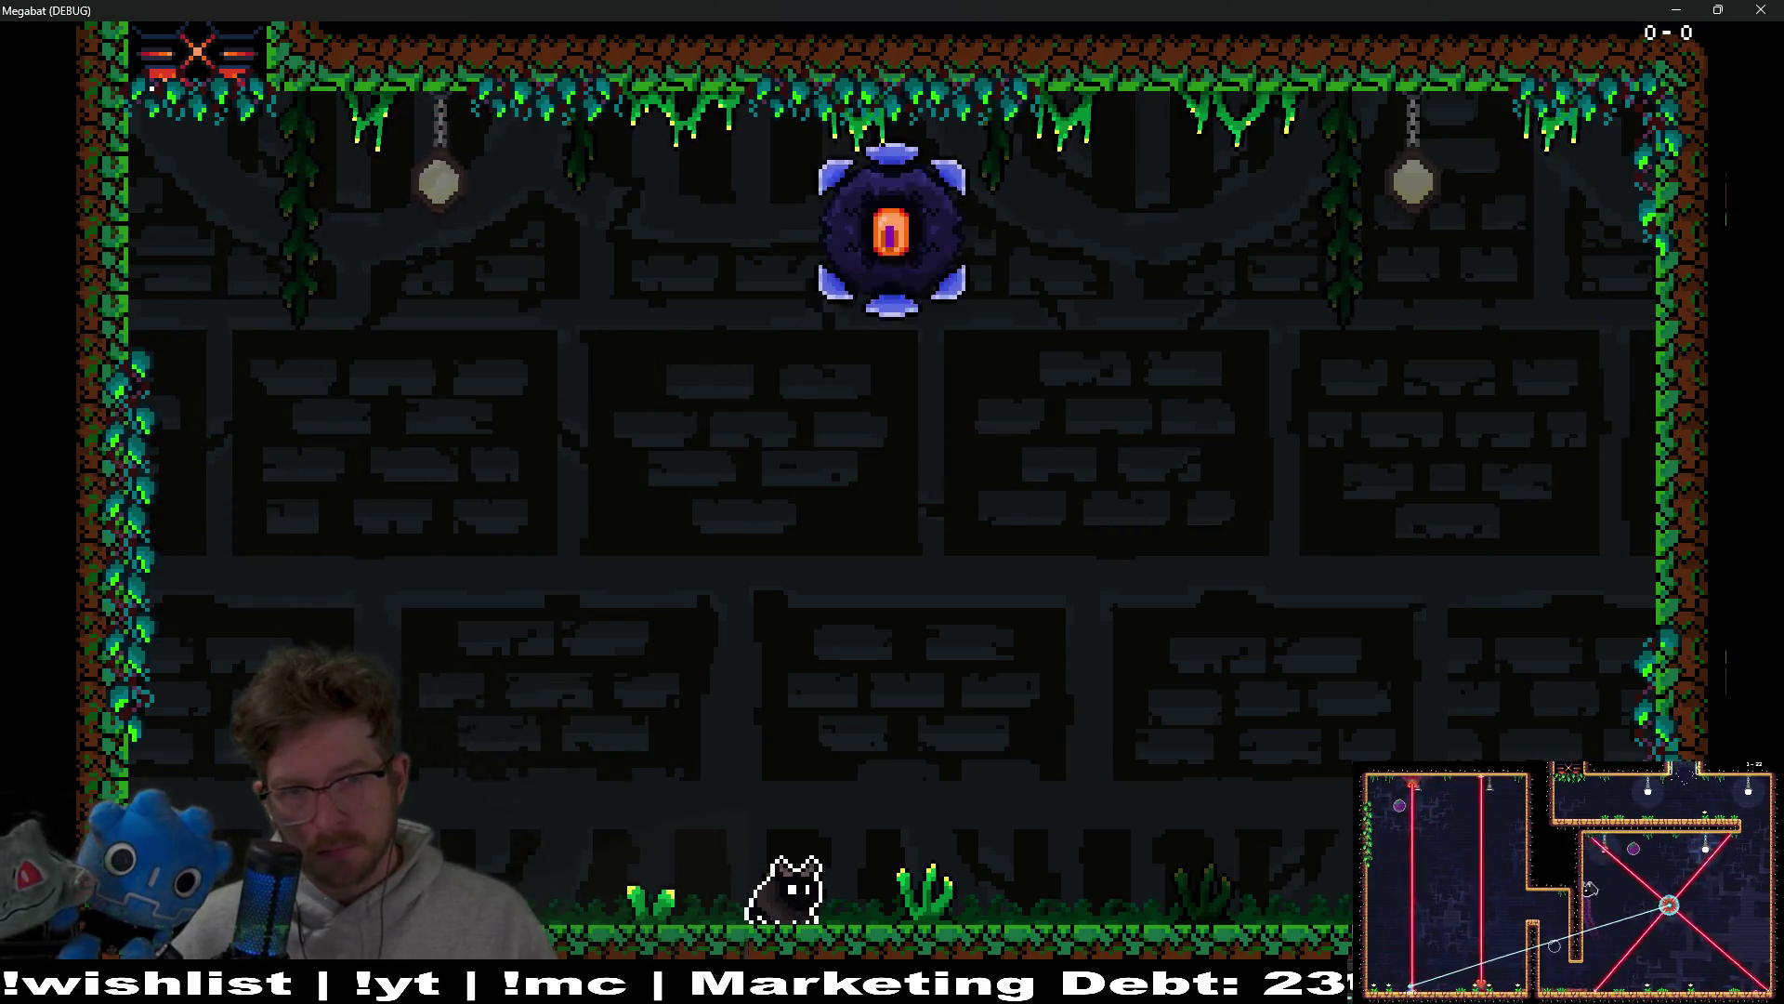
{"action": "key", "text": "Up"}
{"action": "key", "text": "Right"}
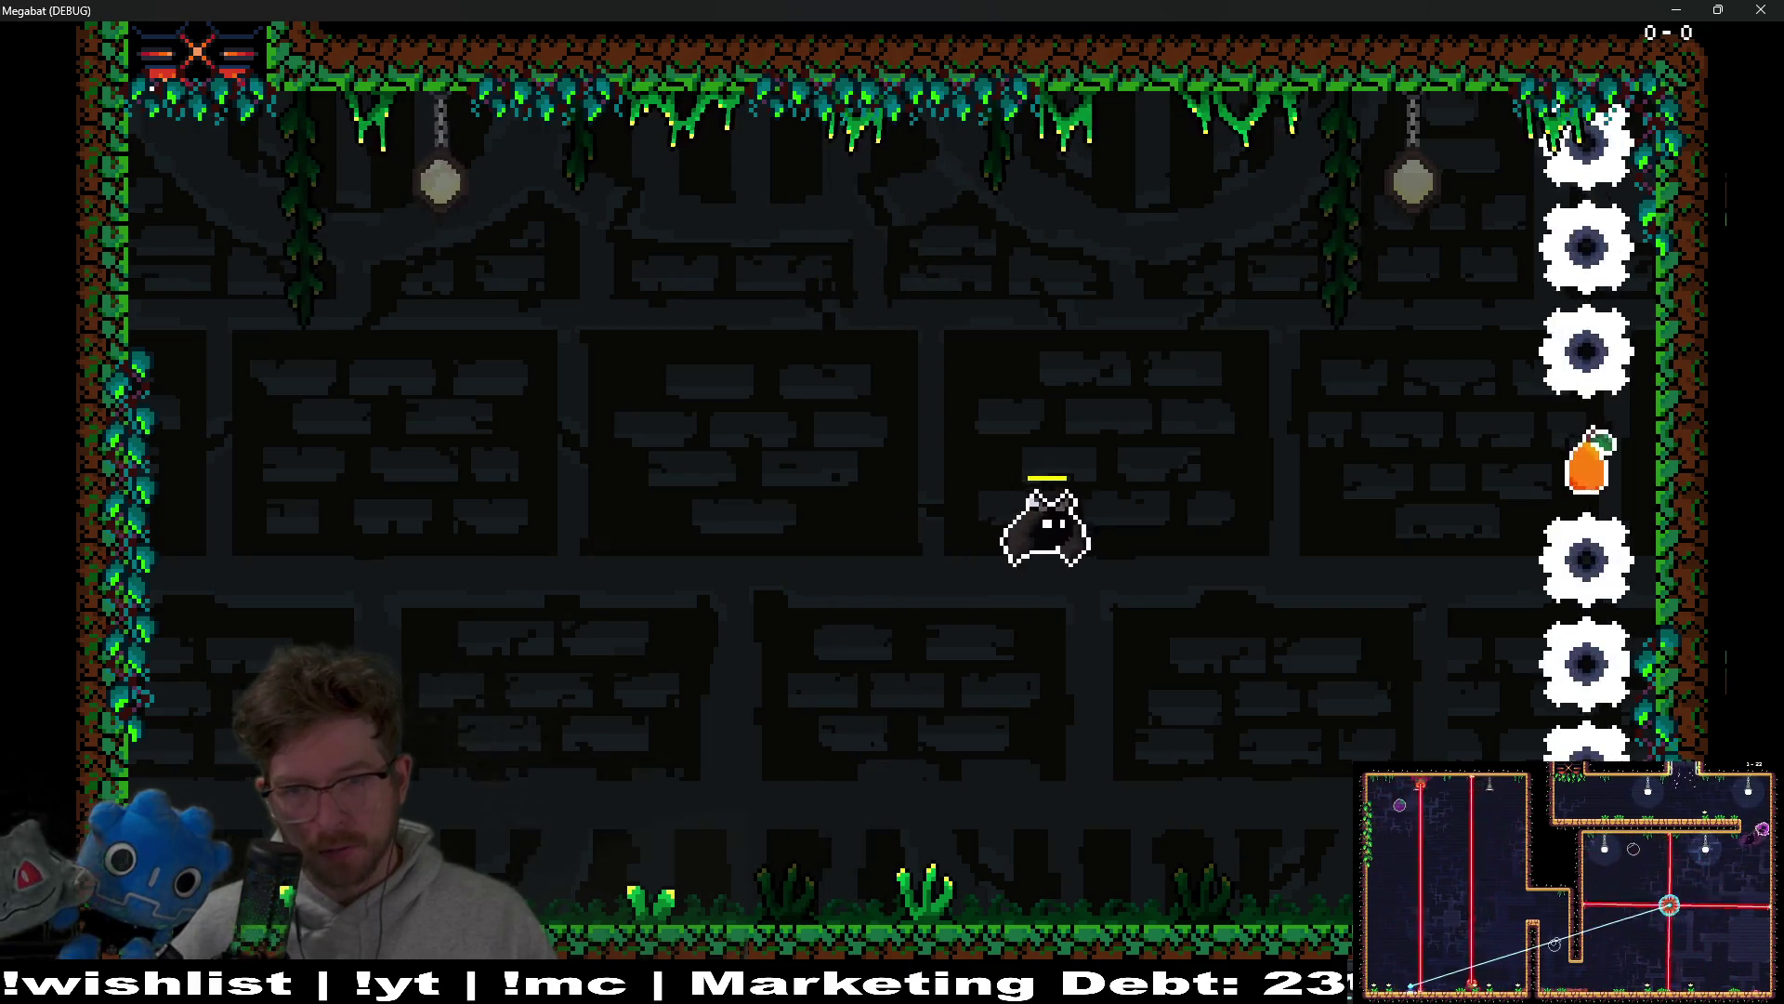
{"action": "key", "text": "Right"}
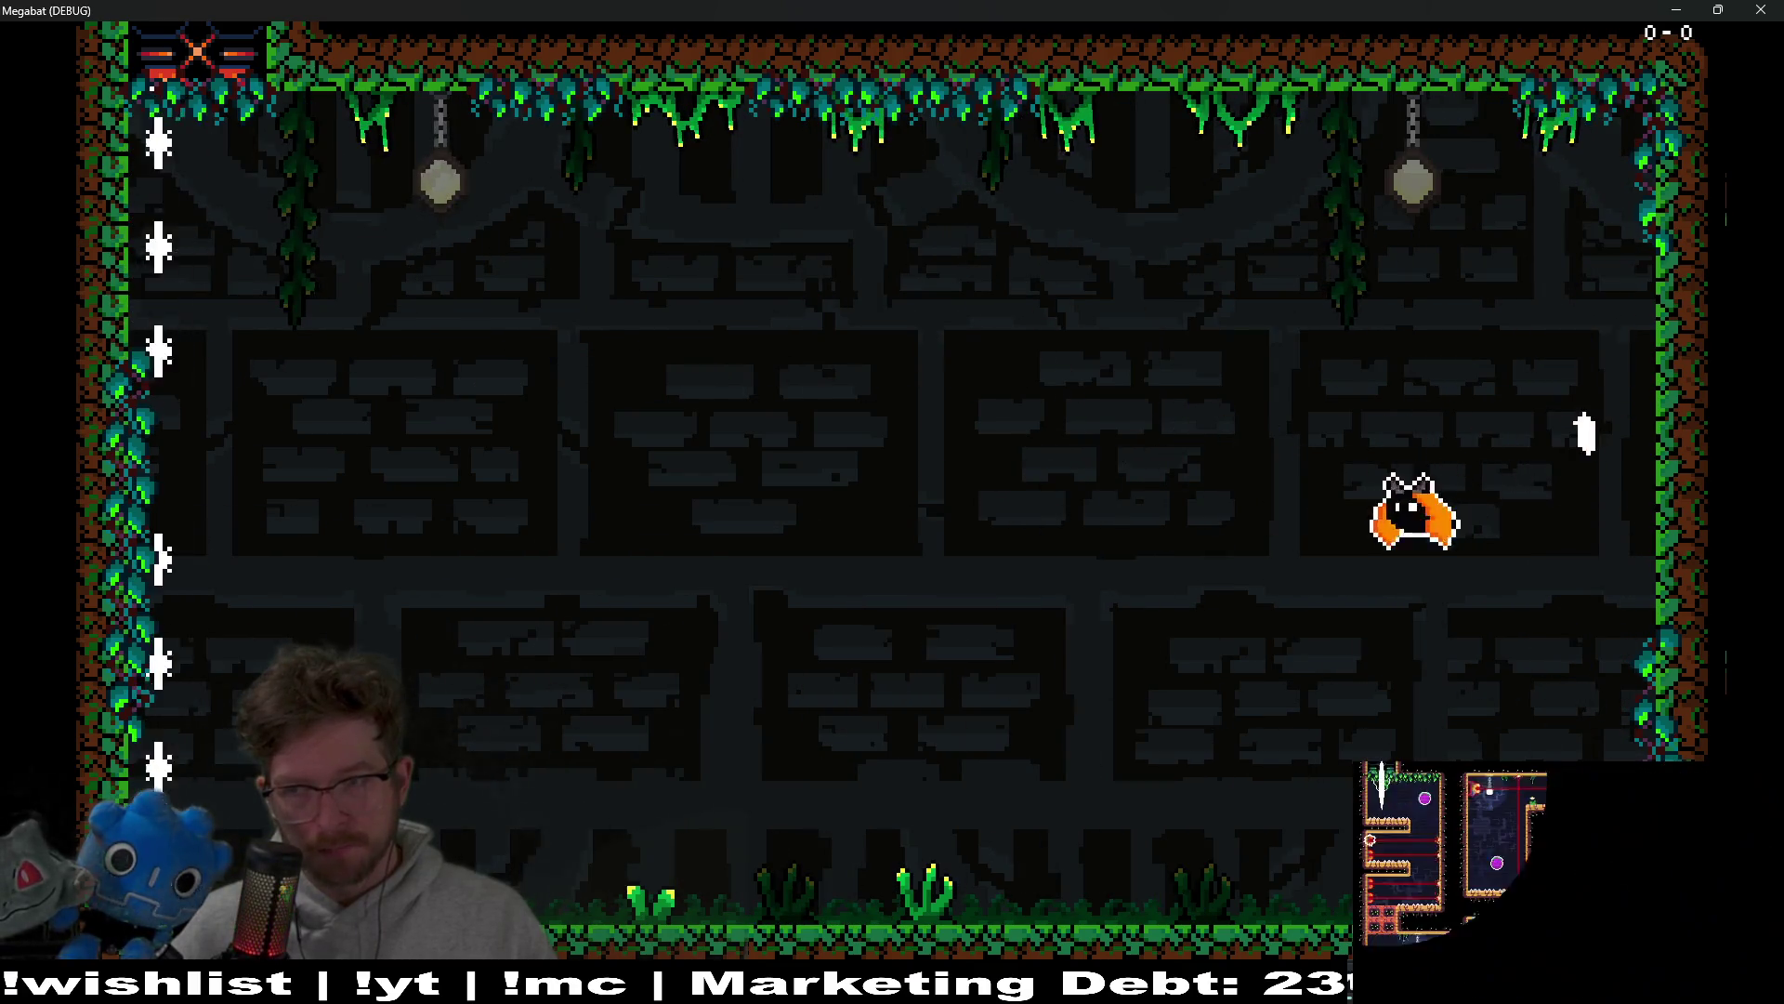
{"action": "key", "text": "Left"}
{"action": "key", "text": "Right"}
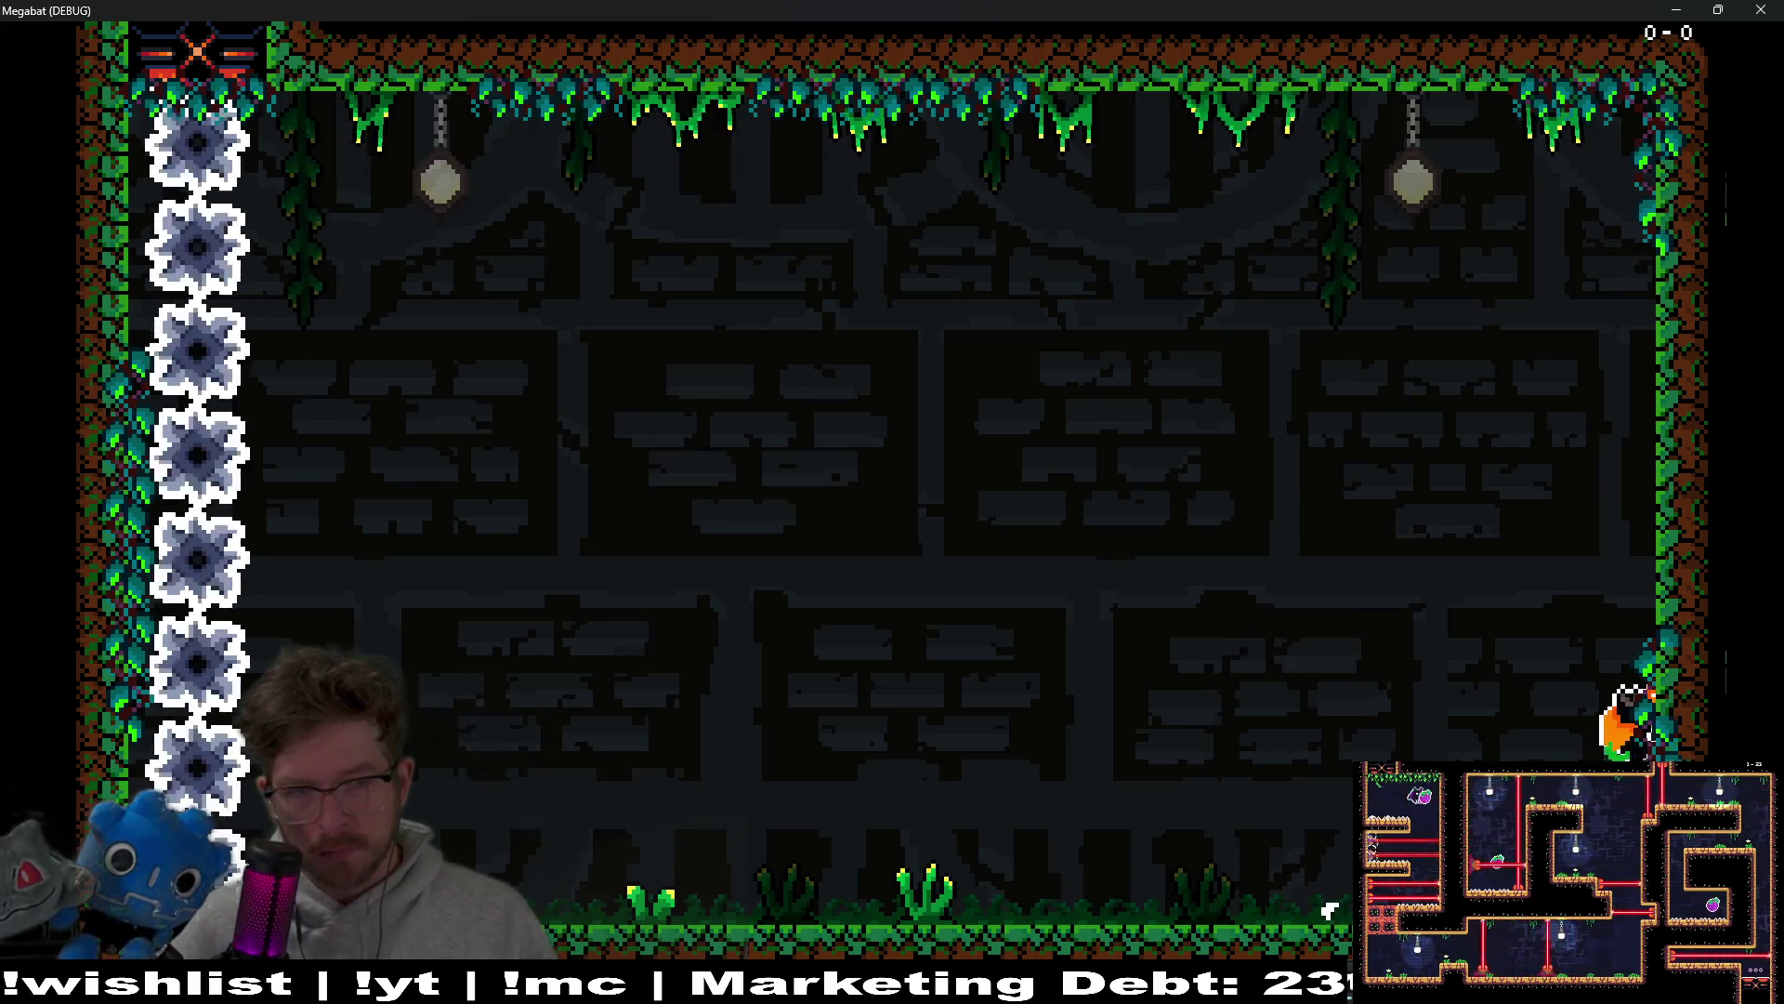
{"action": "key", "text": "Left"}
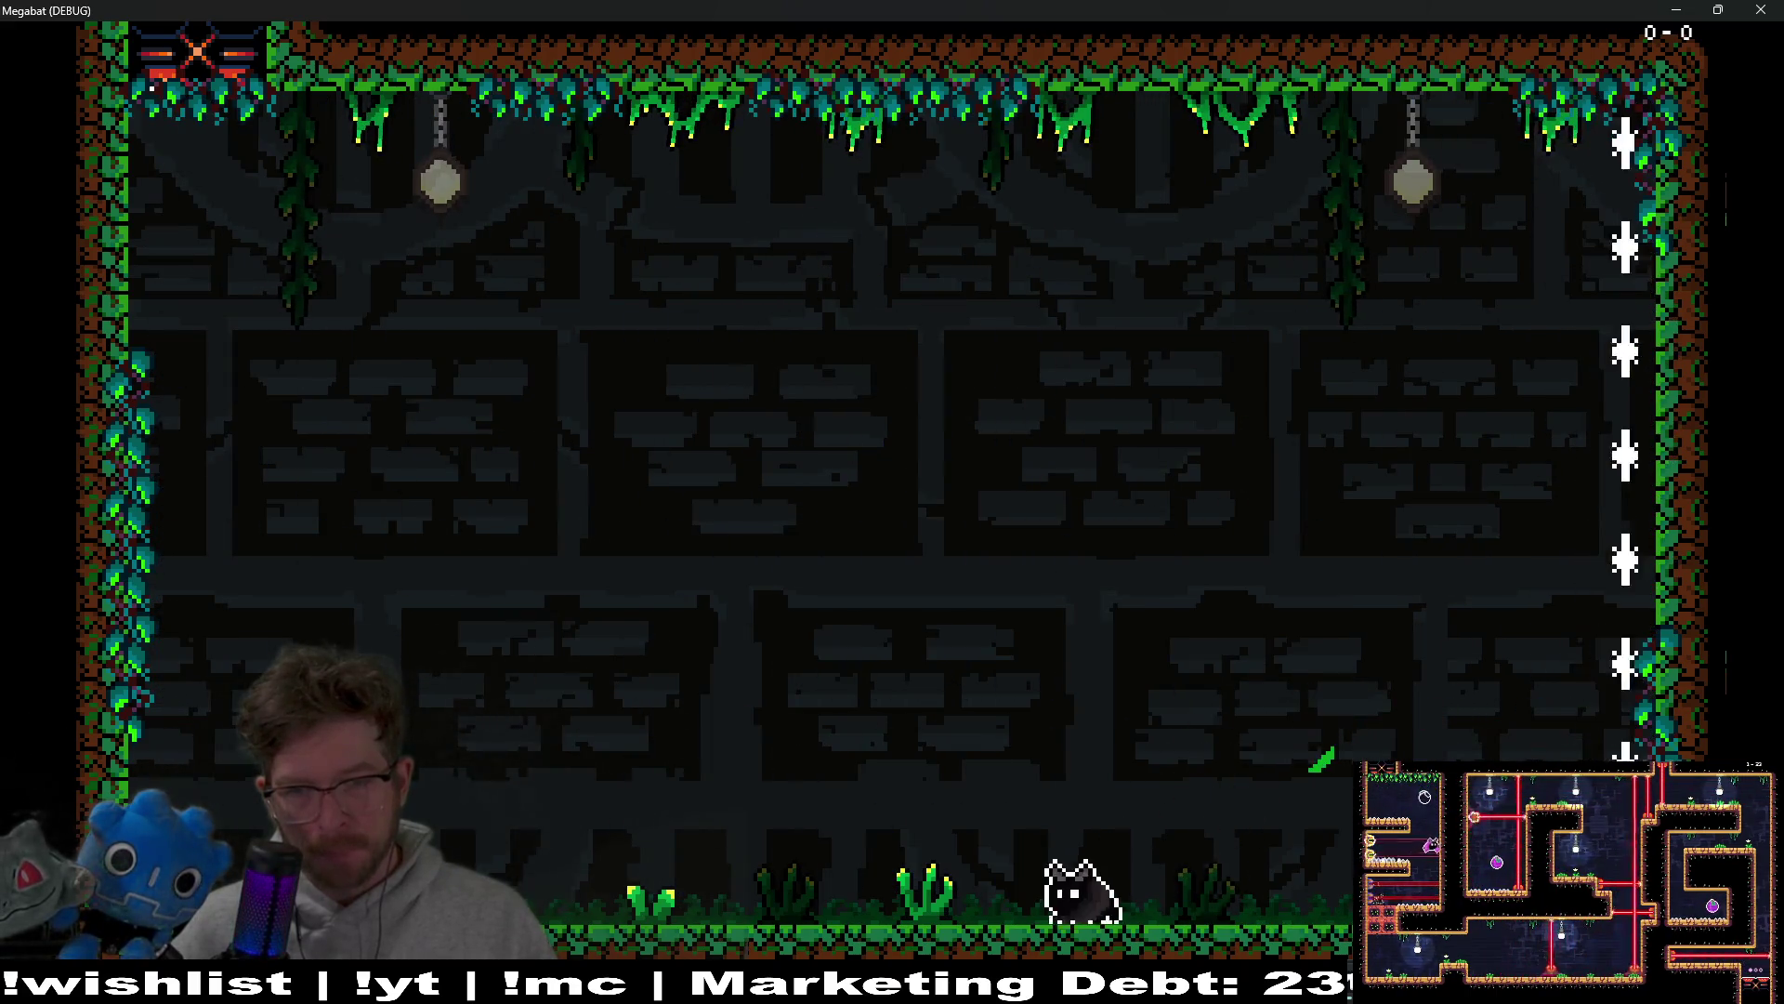
{"action": "key", "text": "Left"}
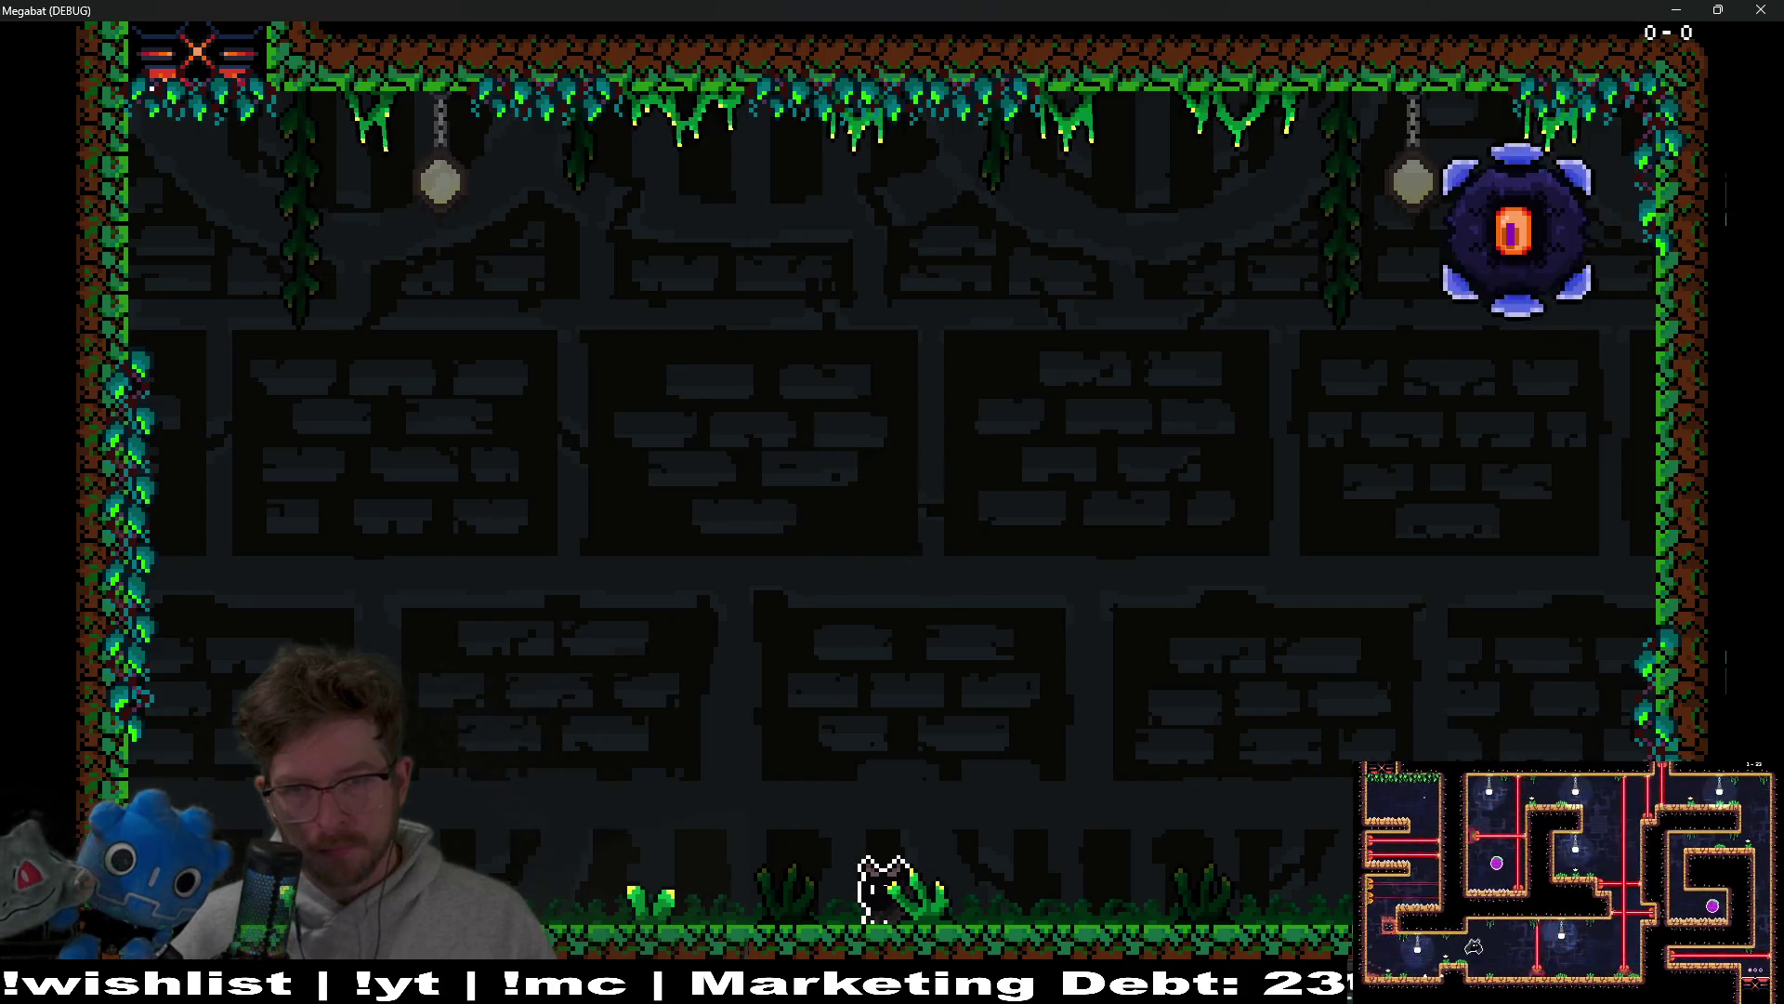
{"action": "key", "text": "Right"}
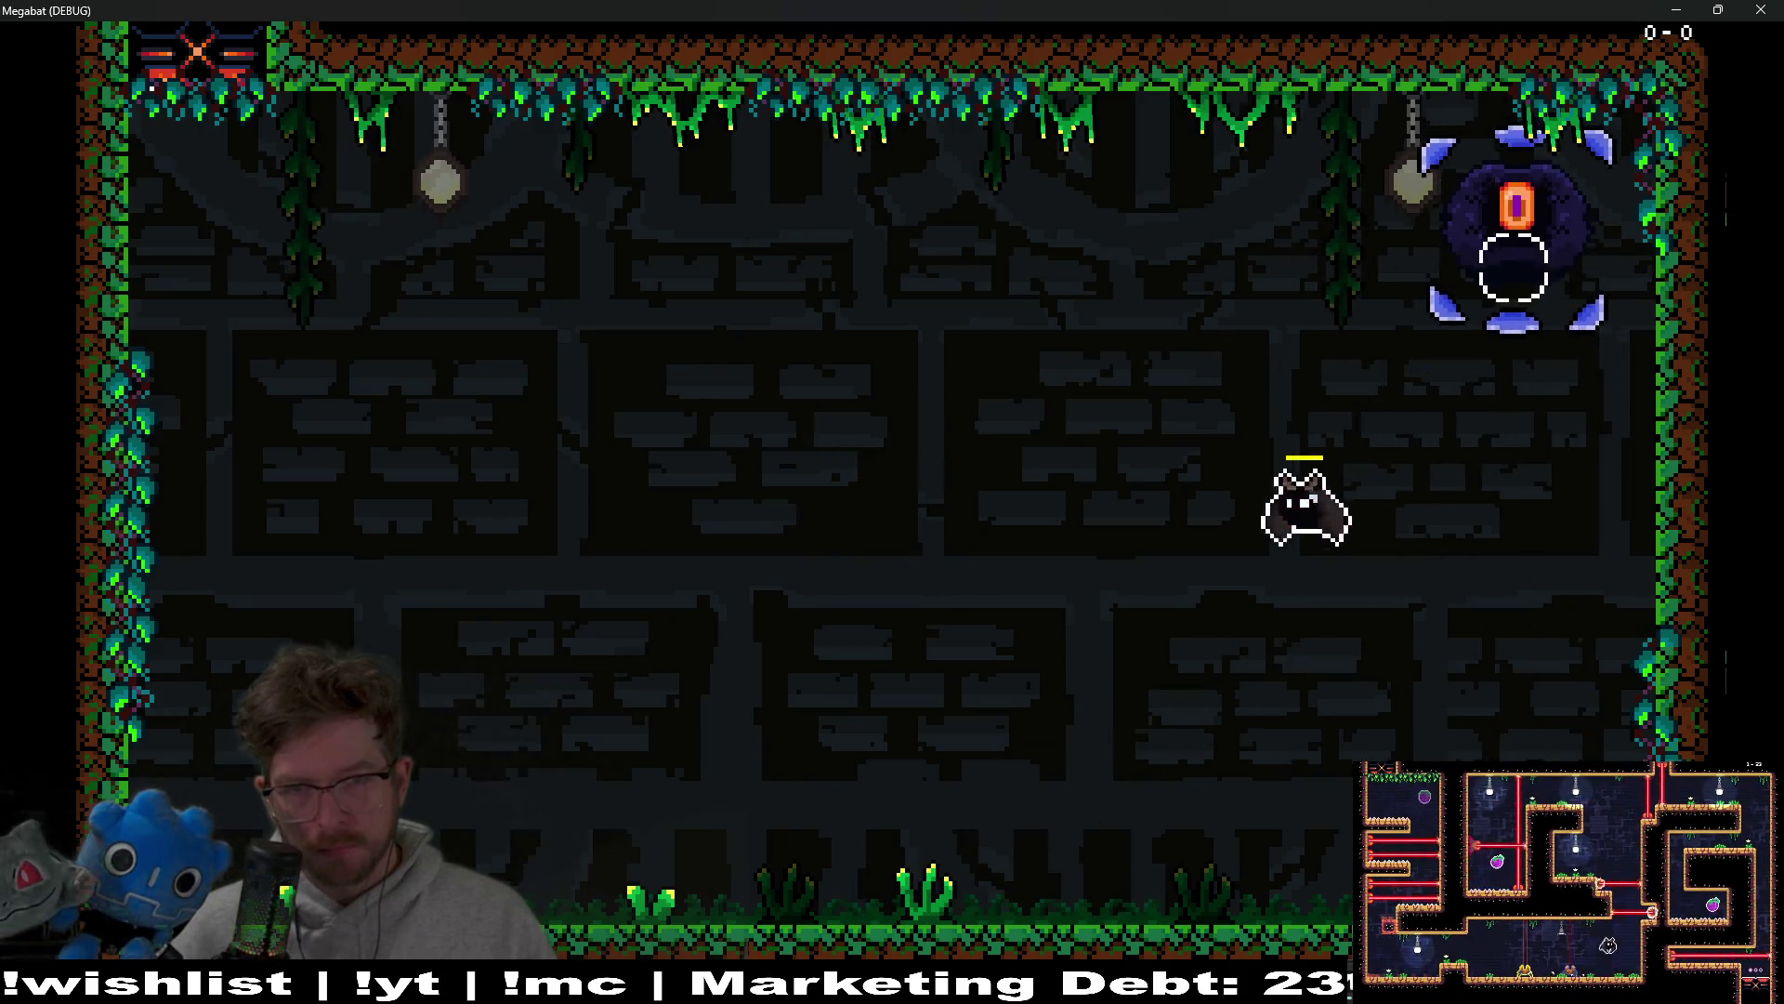
{"action": "key", "text": "Left"}
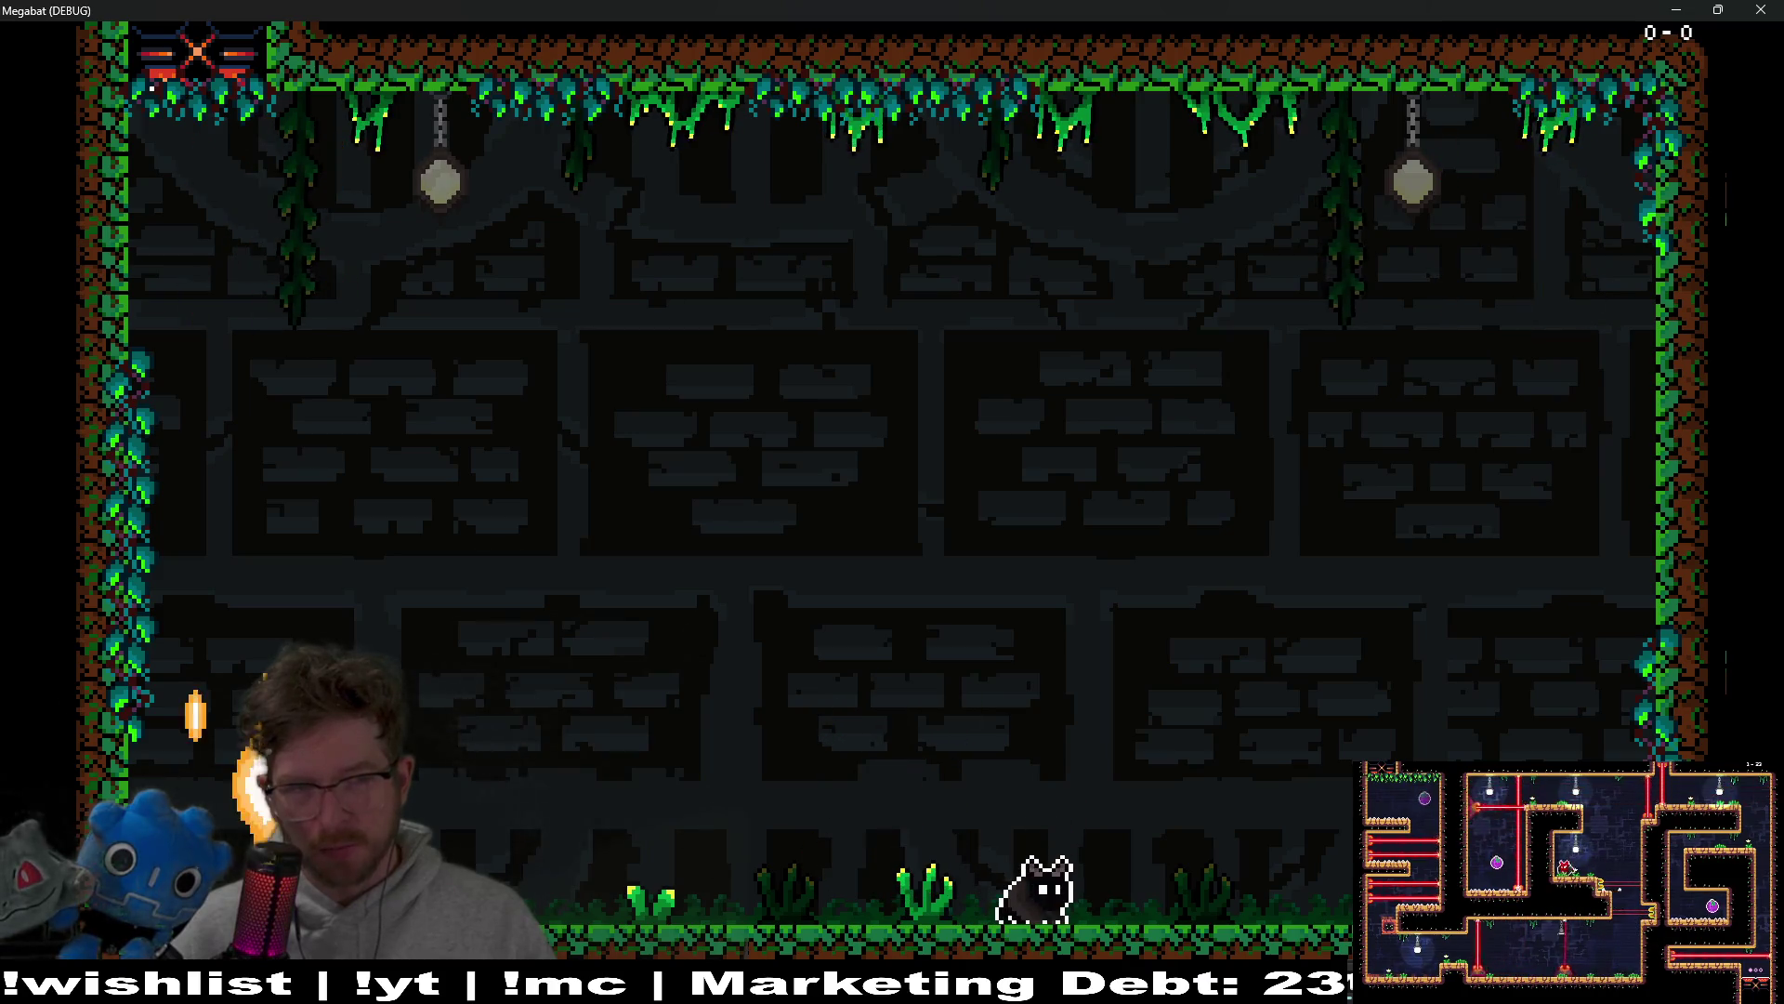
{"action": "key", "text": "Left"}
{"action": "key", "text": "space"}
{"action": "key", "text": "Escape"}
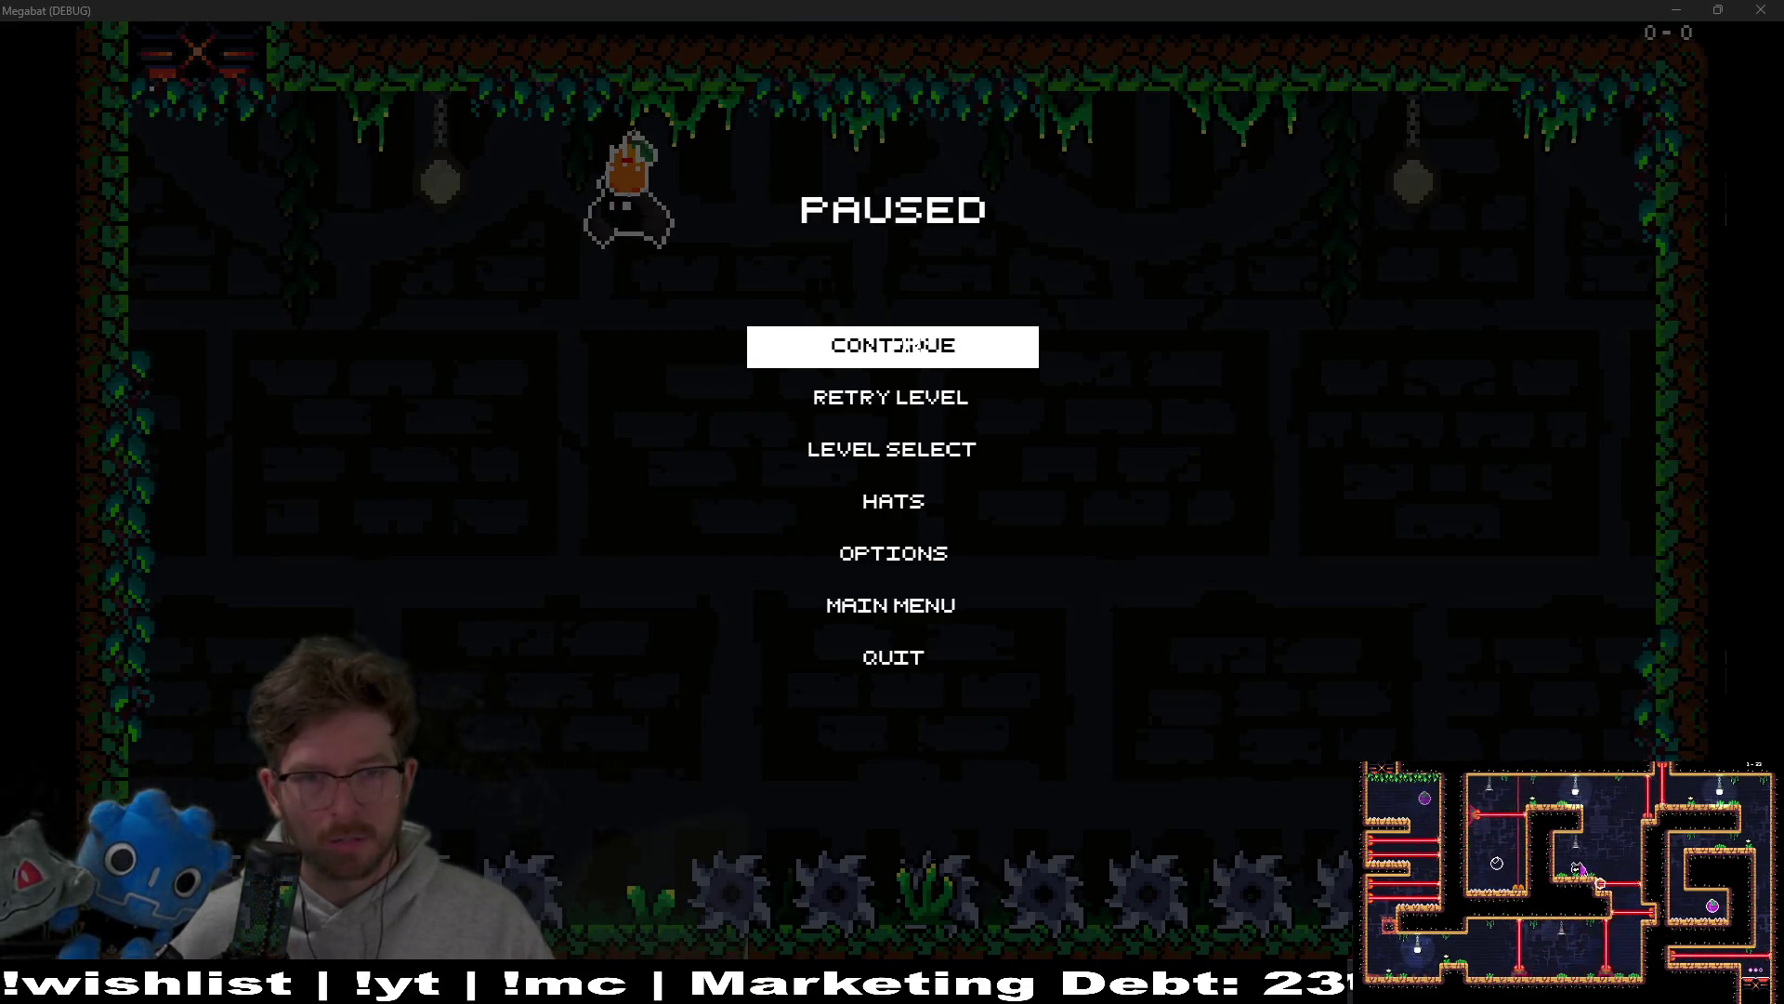
Step: Resume from the pause menu, dodge the spikes and sweeping saws, and attack the boss
{"action": "left_click", "coordinate": [915, 345]}
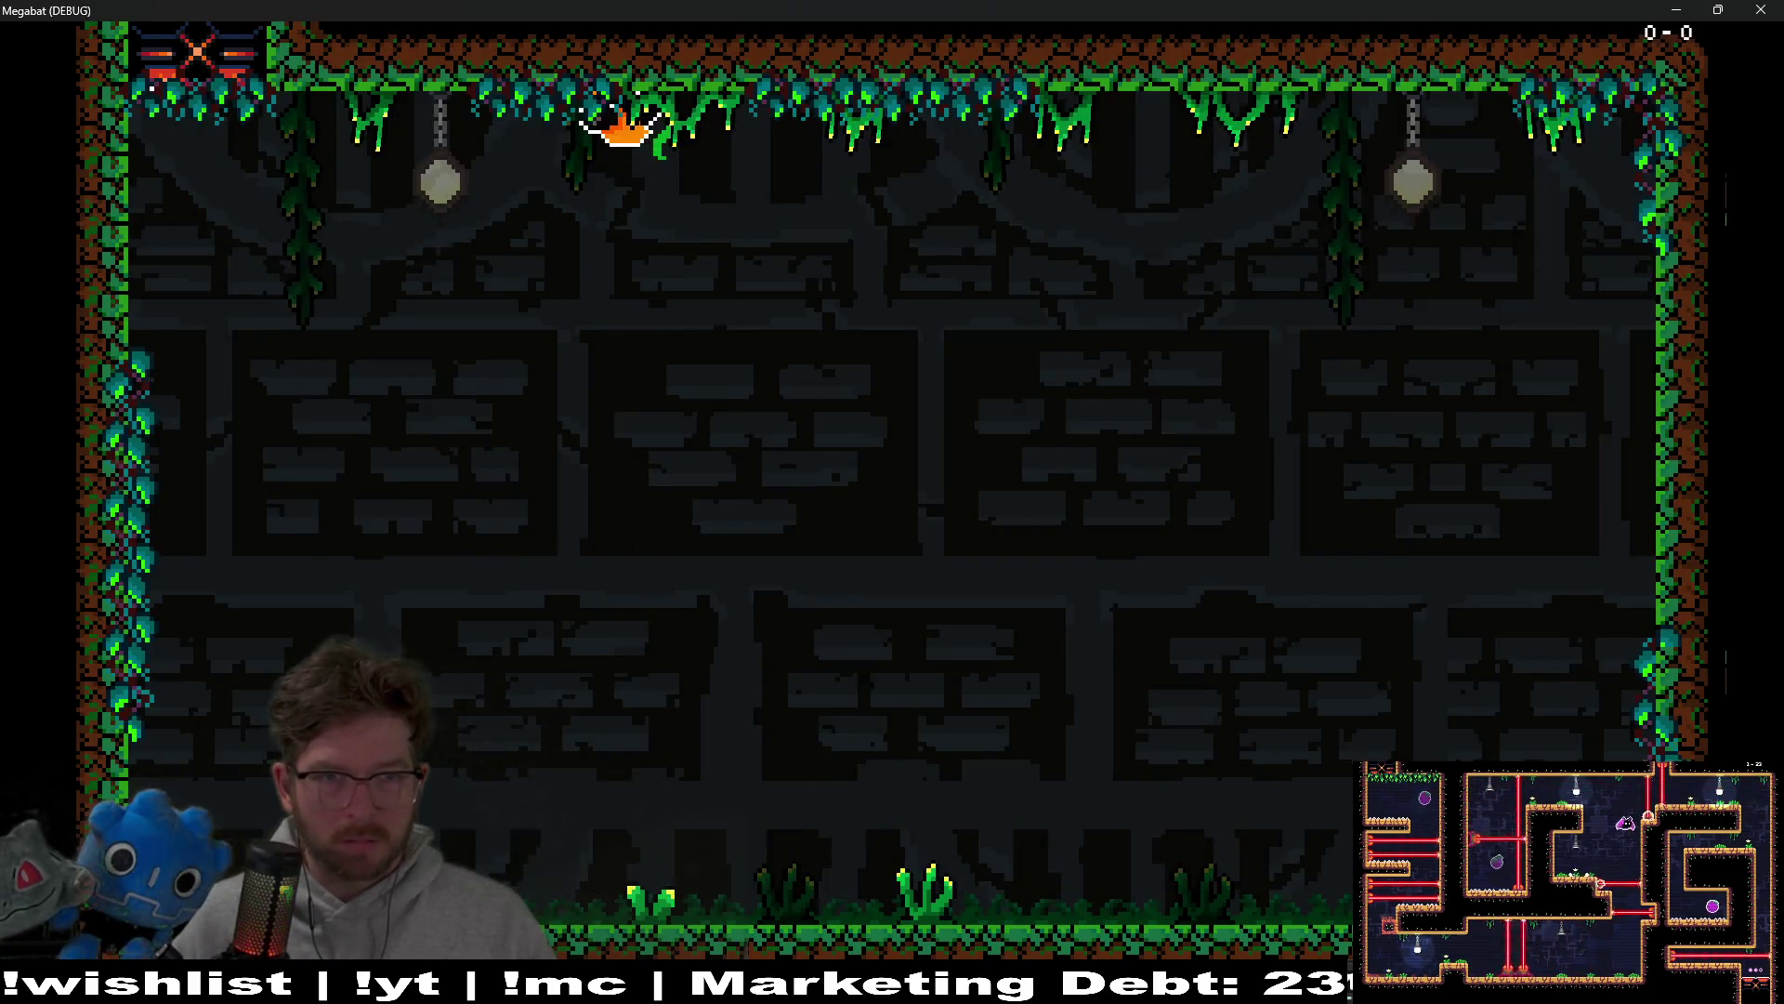
{"action": "key", "text": "space"}
{"action": "key", "text": "Right"}
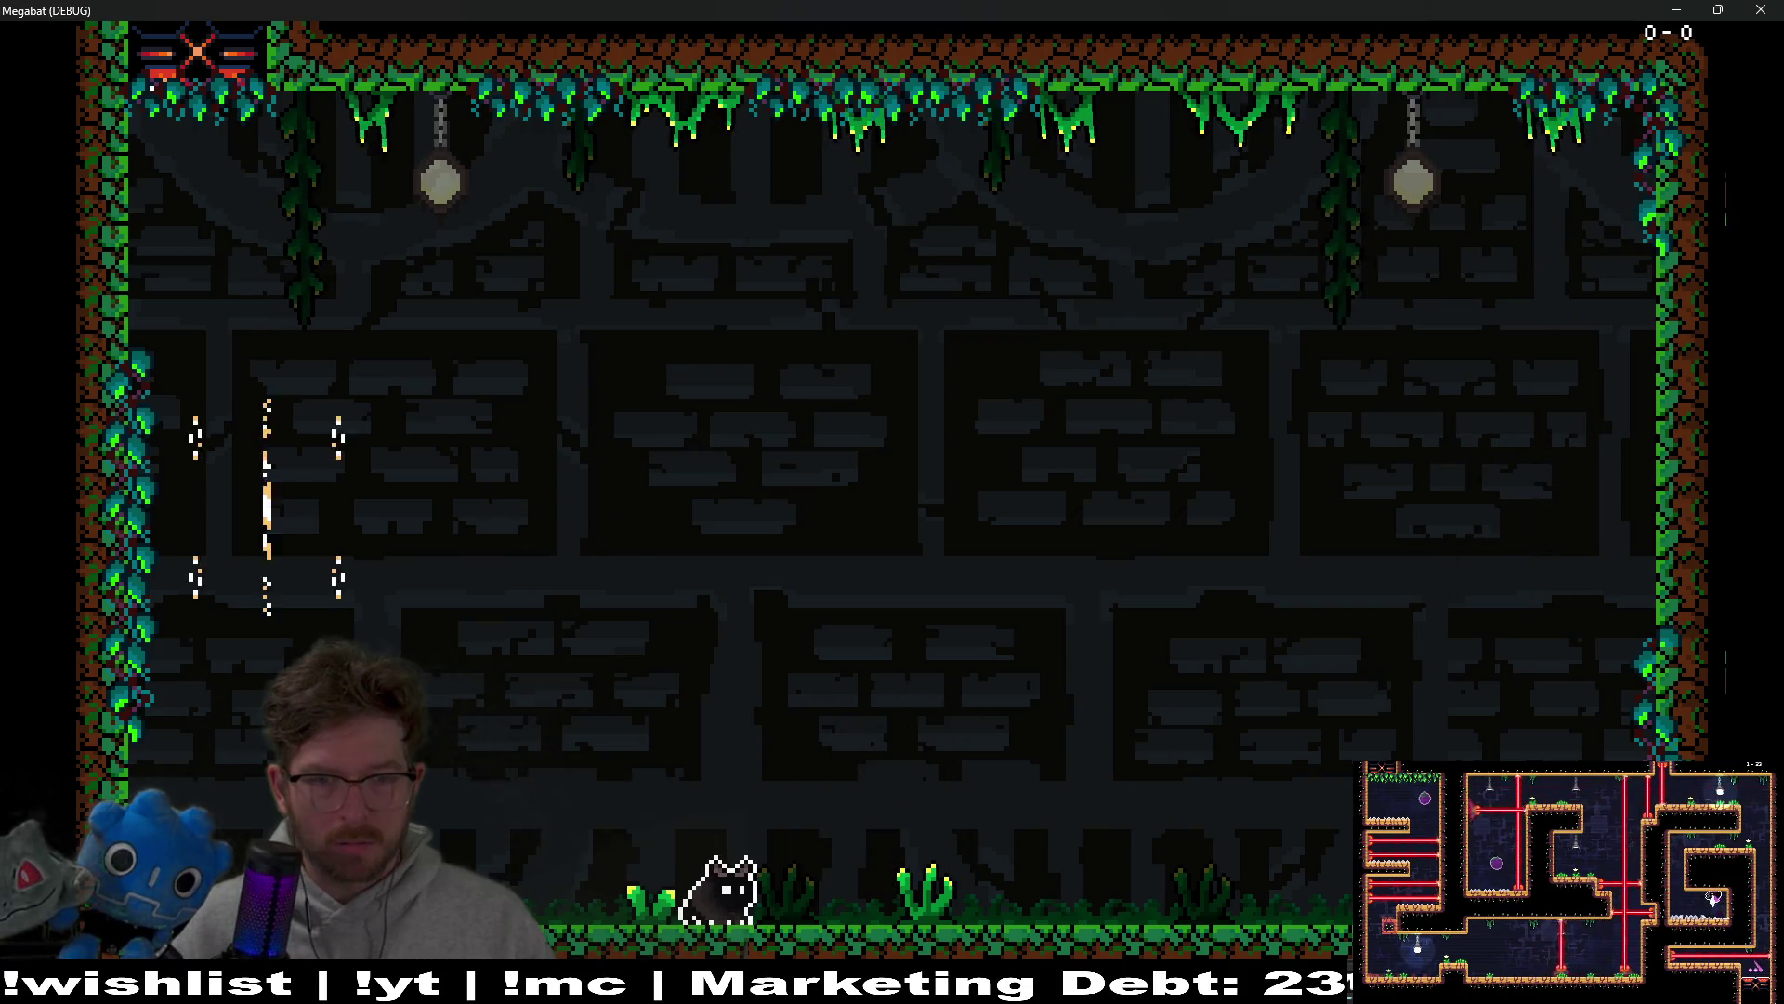
{"action": "key", "text": "space"}
{"action": "key", "text": "Left"}
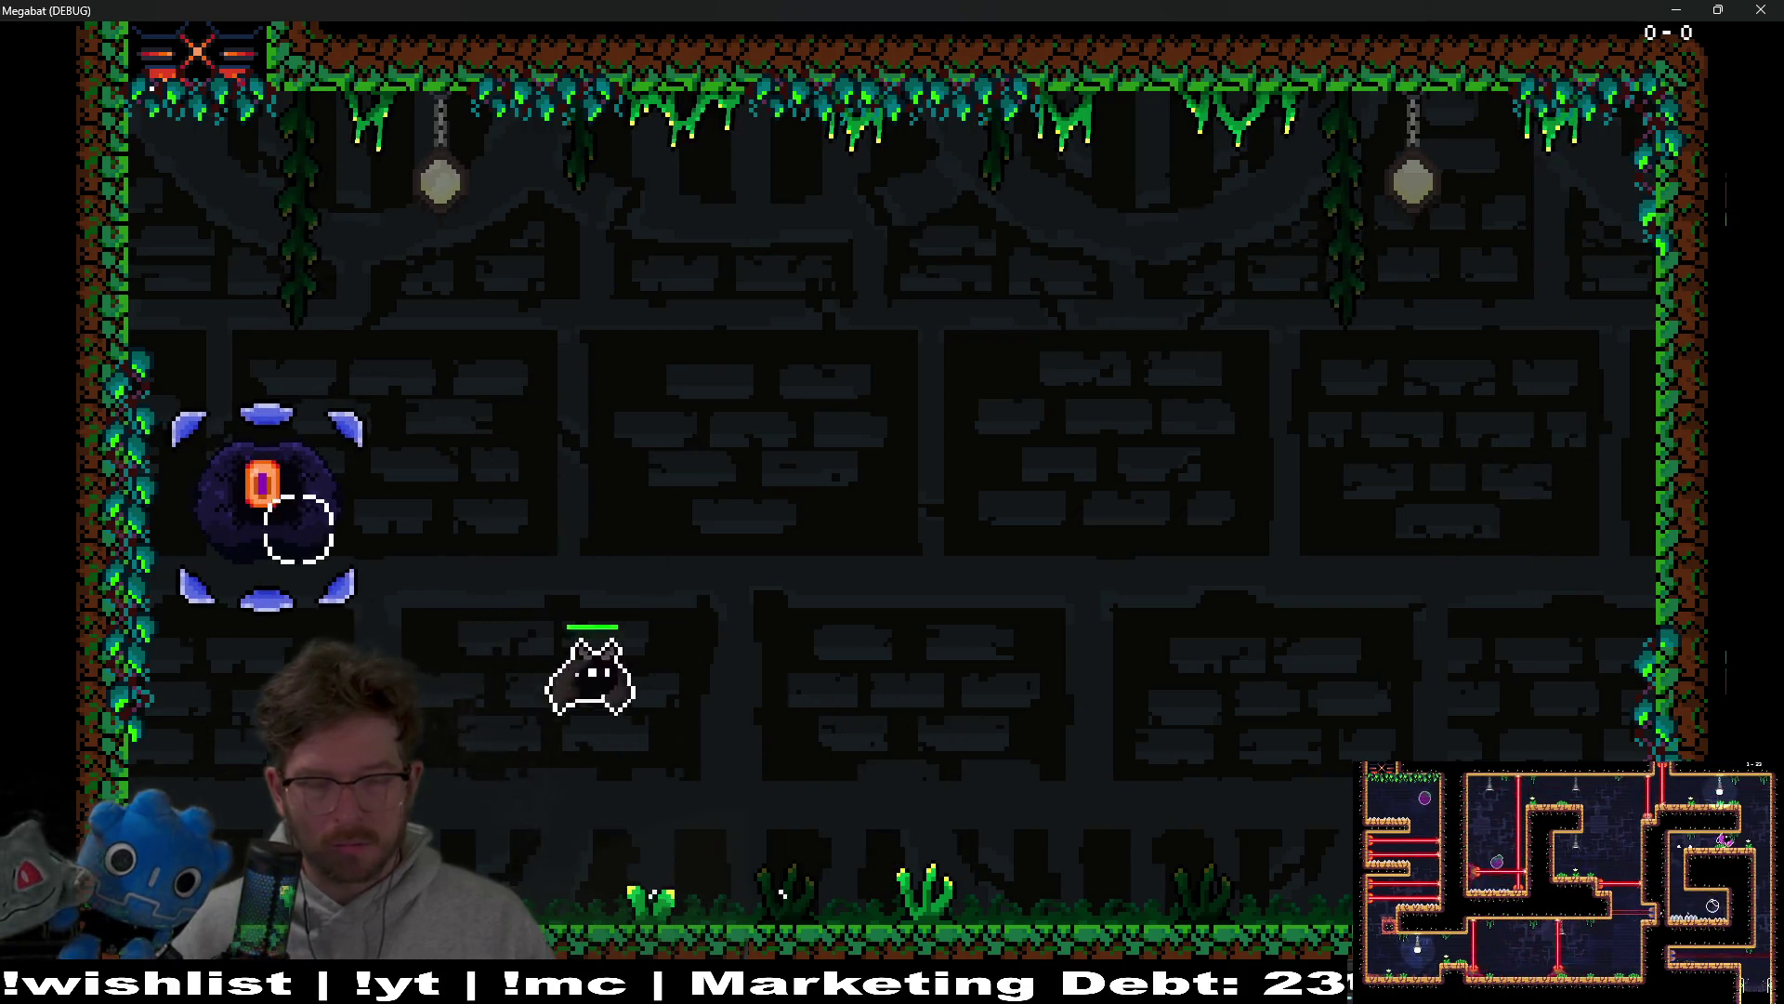
{"action": "key", "text": "space"}
{"action": "key", "text": "Right"}
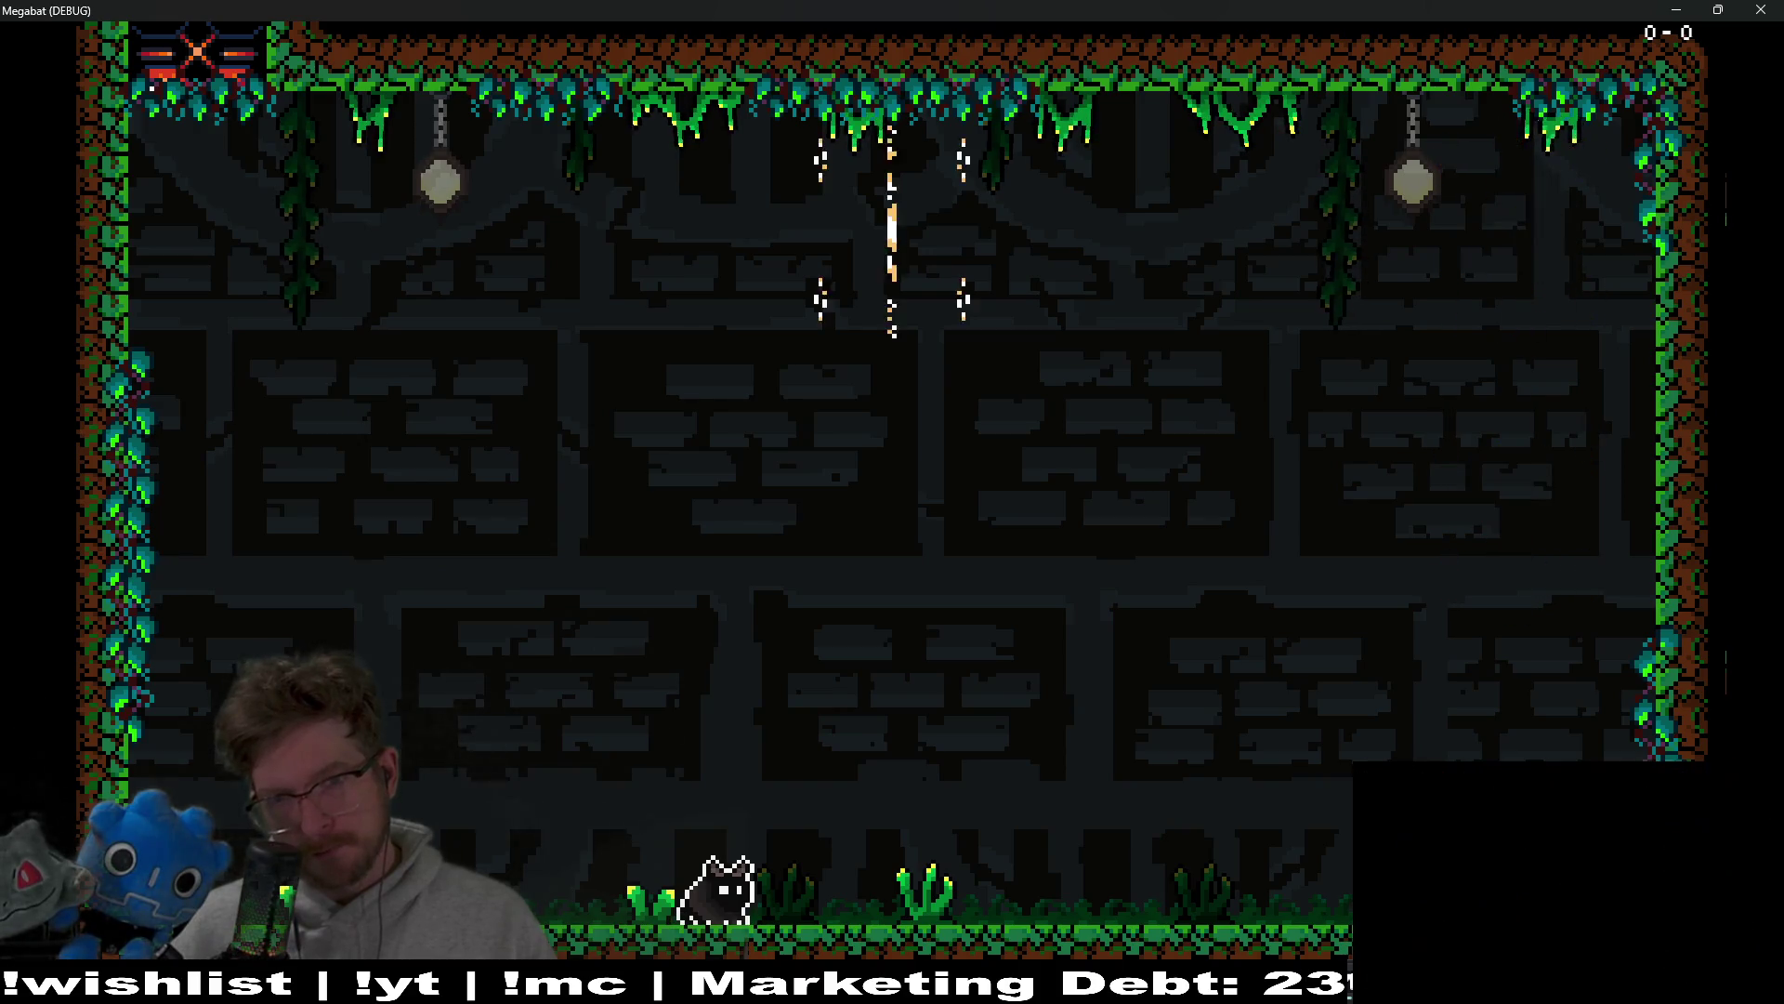
{"action": "key", "text": "Left"}
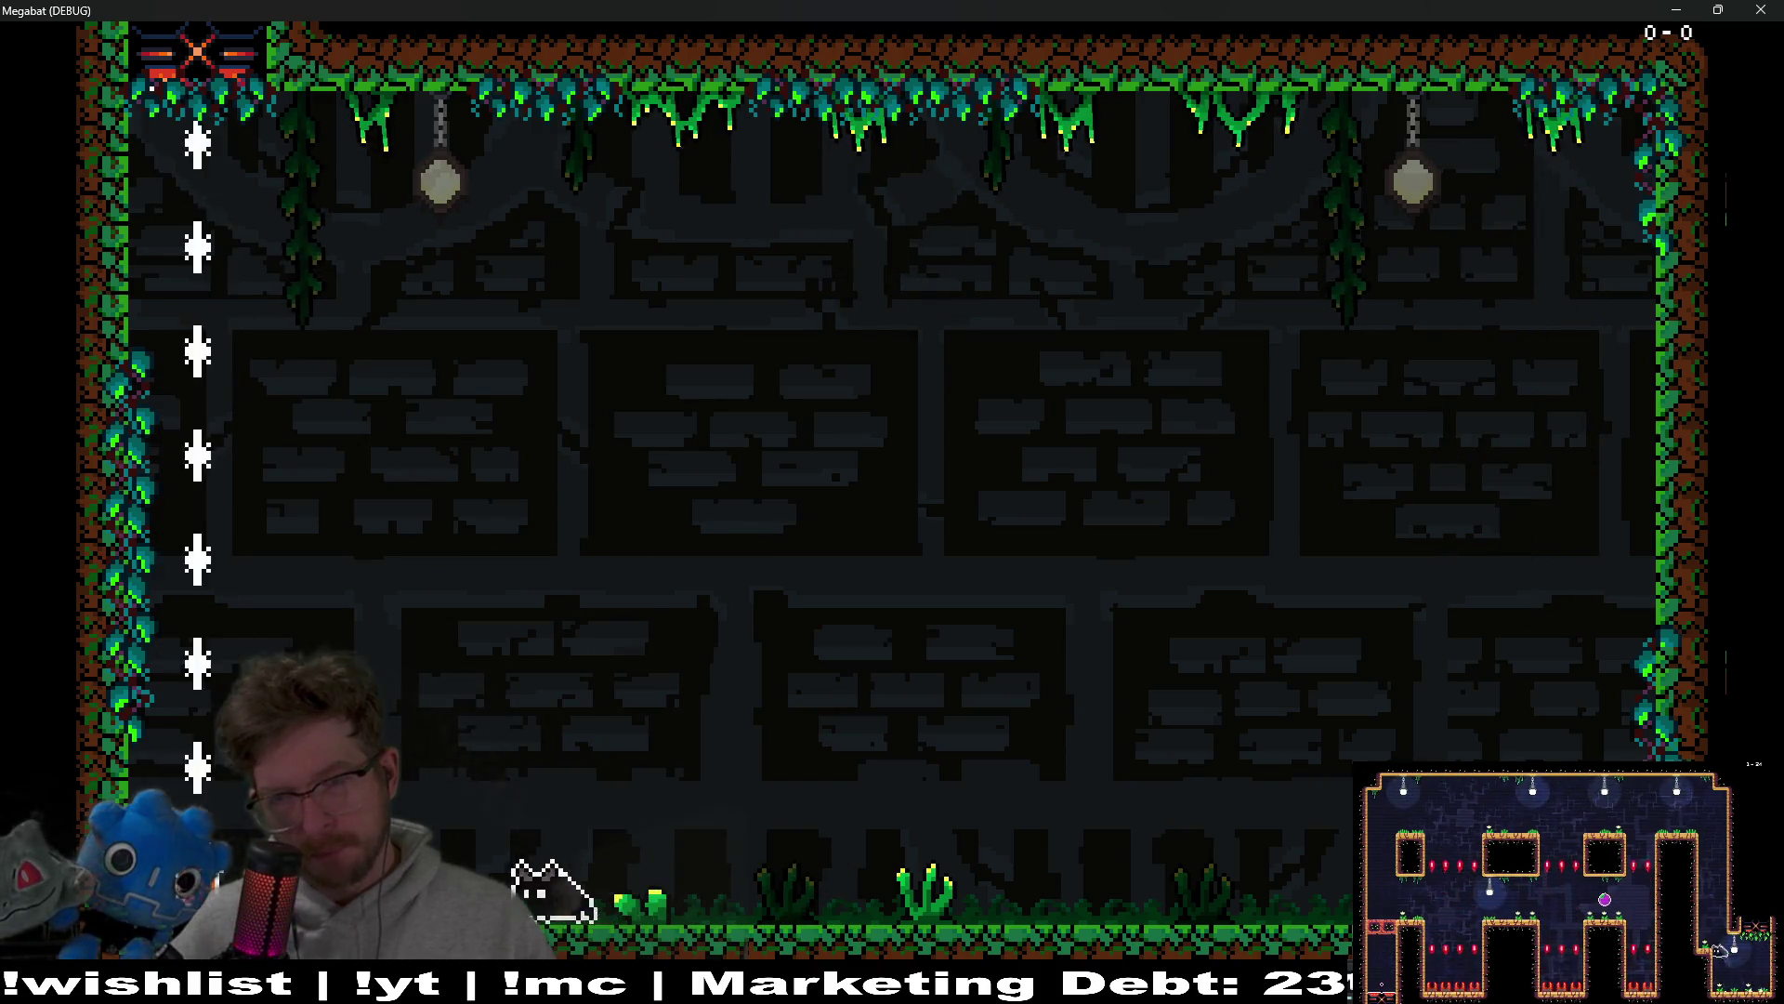
{"action": "key", "text": "Right"}
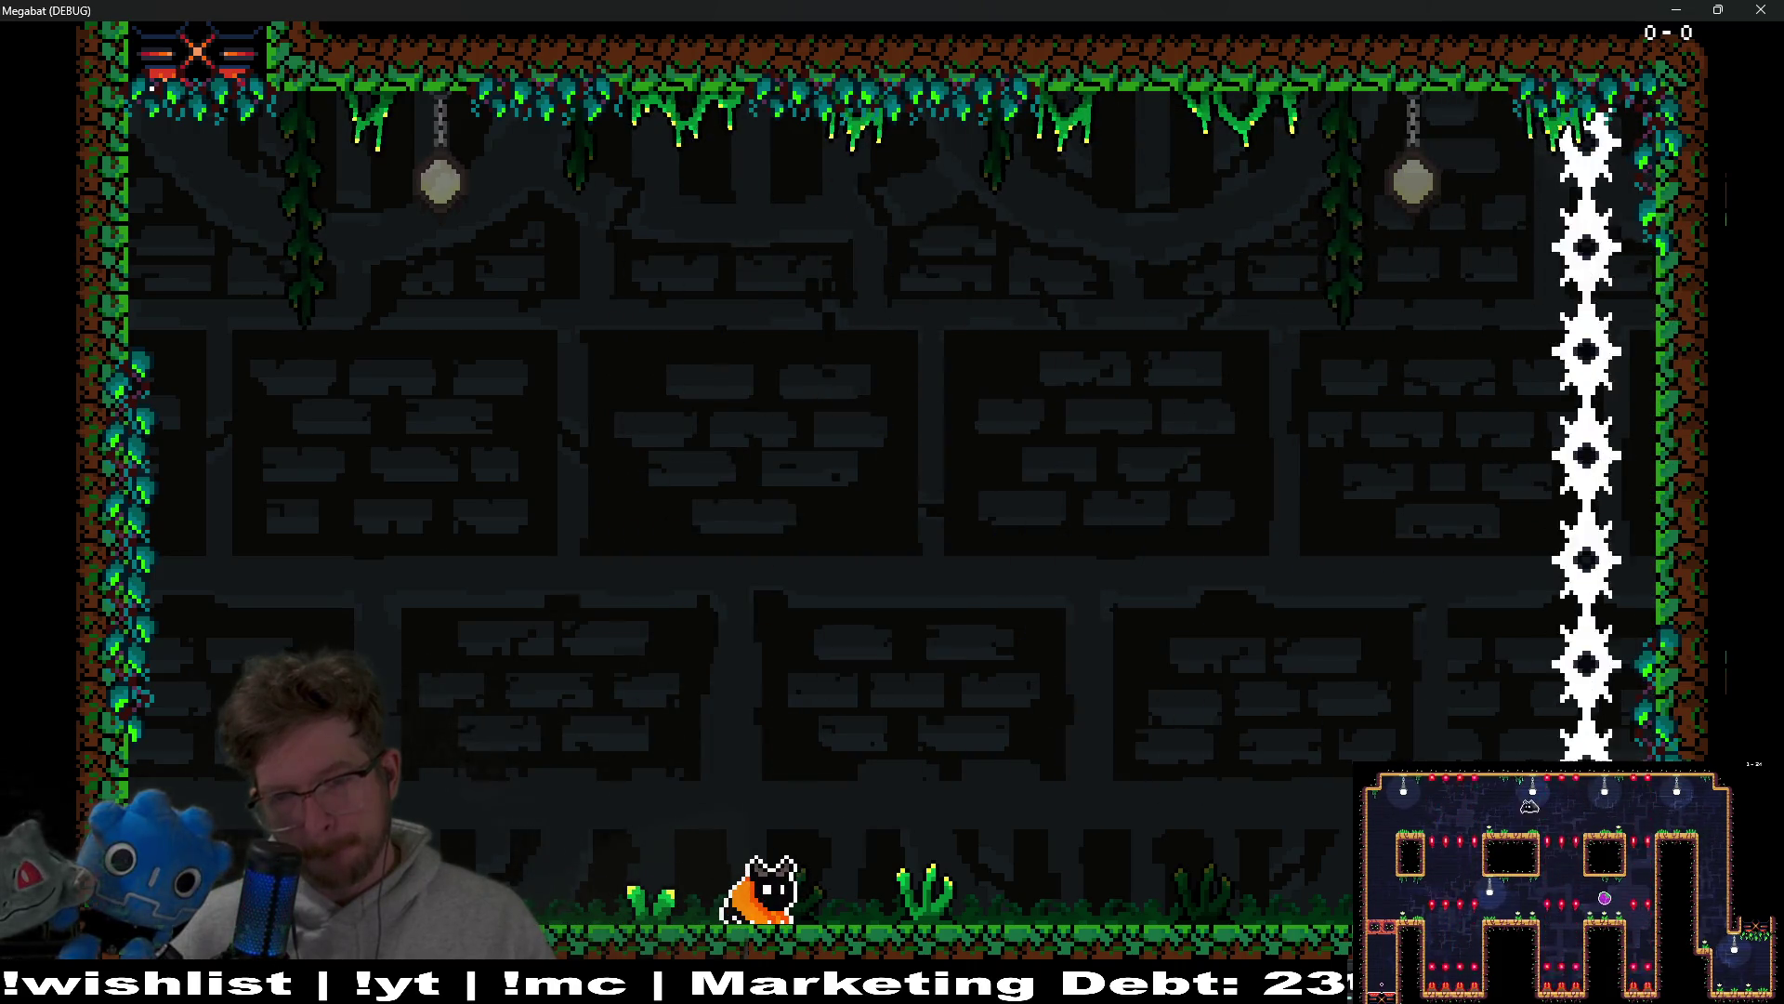
{"action": "key", "text": "Right"}
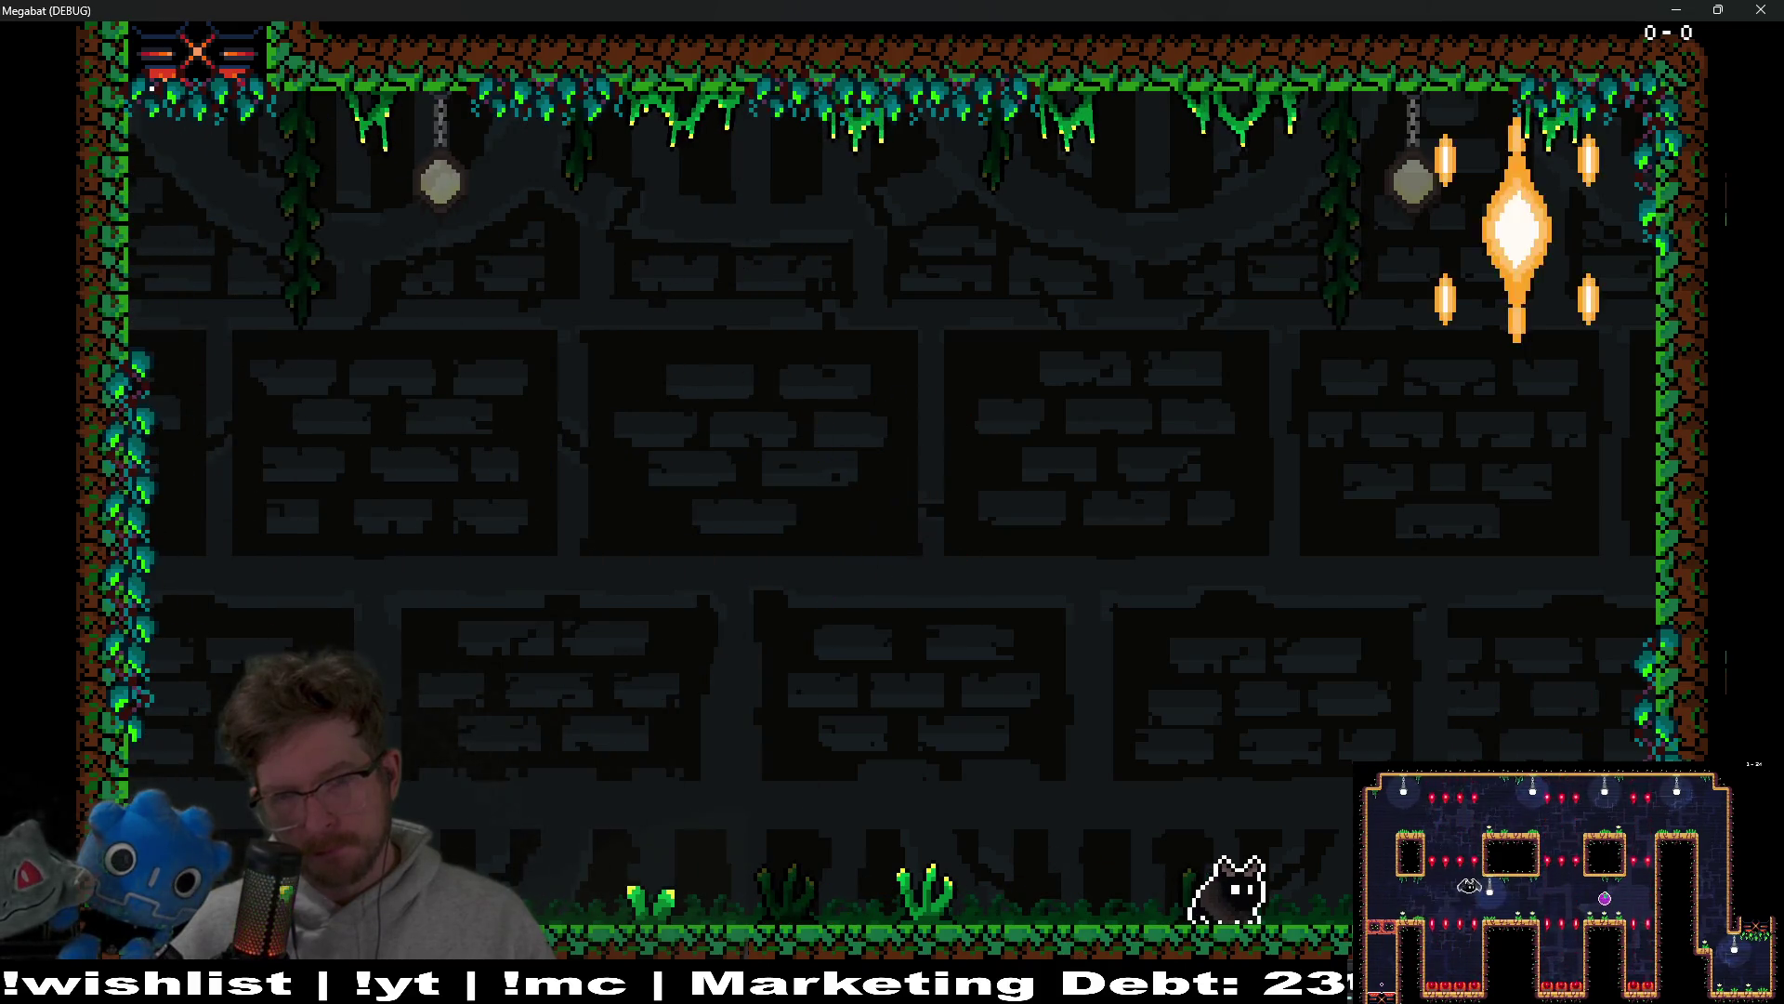
{"action": "key", "text": "space"}
{"action": "key", "text": "Right"}
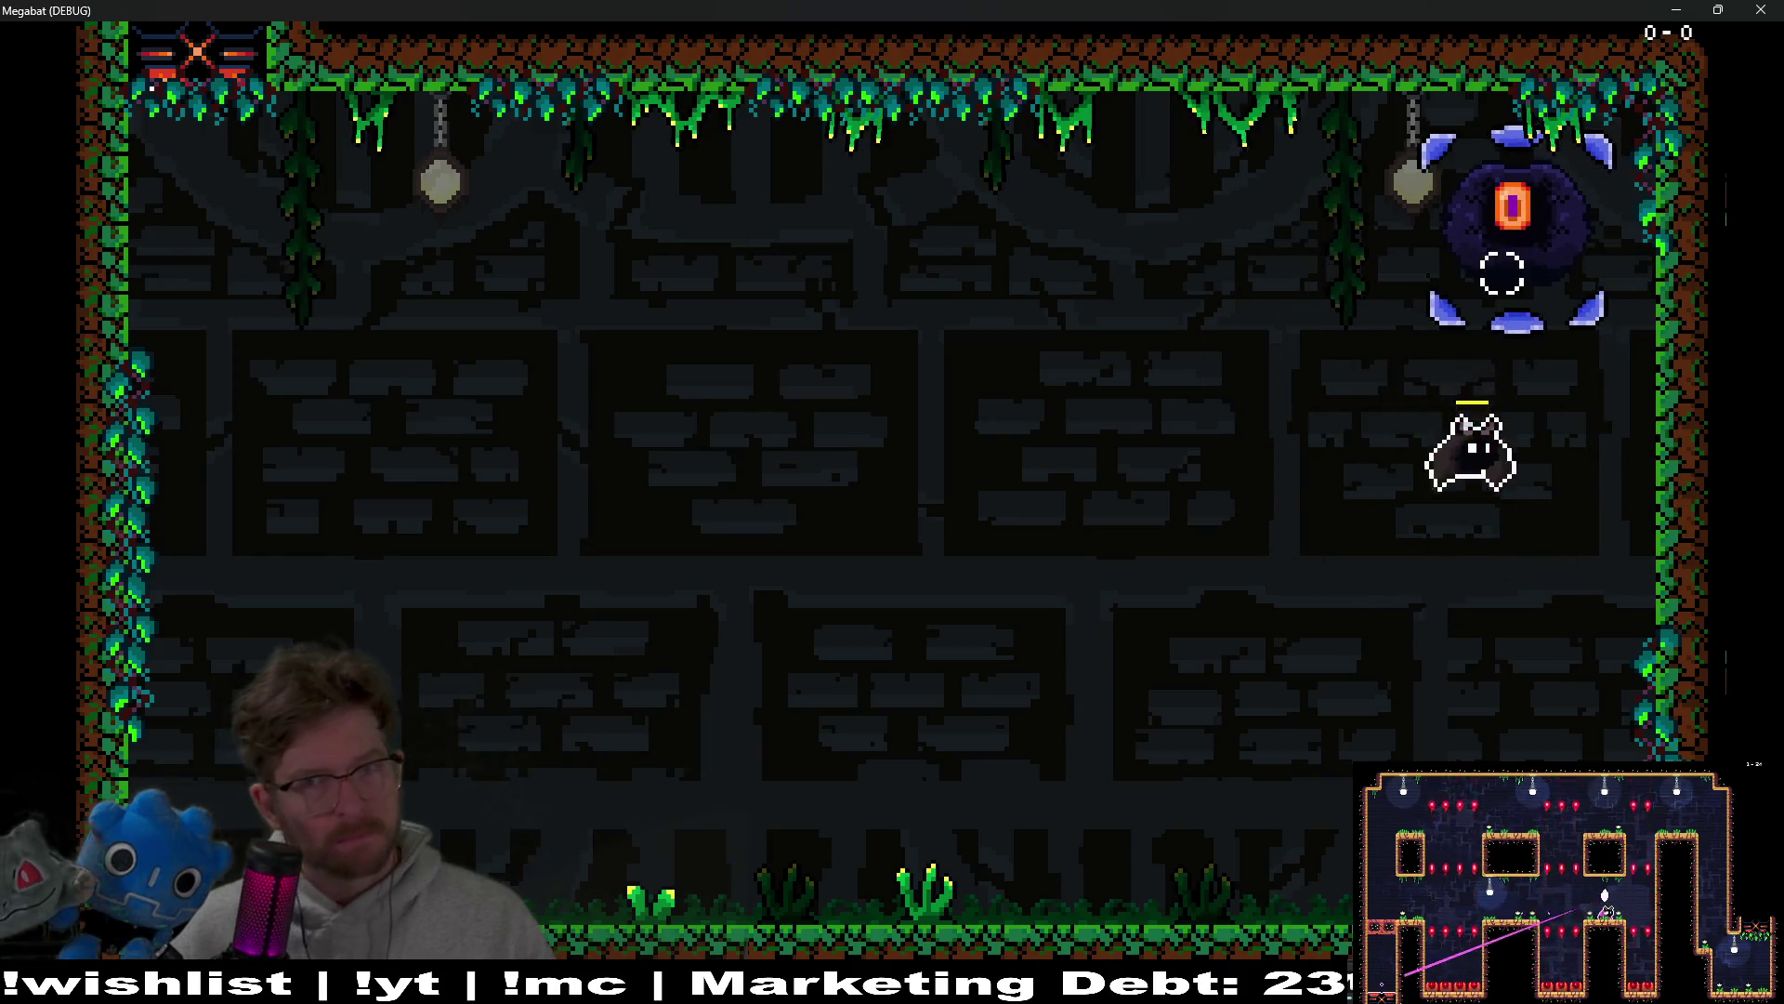
{"action": "key", "text": "Left"}
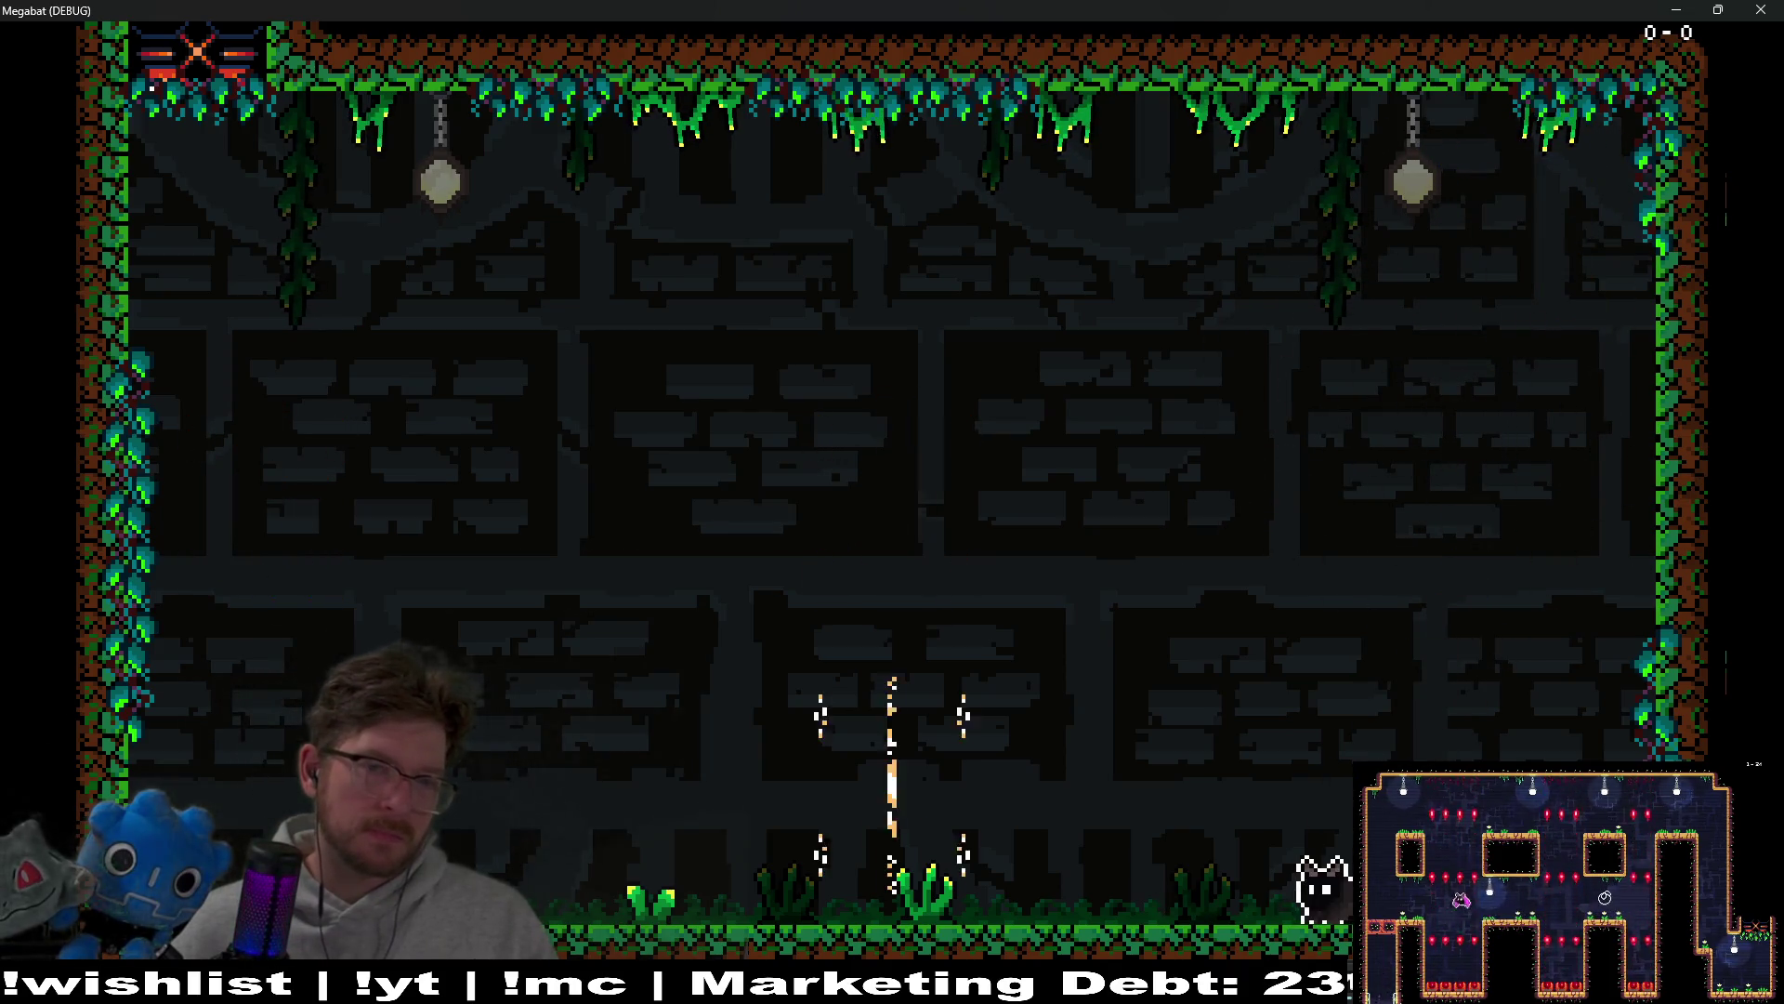
Step: Keep dodging disks and dashing at the eye boss until it flees the arena
{"action": "key", "text": "Right"}
{"action": "key", "text": "space"}
{"action": "key", "text": "Left"}
{"action": "key", "text": "space"}
{"action": "key", "text": "Right"}
{"action": "key", "text": "Left"}
{"action": "key", "text": "space"}
{"action": "key", "text": "Right"}
{"action": "key", "text": "Left"}
{"action": "key", "text": "Right"}
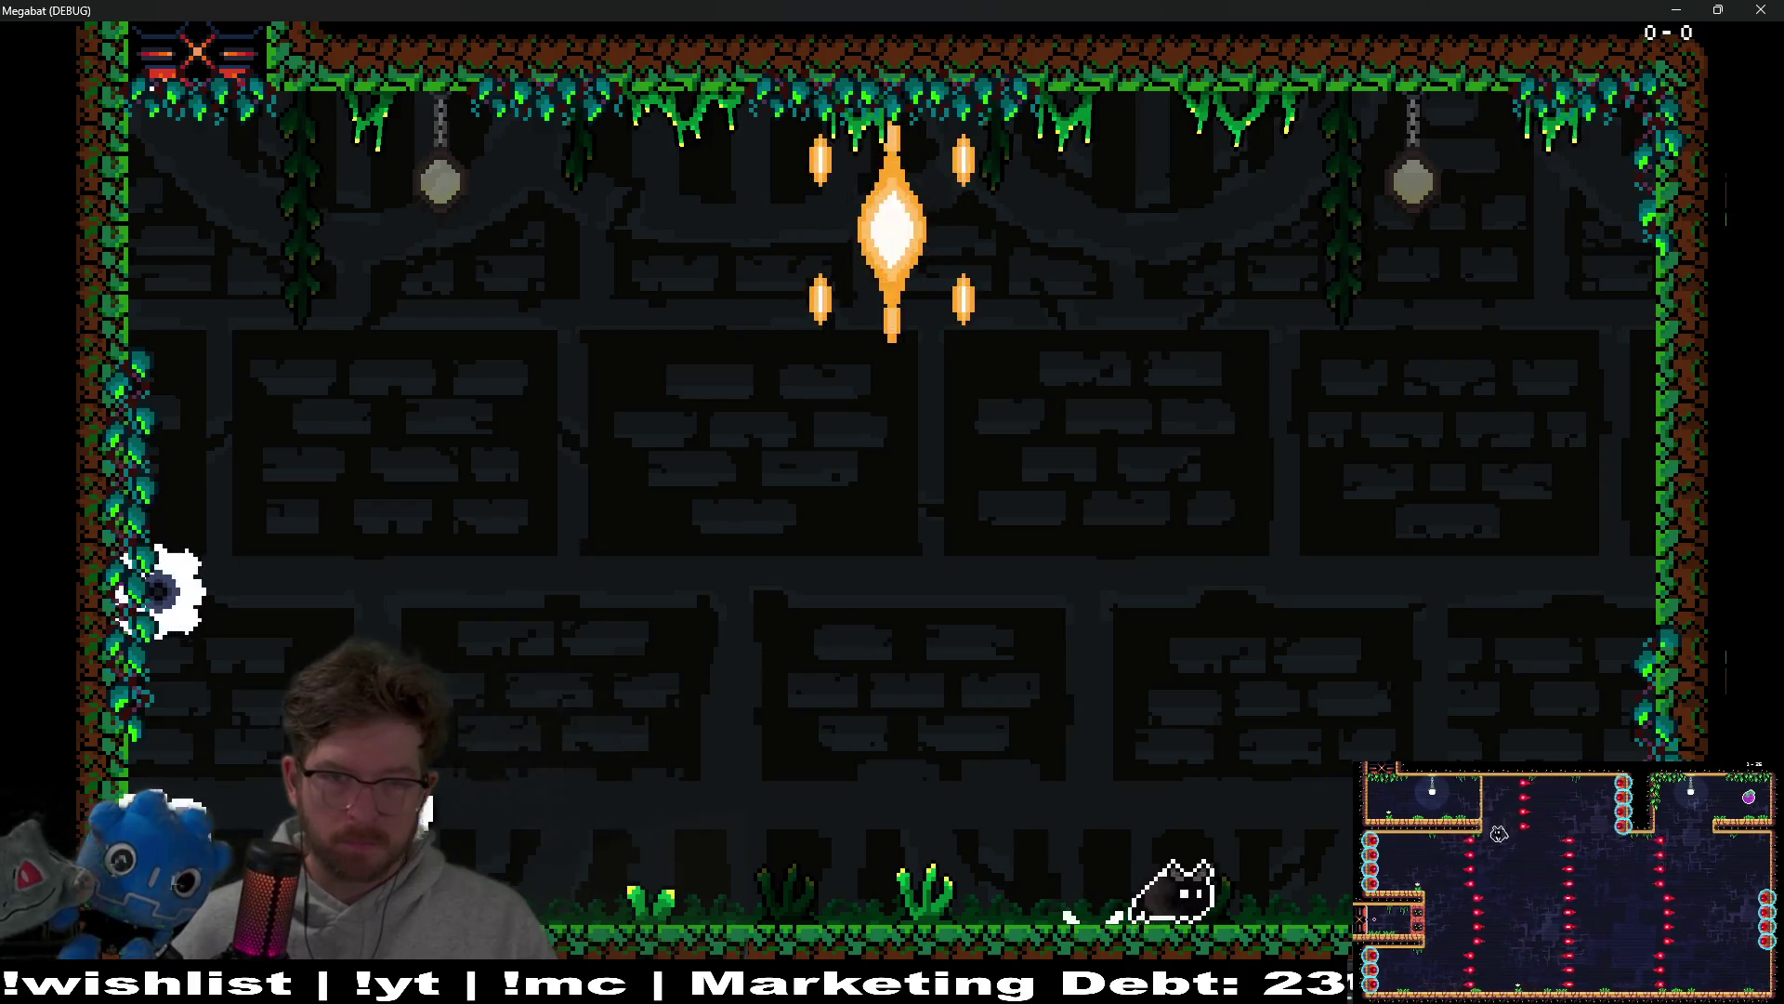
{"action": "key", "text": "Left"}
{"action": "key", "text": "space"}
{"action": "key", "text": "Right"}
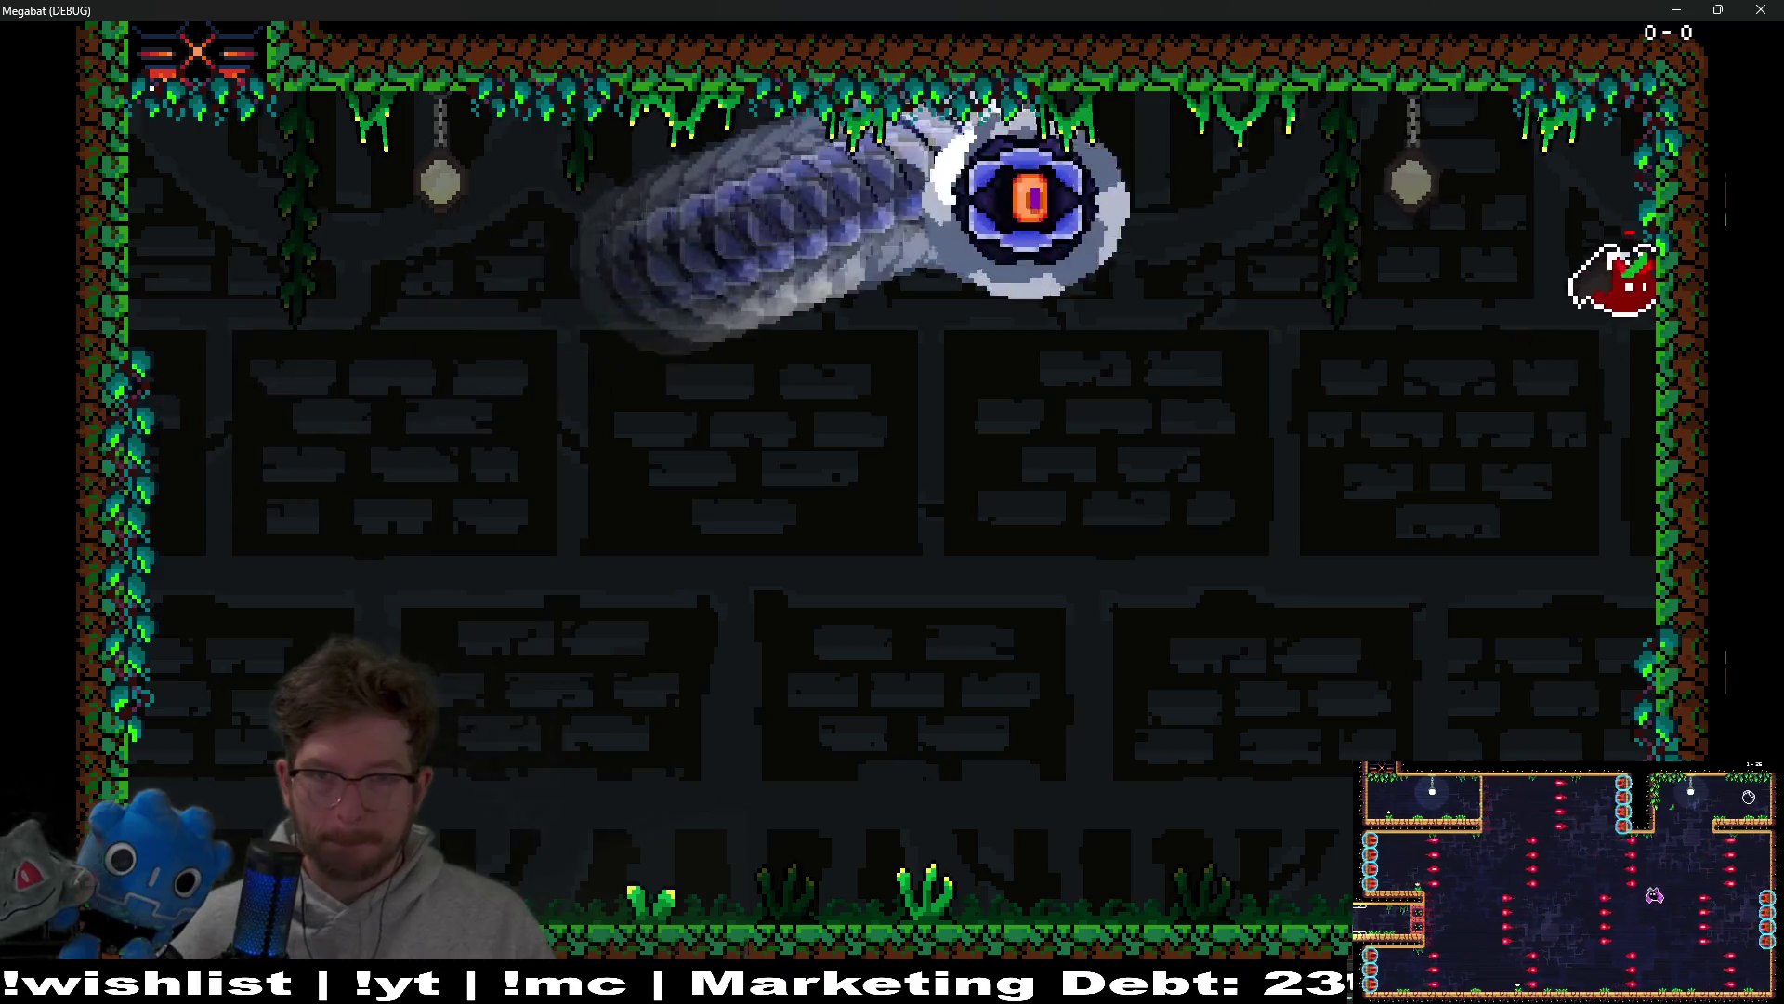
{"action": "key", "text": "Left"}
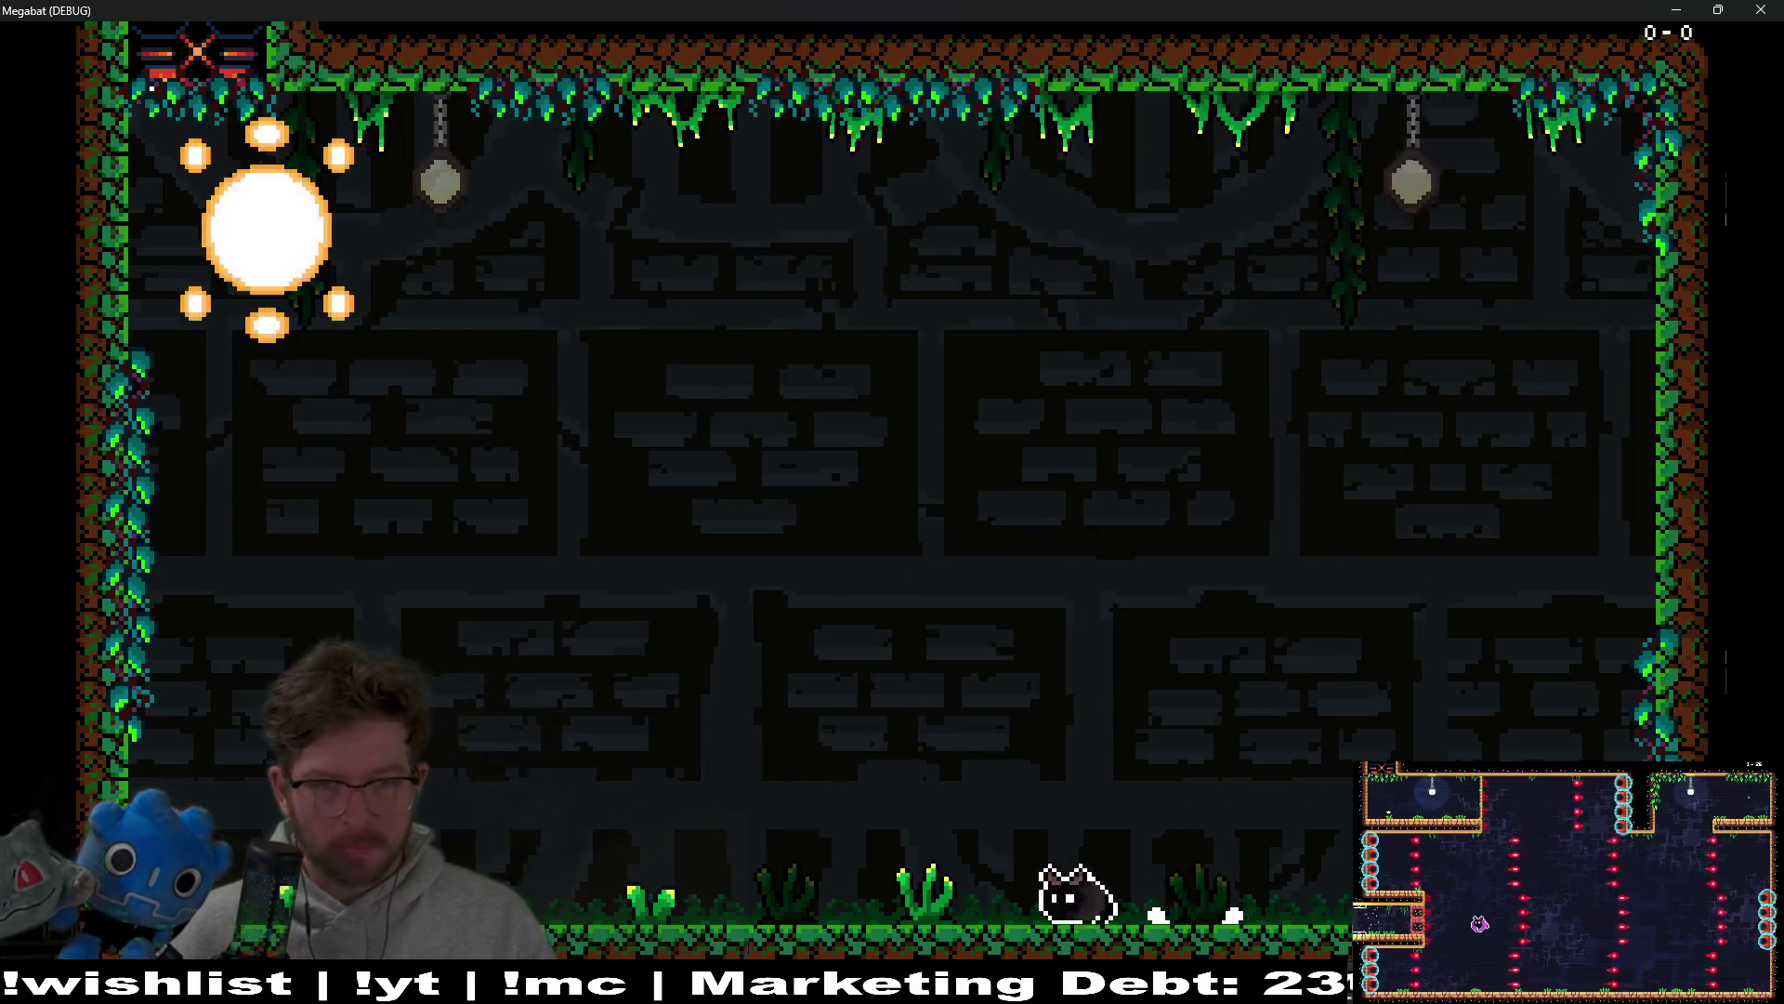
{"action": "key", "text": "space"}
{"action": "key", "text": "Right"}
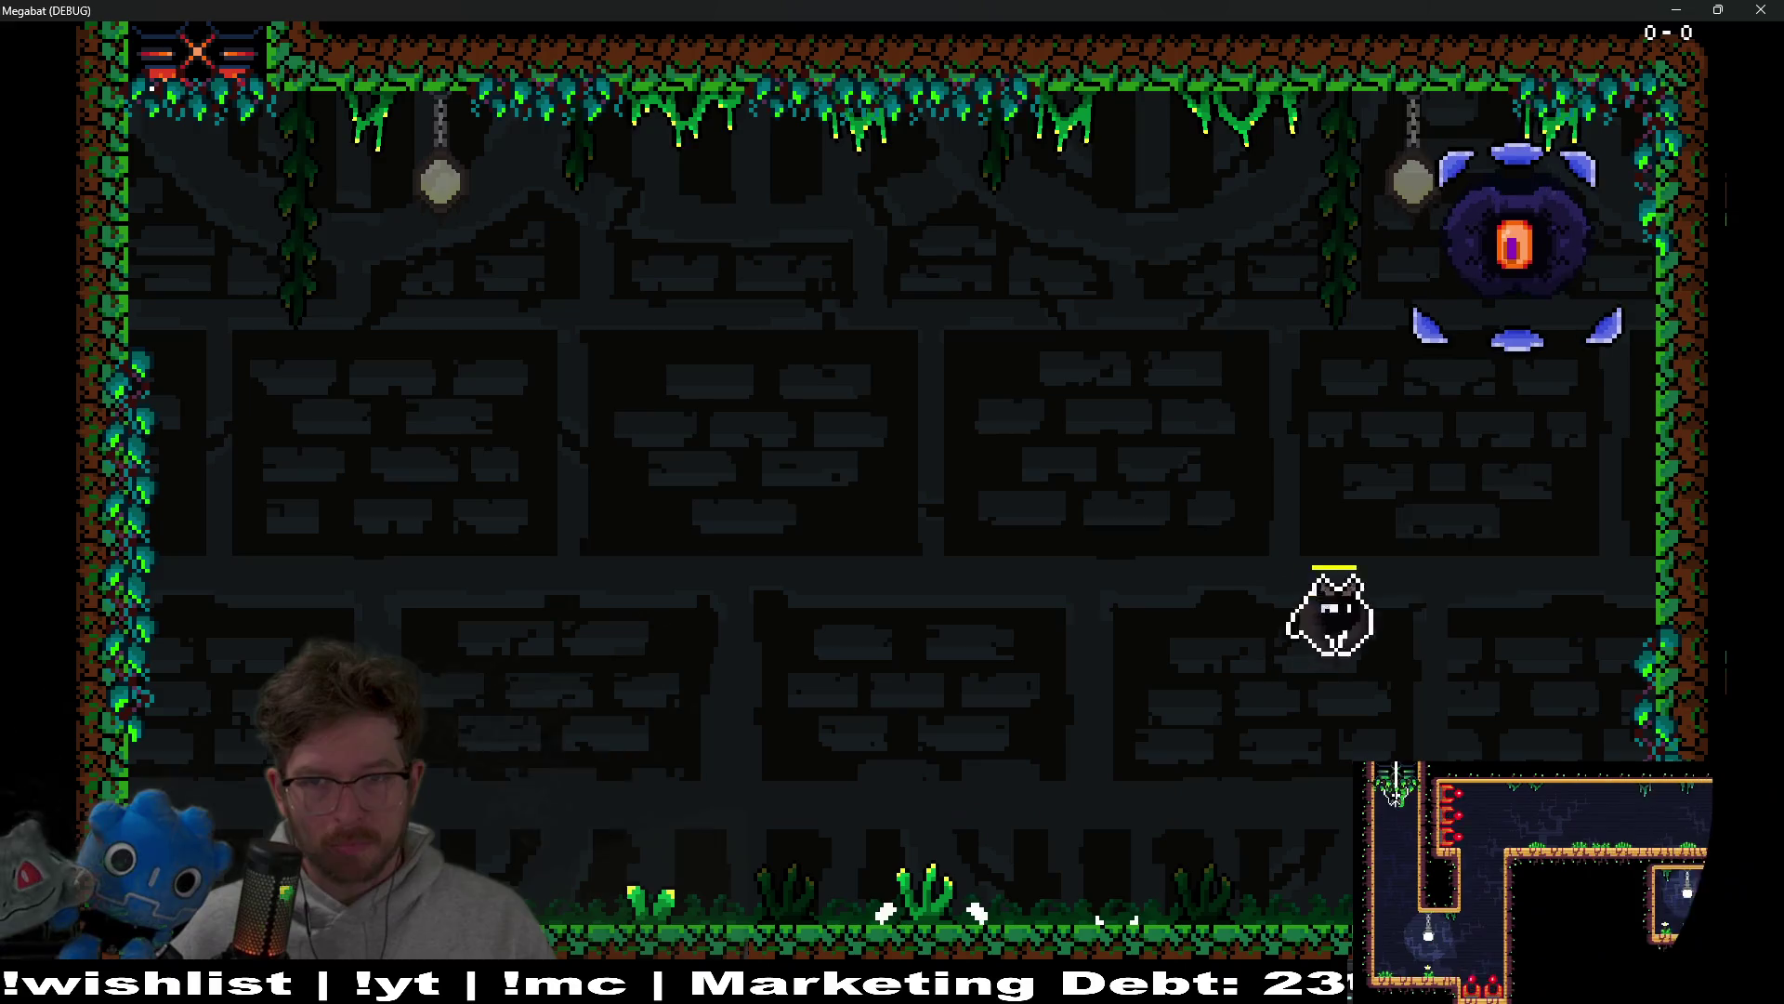
{"action": "key", "text": "Left"}
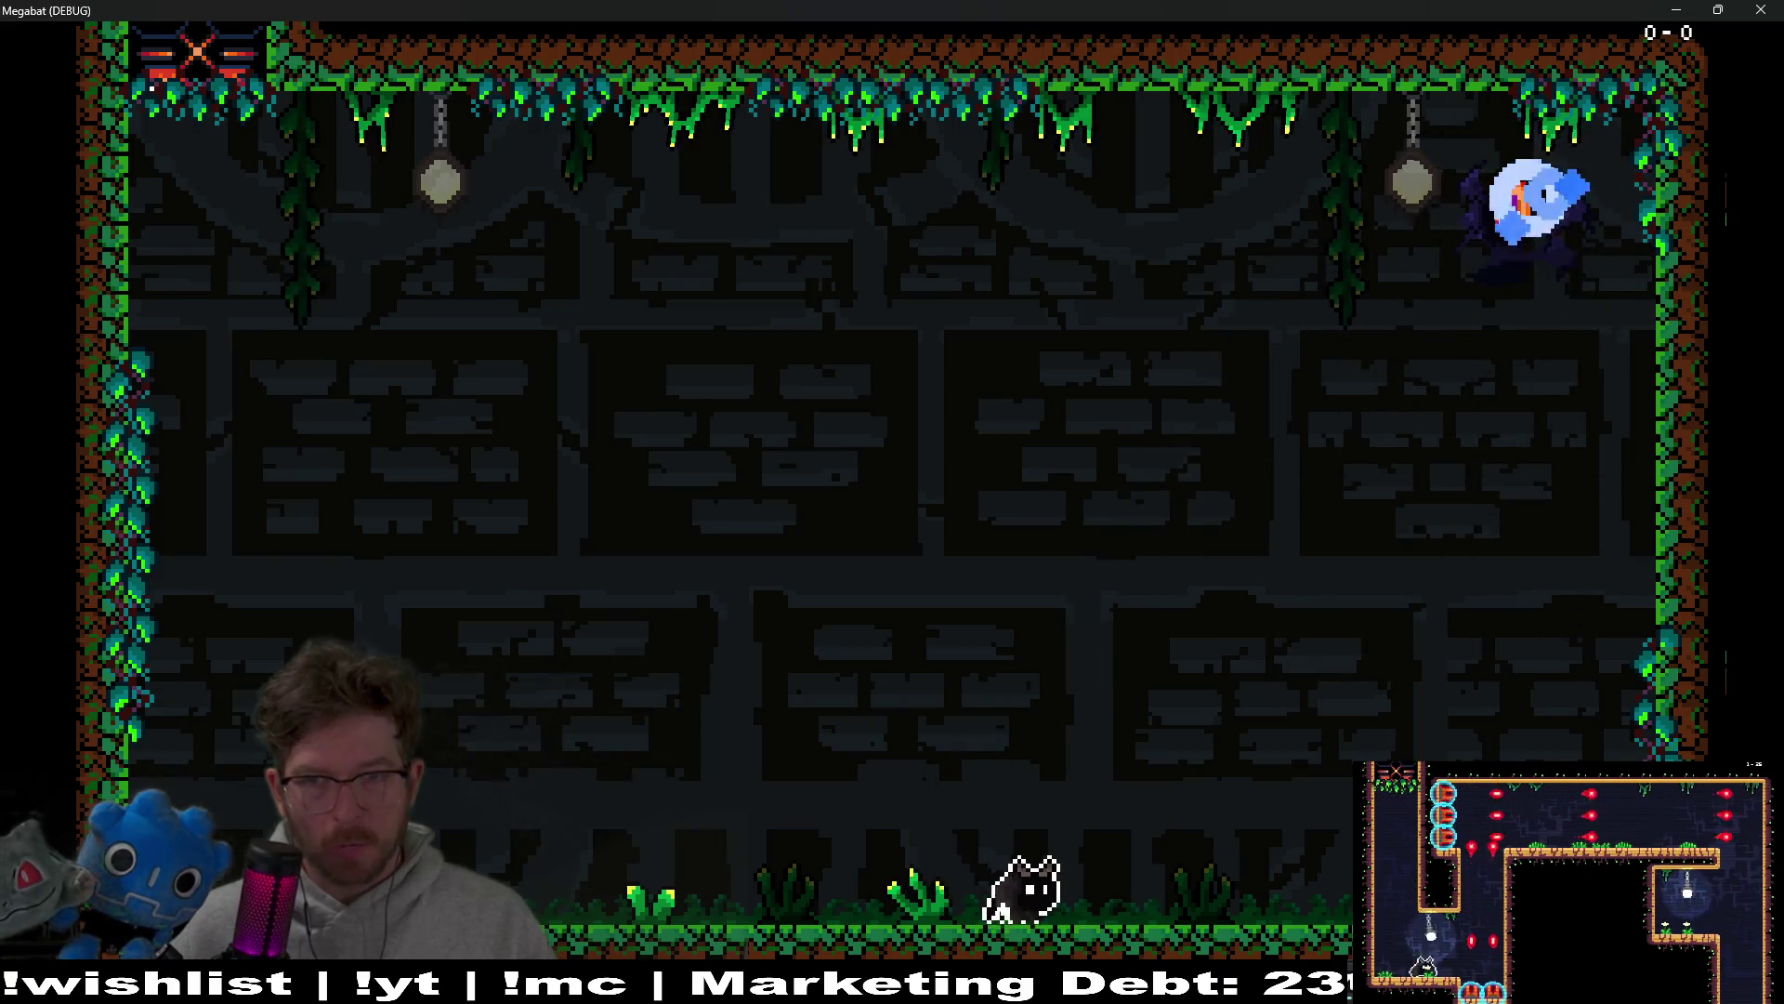
{"action": "key", "text": "Right"}
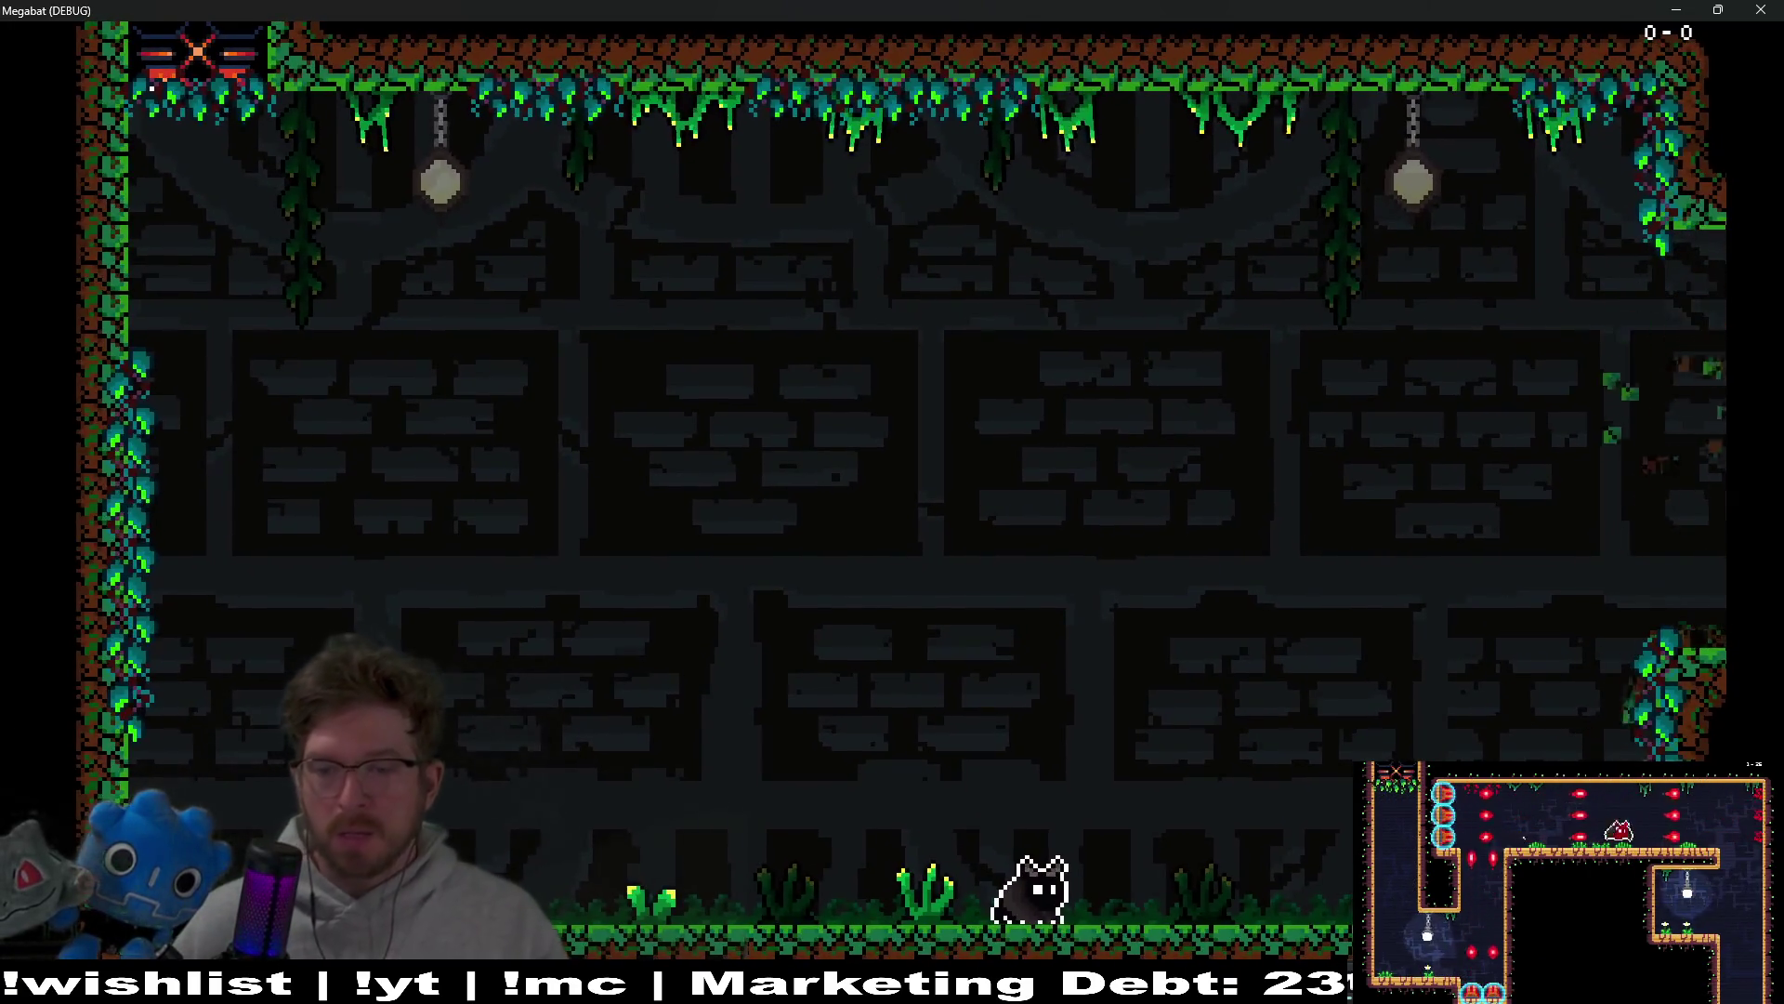
Step: Close the game window and review lines 246–253 of set_to_teleport_state in BladeBoss.gd
{"action": "left_click", "coordinate": [1778, 8]}
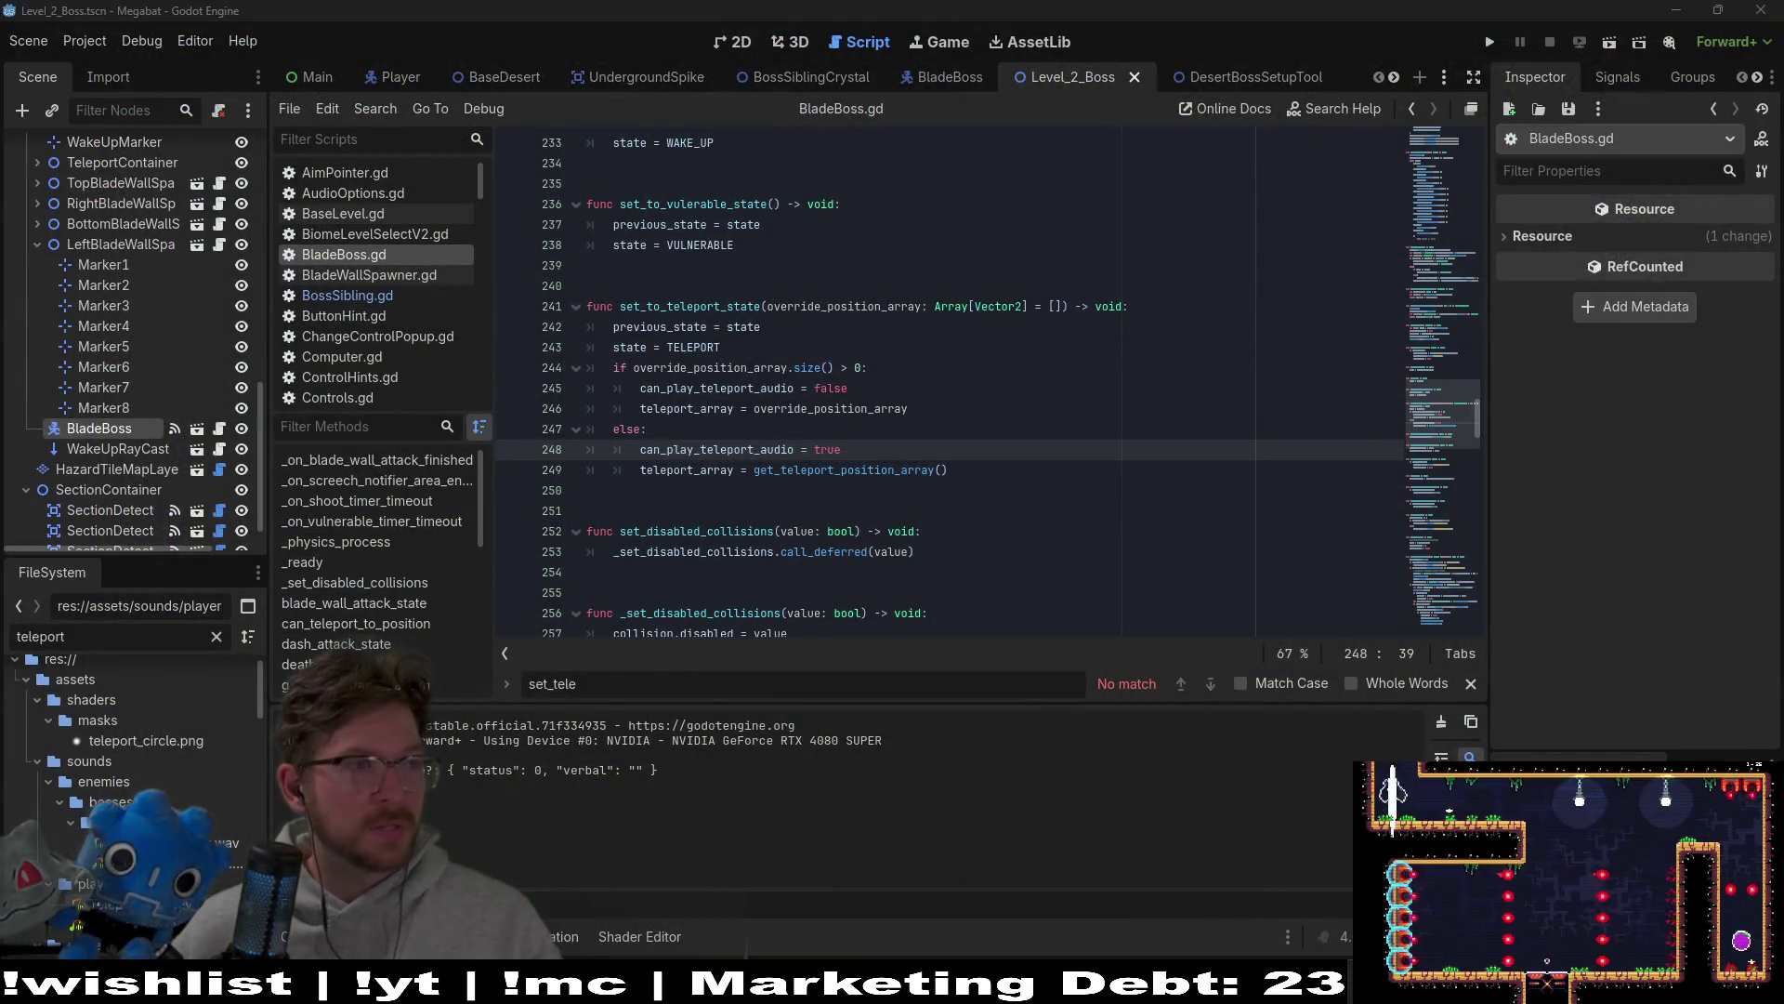
{"action": "left_click", "coordinate": [979, 551]}
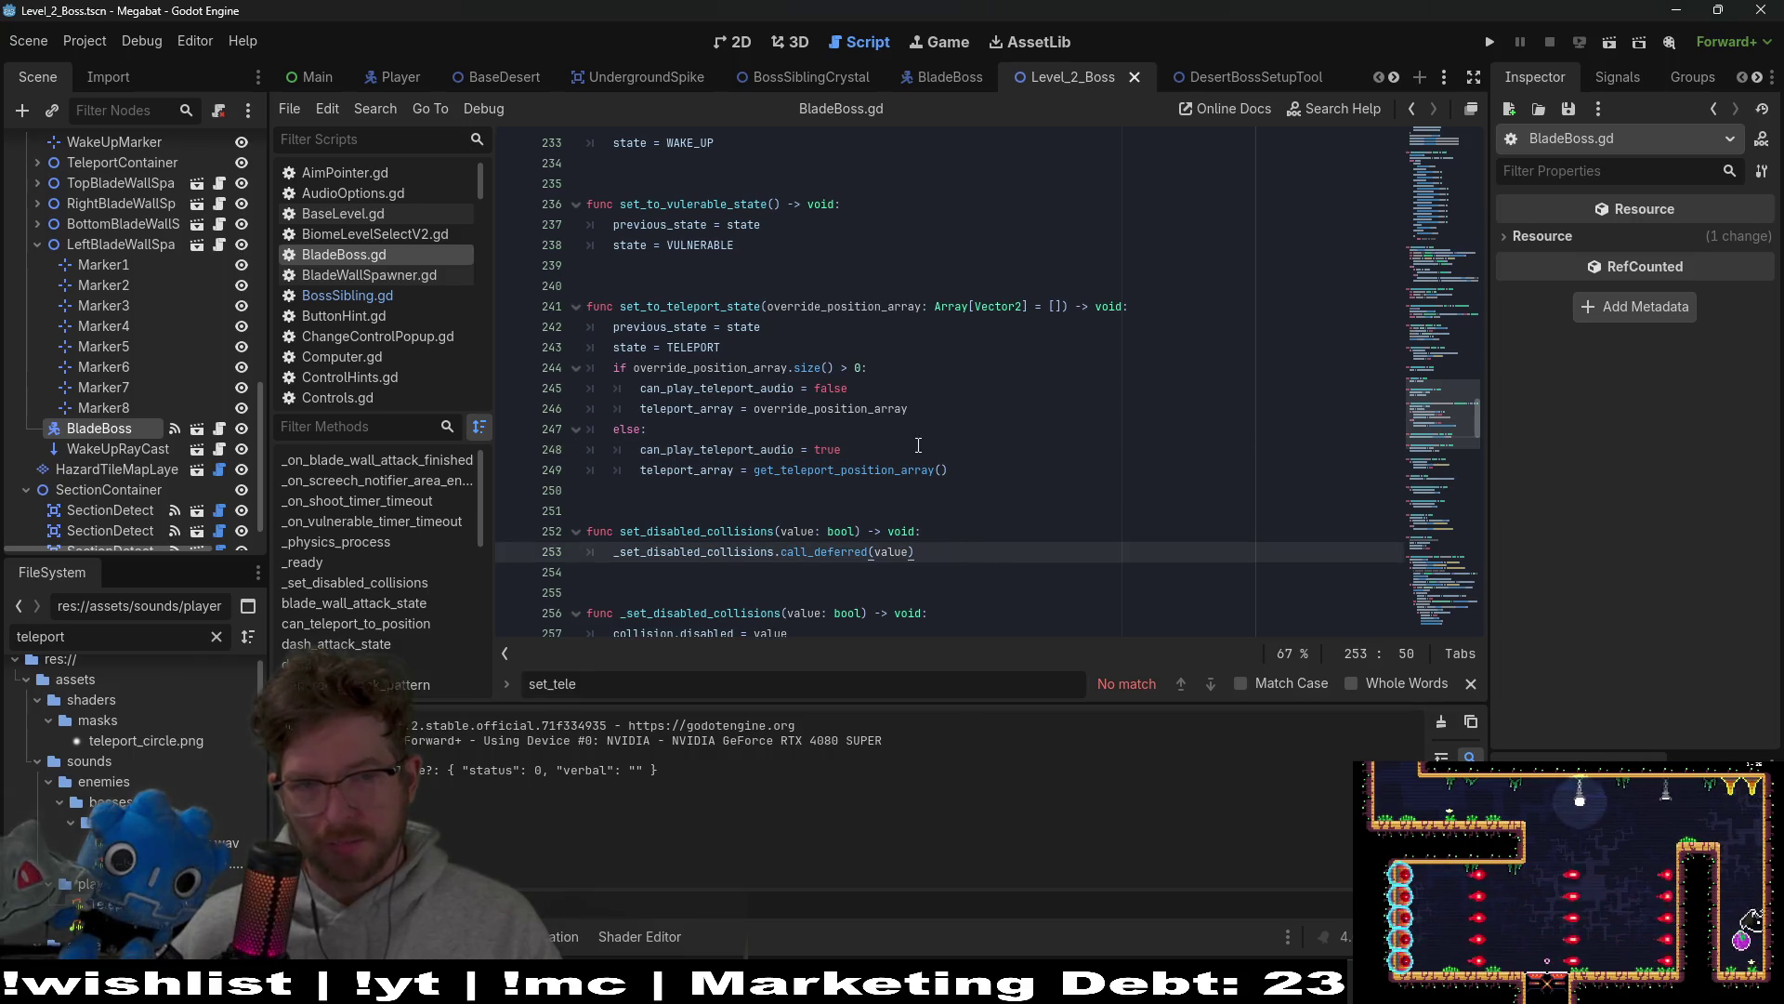
{"action": "left_click", "coordinate": [976, 471]}
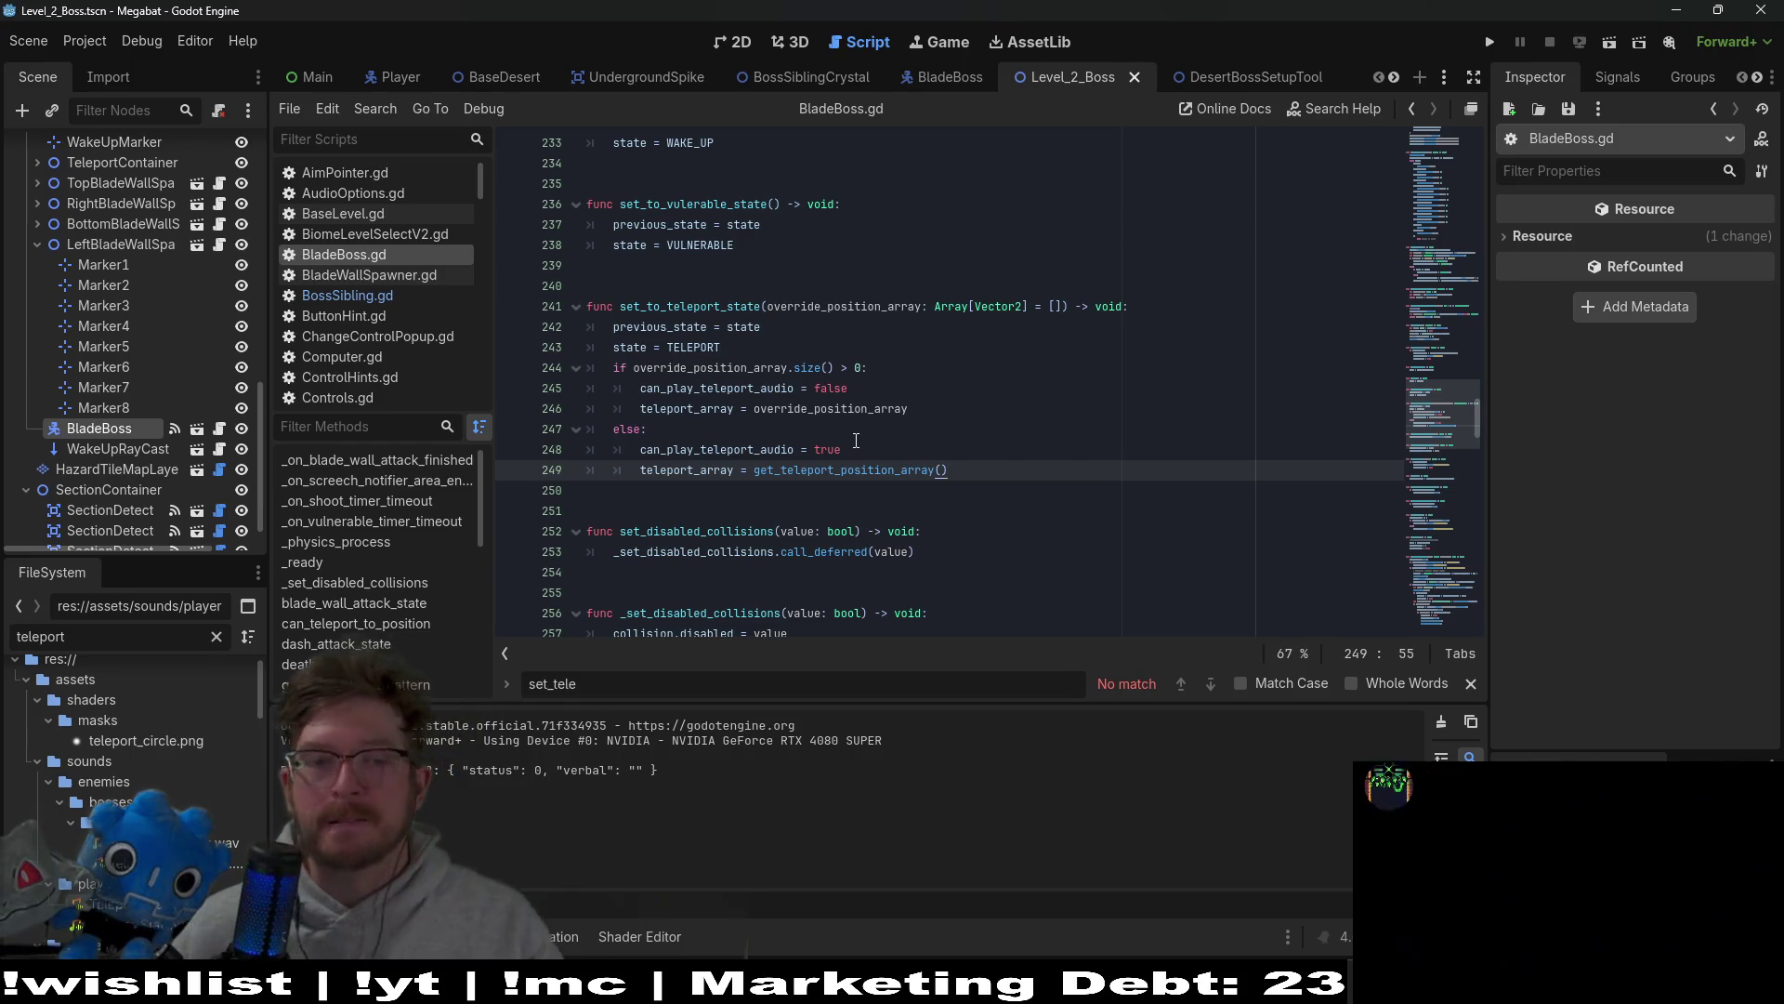
{"action": "double_click", "coordinate": [734, 449]}
{"action": "double_click", "coordinate": [806, 468]}
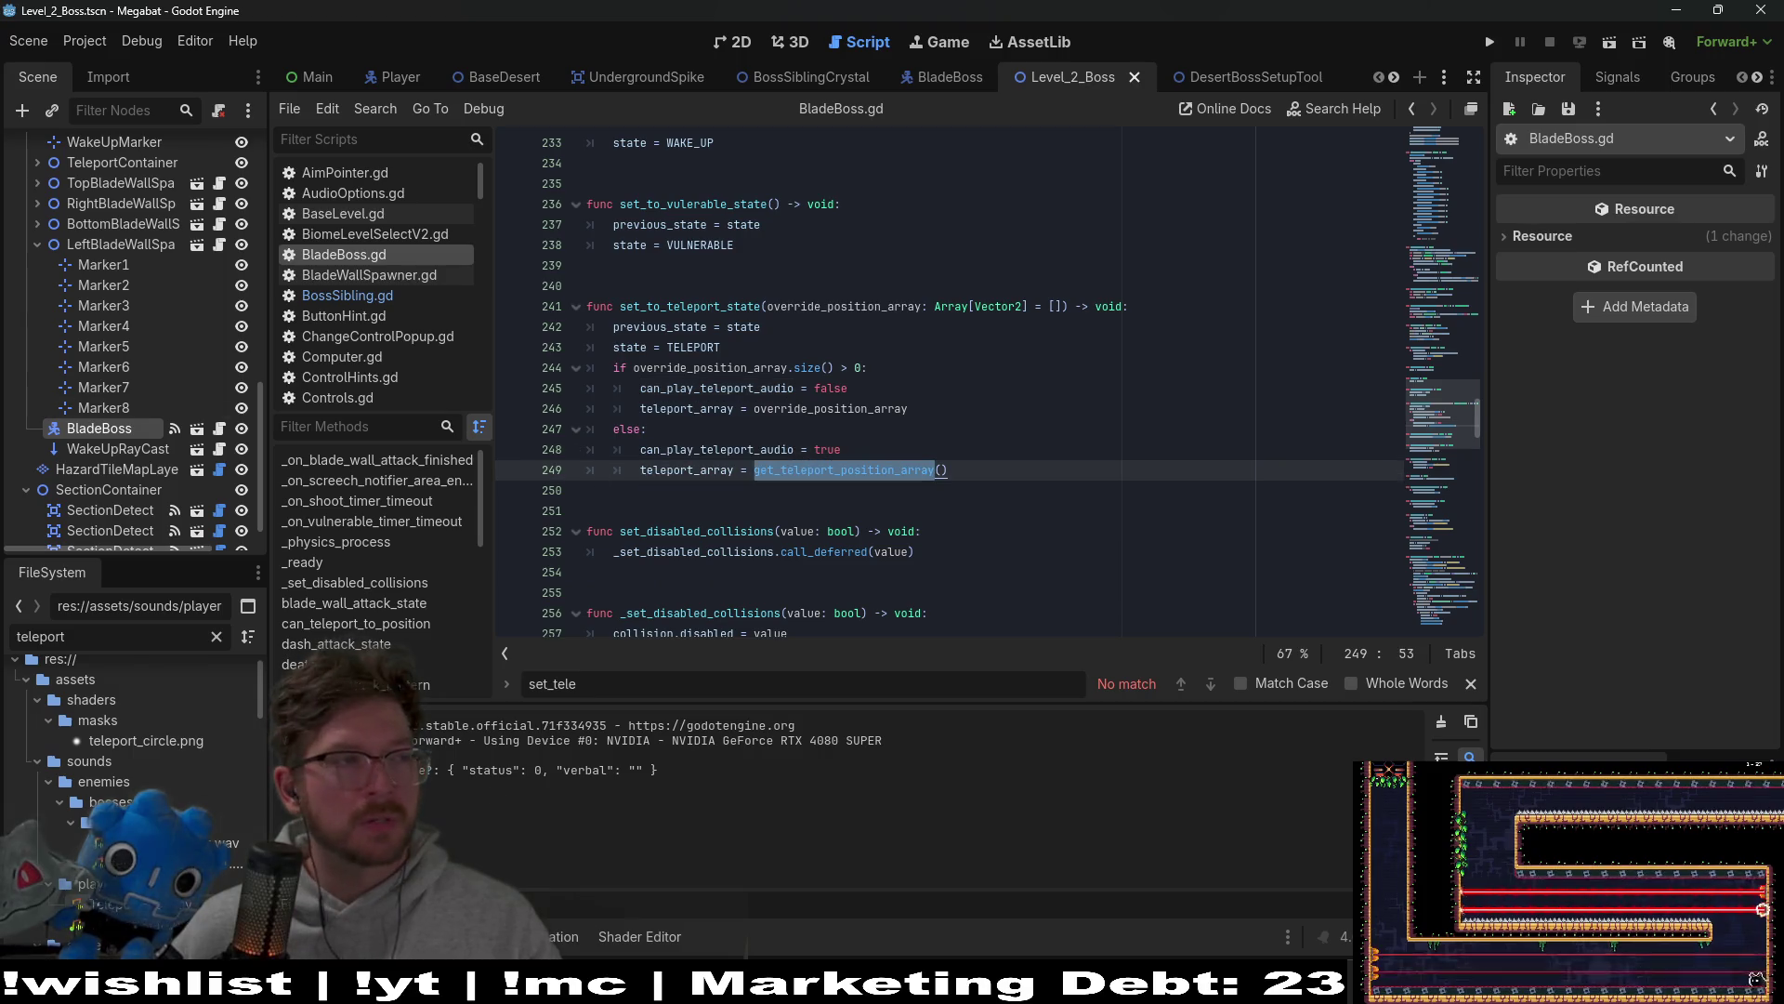
{"action": "left_click", "coordinate": [936, 401]}
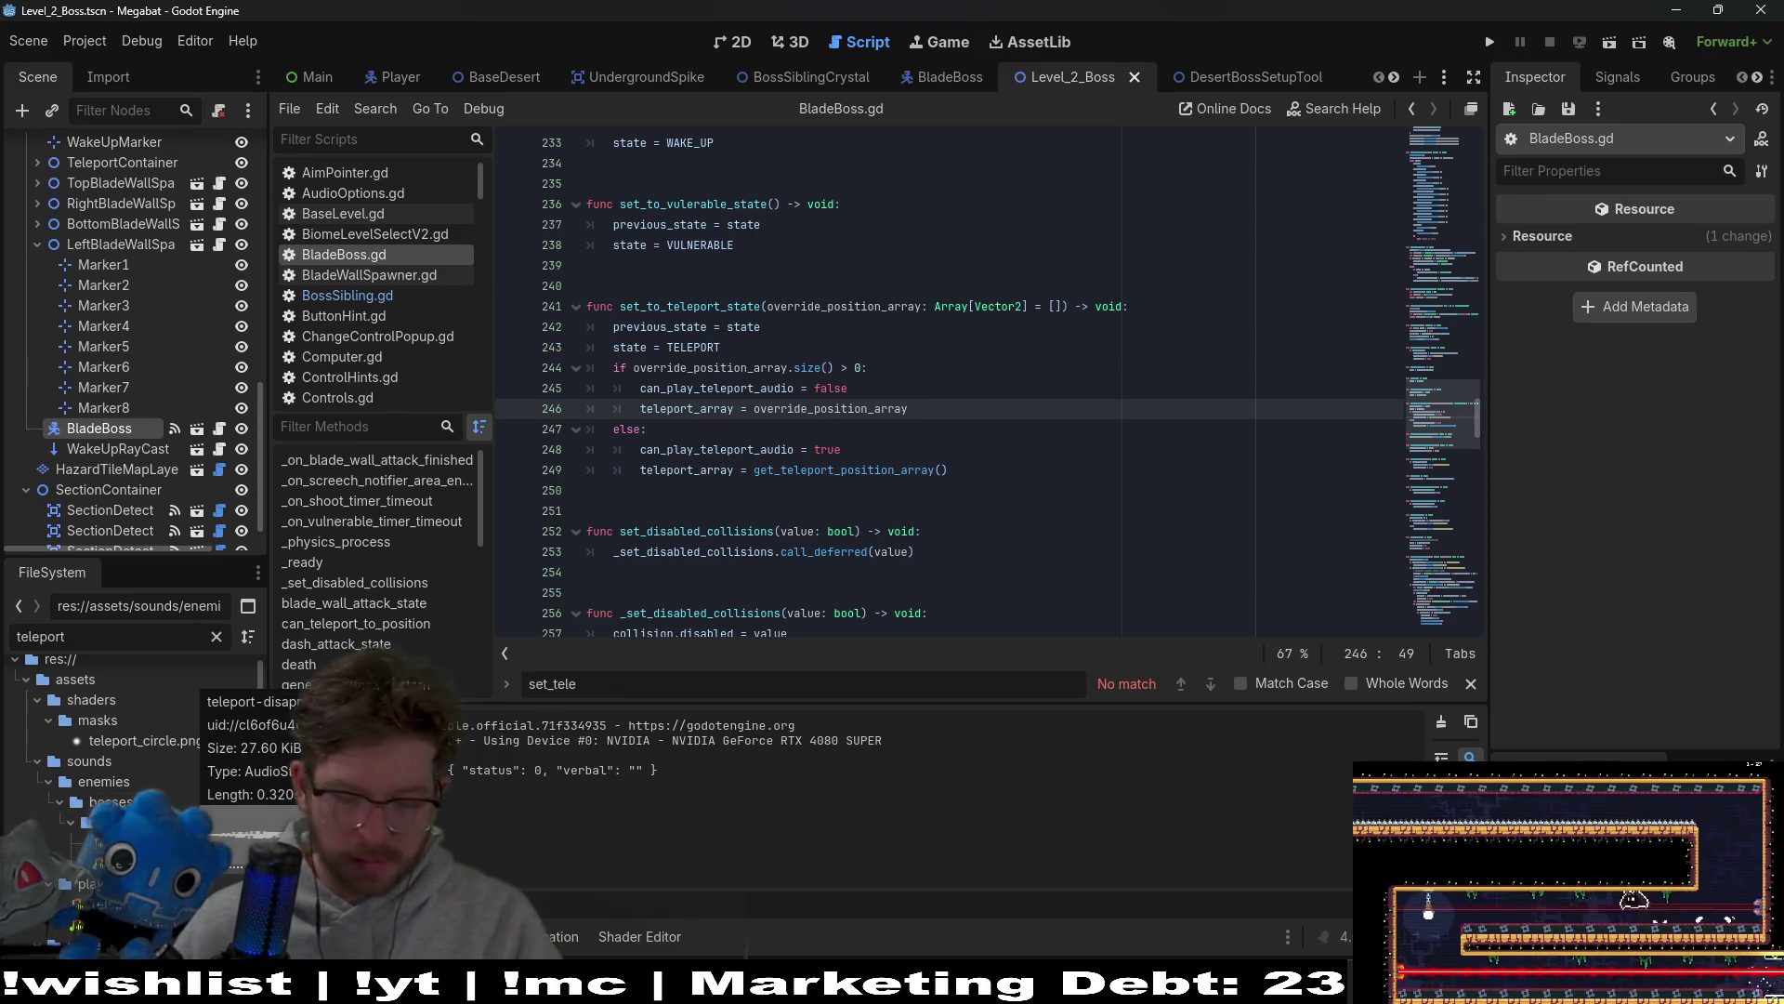
Step: Delete teleport-appear.wav and teleport-disappear.wav from the project, then bring up the TeleportStart Audacity window
{"action": "key", "text": "Delete"}
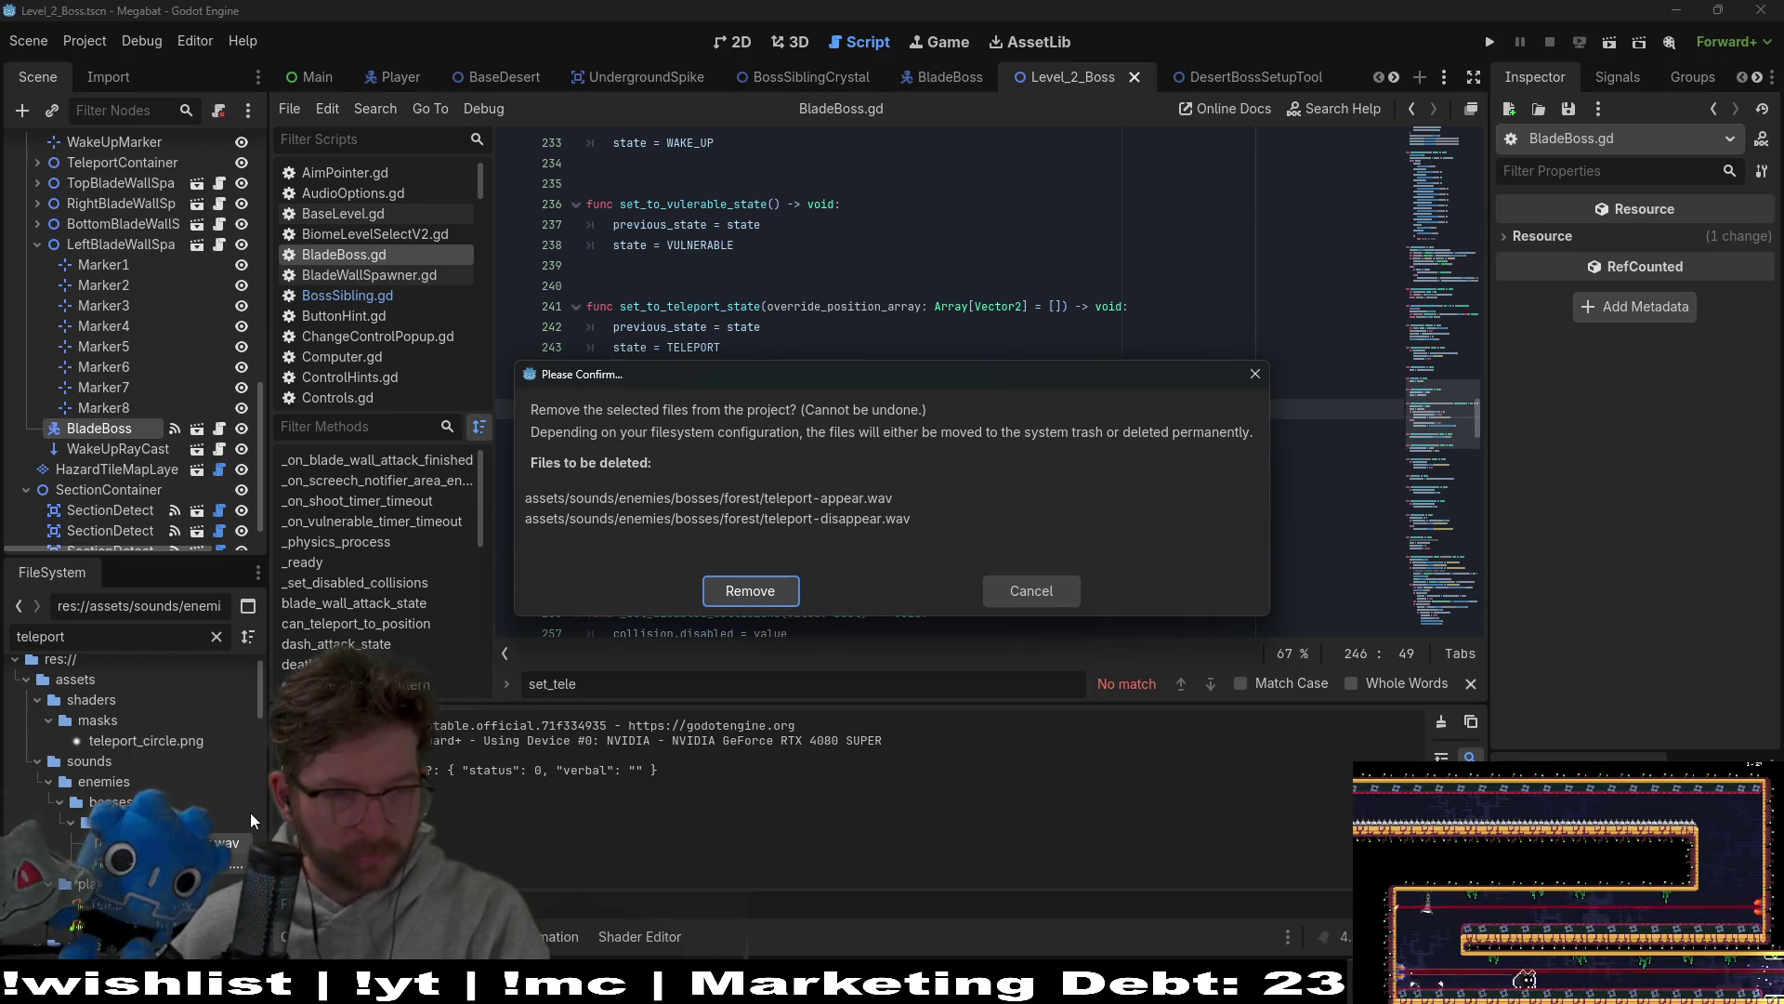
{"action": "key", "text": "Escape"}
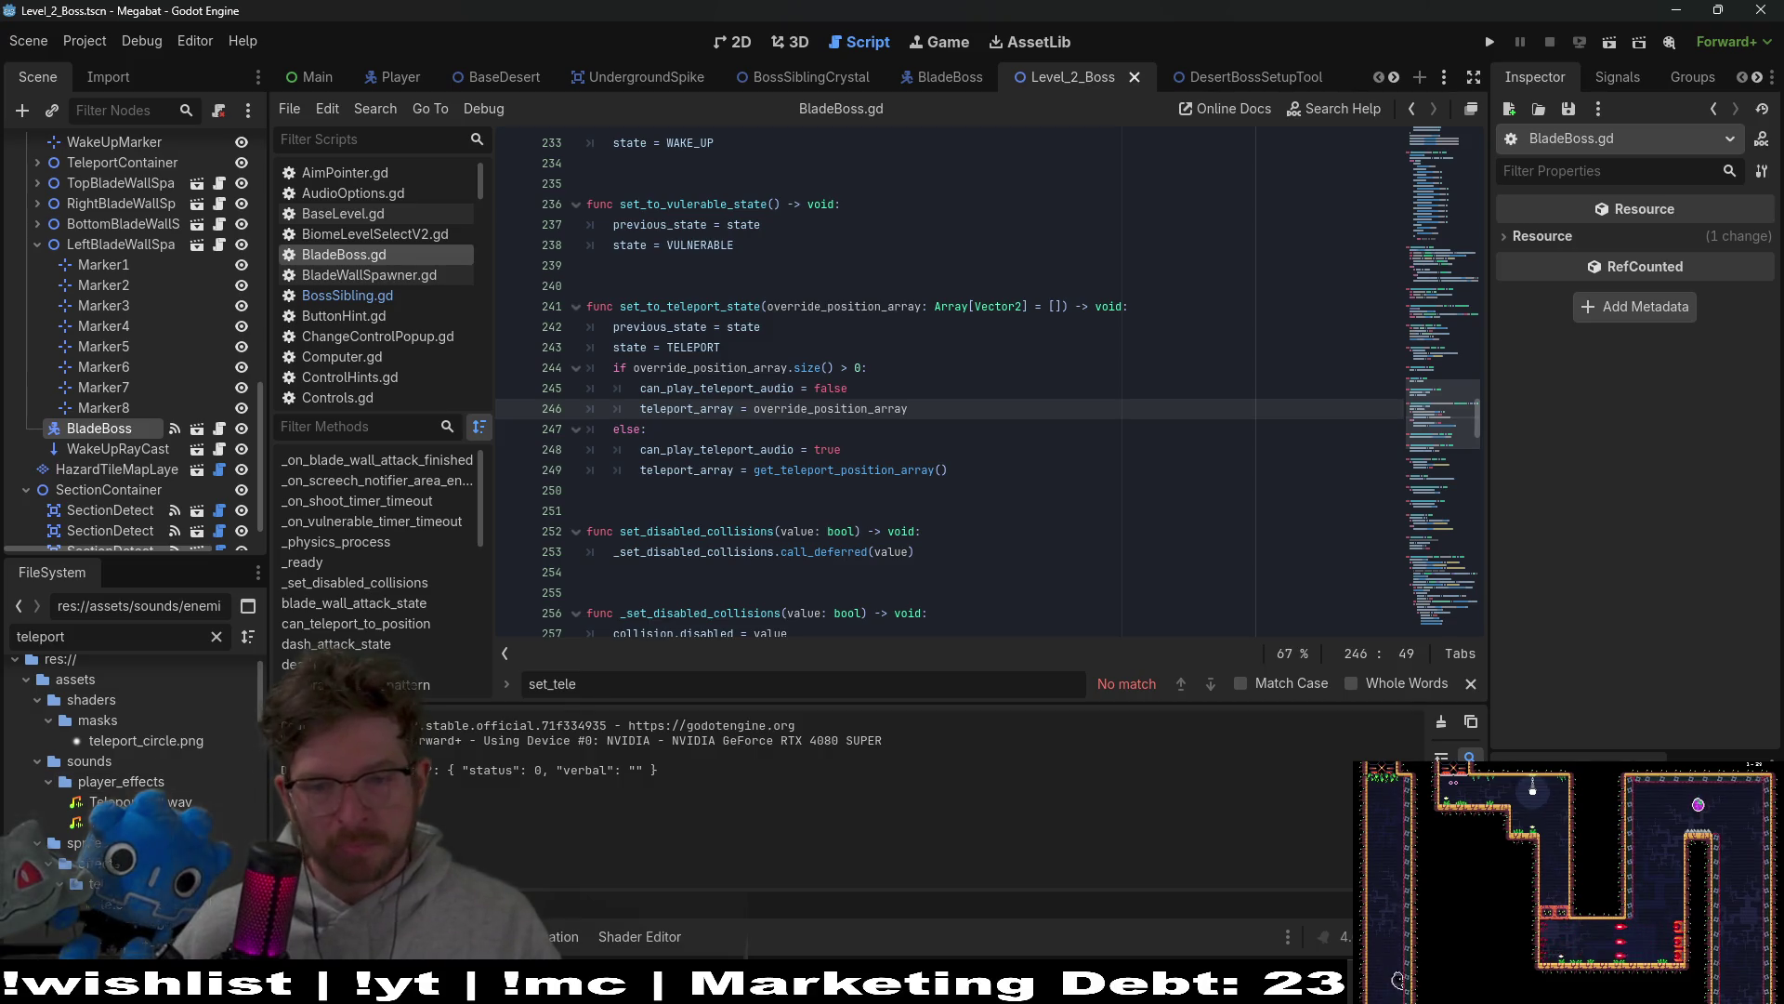
{"action": "mouse_move", "coordinate": [1299, 984]}
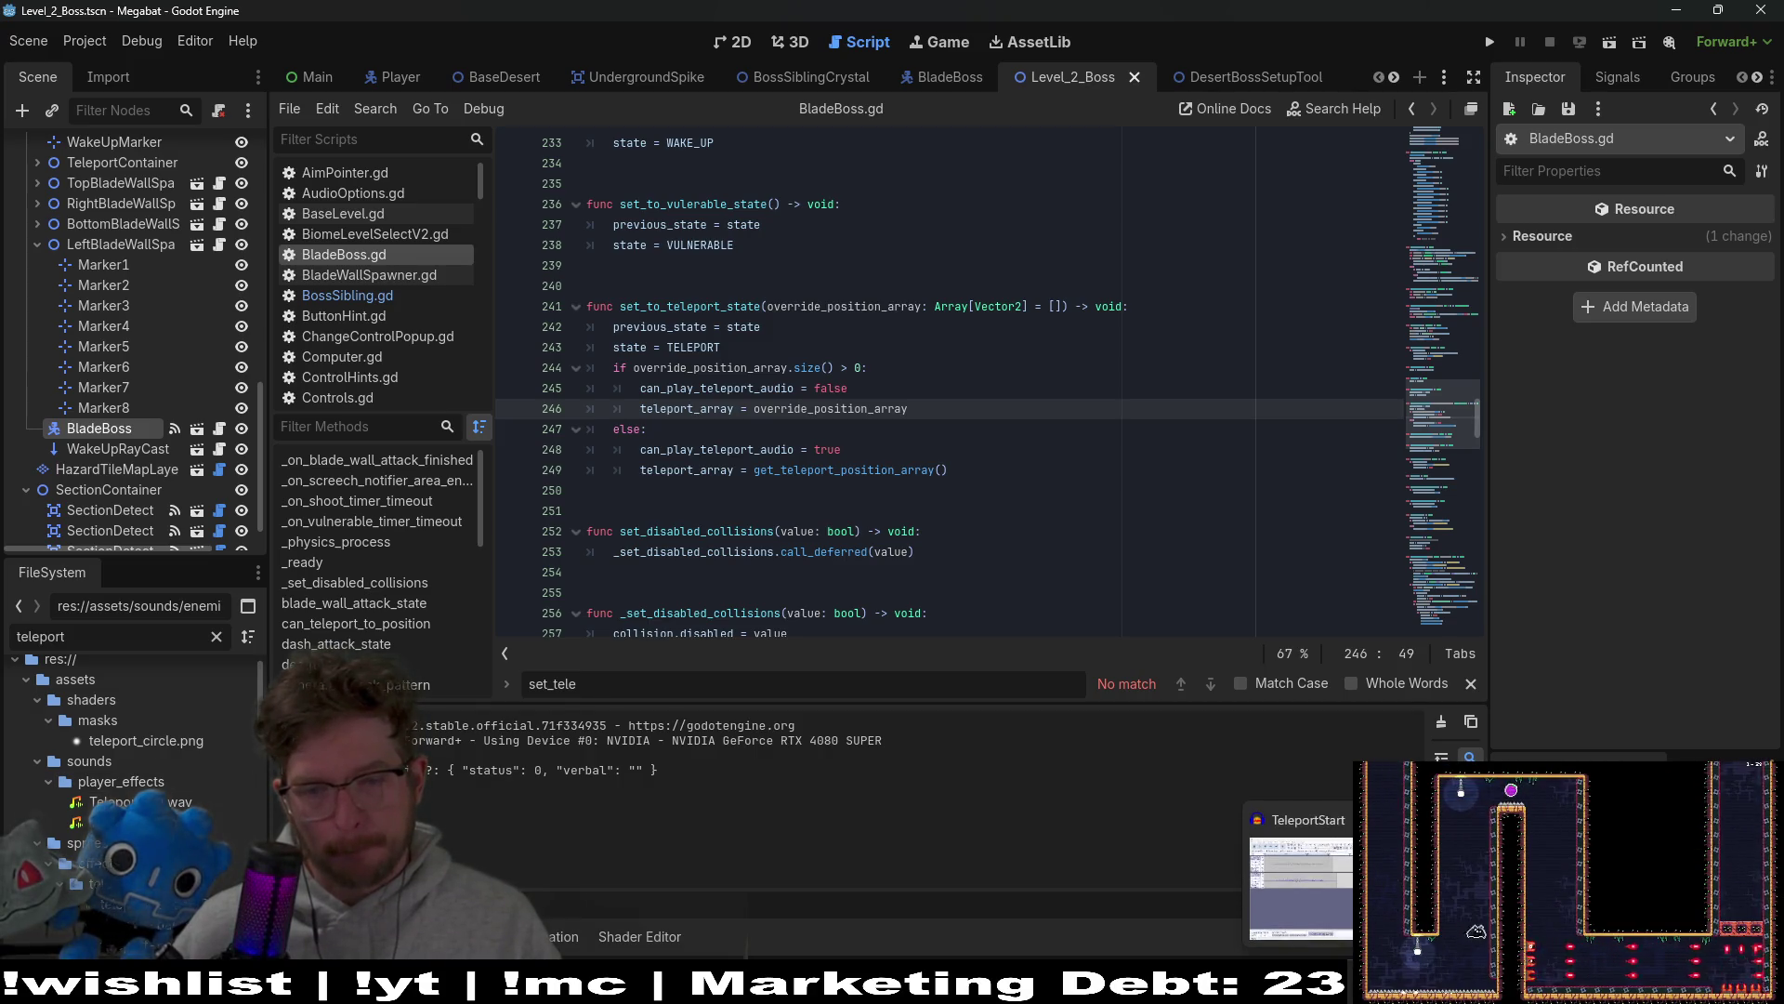
{"action": "left_click", "coordinate": [1301, 887]}
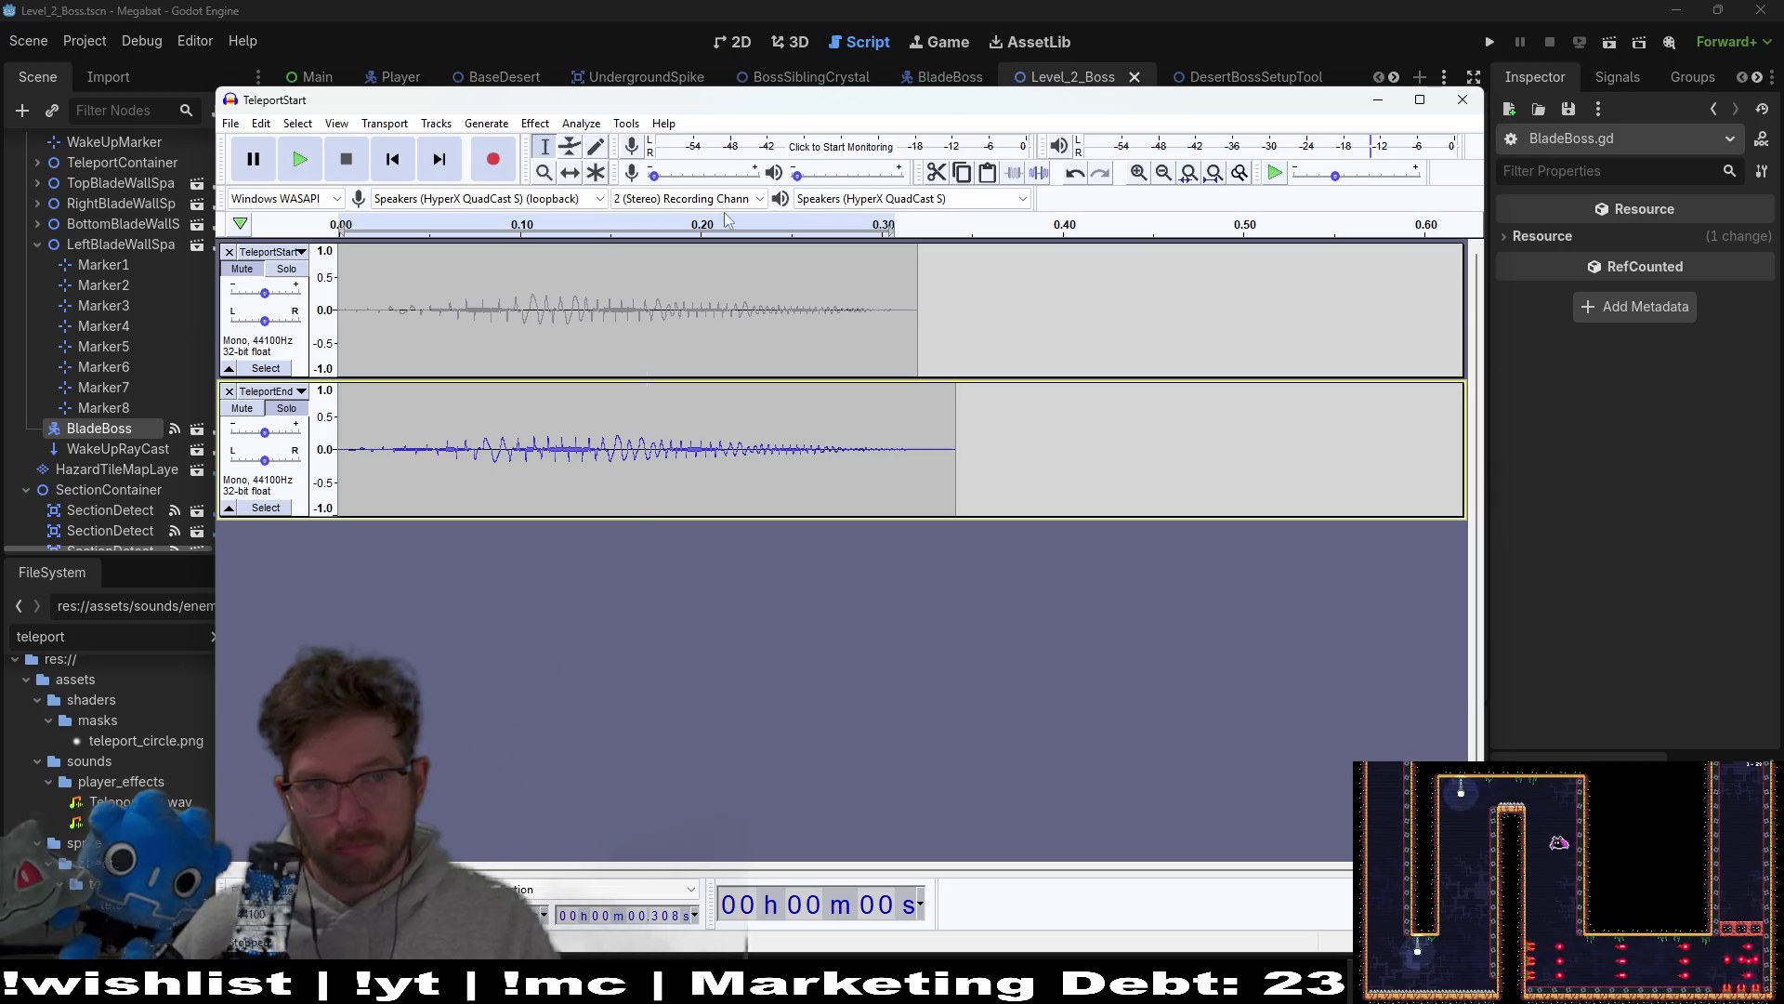
Step: Close the TeleportStart and TeleportEnd tracks and exit Audacity
{"action": "left_click", "coordinate": [229, 252]}
{"action": "left_click", "coordinate": [229, 251]}
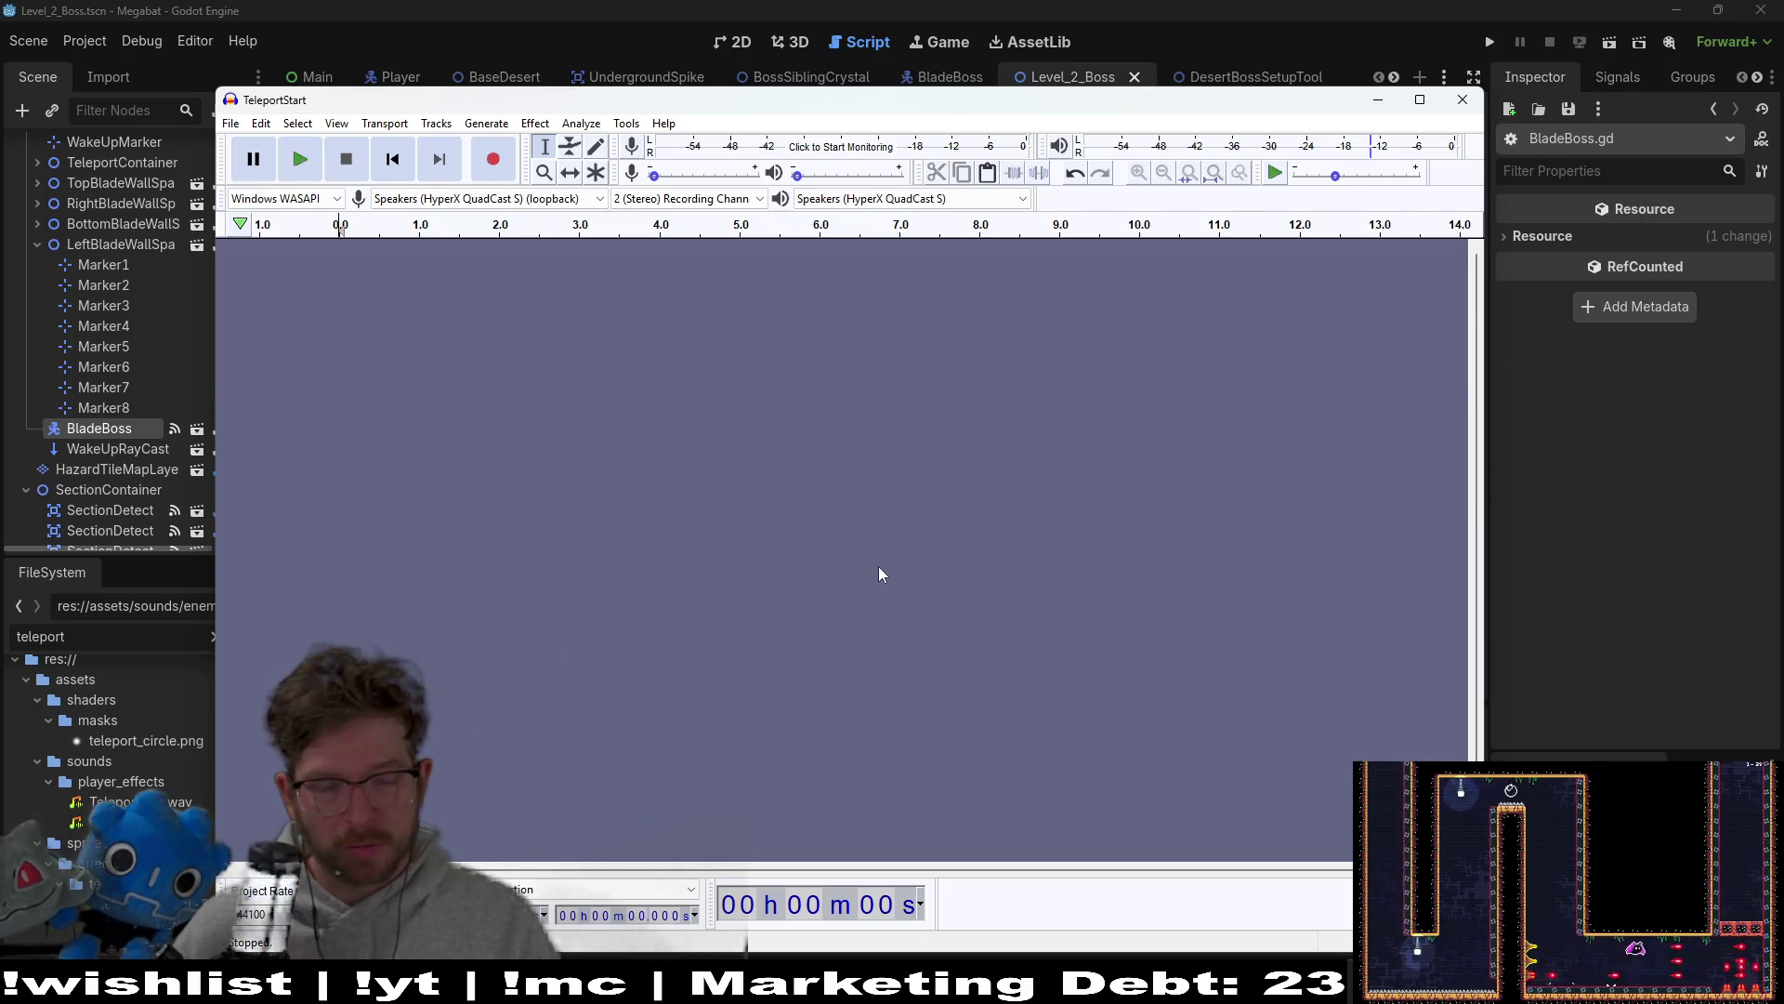
{"action": "left_click", "coordinate": [1119, 8]}
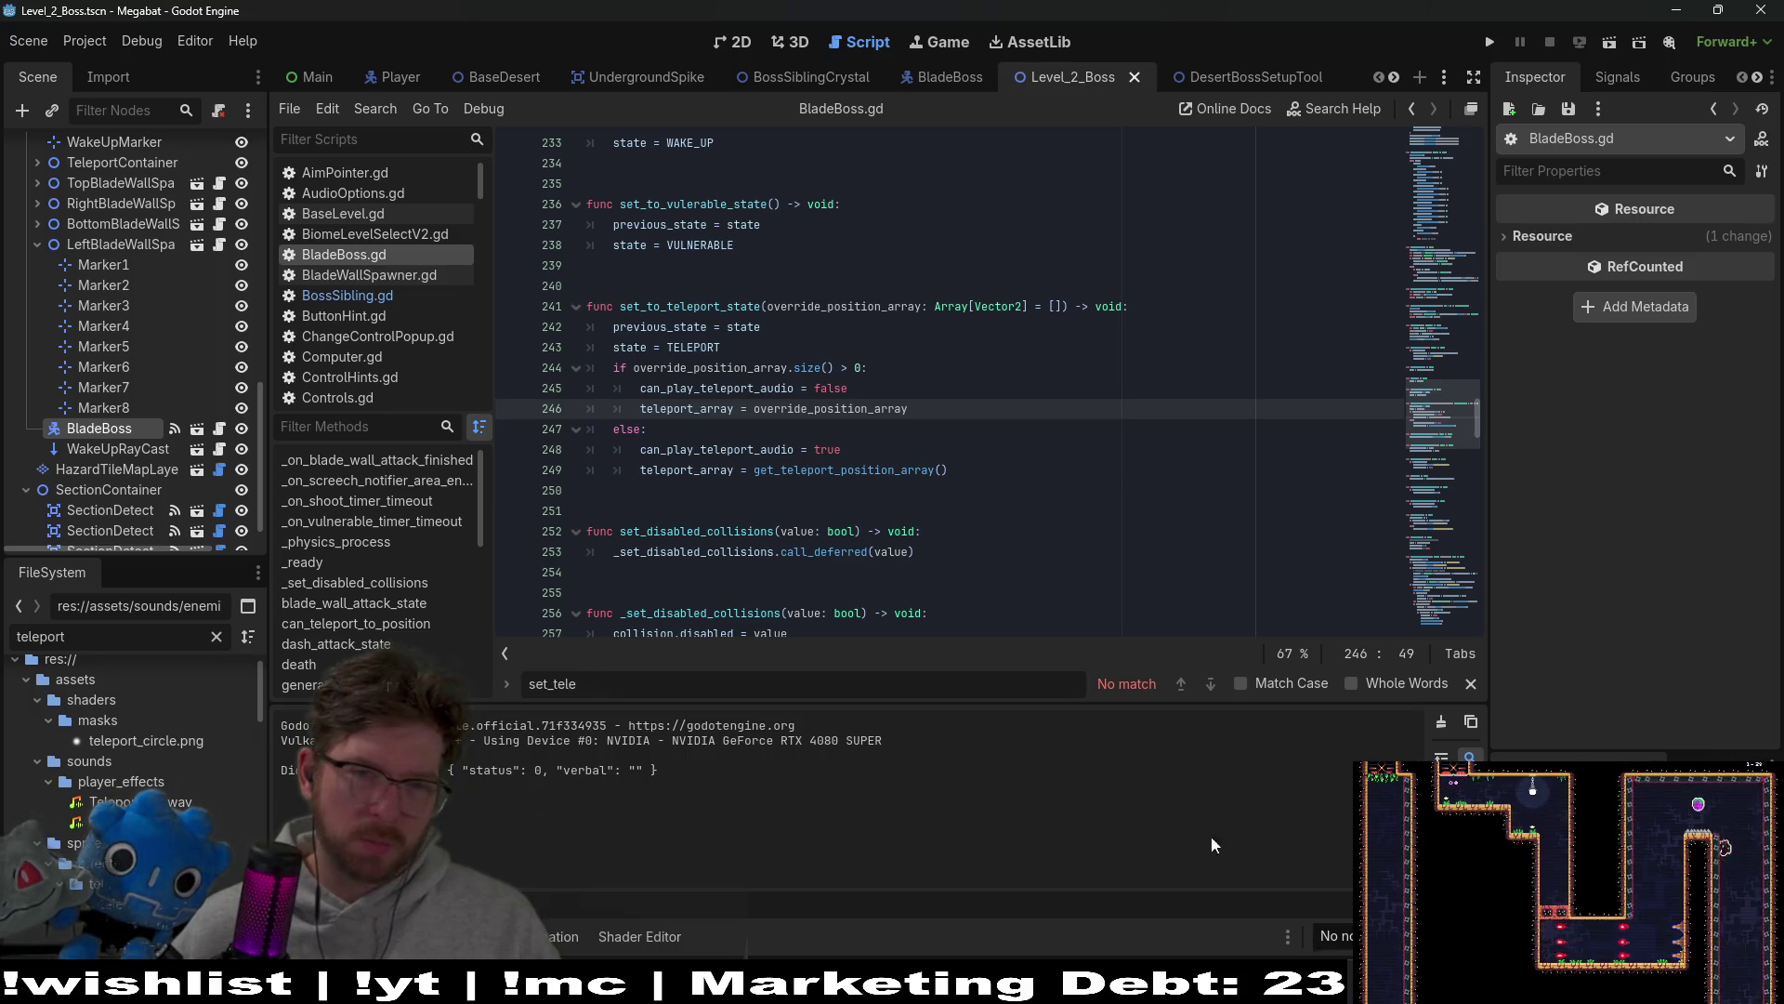
Step: On the Obsidian board, check off Boss #2's Teleport and saw collide/bounce audio tasks
{"action": "key", "text": "alt+Tab"}
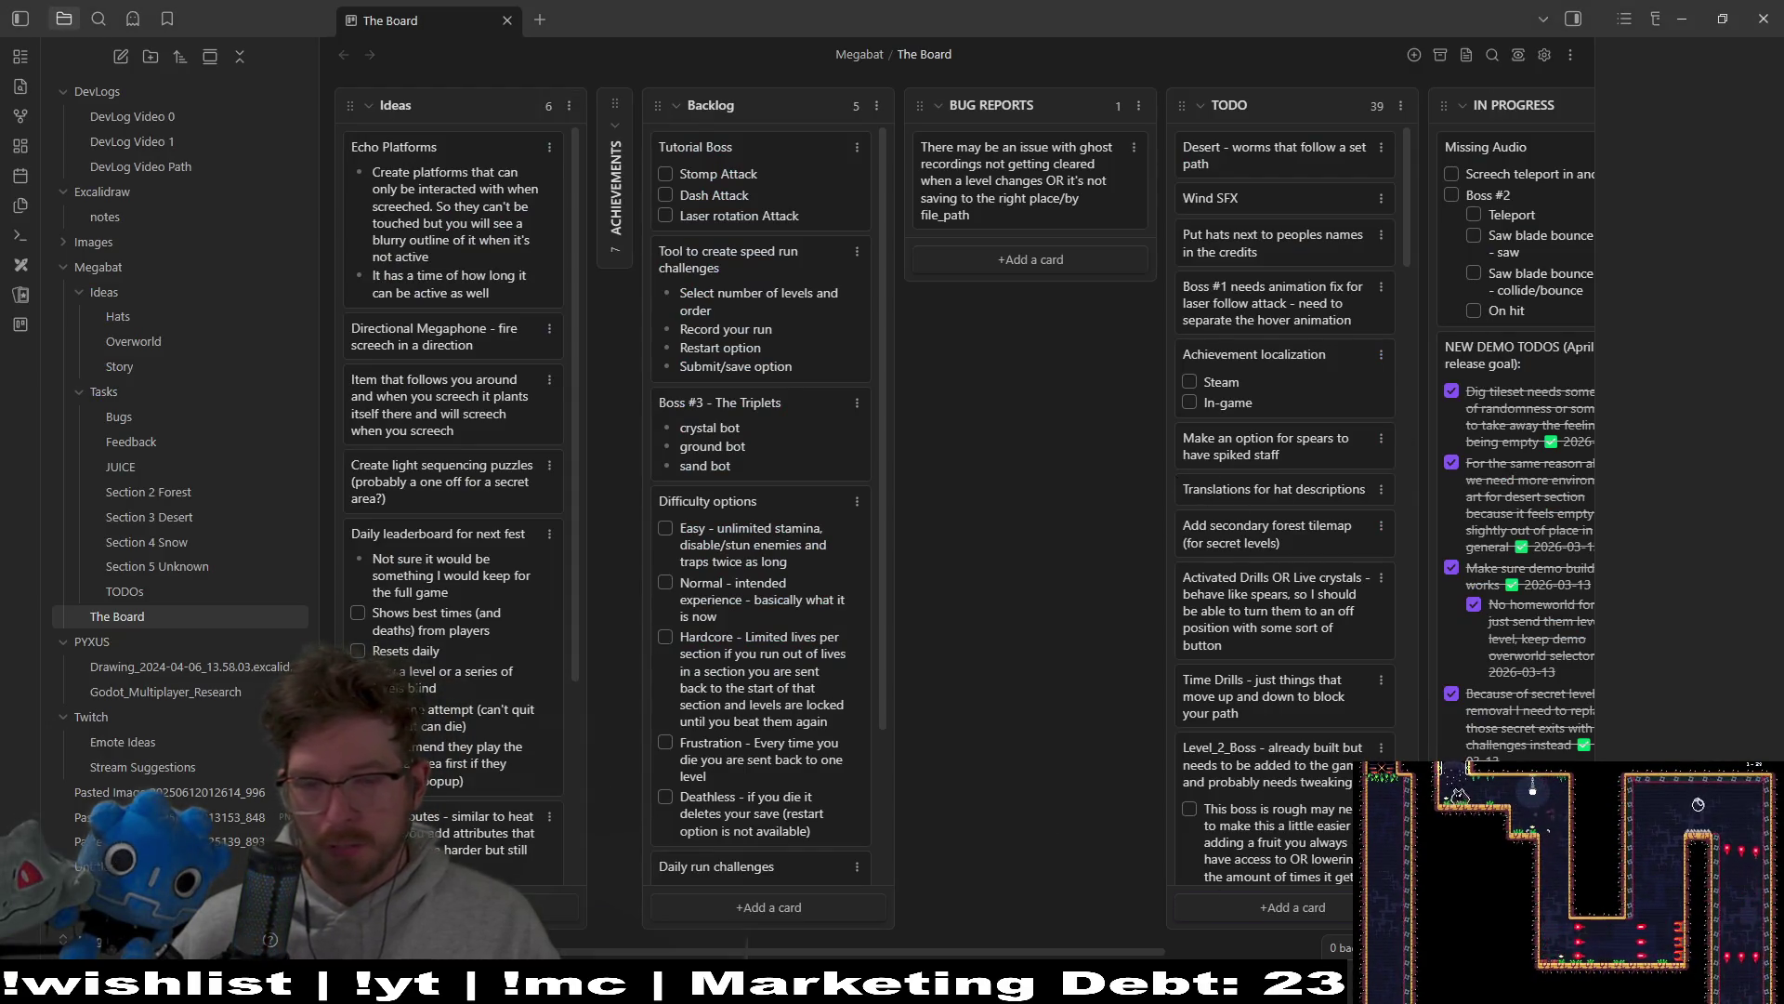
{"action": "scroll", "coordinate": [1302, 298], "scroll_direction": "right", "scroll_amount": 4}
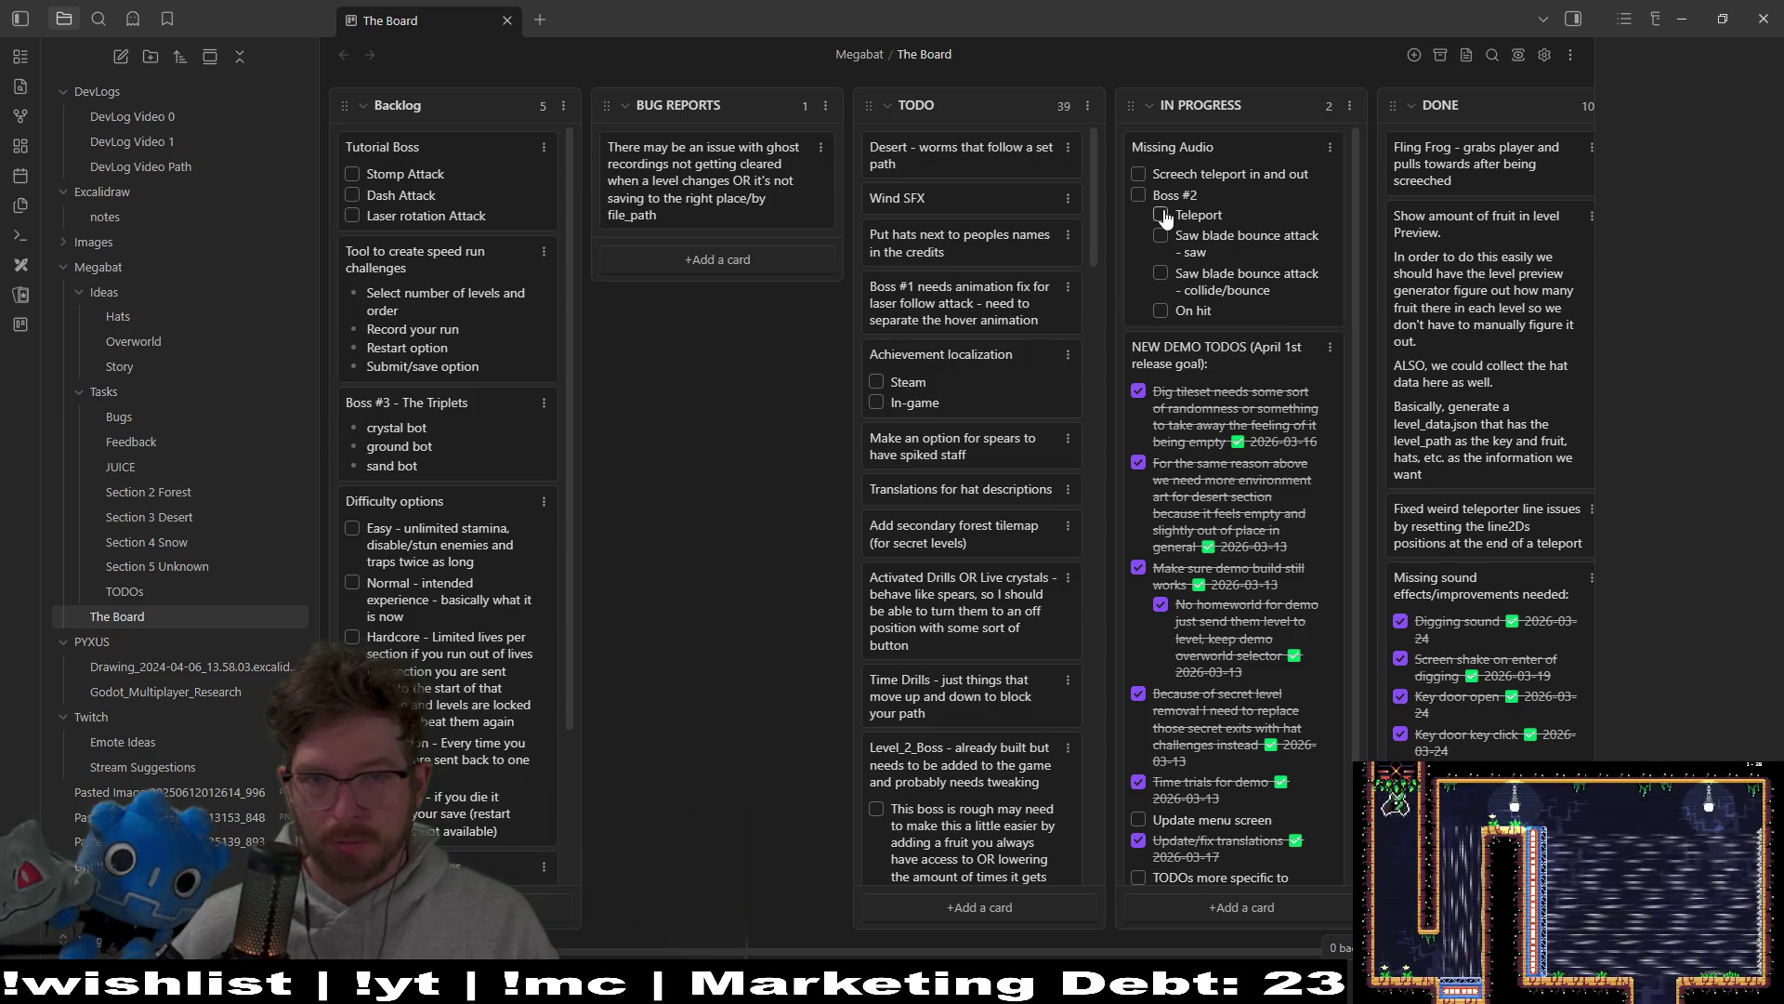
{"action": "left_click", "coordinate": [1161, 215]}
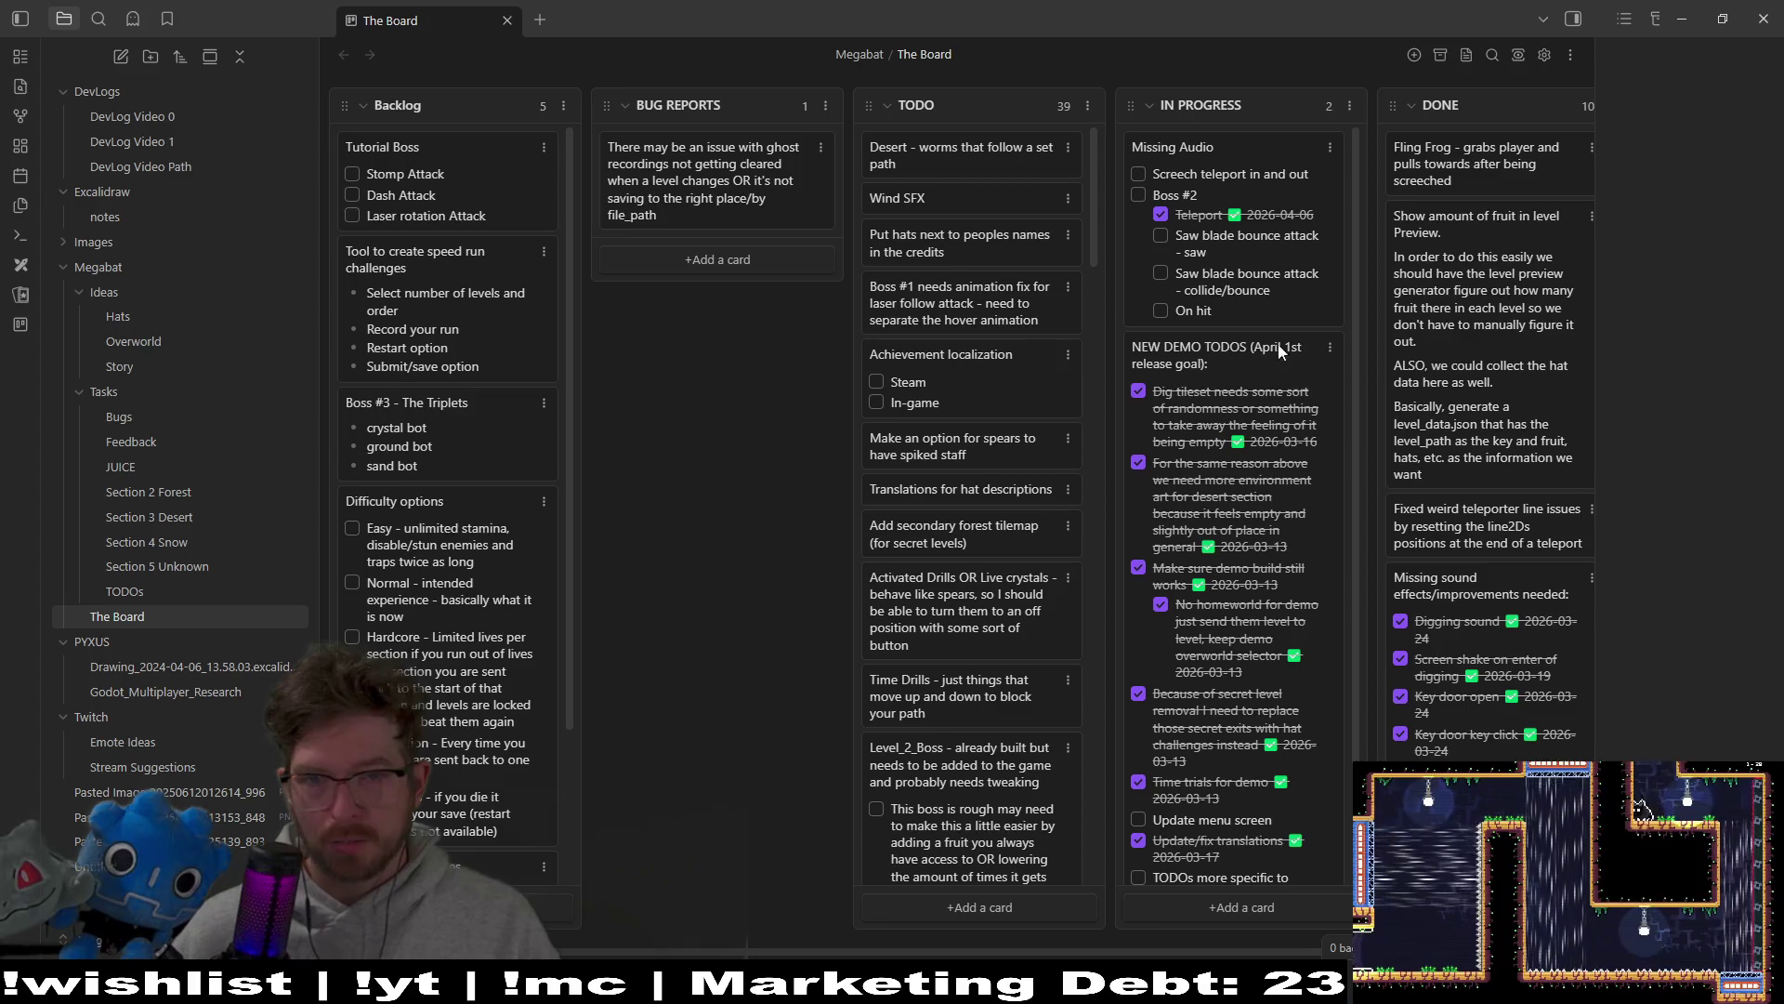
{"action": "left_click", "coordinate": [1160, 274]}
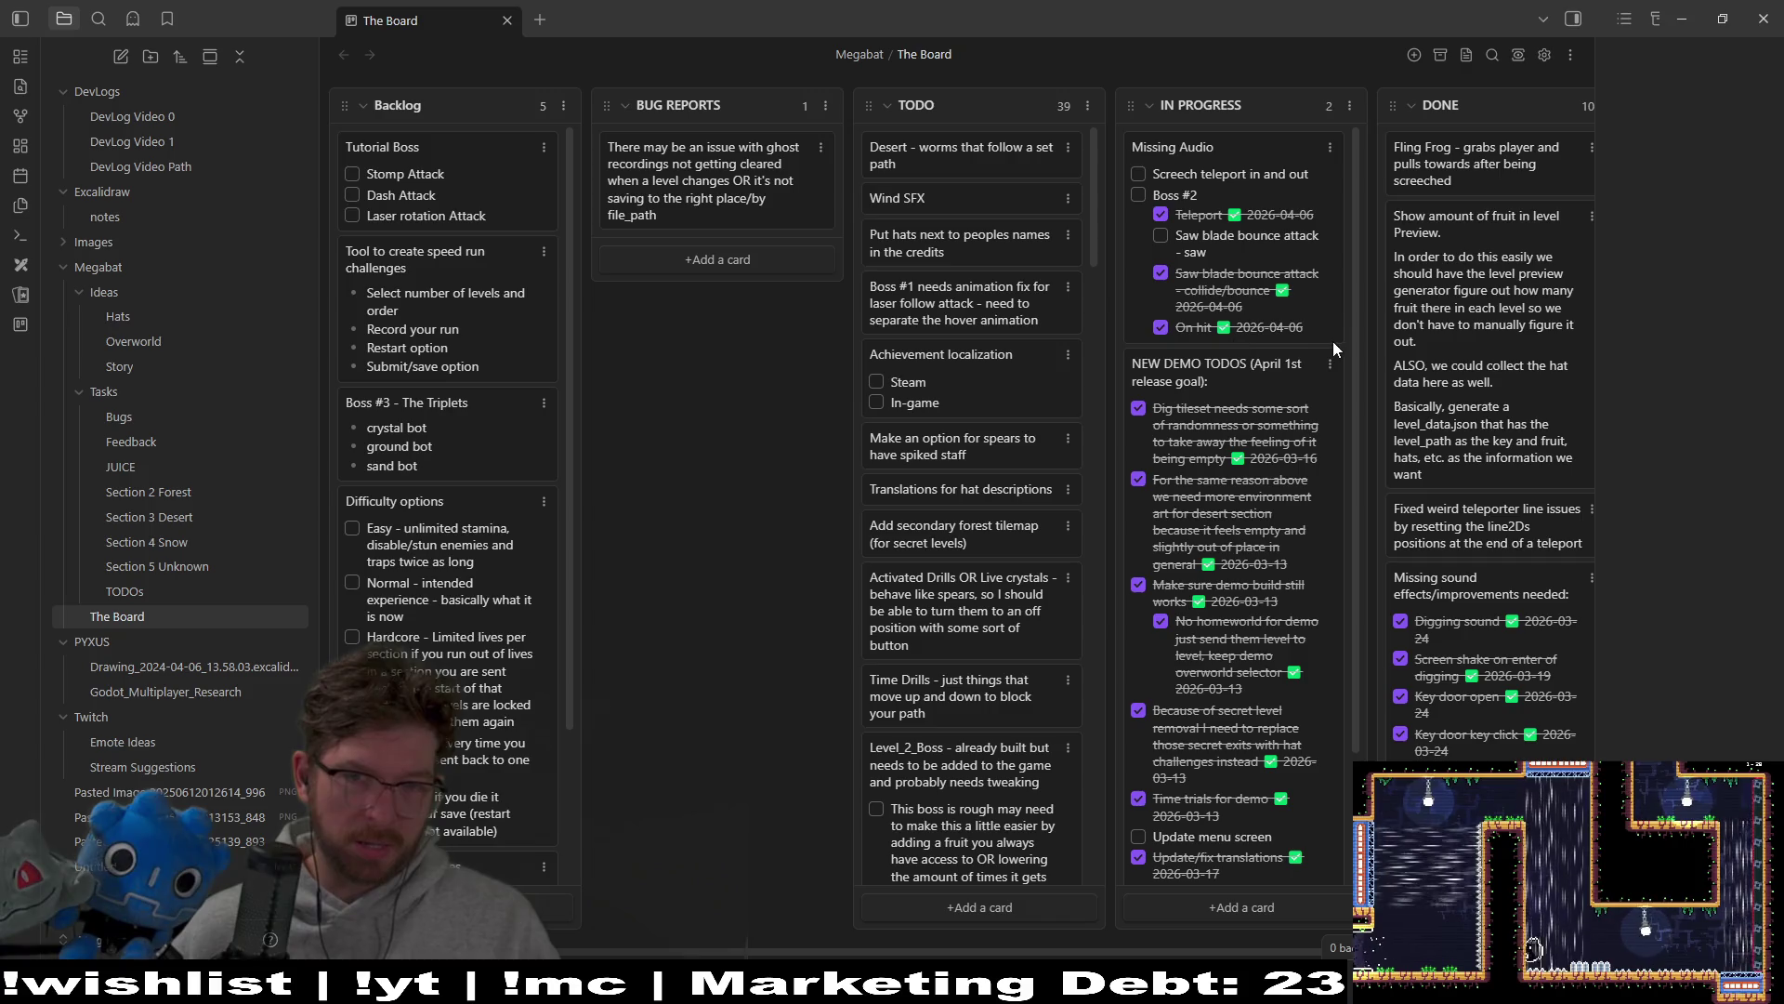
Step: Add a 'Death' item to the Missing Audio card and minimize Obsidian
{"action": "double_click", "coordinate": [1240, 251]}
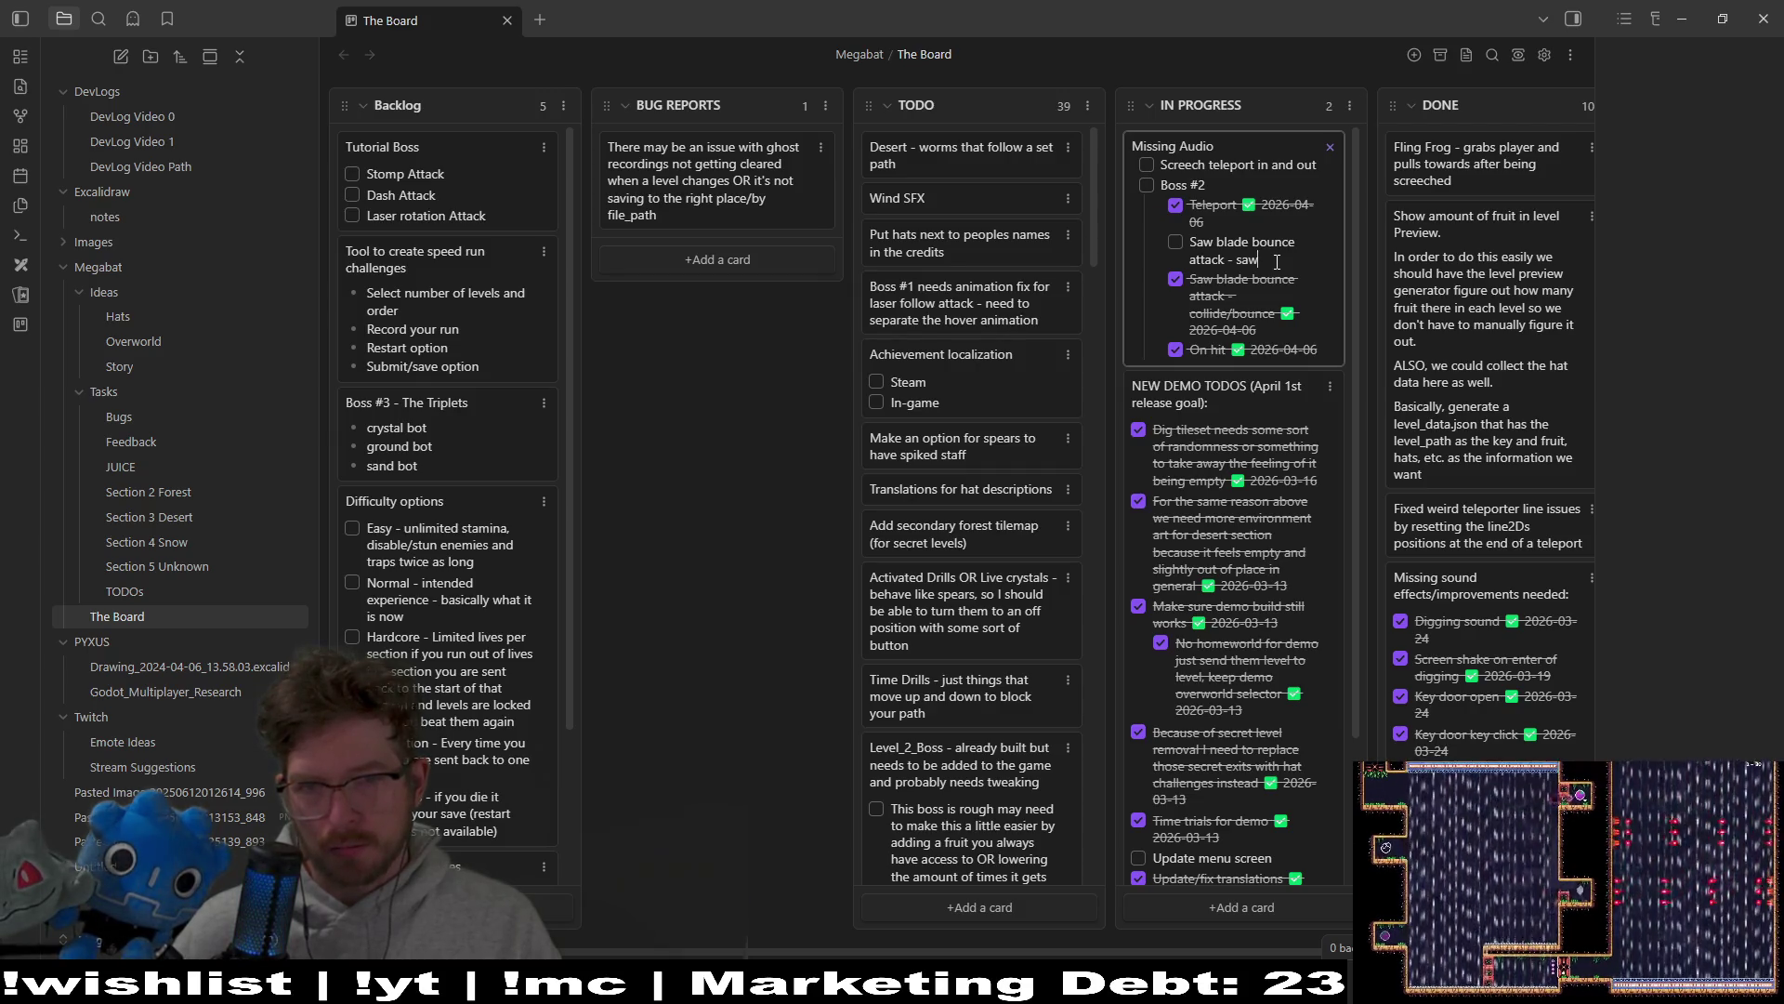
{"action": "key", "text": "Return"}
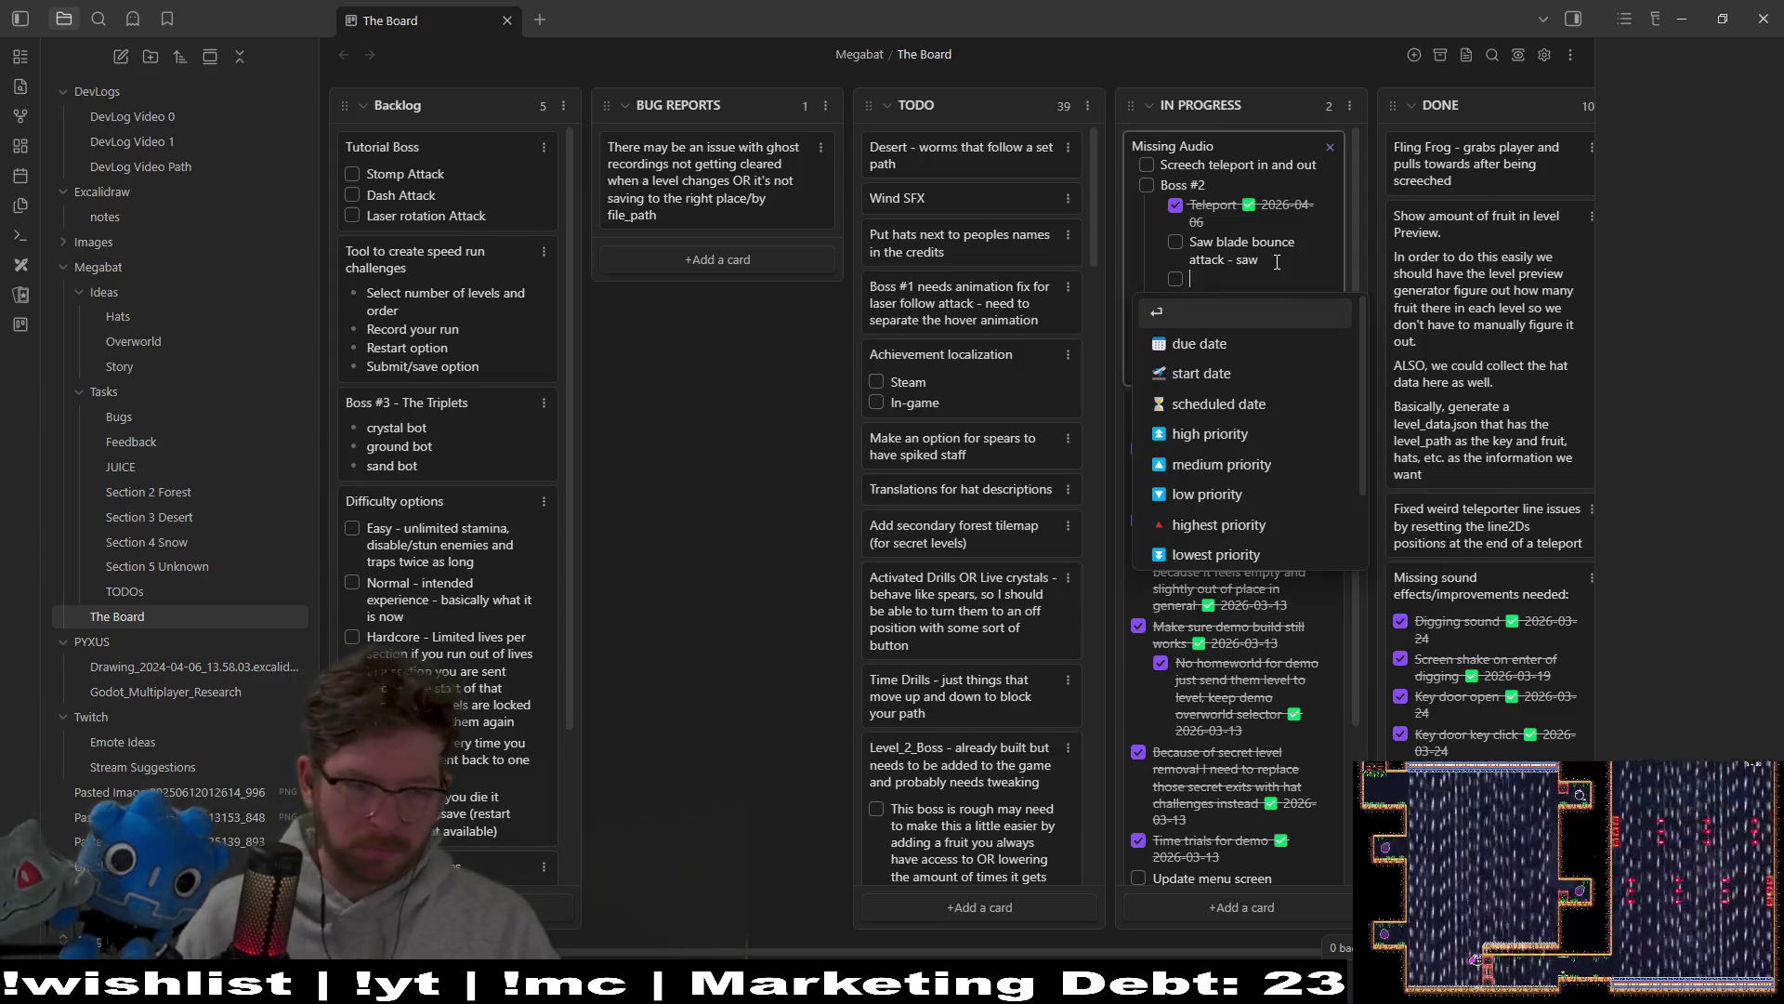
{"action": "type", "text": "On"}
{"action": "key", "text": "BackSpace"}
{"action": "key", "text": "BackSpace"}
{"action": "type", "text": "Deat"}
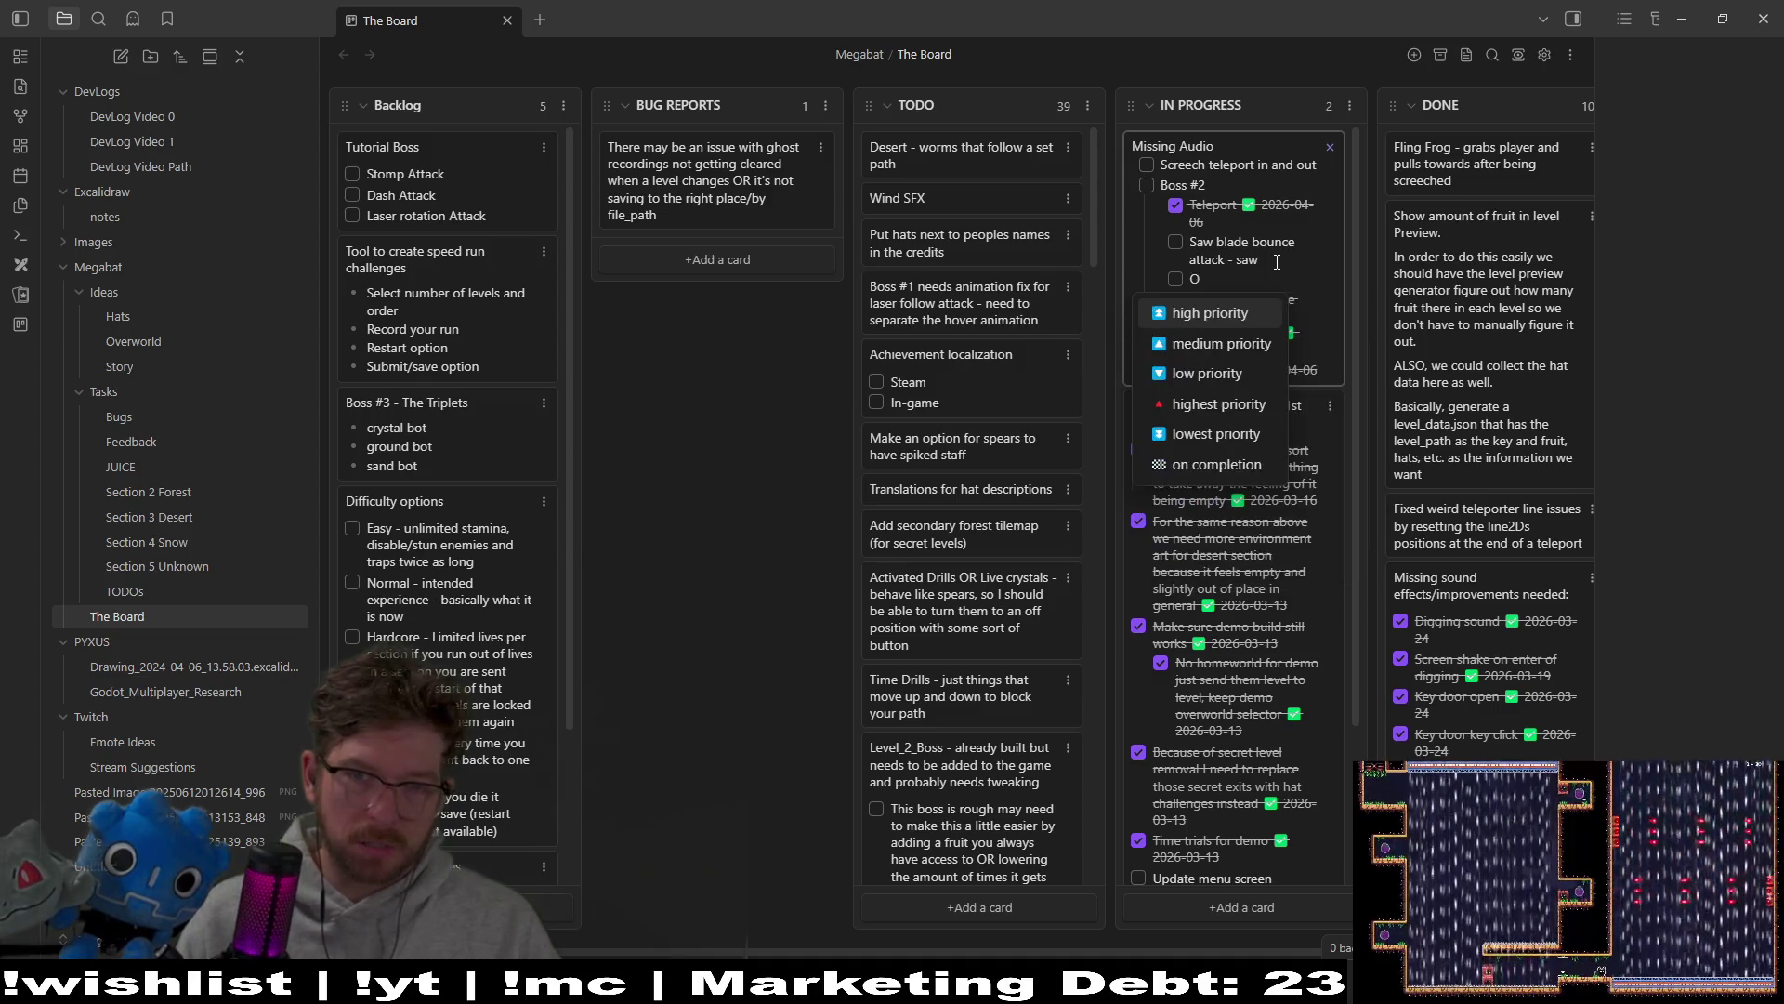
{"action": "type", "text": "h"}
{"action": "key", "text": "Escape"}
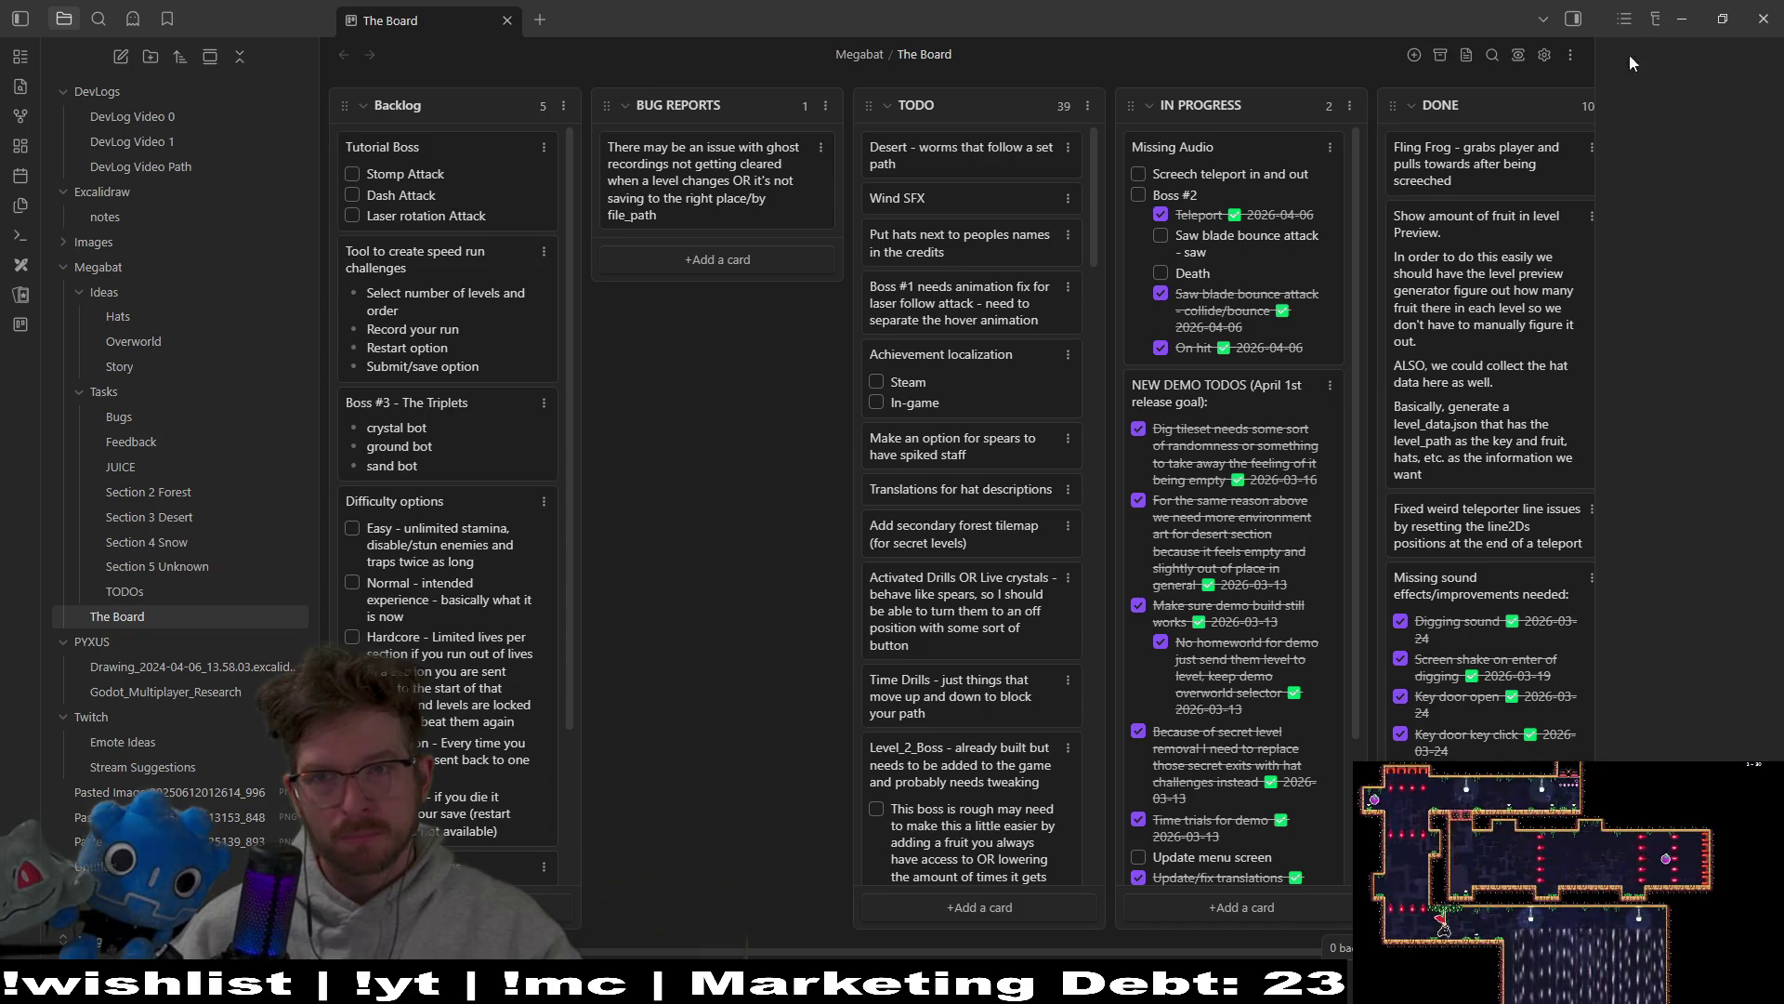
{"action": "left_click", "coordinate": [1681, 18]}
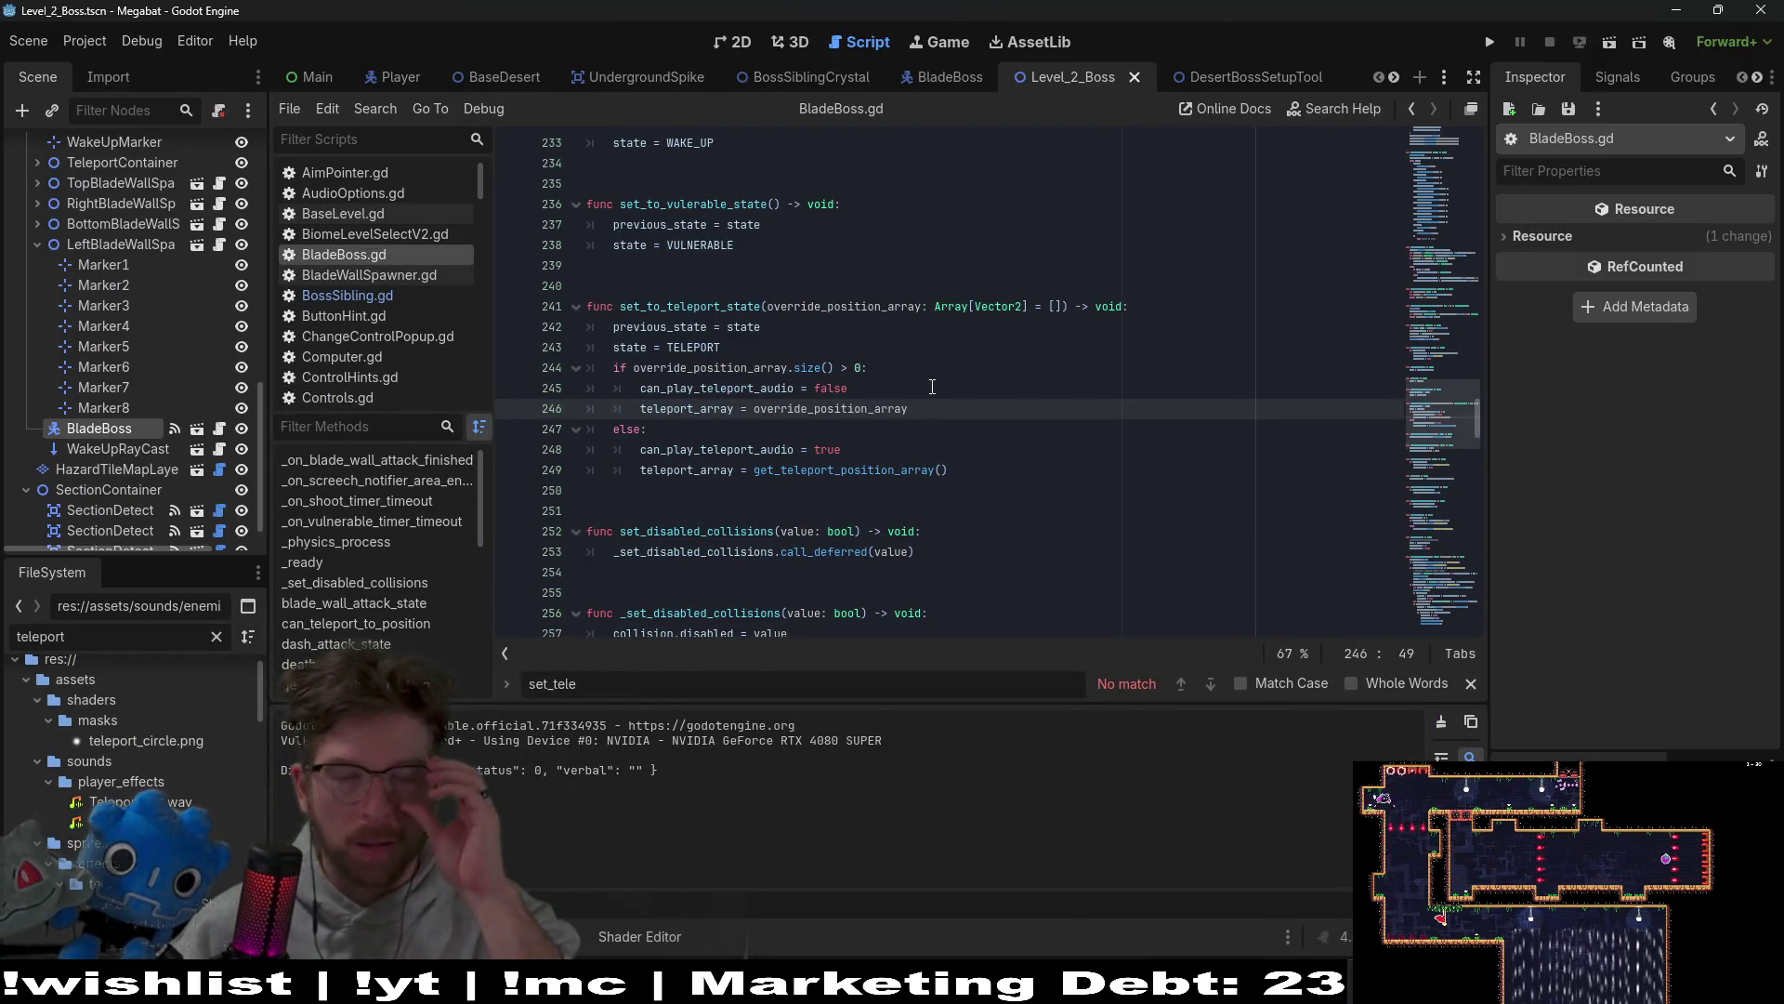
Step: Open LabBossBody.tscn through Quick Open by searching 'labboss'
{"action": "left_click", "coordinate": [944, 200]}
{"action": "key", "text": "shift+alt+o"}
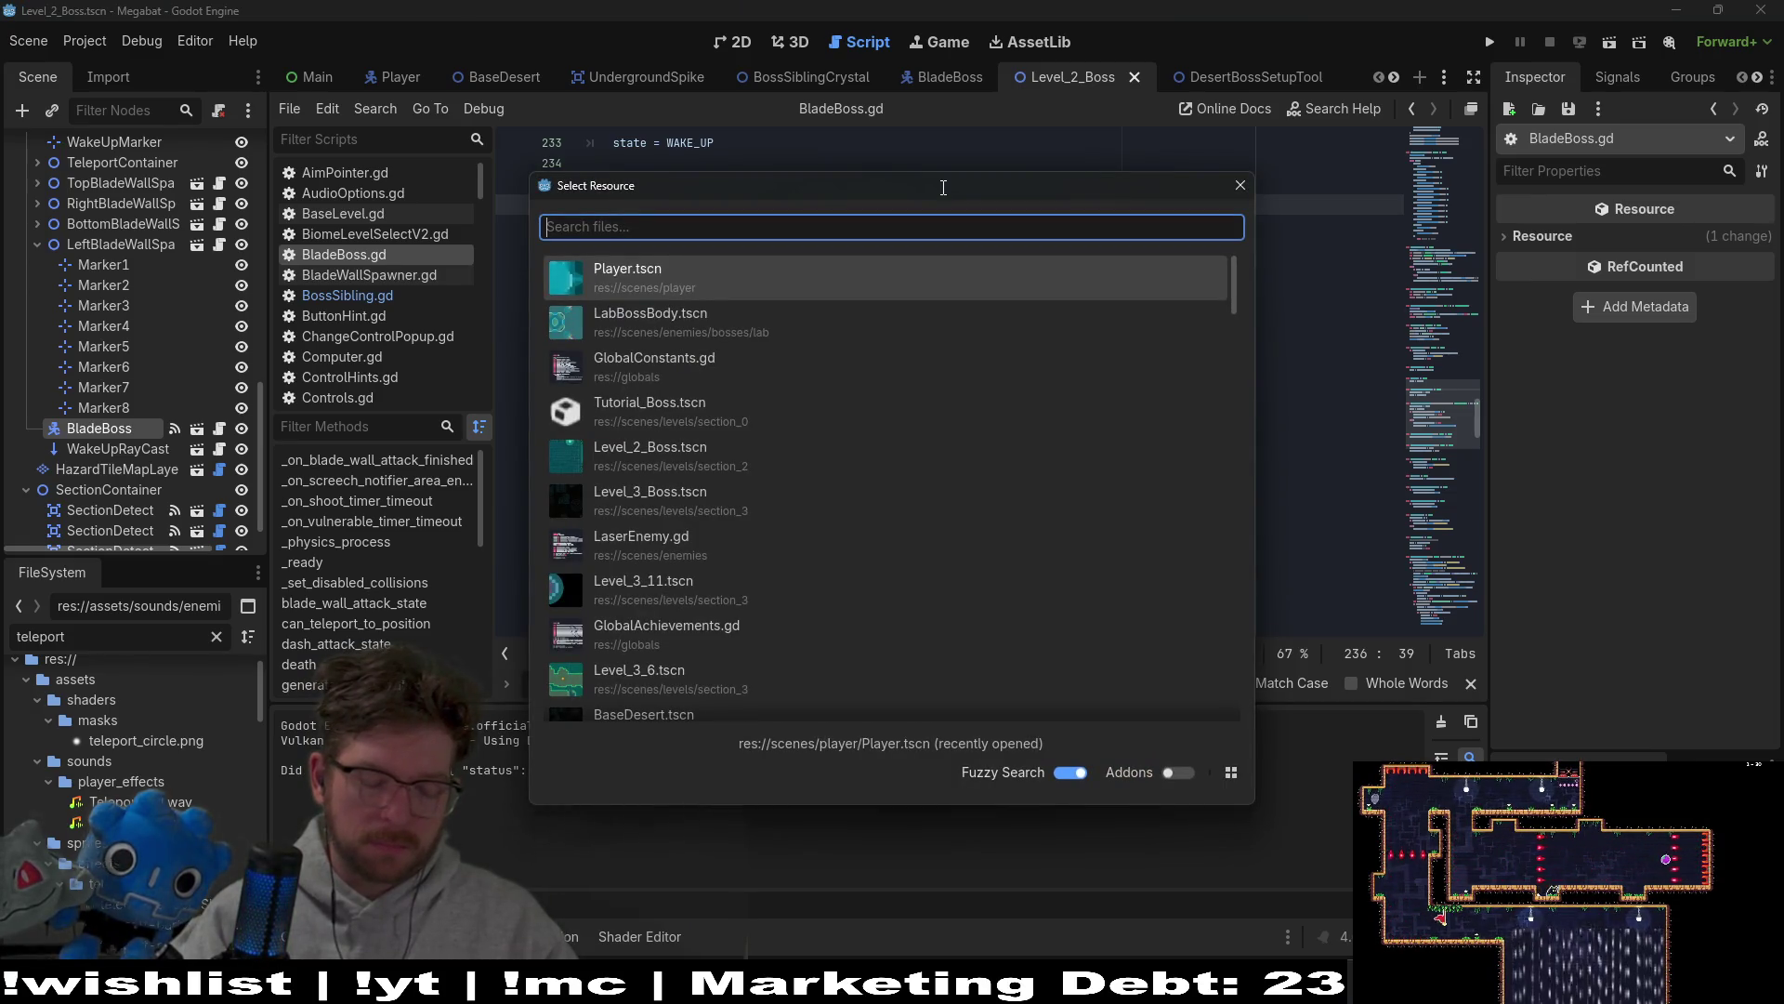
{"action": "type", "text": "labboss"}
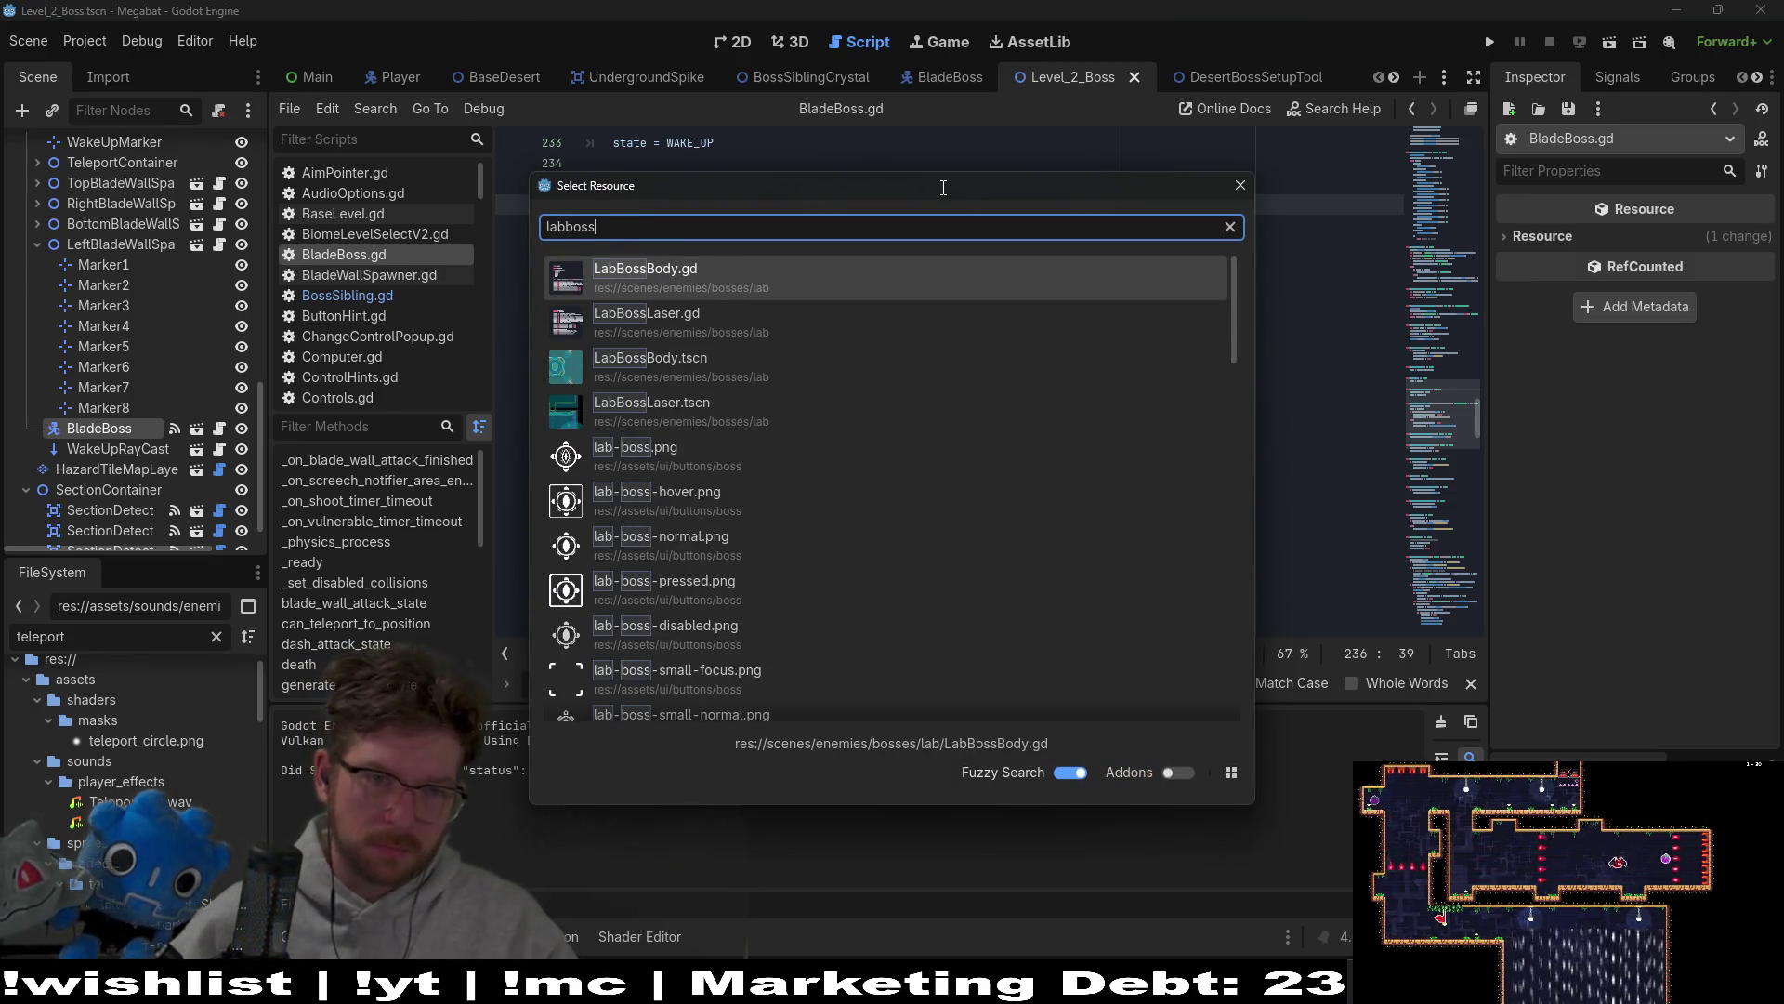
{"action": "key", "text": "Down"}
{"action": "key", "text": "Down"}
{"action": "key", "text": "Down"}
{"action": "key", "text": "Down"}
{"action": "key", "text": "Up"}
{"action": "key", "text": "Up"}
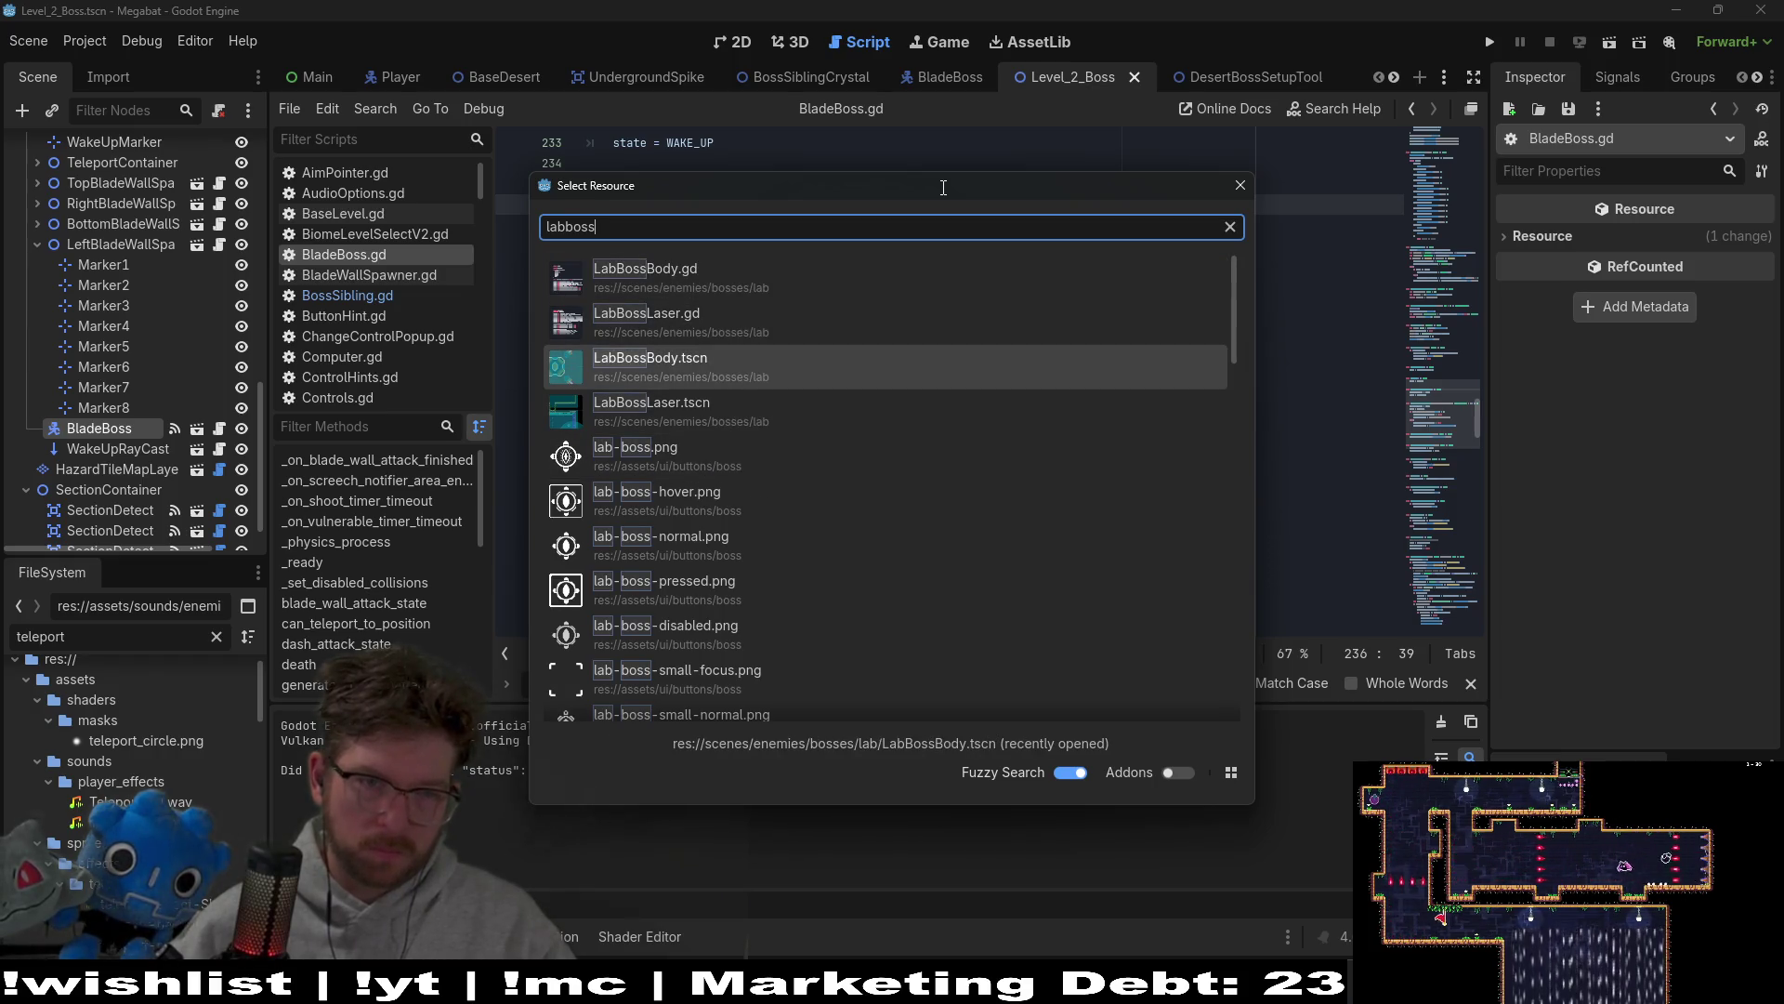
{"action": "key", "text": "Return"}
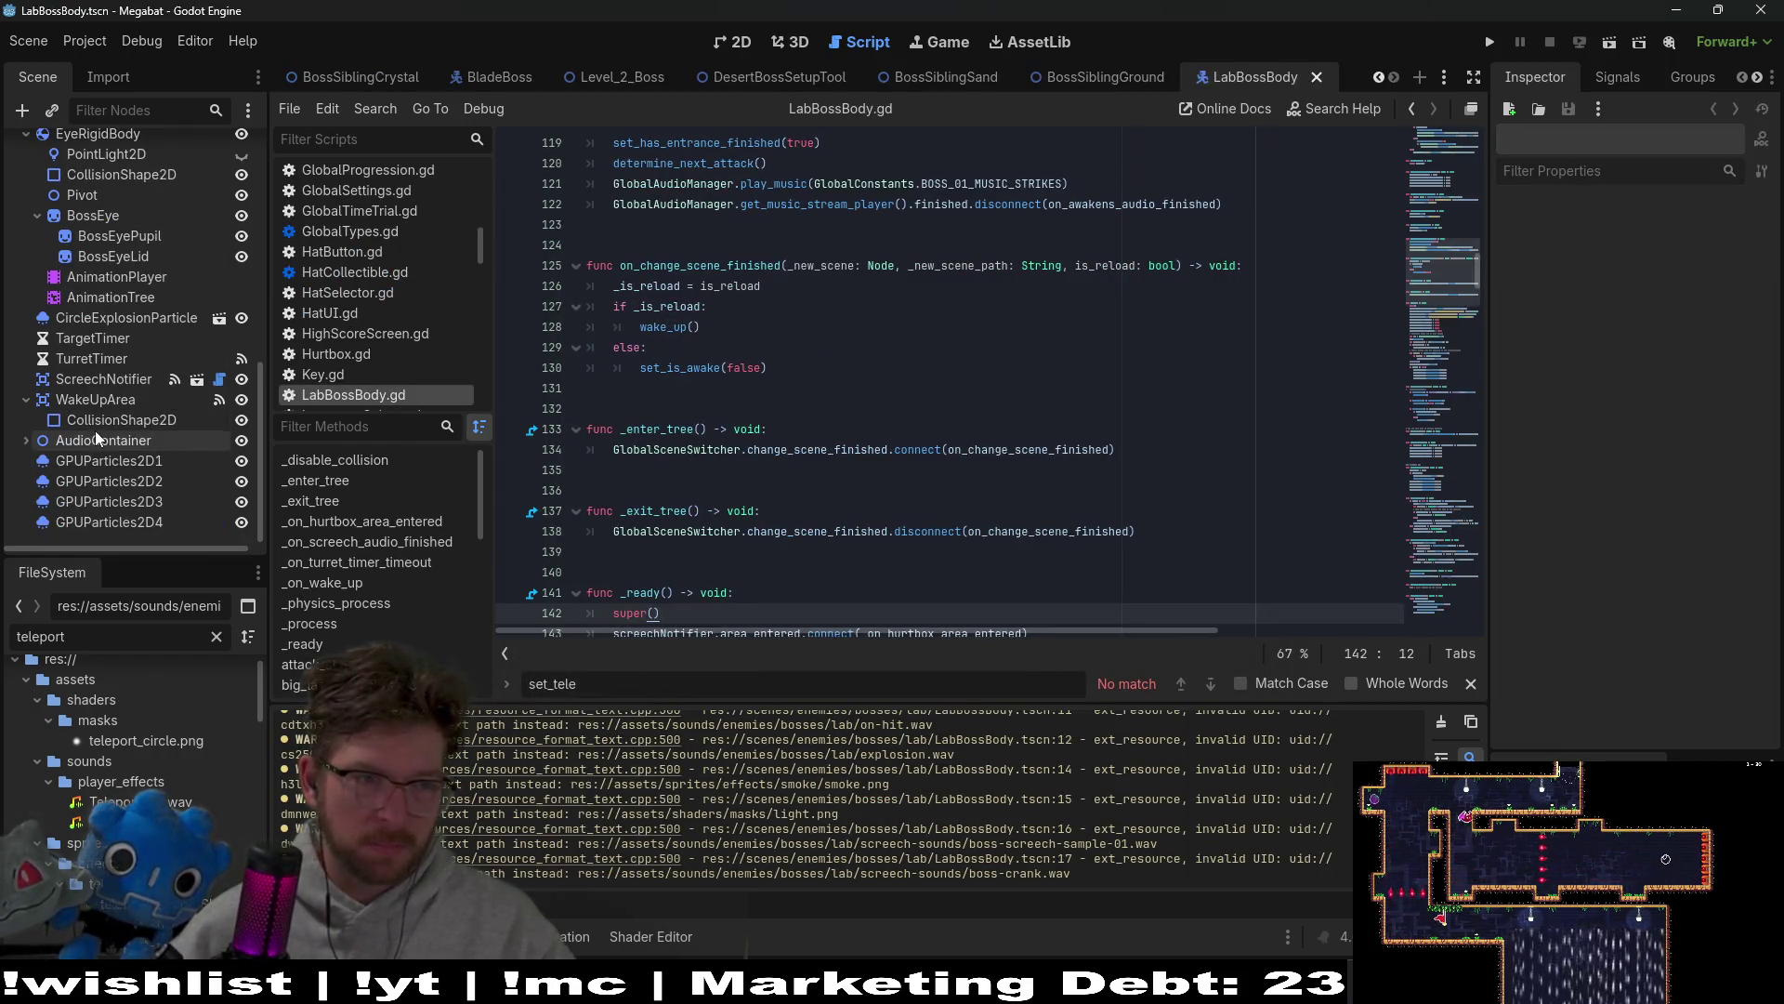
Step: Copy LabBossBody's CircleExplosionParticles node
{"action": "scroll", "coordinate": [101, 414], "scroll_direction": "up", "scroll_amount": 3}
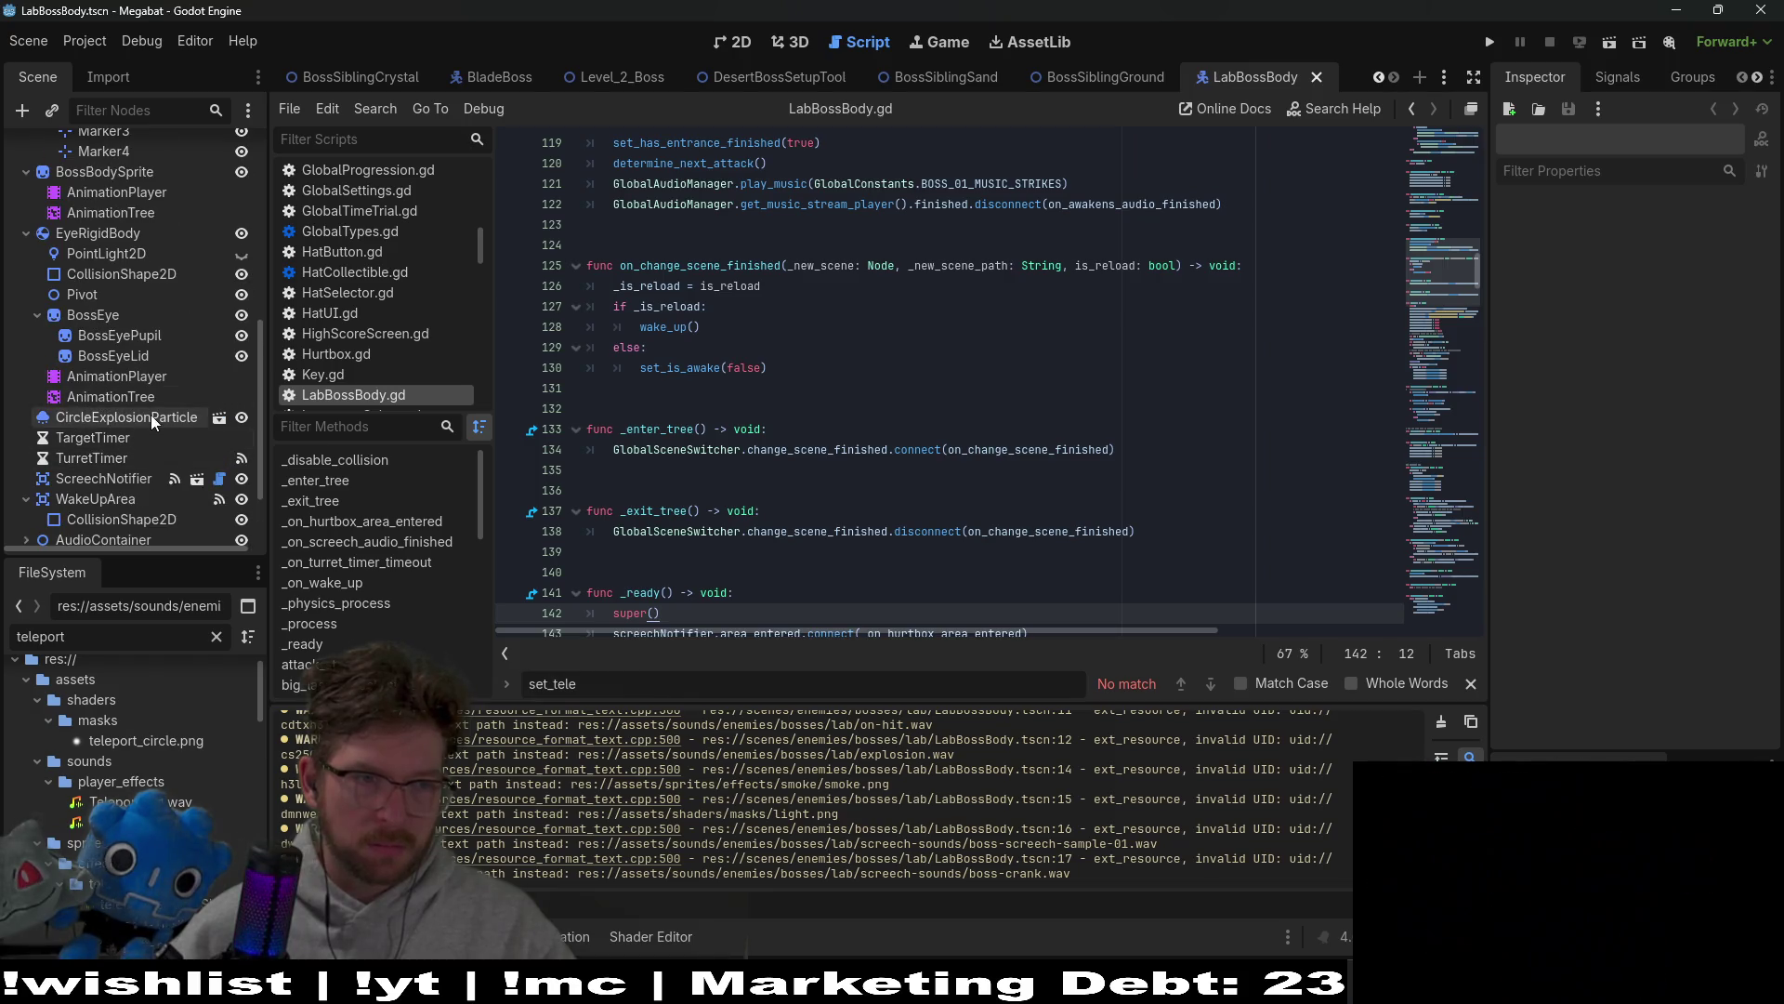
{"action": "left_click", "coordinate": [153, 421]}
{"action": "right_click", "coordinate": [153, 426]}
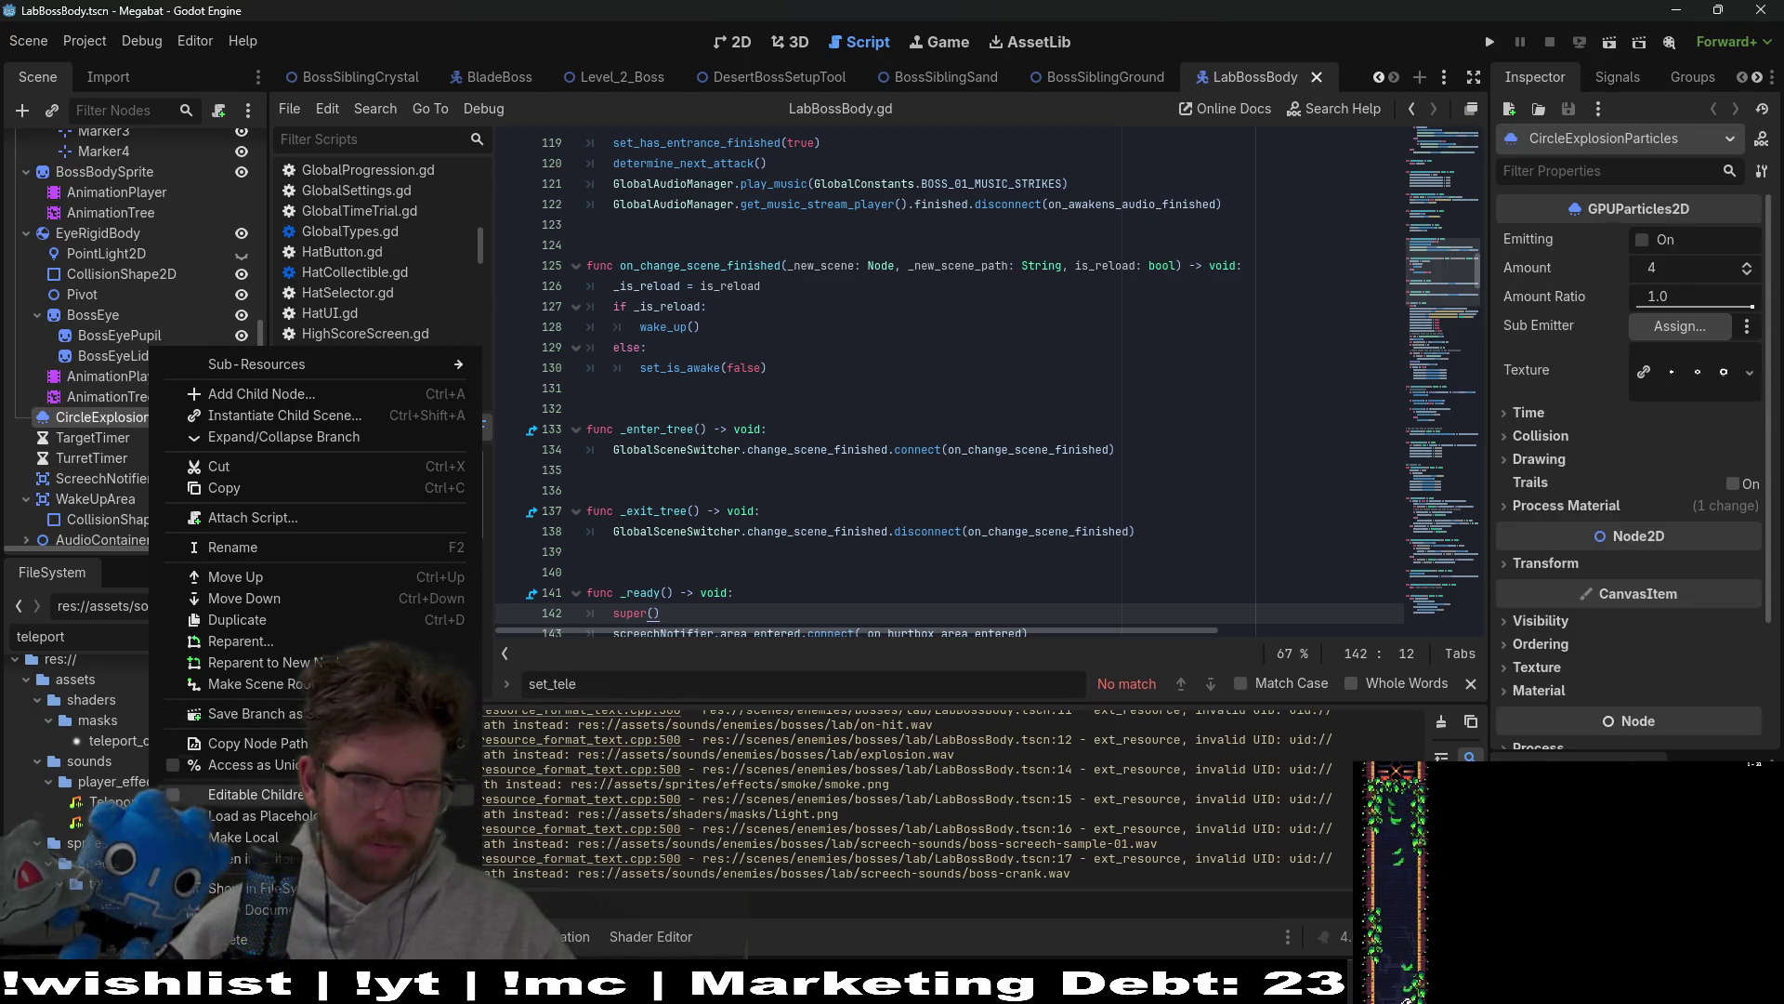
{"action": "left_click", "coordinate": [252, 490]}
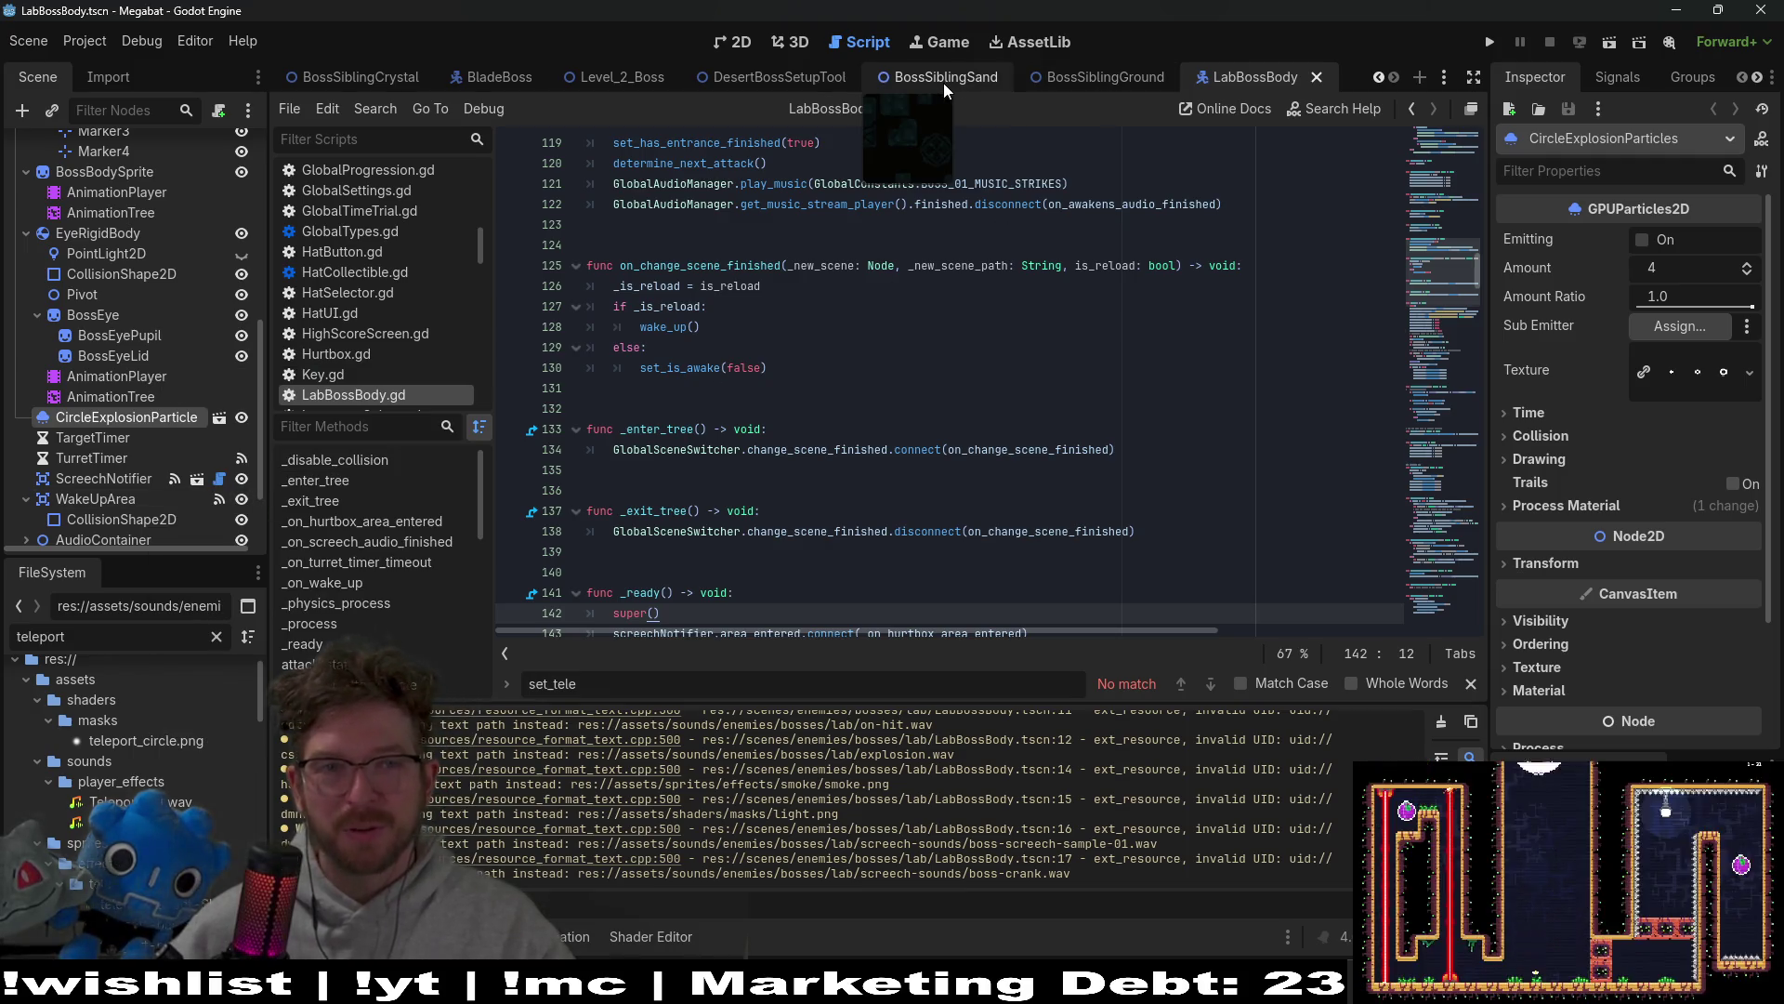
{"action": "left_click", "coordinate": [767, 75]}
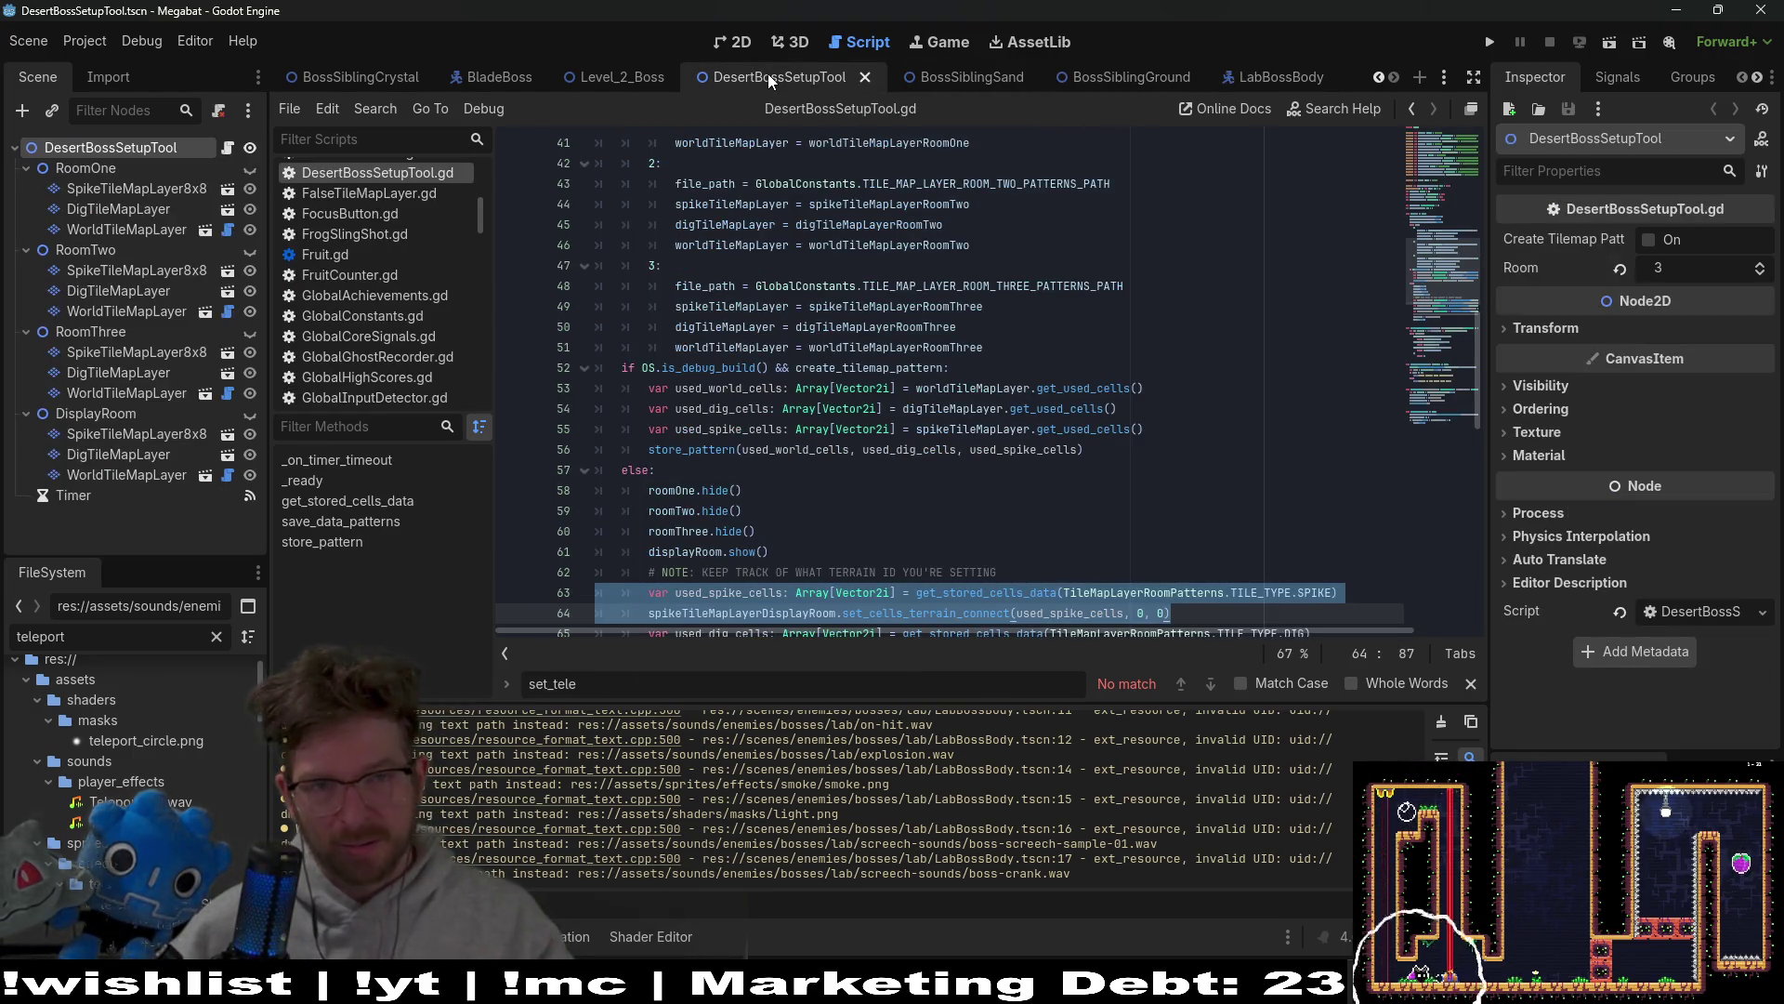
Step: Paste CircleExplosionParticles into BladeBoss between ShootTimer and AudioContainer and toggle its Emitting
{"action": "left_click", "coordinate": [600, 72]}
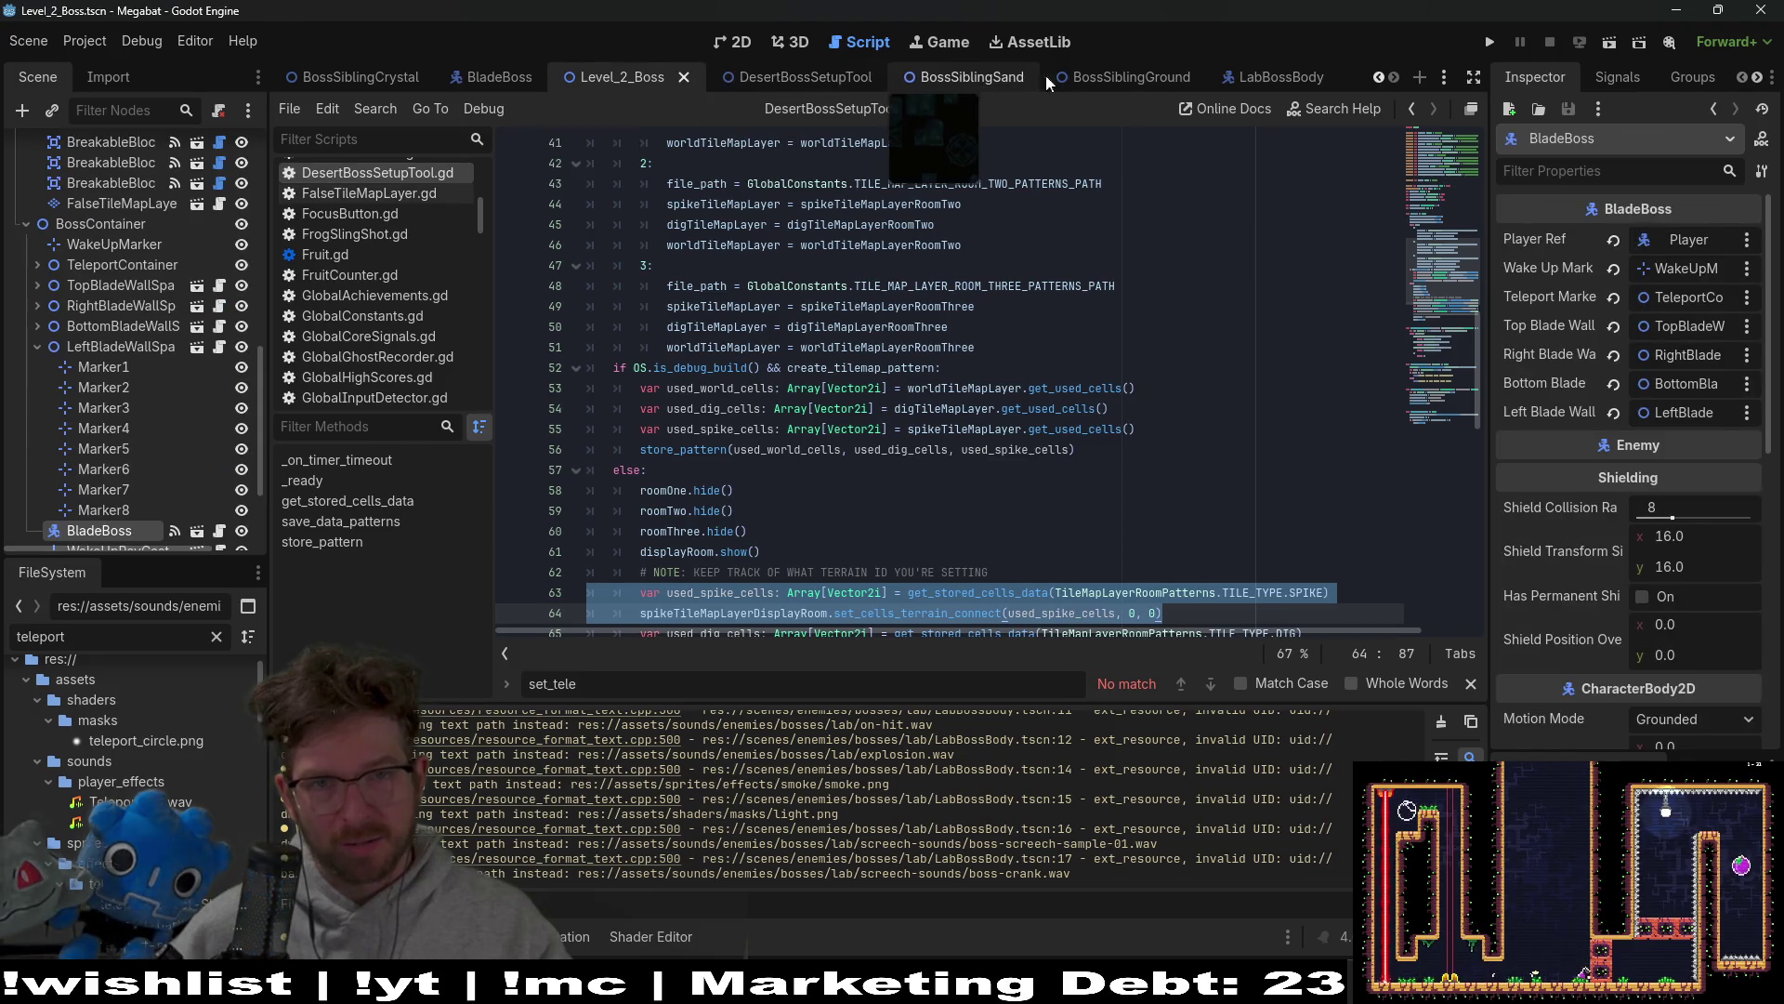
{"action": "left_click", "coordinate": [507, 82]}
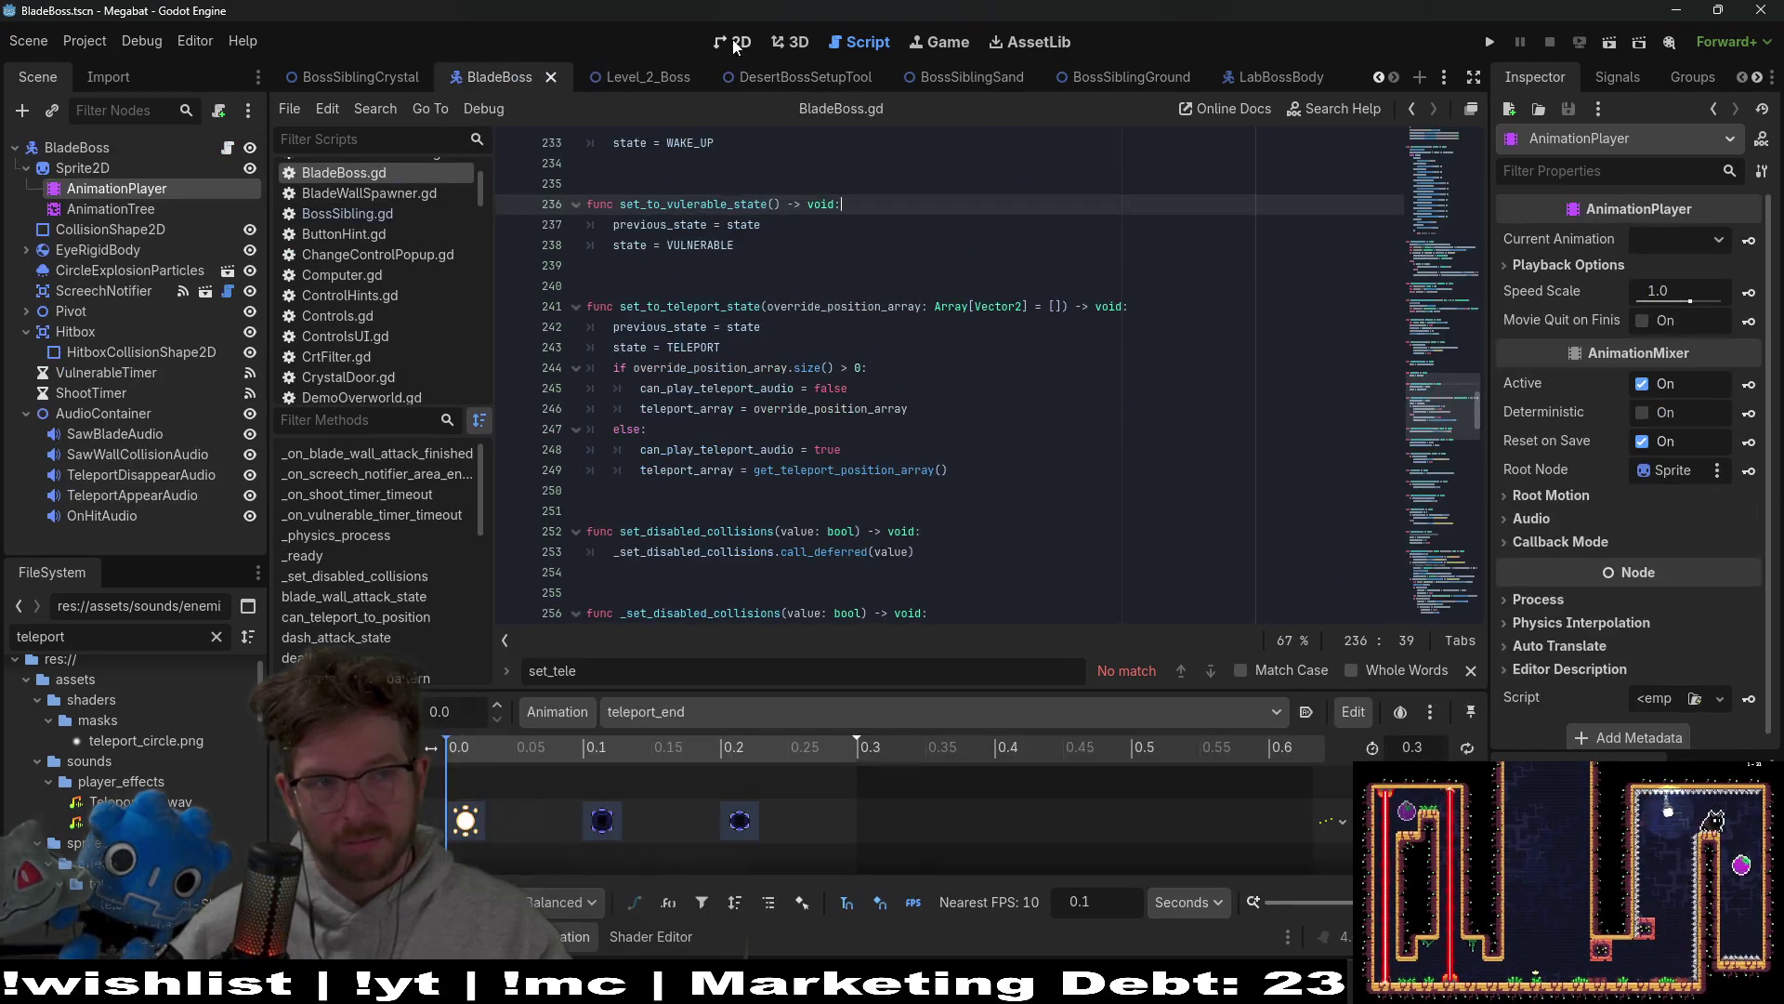
{"action": "left_click", "coordinate": [56, 149]}
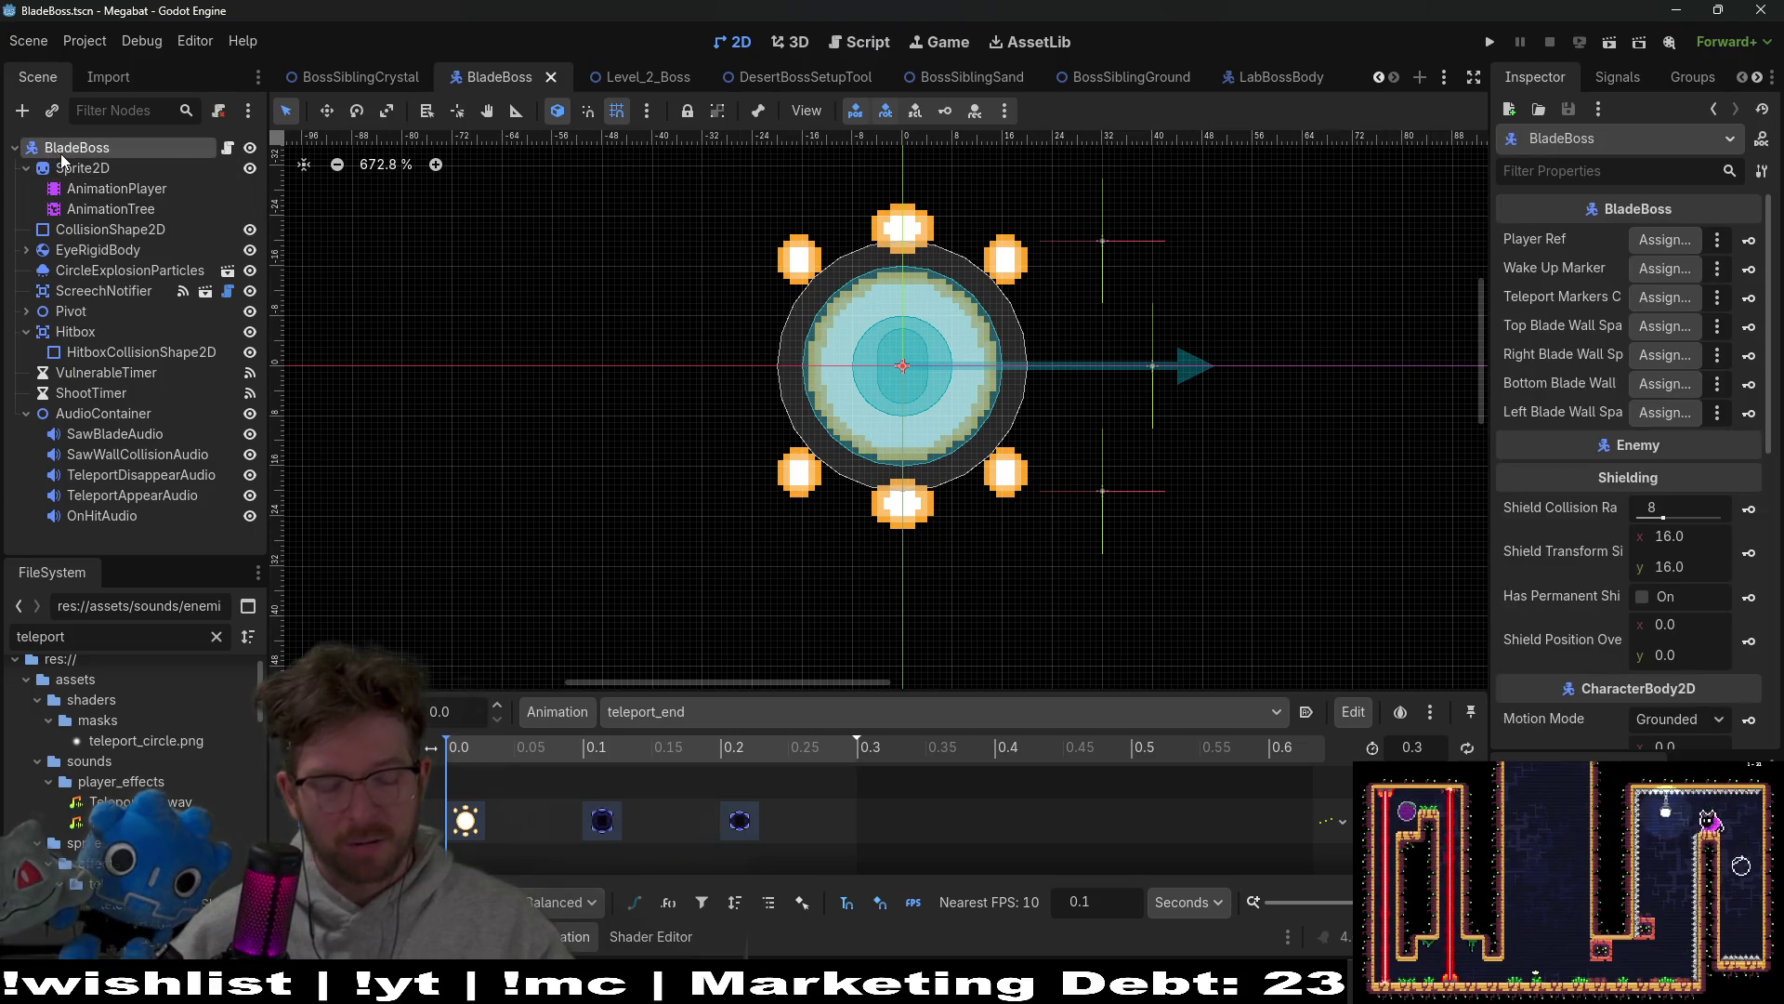
{"action": "key", "text": "ctrl+v"}
{"action": "left_click_drag", "start_coordinate": [105, 532], "coordinate": [103, 416]}
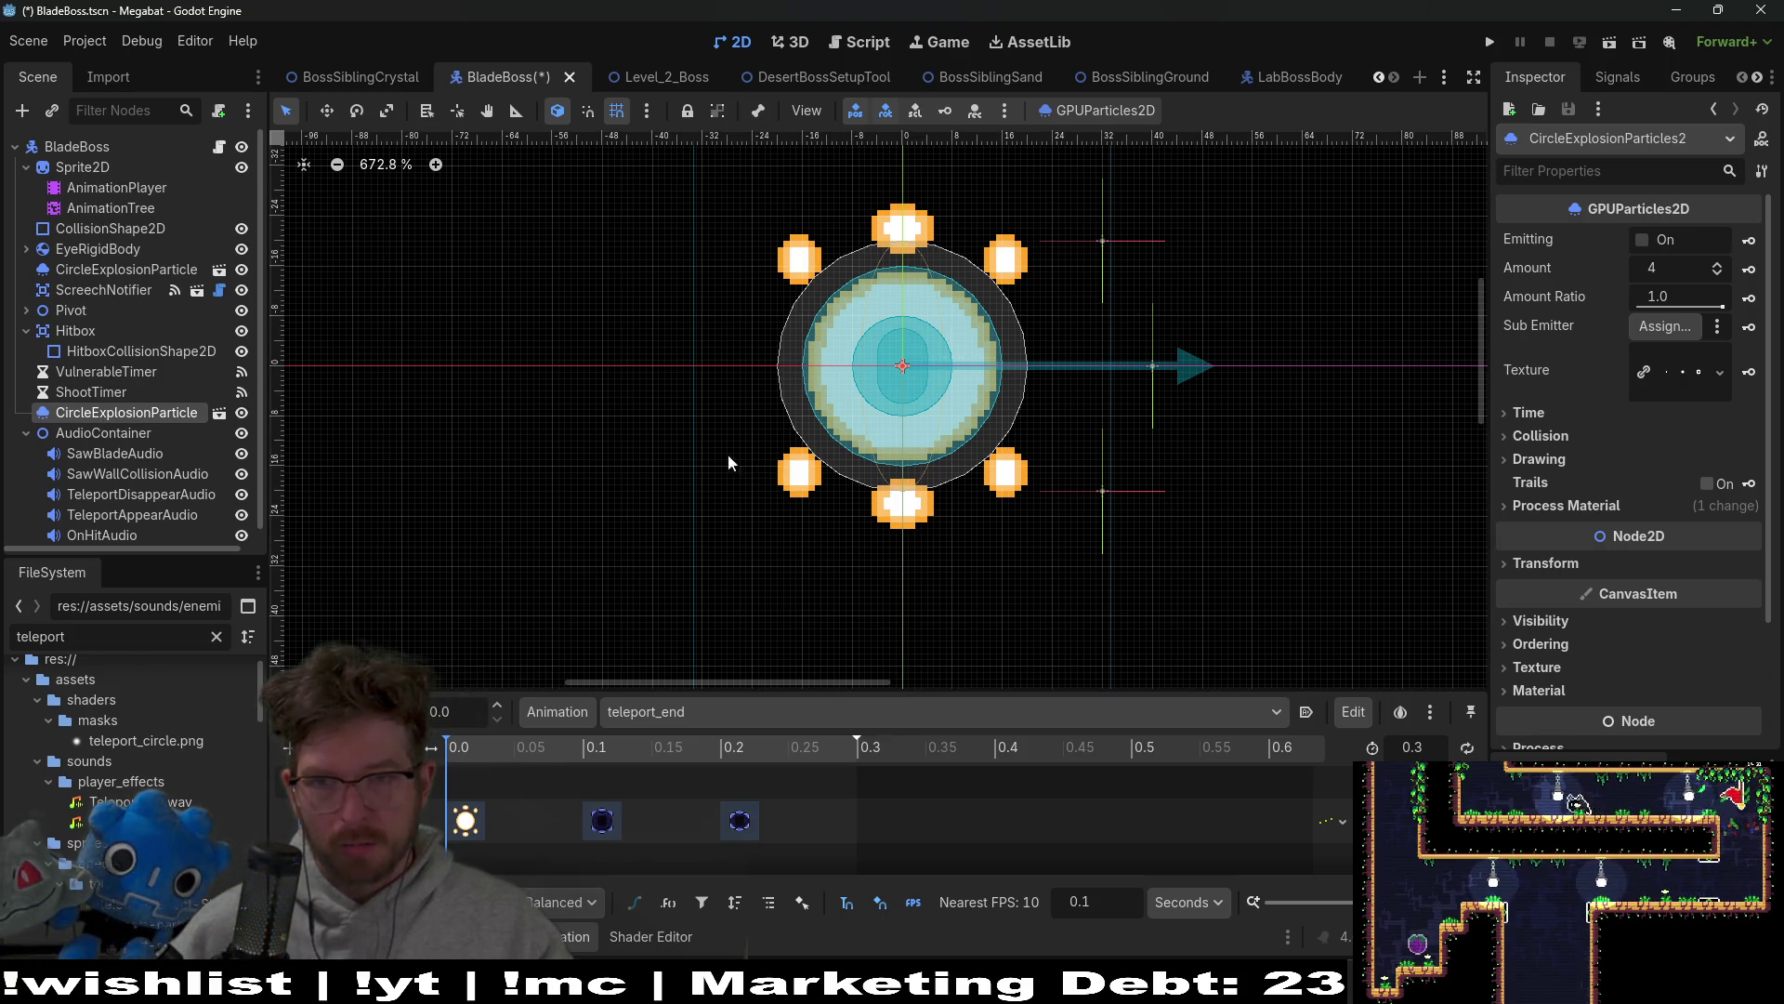
{"action": "left_click", "coordinate": [1639, 239]}
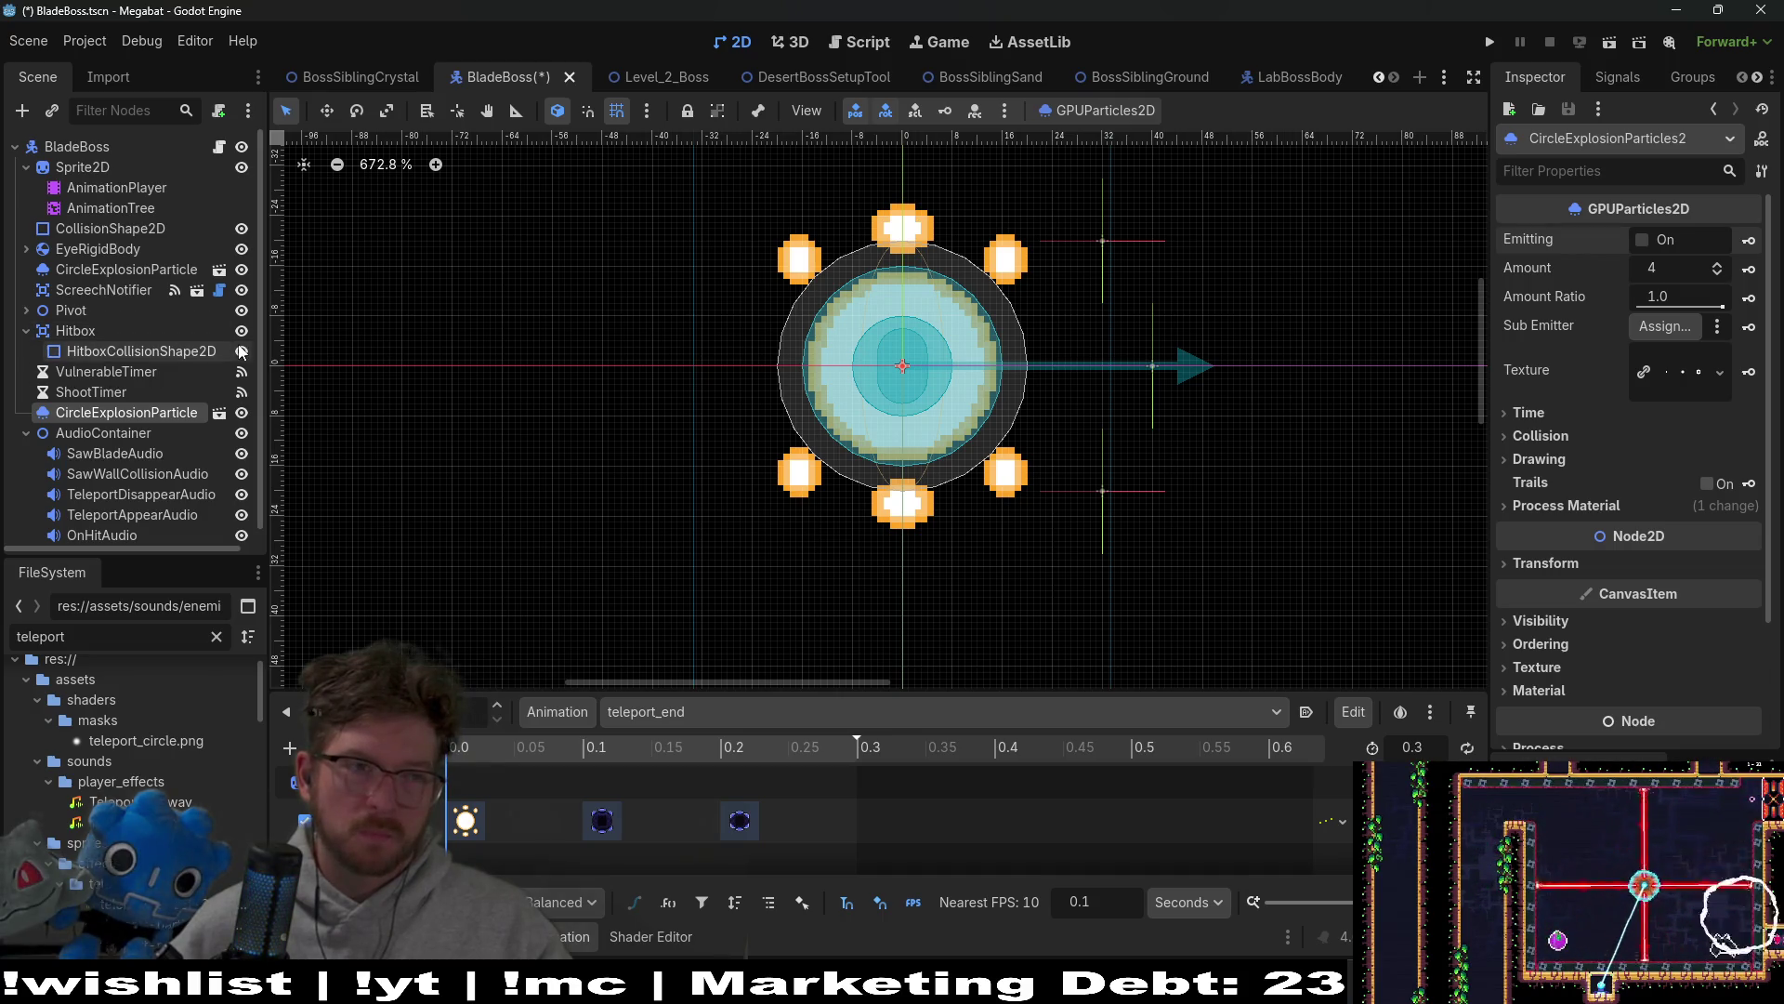
{"action": "left_click", "coordinate": [219, 147]}
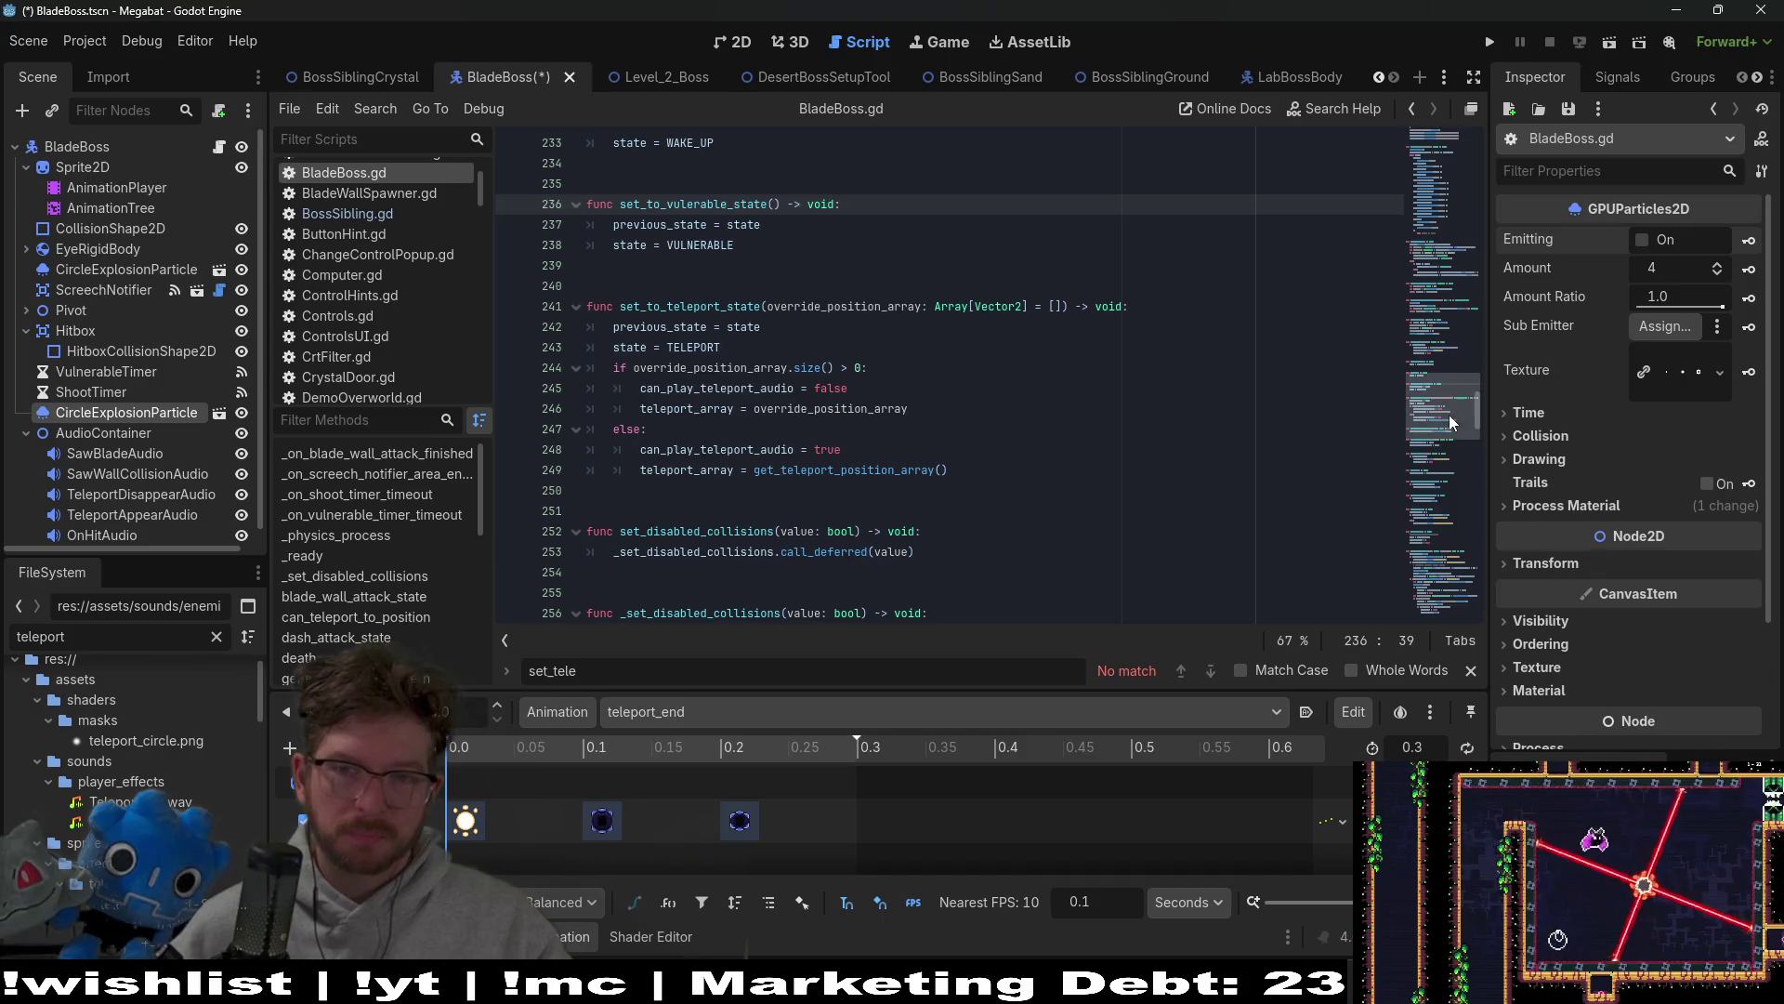
Step: Drag the particles node into BladeBoss.gd to create an onready reference
{"action": "left_click_drag", "start_coordinate": [1441, 400], "coordinate": [1441, 167]}
{"action": "scroll", "coordinate": [895, 330], "scroll_direction": "up", "scroll_amount": 1}
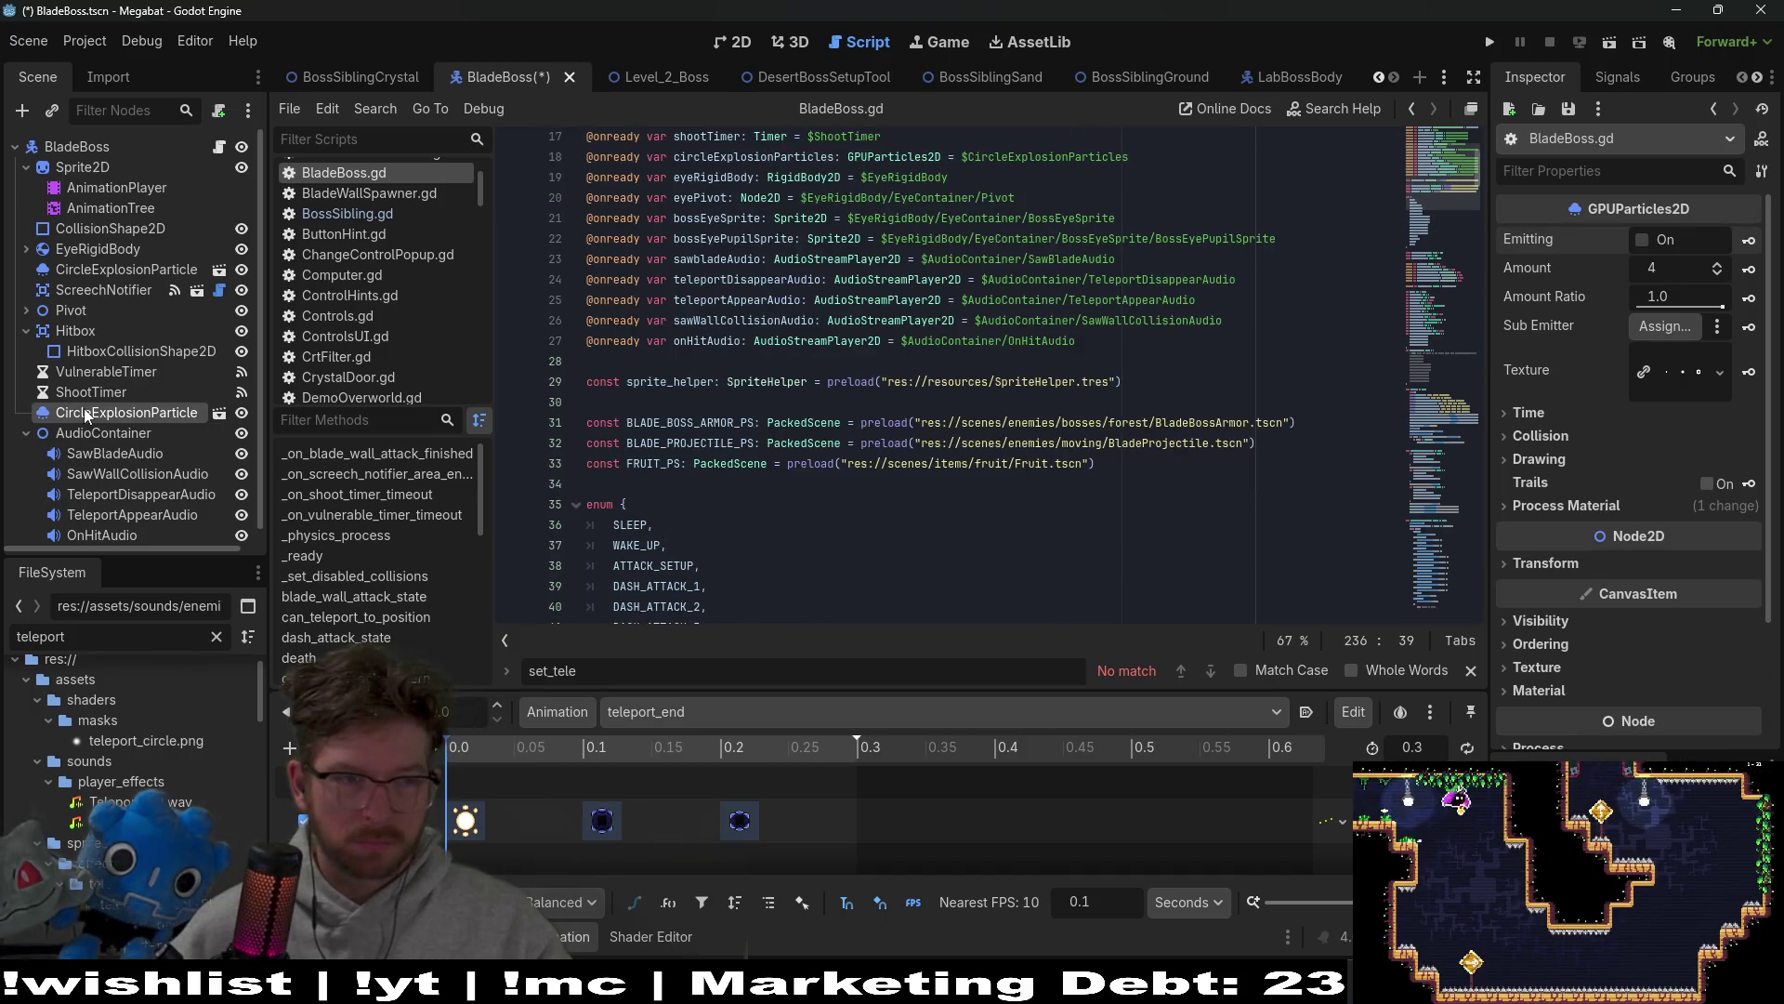
{"action": "left_click_drag", "start_coordinate": [87, 415], "coordinate": [595, 363]}
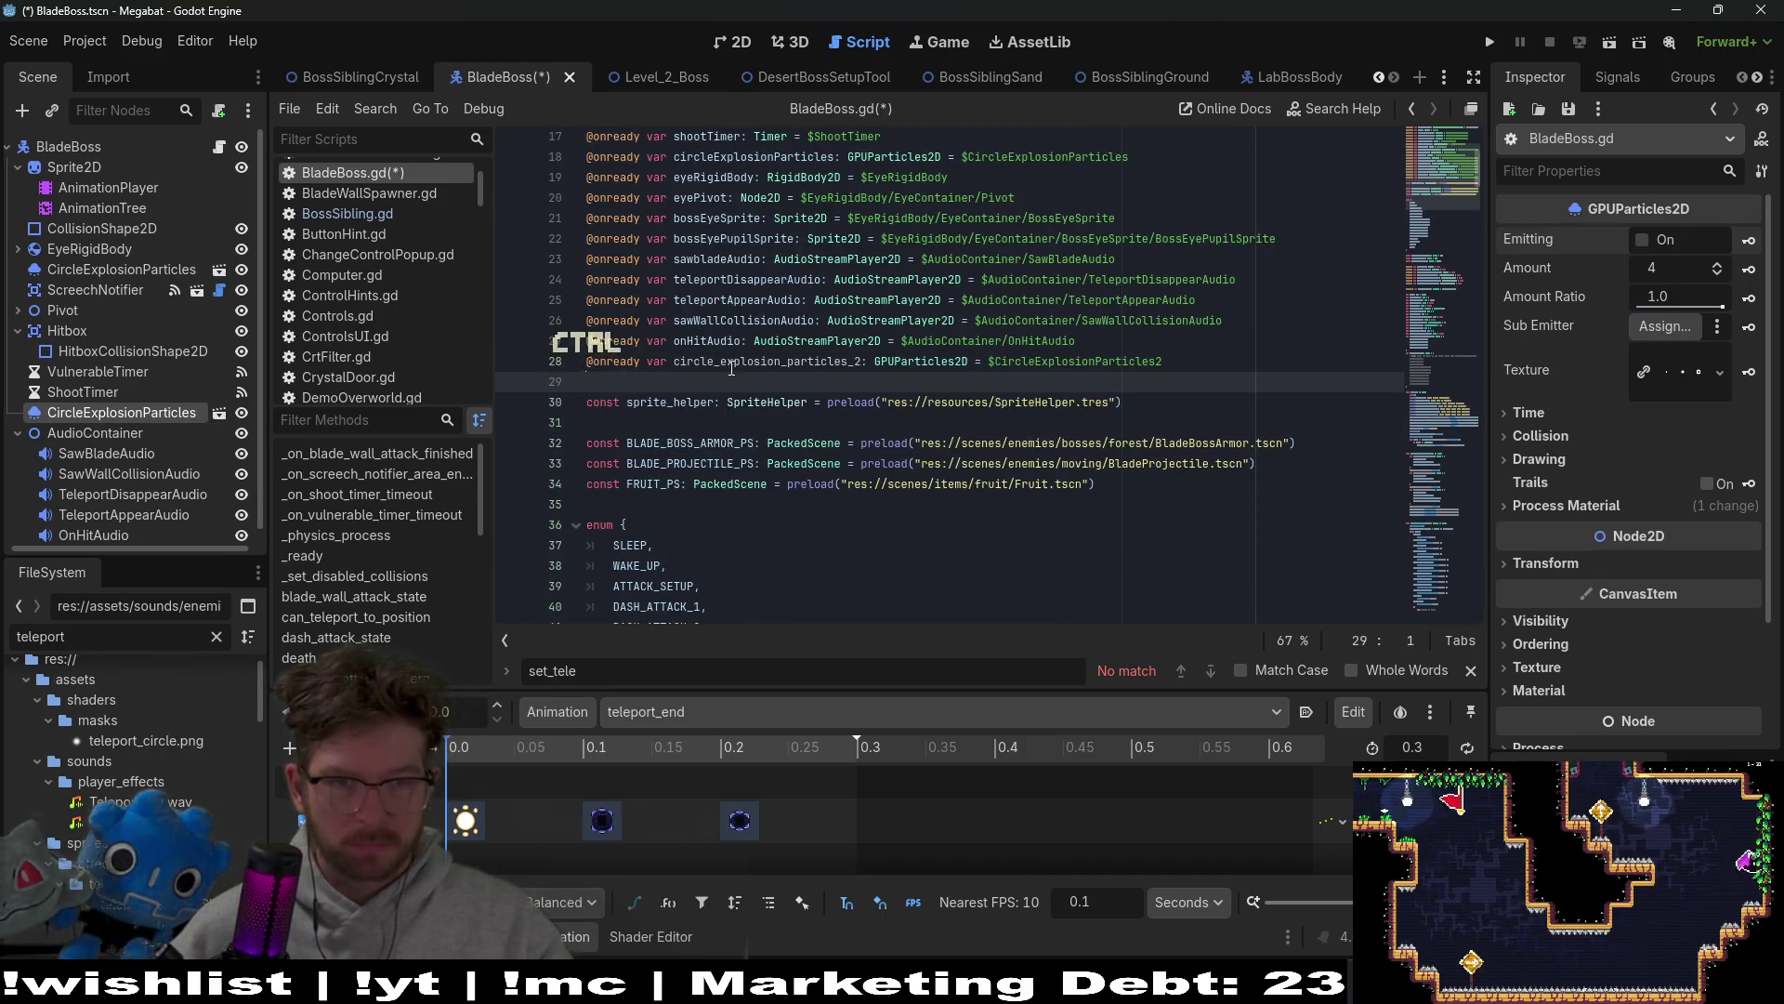
{"action": "left_click", "coordinate": [729, 360]}
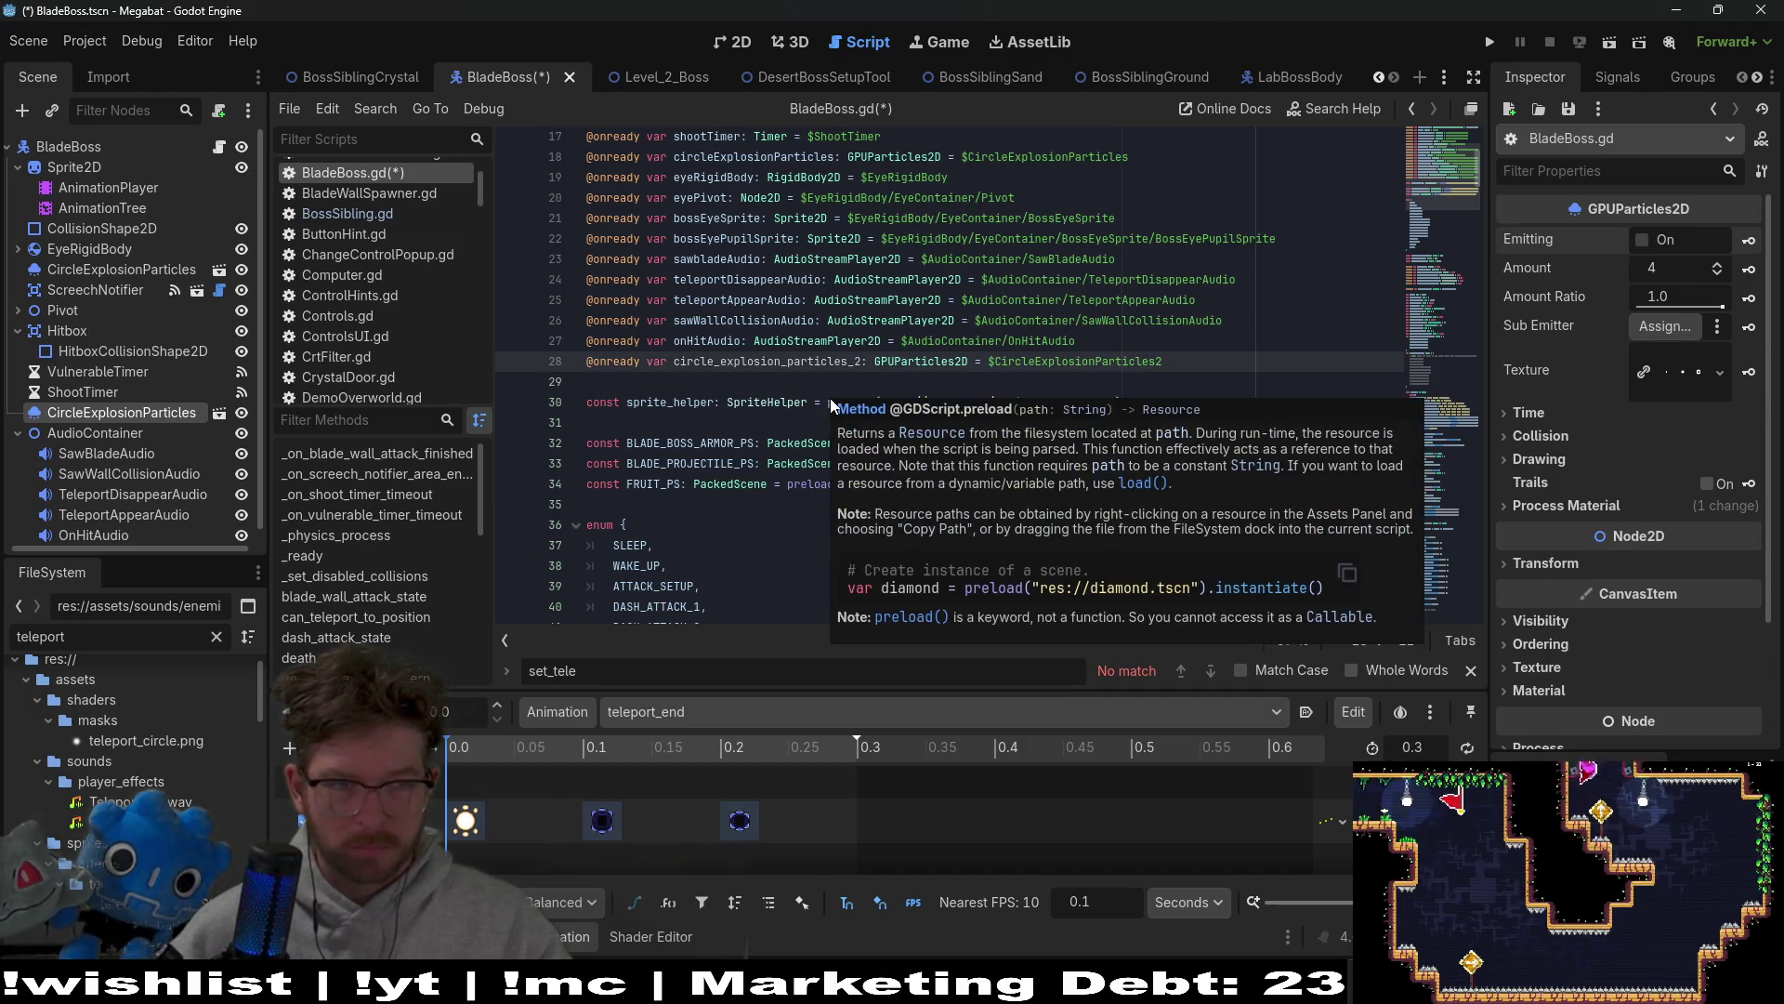
Step: Delete the duplicate CircleExplosionParticles2 node and its circle_explosion_particles_2 script line
{"action": "left_click", "coordinate": [106, 395]}
{"action": "left_click", "coordinate": [104, 412]}
{"action": "key", "text": "Delete"}
{"action": "key", "text": "Return"}
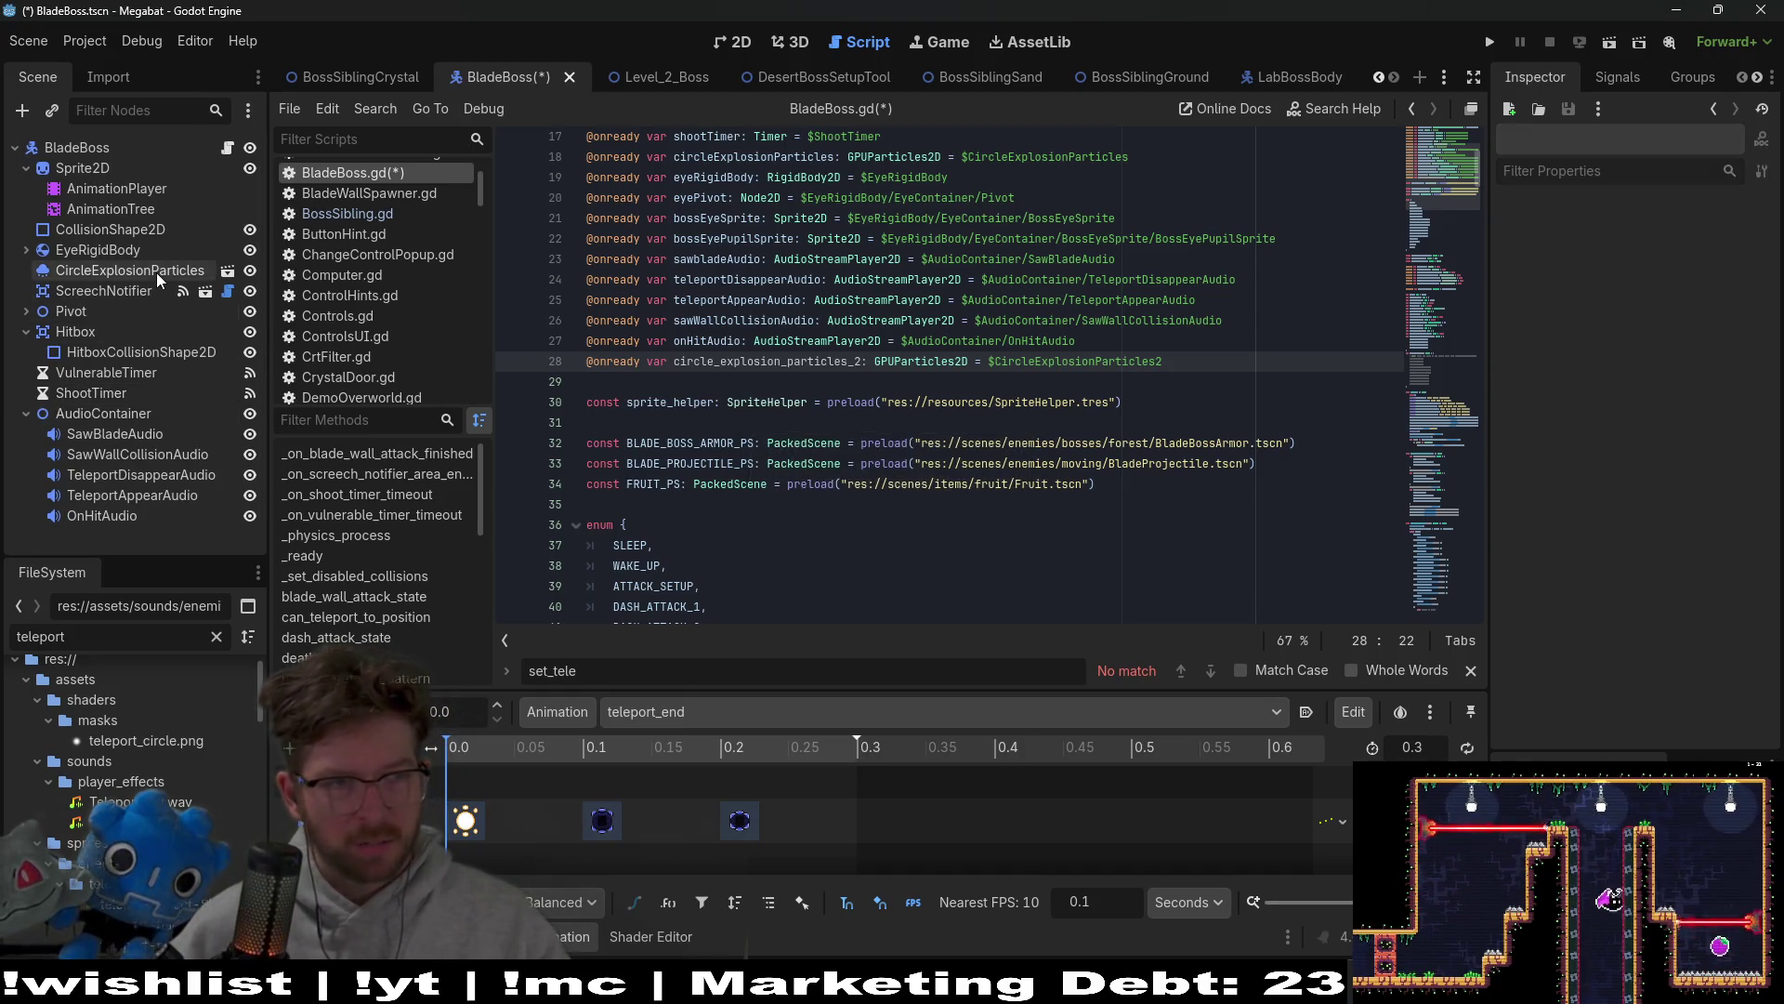
{"action": "left_click", "coordinate": [156, 269]}
{"action": "left_click", "coordinate": [790, 374]}
{"action": "left_click_drag", "start_coordinate": [1185, 361], "coordinate": [1078, 340]}
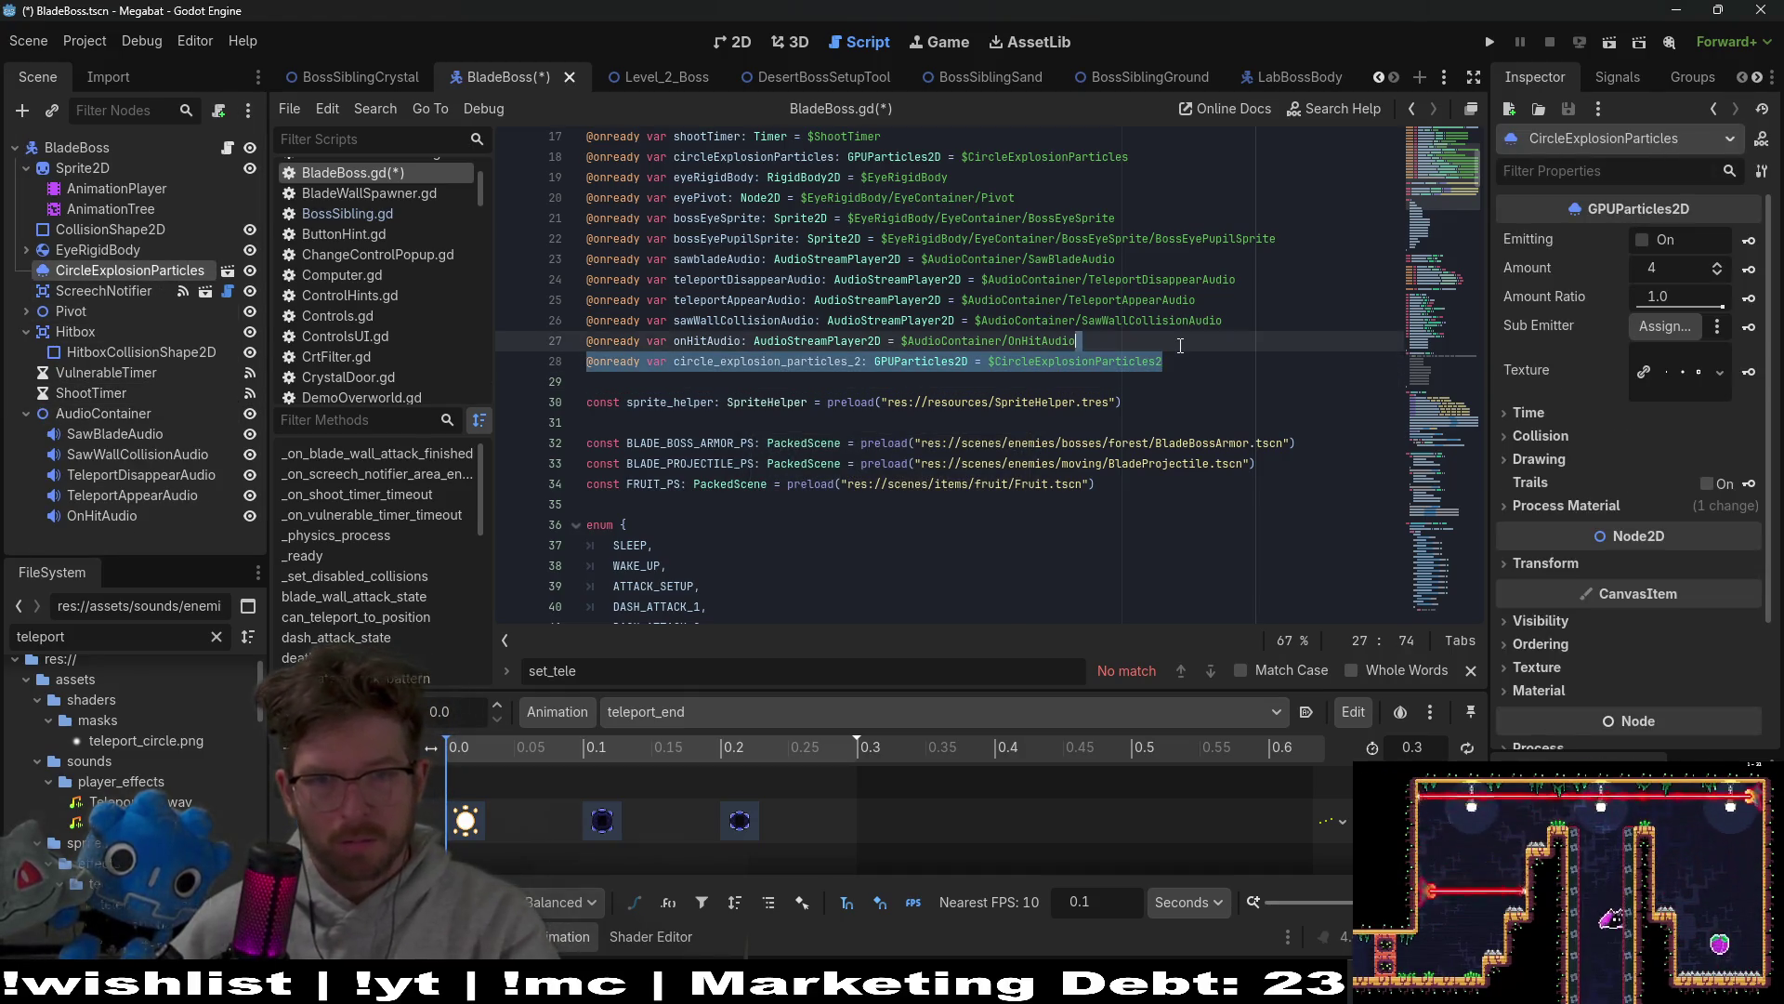
{"action": "key", "text": "BackSpace"}
Step: Find the circleExplosionParticles usages in BladeBoss.gd and save
{"action": "scroll", "coordinate": [859, 280], "scroll_direction": "up", "scroll_amount": 2}
{"action": "left_click", "coordinate": [727, 239]}
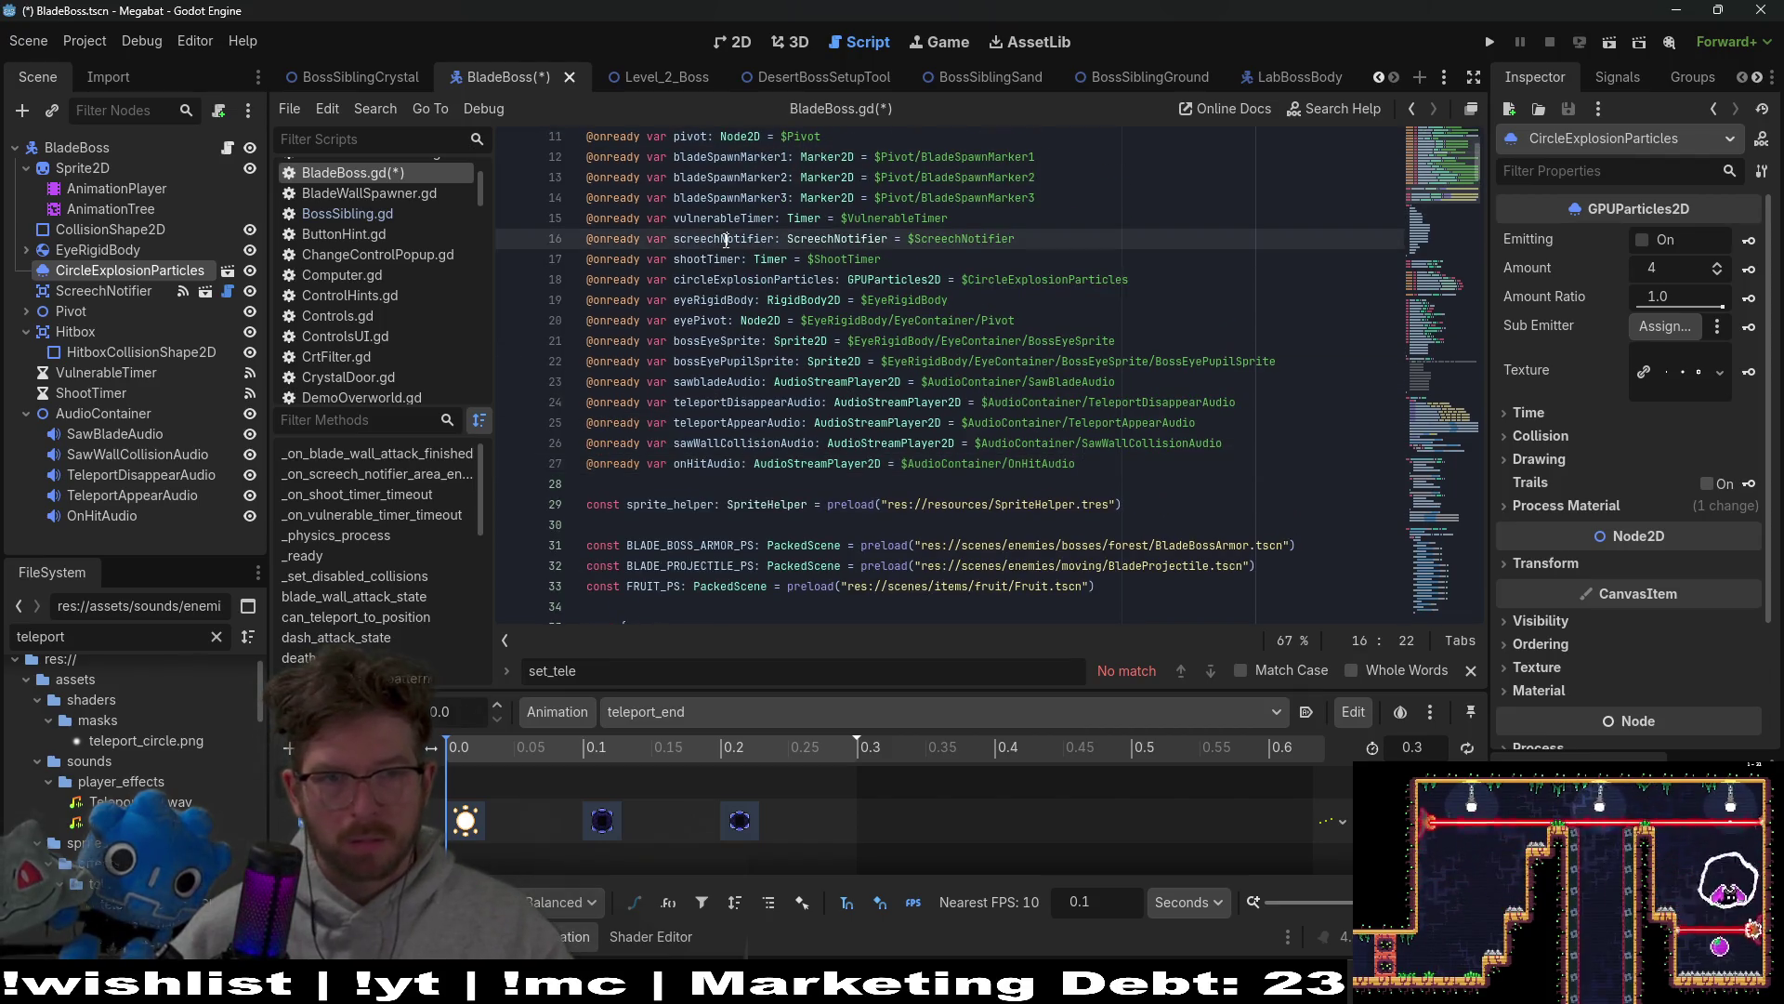
{"action": "double_click", "coordinate": [722, 279]}
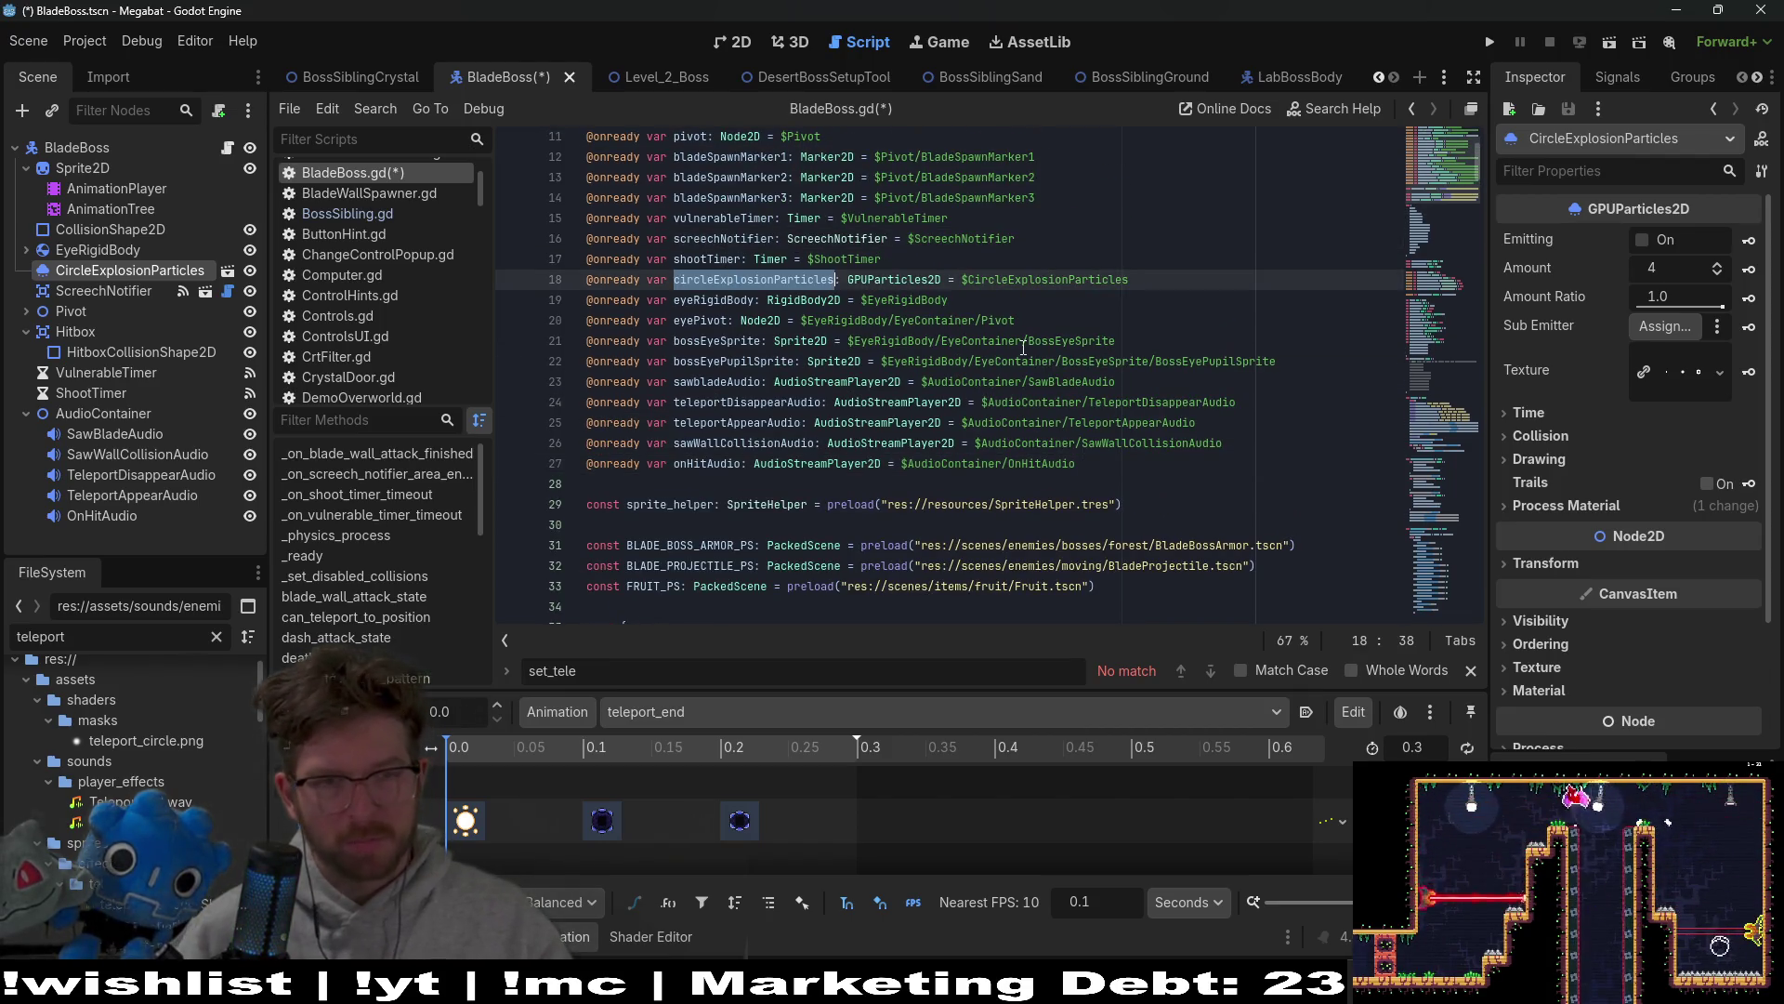
{"action": "key", "text": "ctrl+f"}
{"action": "key", "text": "Return"}
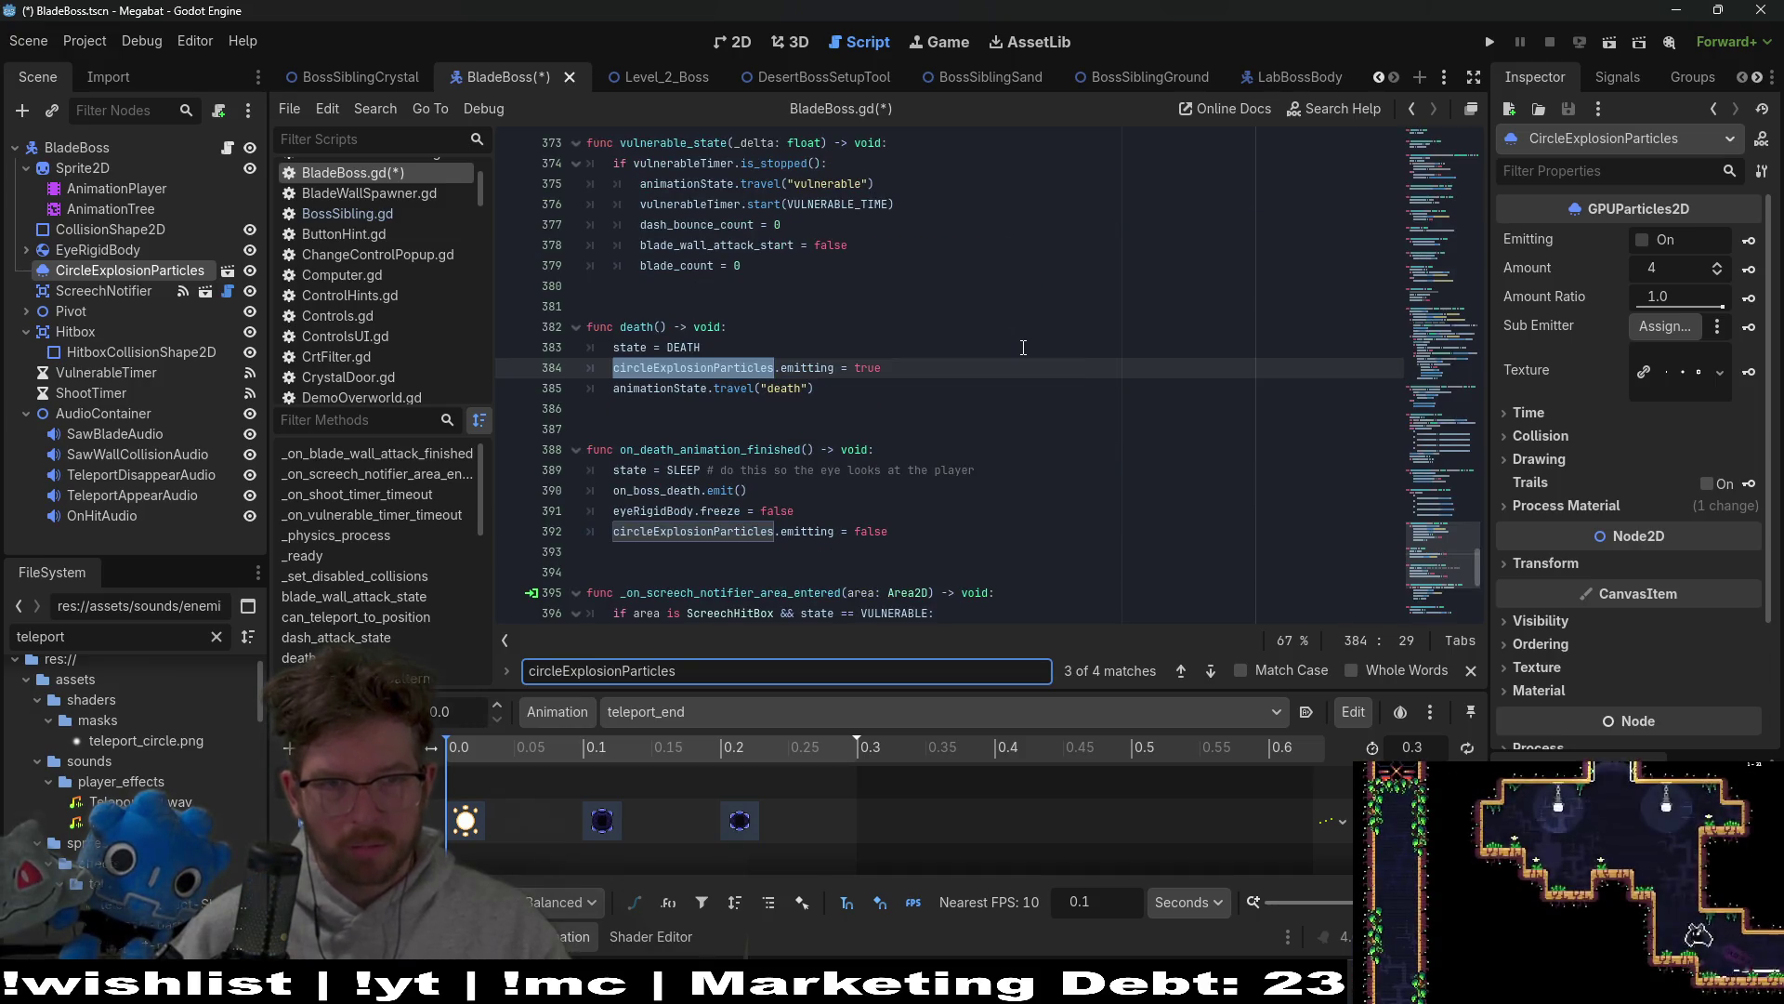
{"action": "key", "text": "Return"}
{"action": "key", "text": "Return"}
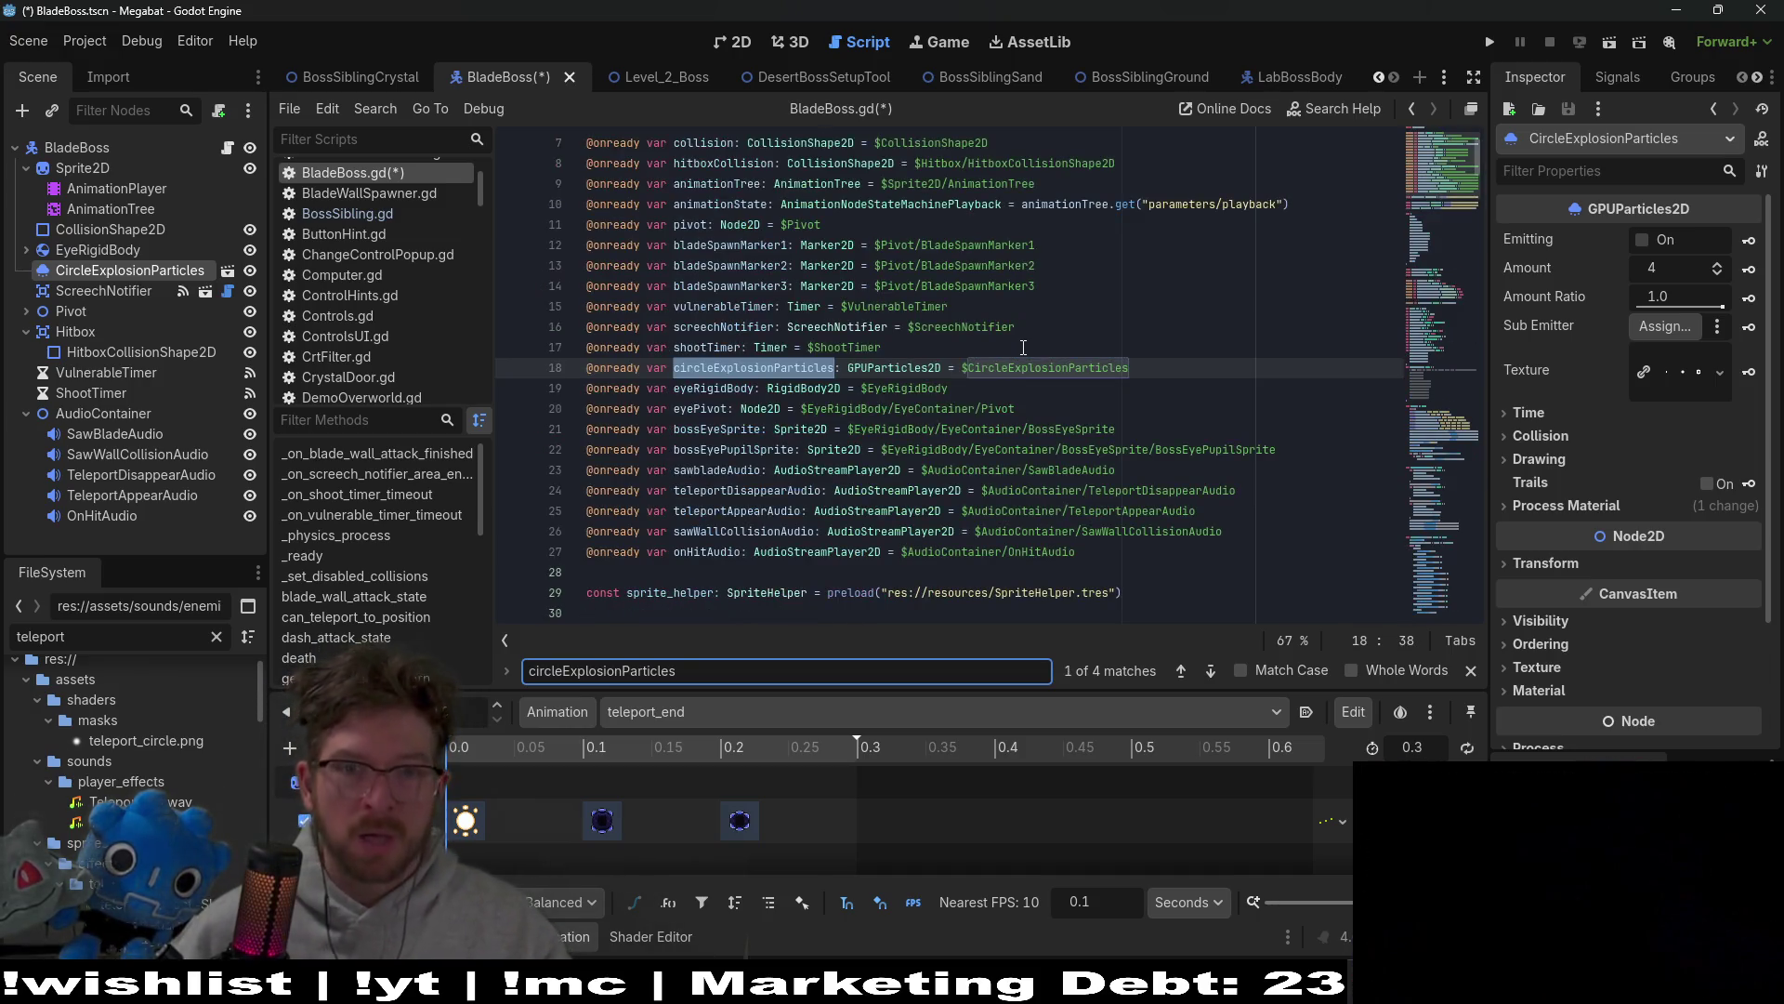
{"action": "left_click", "coordinate": [1042, 347]}
{"action": "key", "text": "ctrl+s"}
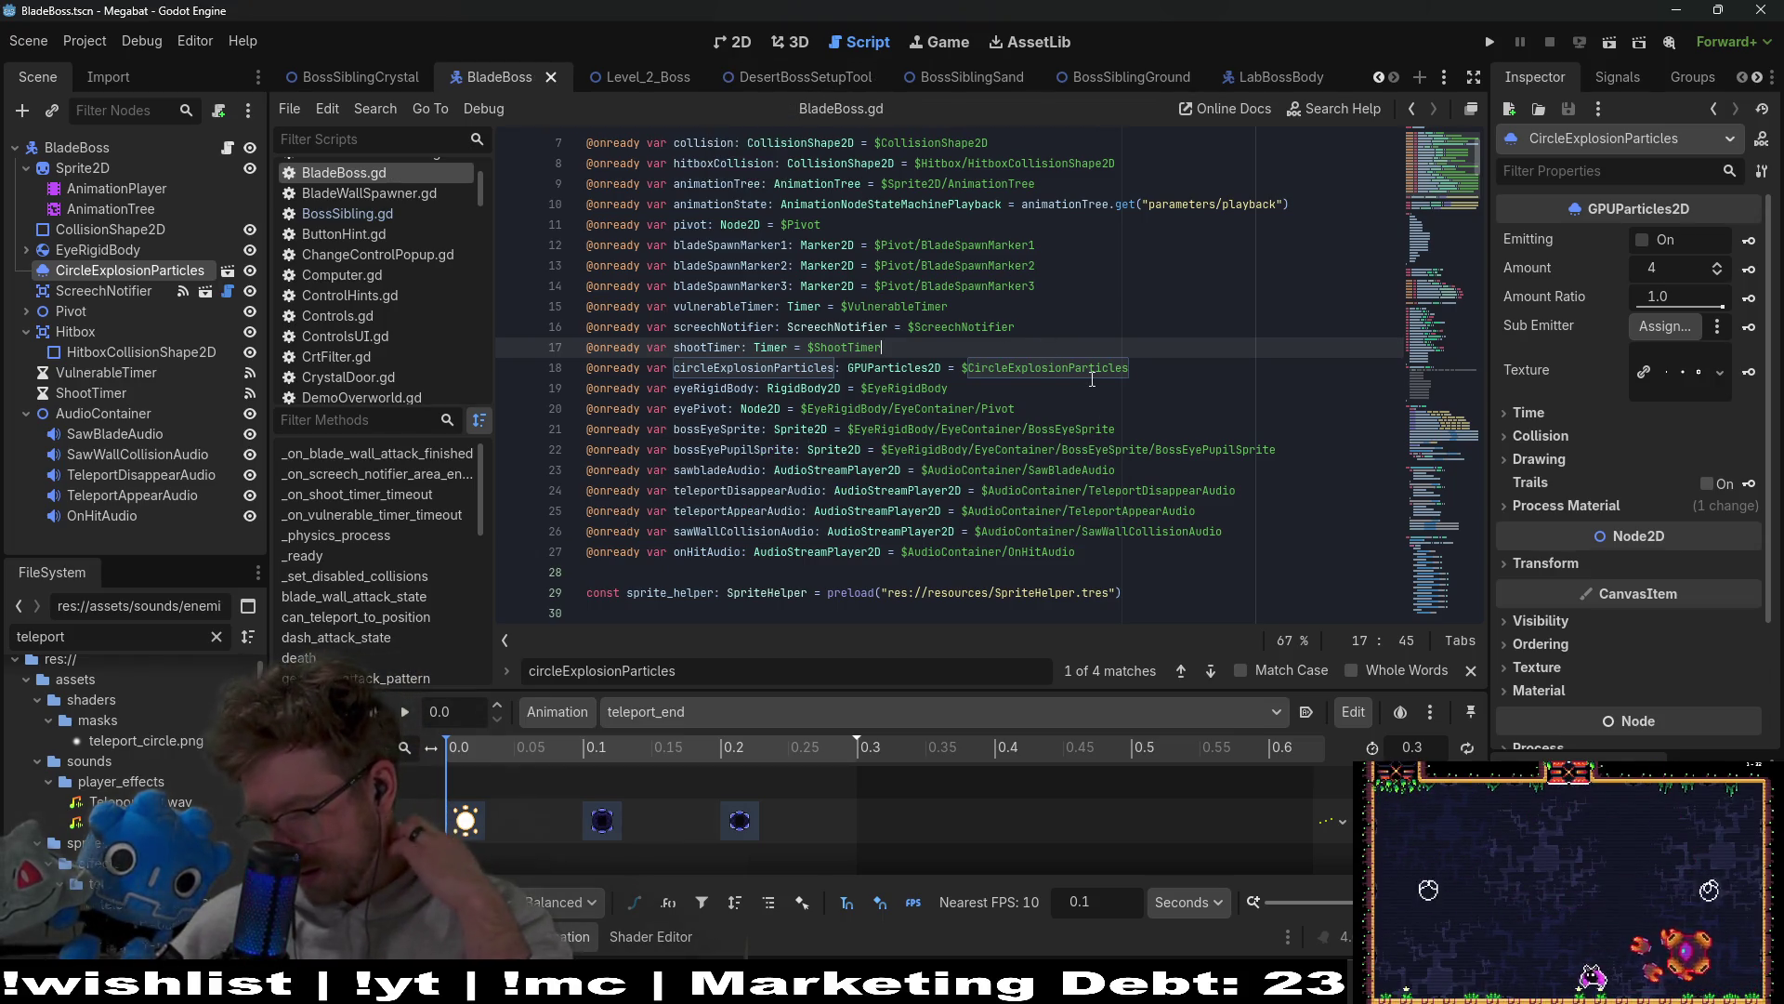
{"action": "left_click", "coordinate": [721, 45]}
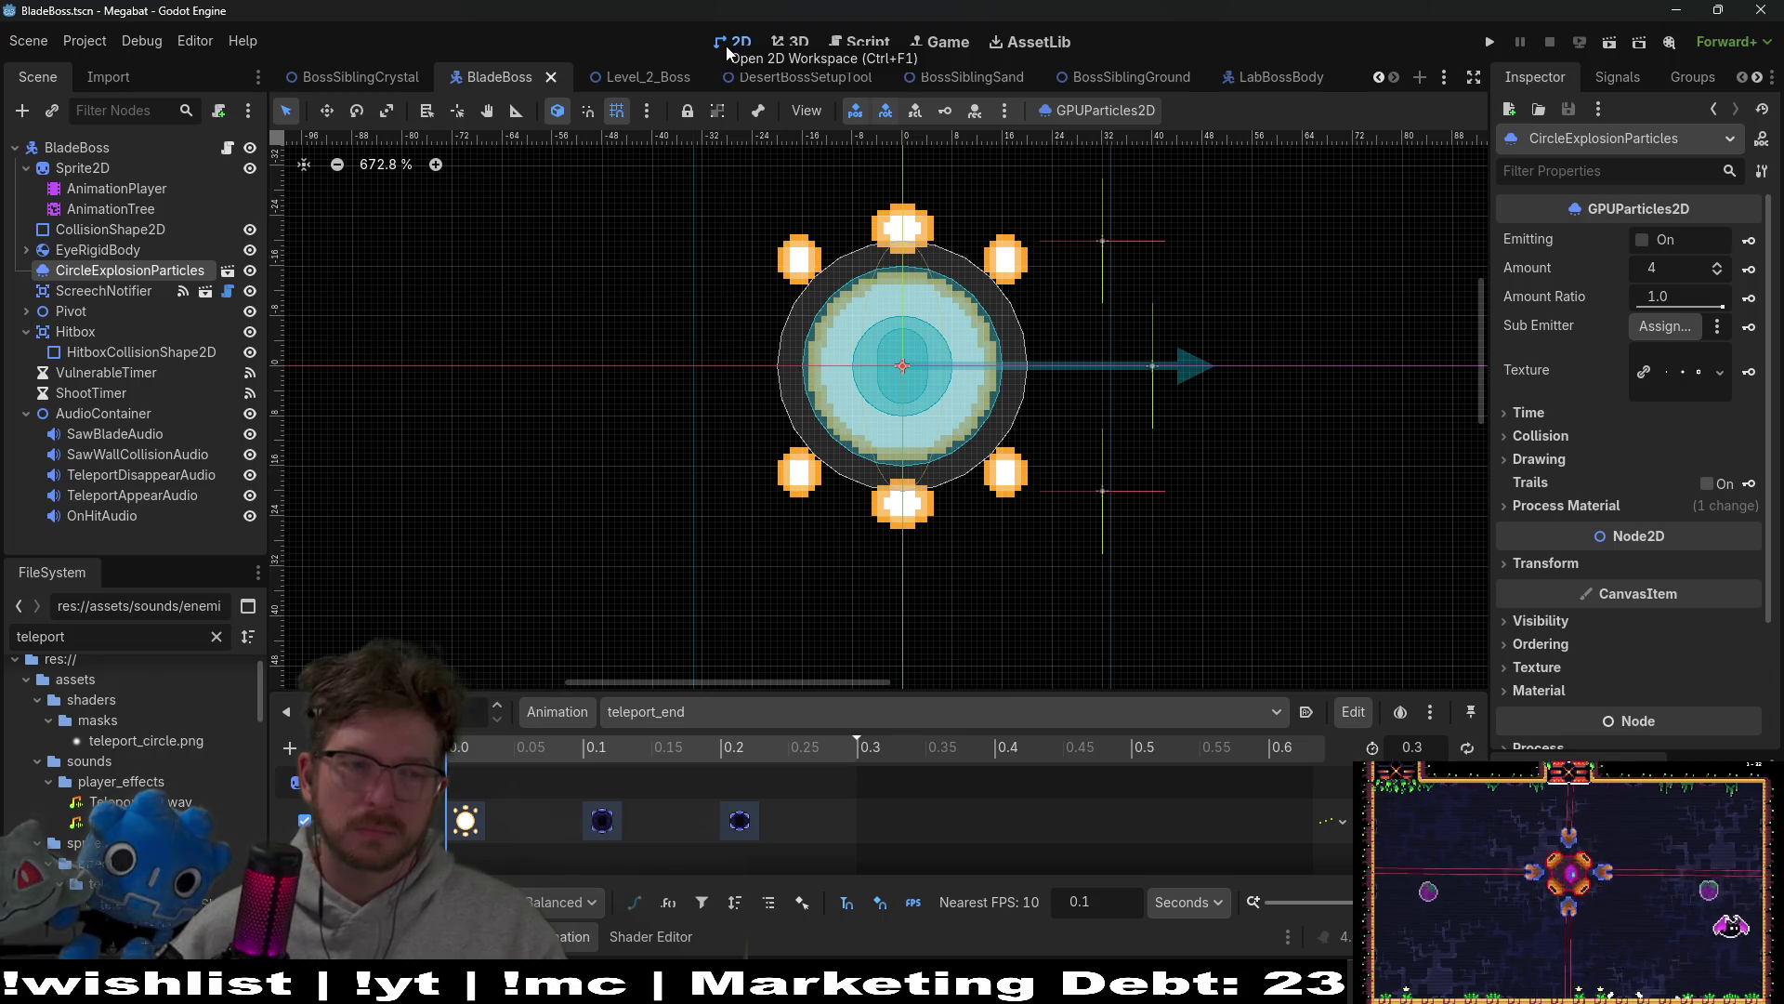
Step: Add an AudioStreamPlayer2D child to BladeBoss's AudioContainer
{"action": "right_click", "coordinate": [115, 413]}
{"action": "left_click", "coordinate": [298, 424]}
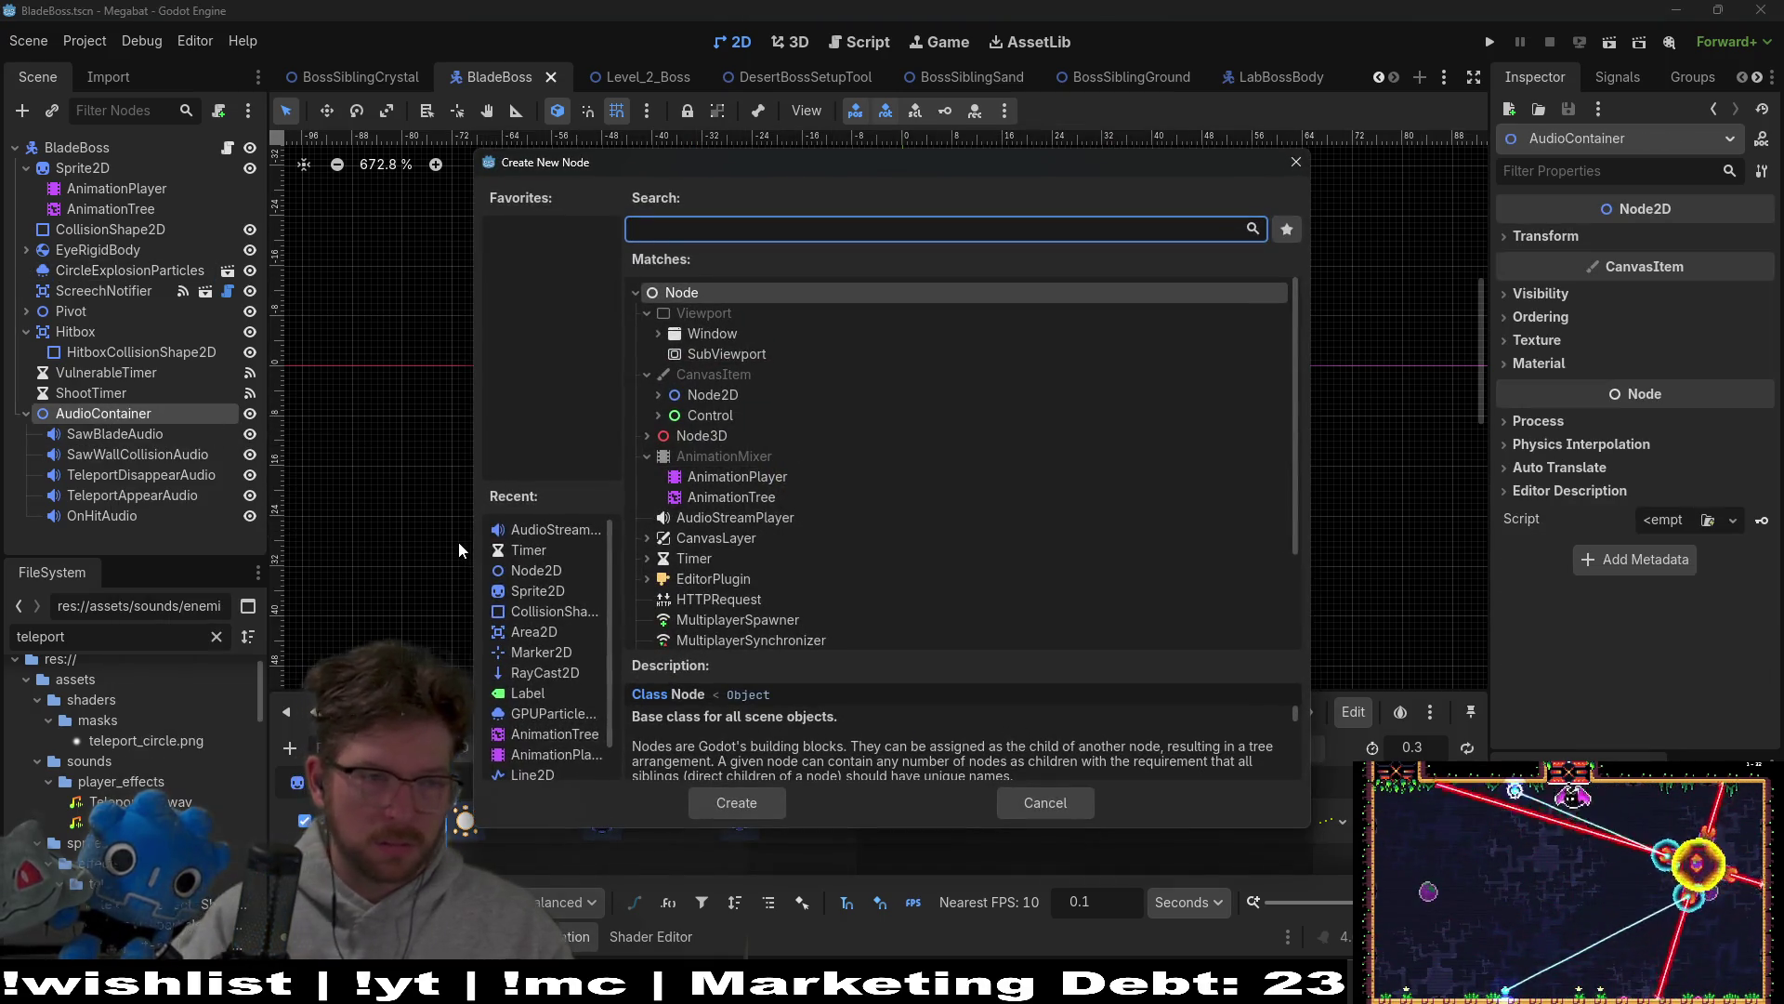
{"action": "type", "text": "death"}
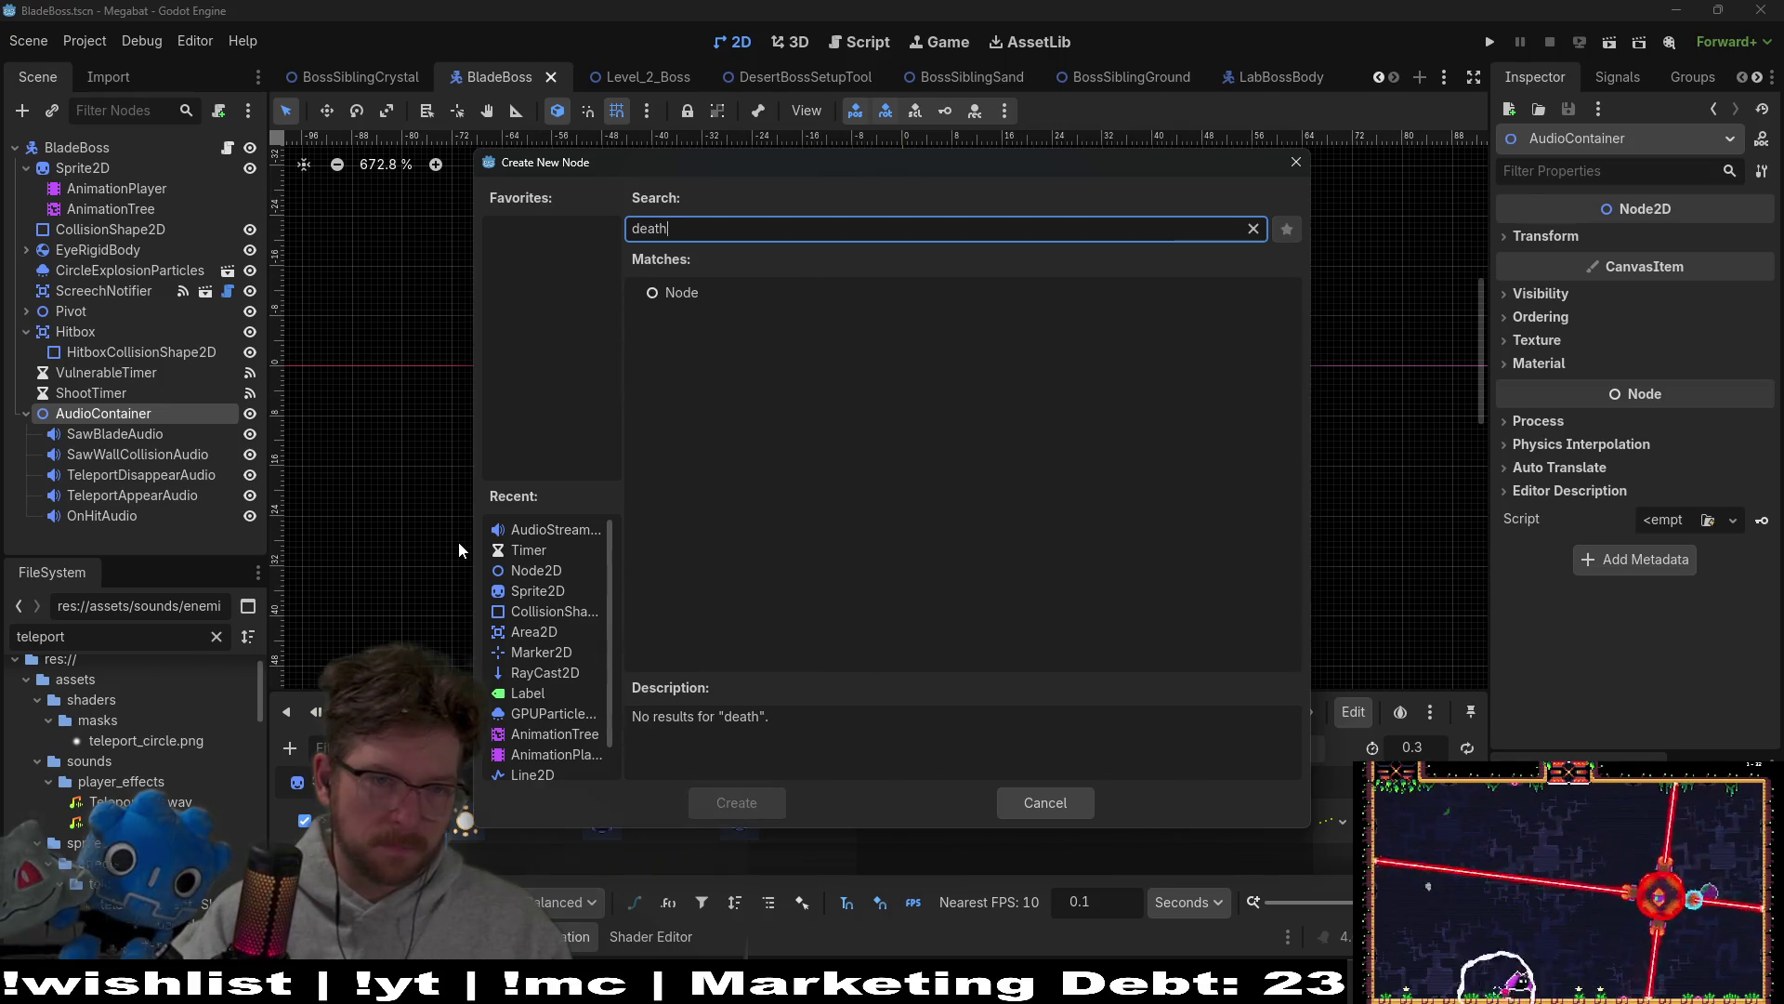
{"action": "key", "text": "BackSpace"}
{"action": "key", "text": "BackSpace"}
{"action": "key", "text": "BackSpace"}
{"action": "type", "text": "audio"}
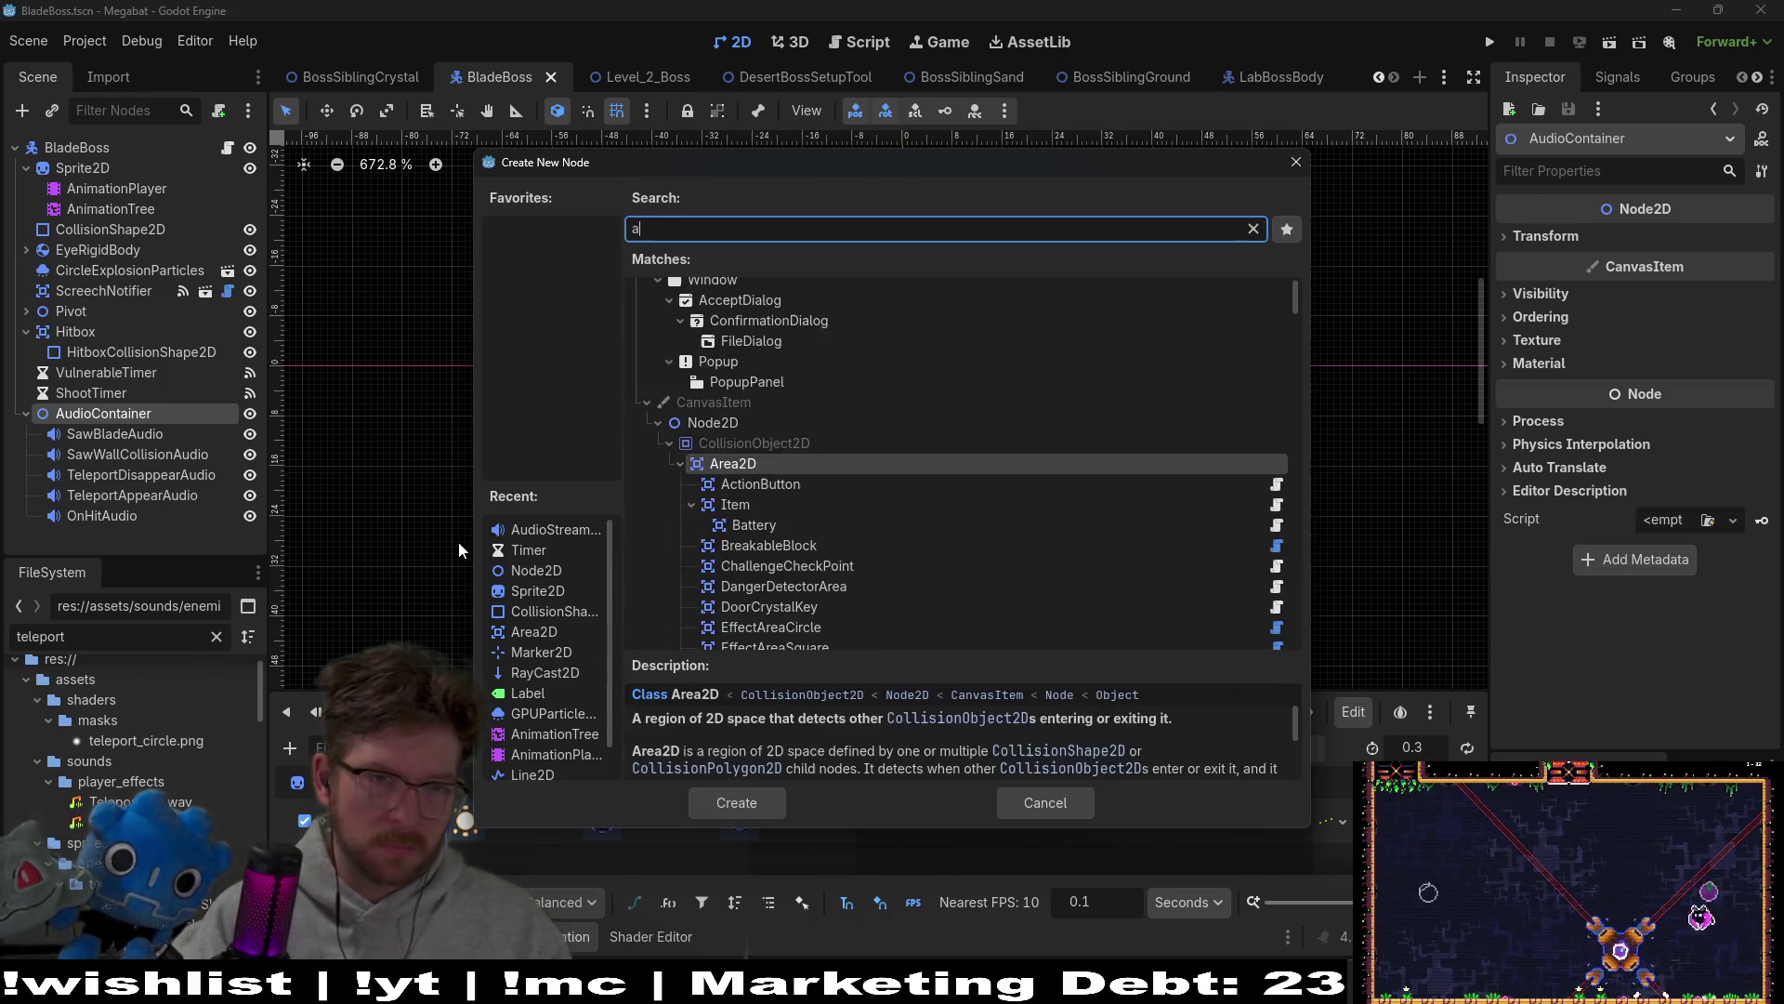
{"action": "key", "text": "Down"}
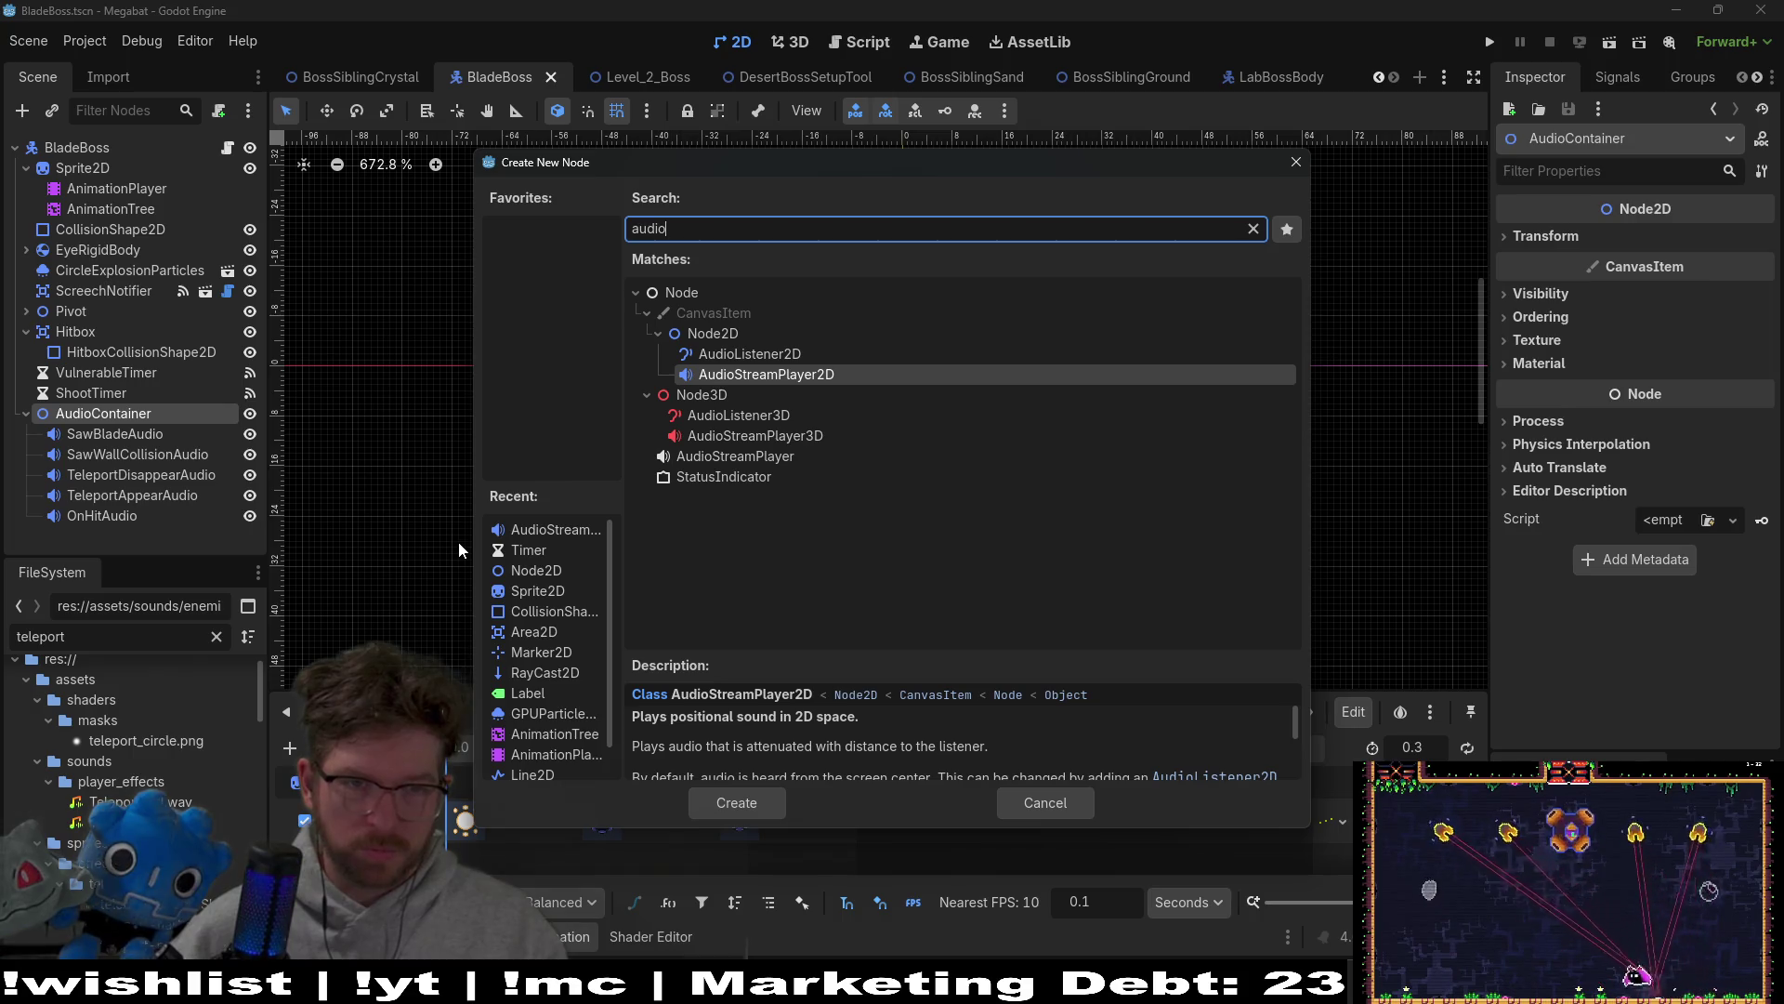
{"action": "key", "text": "Return"}
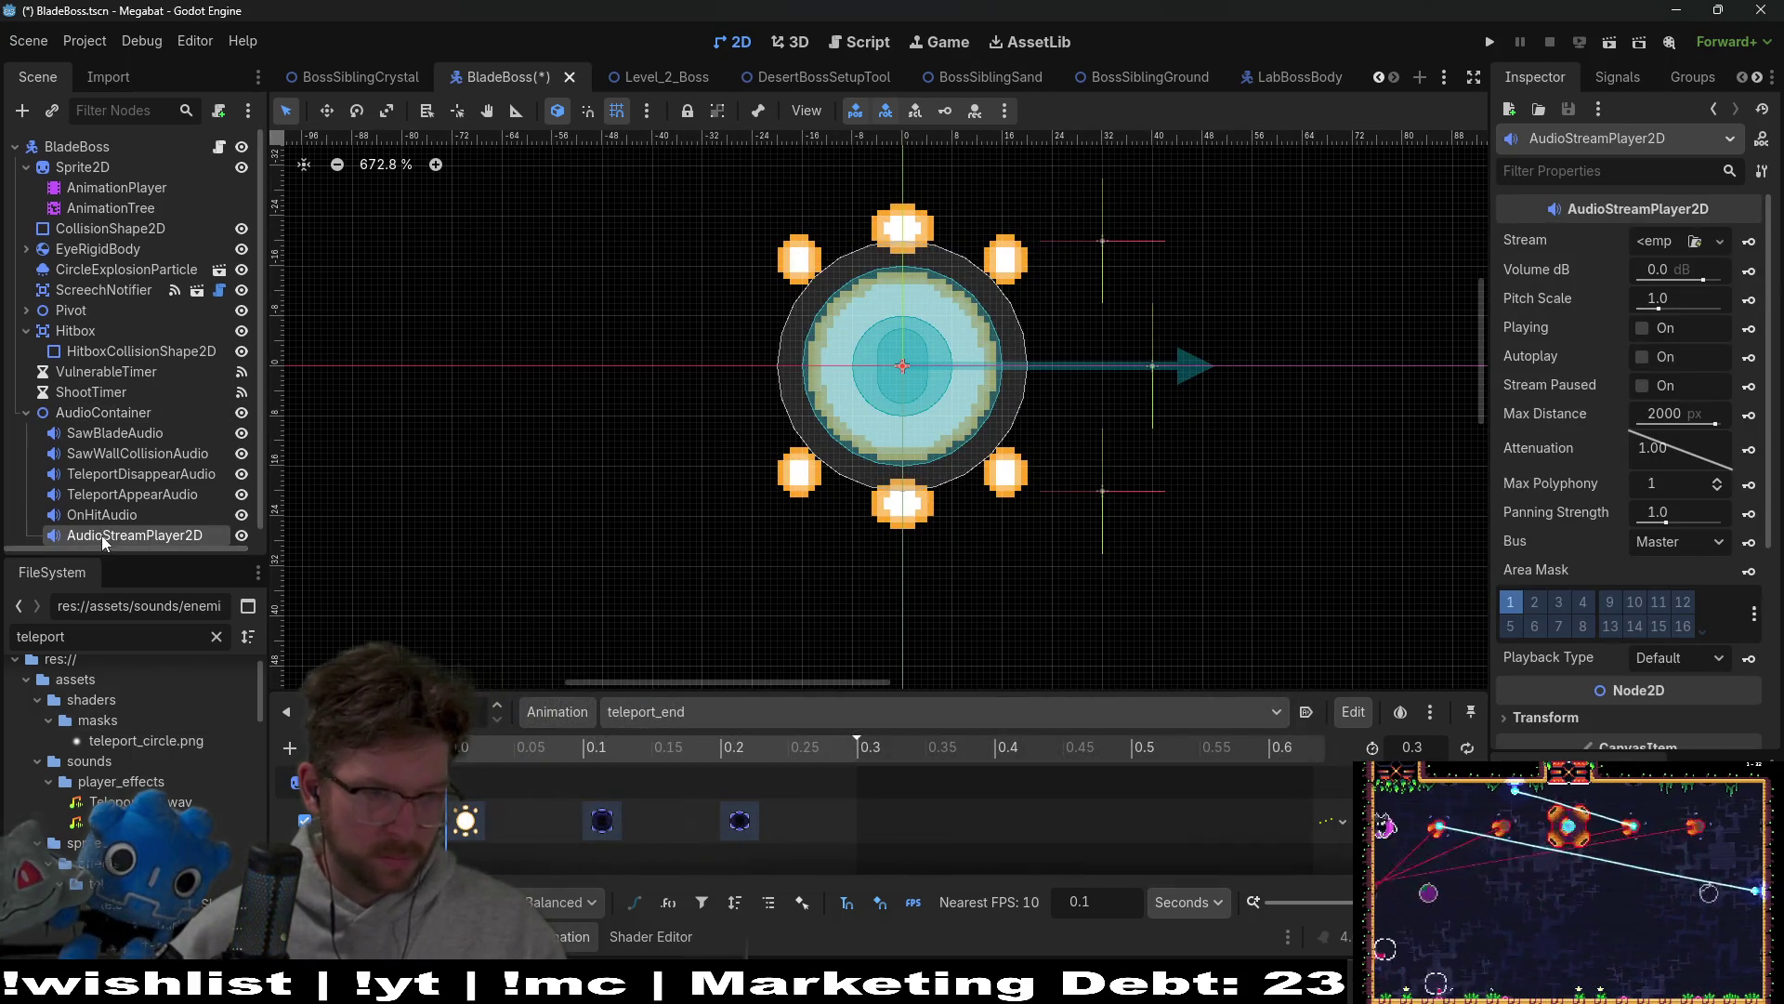
Step: Abandon renaming the new audio player, delete it, and save the BladeBoss scene
{"action": "double_click", "coordinate": [112, 532]}
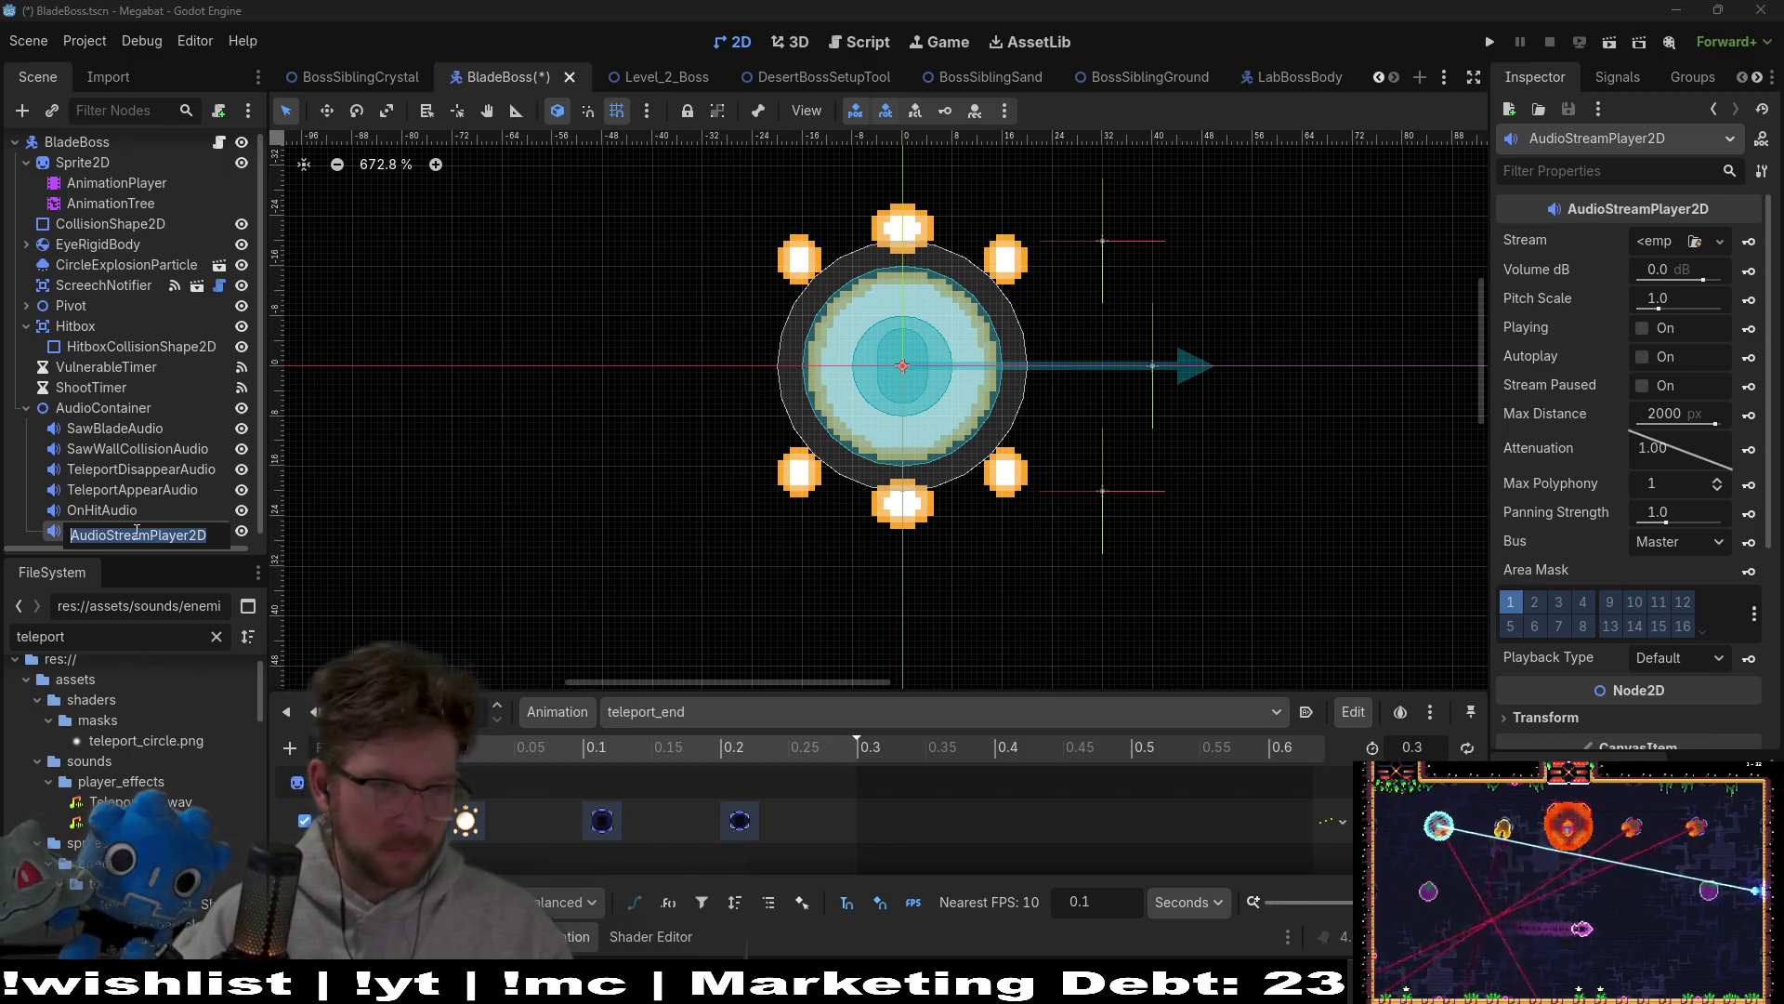
{"action": "type", "text": "OnDeathAudio"}
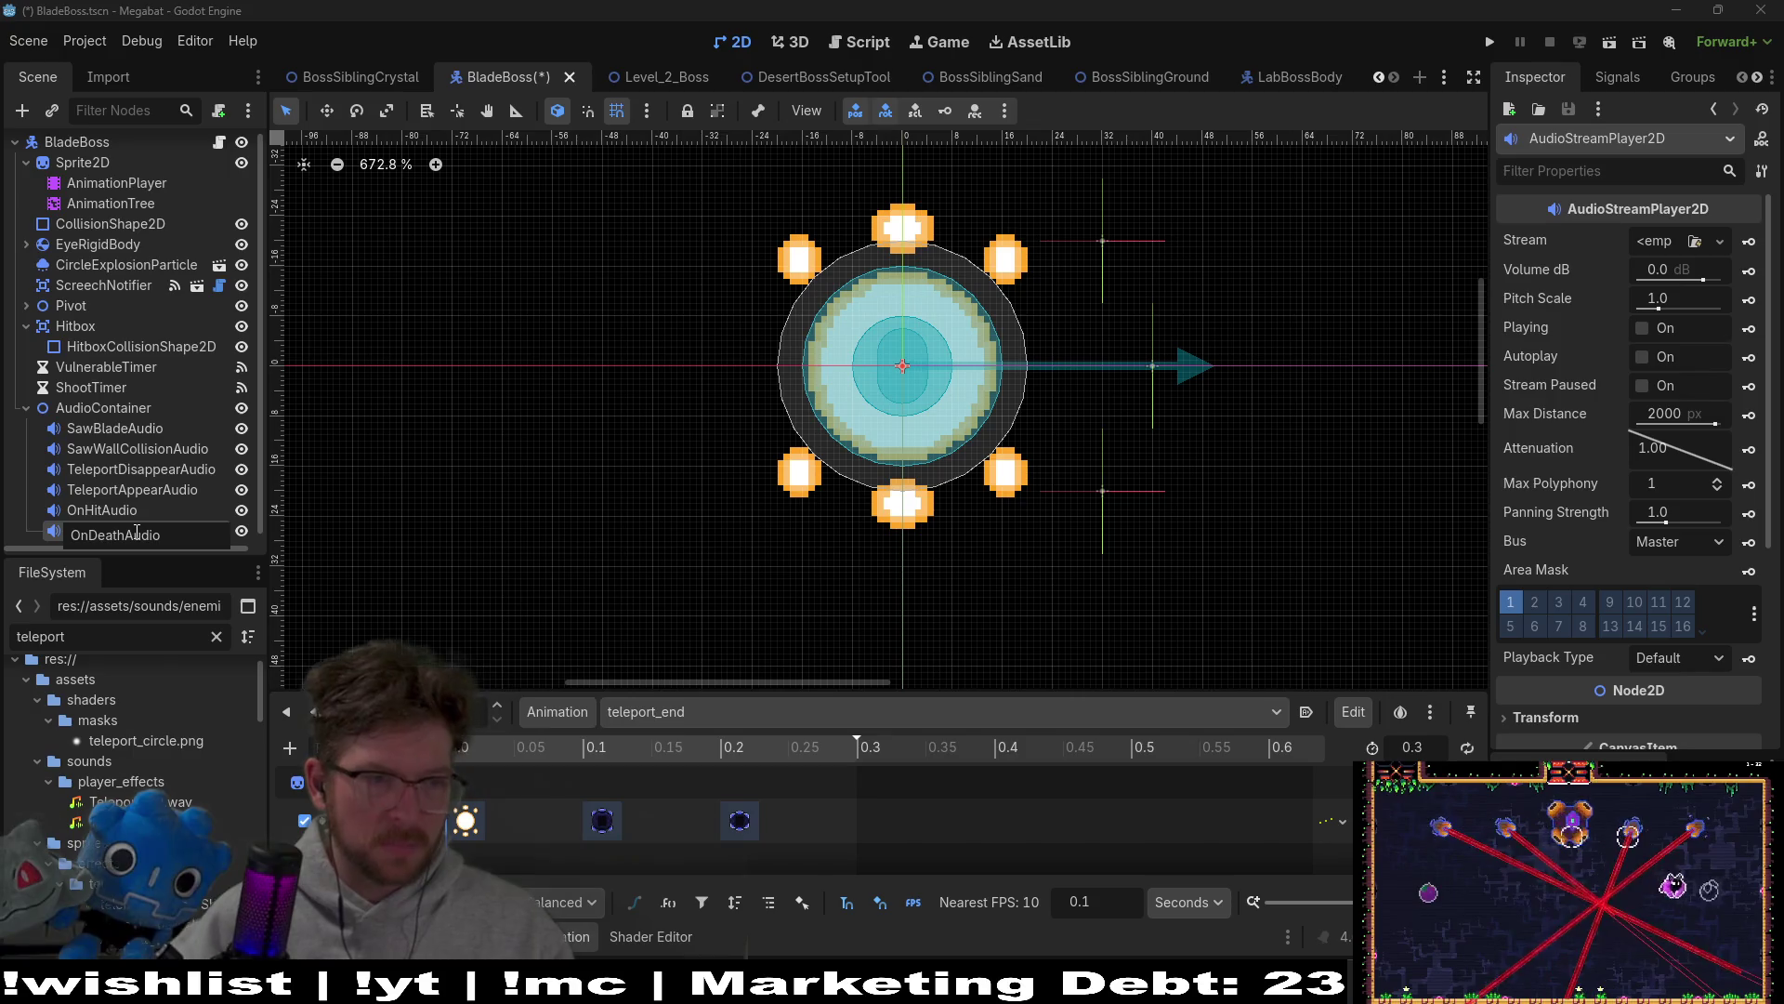
{"action": "key", "text": "Escape"}
{"action": "left_click", "coordinate": [100, 532]}
{"action": "key", "text": "Delete"}
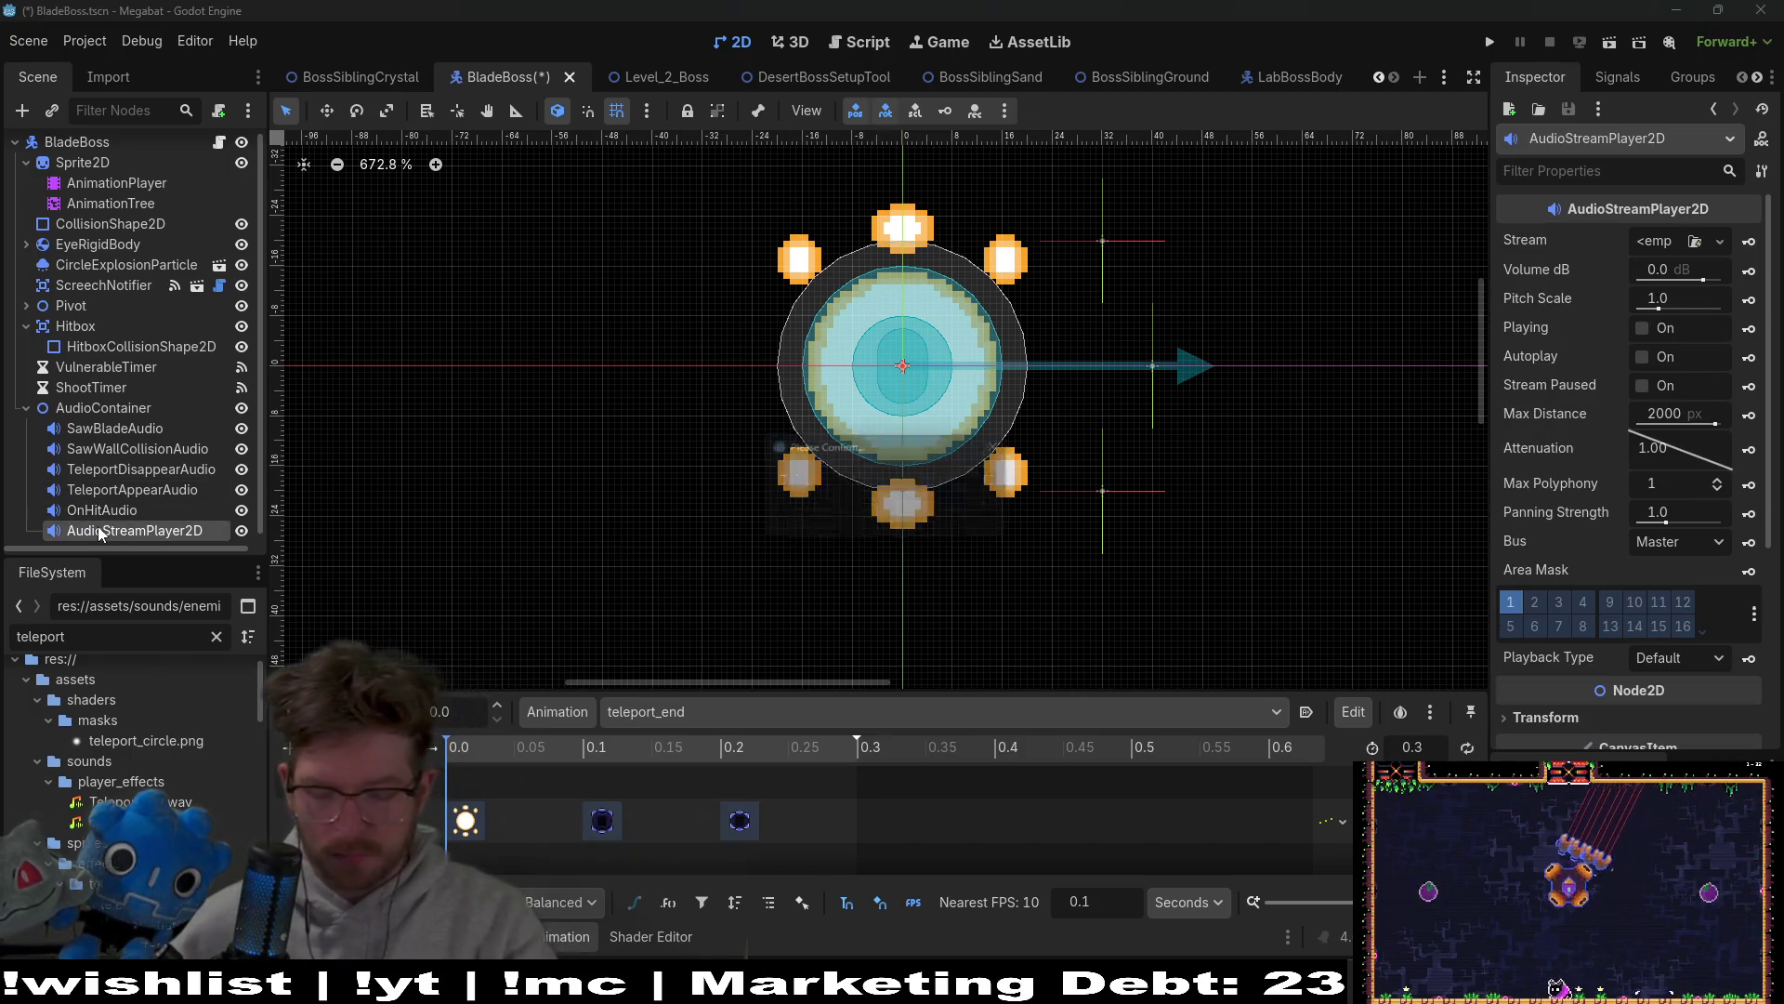
{"action": "key", "text": "Return"}
{"action": "key", "text": "ctrl+s"}
{"action": "left_click", "coordinate": [651, 77]}
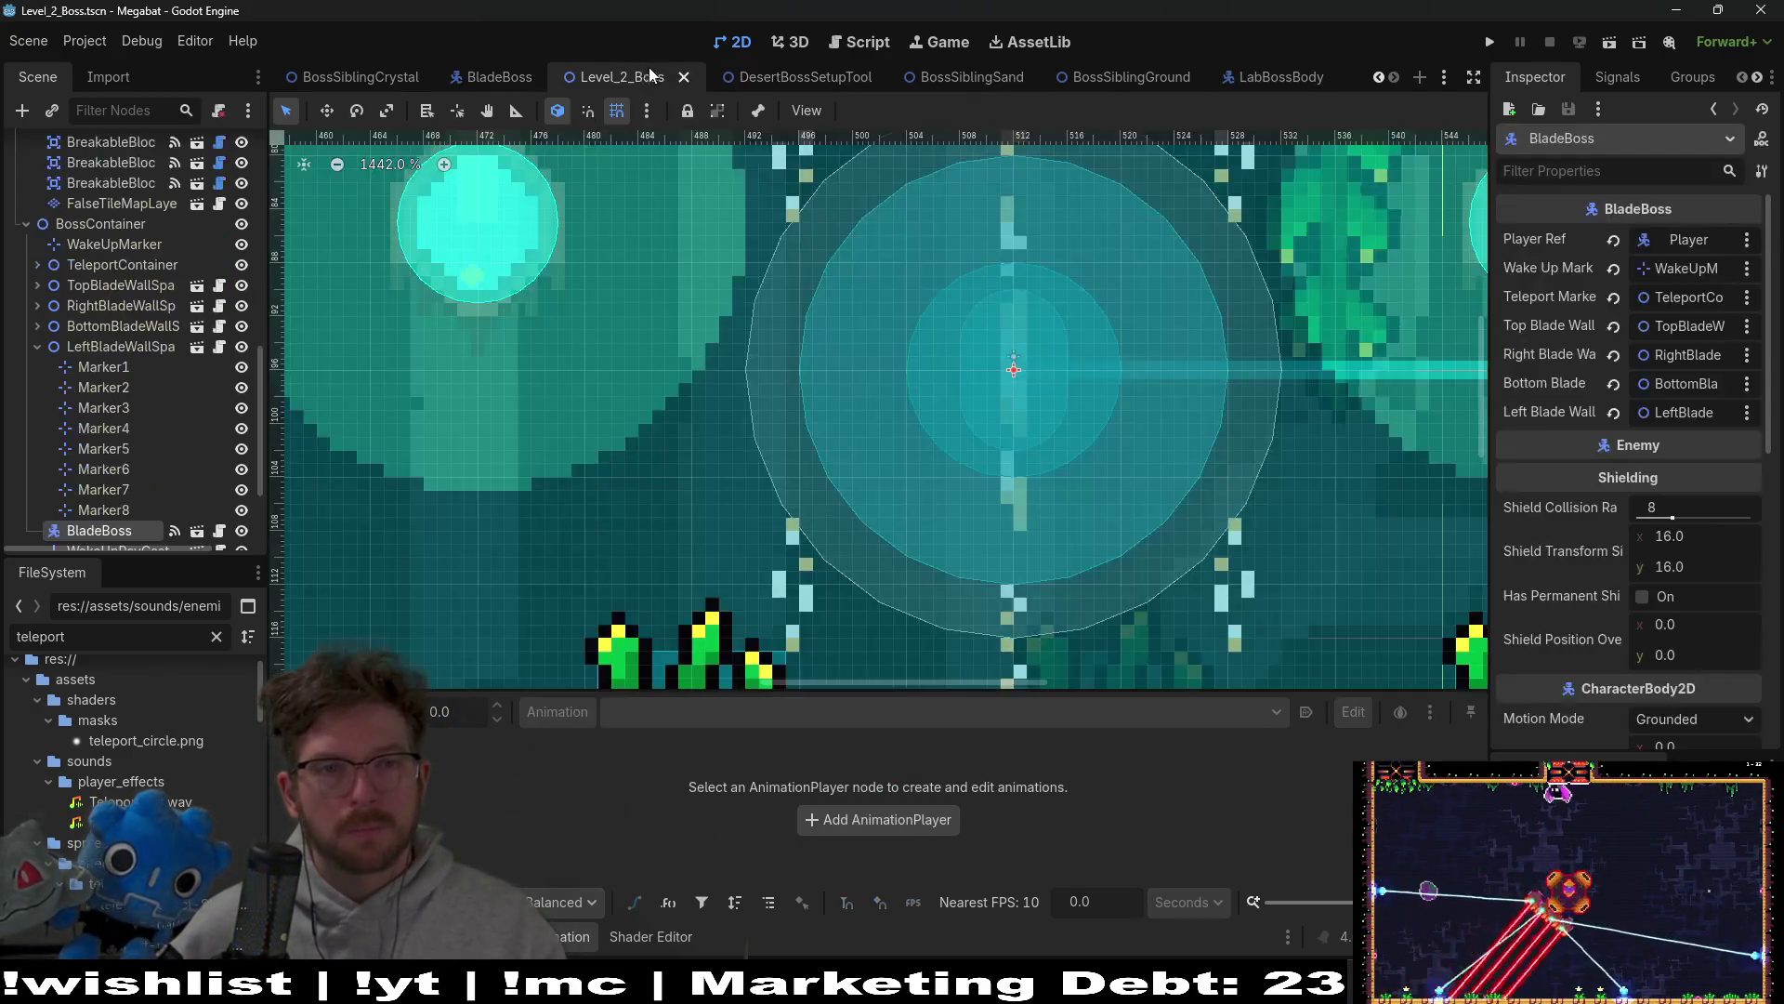
{"action": "left_click", "coordinate": [501, 79]}
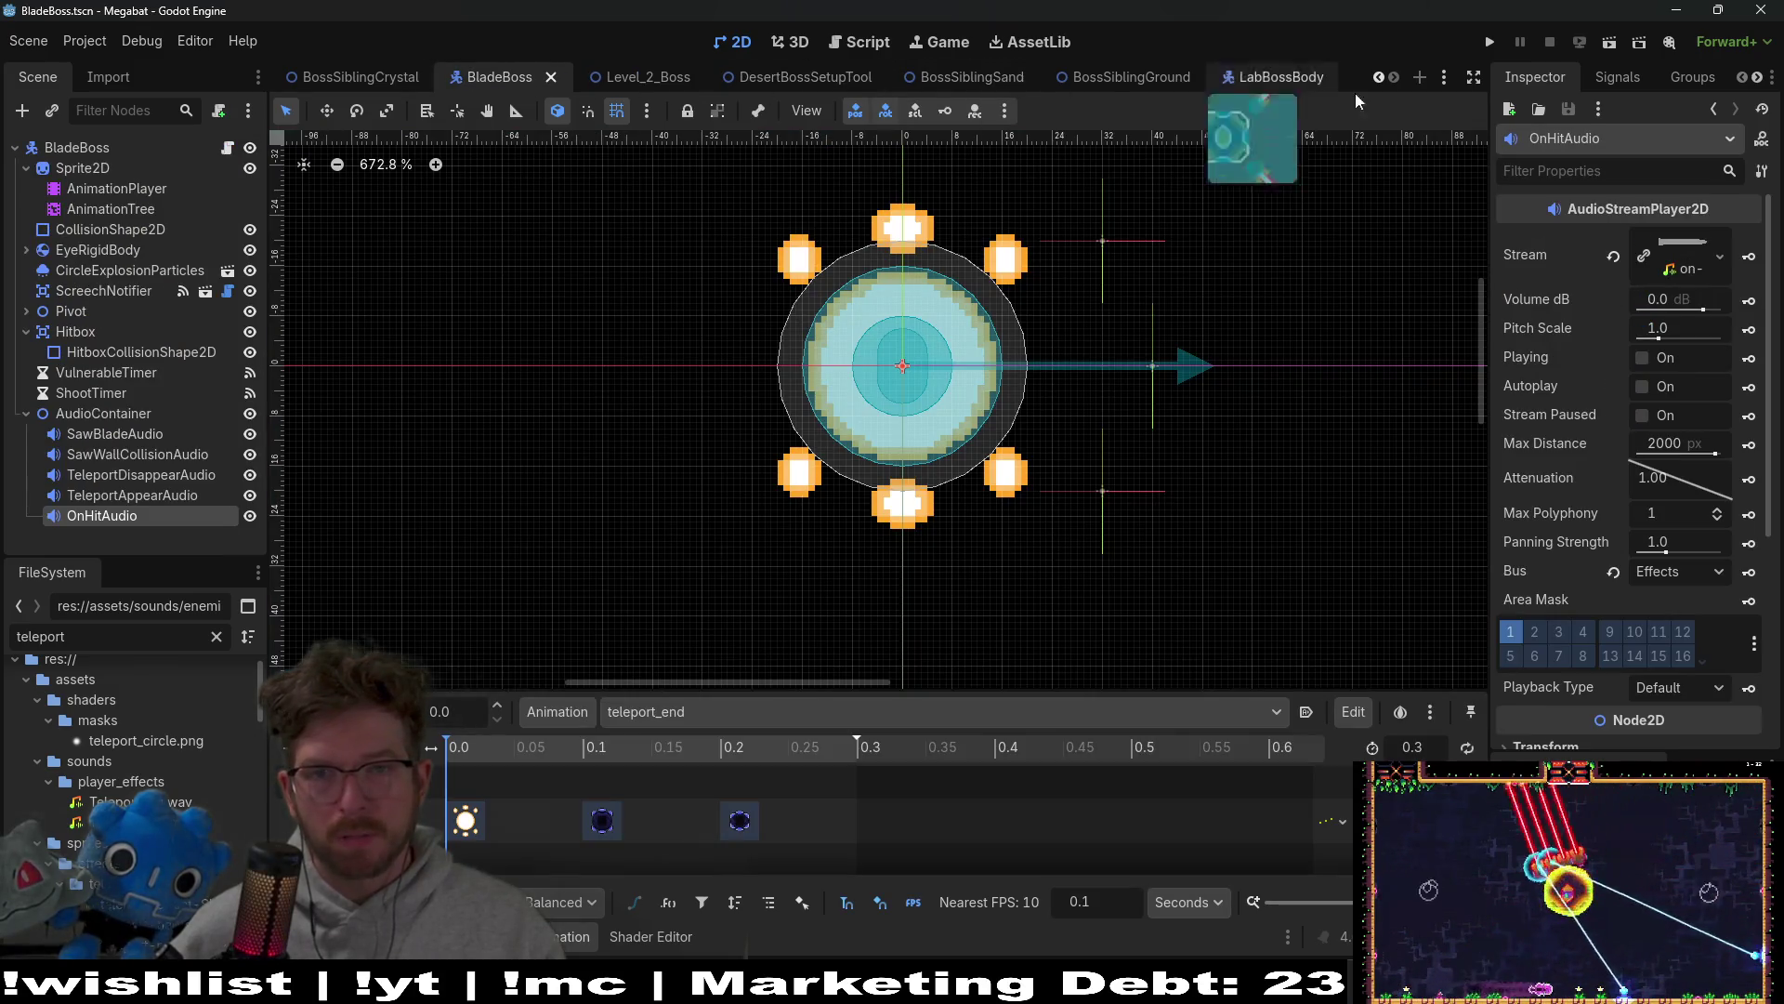
Step: In LabBossBody, expand AudioContainer, inspect CrankAudio and ScreechAudio, and play the crank sound
{"action": "left_click", "coordinate": [1269, 77]}
{"action": "scroll", "coordinate": [135, 472], "scroll_direction": "down", "scroll_amount": 3}
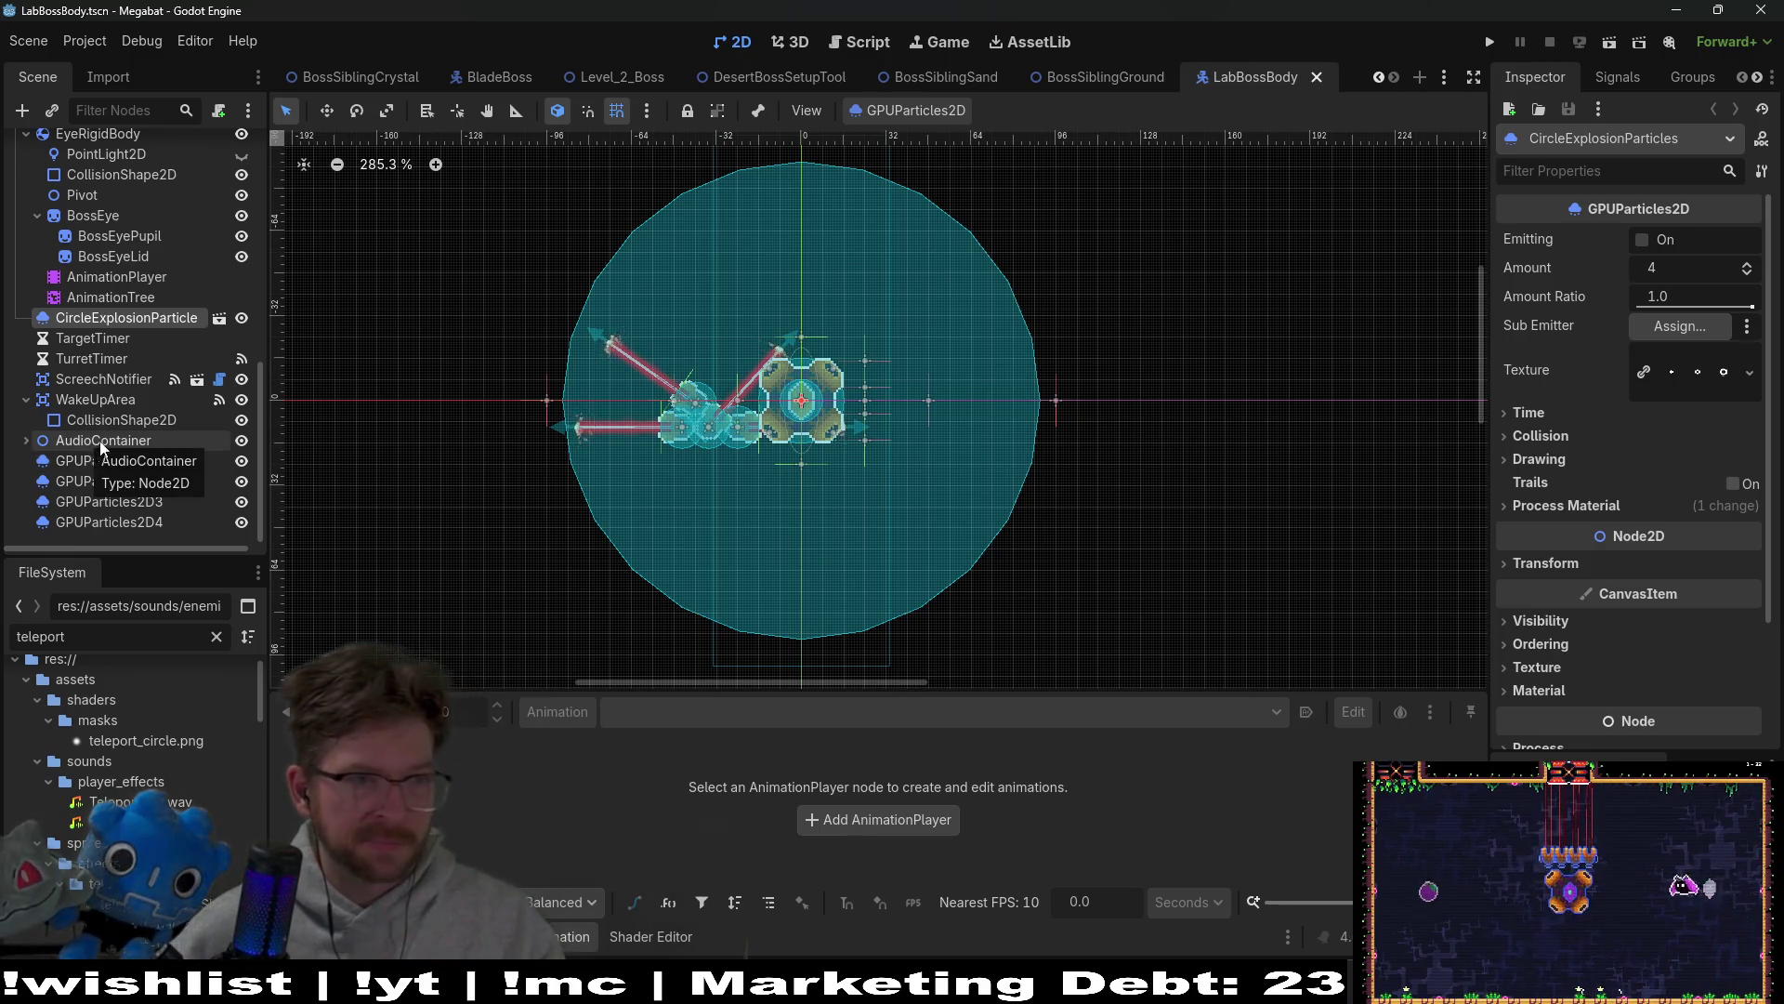
{"action": "scroll", "coordinate": [107, 400], "scroll_direction": "up", "scroll_amount": 10}
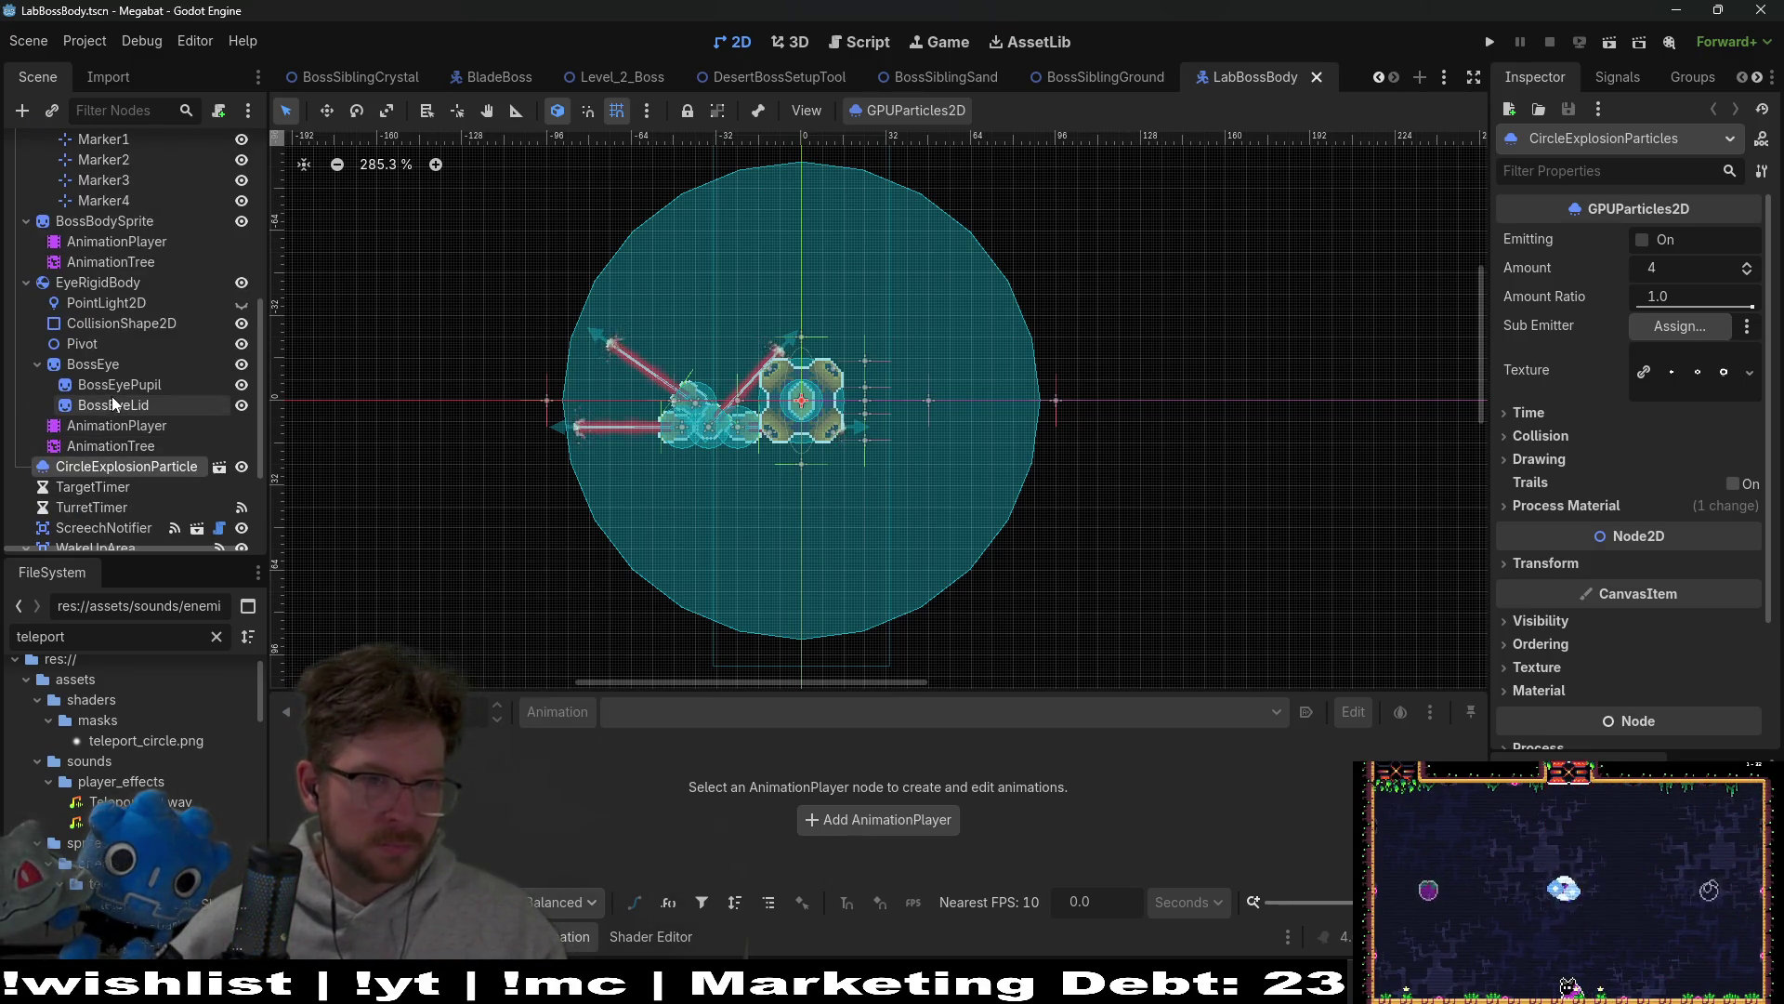
{"action": "scroll", "coordinate": [115, 396], "scroll_direction": "up", "scroll_amount": 6}
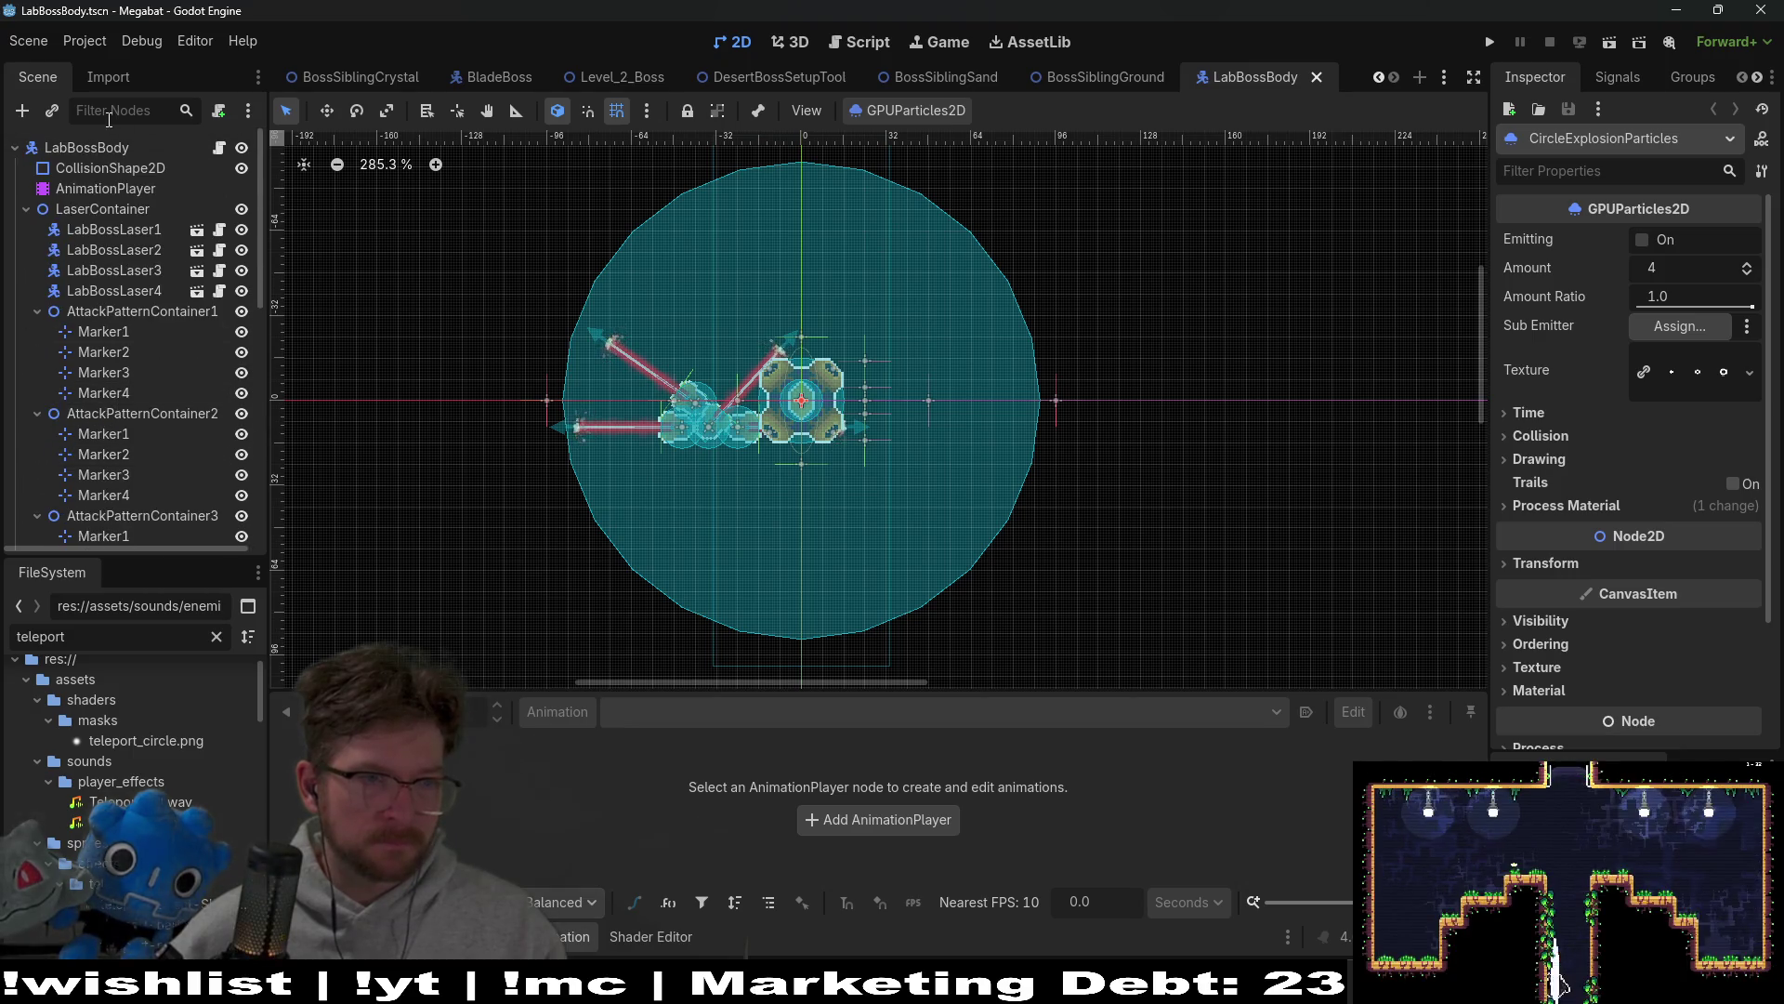
{"action": "scroll", "coordinate": [120, 405], "scroll_direction": "down", "scroll_amount": 15}
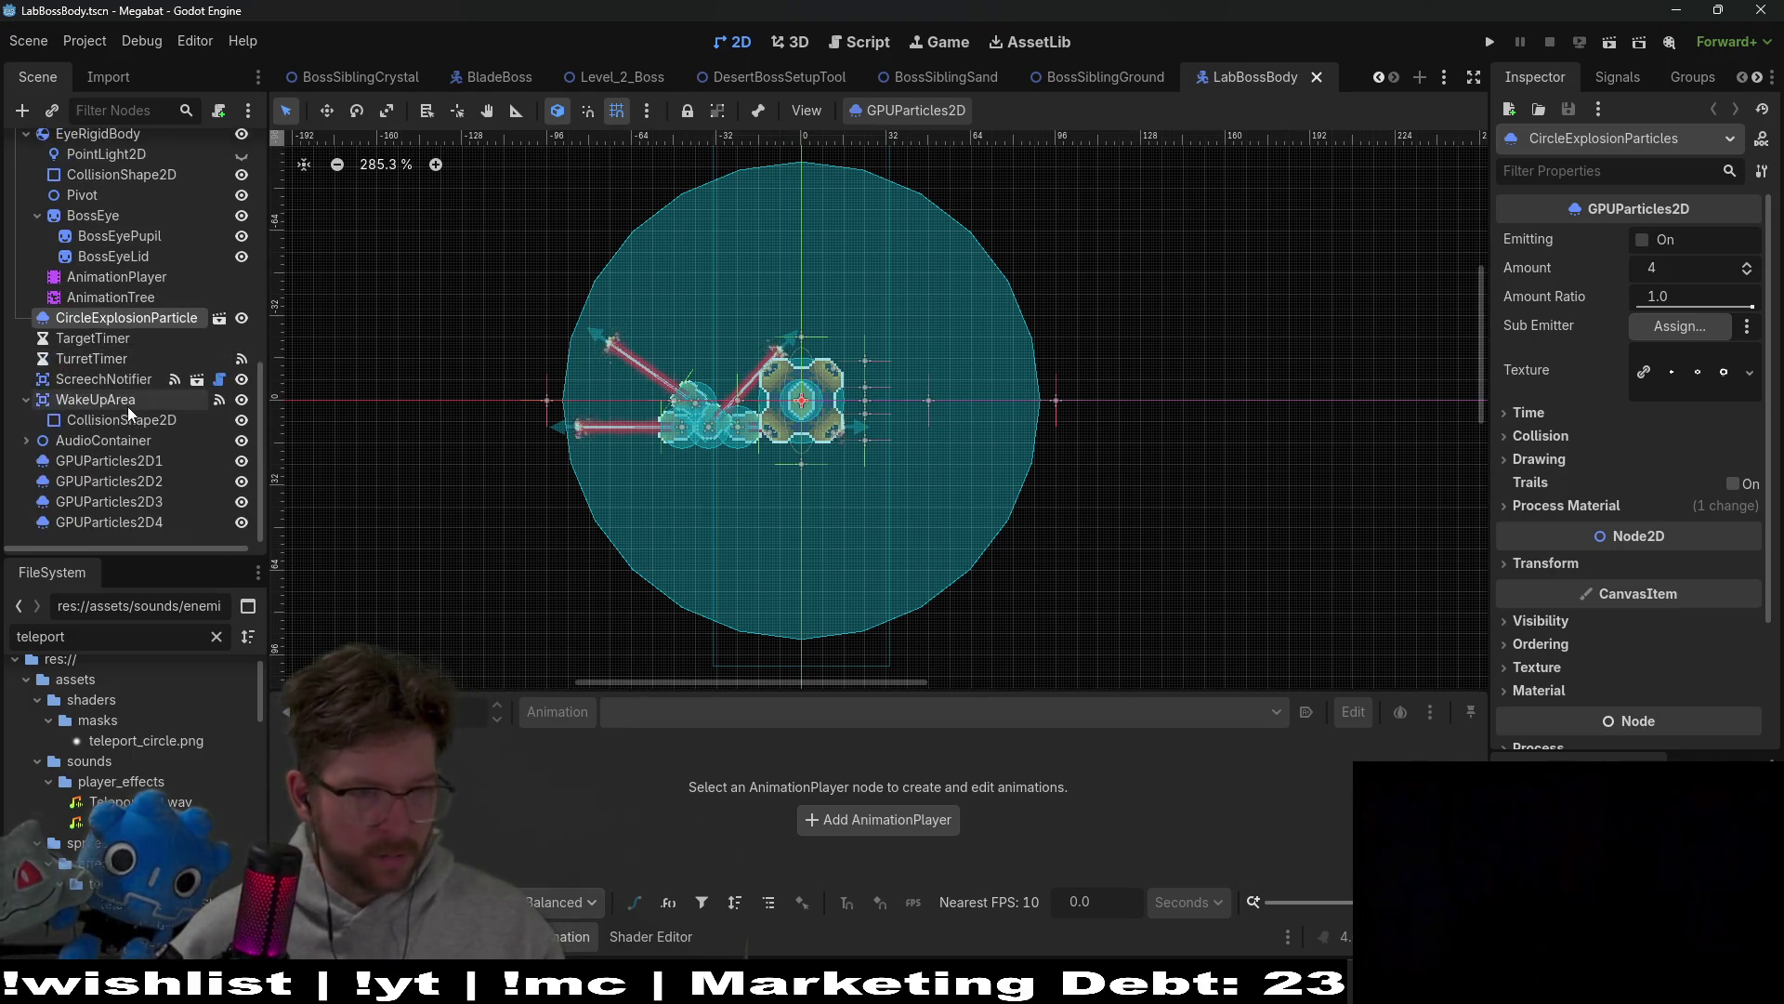
{"action": "left_click", "coordinate": [26, 440]}
{"action": "scroll", "coordinate": [119, 445], "scroll_direction": "down", "scroll_amount": 2}
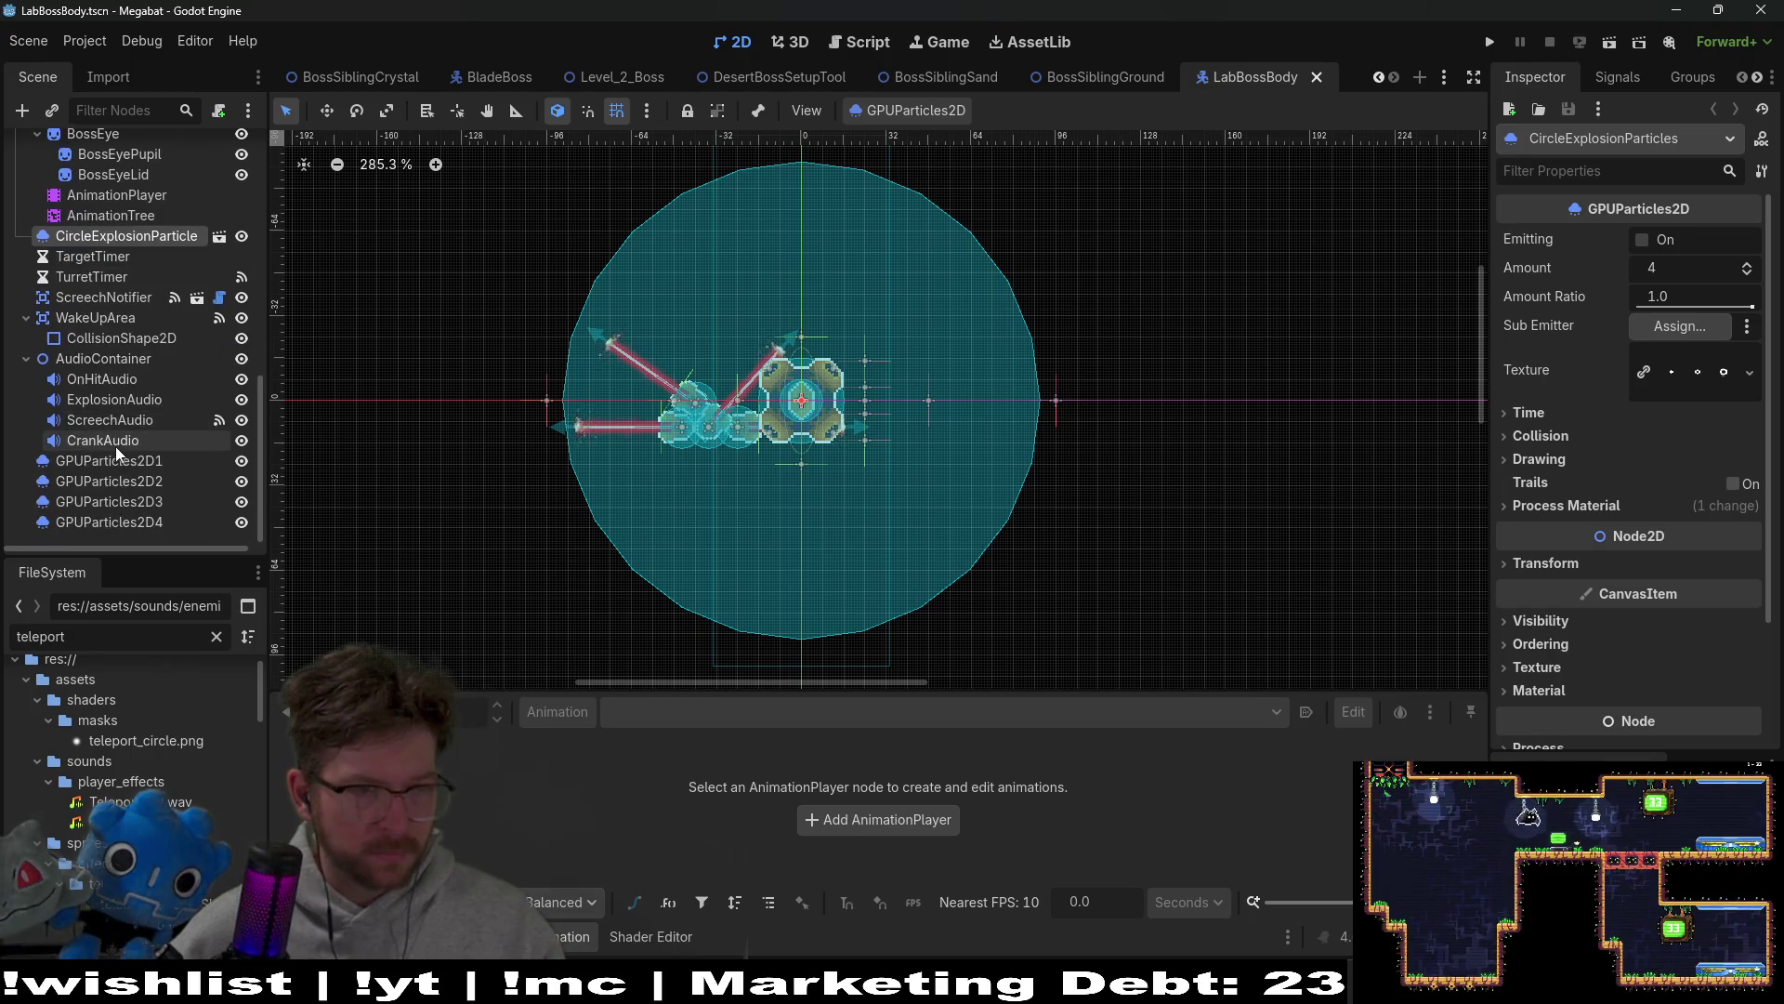
{"action": "left_click", "coordinate": [116, 447]}
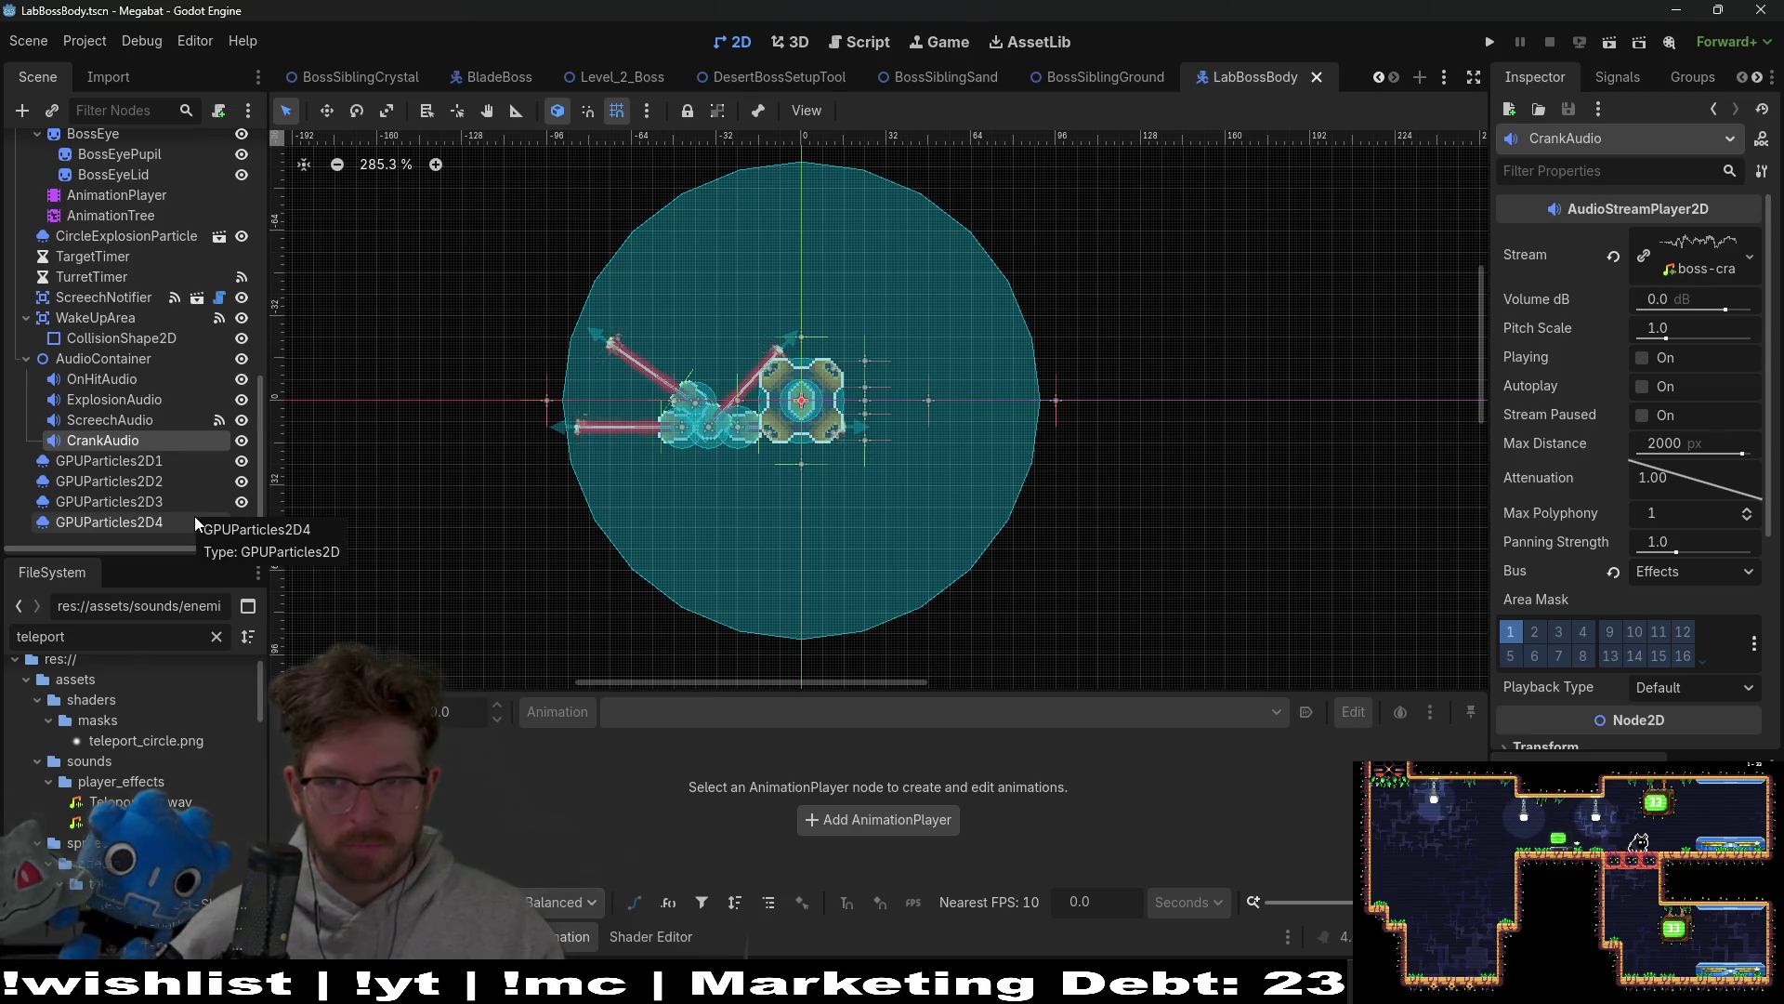
{"action": "left_click", "coordinate": [127, 420]}
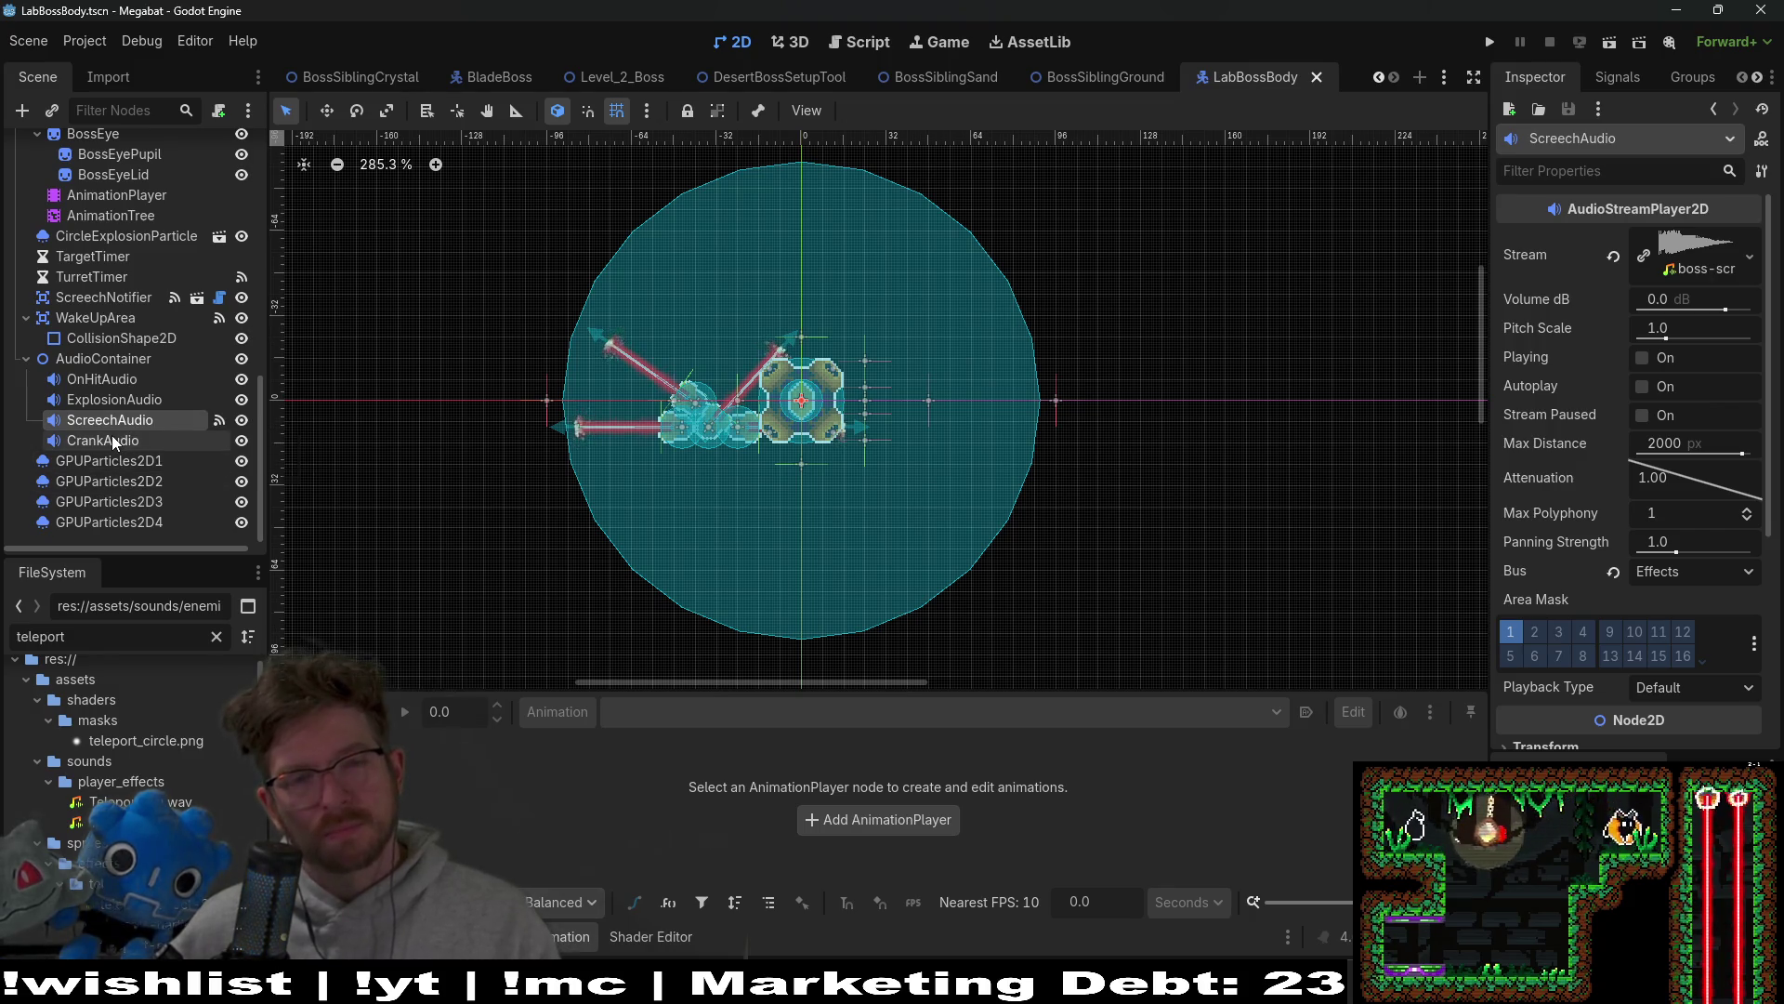
{"action": "left_click", "coordinate": [111, 437]}
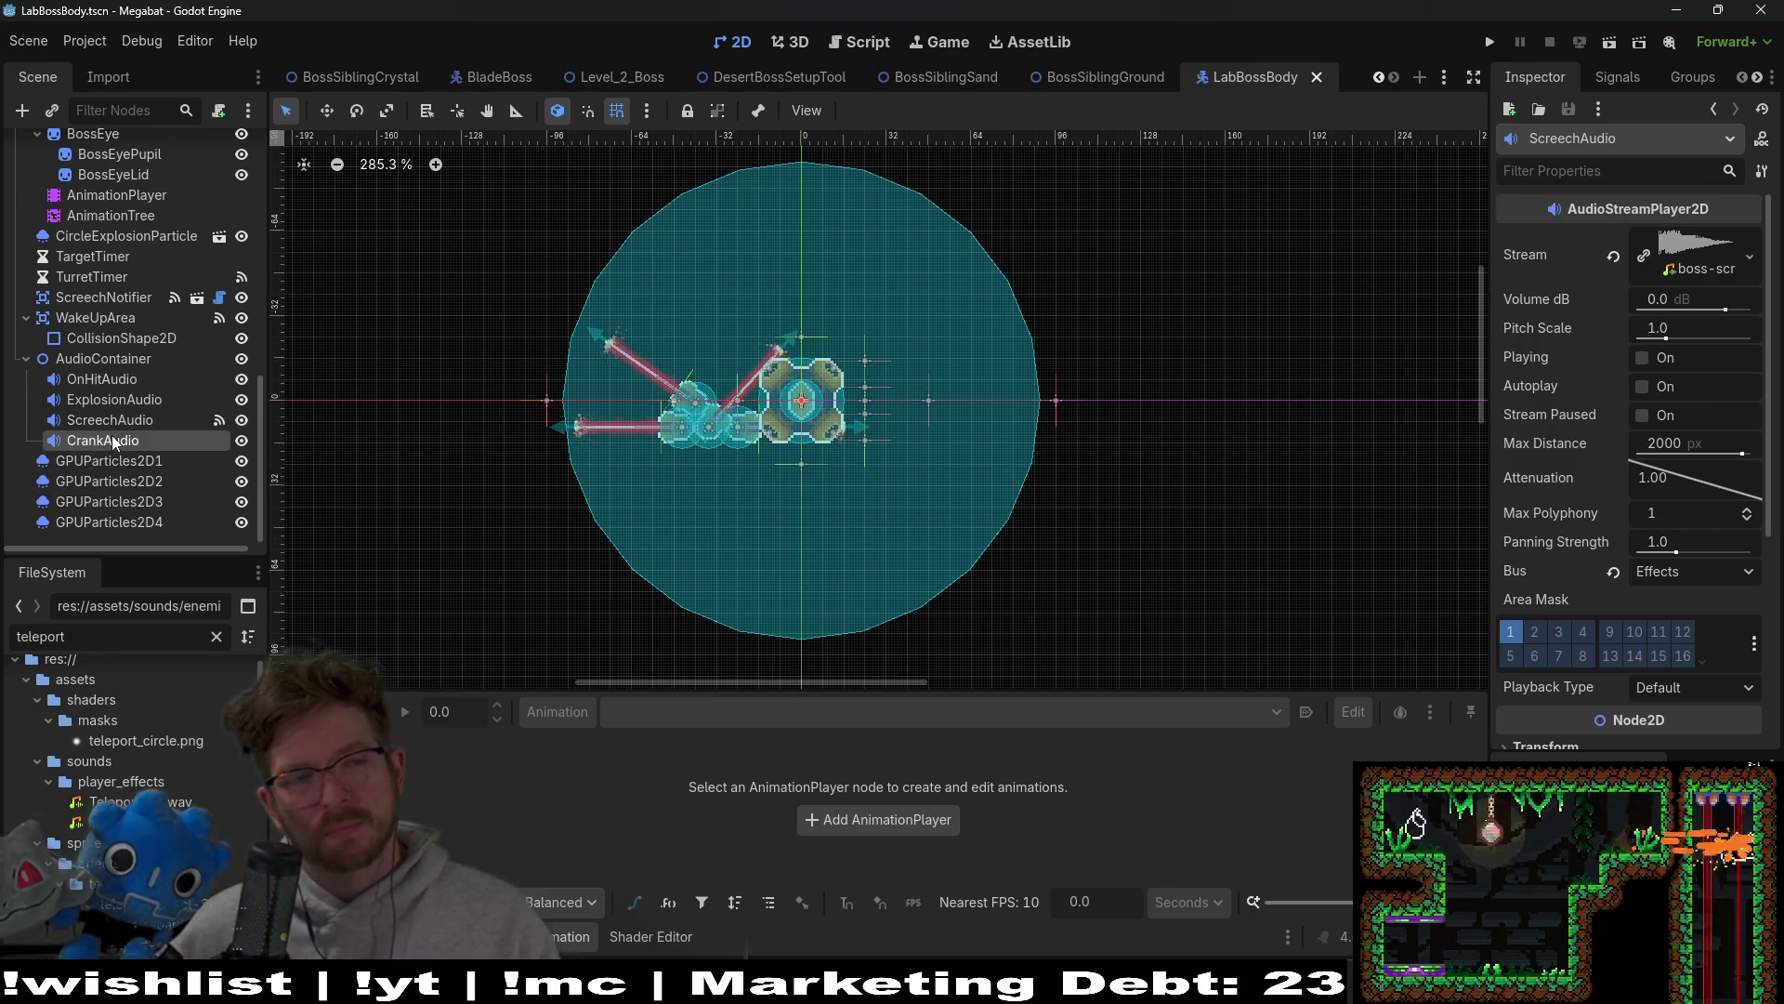
{"action": "left_click", "coordinate": [1697, 238]}
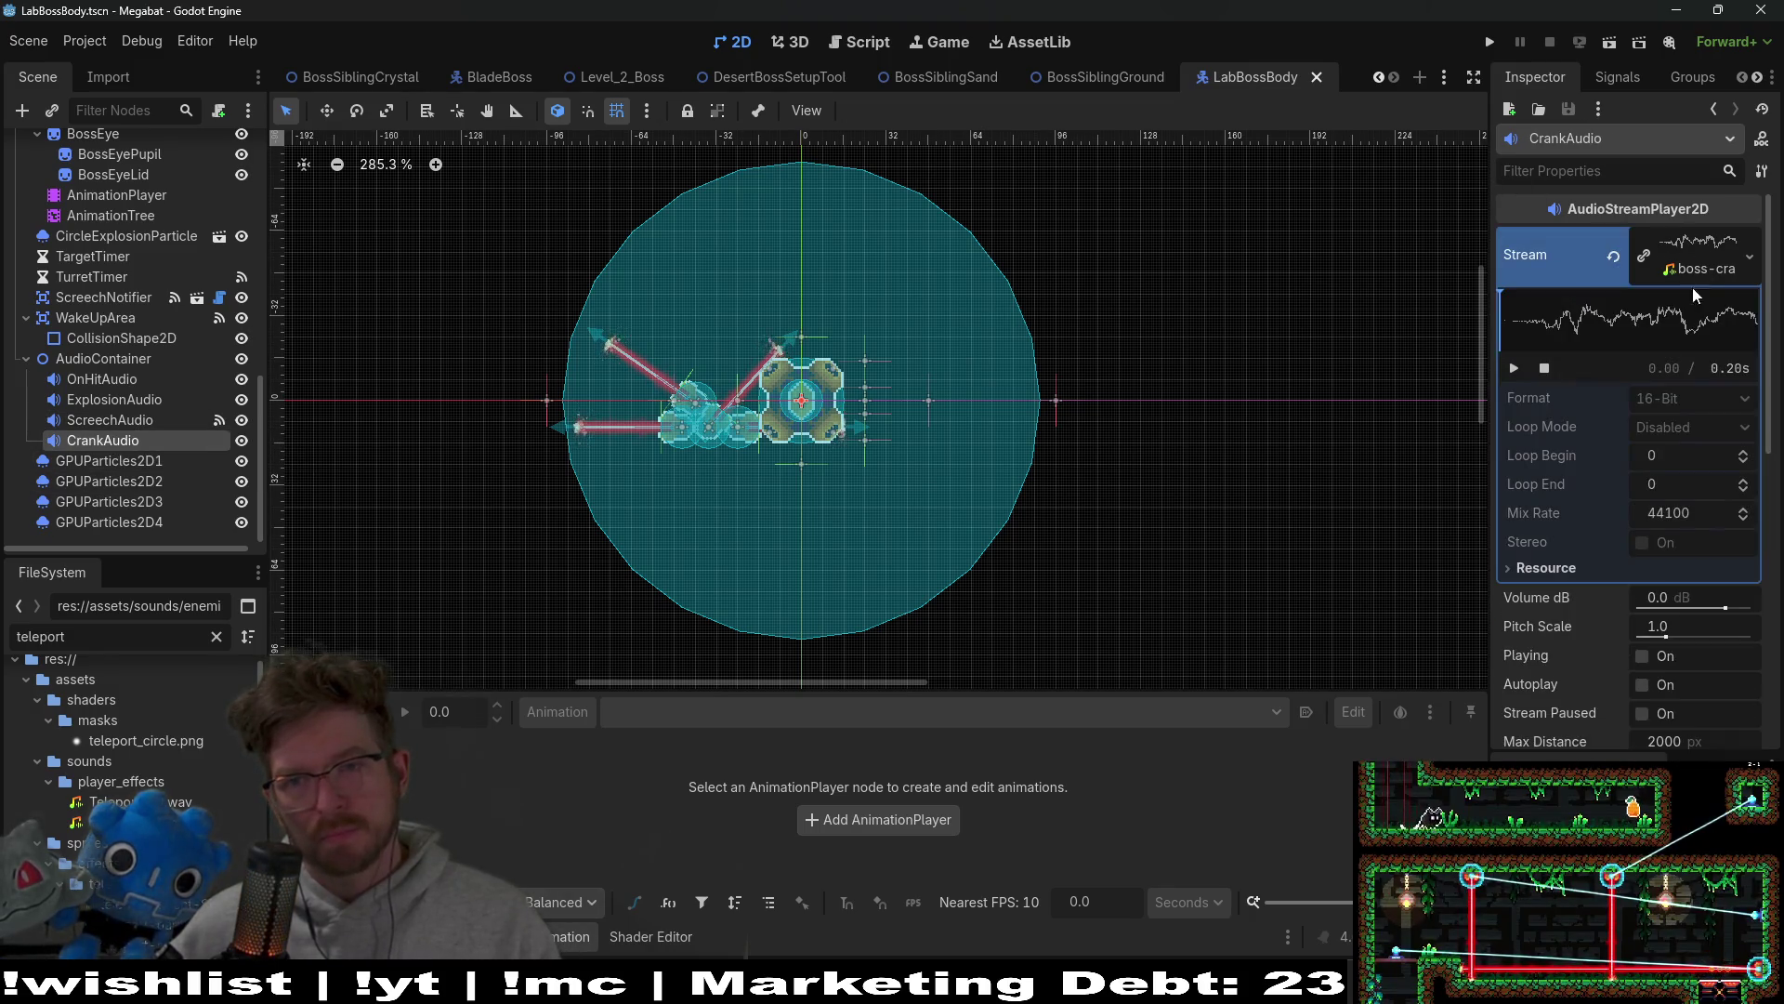
{"action": "left_click", "coordinate": [1513, 370]}
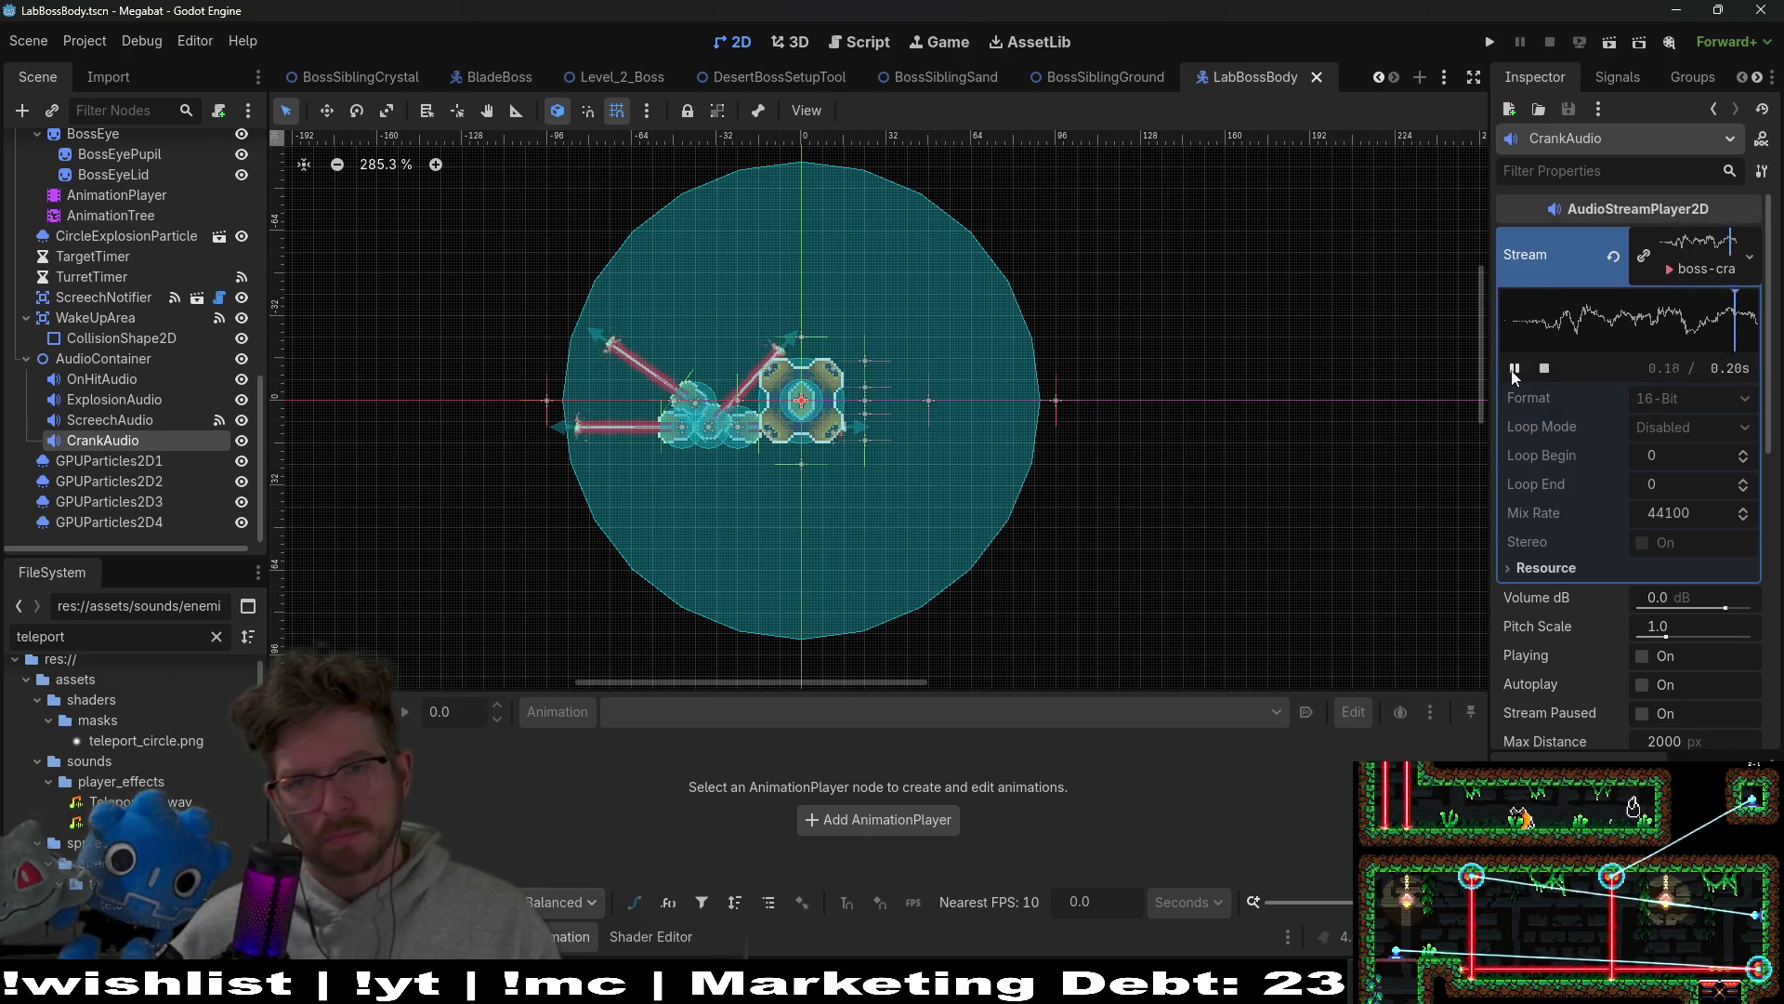
Step: Preview the ScreechAudio and 0.30 s ExplosionAudio sounds, then copy the ExplosionAudio node
{"action": "left_click", "coordinate": [123, 422]}
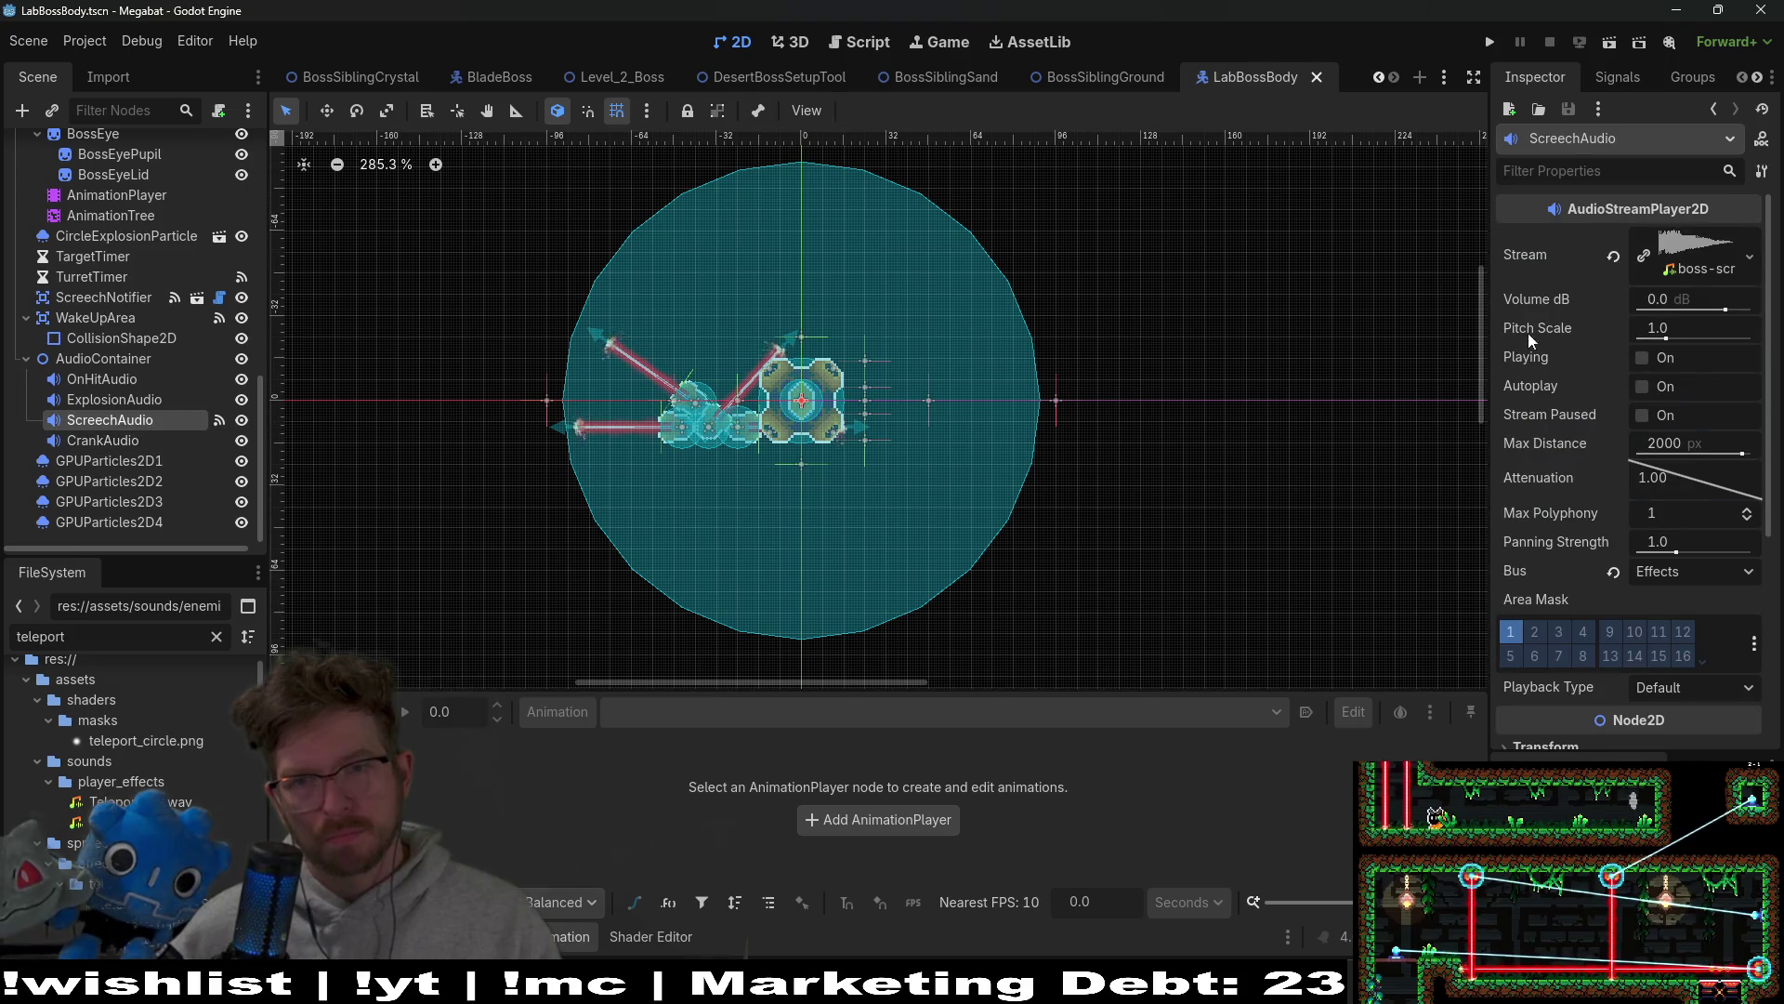
{"action": "left_click", "coordinate": [1683, 277]}
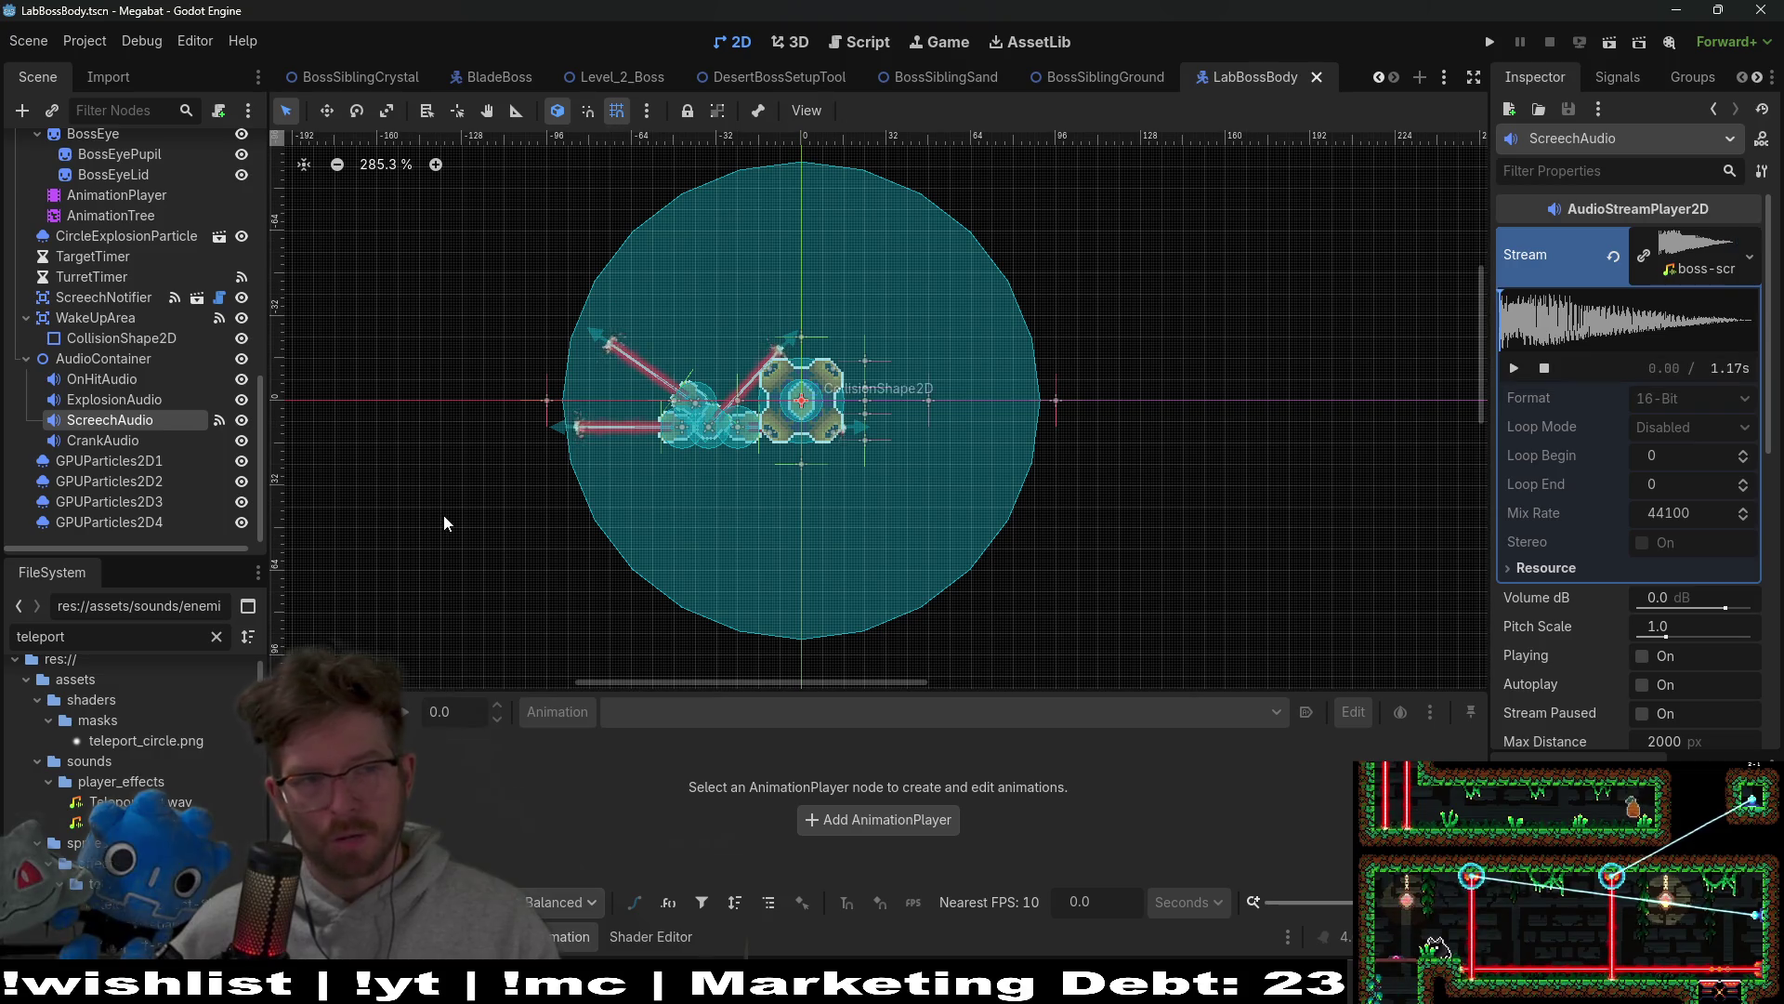
{"action": "left_click", "coordinate": [127, 400]}
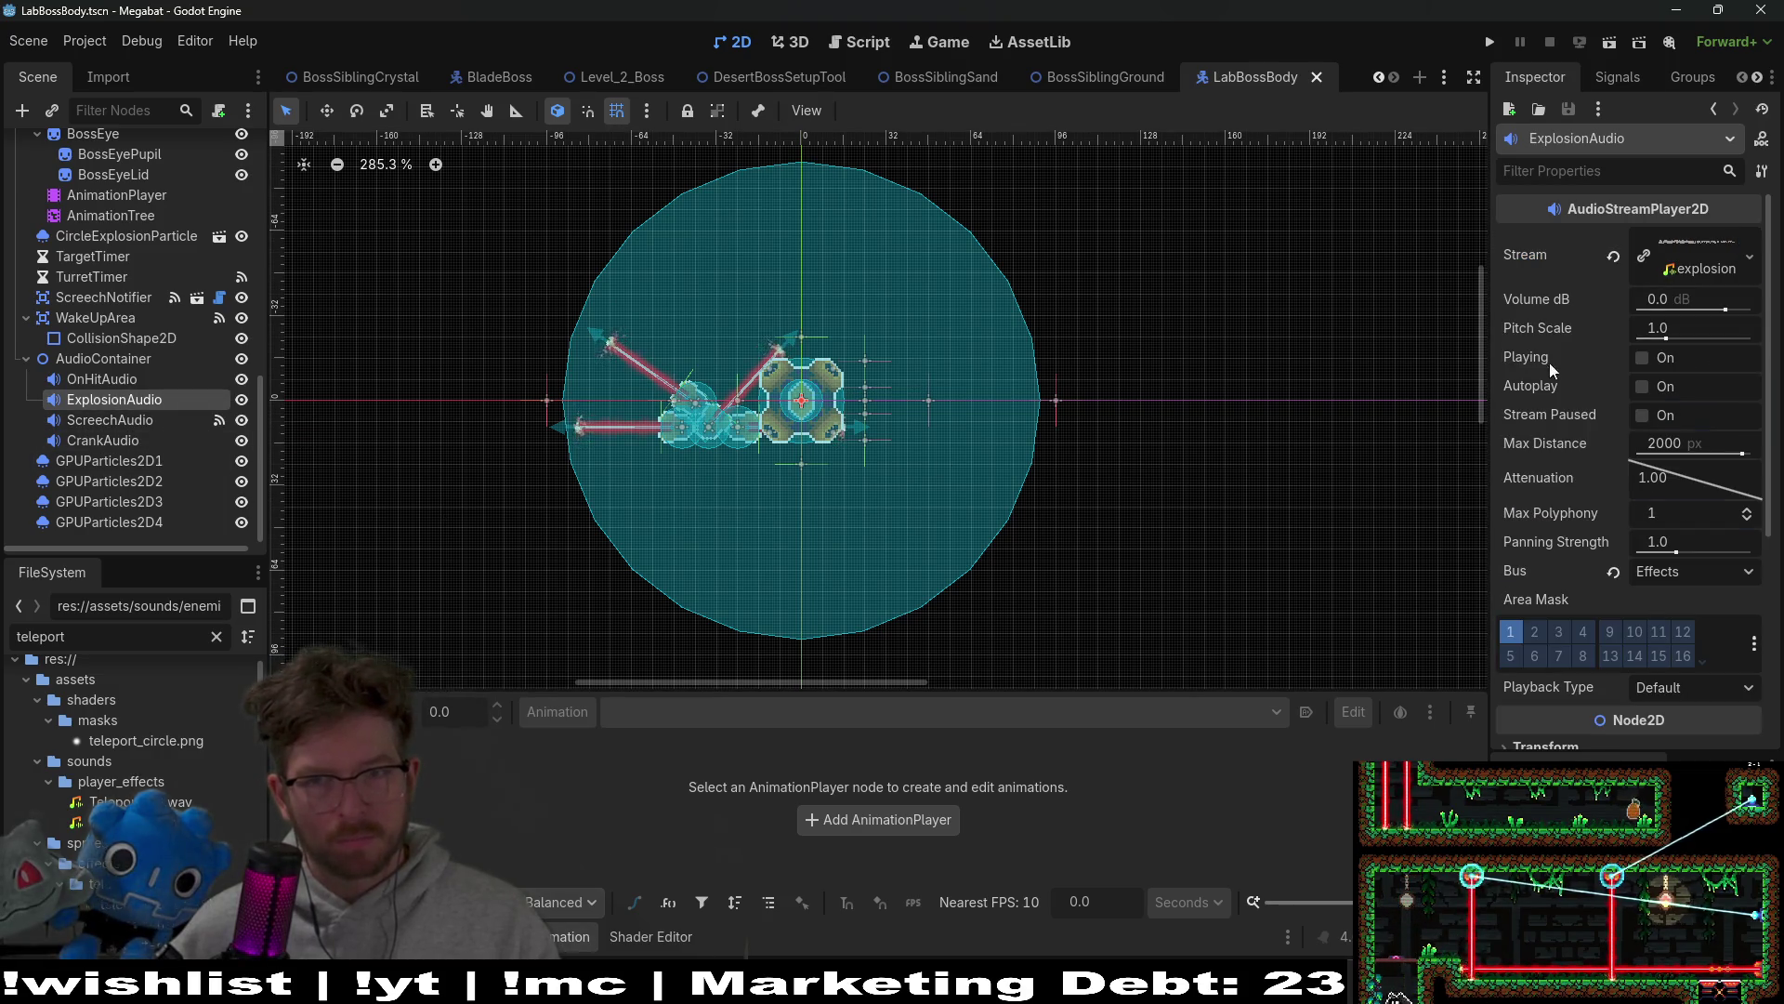
{"action": "left_click", "coordinate": [1686, 254]}
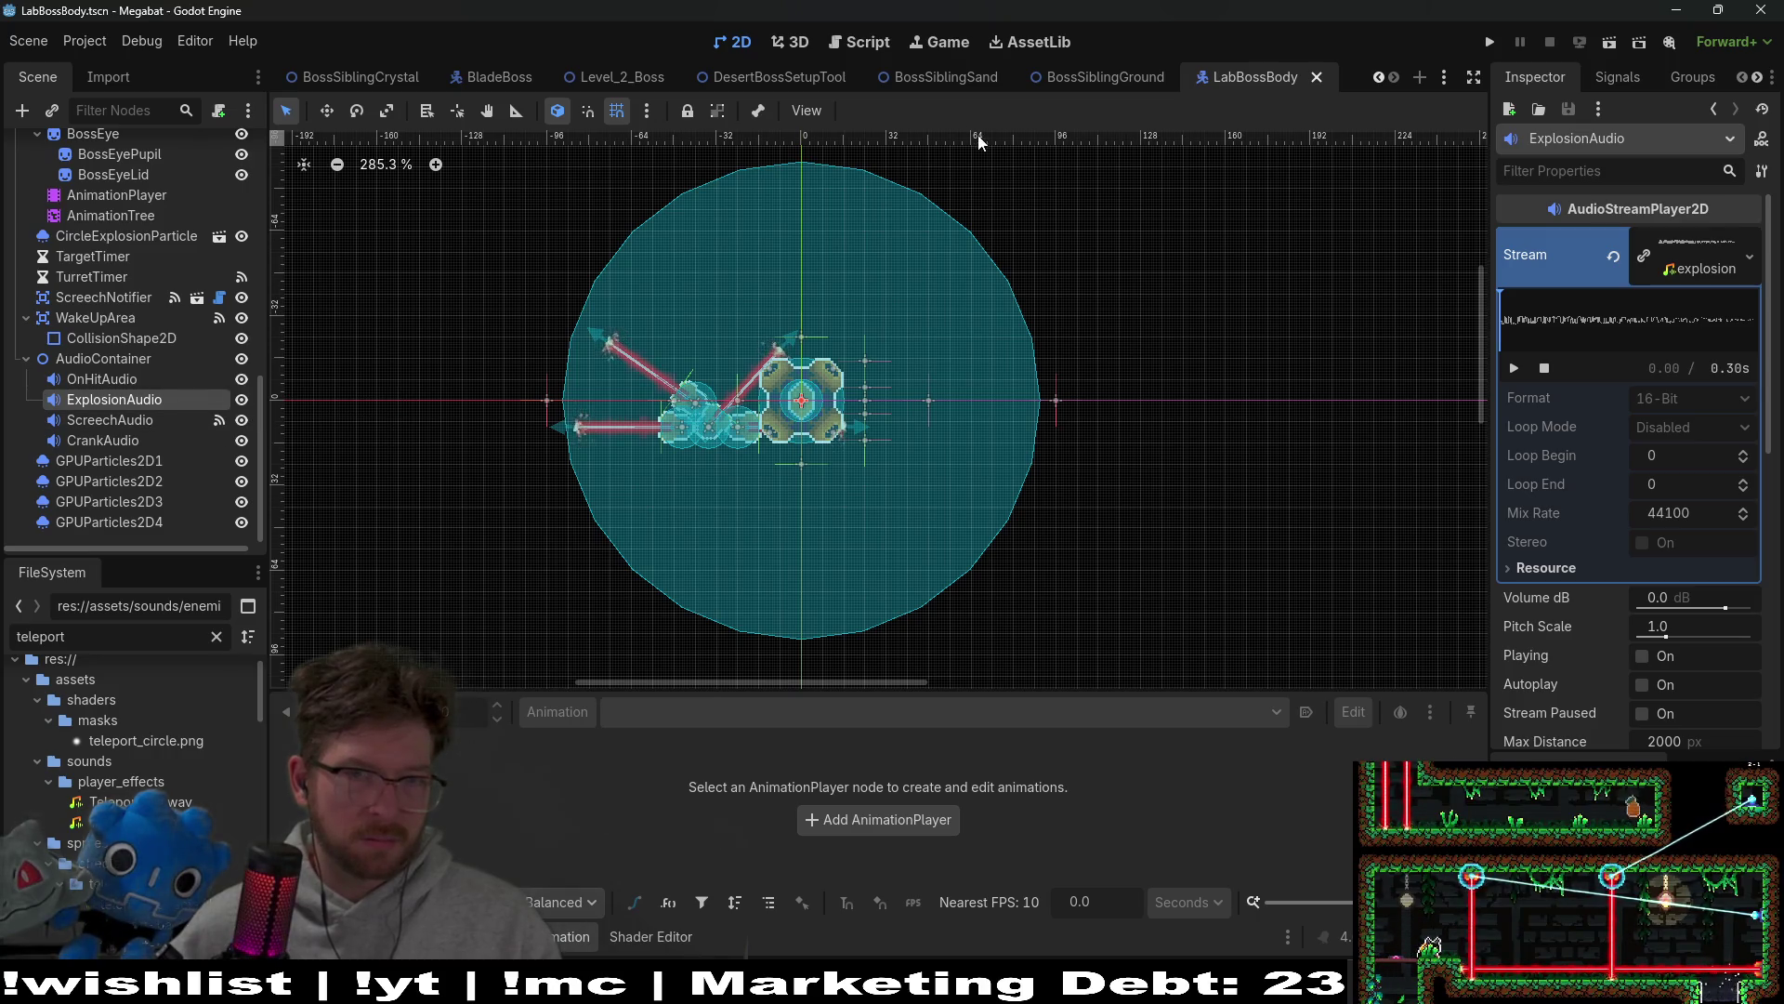
{"action": "right_click", "coordinate": [148, 405]}
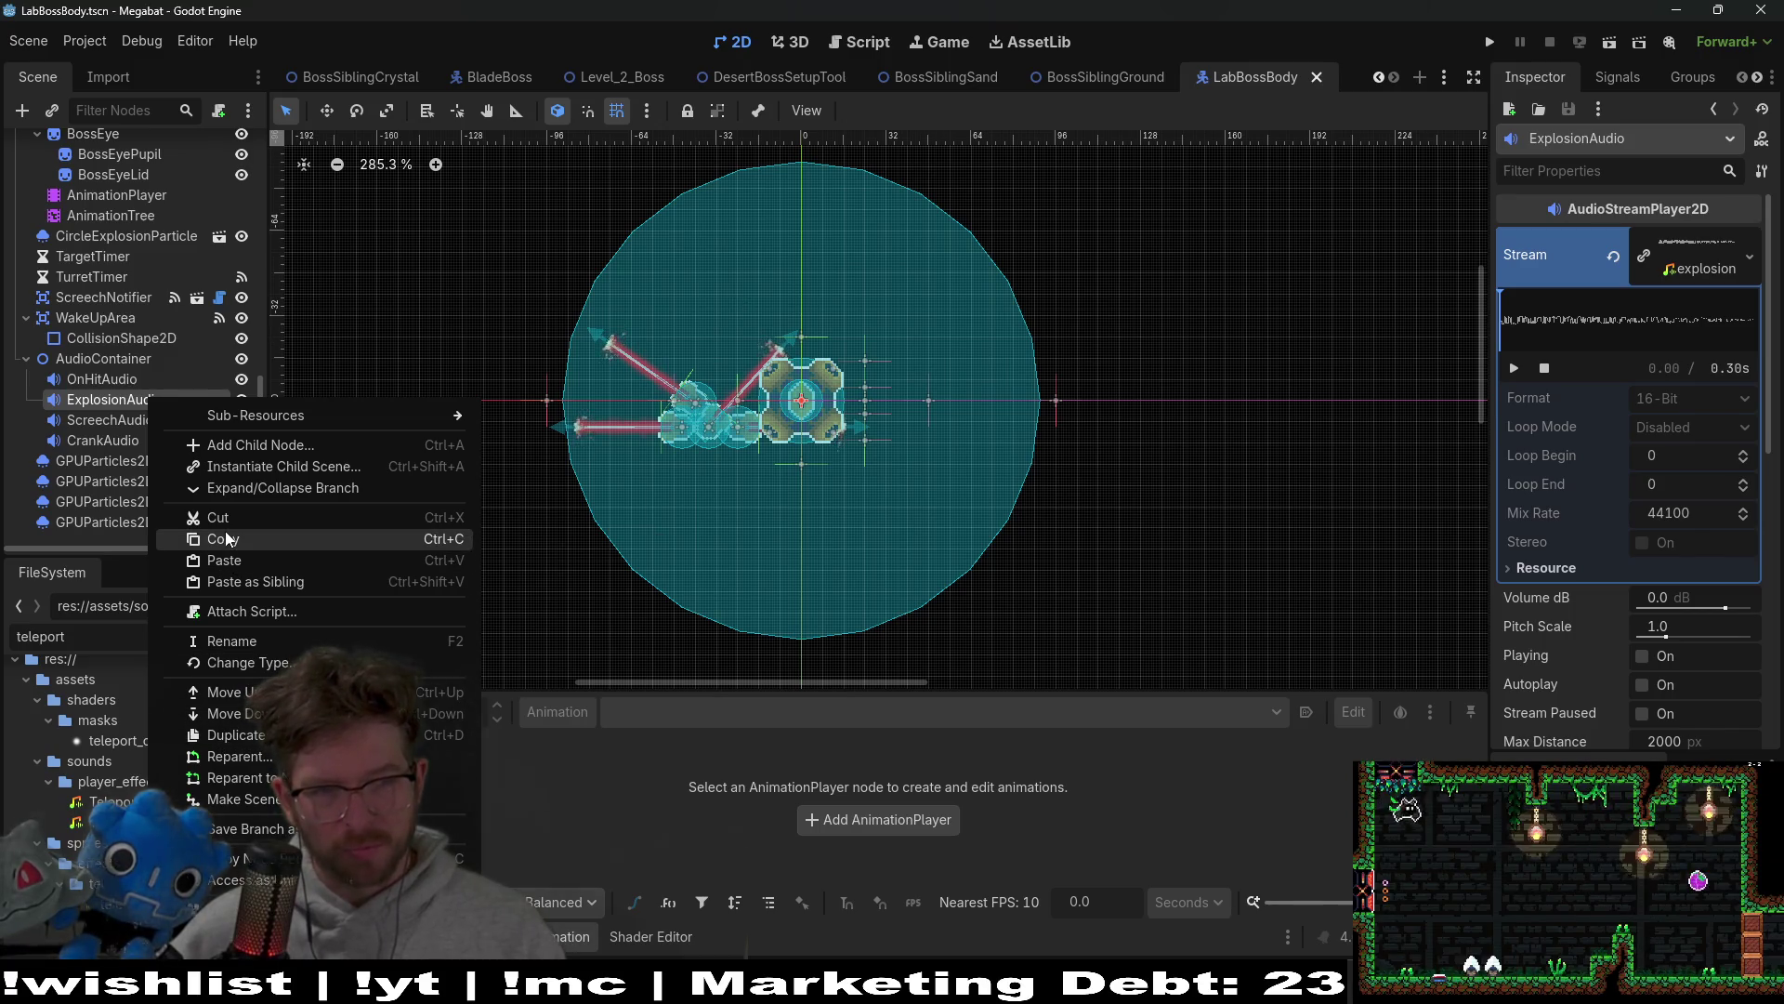
{"action": "left_click", "coordinate": [907, 327]}
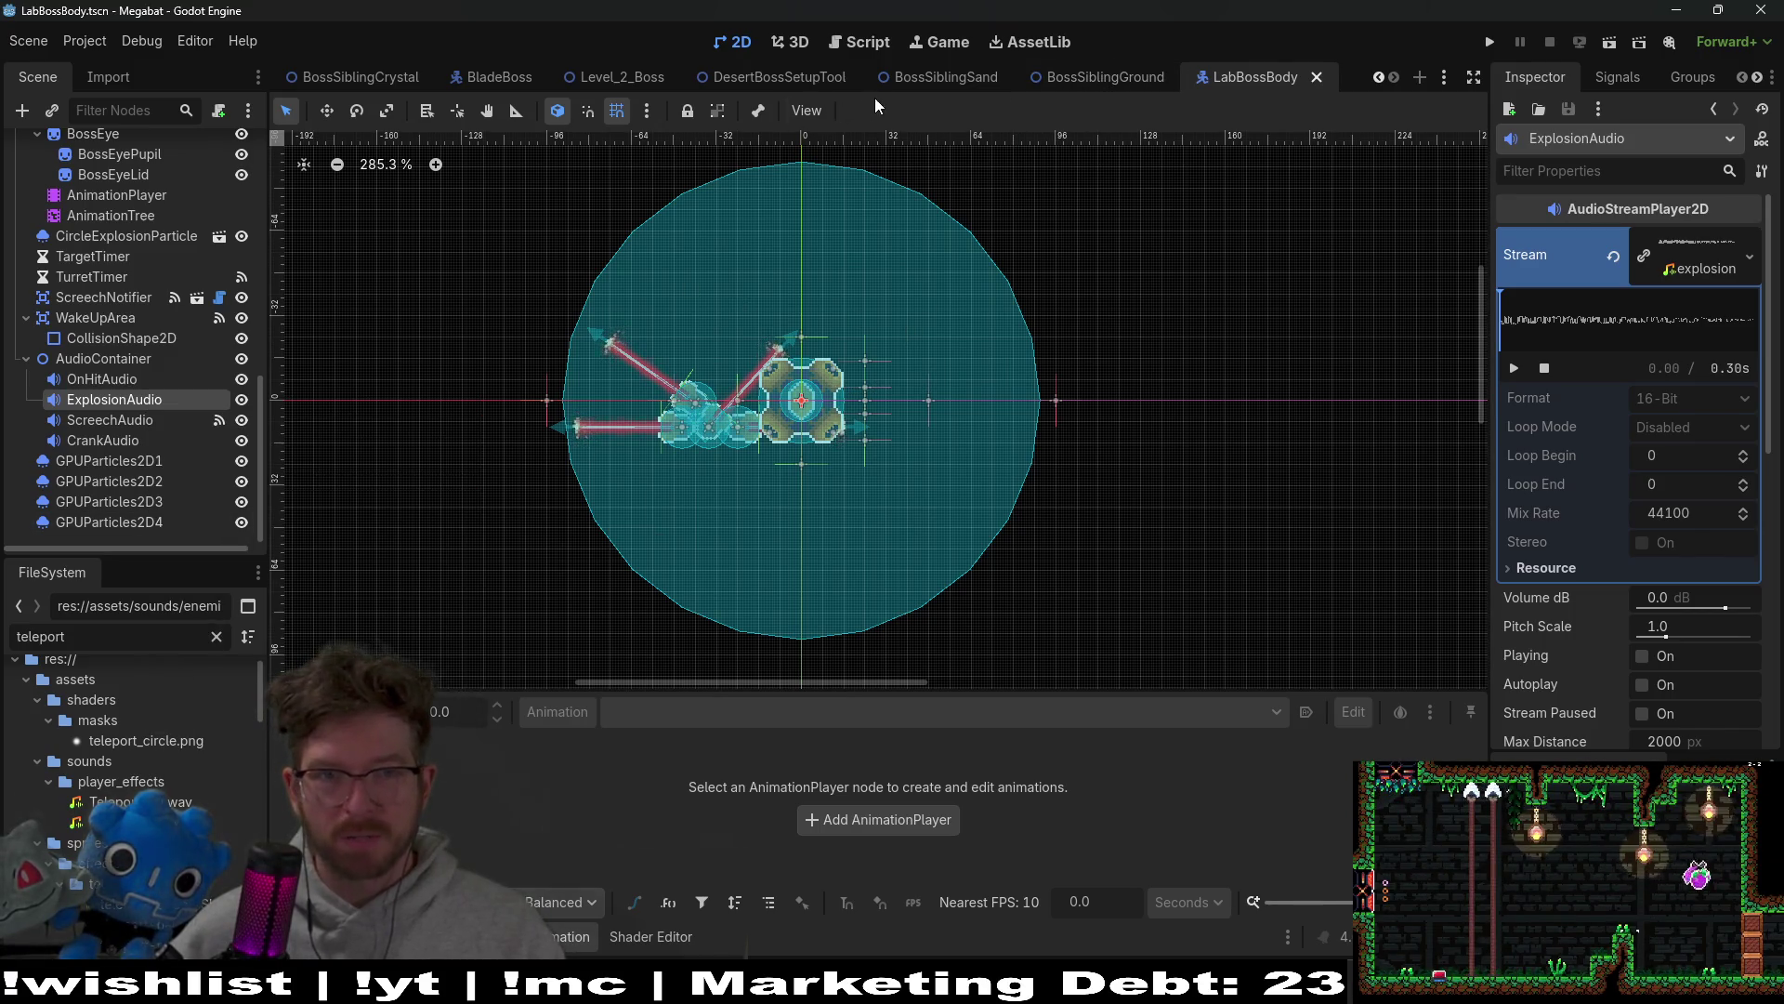
{"action": "mouse_move", "coordinate": [920, 83]}
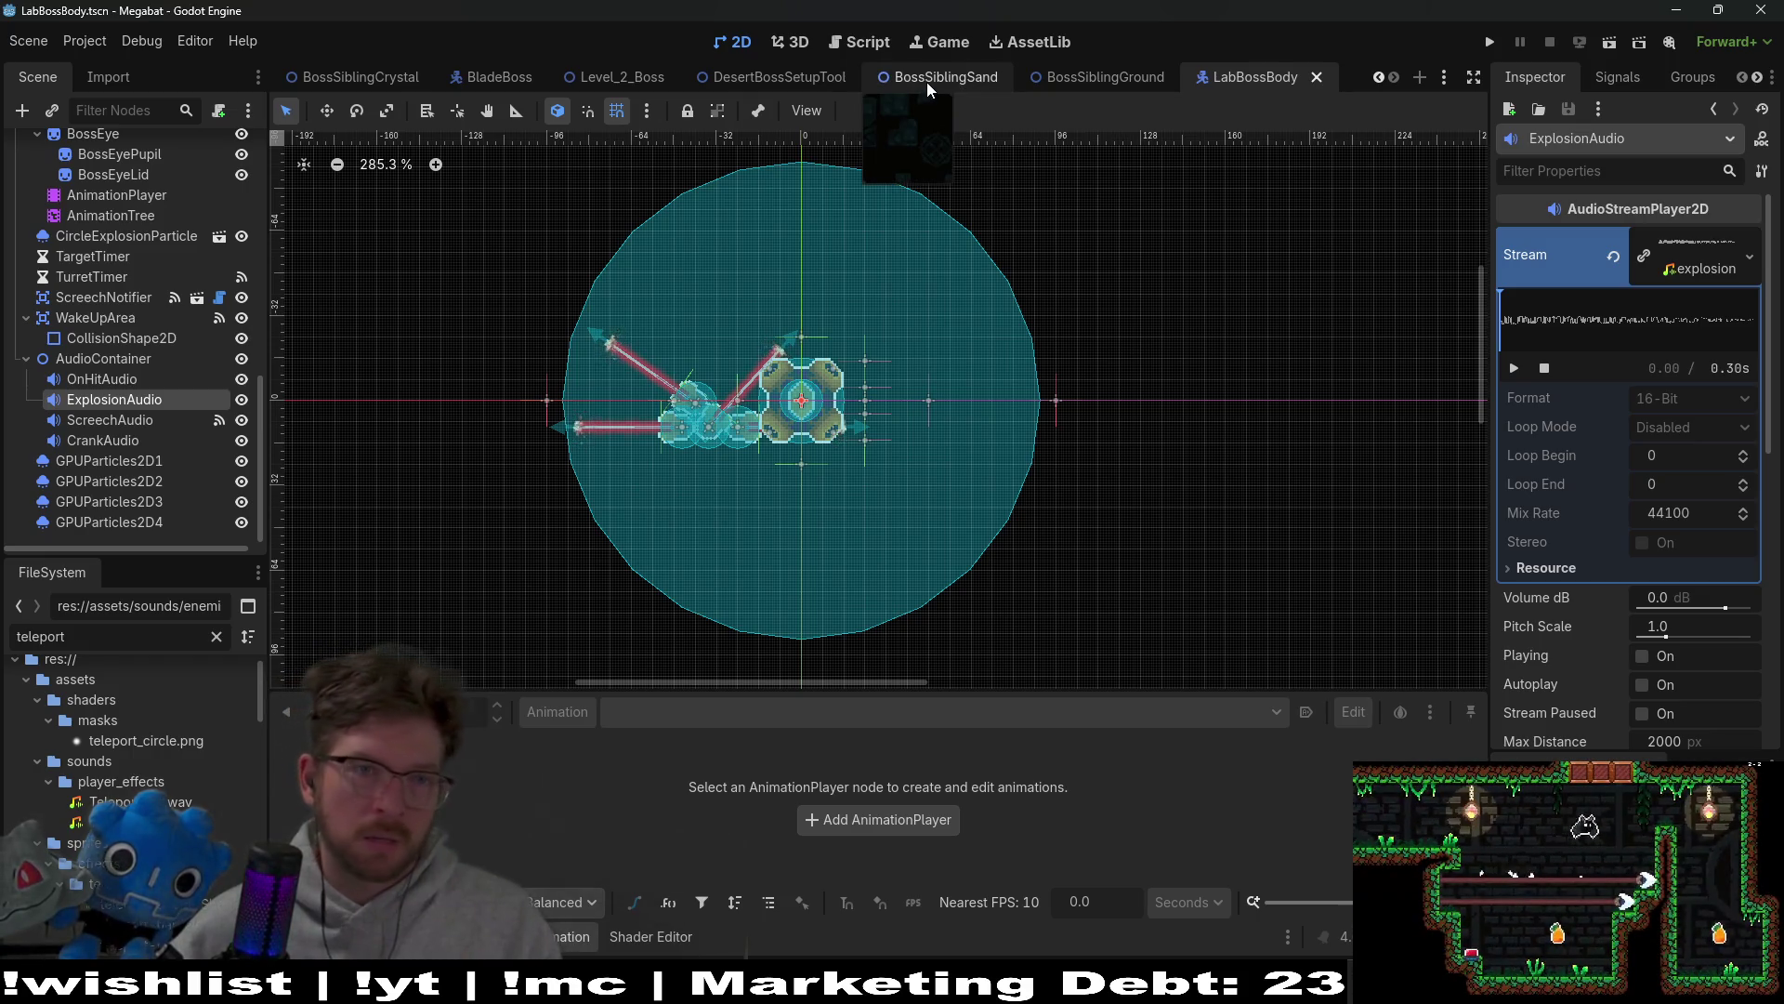
{"action": "left_click", "coordinate": [484, 85]}
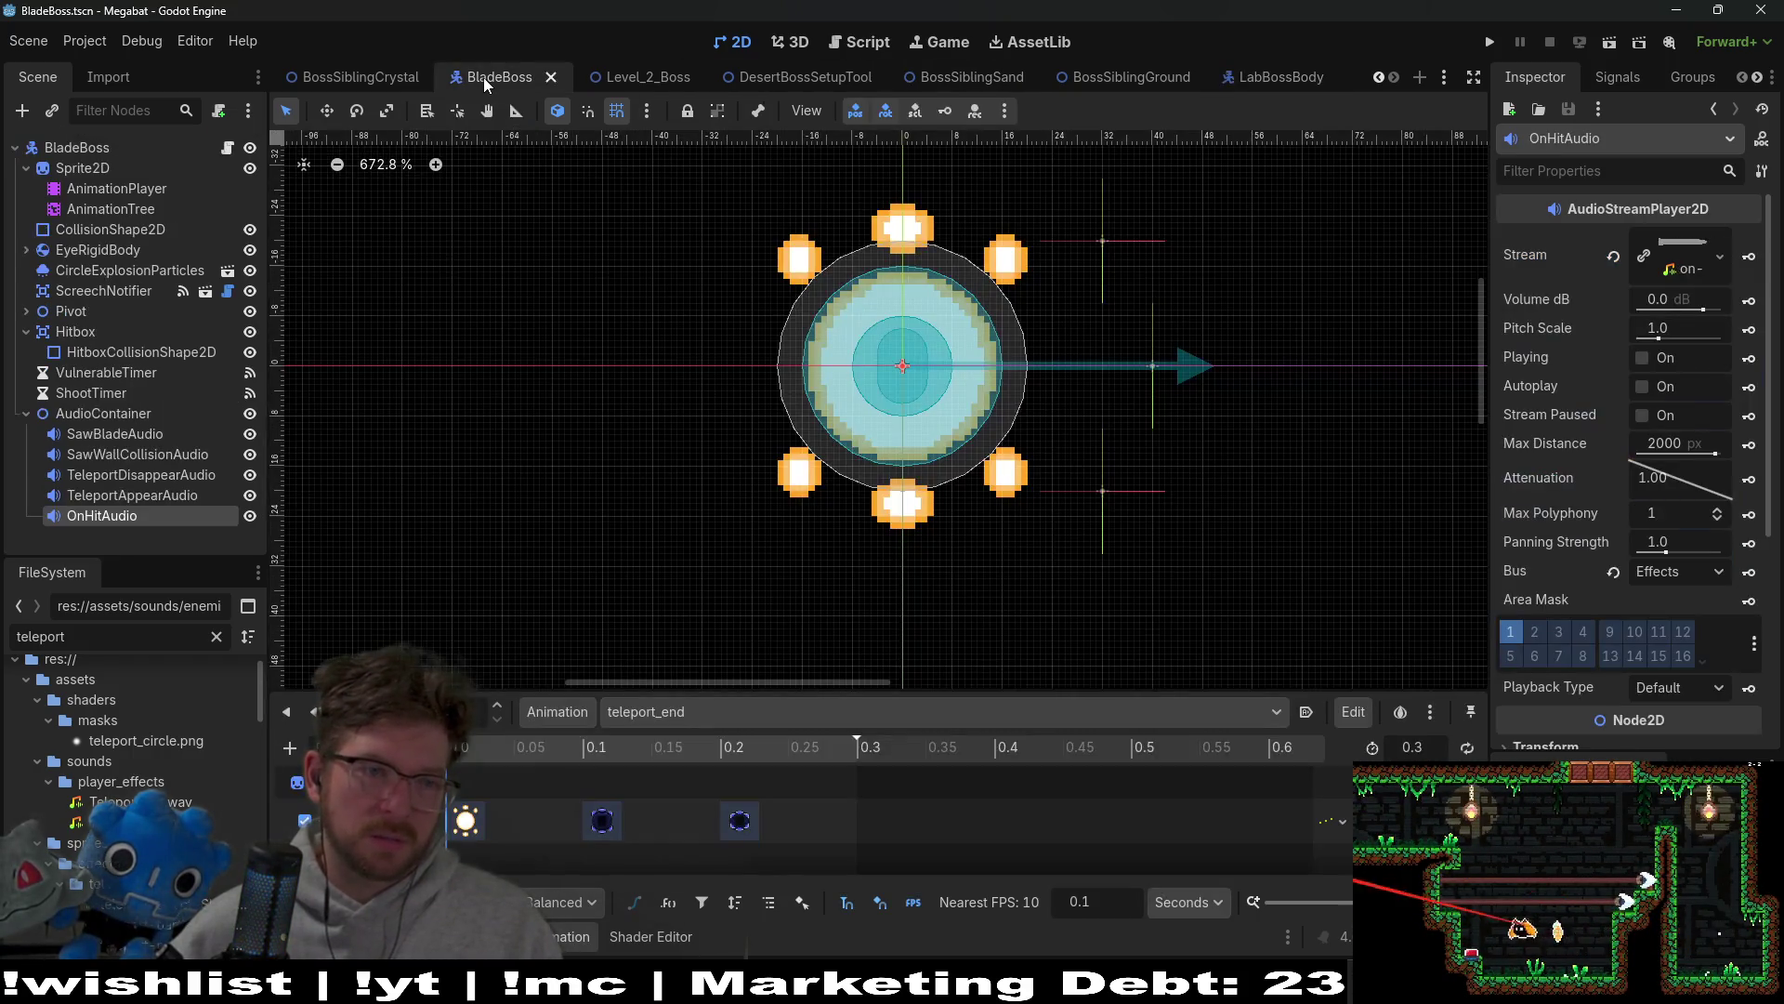
Step: Paste ExplosionAudio into BladeBoss's AudioContainer and open the LabBossBody.gd script
{"action": "right_click", "coordinate": [75, 415]}
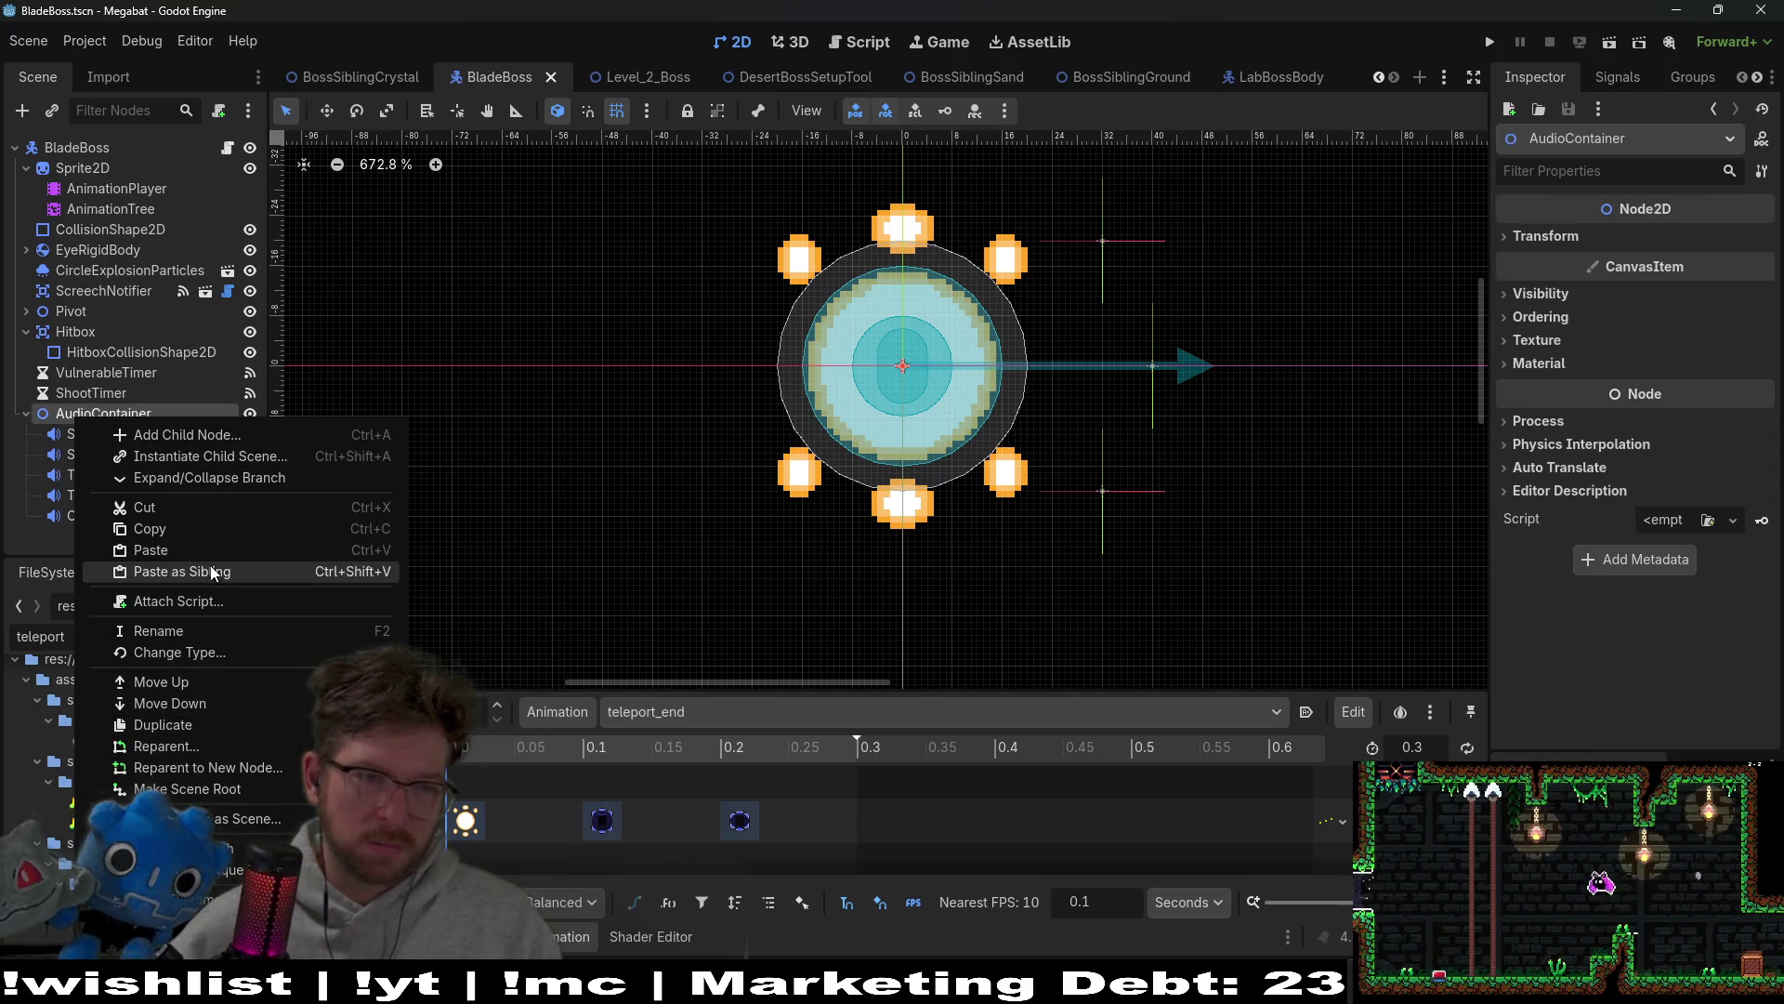
{"action": "left_click", "coordinate": [169, 550]}
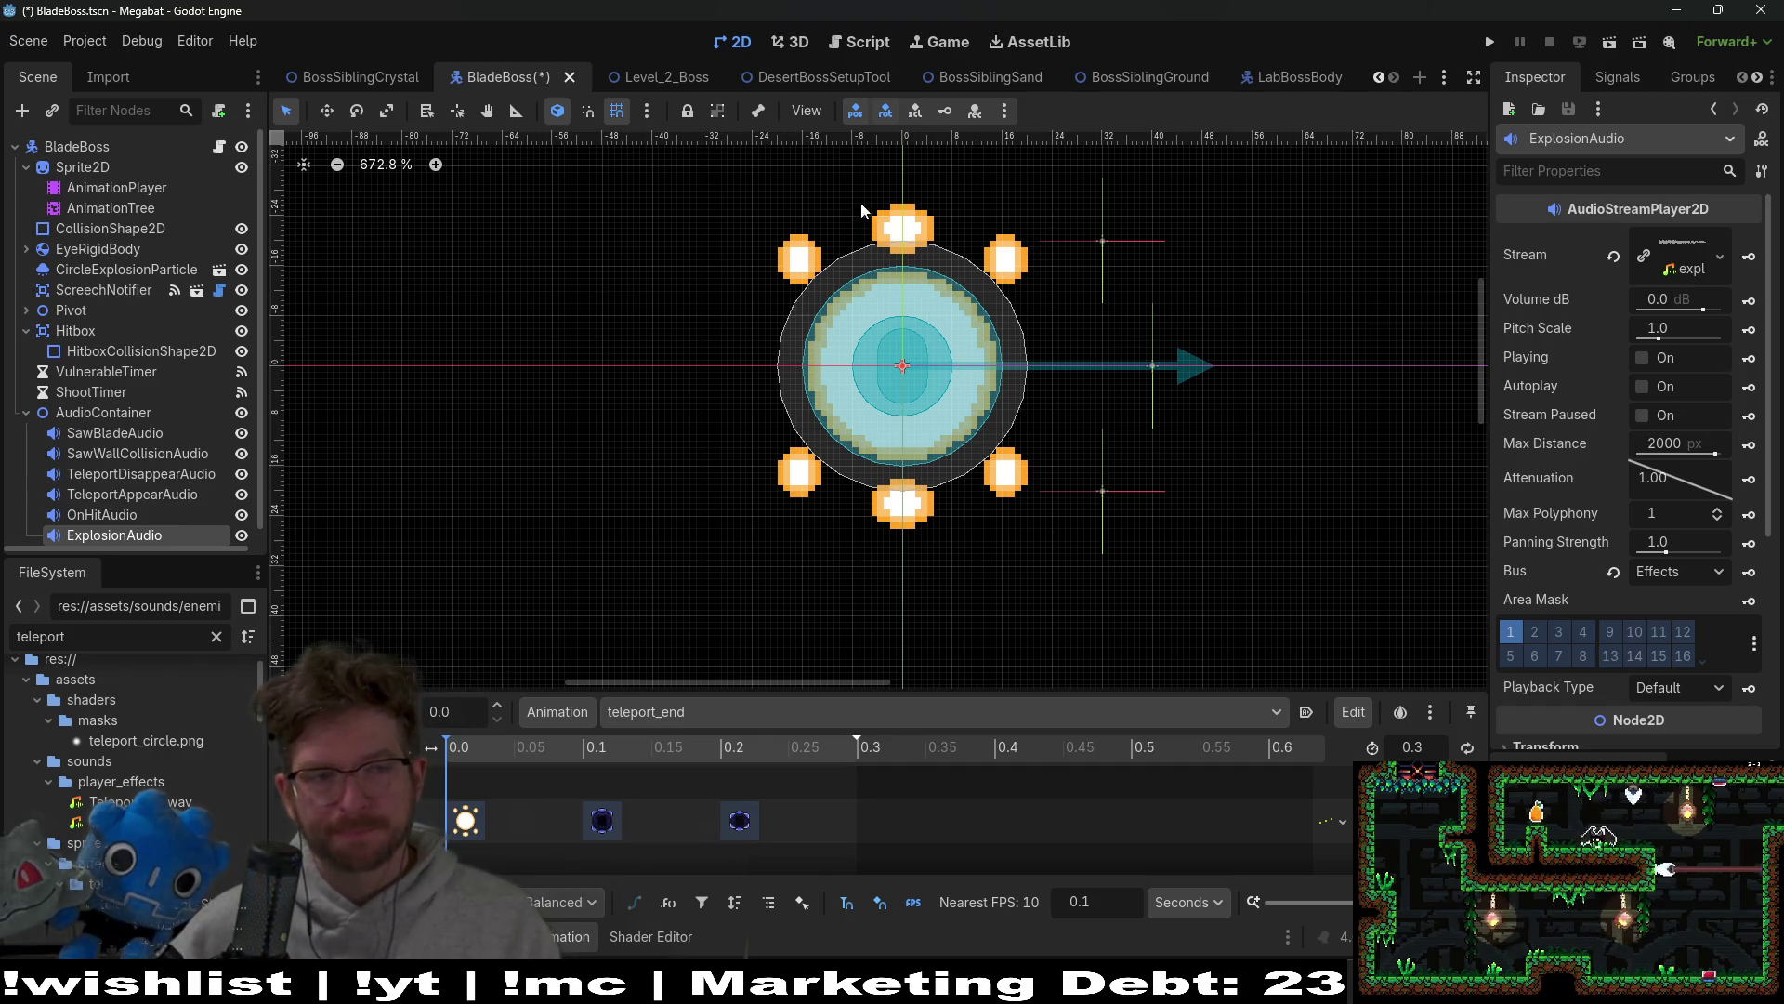
{"action": "left_click", "coordinate": [1299, 80]}
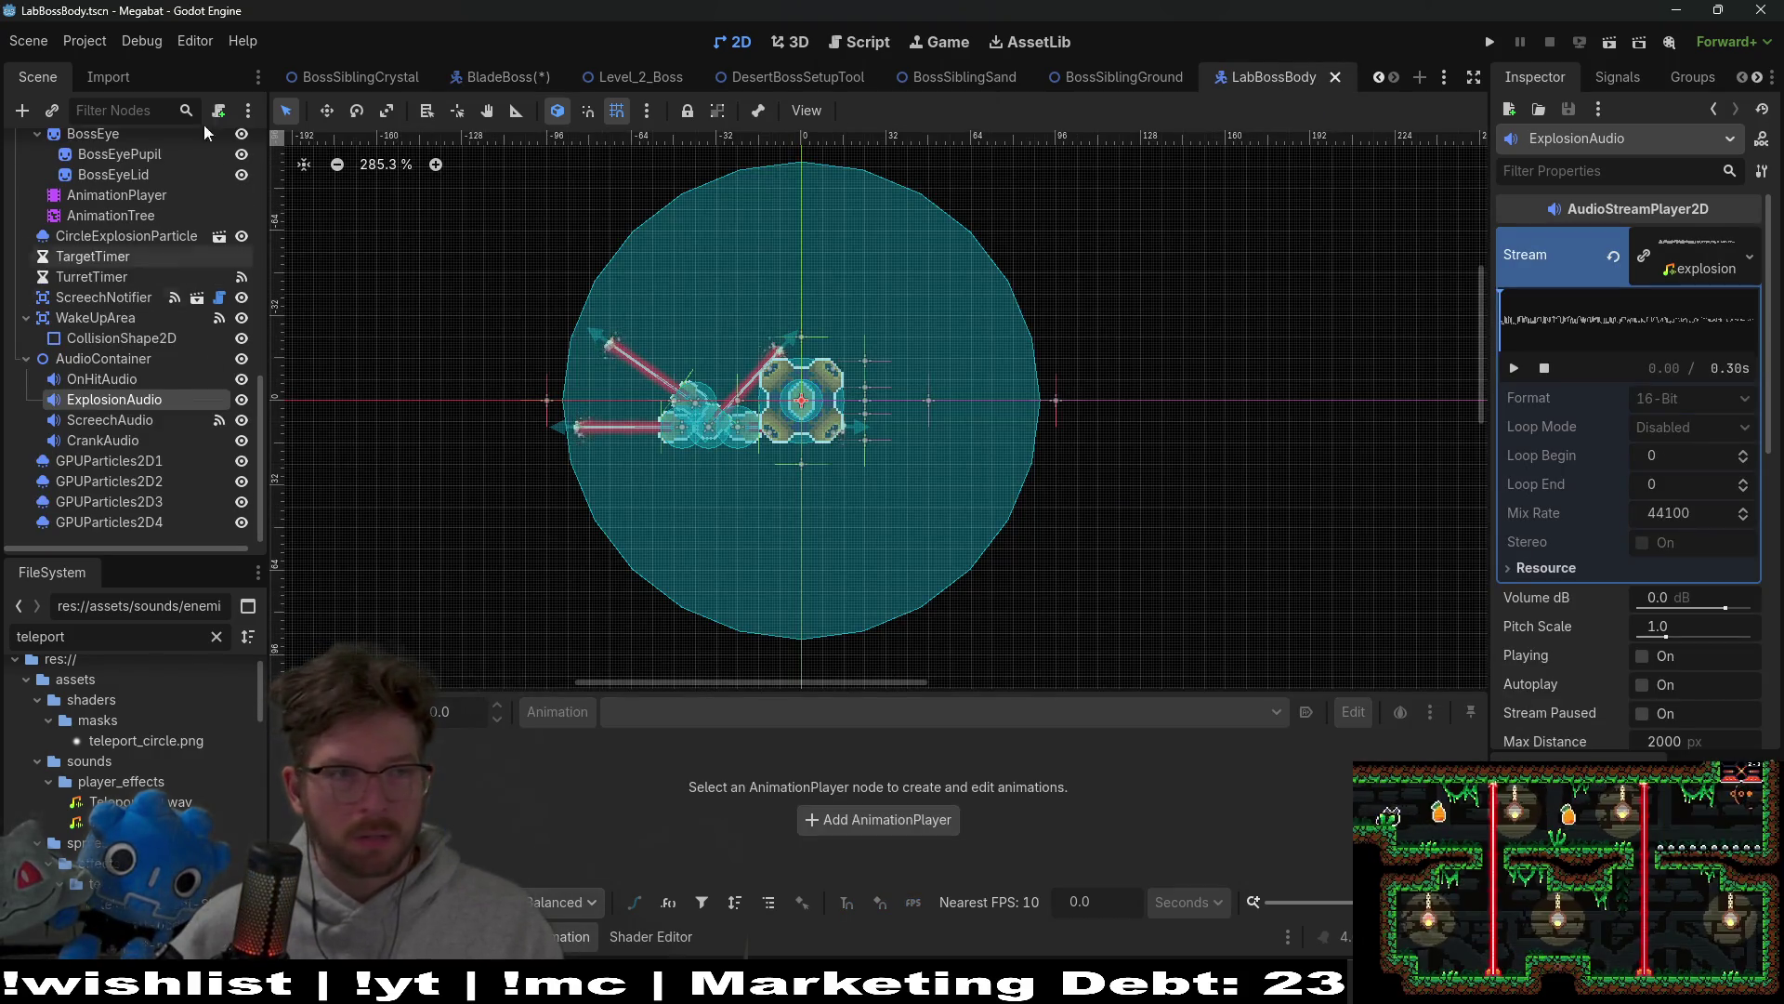
{"action": "scroll", "coordinate": [203, 186], "scroll_direction": "down", "scroll_amount": 8}
{"action": "scroll", "coordinate": [221, 145], "scroll_direction": "up", "scroll_amount": 8}
{"action": "left_click", "coordinate": [219, 147]}
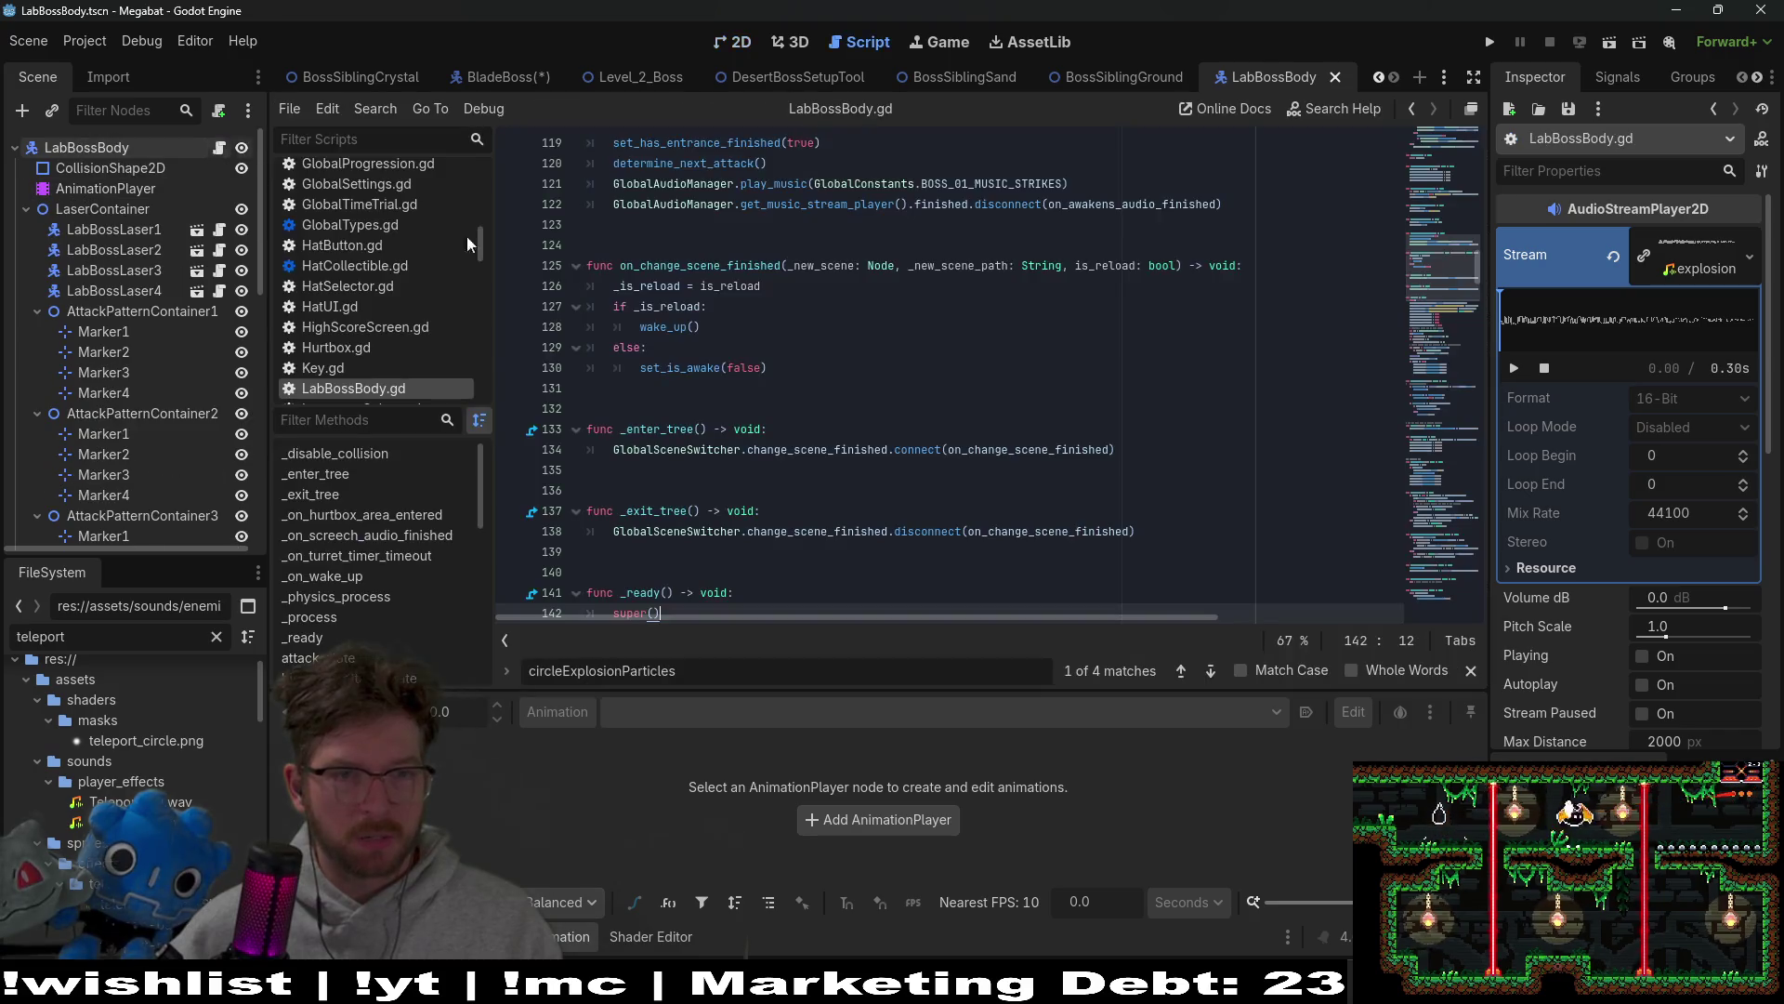
Step: Search LabBossBody.gd for 'explosiona' to locate the play_explosion_audio function
{"action": "left_click", "coordinate": [1067, 338]}
{"action": "key", "text": "ctrl+f"}
{"action": "type", "text": "explo"}
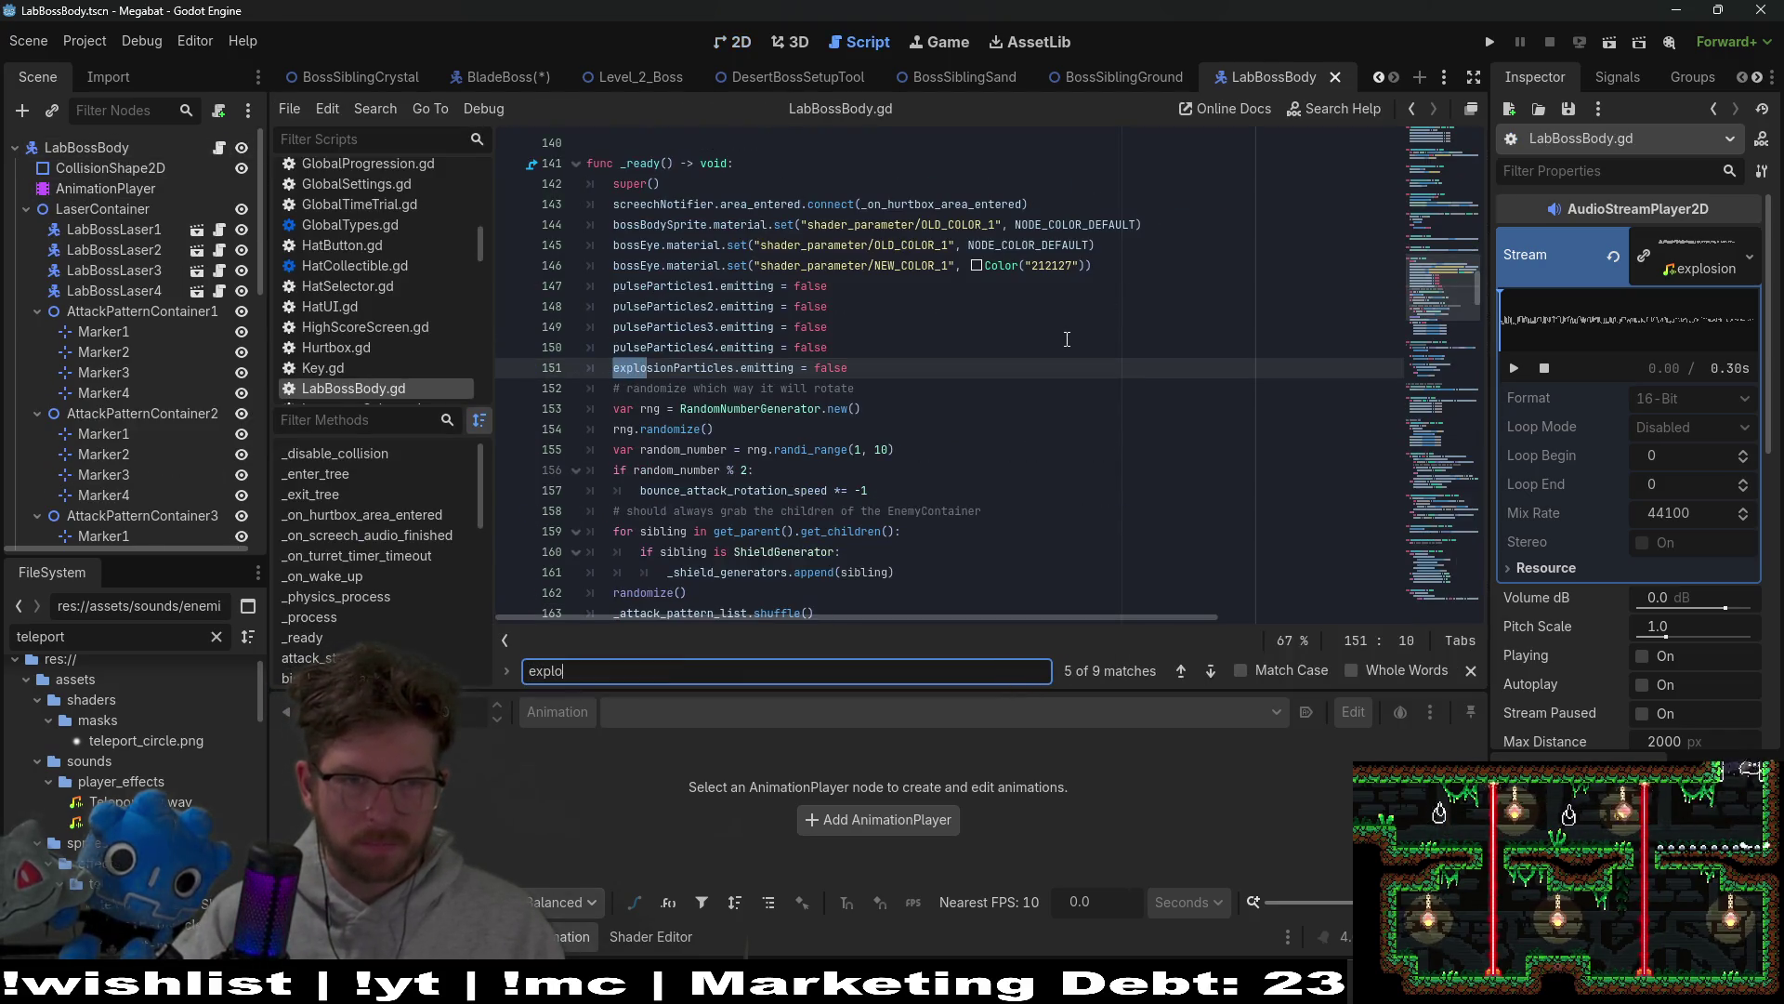
{"action": "type", "text": "sion"}
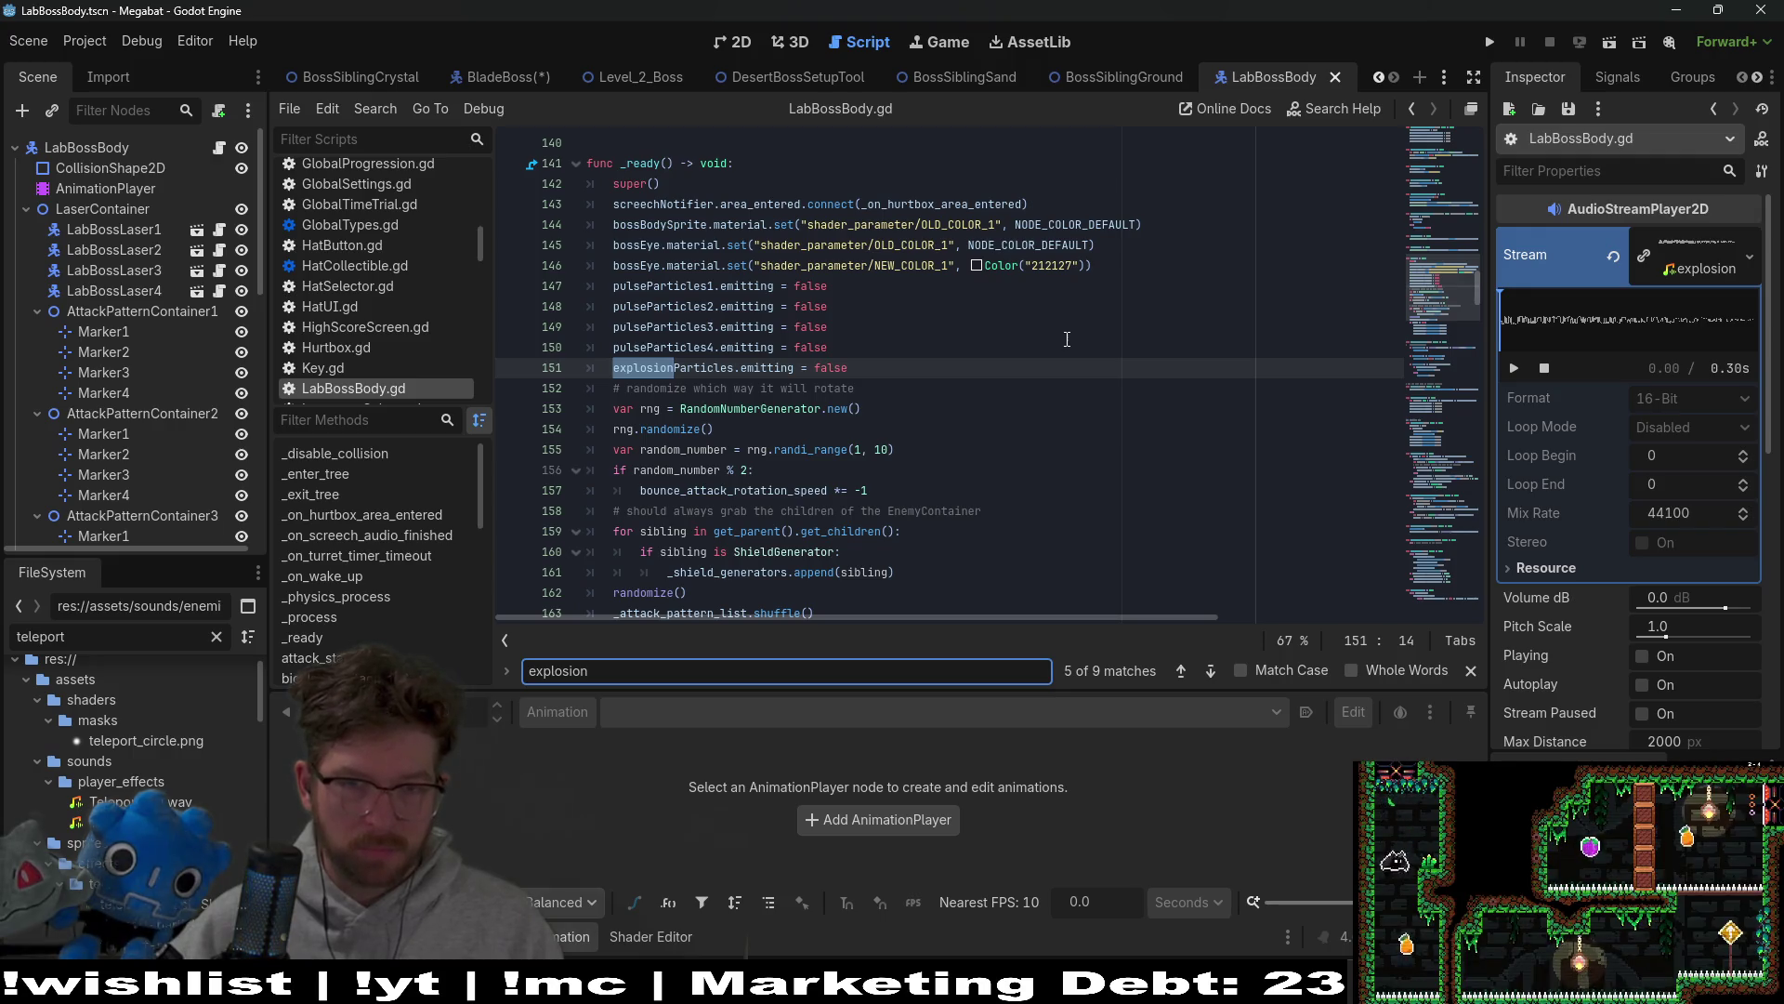
{"action": "type", "text": "audio"}
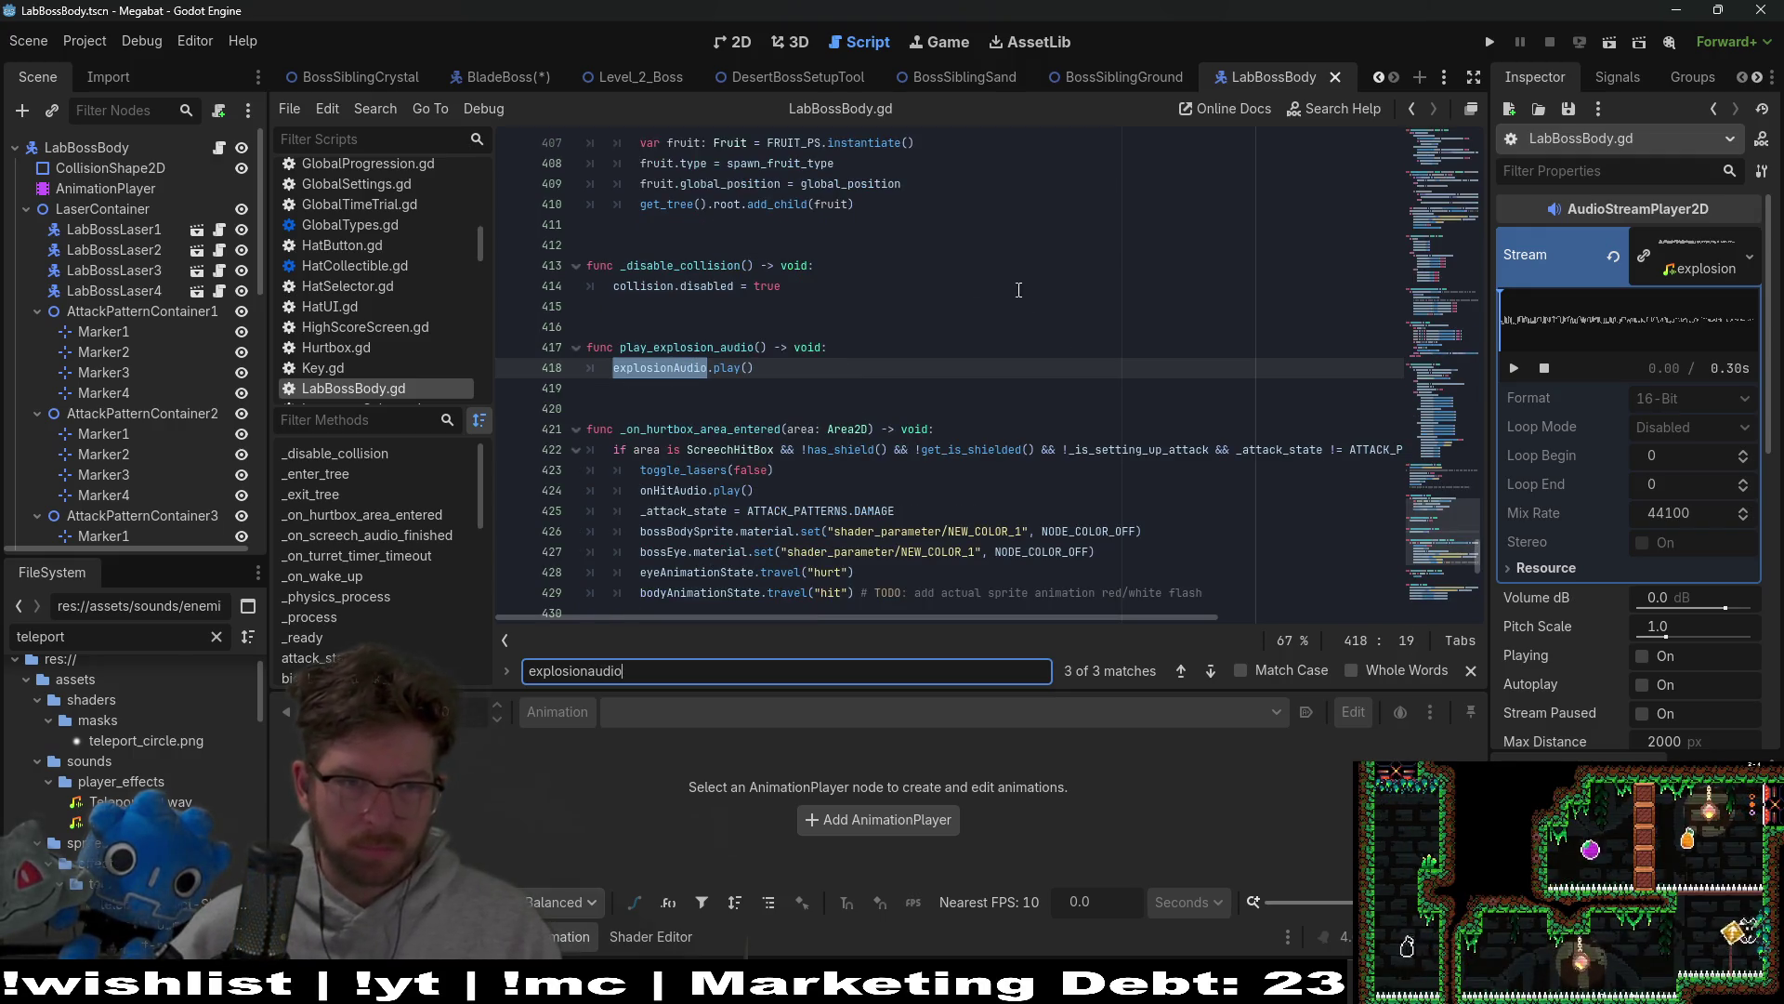
{"action": "left_click_drag", "start_coordinate": [754, 368], "coordinate": [470, 354]}
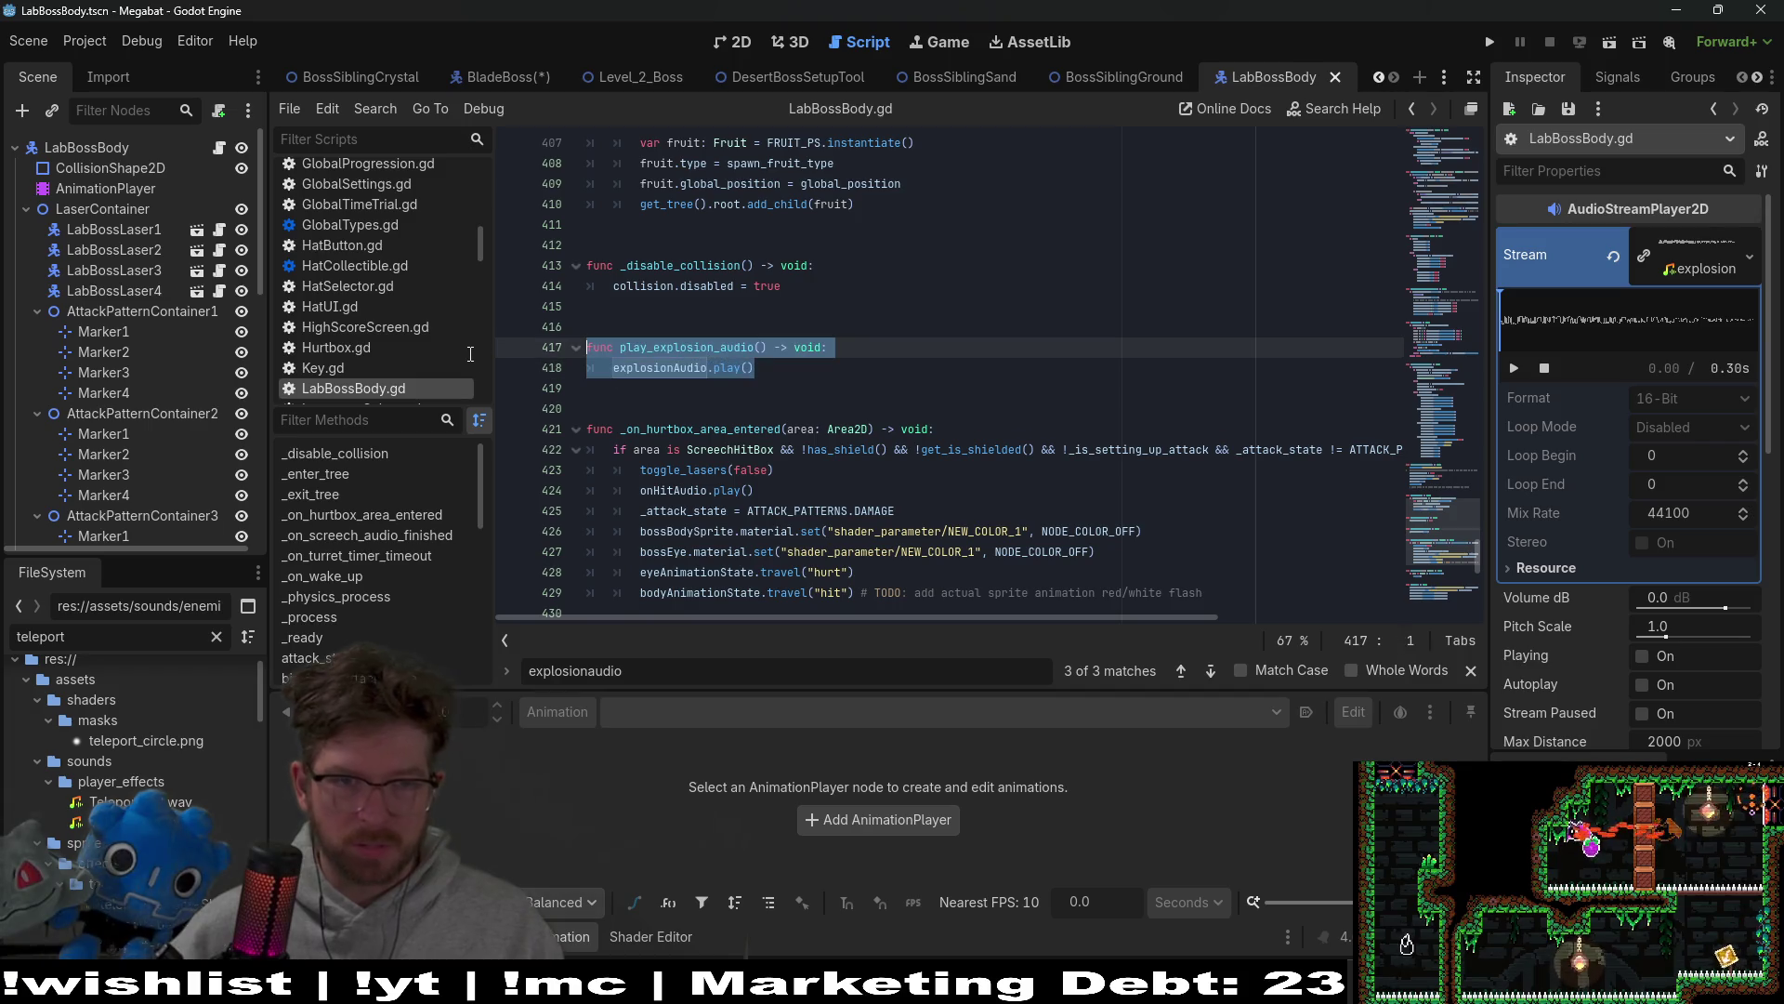
Step: Search the script for play_explosion_audio, confirming the name occurs only once
{"action": "left_click", "coordinate": [698, 353]}
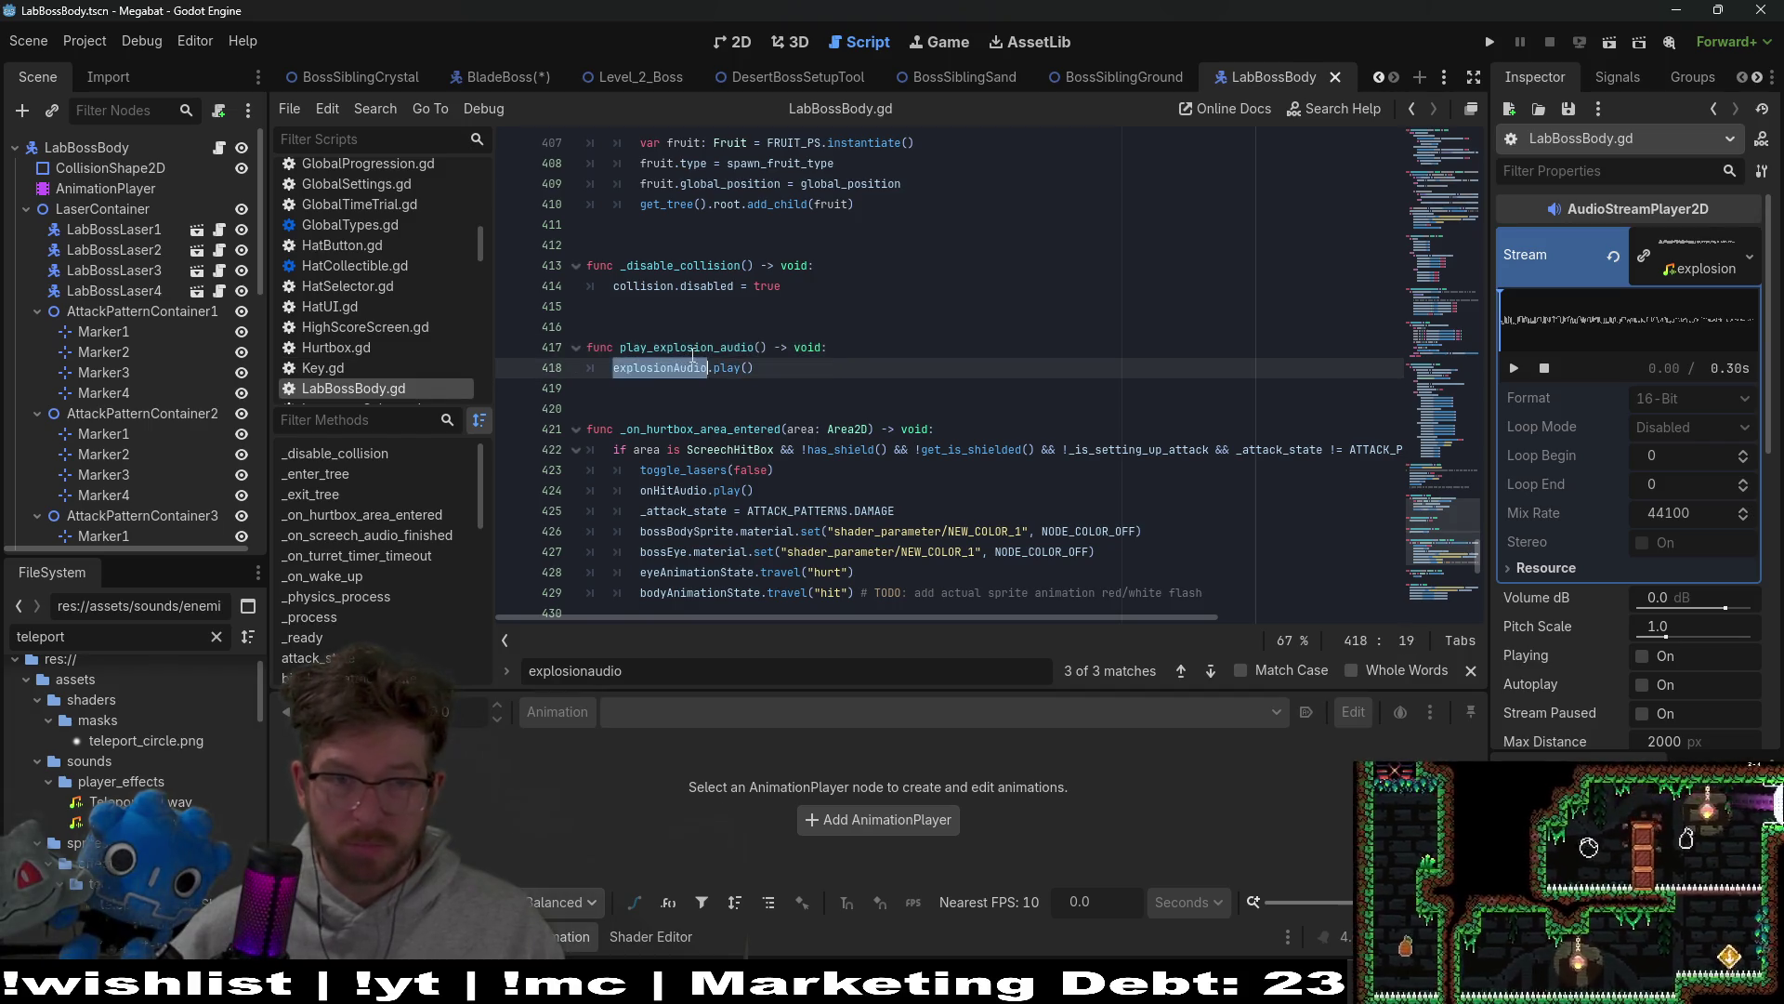
{"action": "double_click", "coordinate": [693, 351]}
{"action": "key", "text": "ctrl+f"}
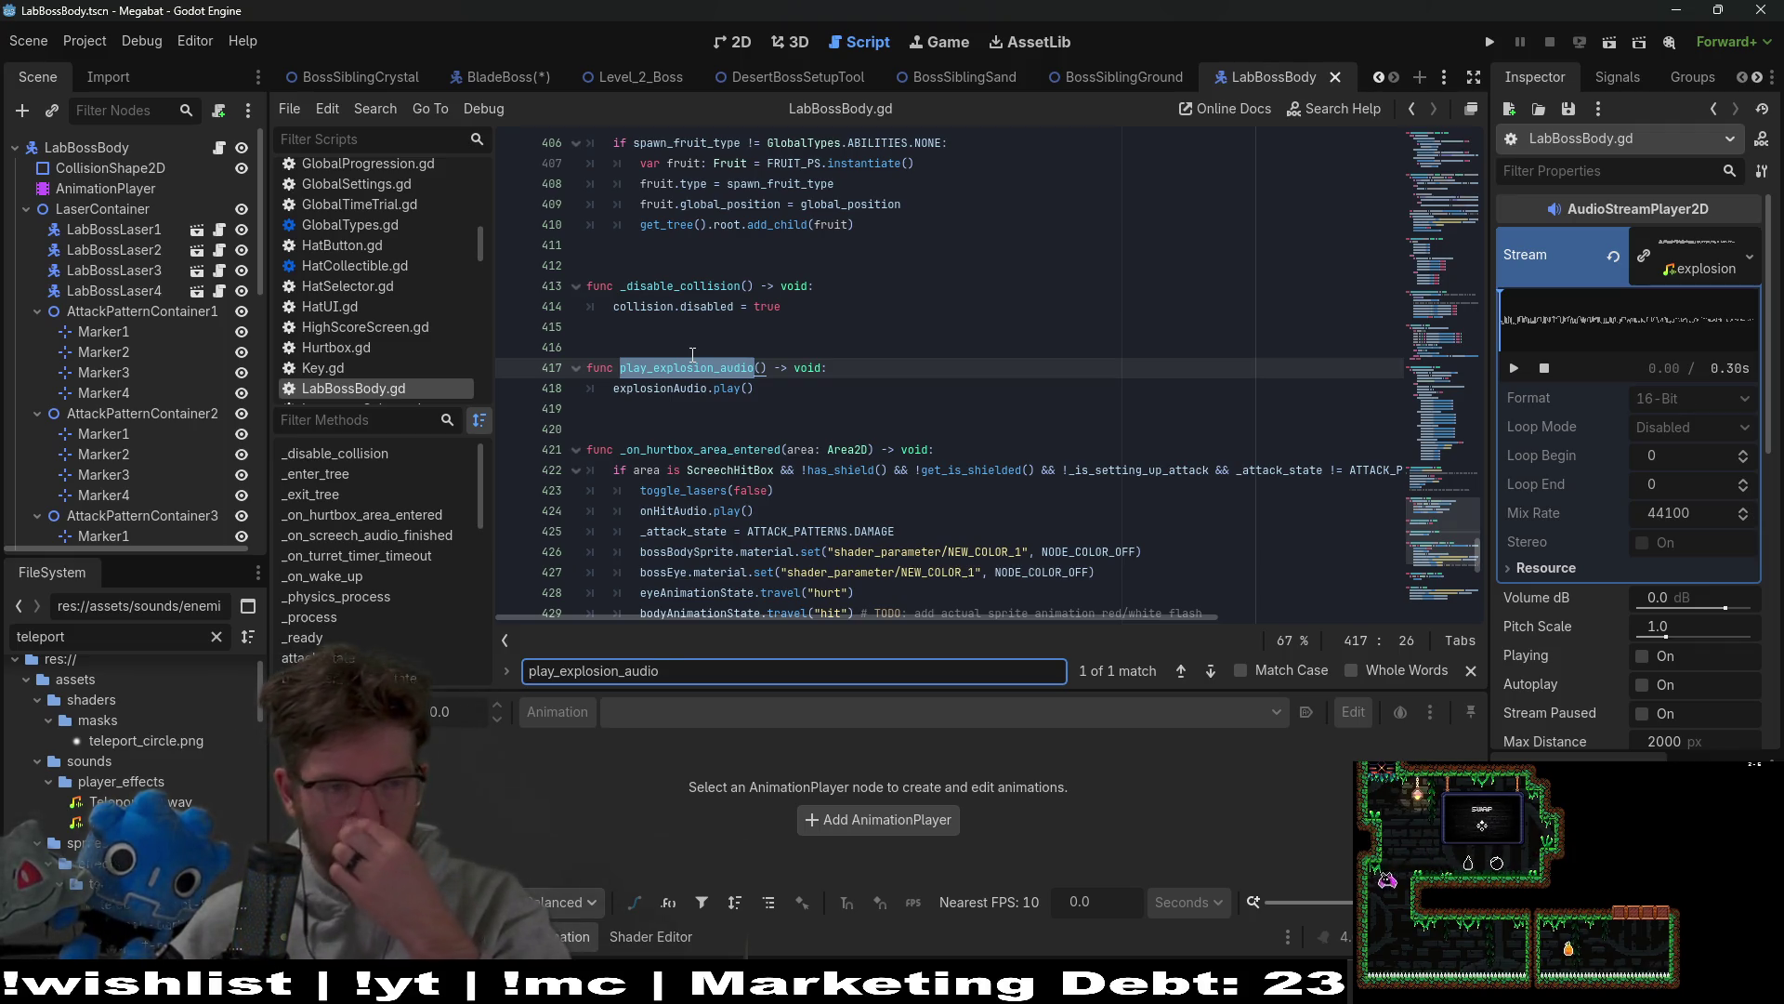
{"action": "left_click", "coordinate": [811, 398]}
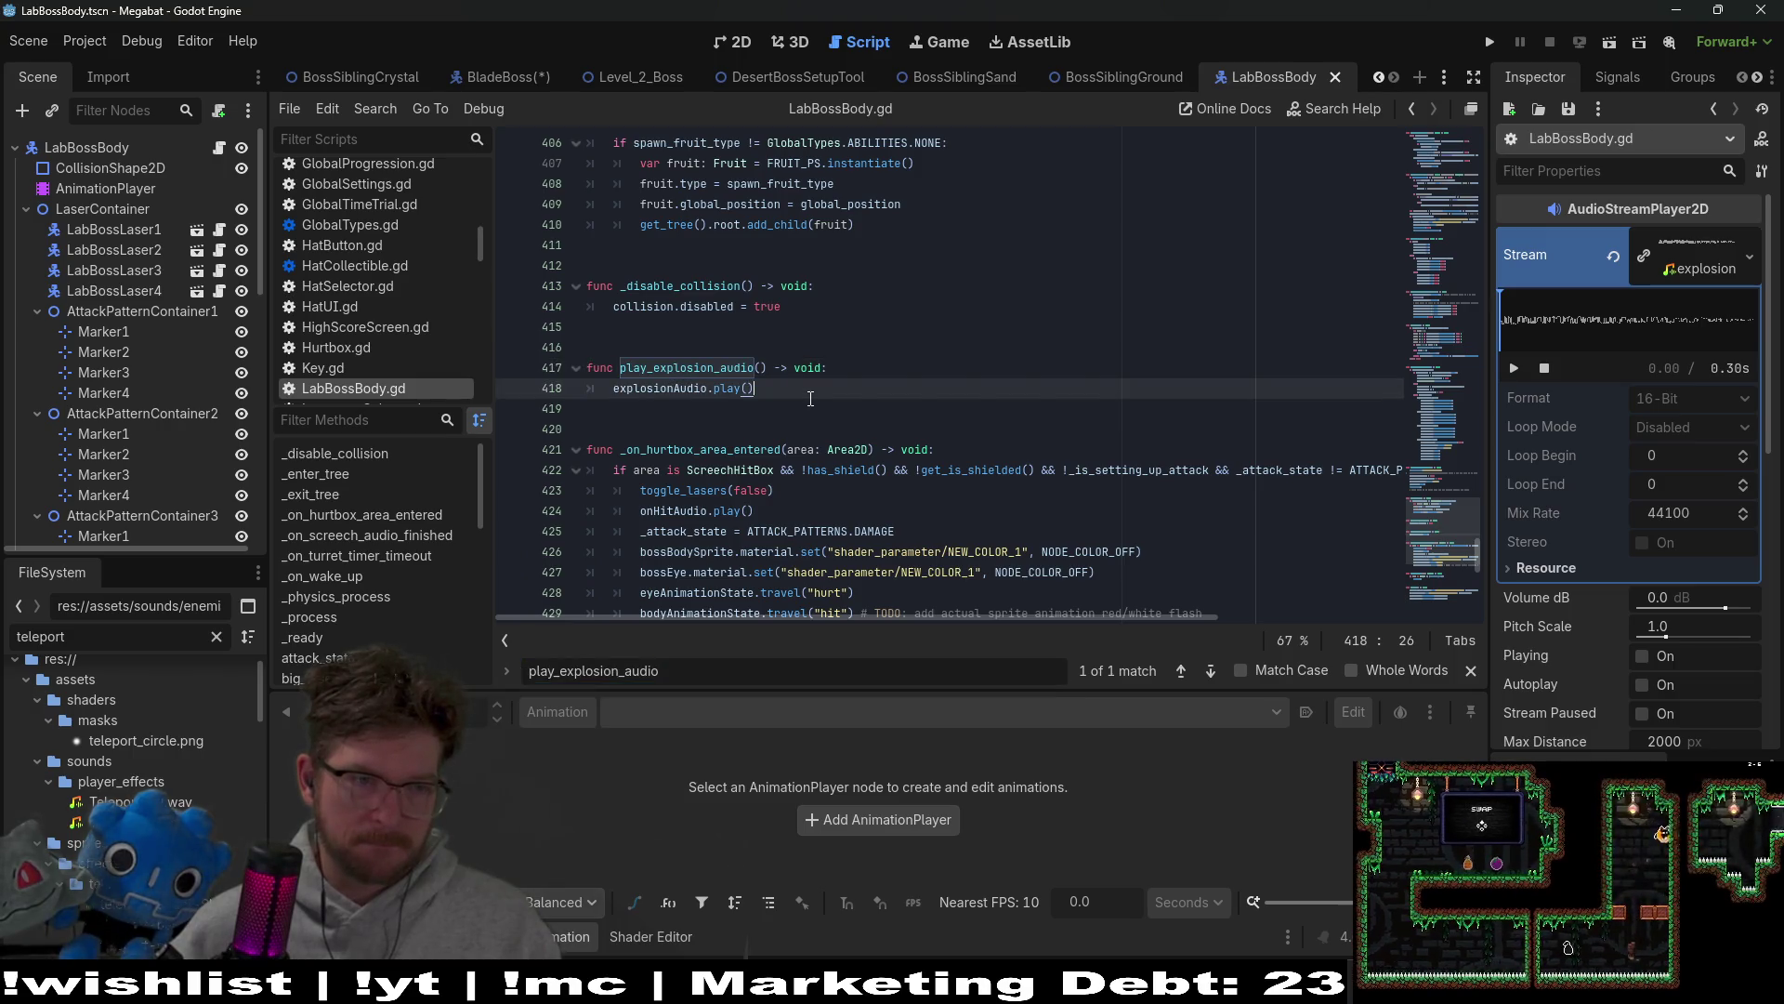
Step: In BladeBoss.gd, add an onready variable for the AudioContainer/ExplosionAudio node
{"action": "left_click", "coordinate": [502, 77]}
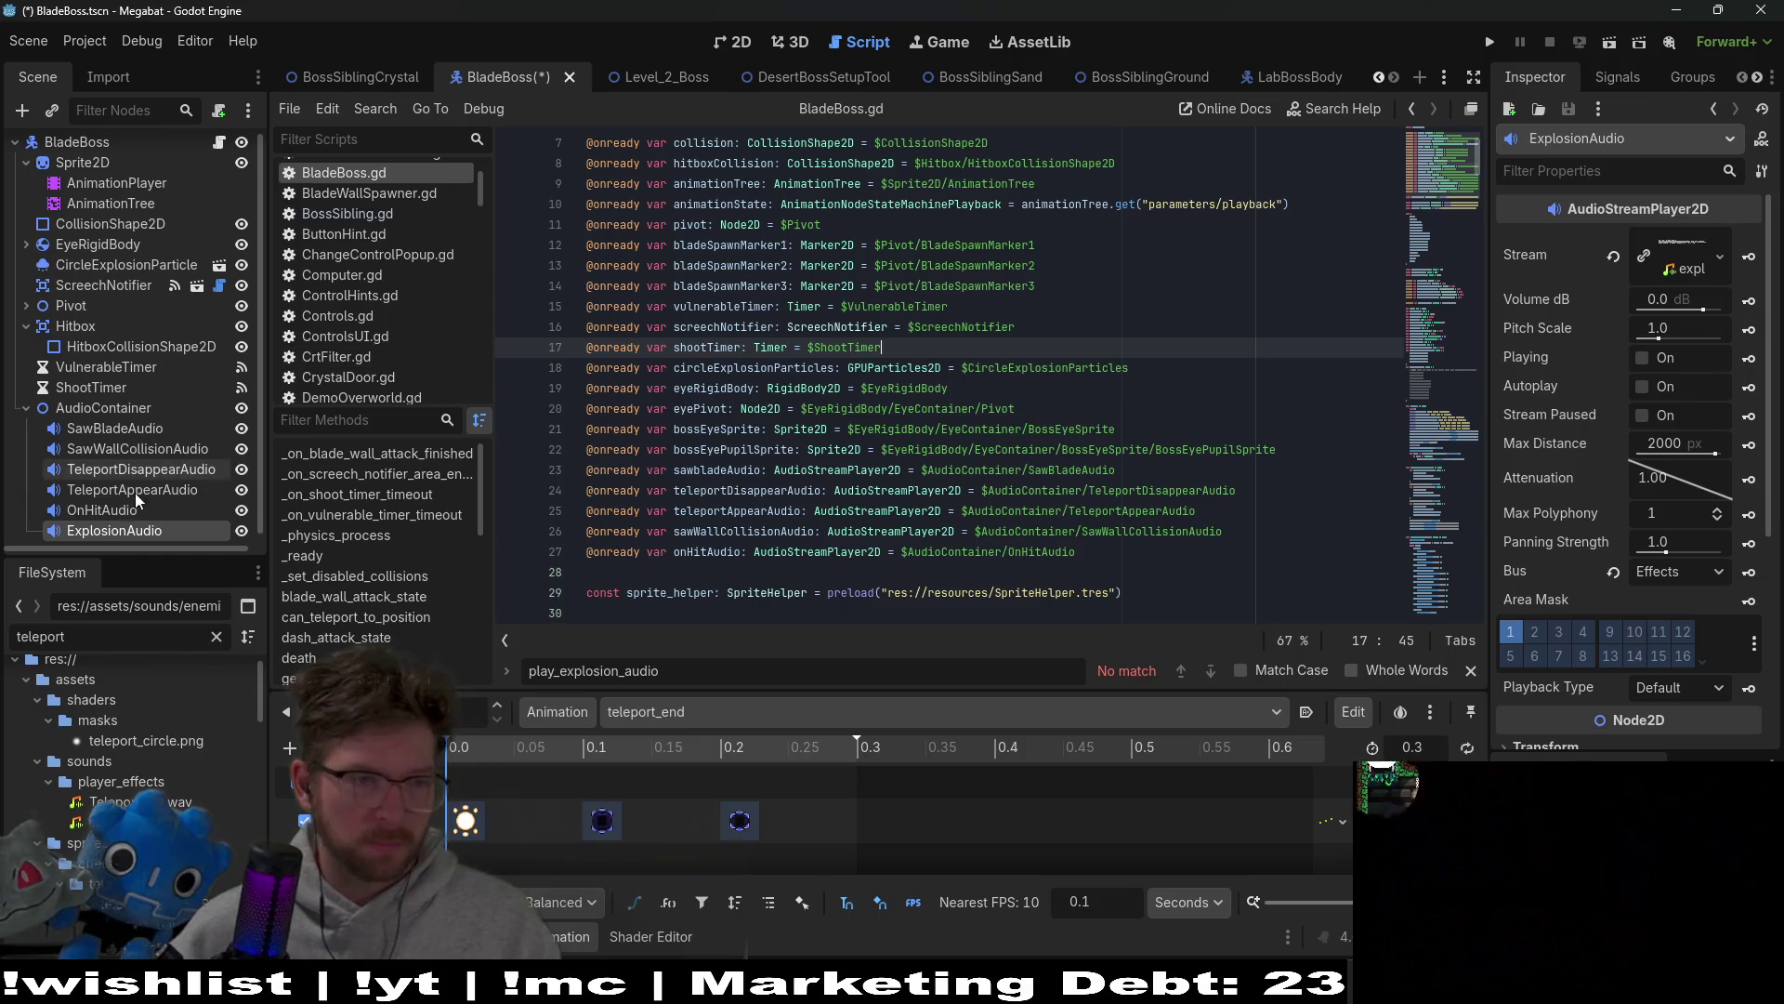
{"action": "left_click", "coordinate": [768, 449]}
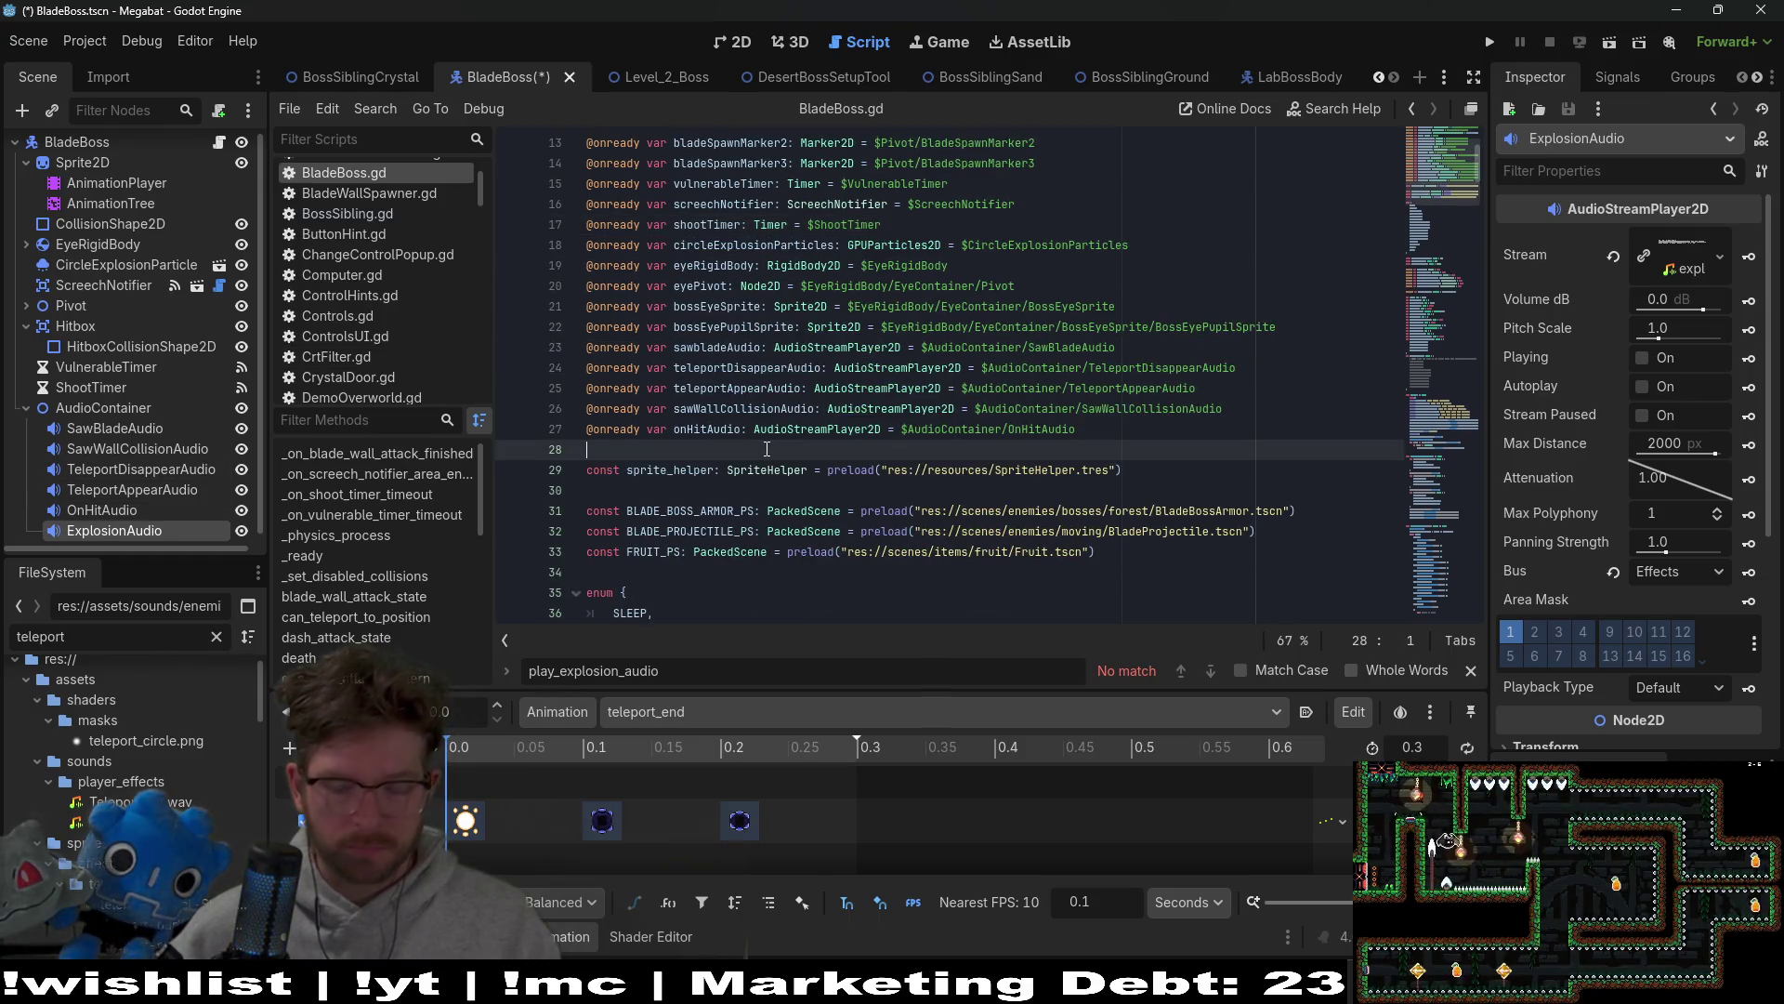
{"action": "key", "text": "Return"}
{"action": "mouse_move", "coordinate": [142, 528]}
{"action": "left_mouse_down"}
{"action": "mouse_move", "coordinate": [634, 472]}
{"action": "mouse_move", "coordinate": [586, 462]}
{"action": "mouse_move", "coordinate": [632, 452]}
{"action": "left_mouse_up"}
Step: Rename the variable to explosionAudio, remove the extra blank line, and save the scene
{"action": "left_click", "coordinate": [750, 450]}
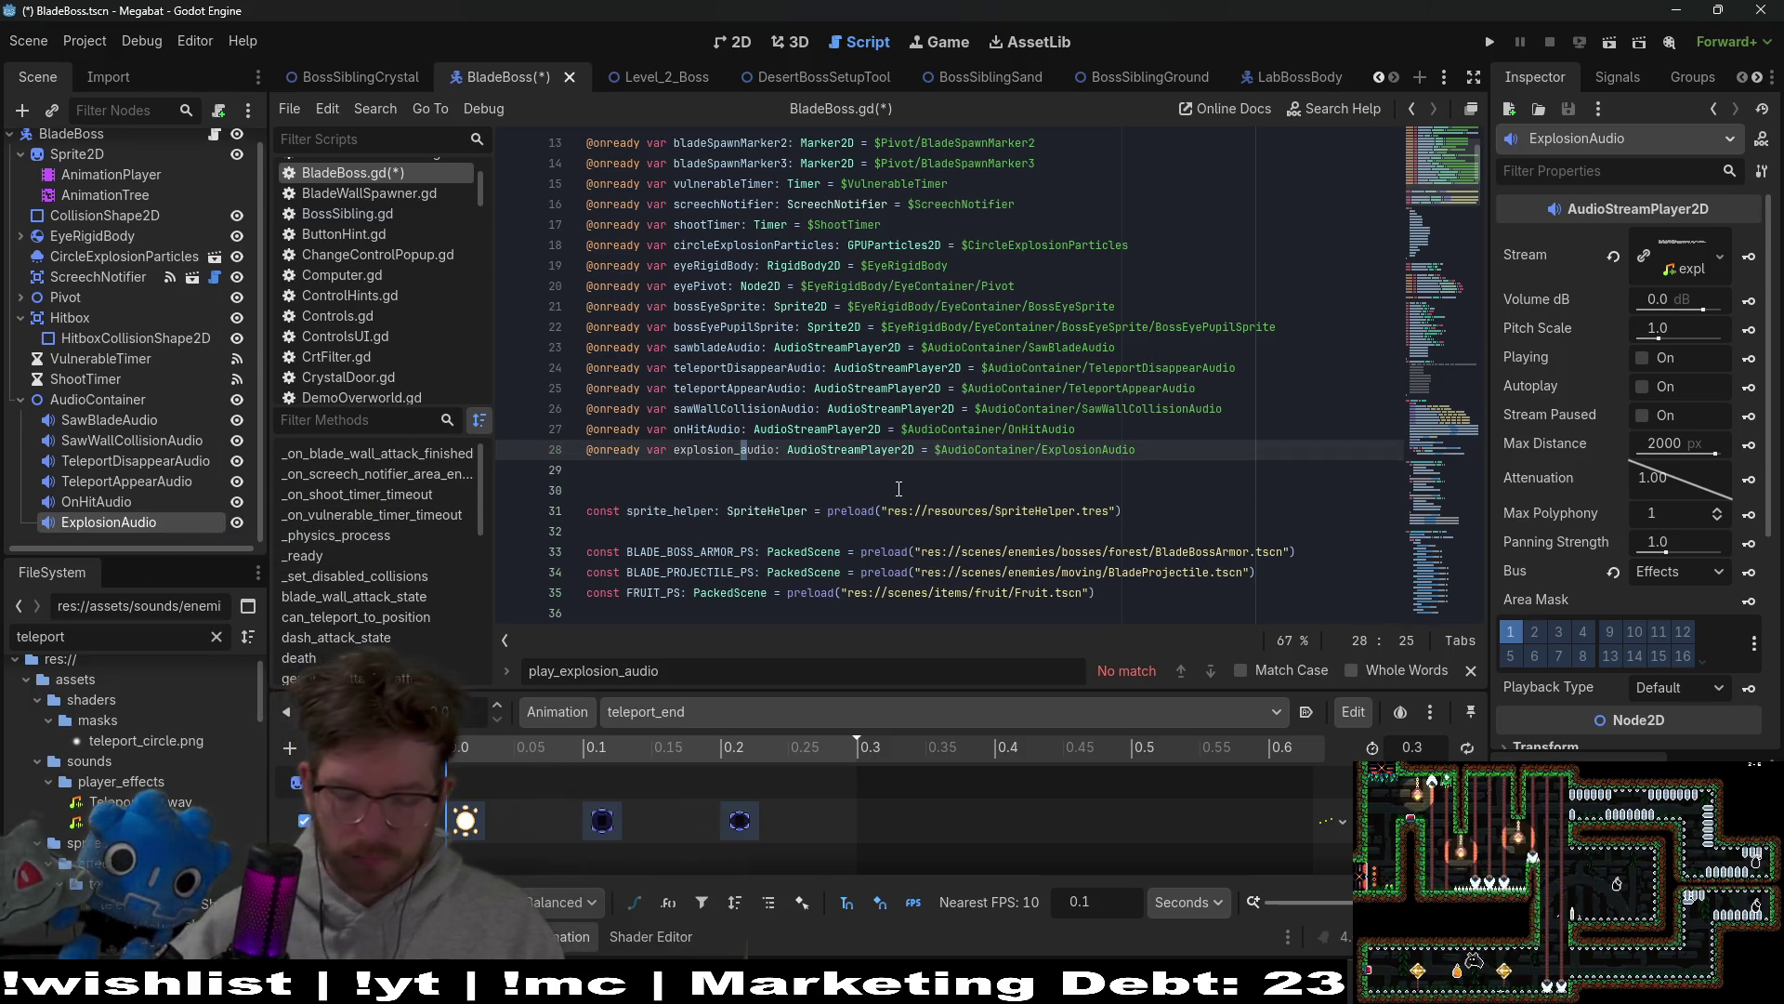
{"action": "key", "text": "BackSpace"}
{"action": "key", "text": "Delete"}
{"action": "type", "text": "A"}
{"action": "left_click", "coordinate": [710, 469]}
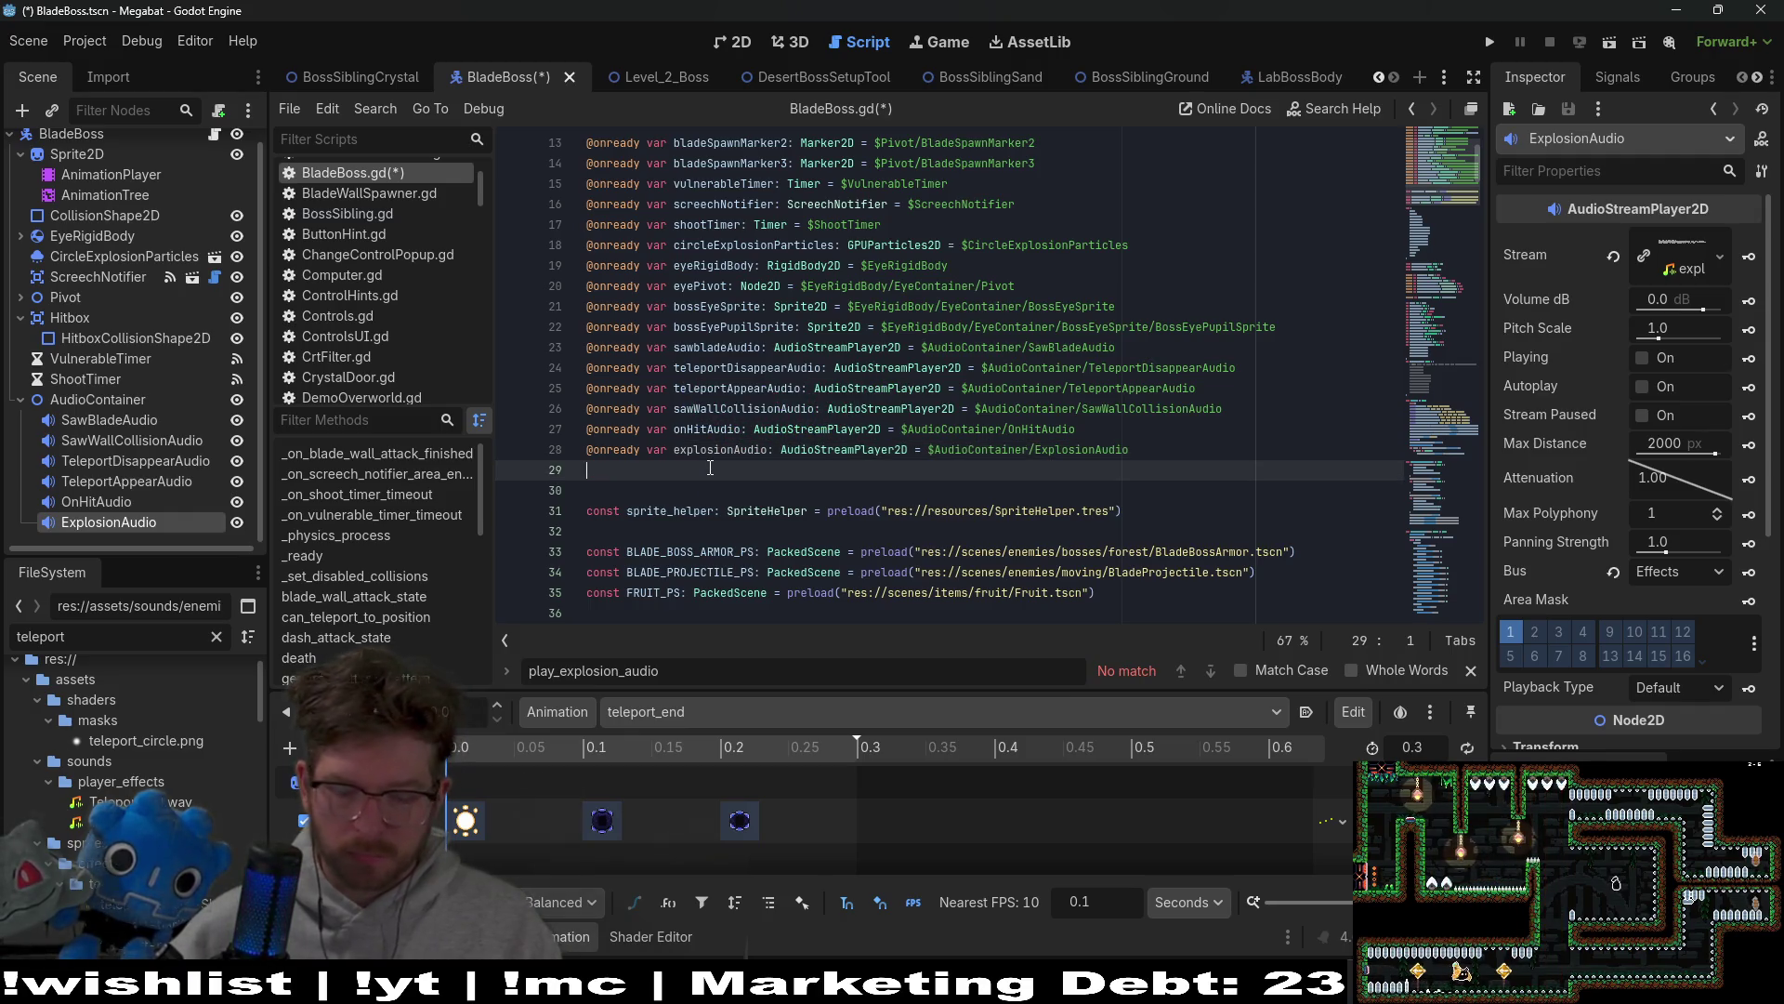
{"action": "key", "text": "BackSpace"}
{"action": "double_click", "coordinate": [720, 449]}
{"action": "key", "text": "ctrl+s"}
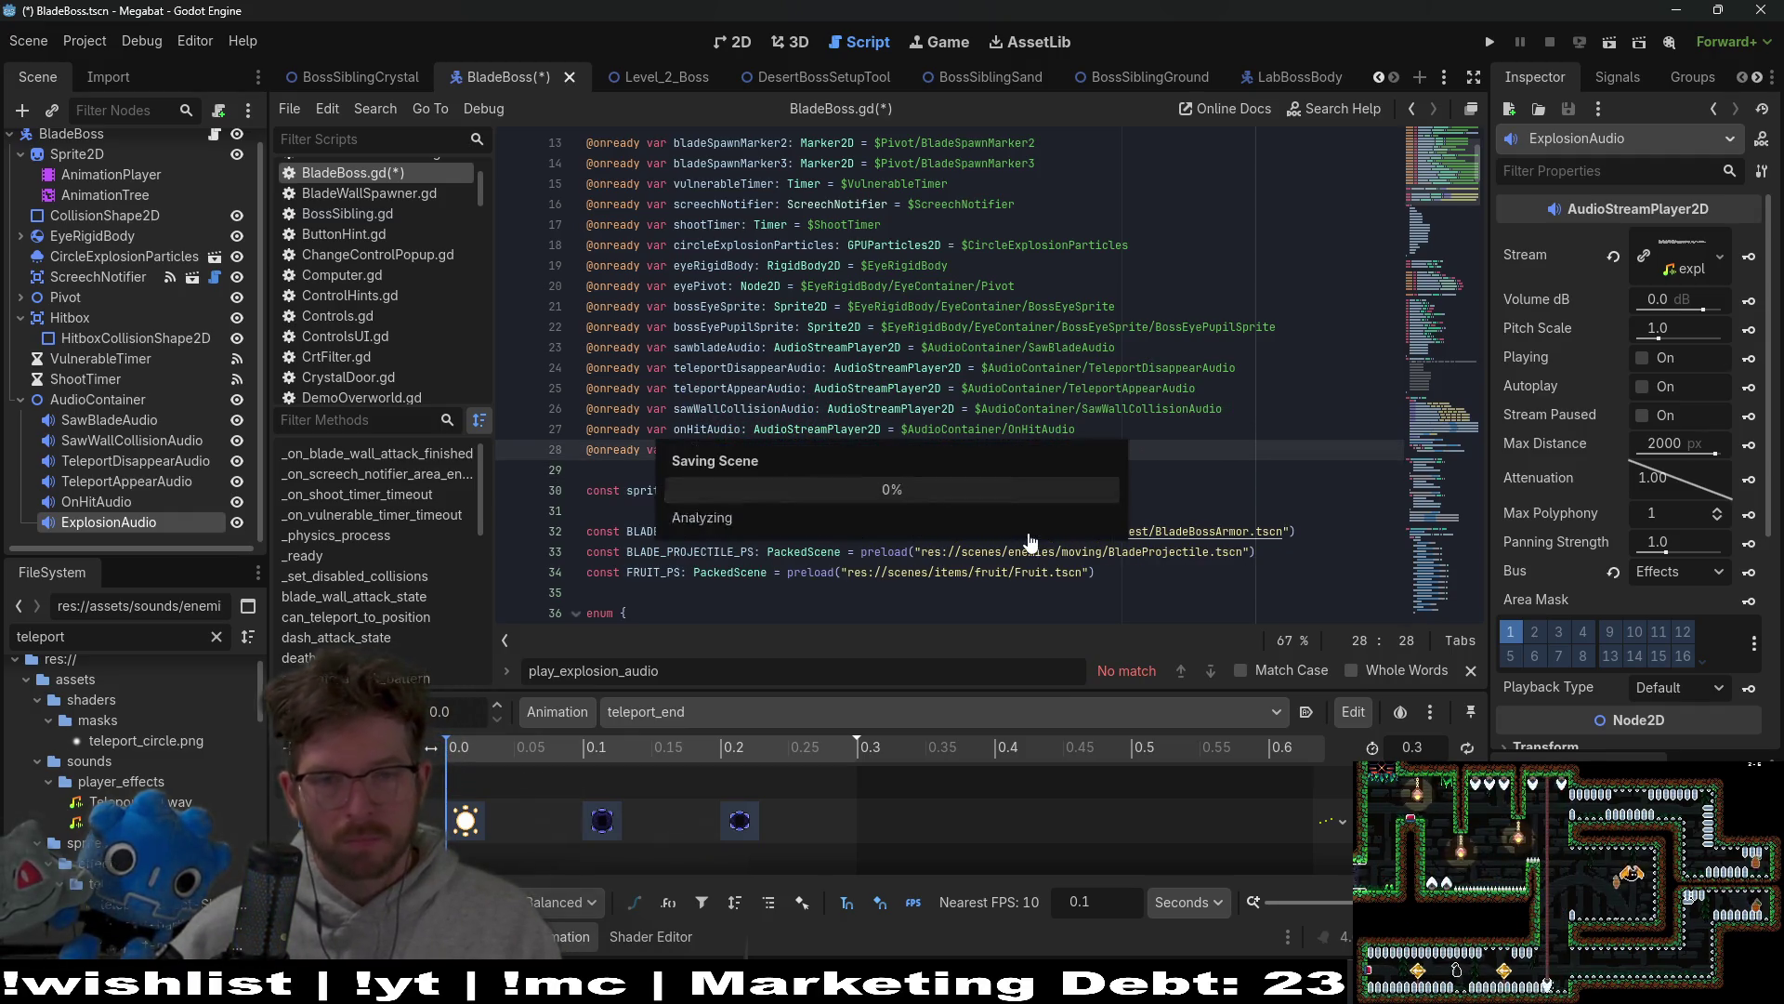
{"action": "key", "text": "Down"}
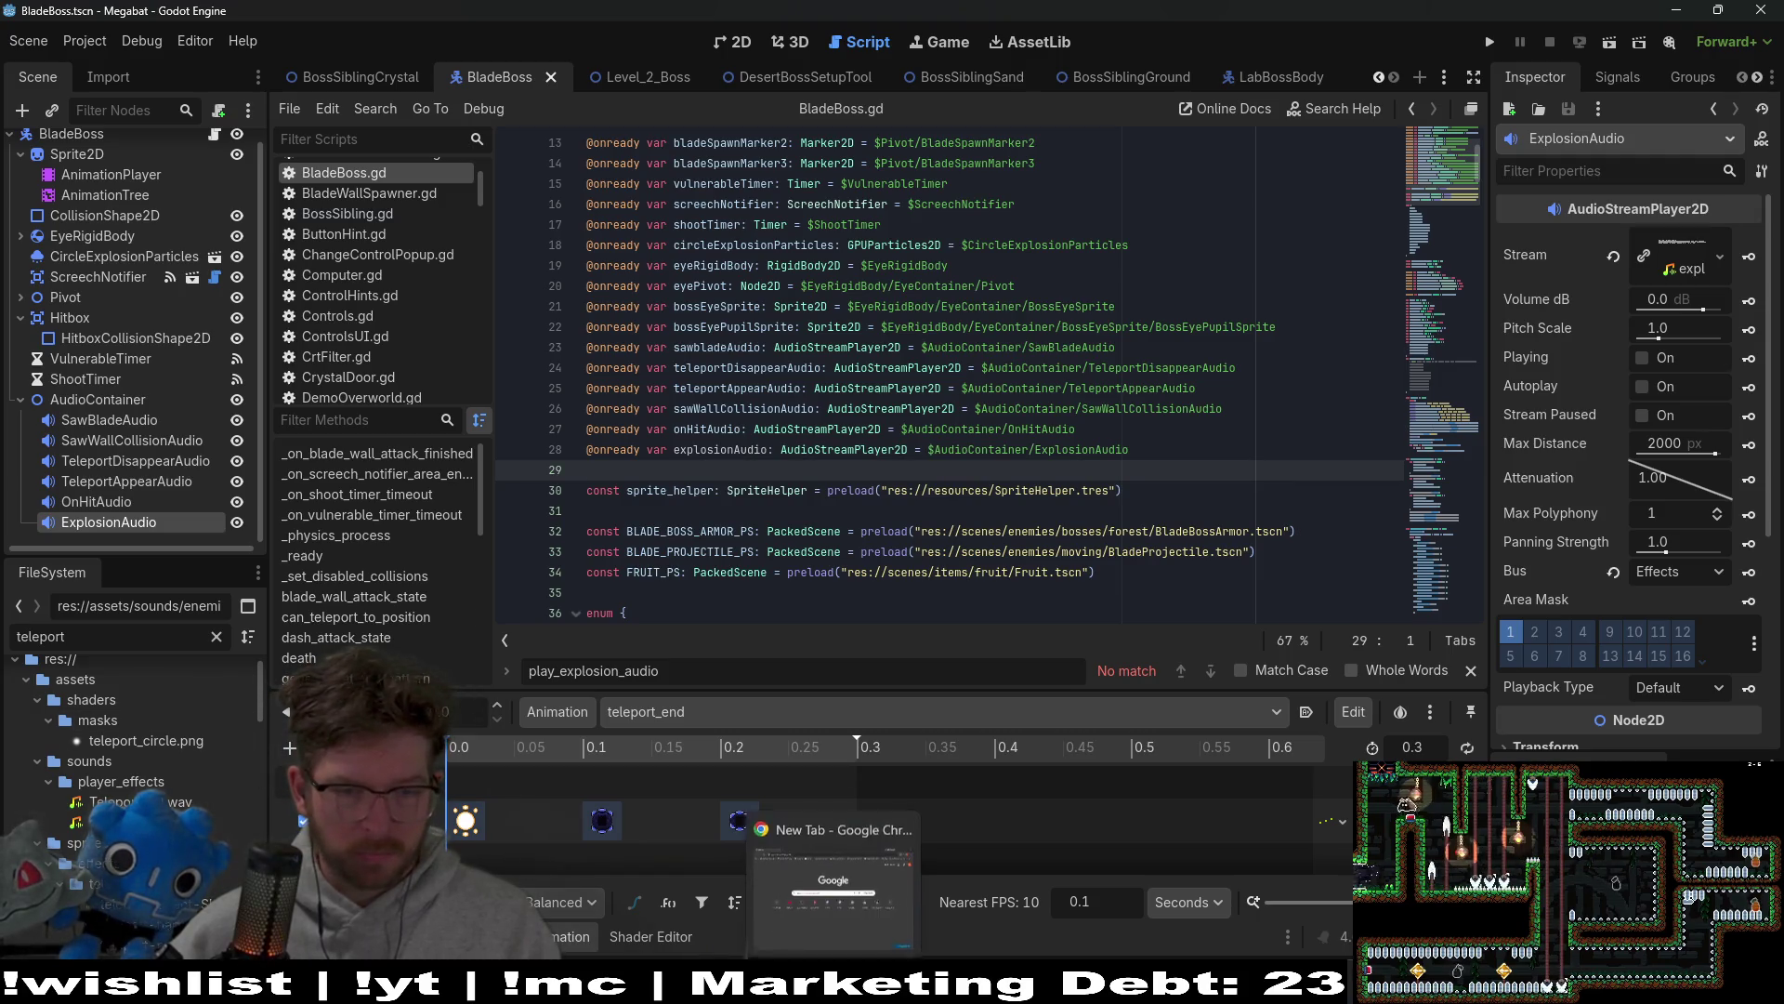
{"action": "left_click", "coordinate": [837, 873]}
{"action": "mouse_move", "coordinate": [751, 58]}
{"action": "left_mouse_down"}
{"action": "mouse_move", "coordinate": [303, 127]}
{"action": "mouse_move", "coordinate": [0, 130]}
{"action": "left_mouse_up"}
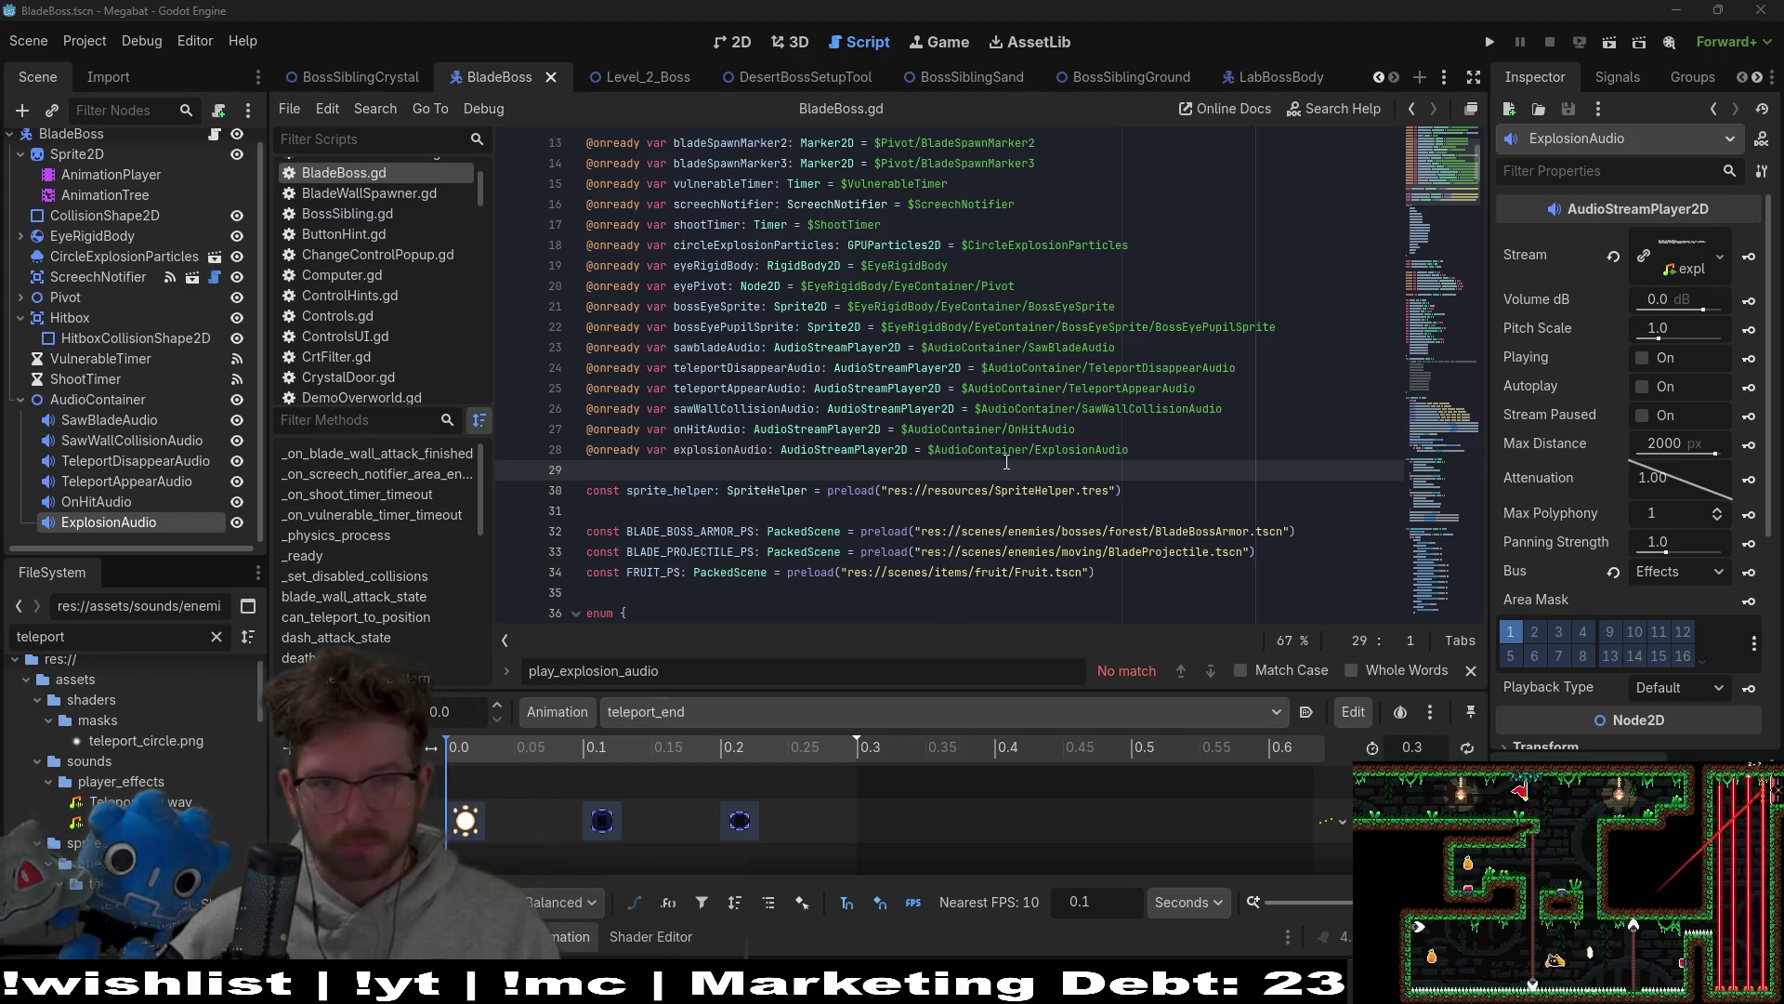
{"action": "double_click", "coordinate": [721, 449]}
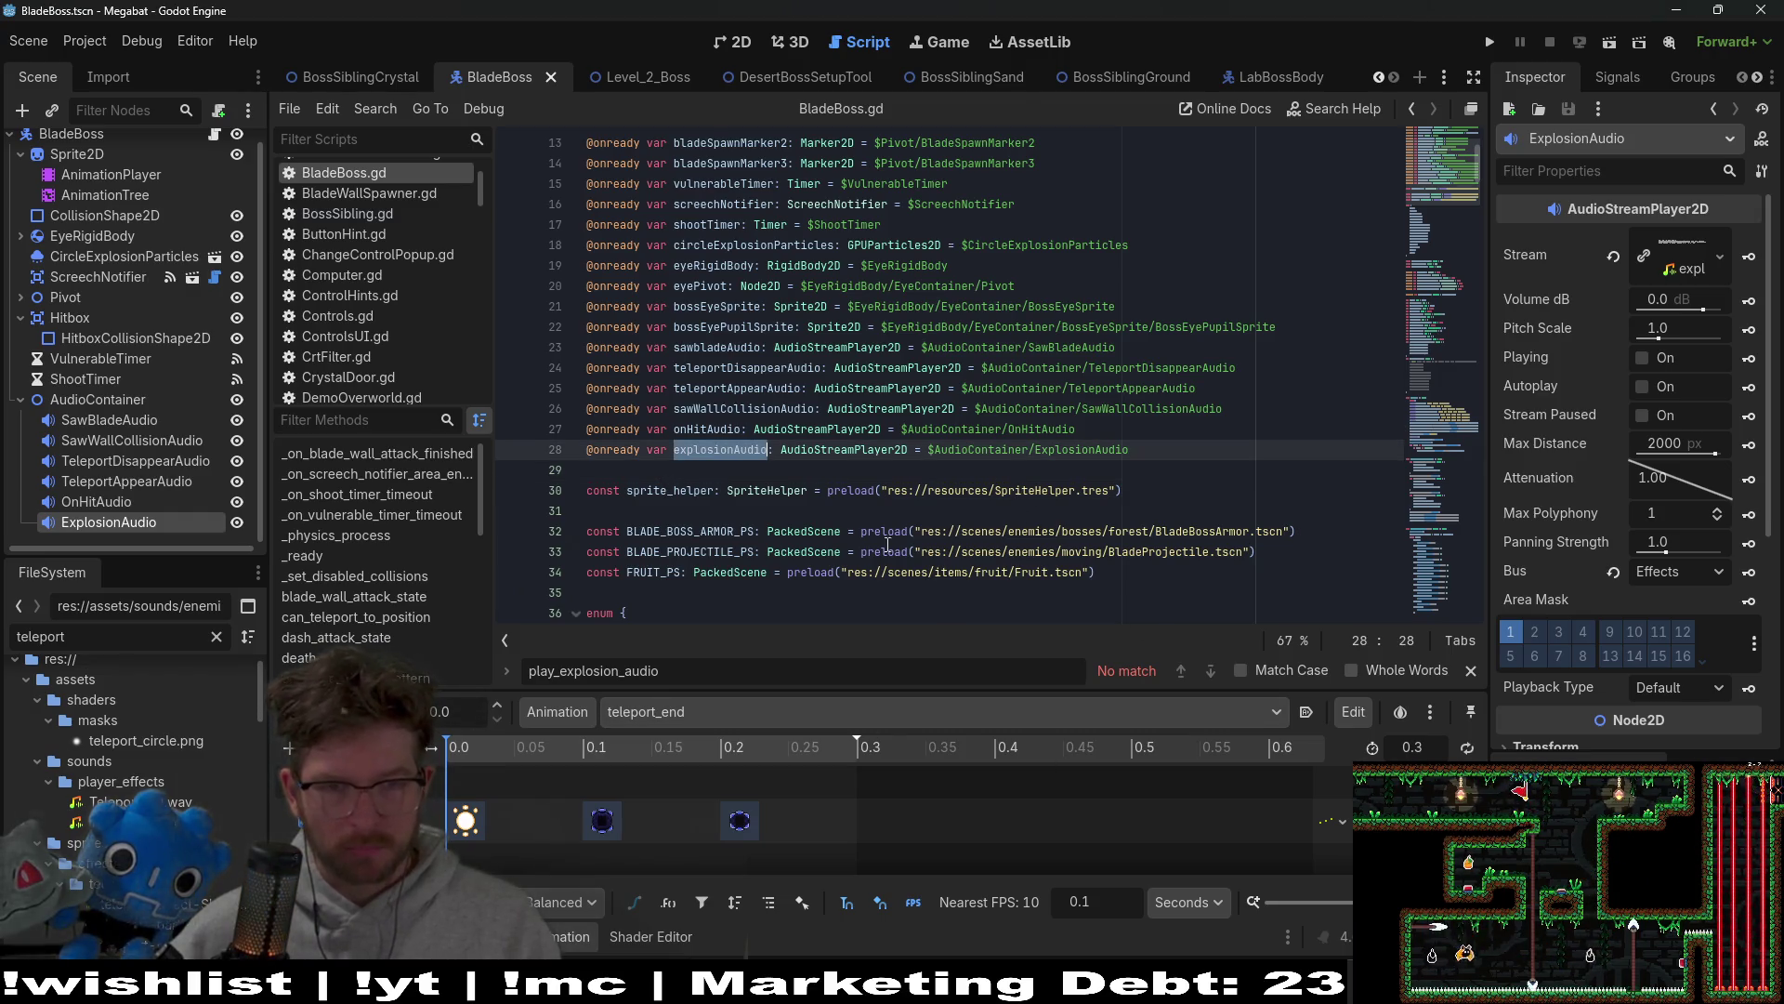
{"action": "scroll", "coordinate": [888, 546], "scroll_direction": "down", "scroll_amount": 20}
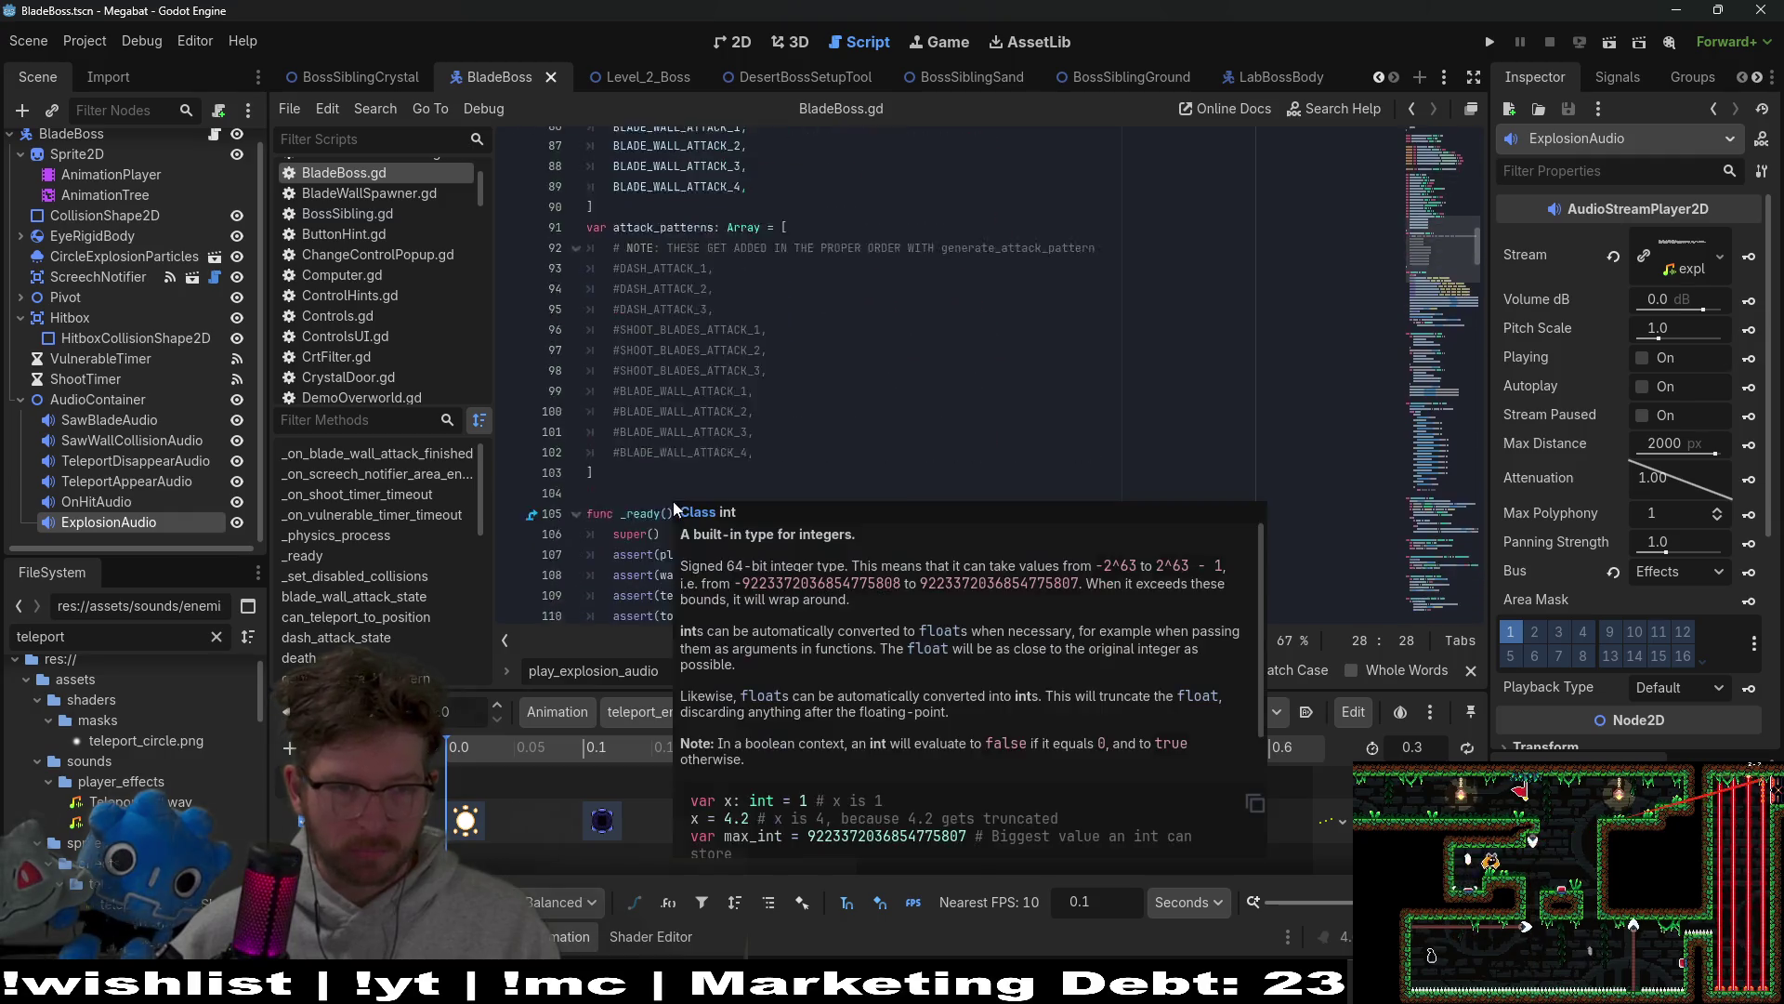
{"action": "scroll", "coordinate": [892, 502], "scroll_direction": "down", "scroll_amount": 8}
{"action": "left_click", "coordinate": [1108, 490]}
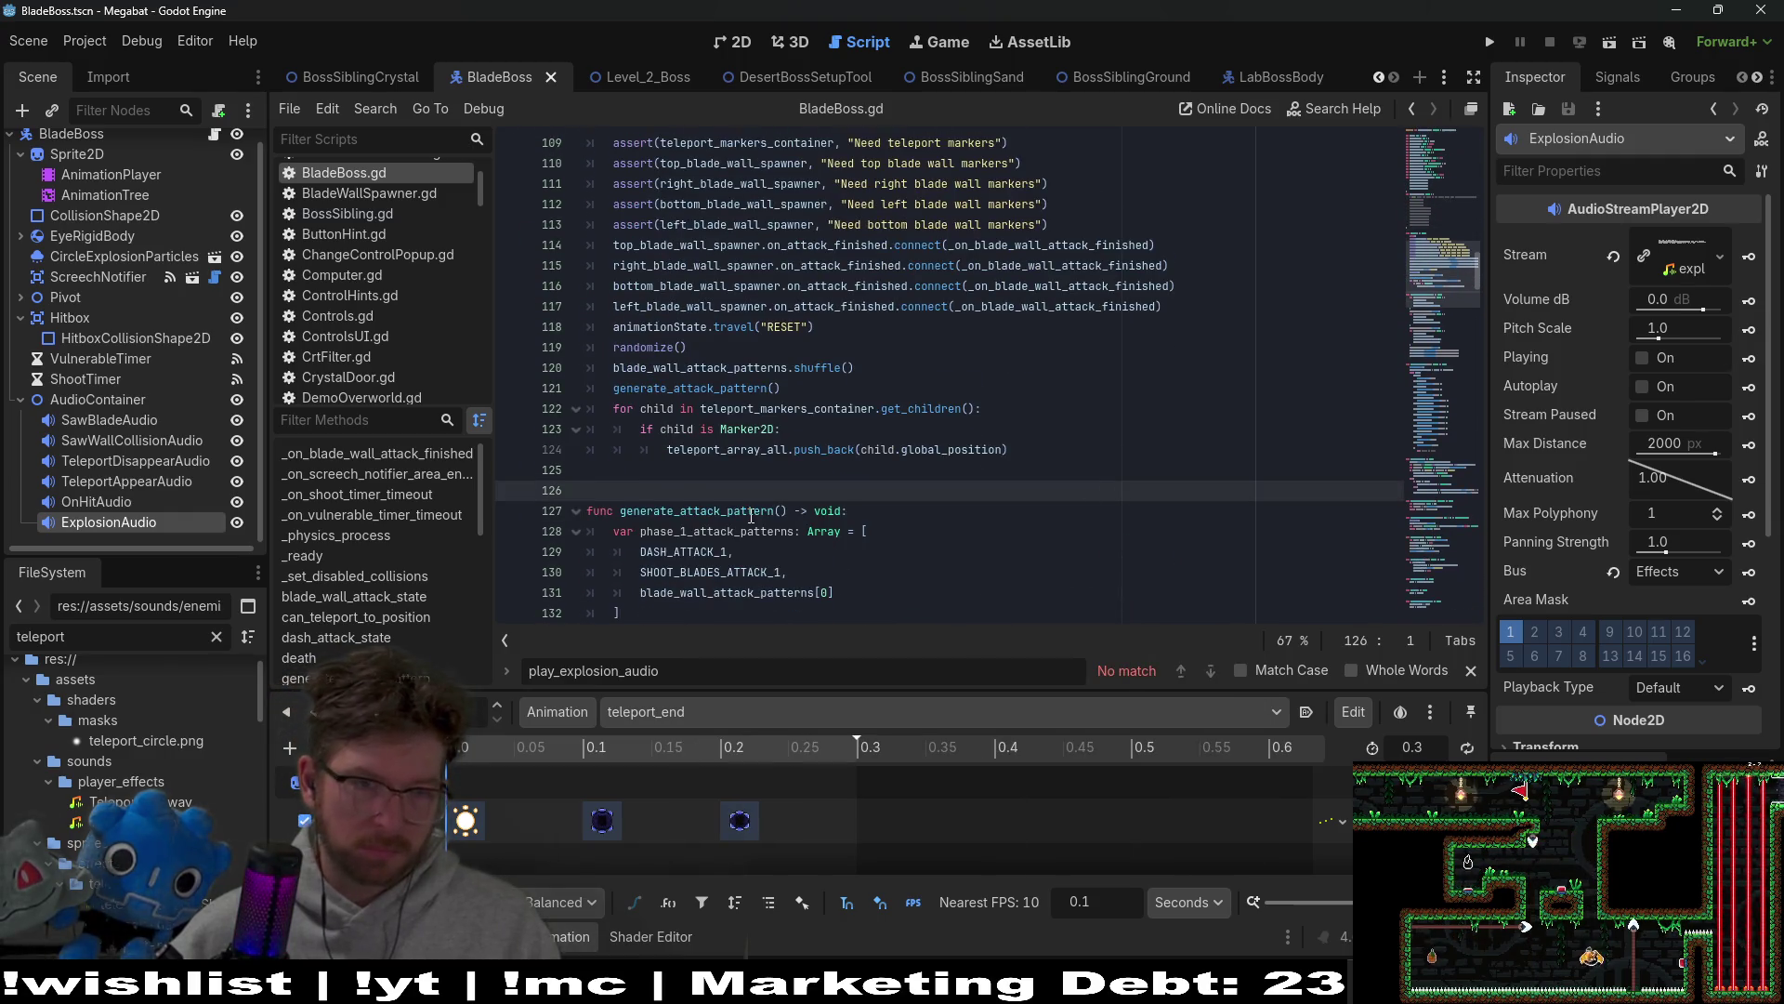
{"action": "scroll", "coordinate": [751, 514], "scroll_direction": "down", "scroll_amount": 8}
{"action": "left_click", "coordinate": [1001, 432]}
{"action": "key", "text": "ctrl+f"}
{"action": "type", "text": "a"}
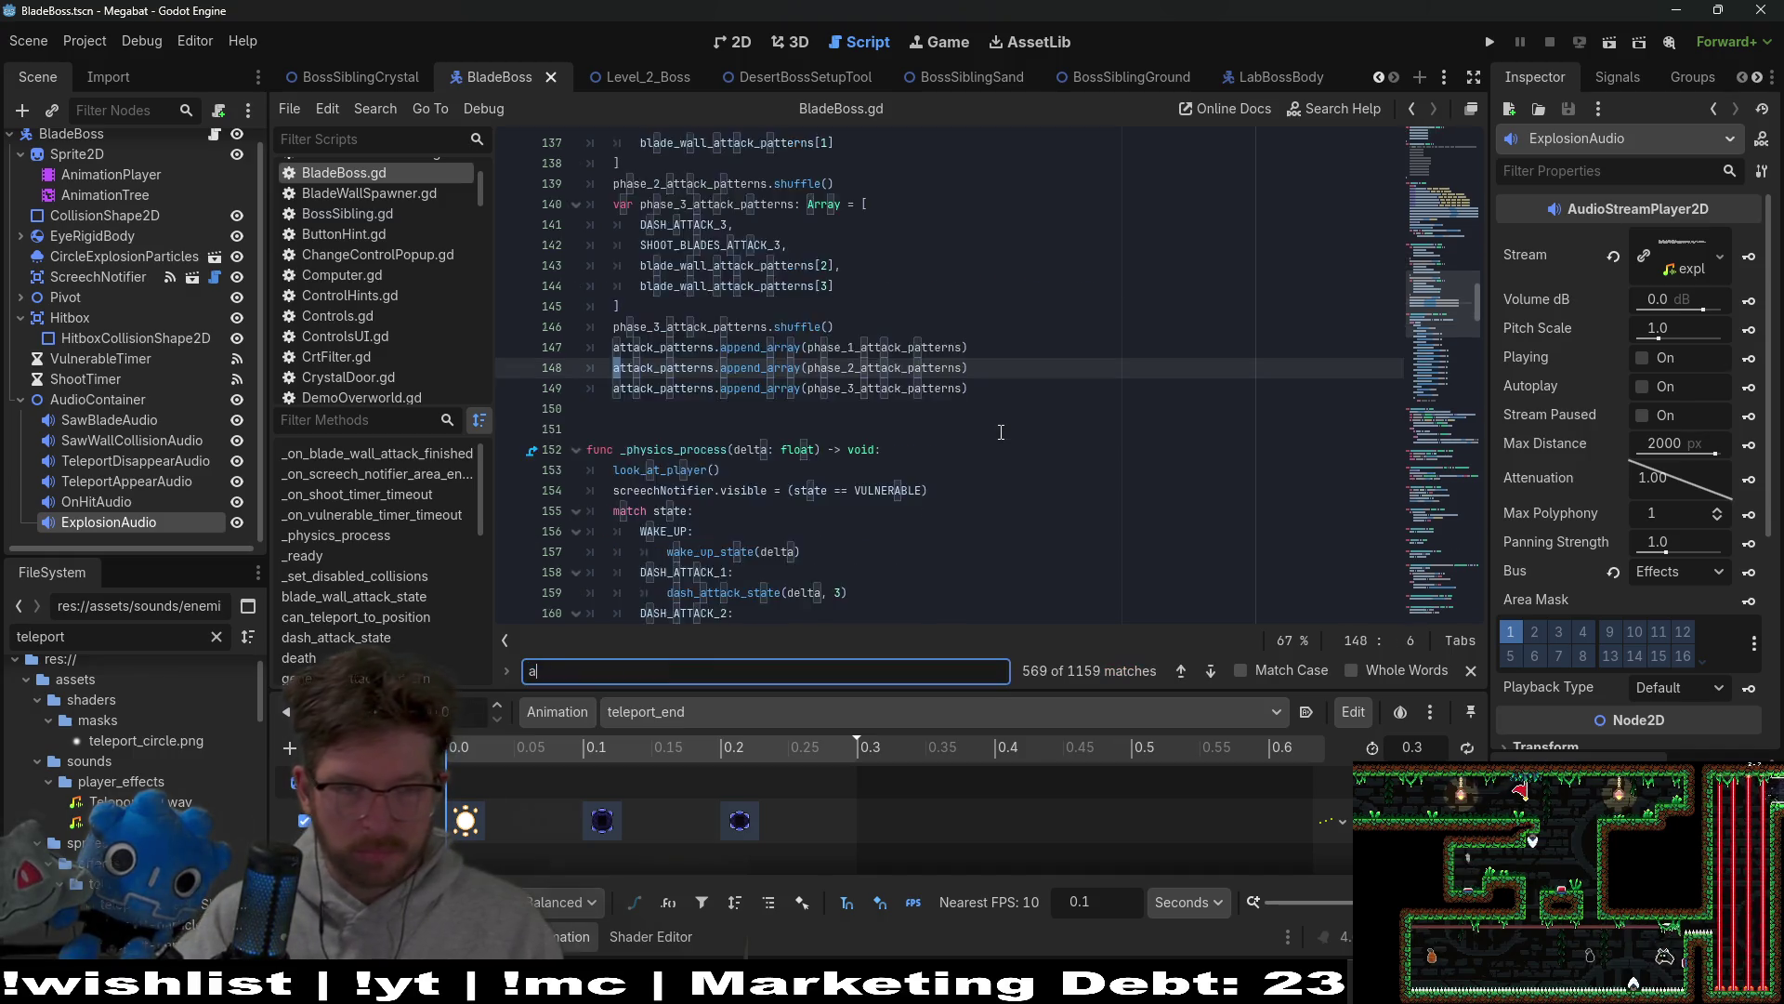
{"action": "type", "text": "udio"}
{"action": "key", "text": "Return"}
{"action": "key", "text": "Return"}
{"action": "key", "text": "Return"}
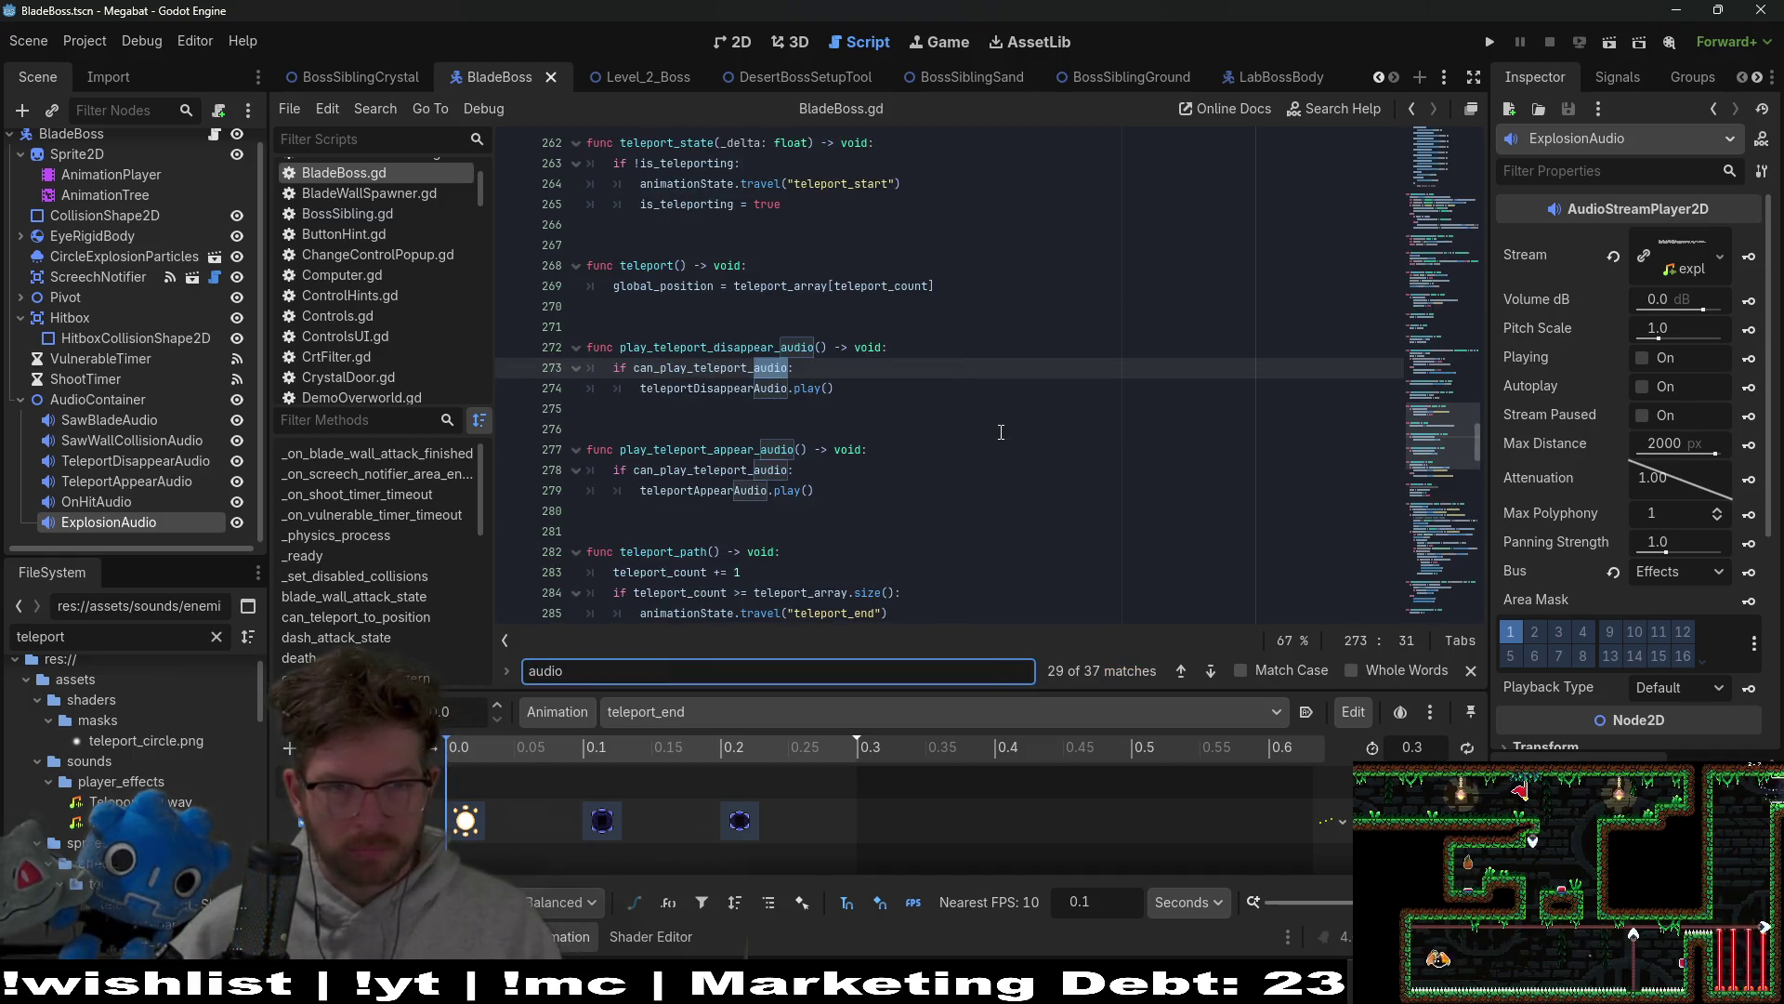
{"action": "scroll", "coordinate": [995, 432], "scroll_direction": "down", "scroll_amount": 8}
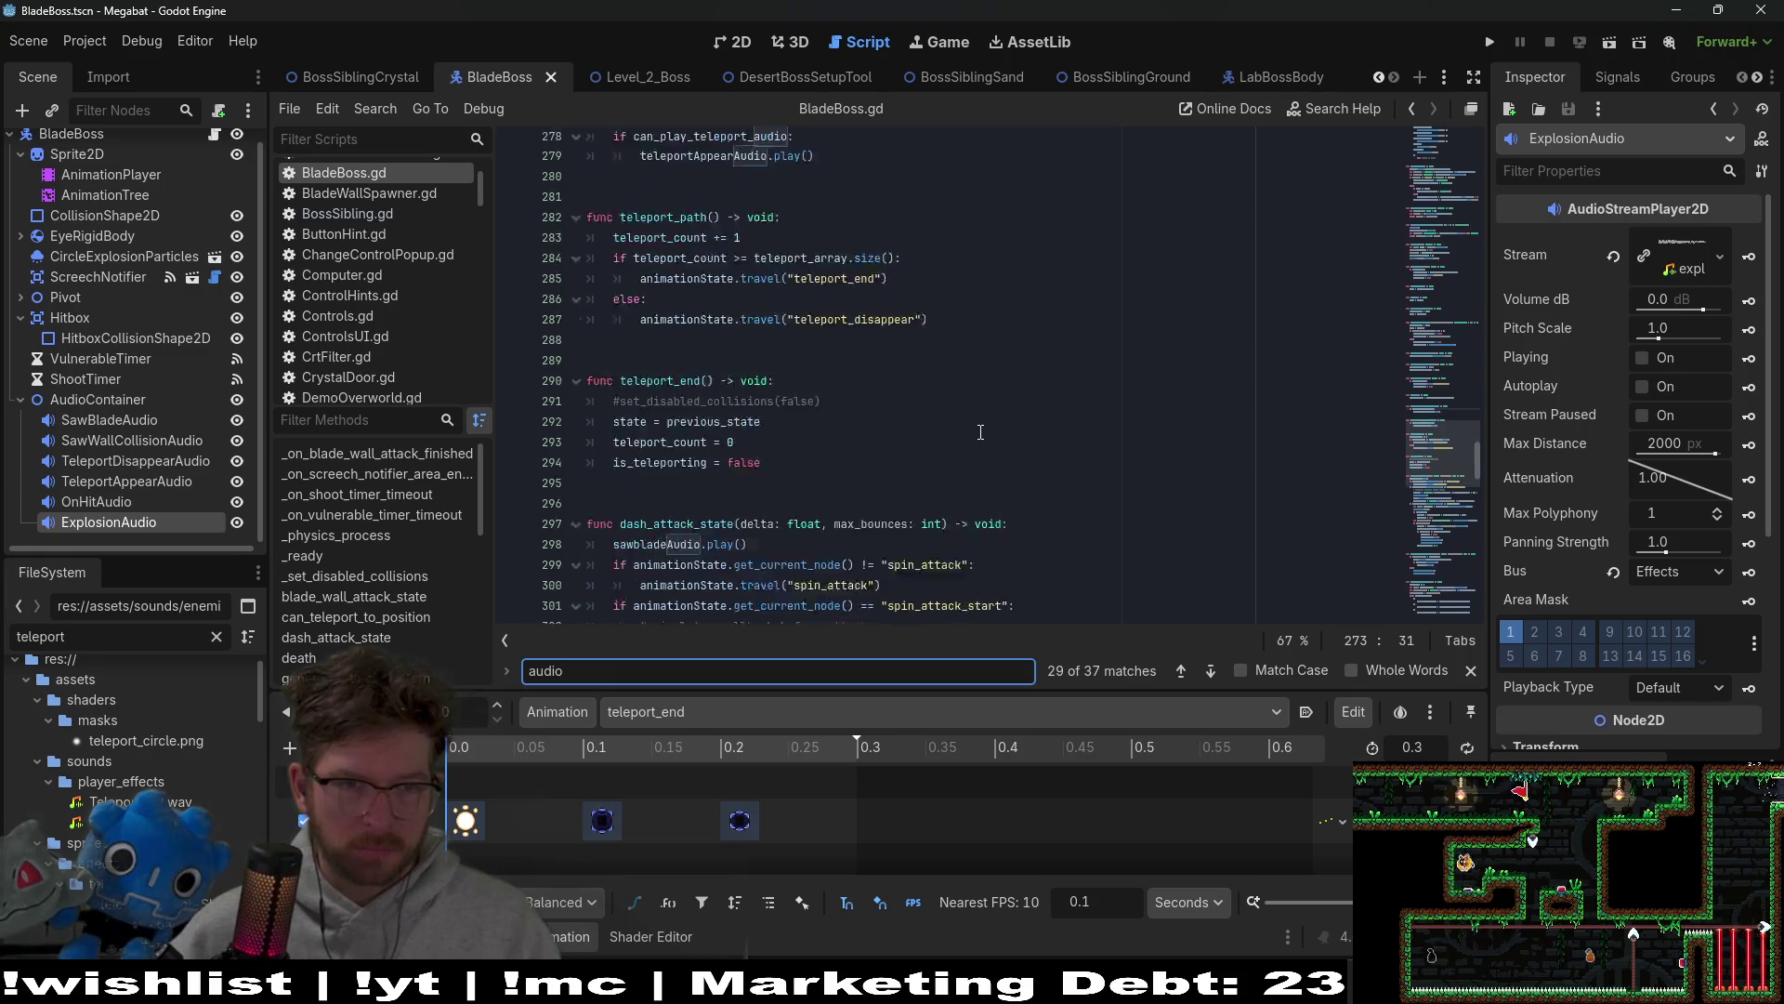
{"action": "scroll", "coordinate": [632, 356], "scroll_direction": "up", "scroll_amount": 10}
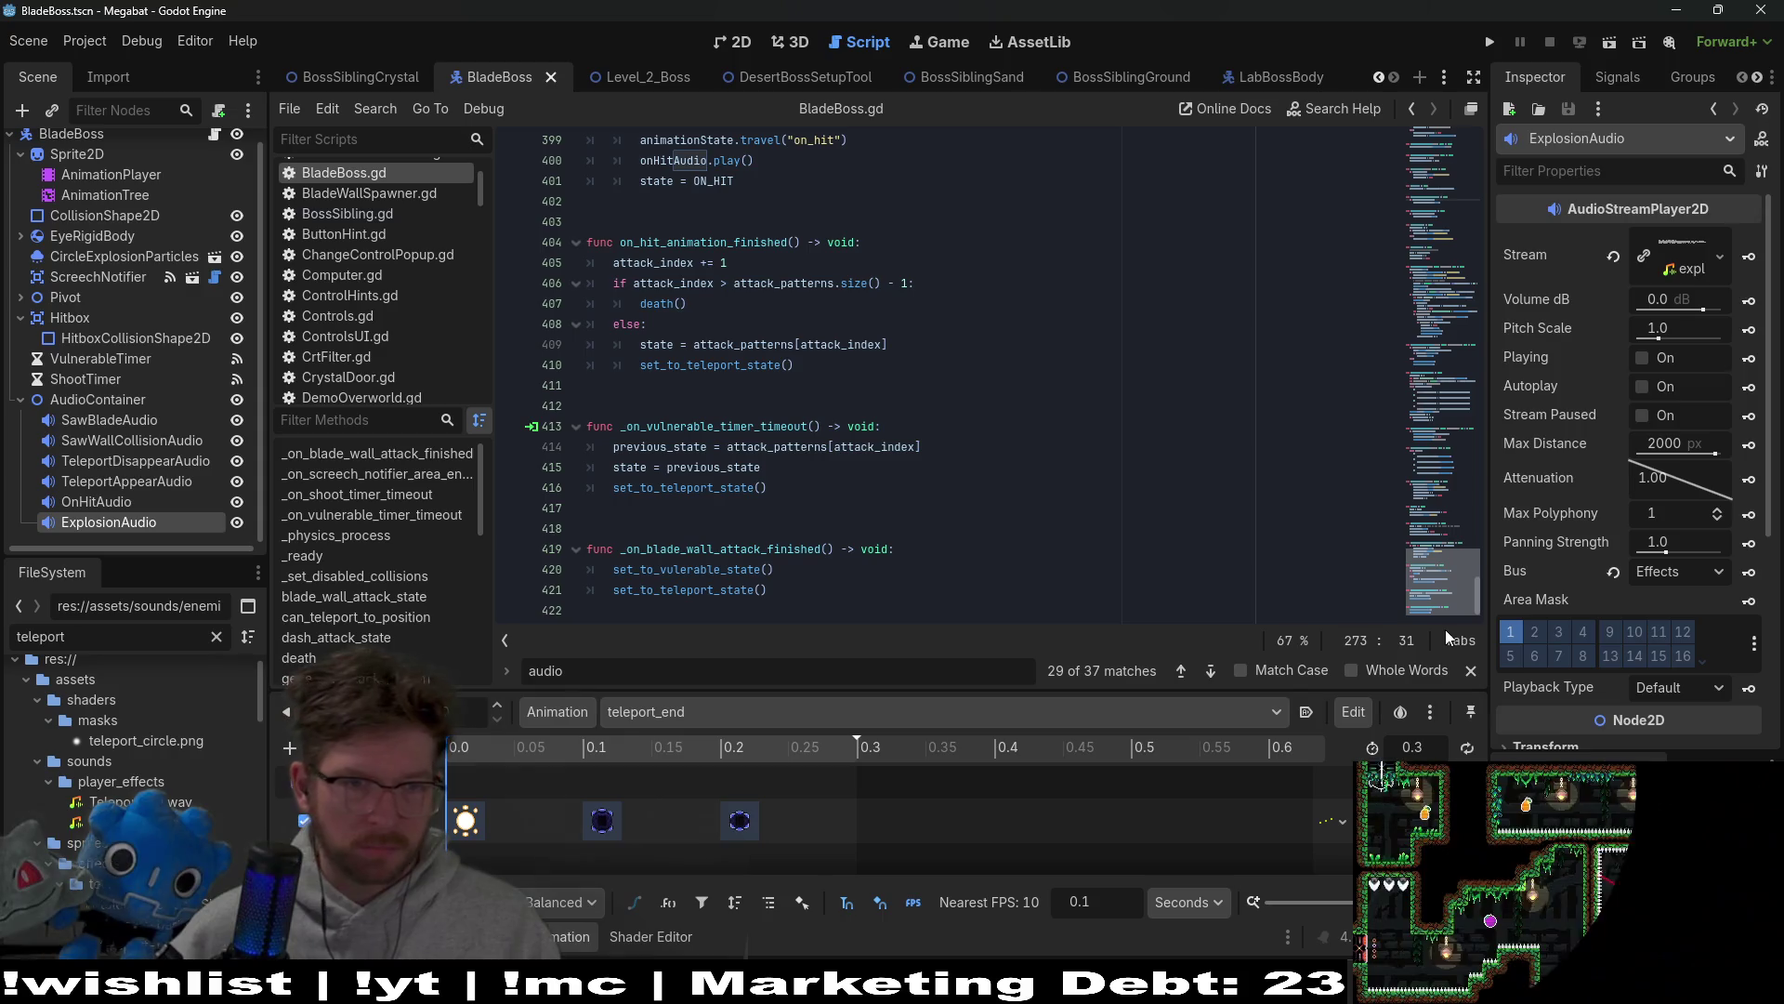
{"action": "scroll", "coordinate": [1465, 323], "scroll_direction": "up", "scroll_amount": 15}
{"action": "scroll", "coordinate": [1464, 324], "scroll_direction": "up", "scroll_amount": 11}
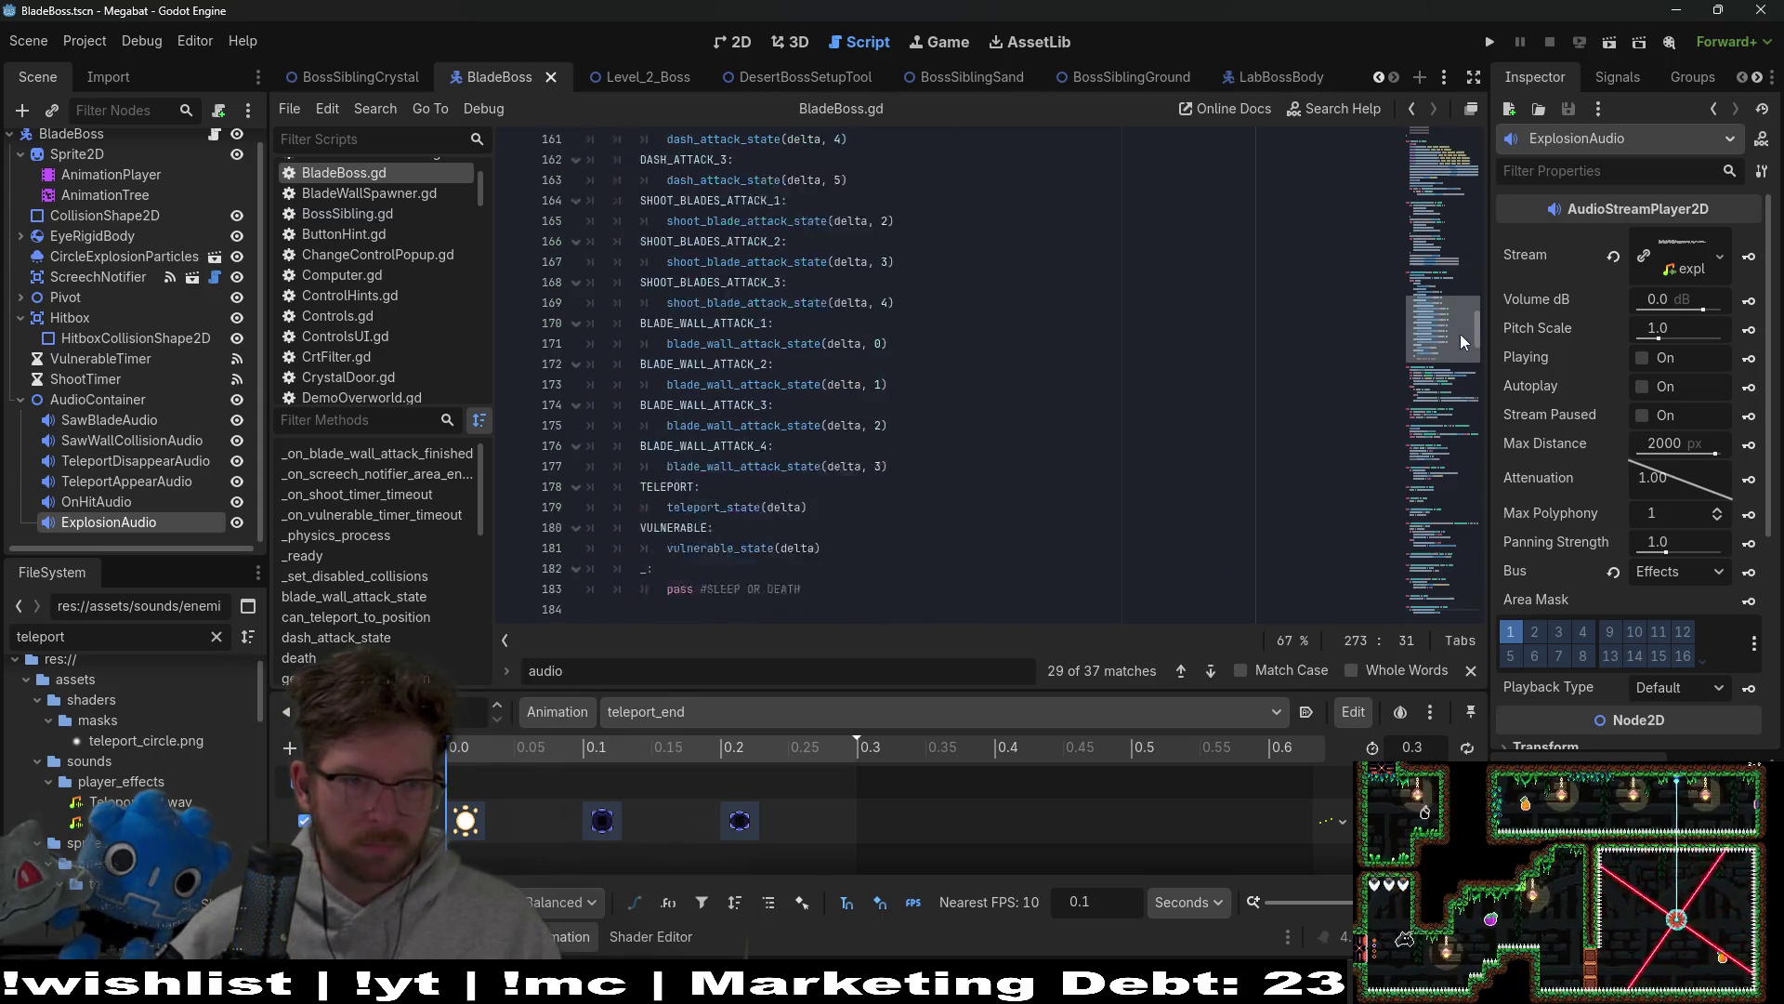
{"action": "scroll", "coordinate": [1054, 423], "scroll_direction": "down", "scroll_amount": 4}
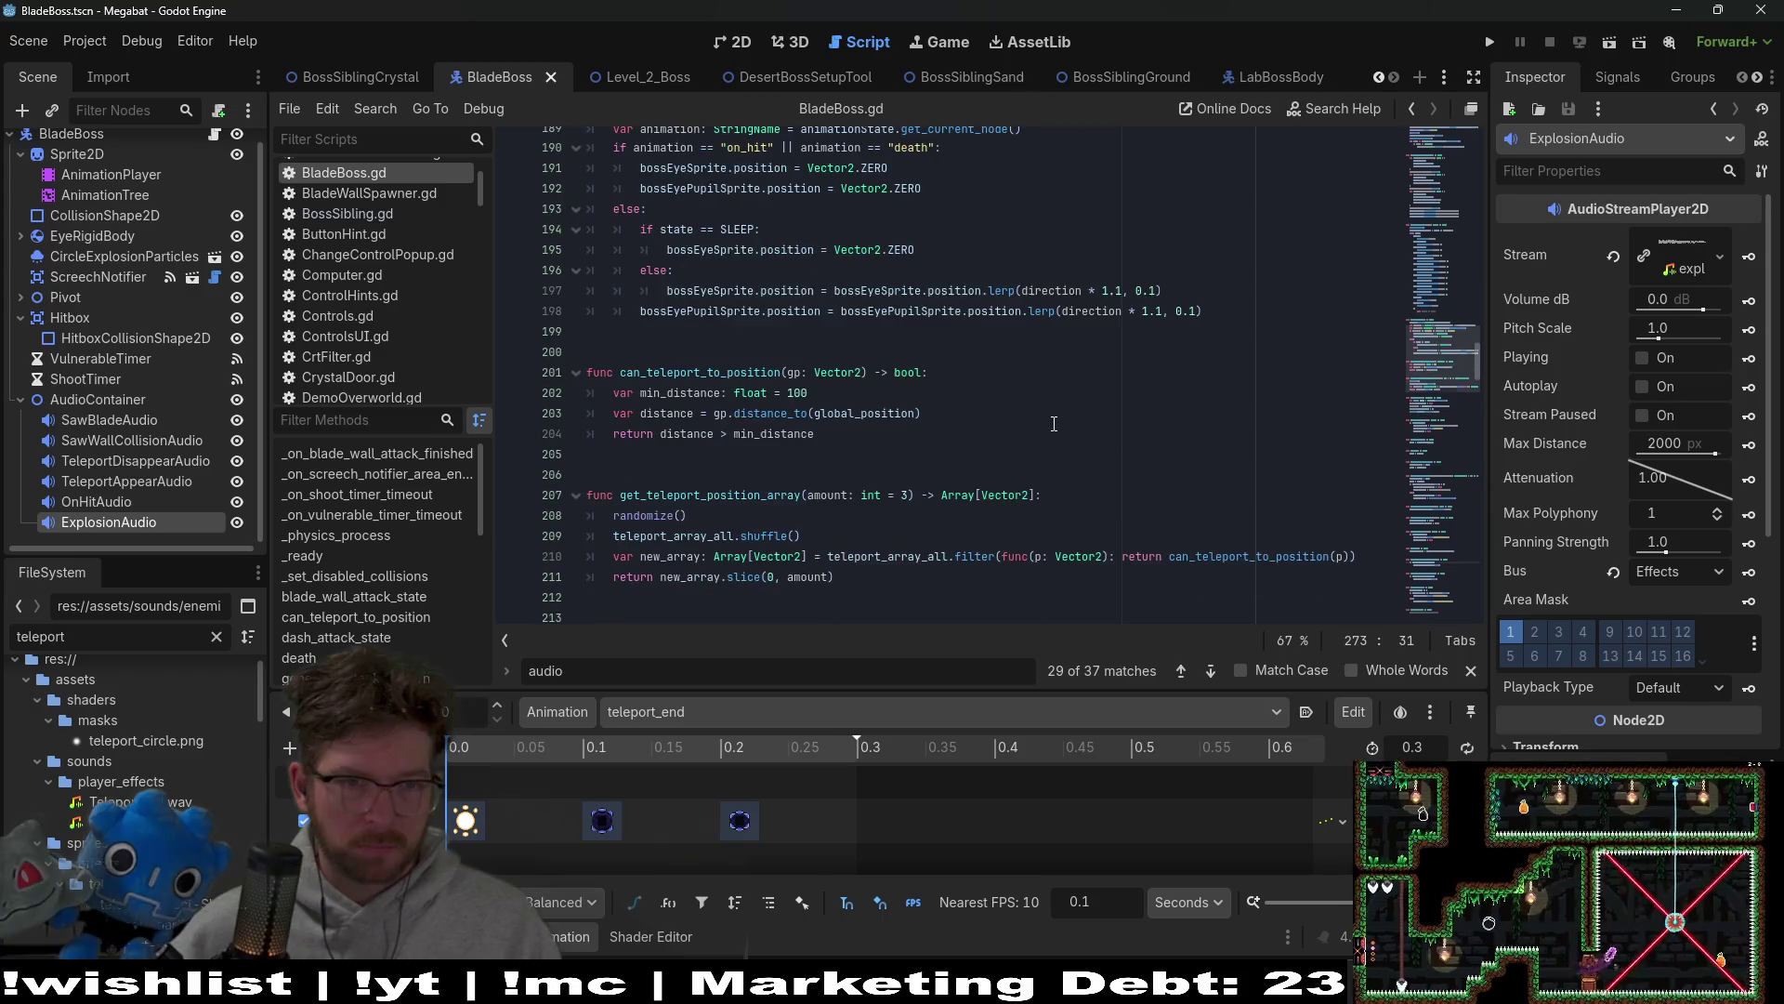
{"action": "left_click", "coordinate": [971, 353]}
Step: Declare a new play_explosion_audio() -> void function above can_teleport_to_position
{"action": "key", "text": "Return"}
{"action": "key", "text": "Return"}
{"action": "key", "text": "Return"}
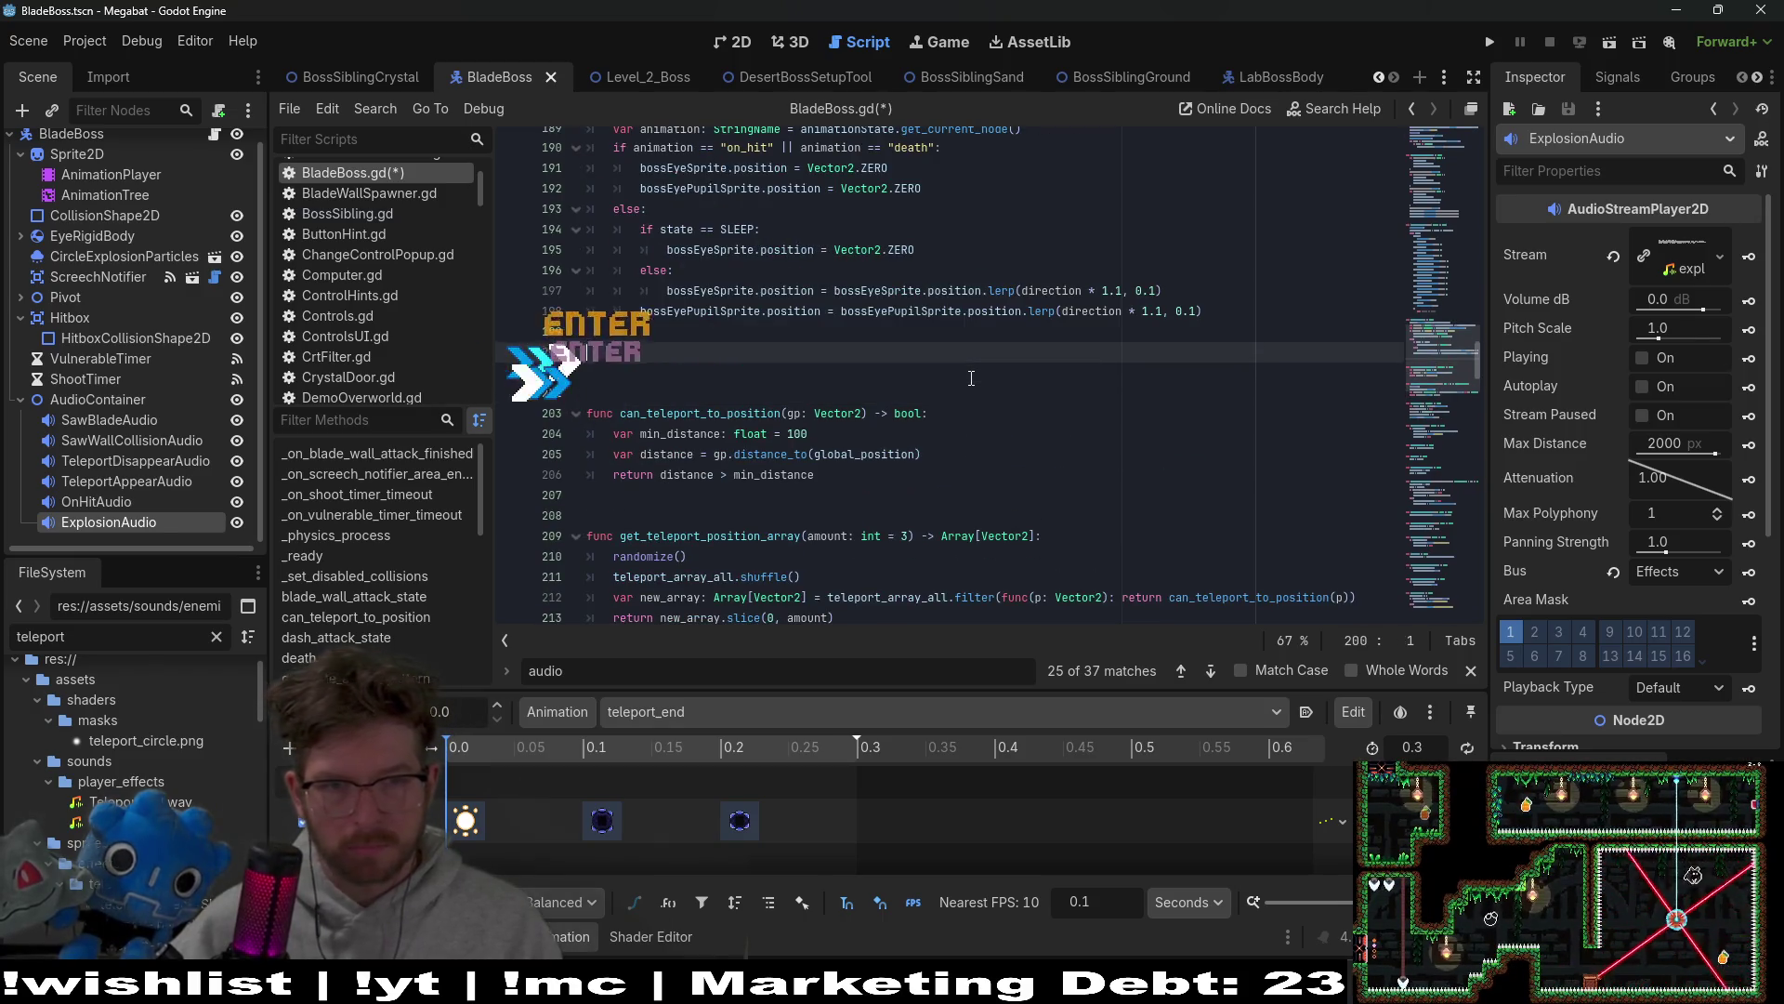
{"action": "key", "text": "Up"}
{"action": "key", "text": "Up"}
{"action": "type", "text": "func play"}
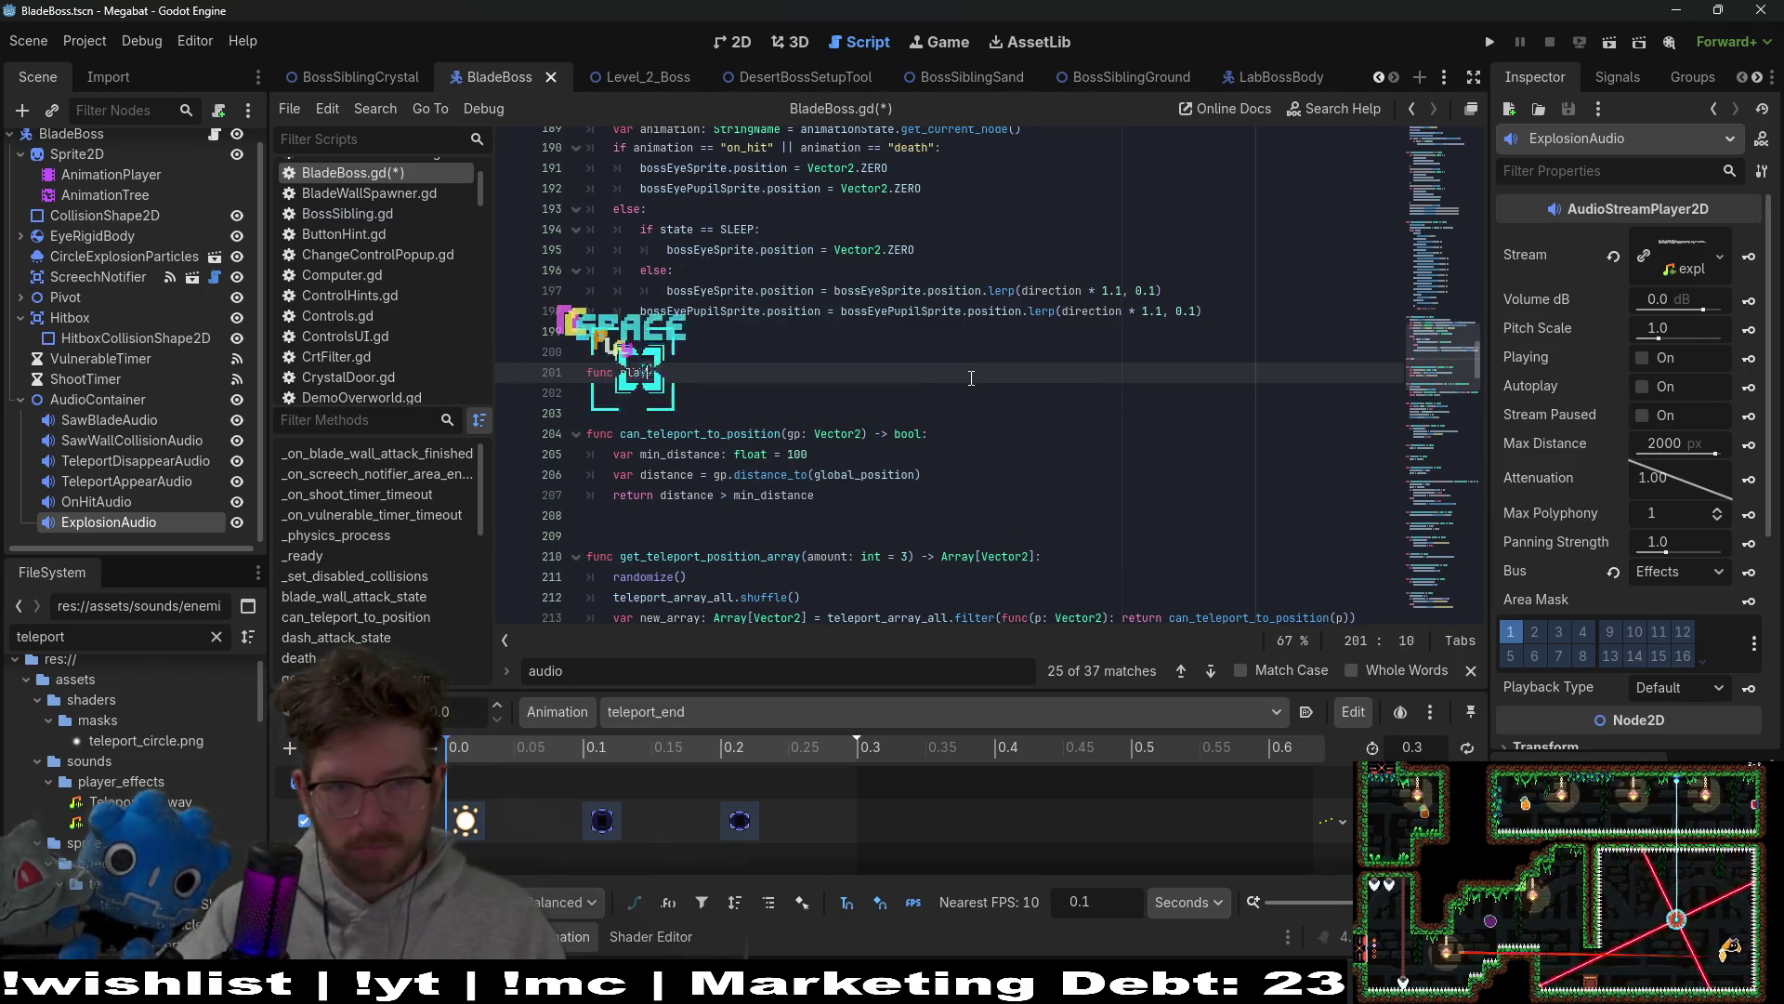
{"action": "type", "text": "e_ex"}
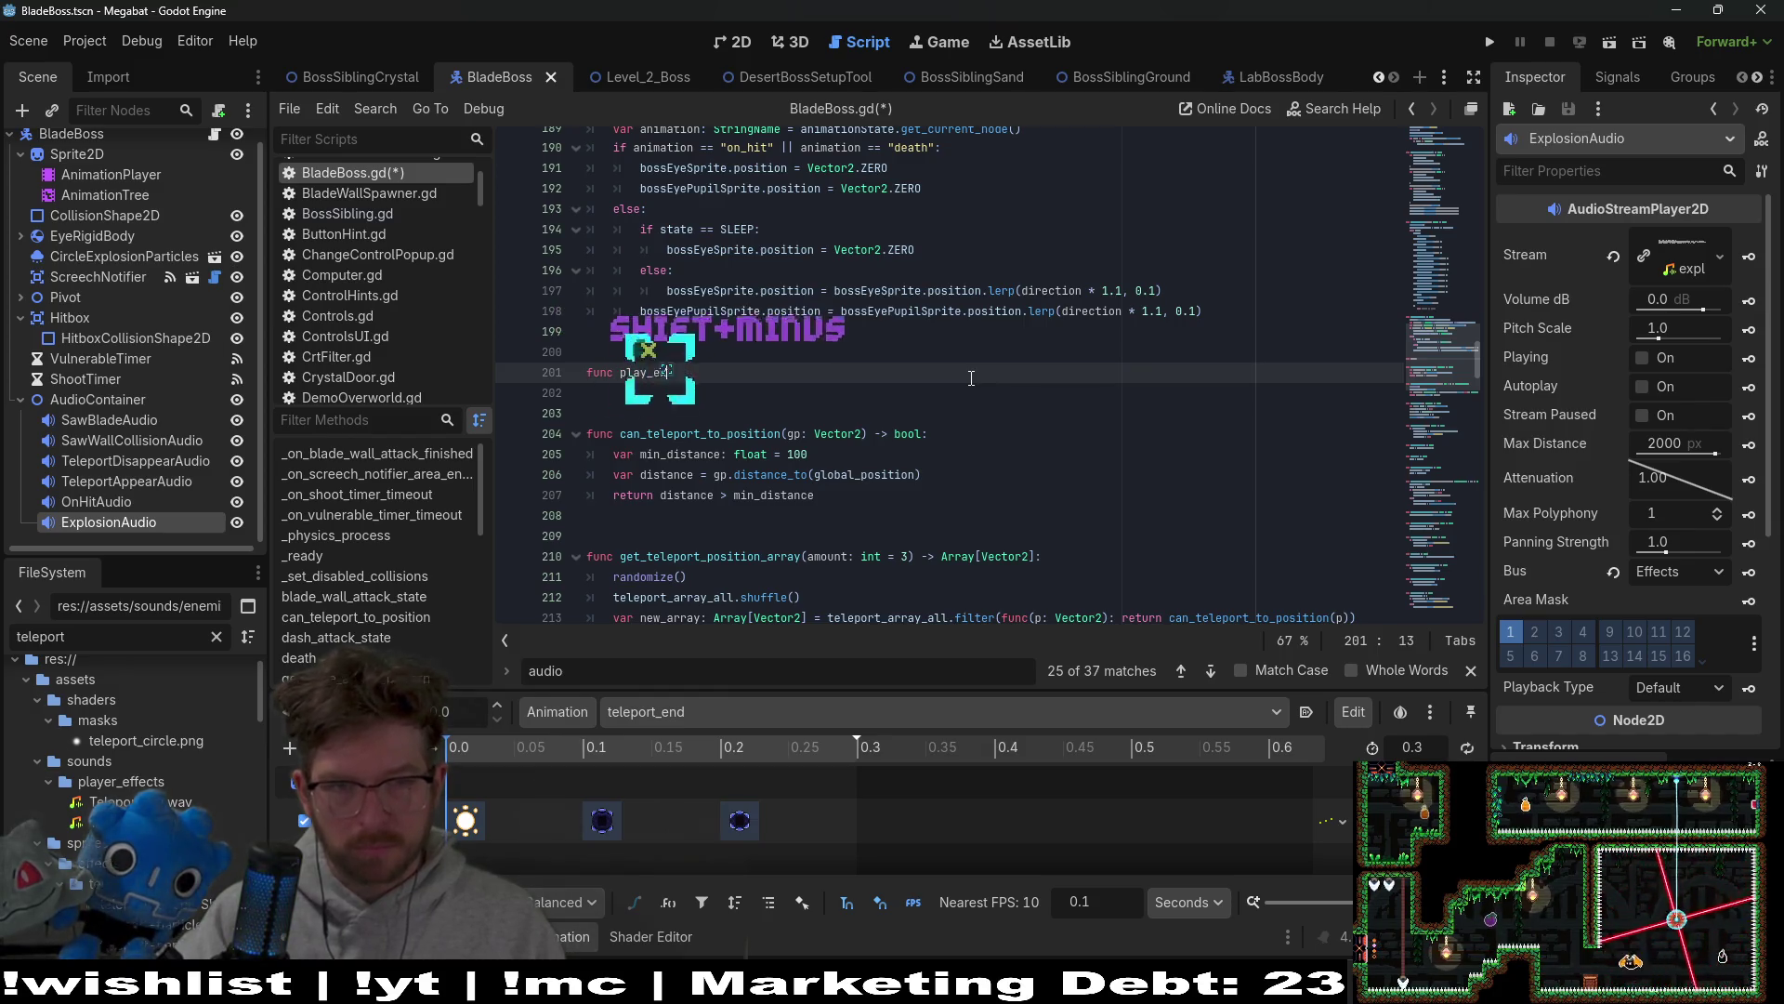
{"action": "type", "text": "plodion_a"}
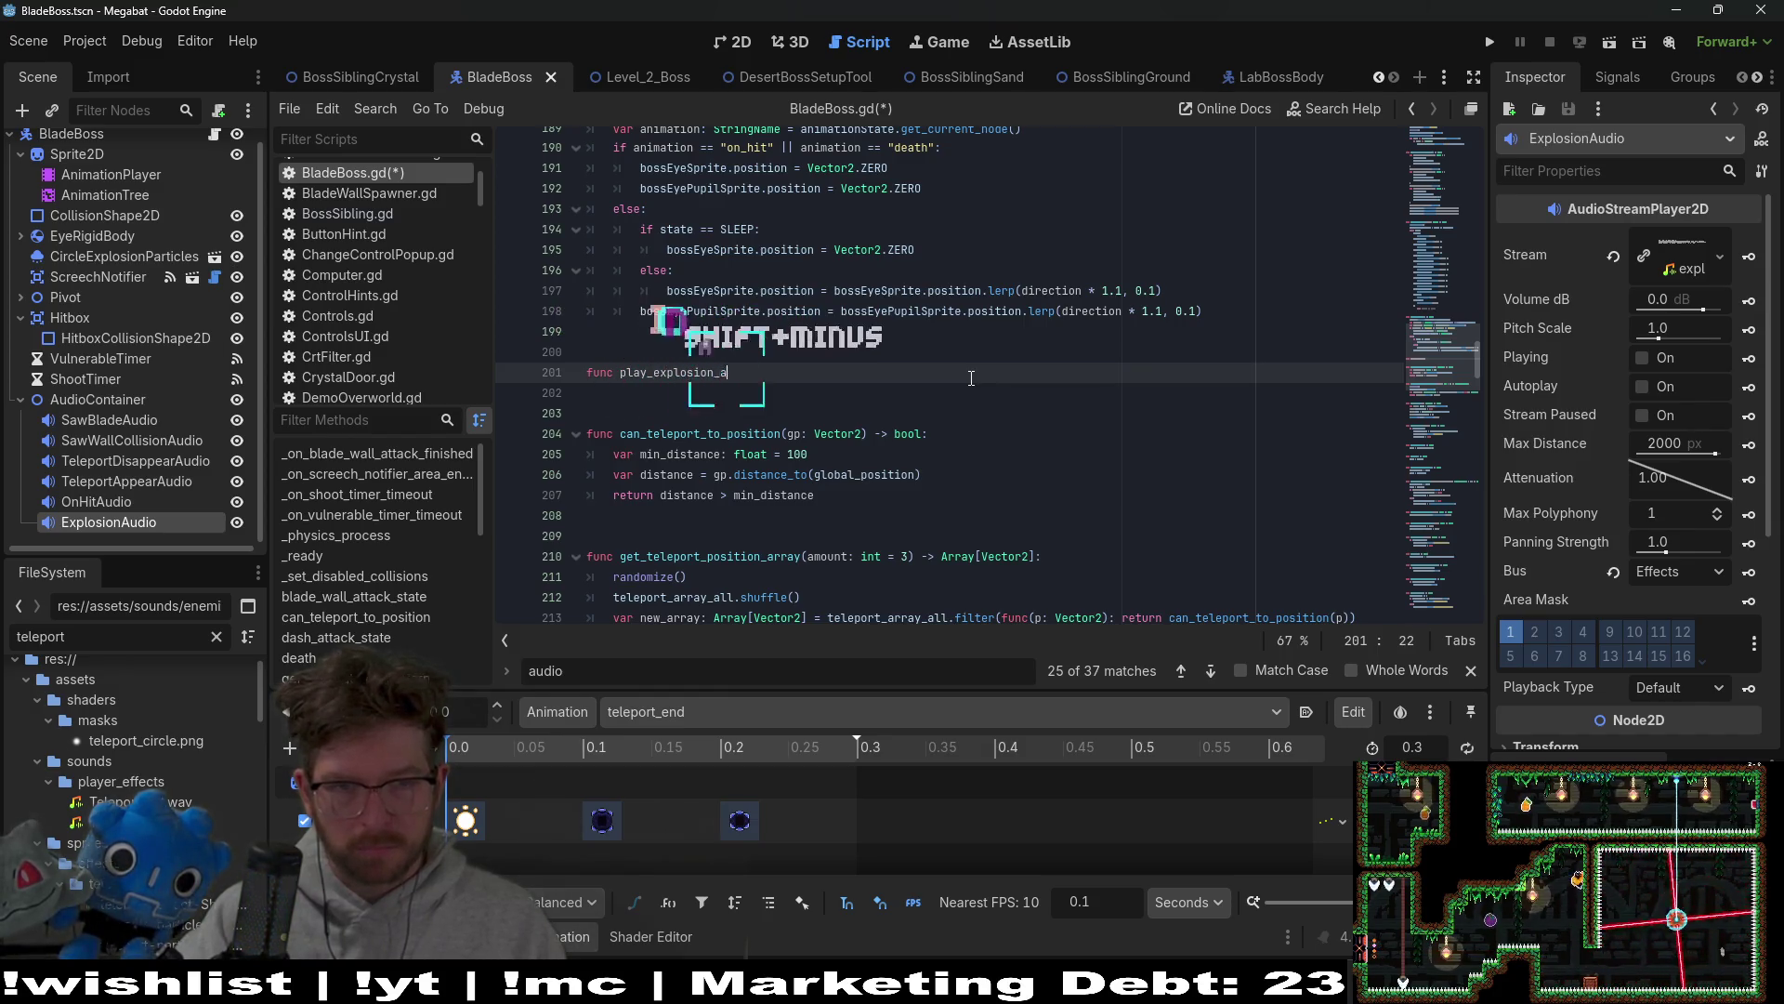
{"action": "type", "text": "udio() -> void:"}
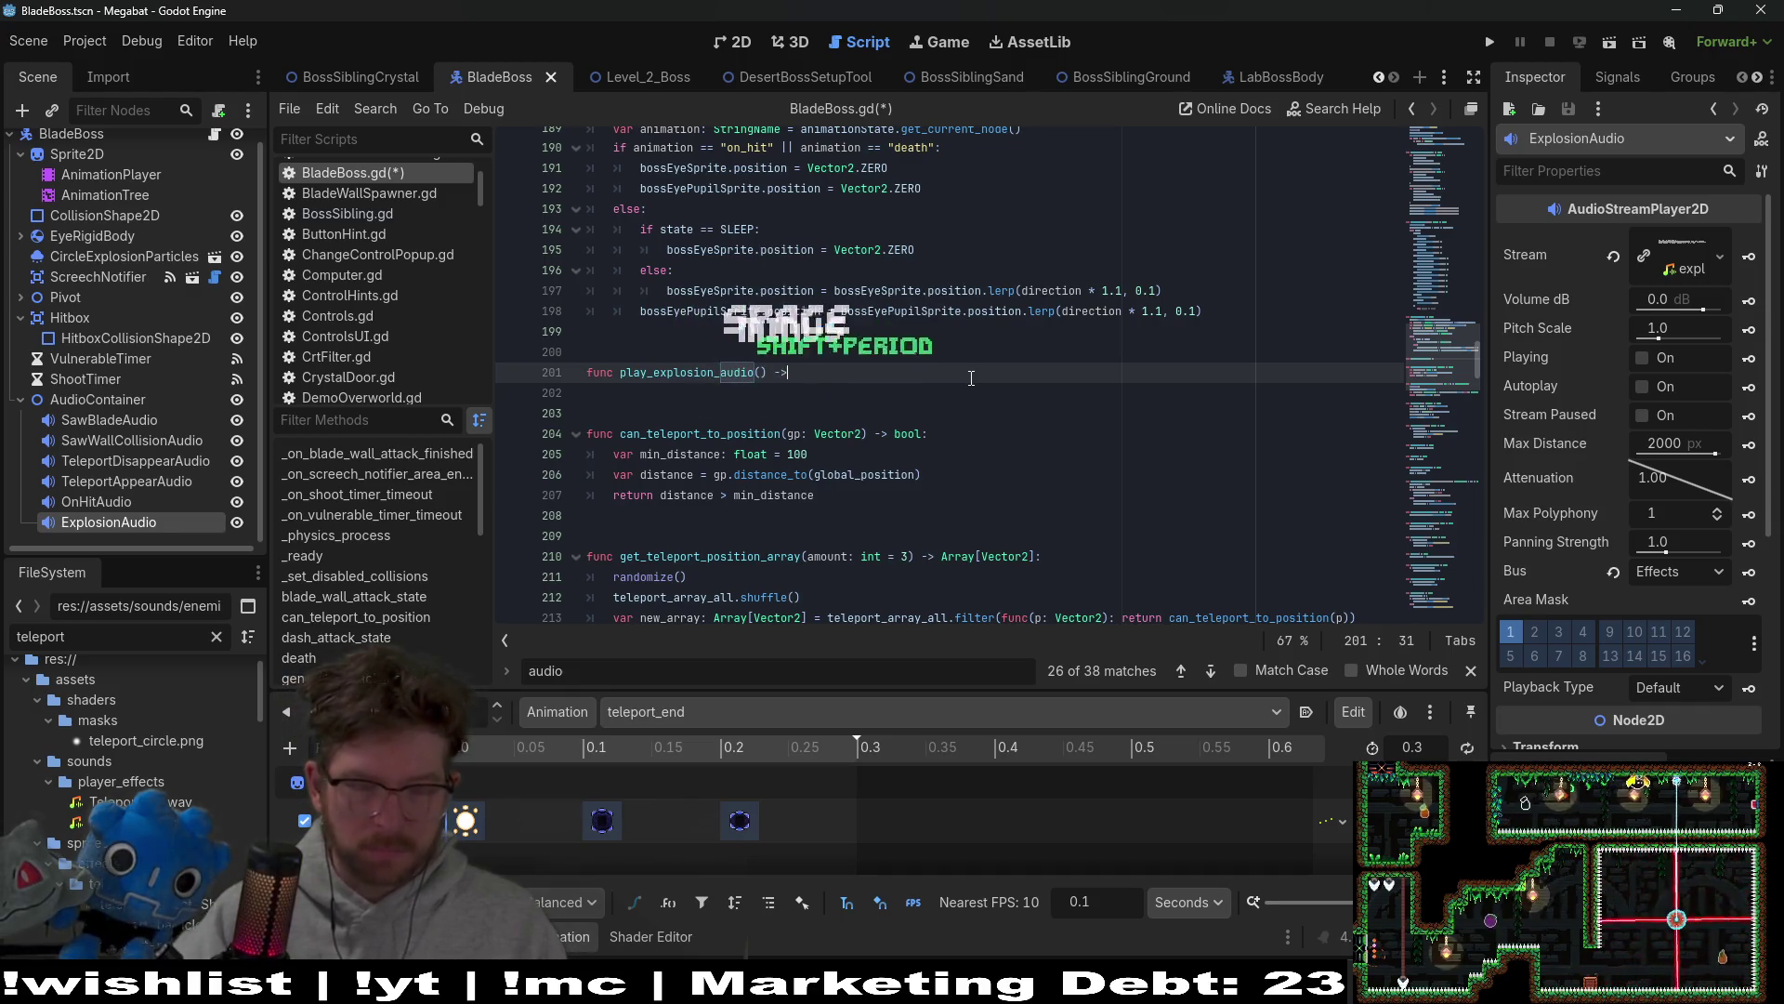
{"action": "key", "text": "Return"}
Step: Make the function body call explosionAudio.play() and save the script
{"action": "type", "text": "explosionAudio"}
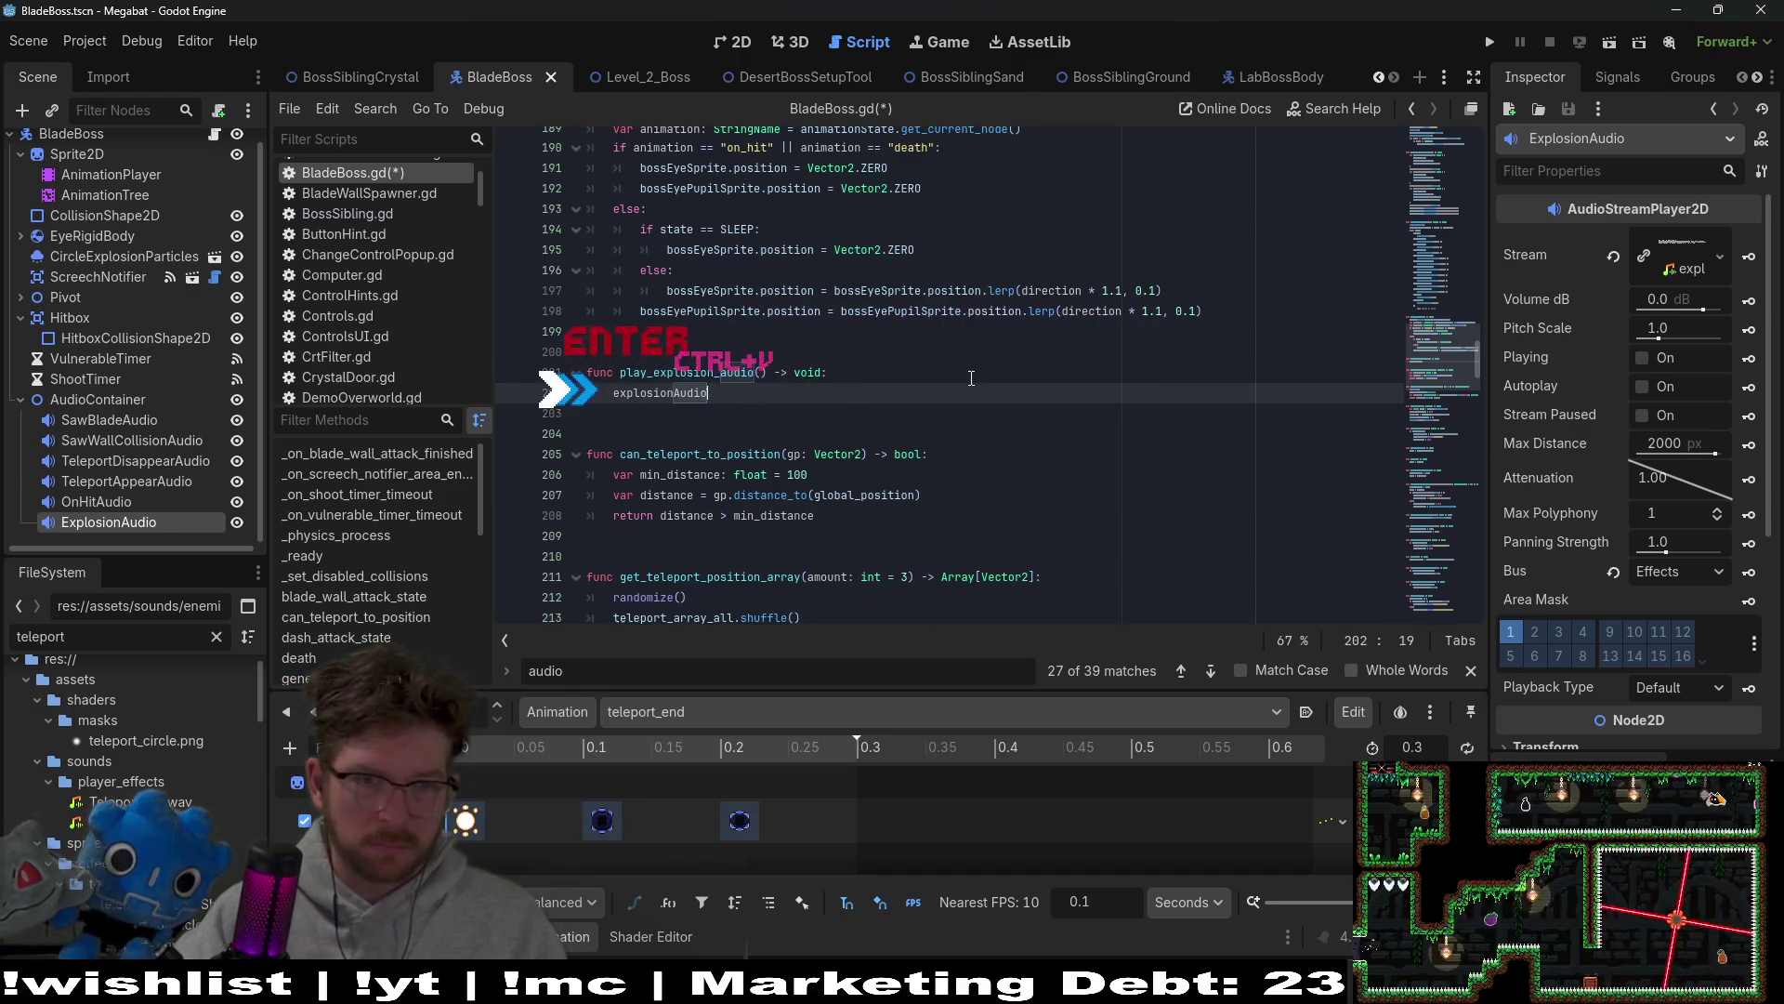
{"action": "type", "text": ".play()"}
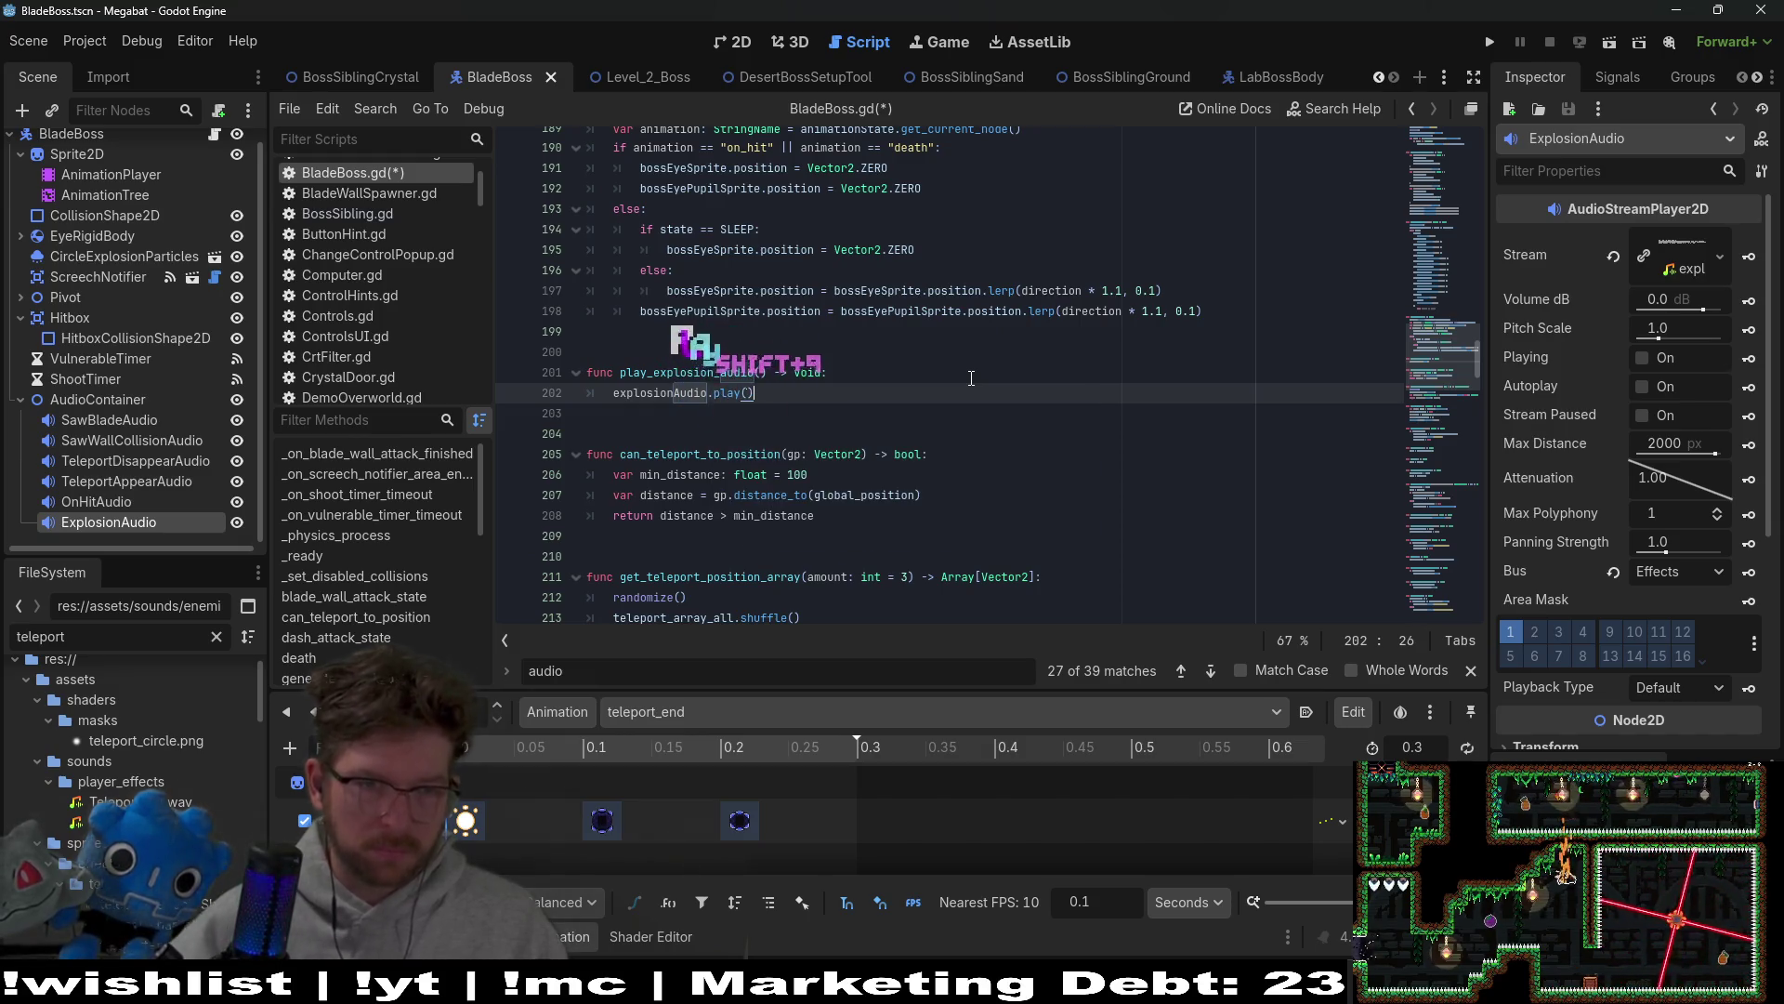
{"action": "key", "text": "ctrl+s"}
{"action": "left_click", "coordinate": [735, 370]}
{"action": "key", "text": "ctrl+s"}
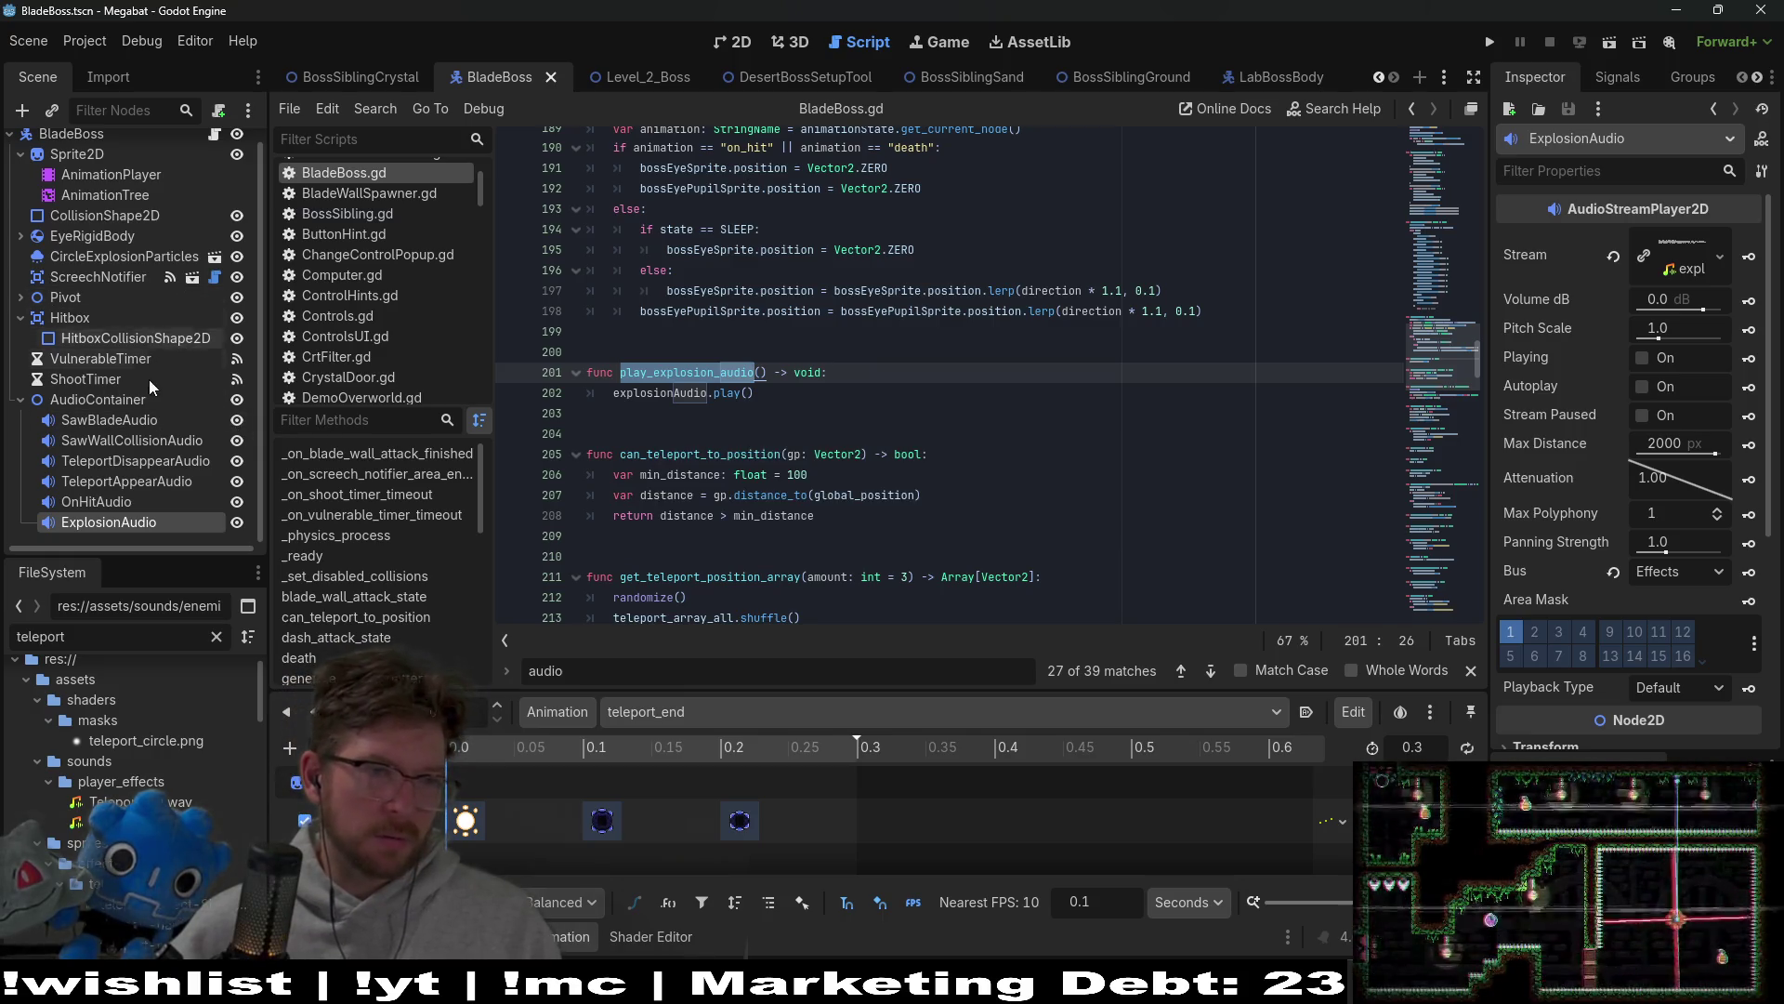
{"action": "left_click", "coordinate": [145, 174]}
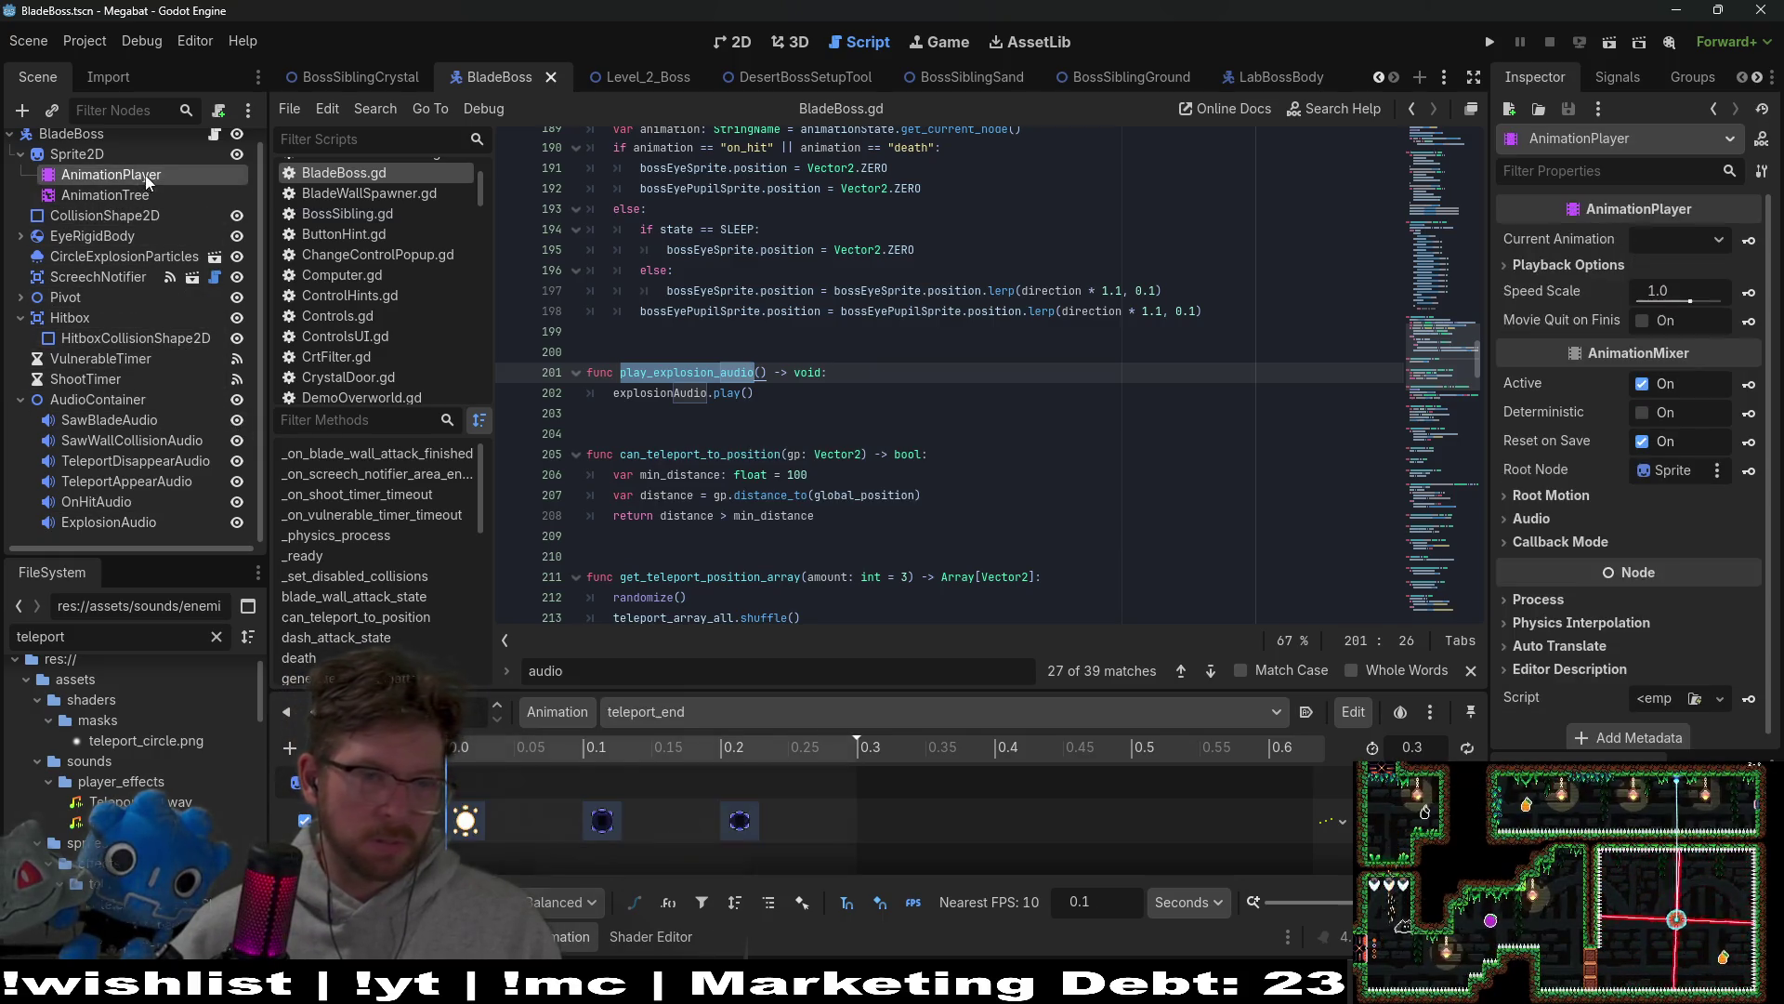
Step: Enlarge the animation panel to review BladeBoss's death animation tracks, then return to LabBossBody
{"action": "left_click_drag", "start_coordinate": [957, 690], "coordinate": [839, 395]}
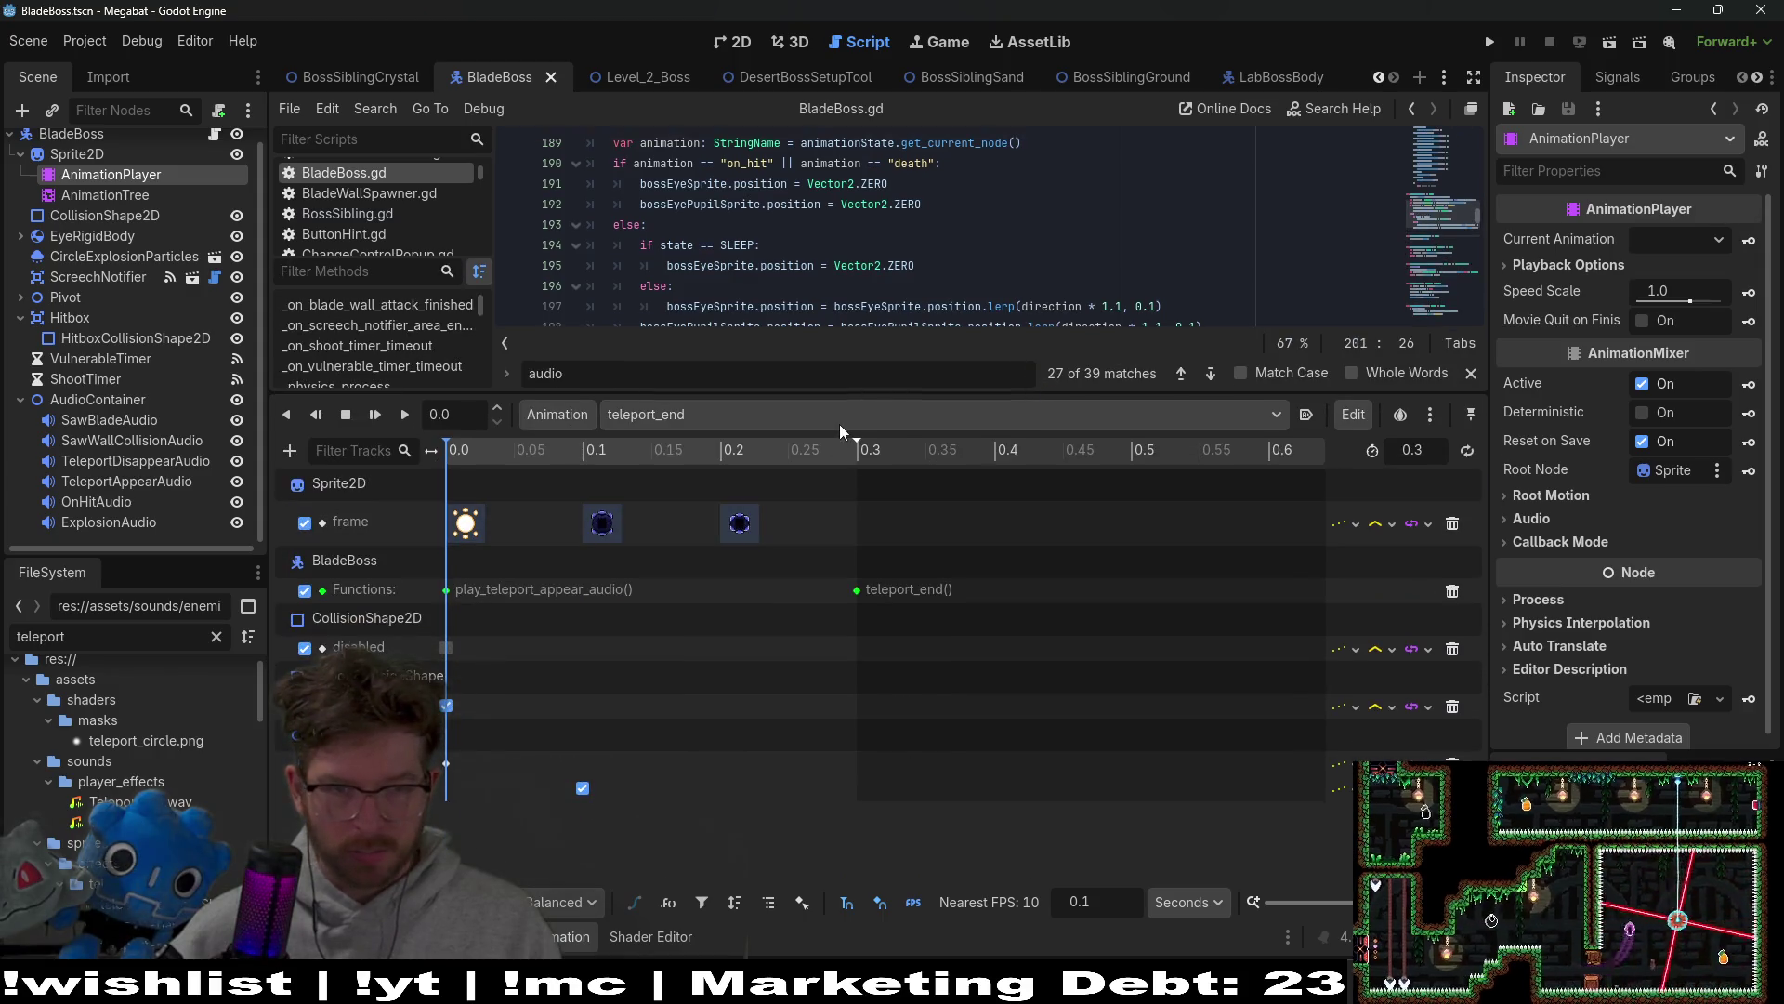
{"action": "left_click", "coordinate": [840, 417]}
{"action": "left_click", "coordinate": [727, 471]}
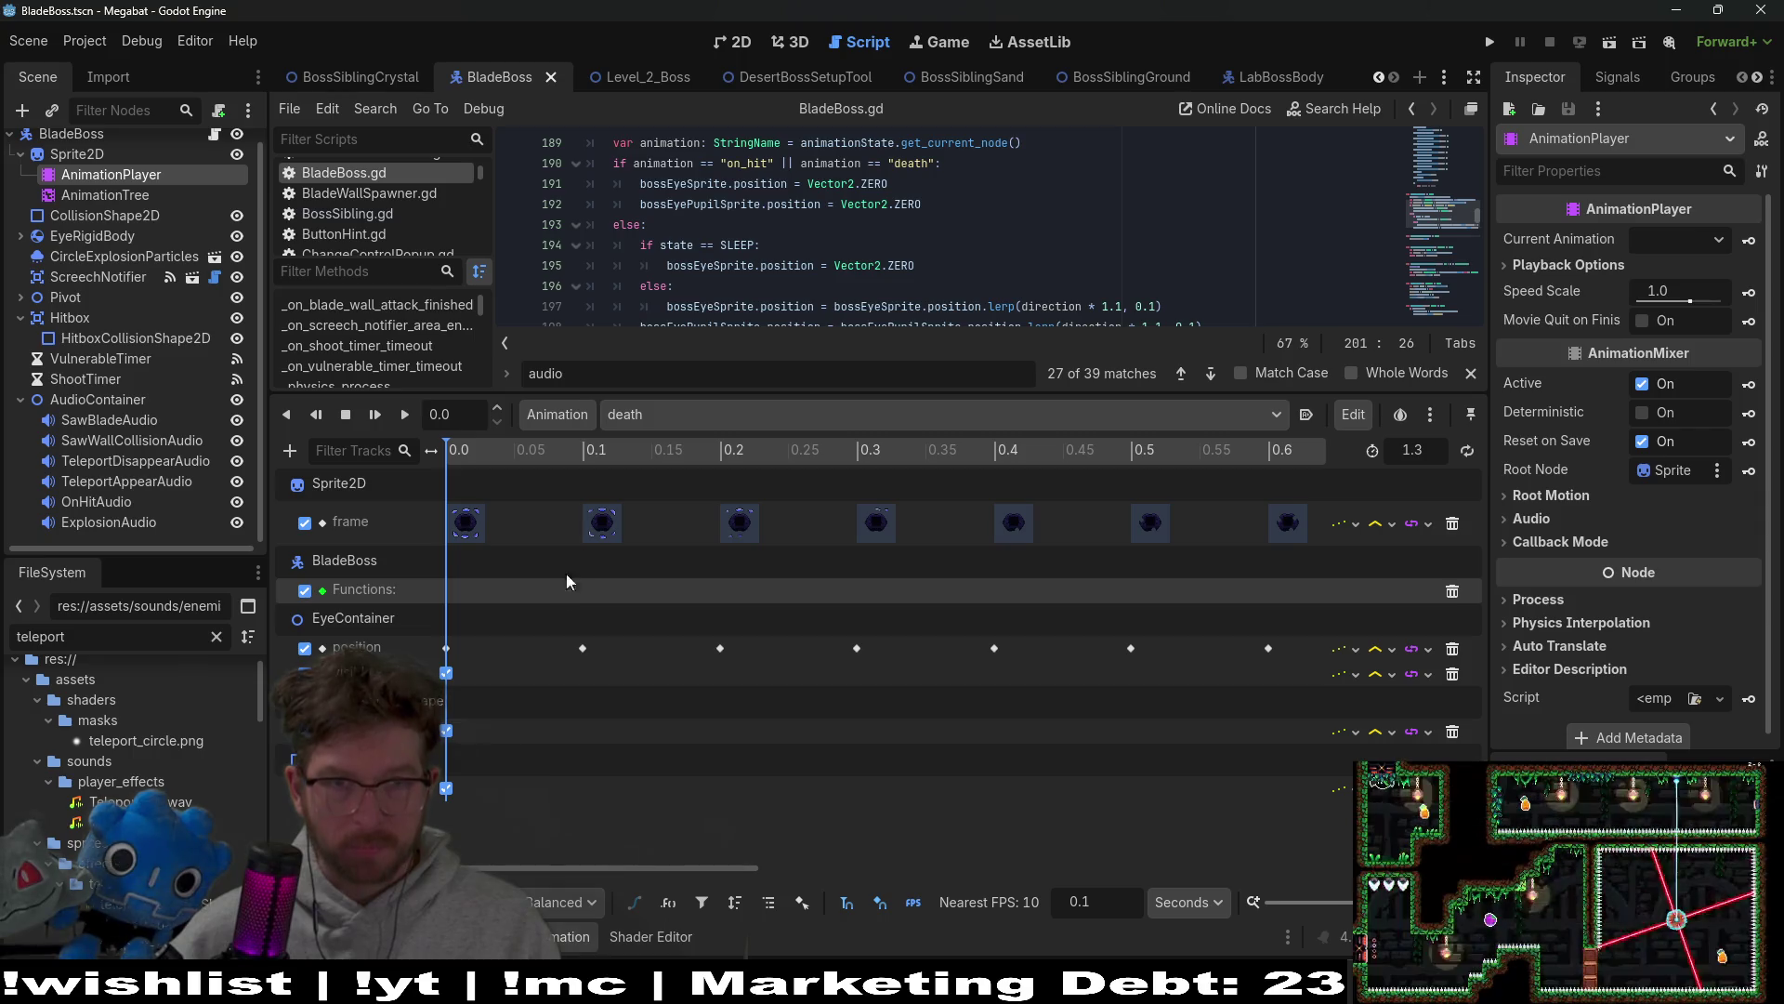
{"action": "left_click", "coordinate": [1264, 80]}
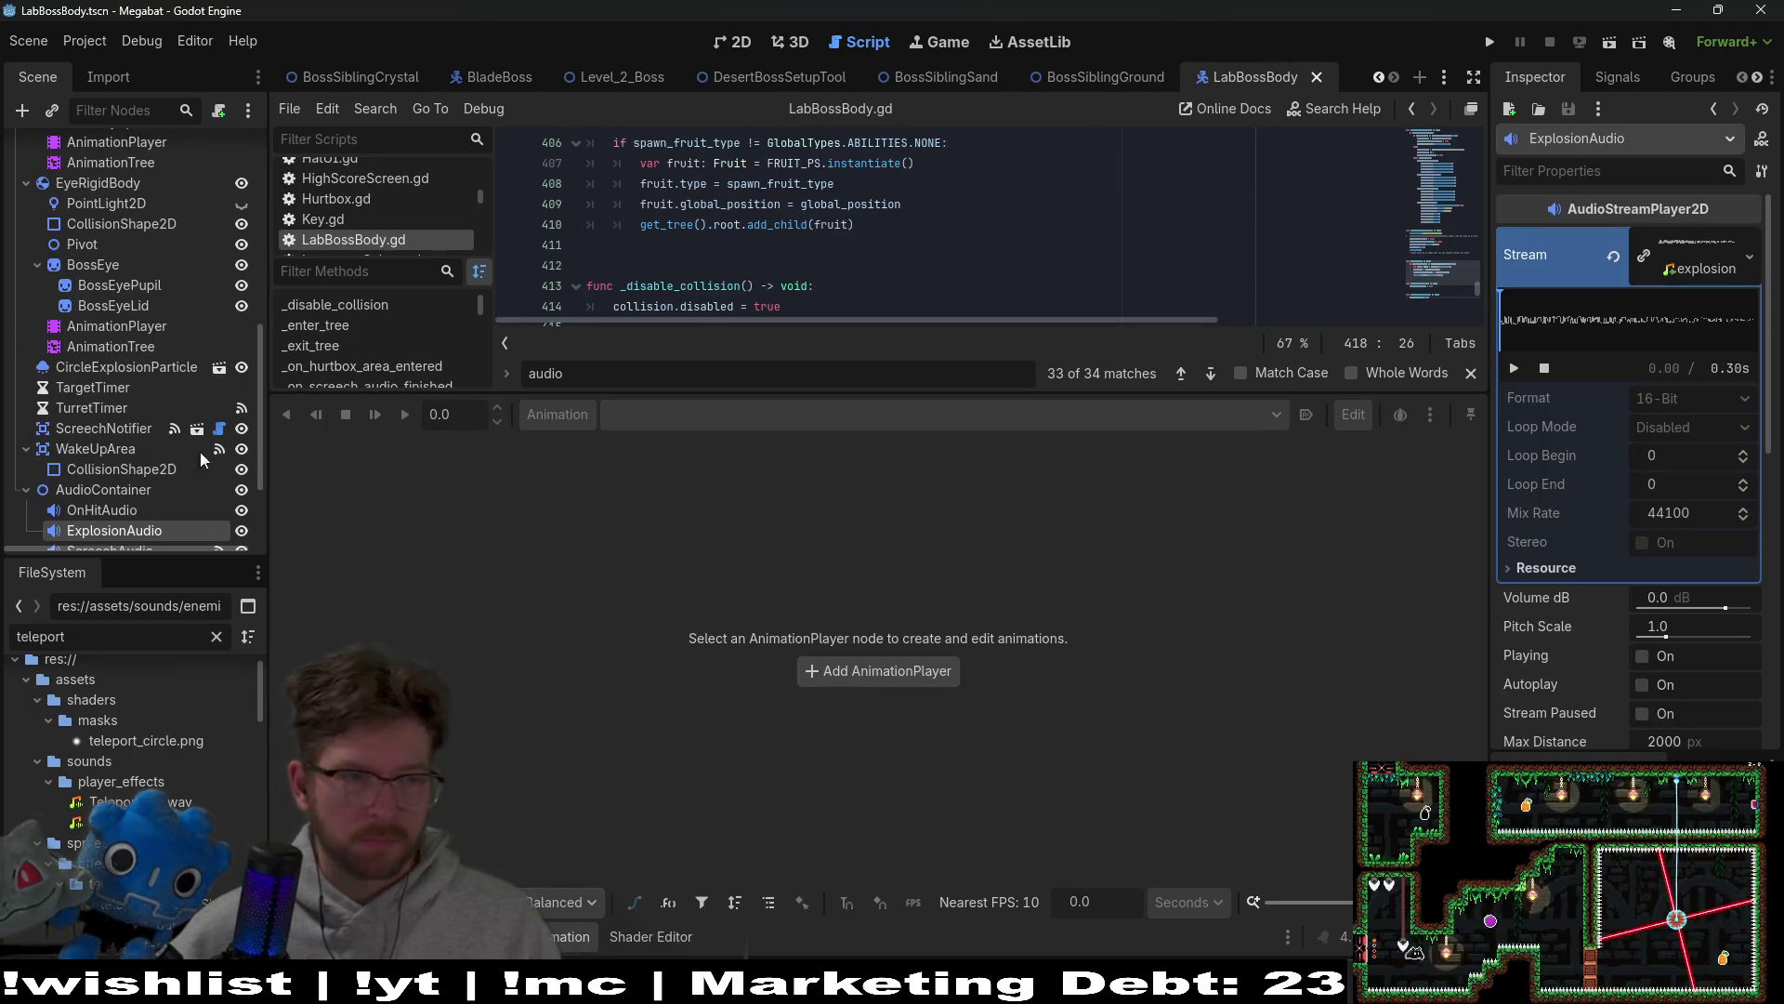
Step: Review the tracks of the LabBossBody body sprite AnimationPlayer's death animation
{"action": "scroll", "coordinate": [111, 208], "scroll_direction": "up", "scroll_amount": 5}
{"action": "left_click", "coordinate": [132, 342]}
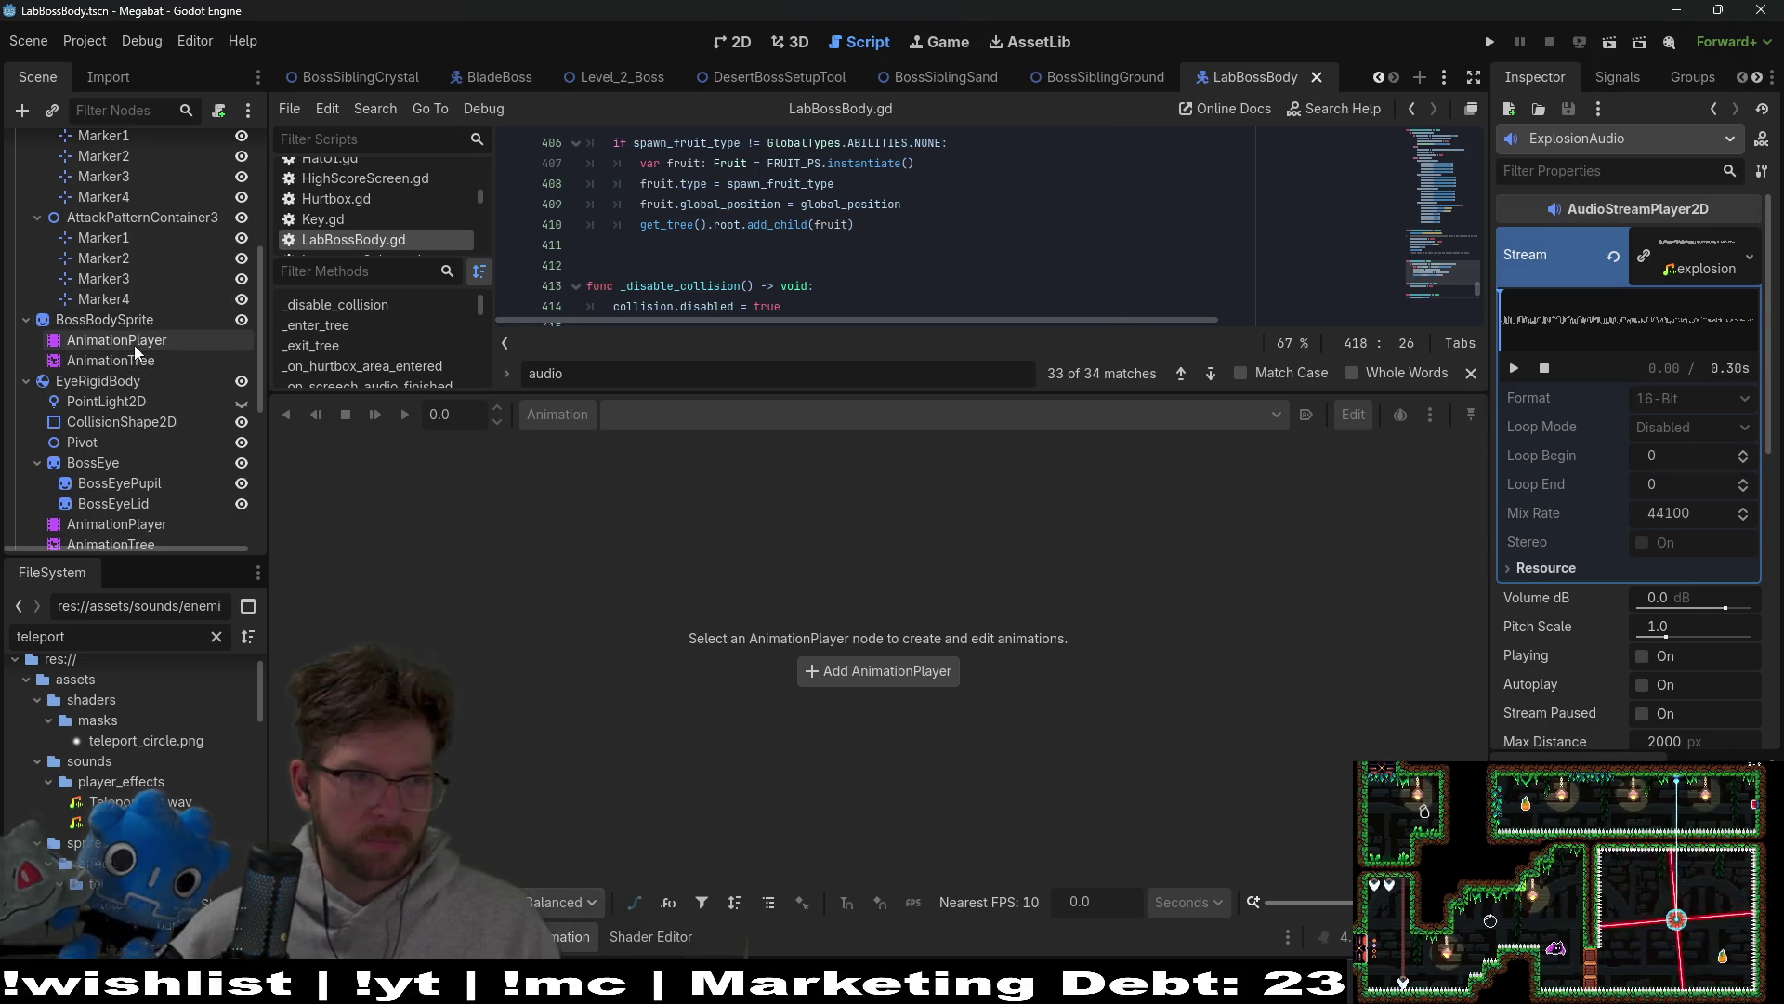
{"action": "left_click", "coordinate": [755, 411]}
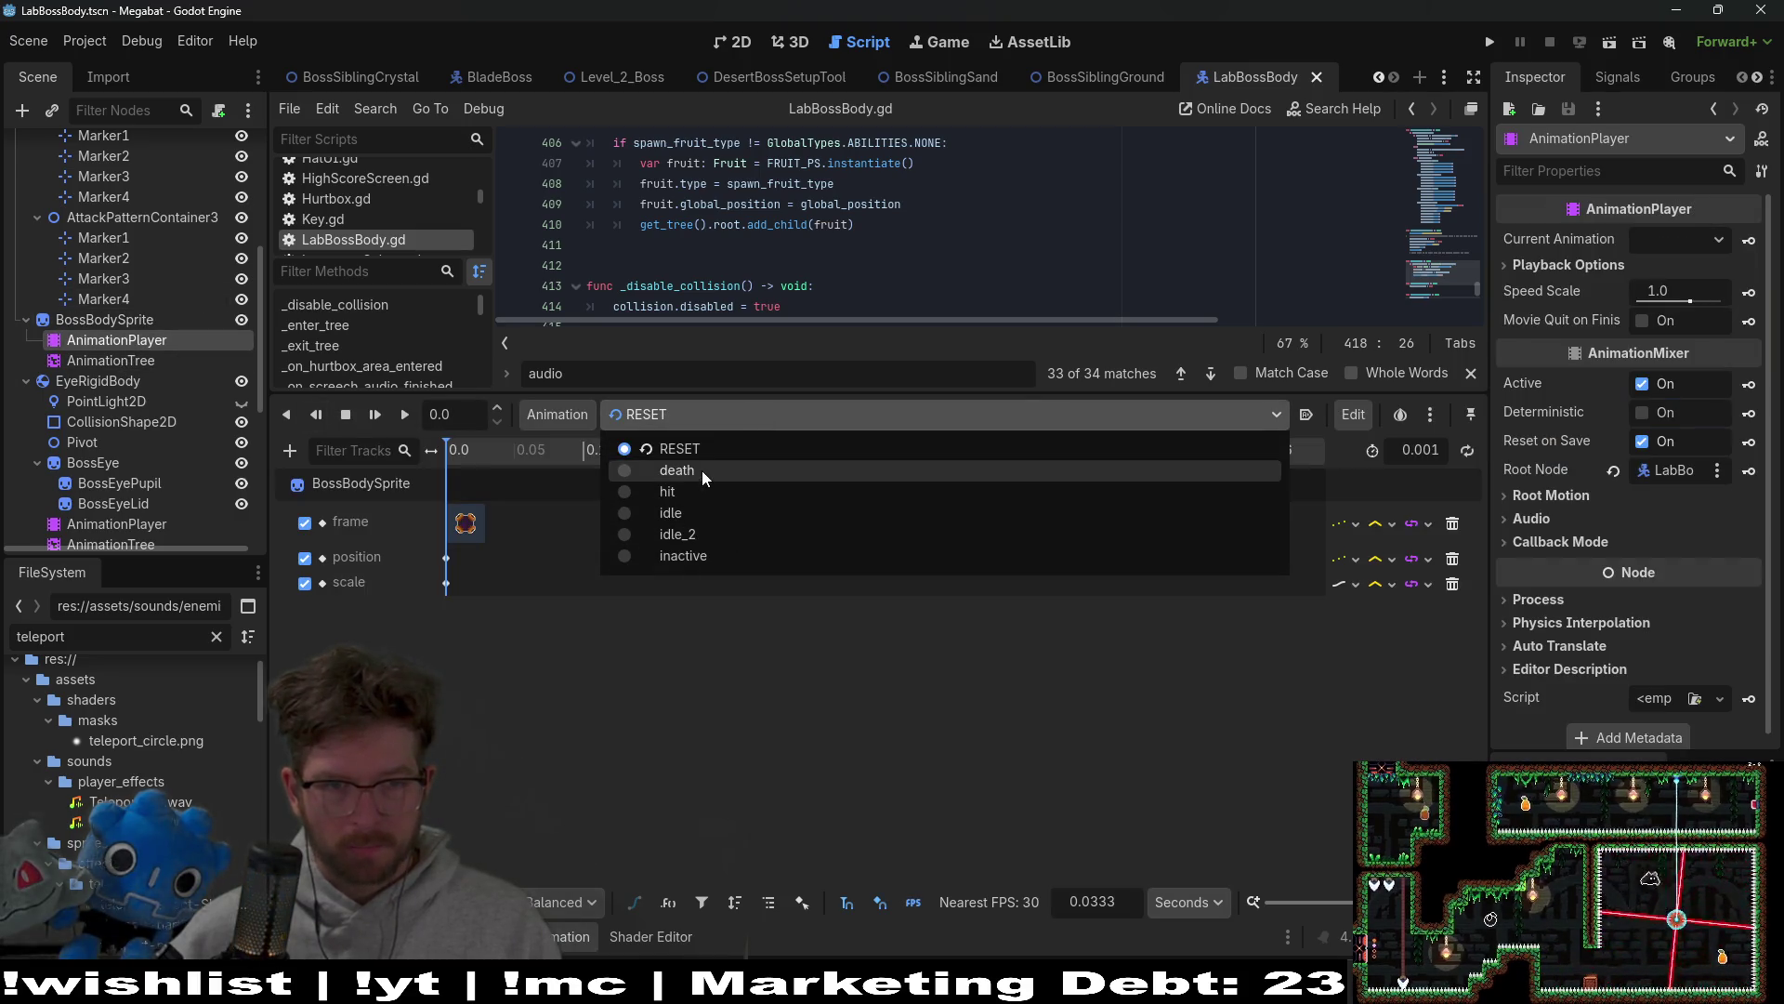
{"action": "left_click", "coordinate": [700, 470]}
{"action": "left_click_drag", "start_coordinate": [616, 867], "coordinate": [934, 837]}
{"action": "left_click_drag", "start_coordinate": [1202, 839], "coordinate": [1533, 835]}
{"action": "scroll", "coordinate": [883, 520], "scroll_direction": "left", "scroll_amount": 10}
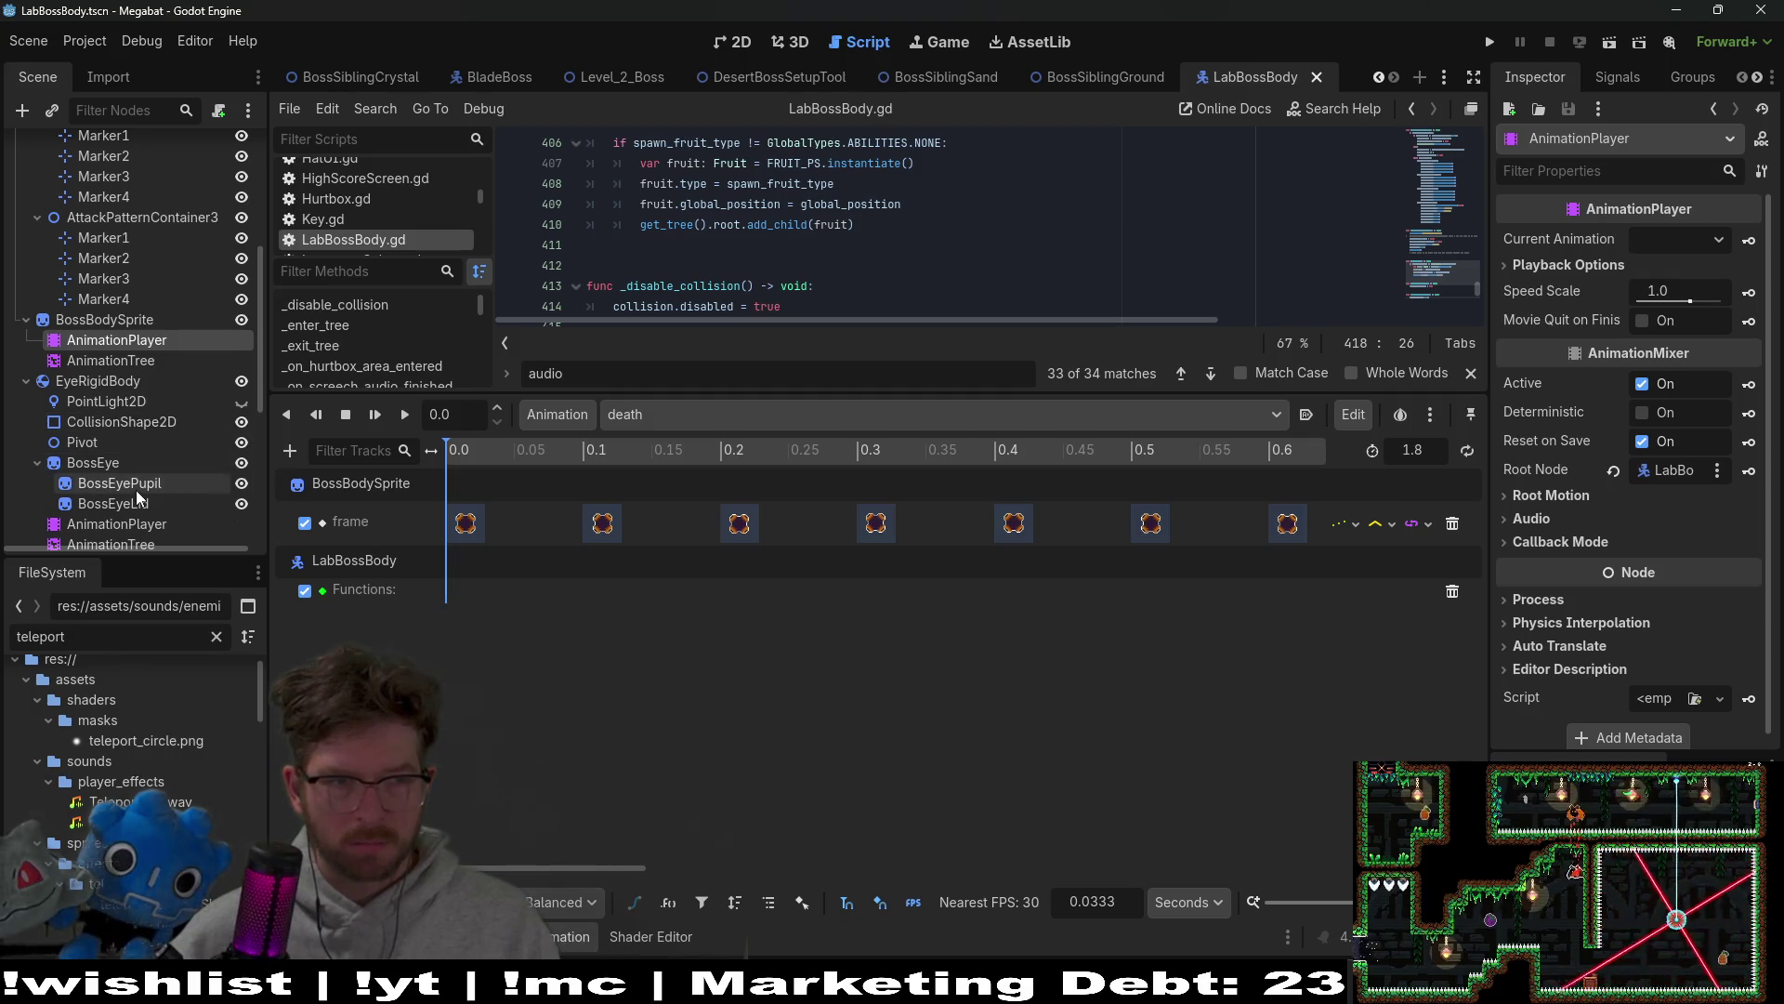
Step: Check the eye AnimationPlayer's hurt animation
{"action": "left_click", "coordinate": [131, 523]}
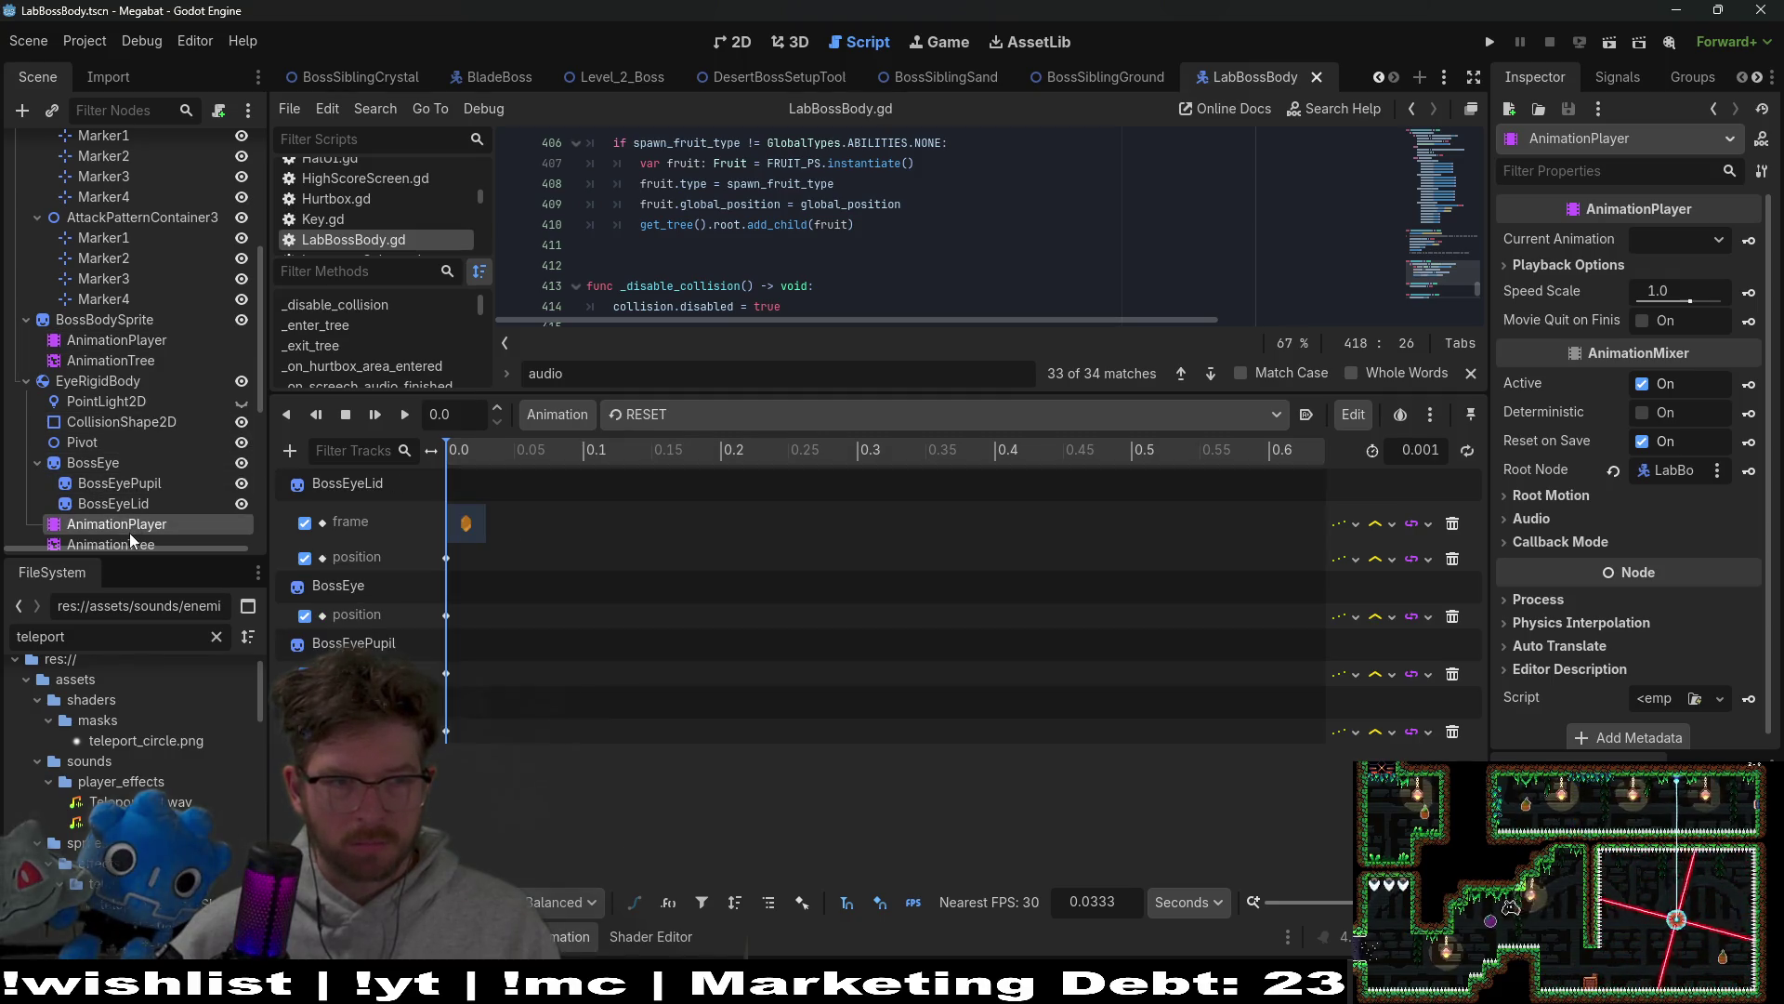
{"action": "left_click", "coordinate": [660, 418]}
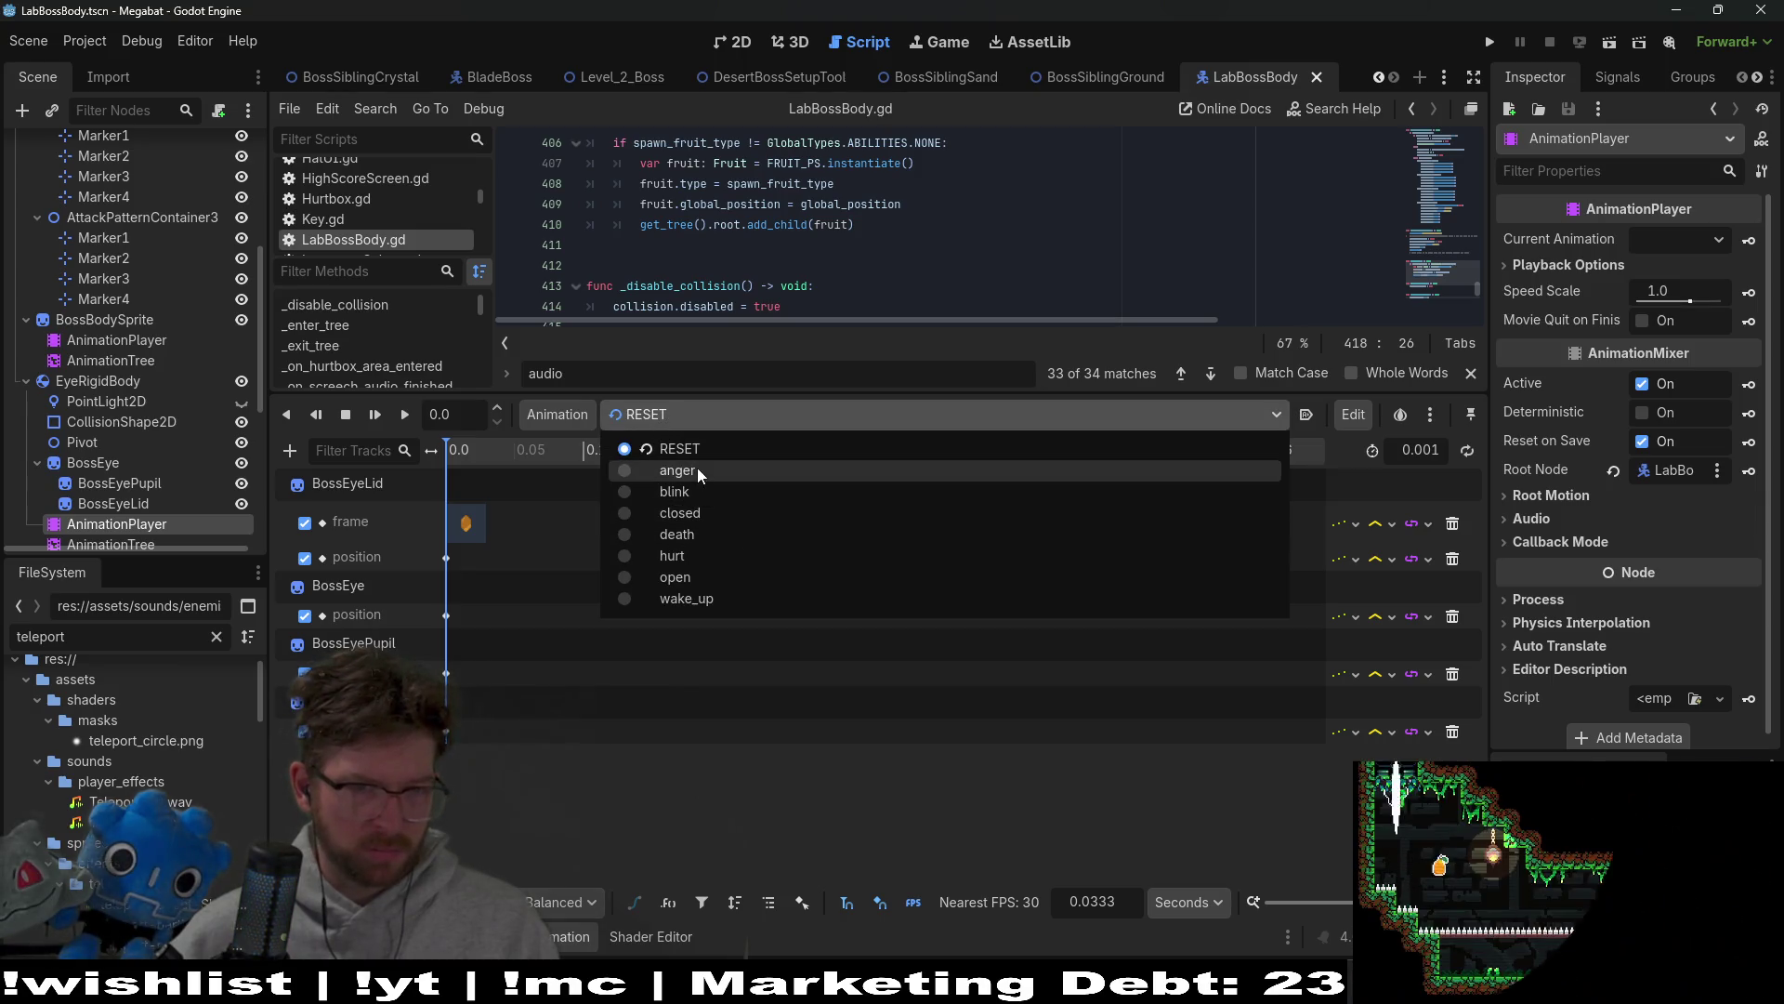
{"action": "left_click", "coordinate": [706, 556]}
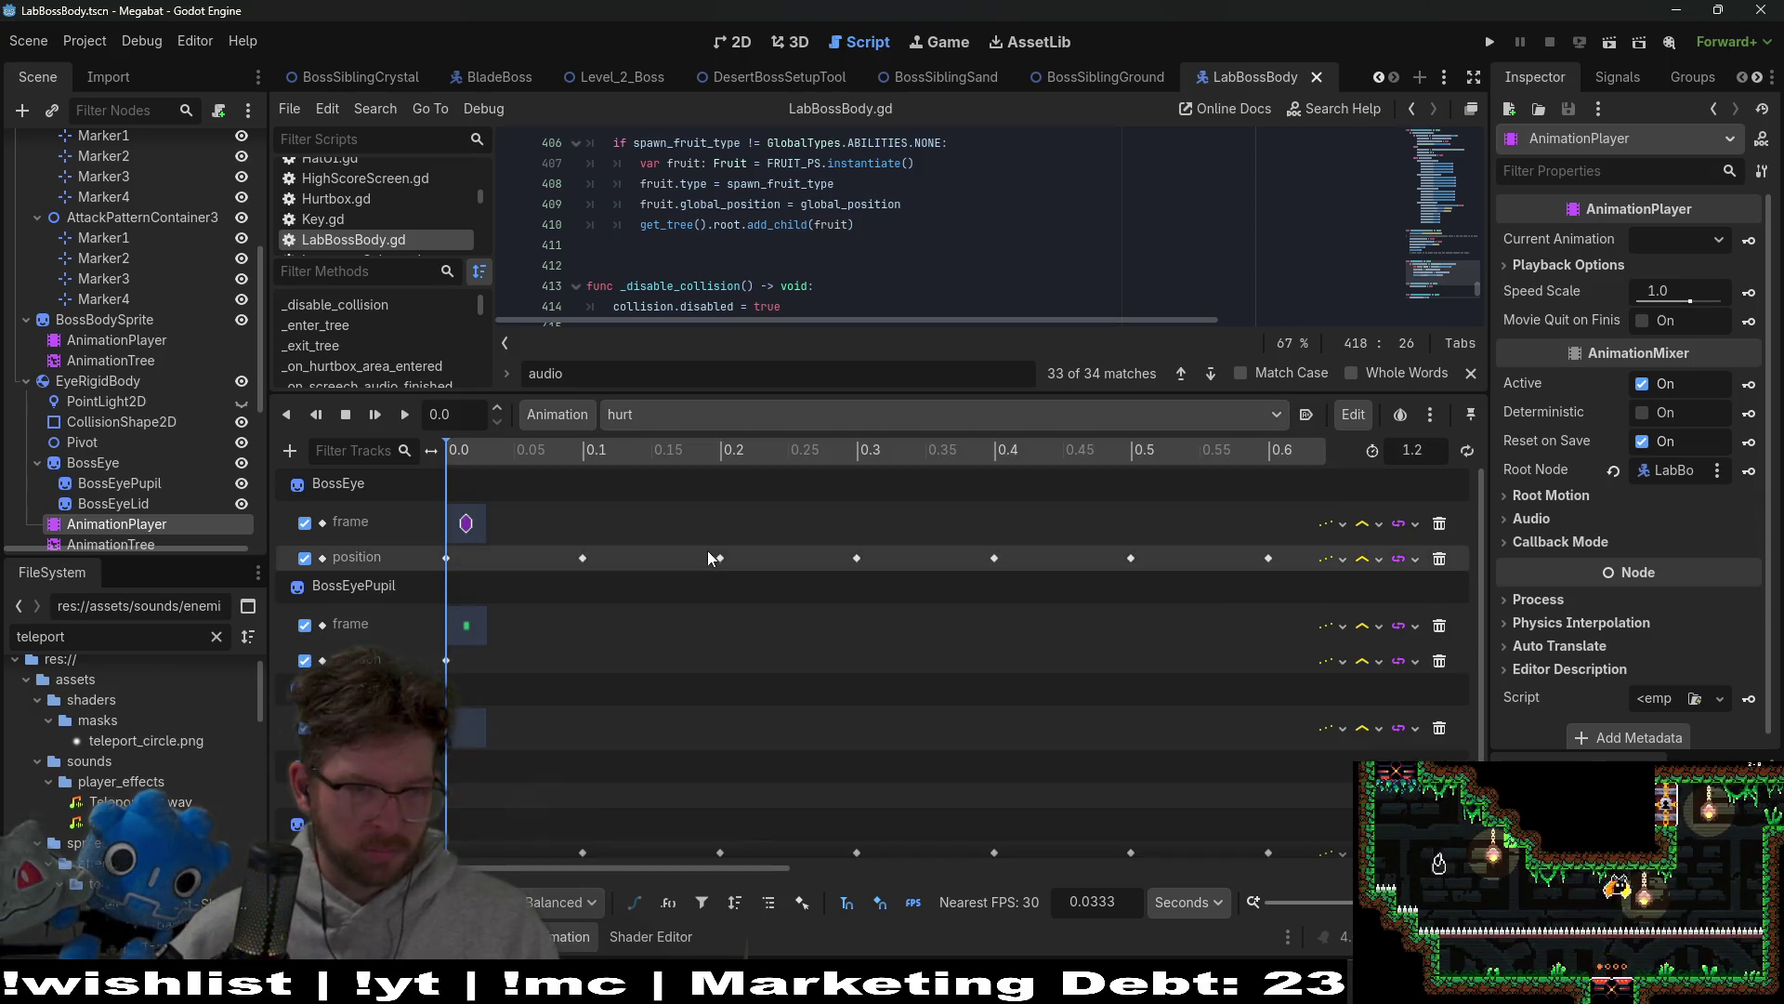
{"action": "scroll", "coordinate": [716, 613], "scroll_direction": "down", "scroll_amount": 2}
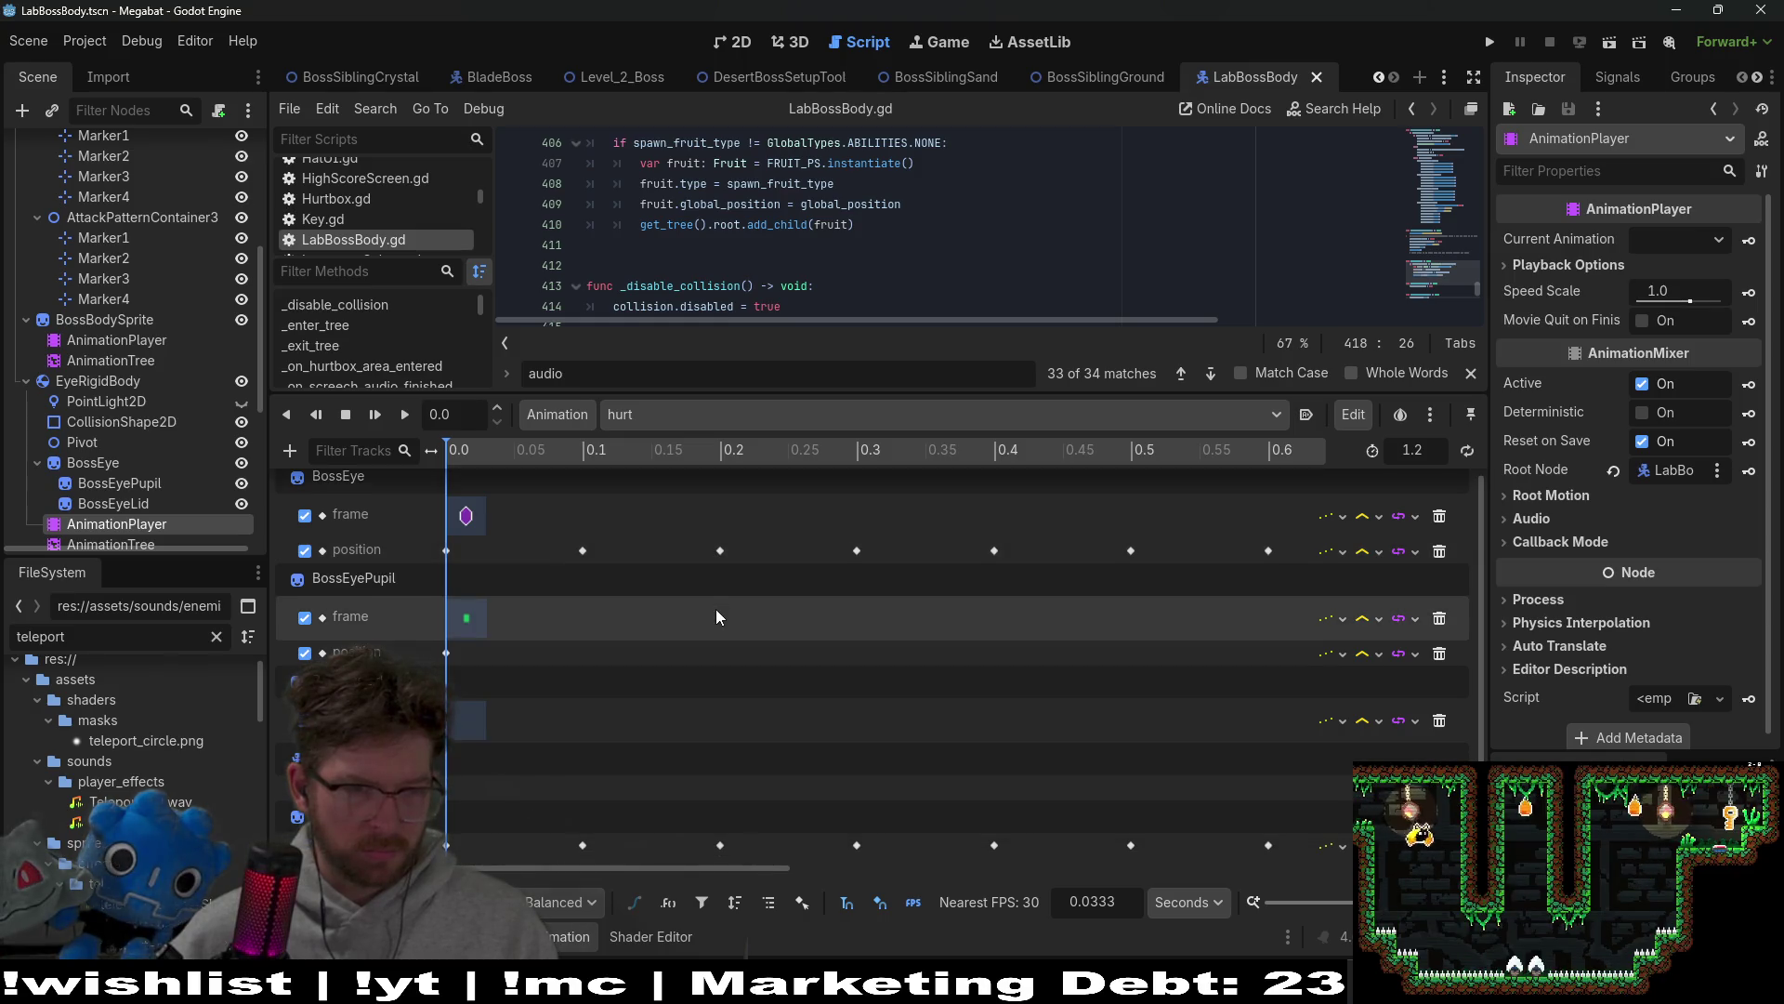
{"action": "scroll", "coordinate": [156, 461], "scroll_direction": "up", "scroll_amount": 5}
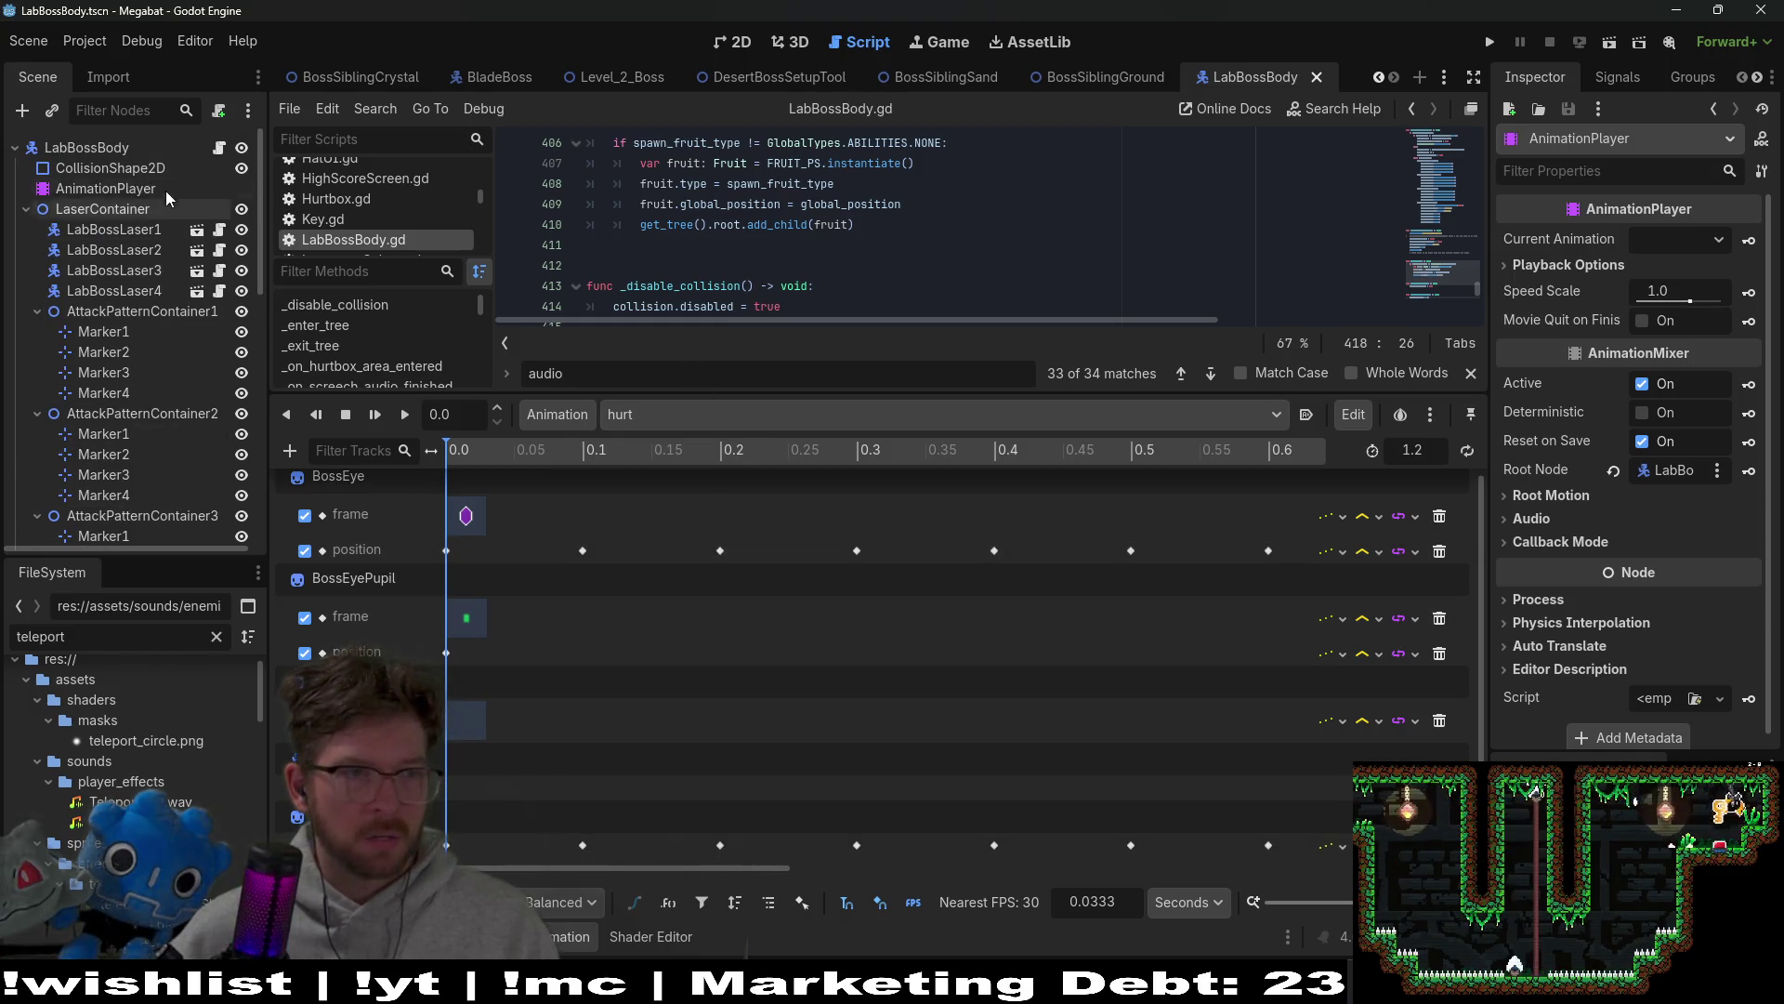
Step: Look at the root AnimationPlayer's RESET animation, then the body sprite's death animation again
{"action": "left_click", "coordinate": [163, 190]}
{"action": "left_click", "coordinate": [677, 414]}
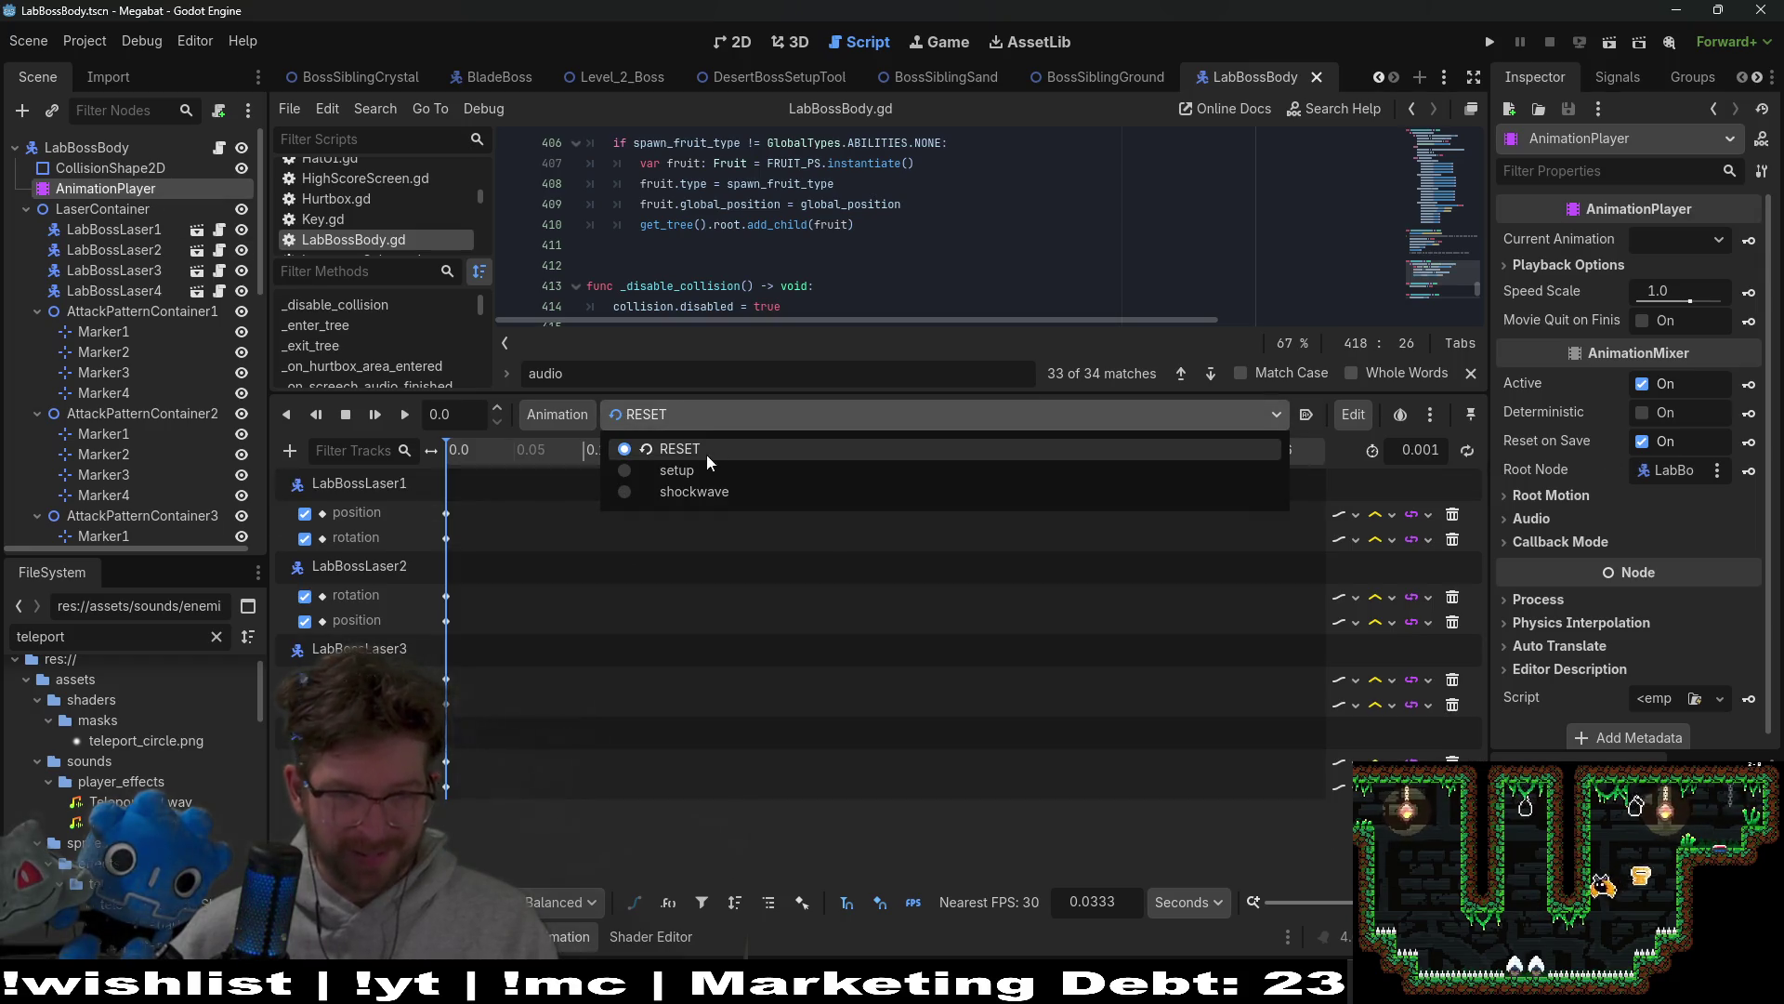
{"action": "left_click", "coordinate": [632, 629]}
{"action": "scroll", "coordinate": [132, 462], "scroll_direction": "down", "scroll_amount": 3}
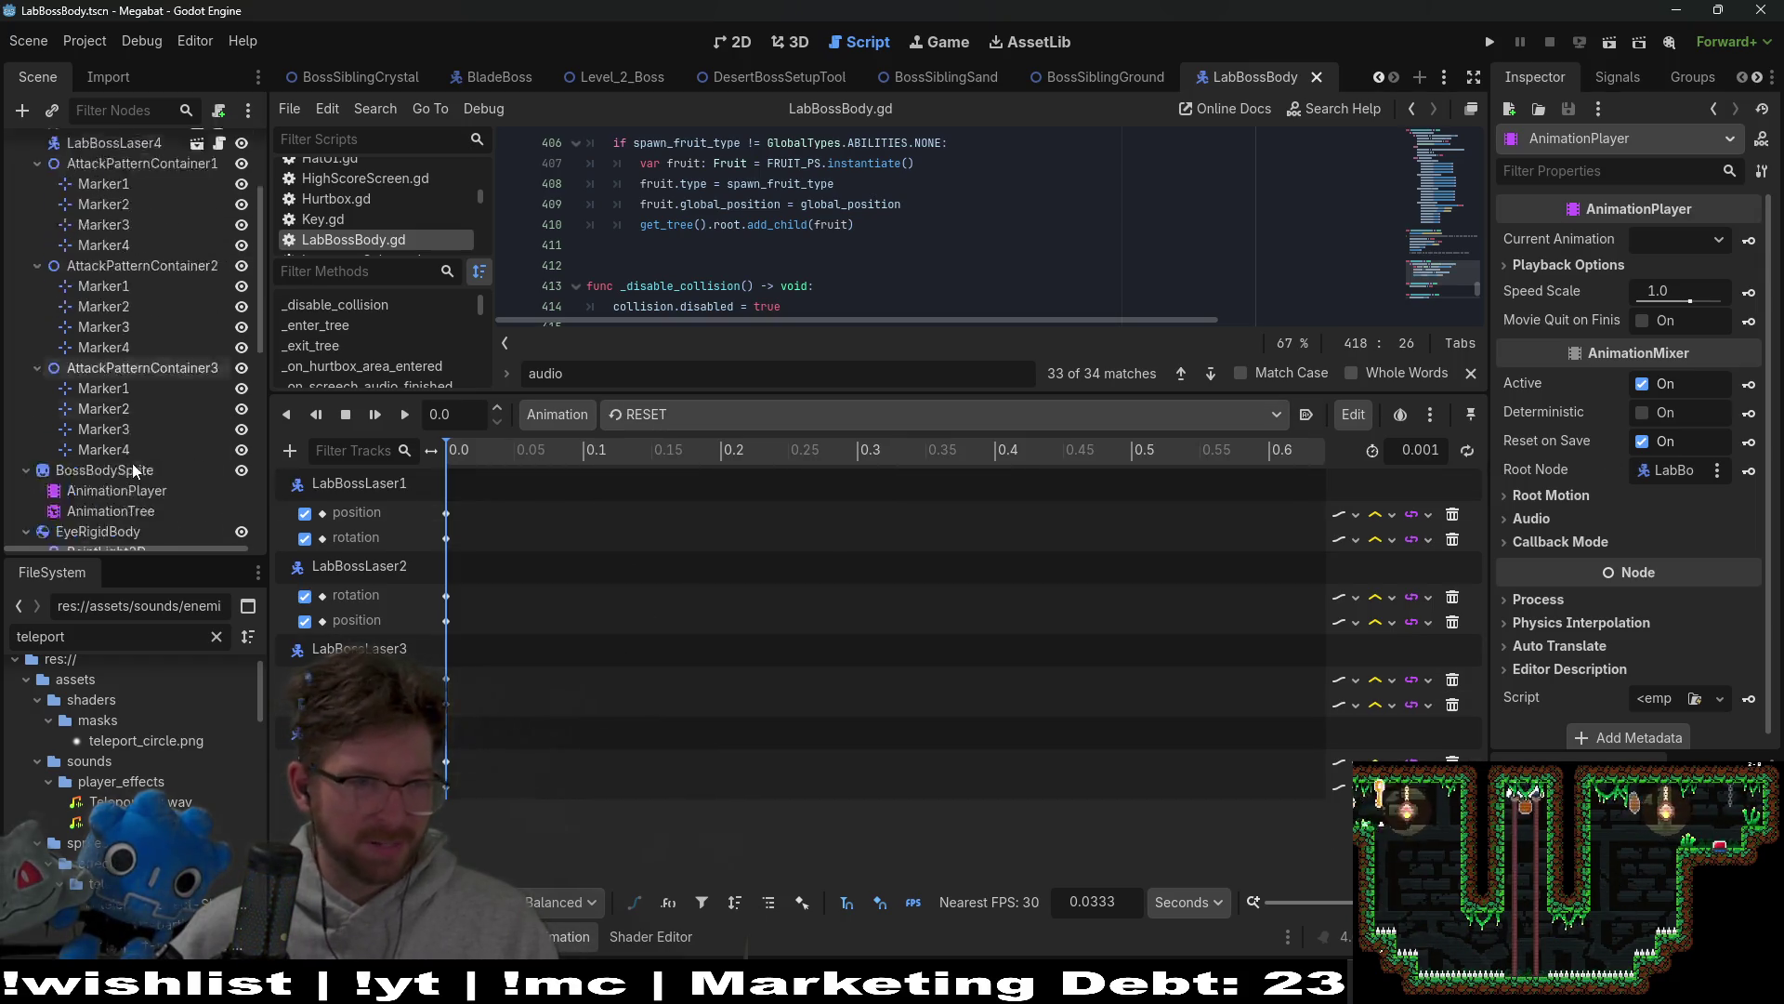
{"action": "scroll", "coordinate": [131, 462], "scroll_direction": "down", "scroll_amount": 5}
{"action": "left_click", "coordinate": [116, 209]}
{"action": "left_click", "coordinate": [669, 416]}
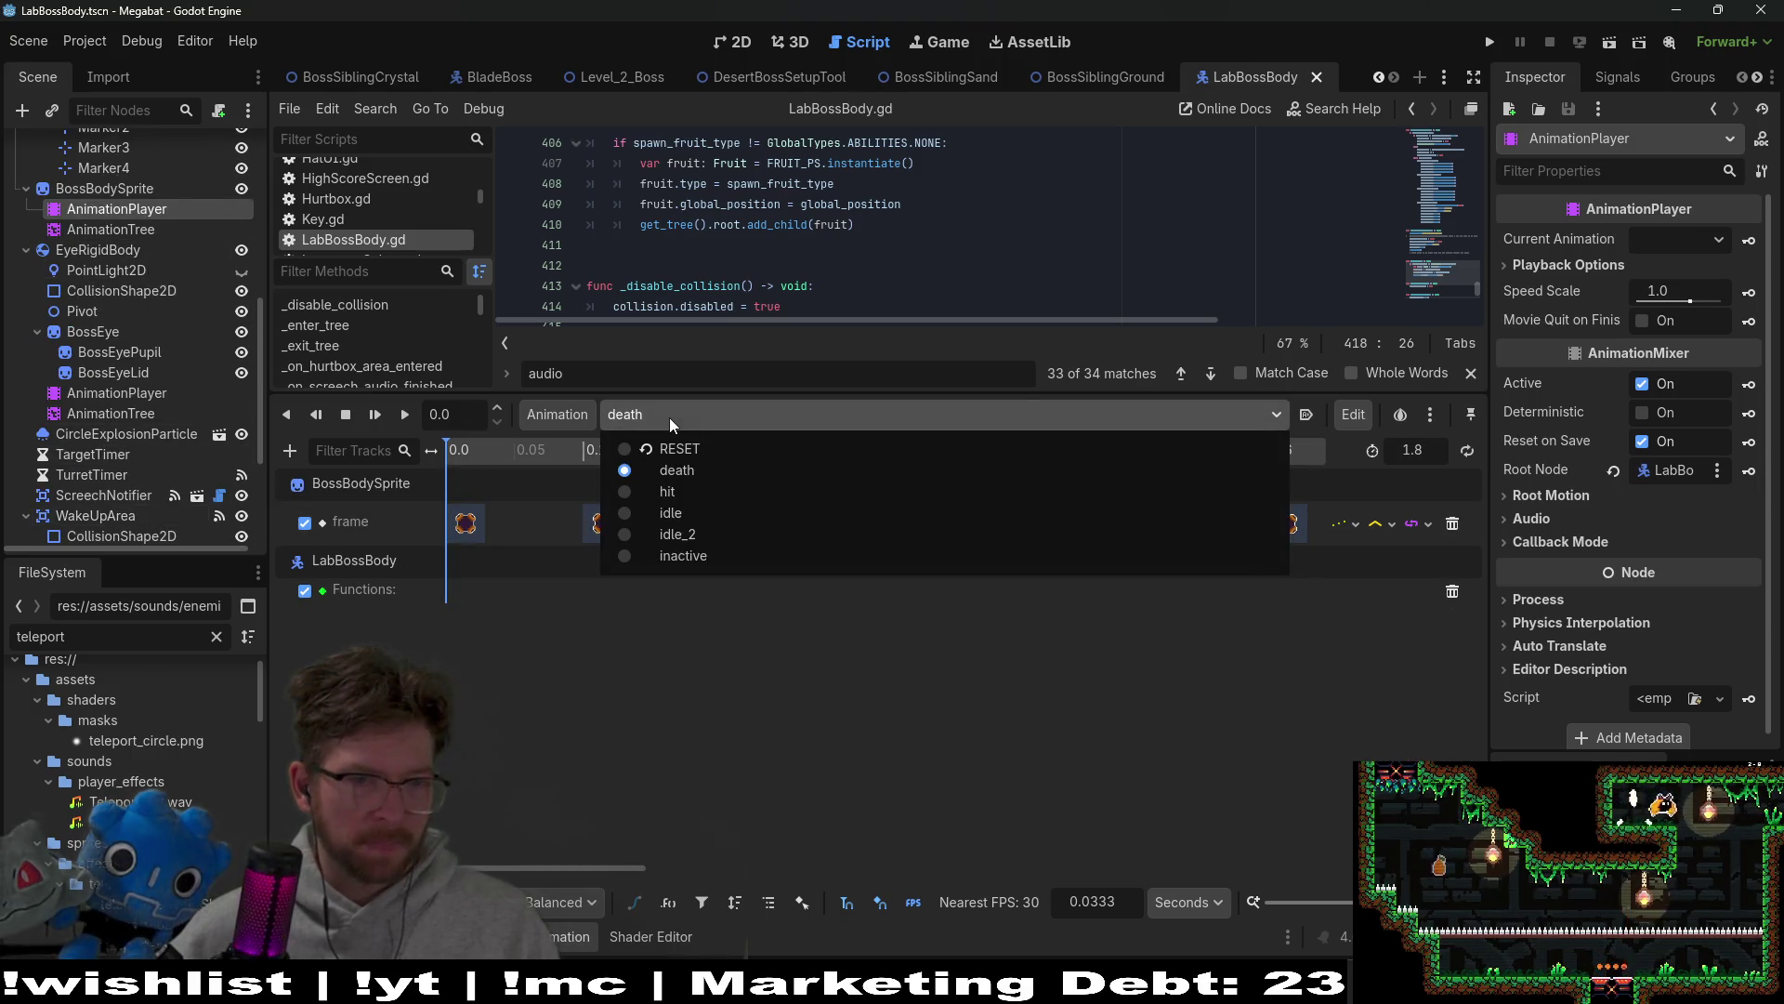
{"action": "left_click", "coordinate": [712, 474]}
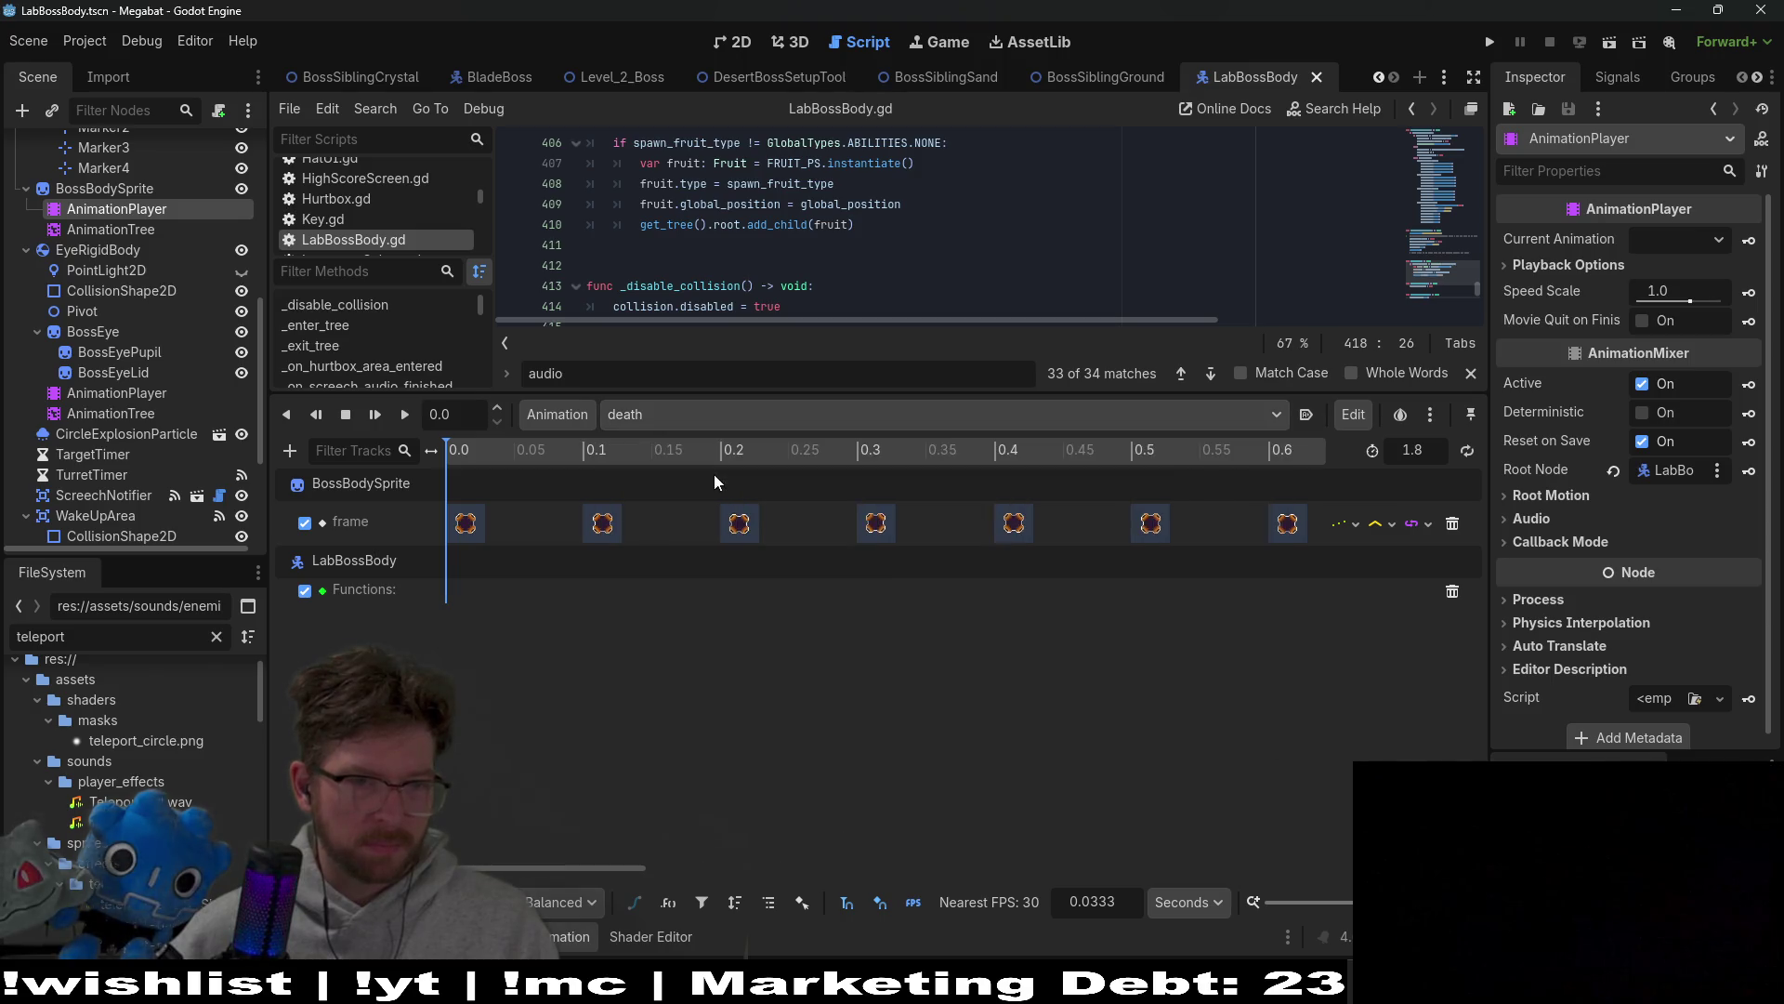
{"action": "mouse_move", "coordinate": [649, 879]}
{"action": "left_mouse_down"}
{"action": "mouse_move", "coordinate": [1197, 811]}
{"action": "mouse_move", "coordinate": [1115, 836]}
{"action": "mouse_move", "coordinate": [591, 833]}
{"action": "mouse_move", "coordinate": [391, 762]}
{"action": "left_mouse_up"}
{"action": "scroll", "coordinate": [137, 529], "scroll_direction": "down", "scroll_amount": 3}
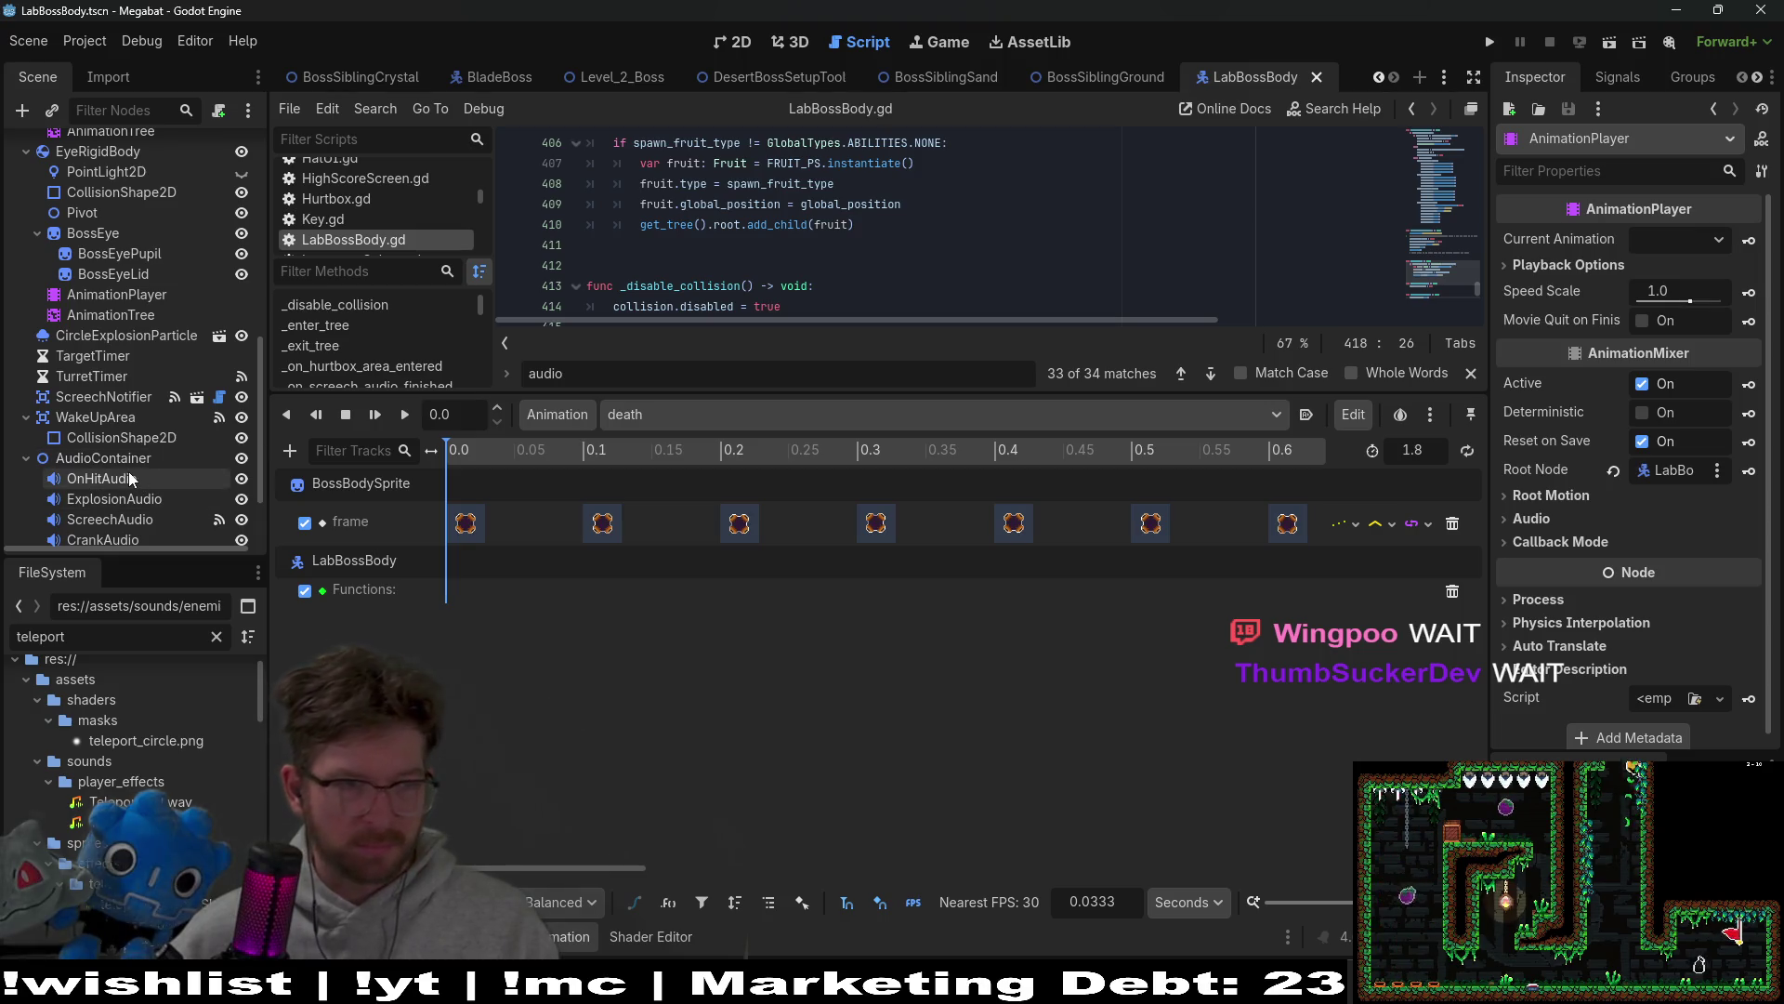
Step: Inspect the OnHitAudio node, then select a play_explosion_audio key in BladeBoss's death animation
{"action": "left_click", "coordinate": [131, 480]}
{"action": "left_click", "coordinate": [499, 76]}
{"action": "left_click", "coordinate": [995, 632]}
Step: Duplicate play_explosion_audio keys at every 0.1 s from 0.5 through 1.0 s
{"action": "key", "text": "ctrl+d"}
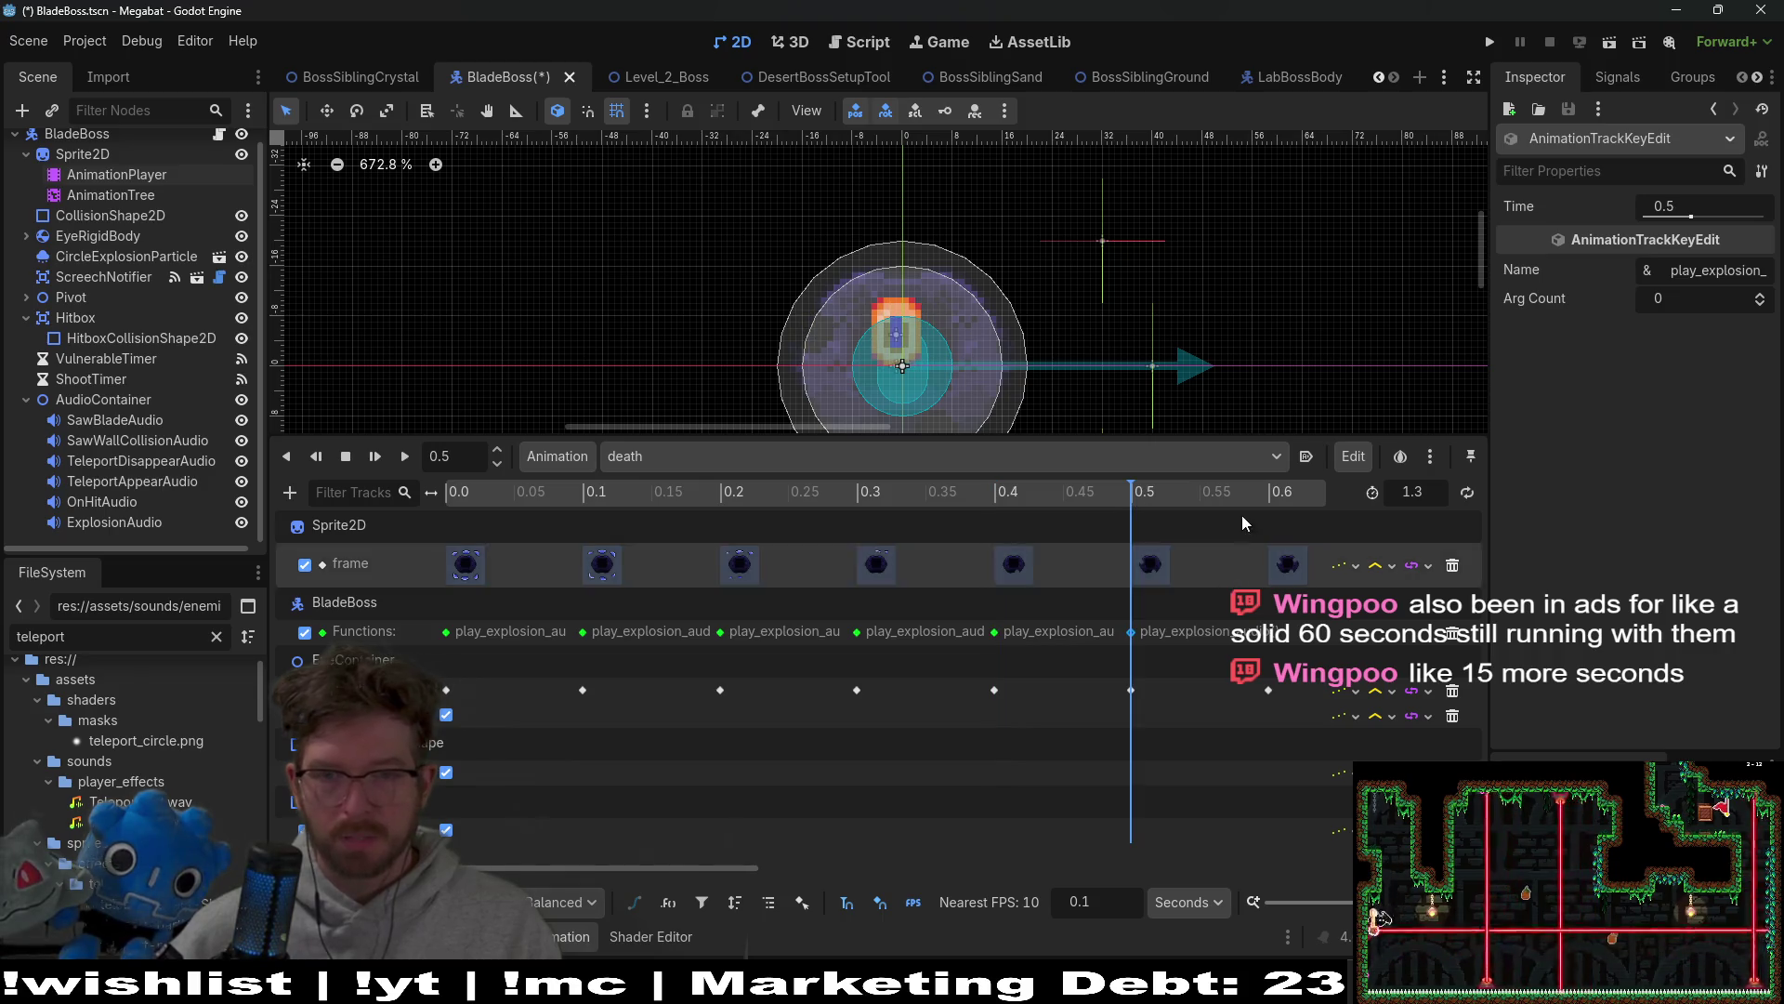
{"action": "key", "text": "ctrl+d"}
{"action": "left_click_drag", "start_coordinate": [748, 867], "coordinate": [948, 867]}
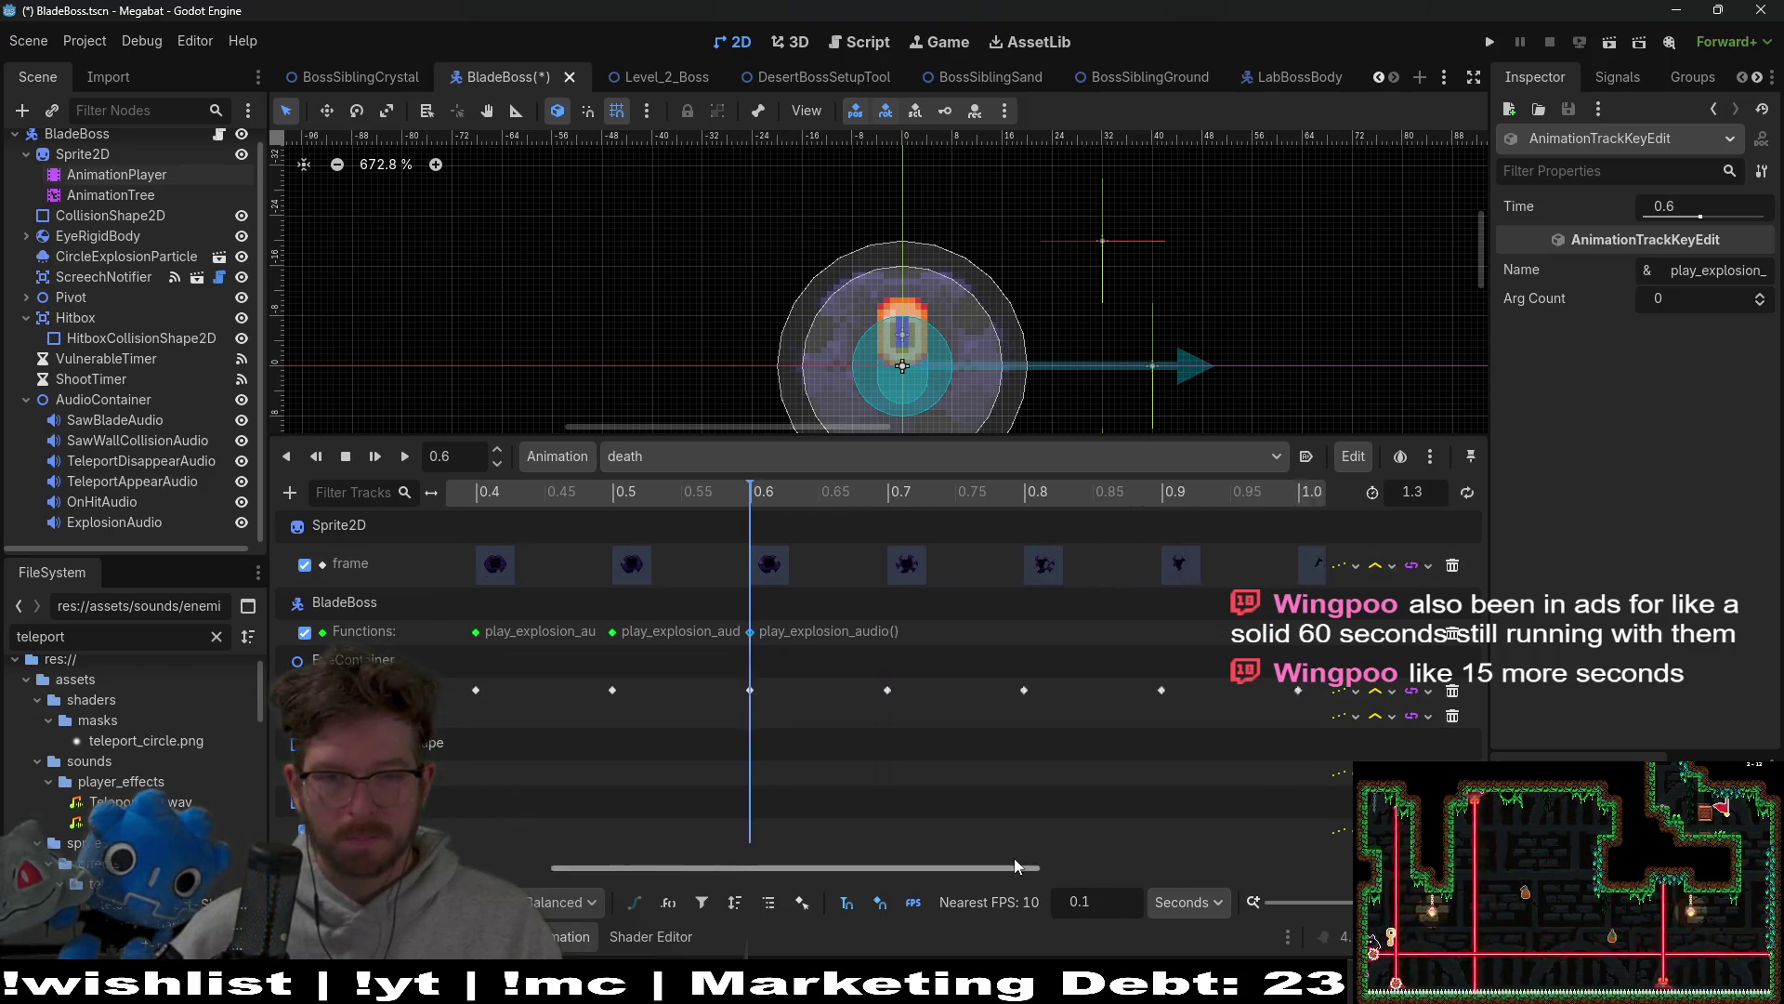
{"action": "left_click", "coordinate": [885, 493]}
{"action": "key", "text": "ctrl+d"}
{"action": "left_click", "coordinate": [1018, 497]}
{"action": "key", "text": "ctrl+d"}
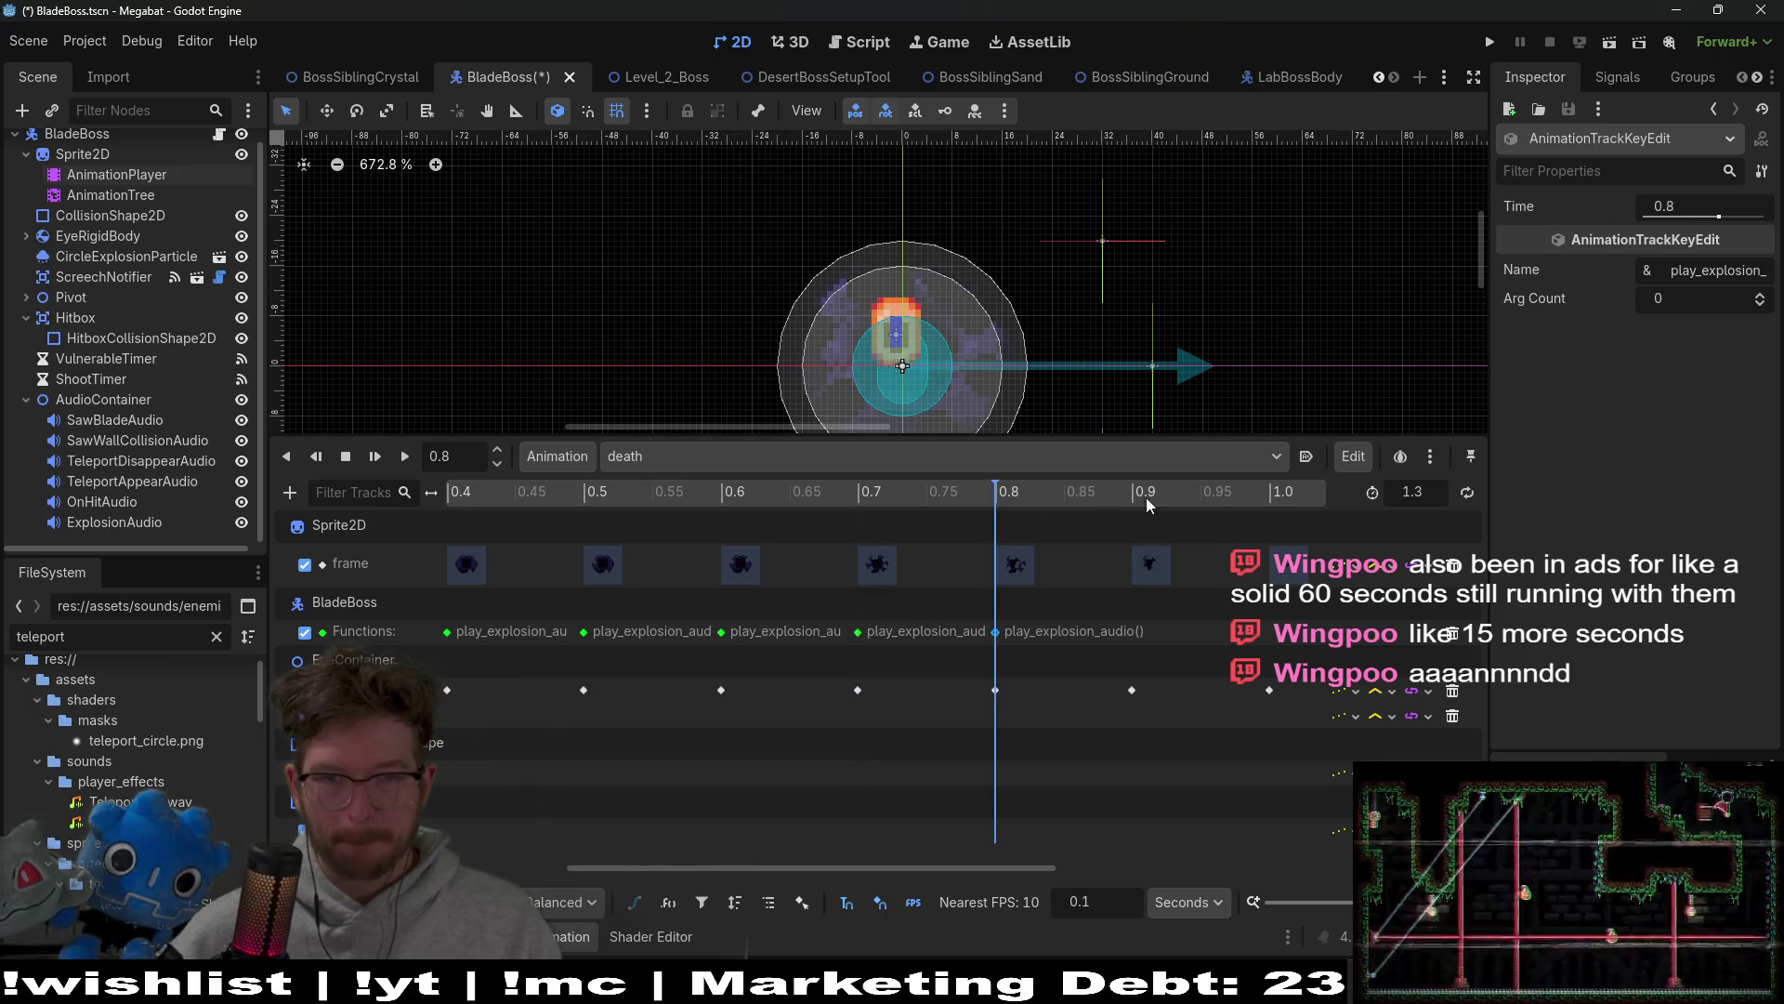
{"action": "left_click", "coordinate": [1150, 499]}
{"action": "key", "text": "ctrl+d"}
{"action": "left_click", "coordinate": [1273, 499]}
{"action": "key", "text": "ctrl+d"}
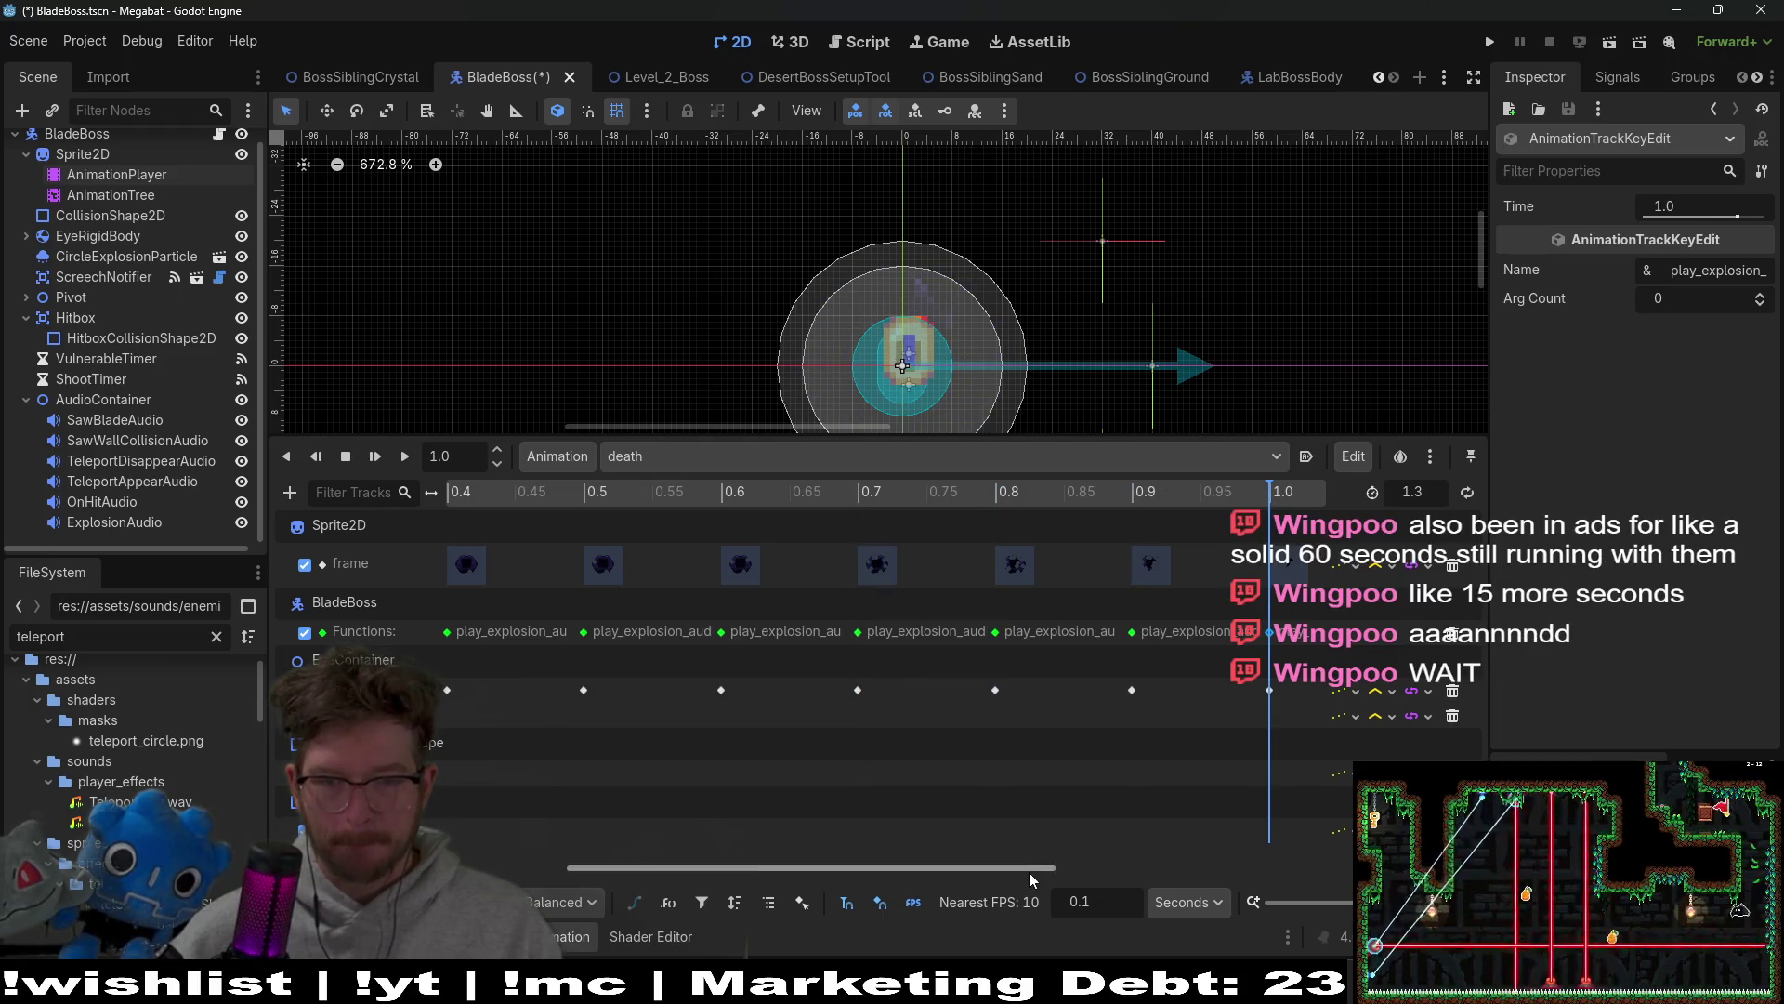
Step: Add further play_explosion_audio keys at 1.1 and 1.2 s
{"action": "left_click_drag", "start_coordinate": [1032, 868], "coordinate": [1372, 867]}
{"action": "left_click", "coordinate": [805, 498]}
{"action": "key", "text": "ctrl+d"}
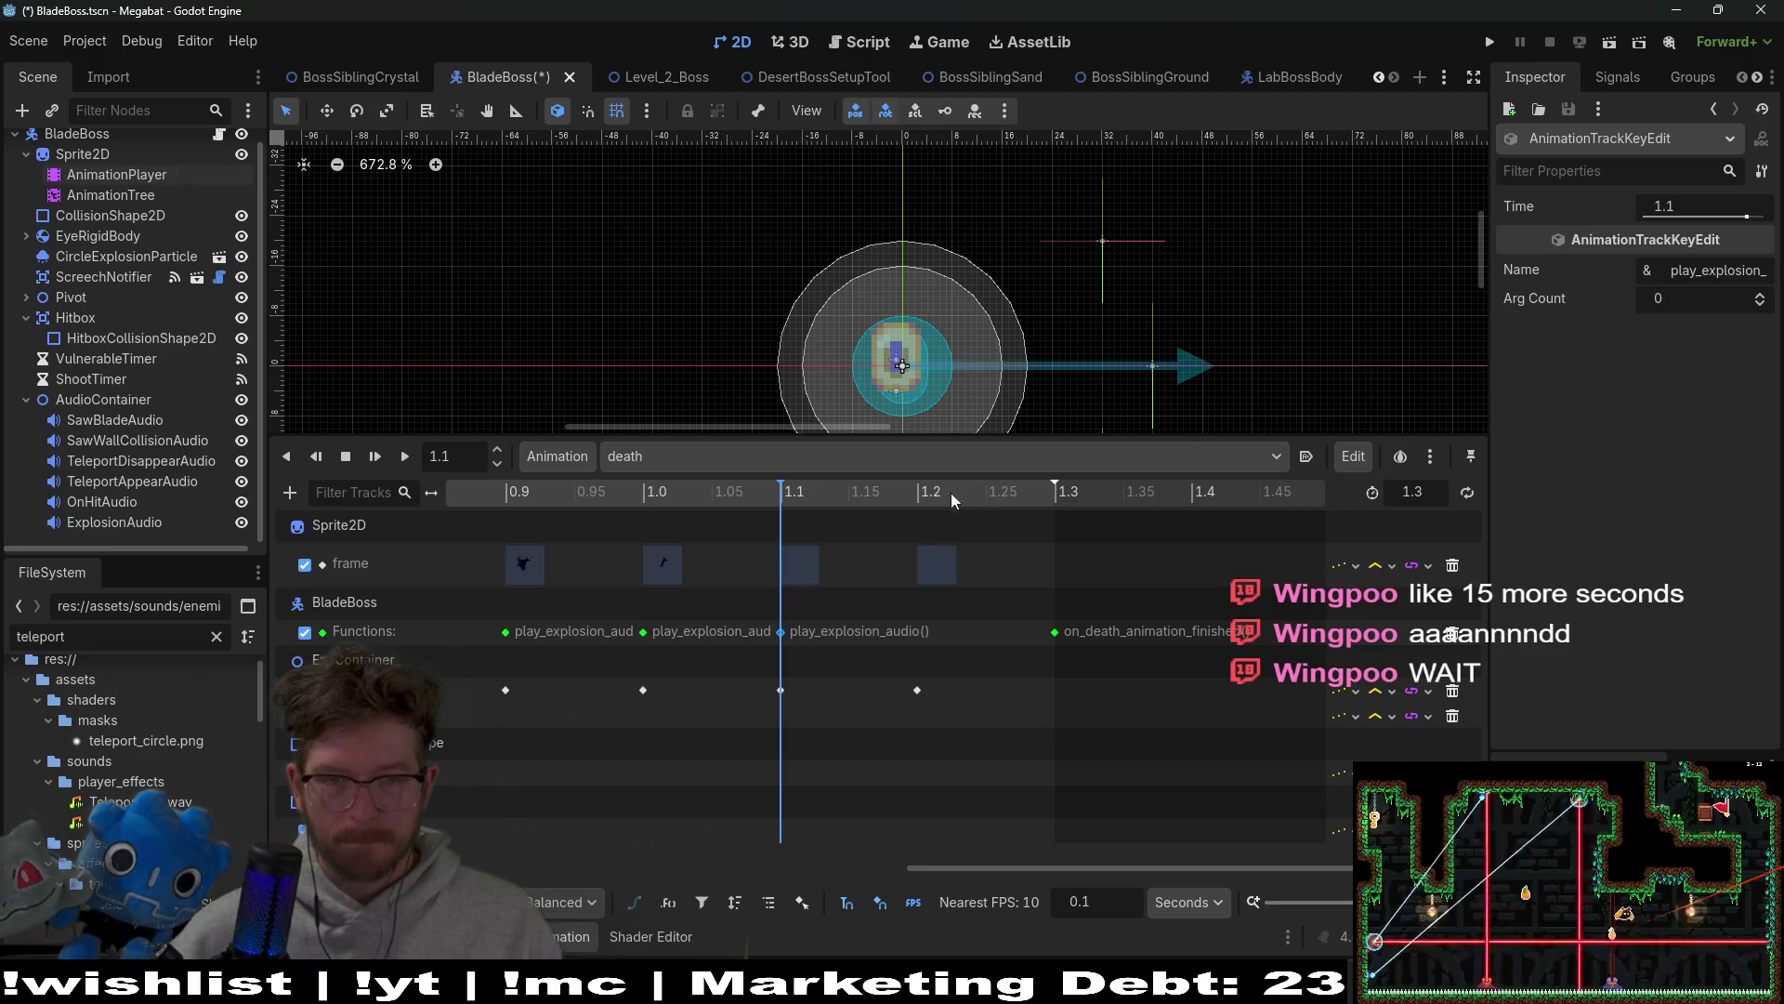
{"action": "left_click", "coordinate": [922, 489]}
{"action": "key", "text": "ctrl+d"}
{"action": "left_click", "coordinate": [1057, 492]}
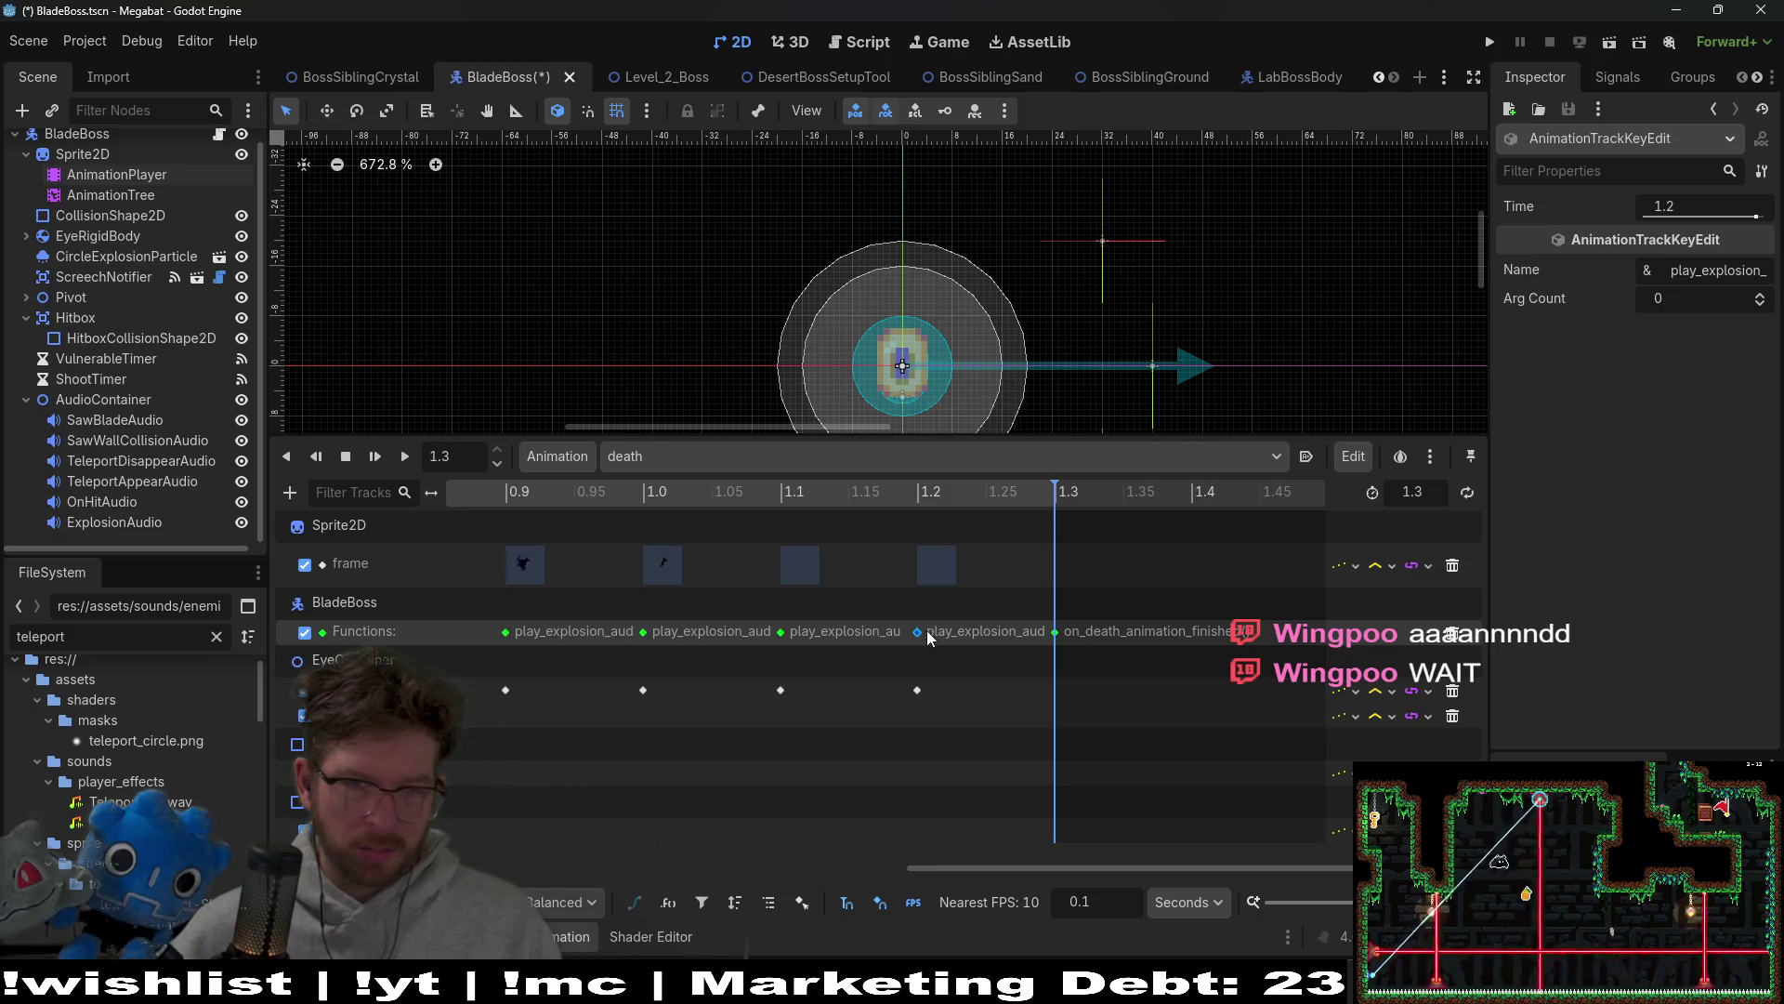
Step: Fix the 1.1 and 1.2 s keys so calls end at 1.2 s, then save the BladeBoss scene
{"action": "key", "text": "Delete"}
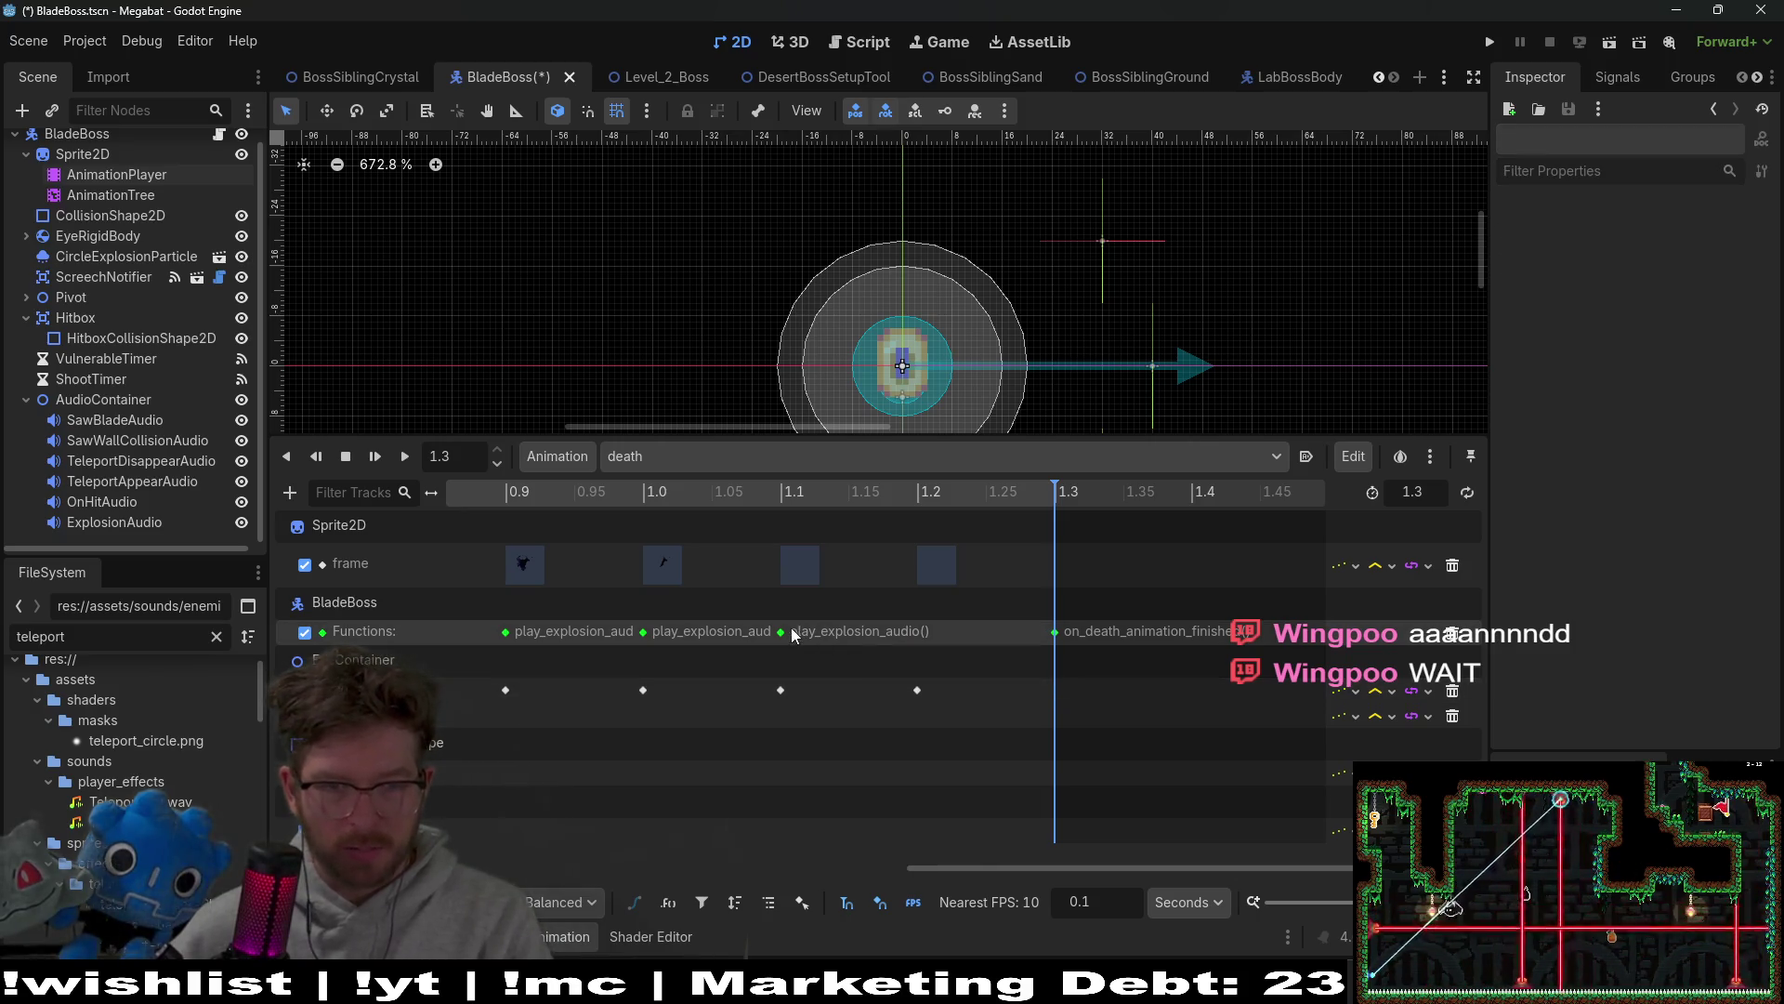
{"action": "left_click", "coordinate": [781, 632]}
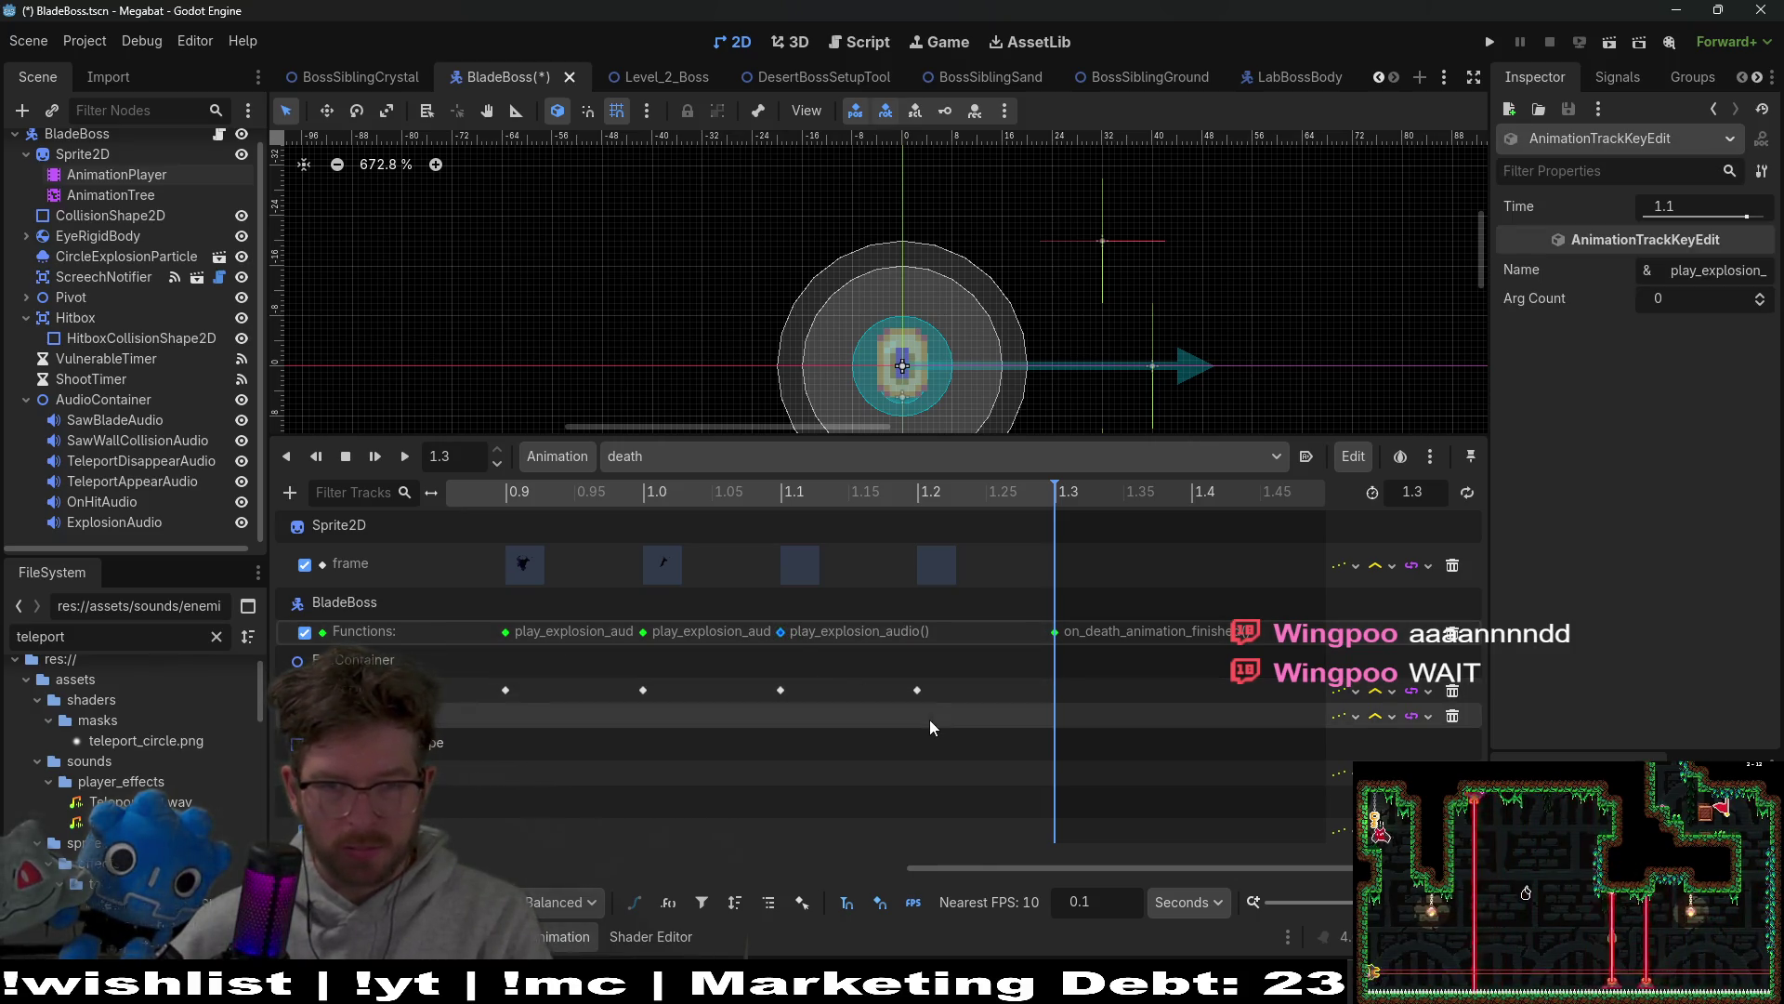
{"action": "key", "text": "Delete"}
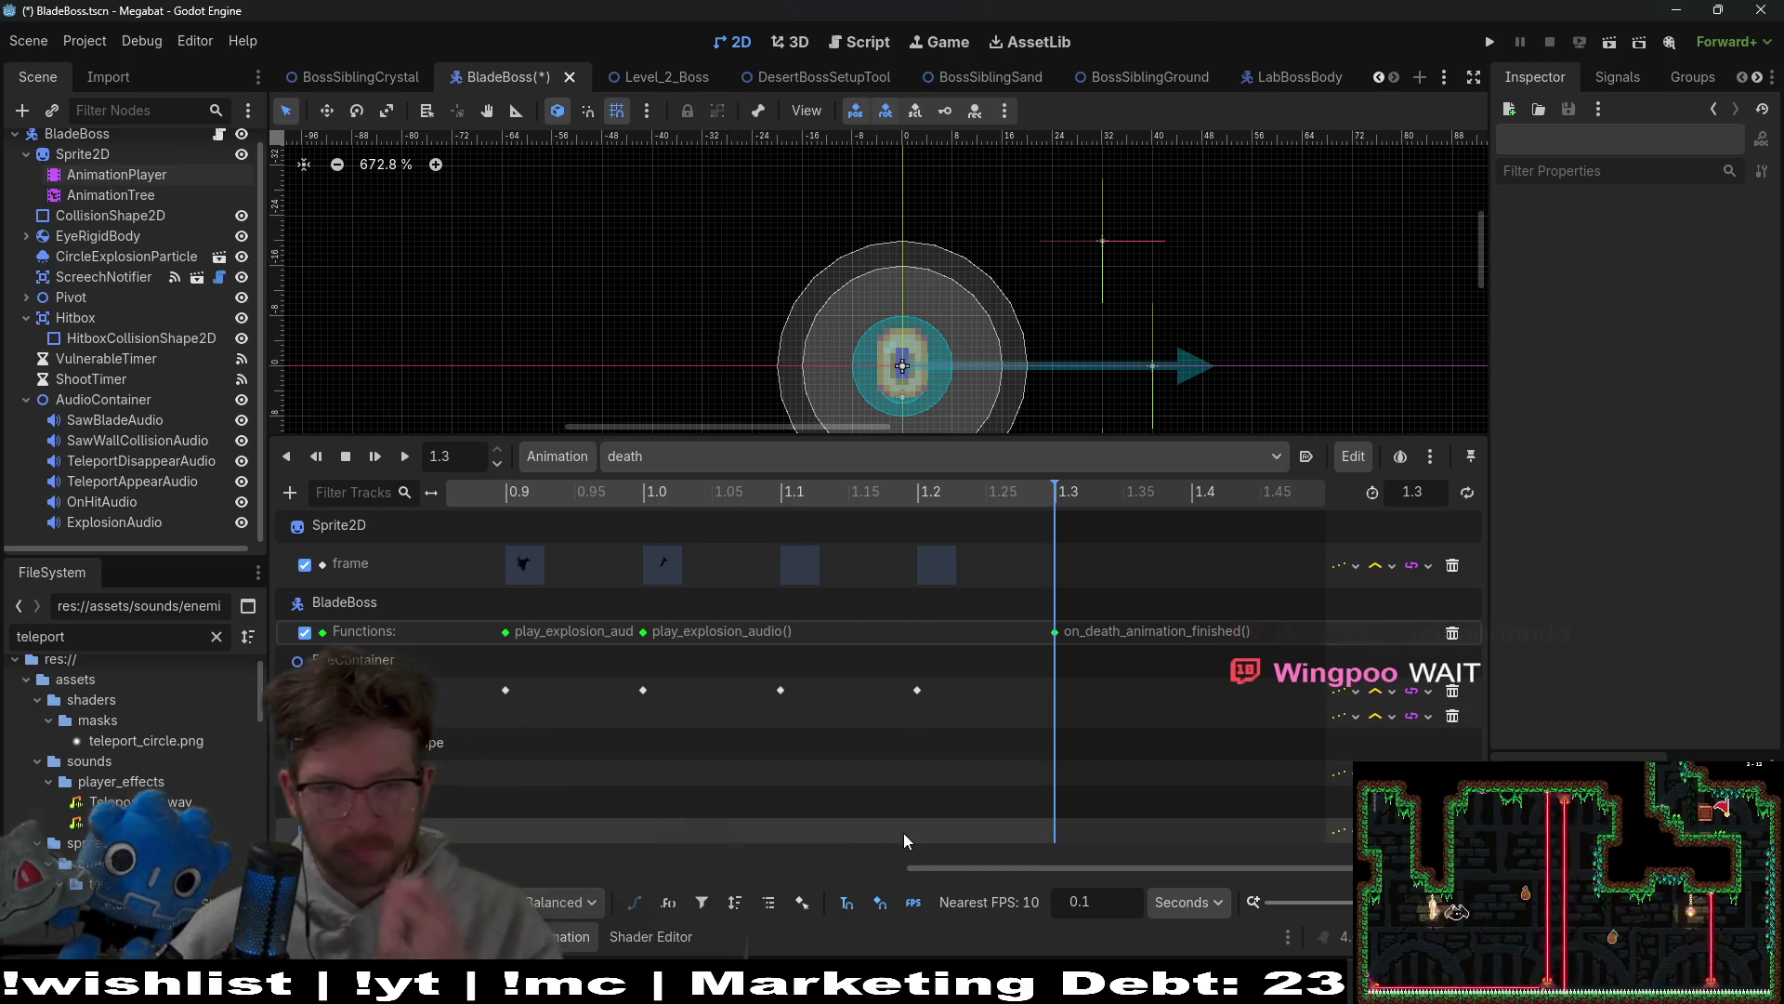
{"action": "mouse_move", "coordinate": [794, 513]}
{"action": "left_mouse_down"}
{"action": "mouse_move", "coordinate": [968, 530]}
{"action": "mouse_move", "coordinate": [803, 529]}
{"action": "left_mouse_up"}
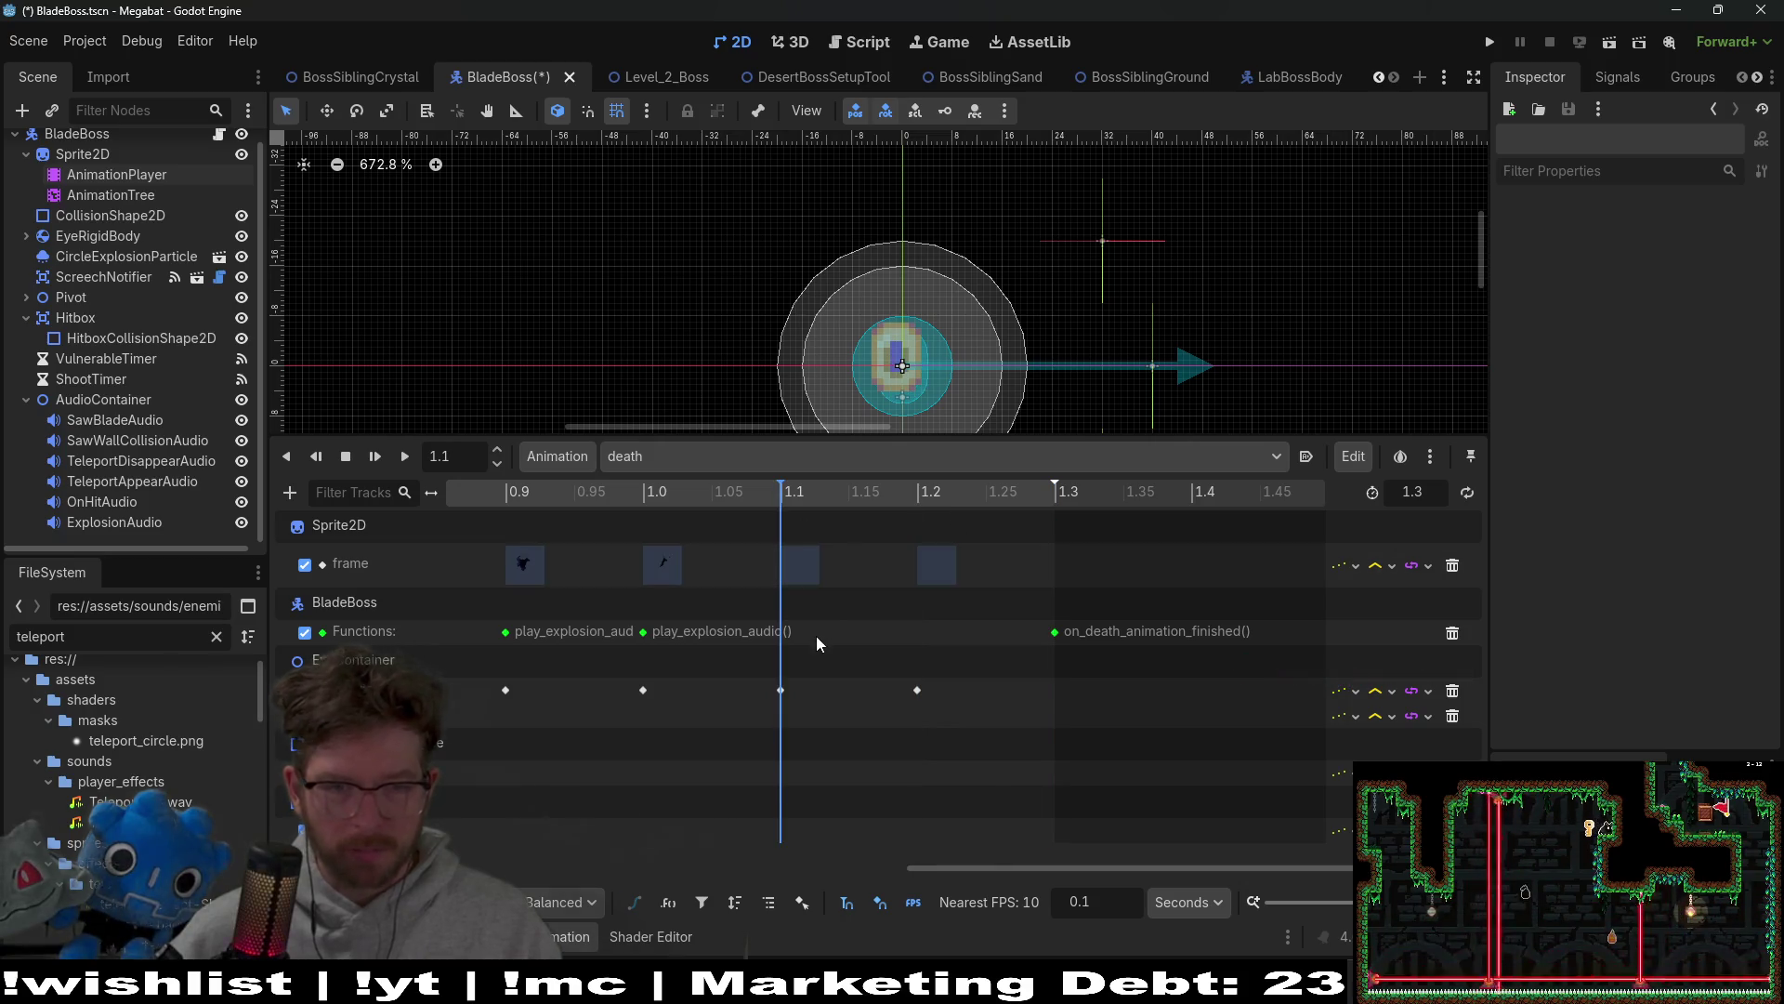
{"action": "key", "text": "ctrl+z"}
{"action": "left_click", "coordinate": [944, 637]}
{"action": "left_click", "coordinate": [927, 509]}
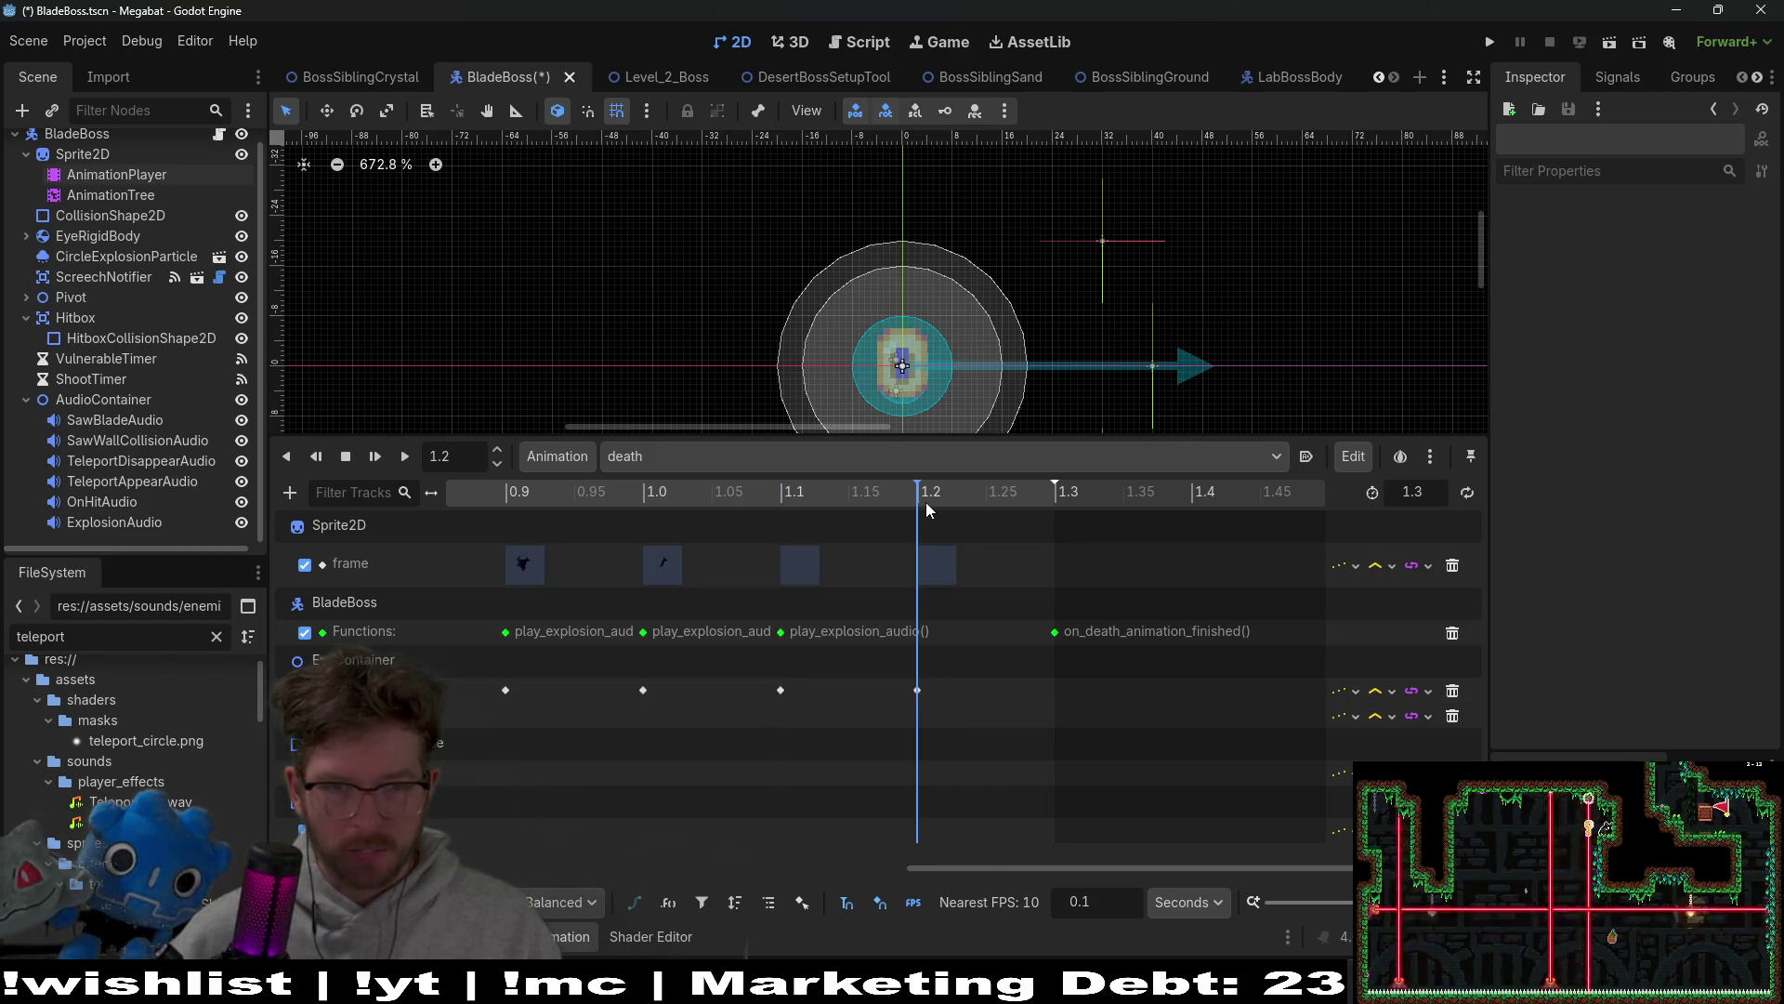
{"action": "key", "text": "ctrl+v"}
{"action": "key", "text": "ctrl+s"}
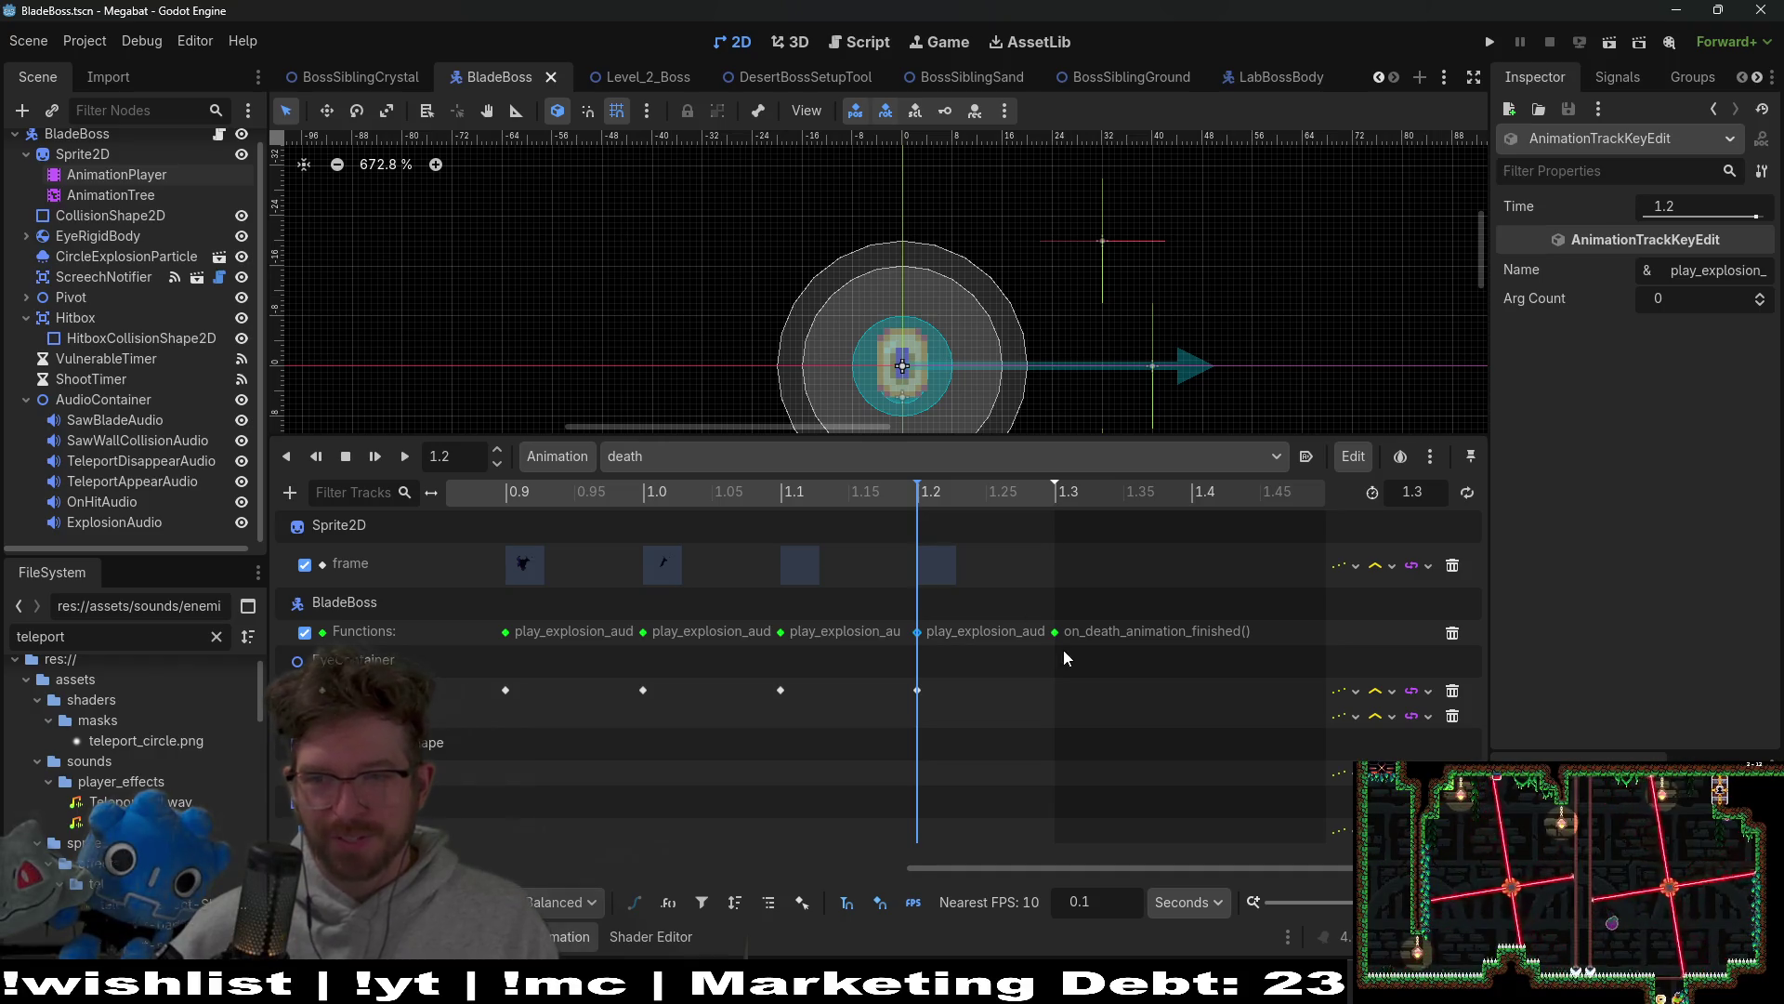
Step: Scroll the timeline back and check the boss's animation list
{"action": "left_click_drag", "start_coordinate": [942, 868], "coordinate": [502, 868]}
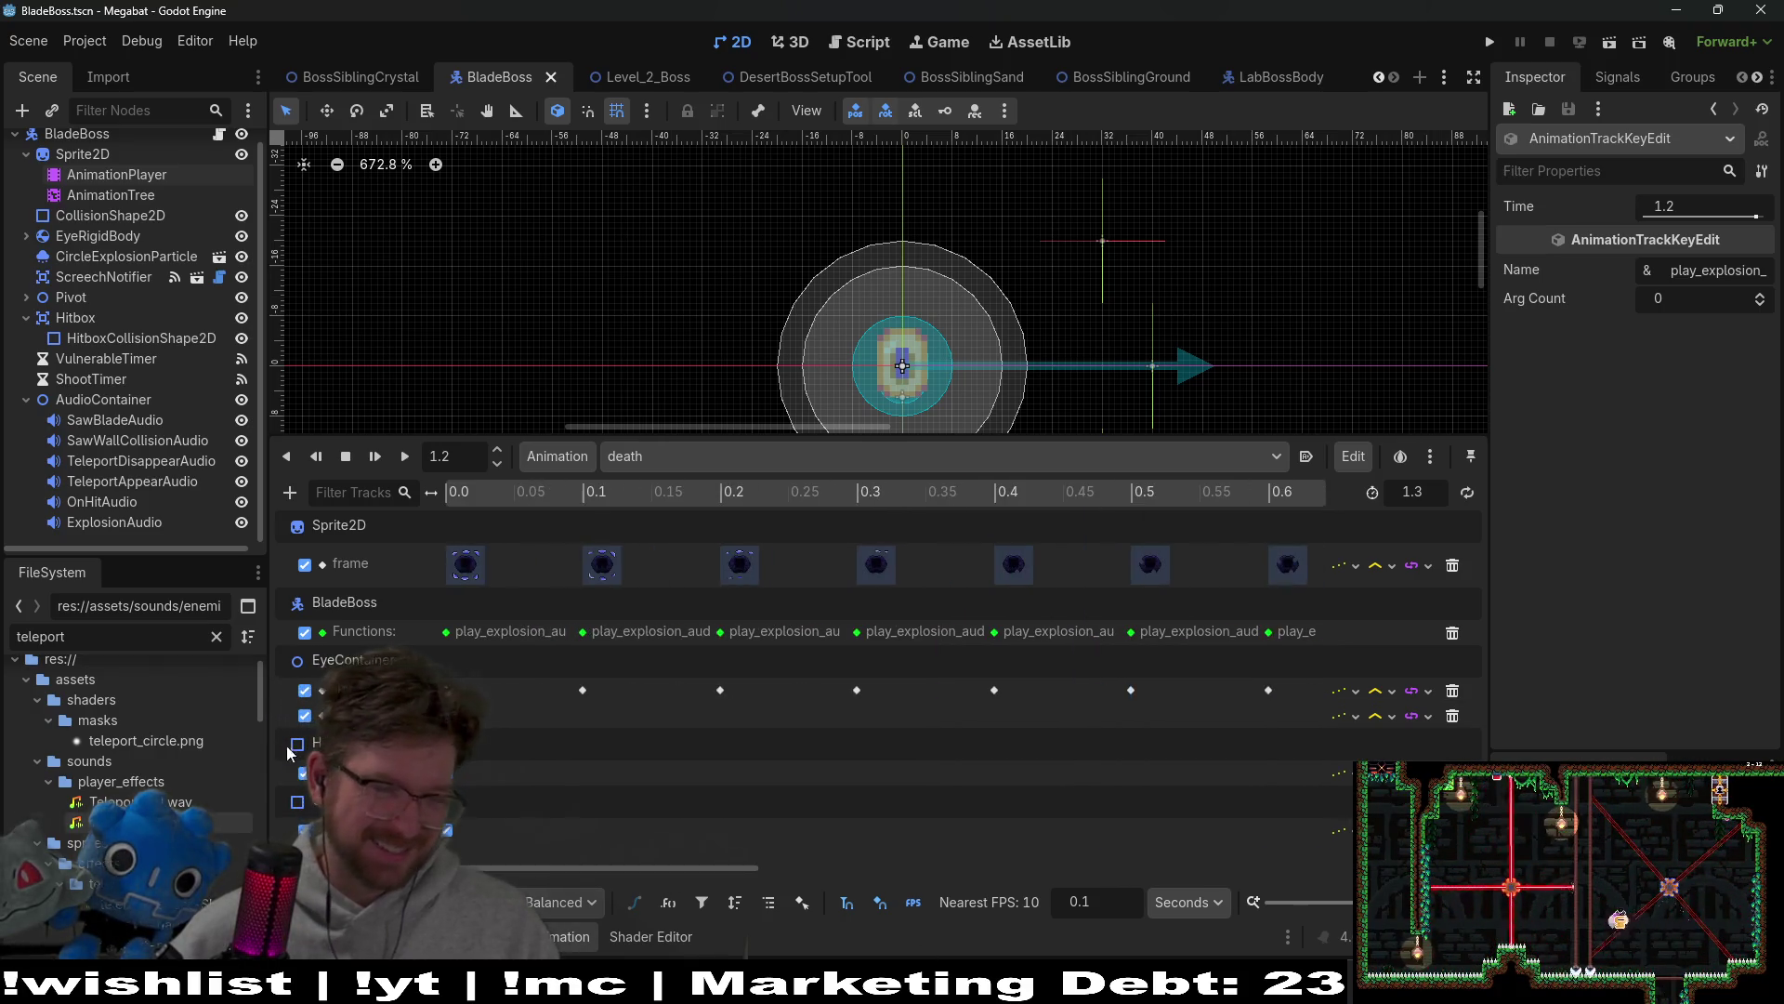
{"action": "left_click", "coordinate": [665, 460]}
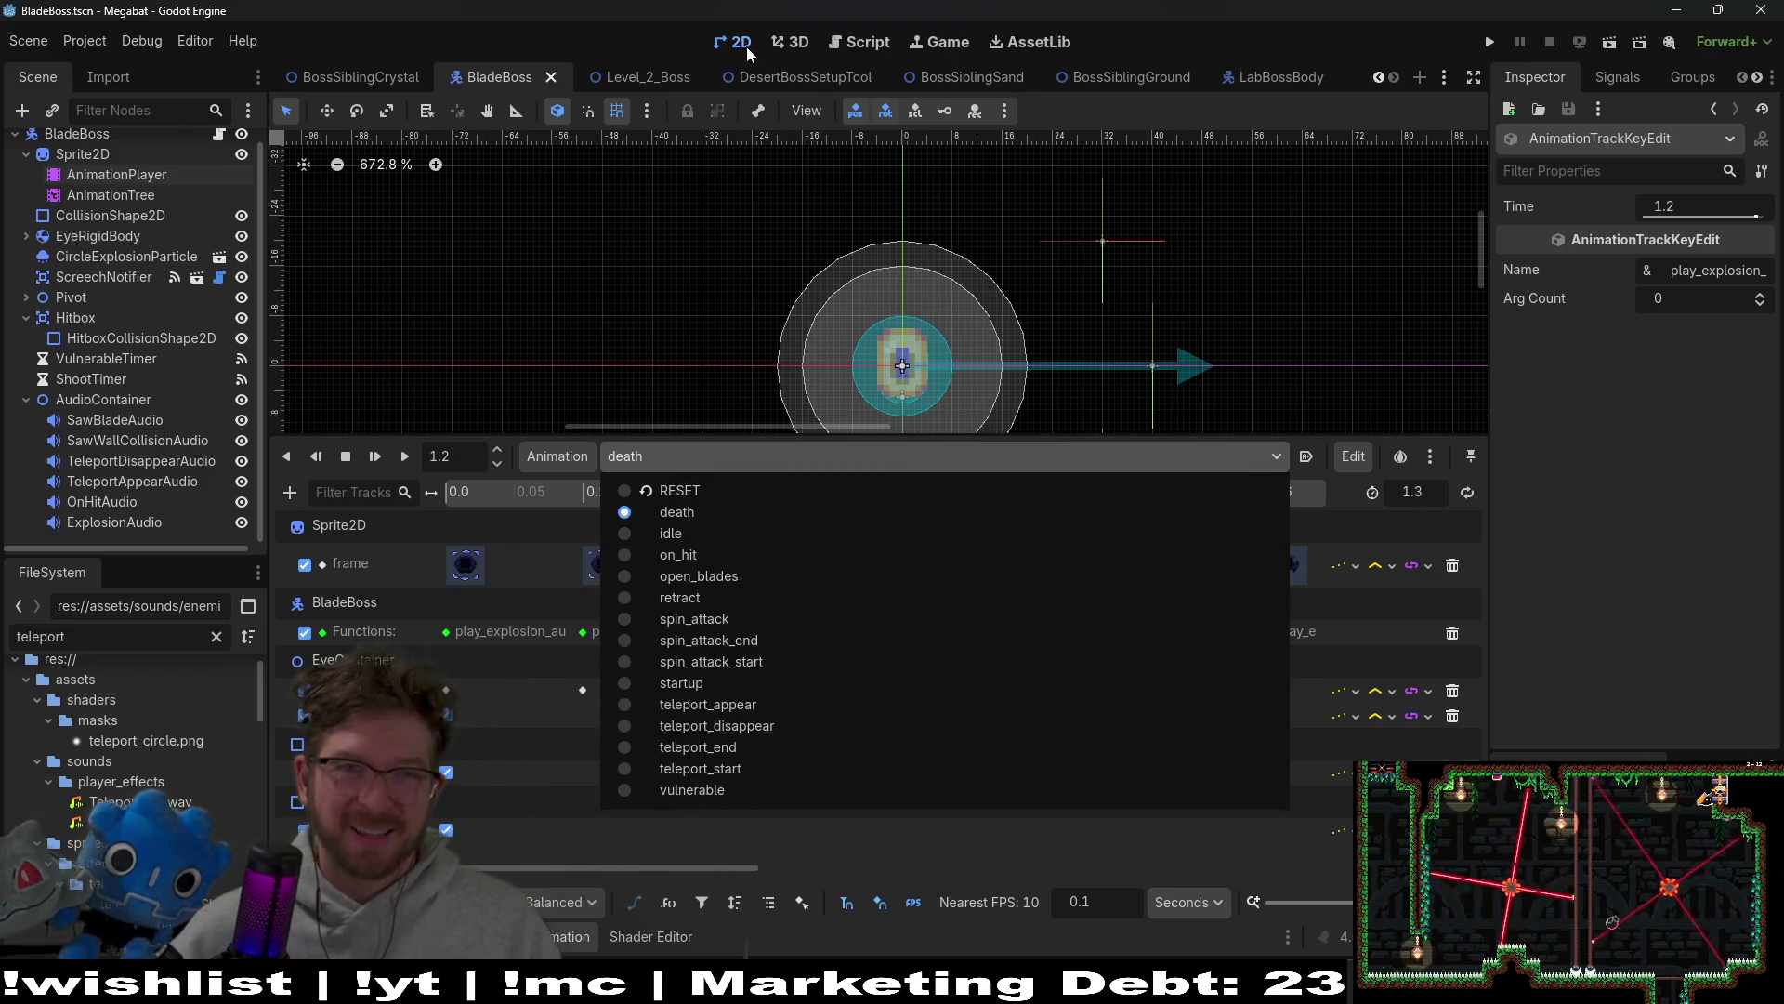
{"action": "key", "text": "Escape"}
{"action": "key", "text": "alt+Tab"}
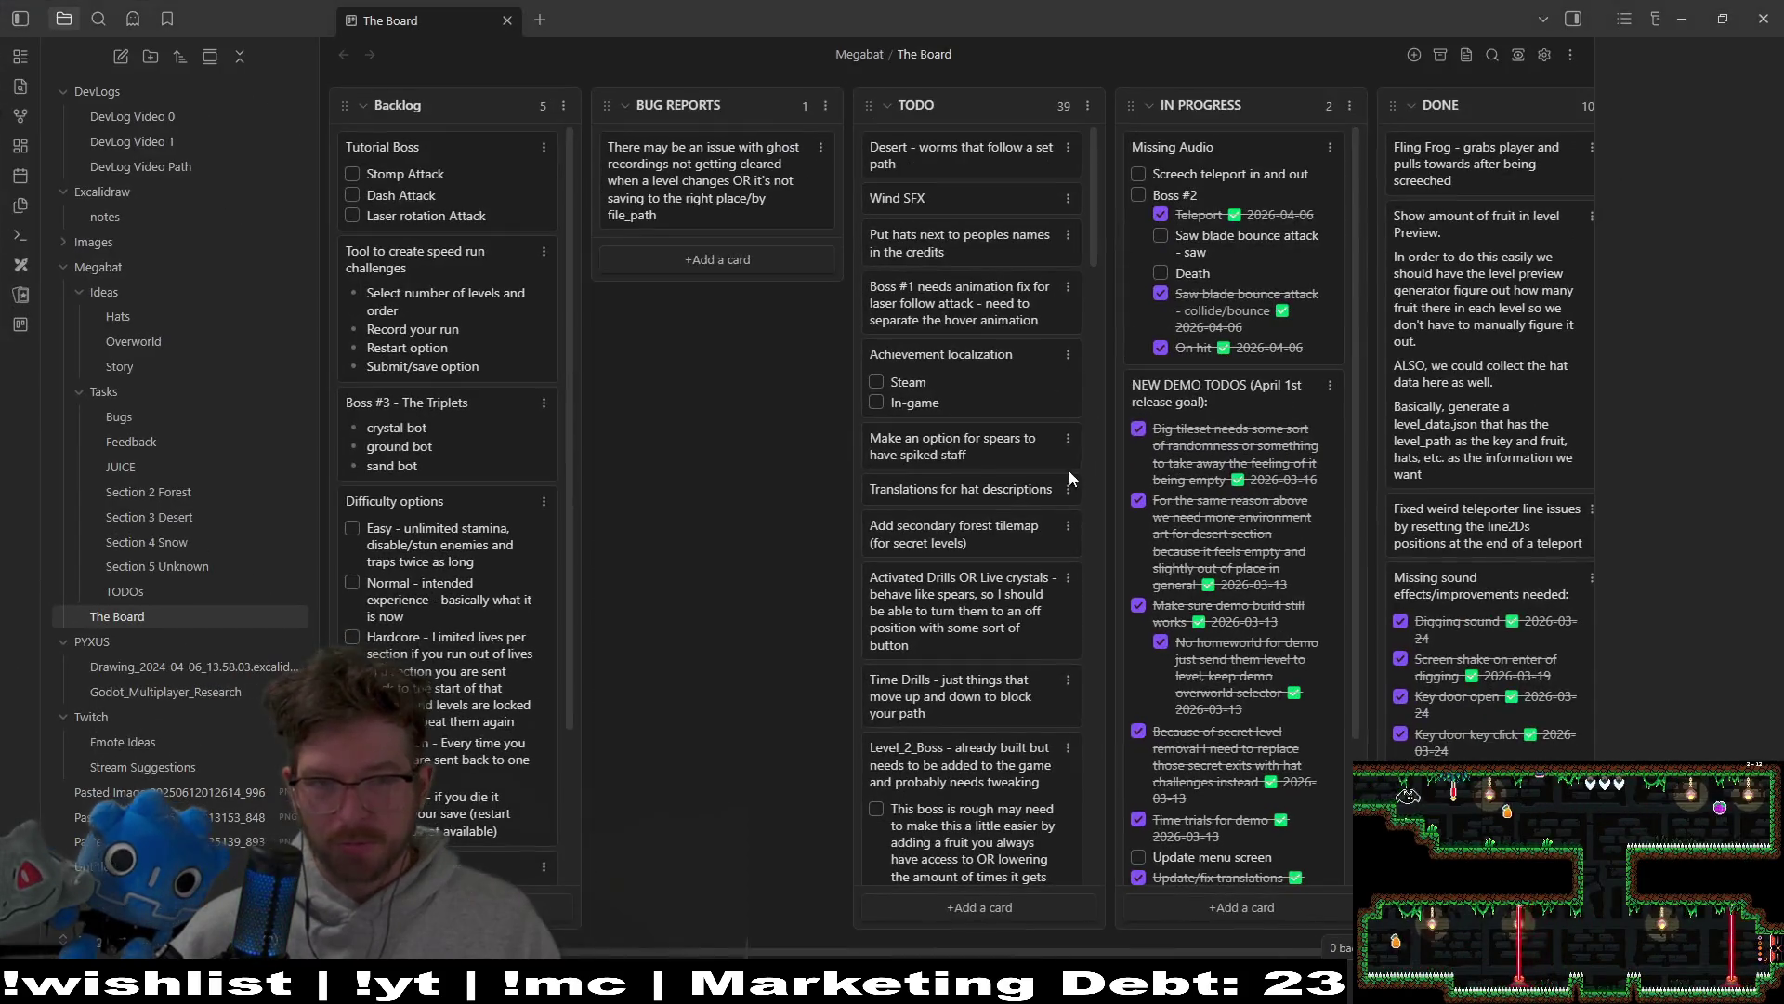
Step: On the Missing Audio card, rename Boss #2's Death task to Explosion and check it off
{"action": "left_click", "coordinate": [1162, 274]}
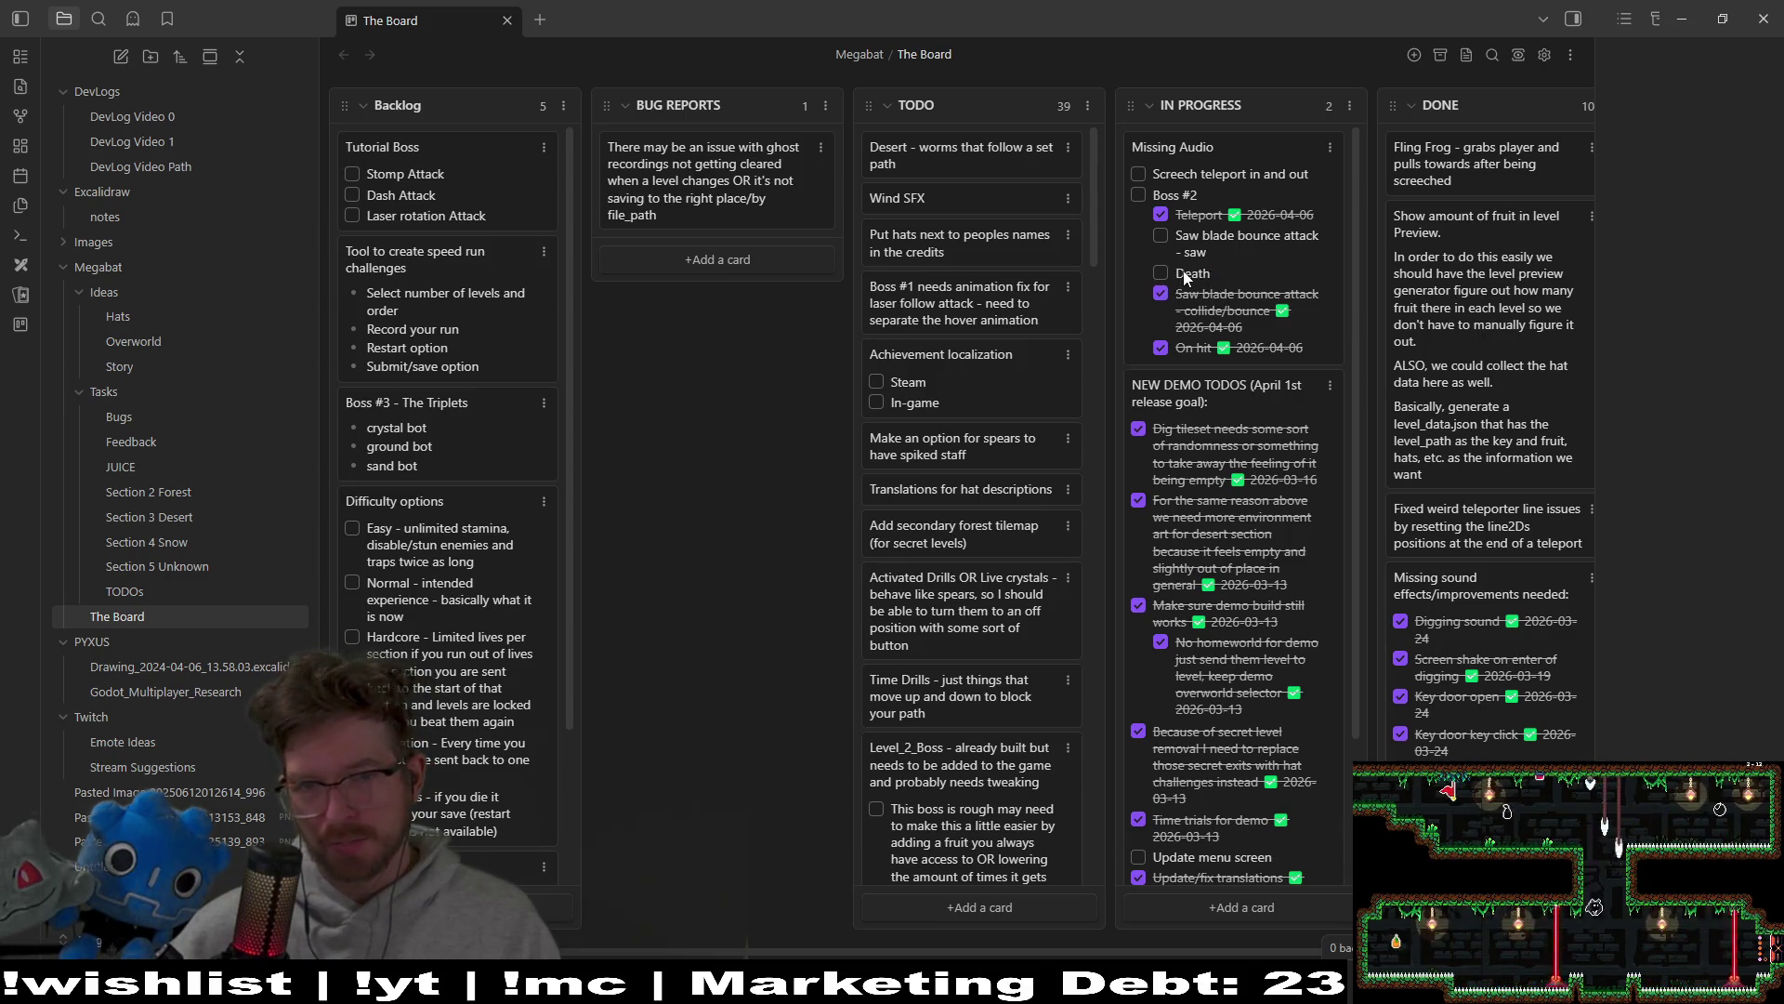
{"action": "left_click", "coordinate": [1167, 275]}
{"action": "type", "text": "Explosion"}
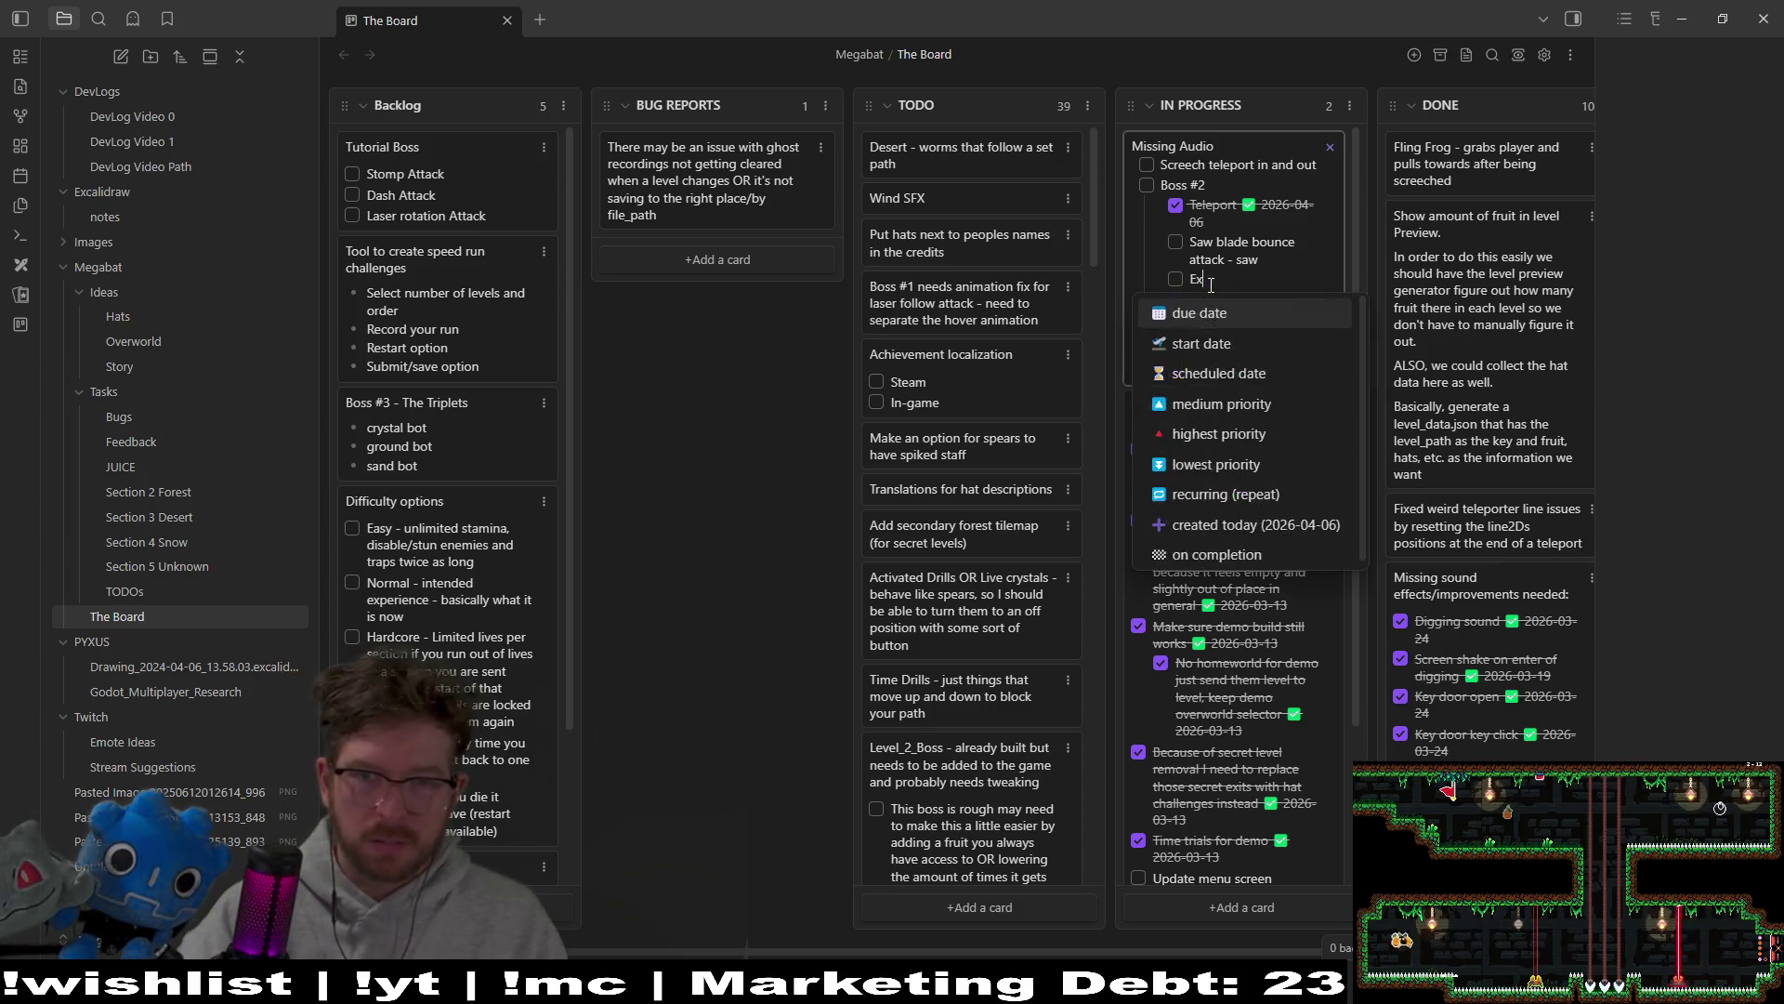
{"action": "key", "text": "Return"}
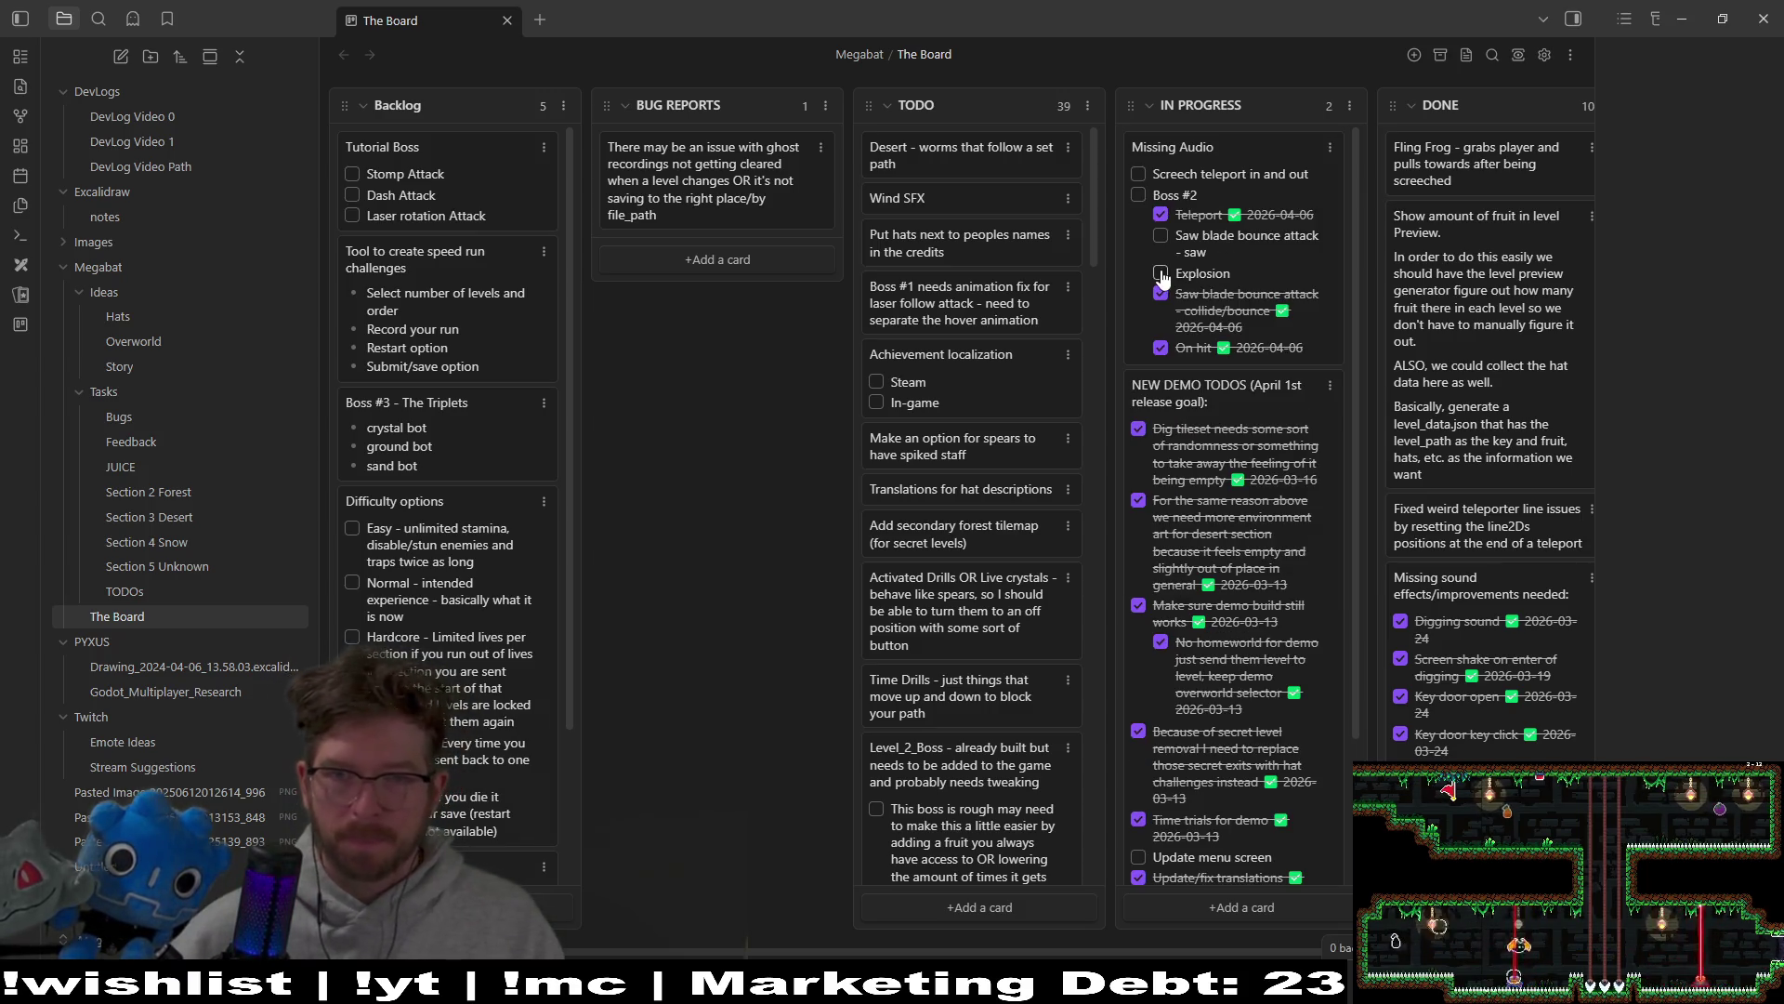
{"action": "left_click", "coordinate": [1246, 252]}
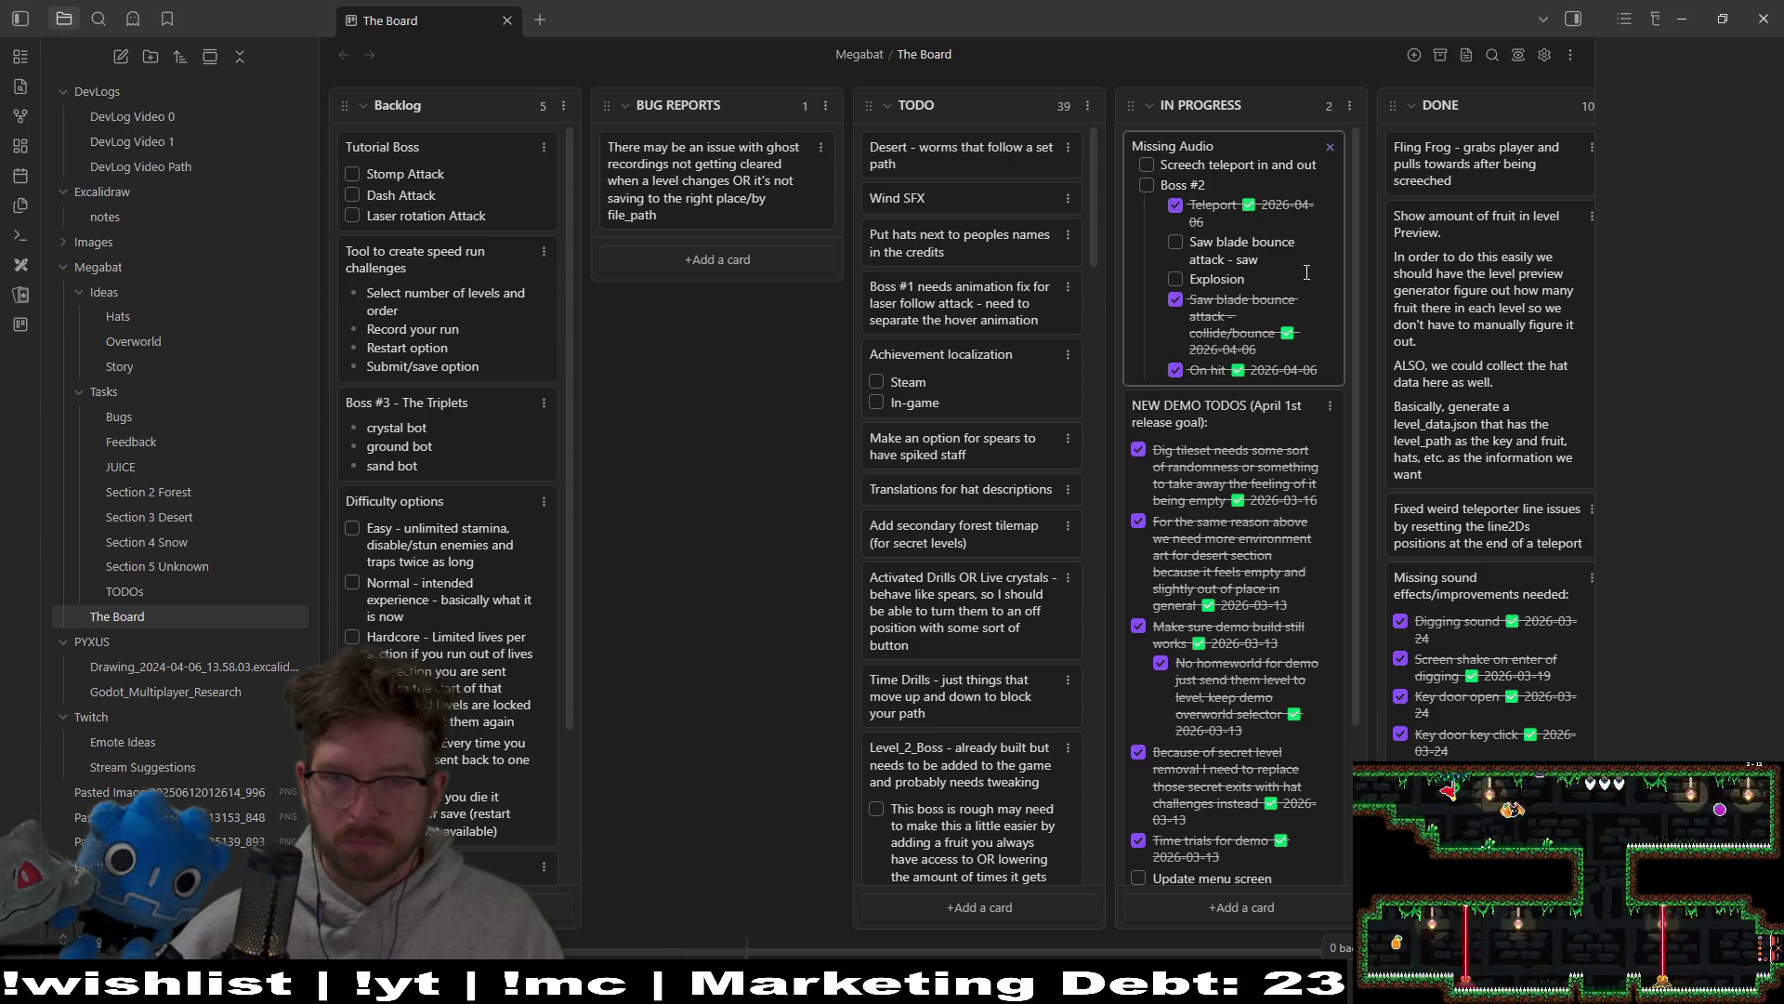
{"action": "key", "text": "Escape"}
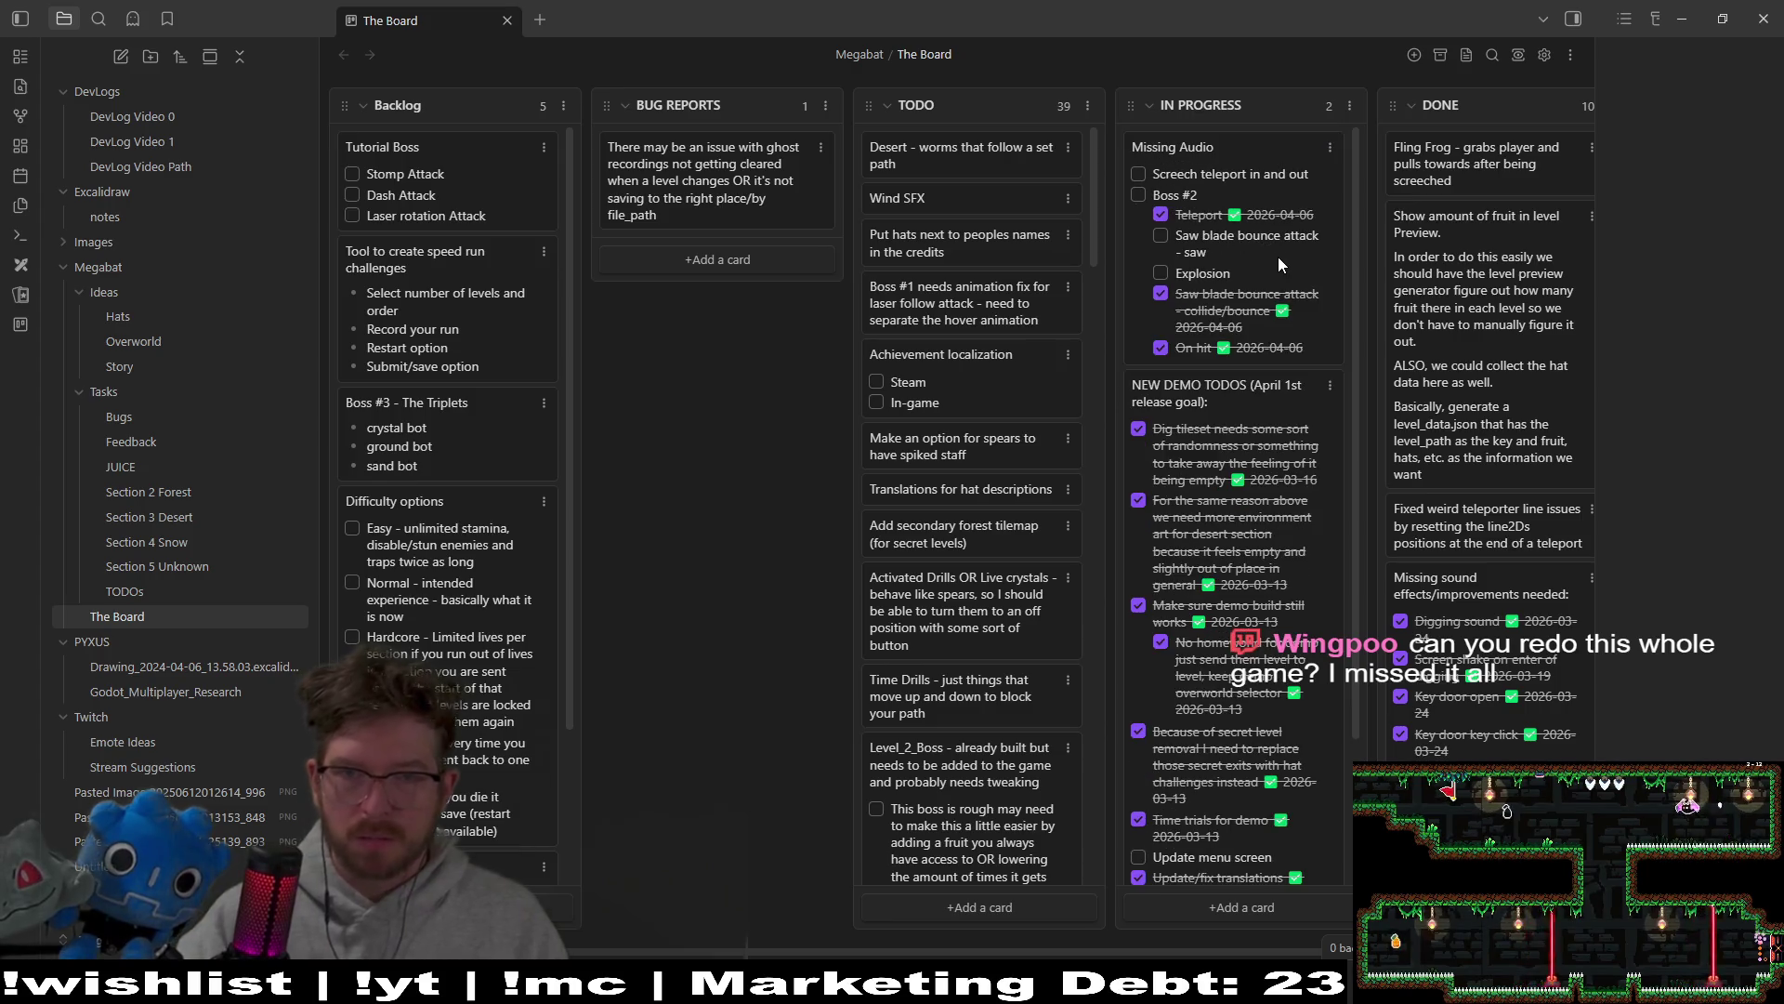
{"action": "left_click", "coordinate": [1262, 252]}
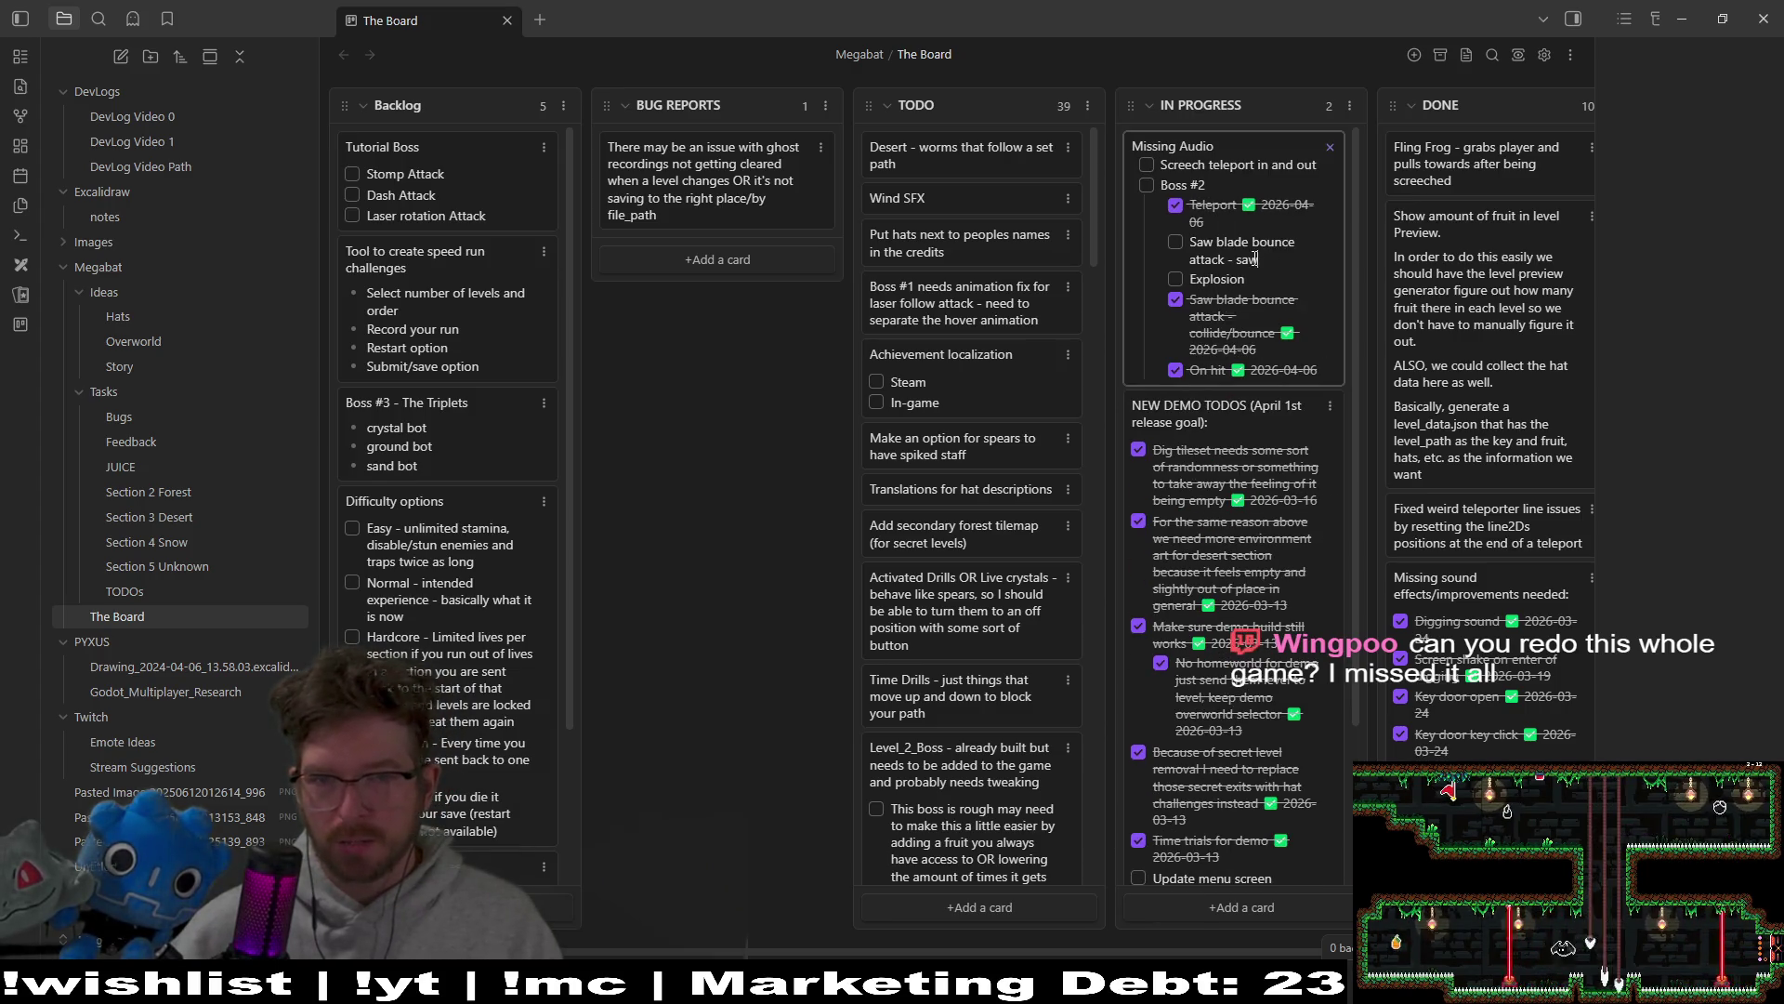
{"action": "left_click", "coordinate": [1176, 279]}
{"action": "key", "text": "Return"}
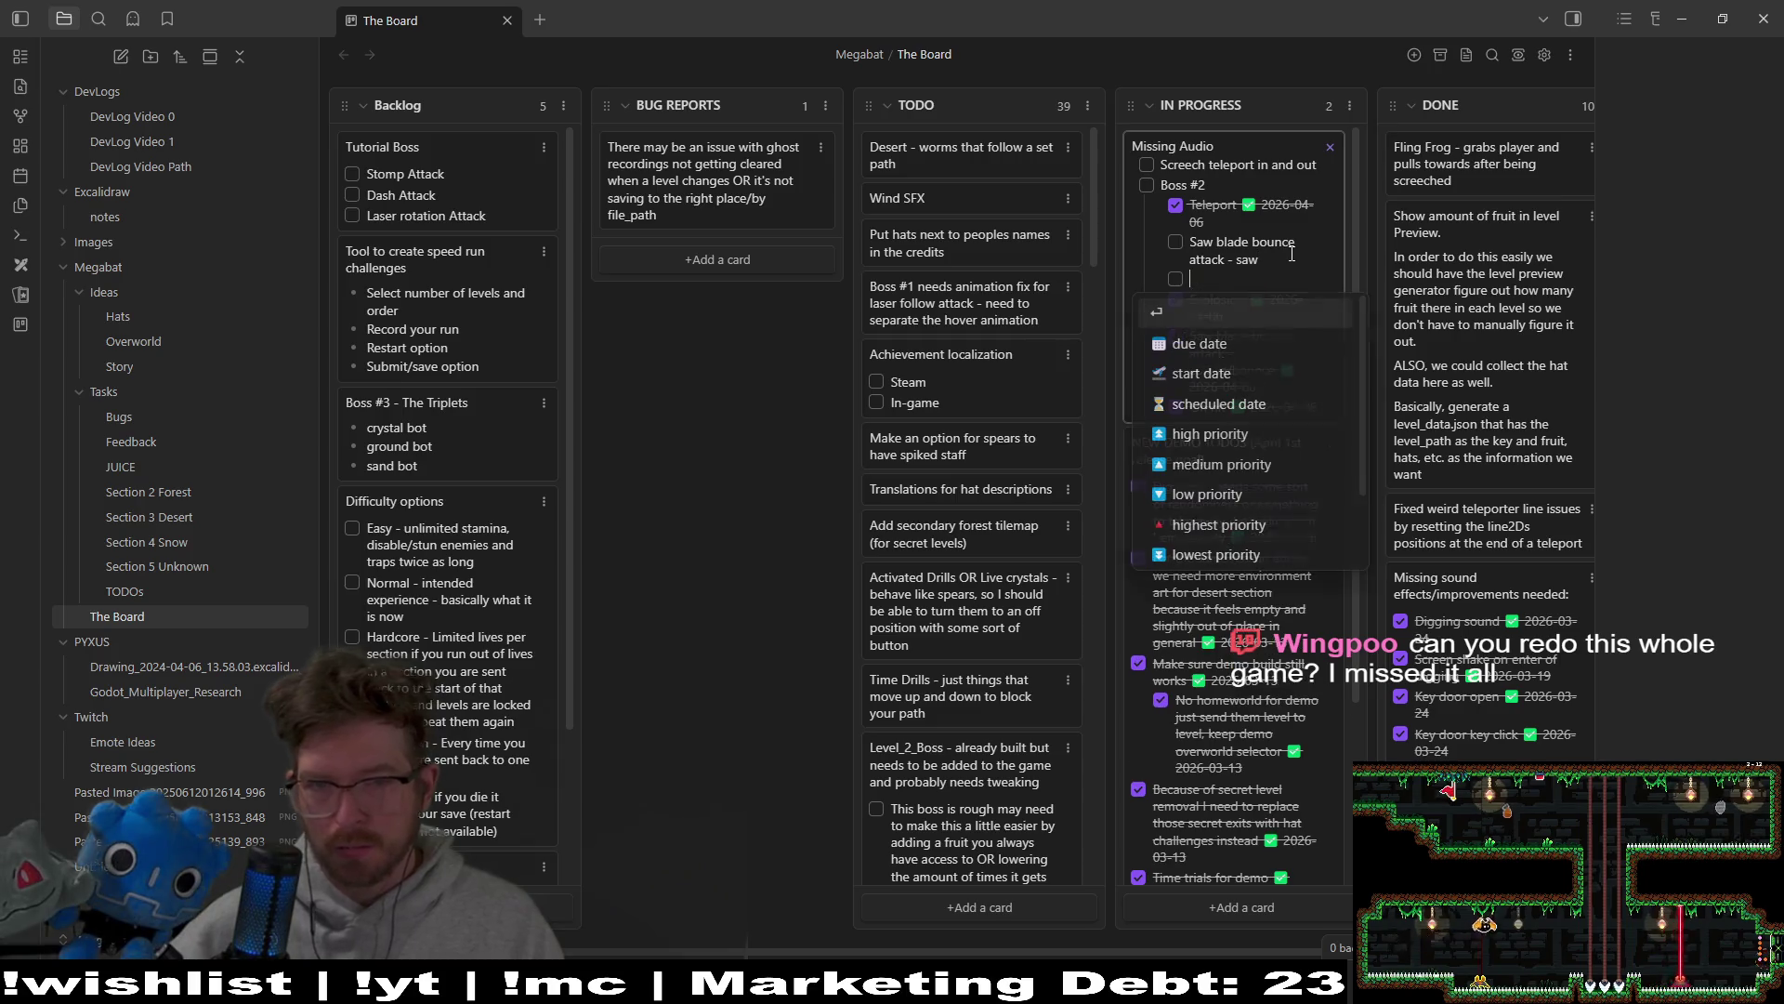
Step: Add Boss #2 checklist lines Saw startup, Saw extend and Saw retract
{"action": "type", "text": "Saw startup"}
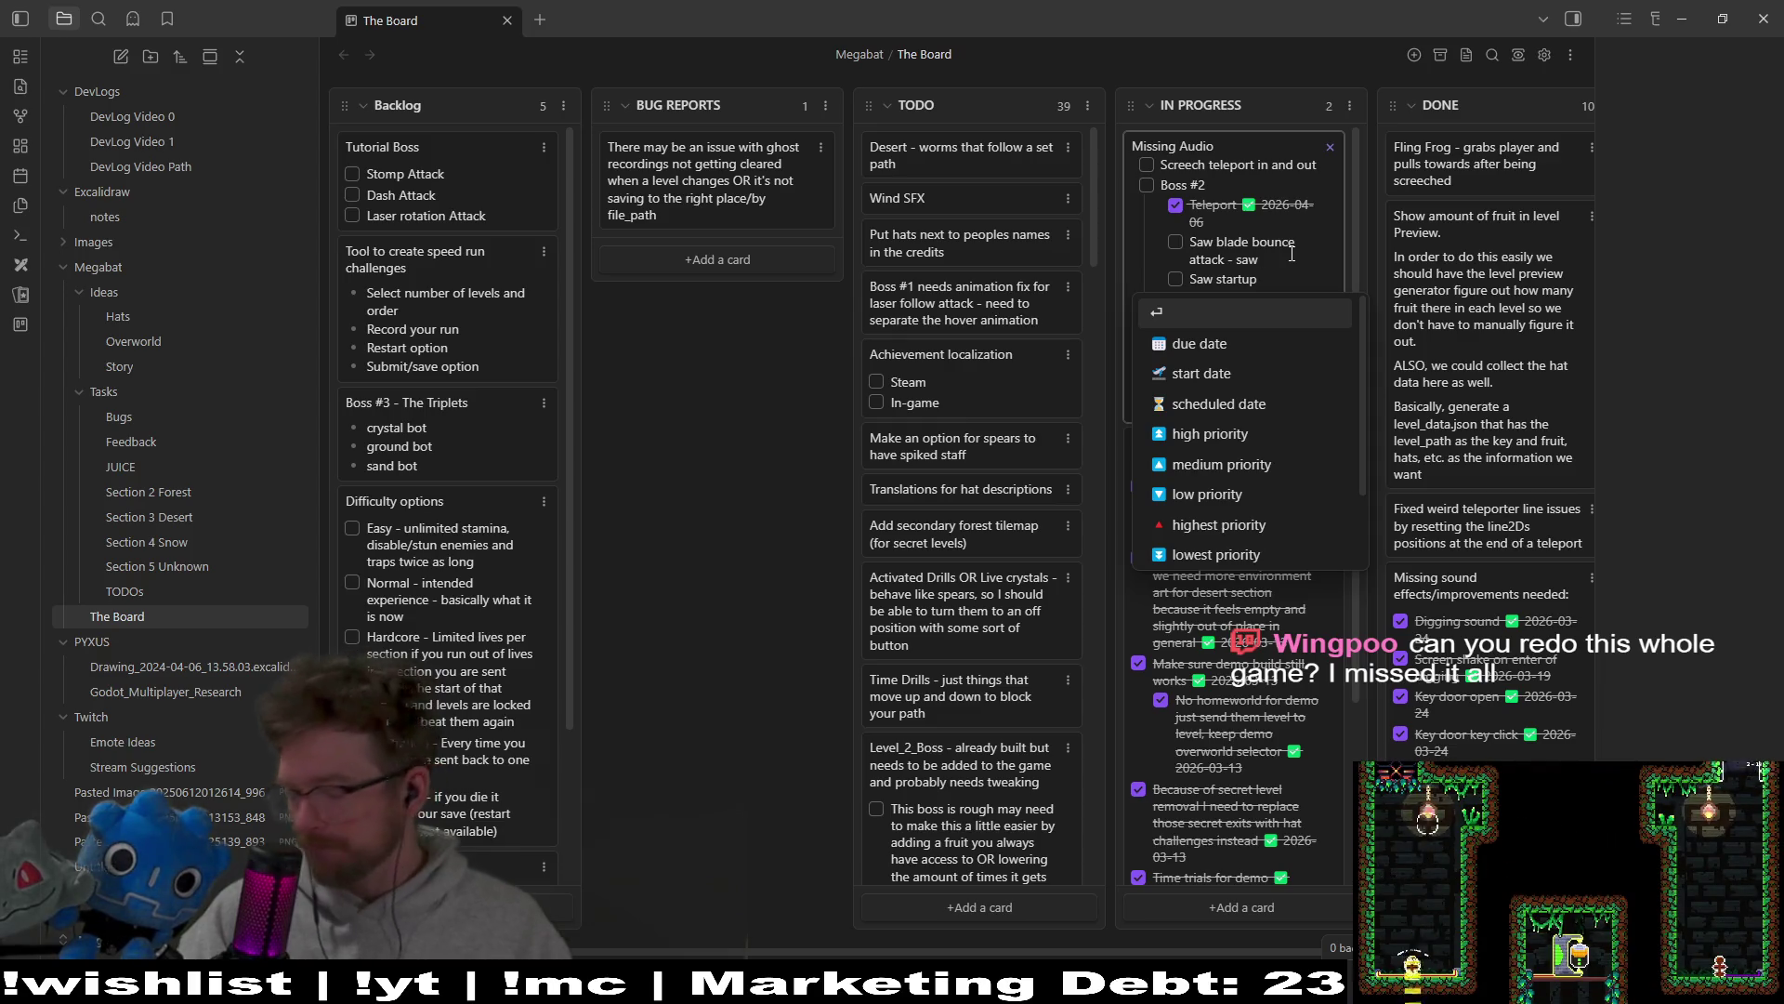
{"action": "key", "text": "Return"}
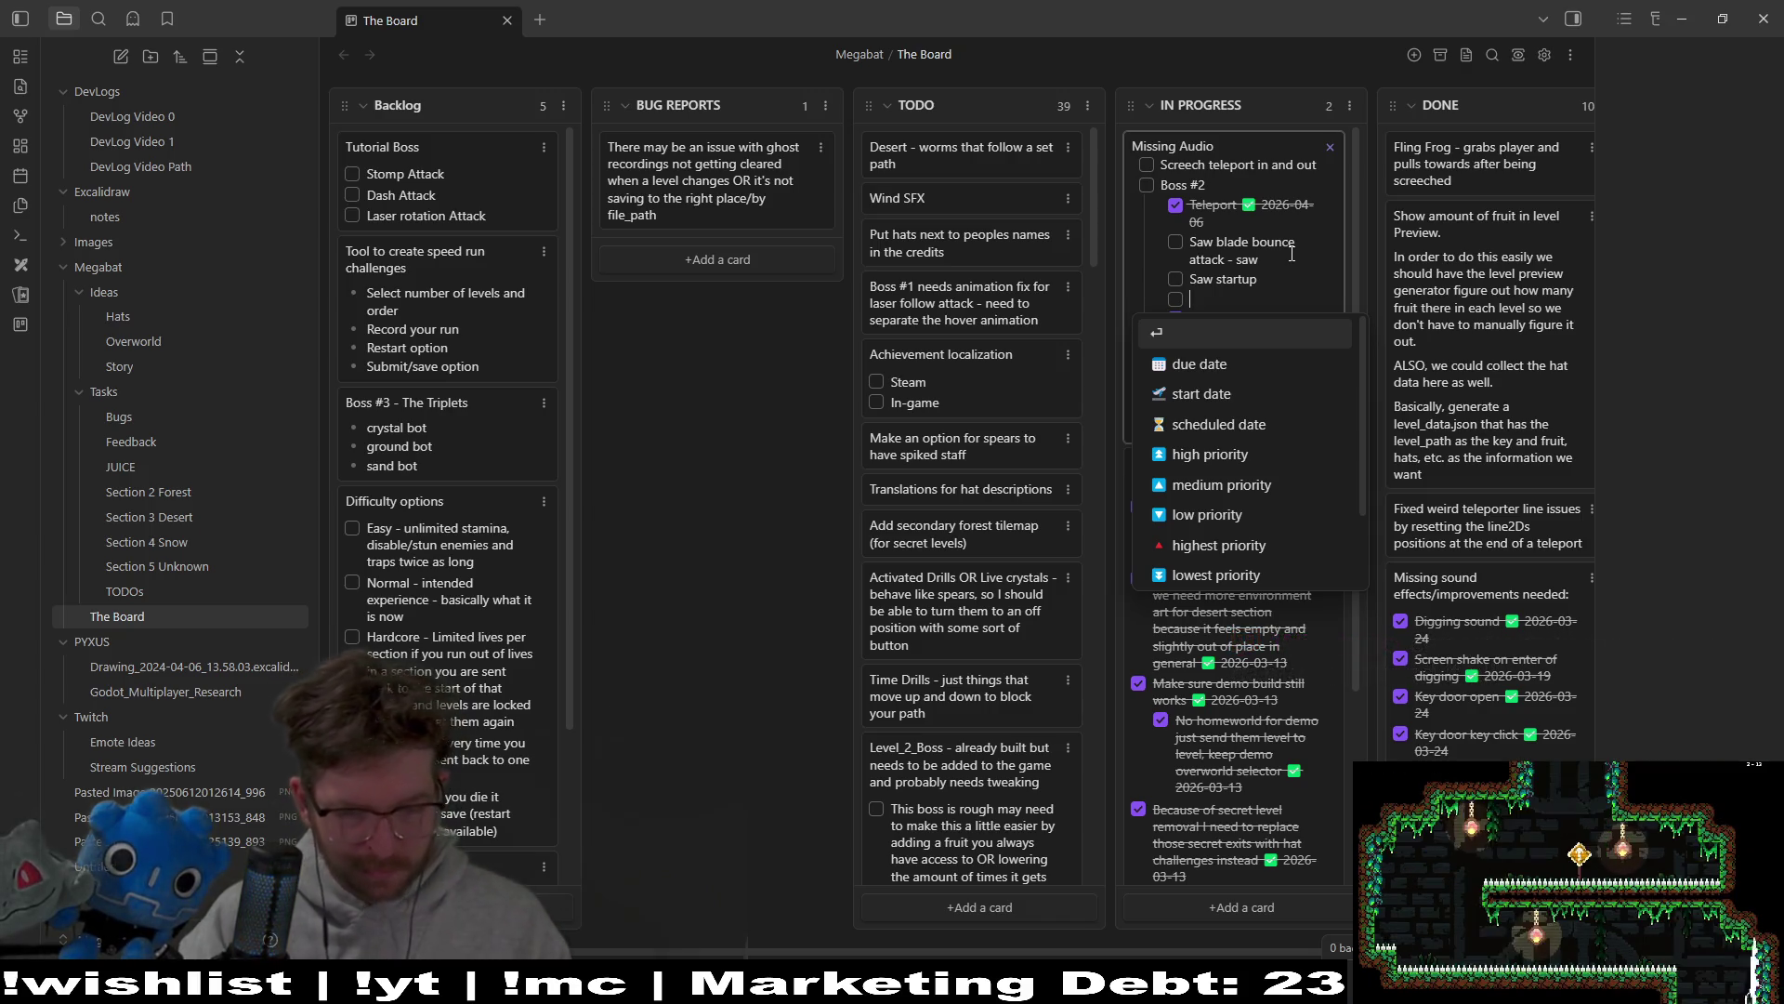
{"action": "type", "text": "Saw extend"}
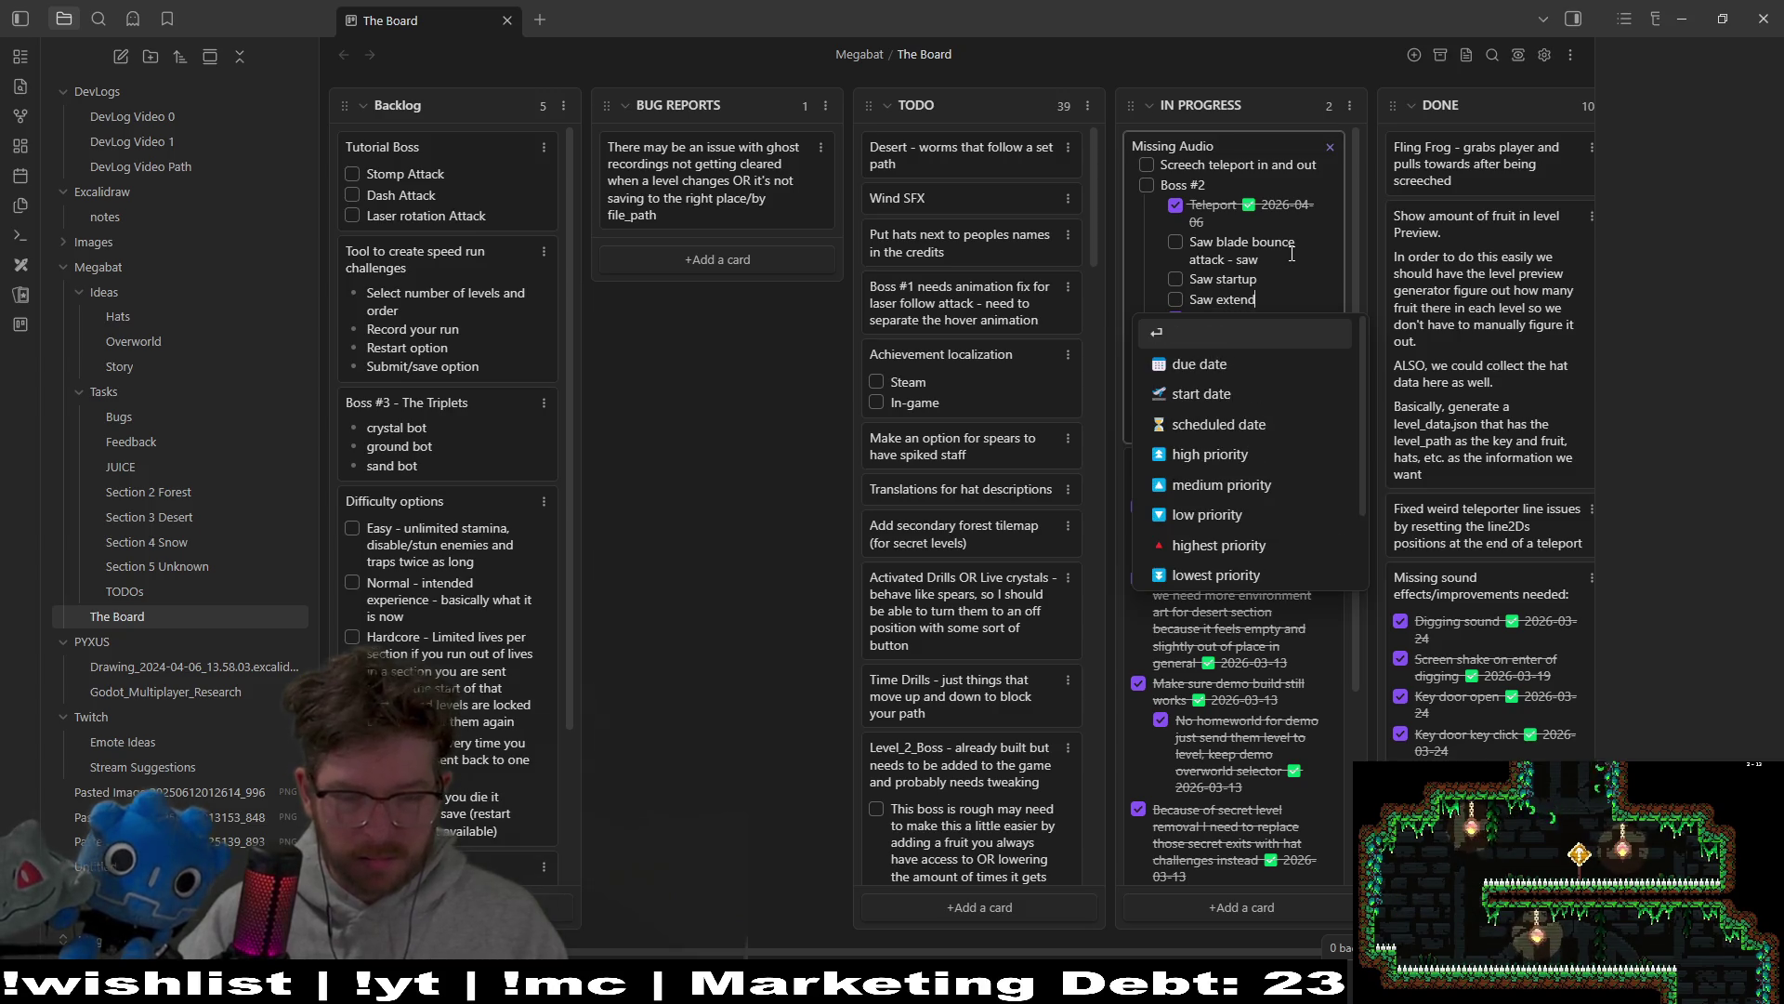
{"action": "key", "text": "Return"}
{"action": "type", "text": "Saw retract"}
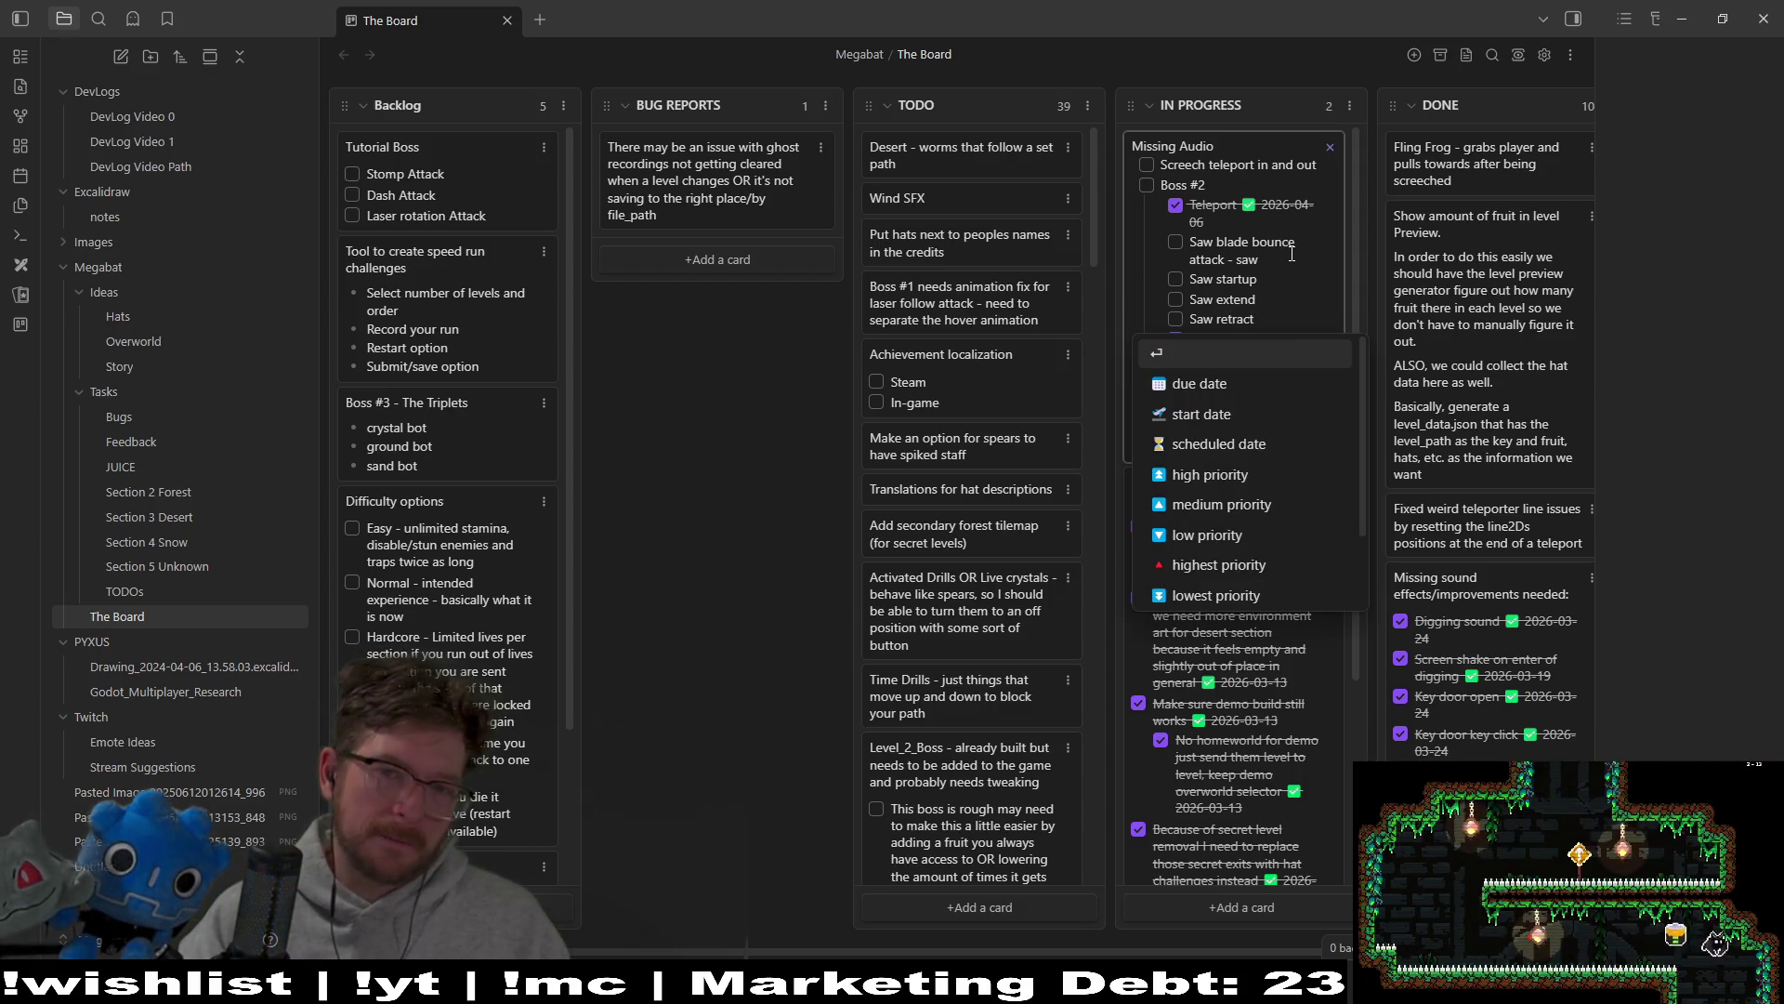
Step: Insert Saw running and Saw end running lines, then save the checklist
{"action": "key", "text": "Down"}
{"action": "key", "text": "Down"}
{"action": "key", "text": "Down"}
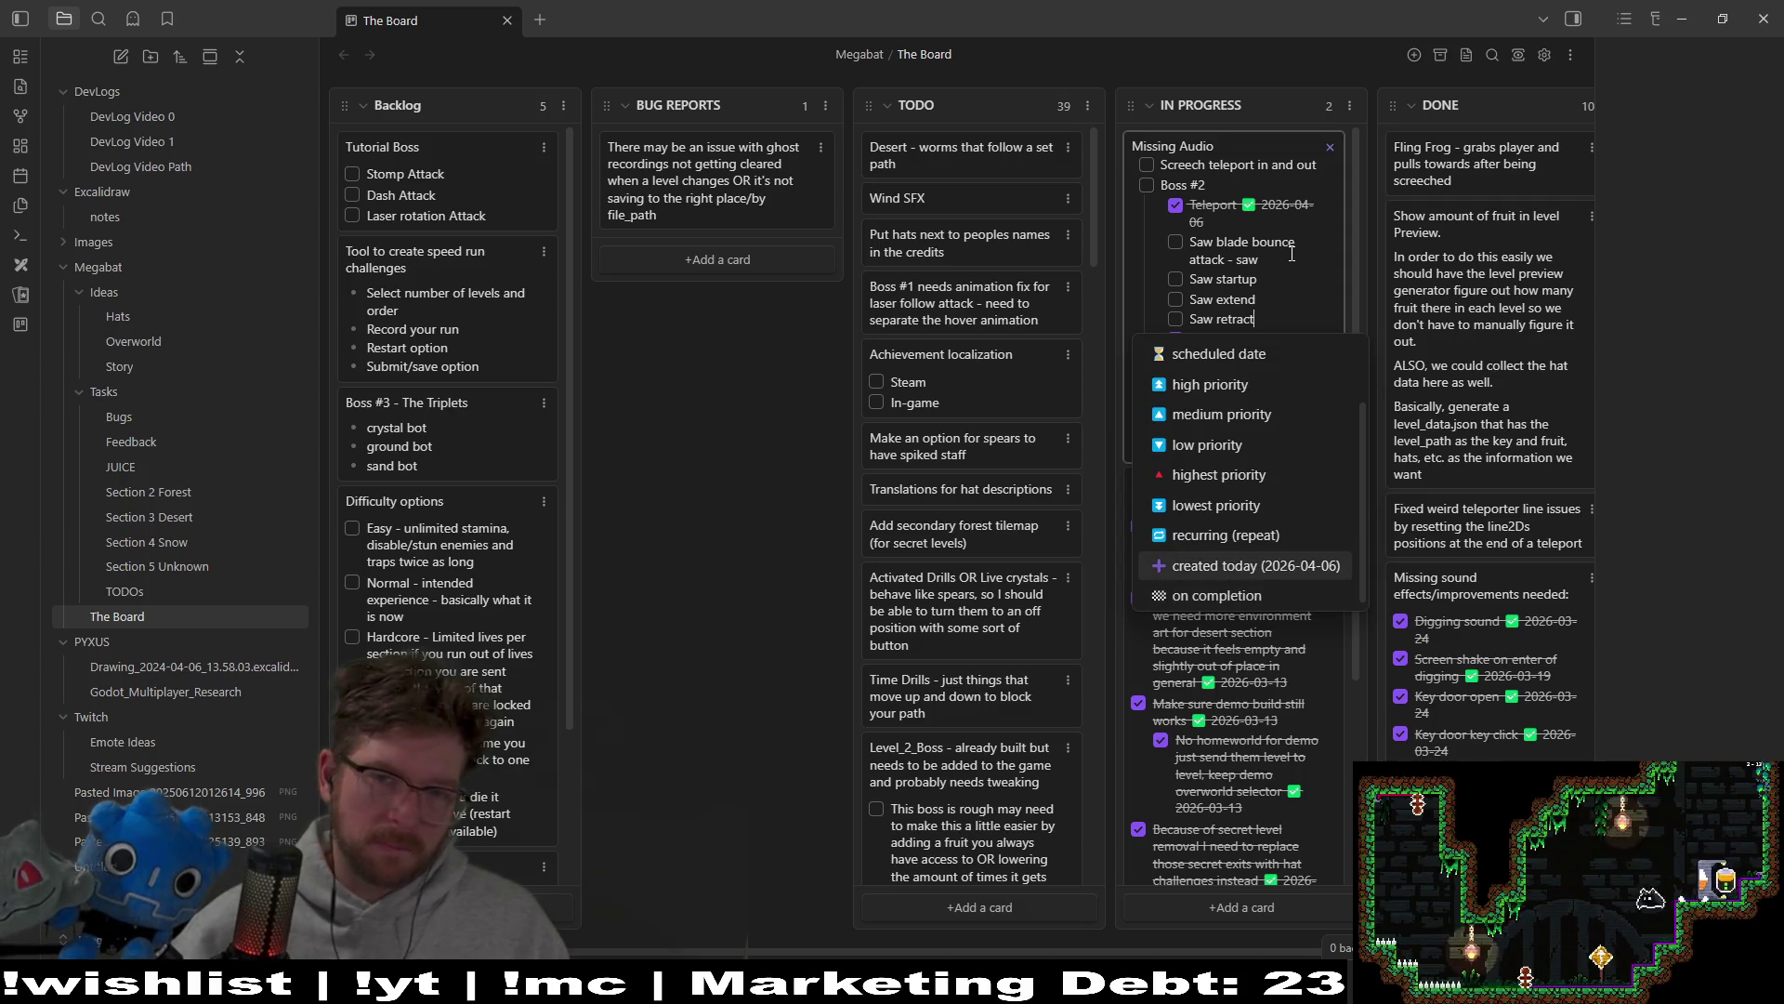
{"action": "key", "text": "BackSpace"}
{"action": "key", "text": "BackSpace"}
{"action": "key", "text": "BackSpace"}
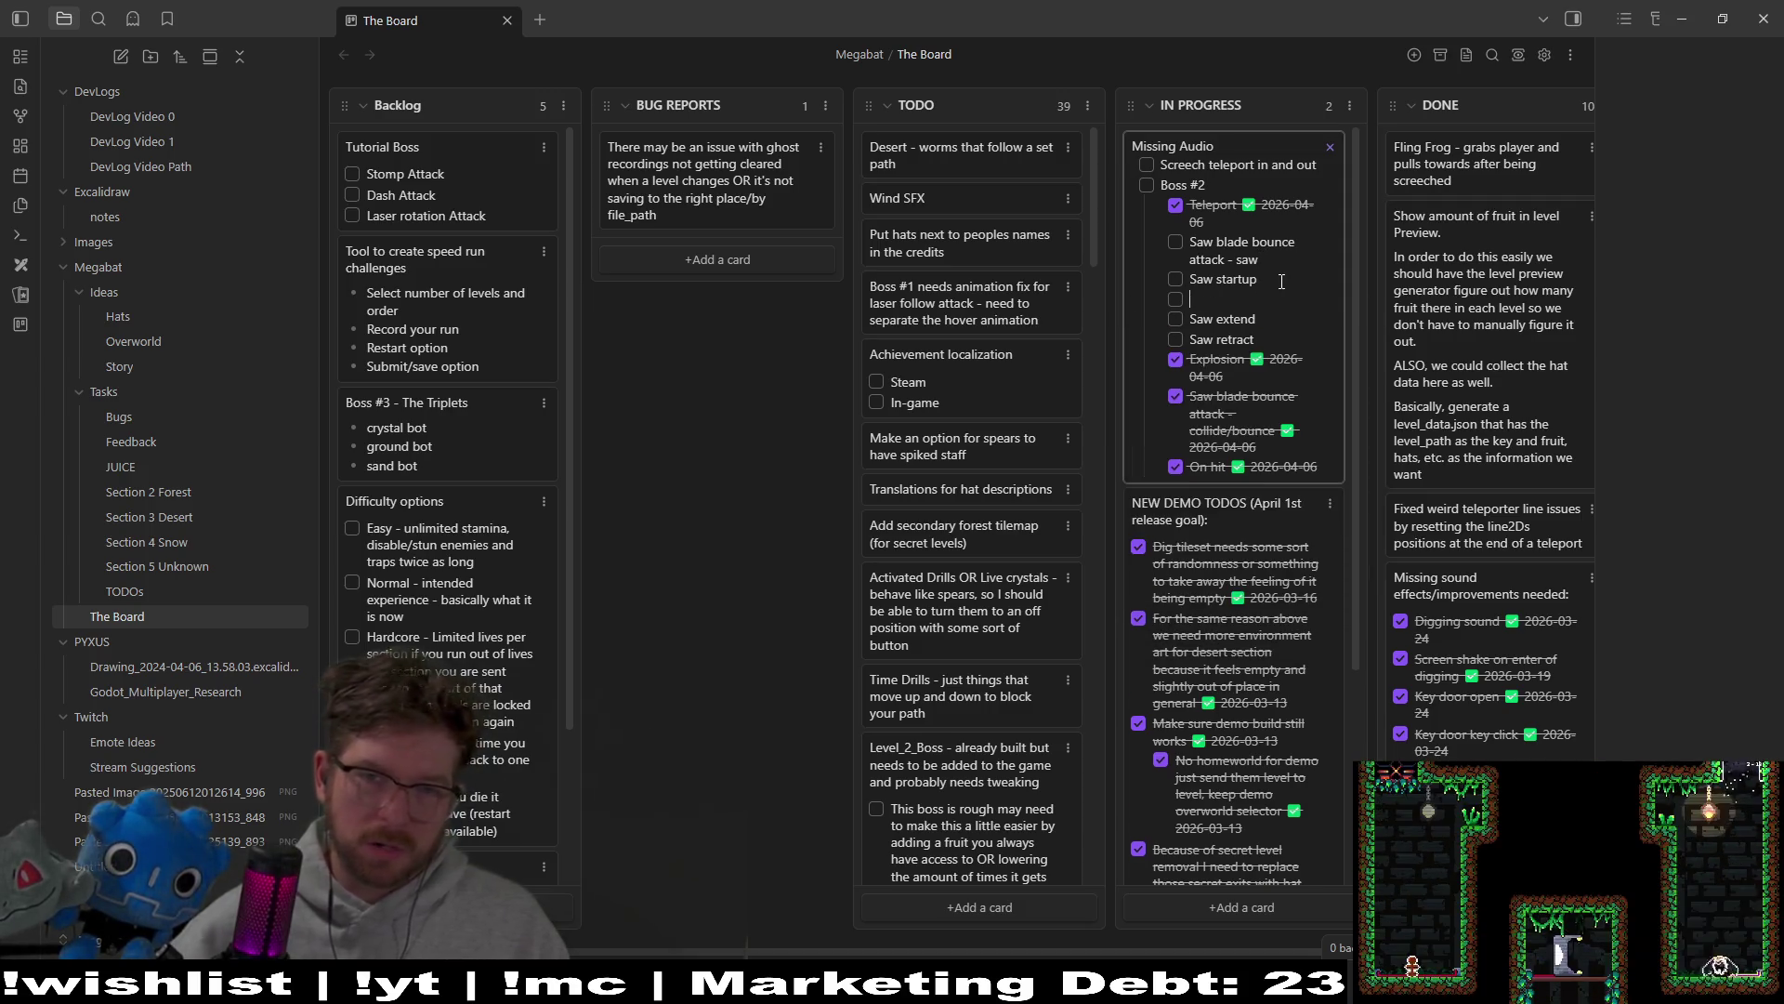
{"action": "type", "text": "Saw "}
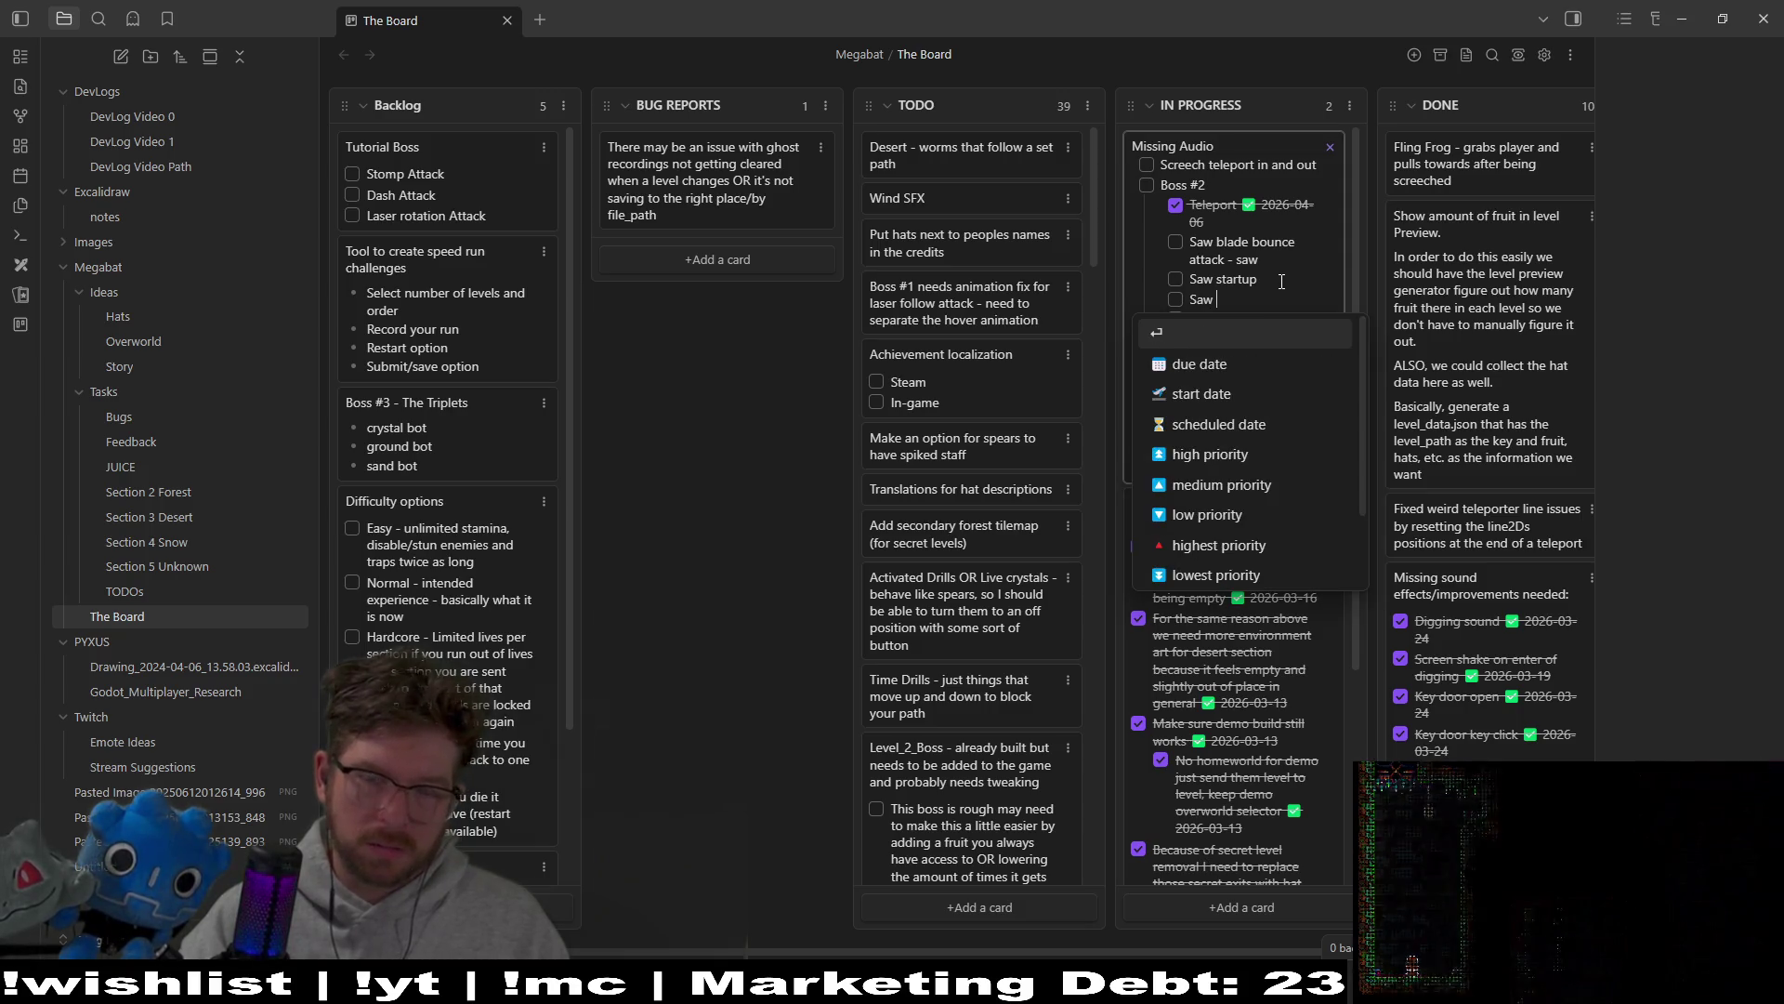
{"action": "type", "text": "running"}
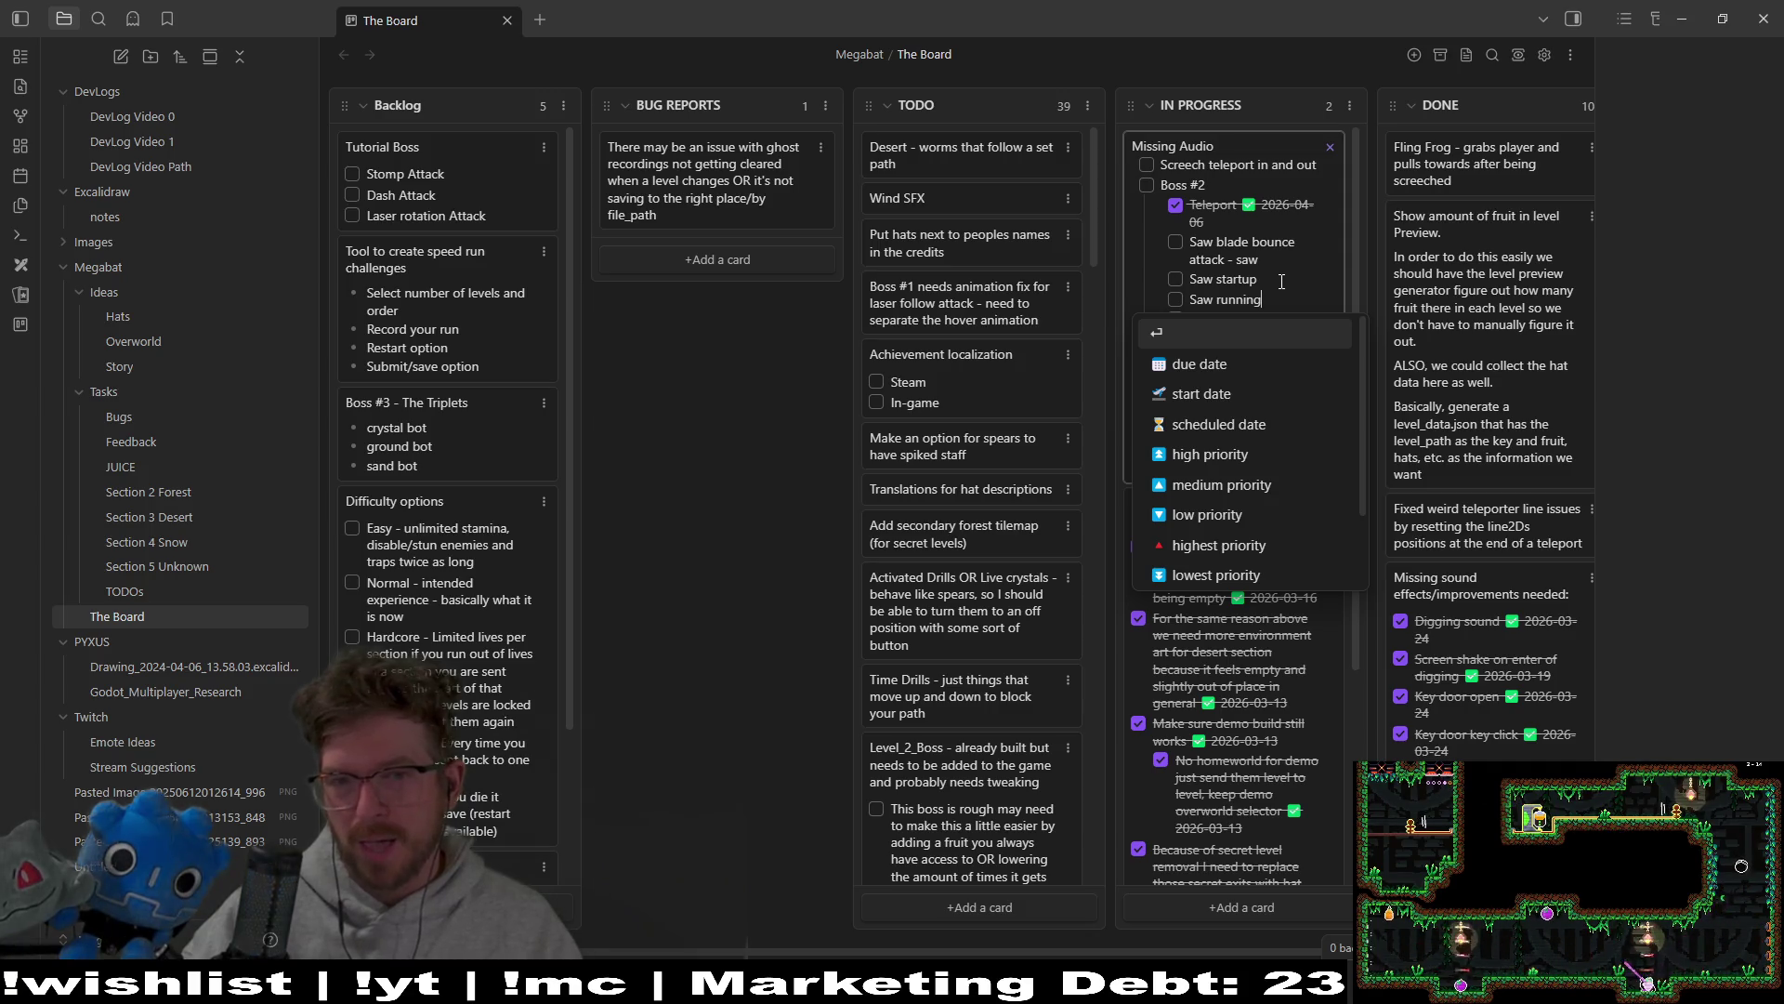
{"action": "key", "text": "Return"}
{"action": "type", "text": "Saw"}
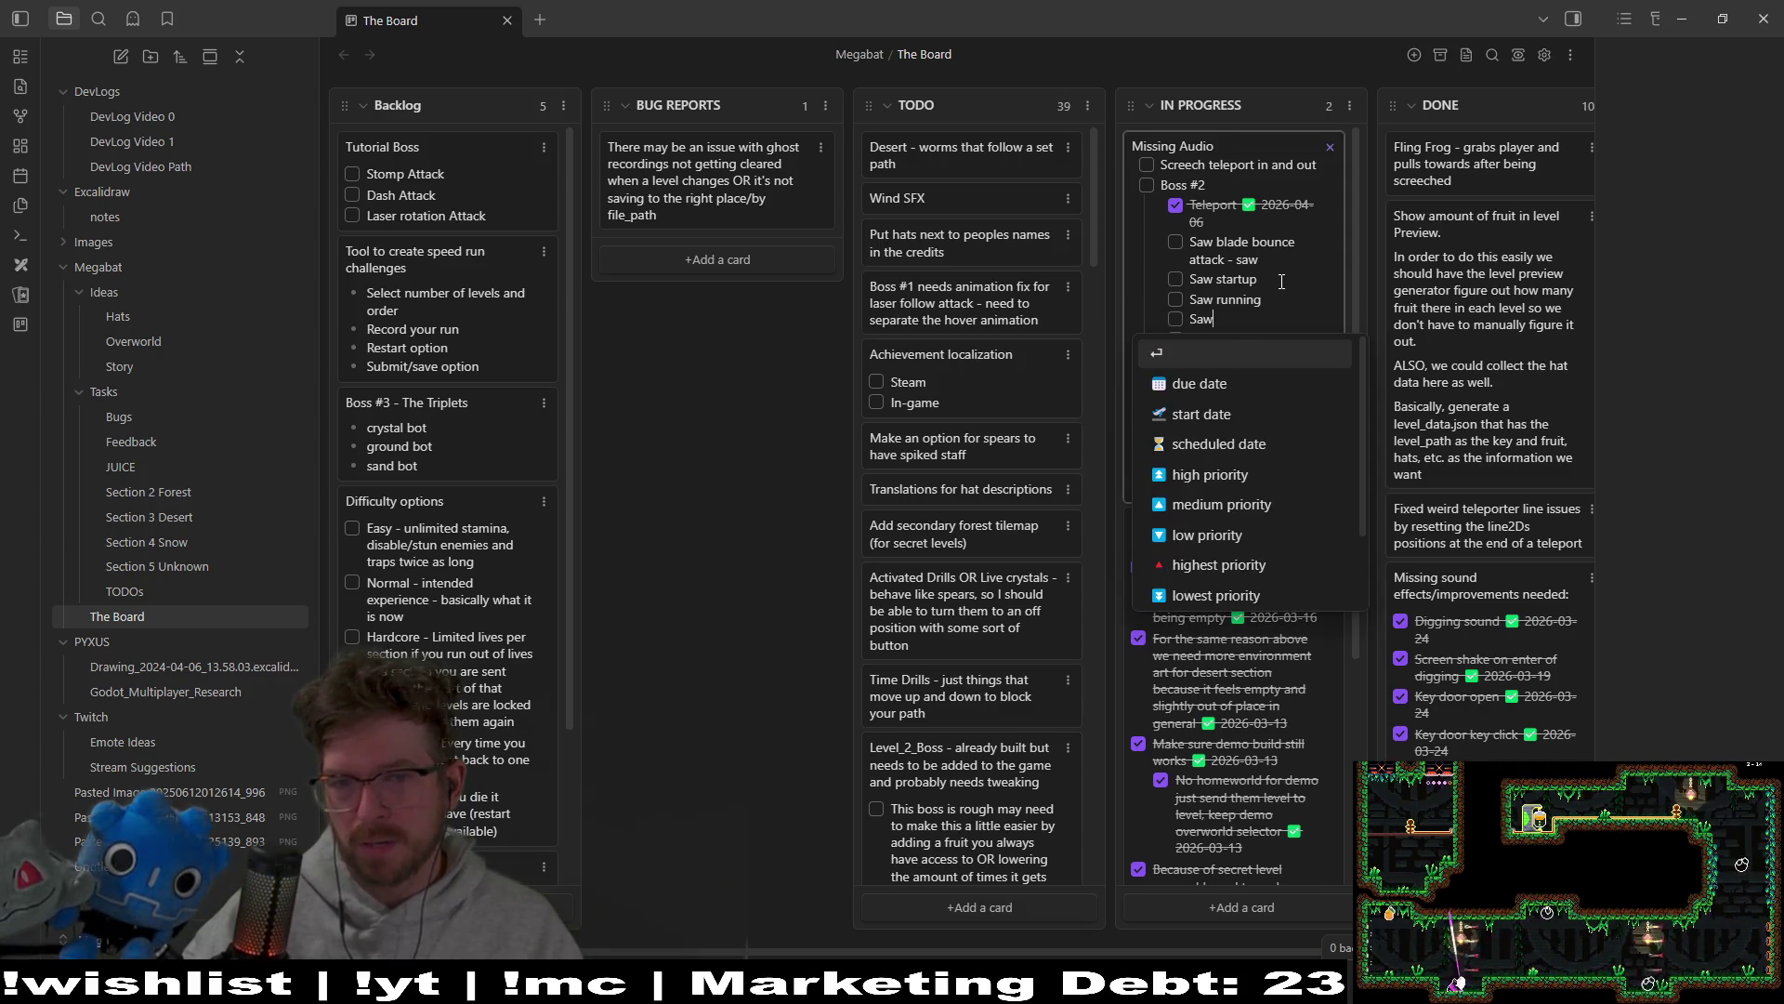
{"action": "type", "text": " end running"}
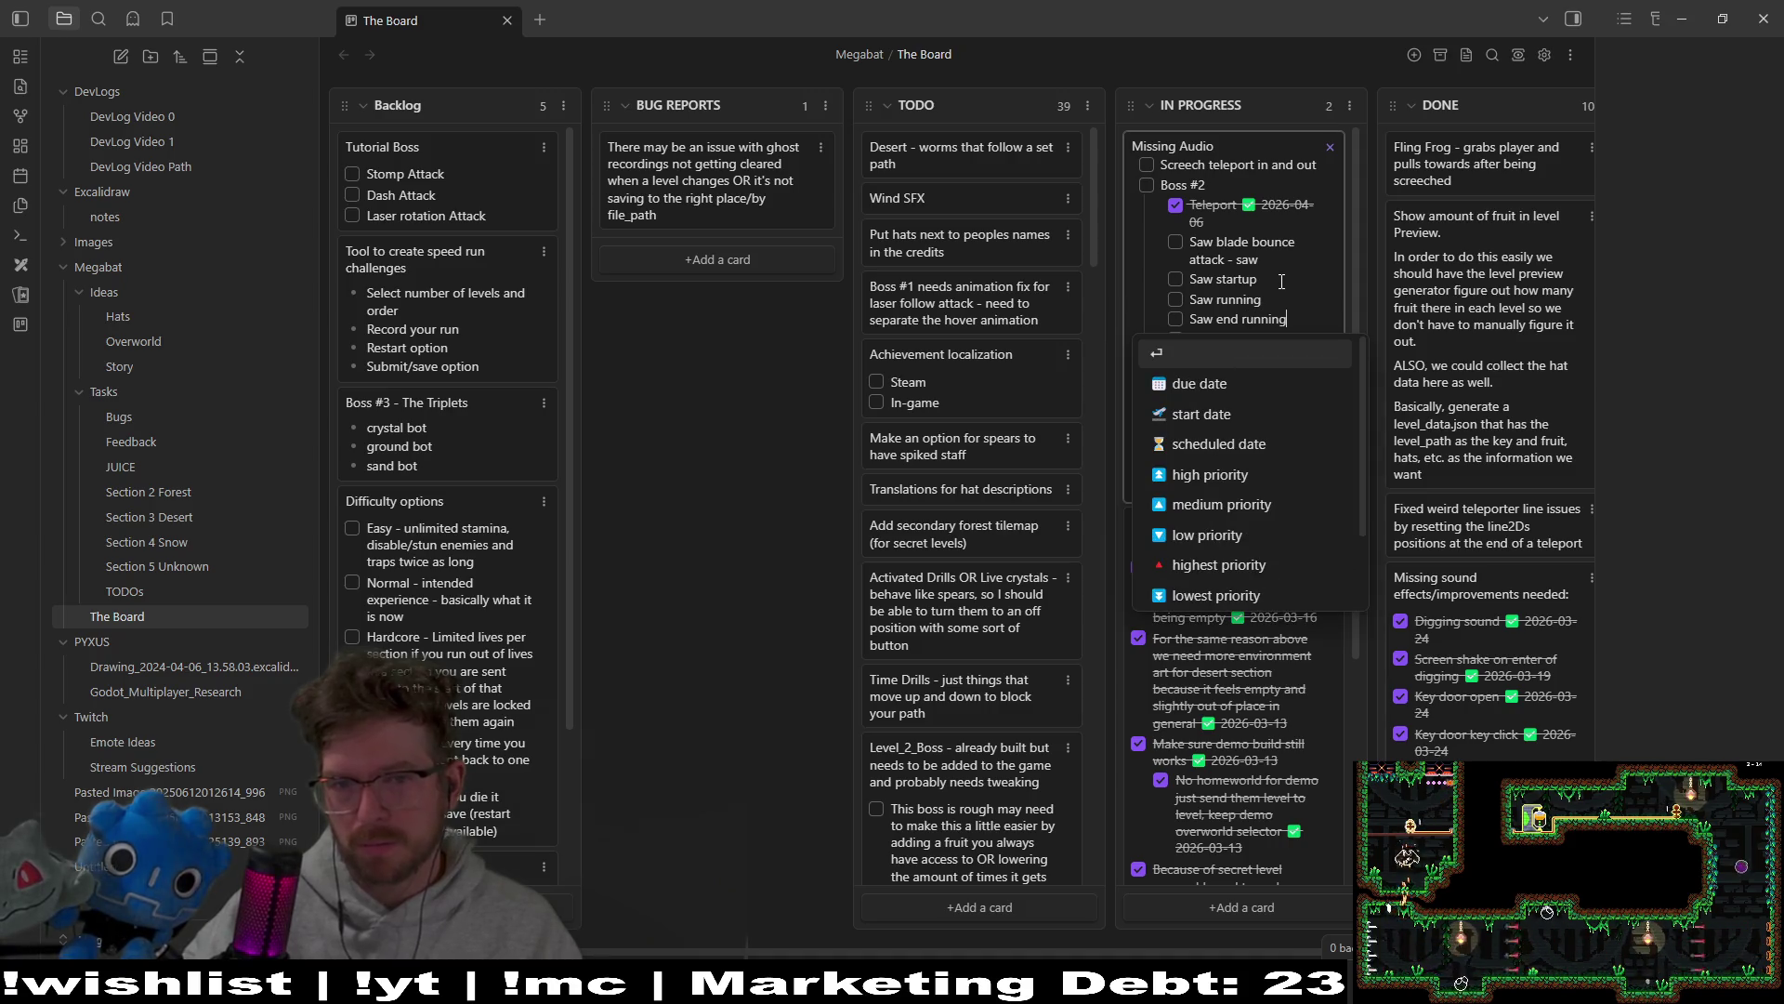
{"action": "key", "text": "Escape"}
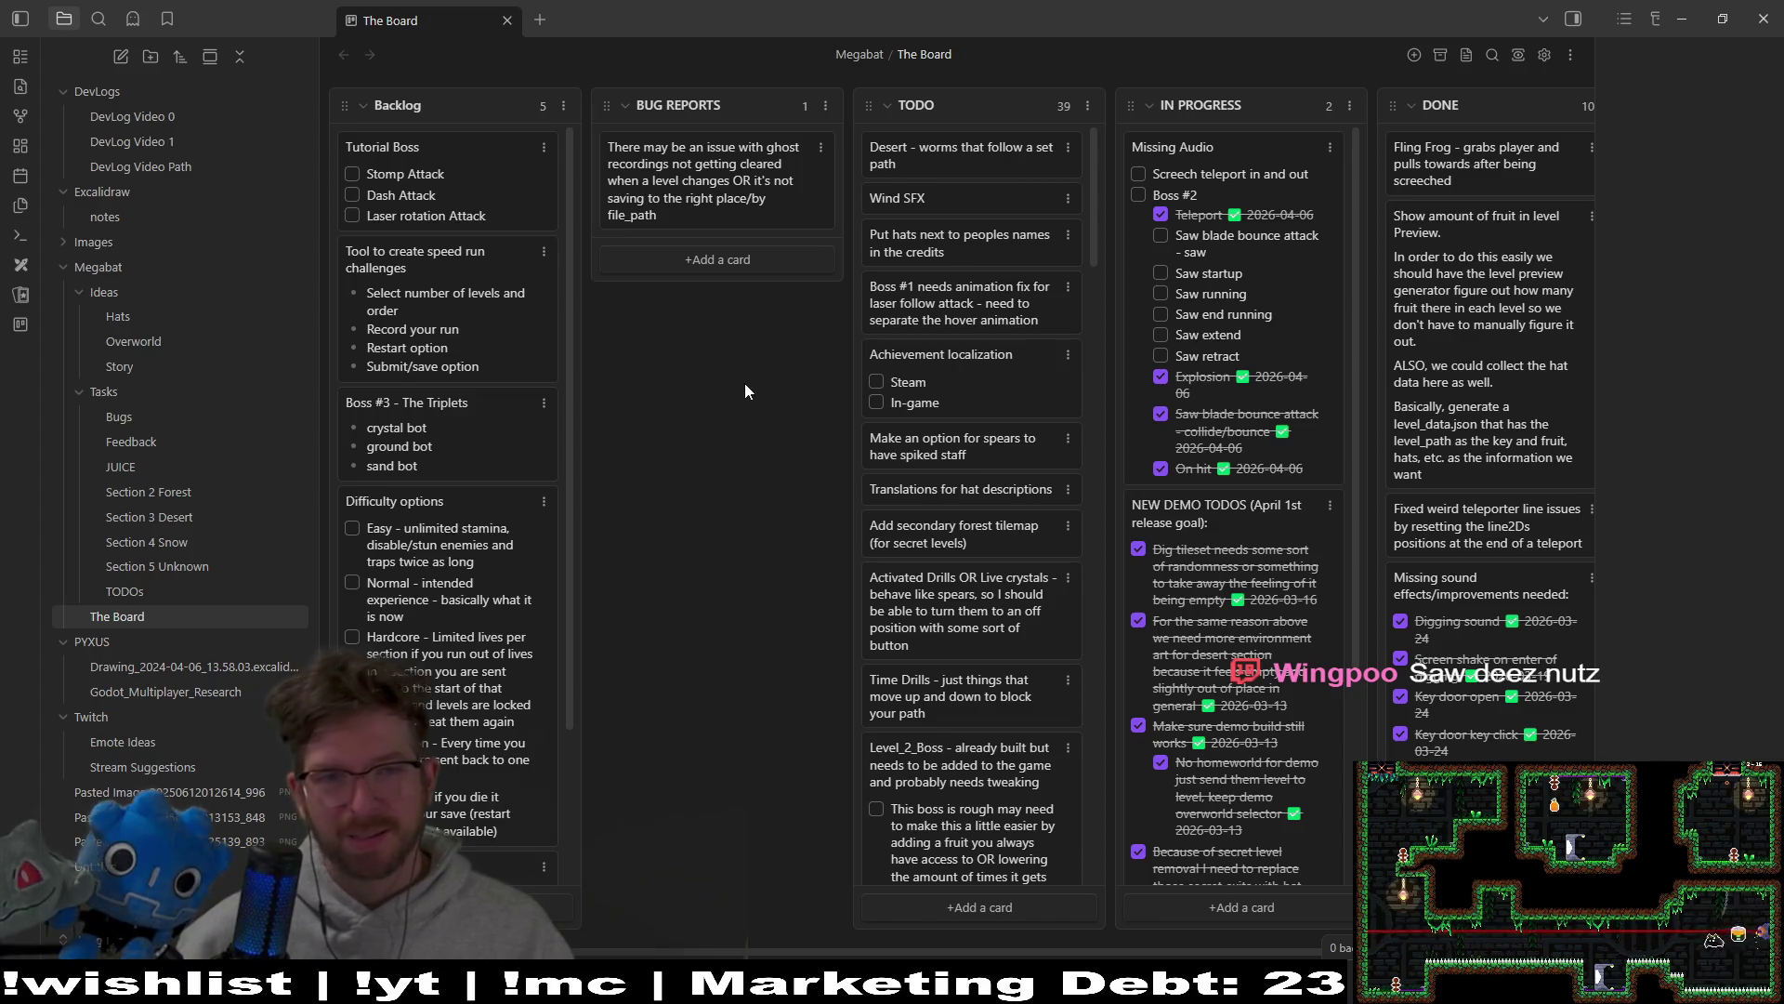
{"action": "left_click_drag", "start_coordinate": [1006, 954], "coordinate": [1143, 939]}
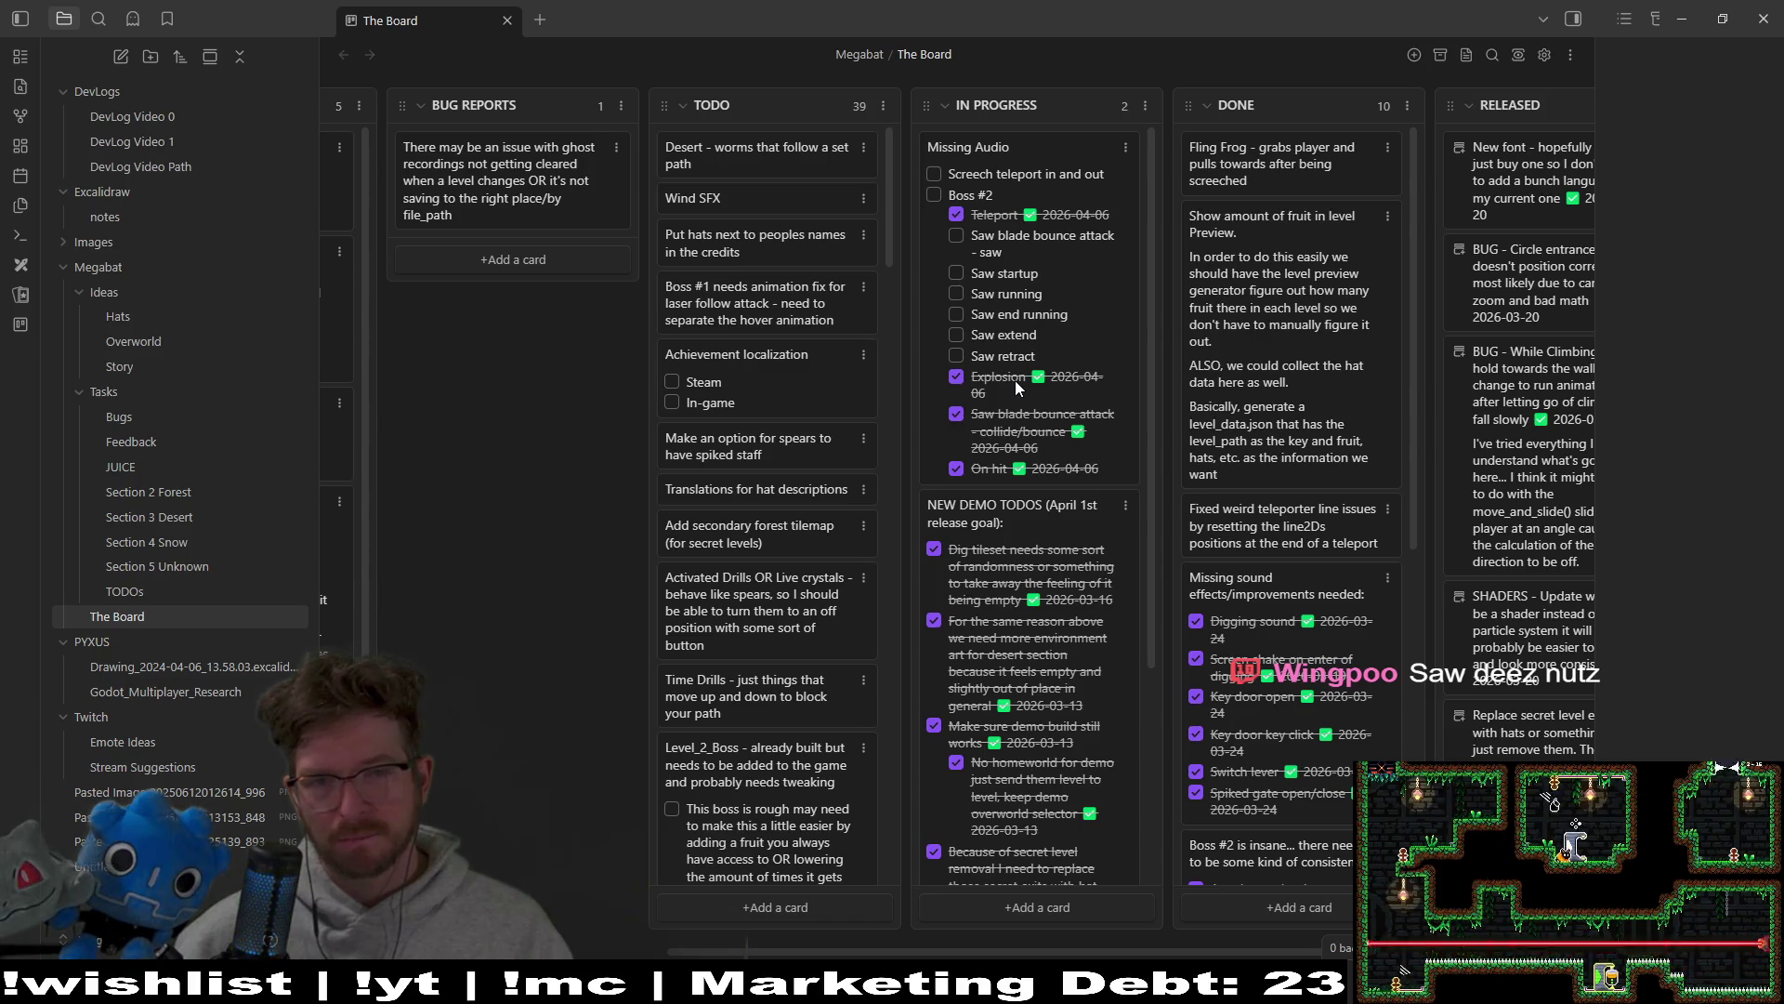
{"action": "double_click", "coordinate": [997, 257]}
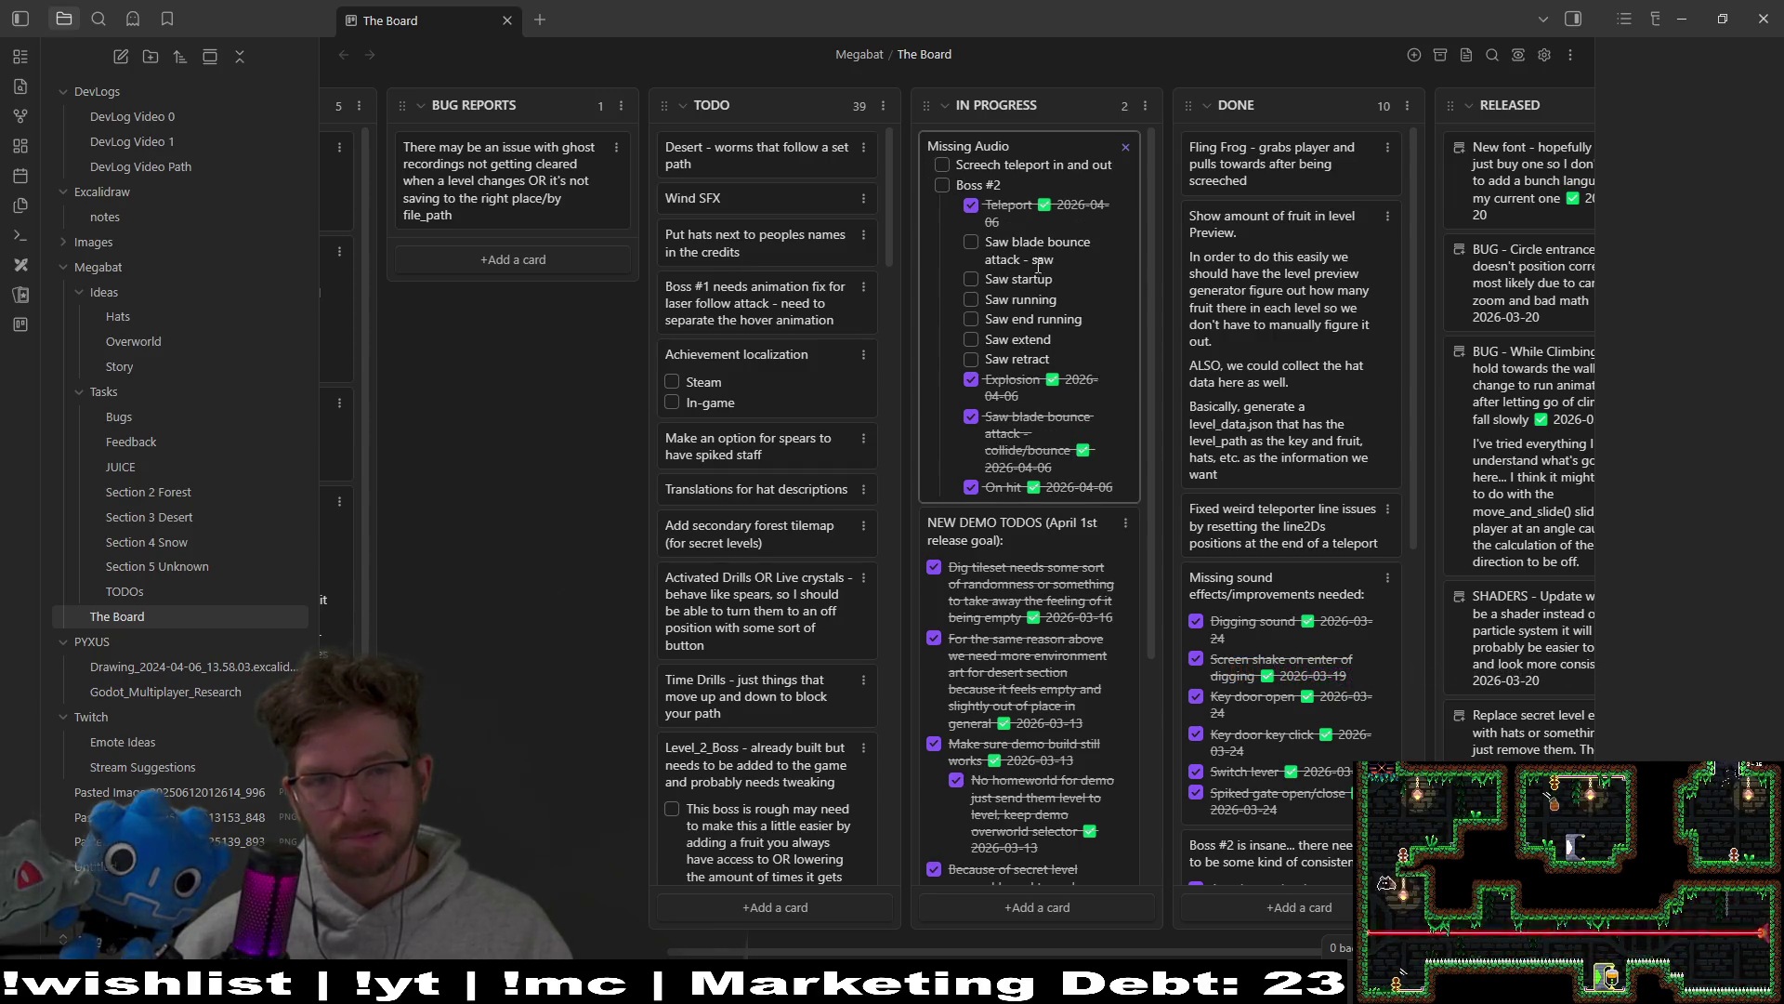